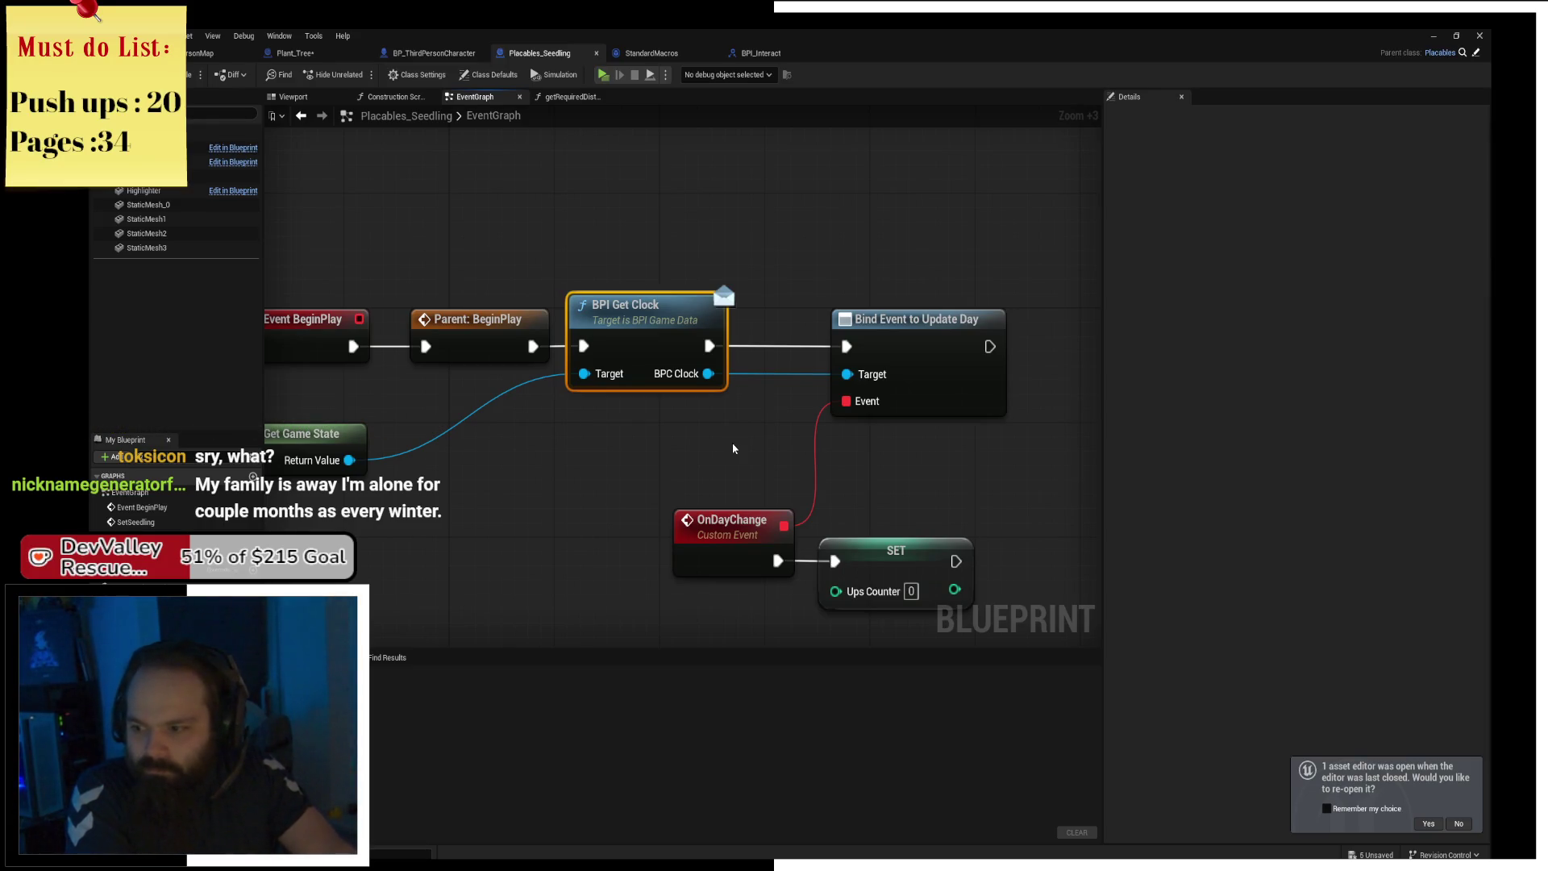
Move OnDayChange, Bind Event to Update Day and SET left and upward into a compact arrangement.
mouse_move(771, 437)
mouse_down()
mouse_move(709, 411)
mouse_move(728, 403)
mouse_up()
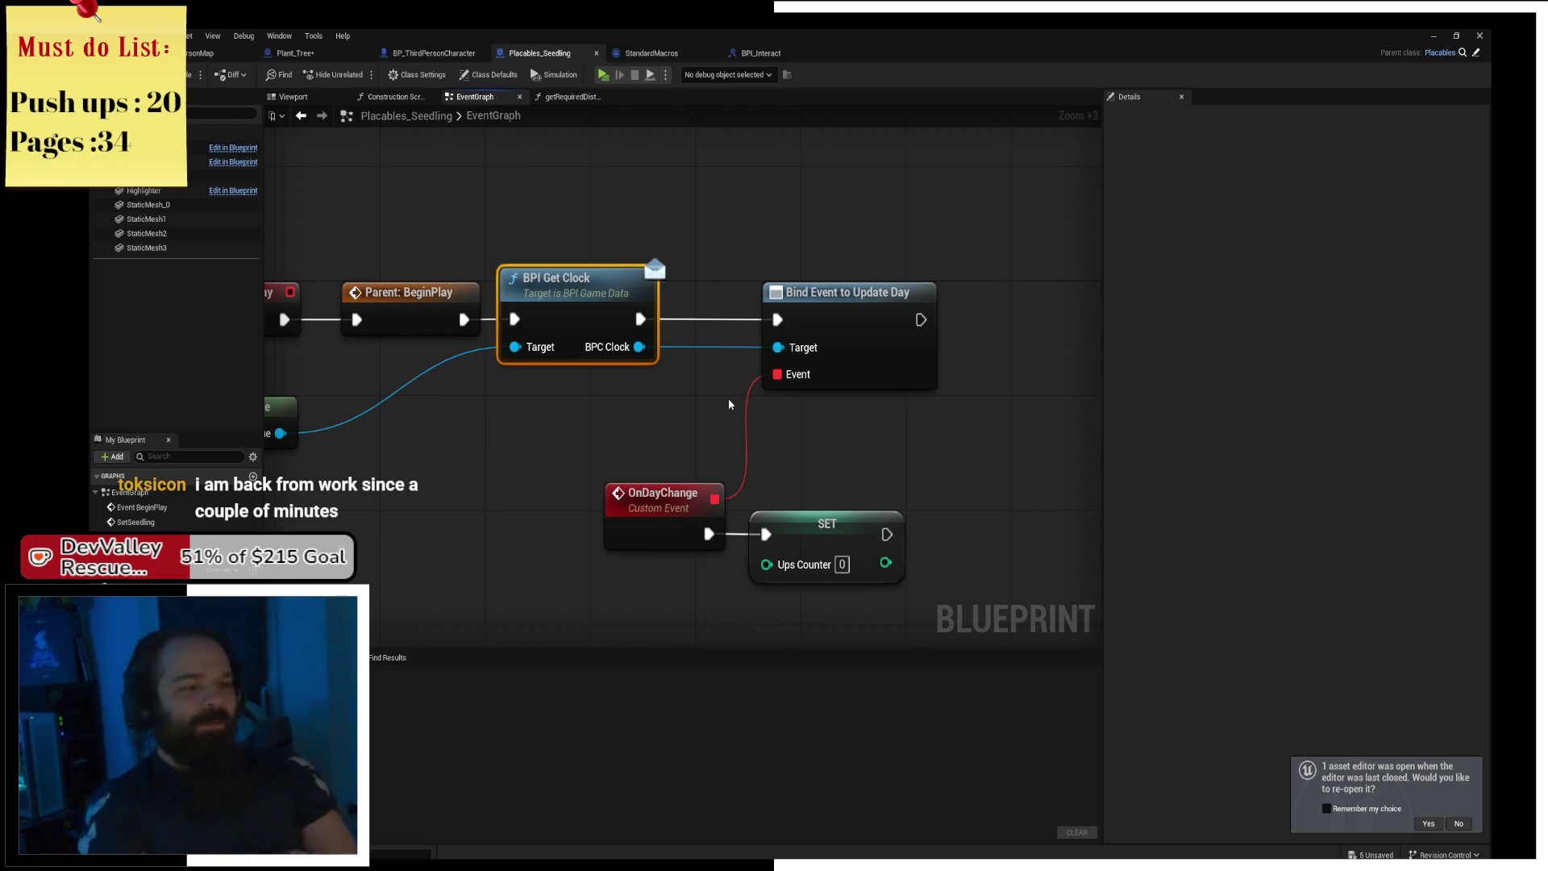
drag(778, 349, 881, 286)
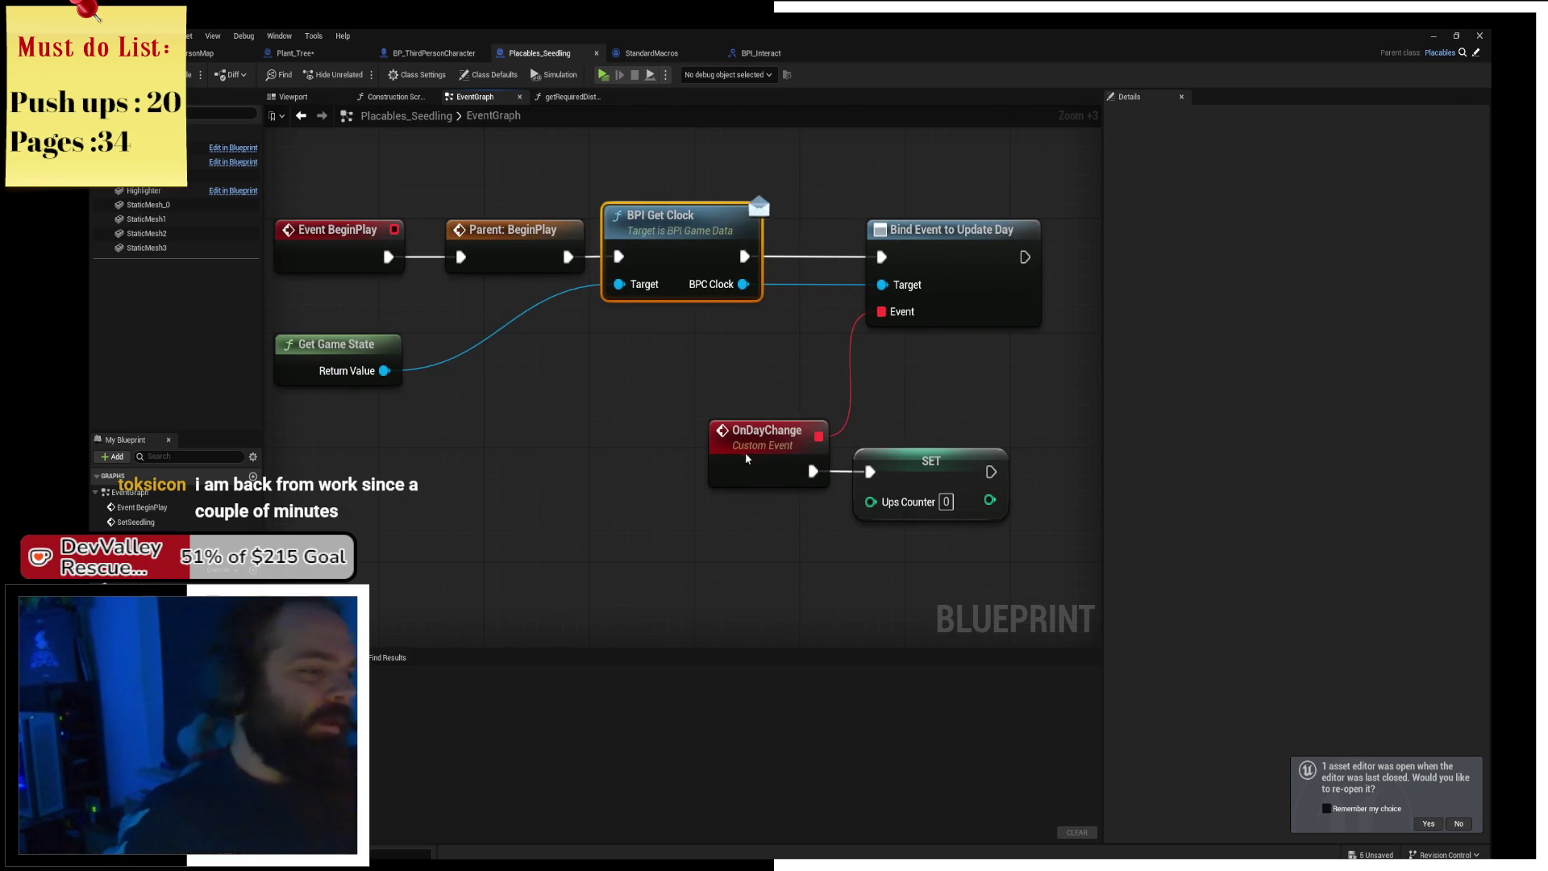
drag(752, 456, 634, 456)
mouse_move(931, 258)
mouse_down()
mouse_move(878, 272)
mouse_move(865, 257)
mouse_up()
drag(924, 461, 629, 484)
mouse_move(872, 460)
mouse_down()
mouse_move(871, 368)
mouse_move(848, 370)
mouse_move(919, 376)
mouse_up()
click(968, 352)
Tuck Get Game State beneath Event BeginPlay, align the BeginPlay chain, and compile with F7.
drag(416, 367, 414, 310)
click(556, 381)
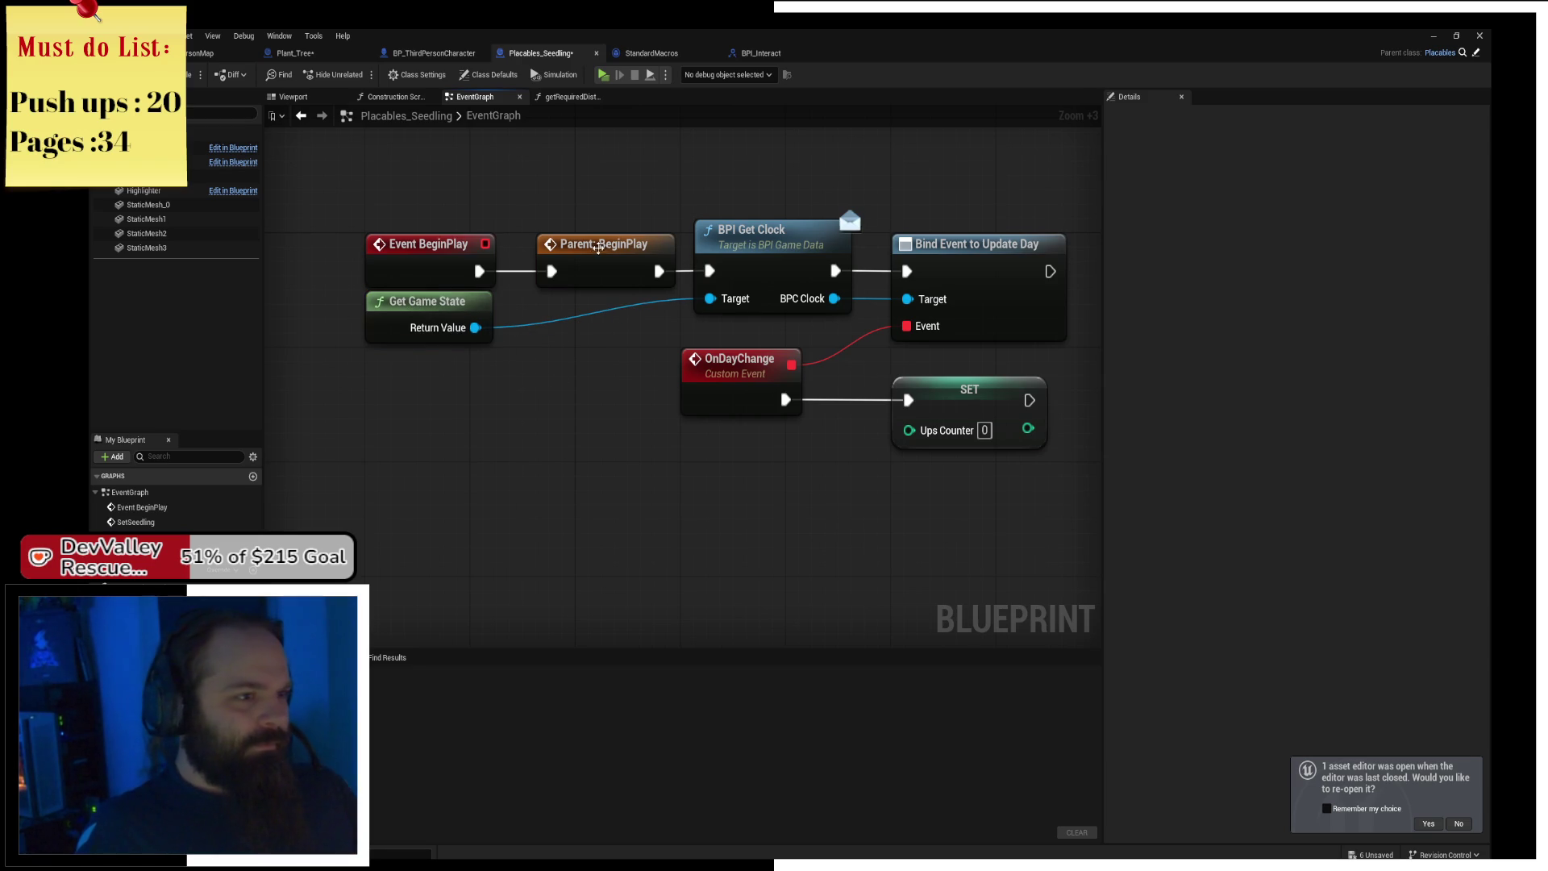
drag(602, 245, 573, 258)
drag(767, 246, 741, 246)
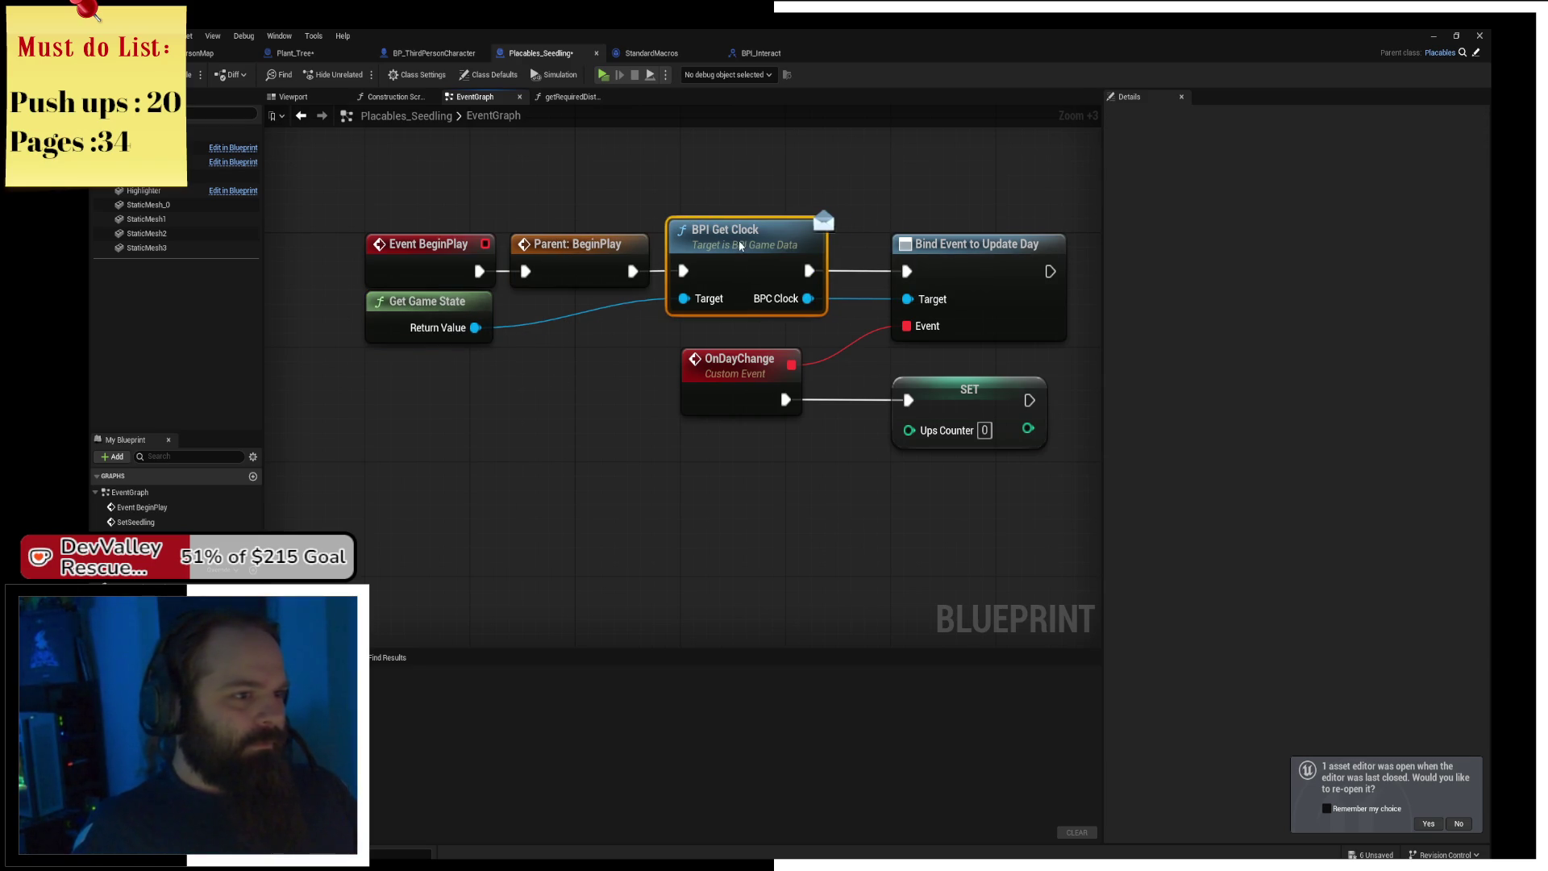
mouse_move(689, 195)
mouse_down()
mouse_move(419, 266)
mouse_move(387, 379)
mouse_up()
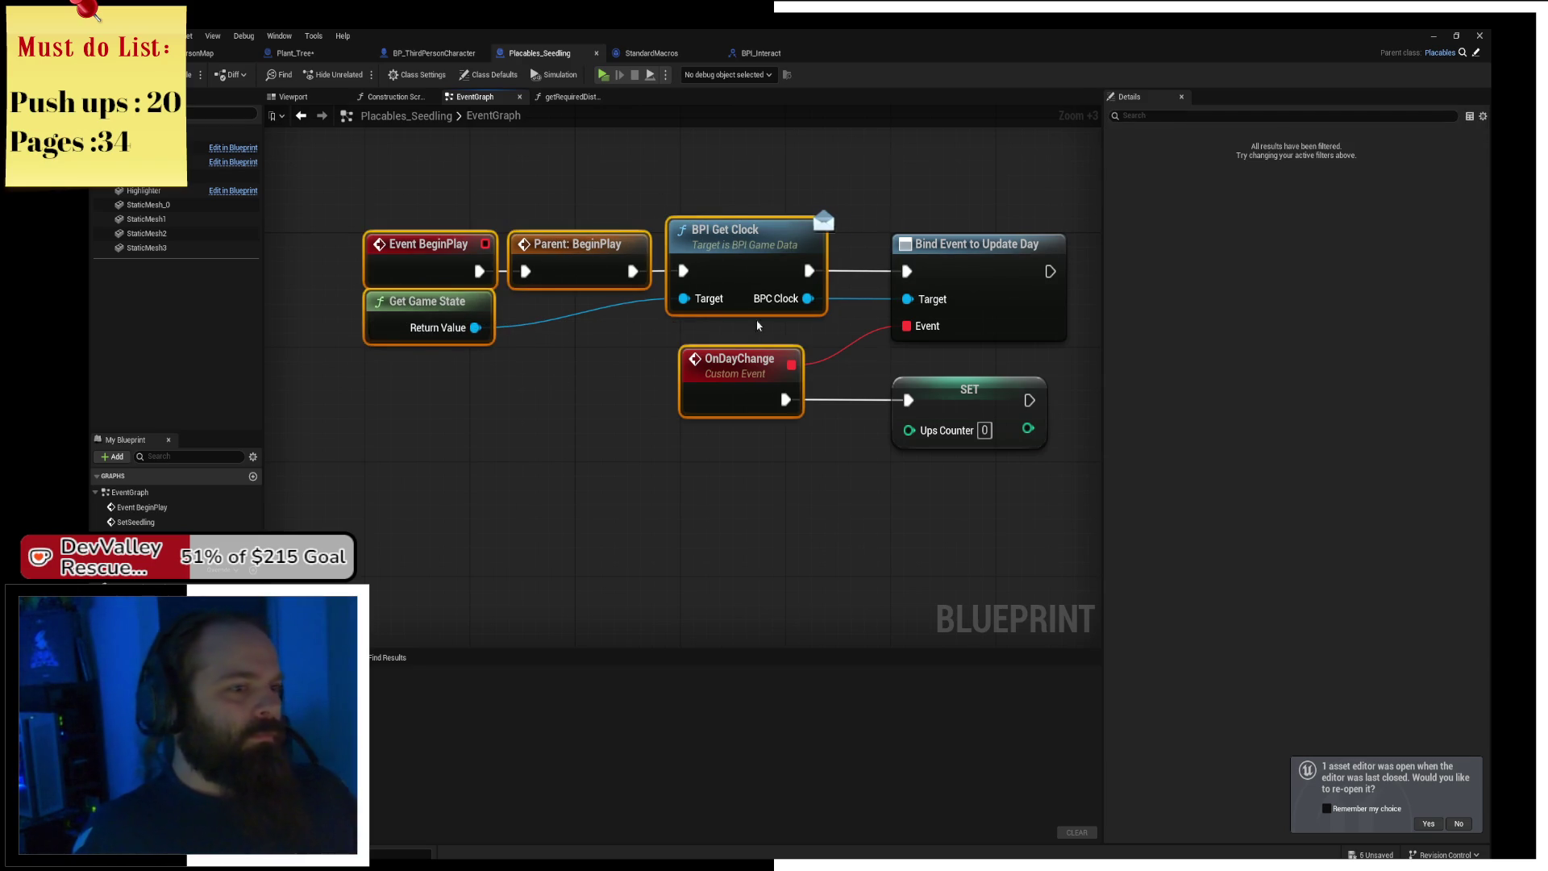
drag(370, 198, 742, 322)
drag(736, 258, 788, 258)
click(758, 170)
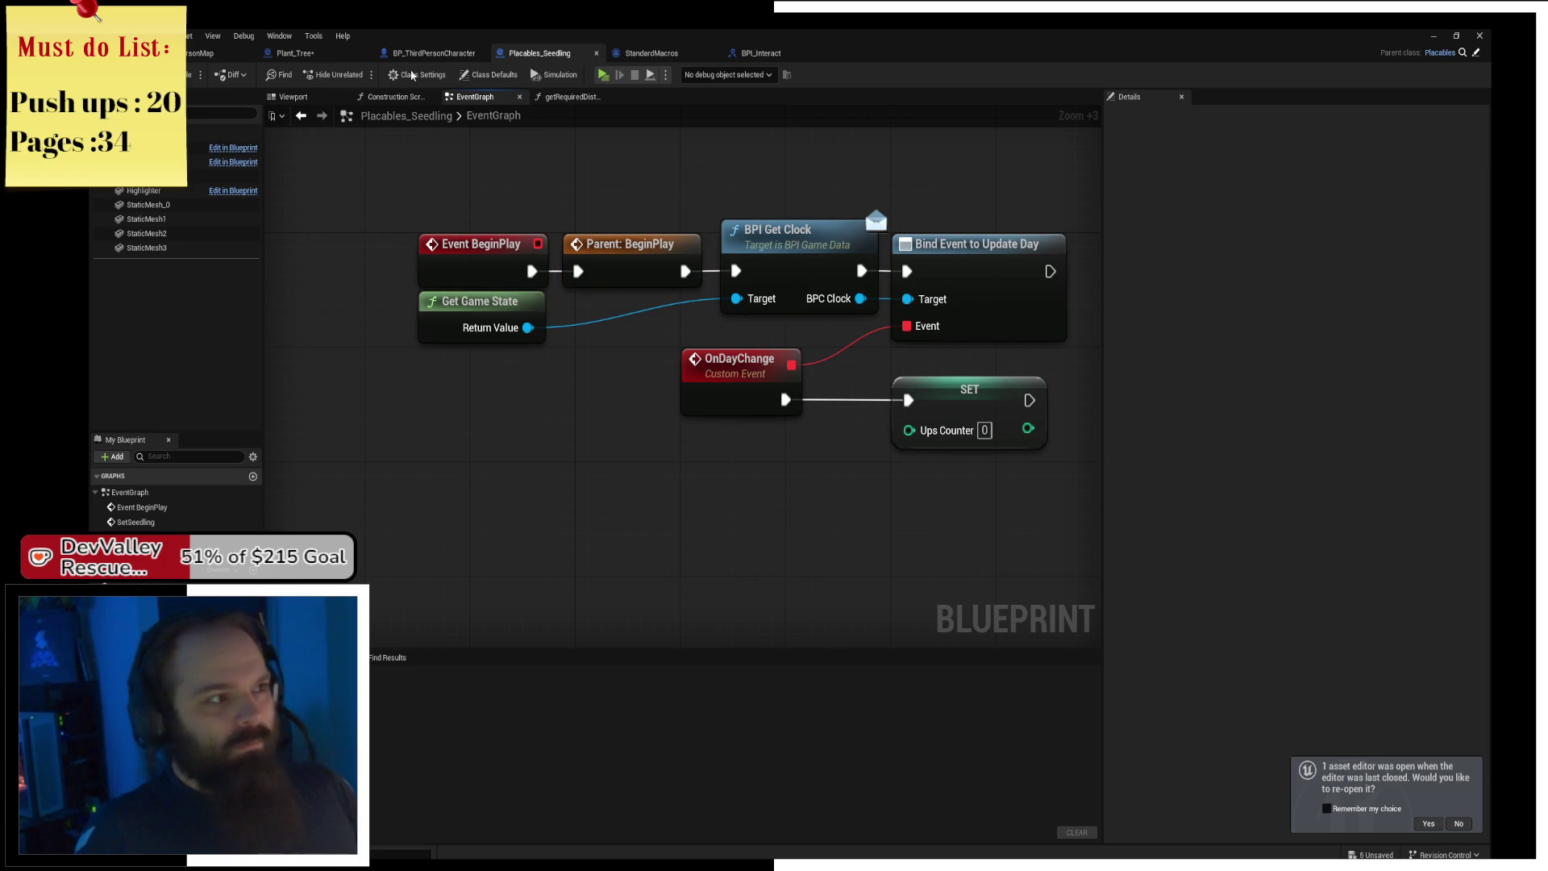
key(F7)
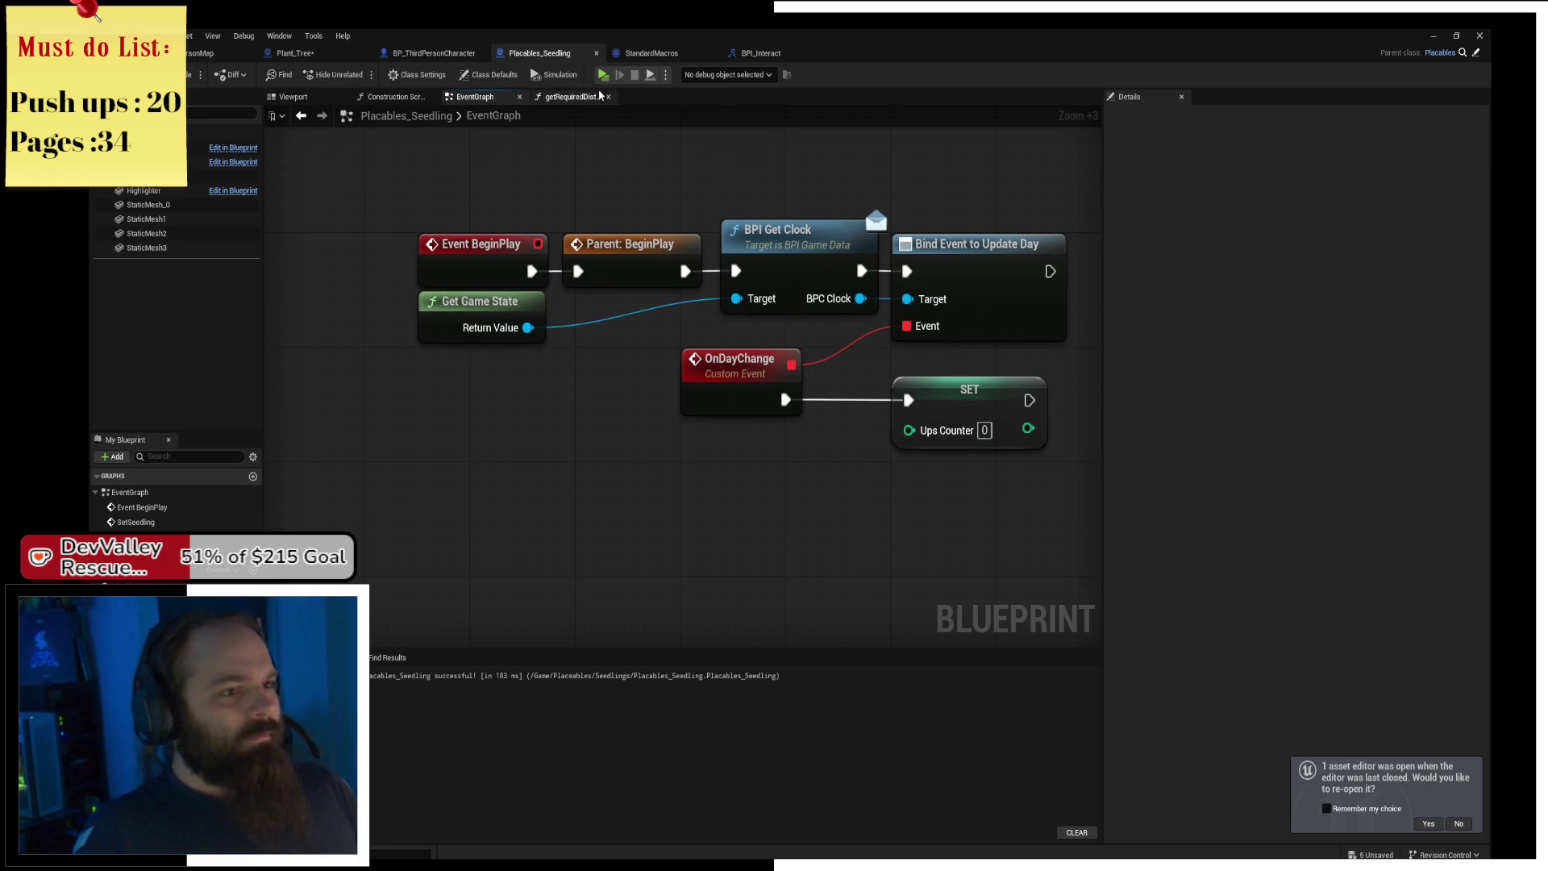
Zoom out, inspect the UpsCounter variable on the SET node, and pan the graph right.
scroll(775, 380, down, 2)
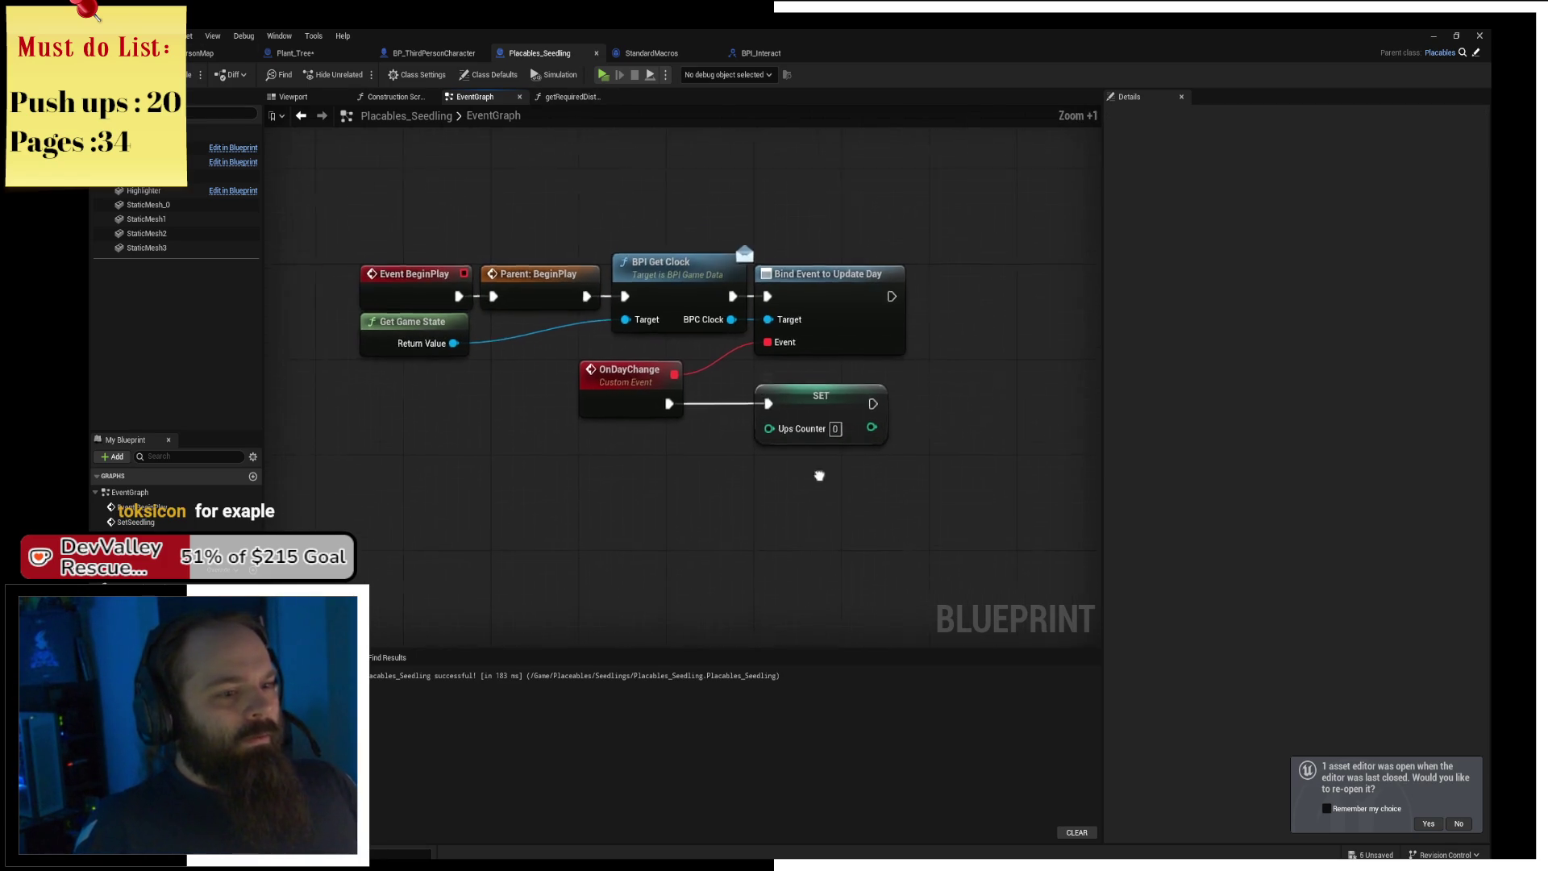
scroll(700, 408, down, 1)
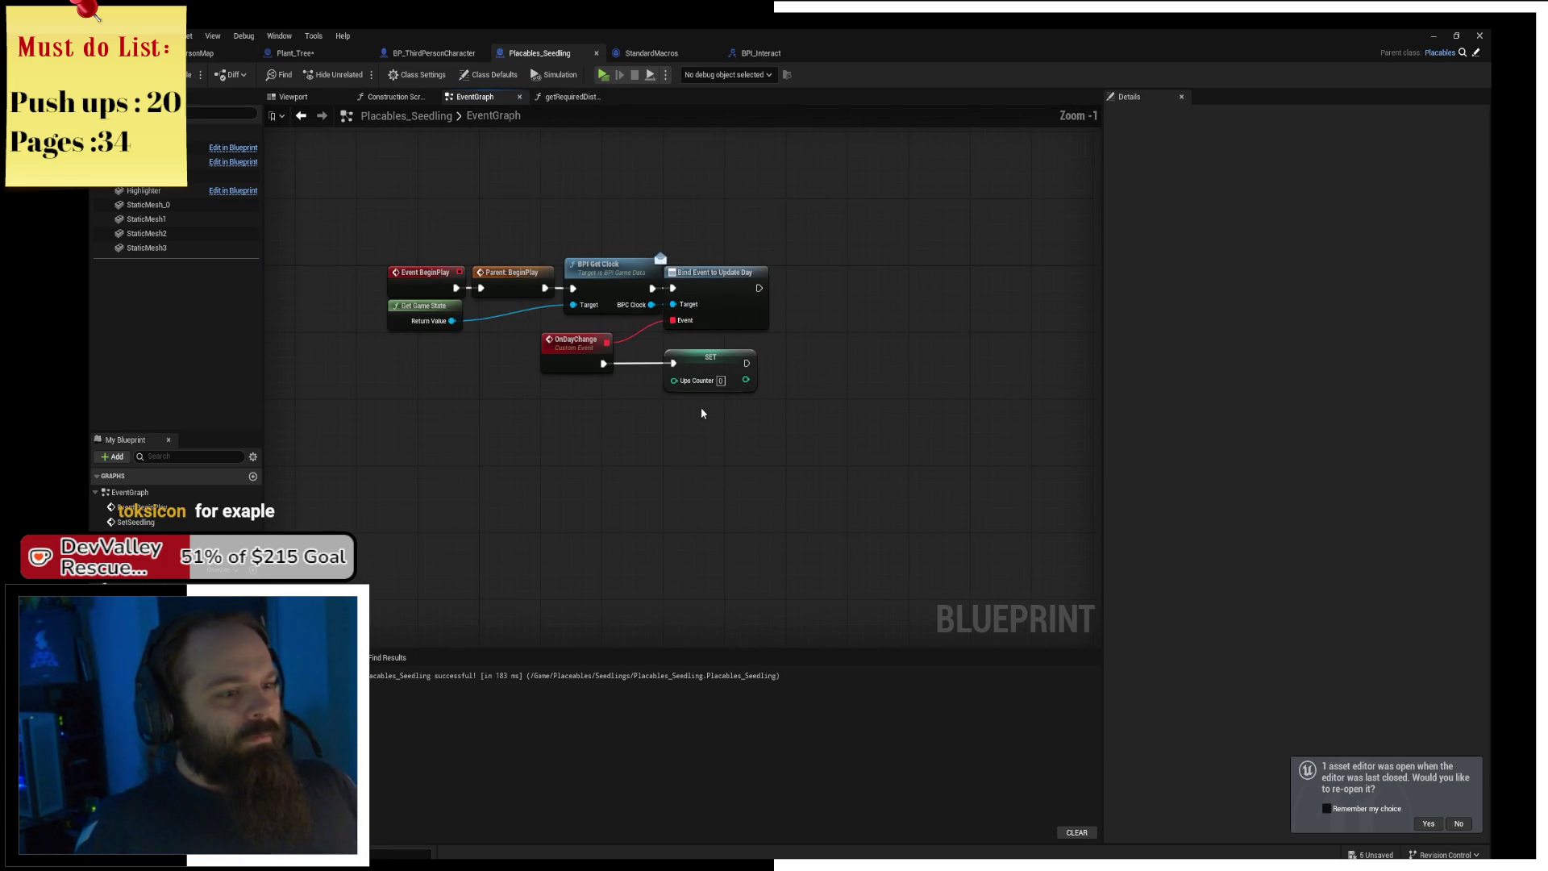
click(731, 349)
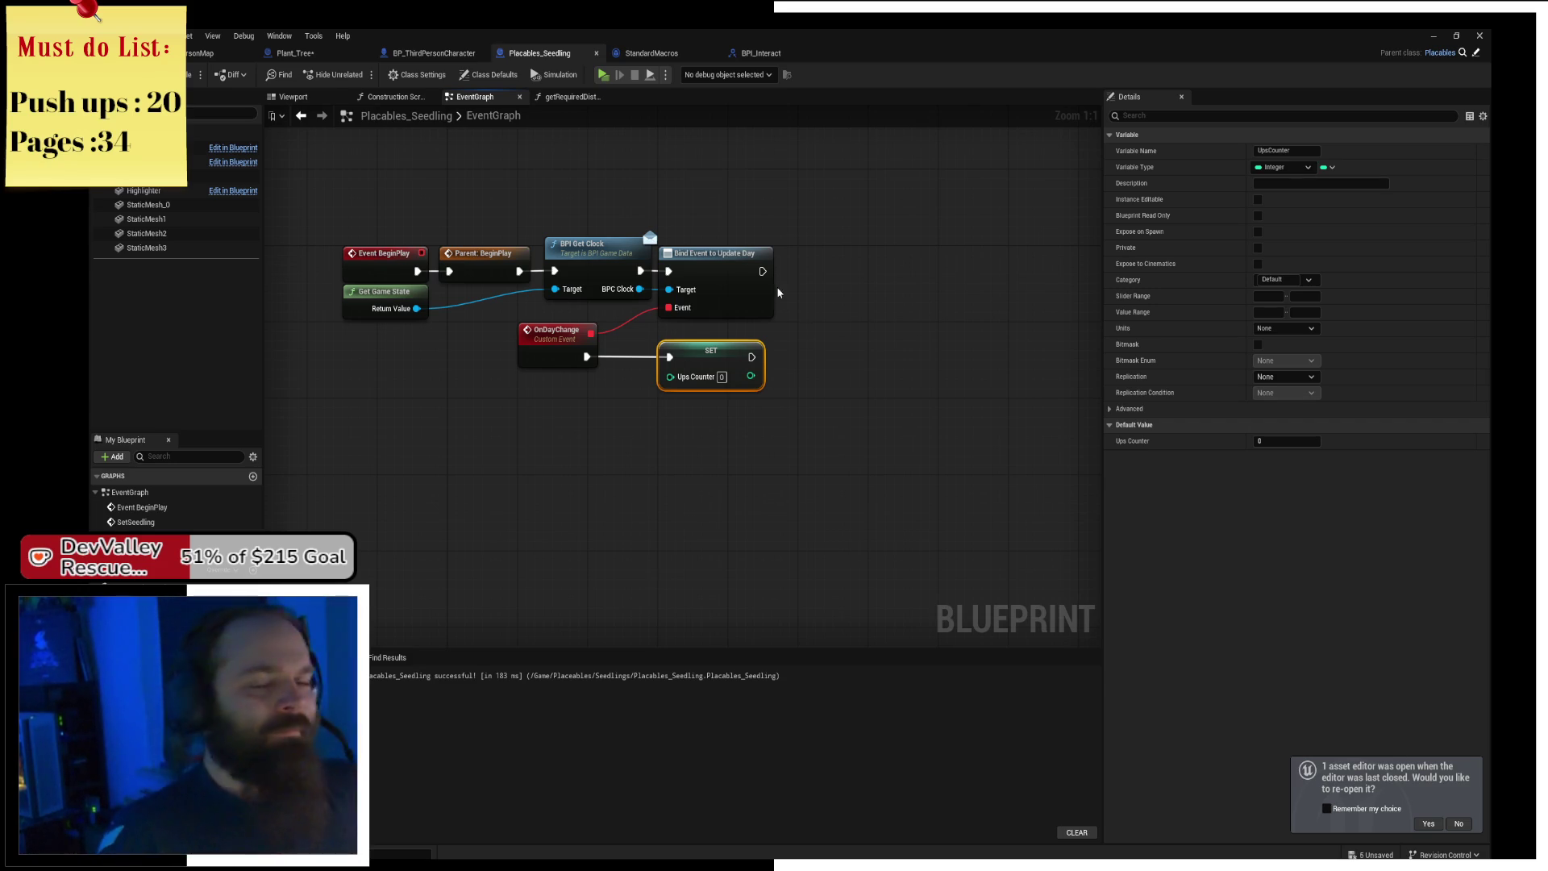
drag(775, 287, 824, 290)
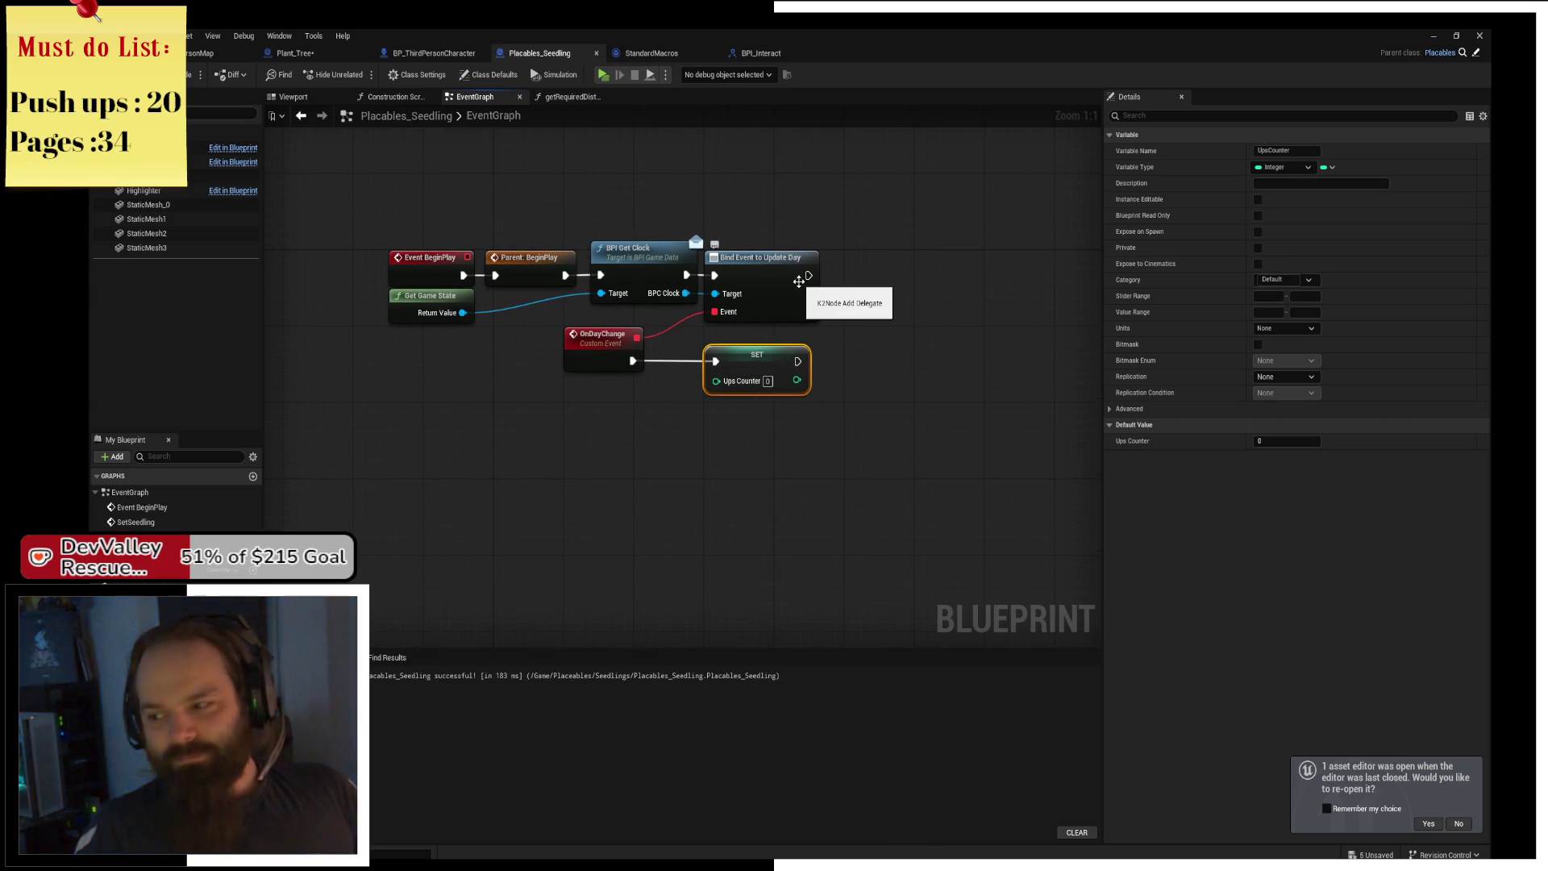
drag(798, 280, 864, 283)
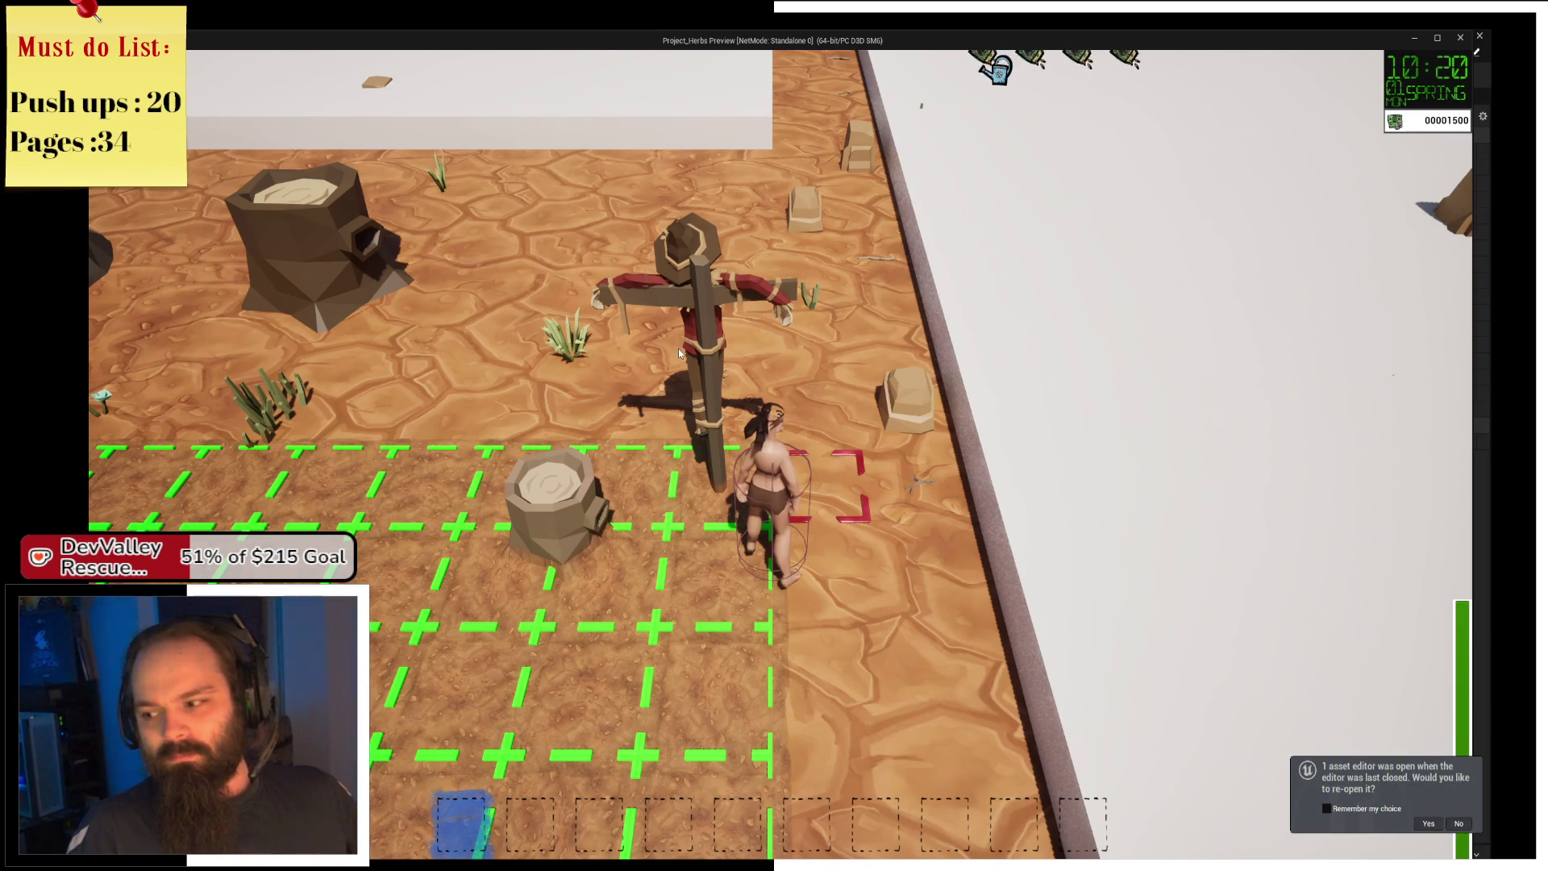
Run the character left past the scarecrow, up to the white wall, along it and back down.
key(a)
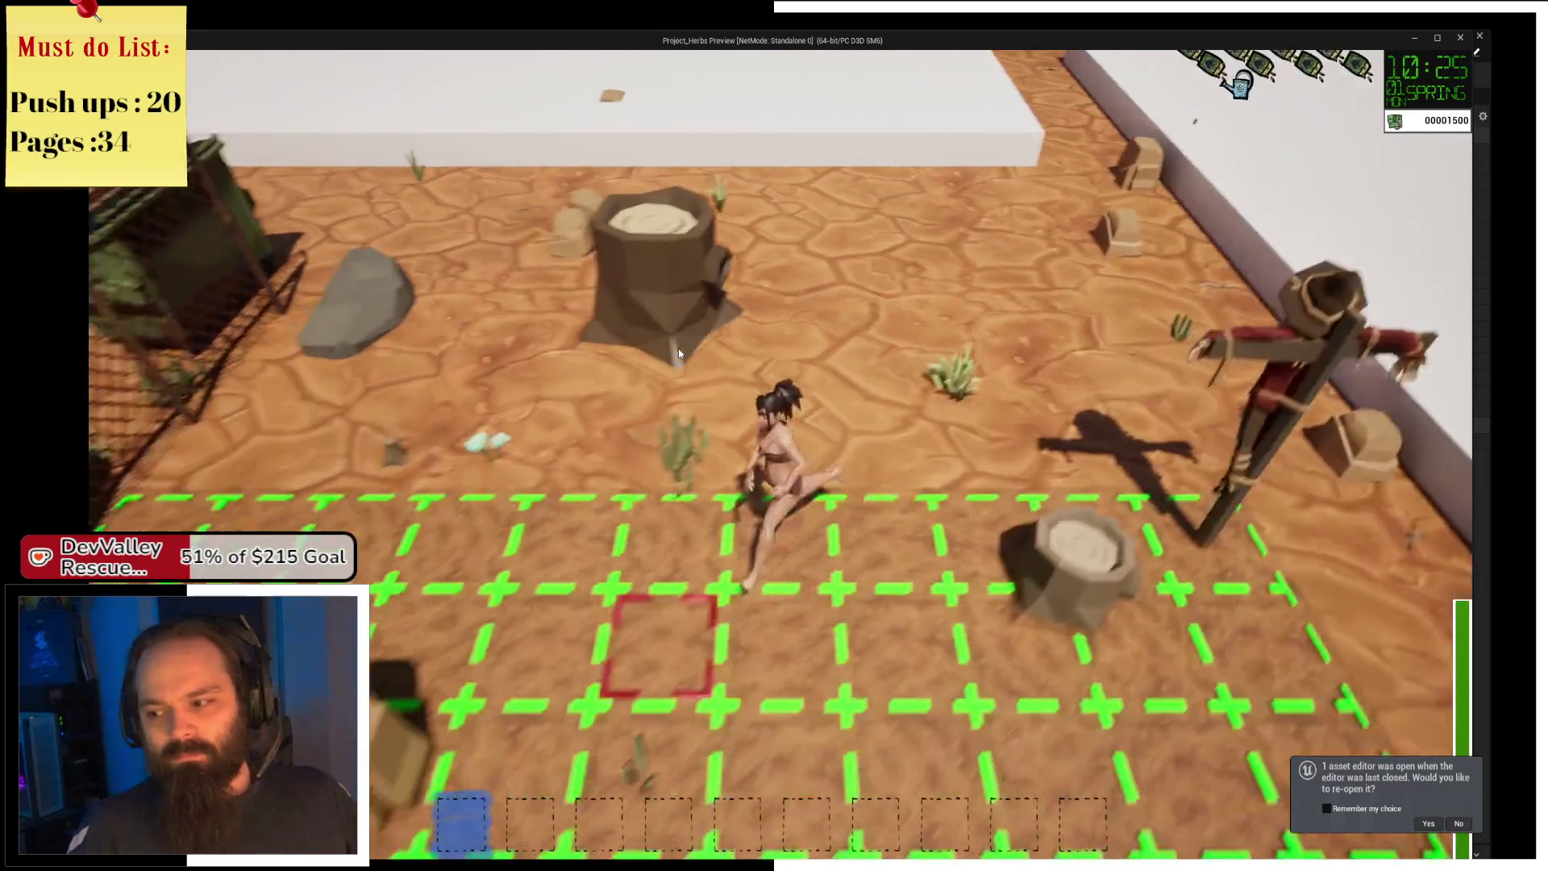
scroll(679, 348, down, 2)
key(w)
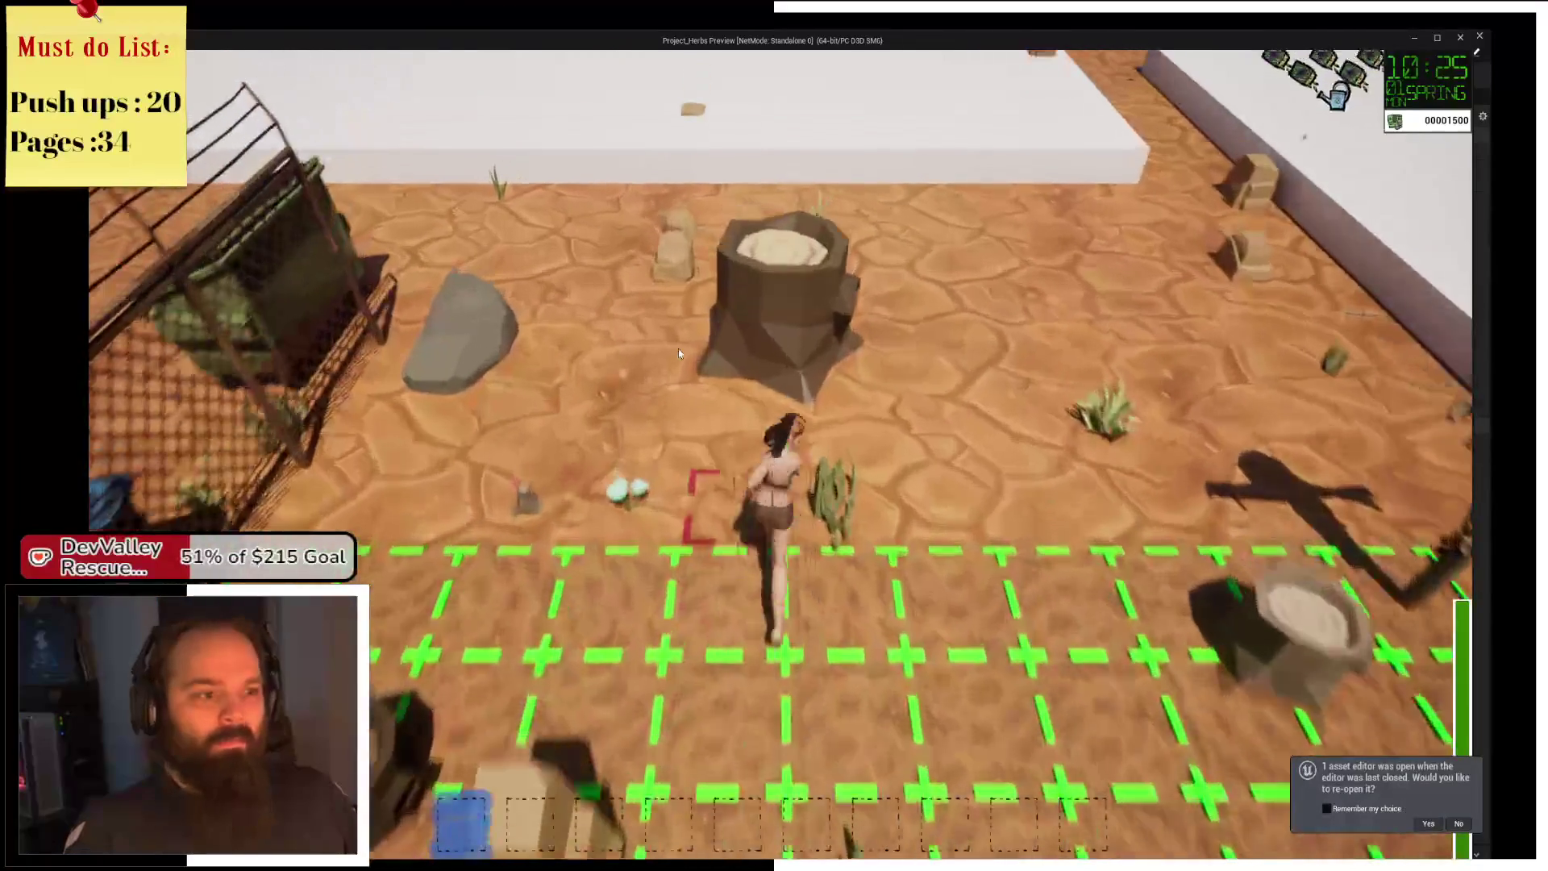
key(a)
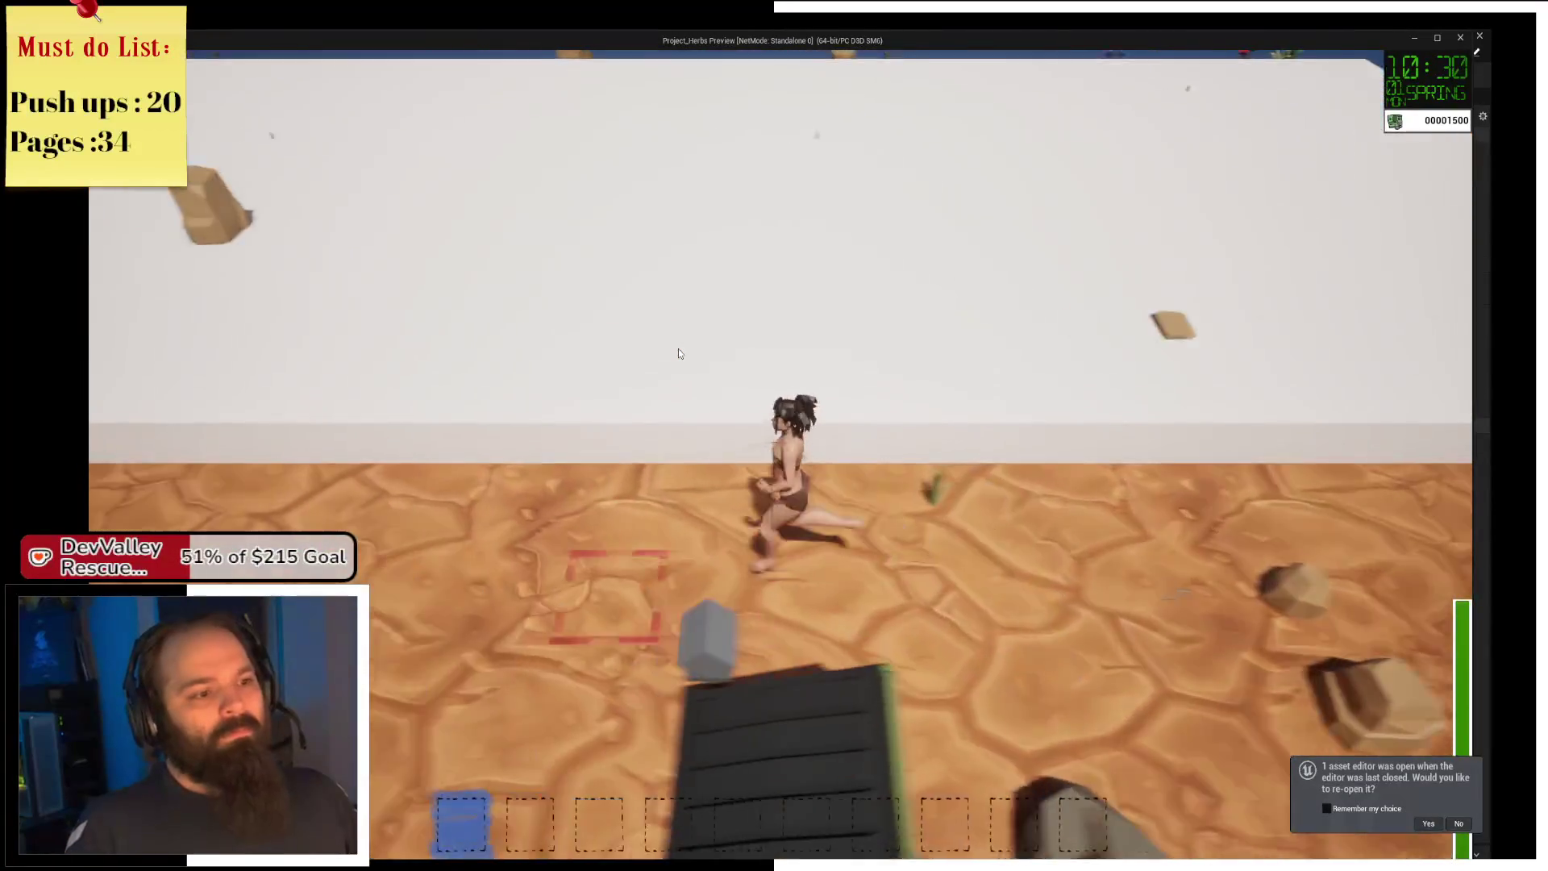
key(a)
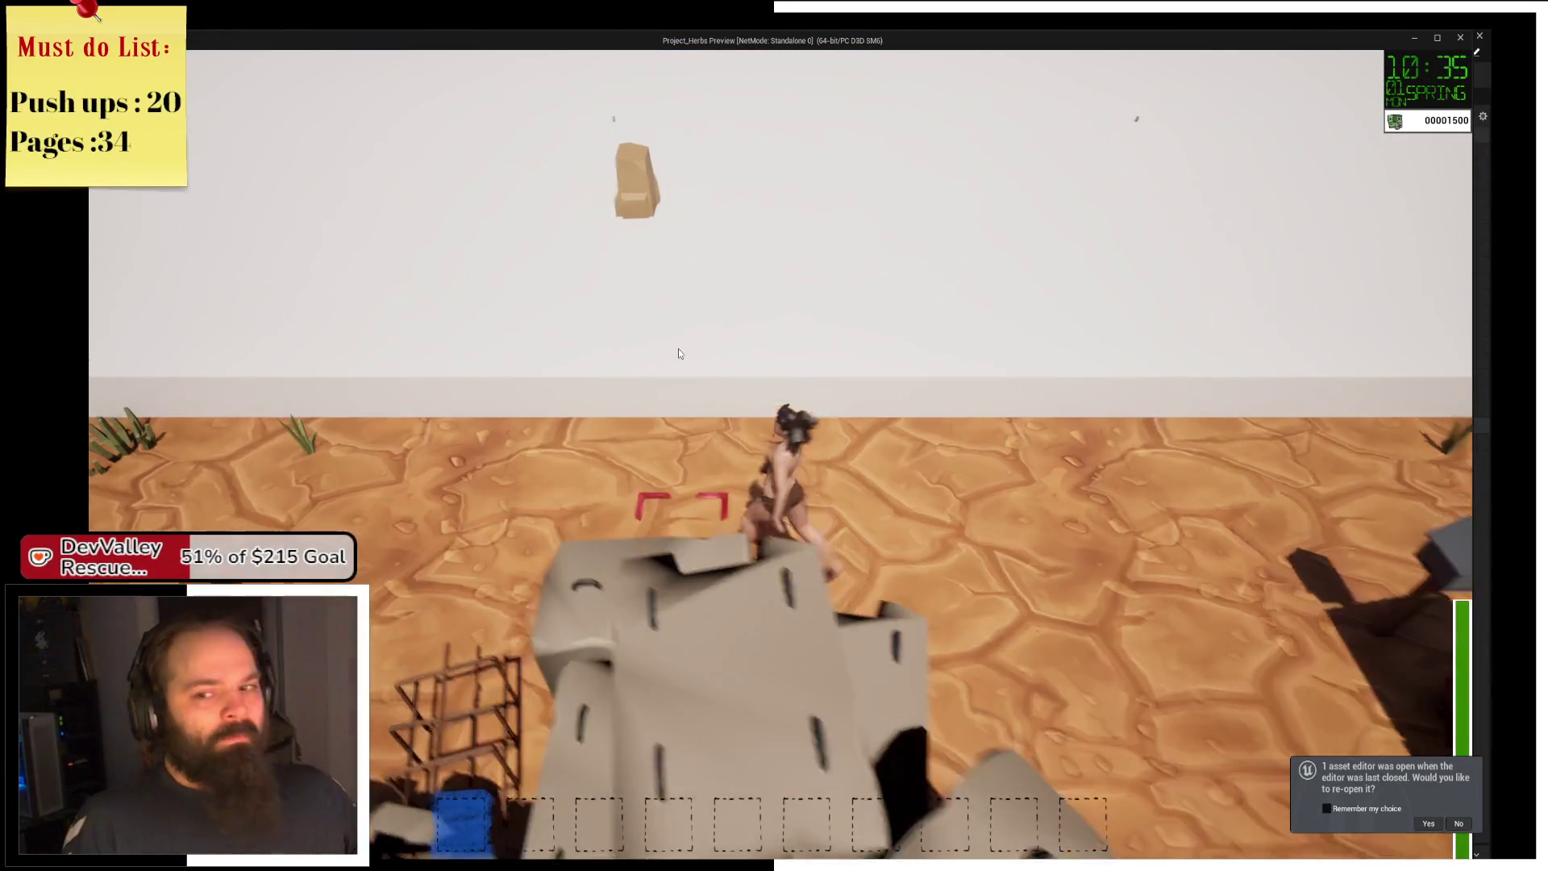
key(s)
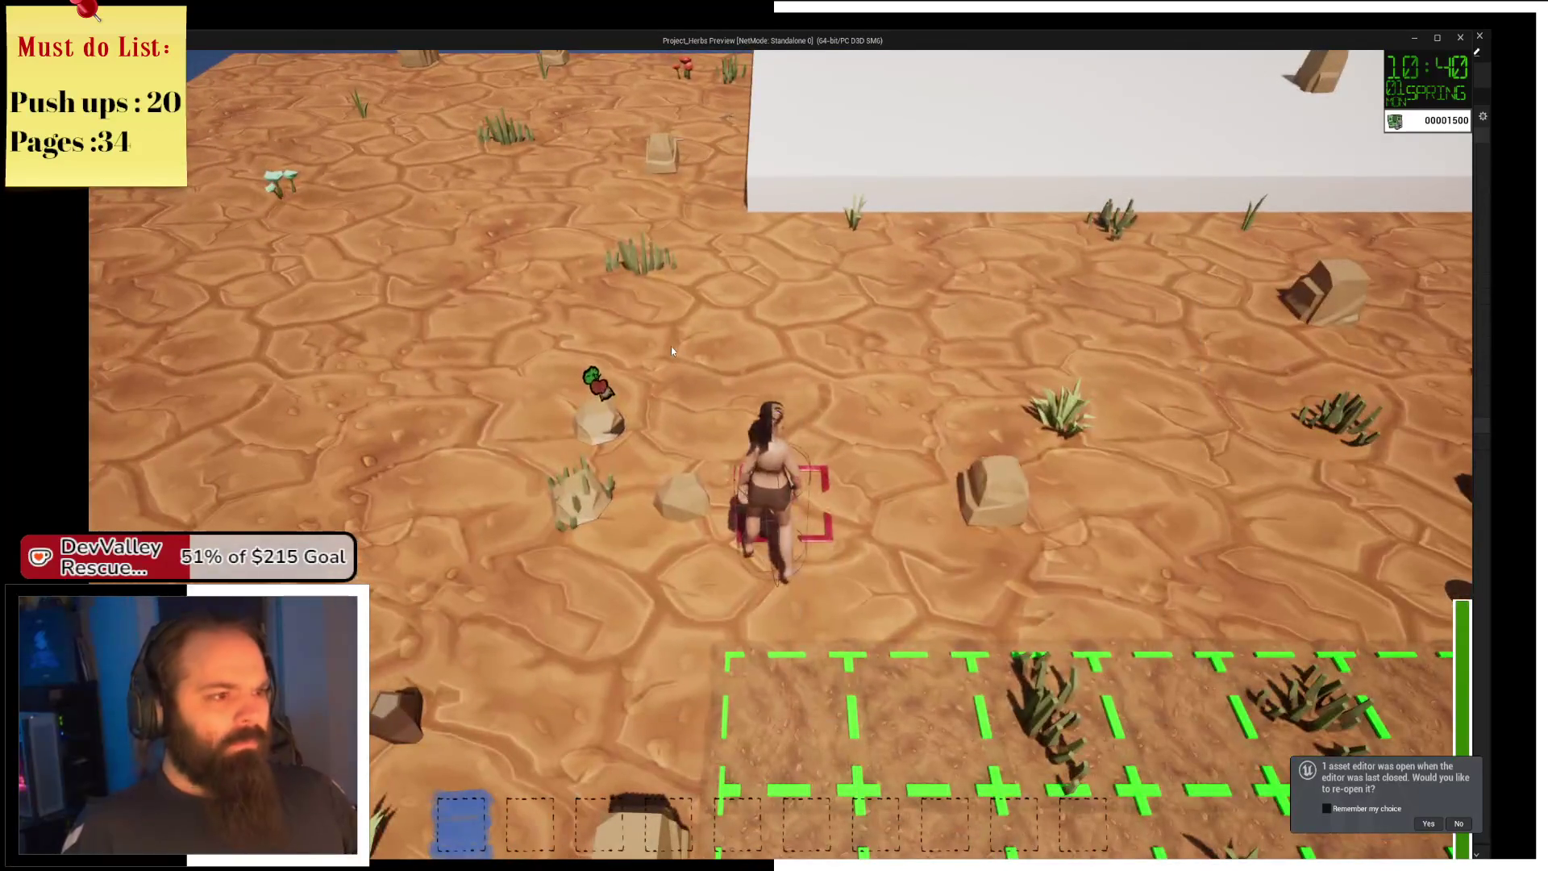
Leave the game window, stop the play session, and switch to the Plant_Tree blueprint.
key(alt+Tab)
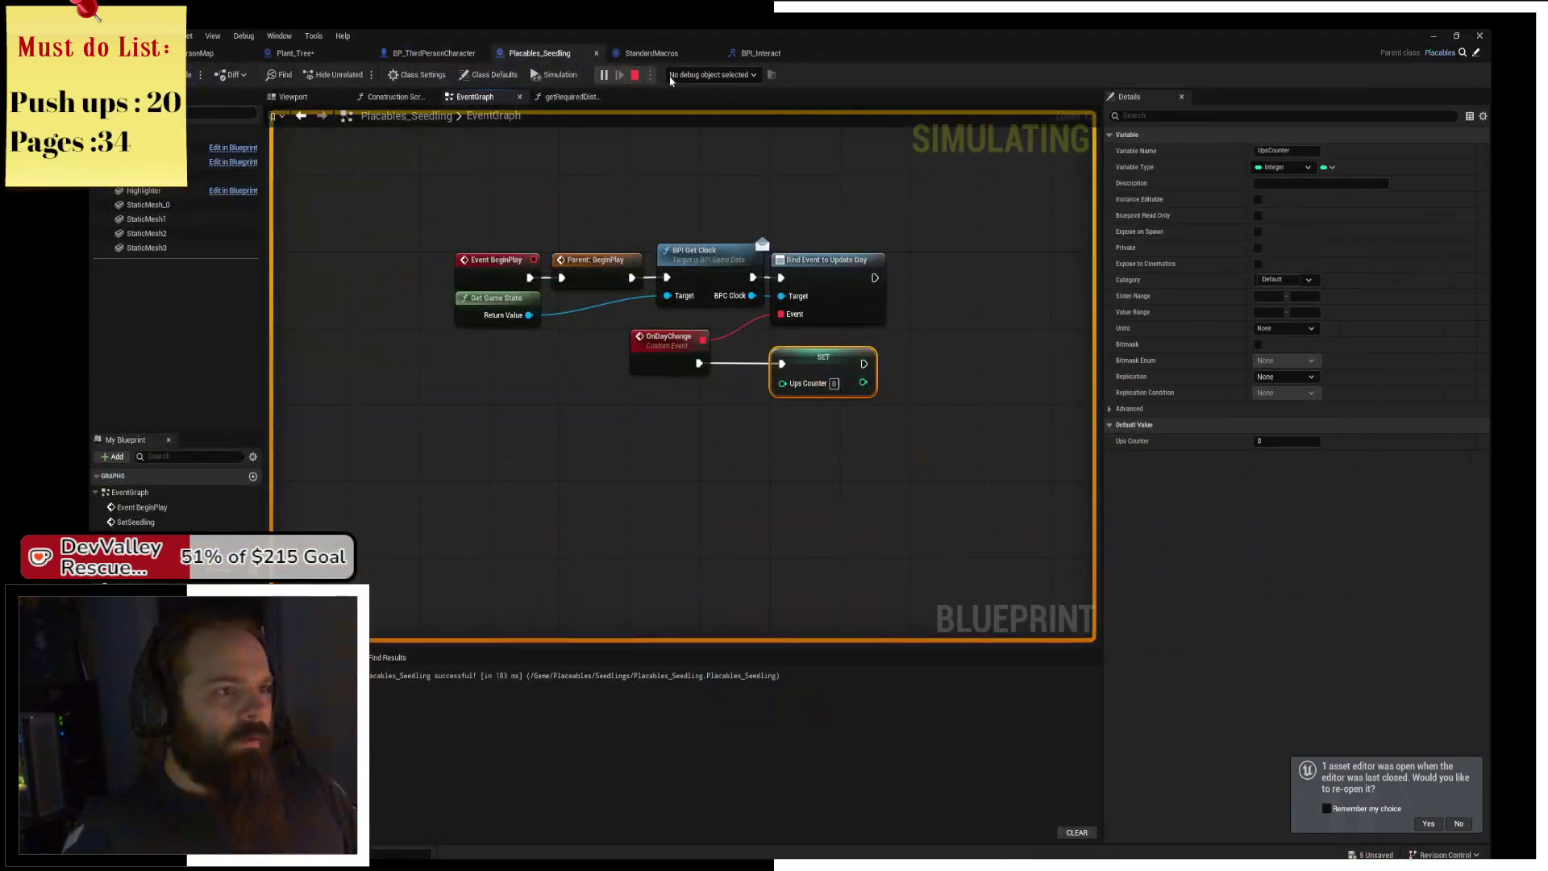
key(Escape)
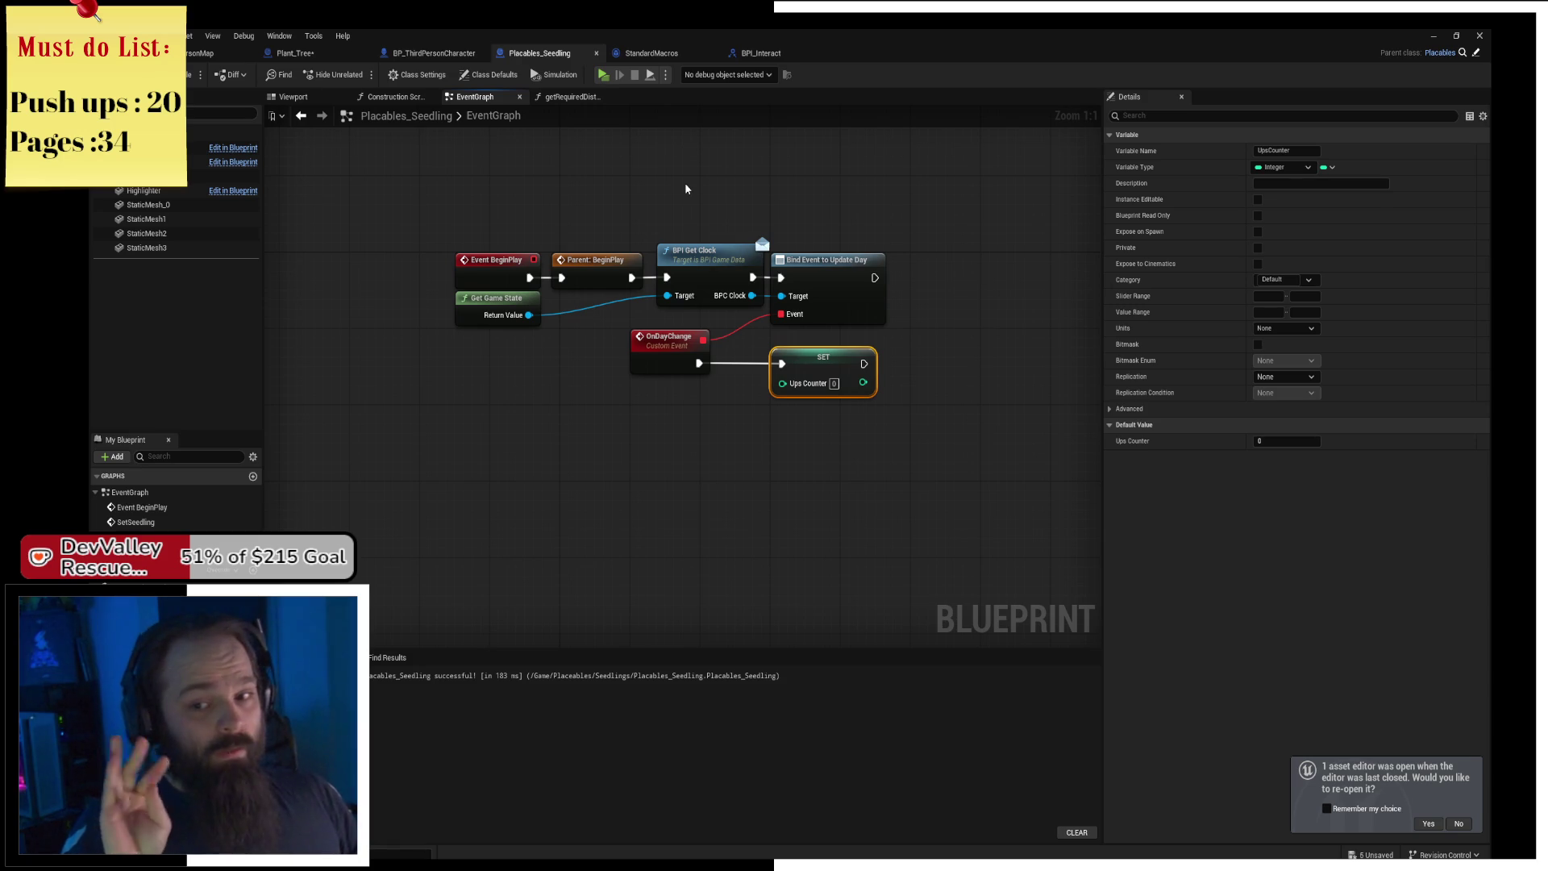
click(320, 53)
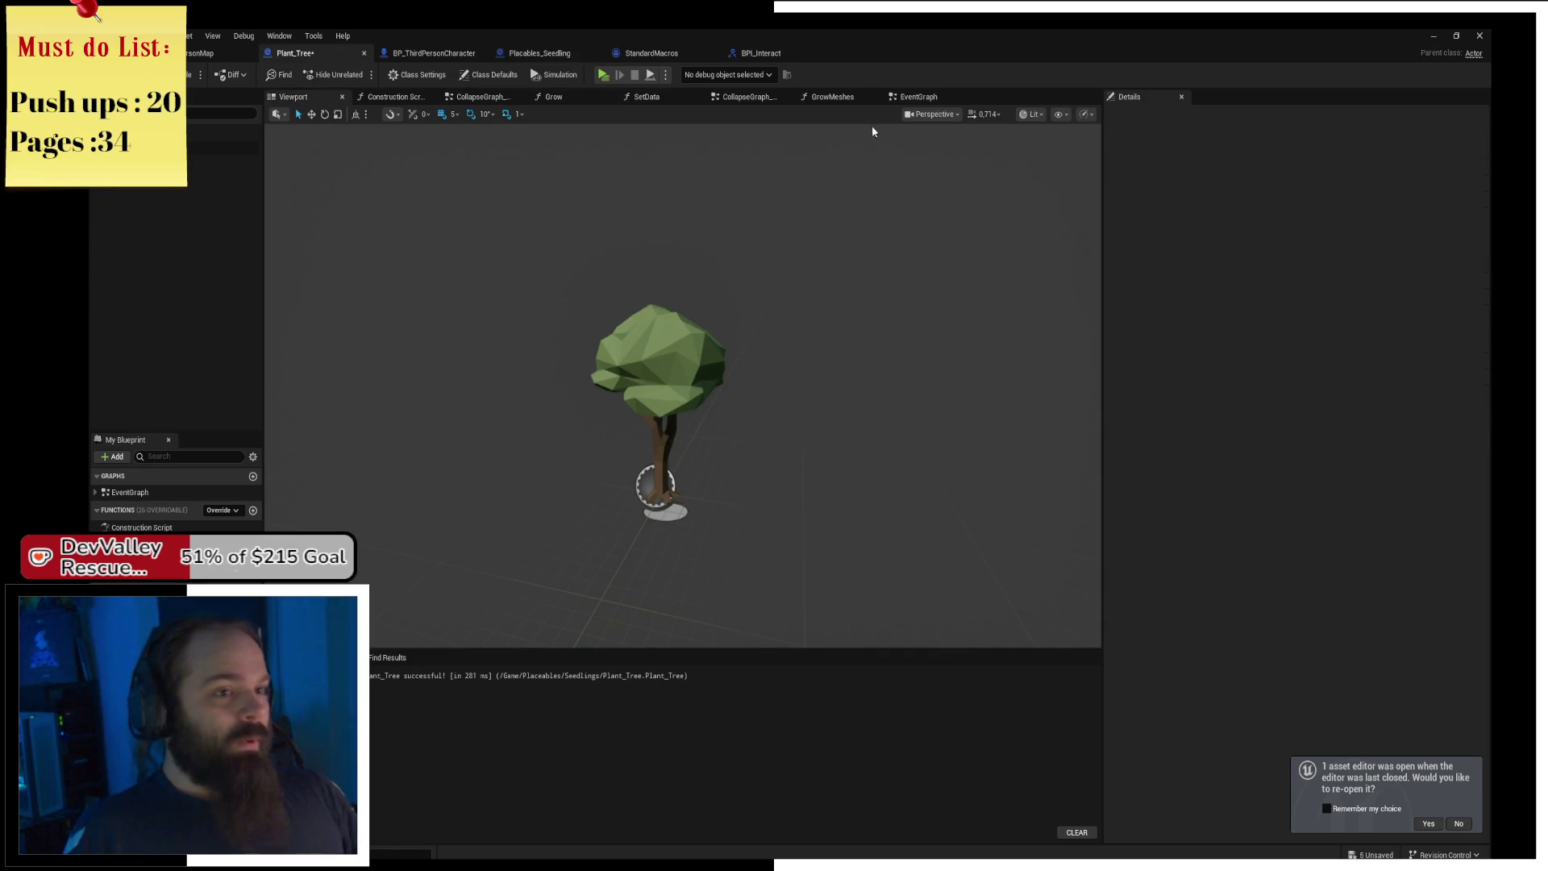
View the Plant_Tree event graph zoomed out, then return to the ThirdPersonMap level.
click(927, 96)
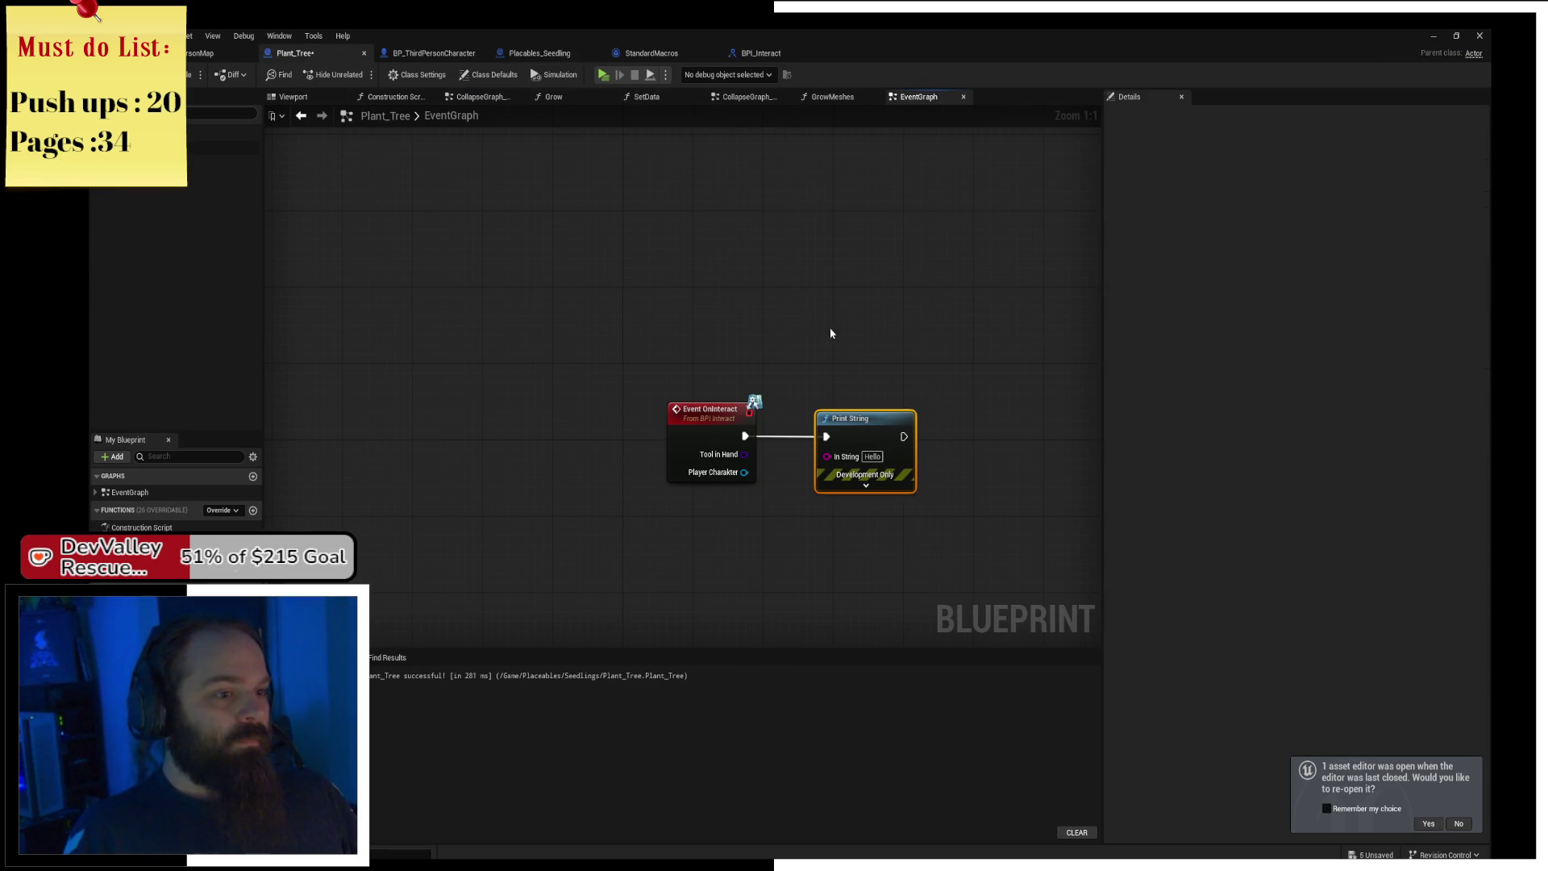
scroll(698, 374, down, 3)
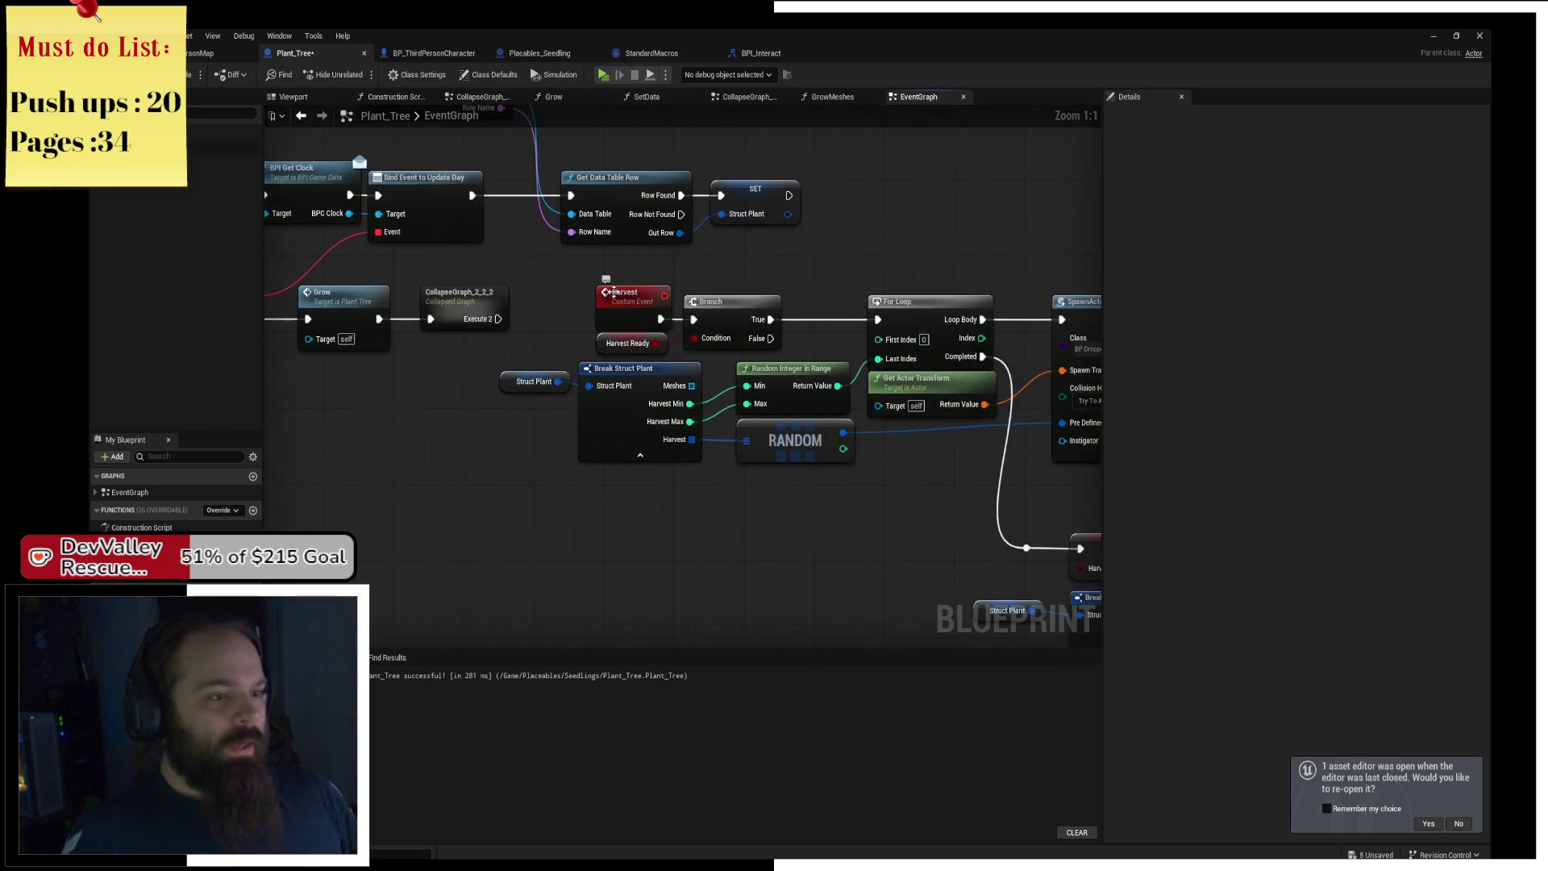
scroll(612, 330, up, 2)
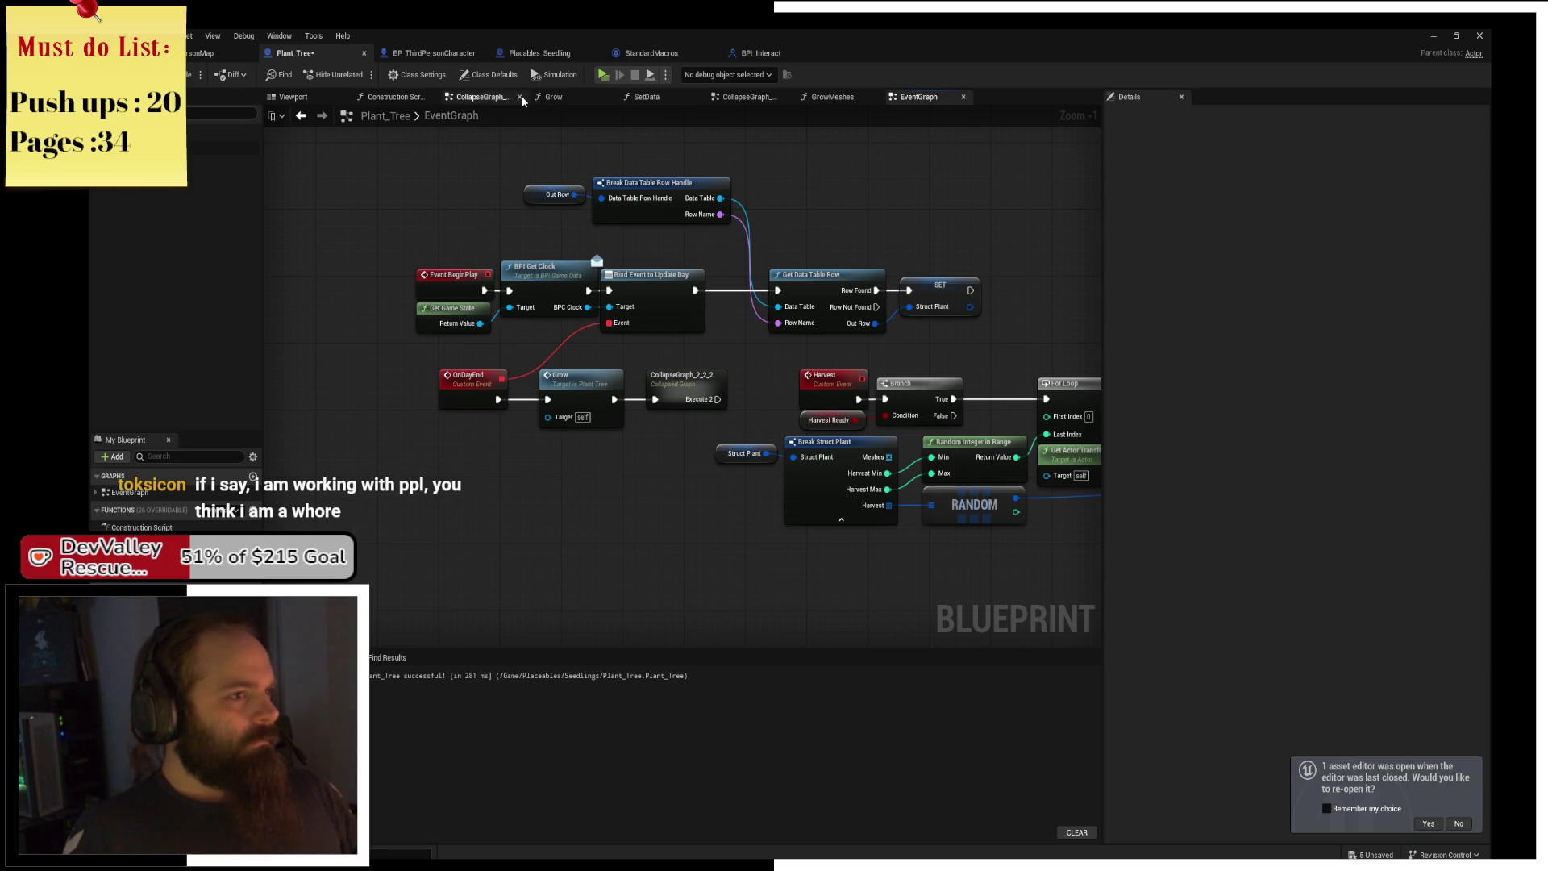
click(201, 53)
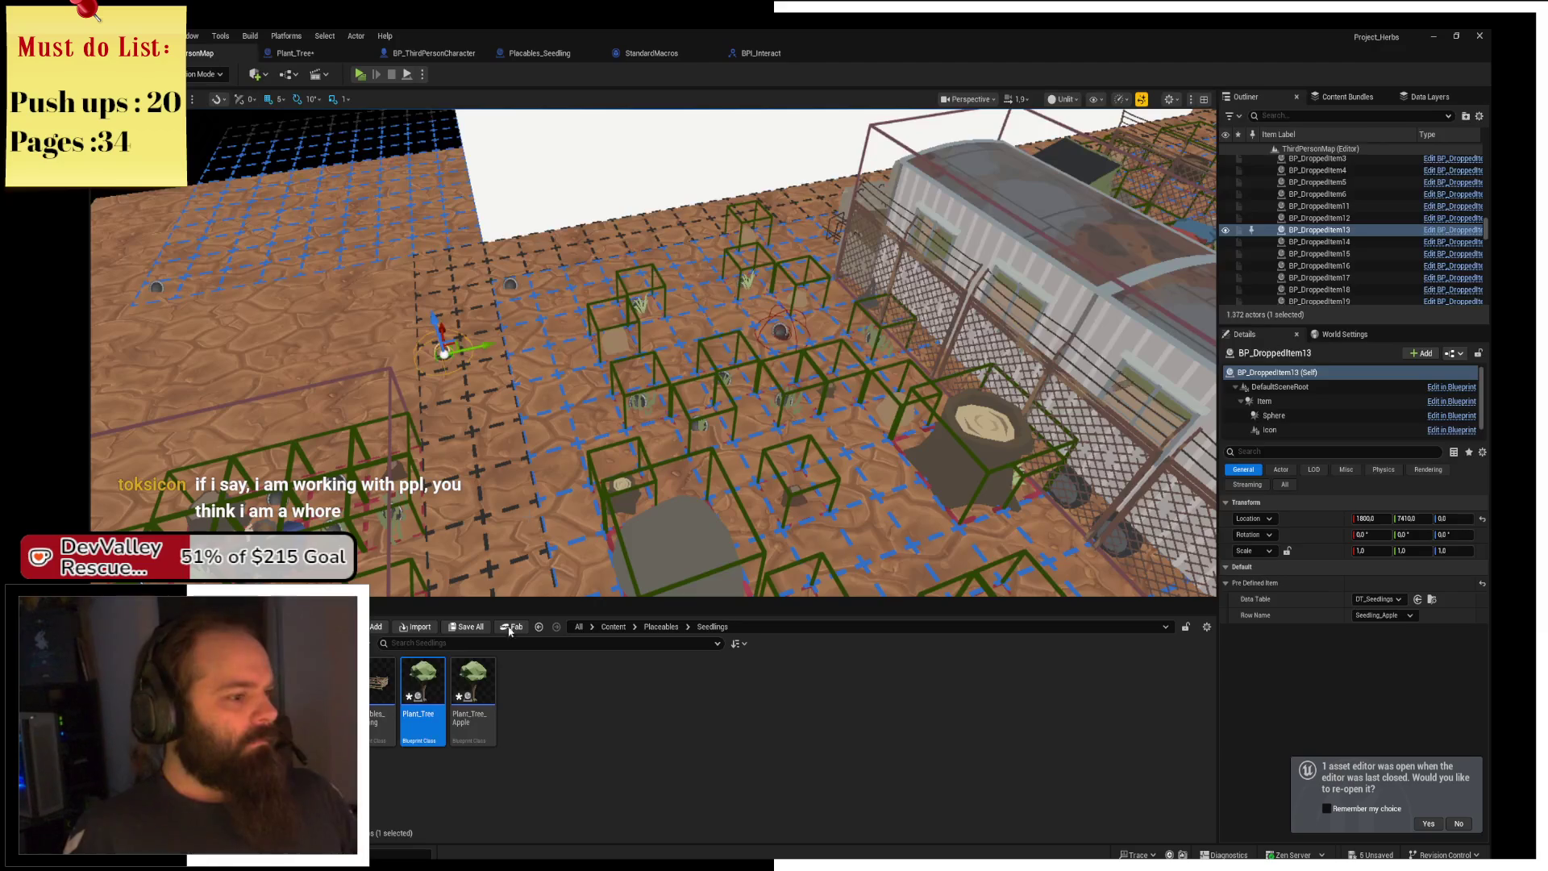
Open Placables_Seedling, check its Tree component, then reopen its event graph from the level.
double_click(387, 742)
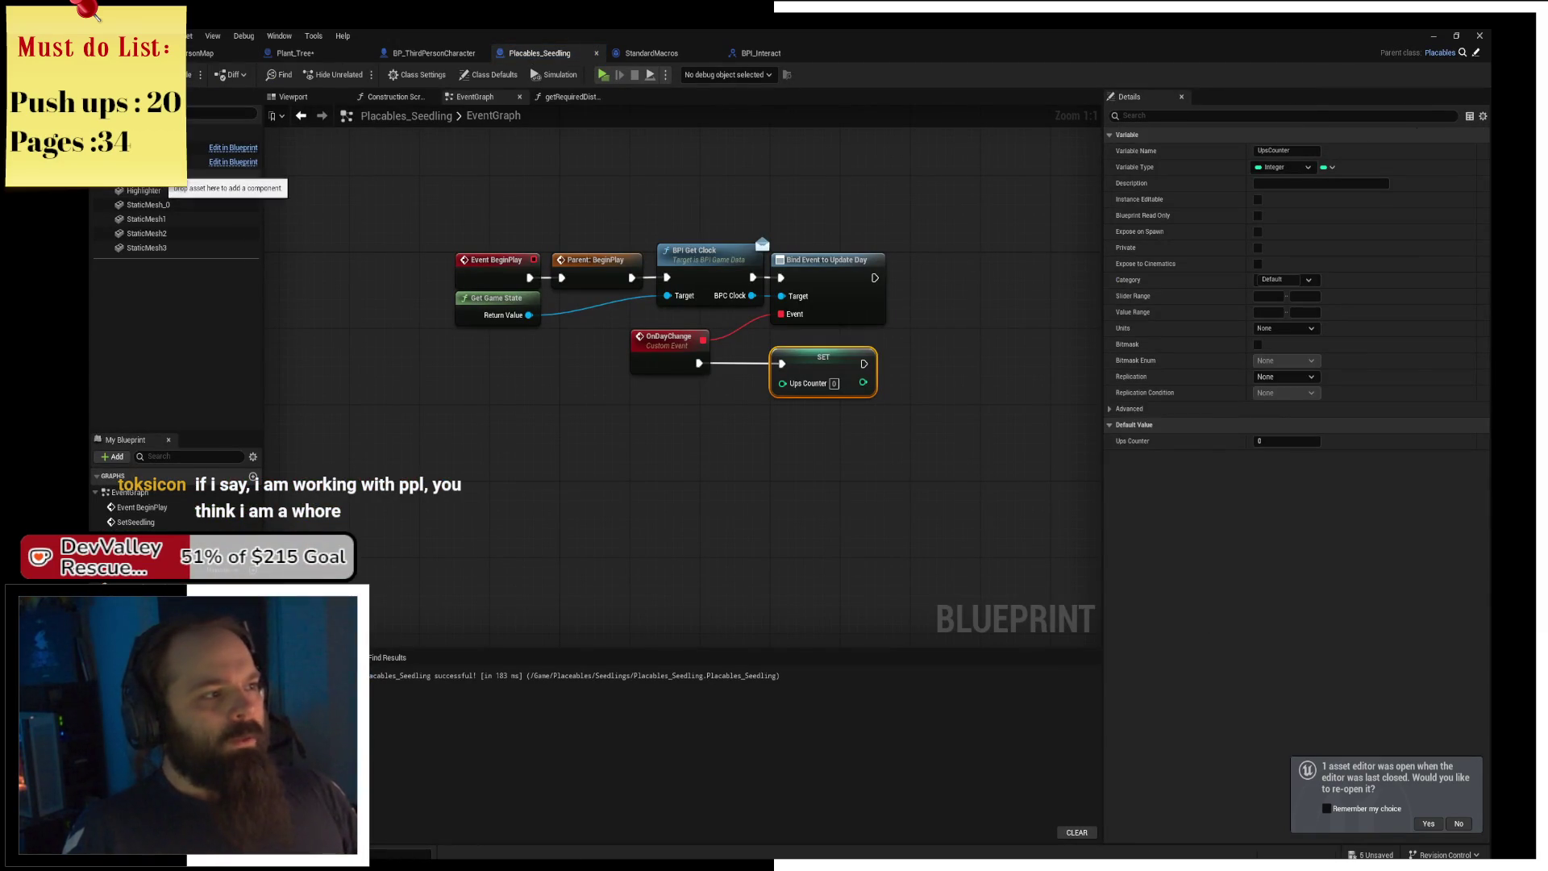
click(169, 176)
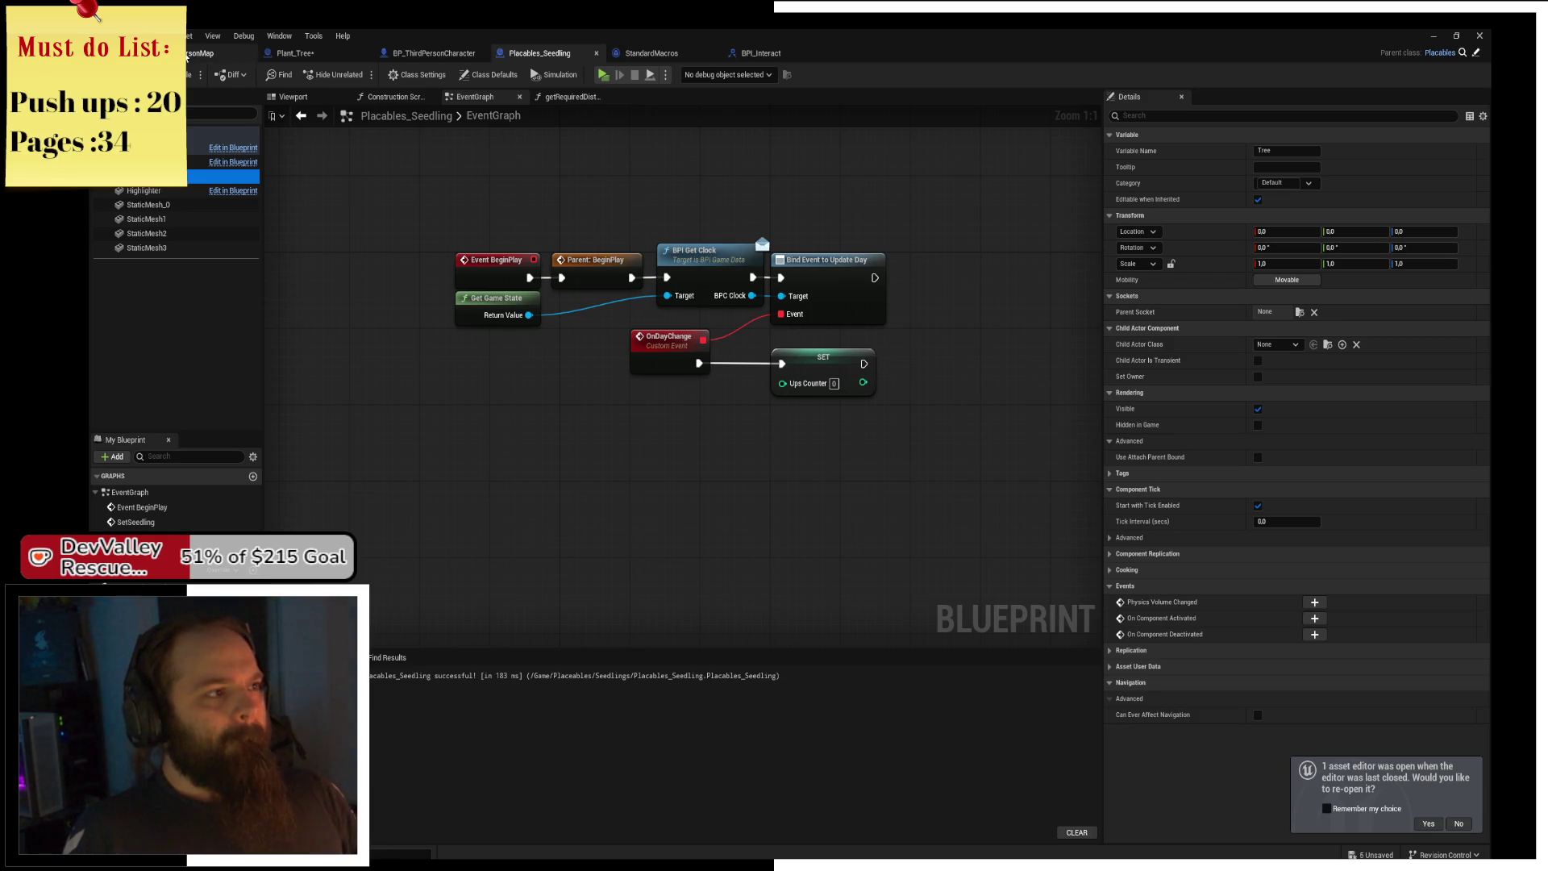
click(188, 54)
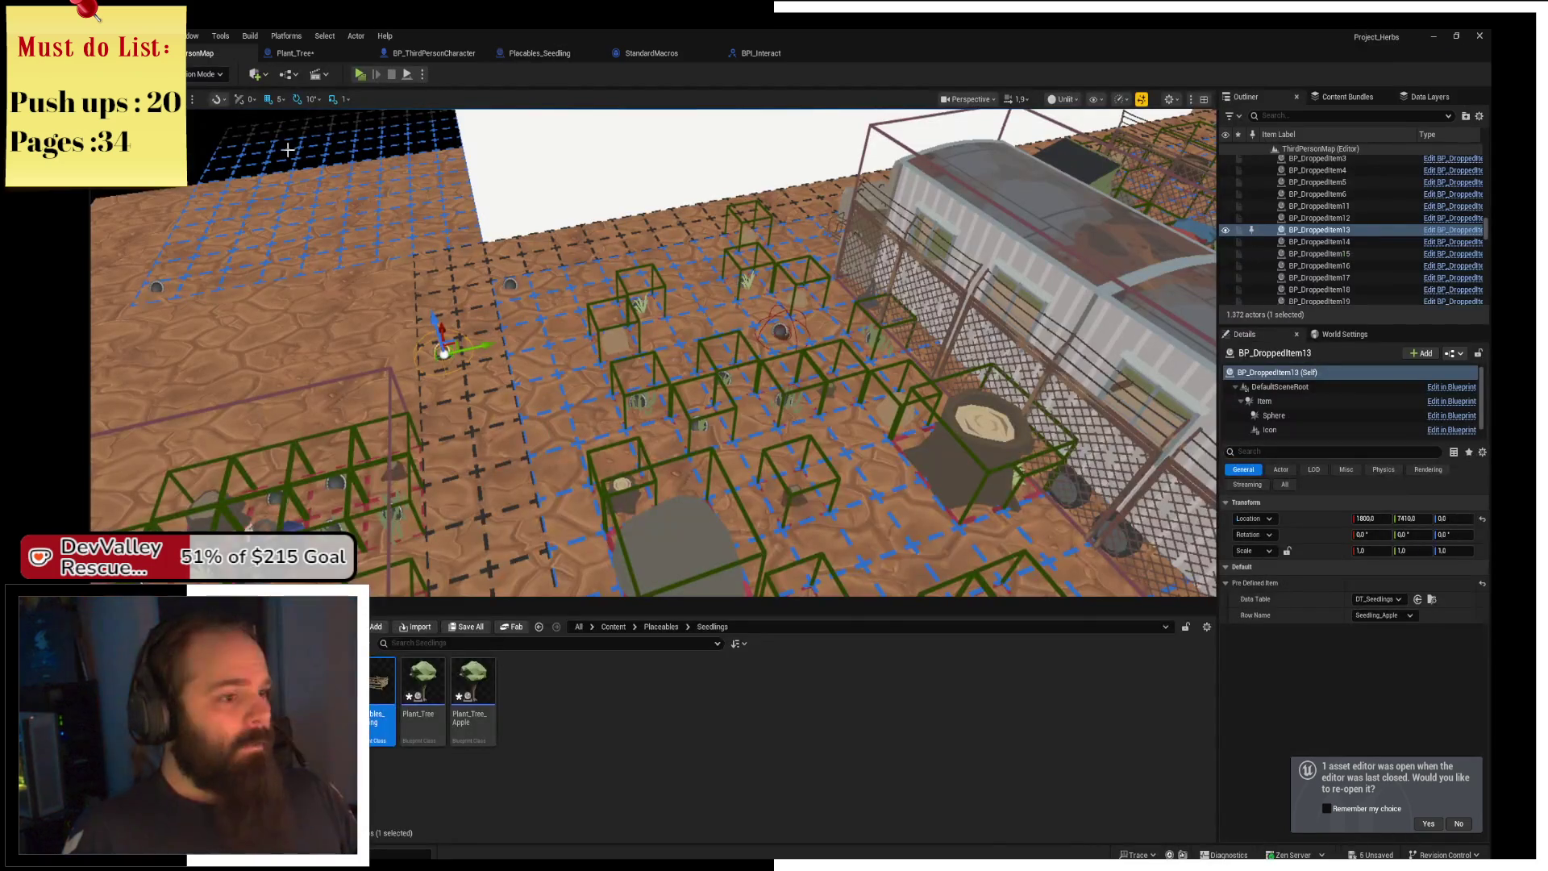
double_click(383, 697)
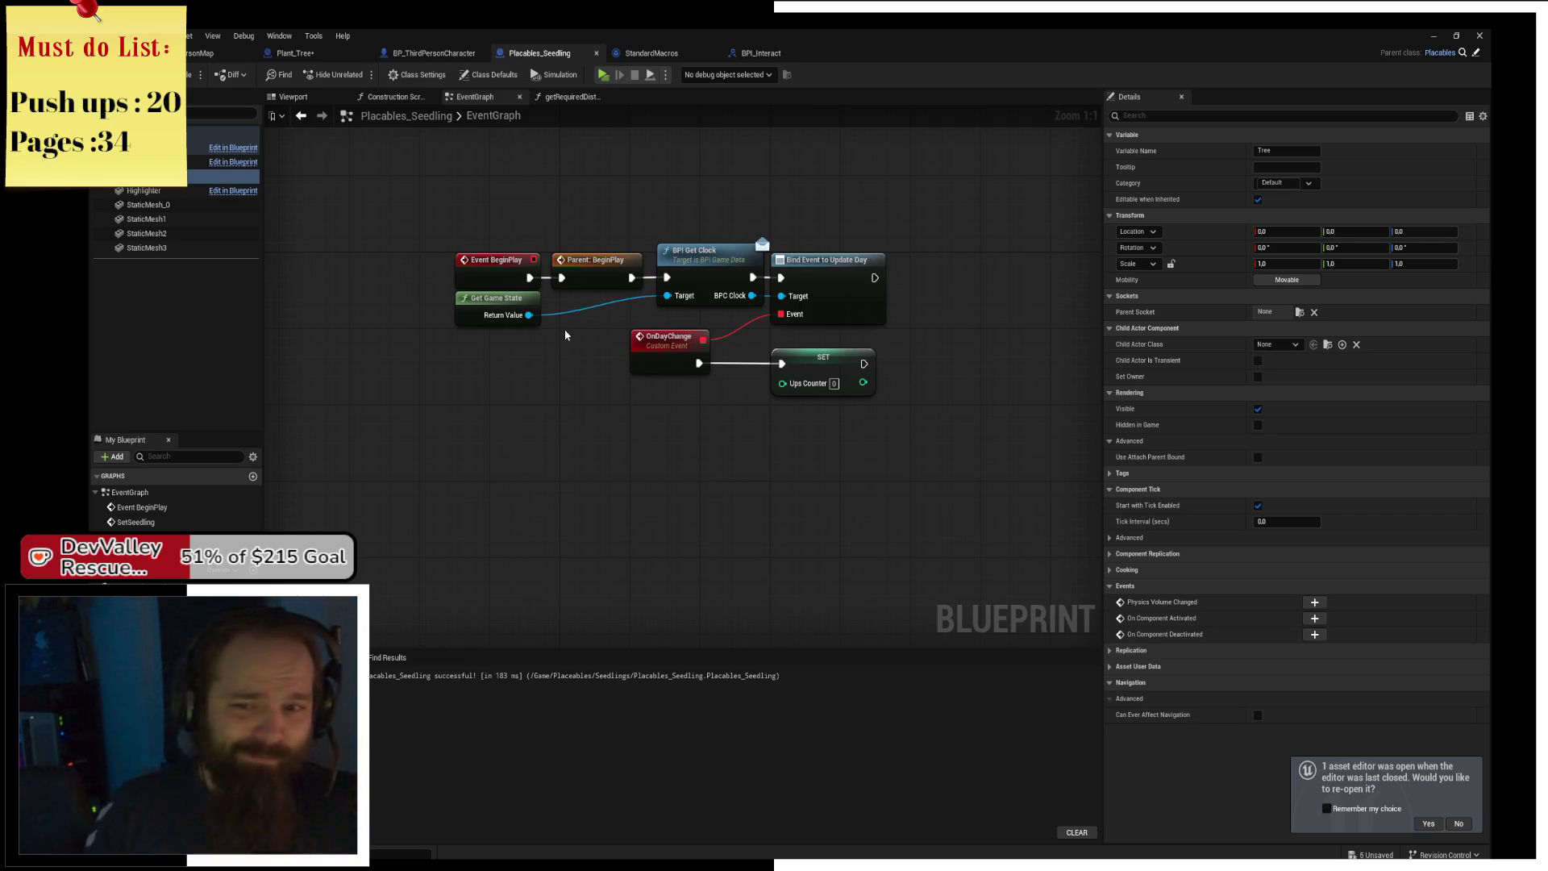
Select OnDayChange and SET together and nudge them slightly upward.
click(819, 362)
drag(820, 342, 651, 415)
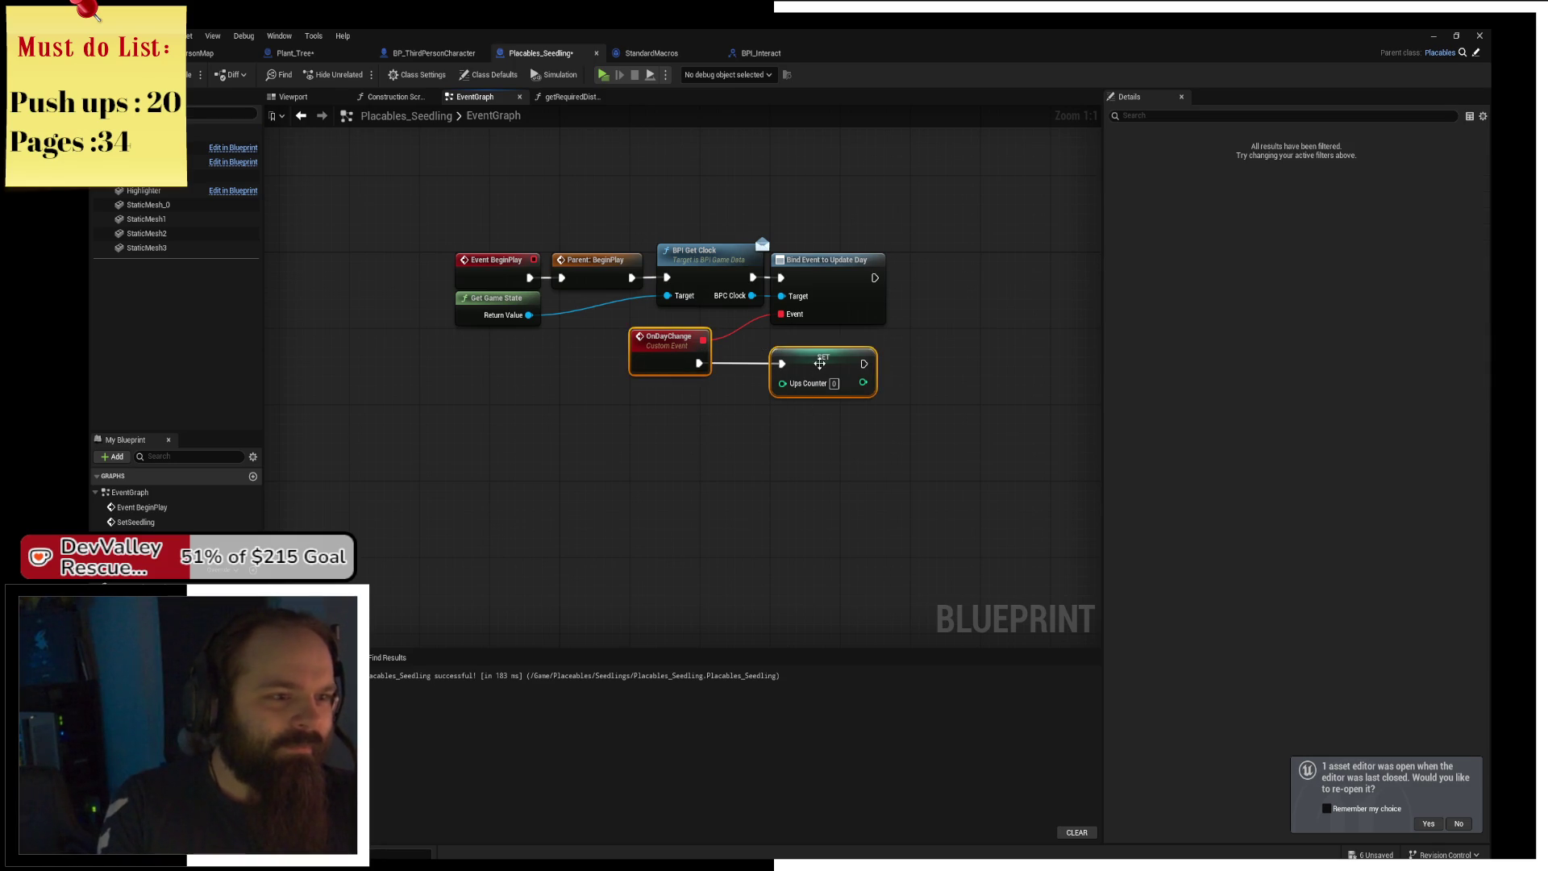
drag(819, 362, 822, 354)
click(801, 450)
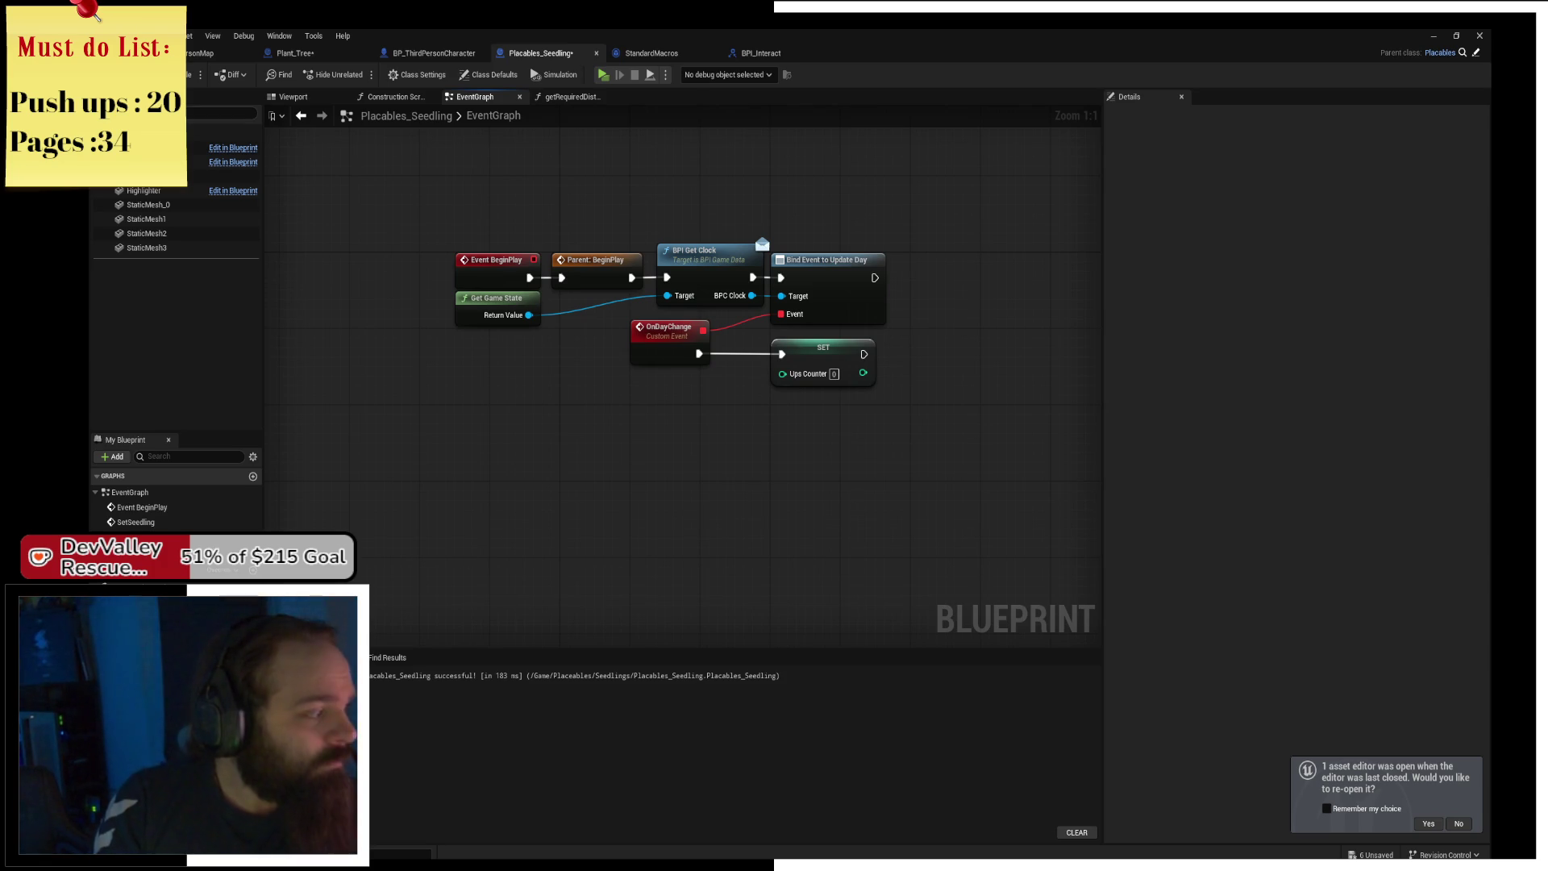
mouse_move(836, 550)
mouse_down()
mouse_move(753, 448)
mouse_move(897, 447)
mouse_move(974, 489)
mouse_up()
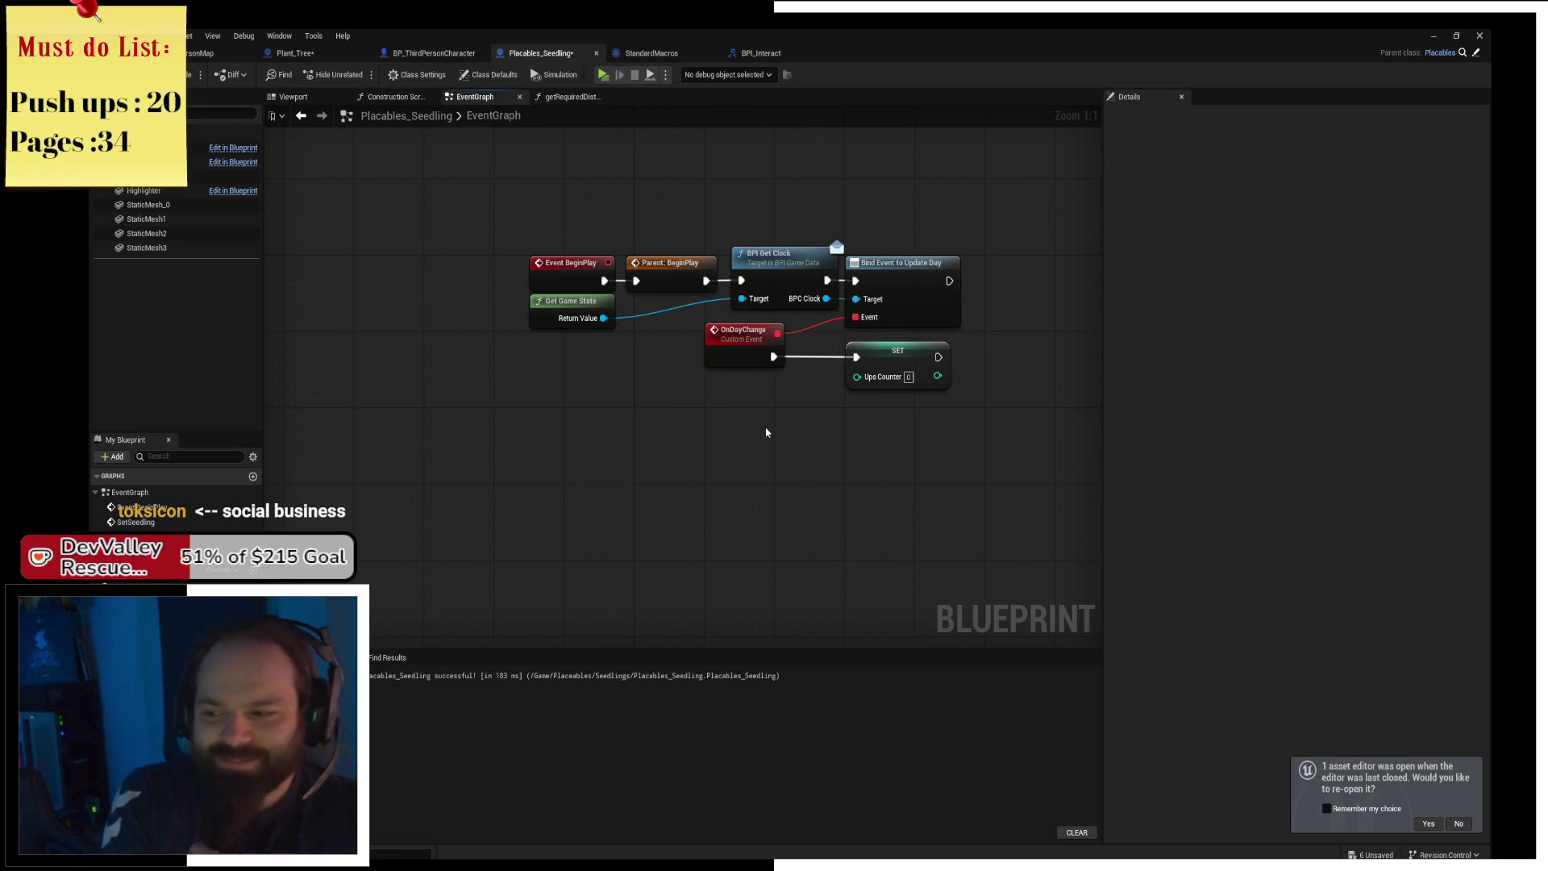
drag(759, 431, 703, 469)
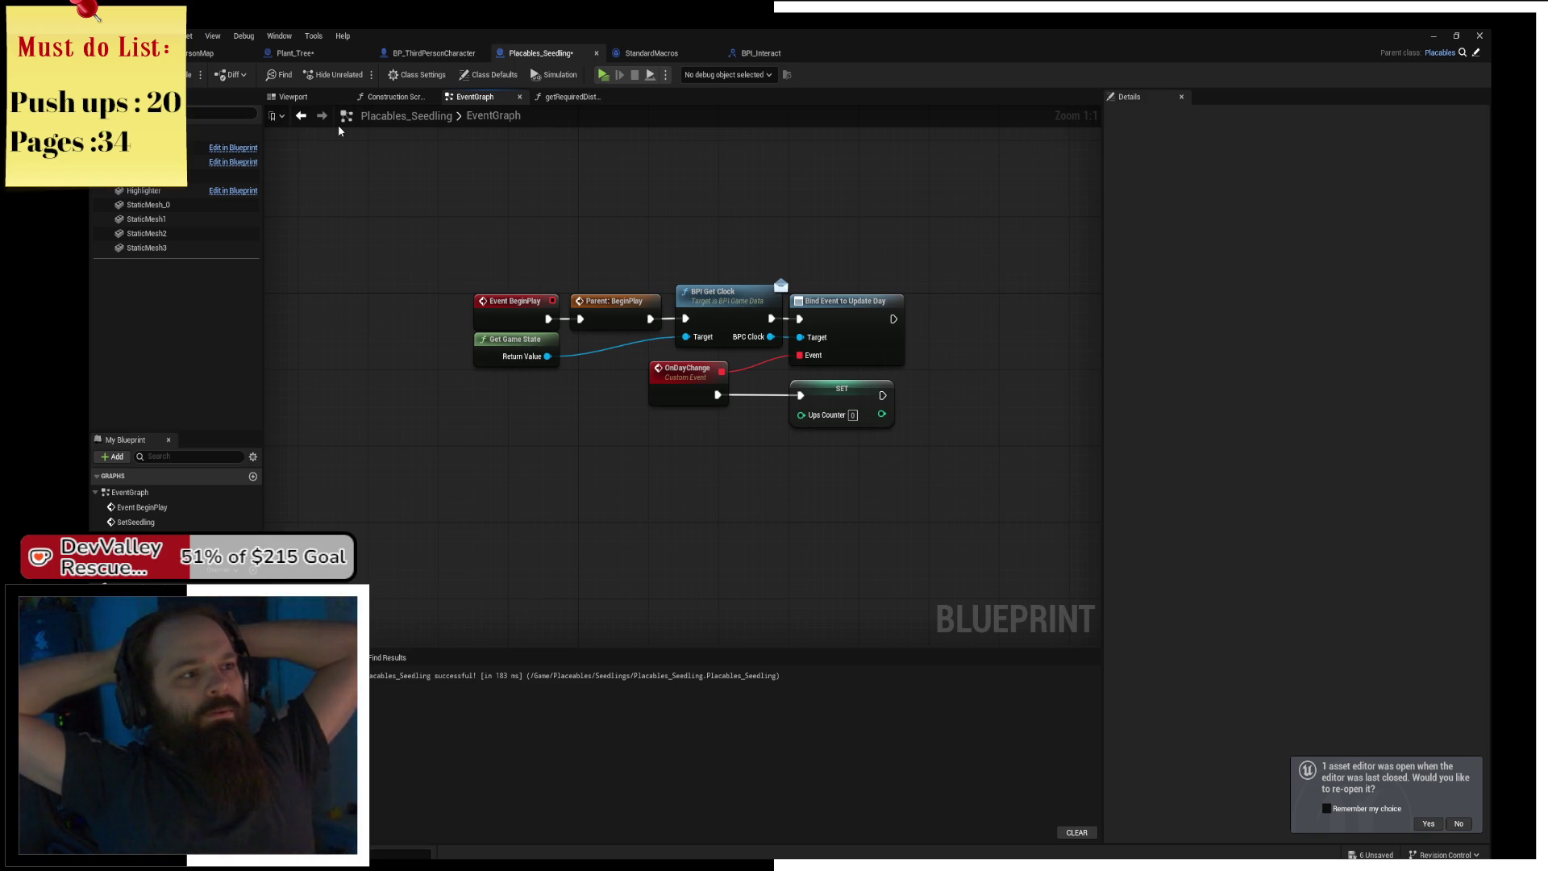
Create a child blueprint of Placables_Seedling named Placables_Seedling_Apple.
click(202, 54)
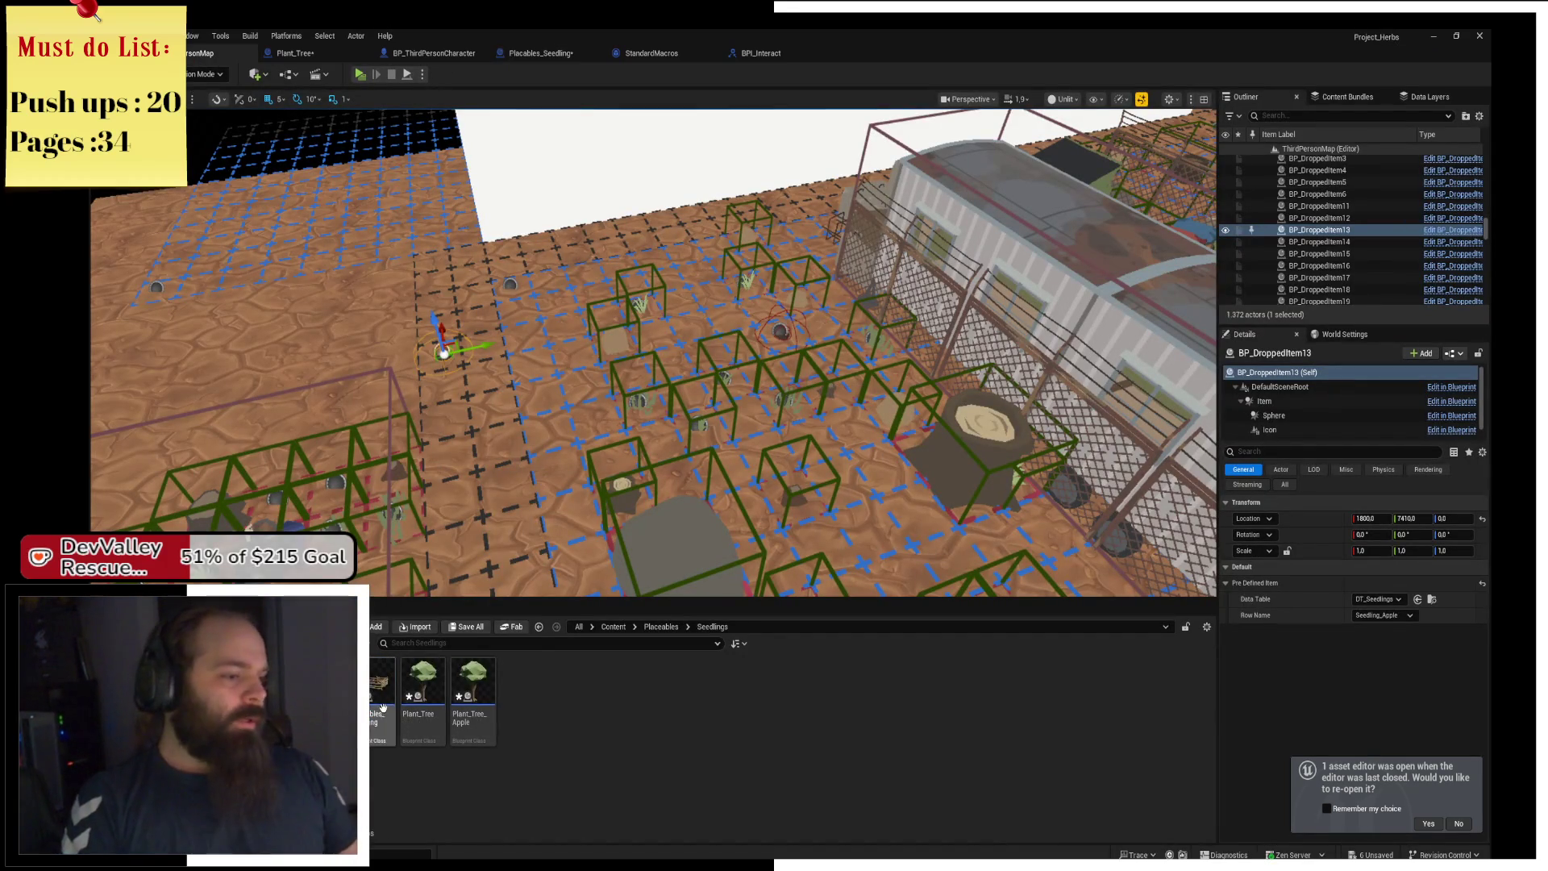
right_click(382, 700)
click(505, 534)
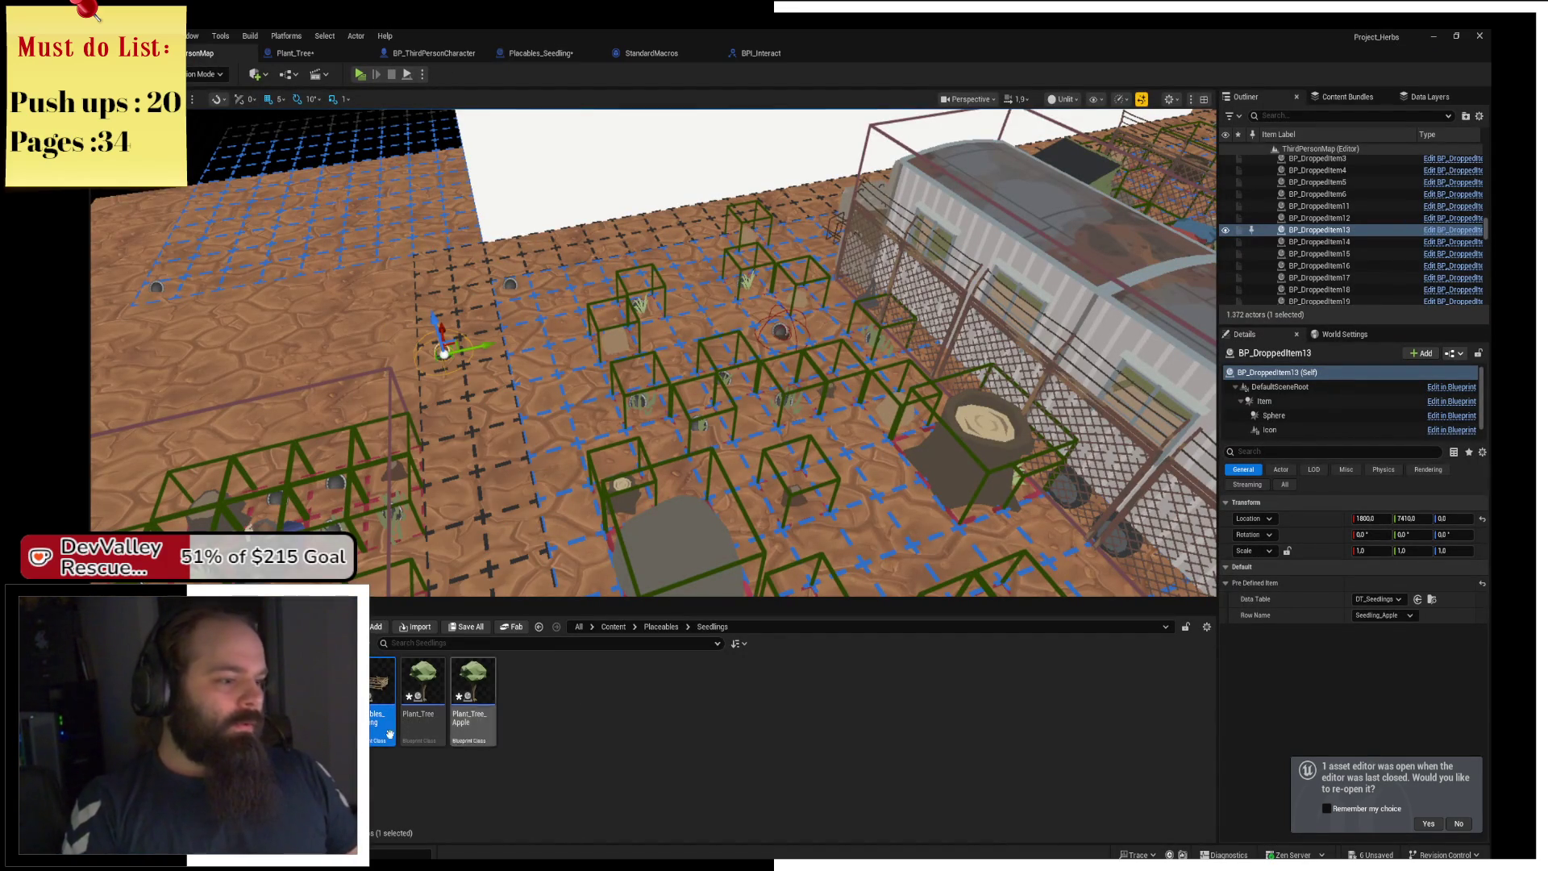
right_click(371, 705)
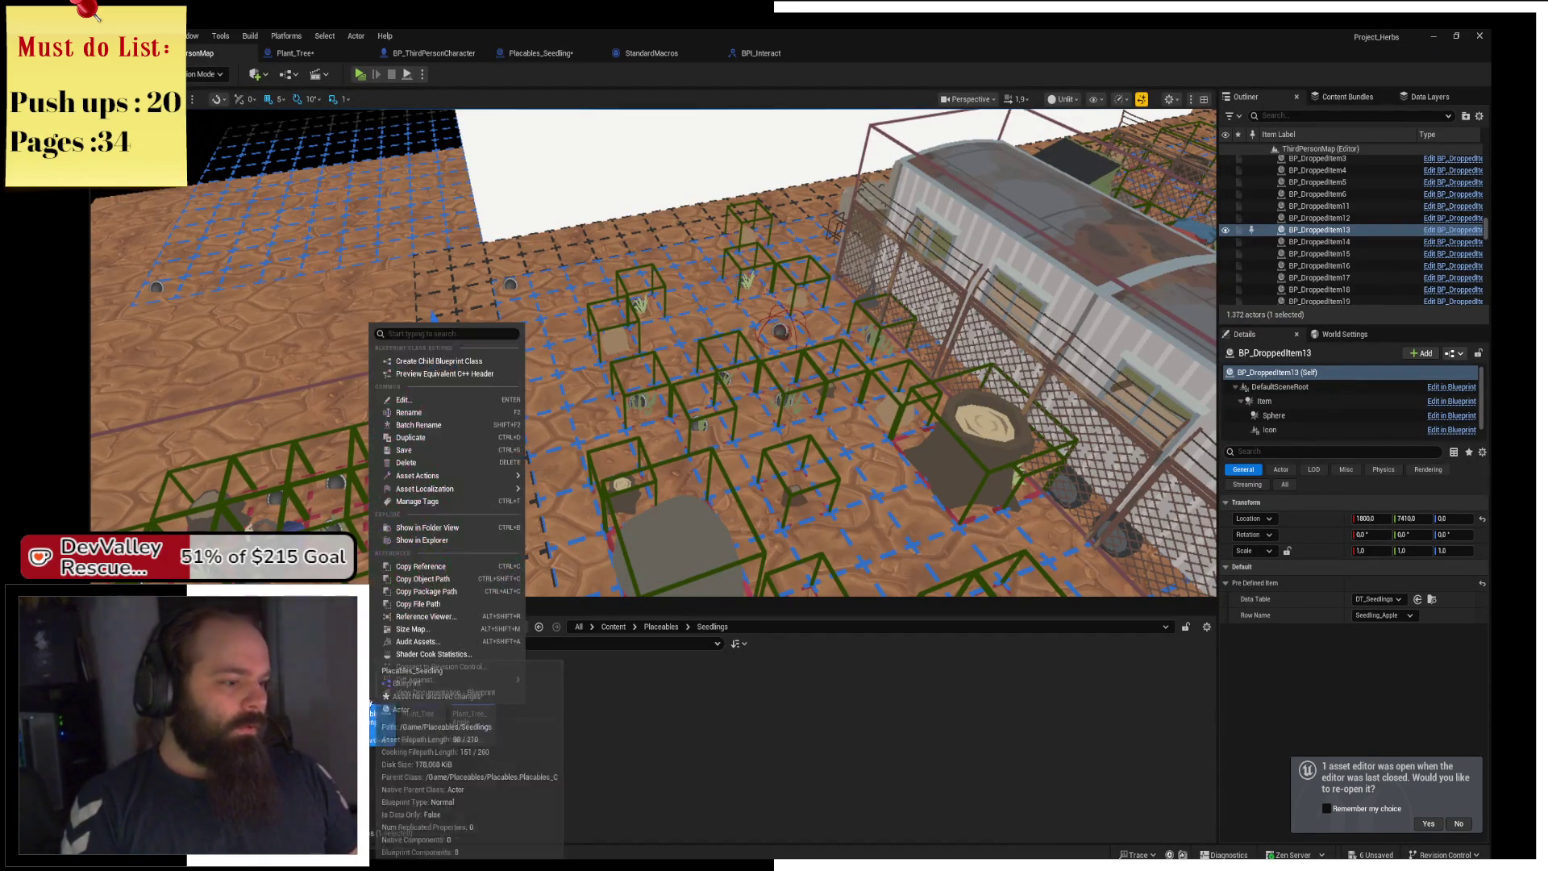
click(484, 360)
key(End)
key(BackSpace)
key(BackSpace)
key(BackSpace)
text(Apple)
key(Return)
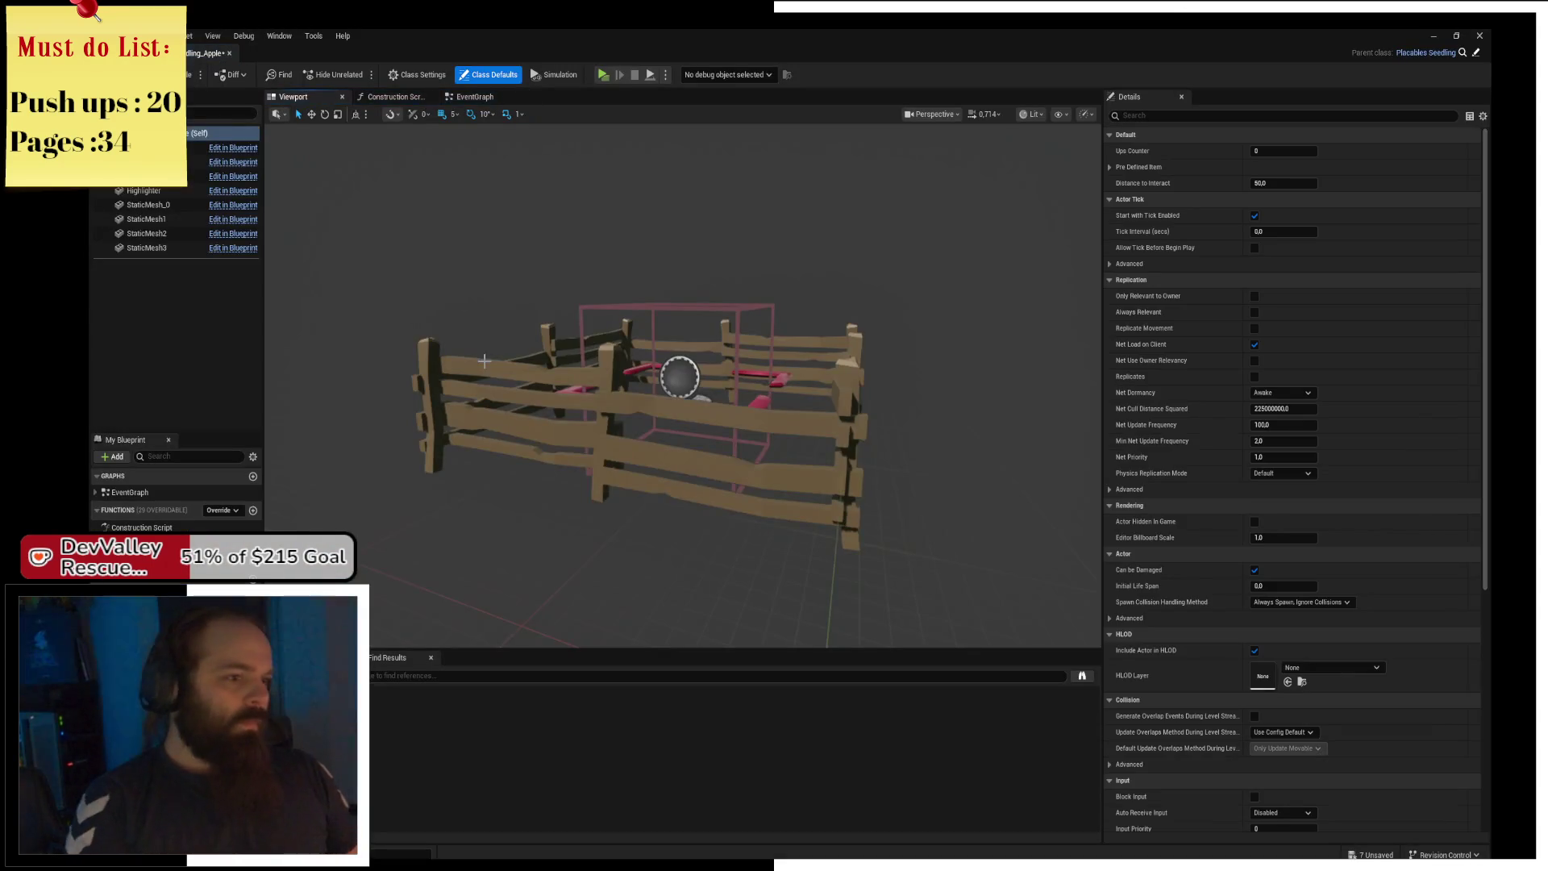
Set the Tree component's Child Actor Class to Plant_Tree_Apple.
click(145, 175)
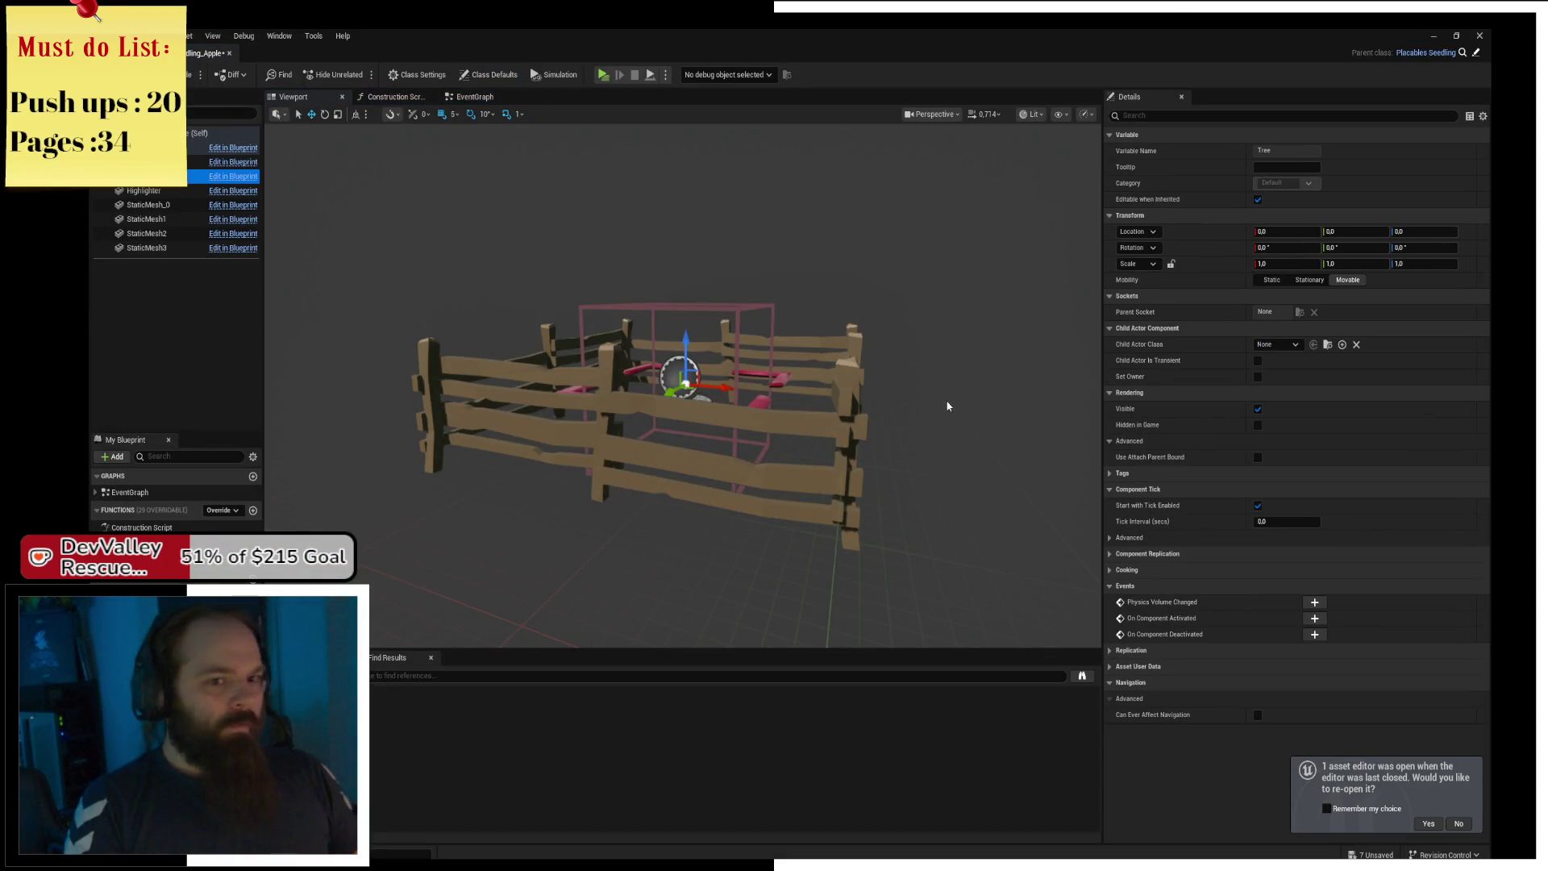
click(1286, 345)
text(apple)
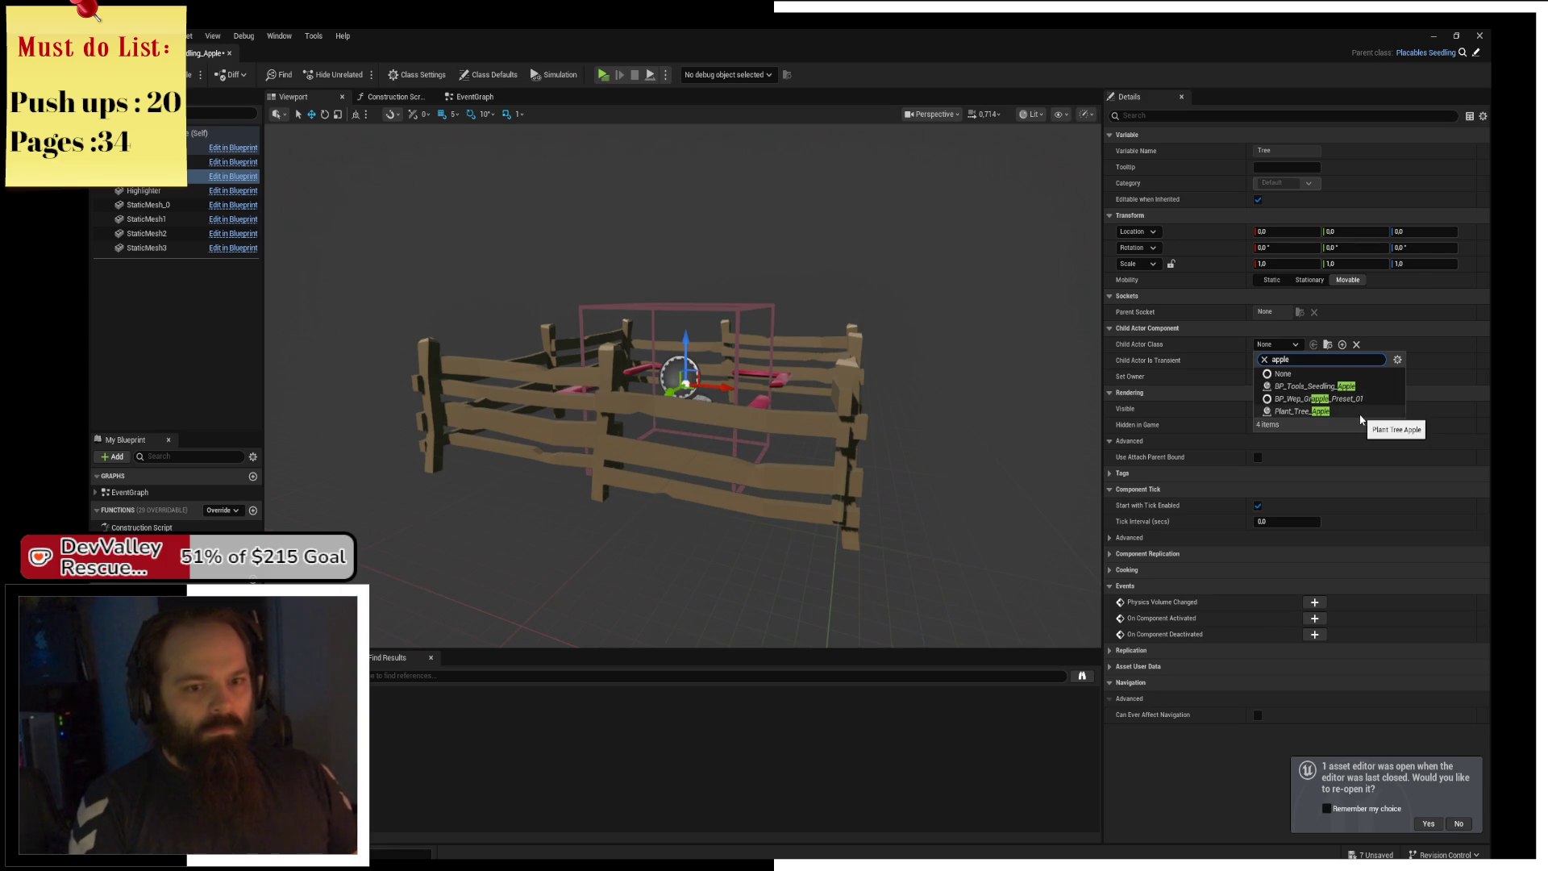
click(1352, 412)
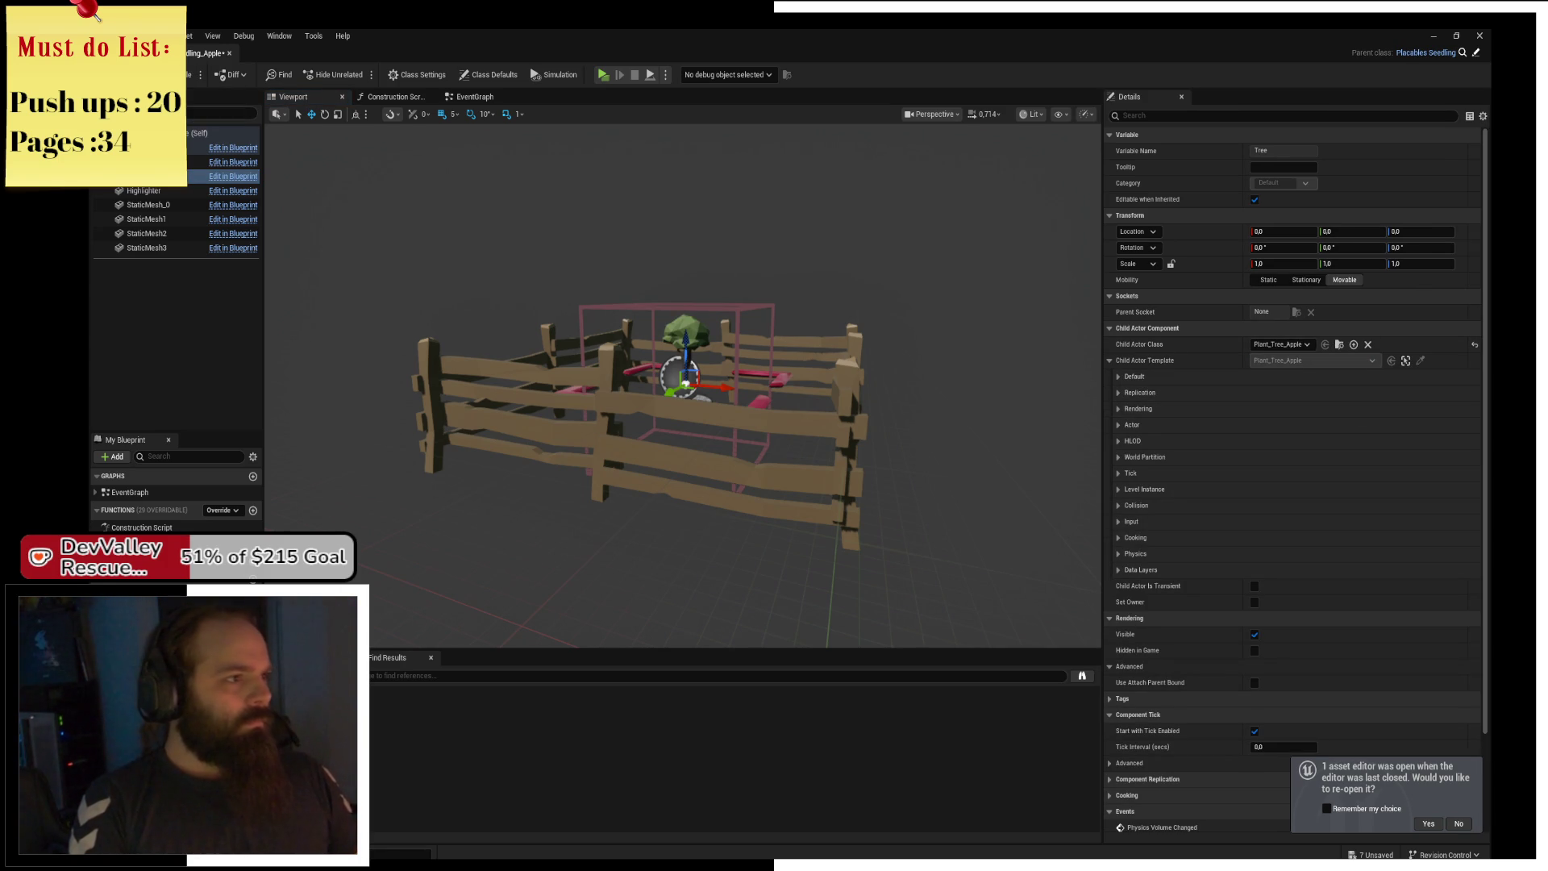
click(121, 52)
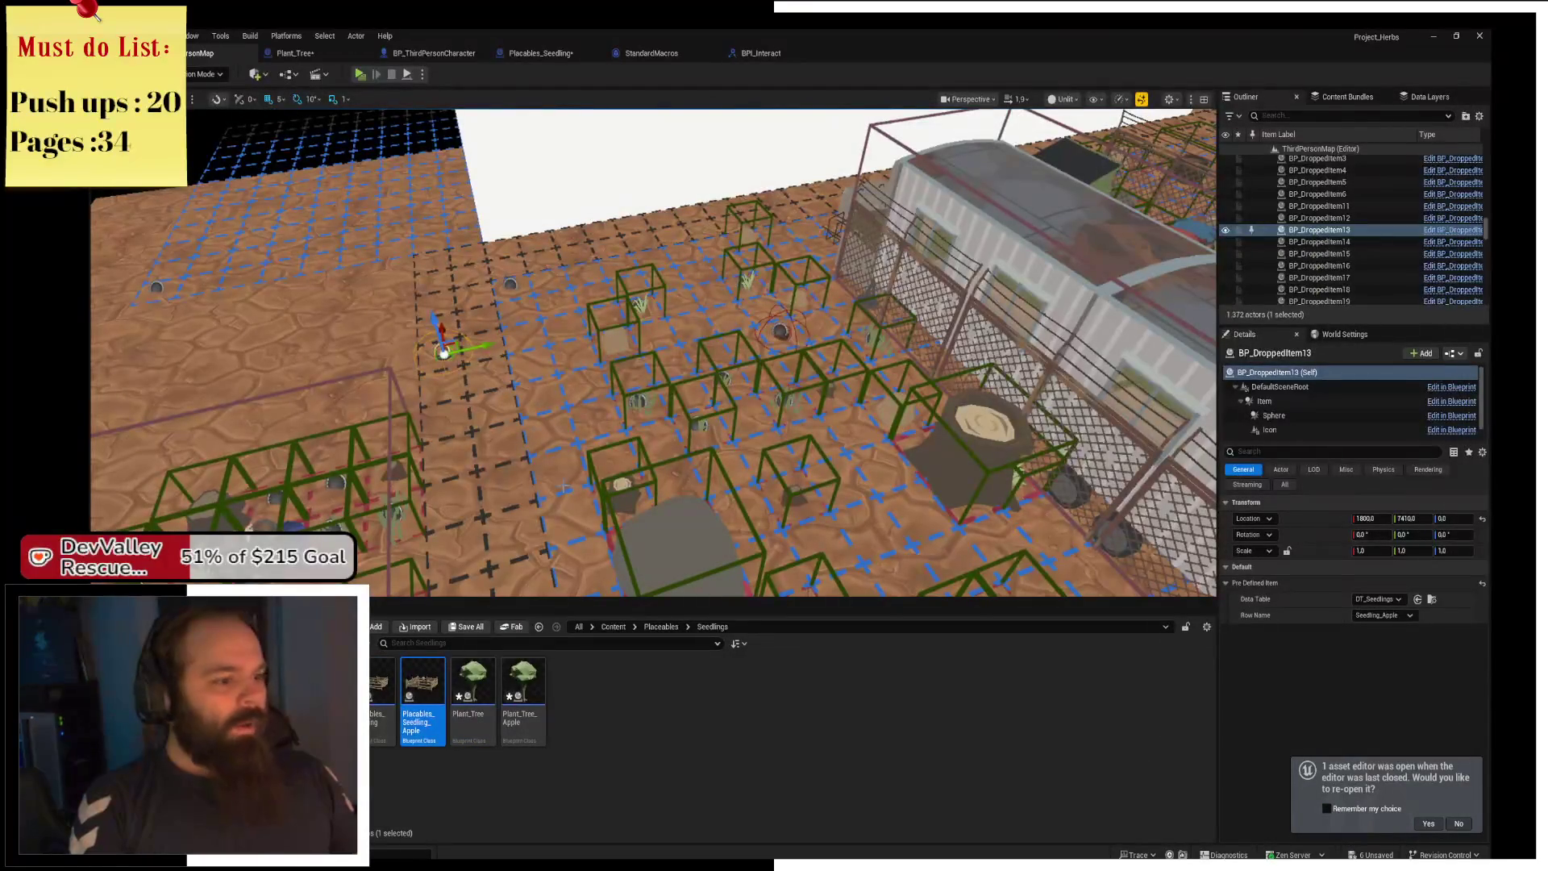
click(433, 52)
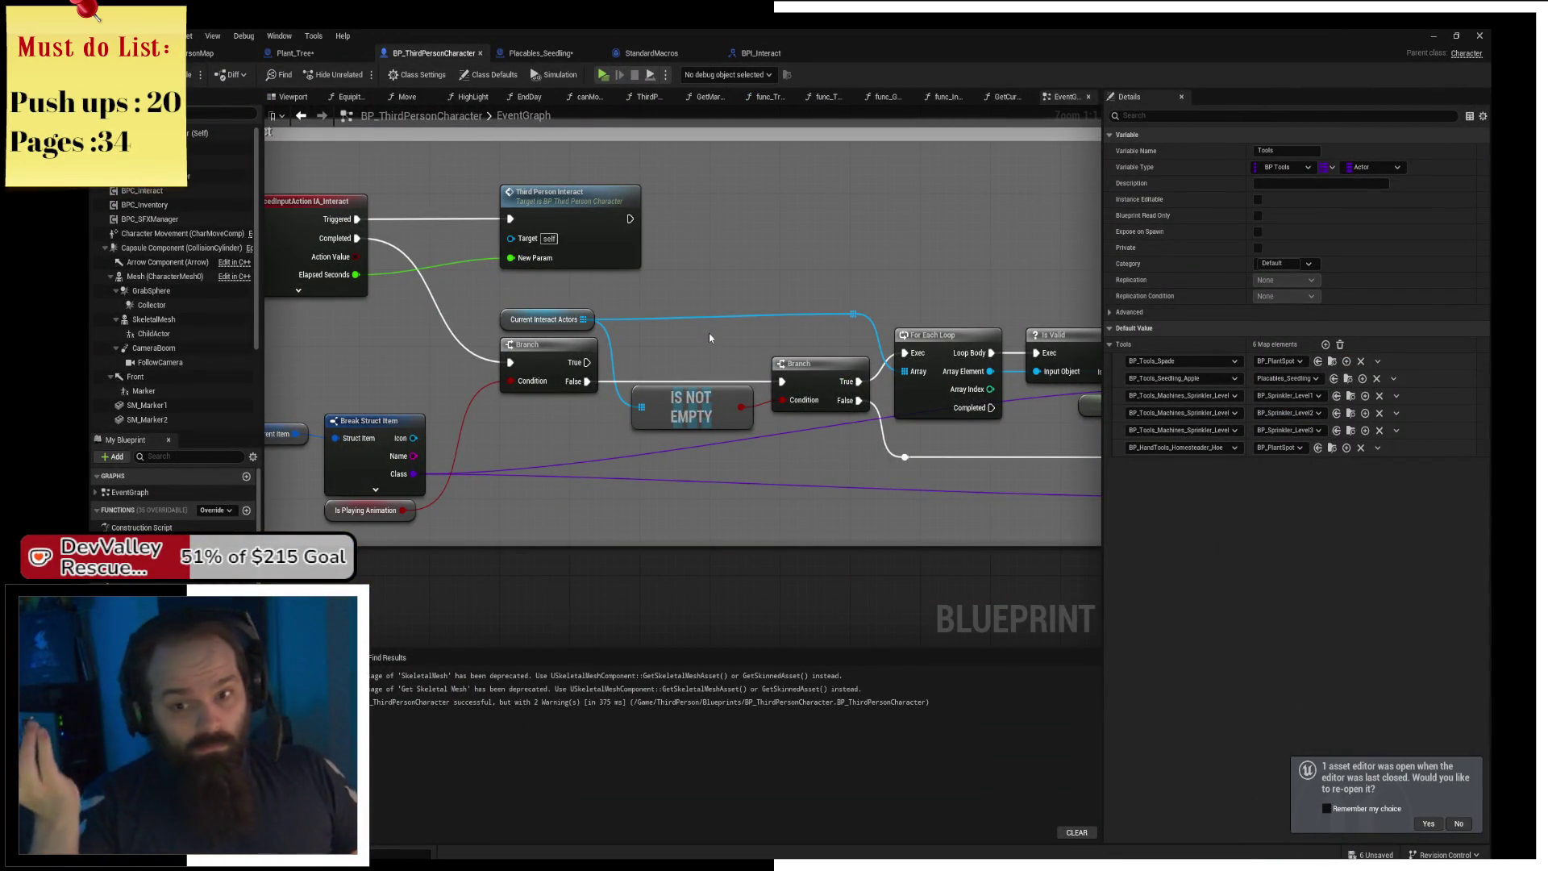
Point the Tools map's BP_Tools_Seedling_Apple entry to Placables_Seedling_Apple and save the character.
mouse_move(773, 349)
mouse_down()
mouse_move(516, 371)
mouse_move(484, 387)
mouse_move(514, 418)
mouse_up()
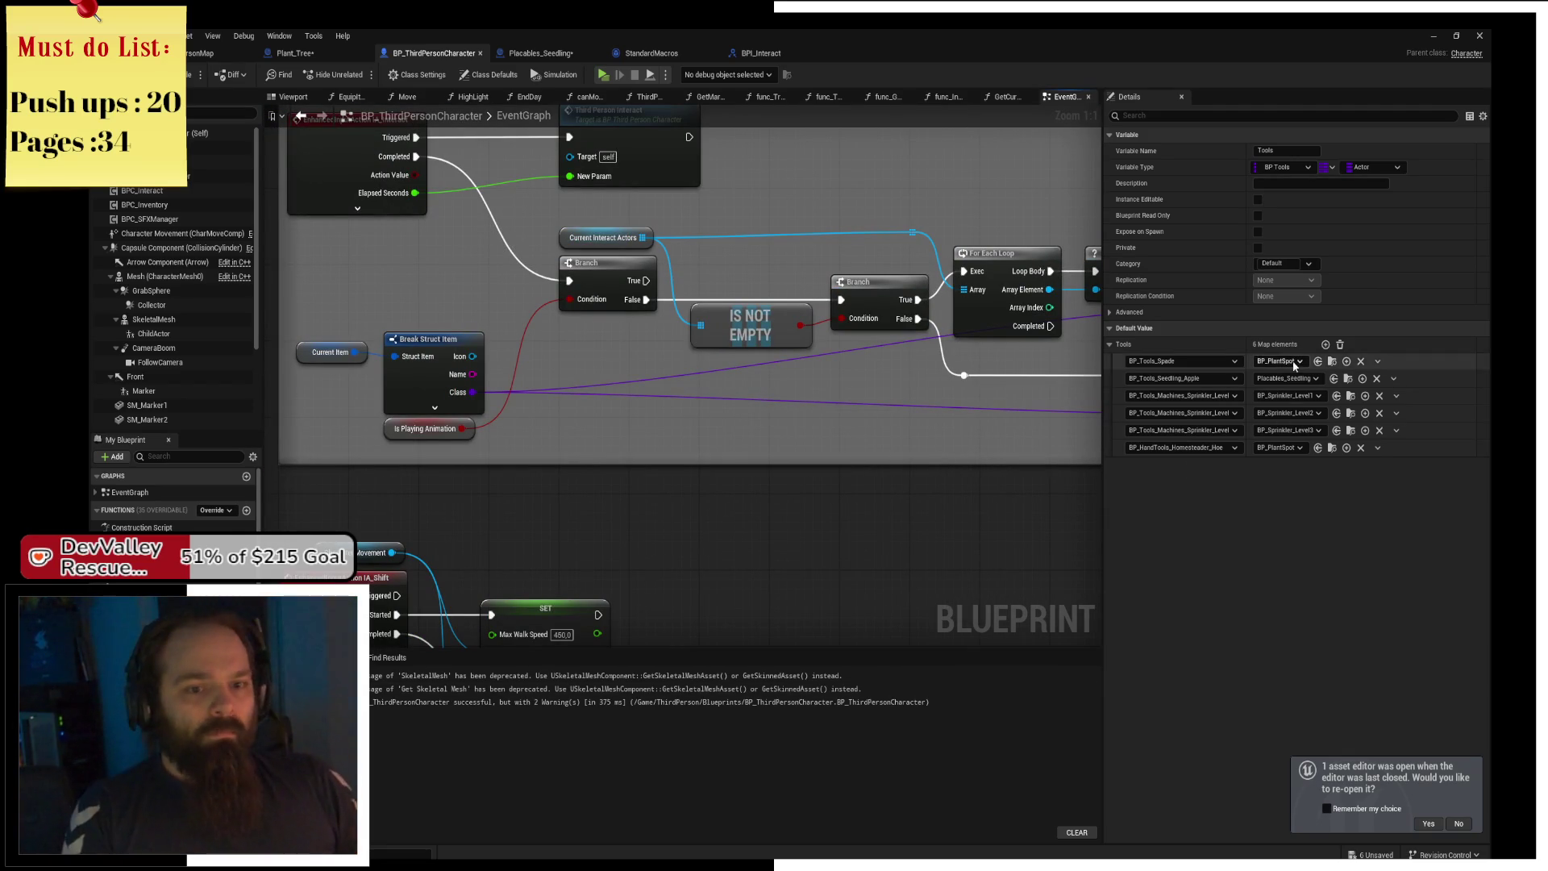
click(1313, 380)
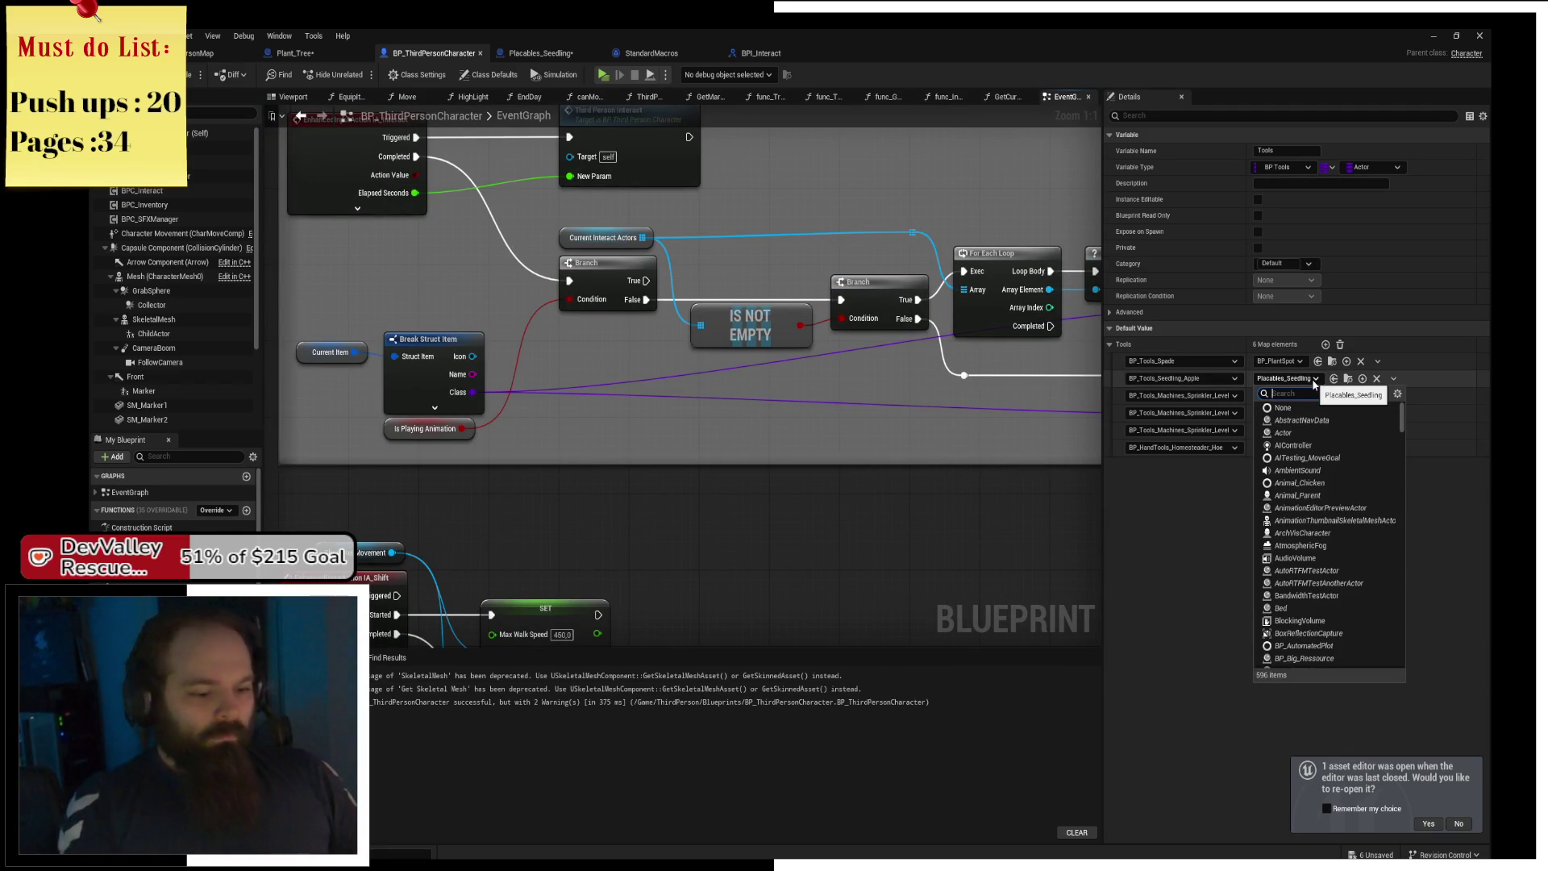
text(apple)
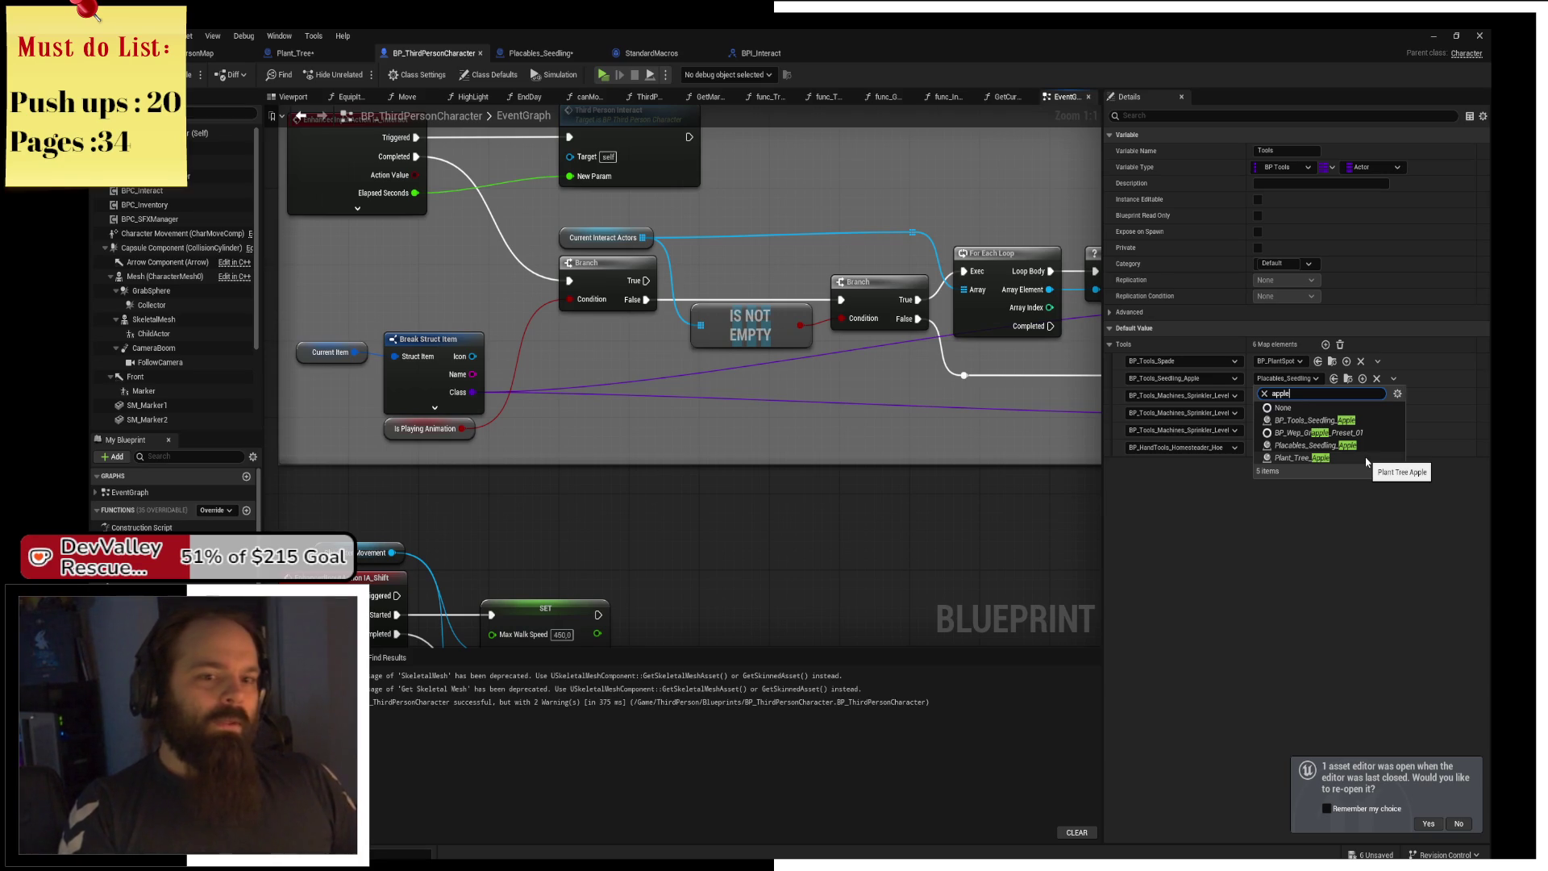
click(1371, 447)
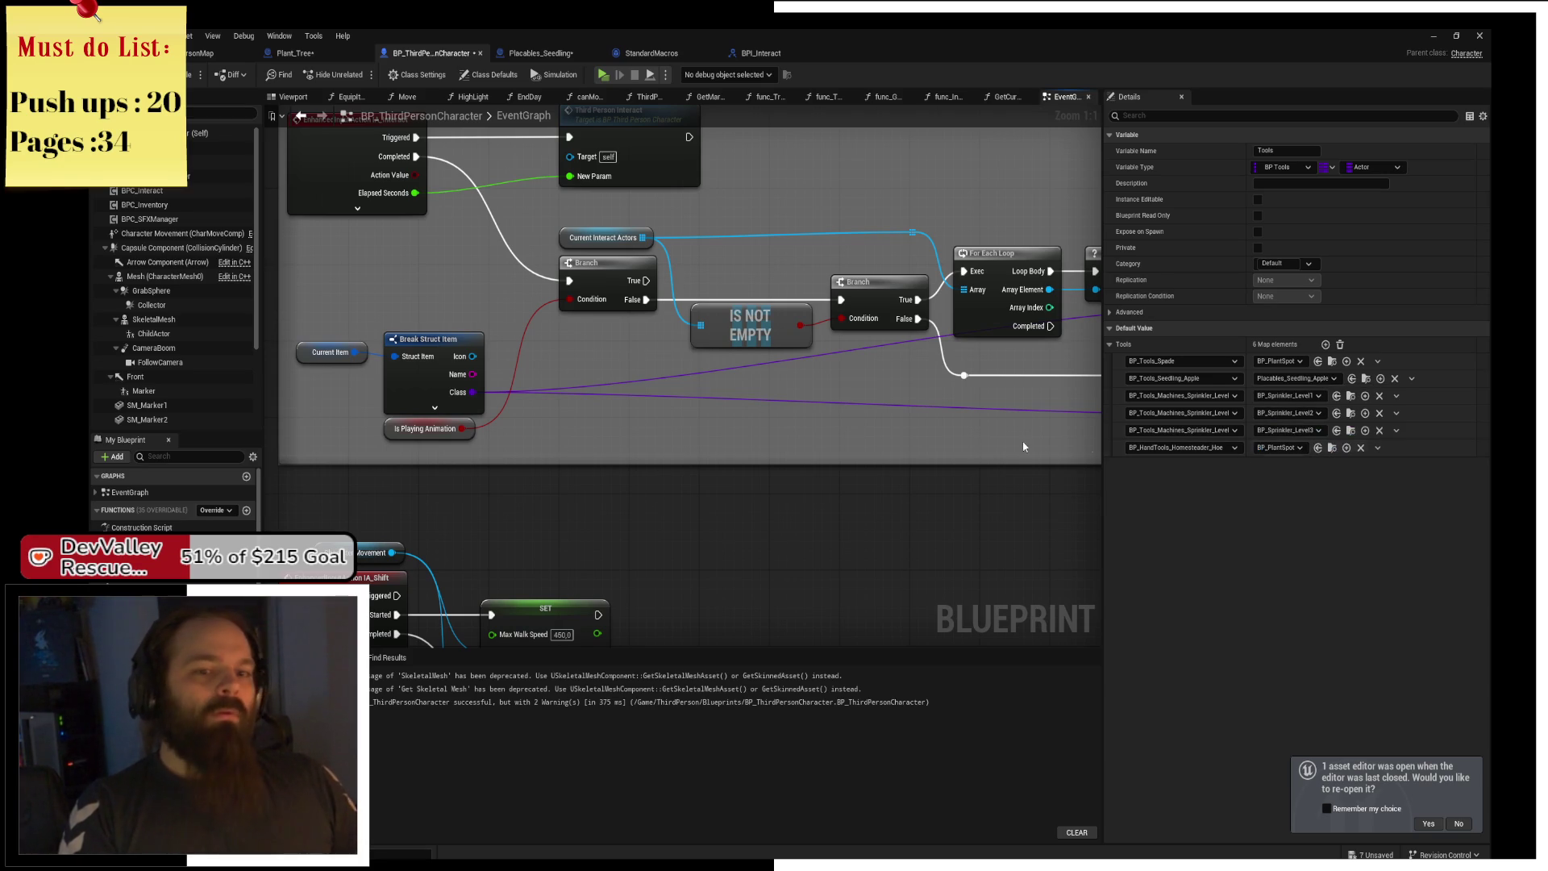
key(ctrl+s)
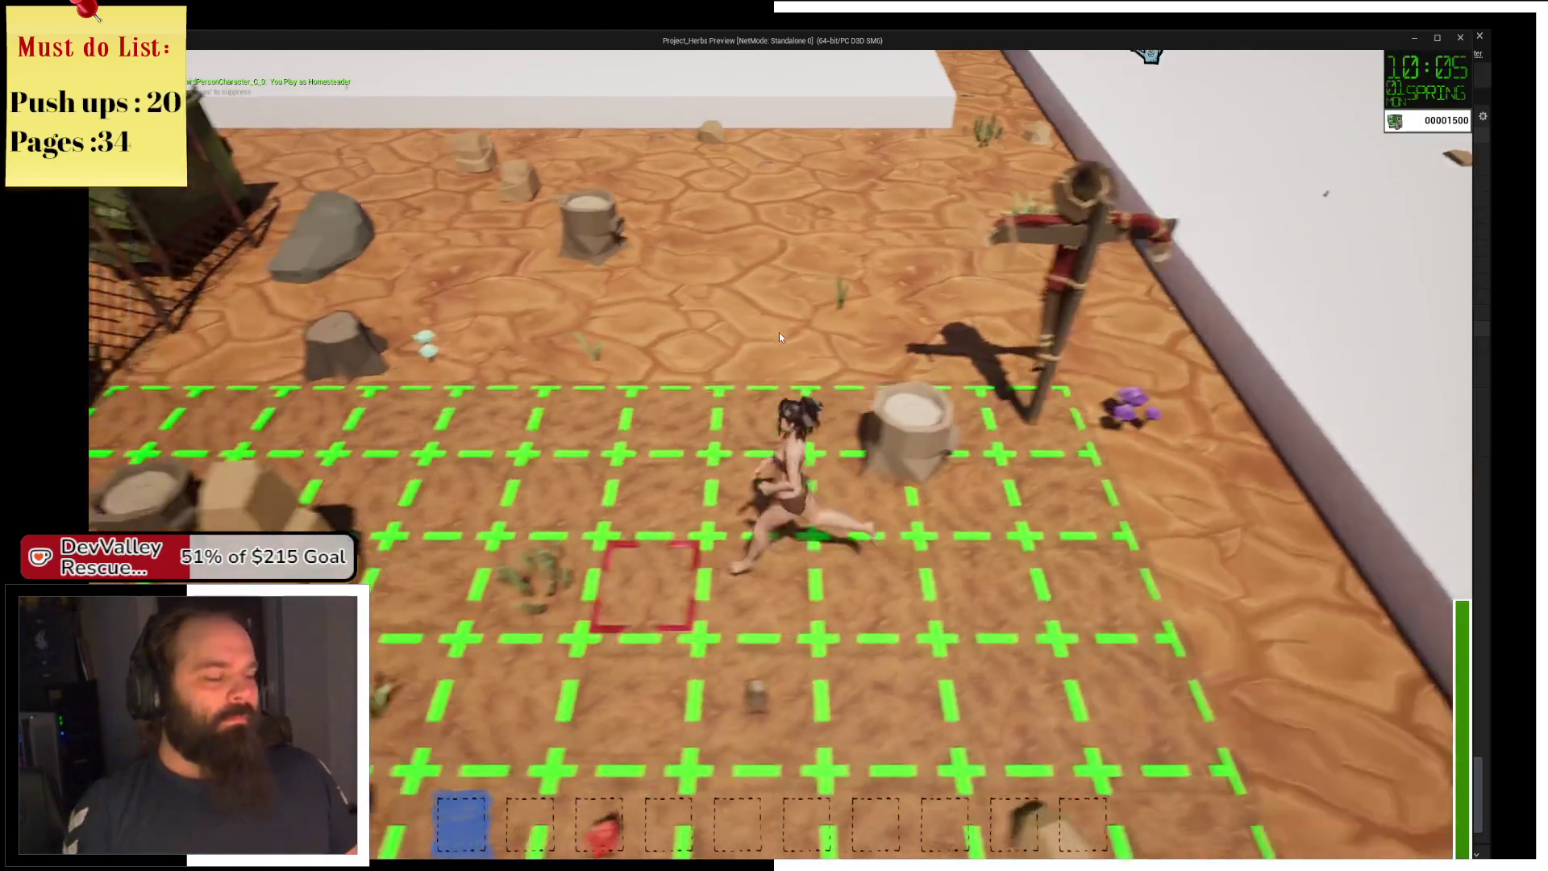
Run the character toward the back wall.
key(w)
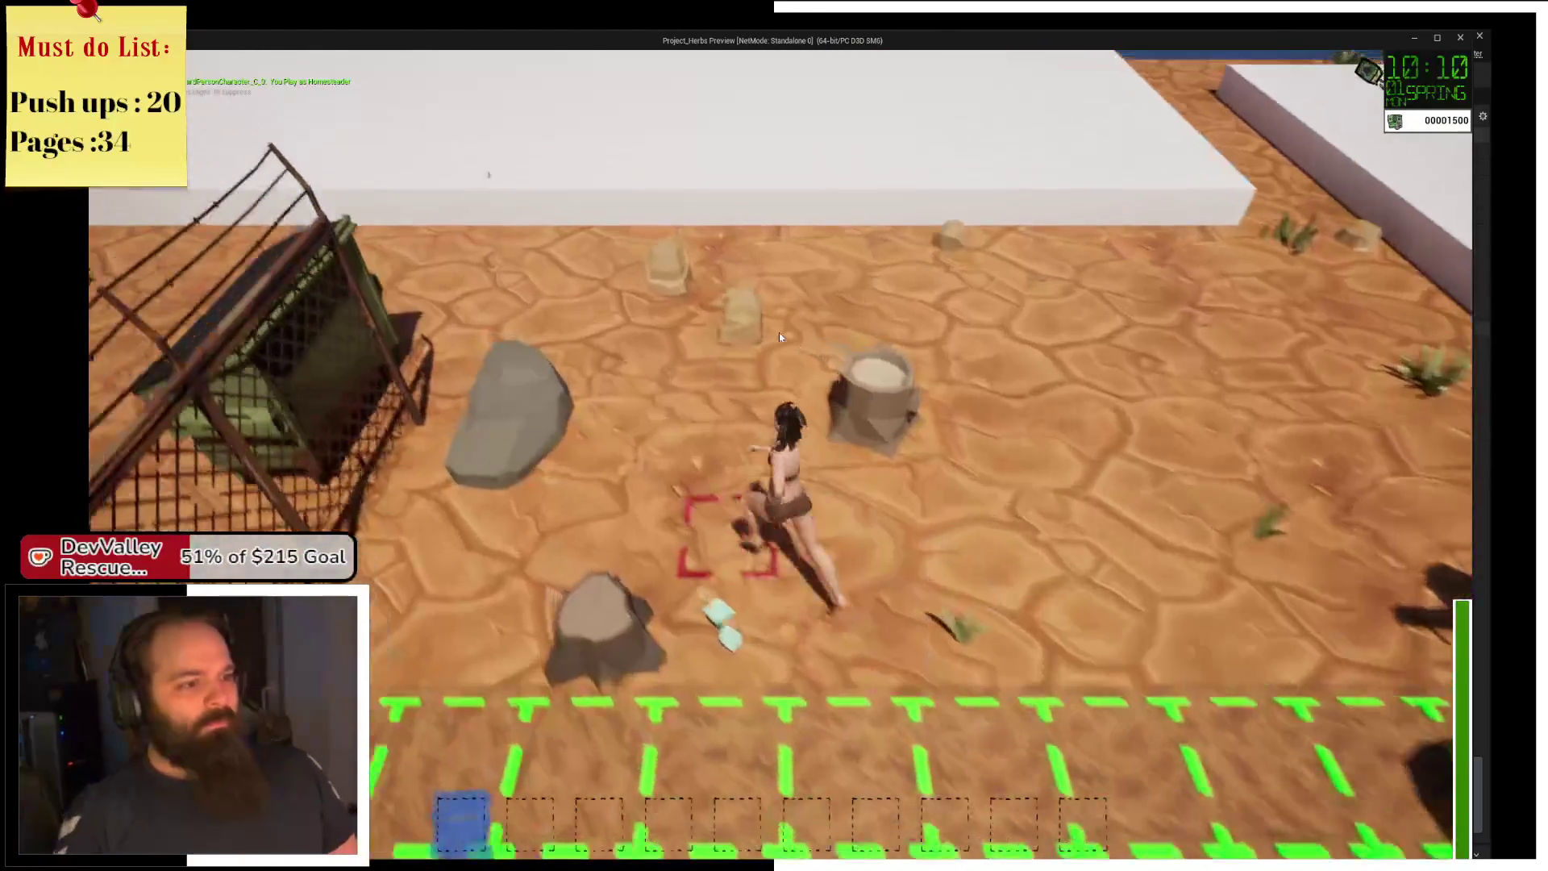
Run along the back wall into the farm grid, grabbing the hoe and the radish.
key(d)
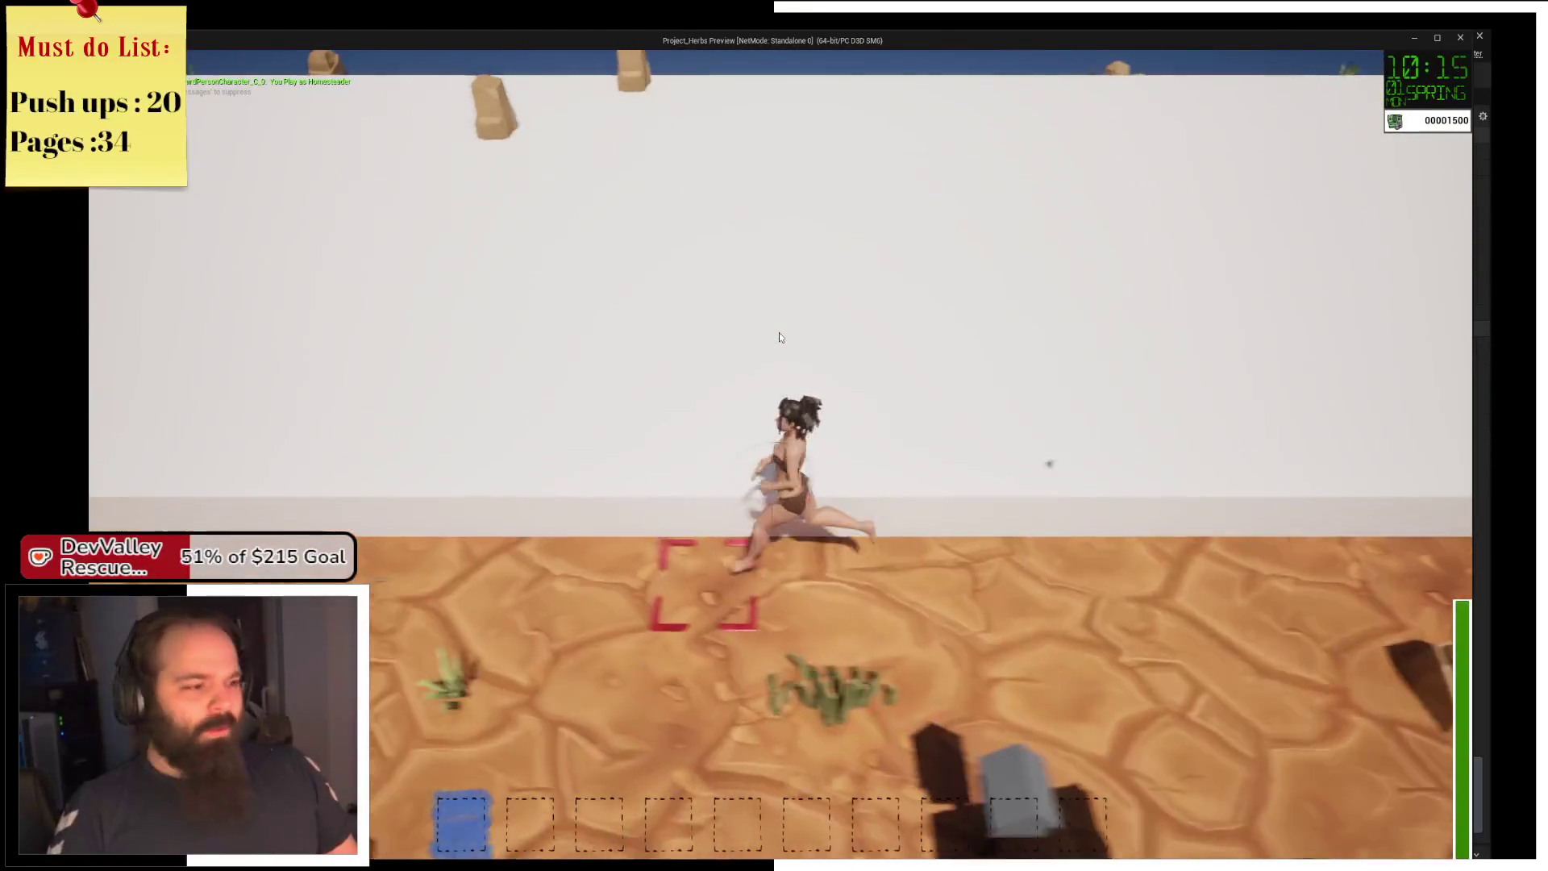
key(s)
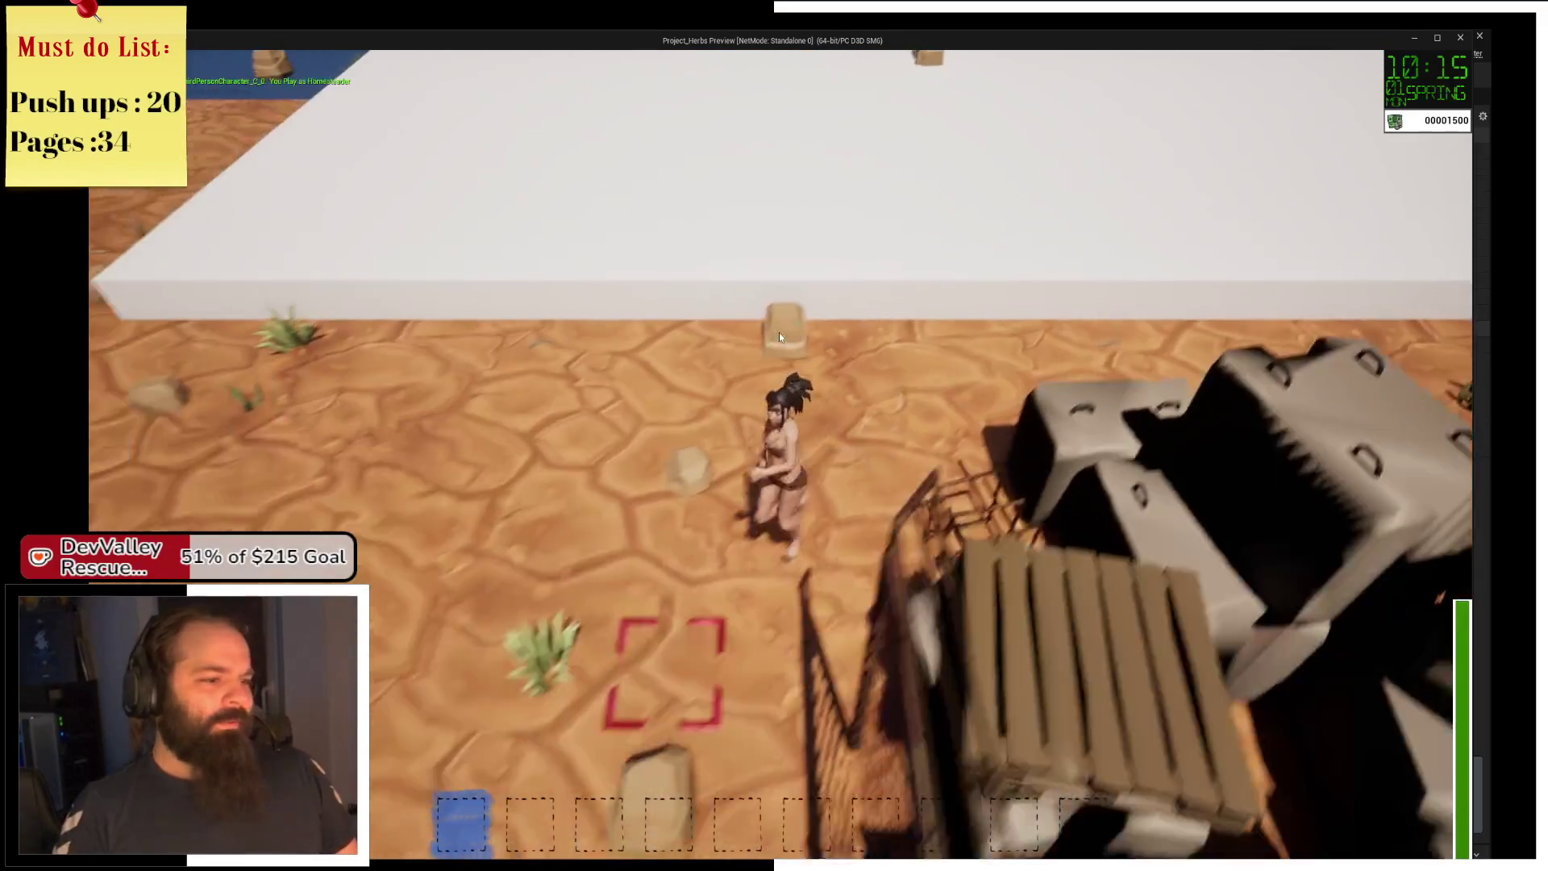
key(s)
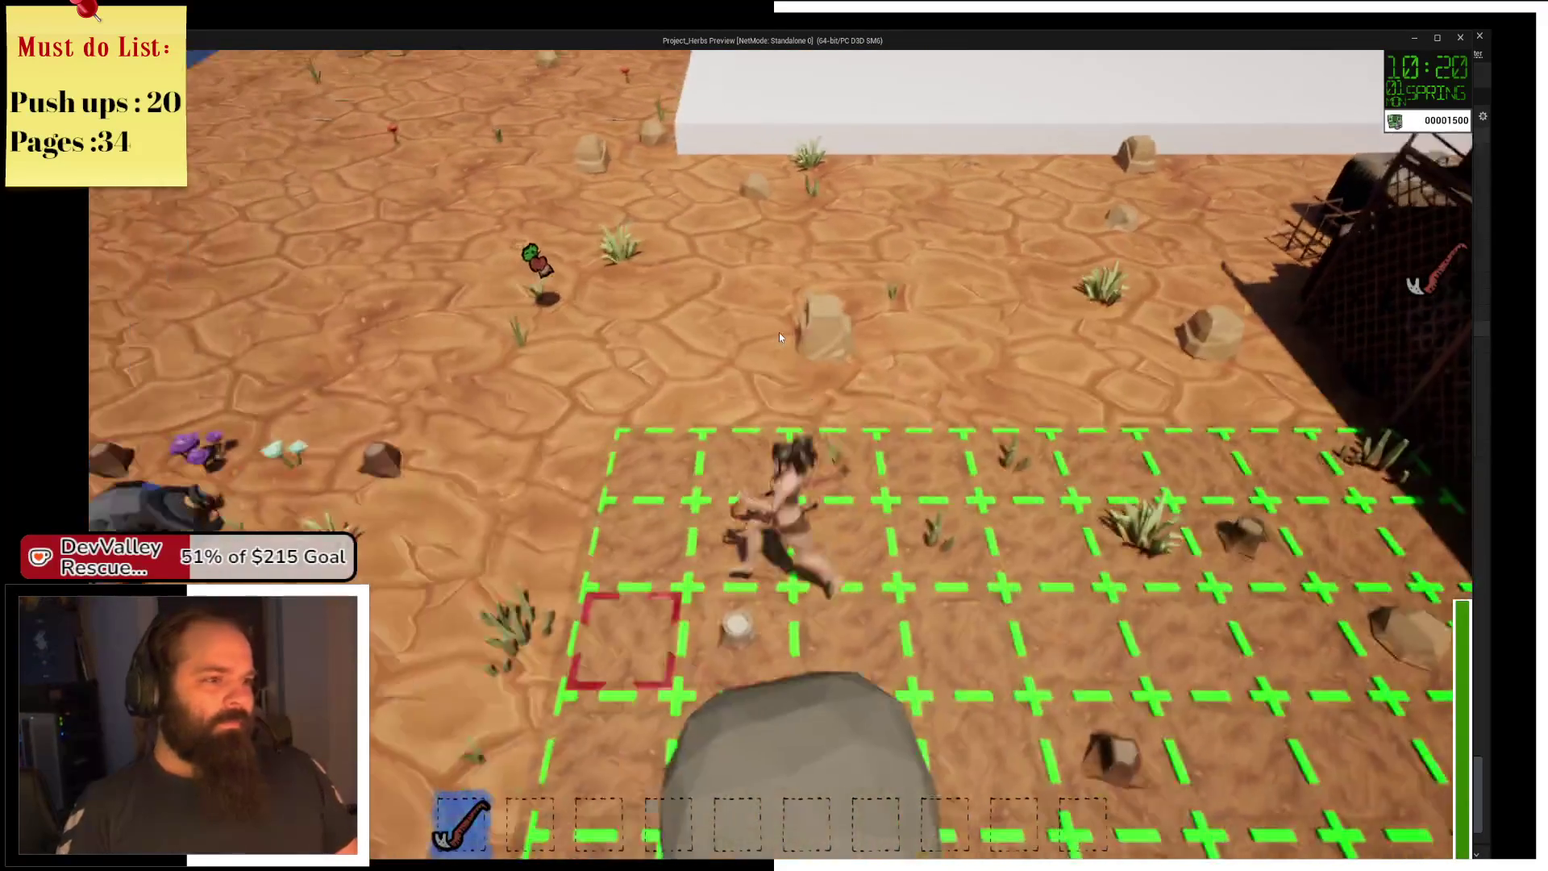
key(w)
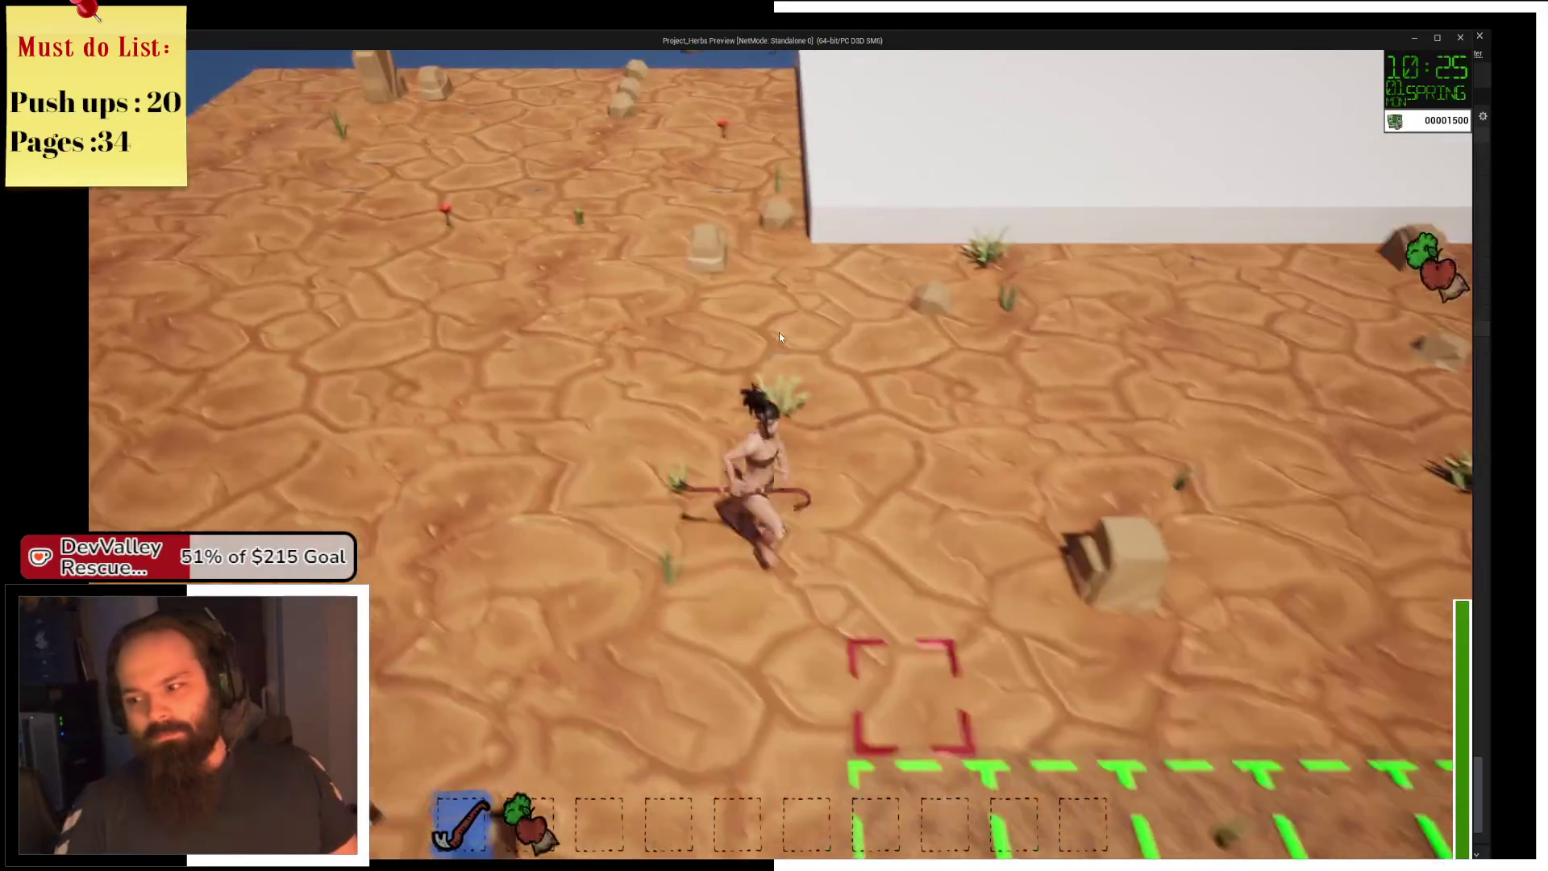
key(s)
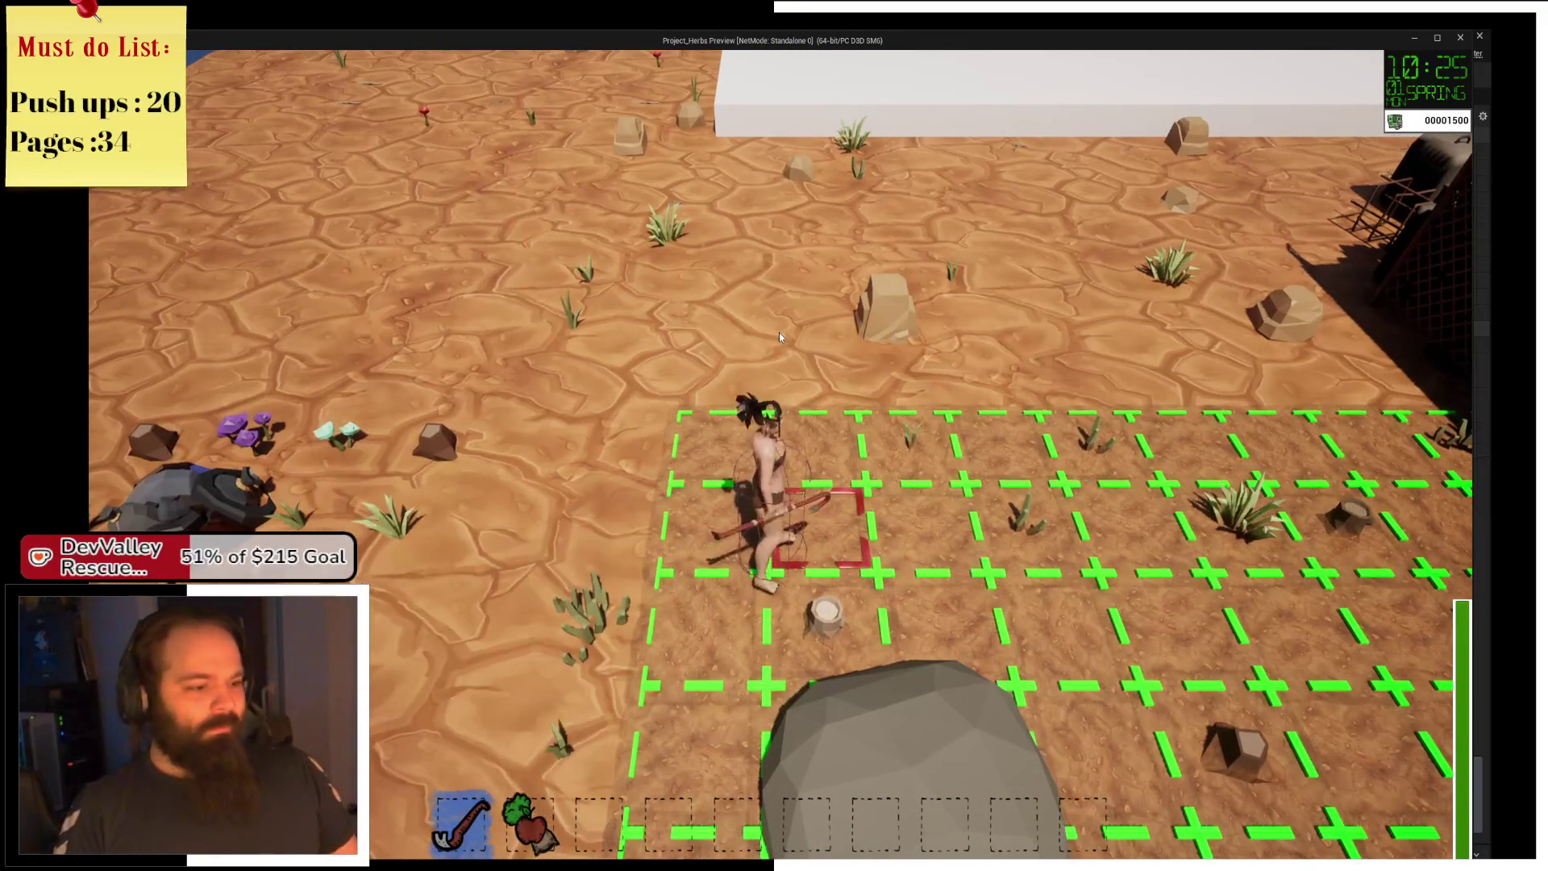
Equip the radish from hotbar slot 2, plant it on the red tile, and walk to the wall.
key(2)
click(779, 337)
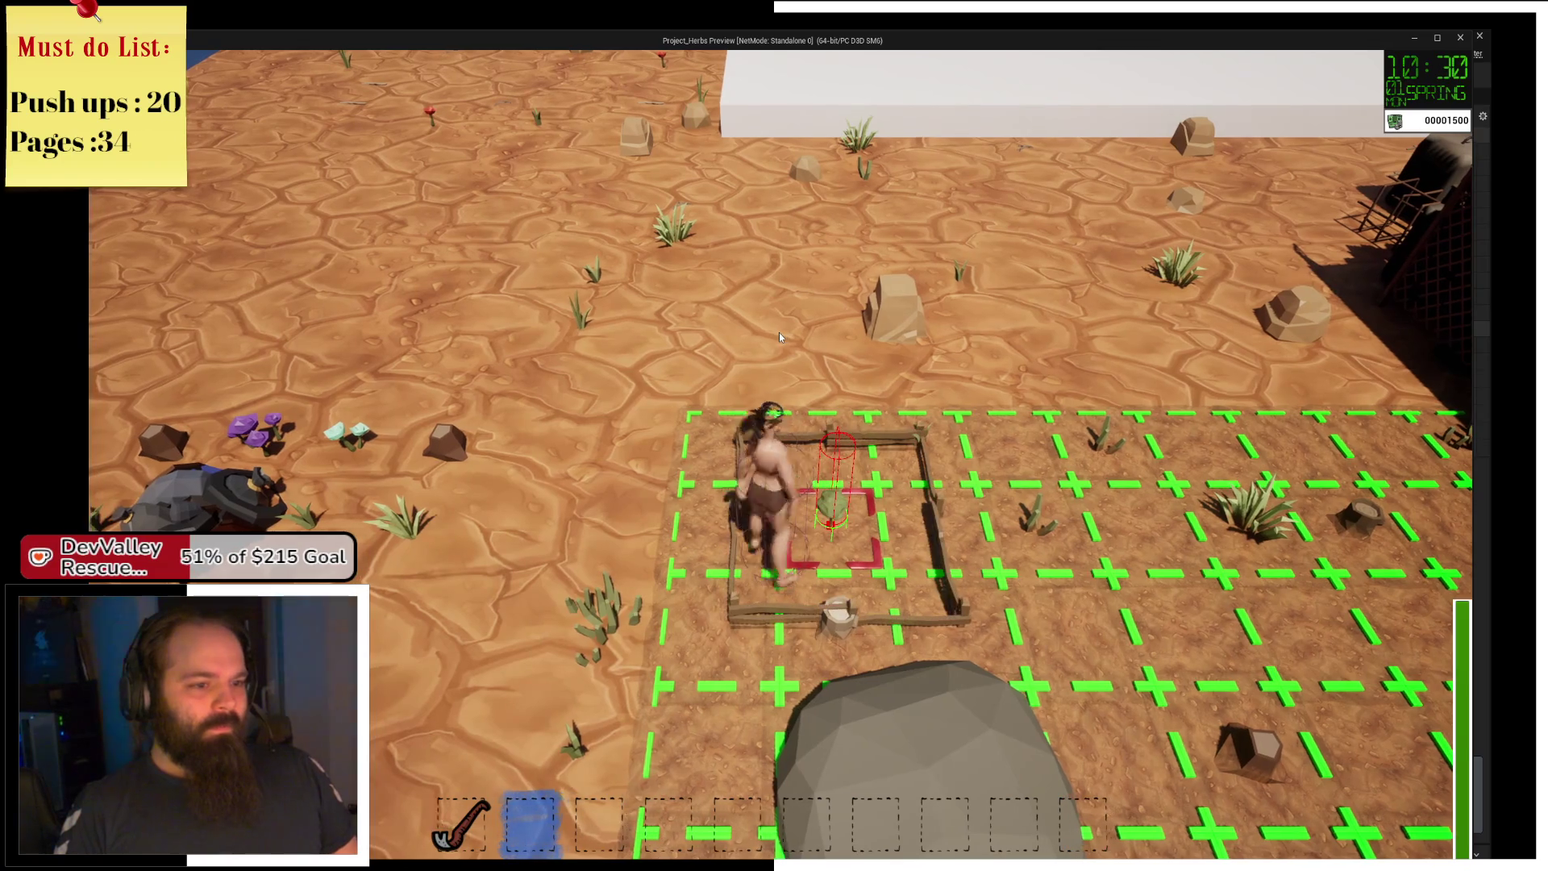
key(w)
key(d)
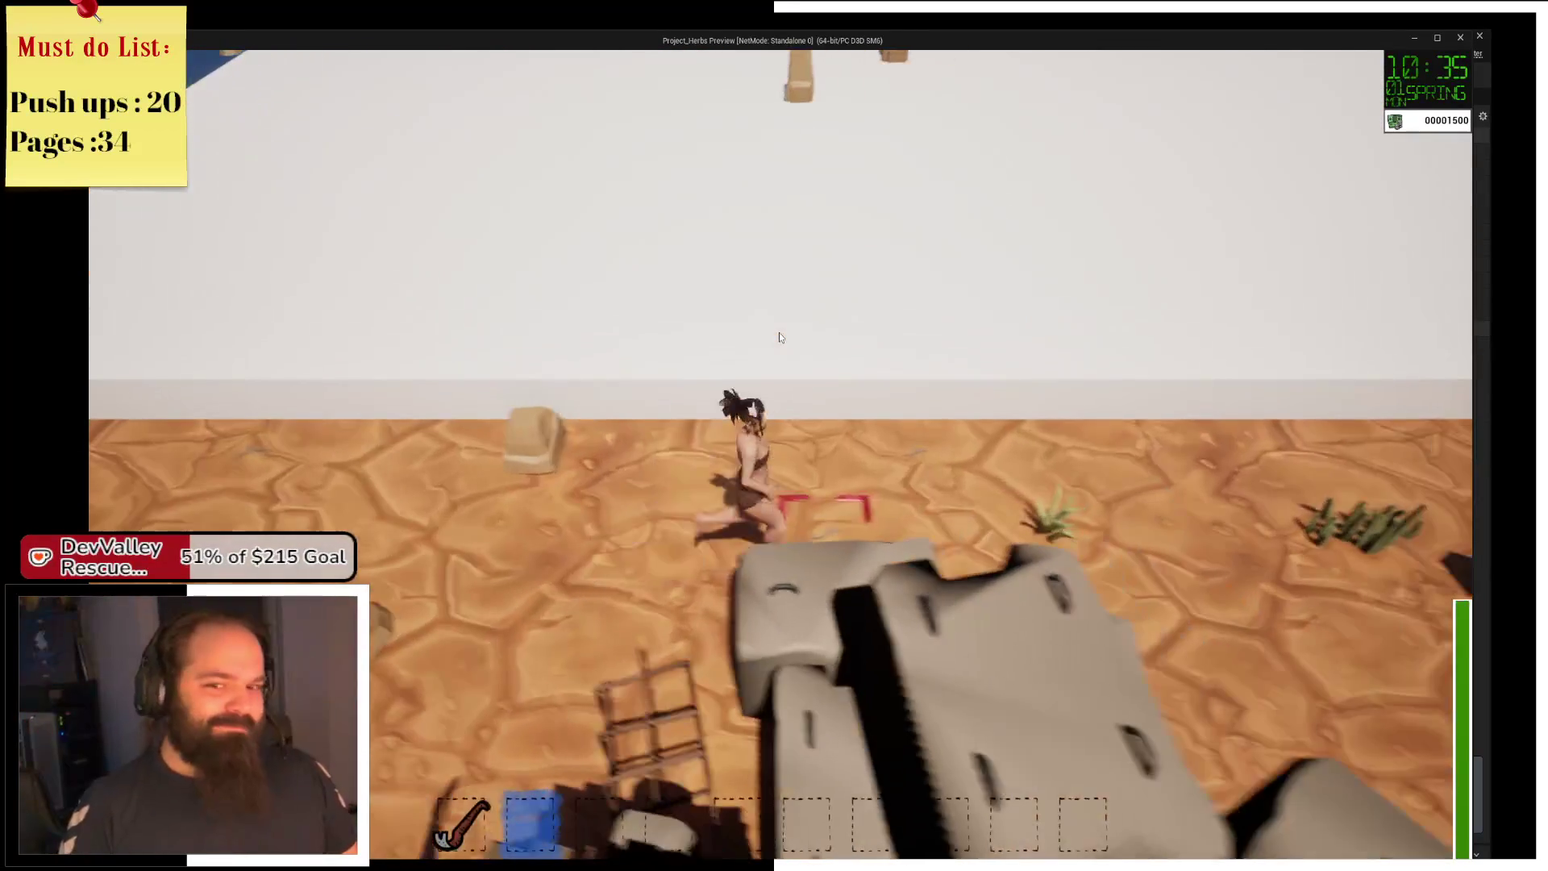
key(s)
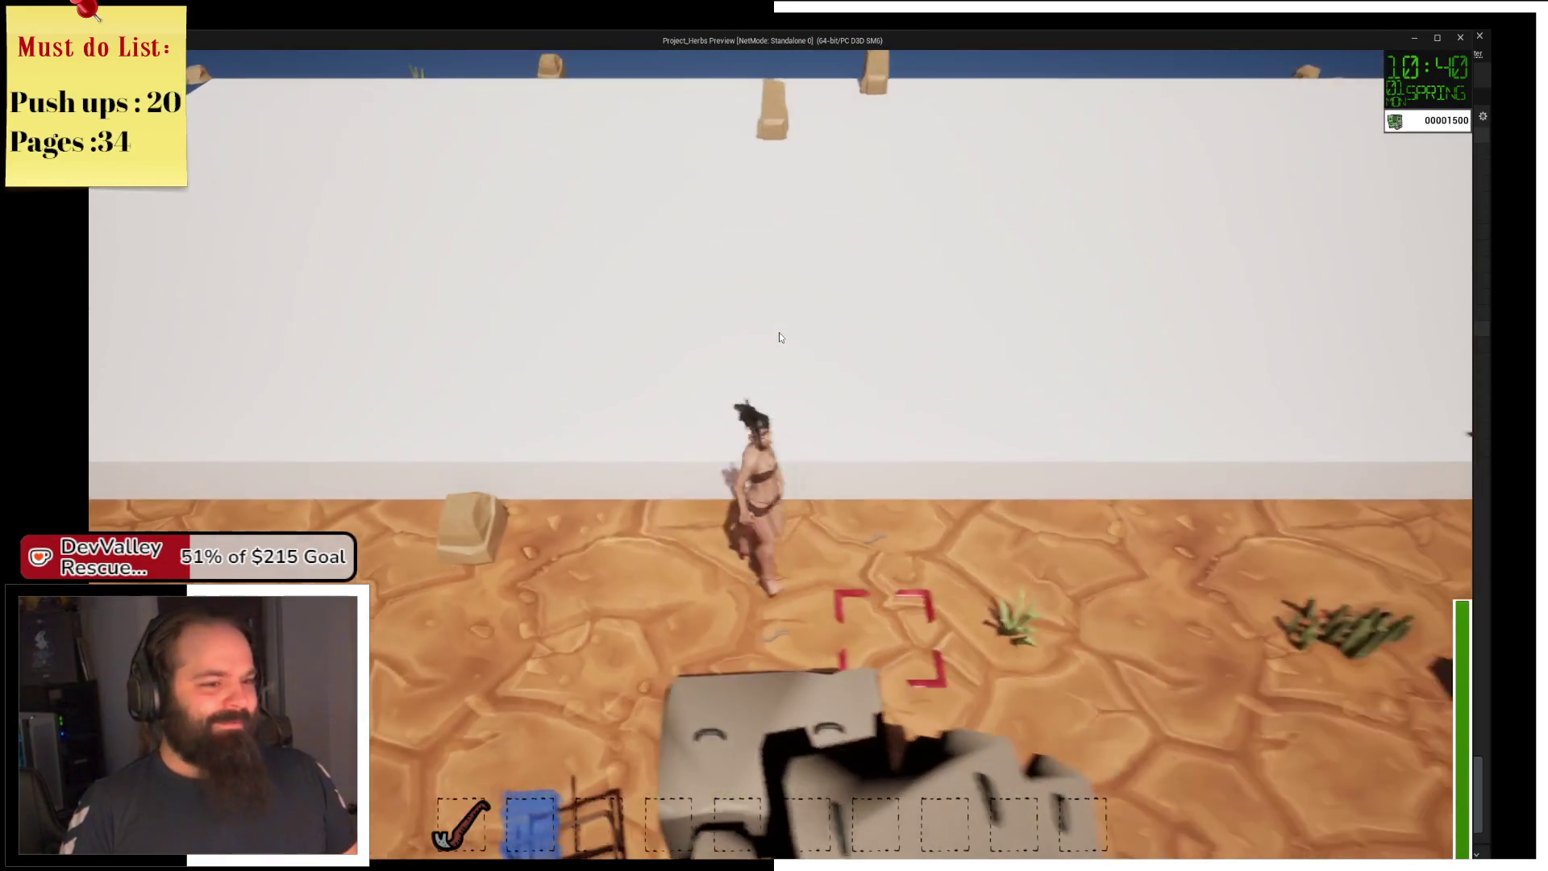
key(s)
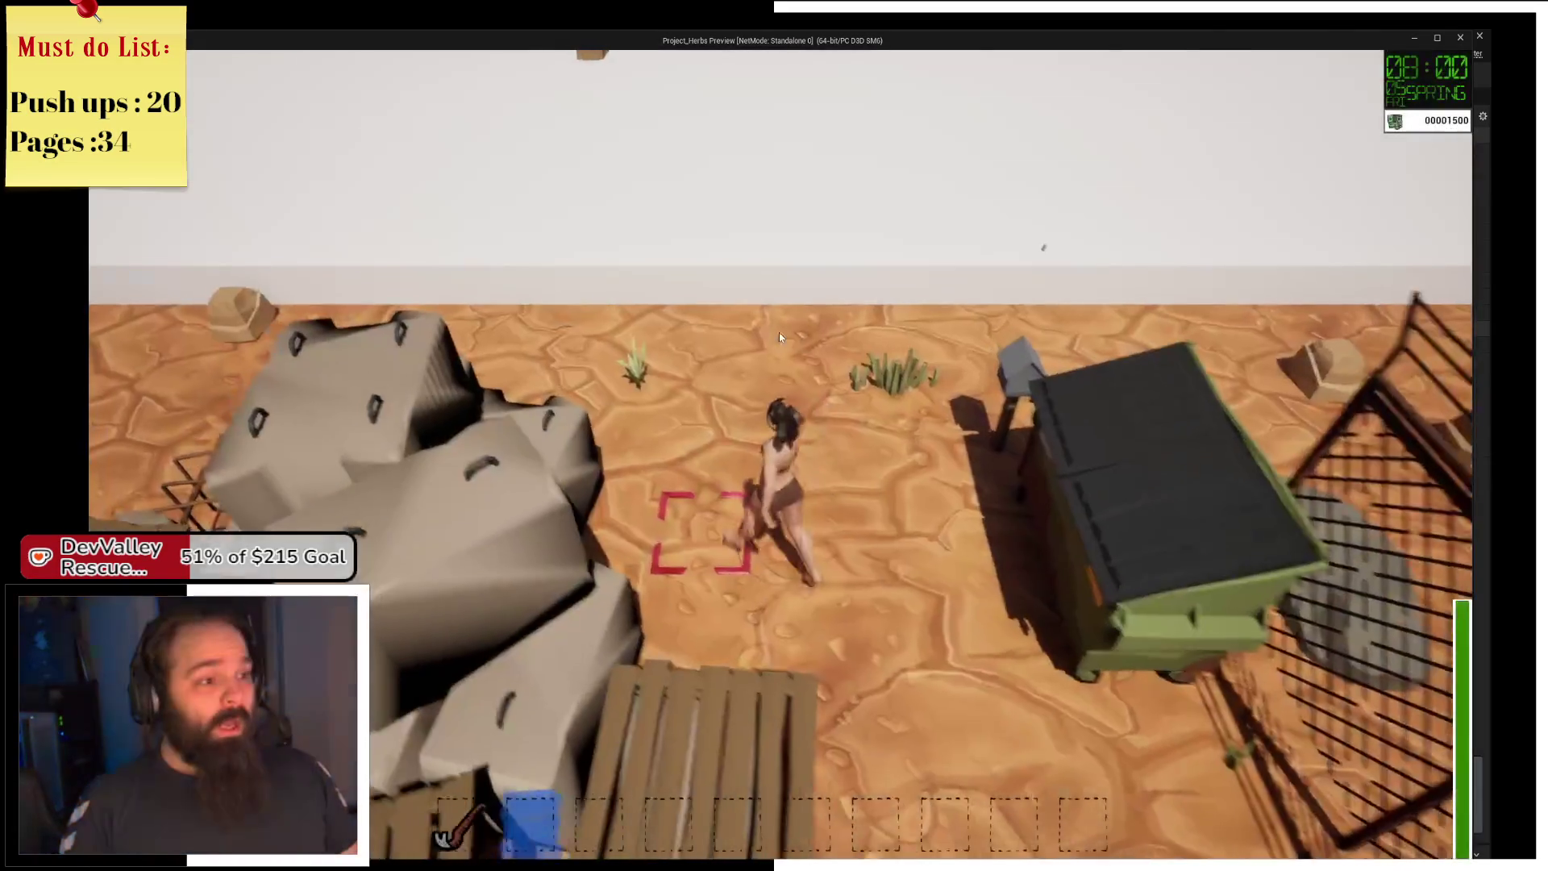
Walk to the apple tree and collect its apples.
key(s)
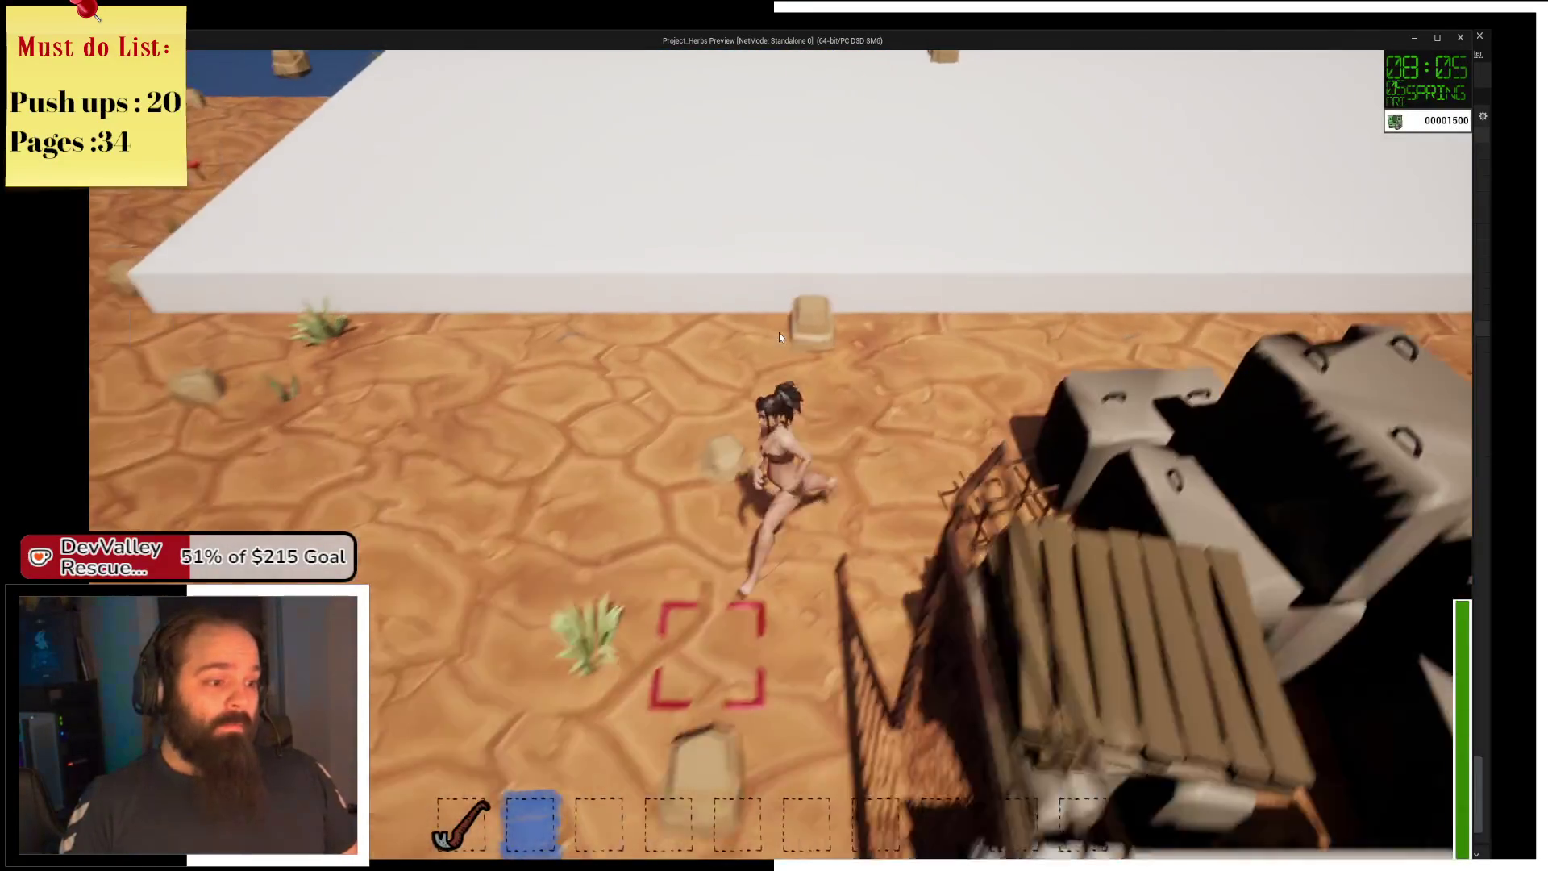
key(a)
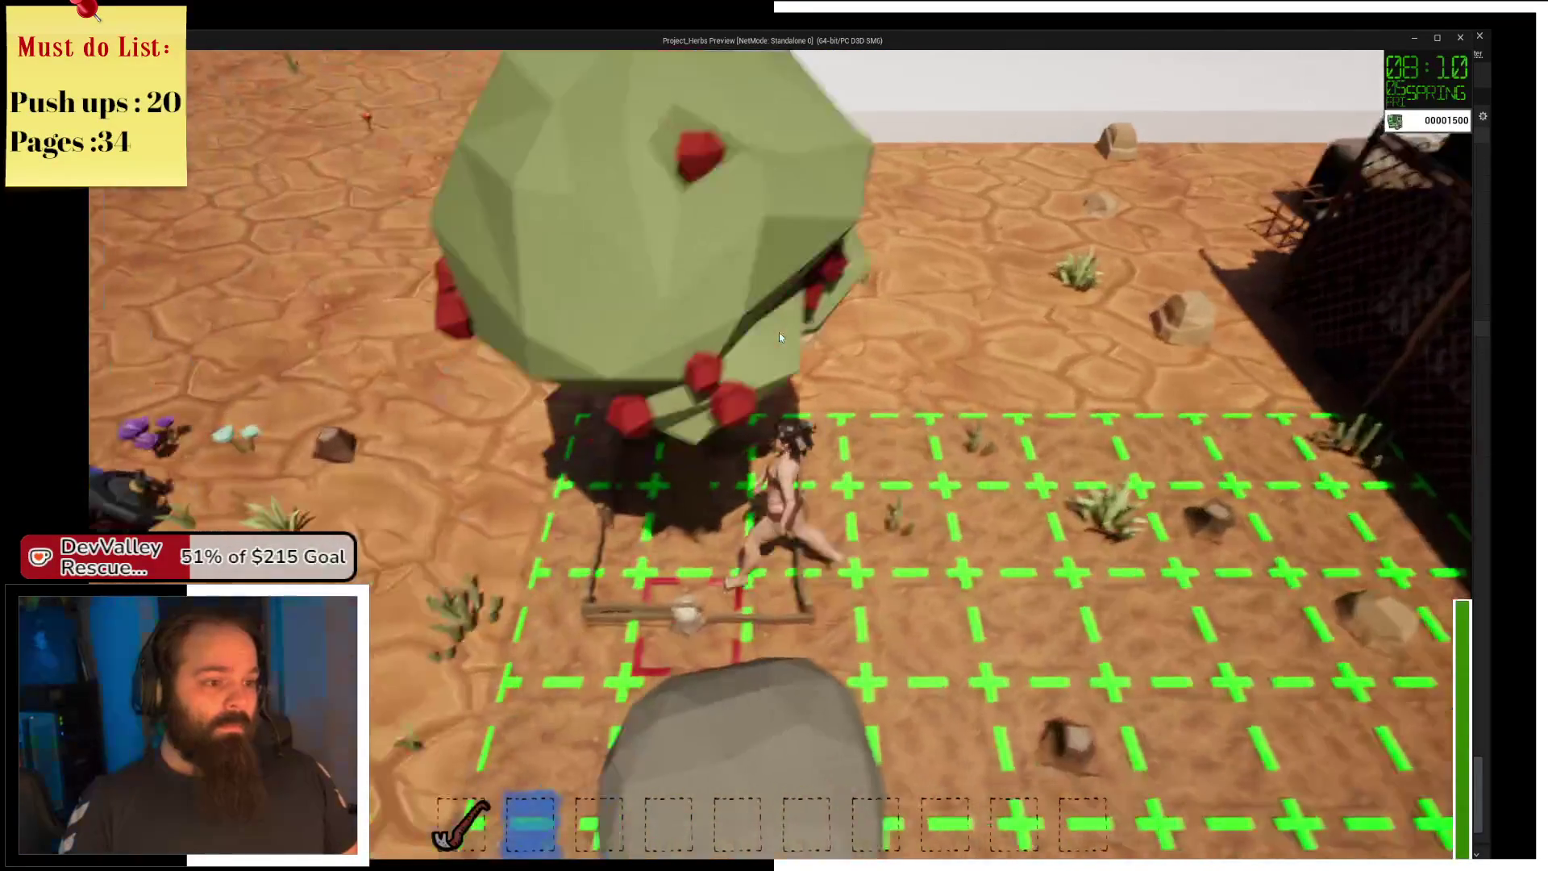
key(e)
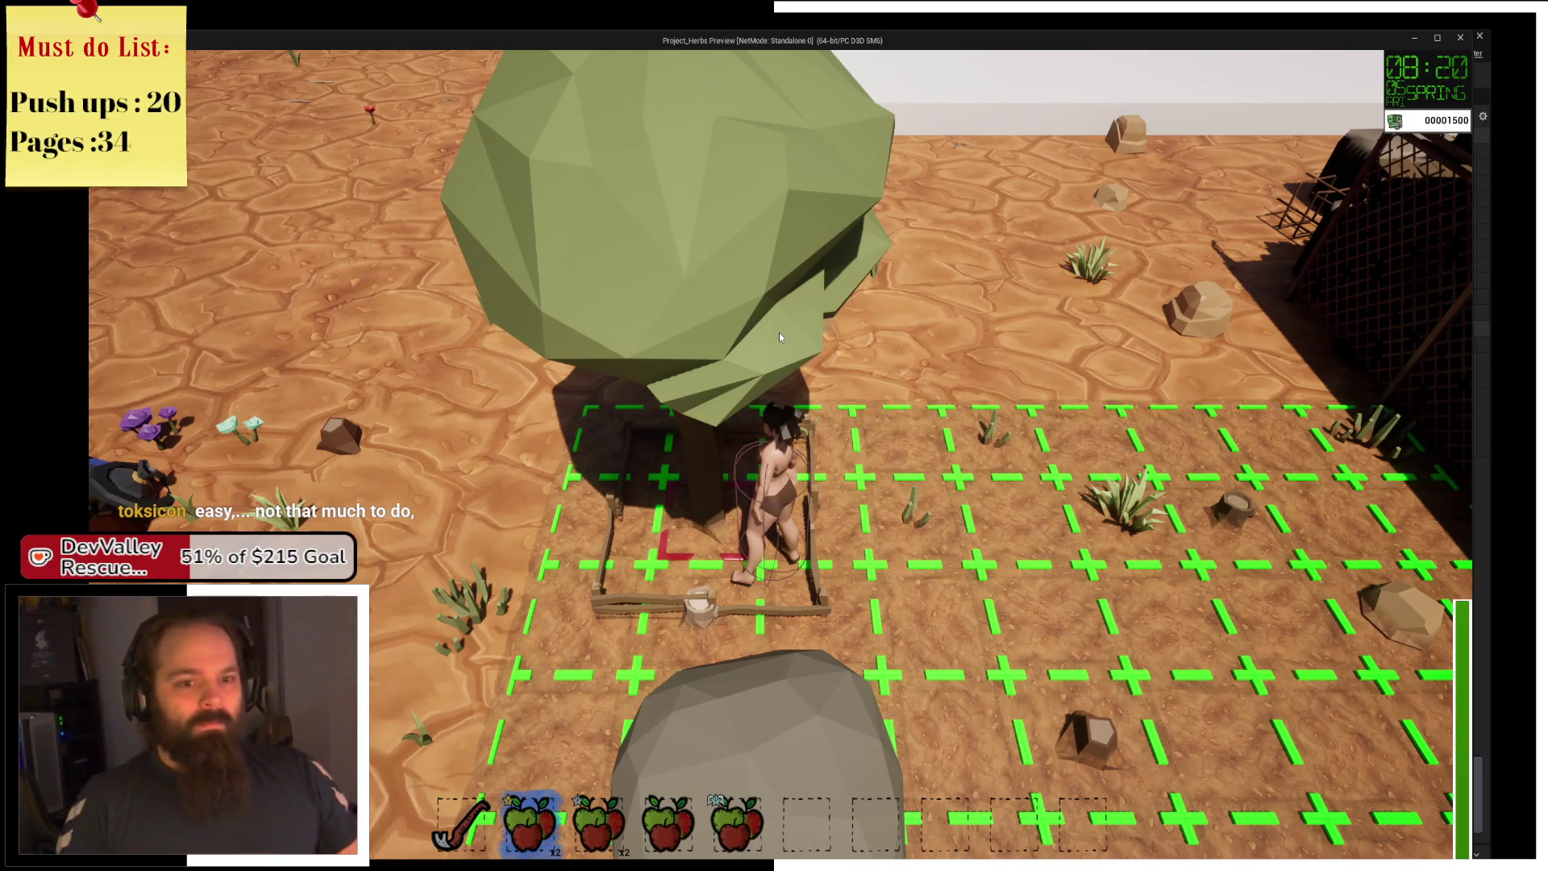
key(d)
Jump onto the white platform, run back across the farm, and pick up the herb.
key(w)
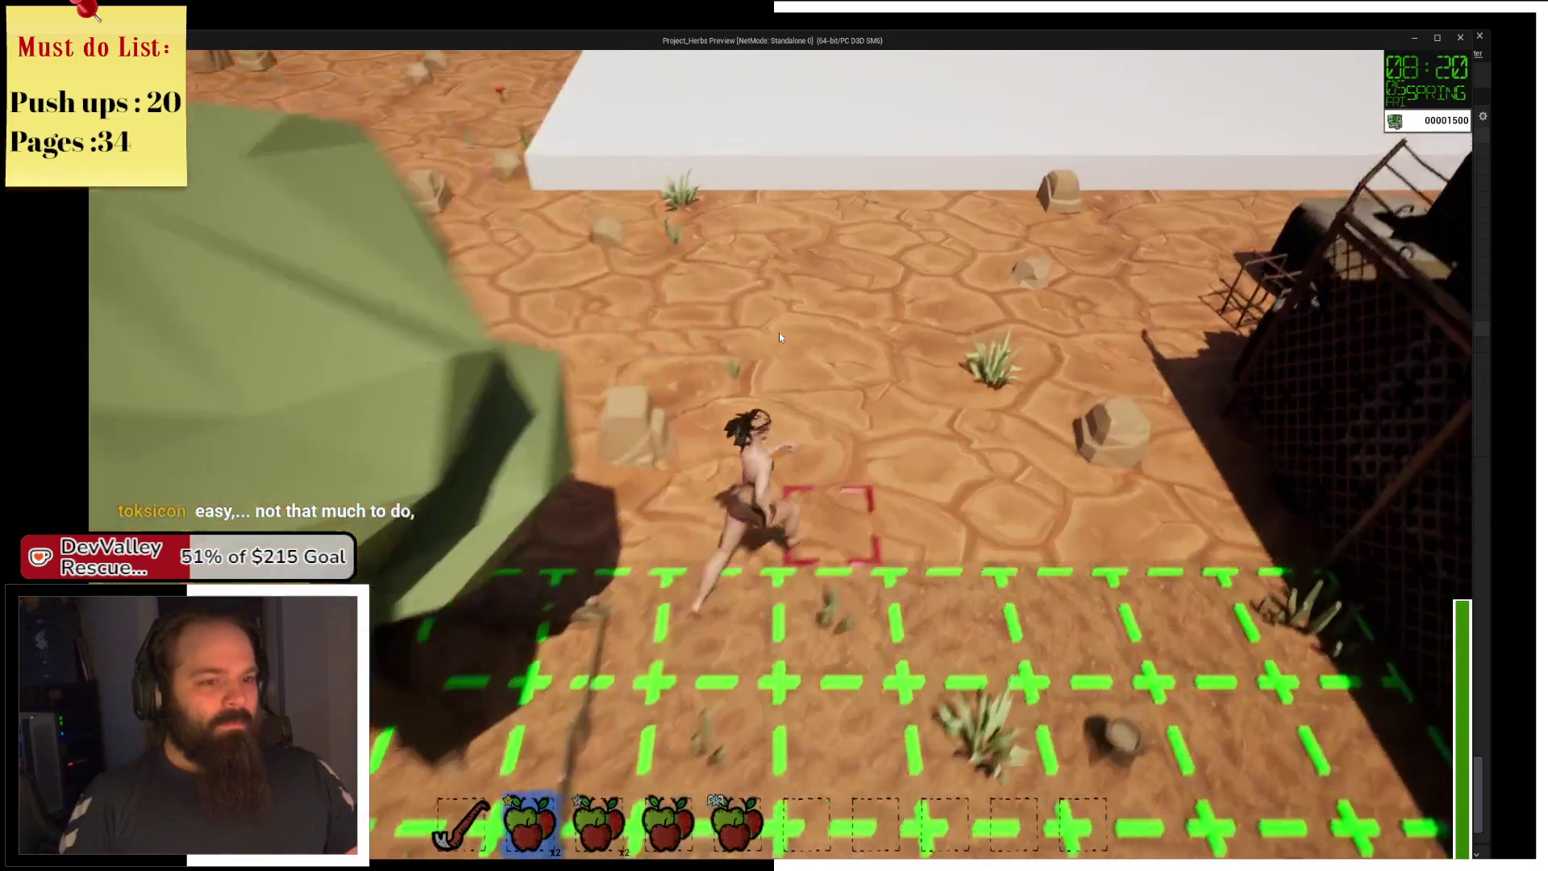
key(w)
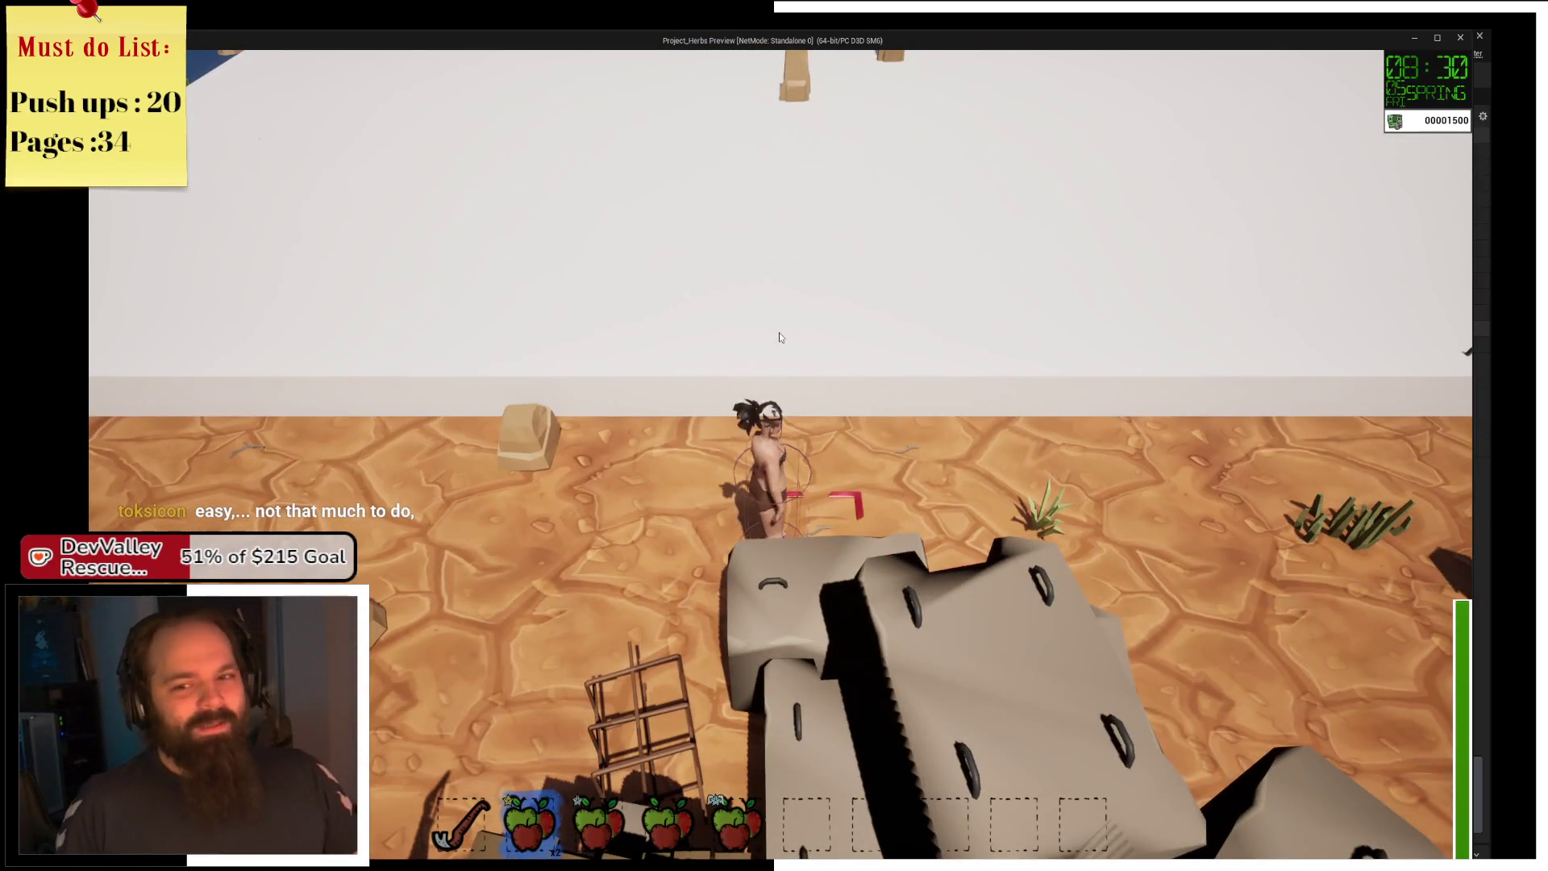
key(space)
key(s)
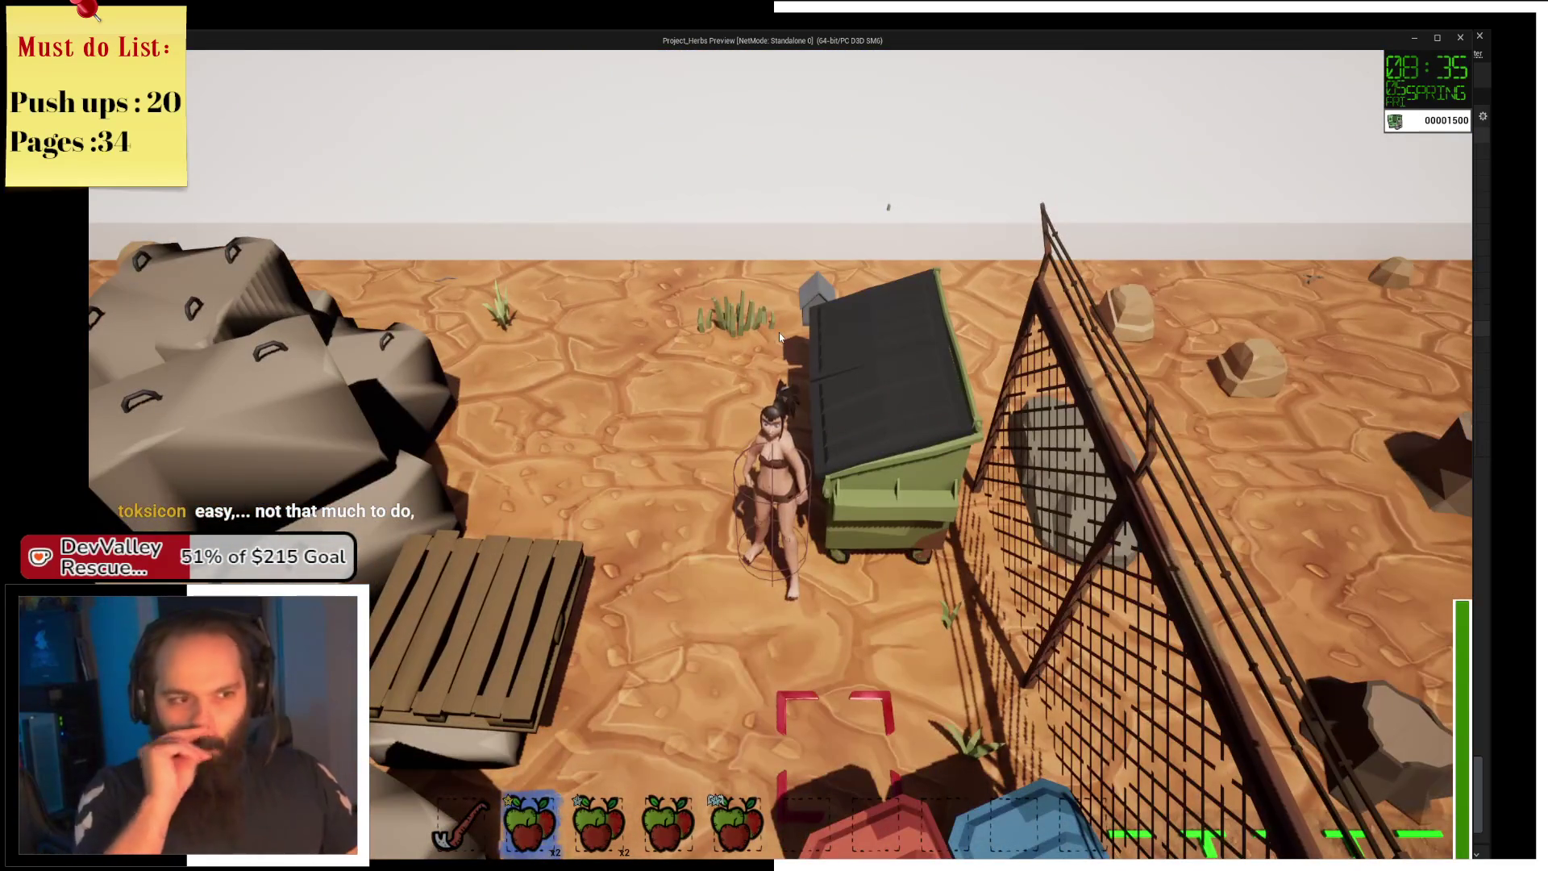
key(a)
key(w)
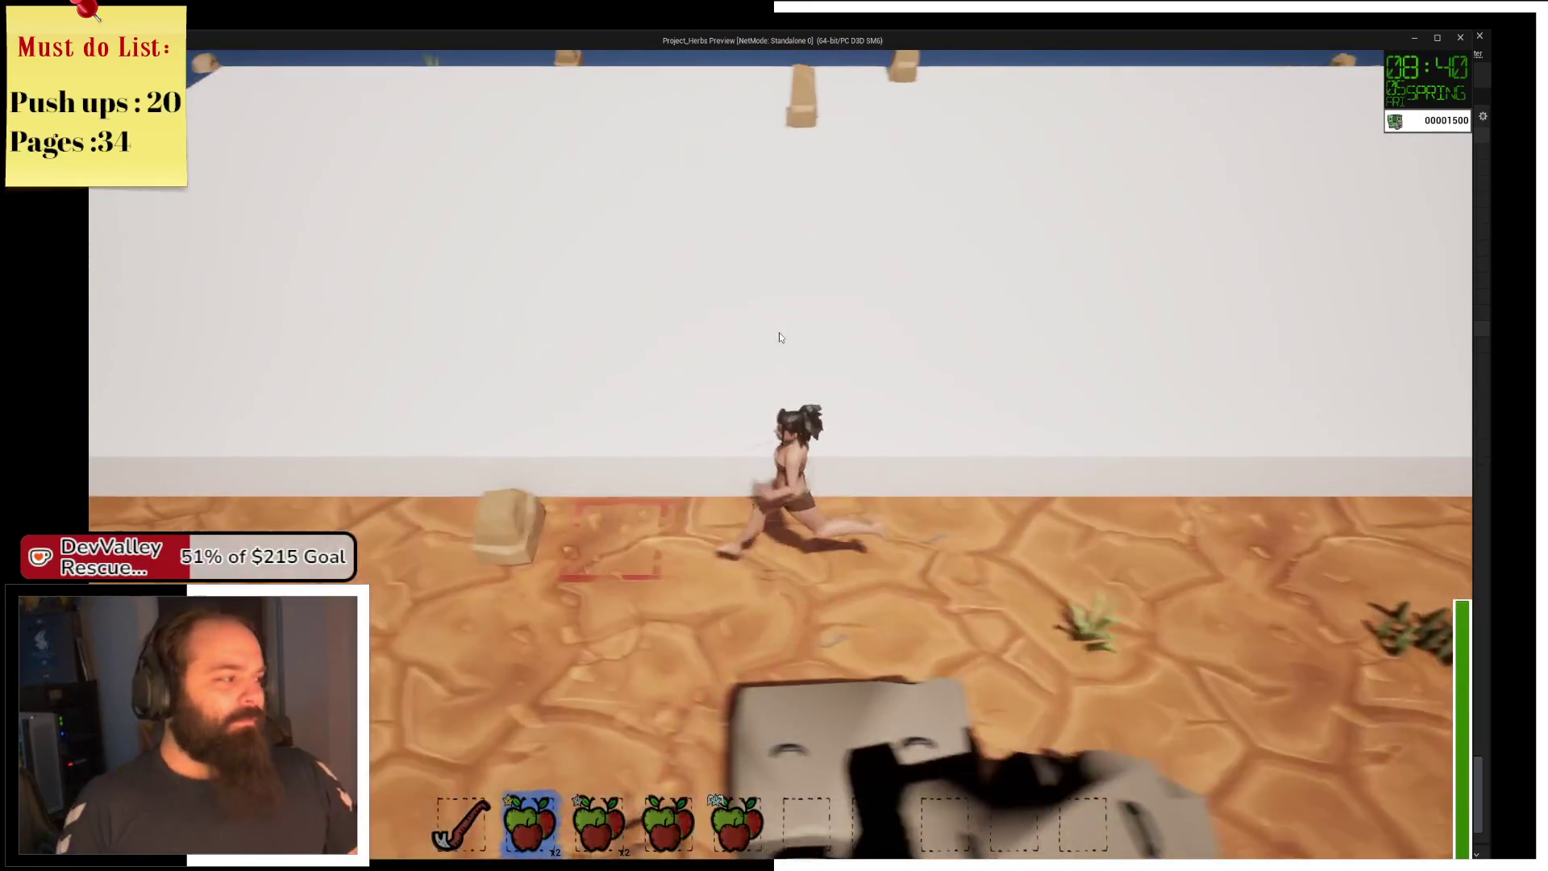
key(s)
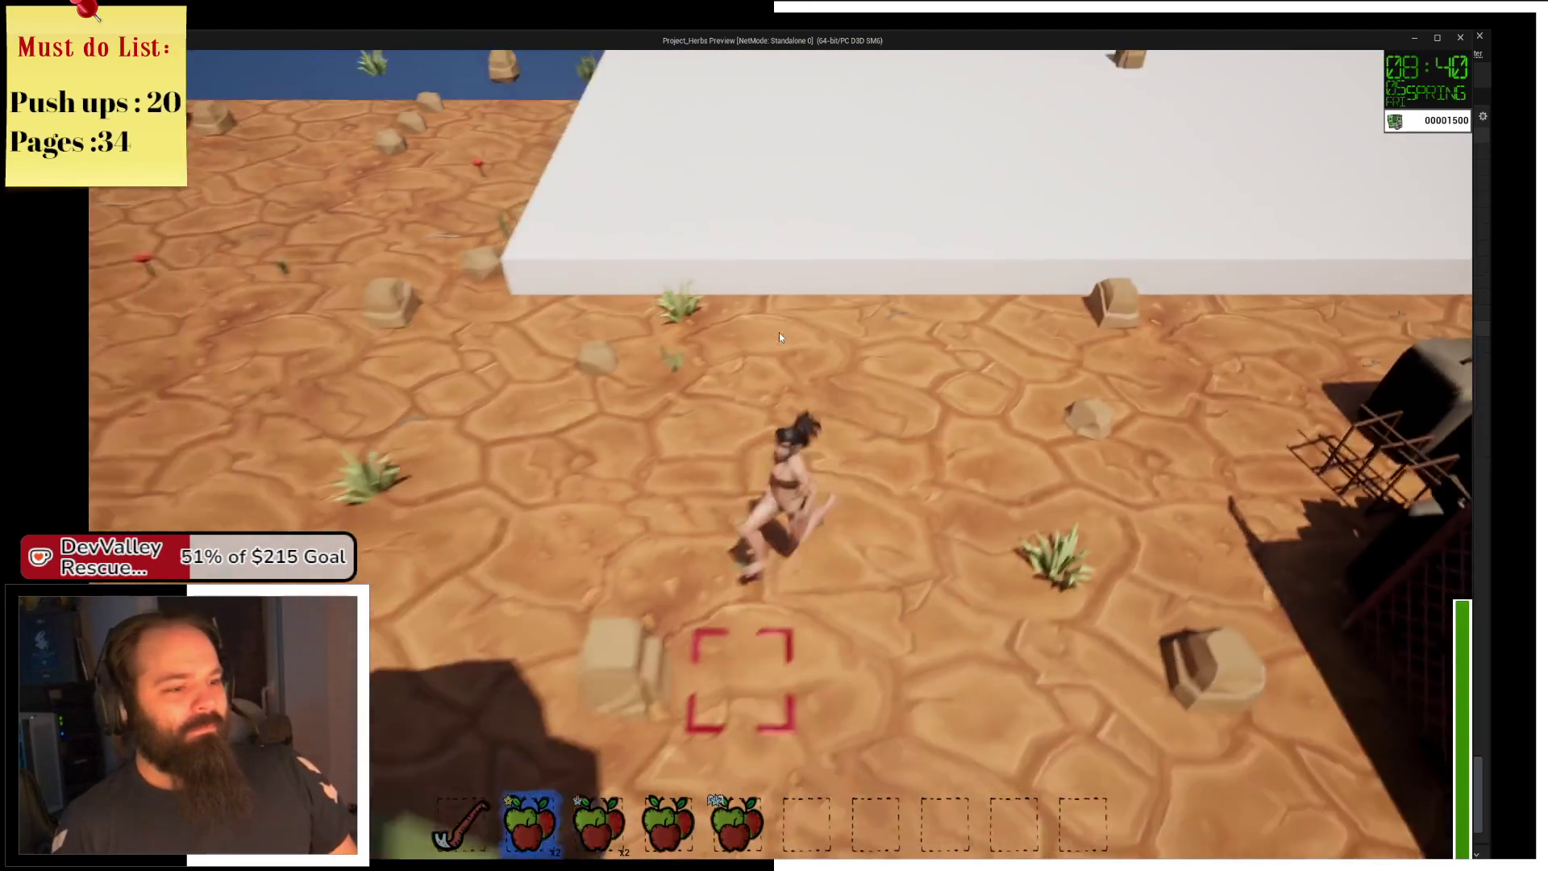
key(a)
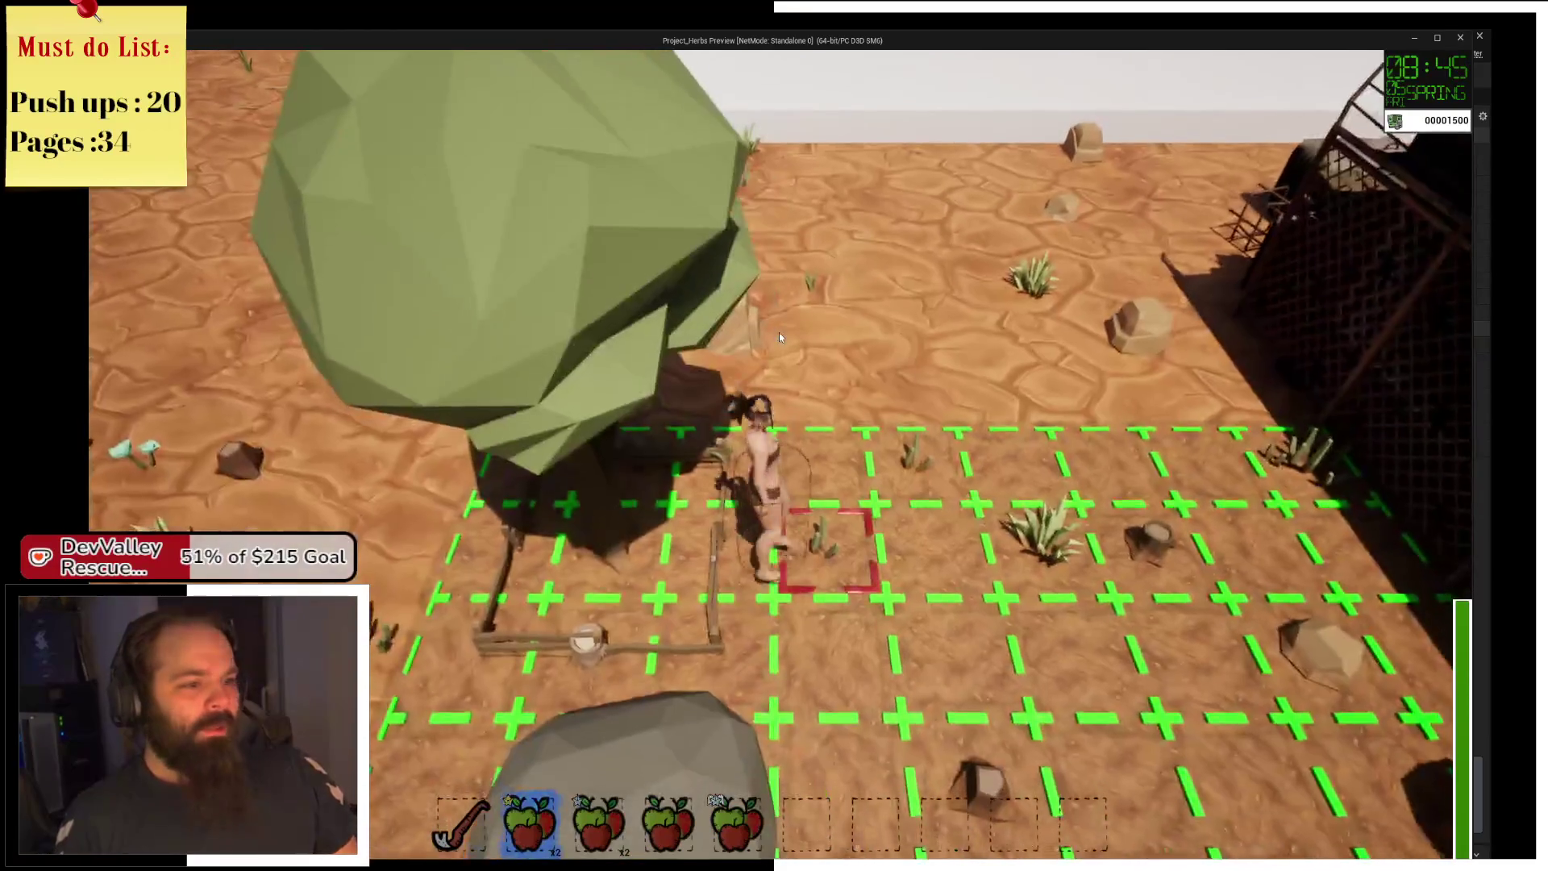
key(a)
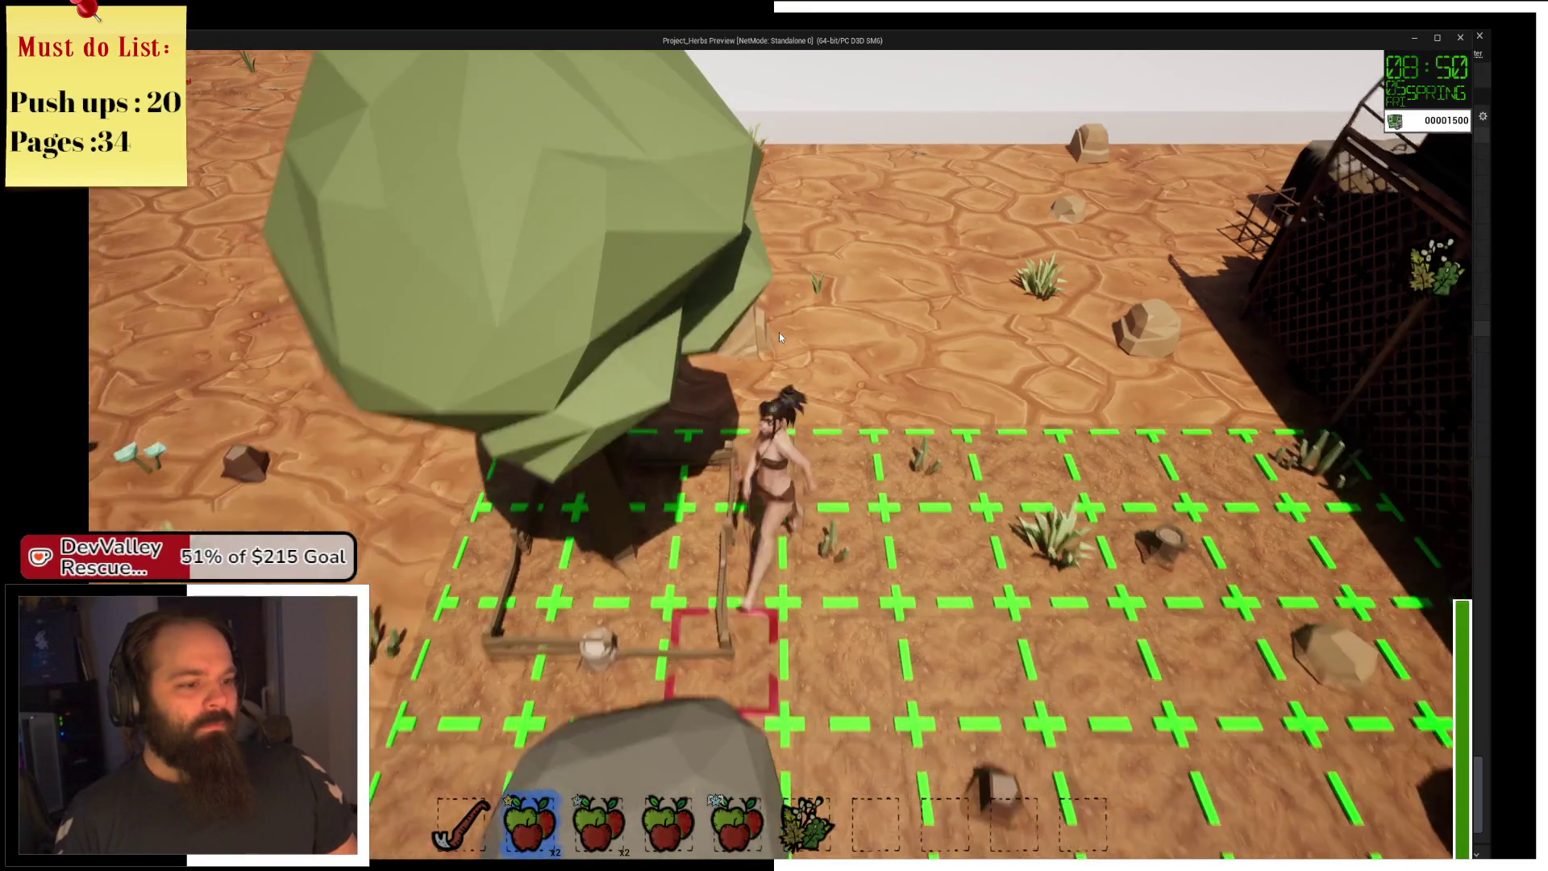
key(a)
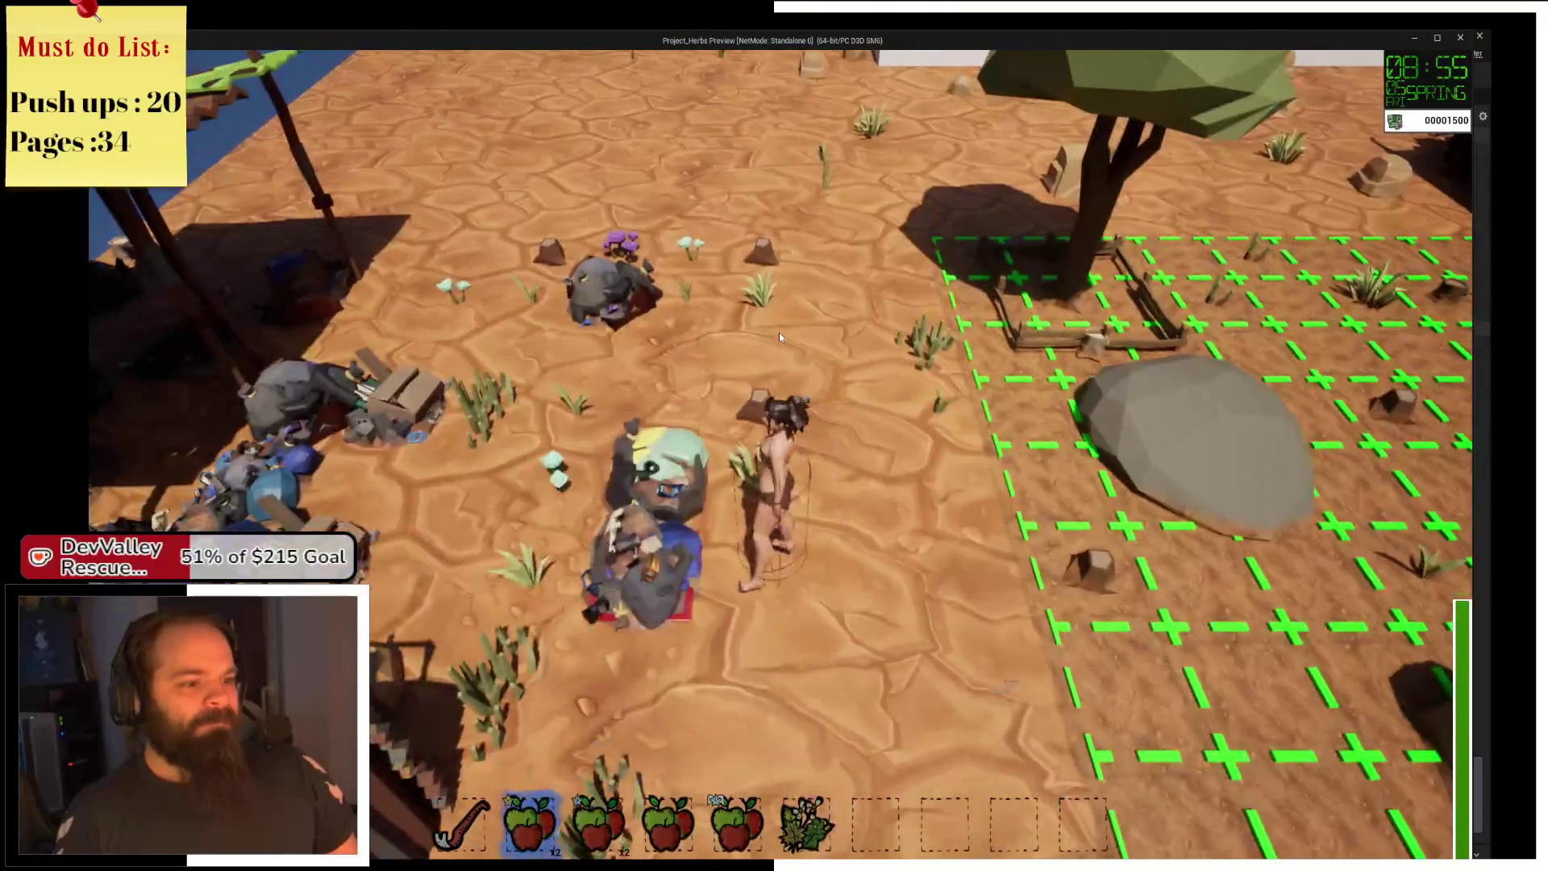
Equip the sickle and break the trash pile, collecting wood and a circuit board.
key(1)
click(779, 332)
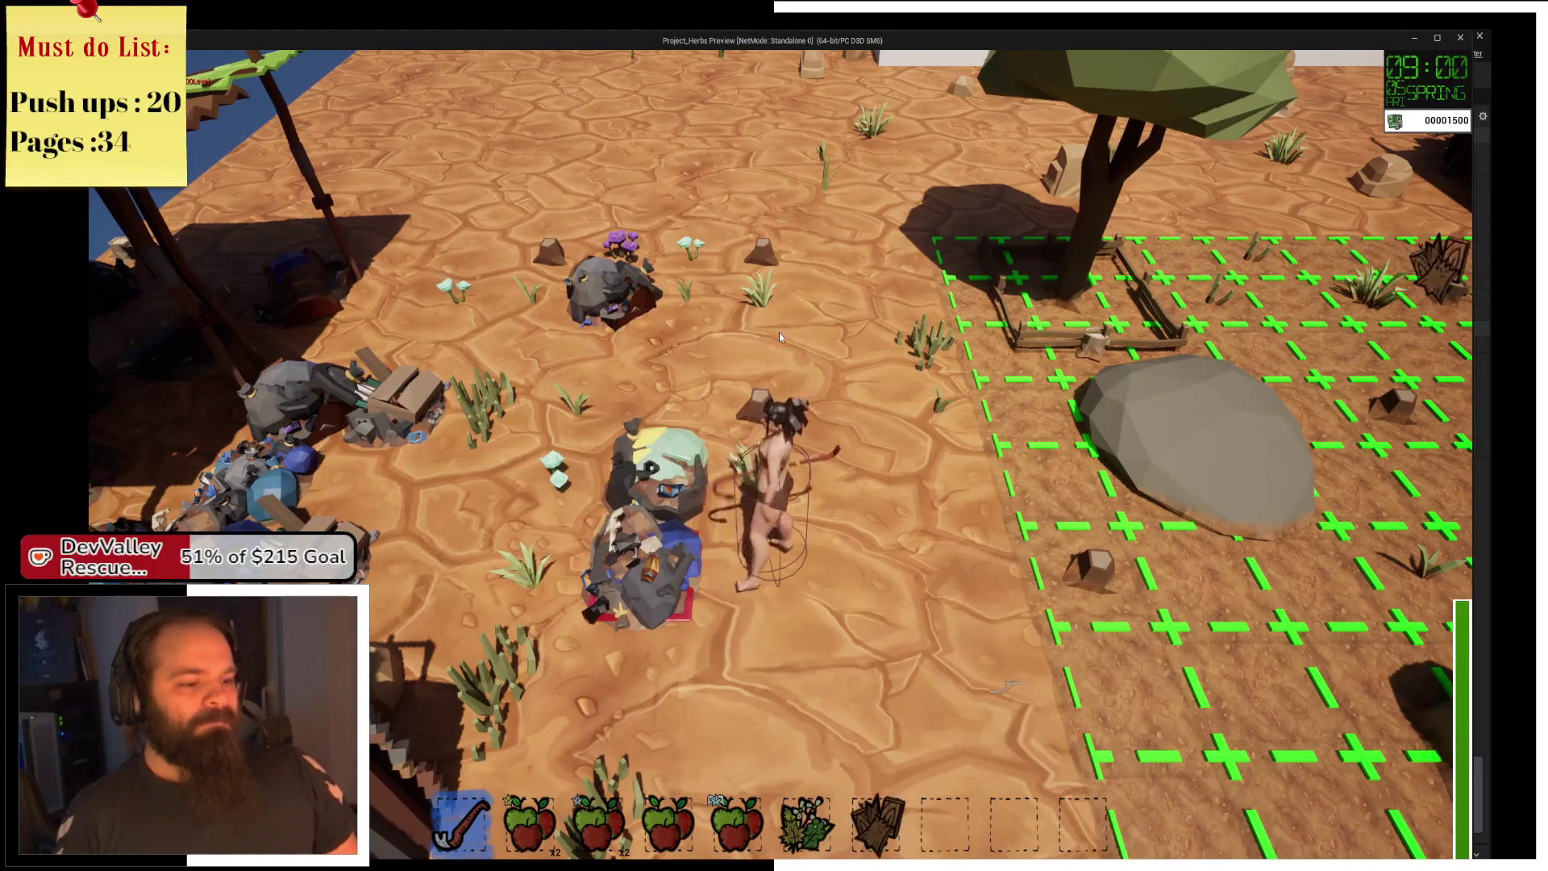
click(779, 332)
click(779, 332)
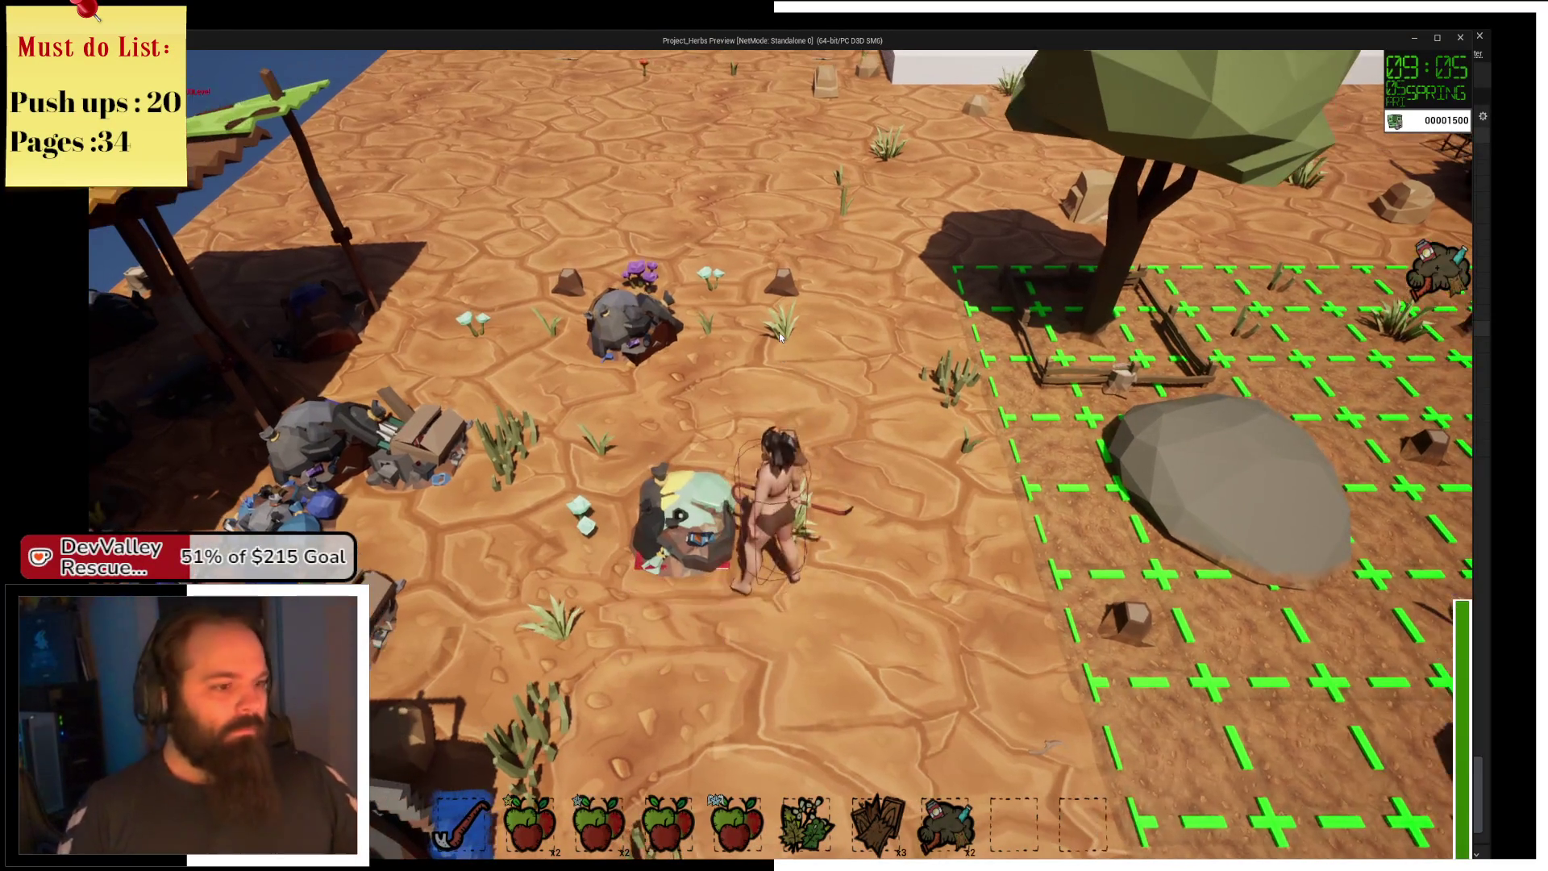
click(778, 332)
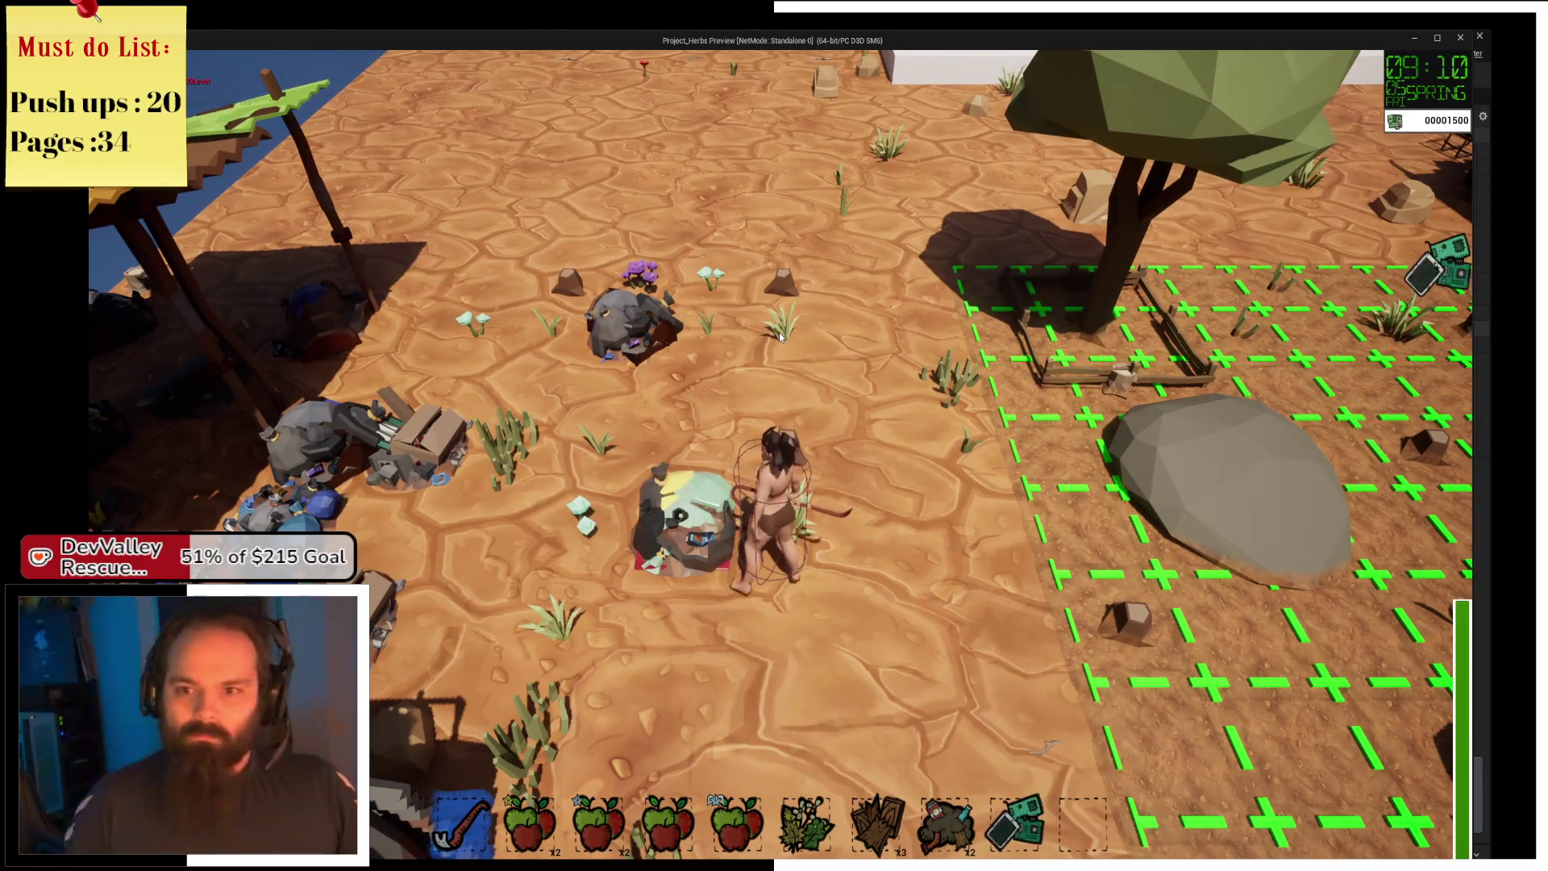
click(778, 336)
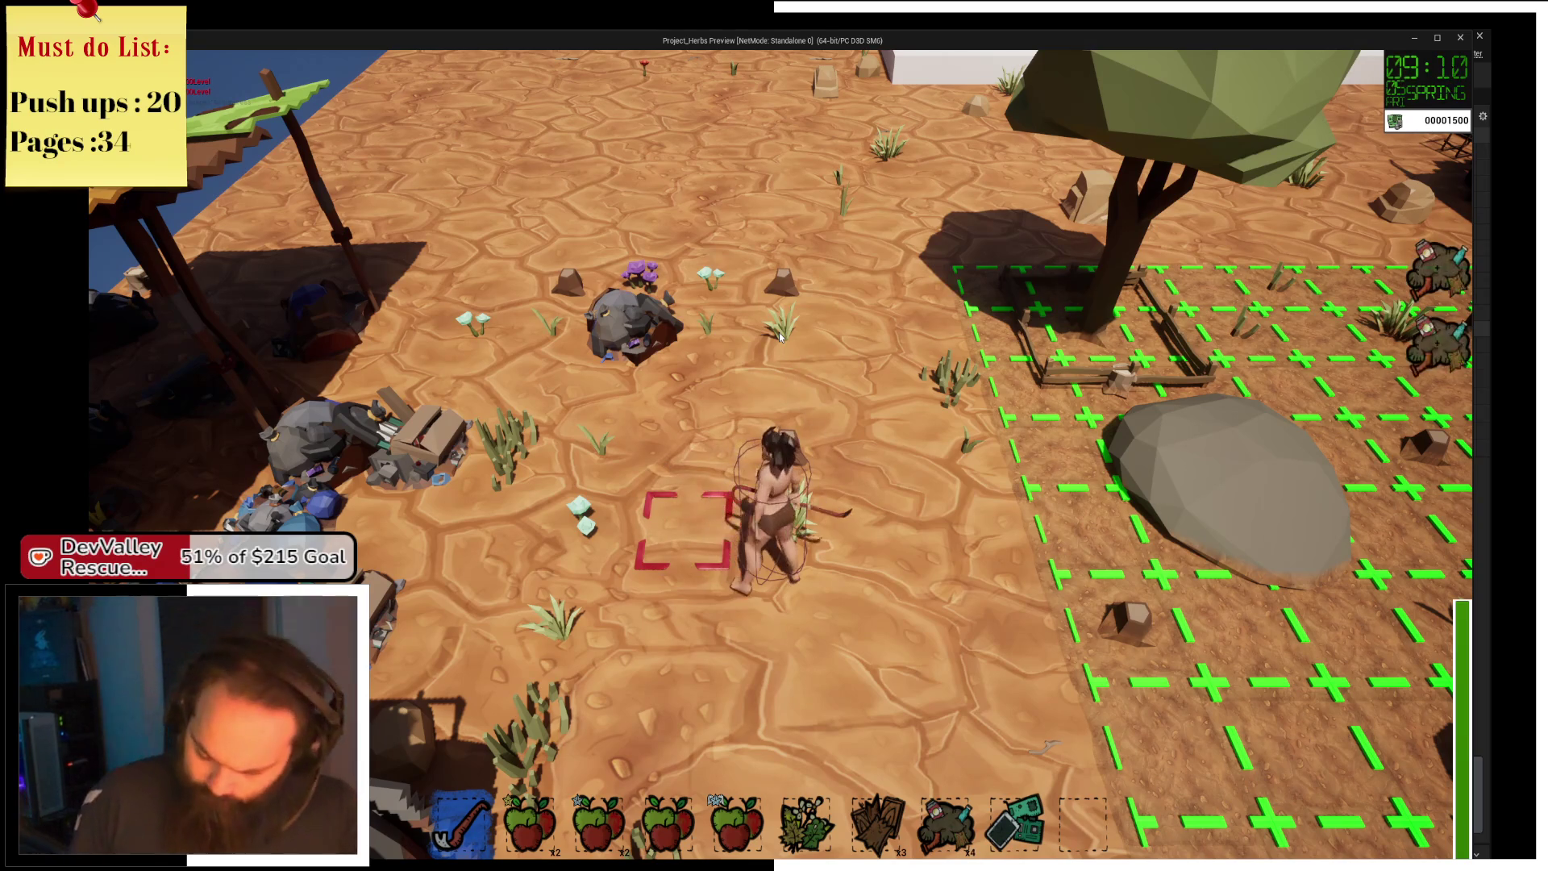
Harvest the nearby herb, clear the crate pile, then walk back to the farm grid by the tree.
key(a)
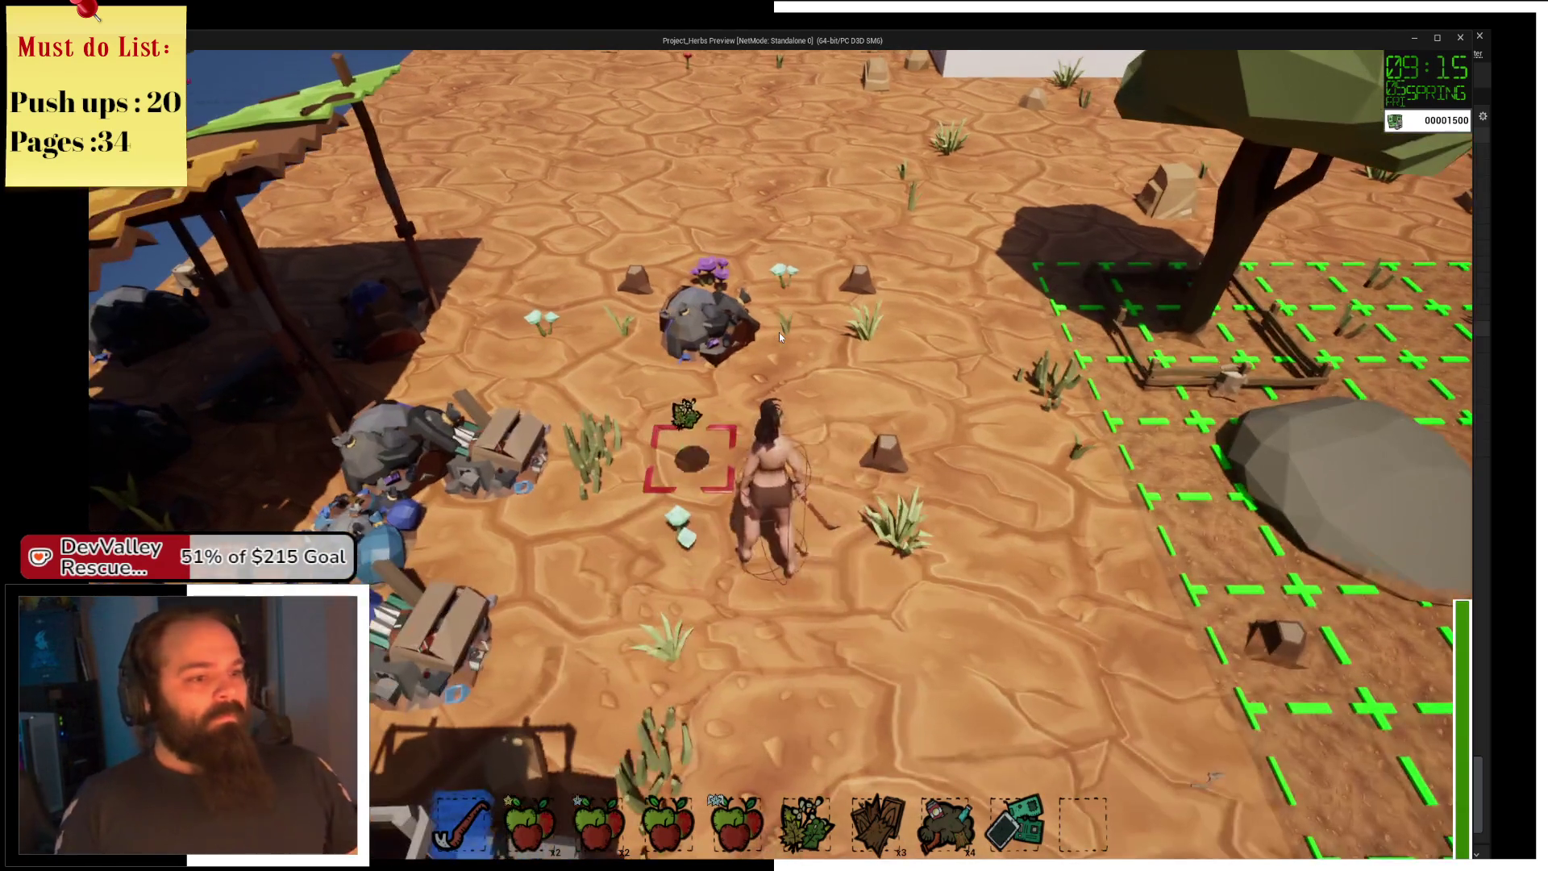
key(s)
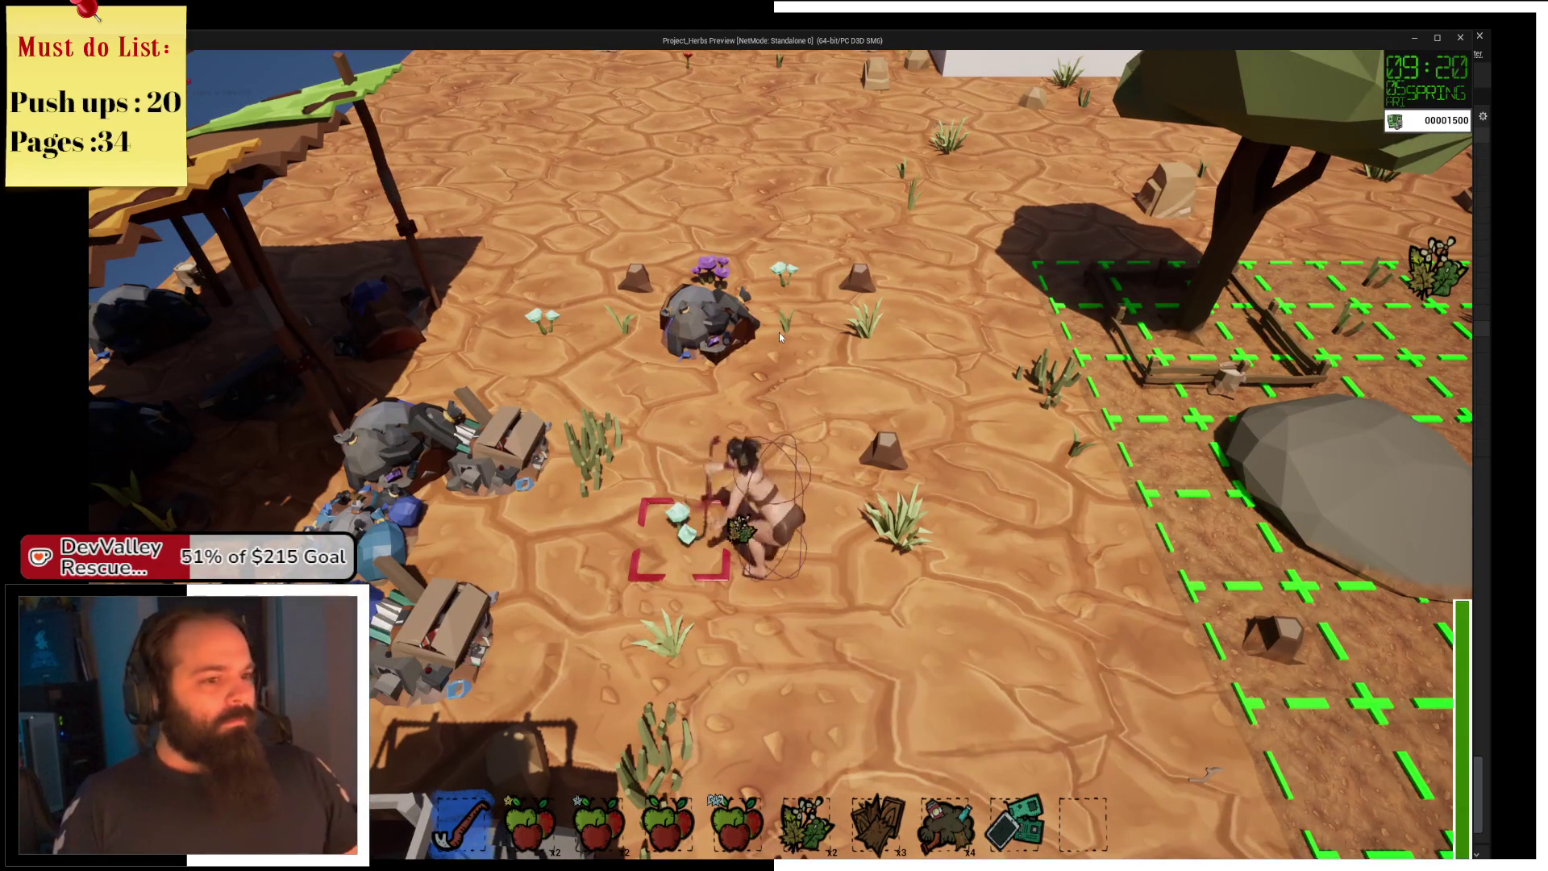
click(779, 336)
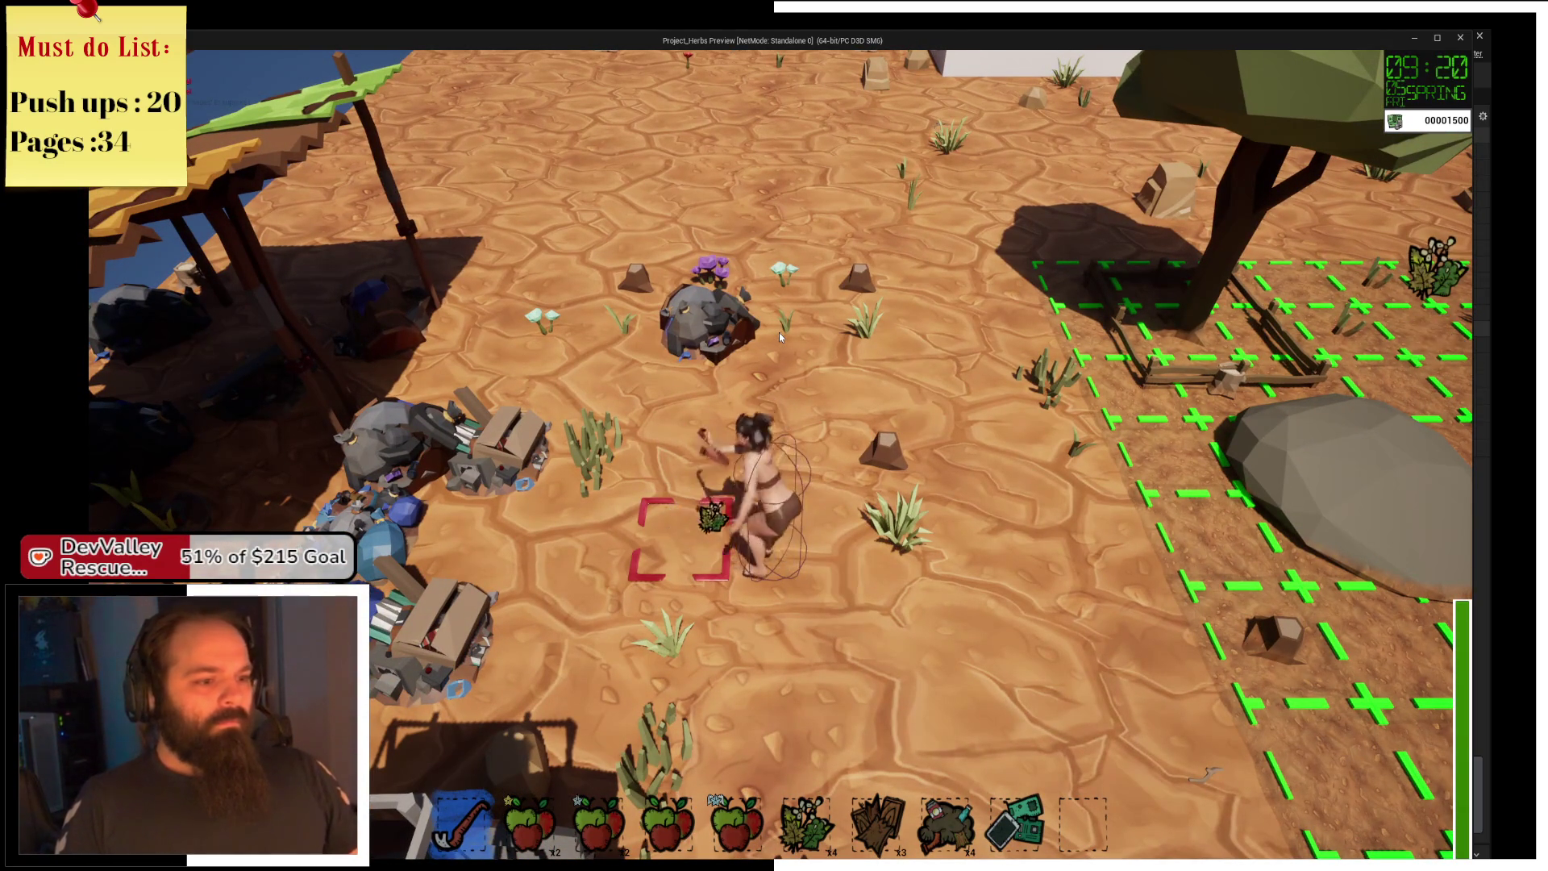
key(a)
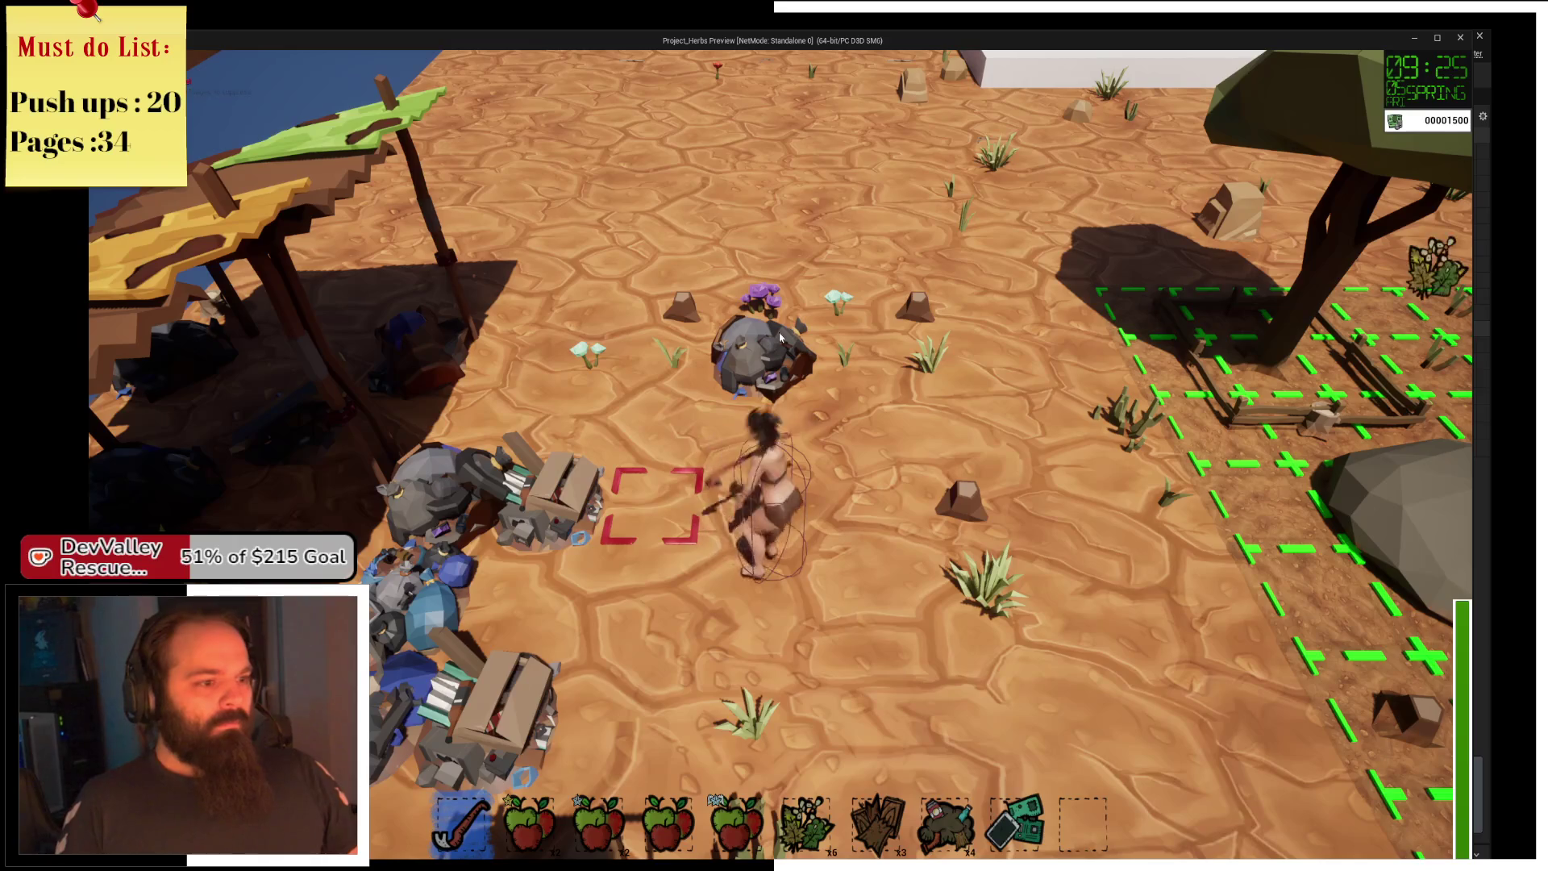
key(a)
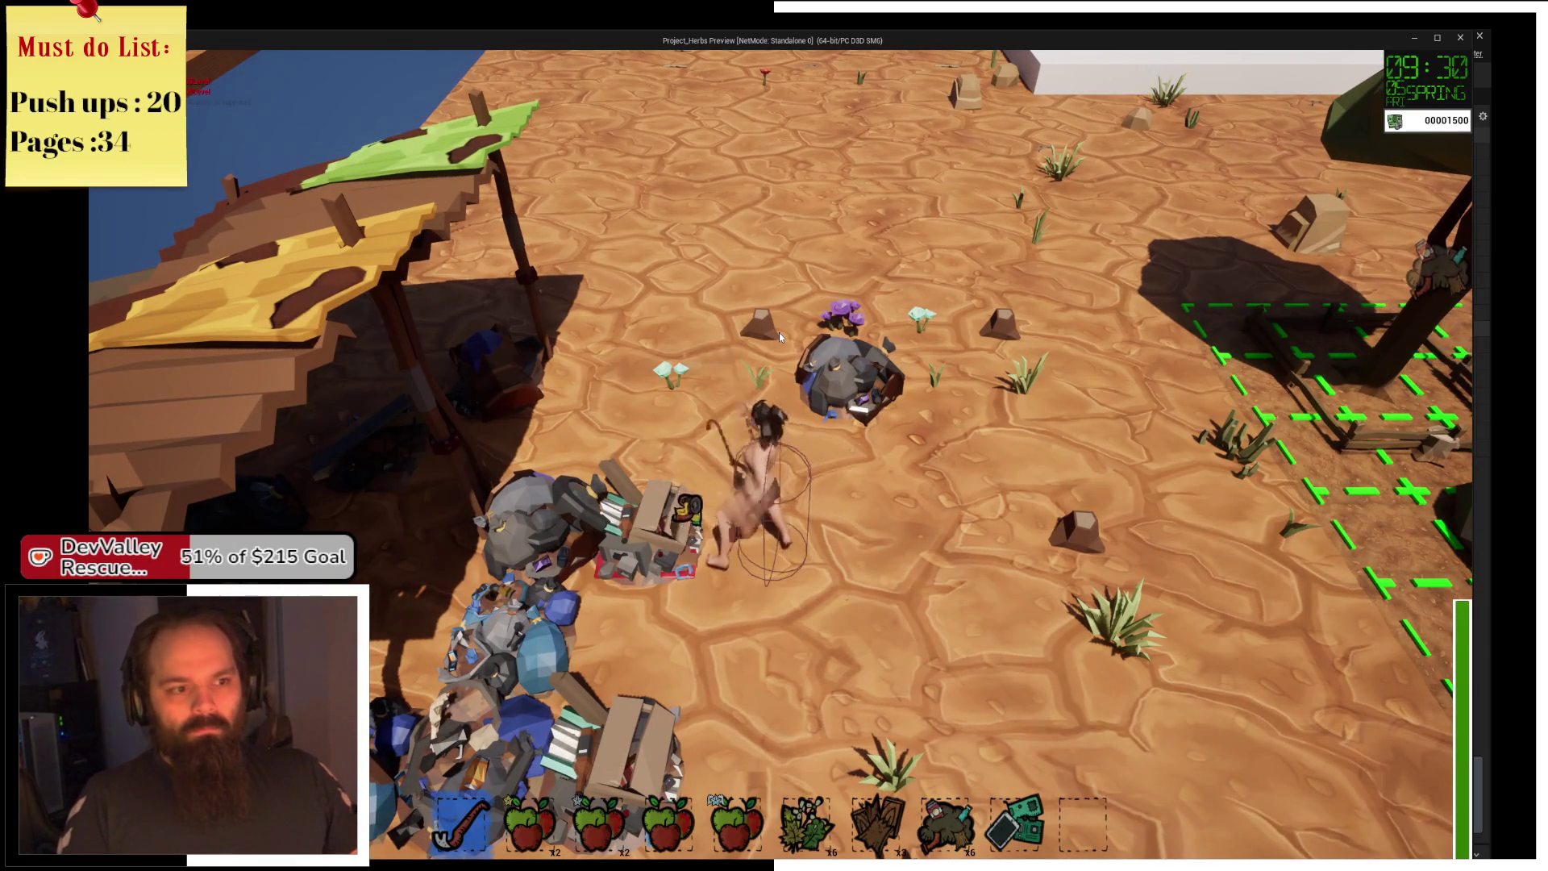
key(w)
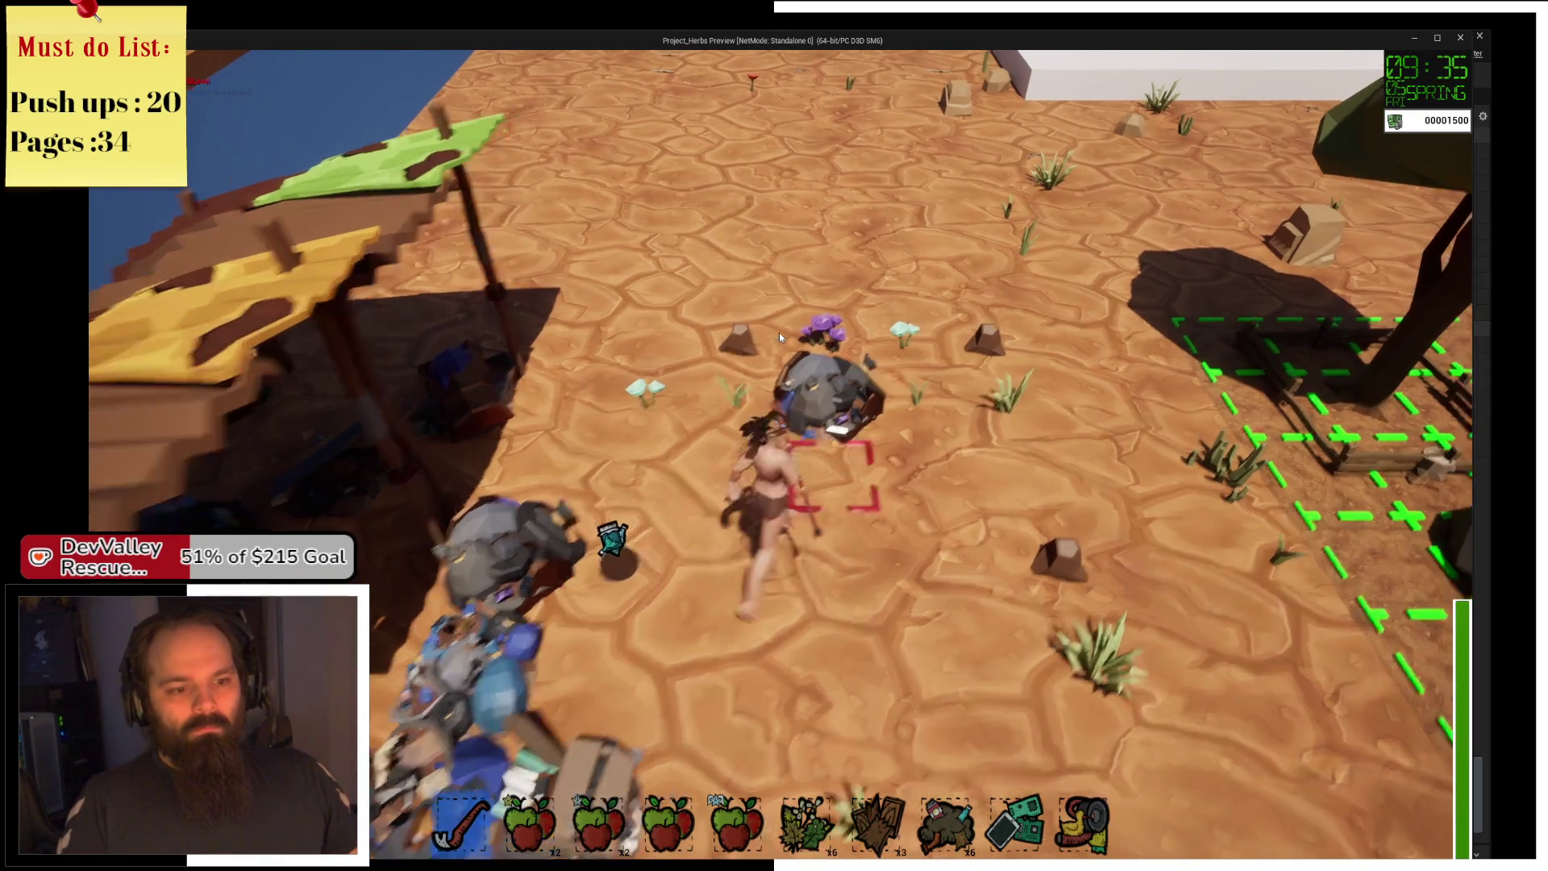
key(d)
key(d)
Walk down to the chest, move the salvaged items in from the backpack, and close both panels.
key(s)
key(a)
key(e)
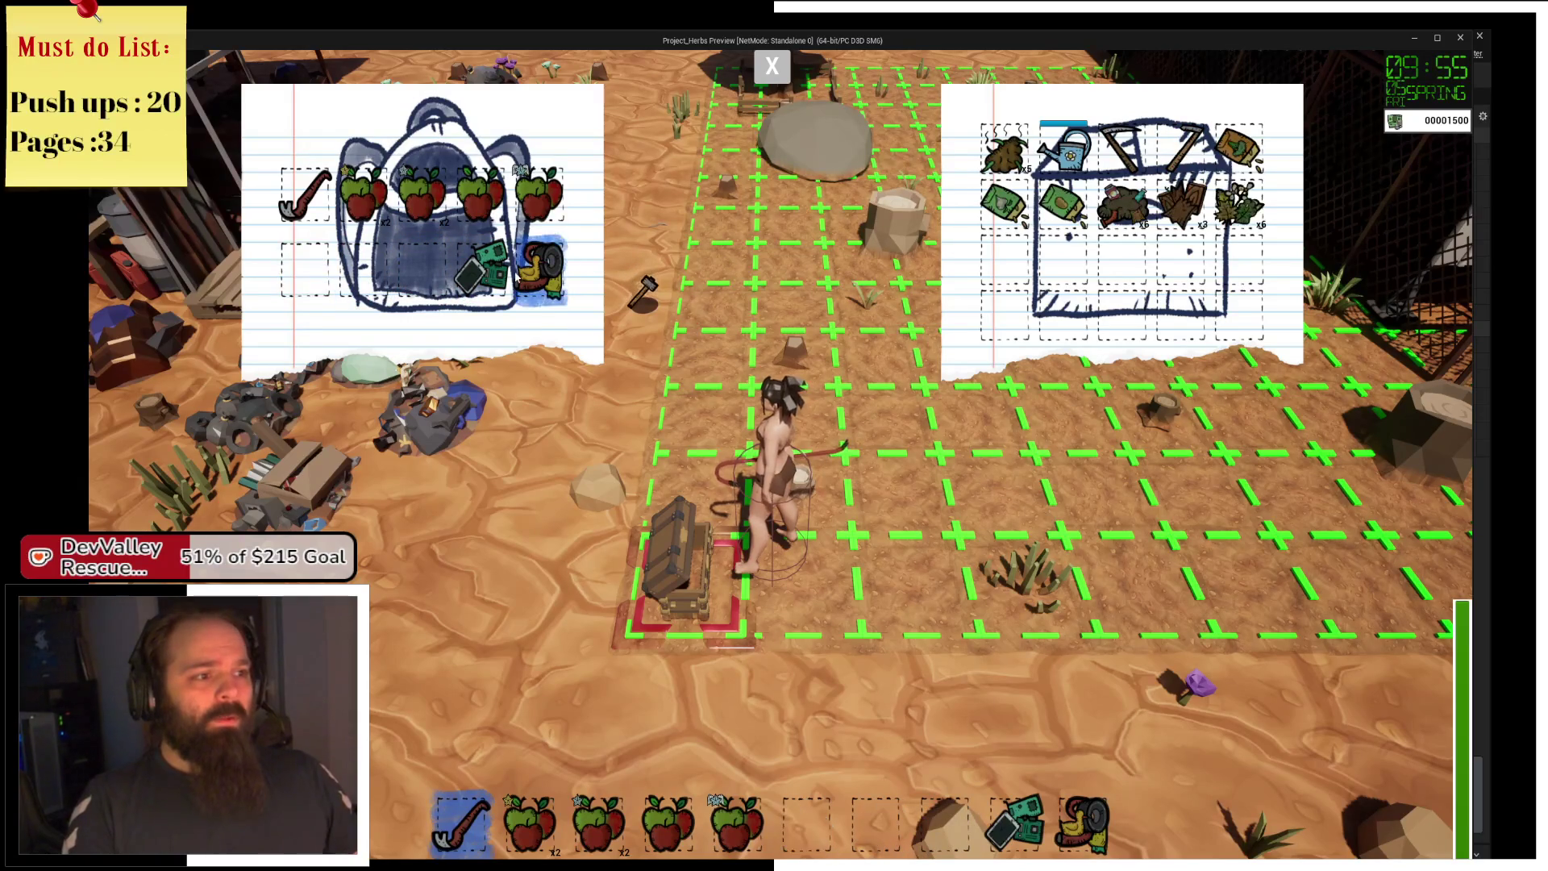
click(788, 76)
Equip the hoe from slot 6 and walk right along the farm grid, tilling tiles into dug soil.
key(w)
key(9)
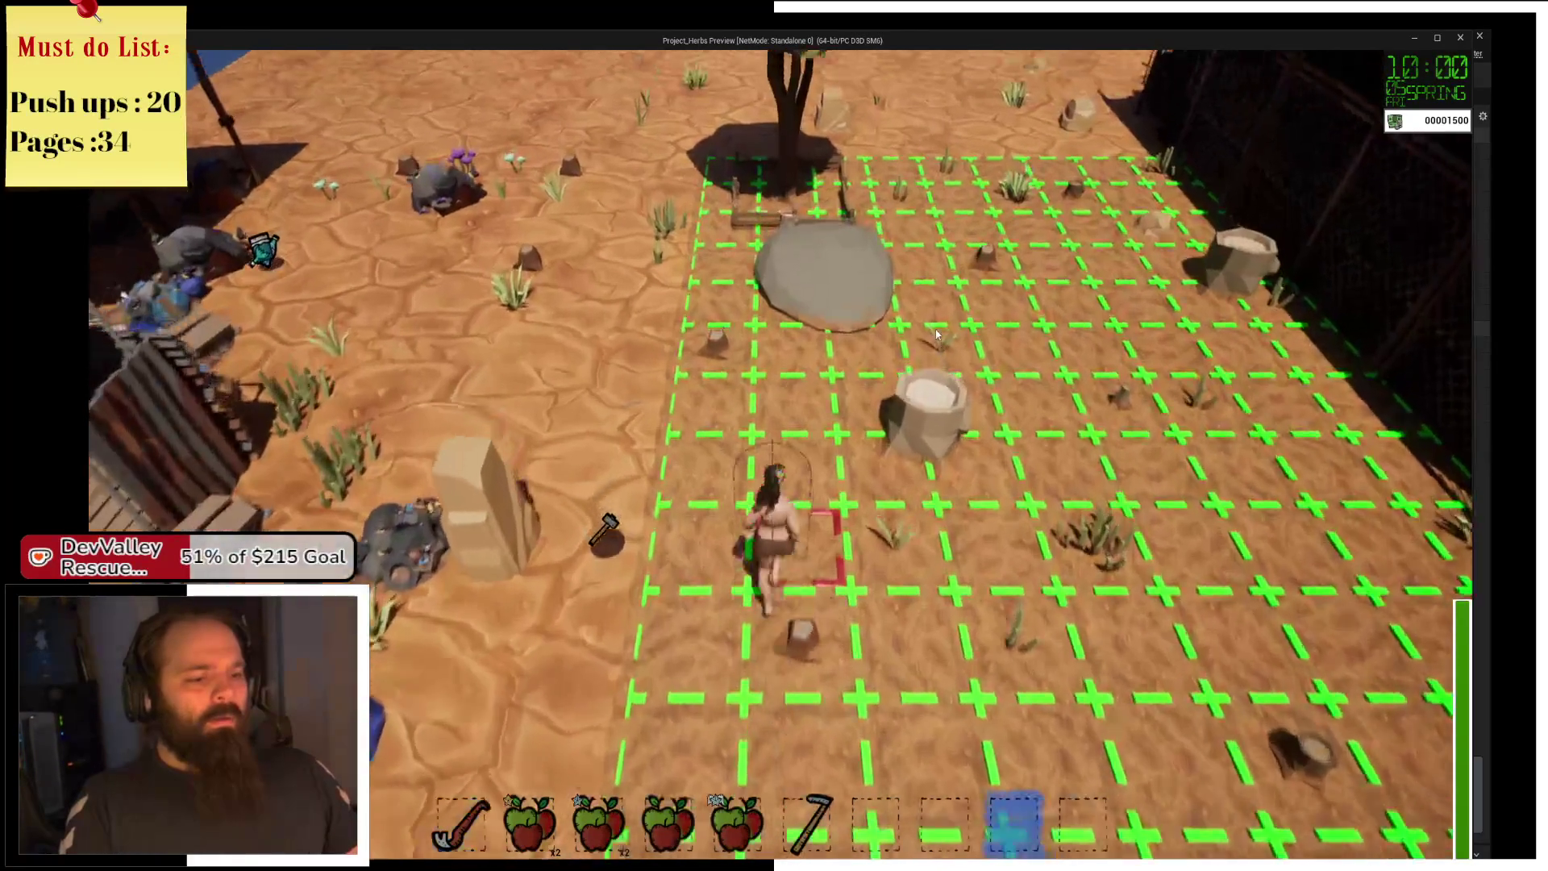
key(6)
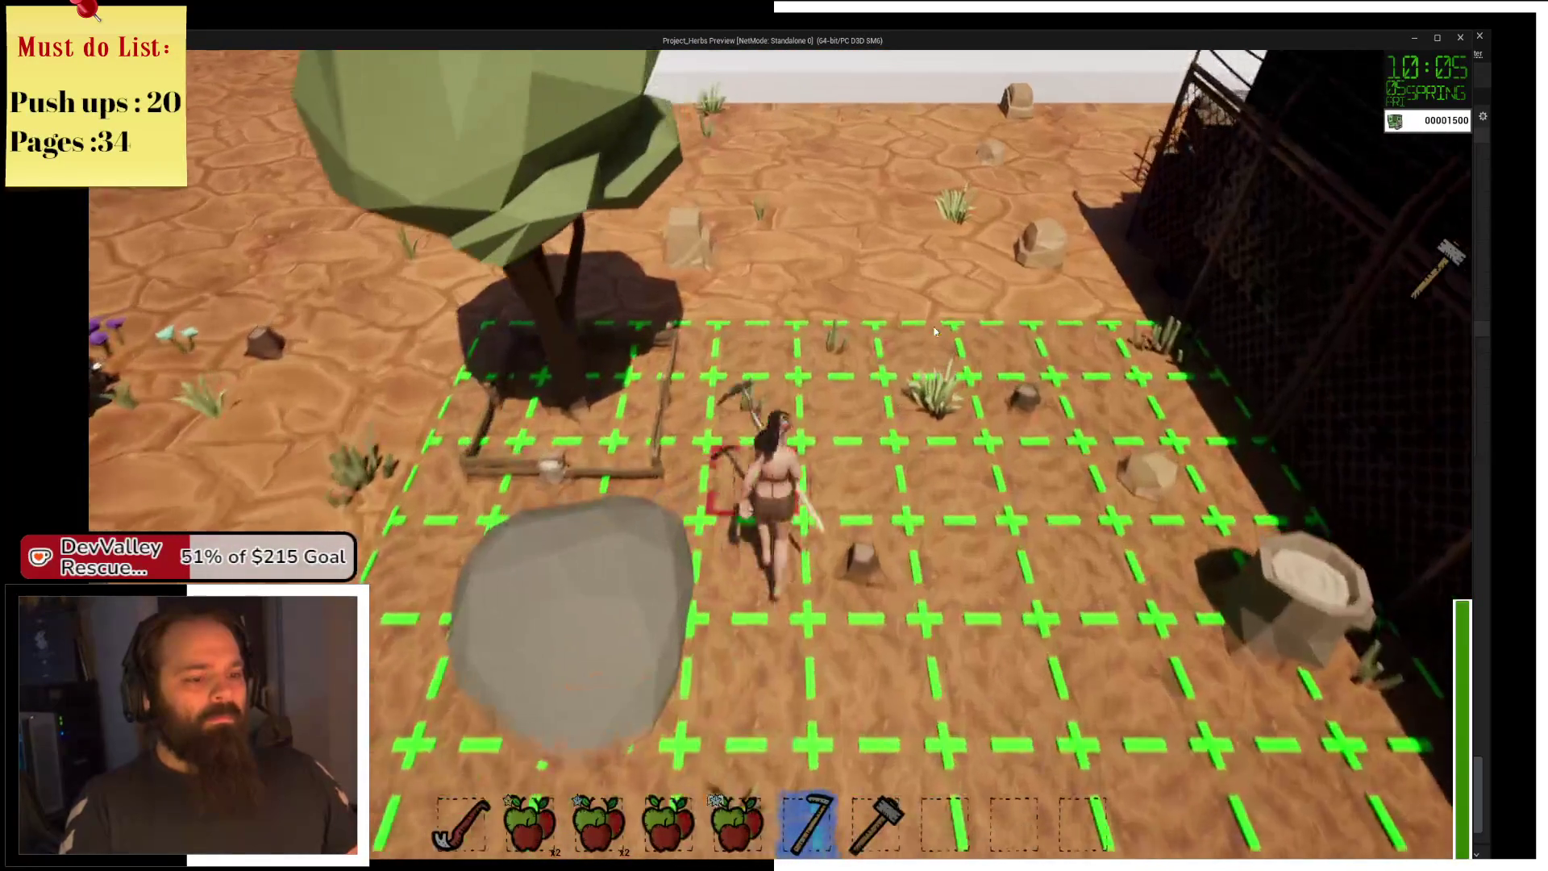
key(w)
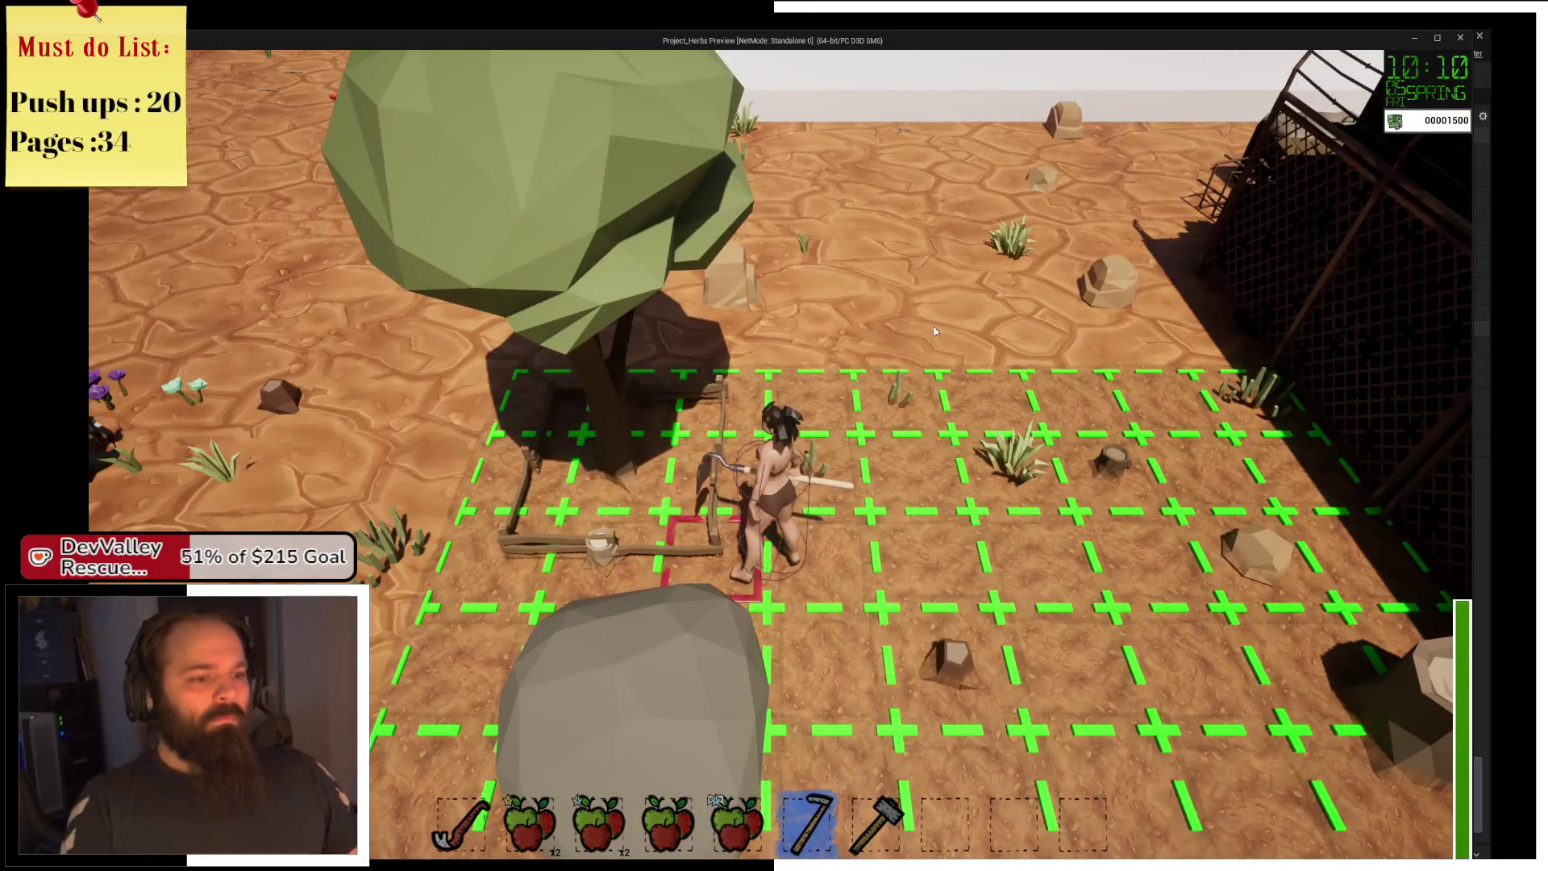
key(a)
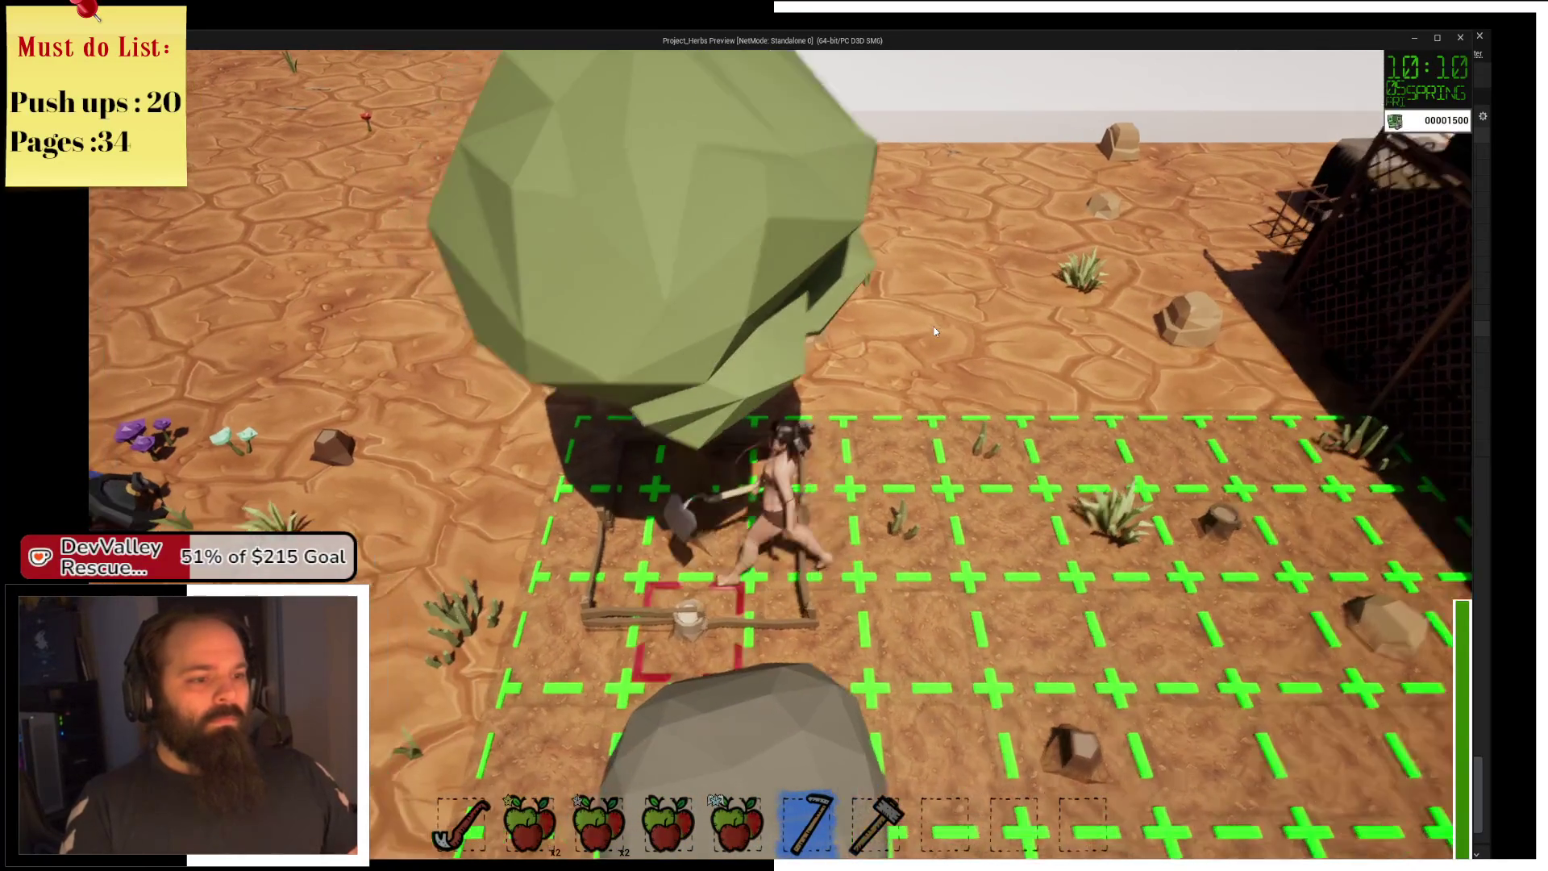
key(d)
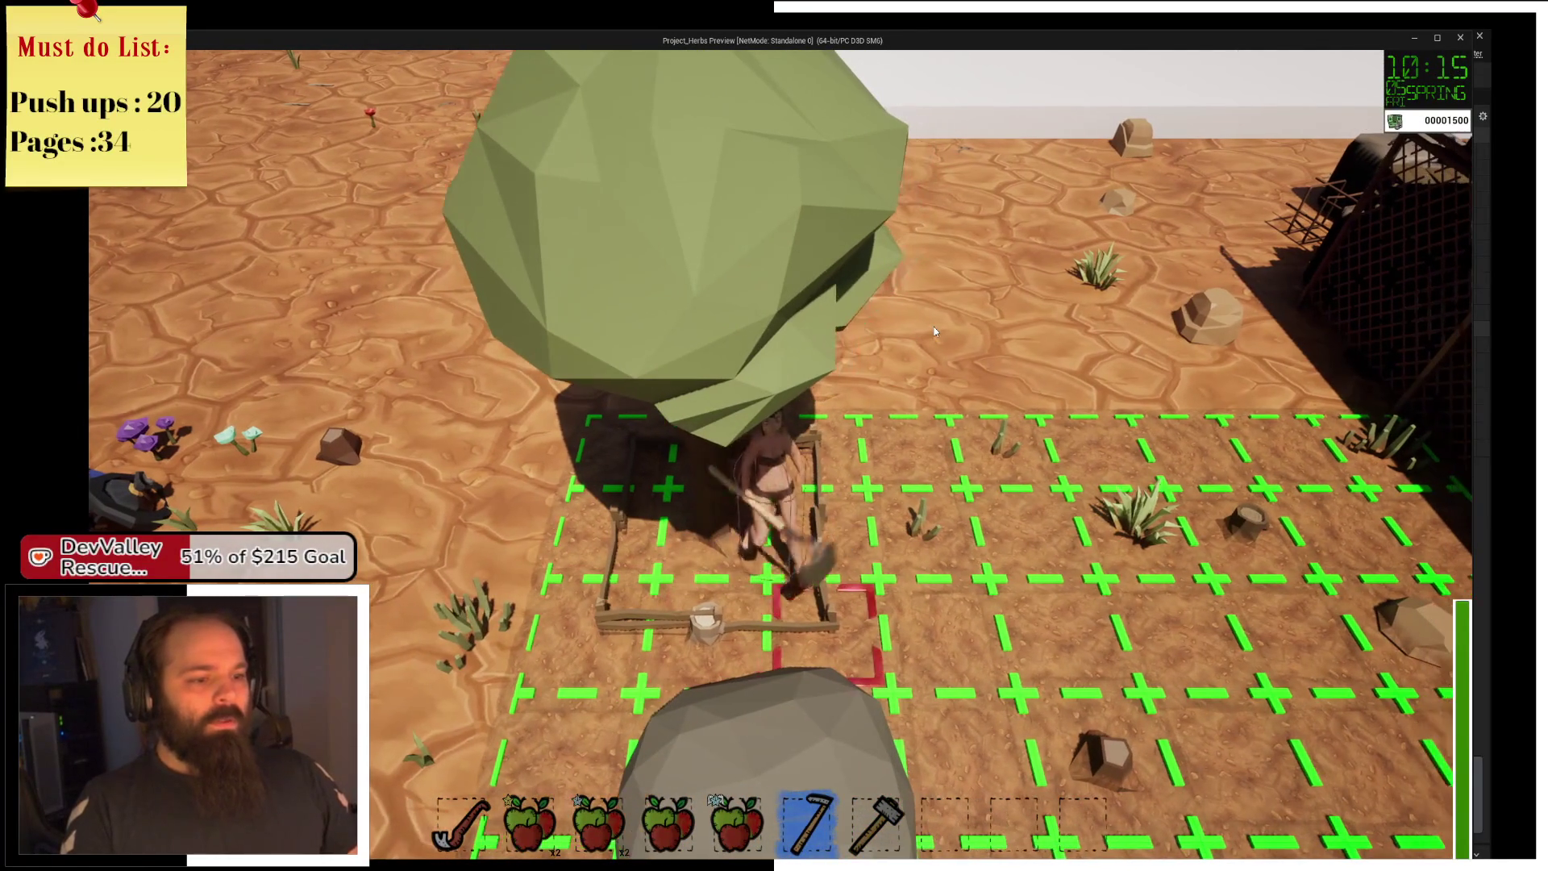
key(w)
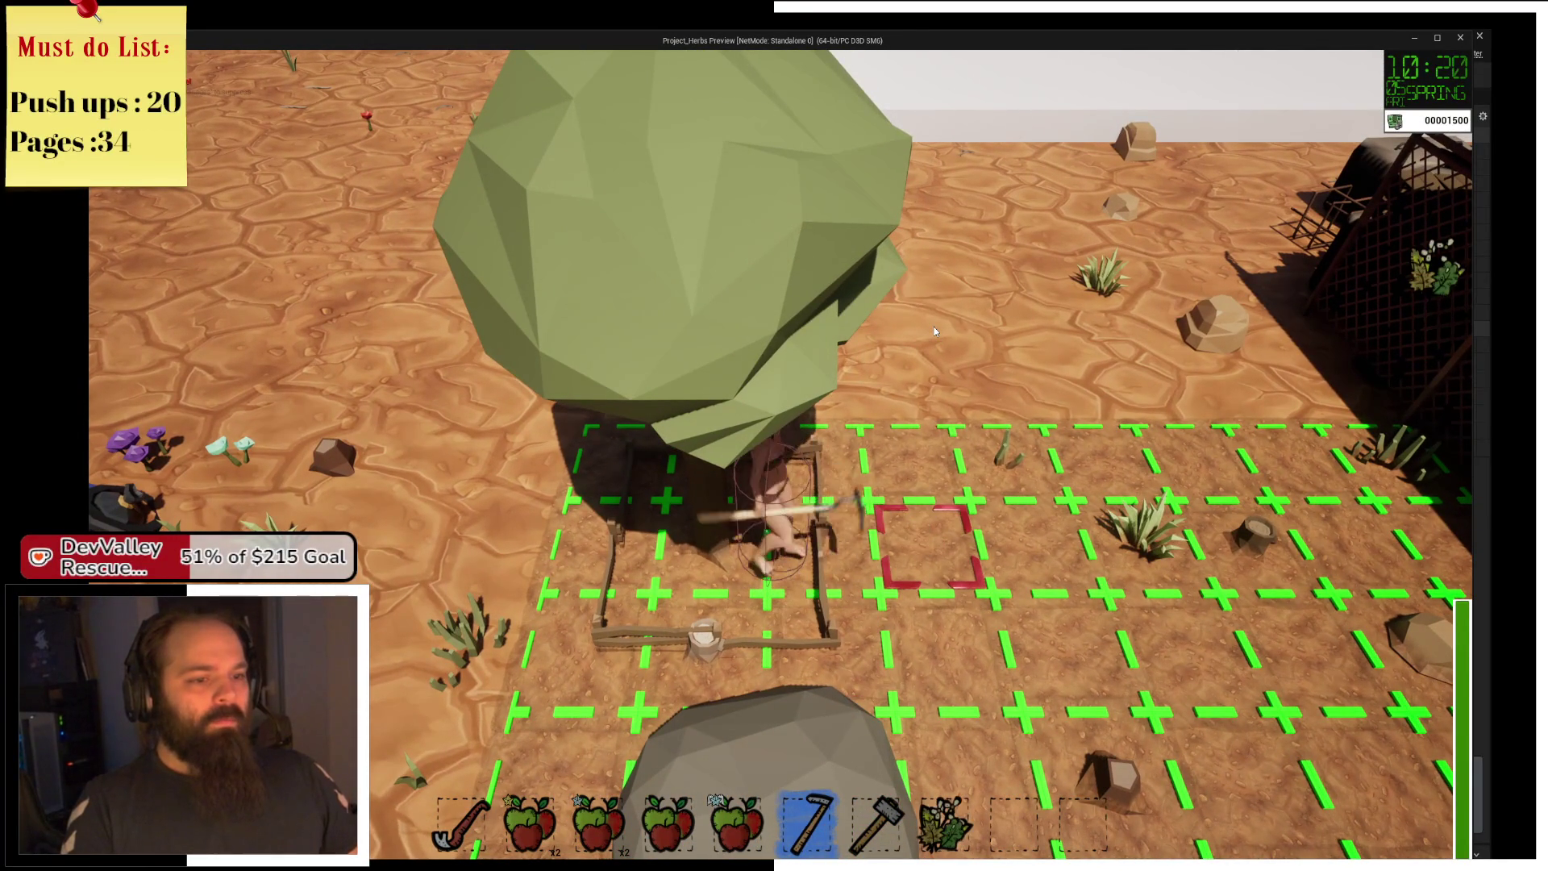
key(d)
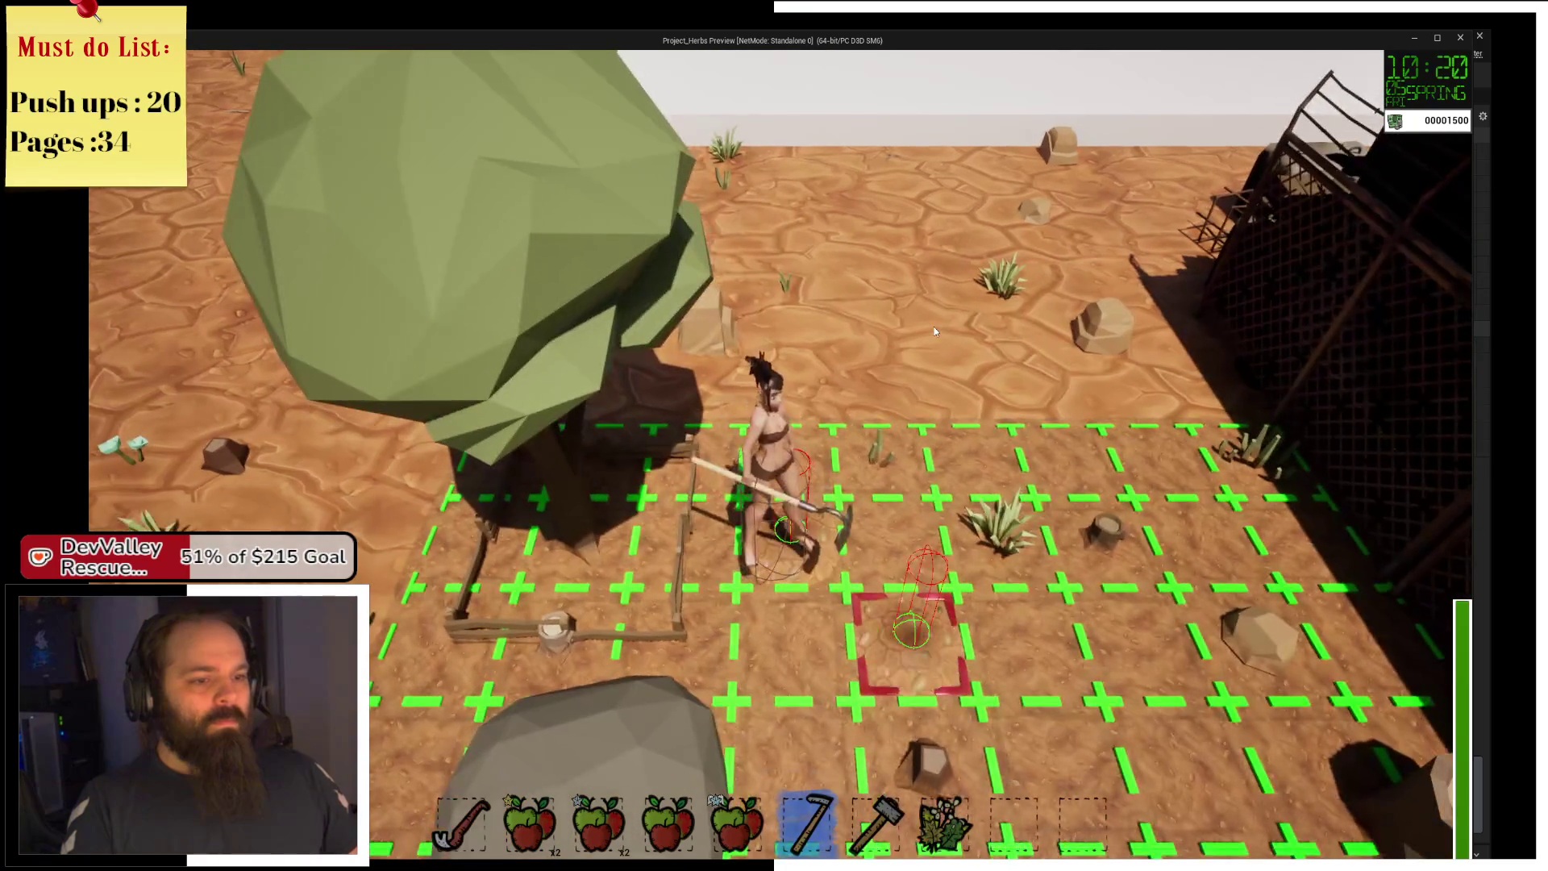
key(d)
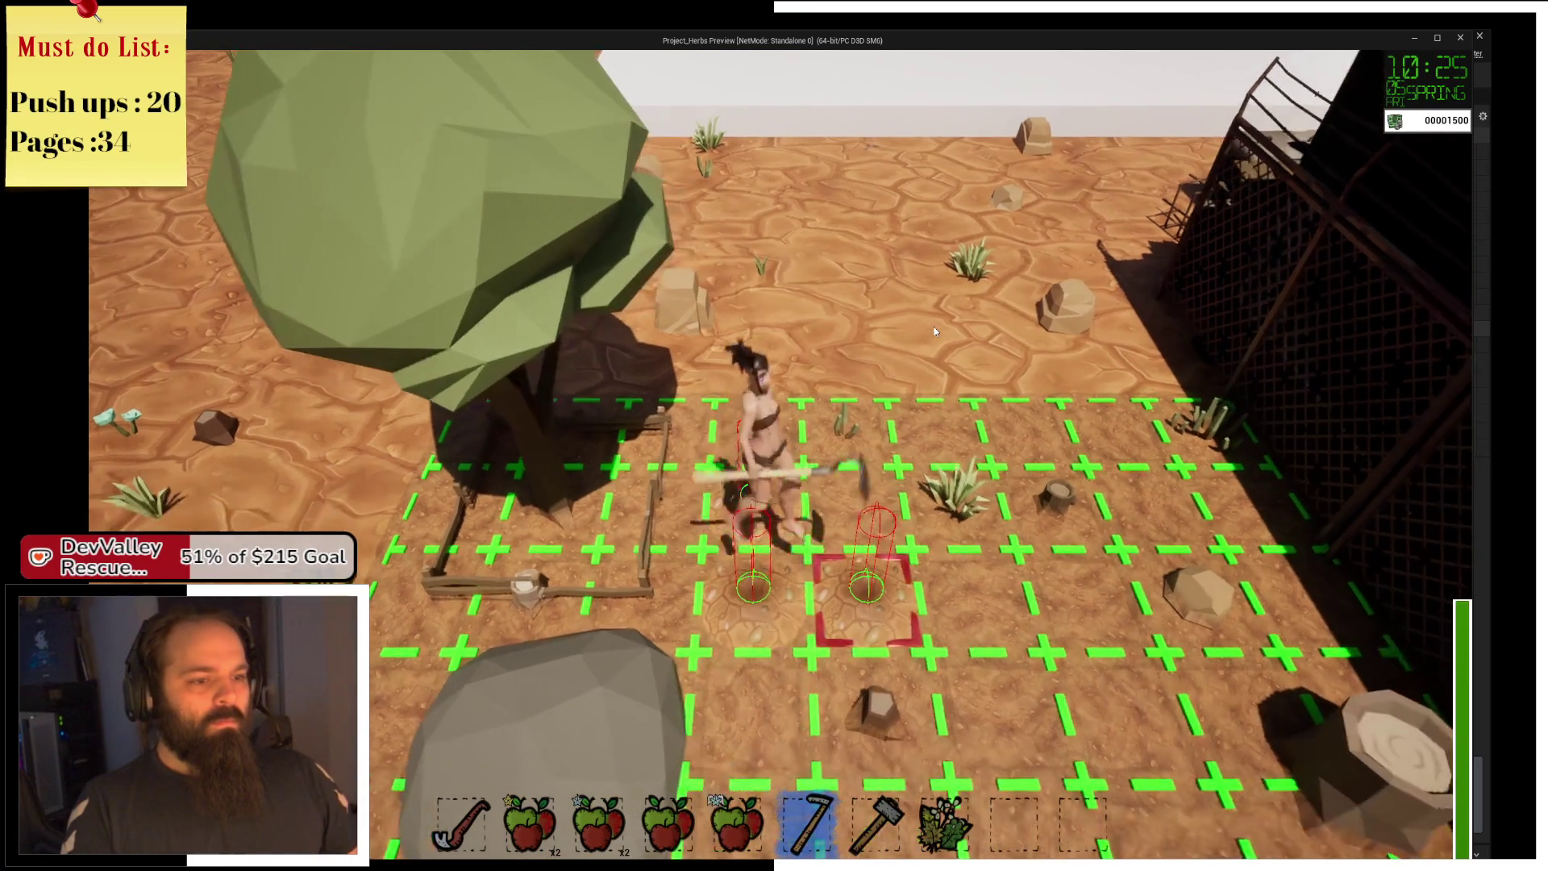
key(w)
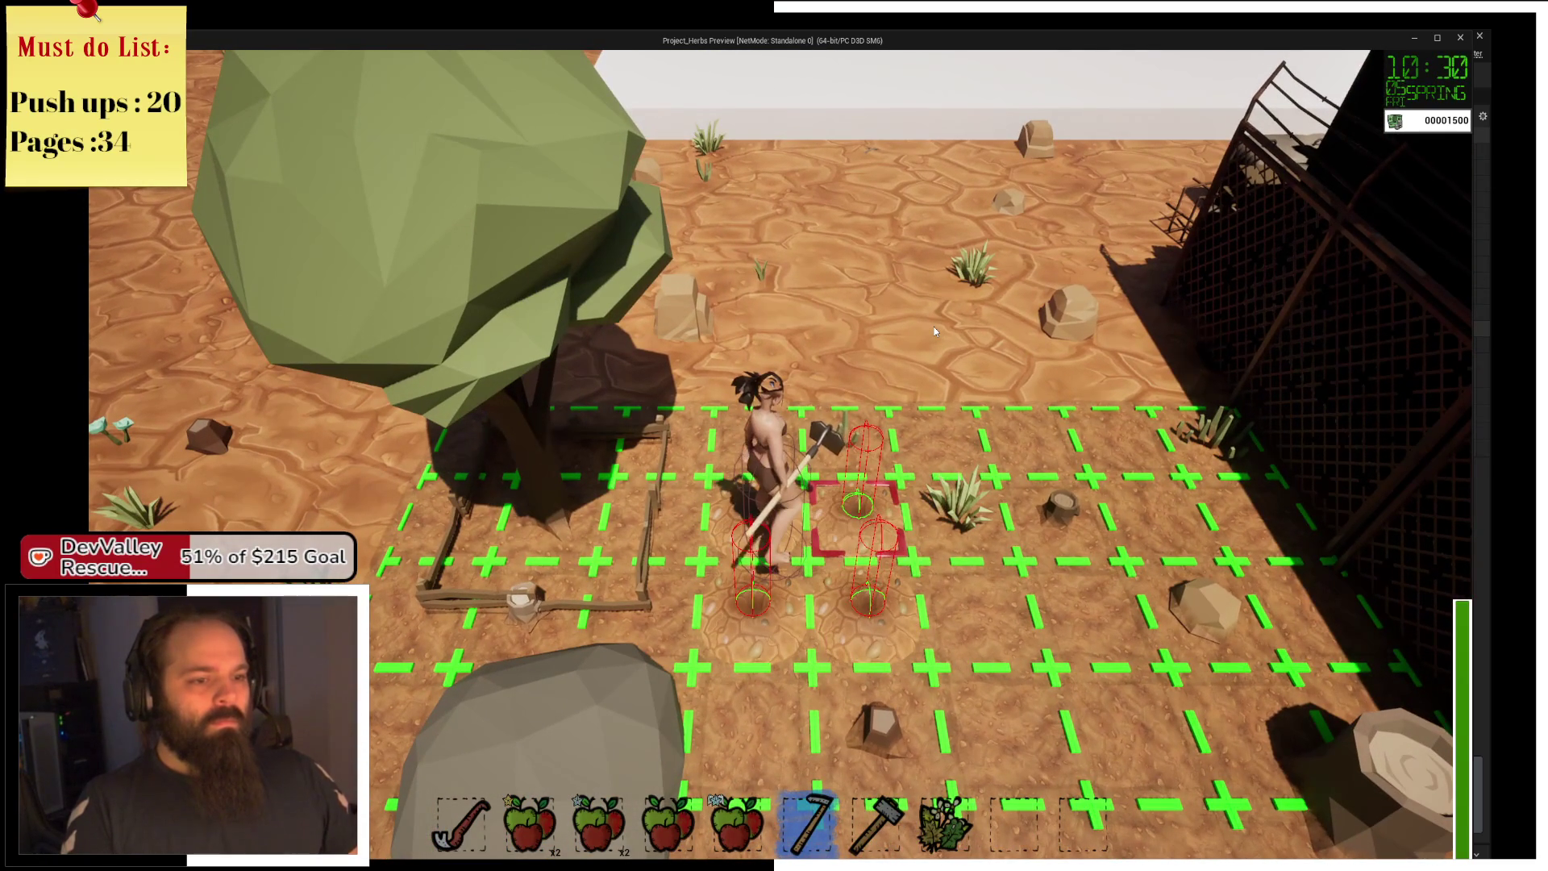
key(d)
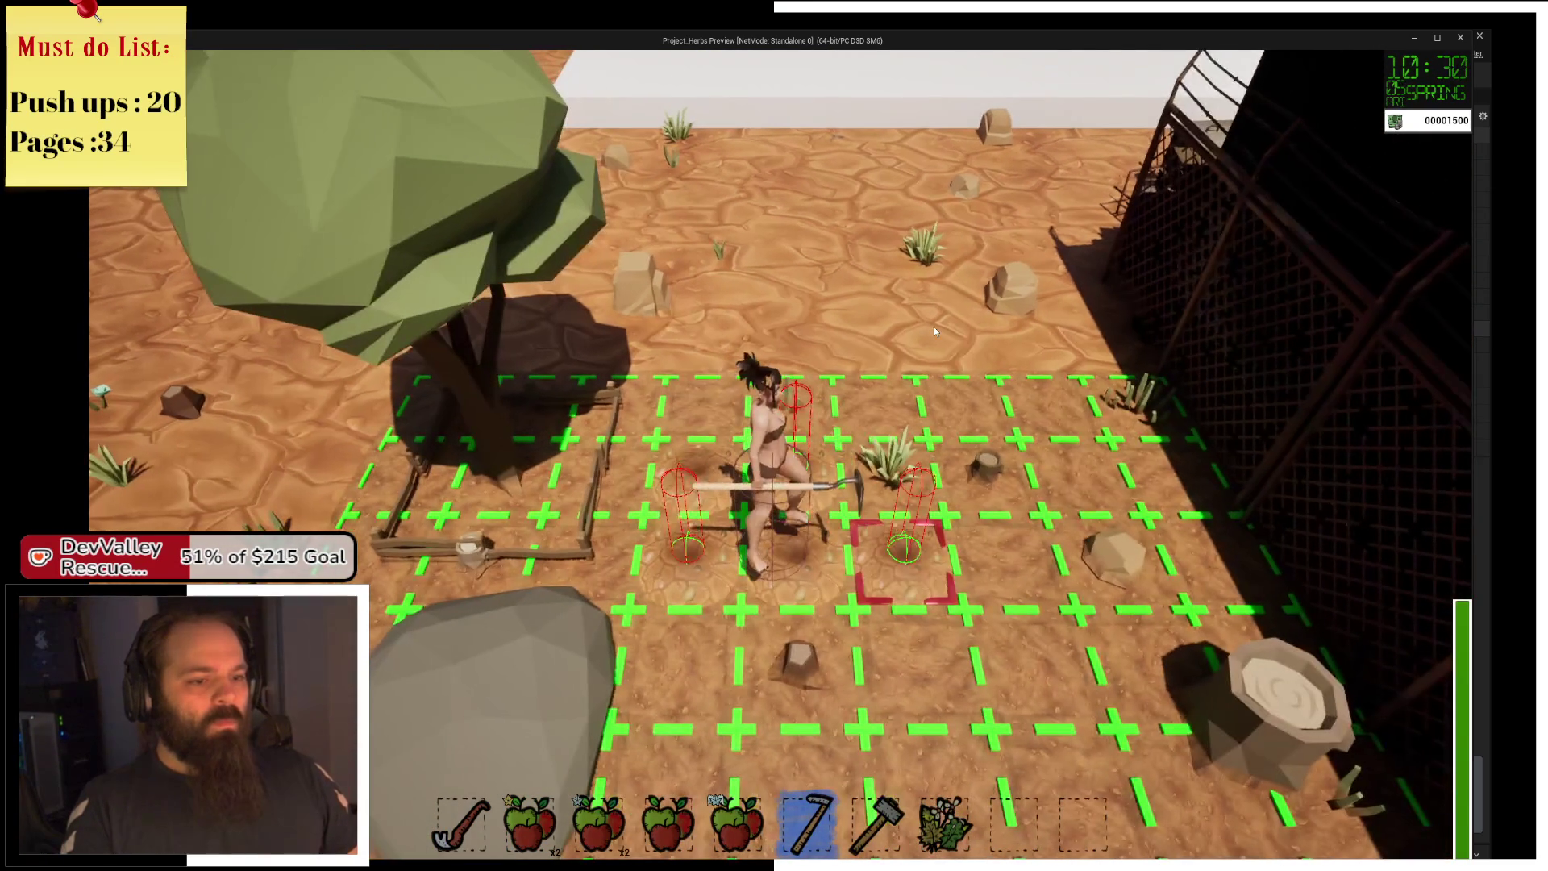
key(d)
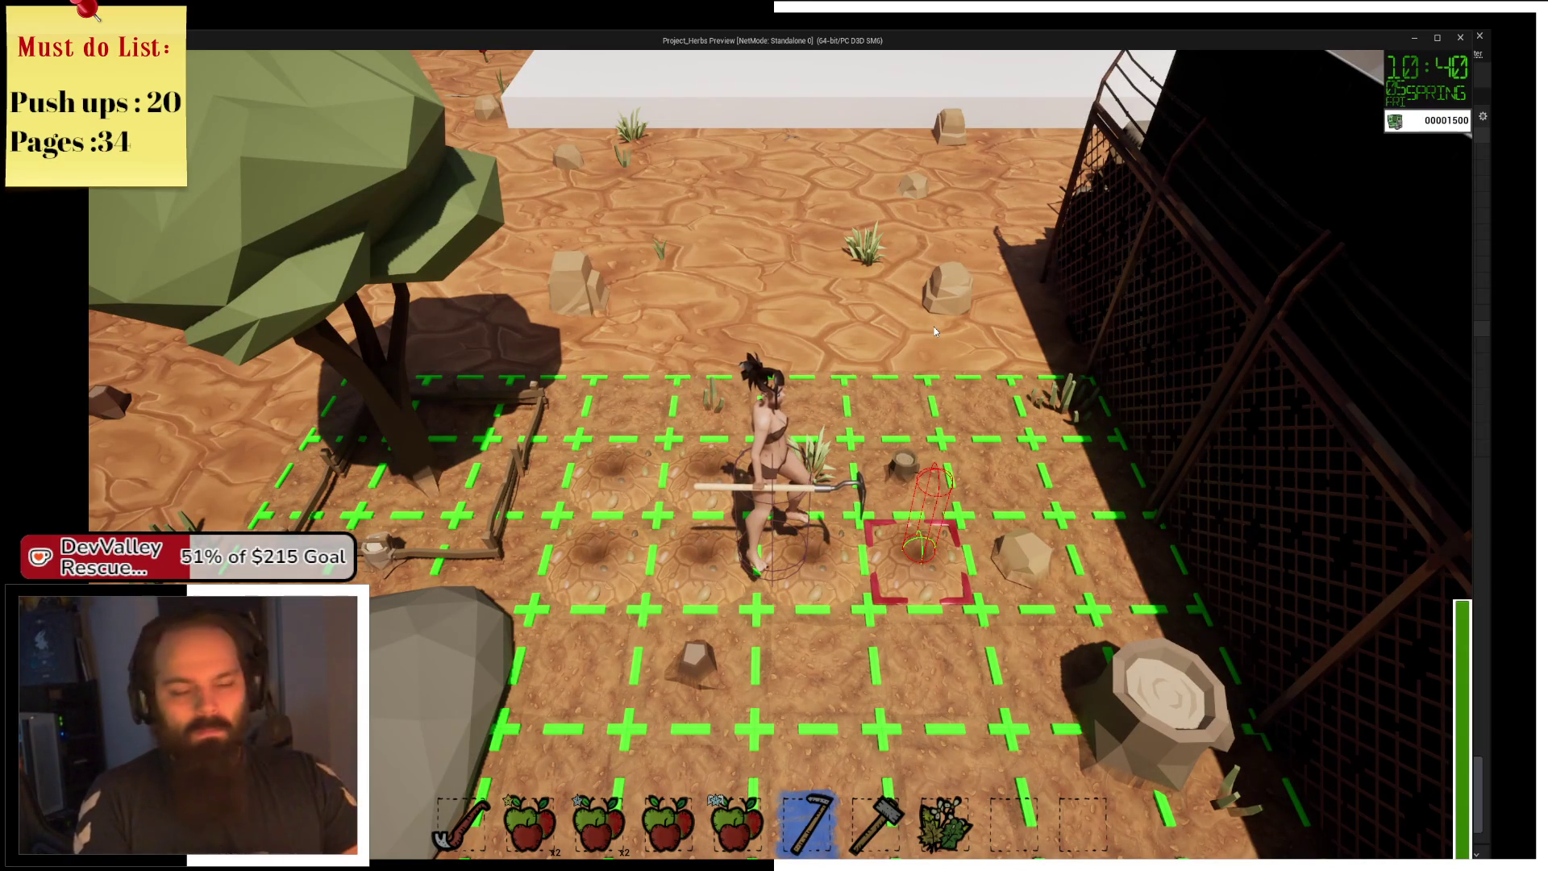
Equip the sickle from slot 1 and swing it at a rock and the field ground.
key(s)
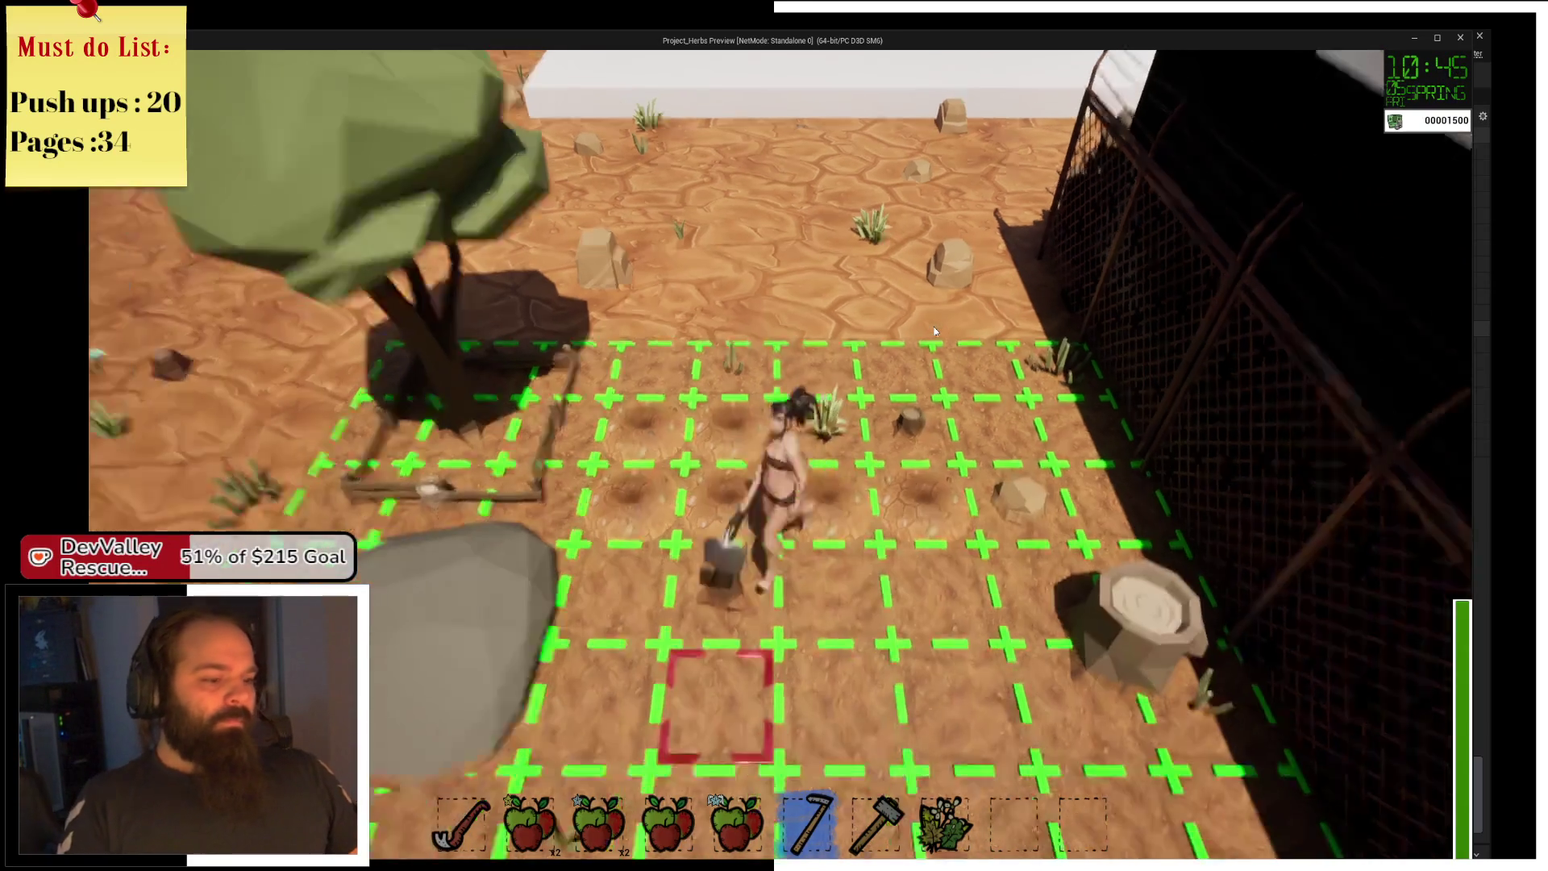
key(a)
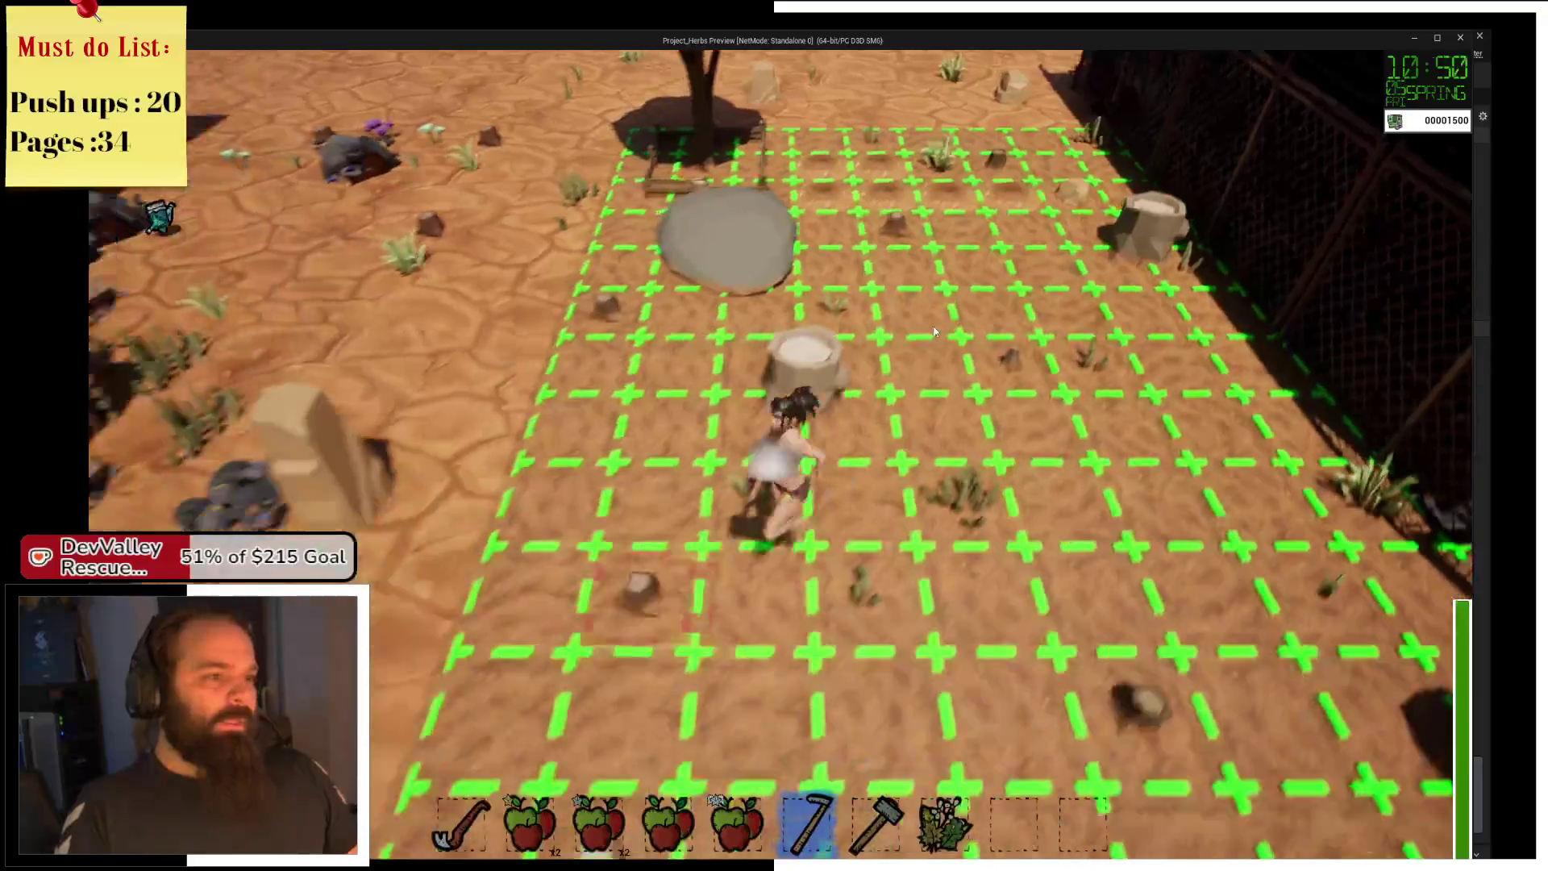
key(w)
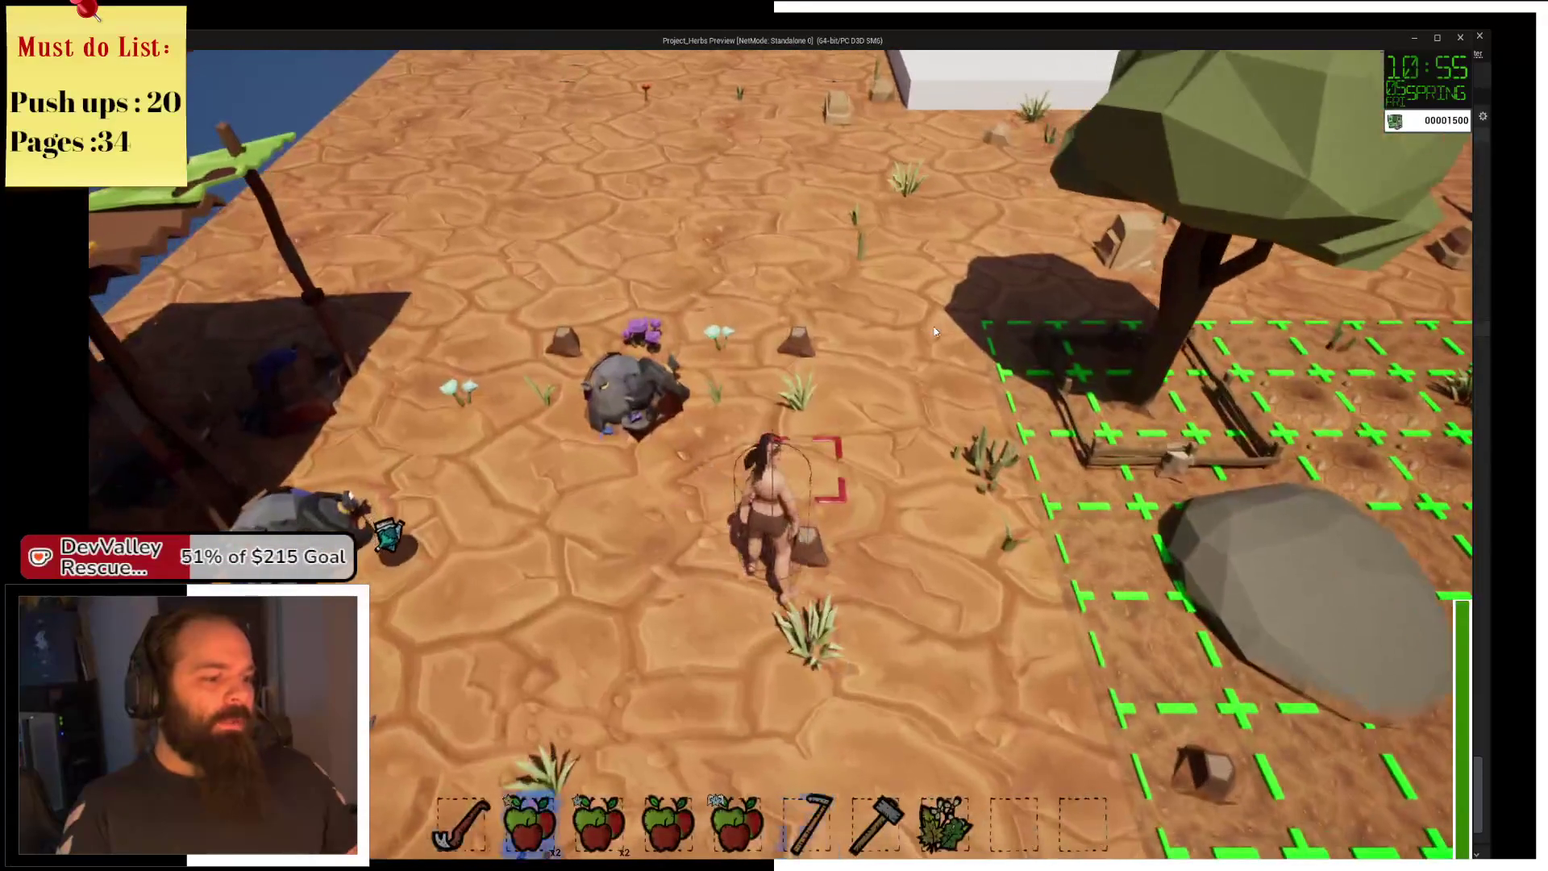
key(1)
key(w)
key(w)
click(933, 330)
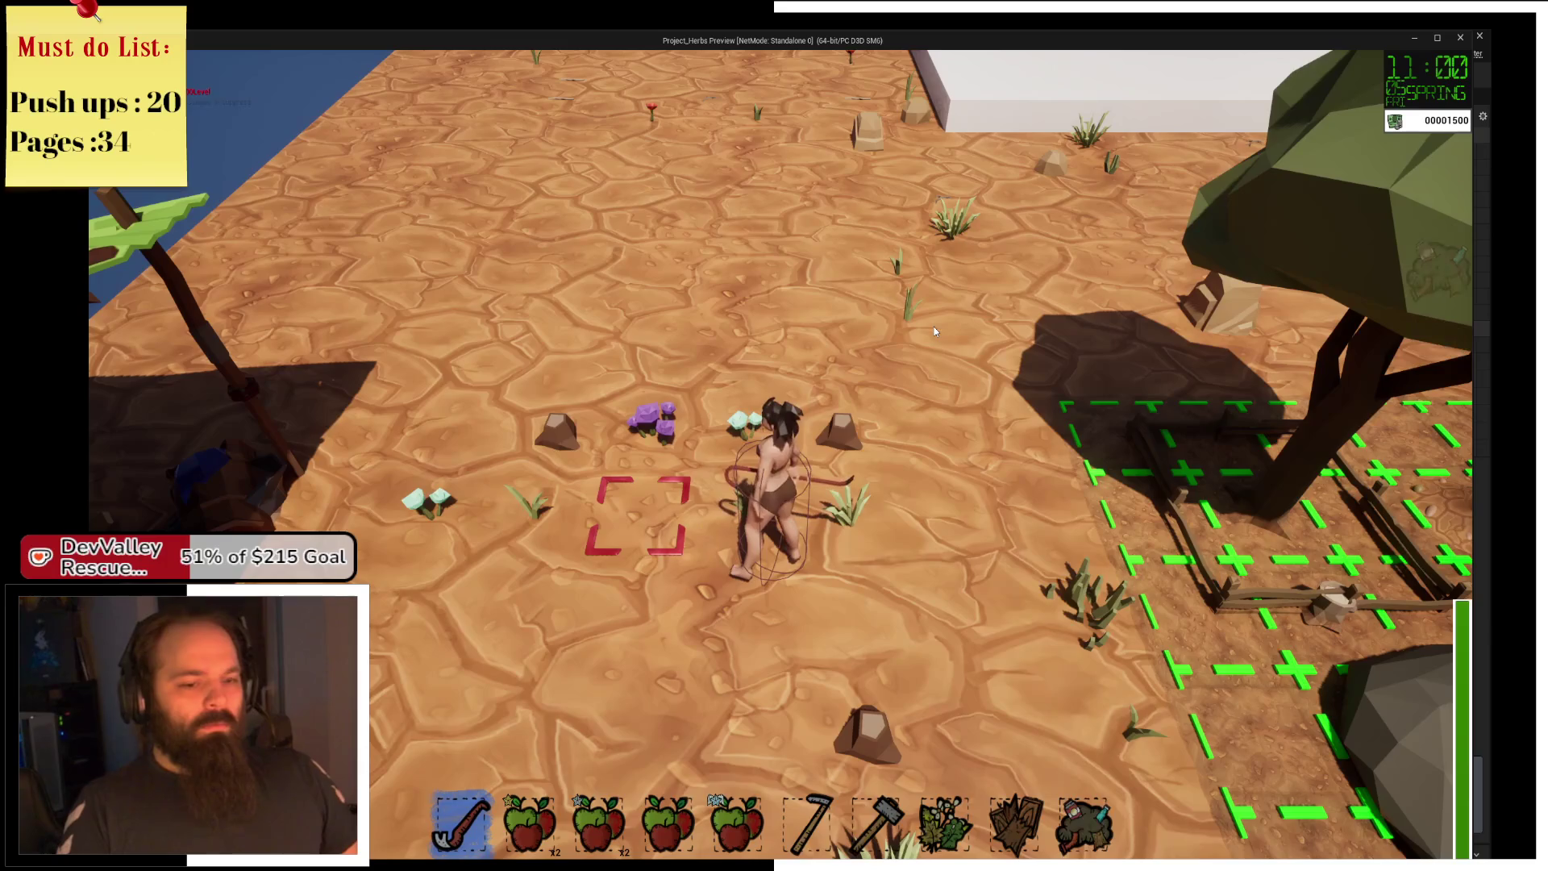
key(s)
key(d)
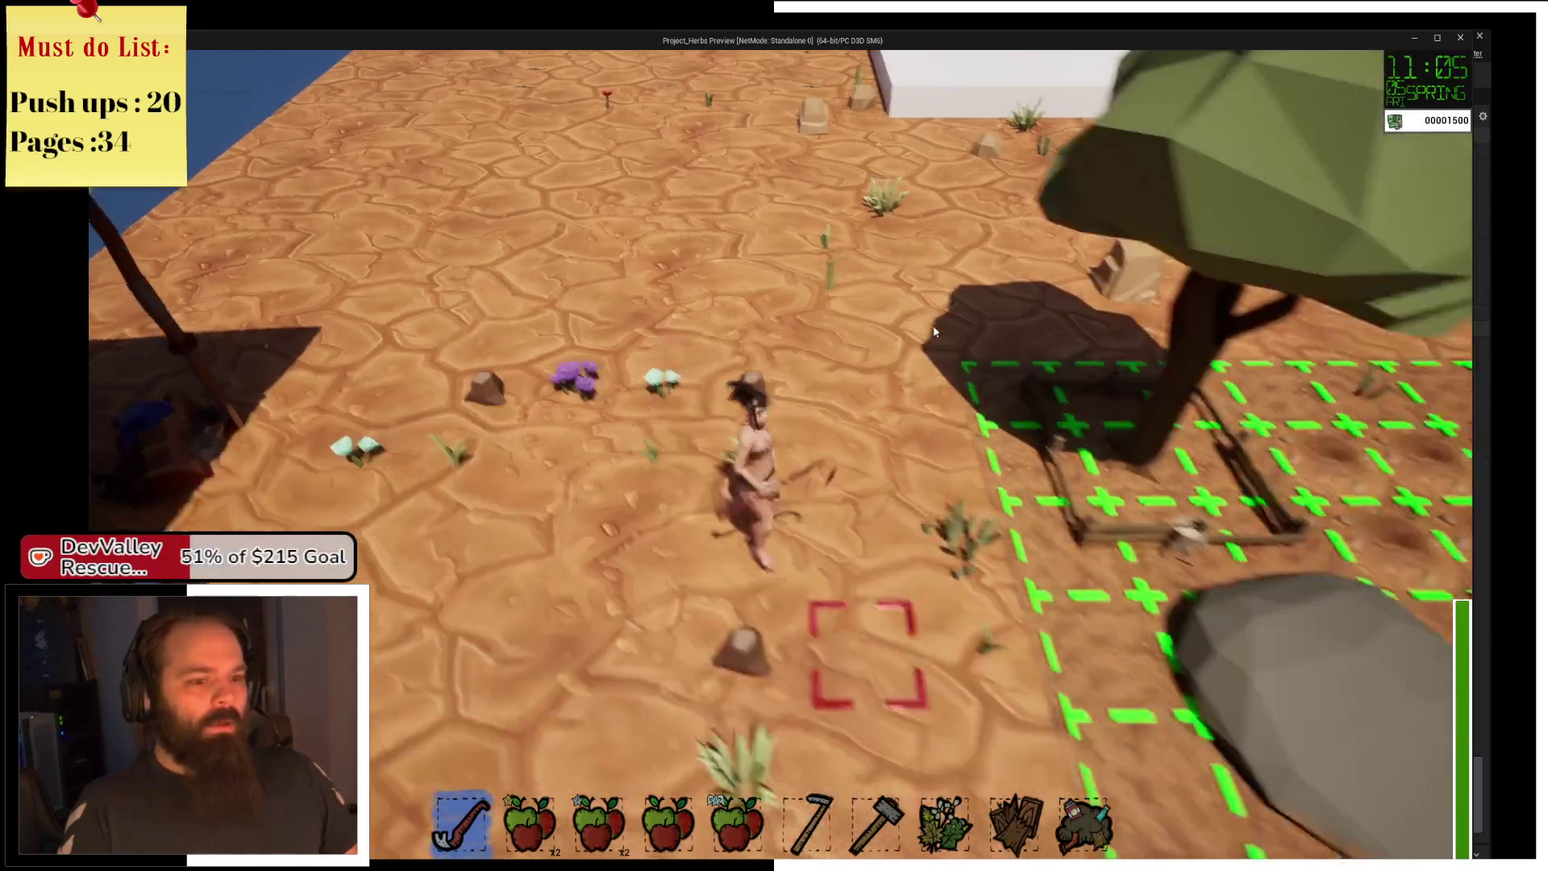
key(d)
click(933, 327)
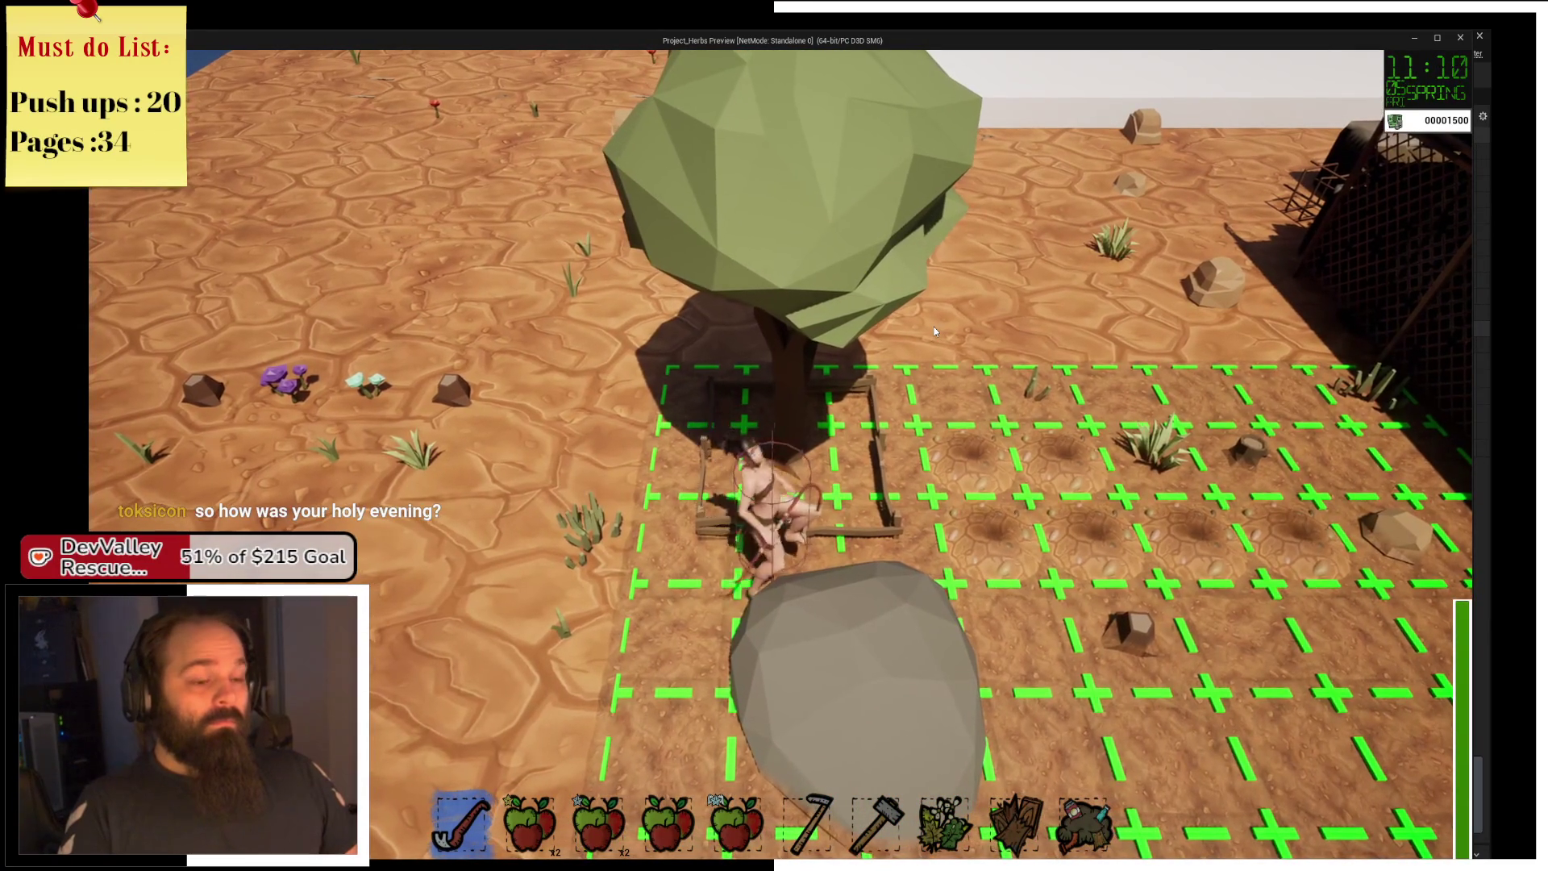
Run around the field, onto the white block and over to the scarecrow and grid.
key(a)
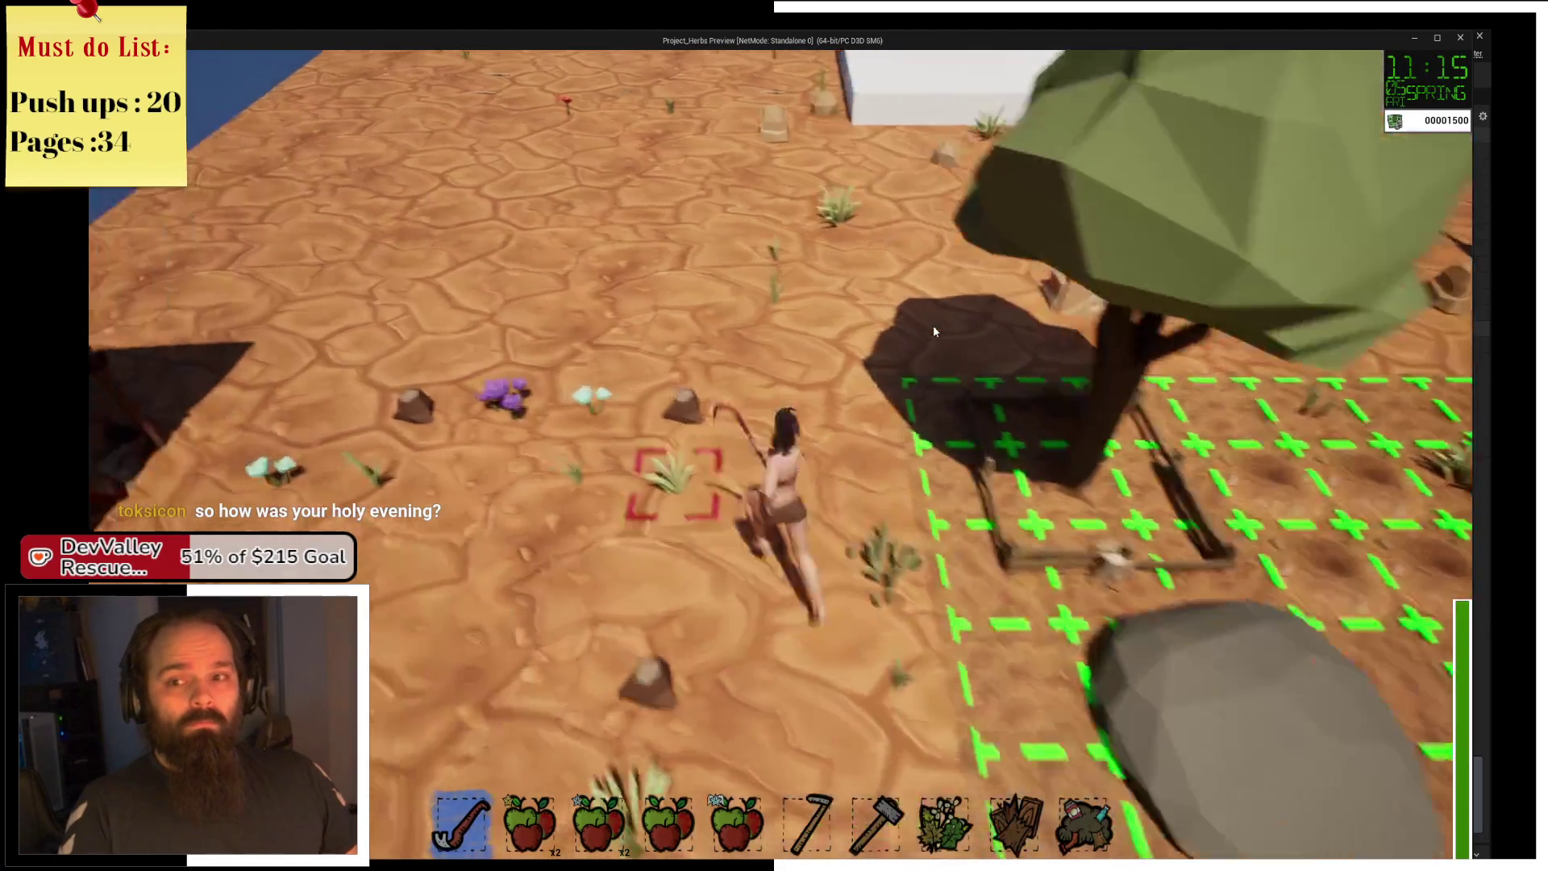
key(w)
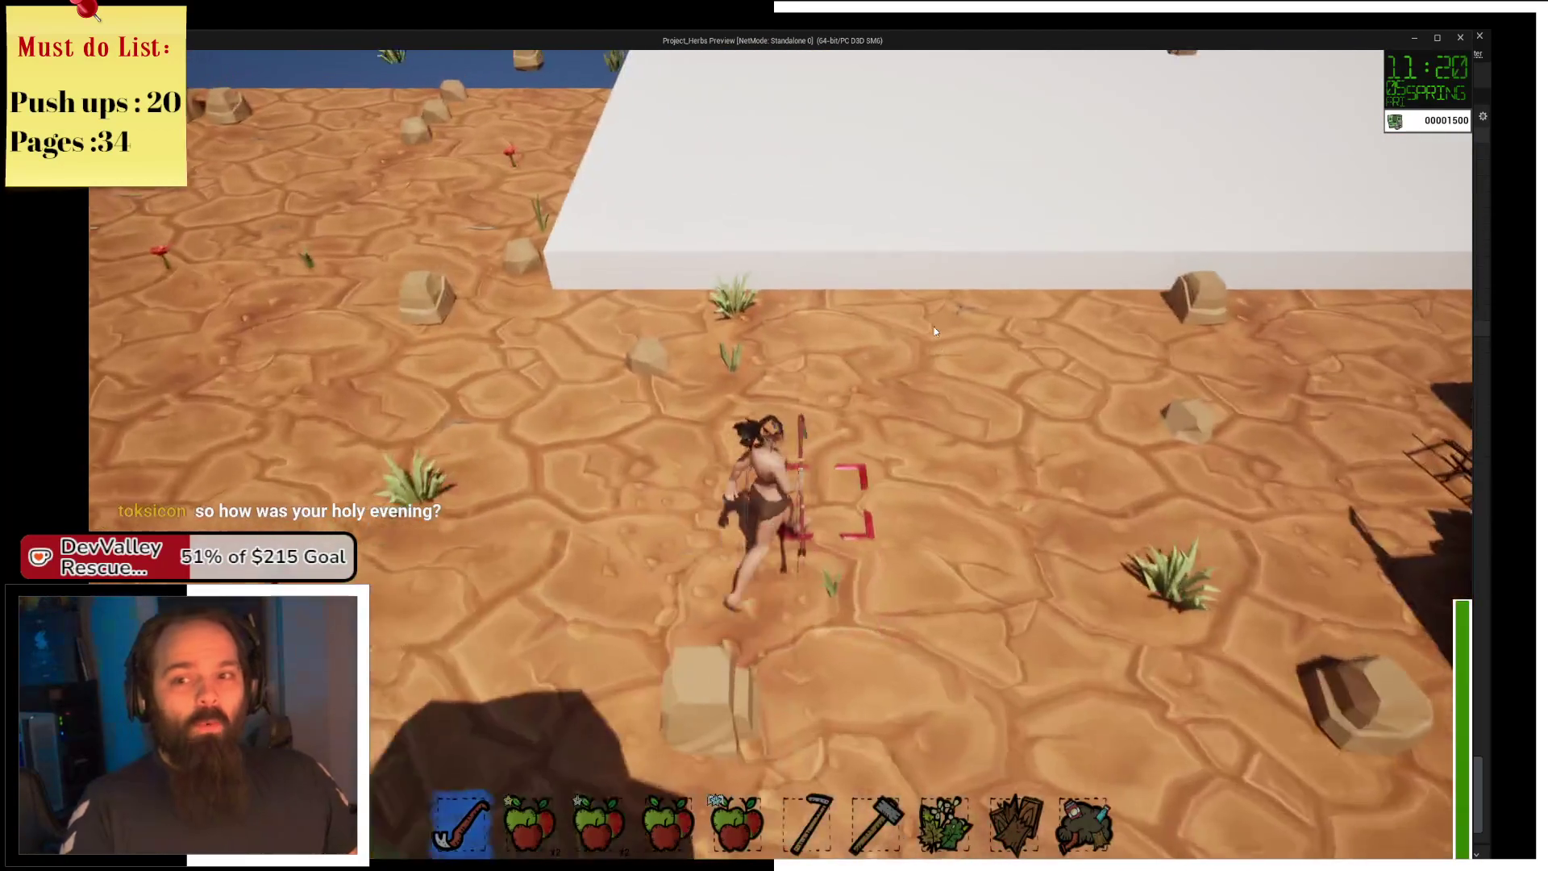
key(w)
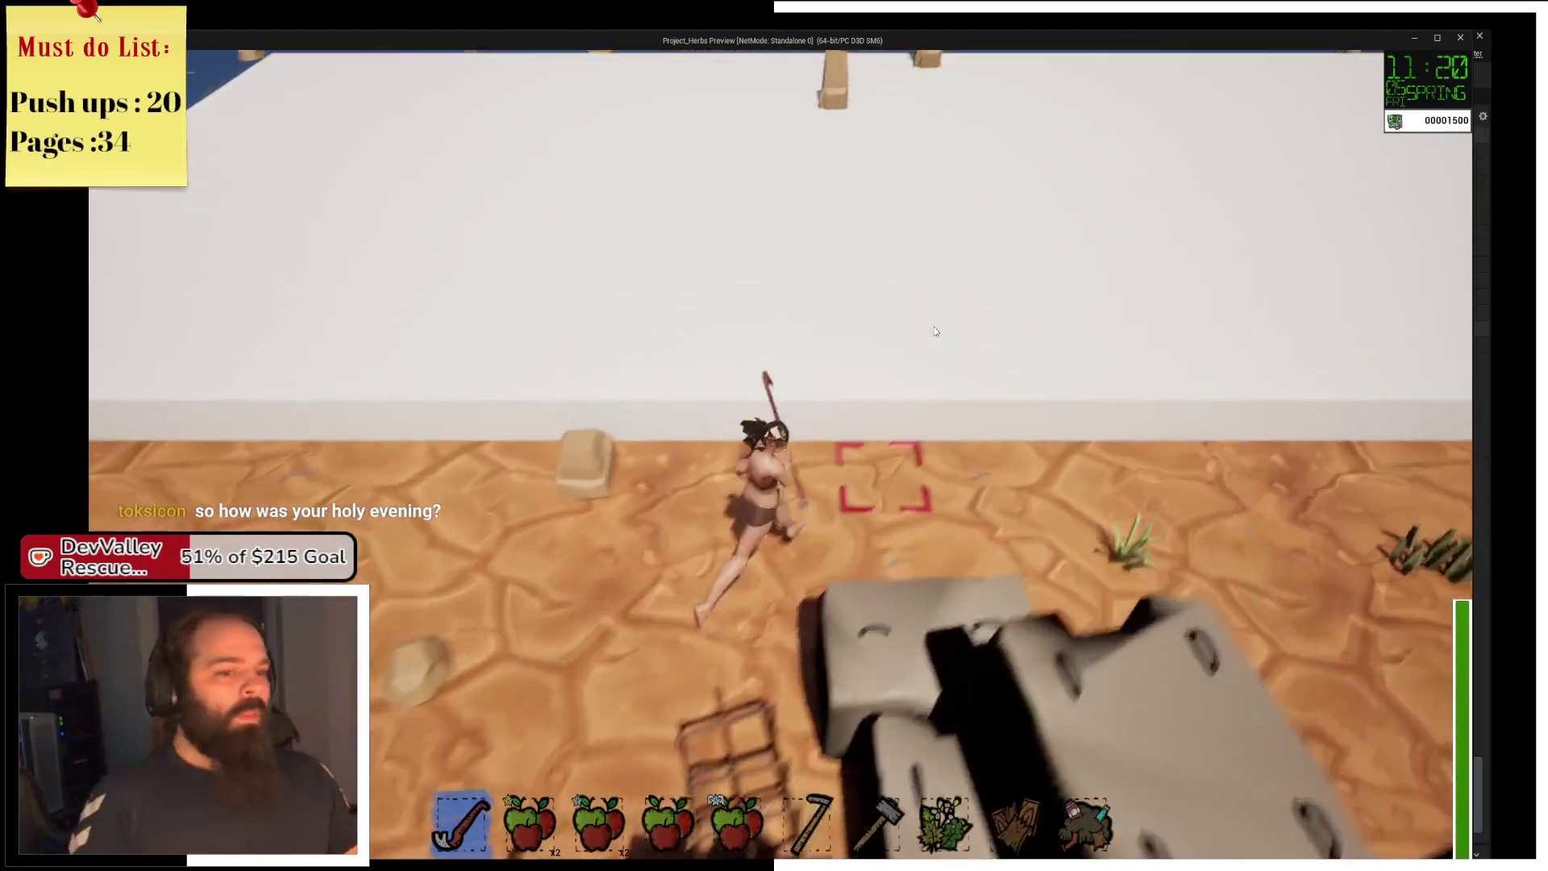
key(s)
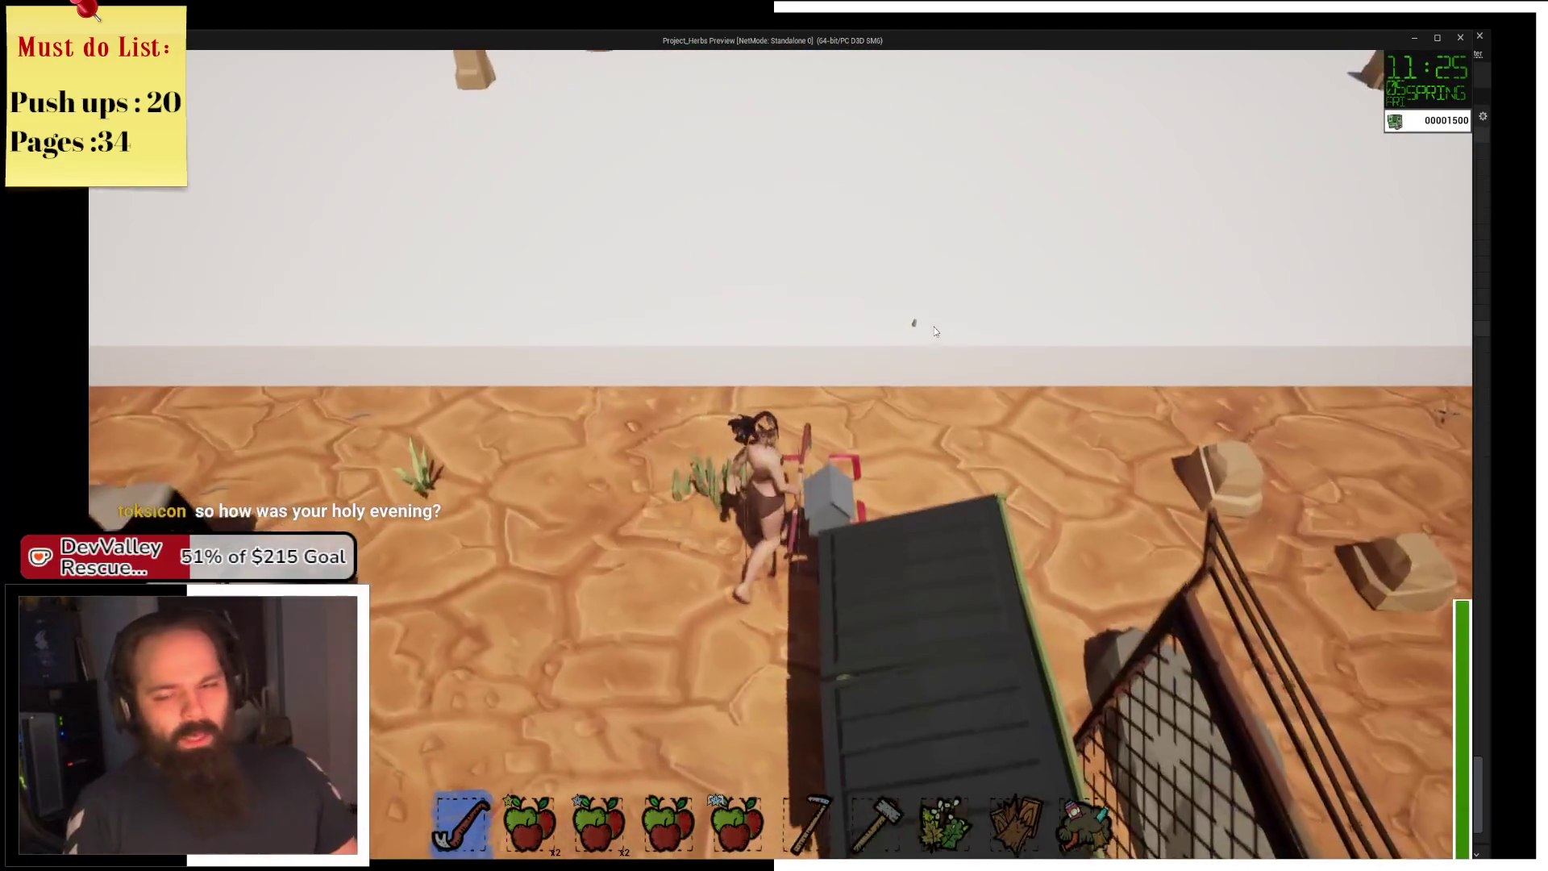
key(s)
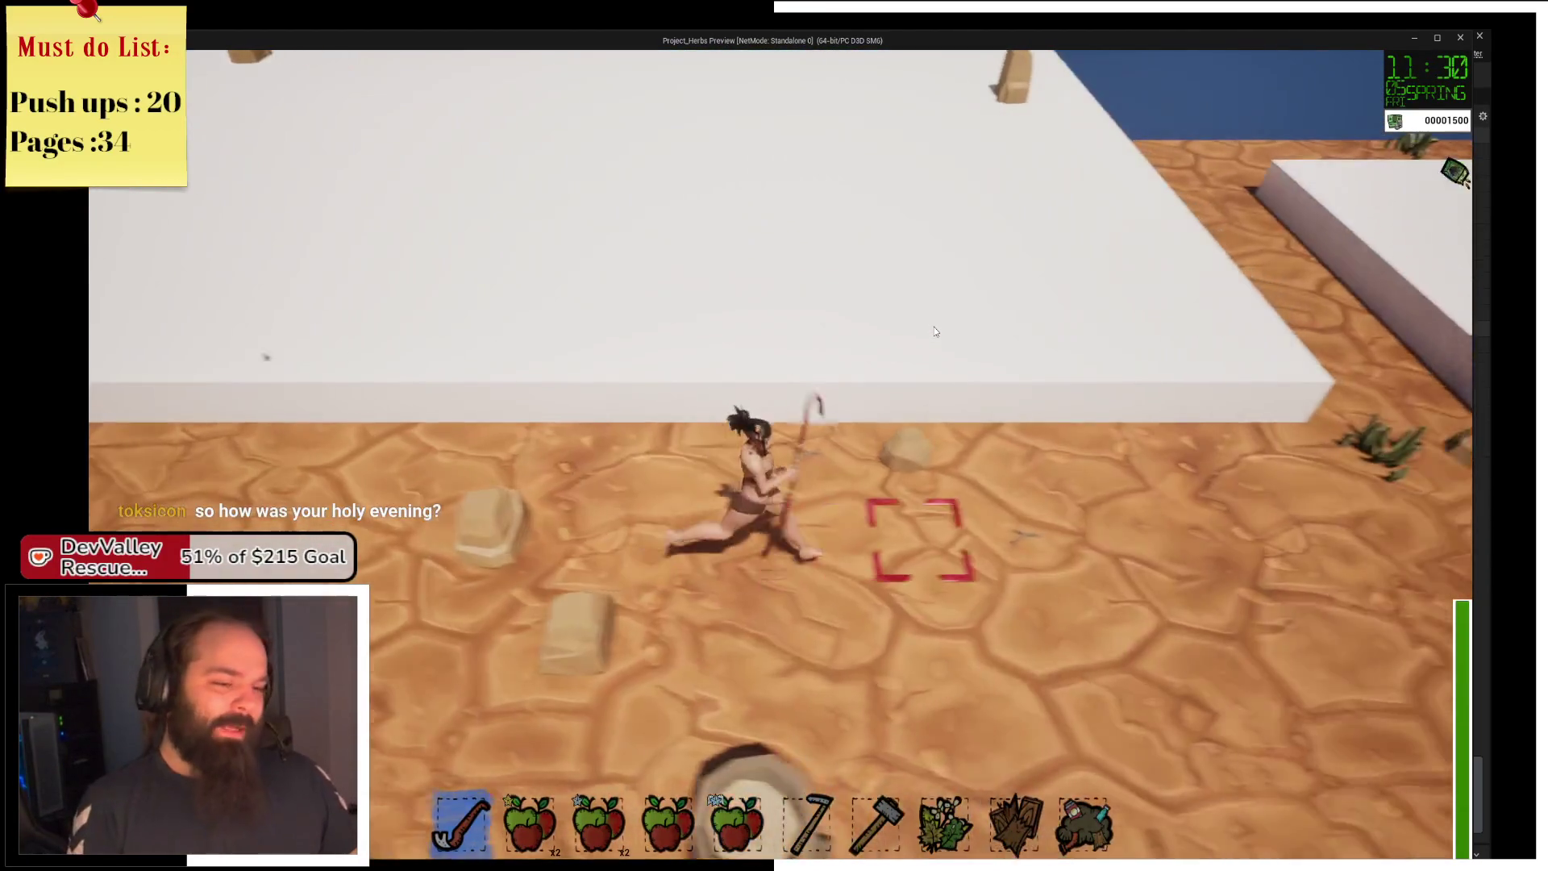
key(d)
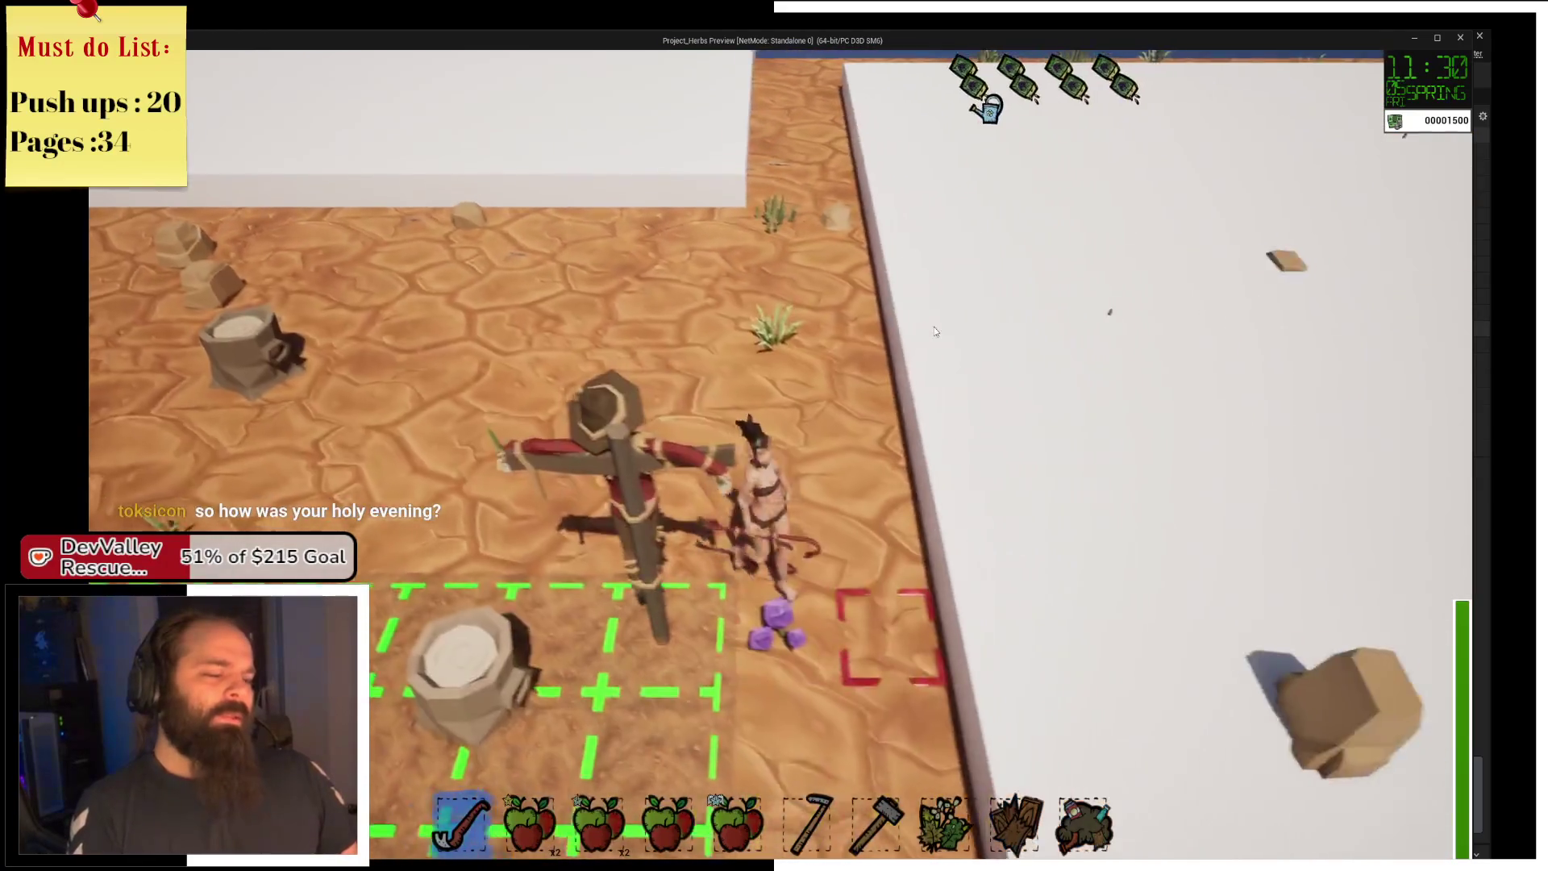
key(s)
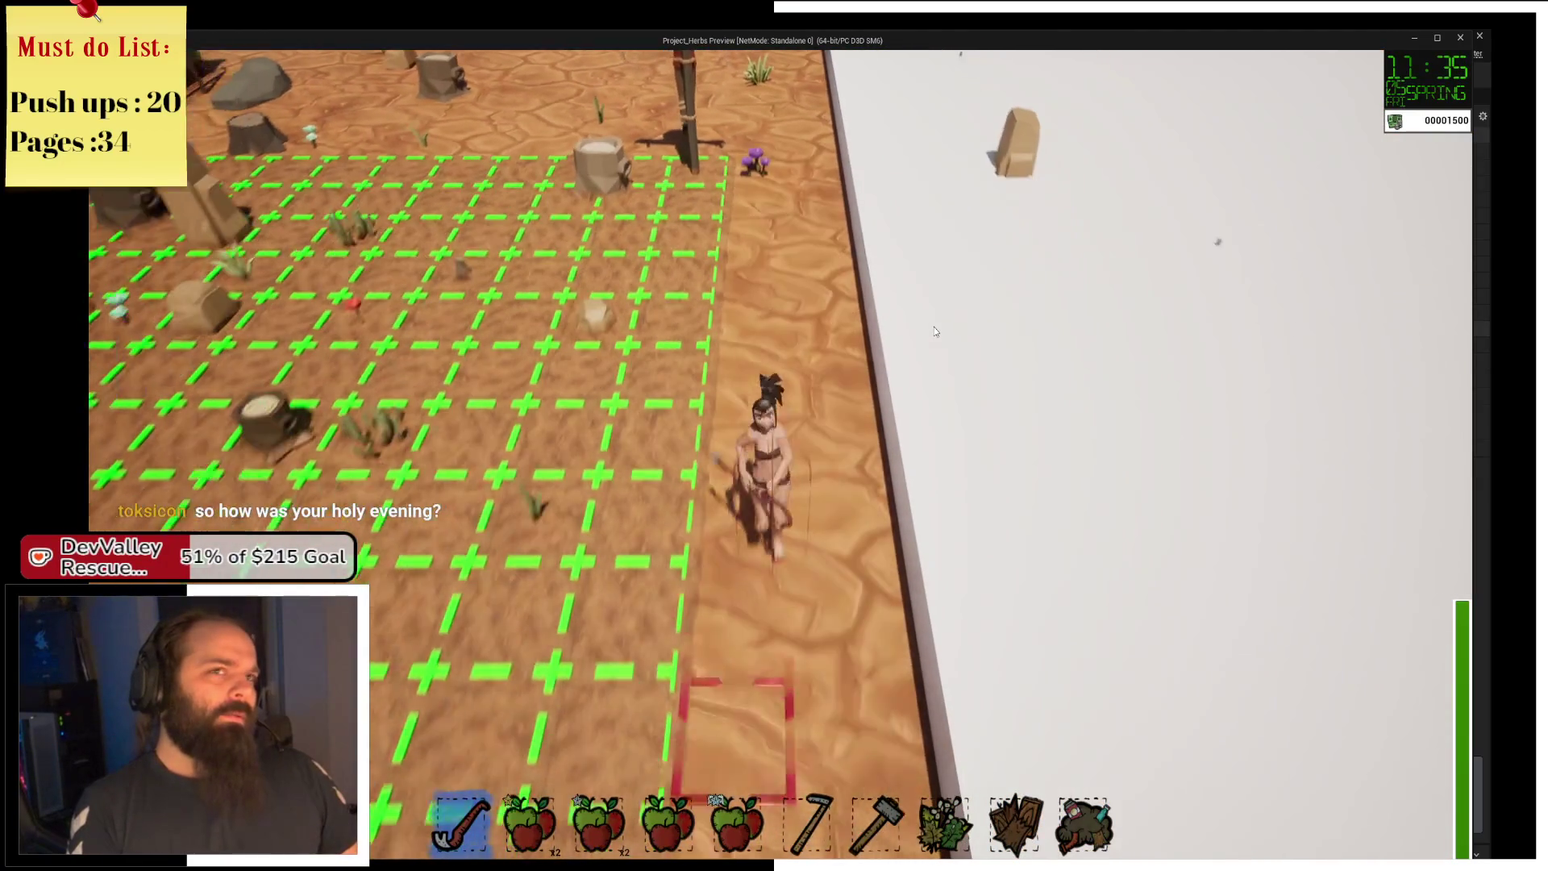
key(a)
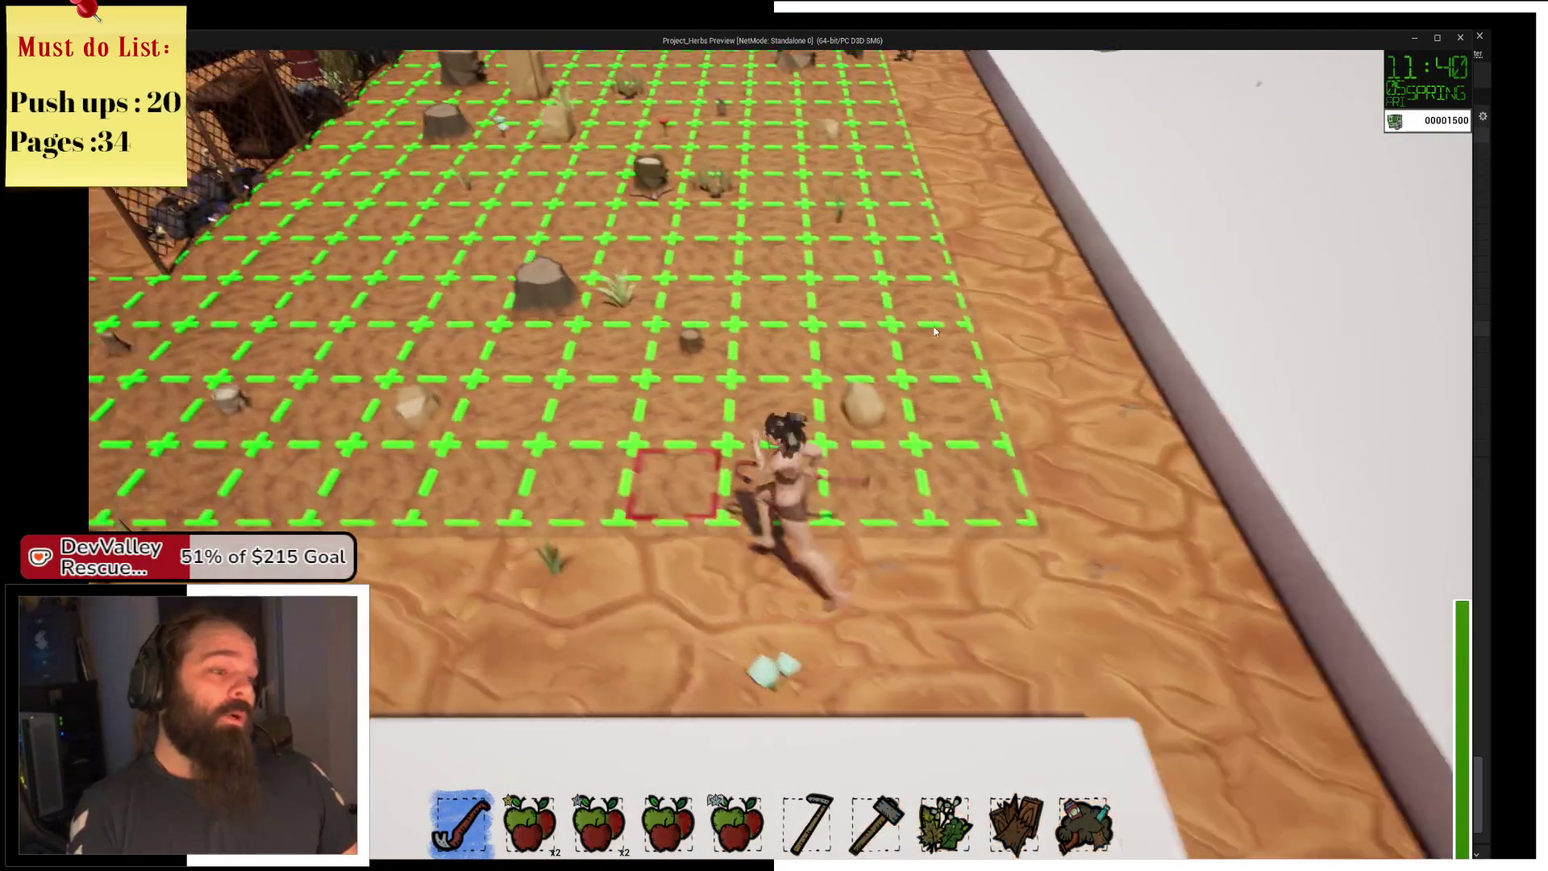
Run up to the planted rows by the tree and harvest the herb plant with E.
key(w)
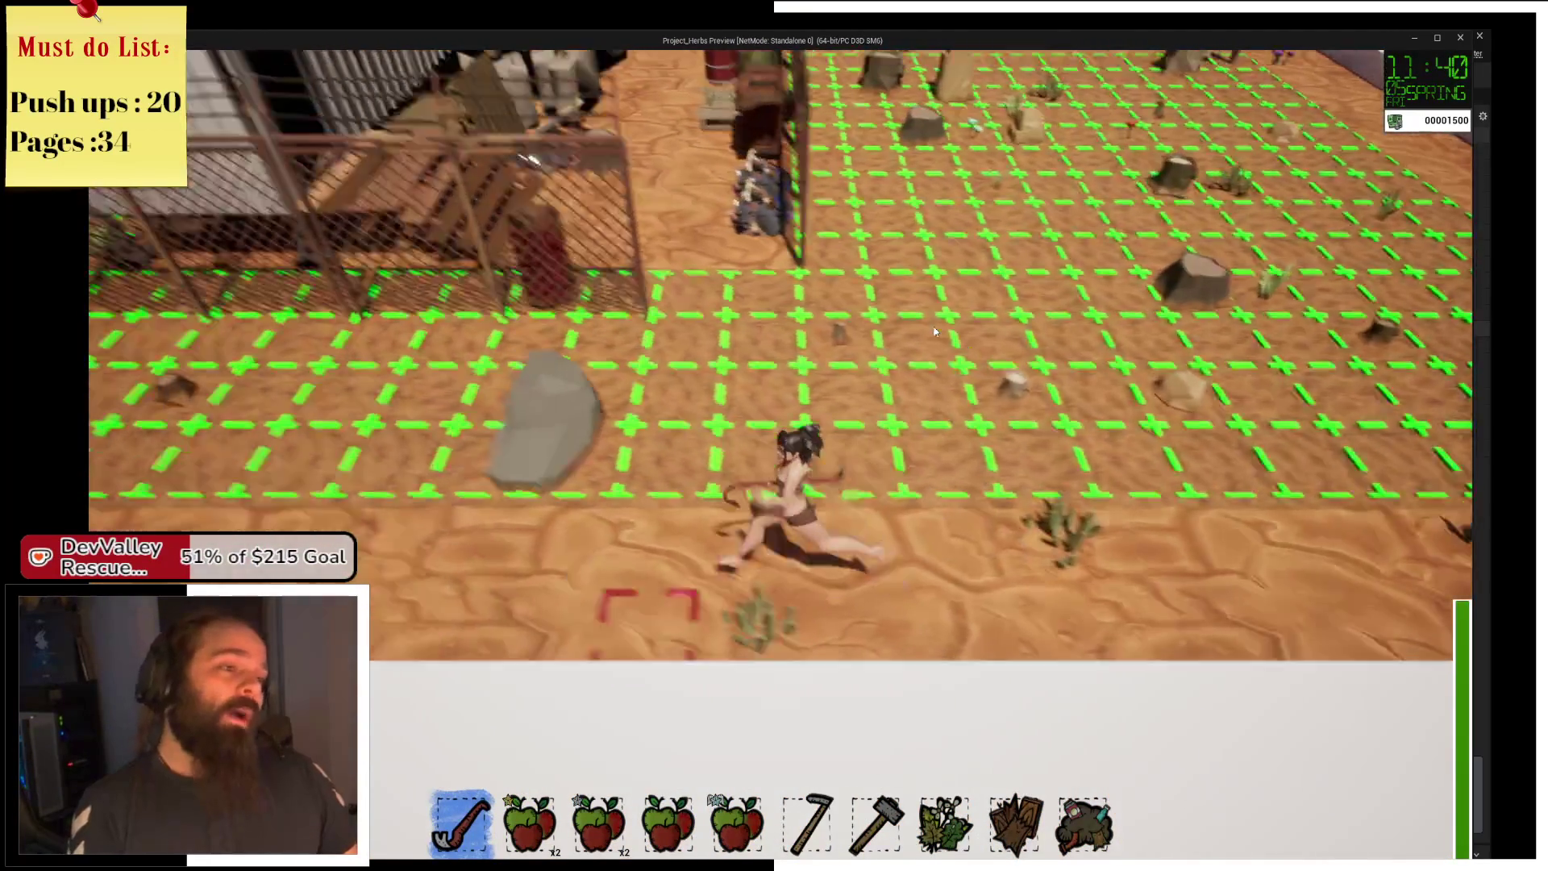
key(a)
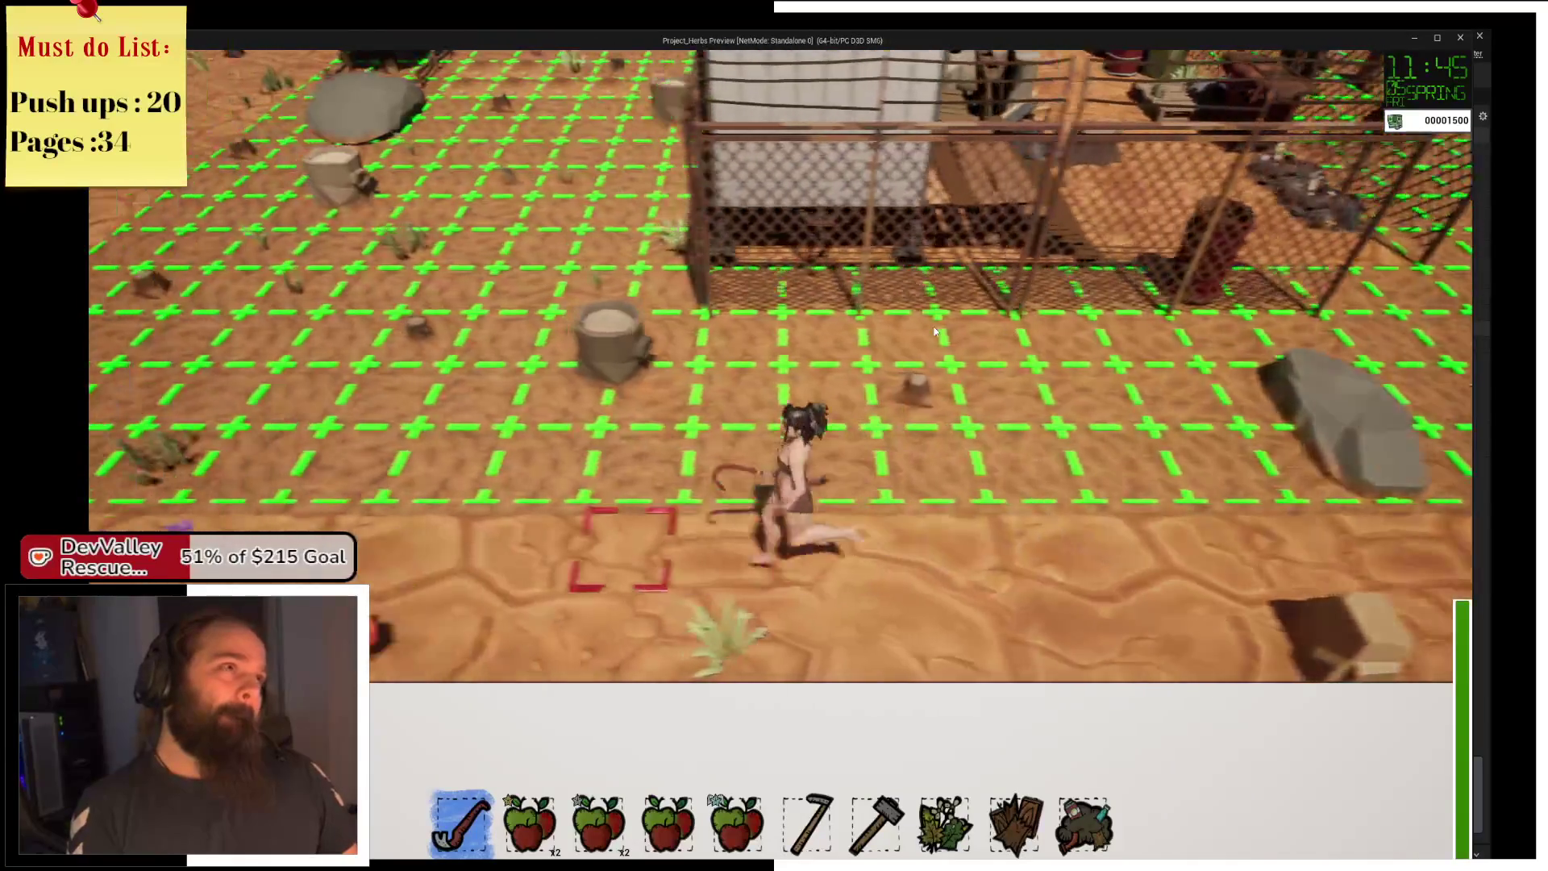
key(w)
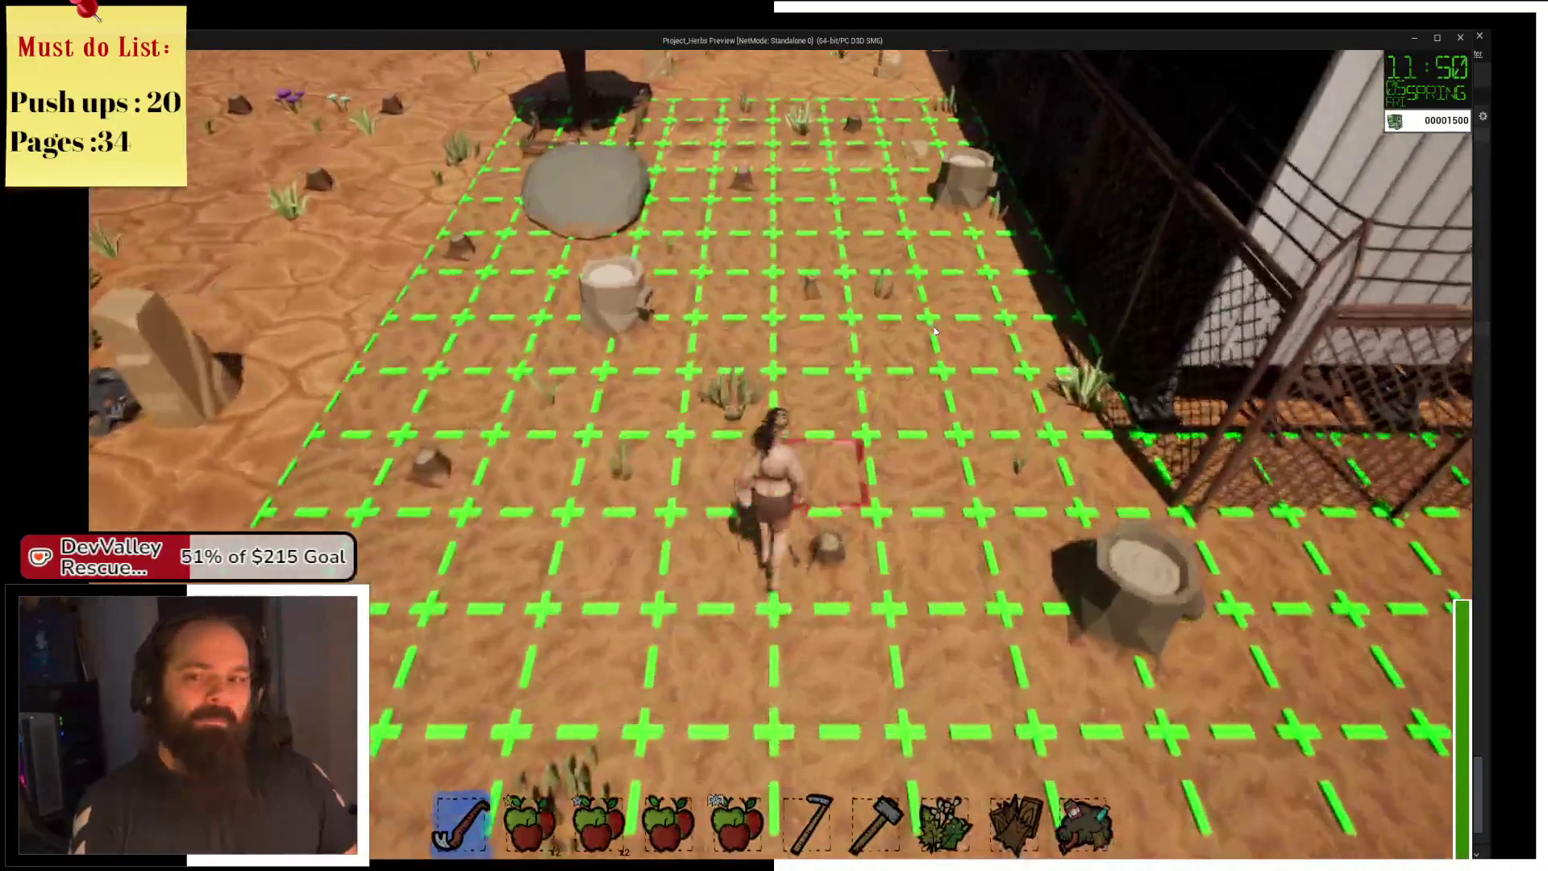
key(w)
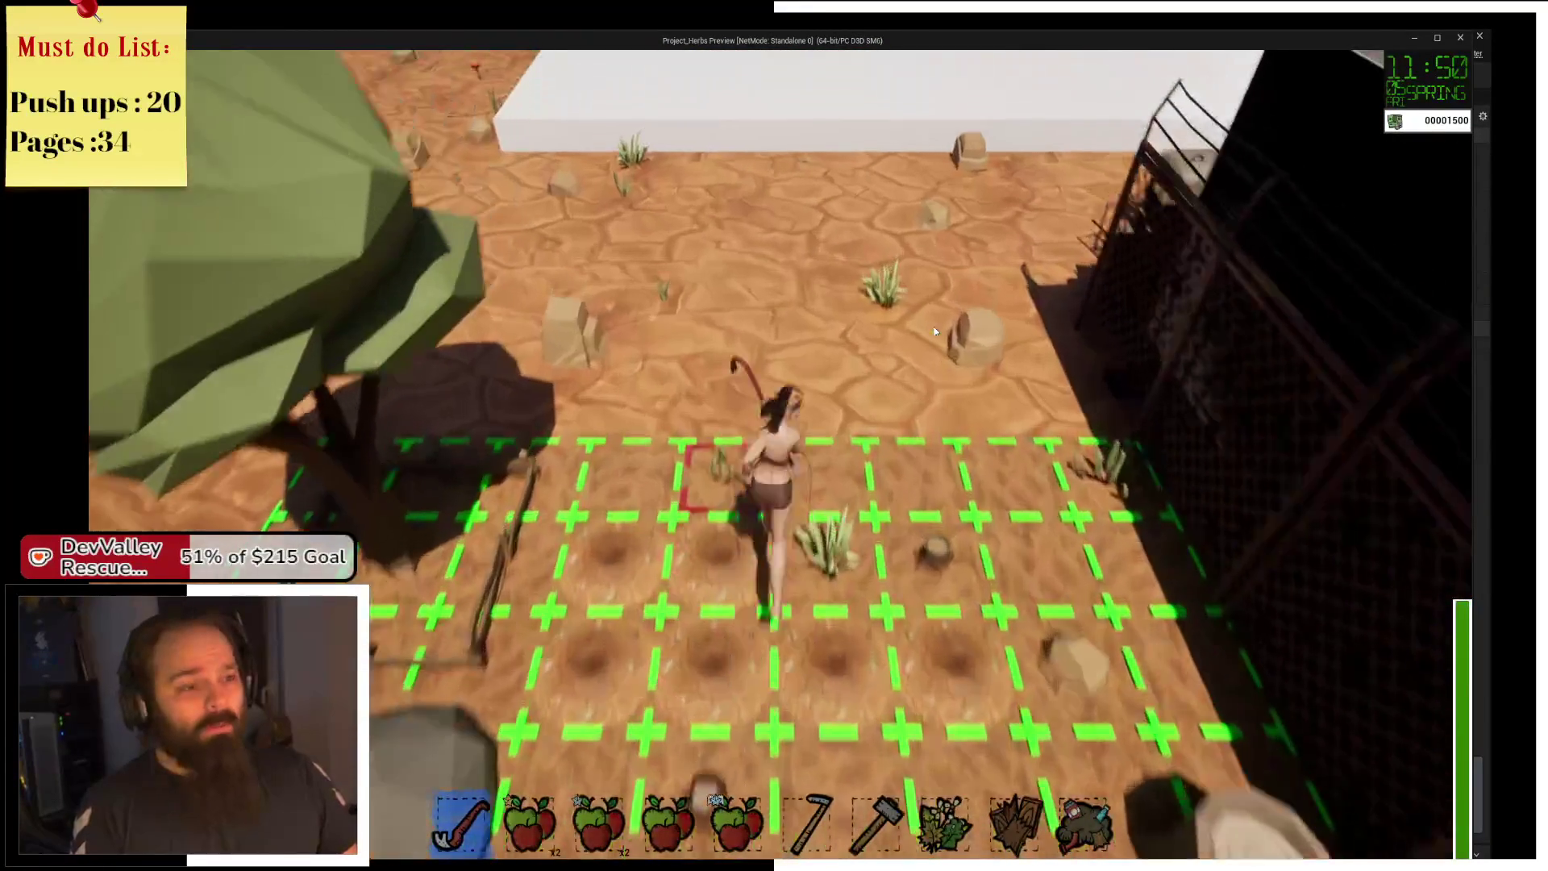
key(e)
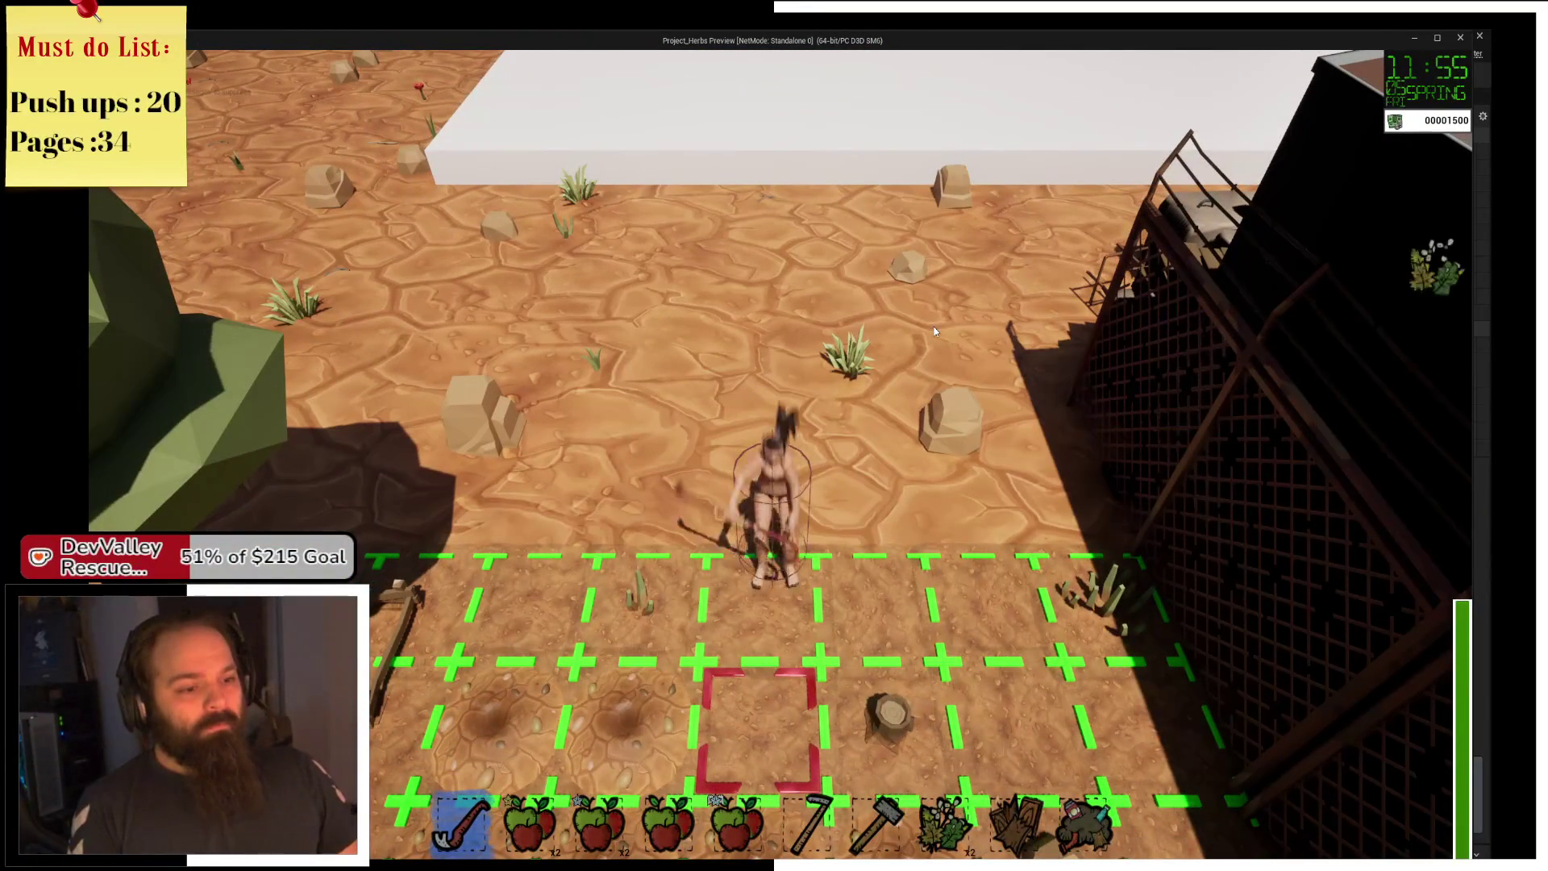
key(s)
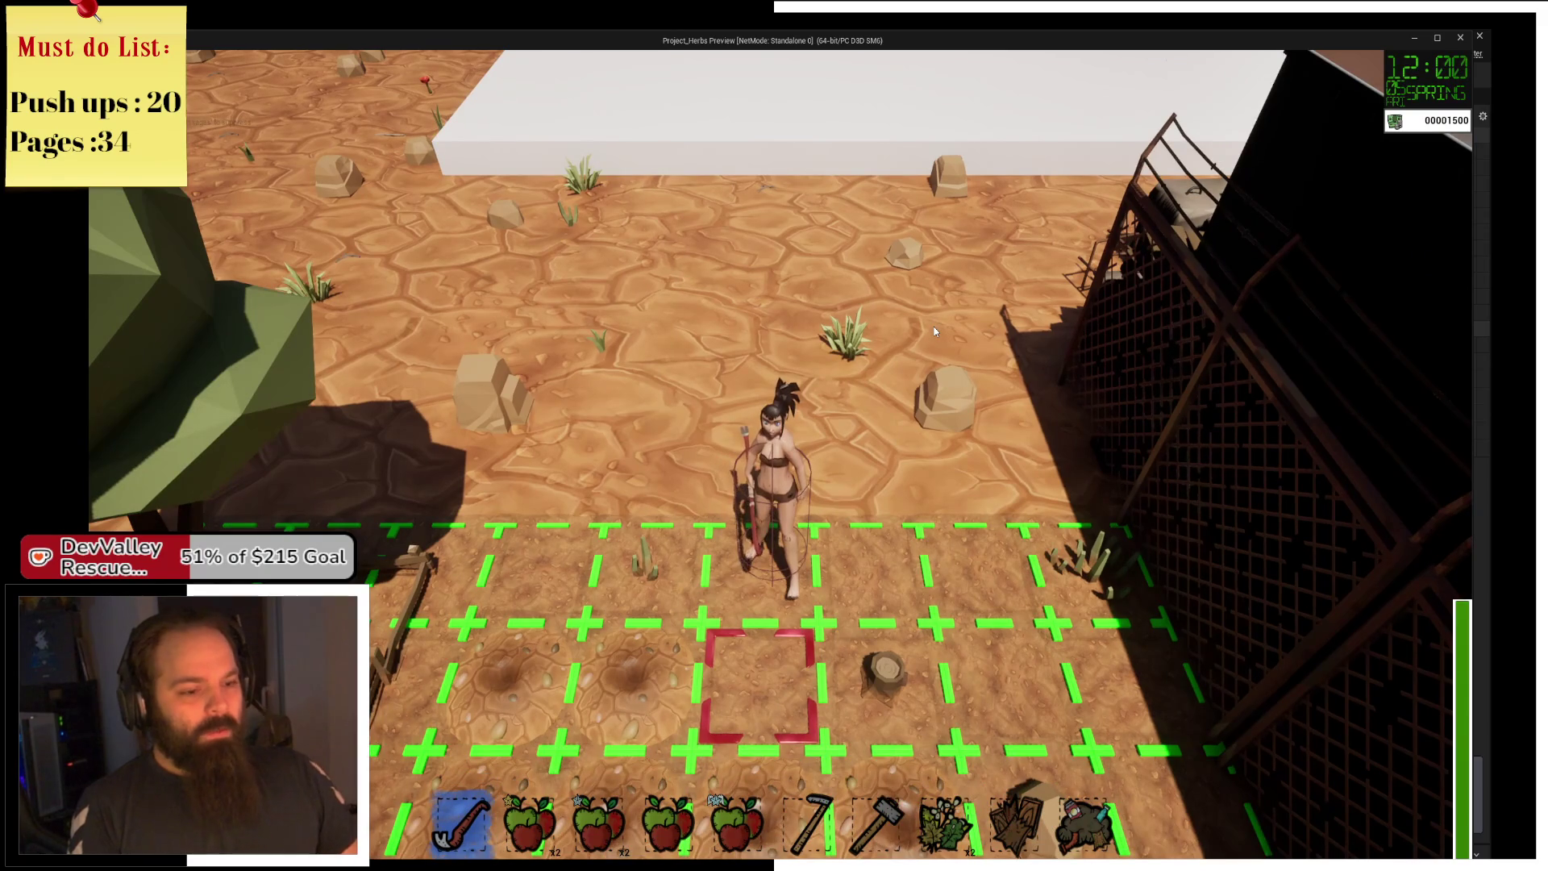
Scroll the hotbar to the hoe and target several field cells, hoeing them into dug soil.
scroll(934, 326, up, 3)
scroll(933, 326, down, 1)
key(a)
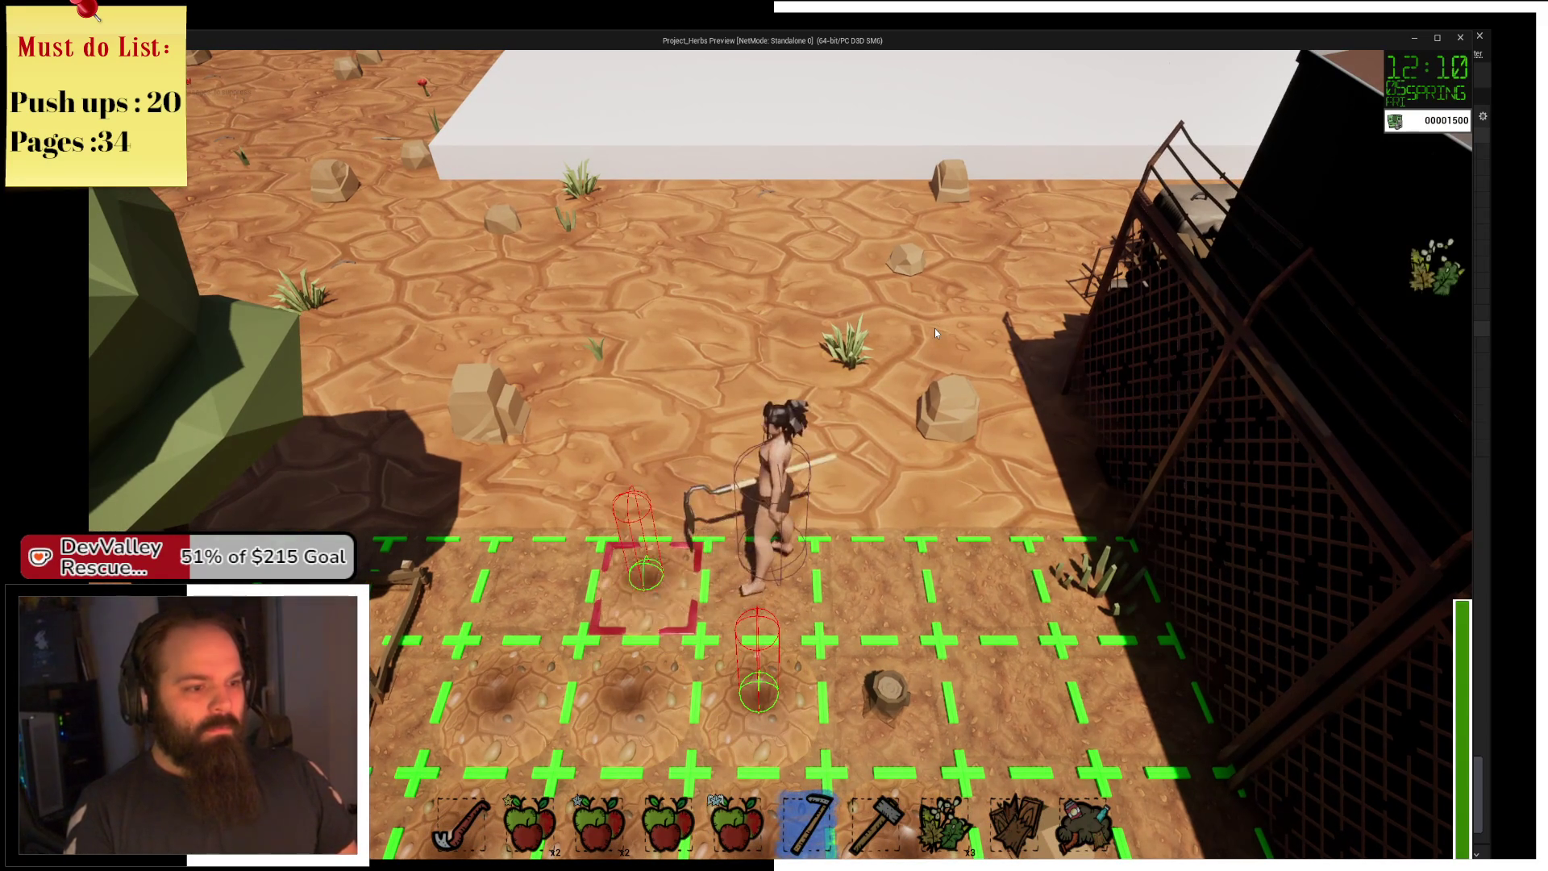
key(d)
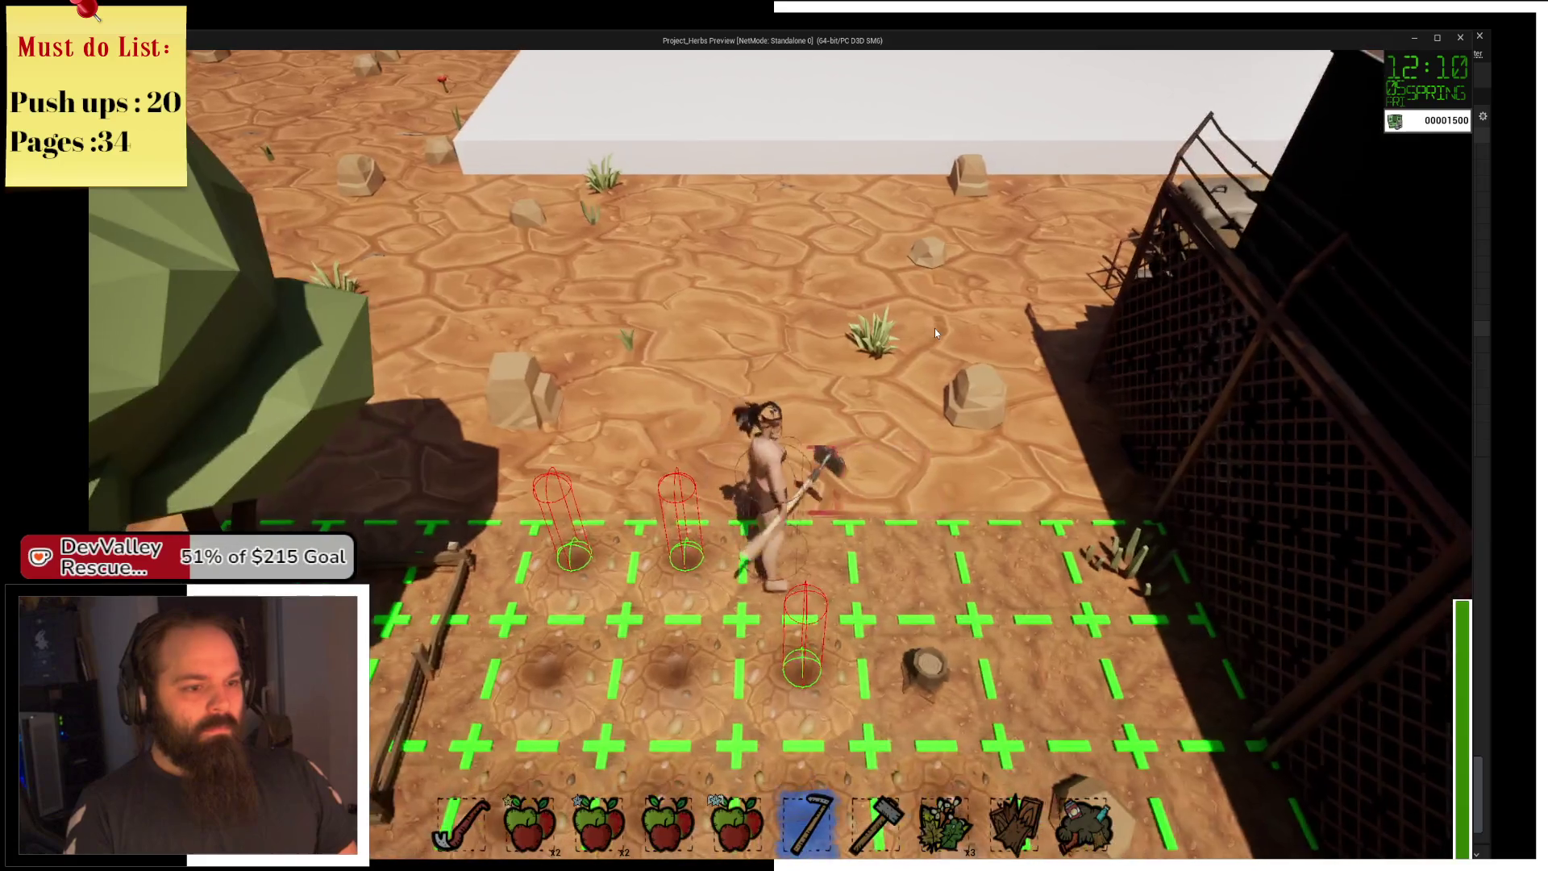
key(s)
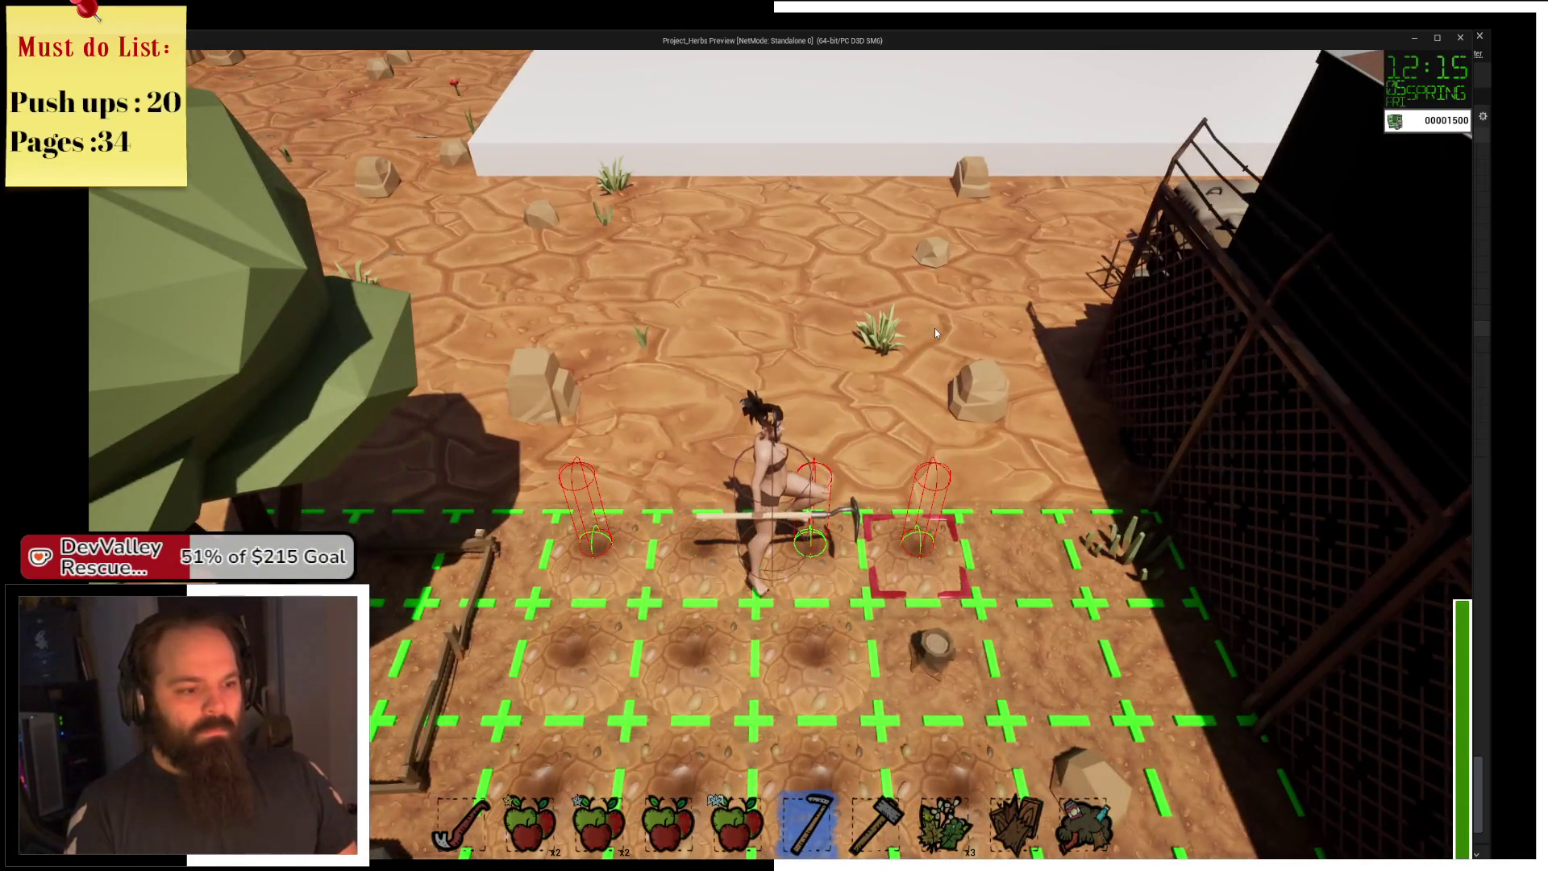
key(s)
Equip the hammer from slot 7, strike the rock cell, then Alt+Tab back to the editor.
key(7)
key(s)
key(d)
click(935, 328)
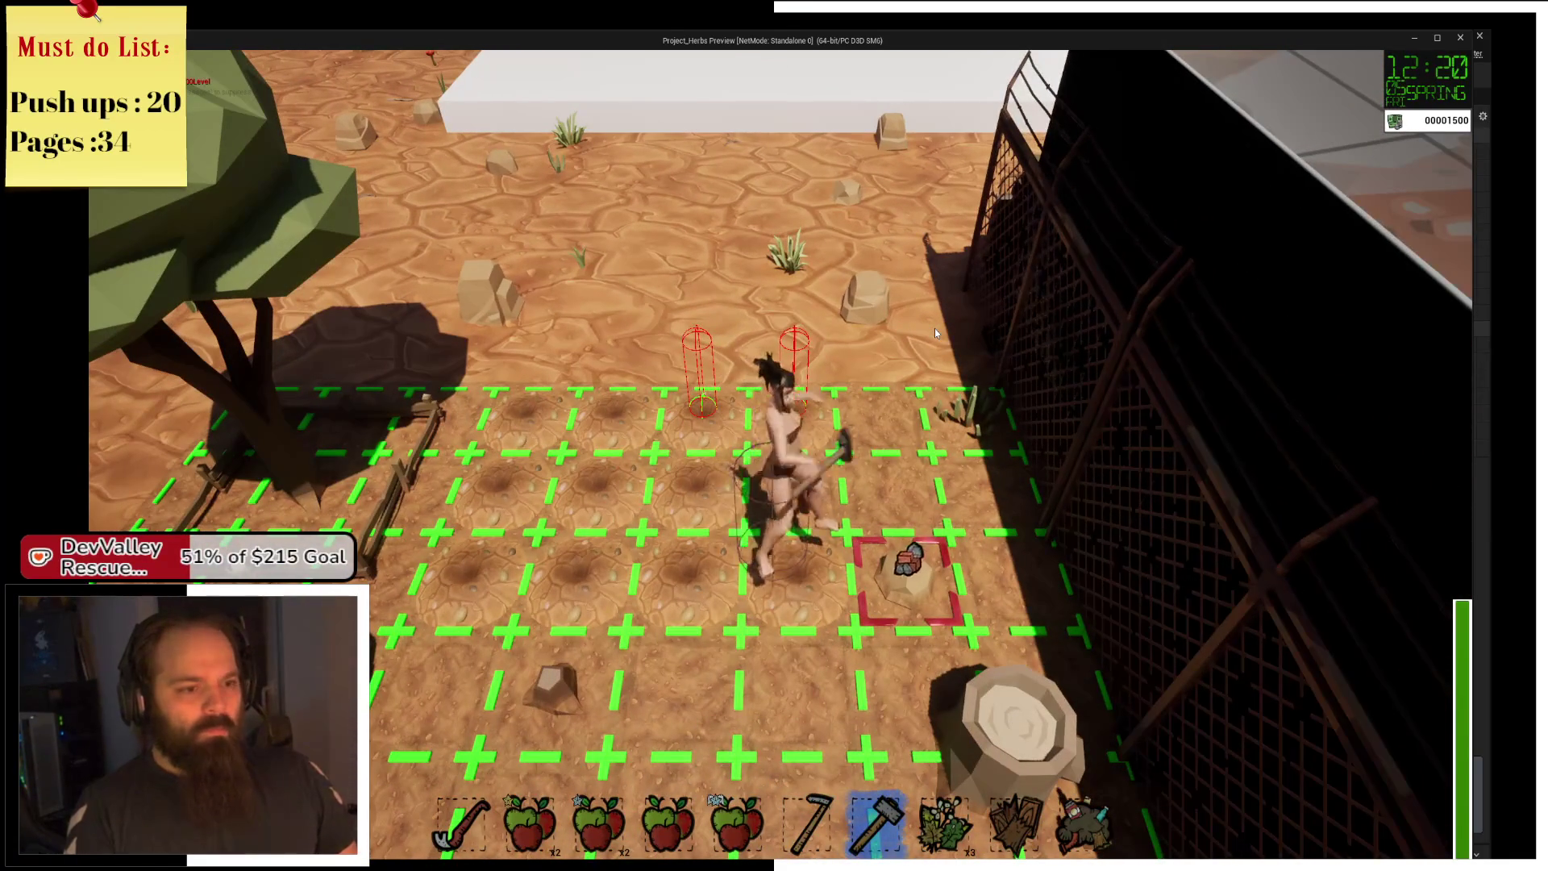
key(alt+Tab)
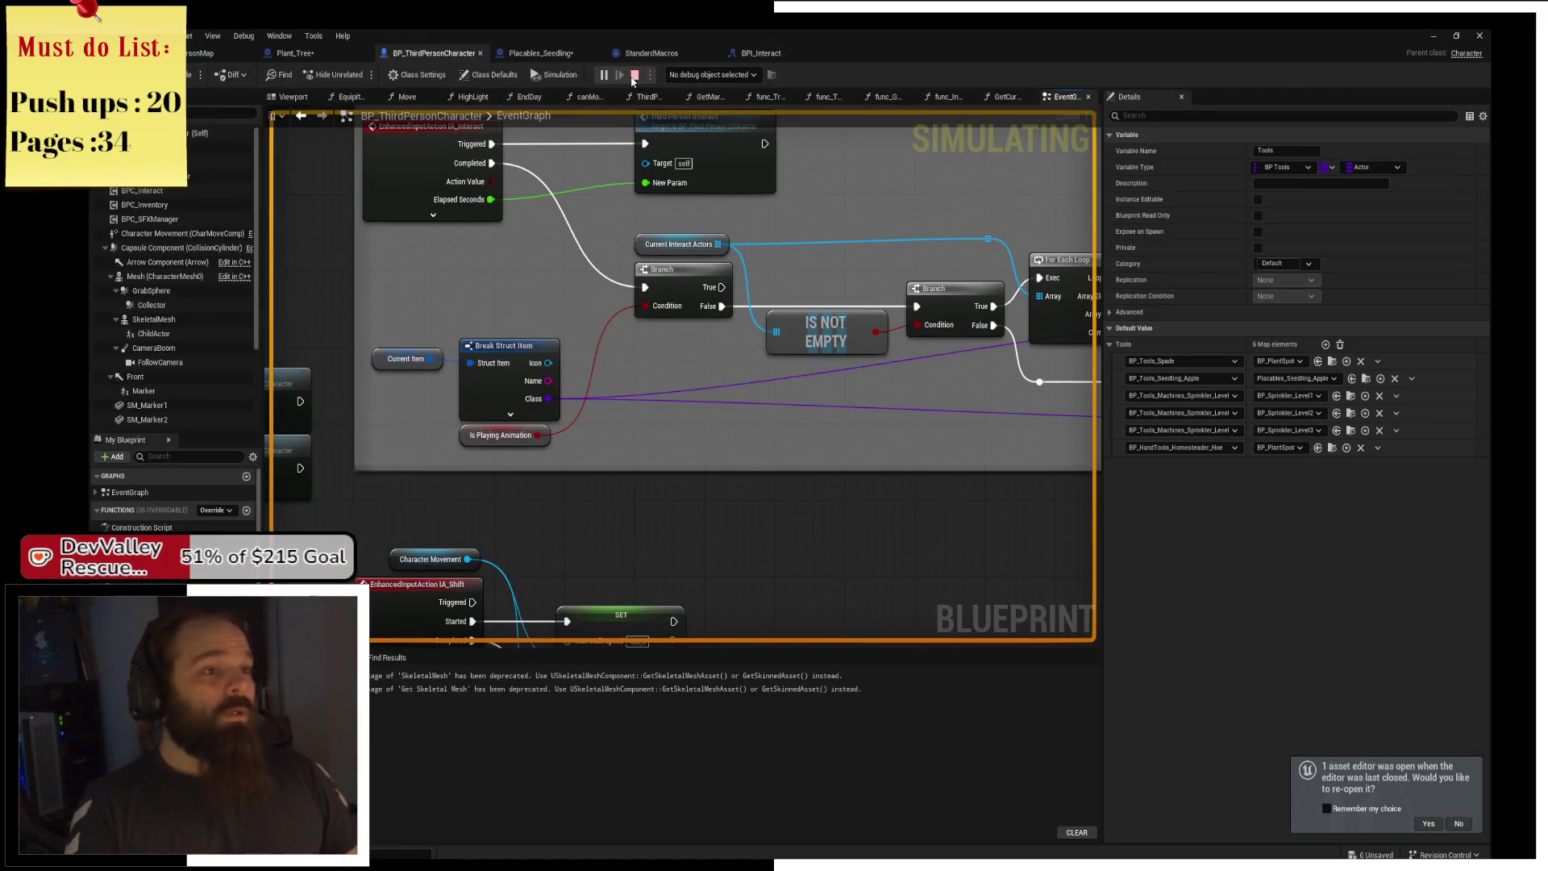
Close the open blueprint tabs and open BP_Ressource_BigRock from Resources > FarmExclusive.
middle_click(404, 54)
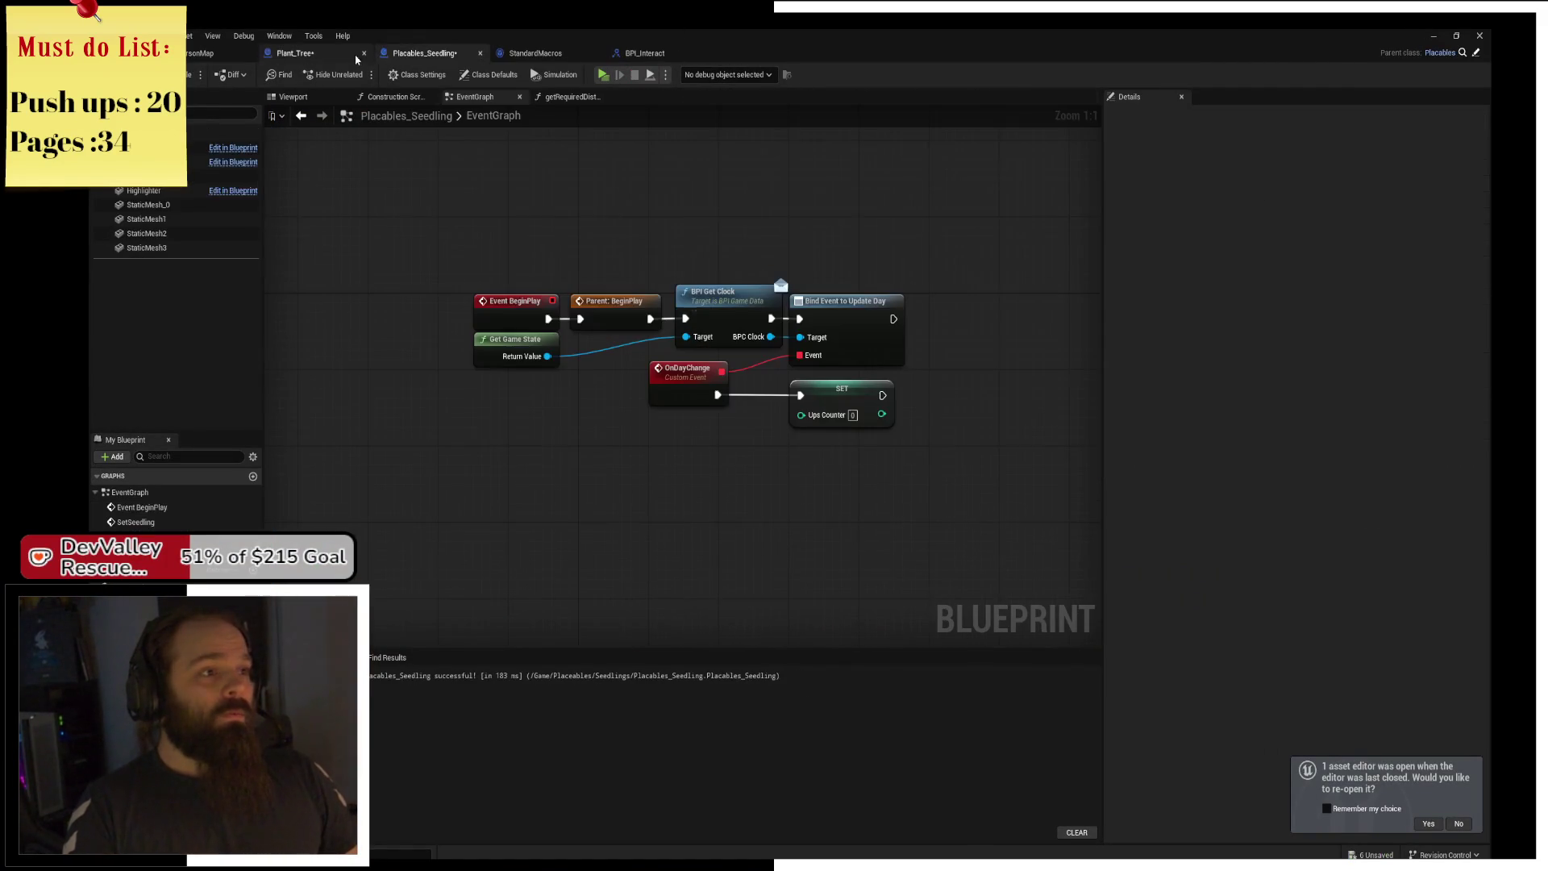
middle_click(330, 56)
middle_click(331, 56)
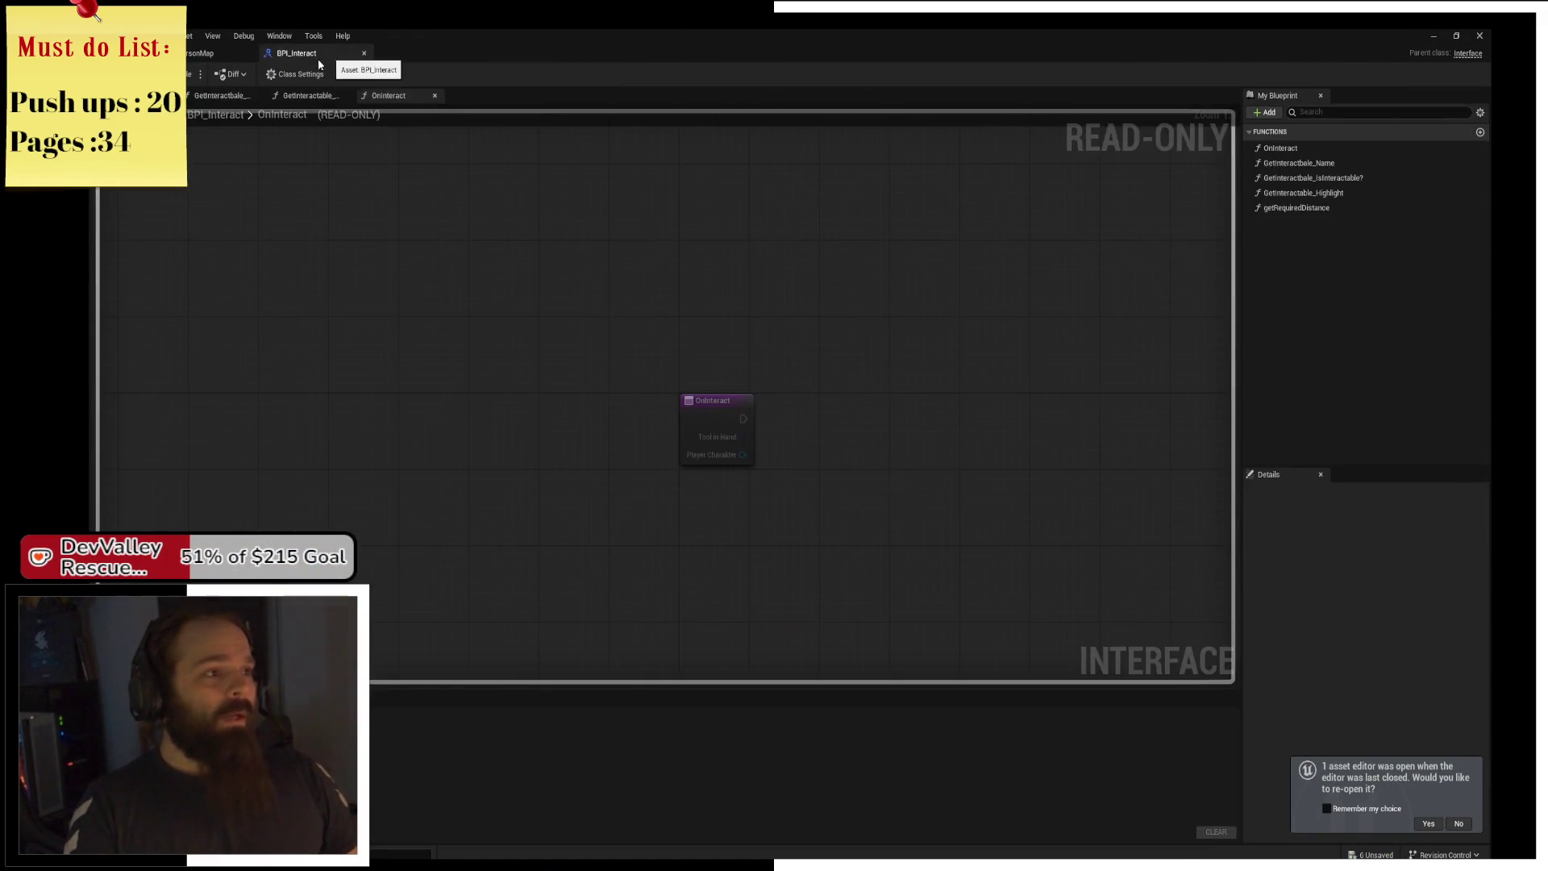
middle_click(331, 57)
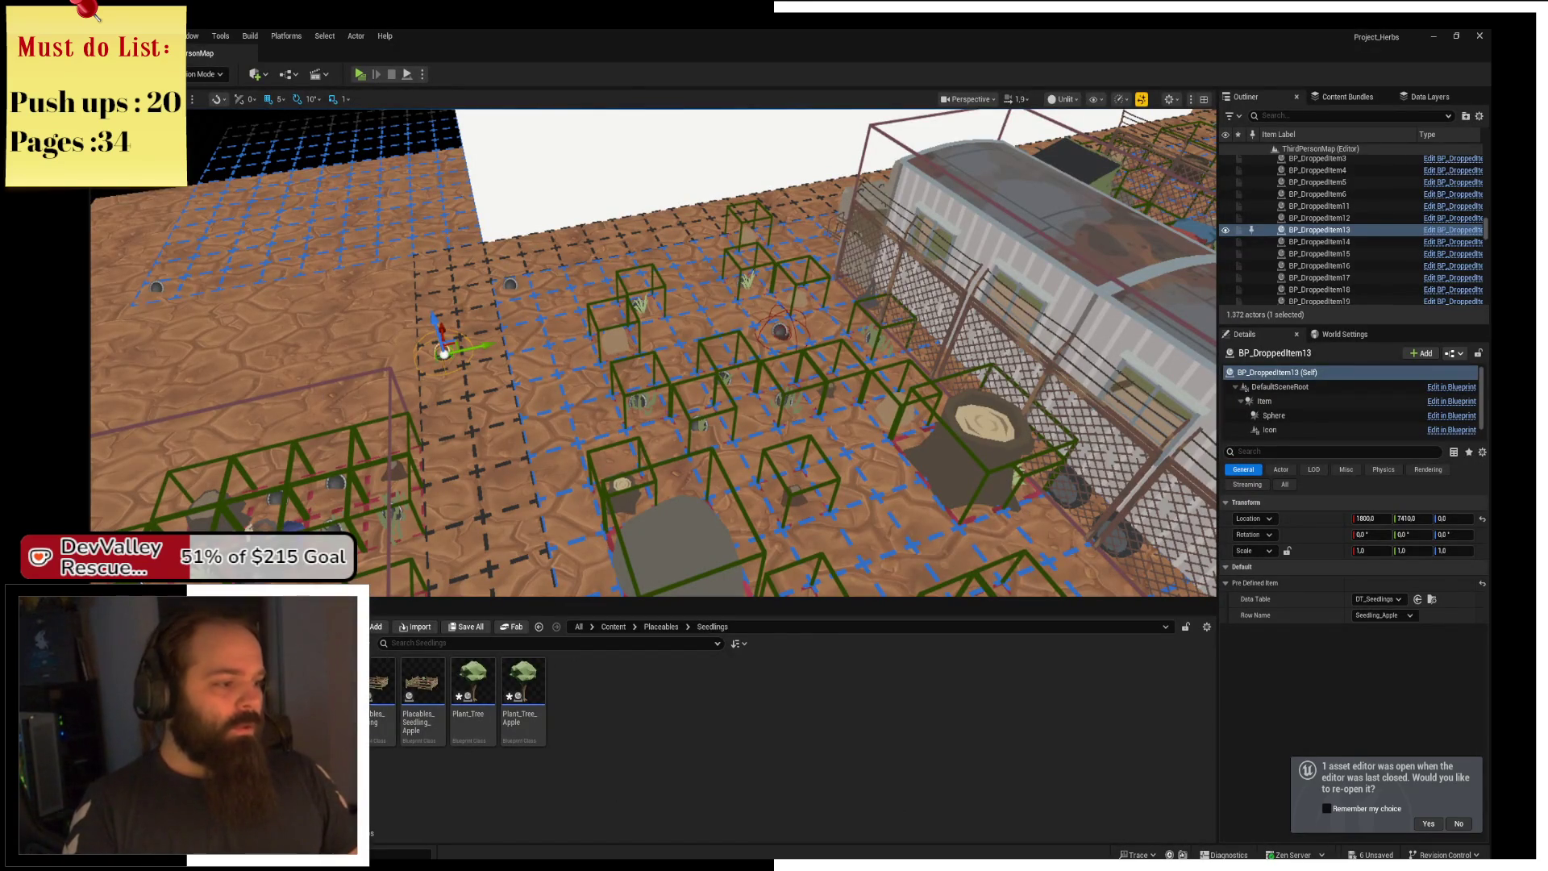
key(alt+Left)
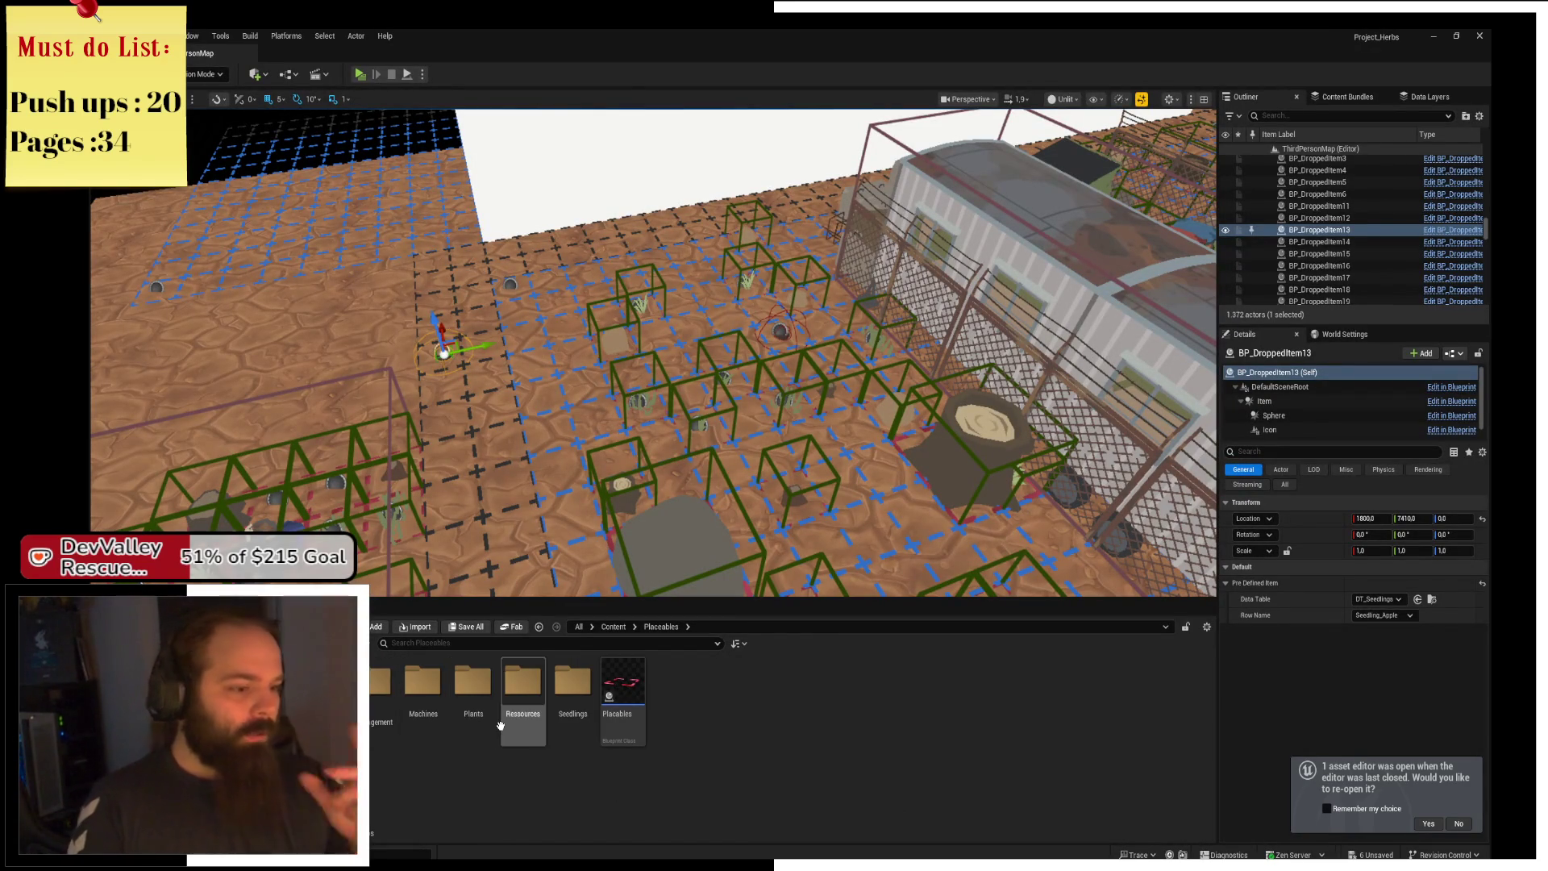
double_click(522, 681)
double_click(437, 691)
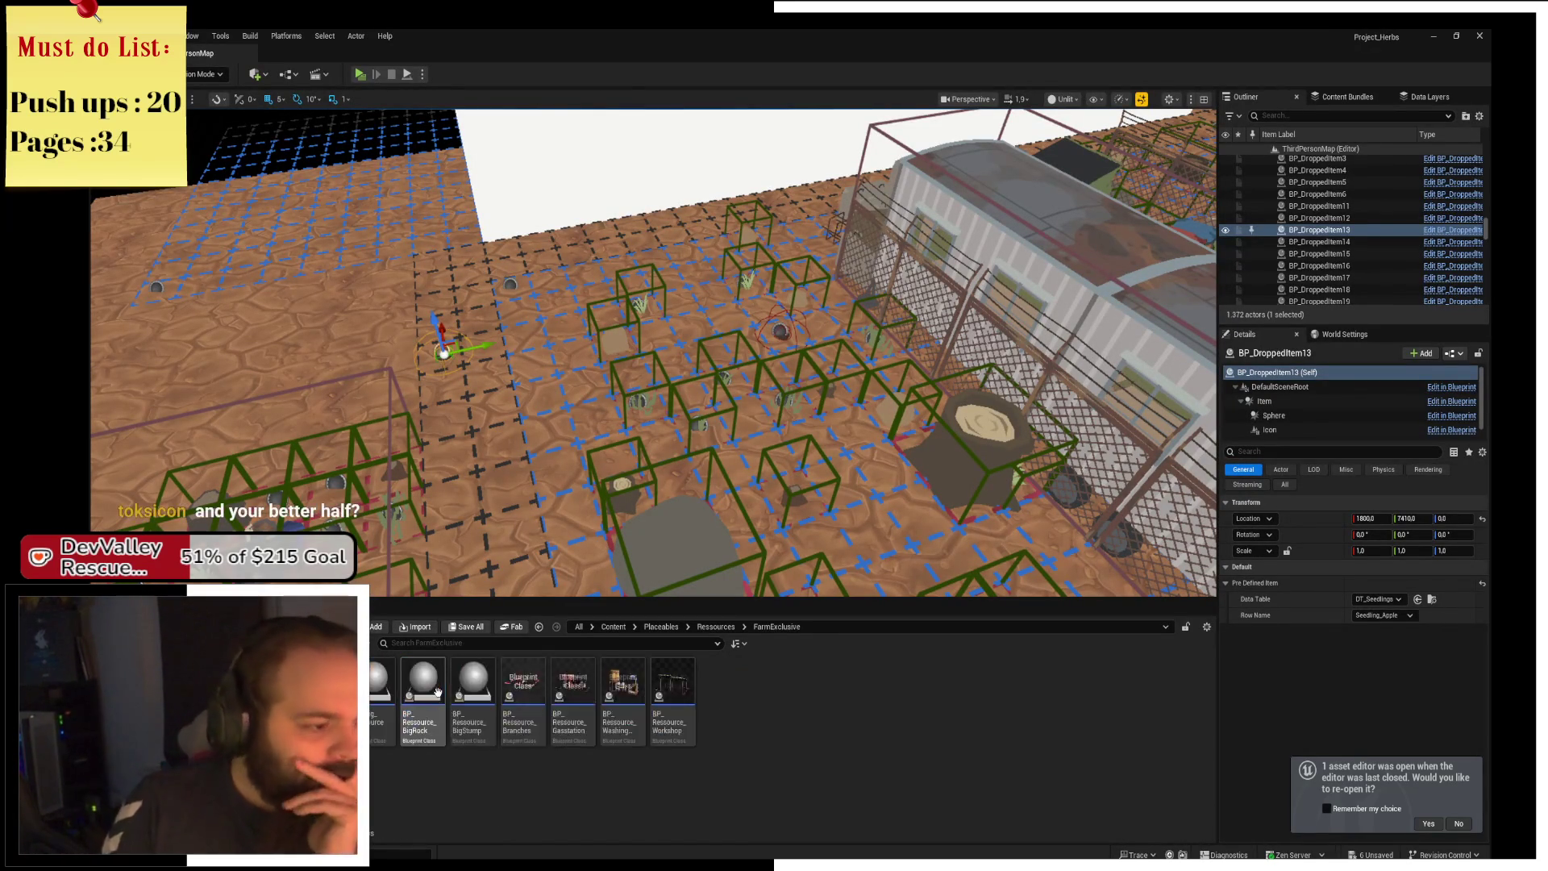
double_click(441, 731)
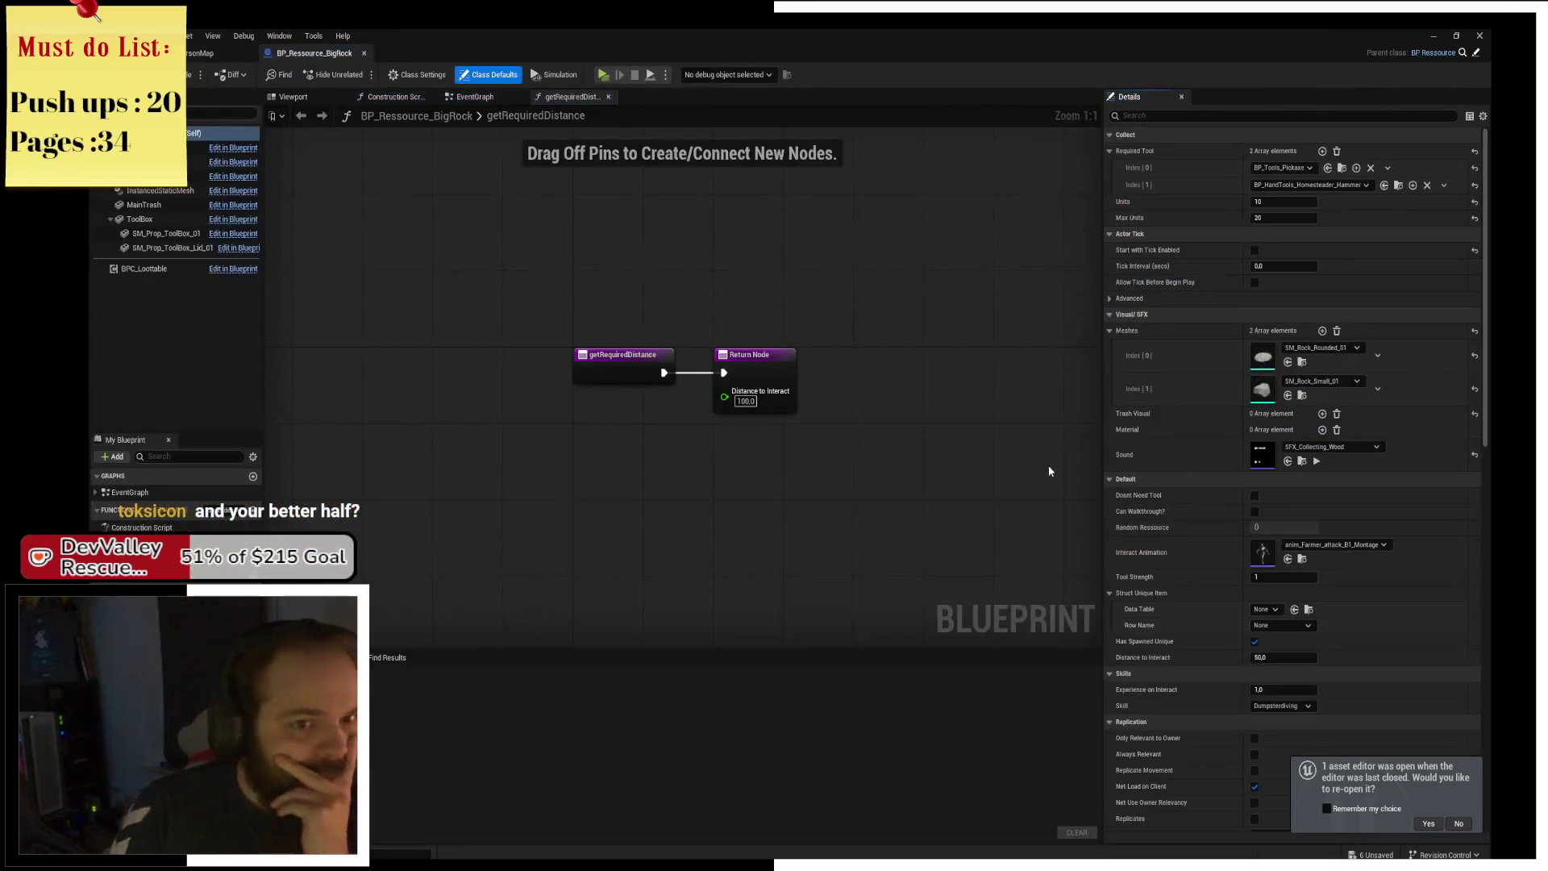
Add BP_Tools_Crowbar2 as the Index[2] Required Tool and launch the game preview.
click(1322, 150)
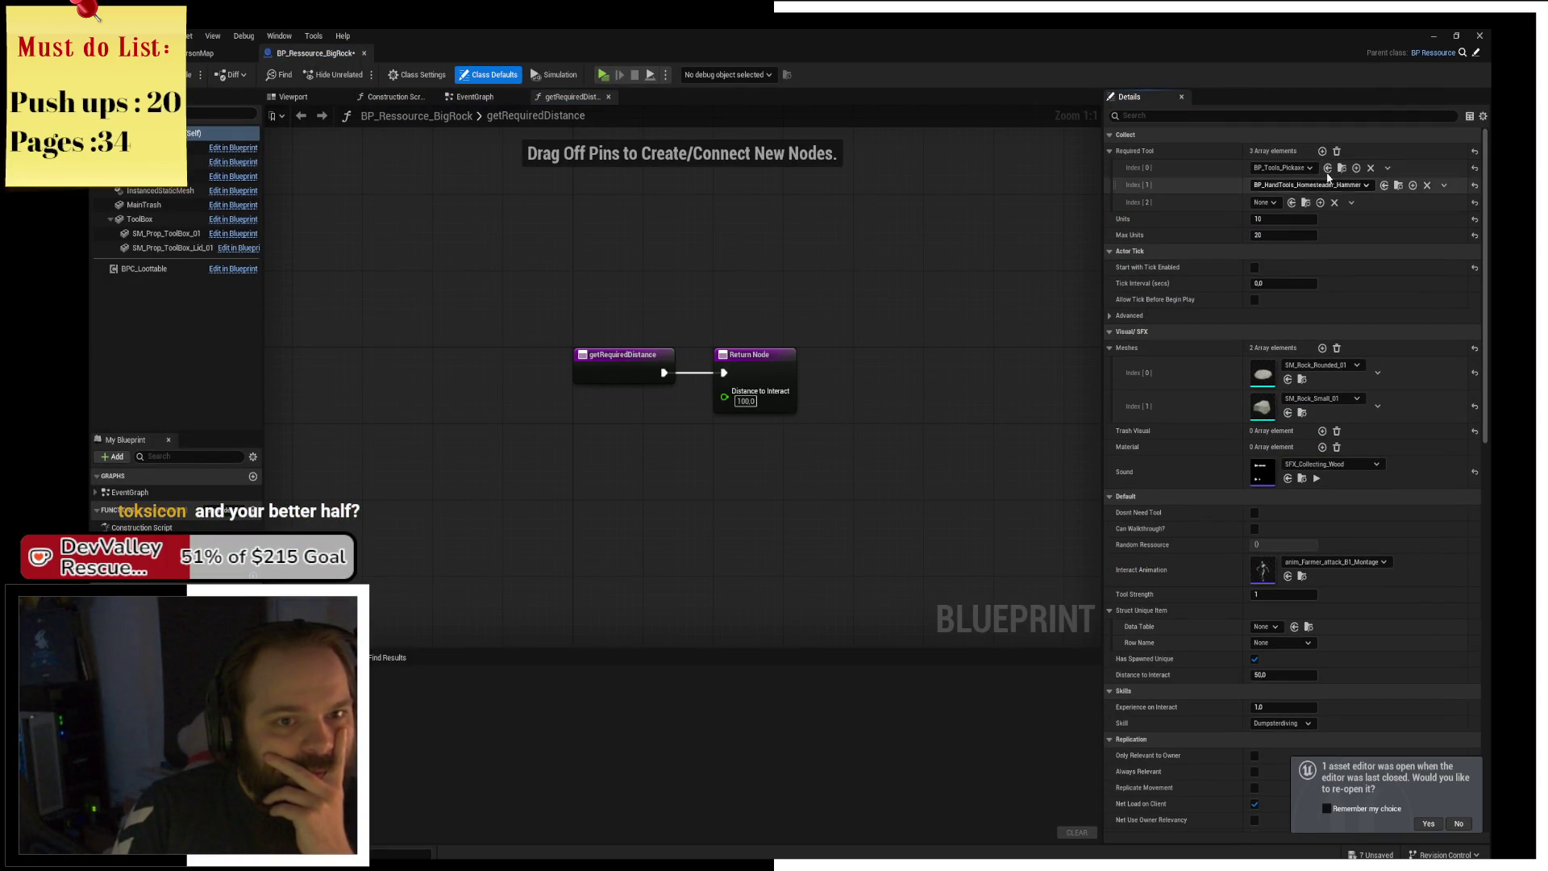
click(1272, 202)
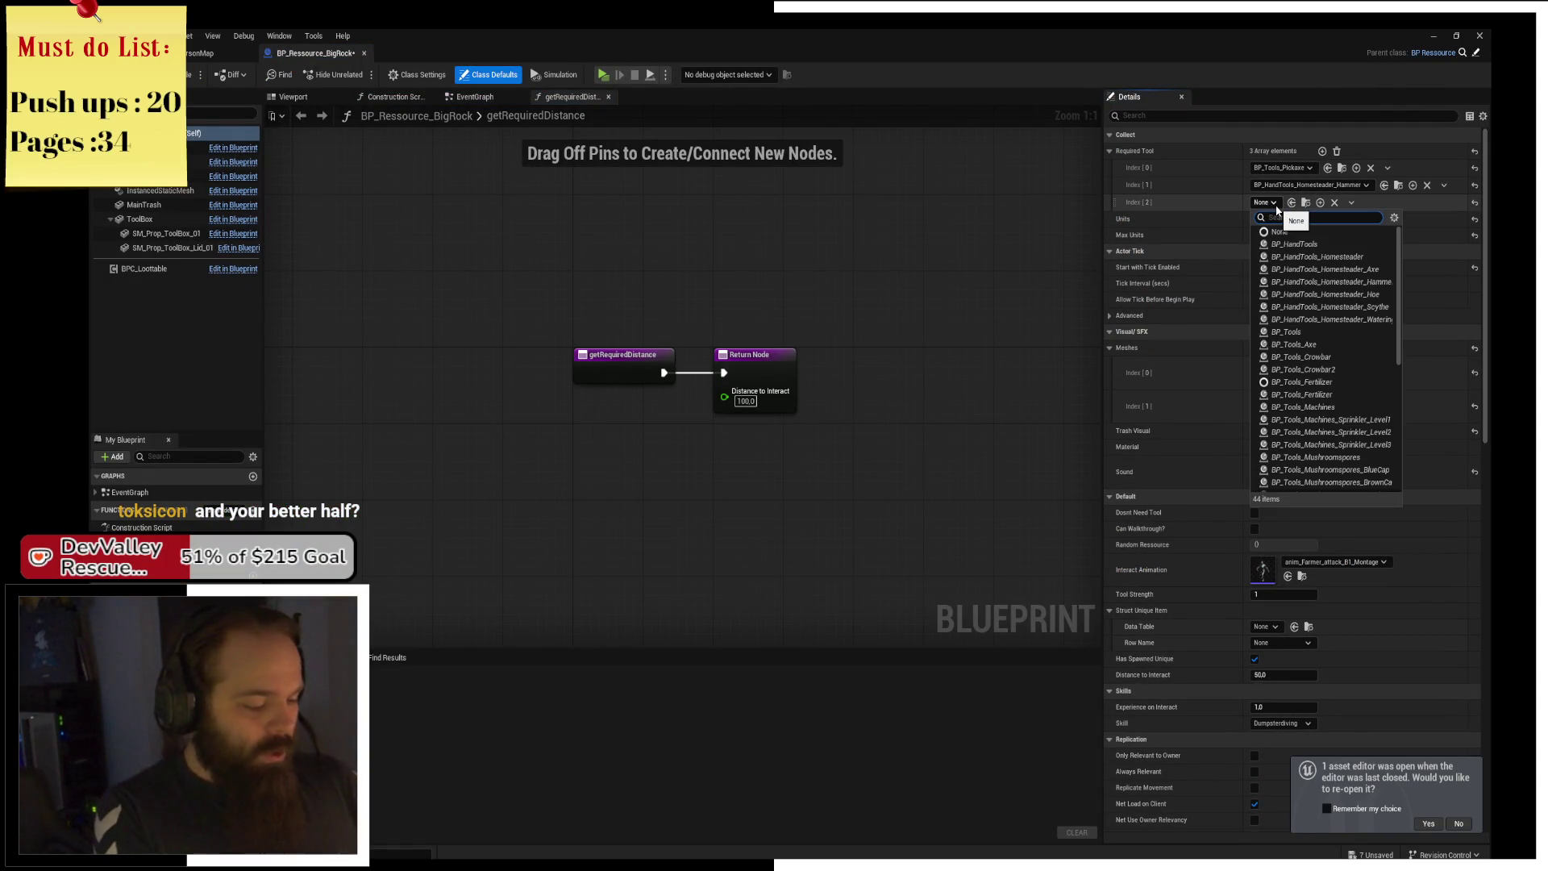
text(crowbar)
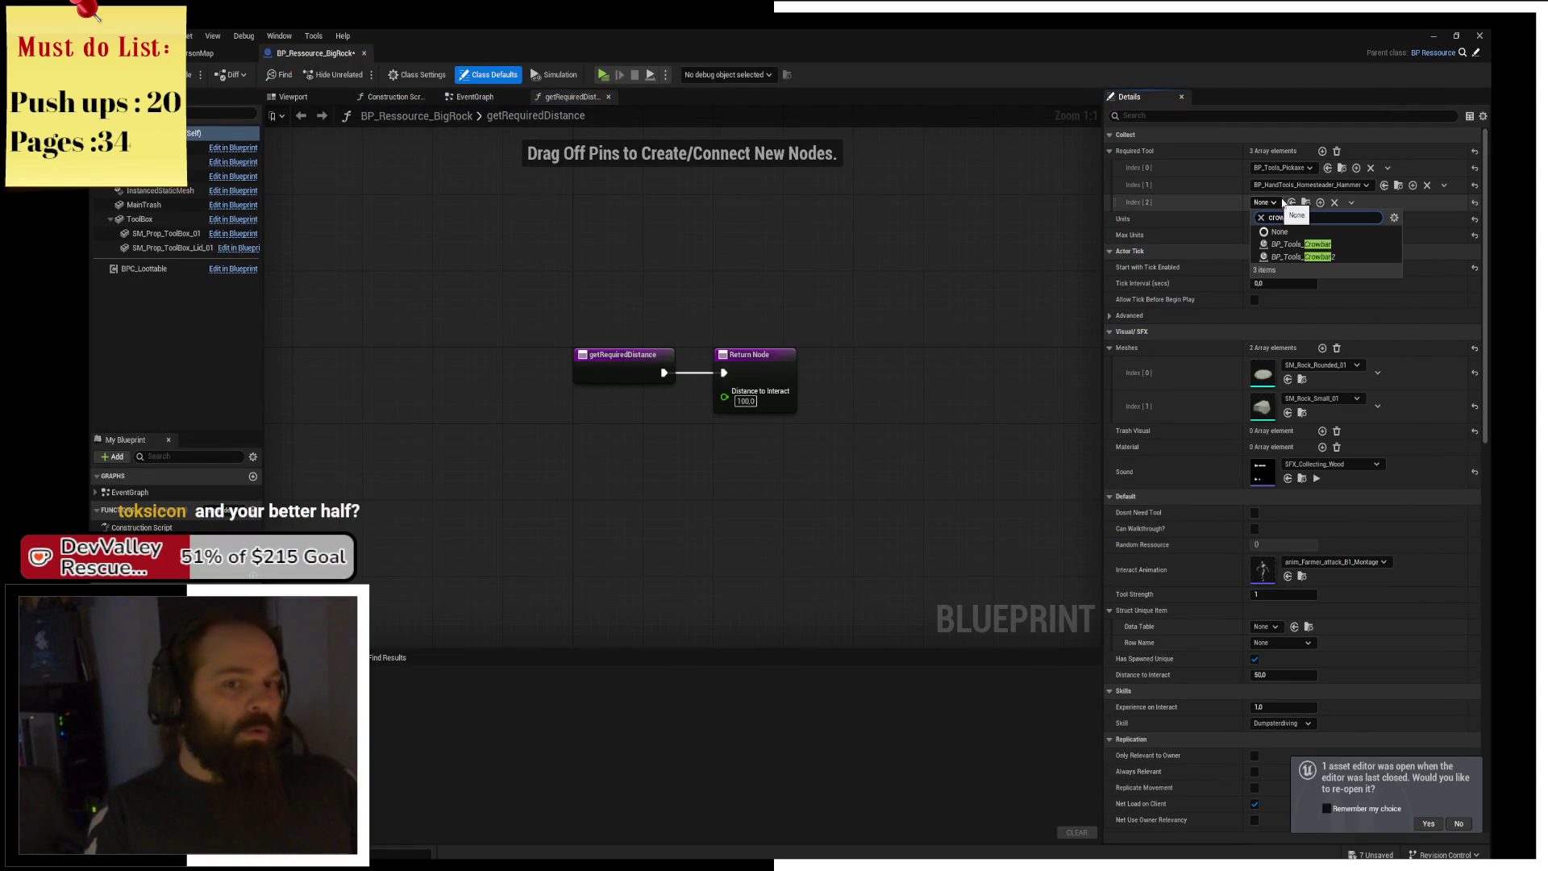
click(1290, 258)
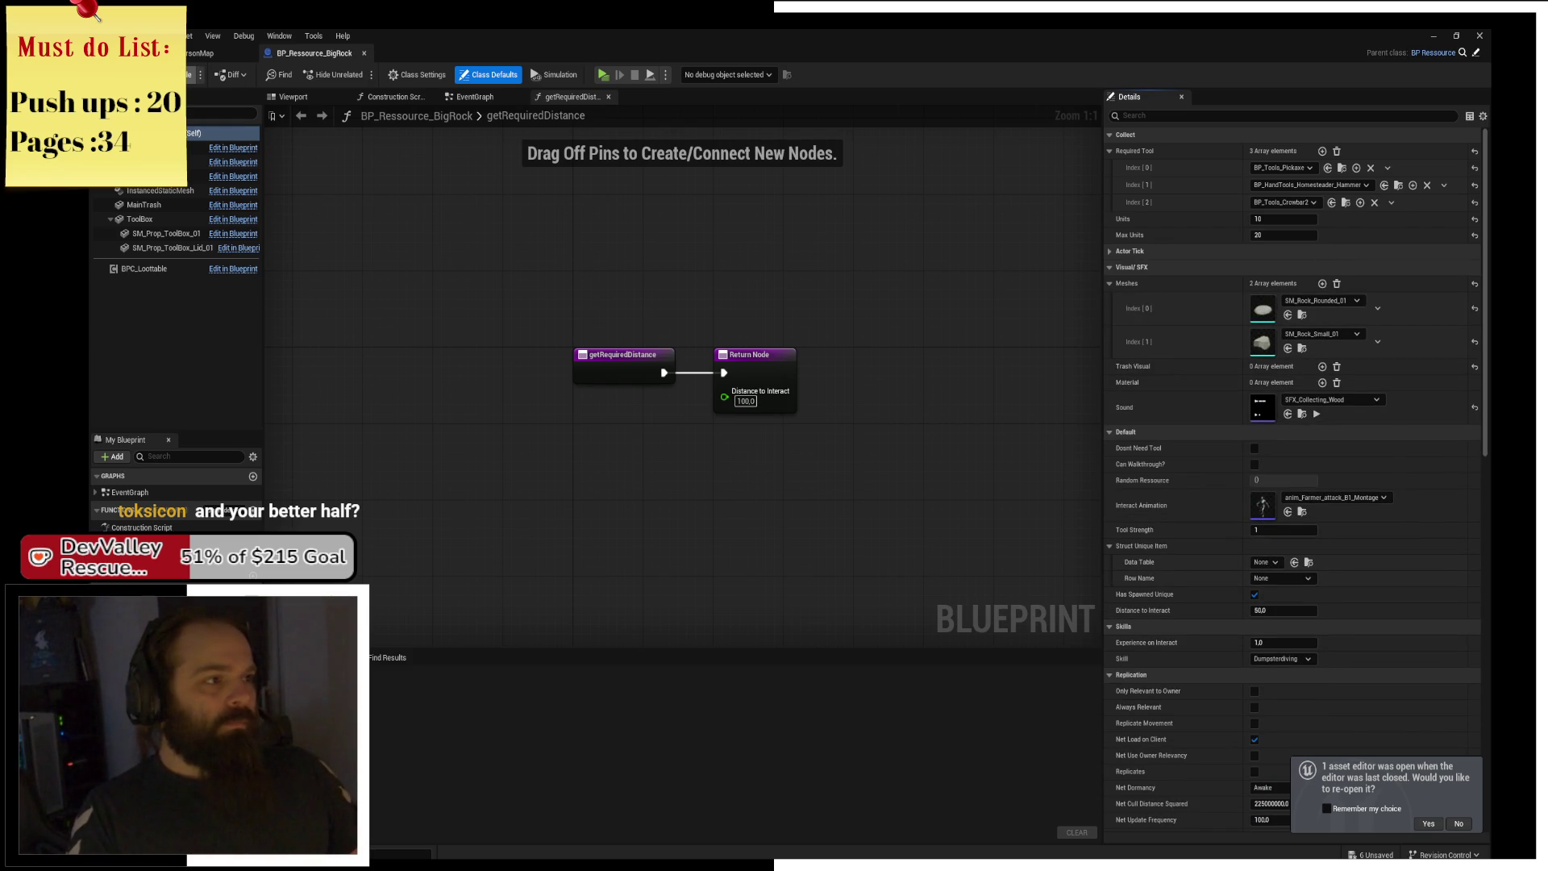
click(603, 75)
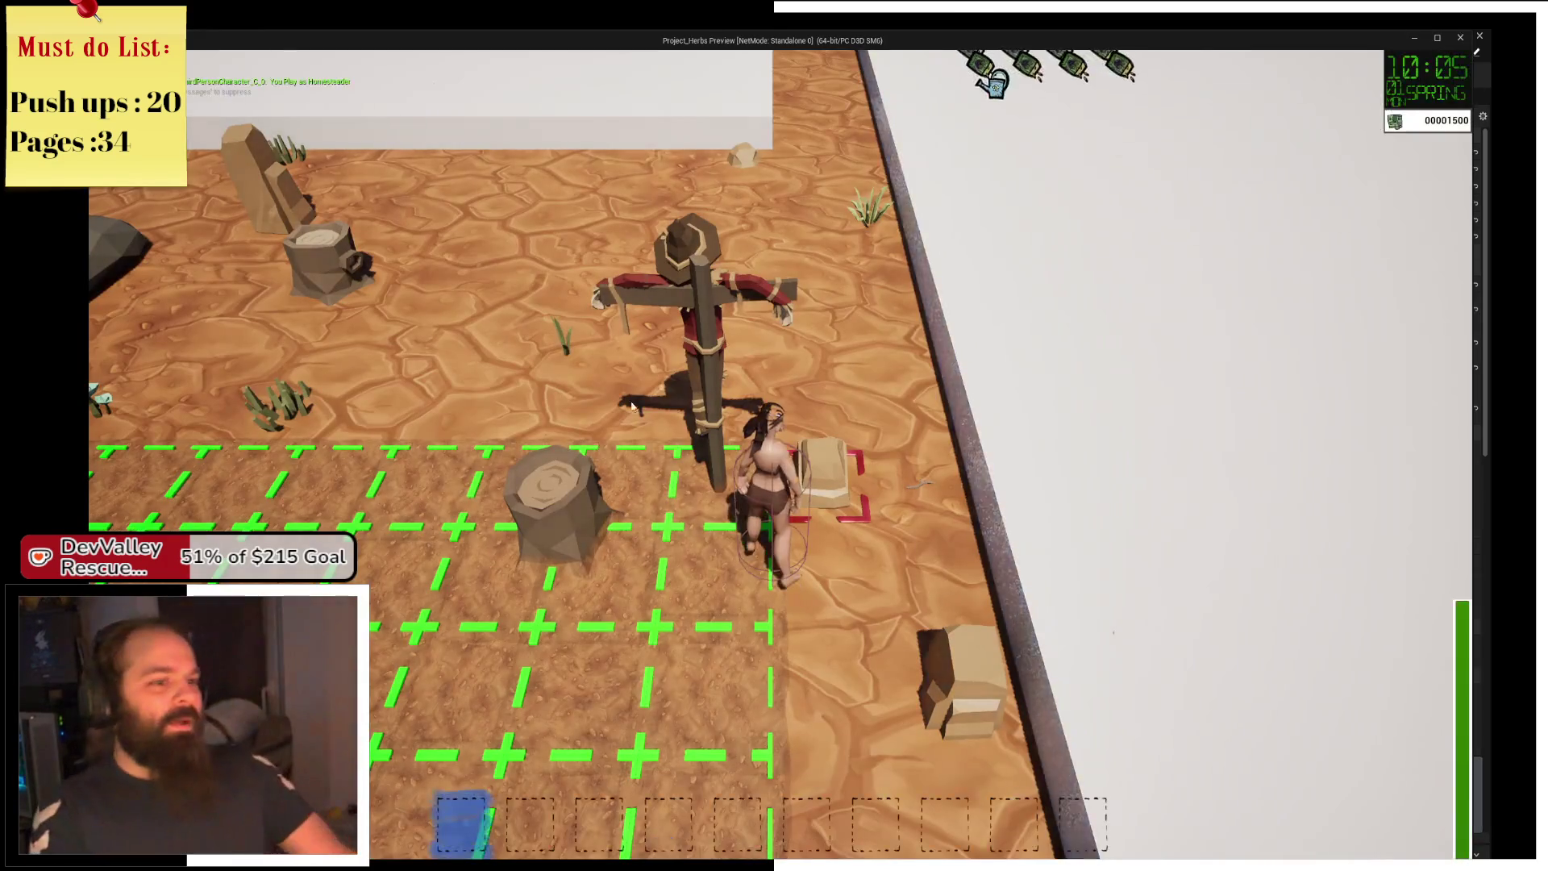
Run the farmer past the junkyard and along the fence to pick up the hammer beside the big rock.
key(w)
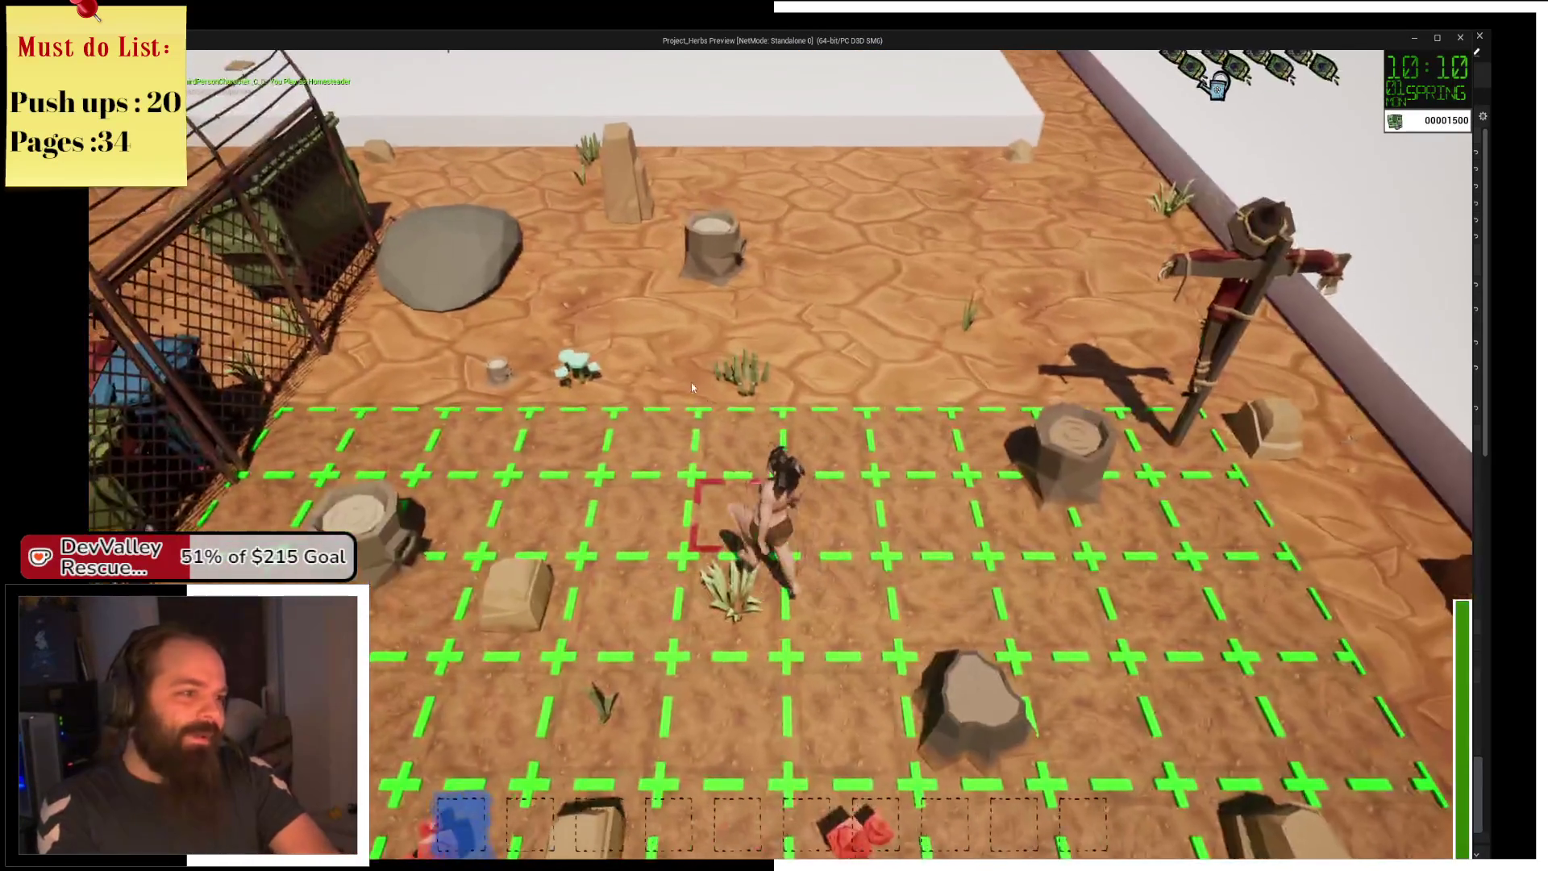
key(d)
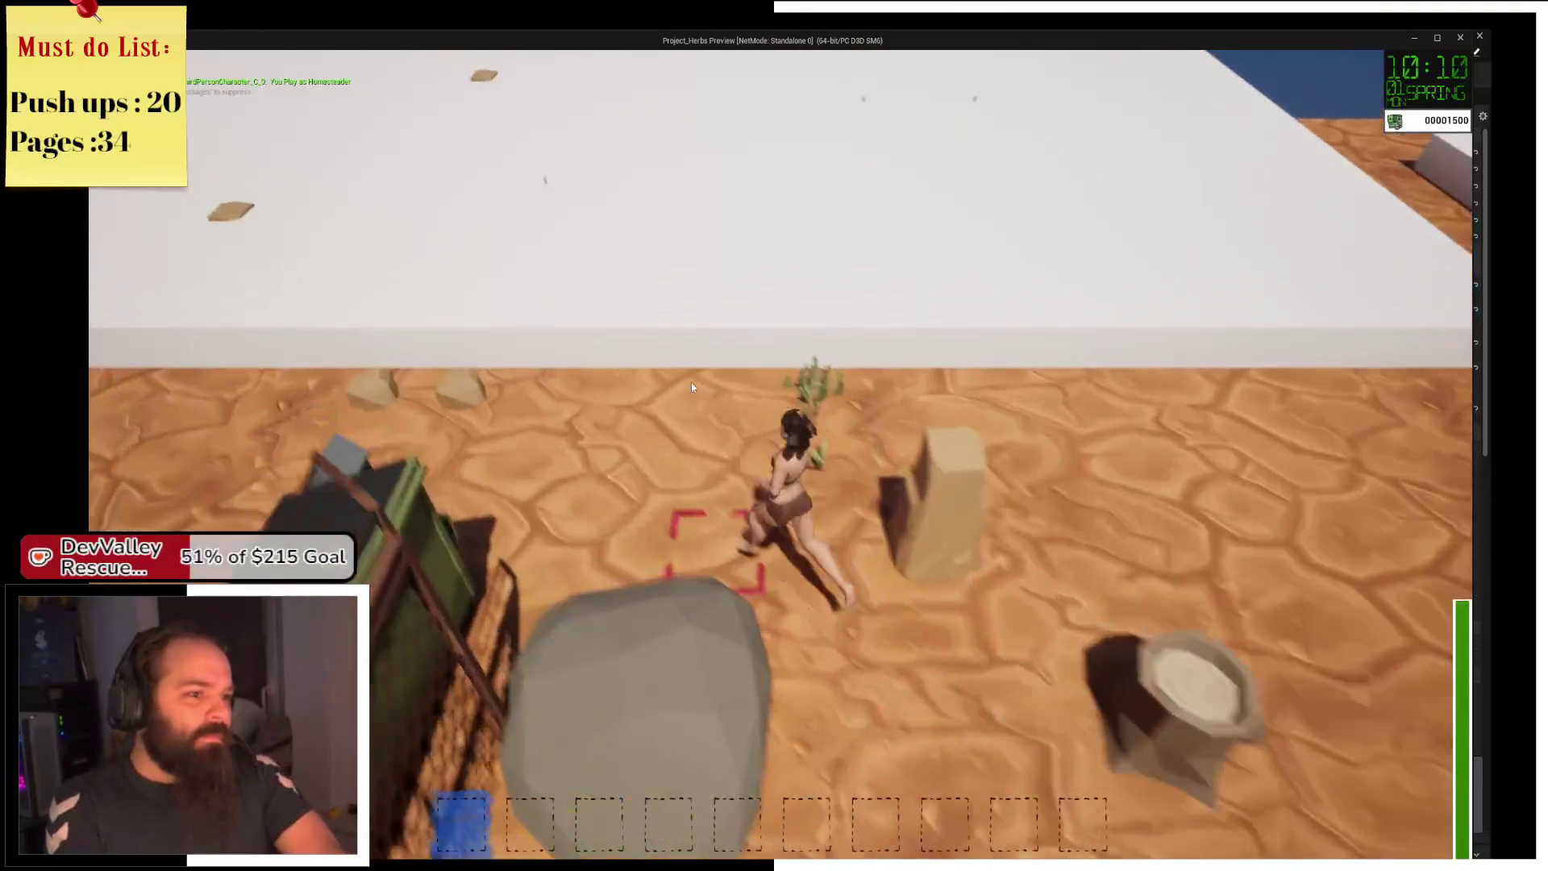
key(s)
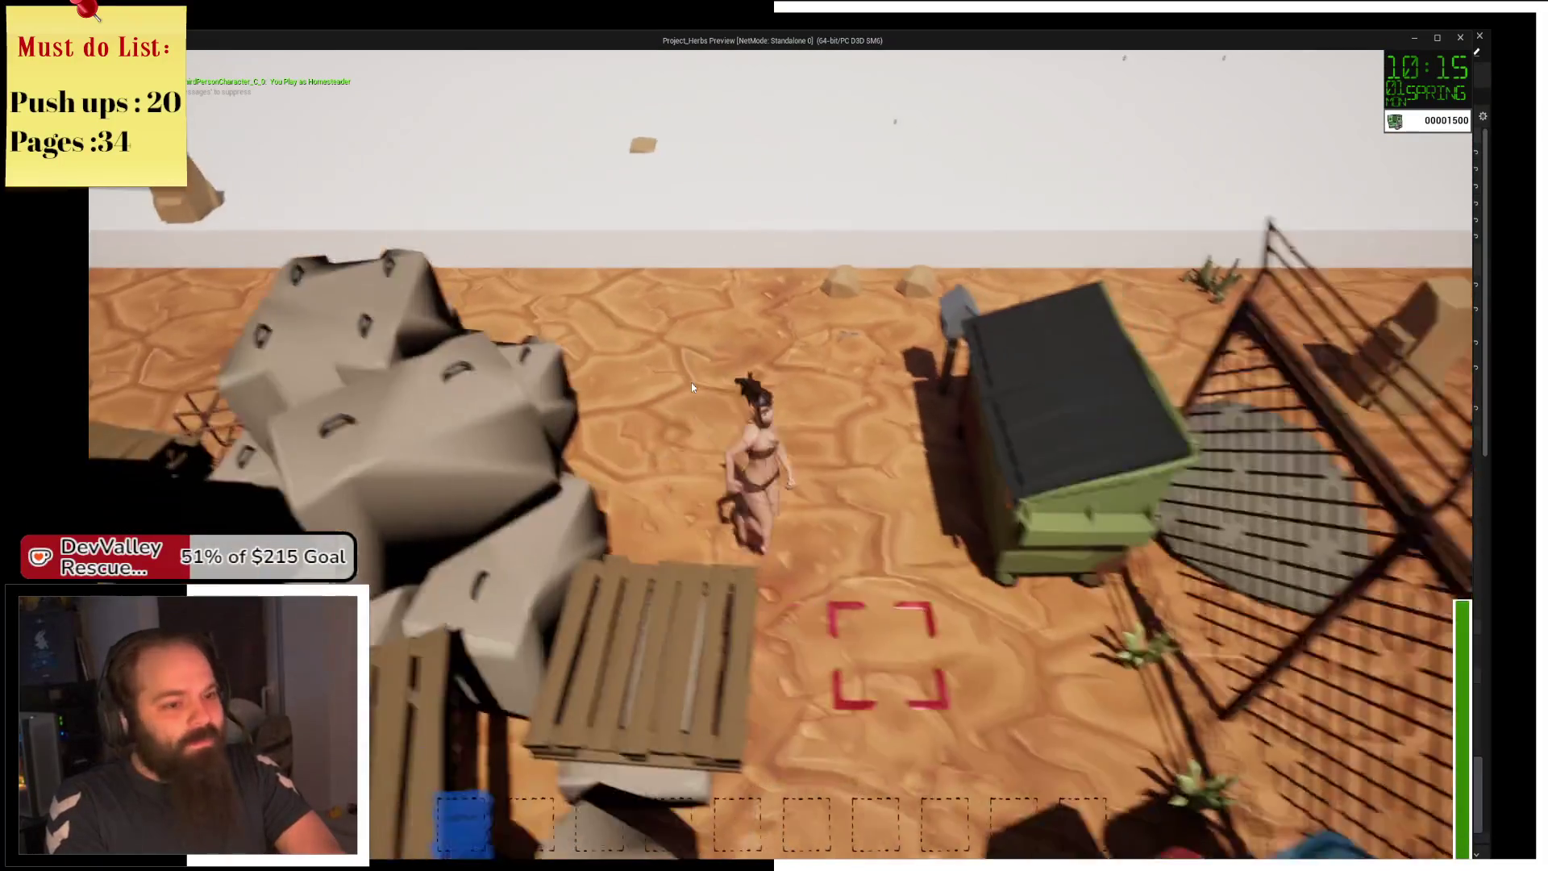
key(s)
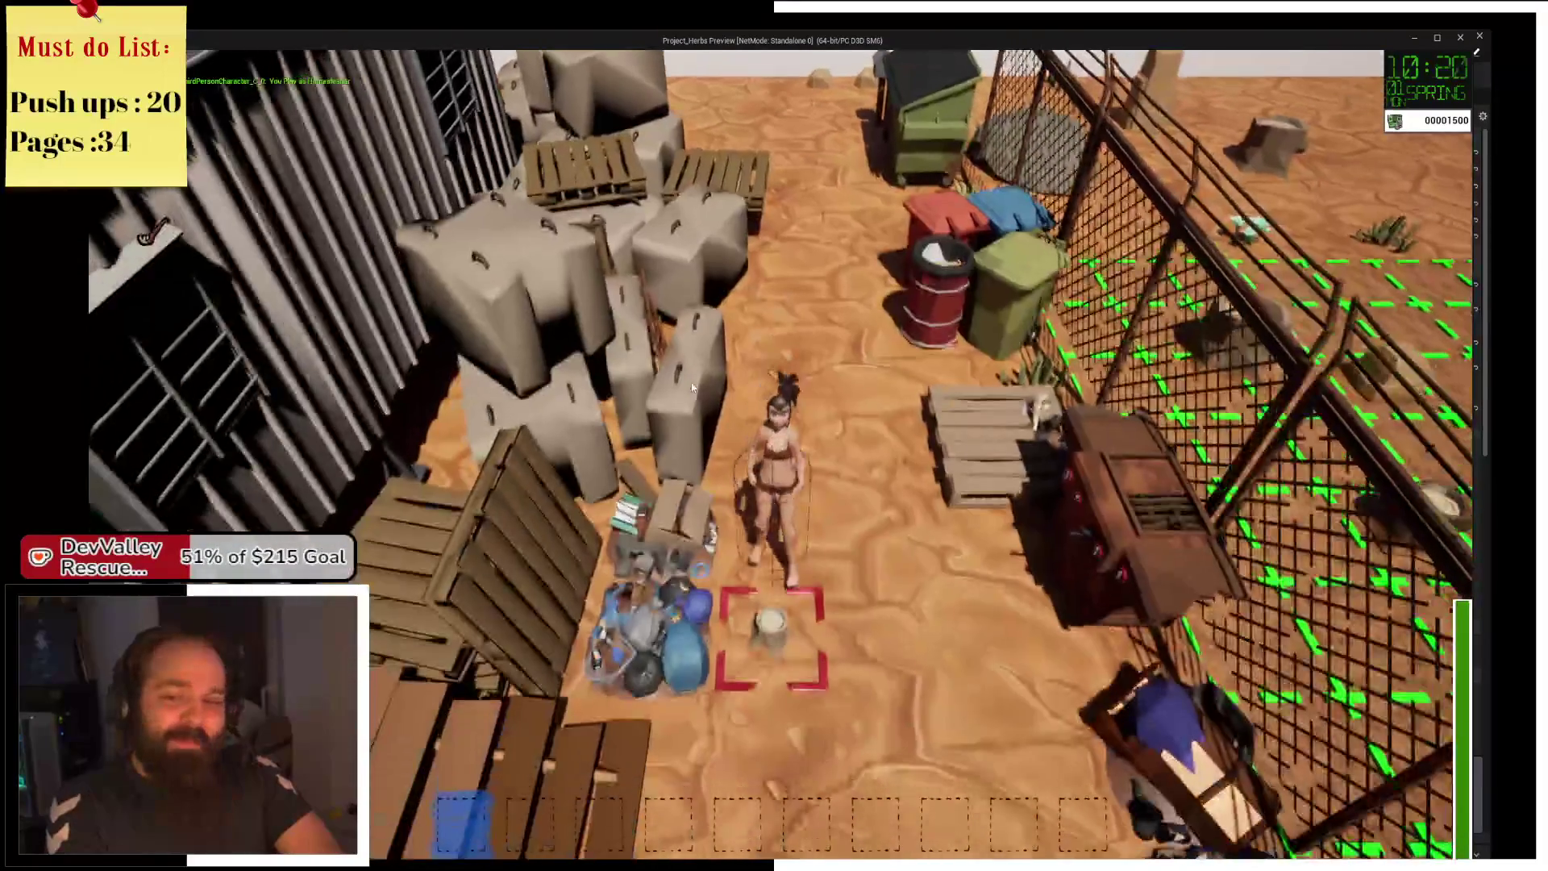
key(s)
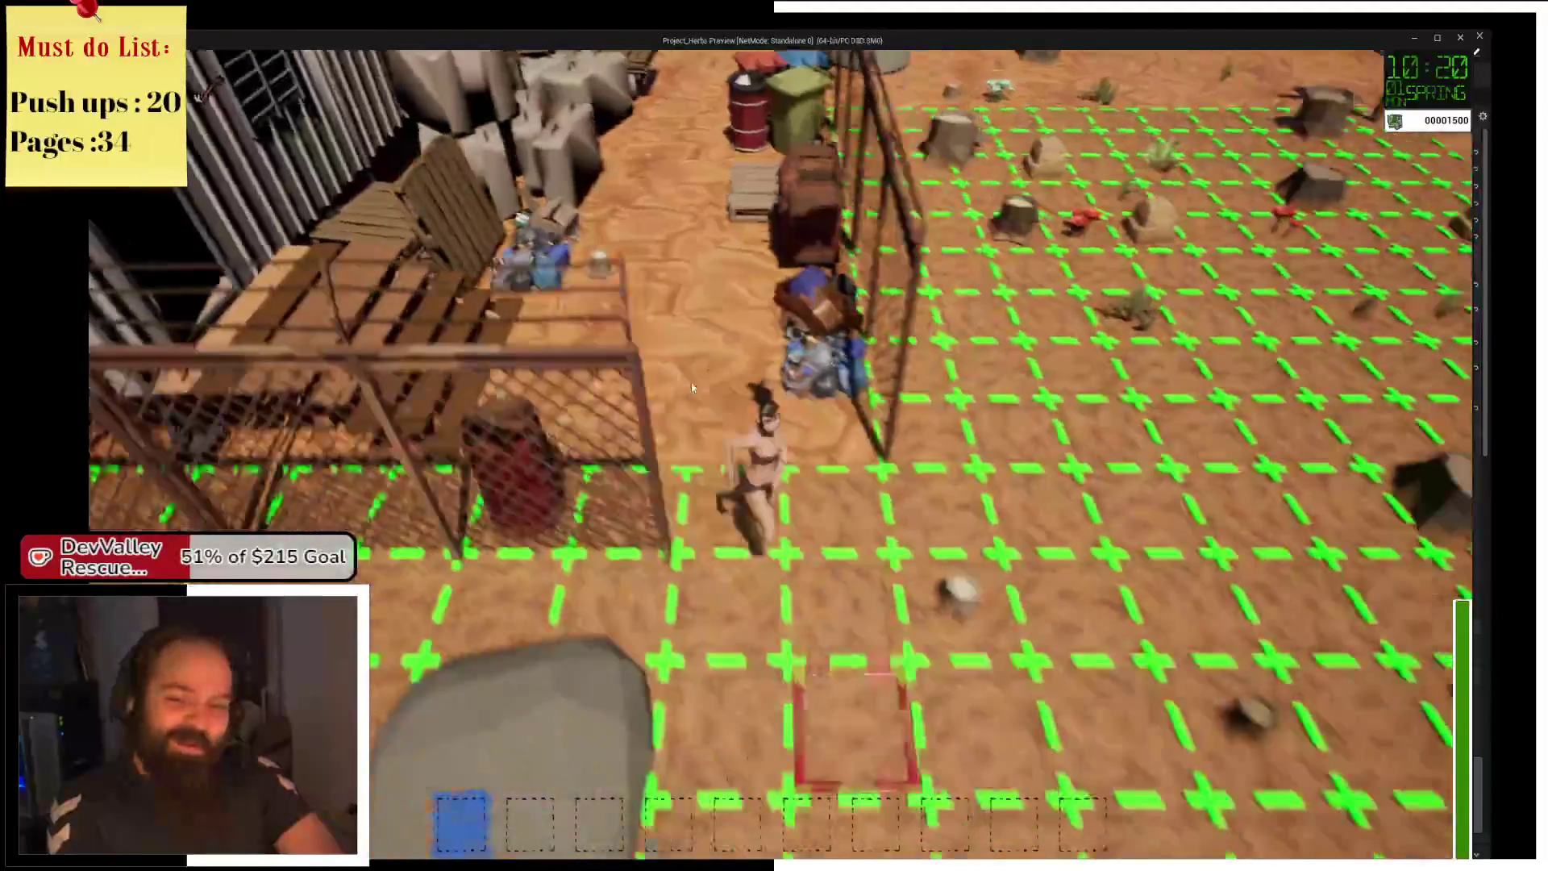
key(a)
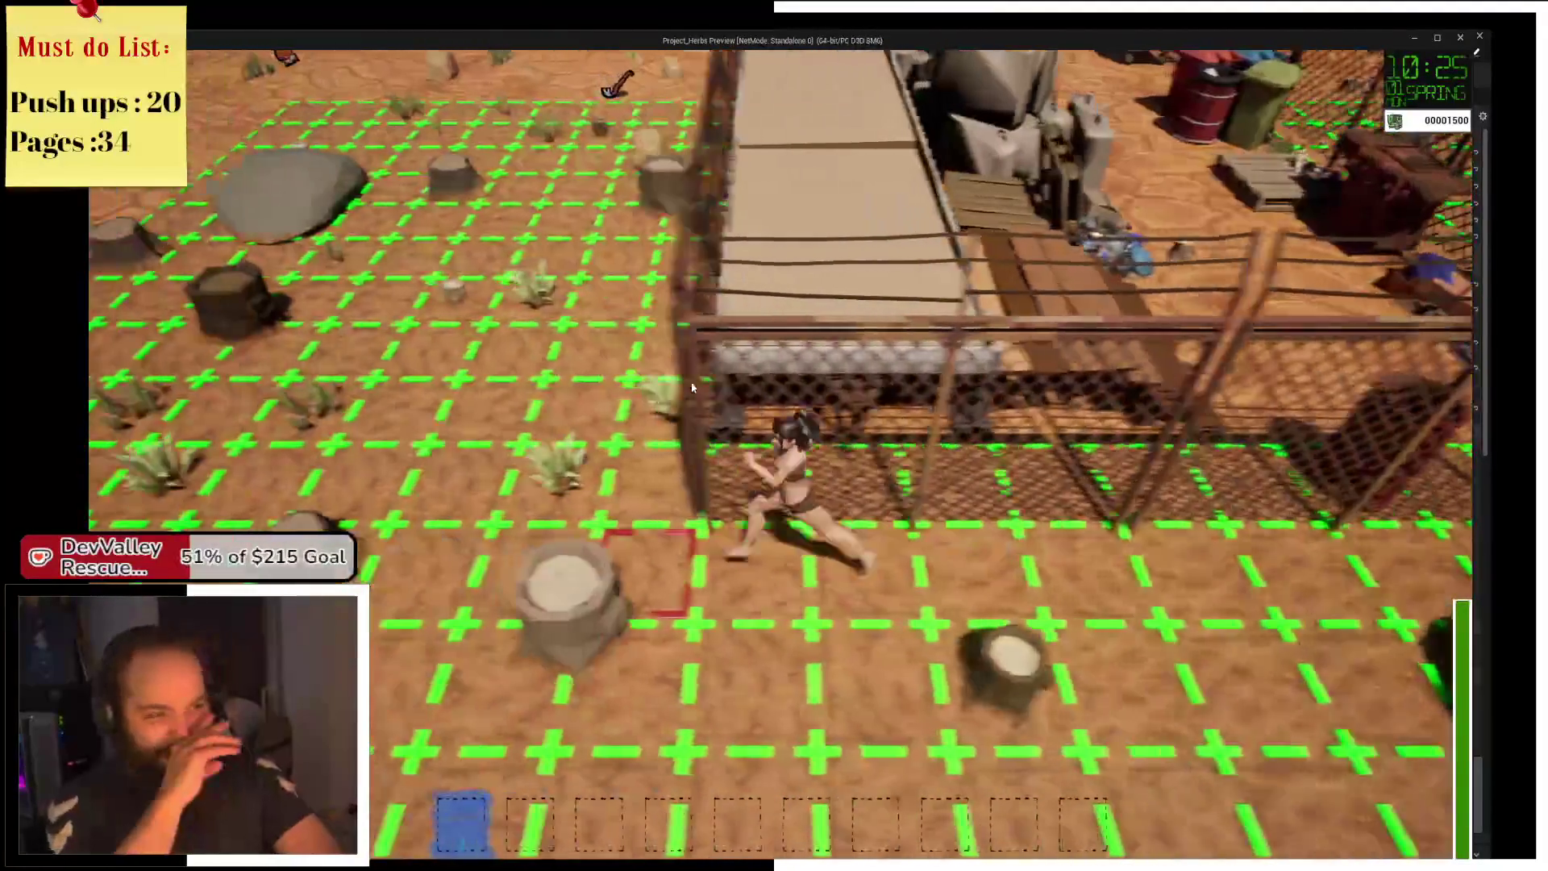
key(s)
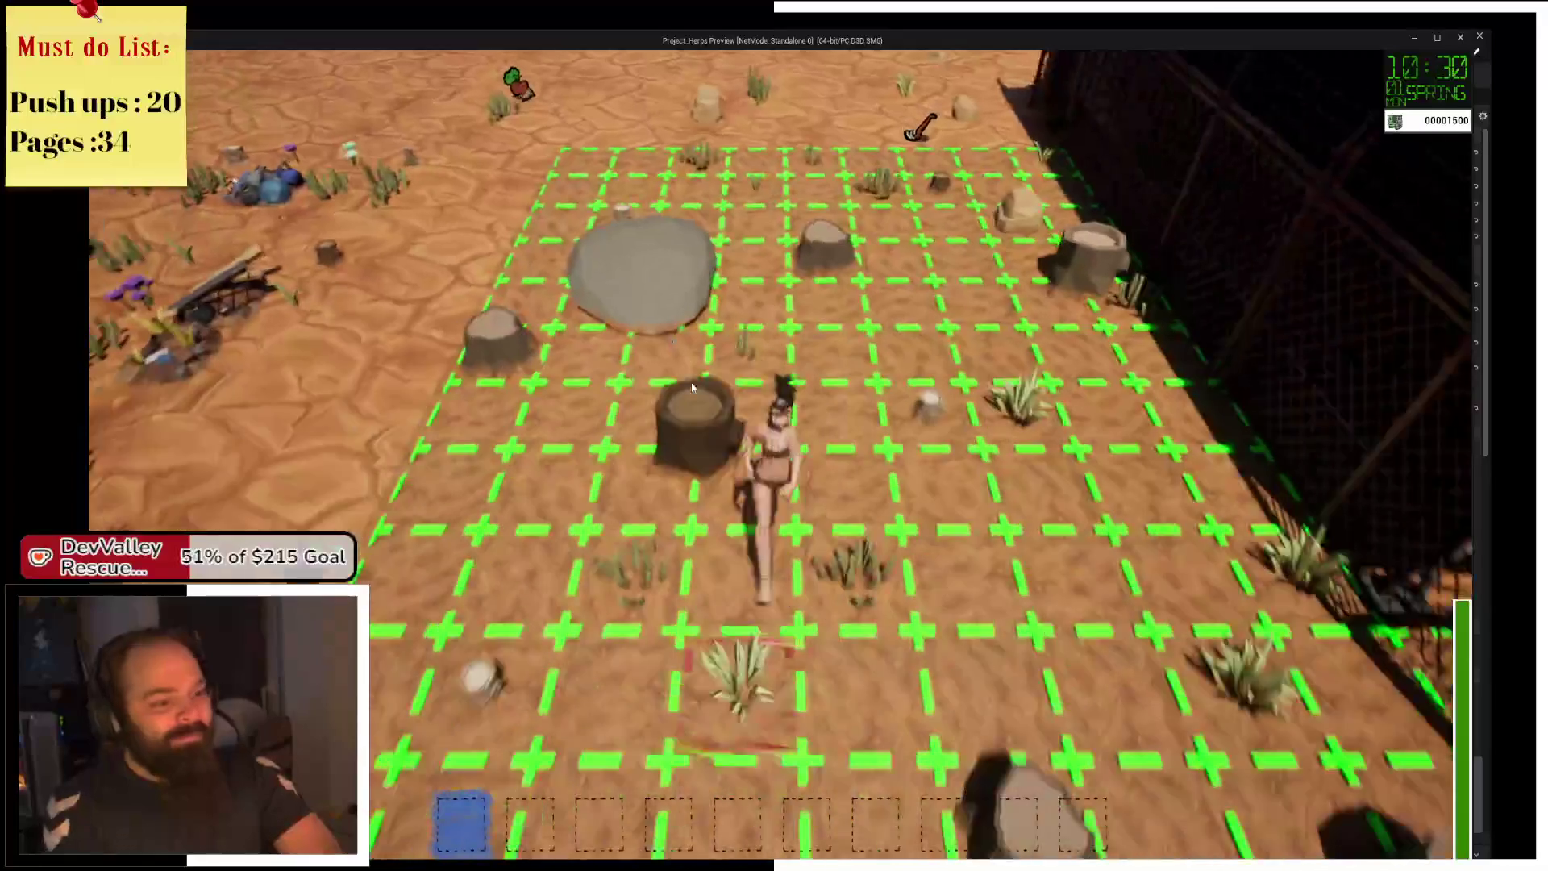
key(w)
key(a)
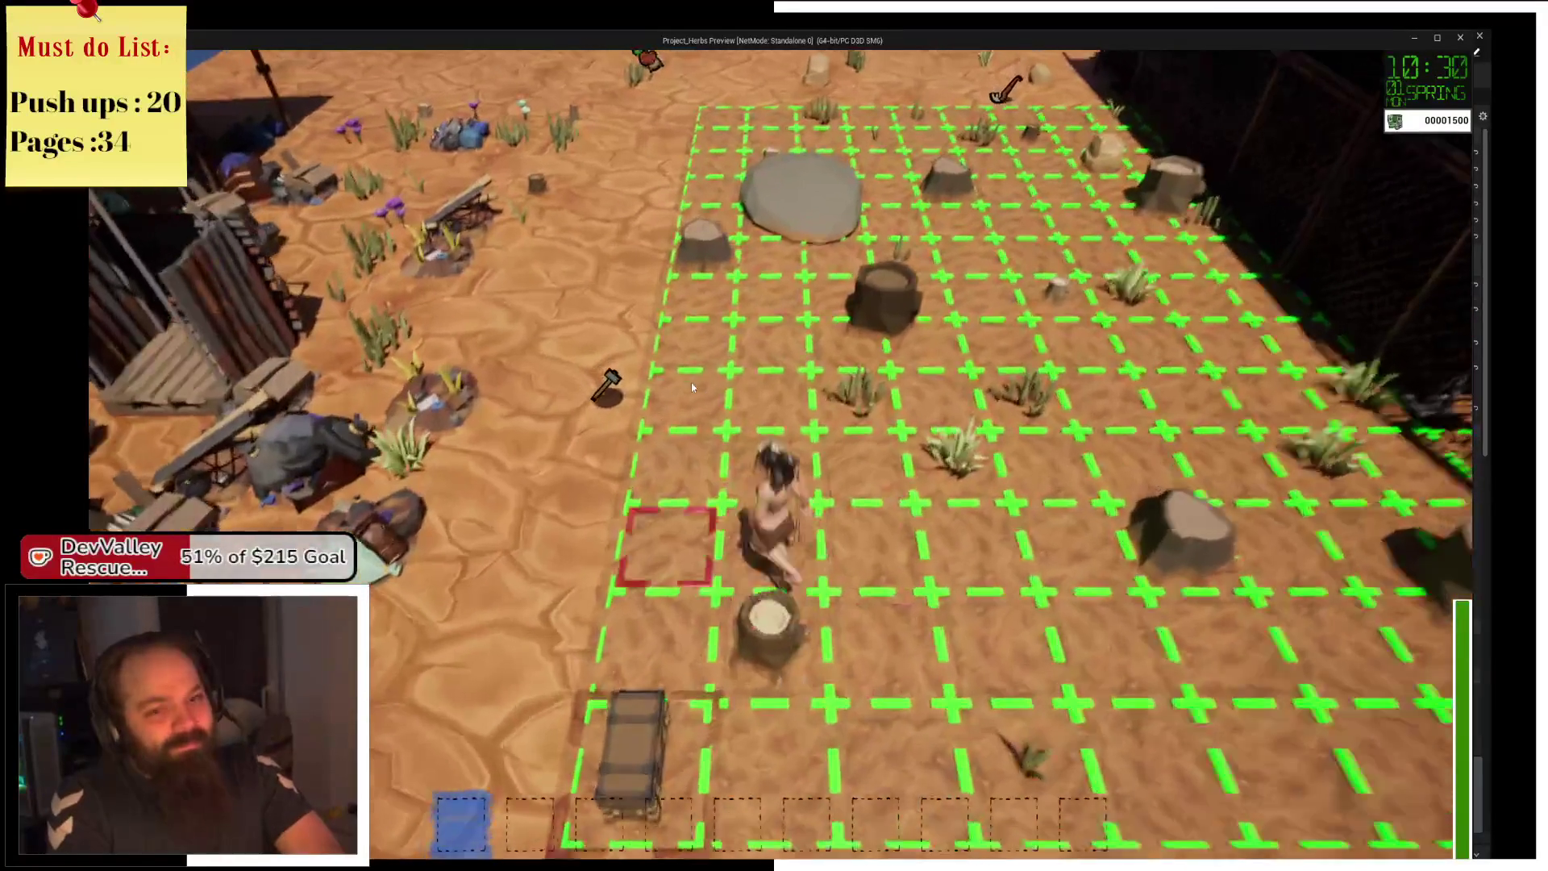
key(w)
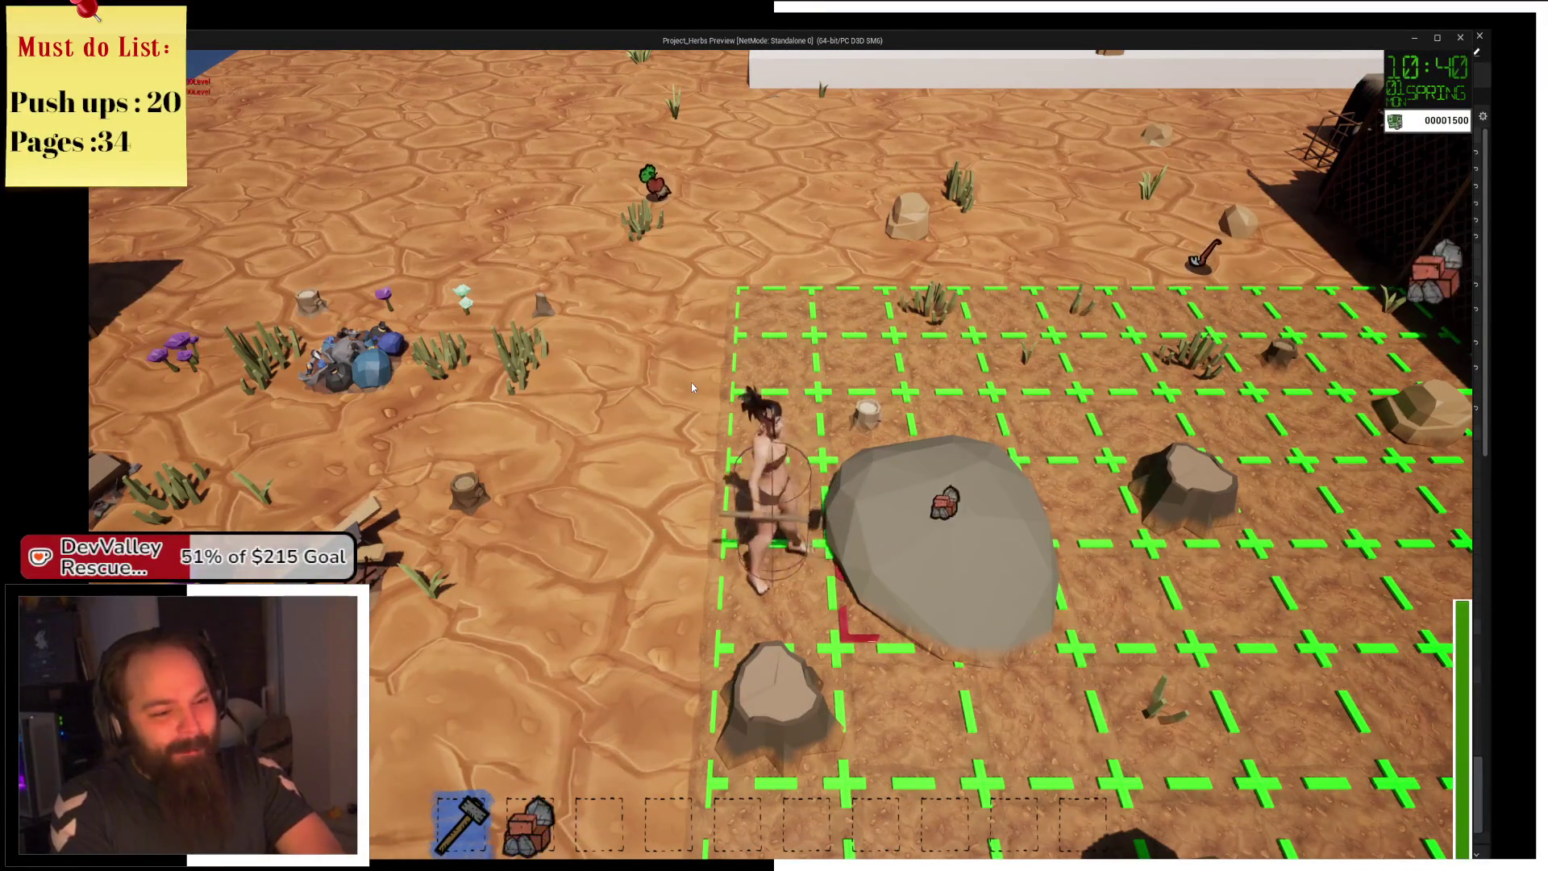
Hammer the big rock repeatedly until it breaks apart, yielding 15 stones.
click(691, 388)
click(691, 388)
click(691, 387)
click(691, 388)
click(691, 388)
click(691, 388)
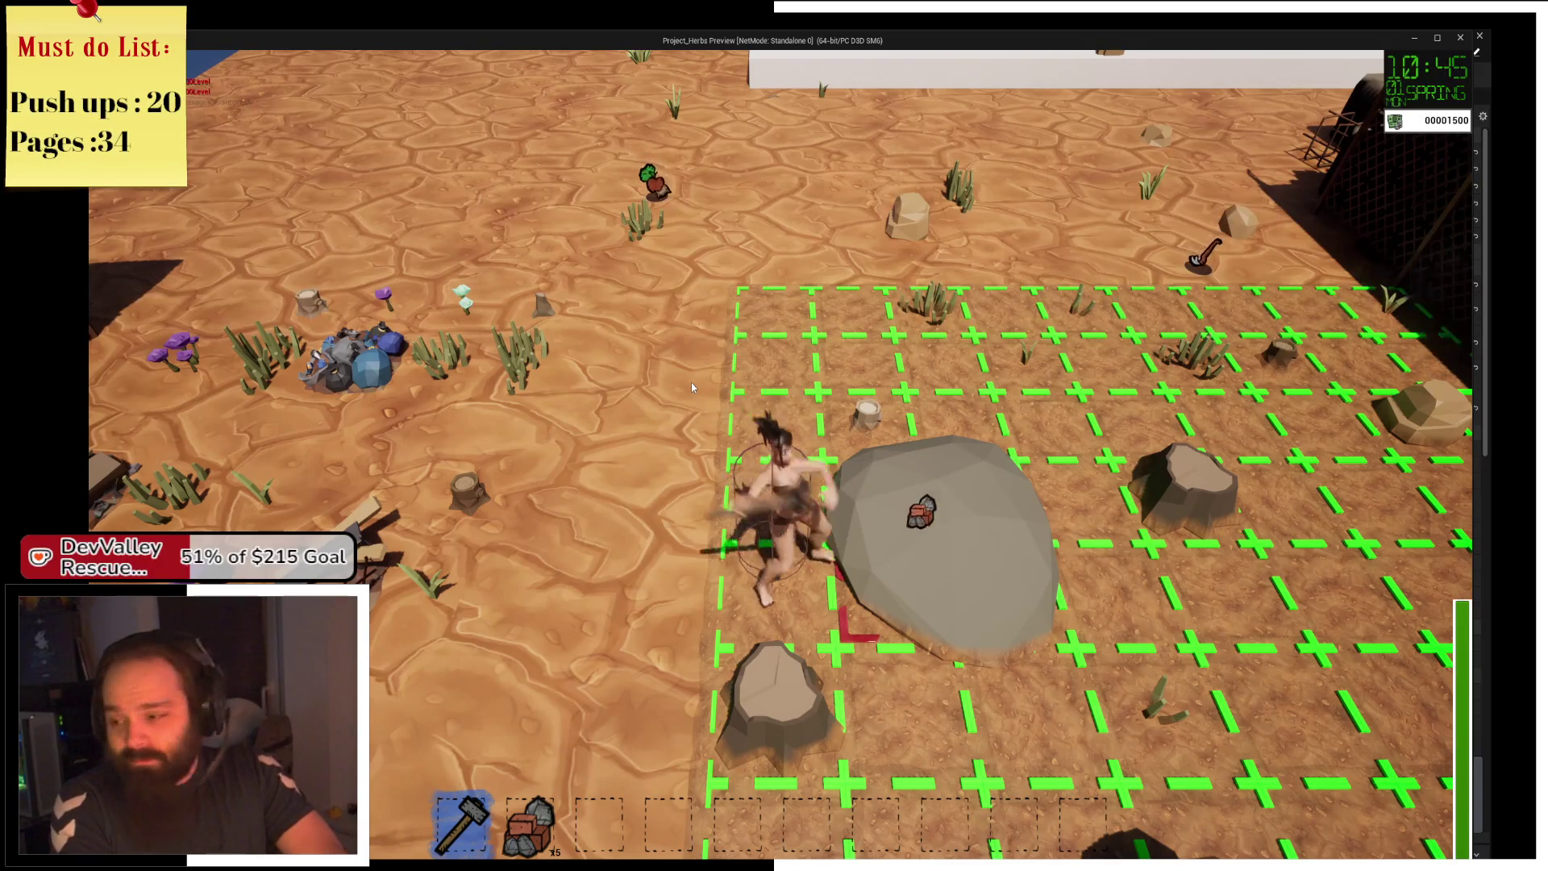
click(691, 388)
click(691, 388)
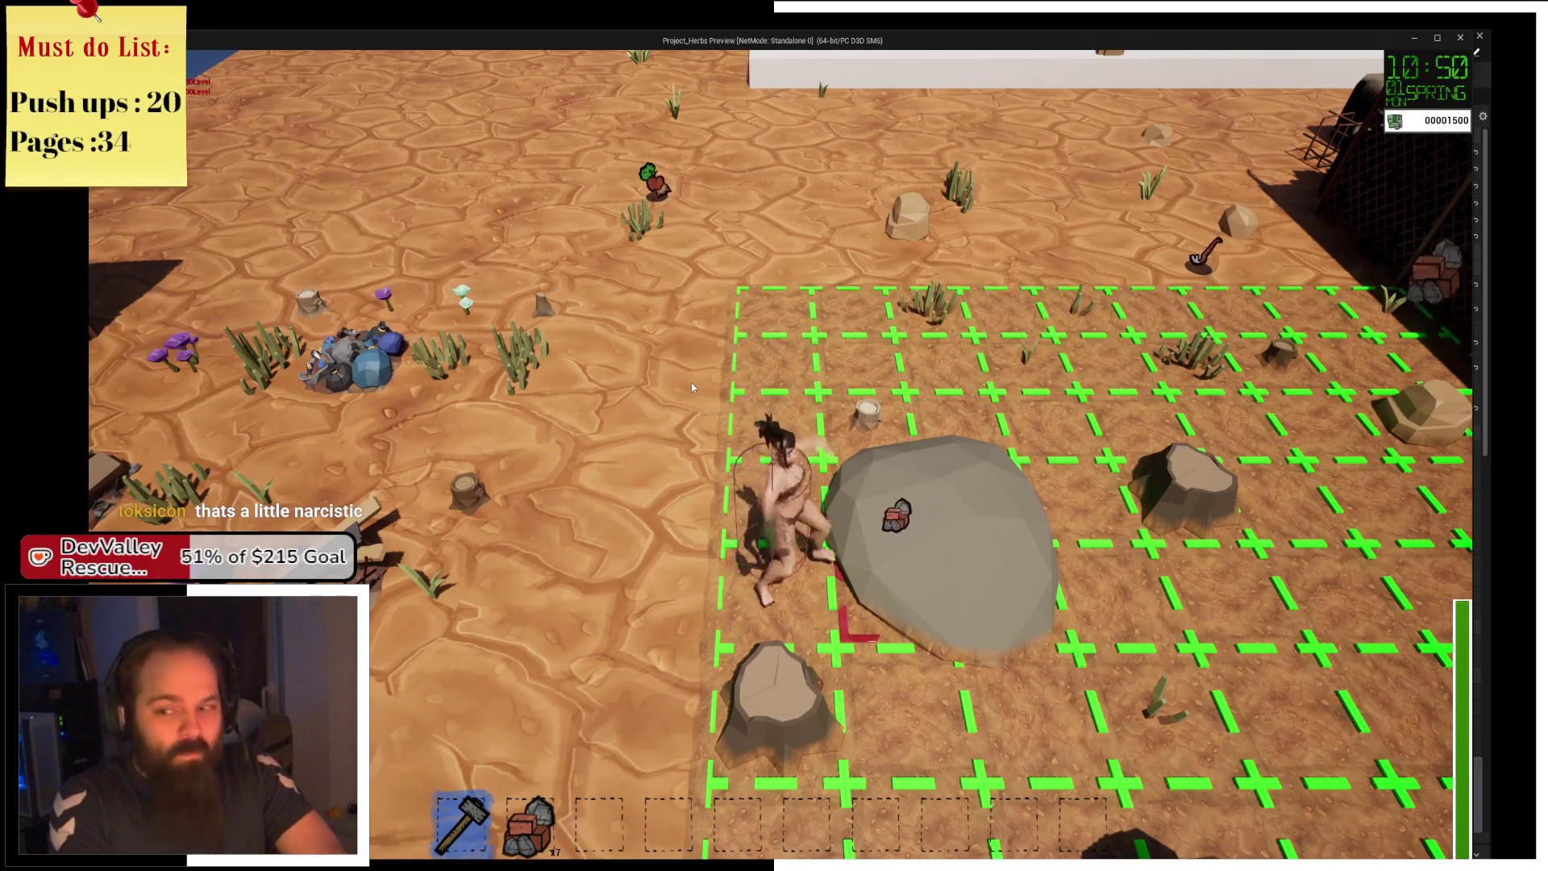
click(691, 388)
click(691, 388)
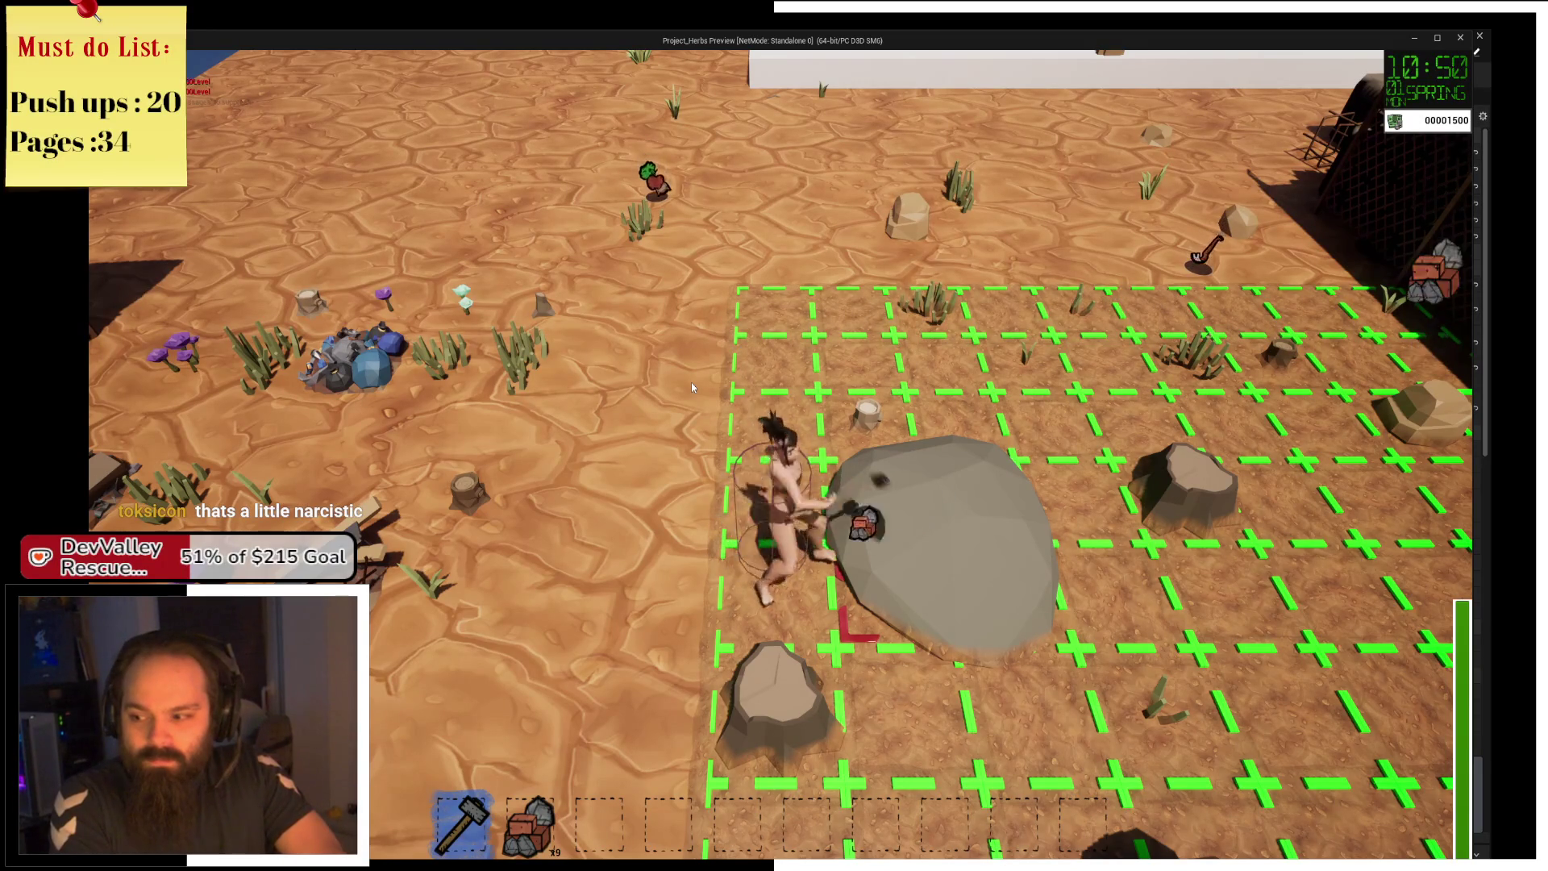
click(692, 388)
click(692, 388)
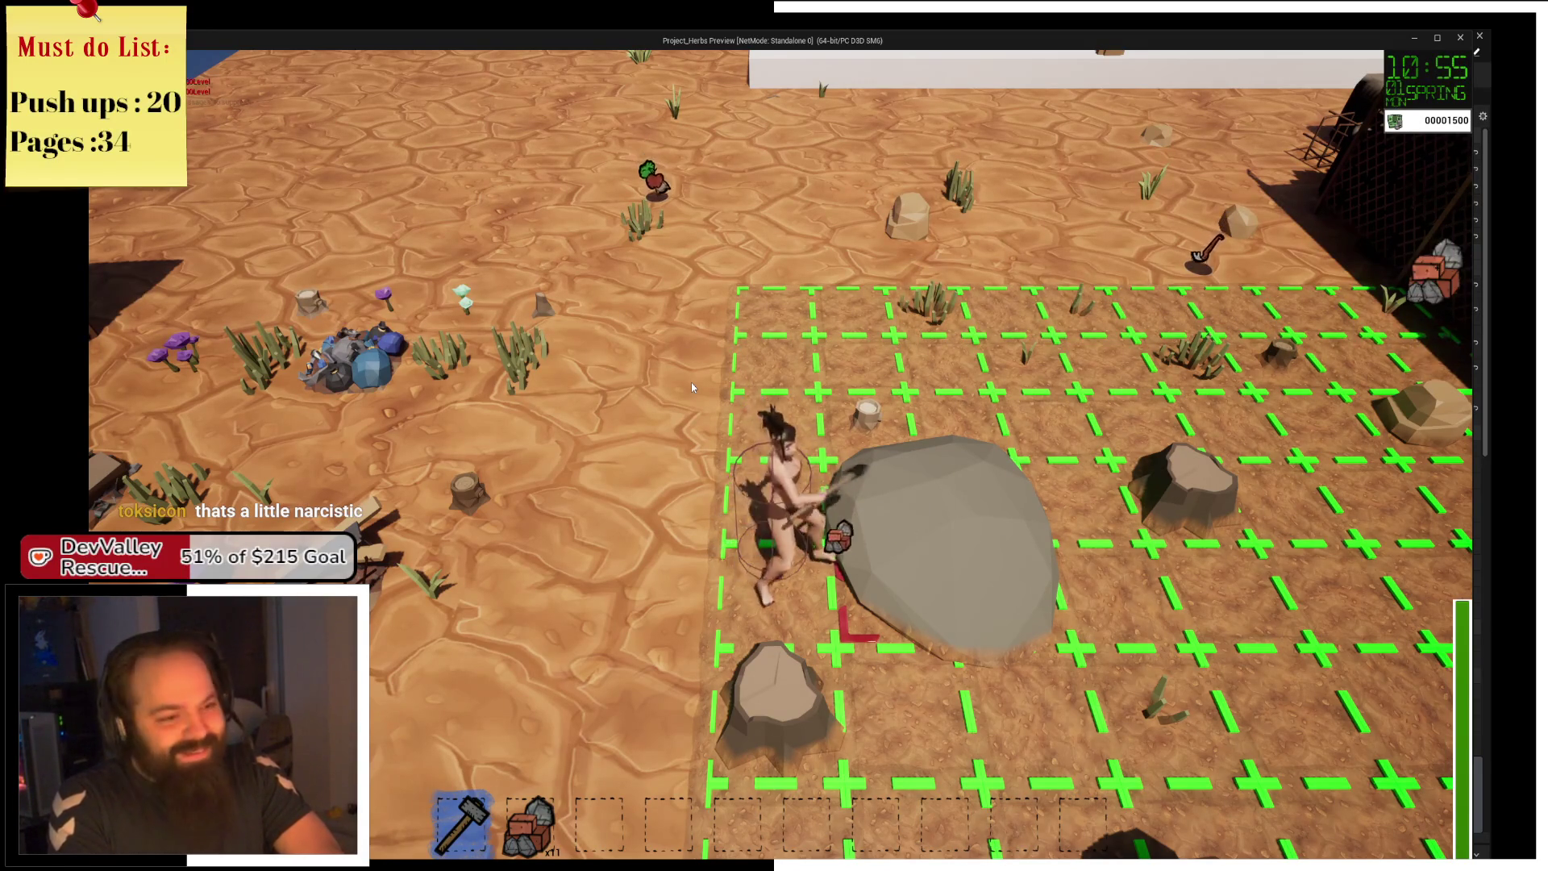
click(692, 388)
click(690, 382)
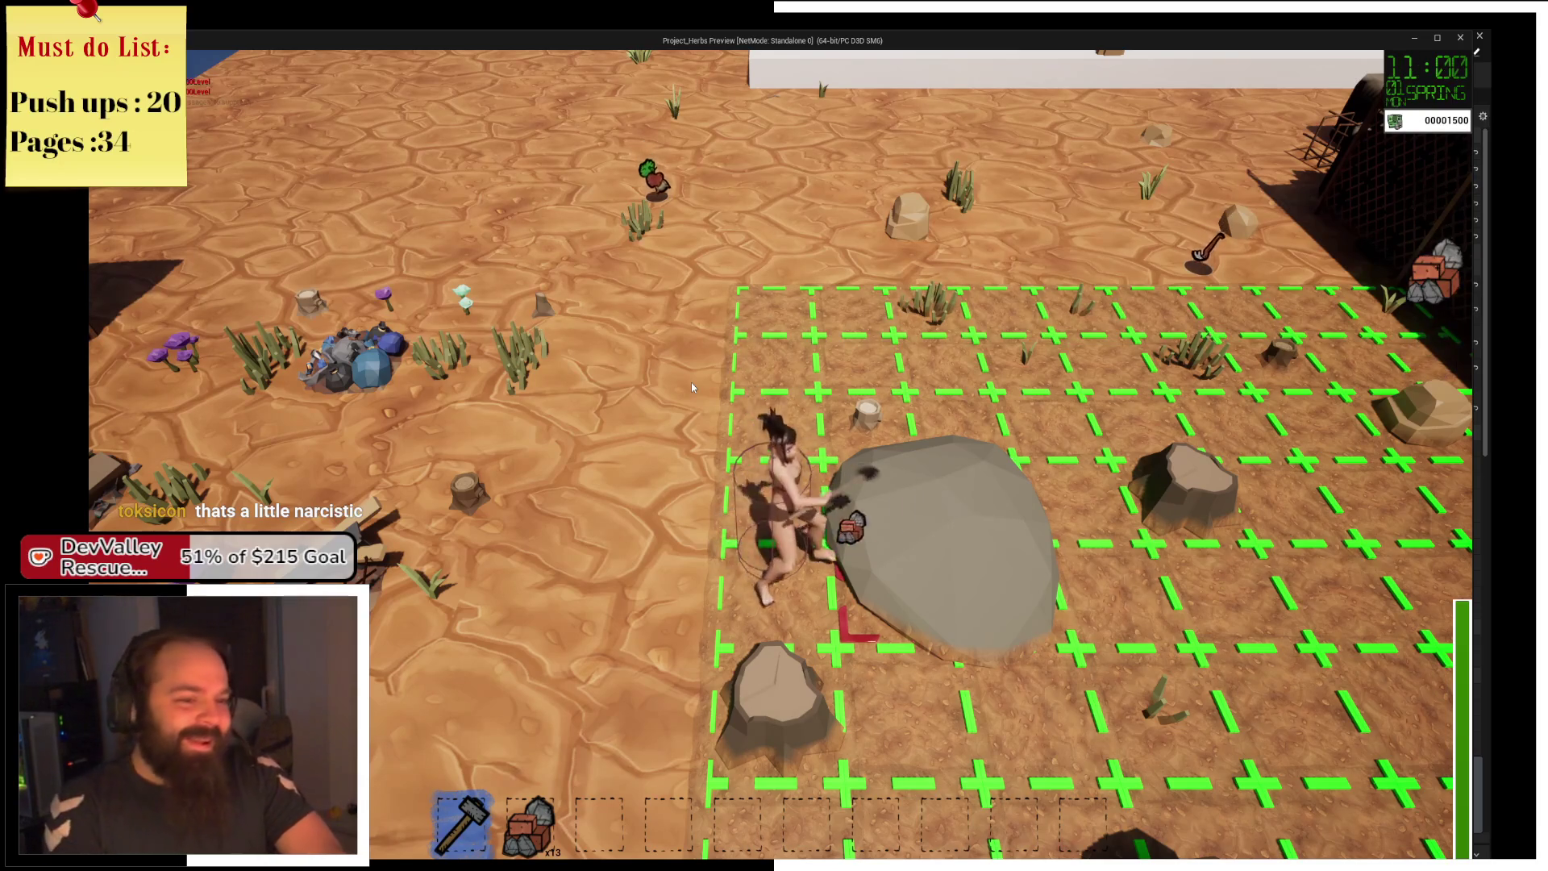
click(690, 382)
Walk up the grid to collect the hoe and the radish.
key(w)
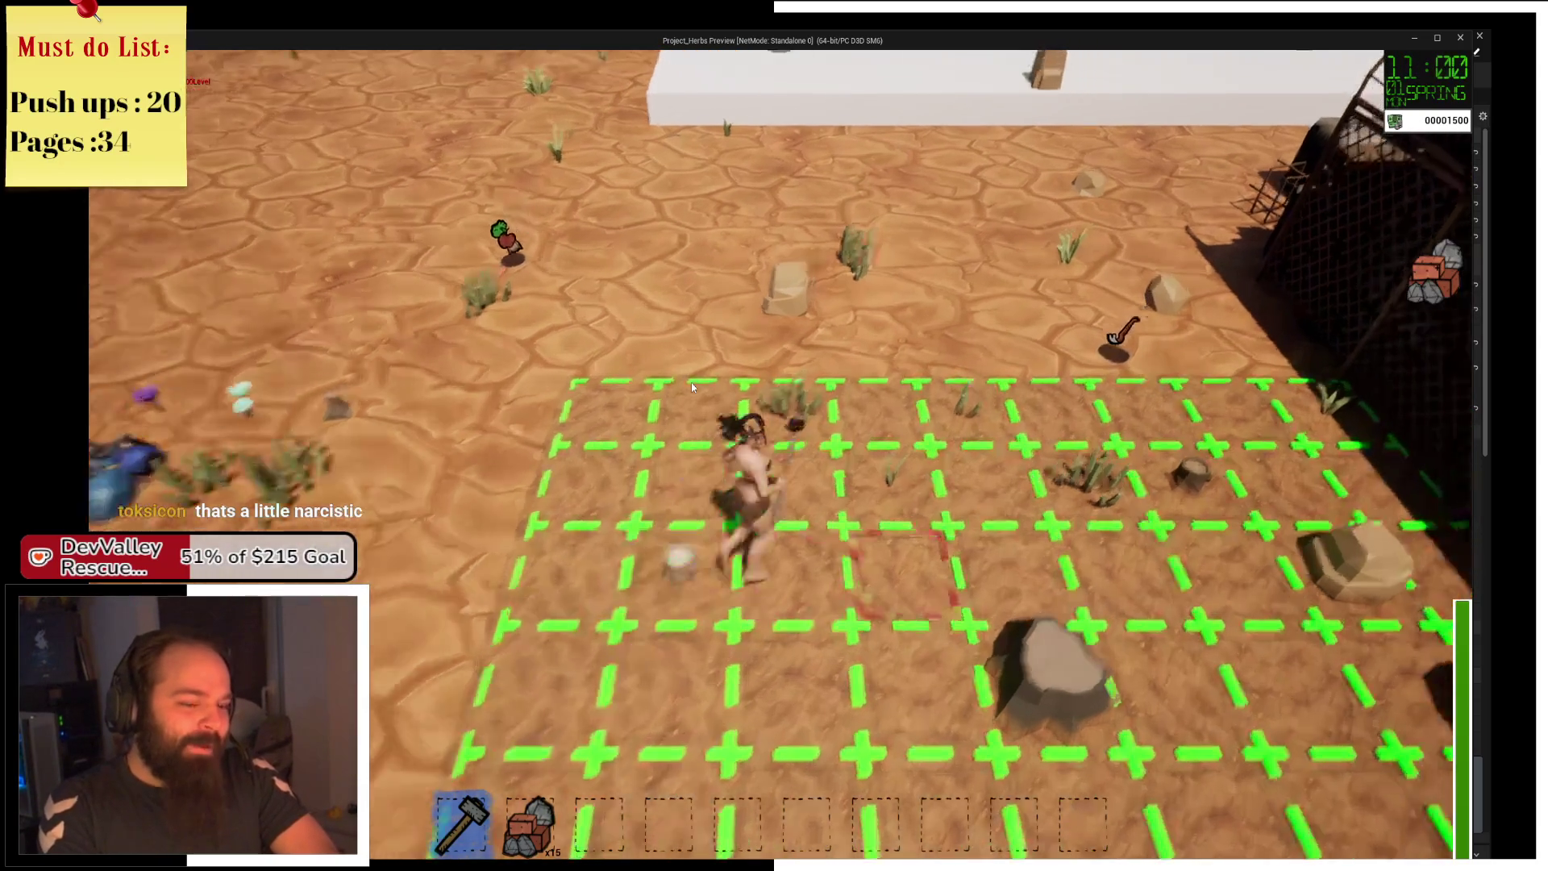
key(d)
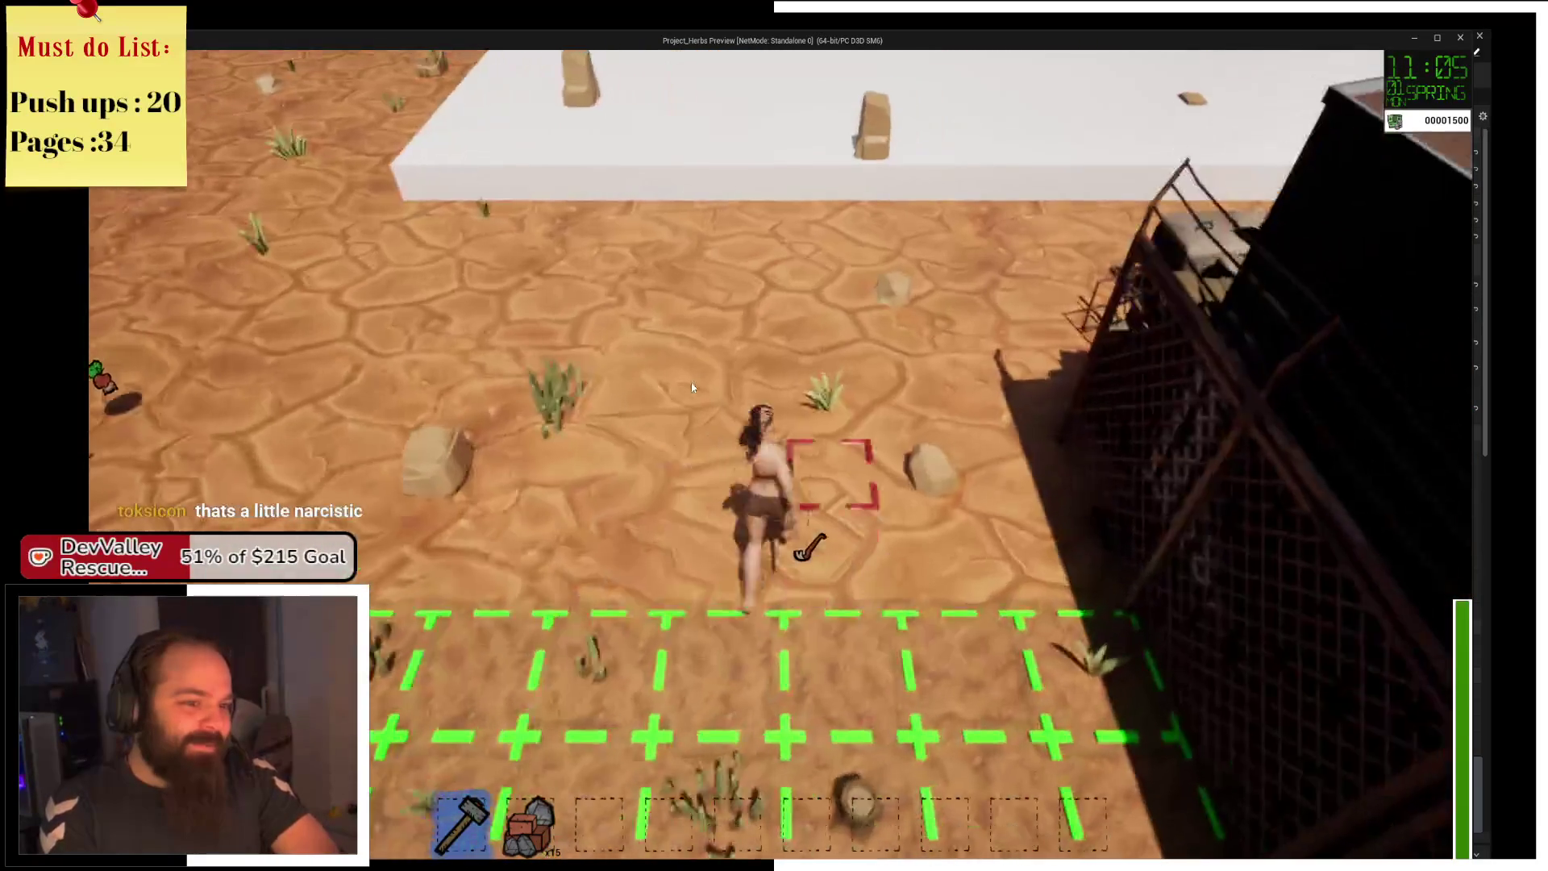
key(a)
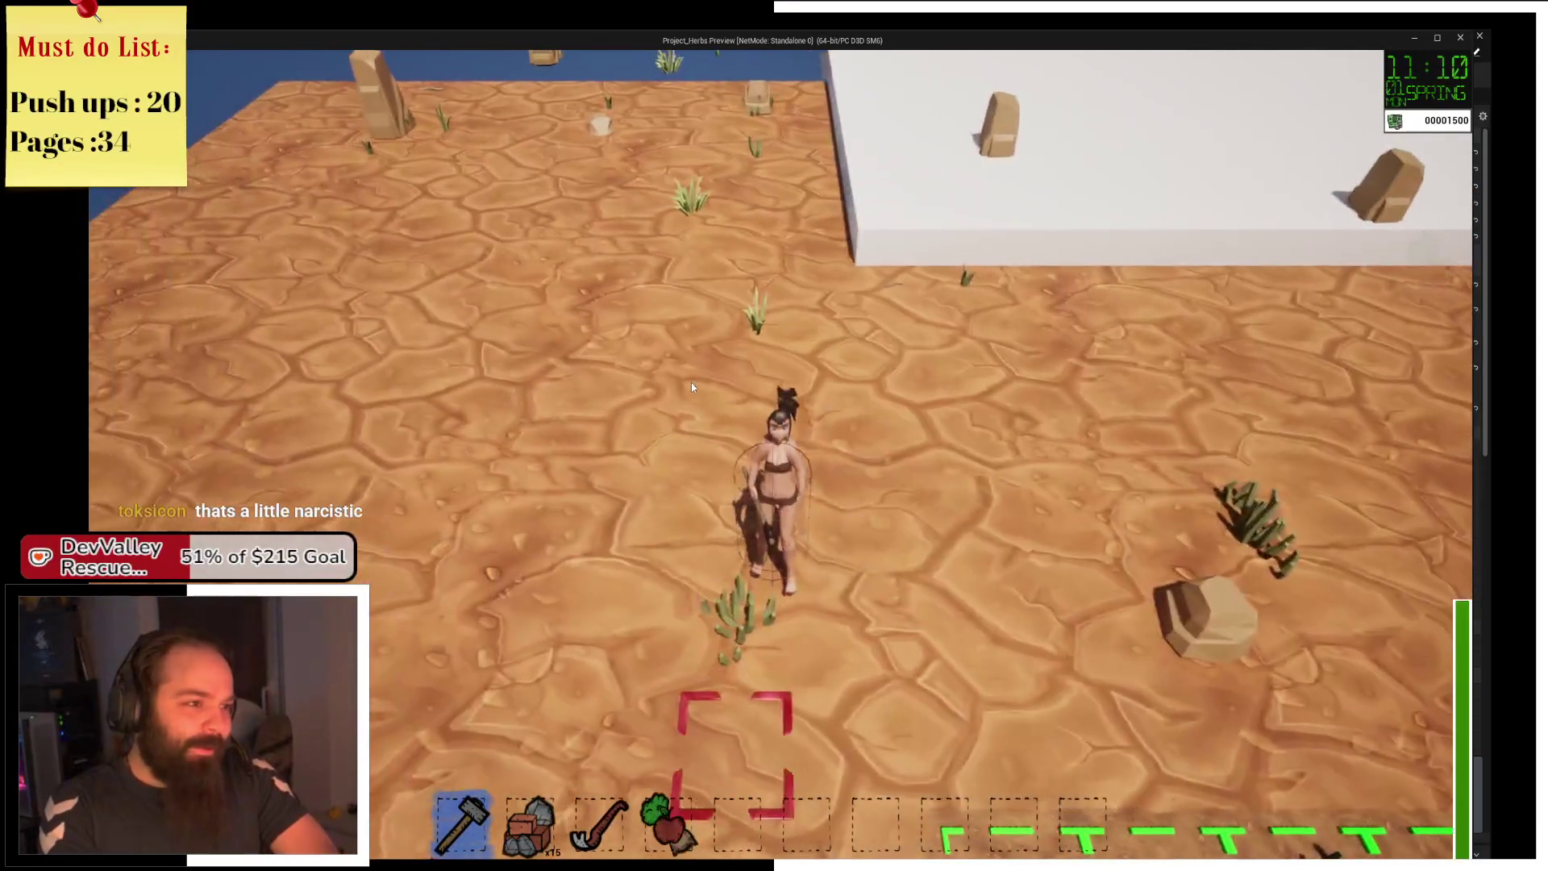
key(s)
key(s)
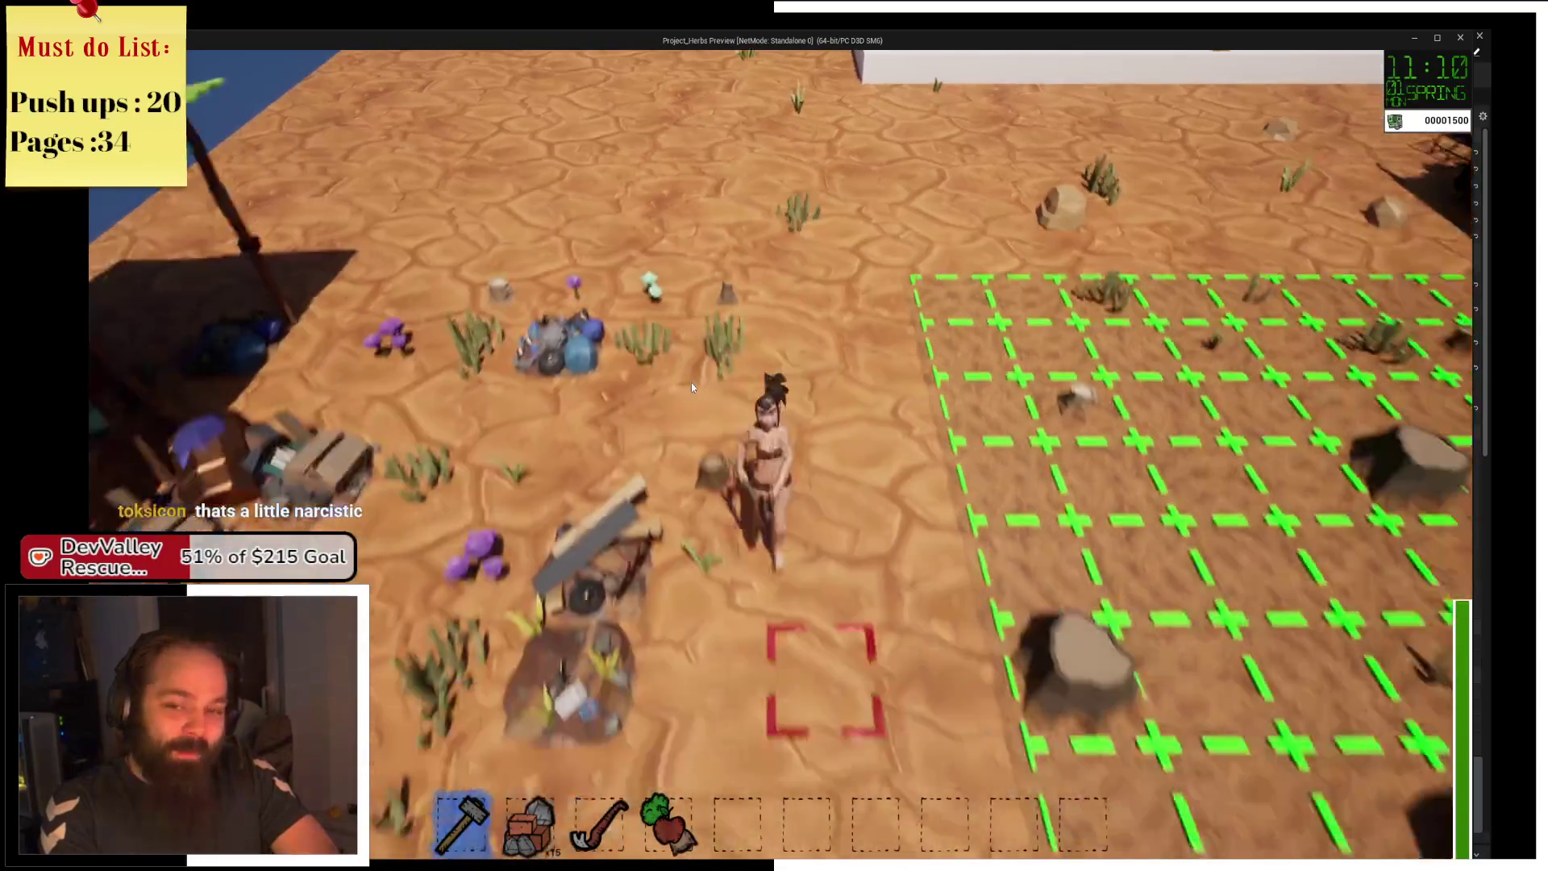
Clear two debris piles with E, then run down and hit the next pile for wood.
key(w)
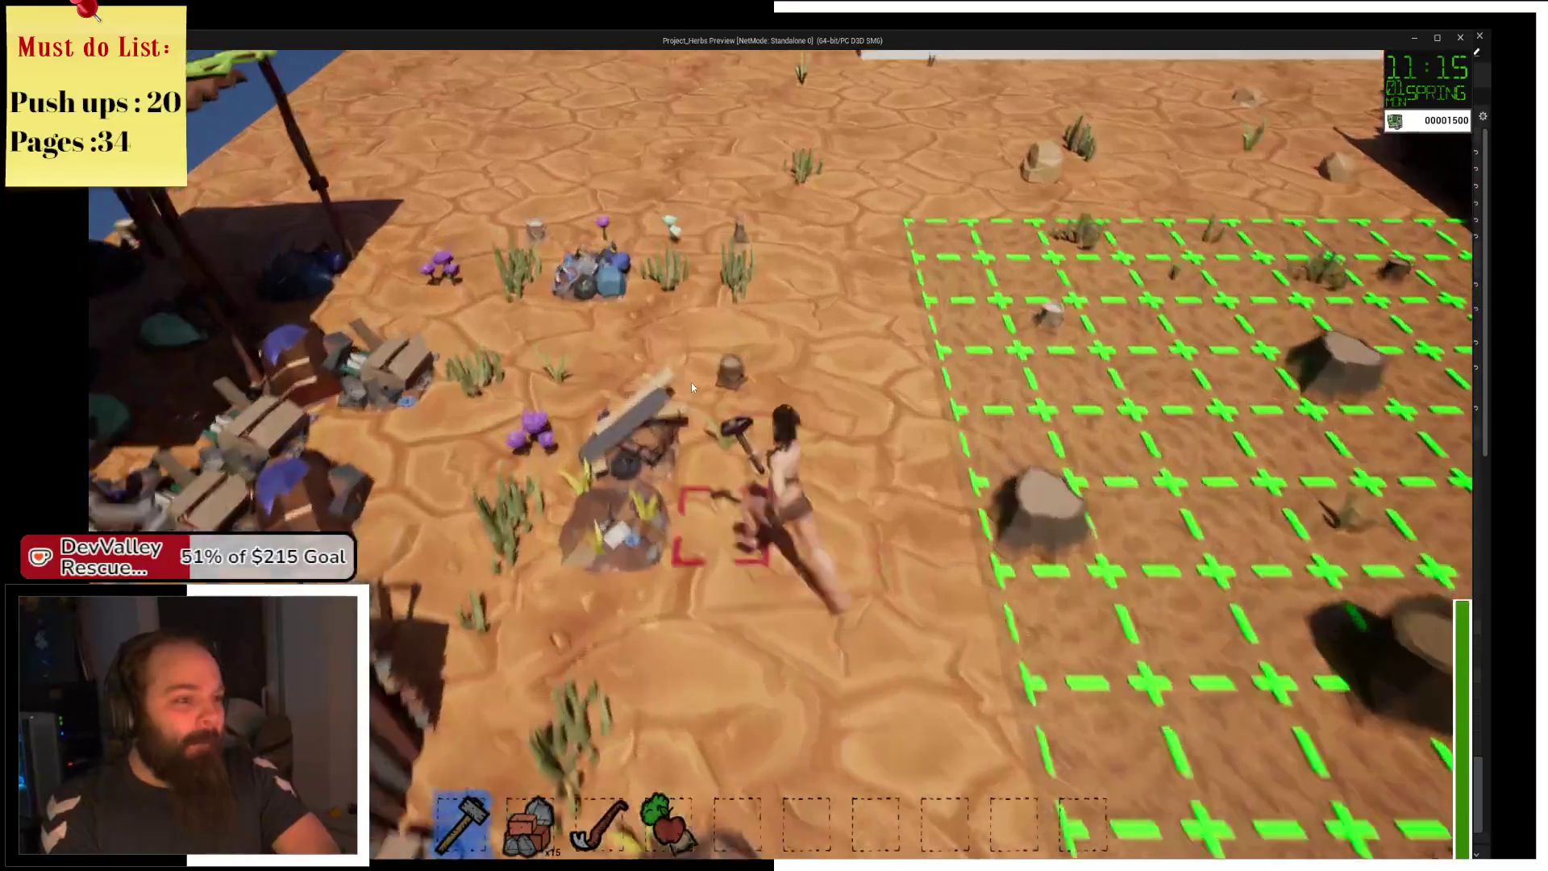
key(e)
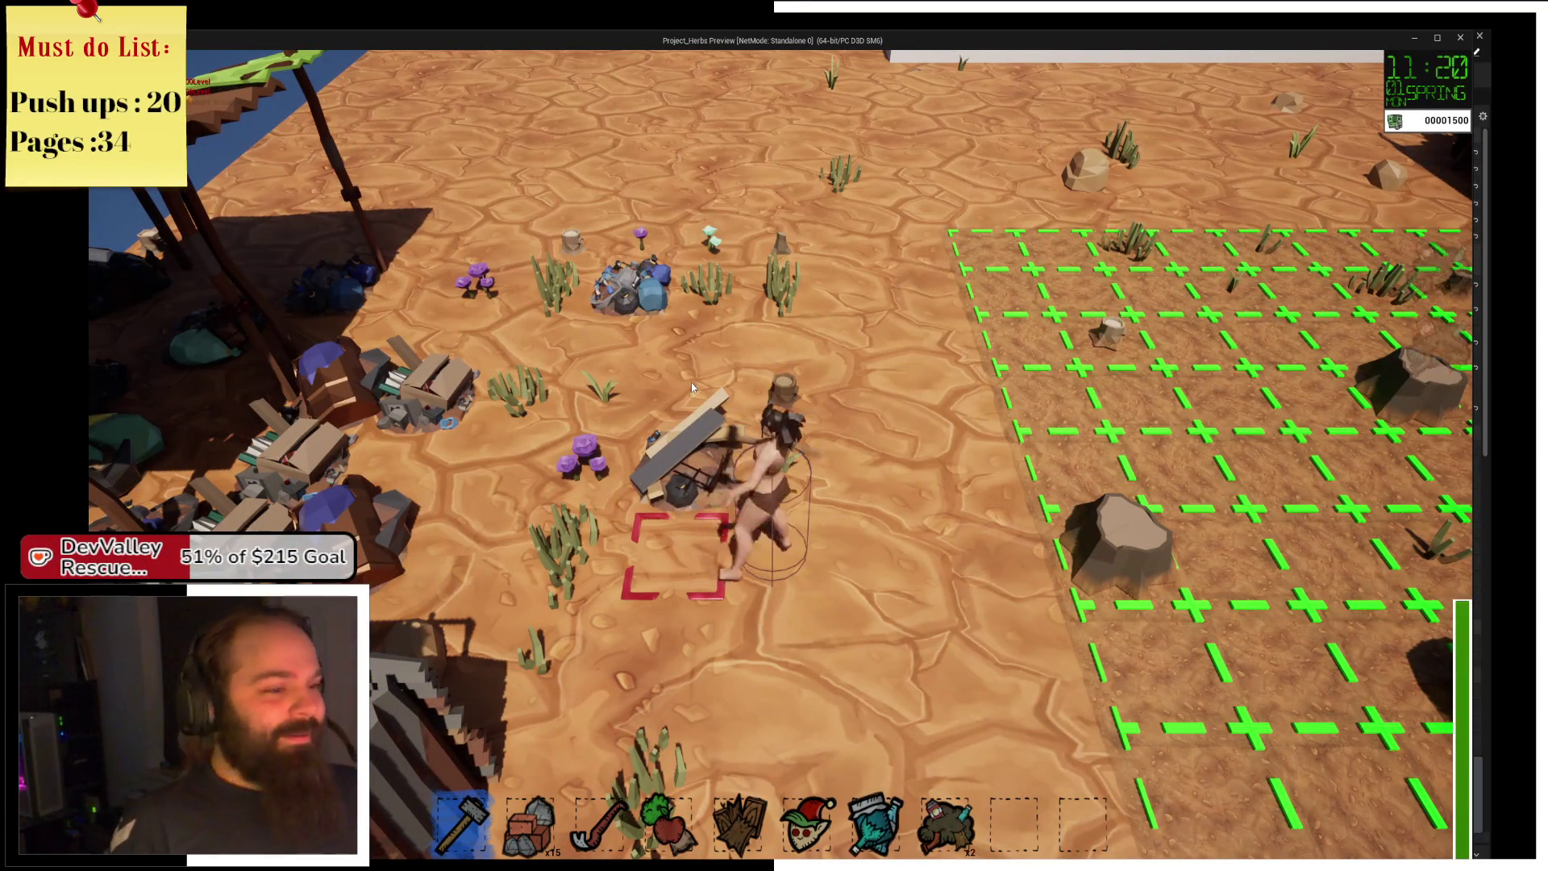
key(w)
key(e)
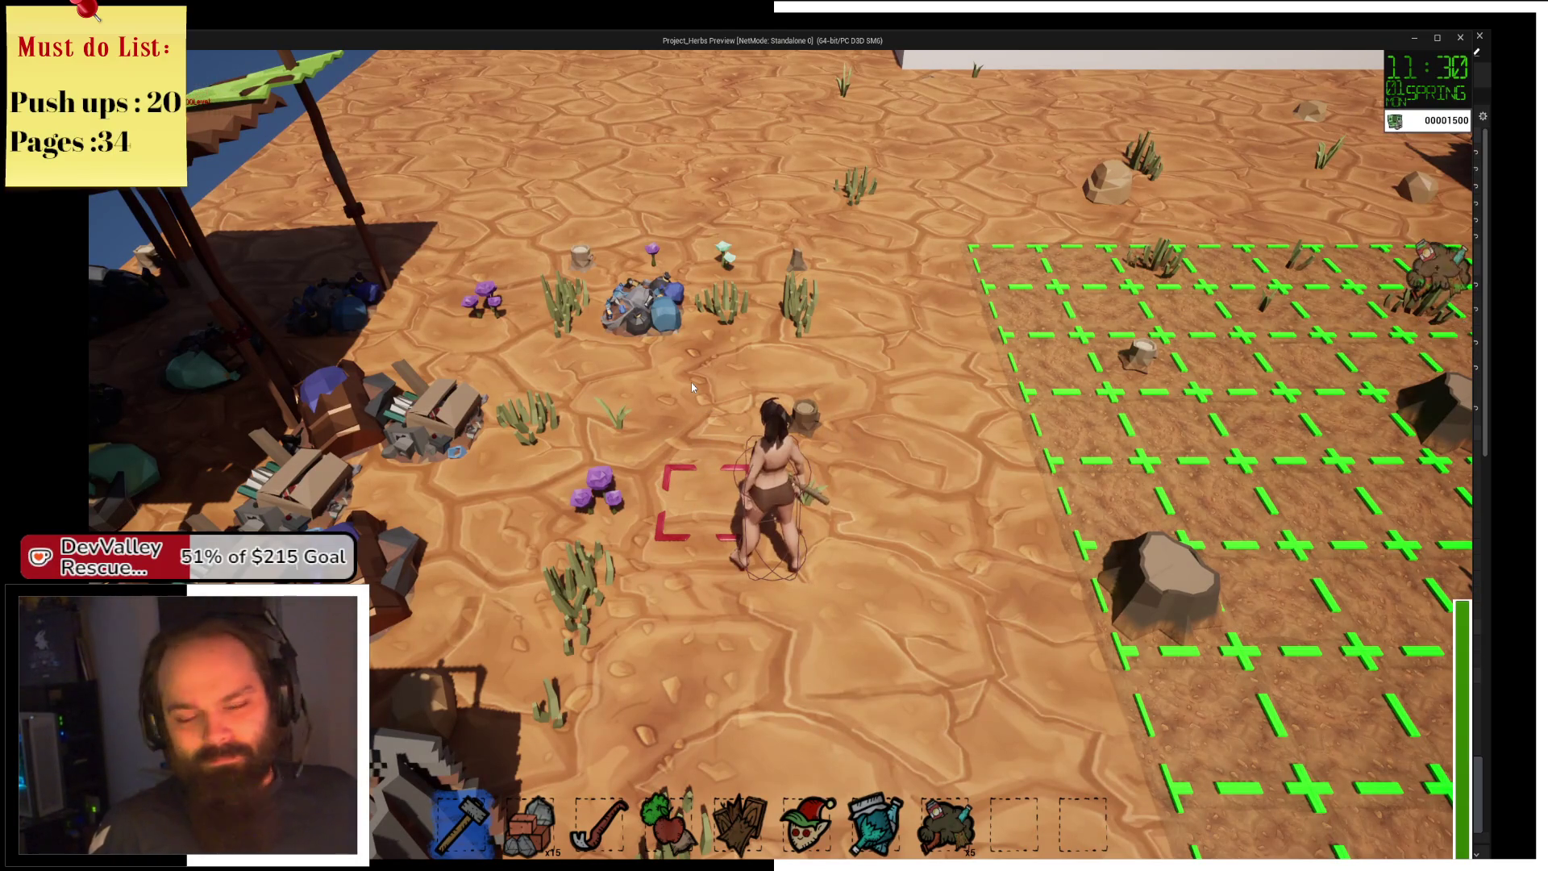
key(w)
key(w)
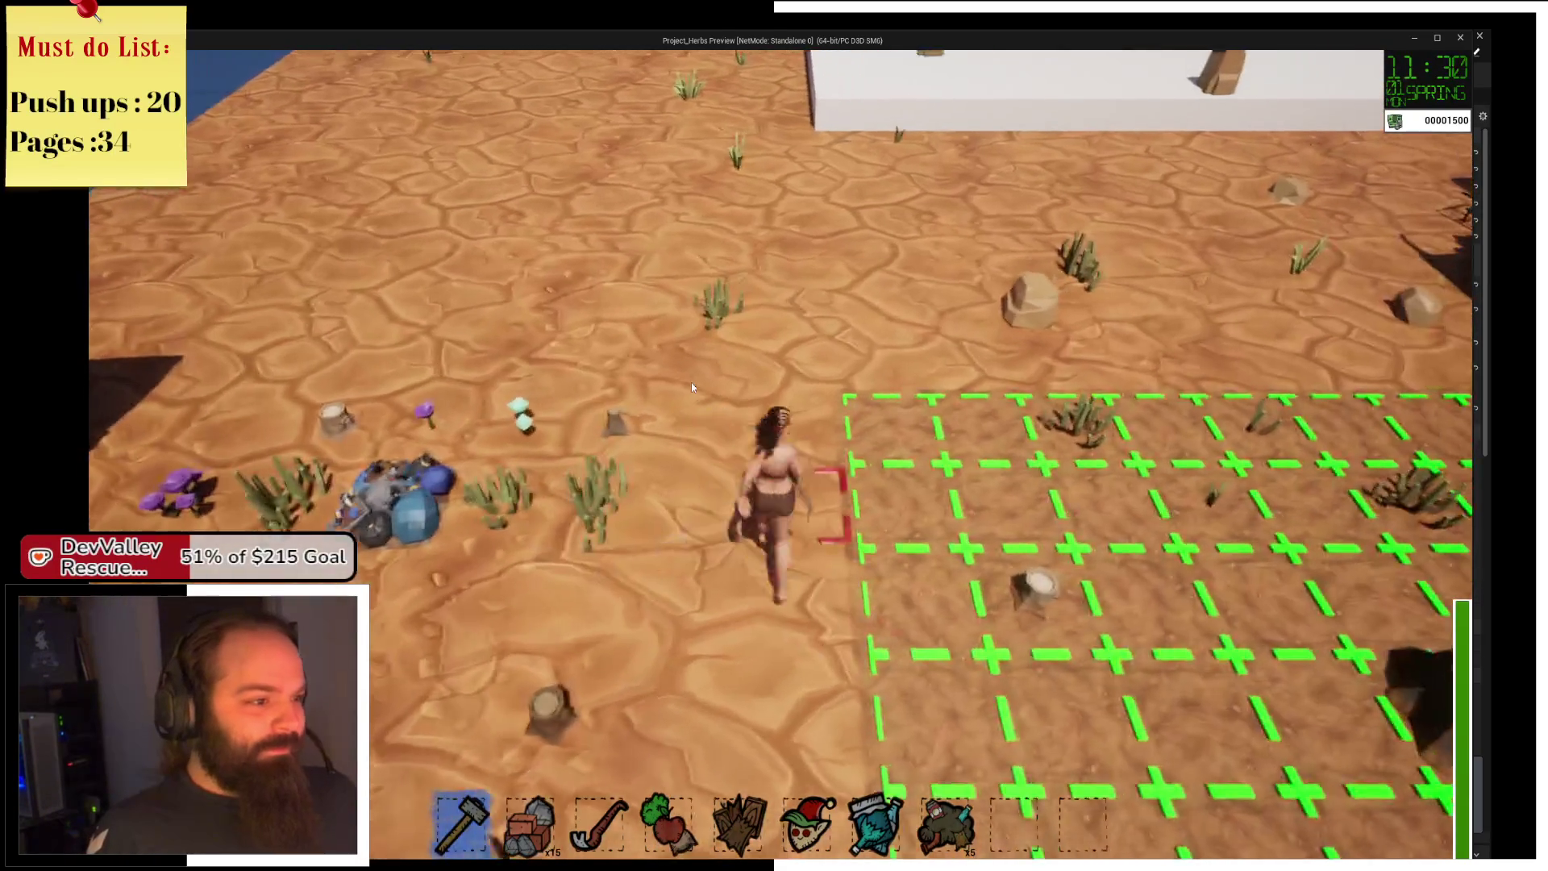
key(s)
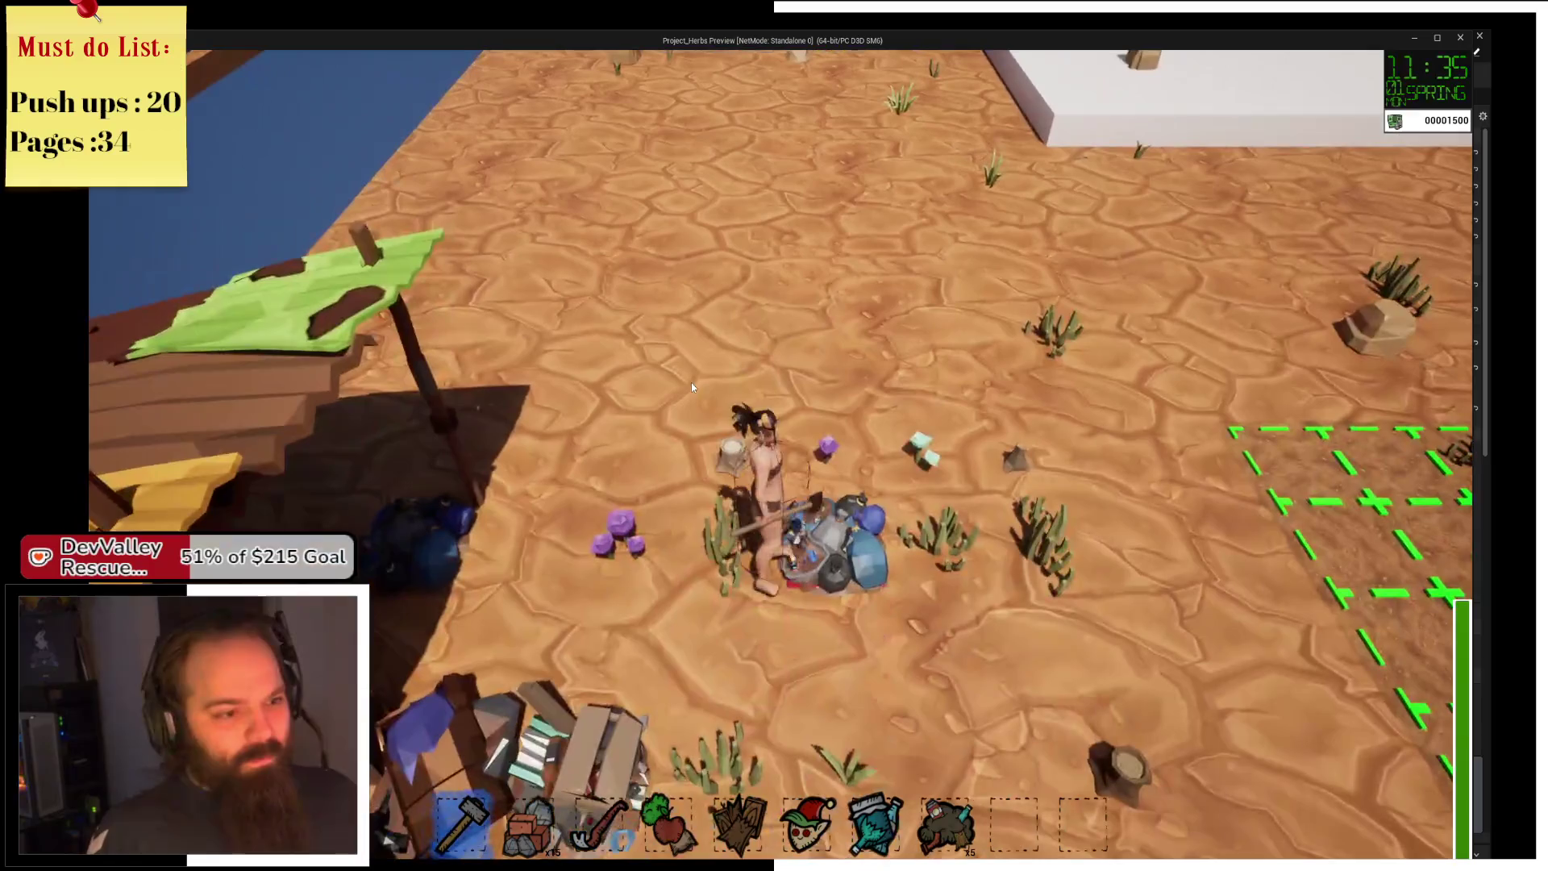
click(690, 382)
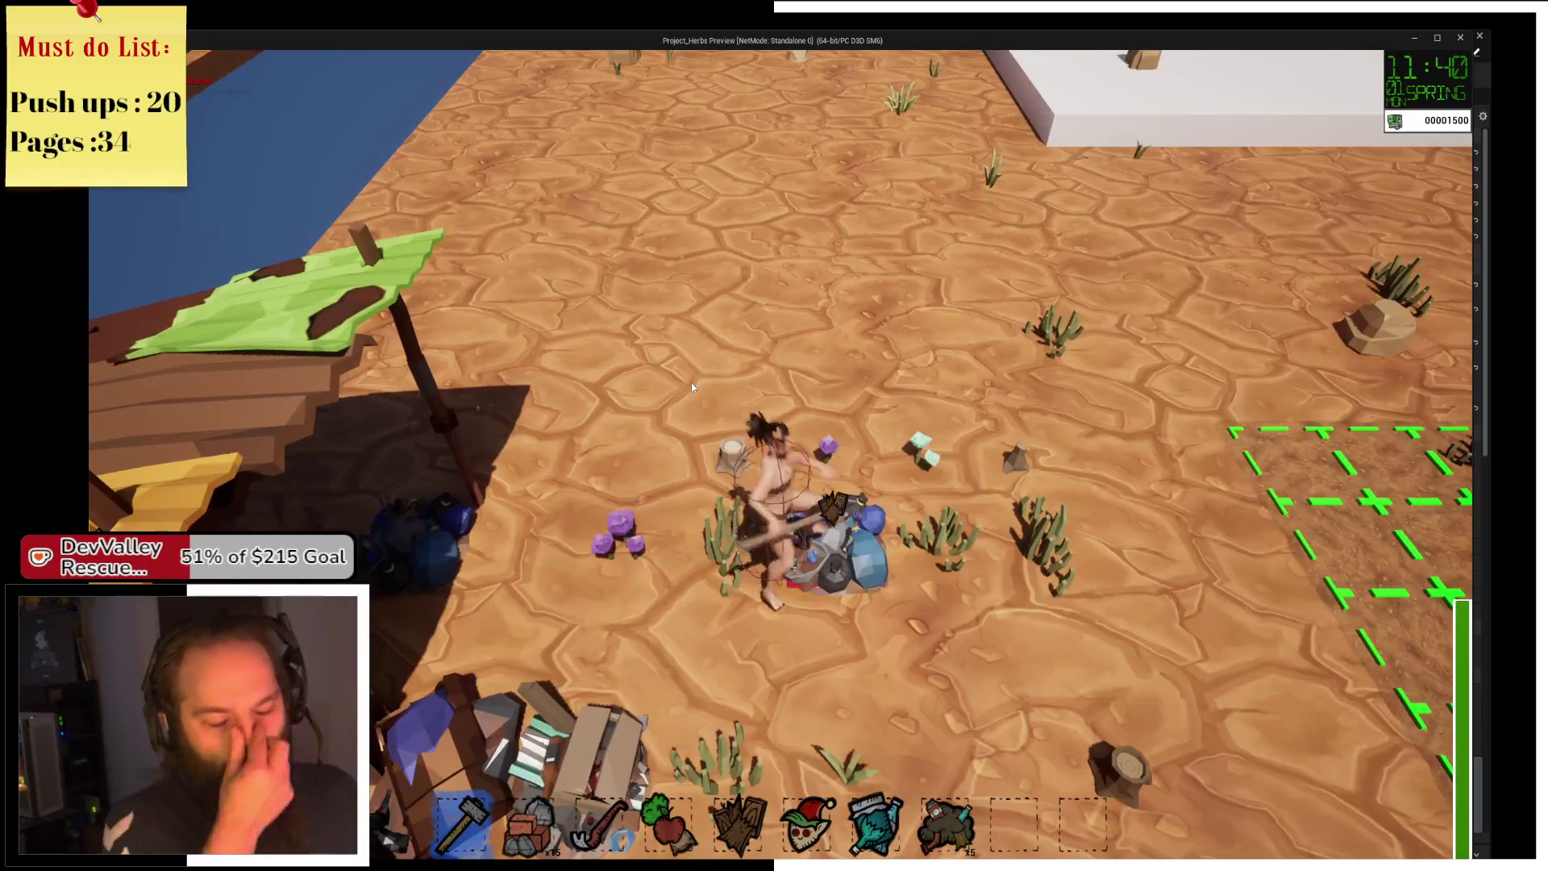
Finish breaking the debris pile and harvest the herb to its right.
click(690, 382)
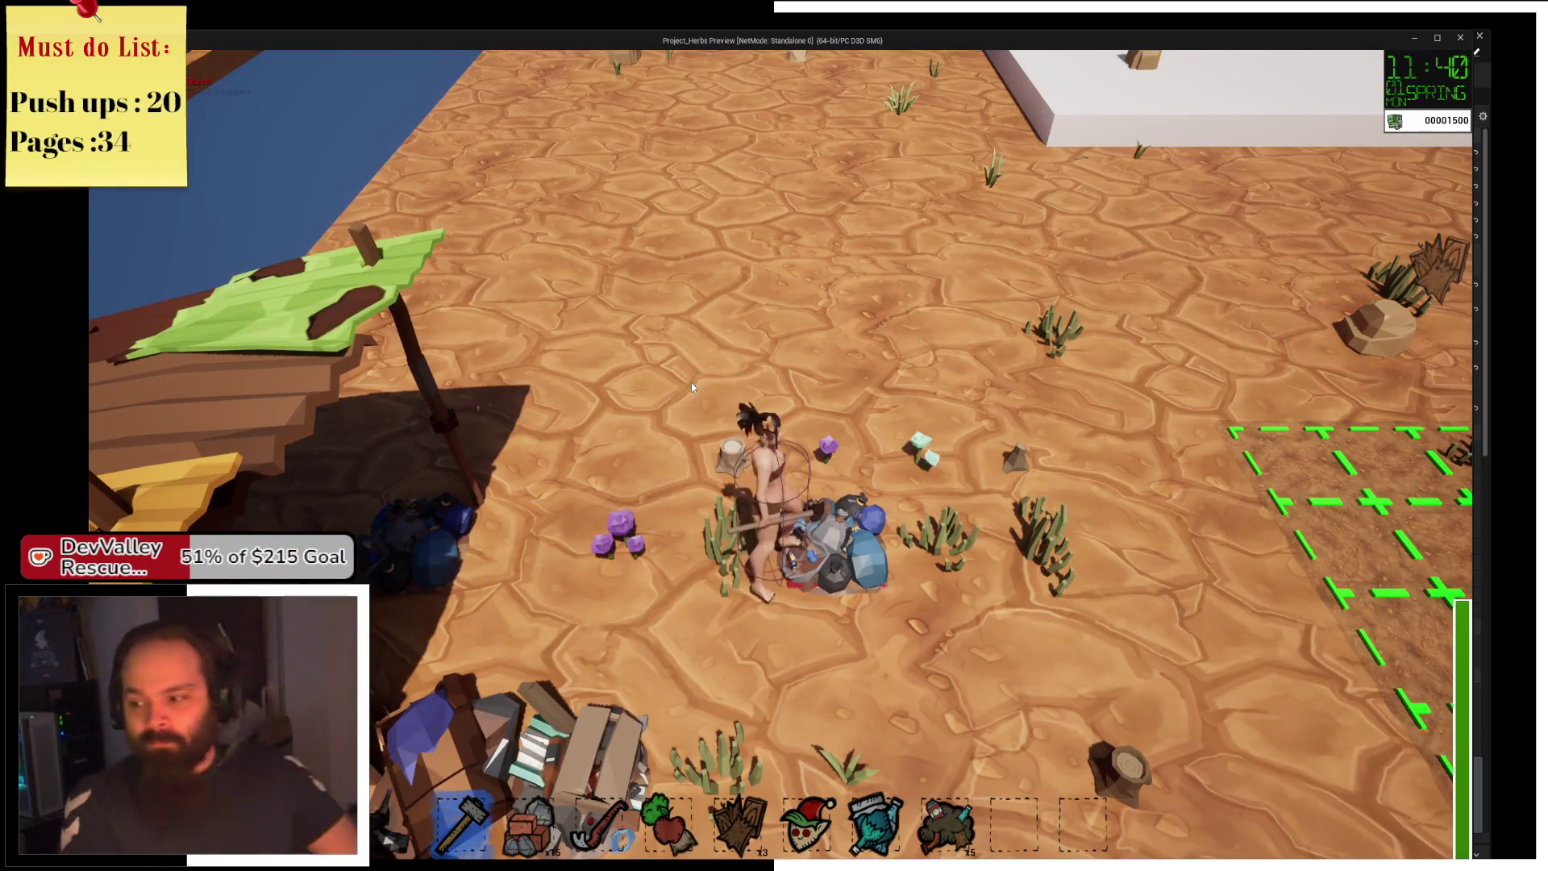
click(690, 382)
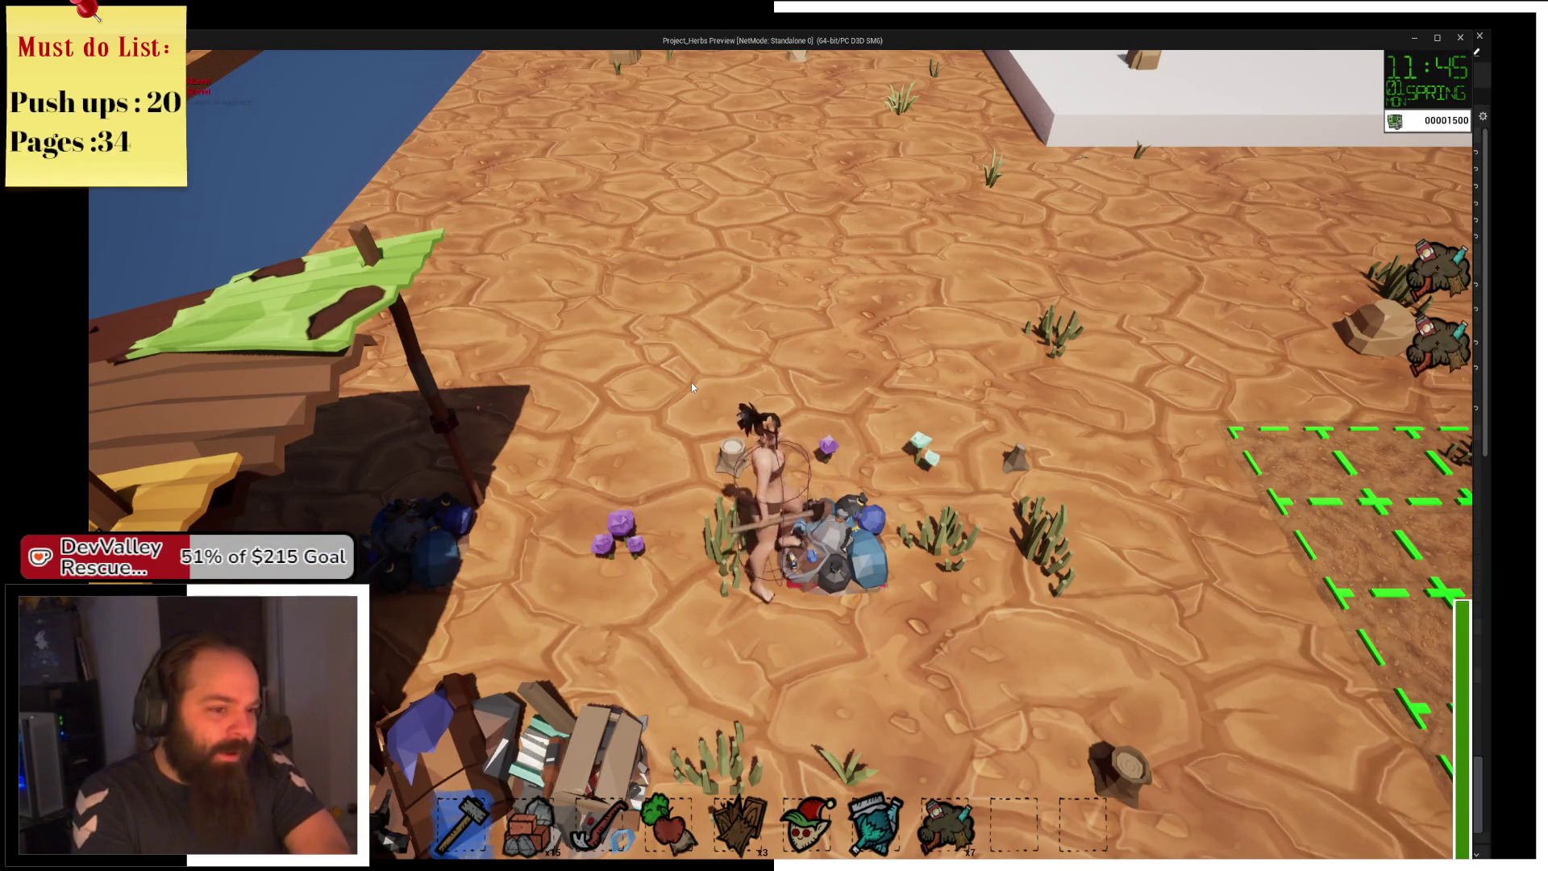
key(d)
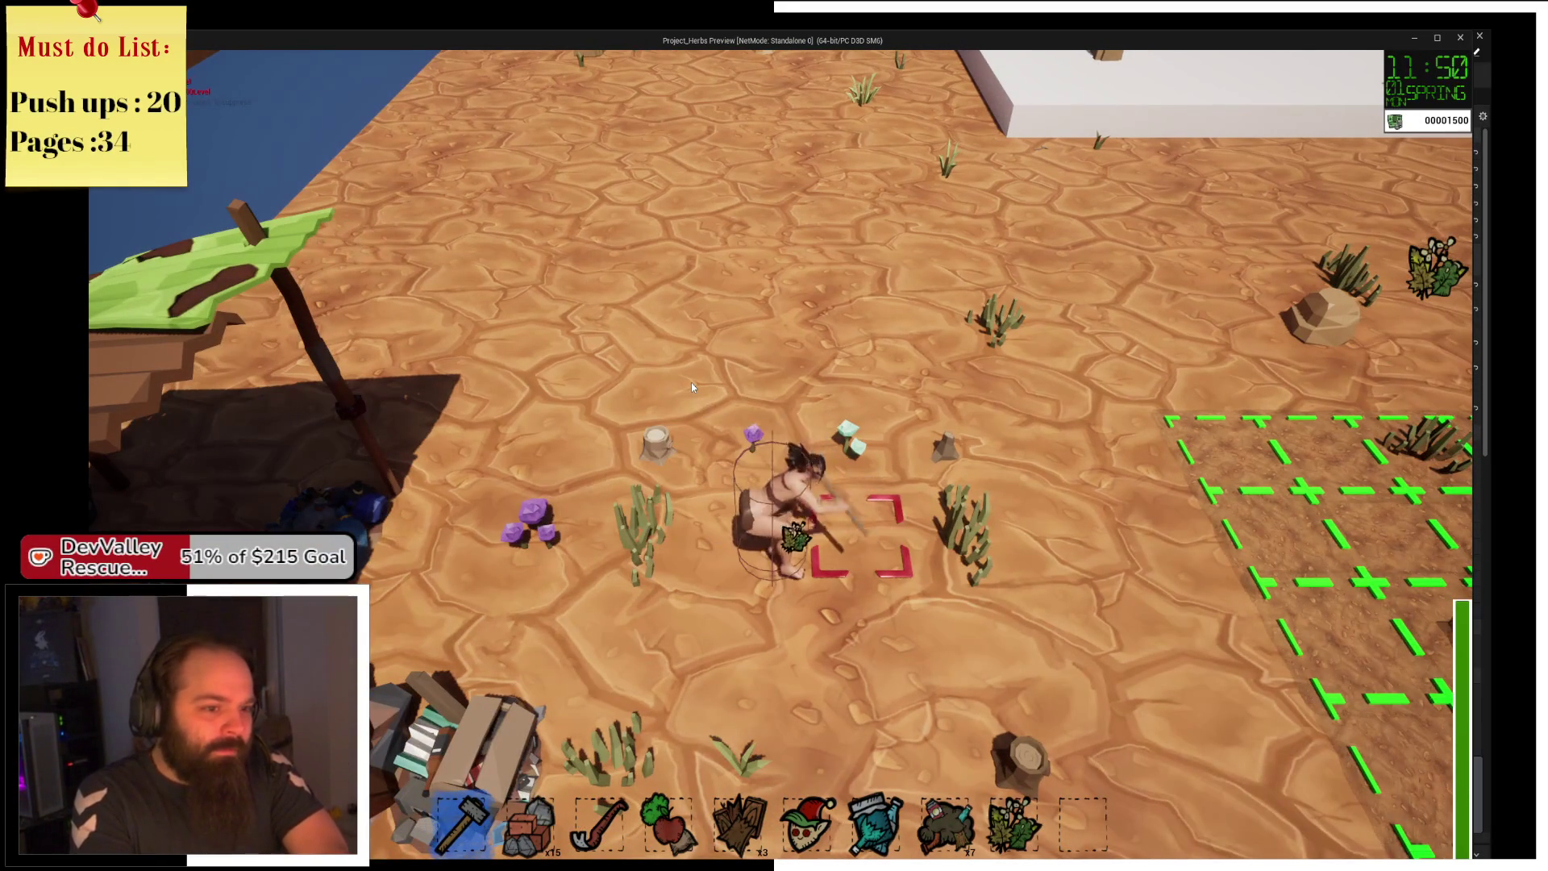
key(d)
click(691, 387)
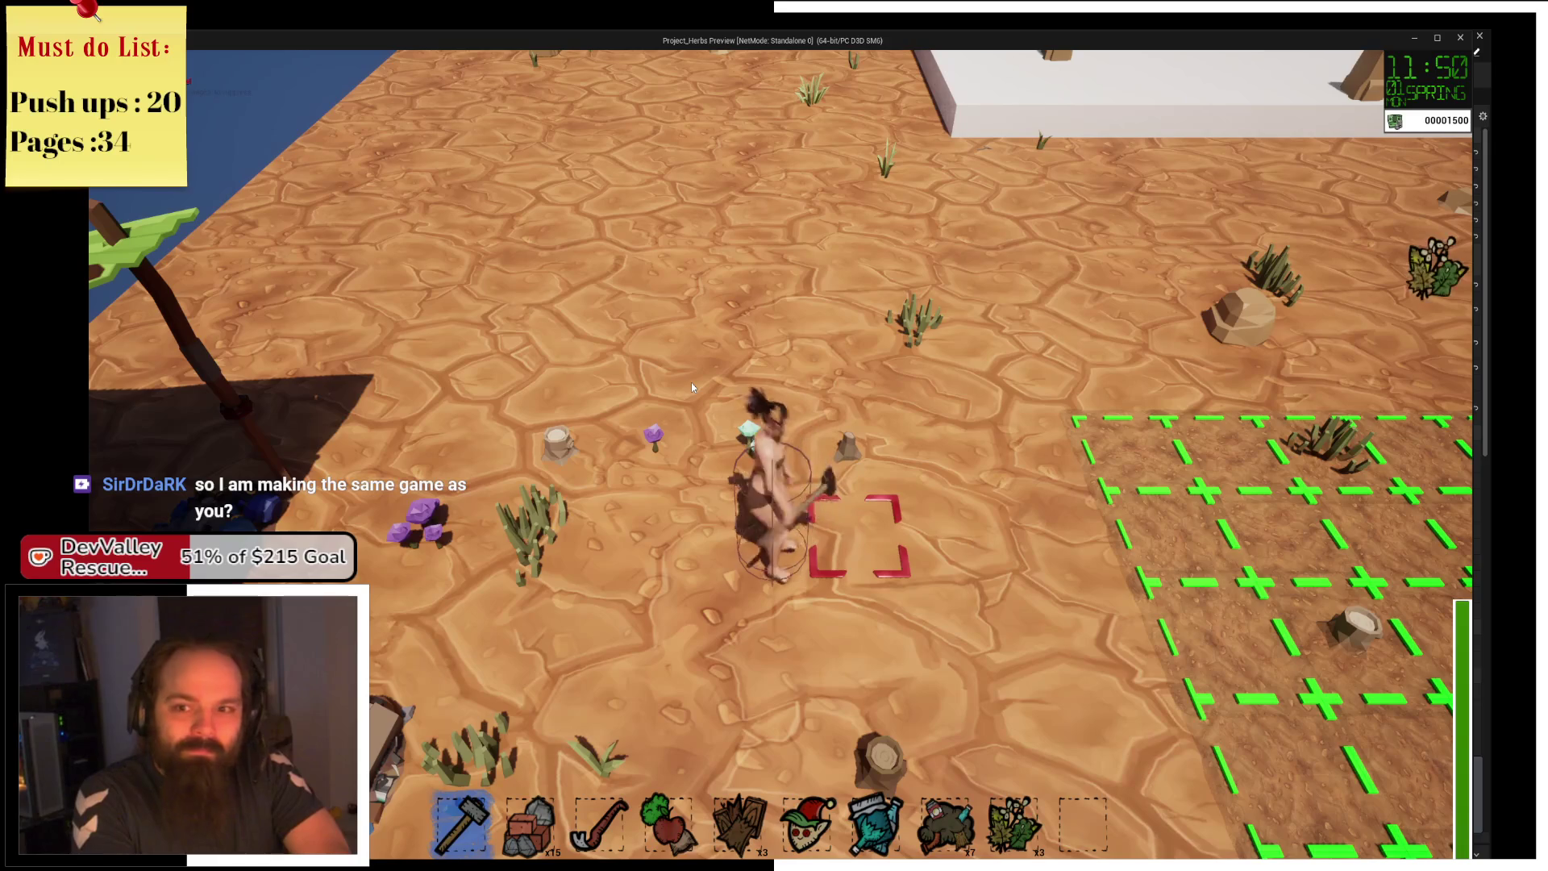
Walk around the field, away from the dug hole, to the purple flowers.
key(d)
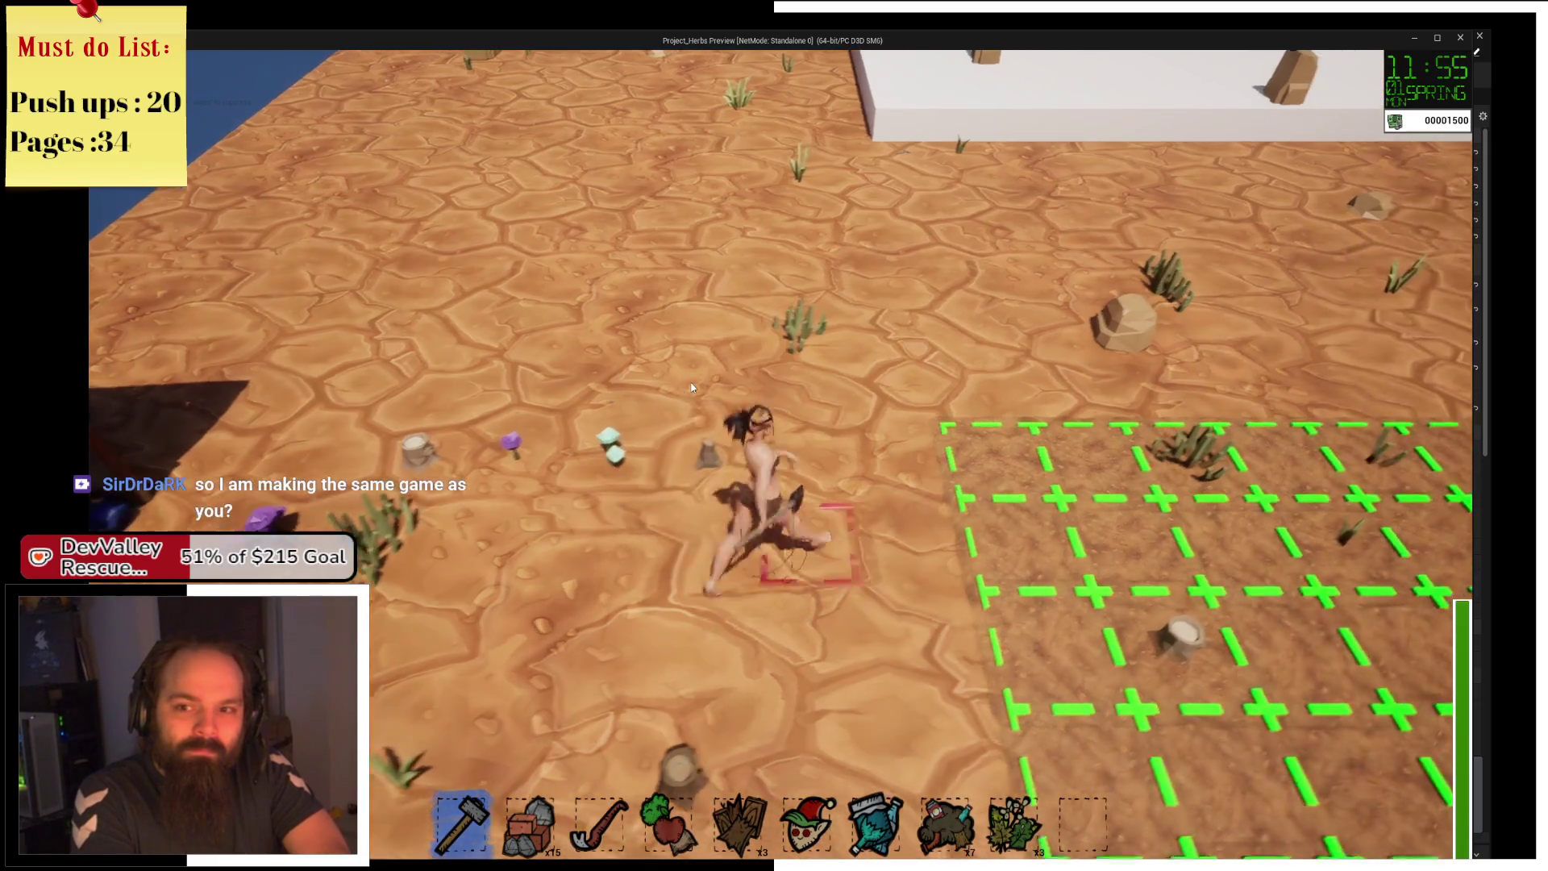
key(w)
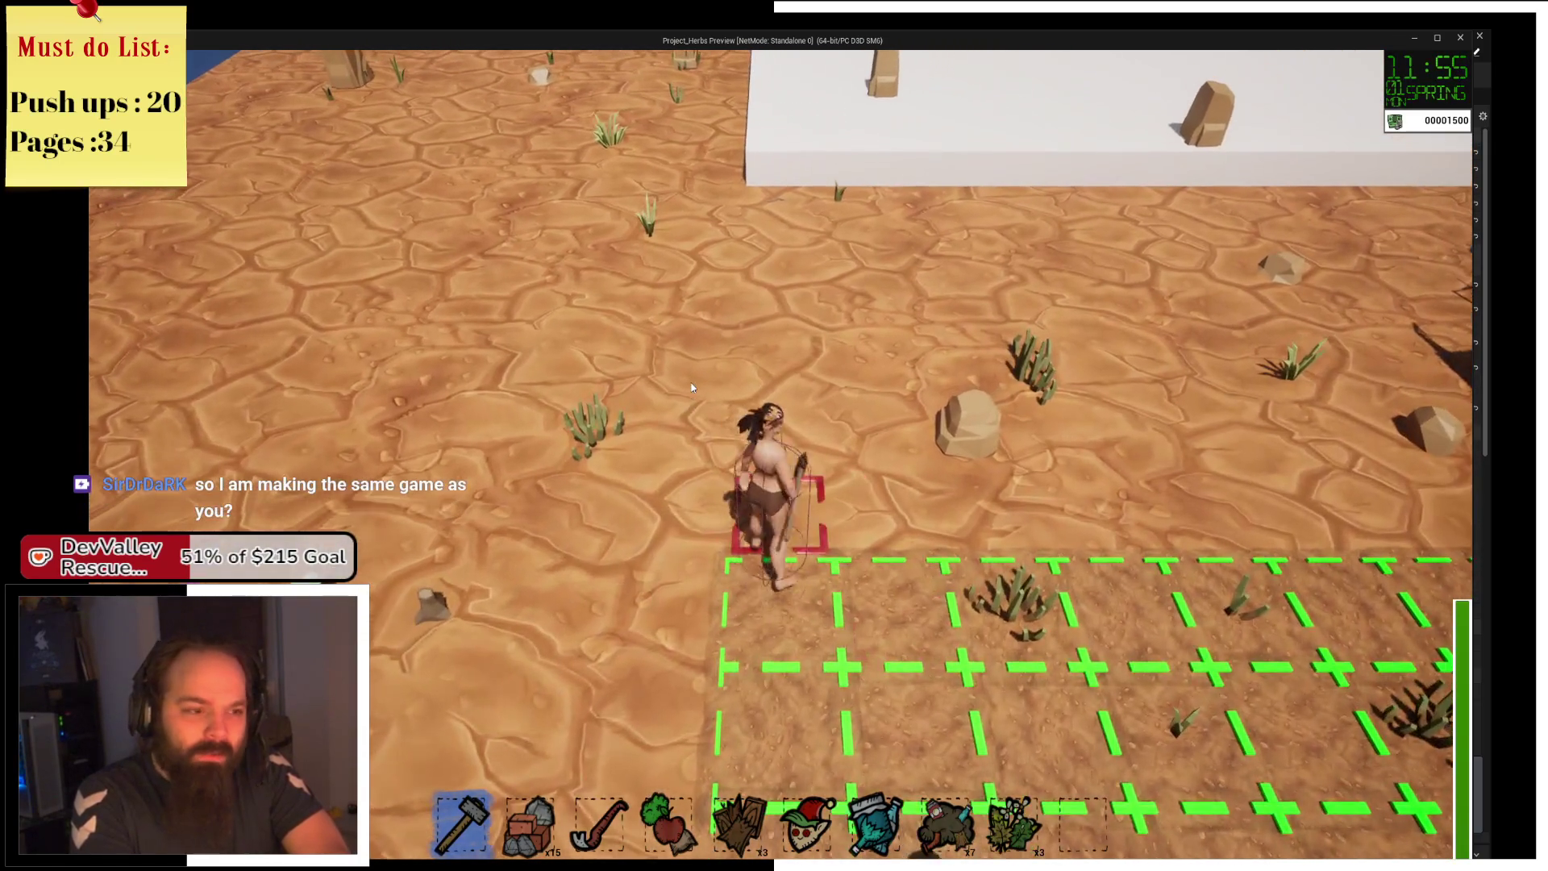
key(a)
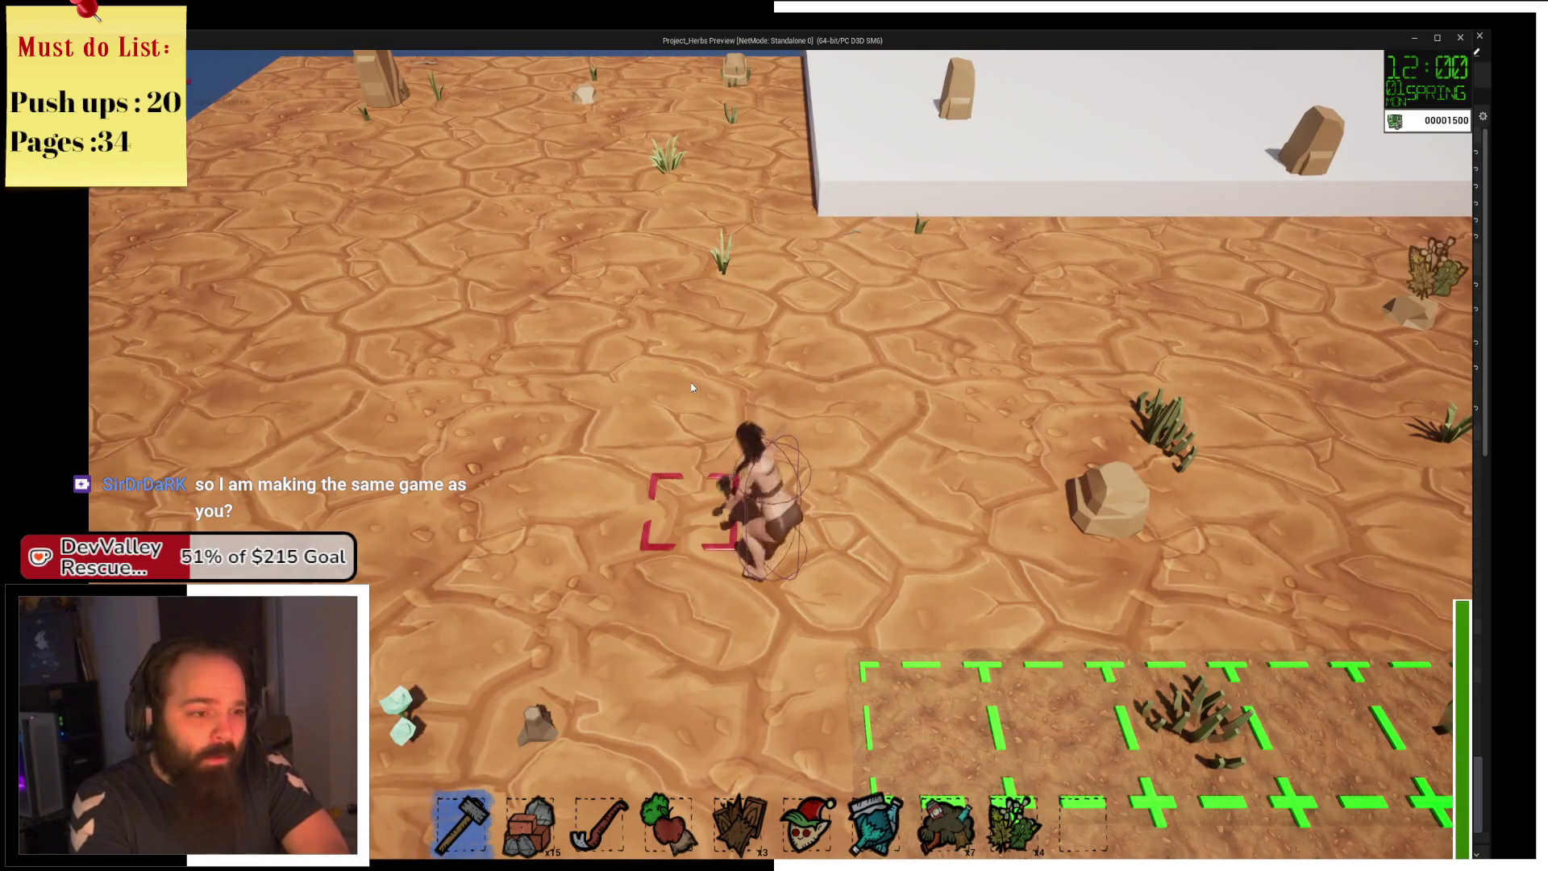
key(s)
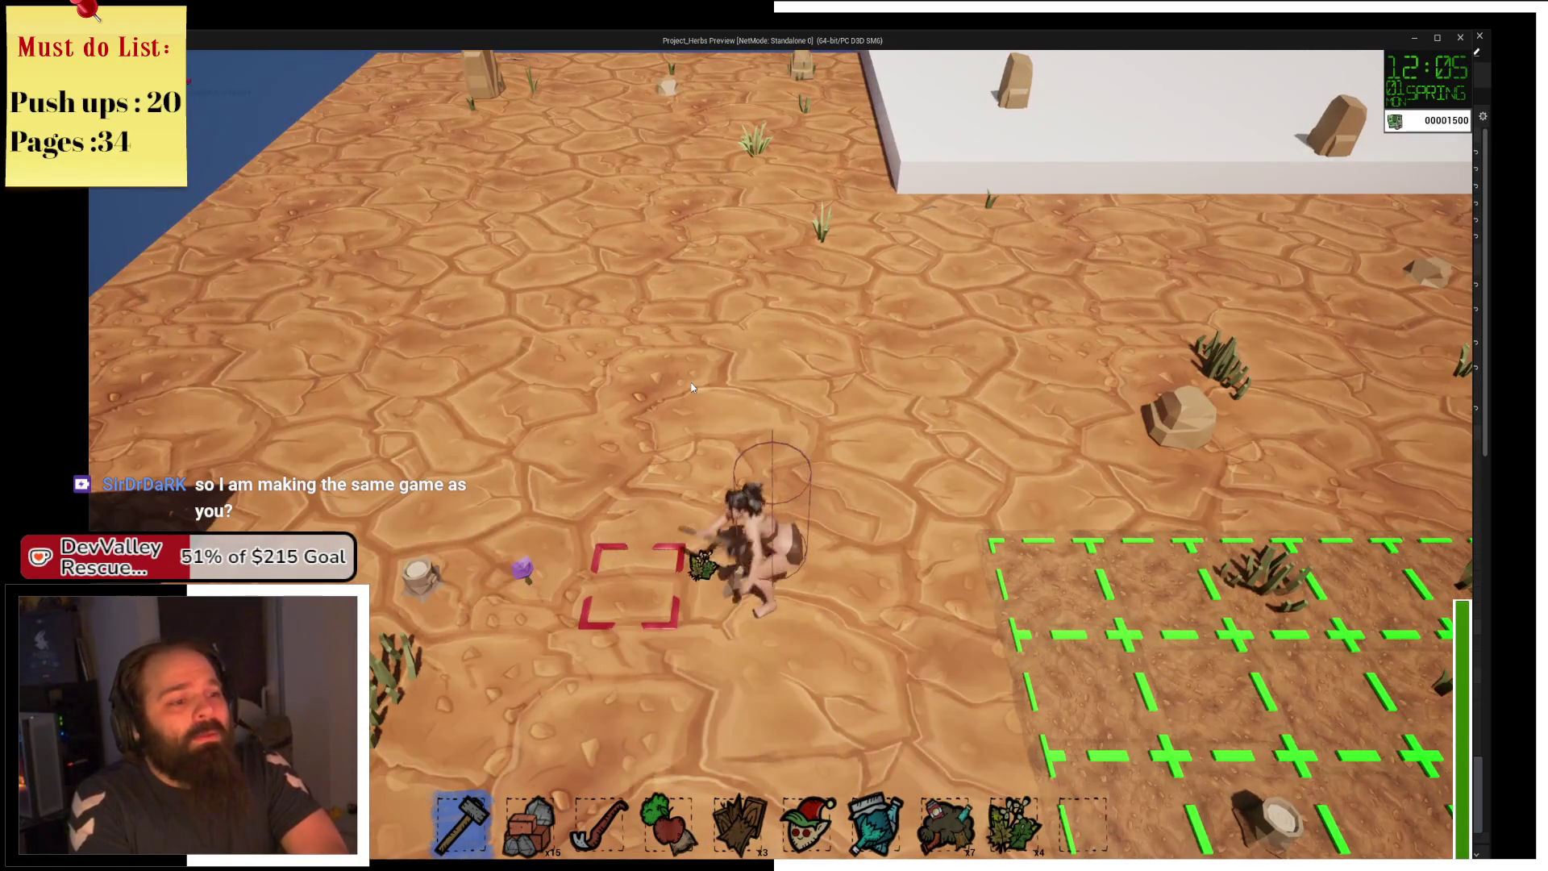
key(a)
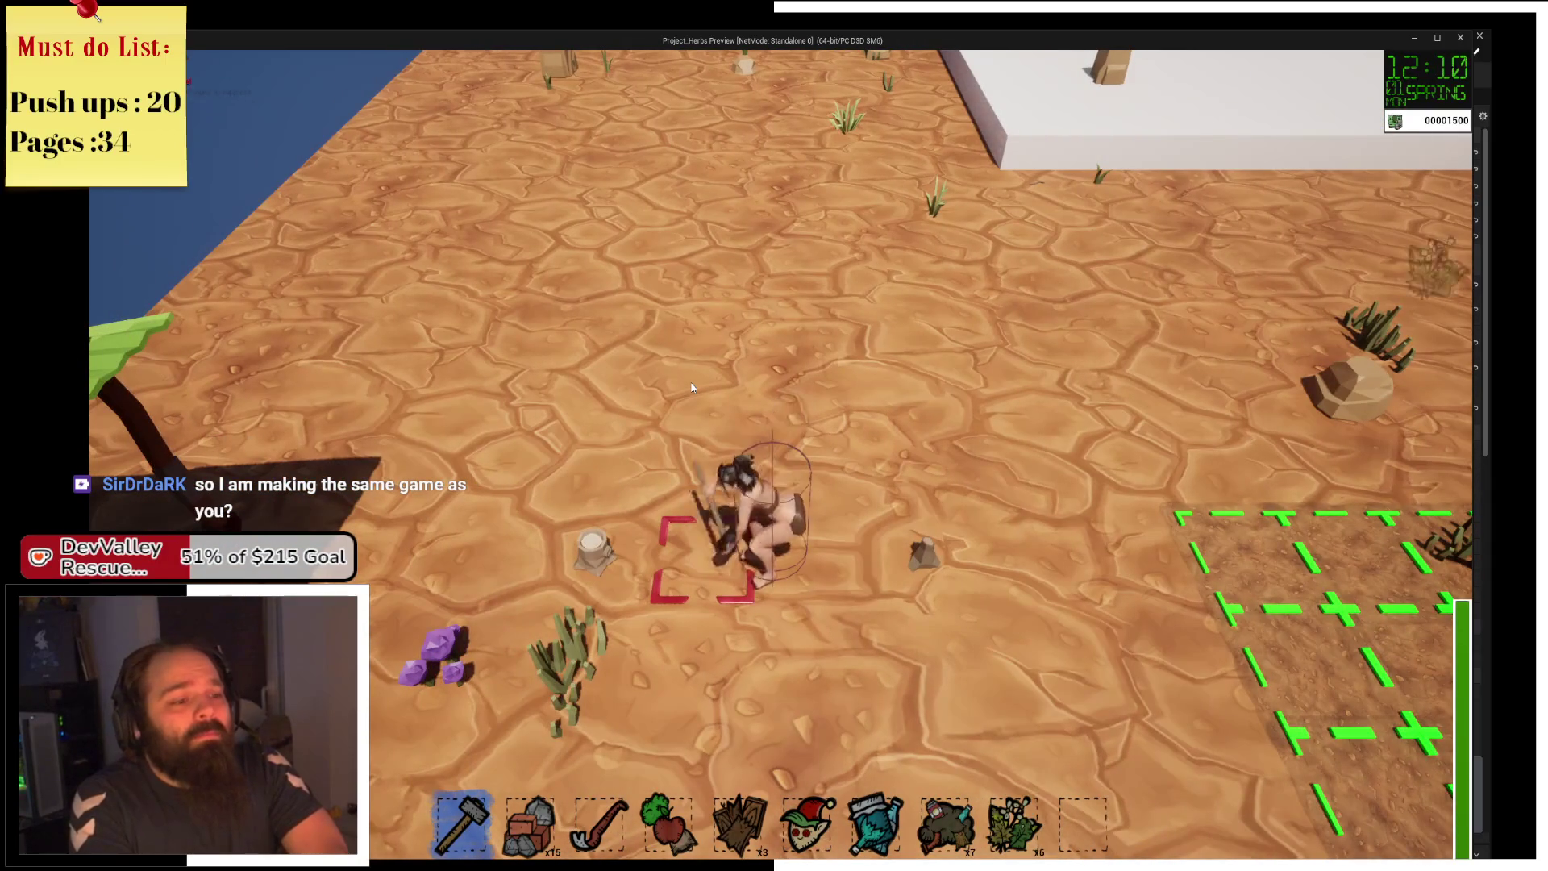
key(s)
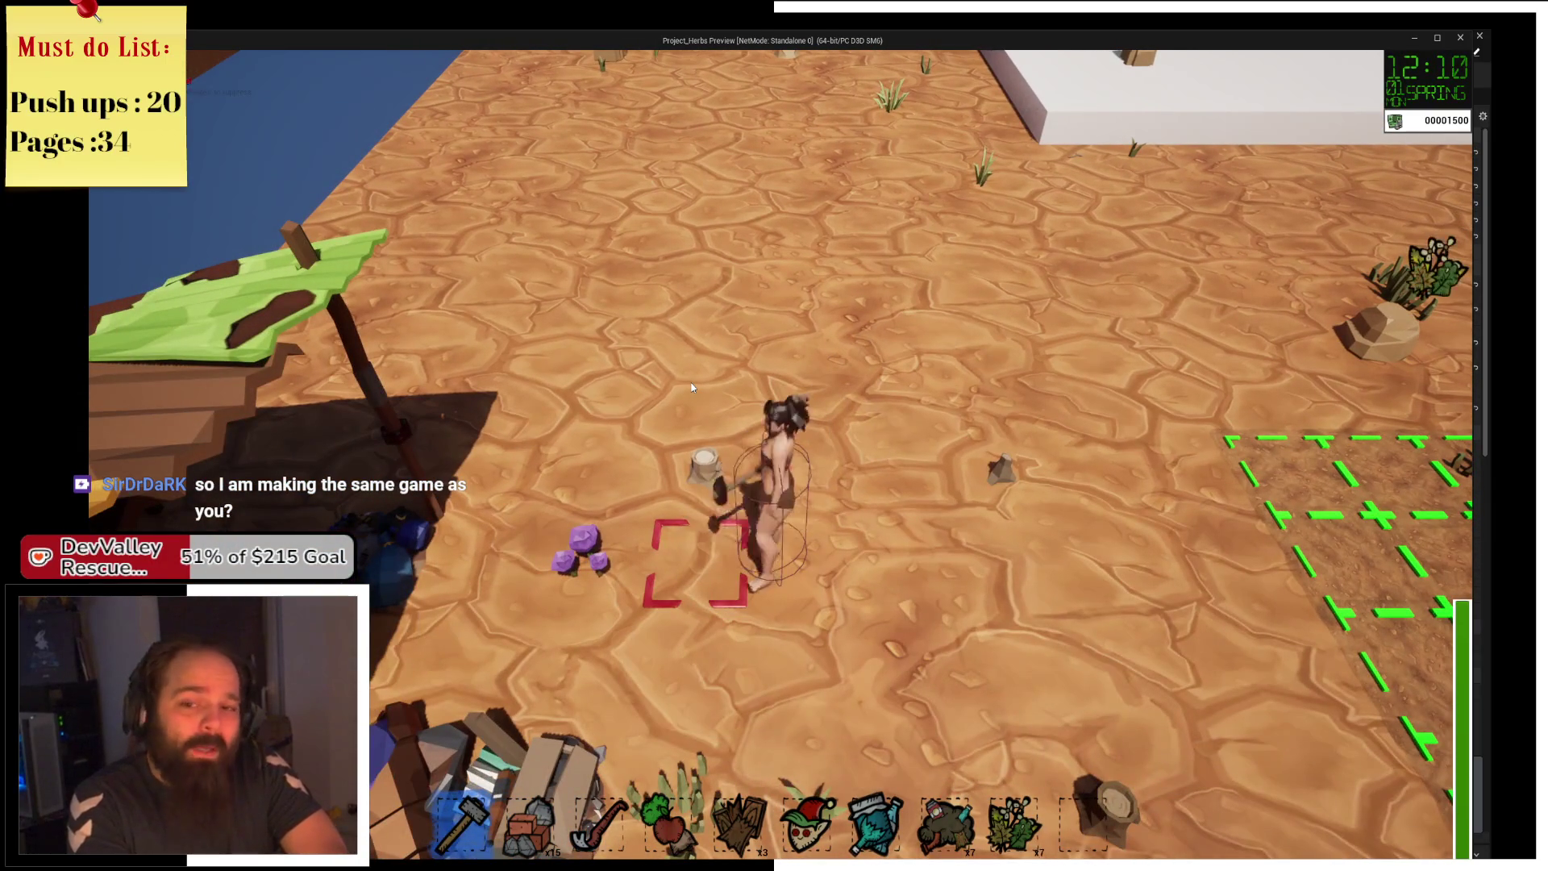
key(a)
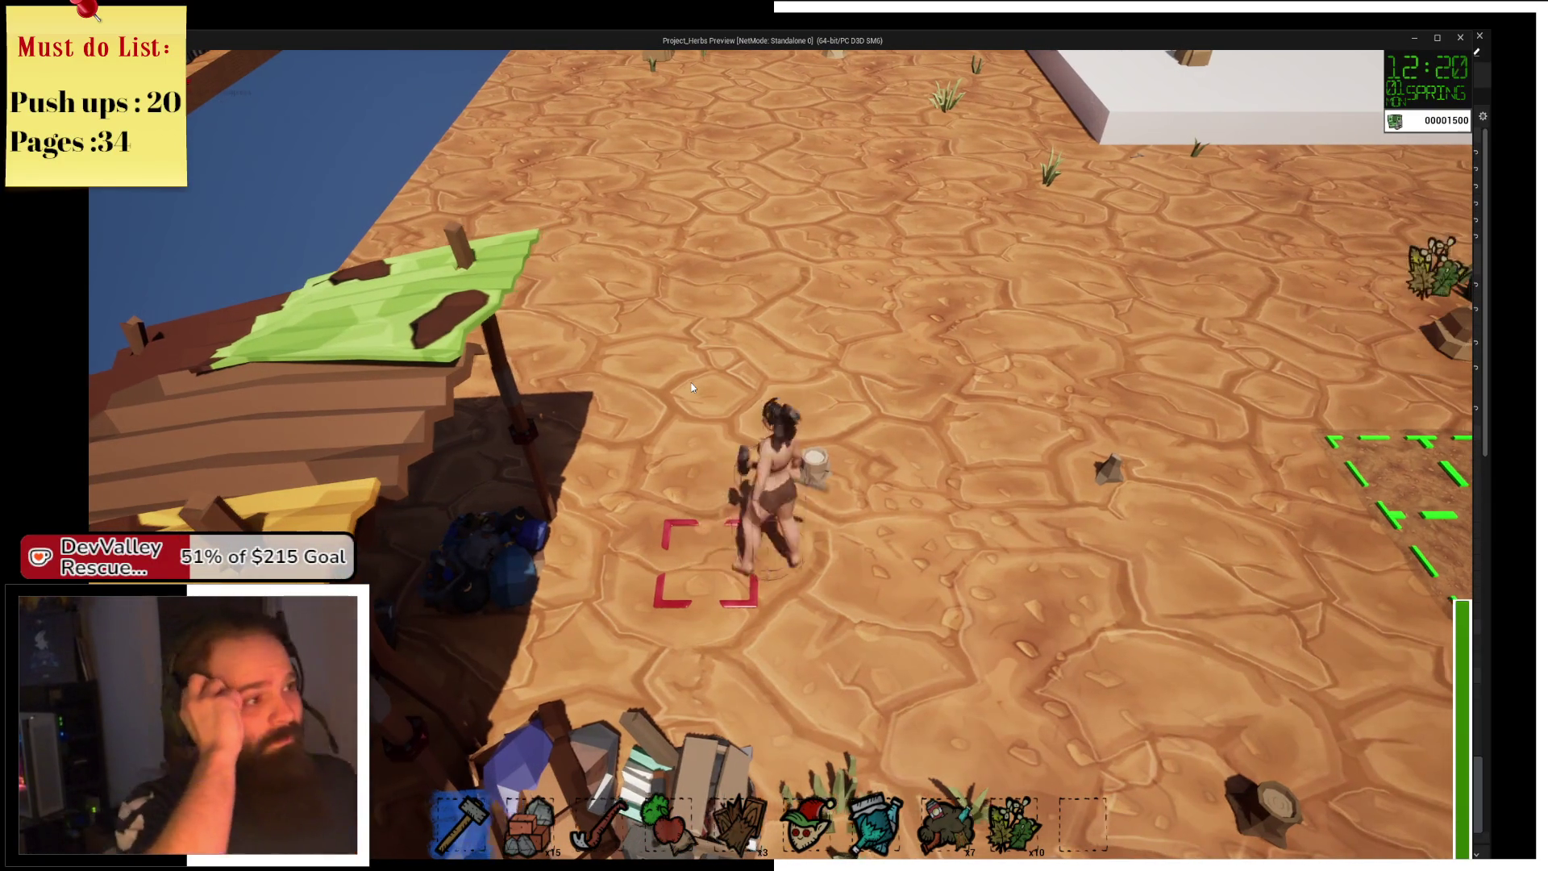
Harvest herbs from two tiles on the green field grid.
key(d)
key(w)
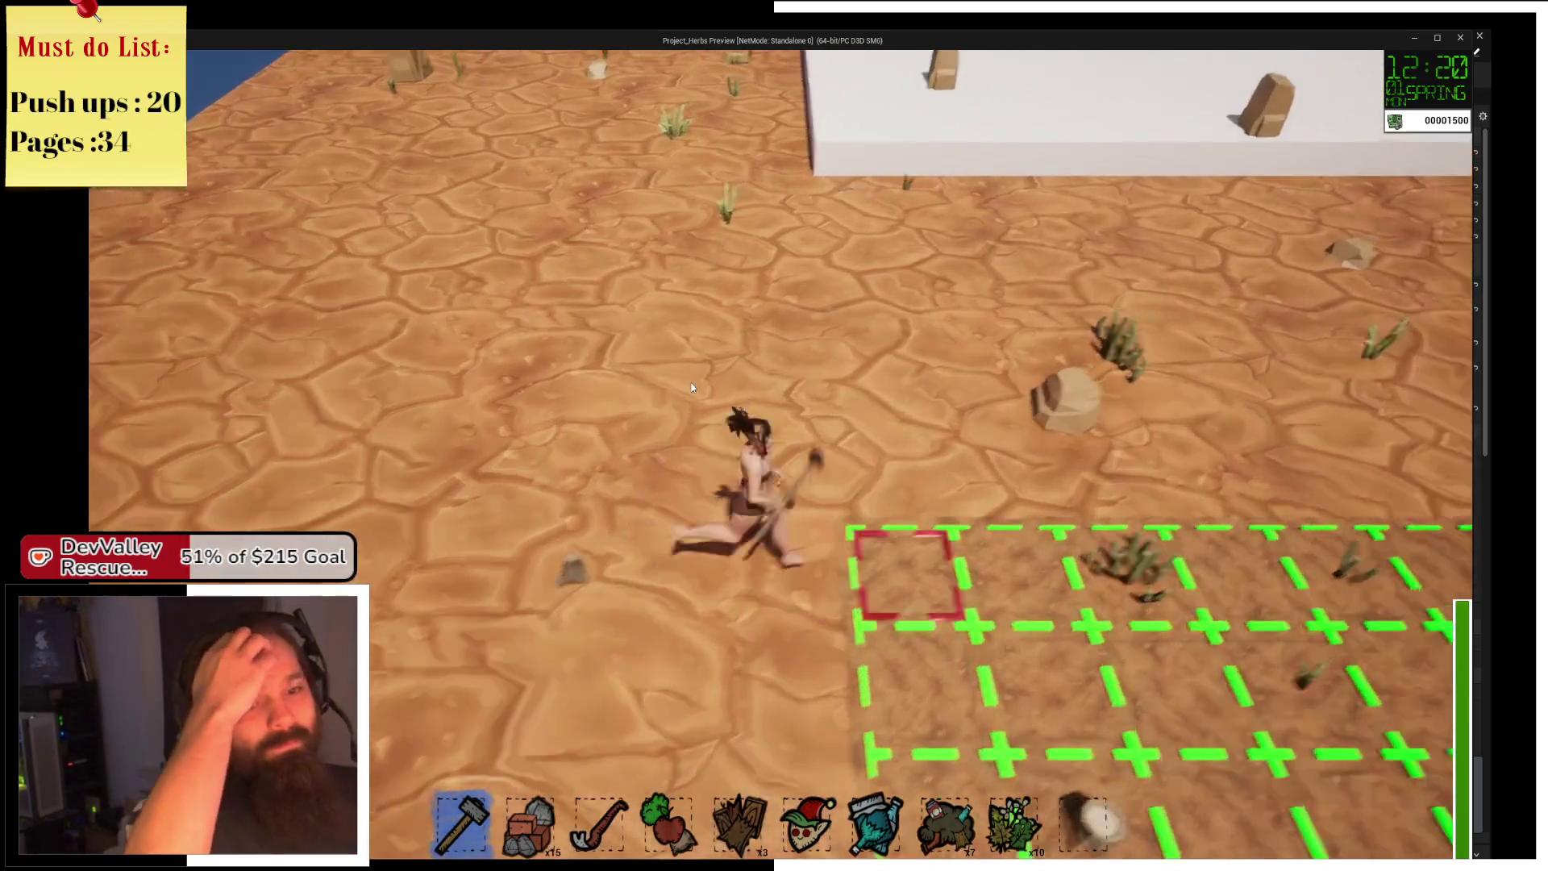
click(692, 388)
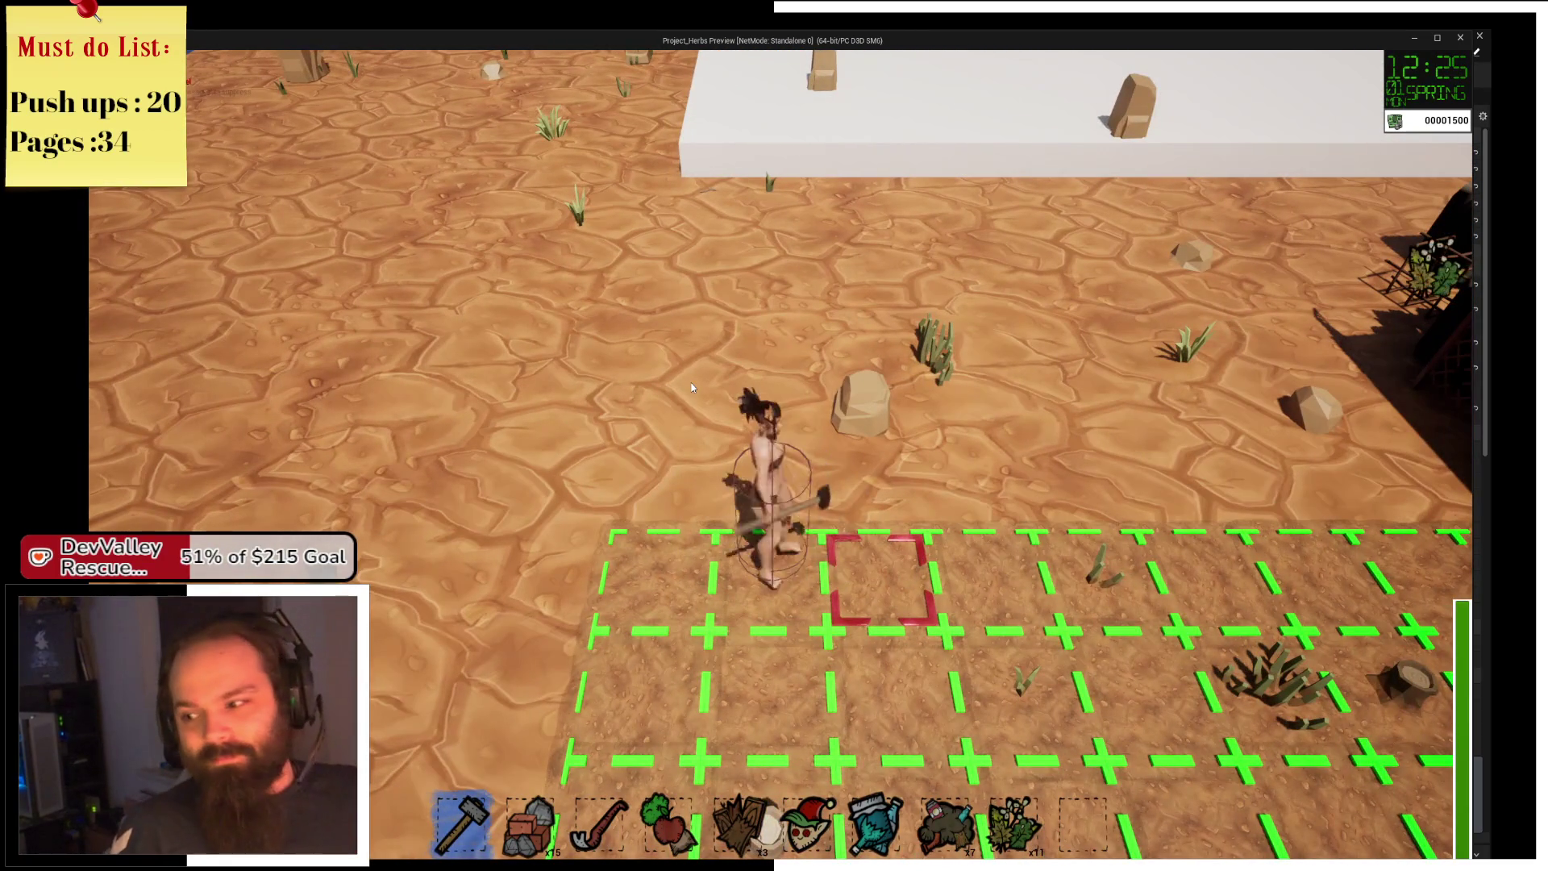
key(d)
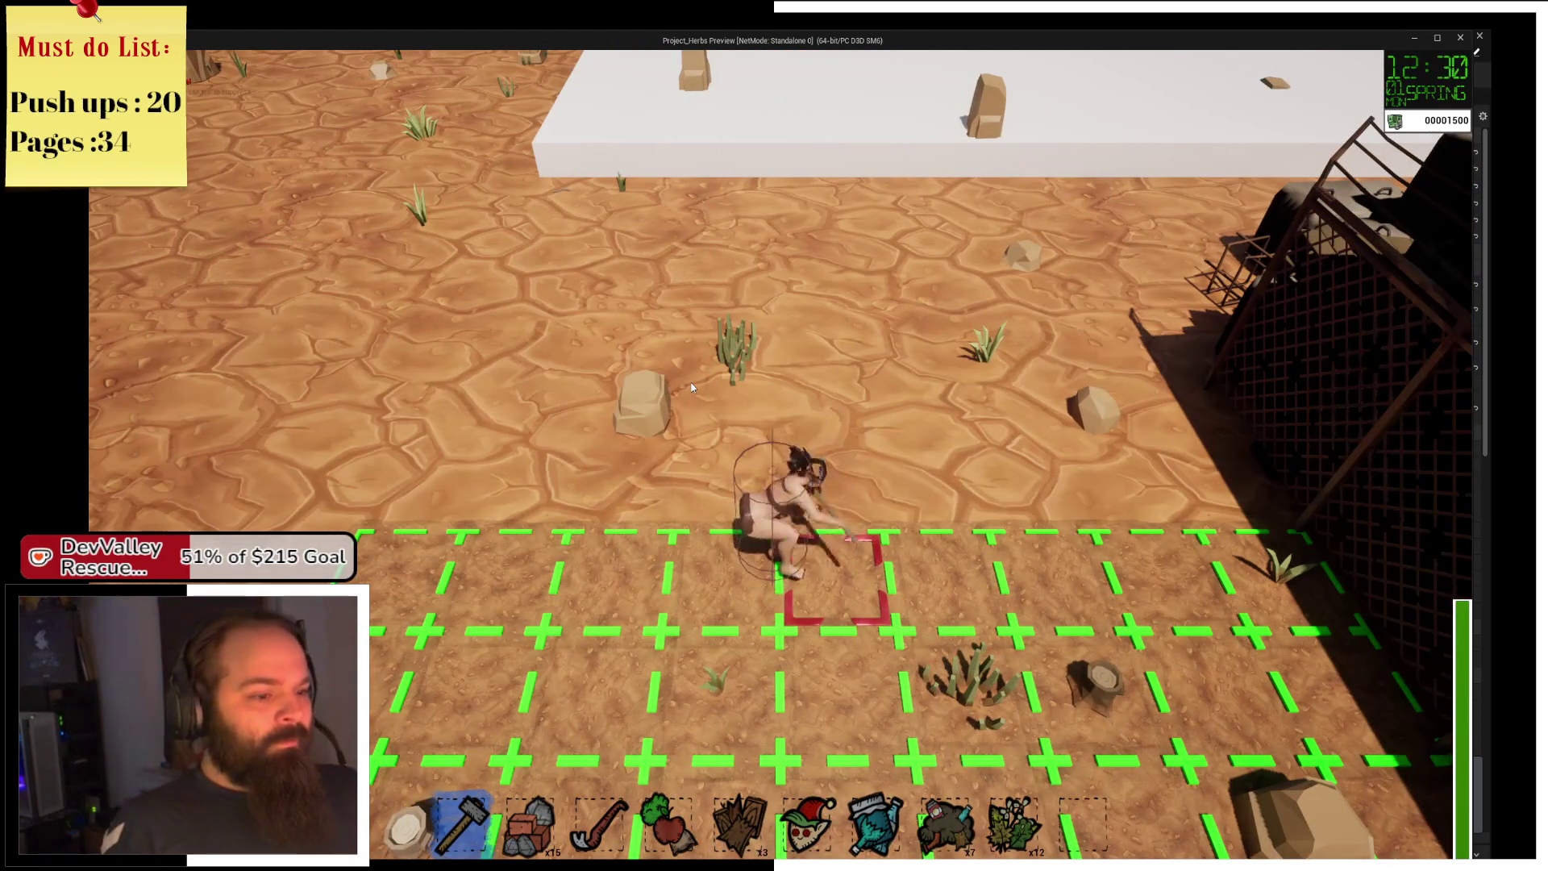
key(s)
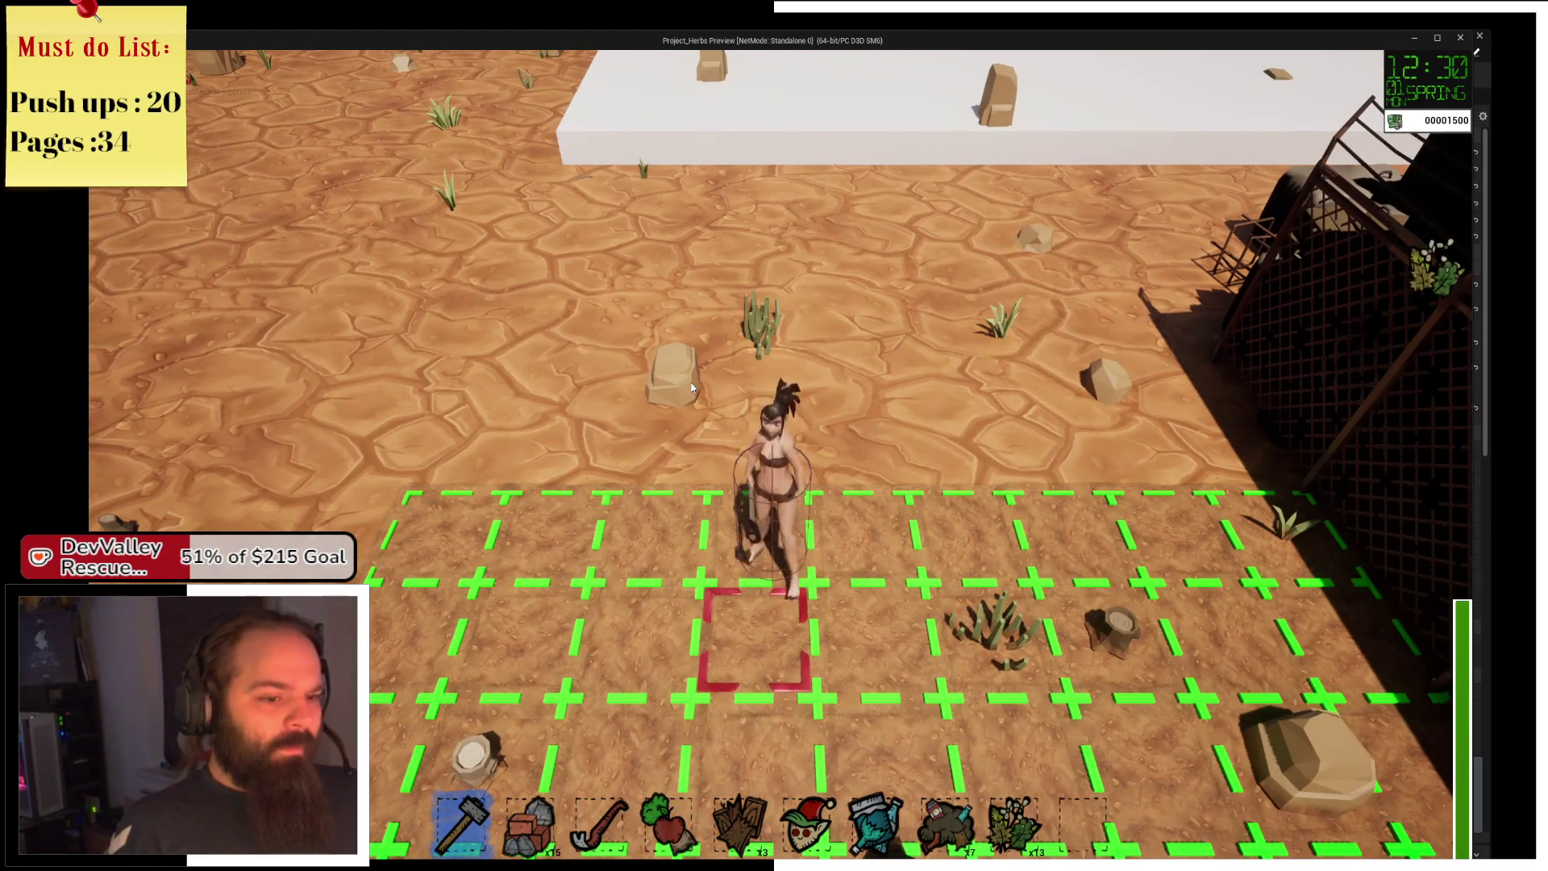
key(d)
click(692, 388)
key(w)
key(d)
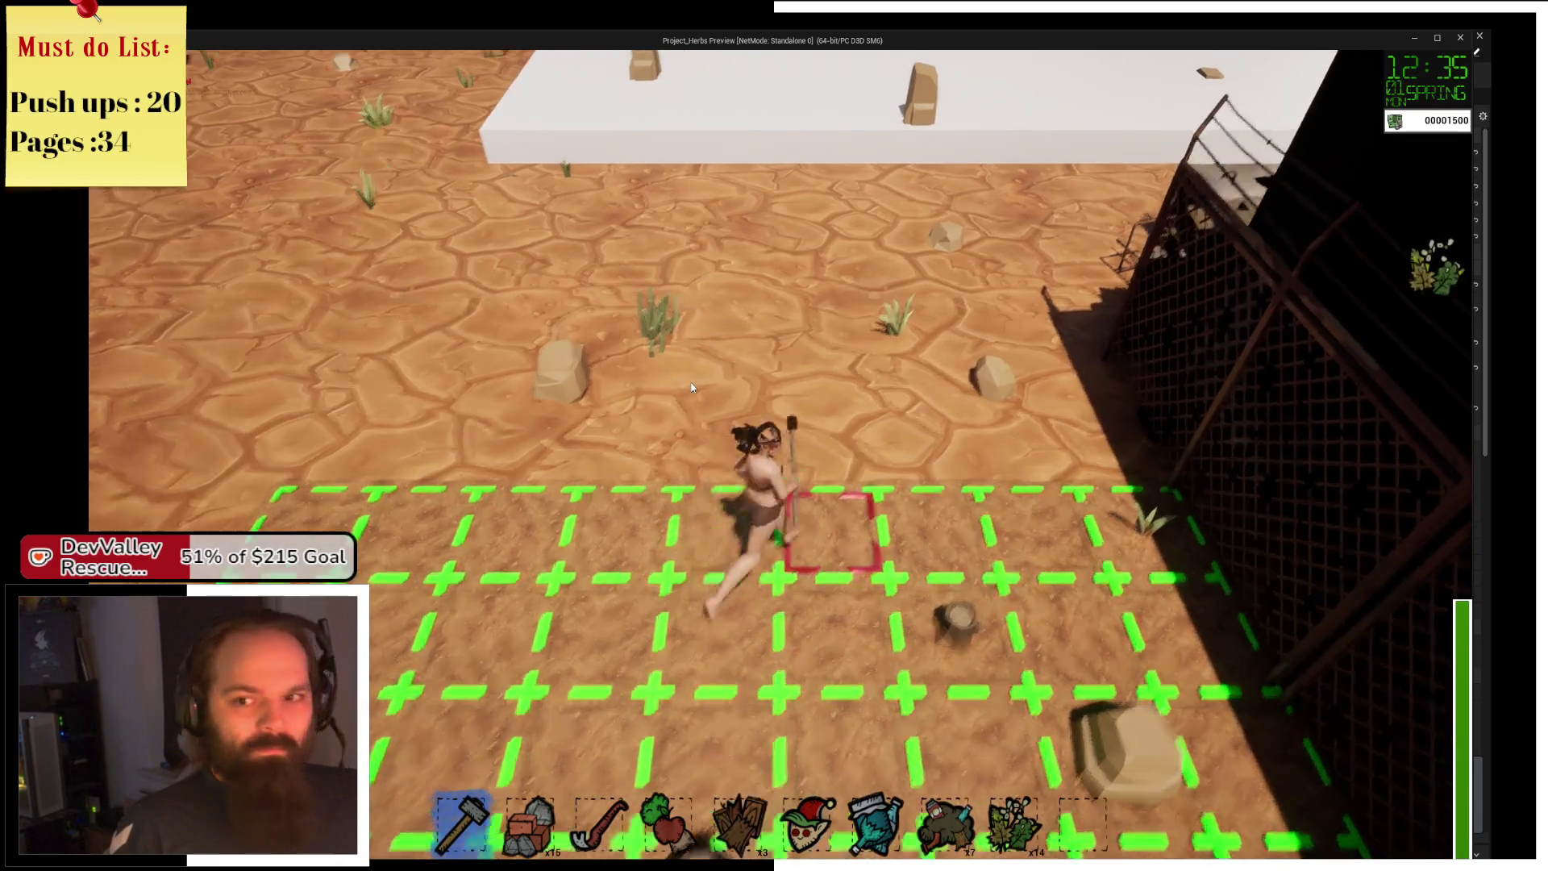
key(s)
key(a)
key(a)
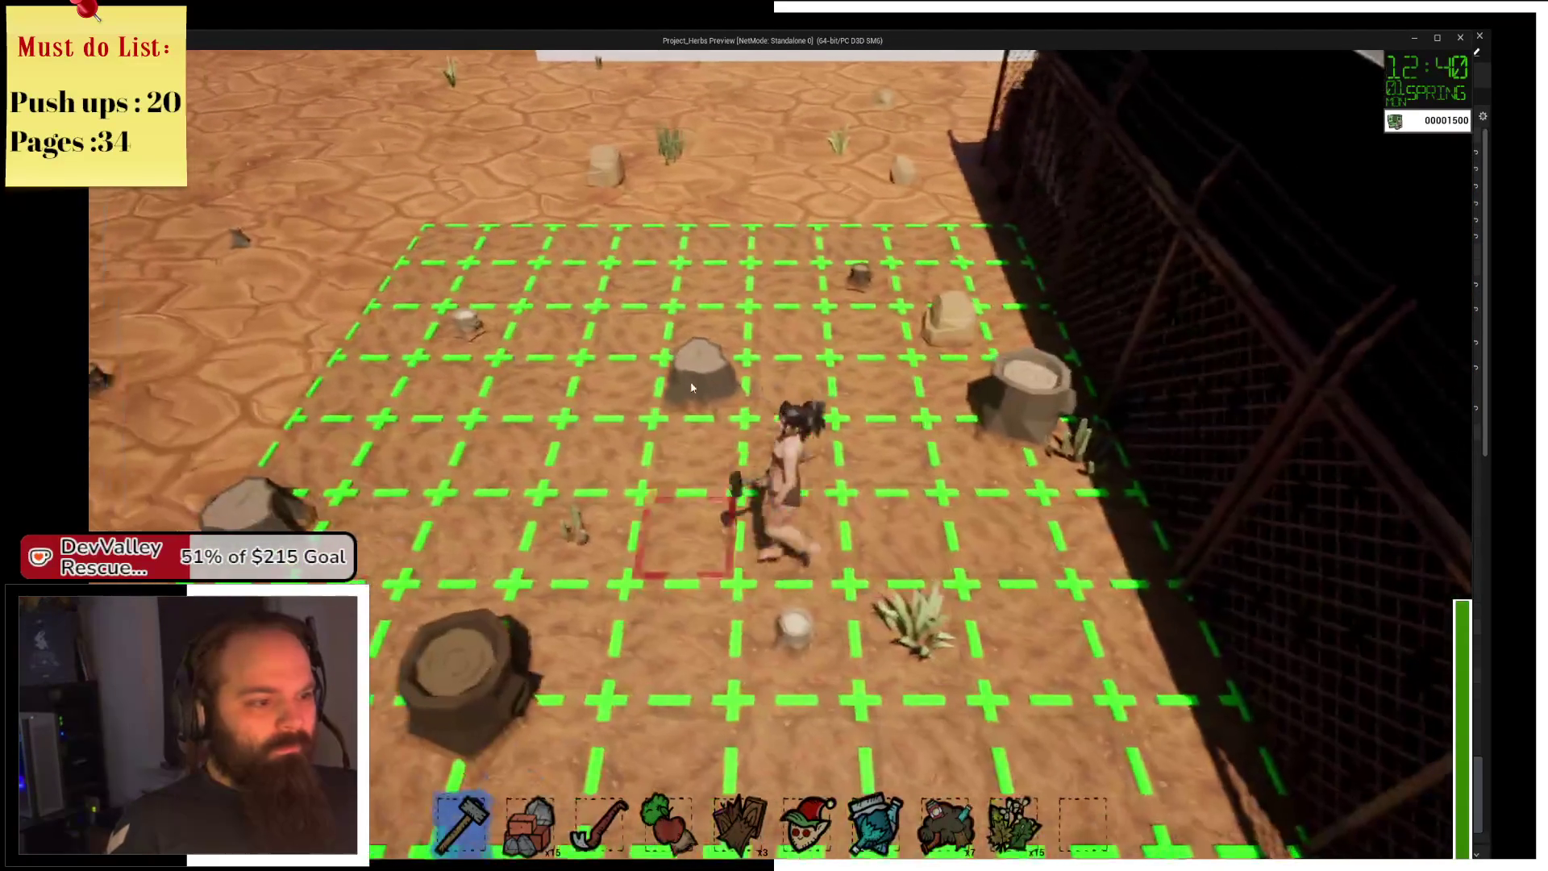
Run to the shelter, pick up the purple scroll by the blue barrel, and return to the editor.
key(d)
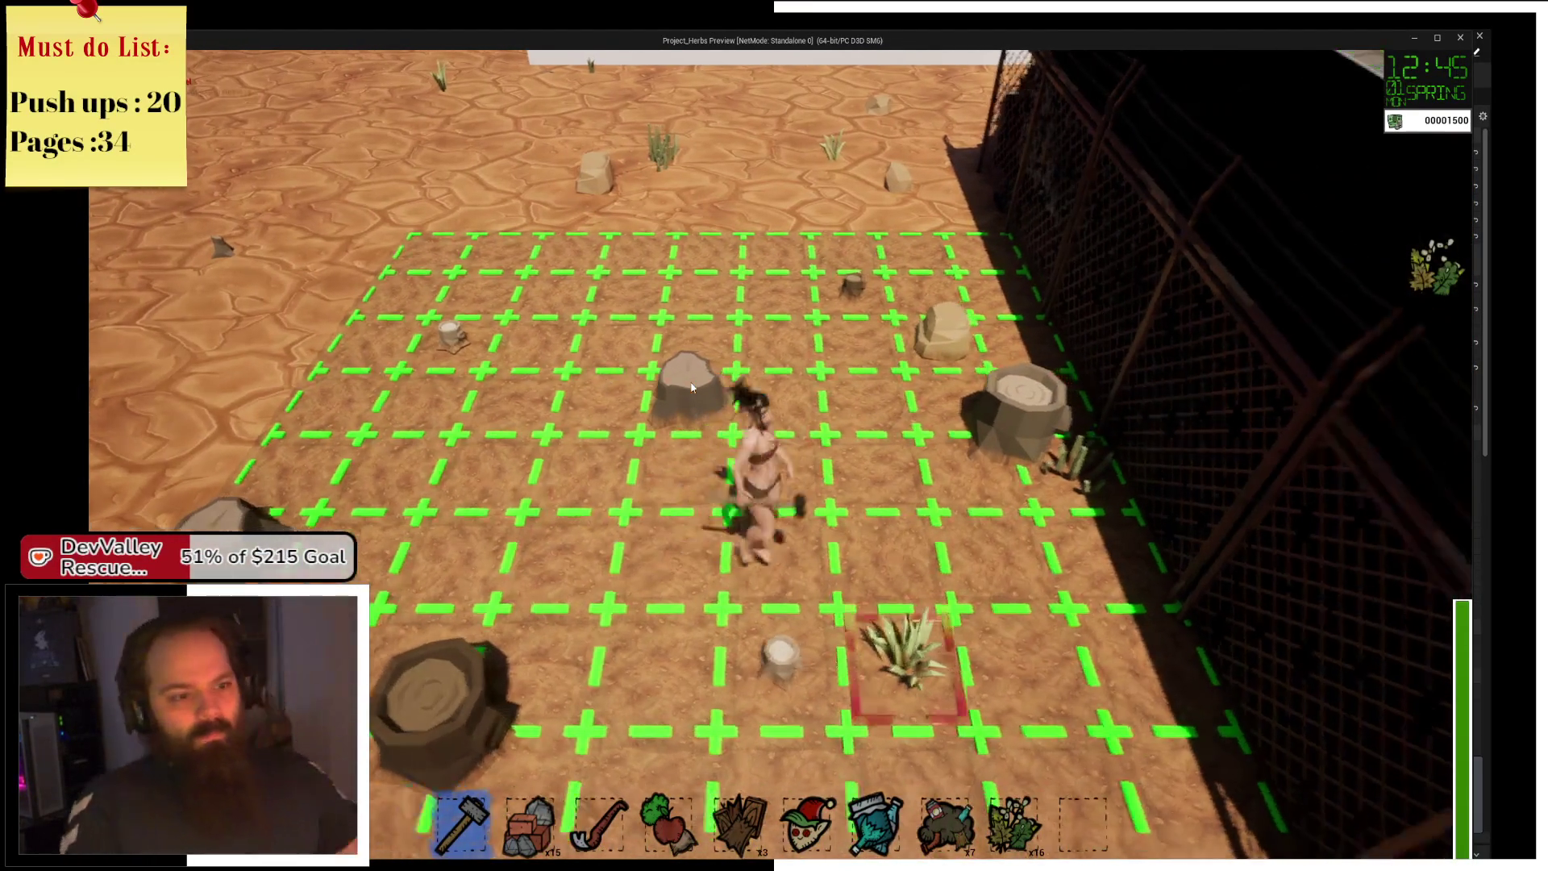
key(d)
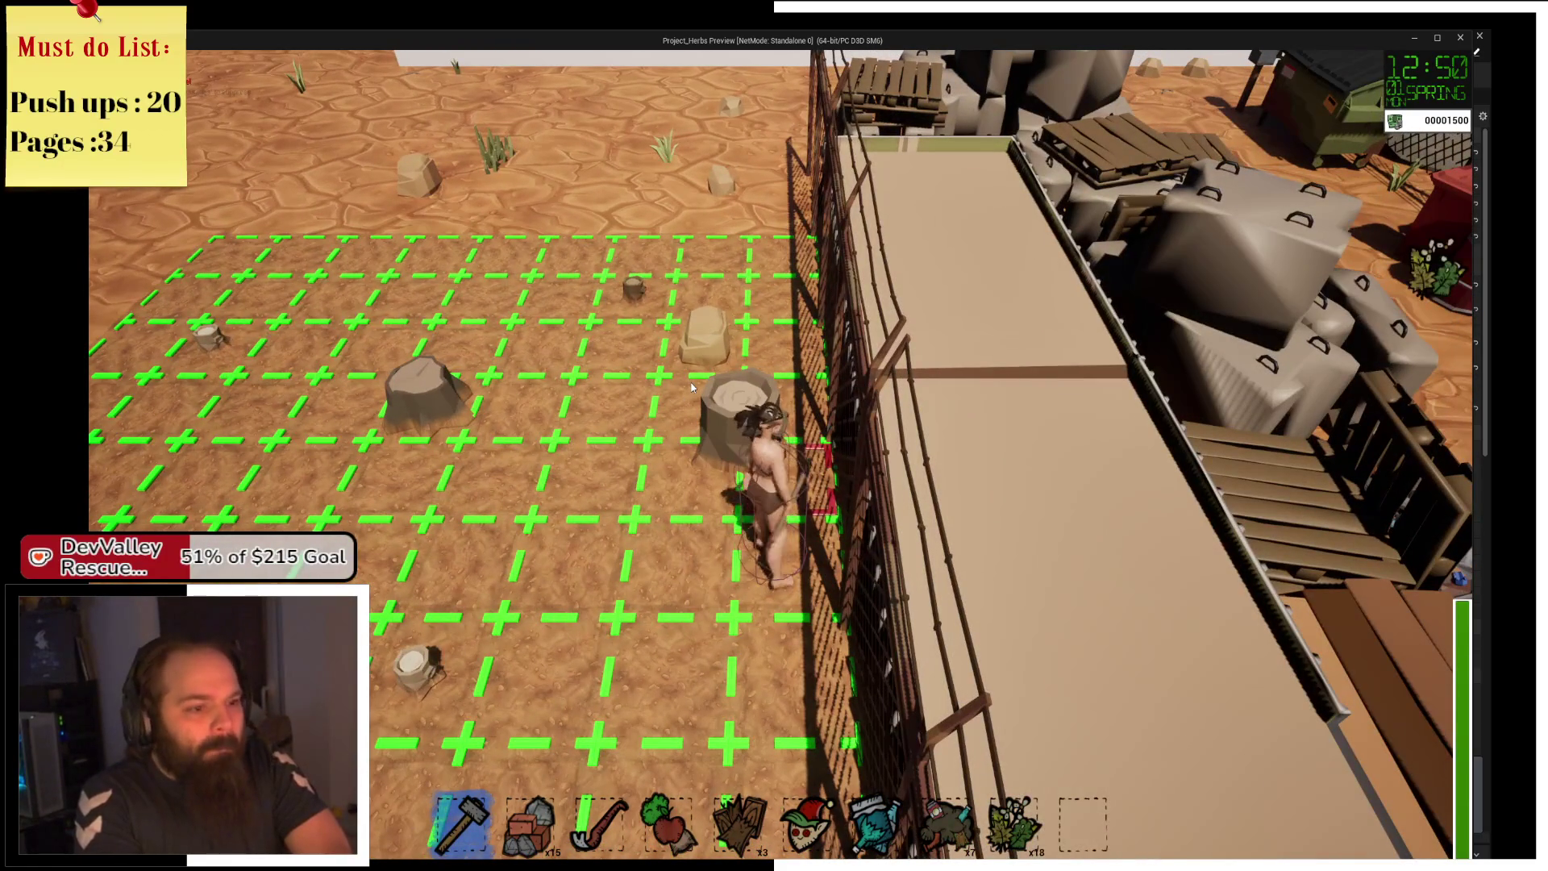
key(a)
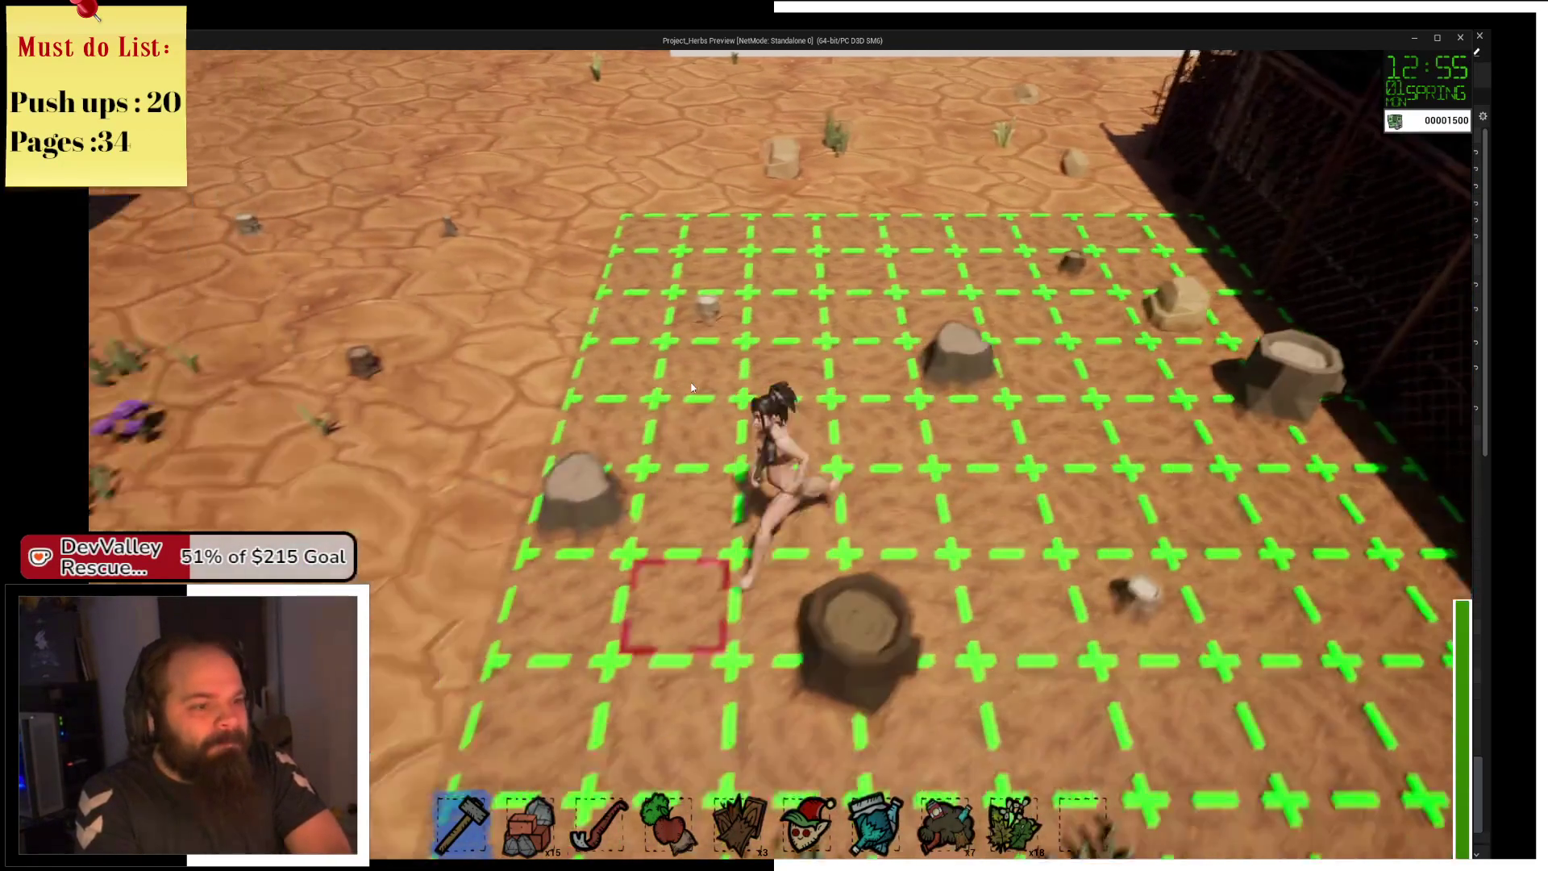
key(a)
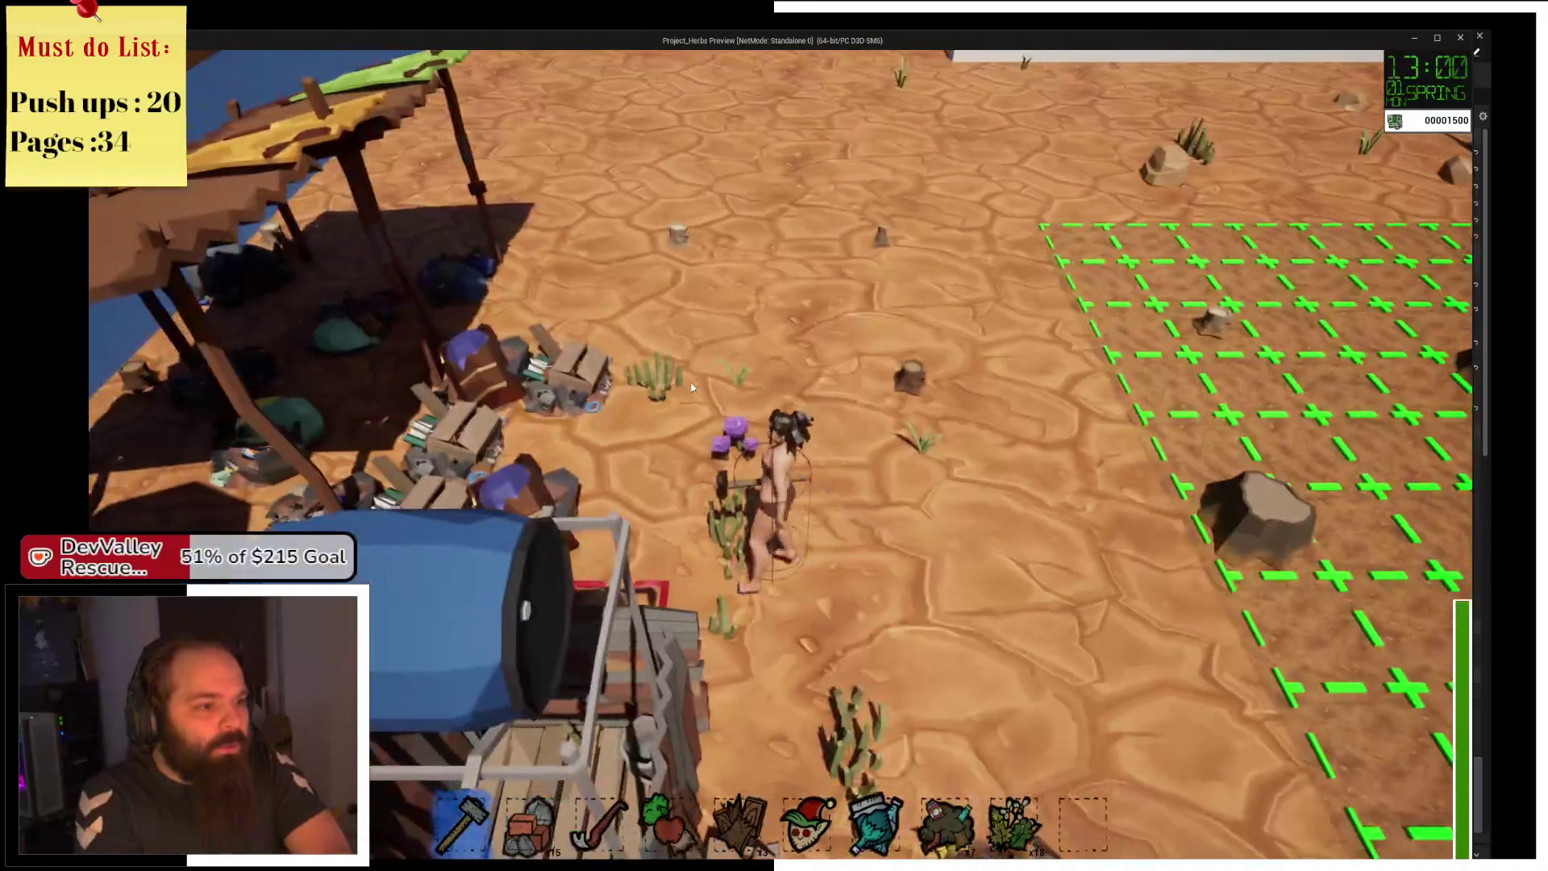
key(w)
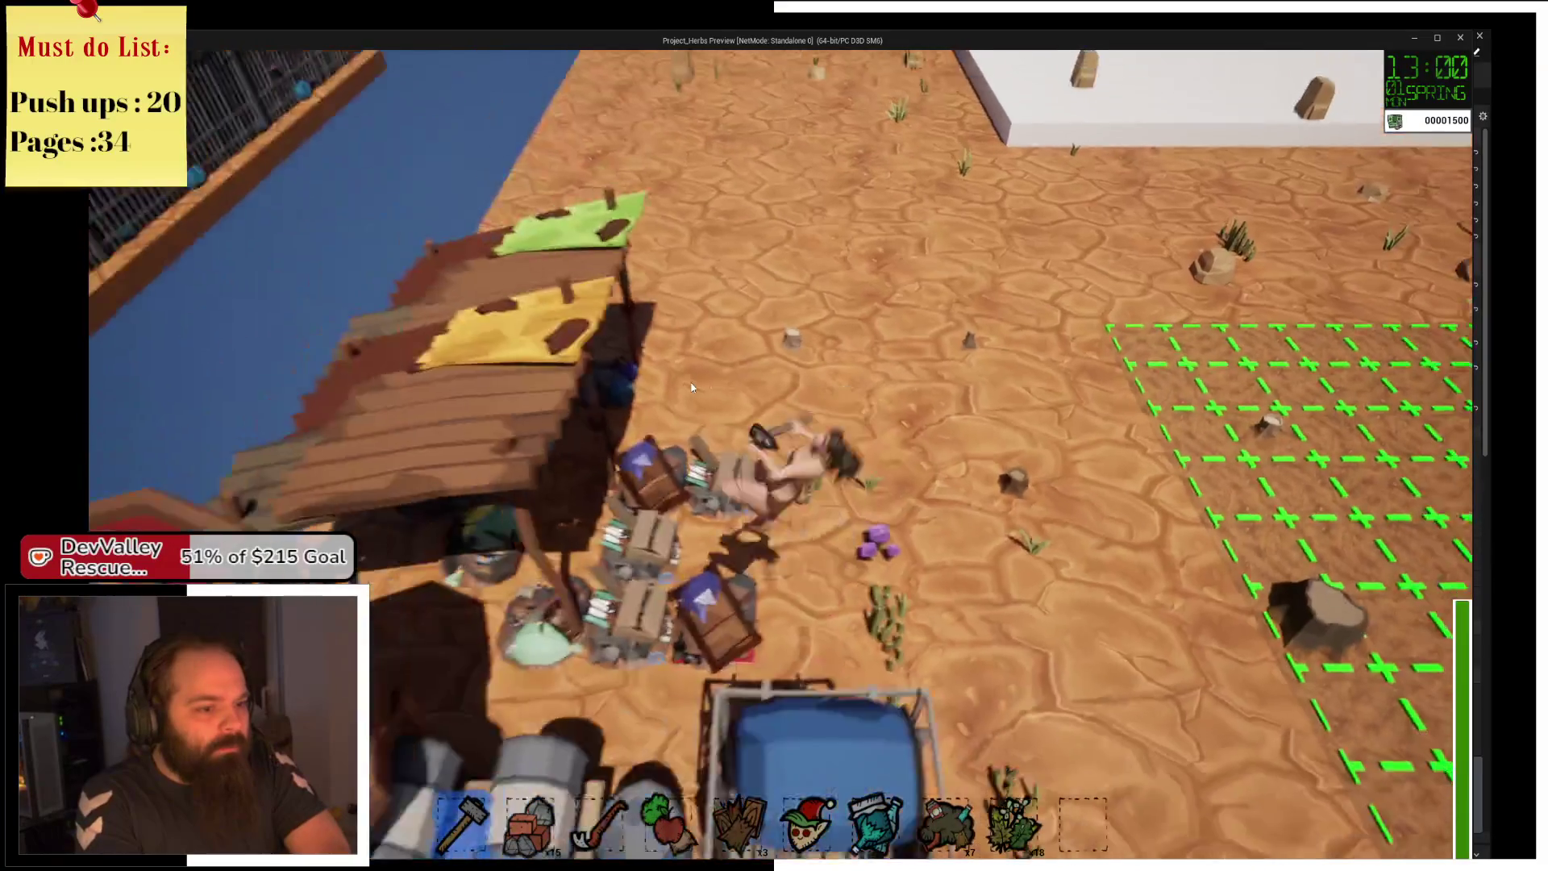
key(w)
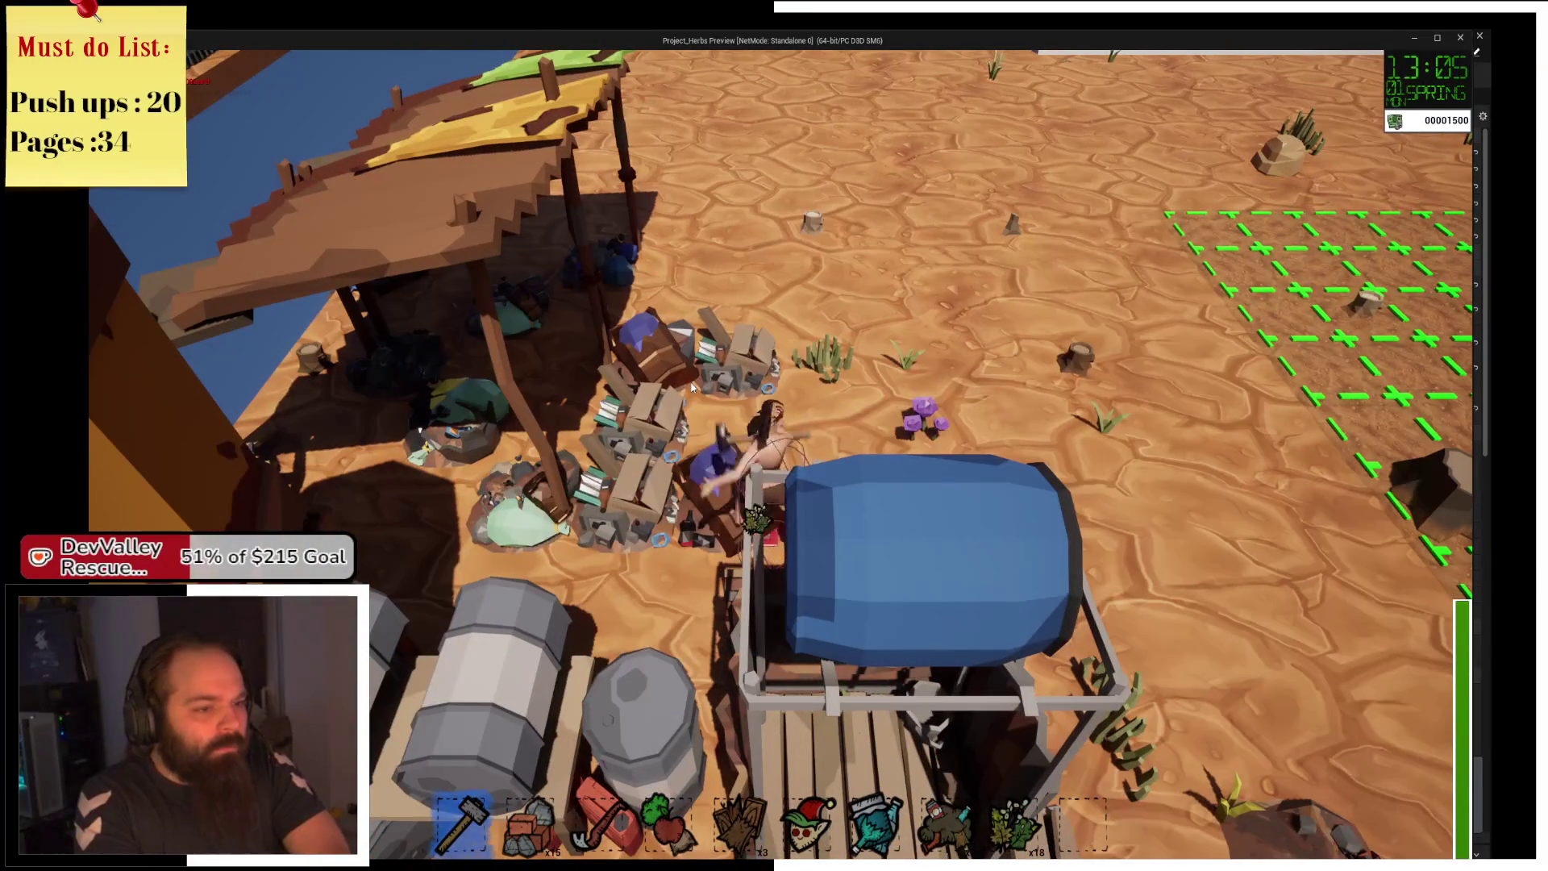
key(e)
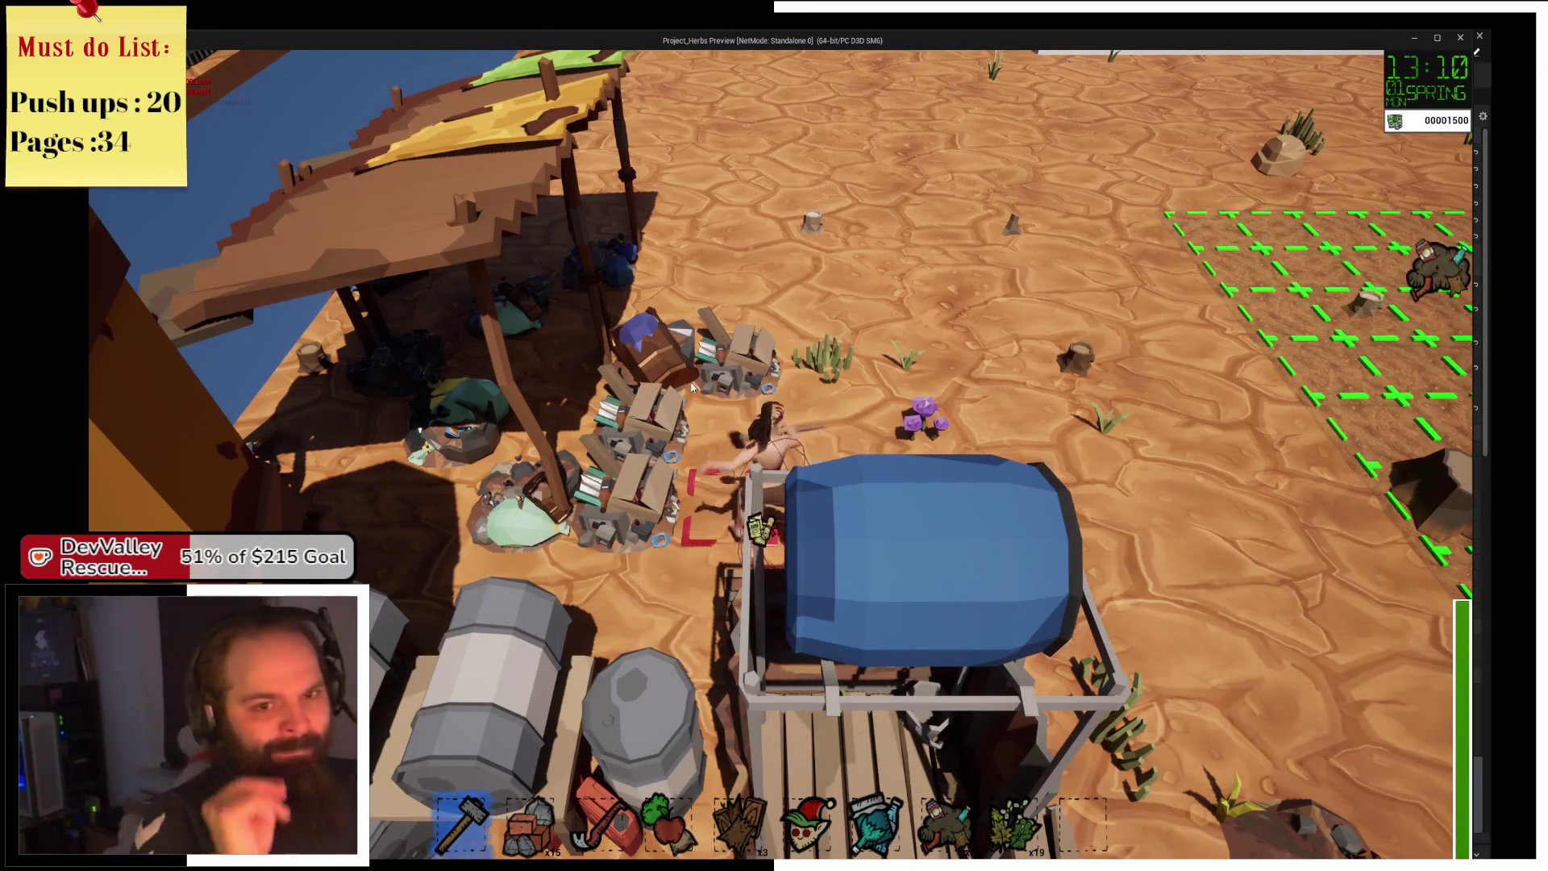
key(a)
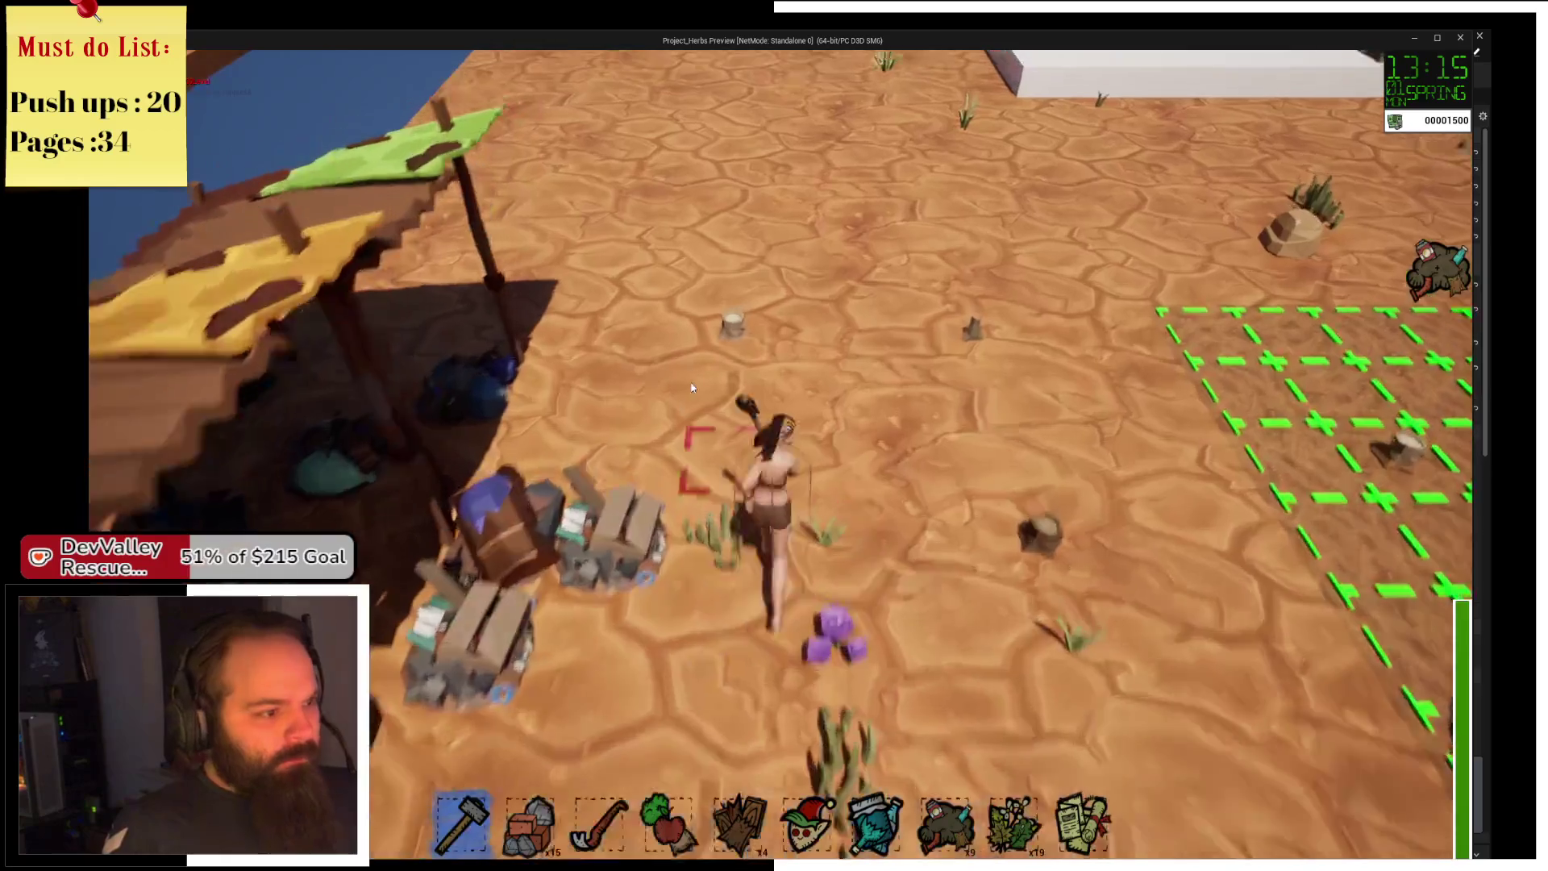
key(alt+Tab)
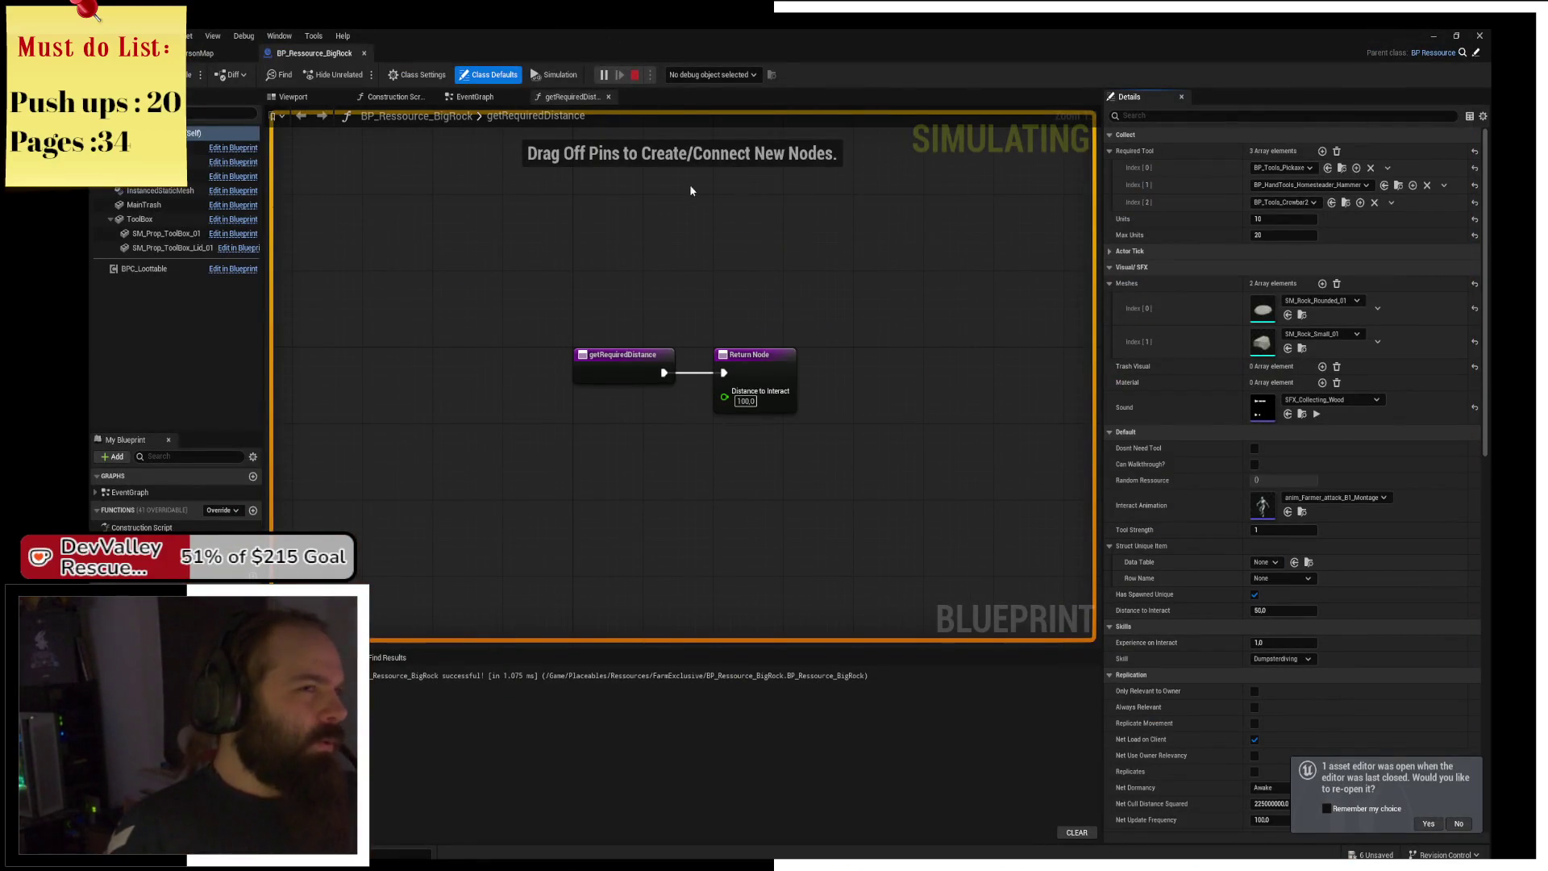
Stop the simulation and launch a fresh Standalone Game preview from the level editor.
key(Escape)
click(200, 52)
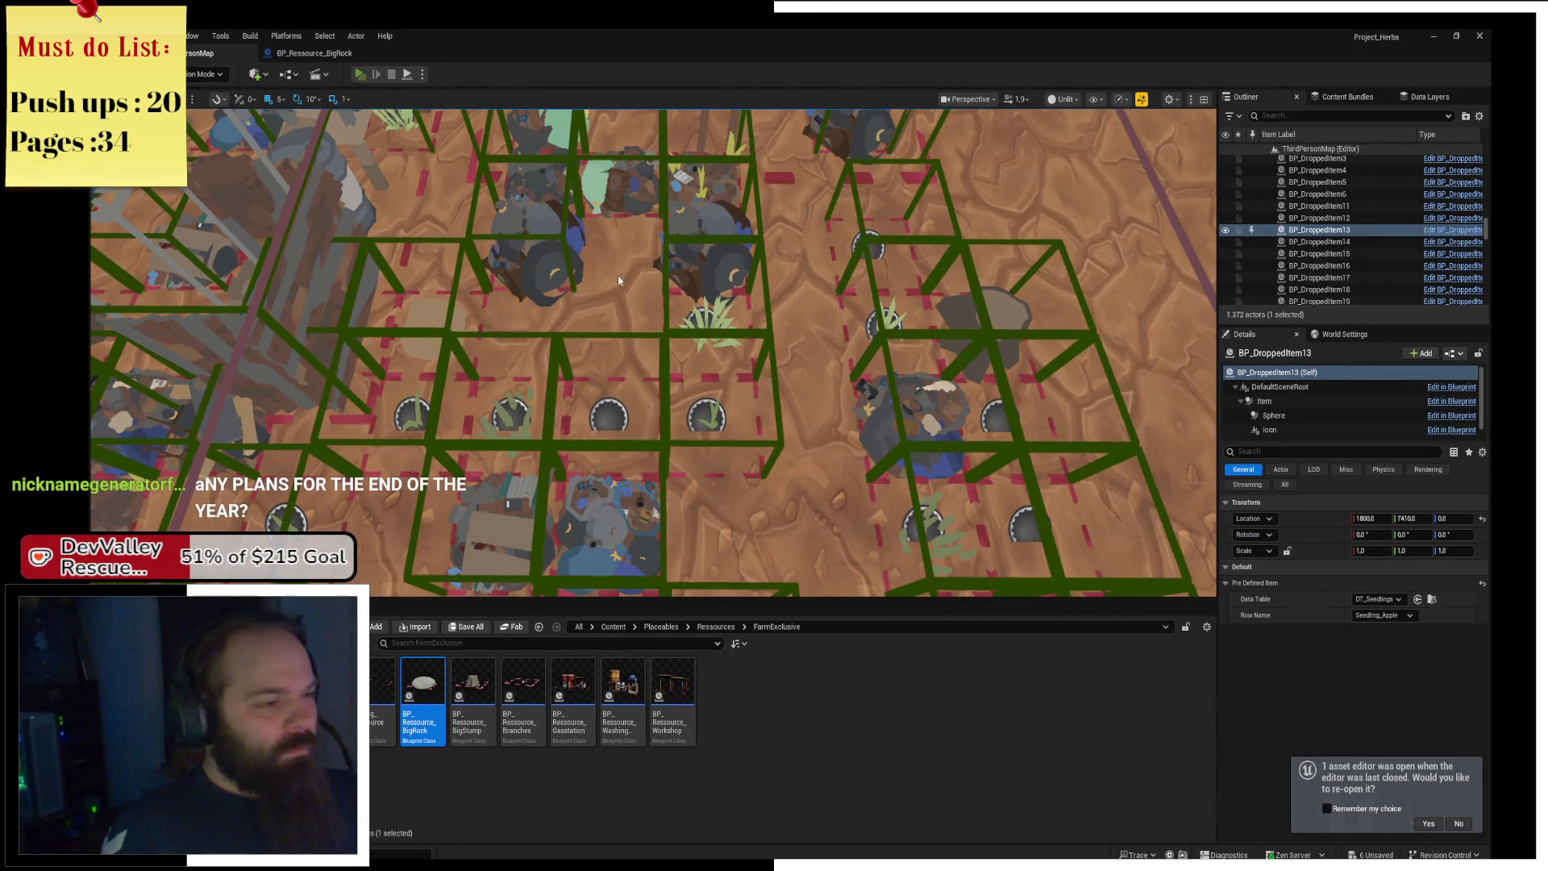
key(alt+p)
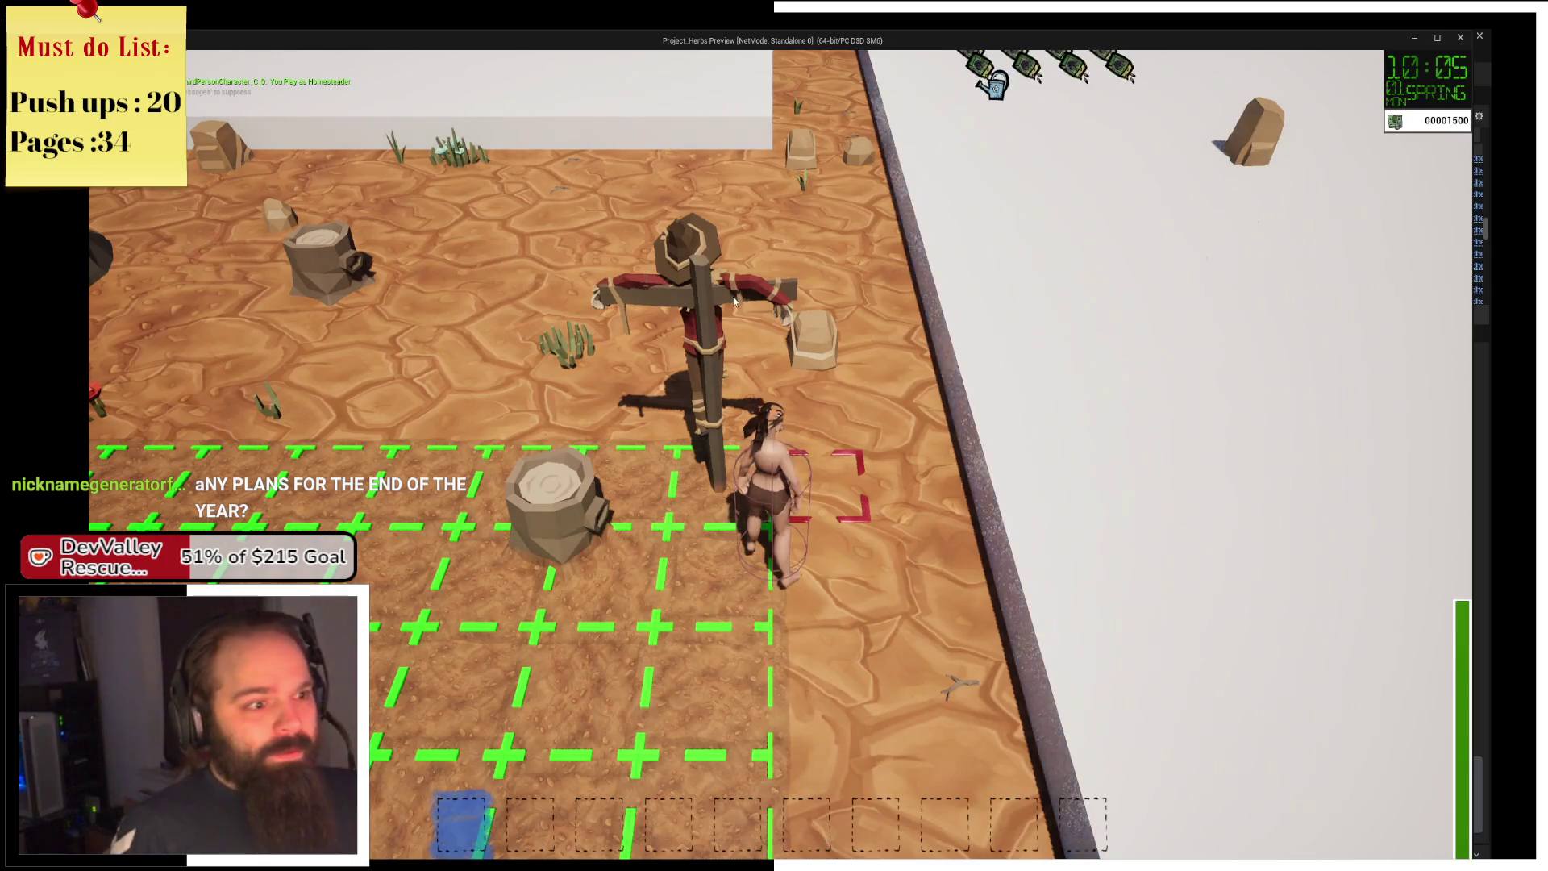
Run the character around the field, along the white wall and past the shelter.
key(w)
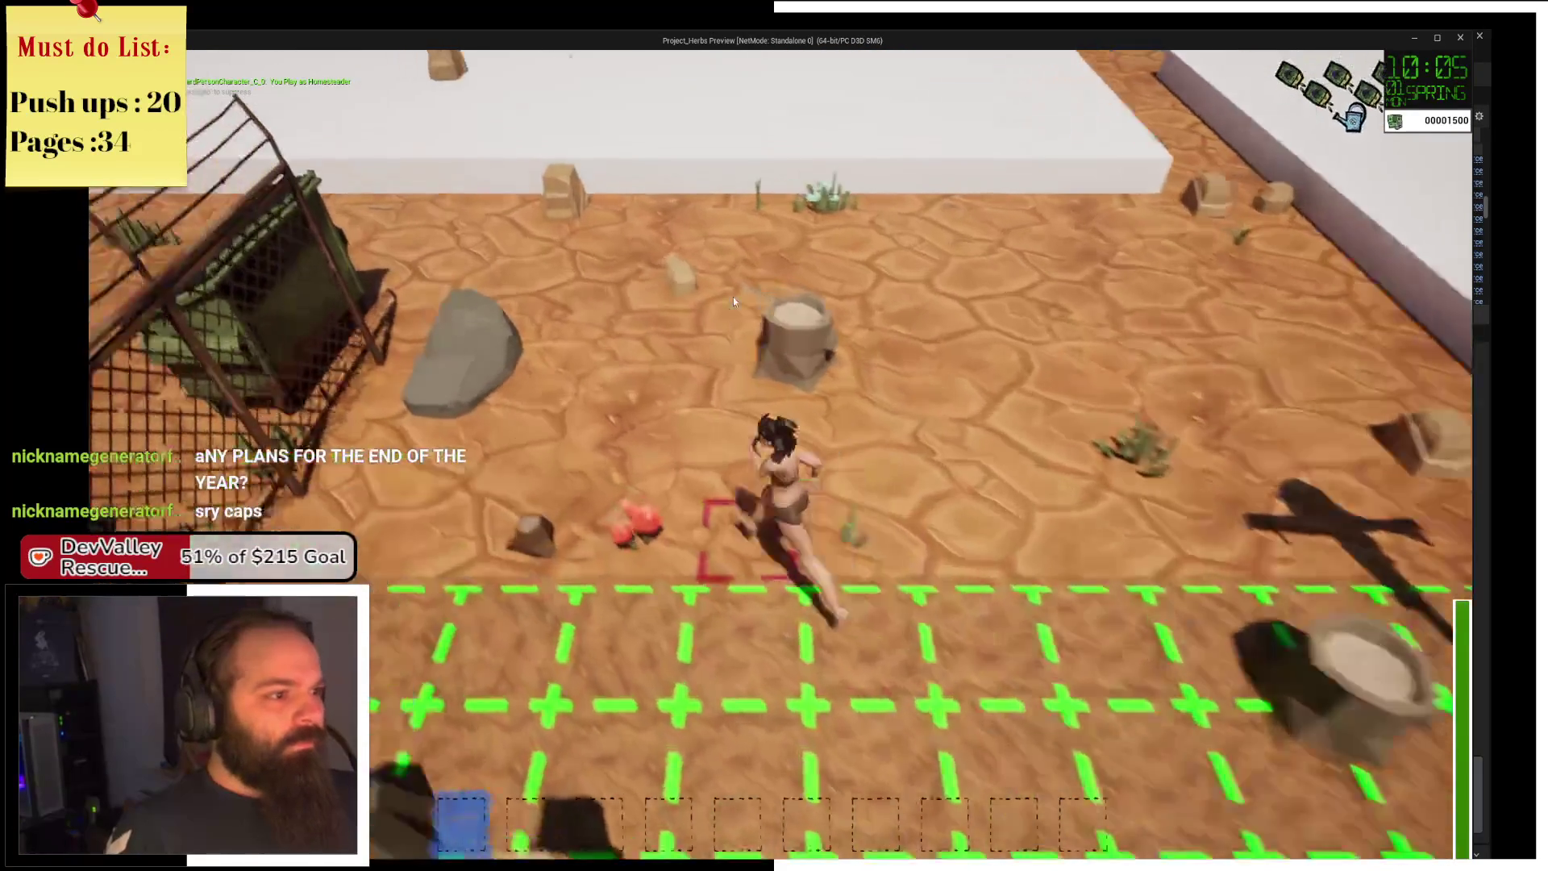
key(a)
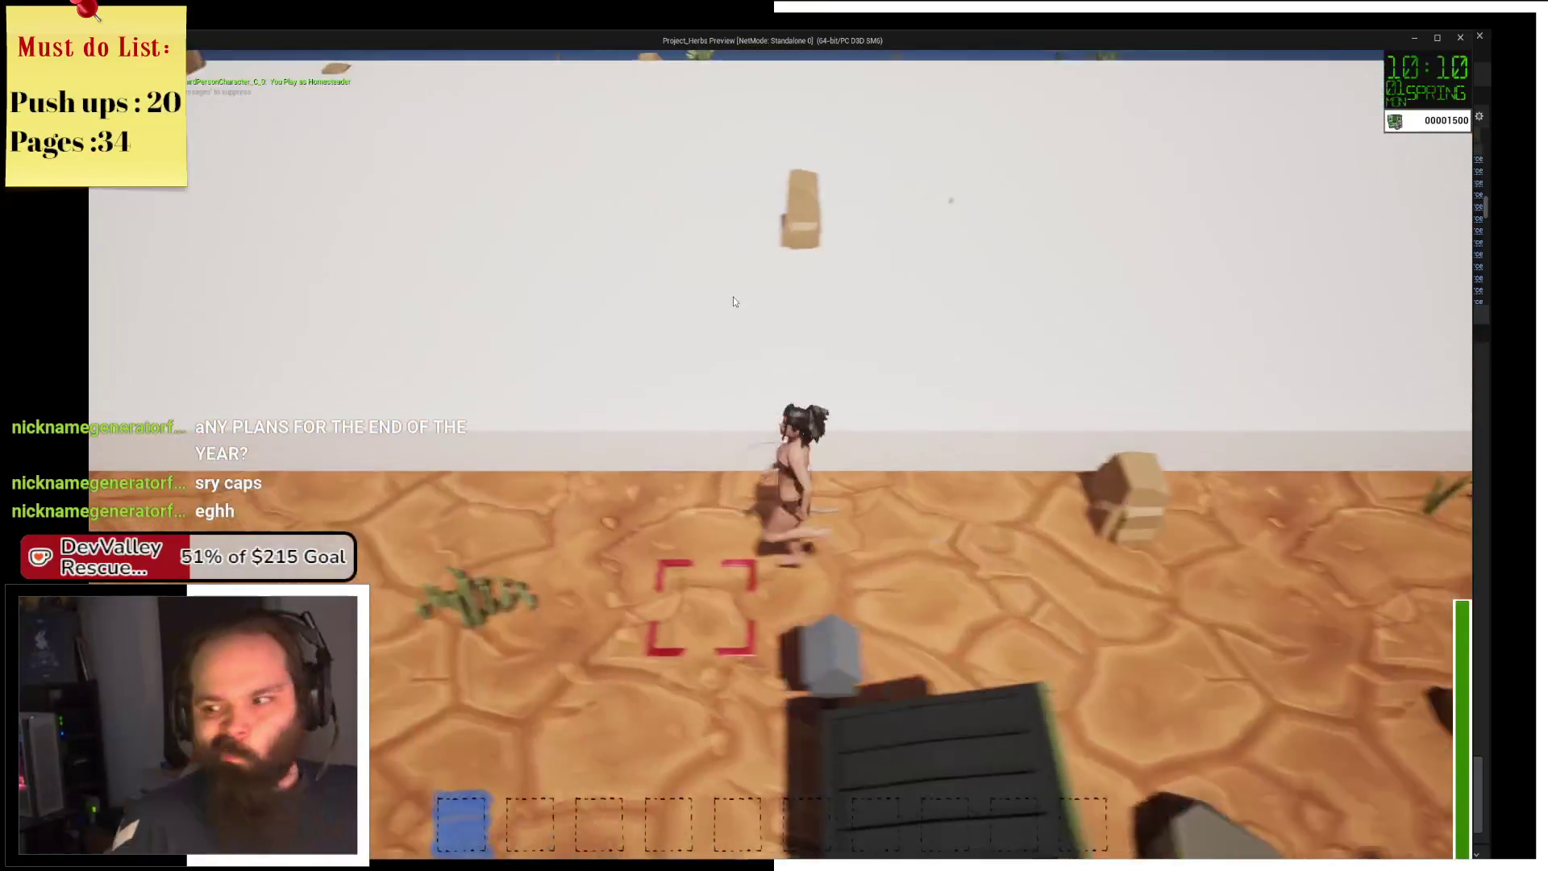
key(s)
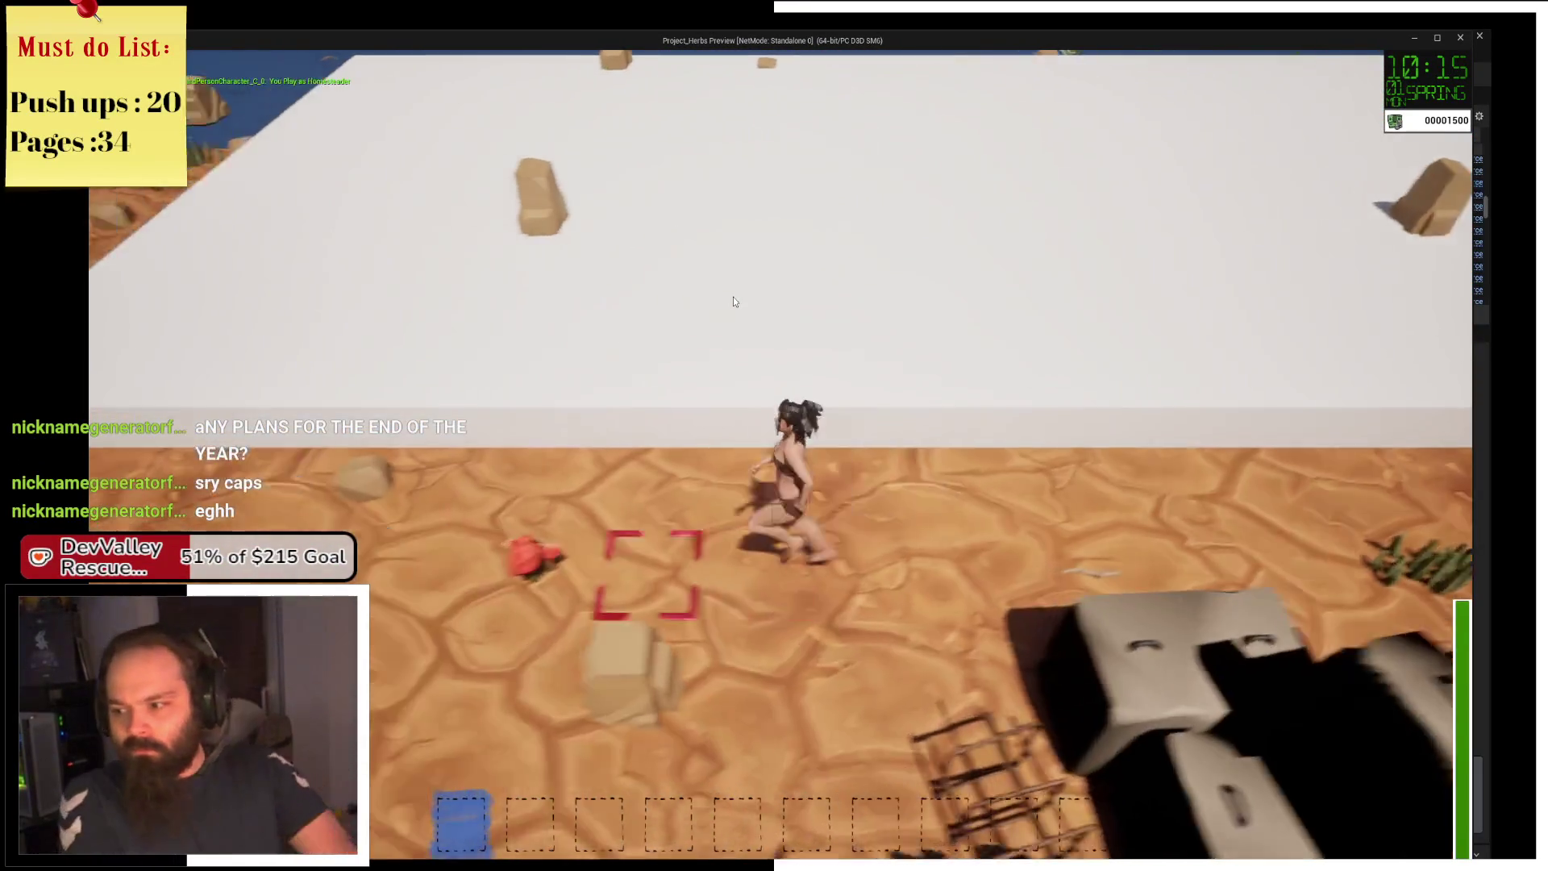
key(s)
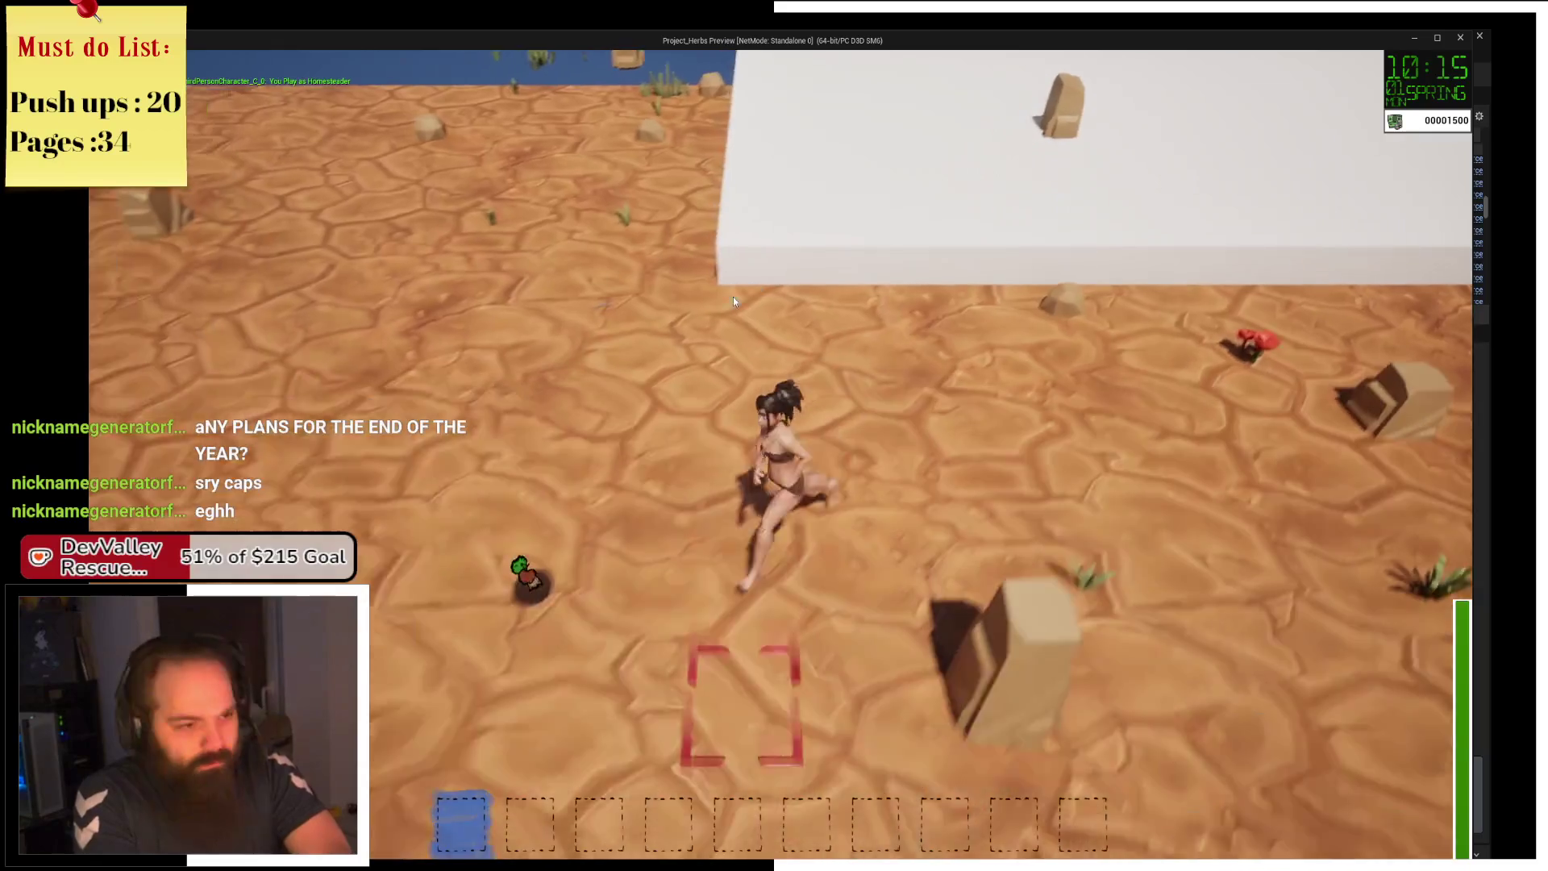
key(a)
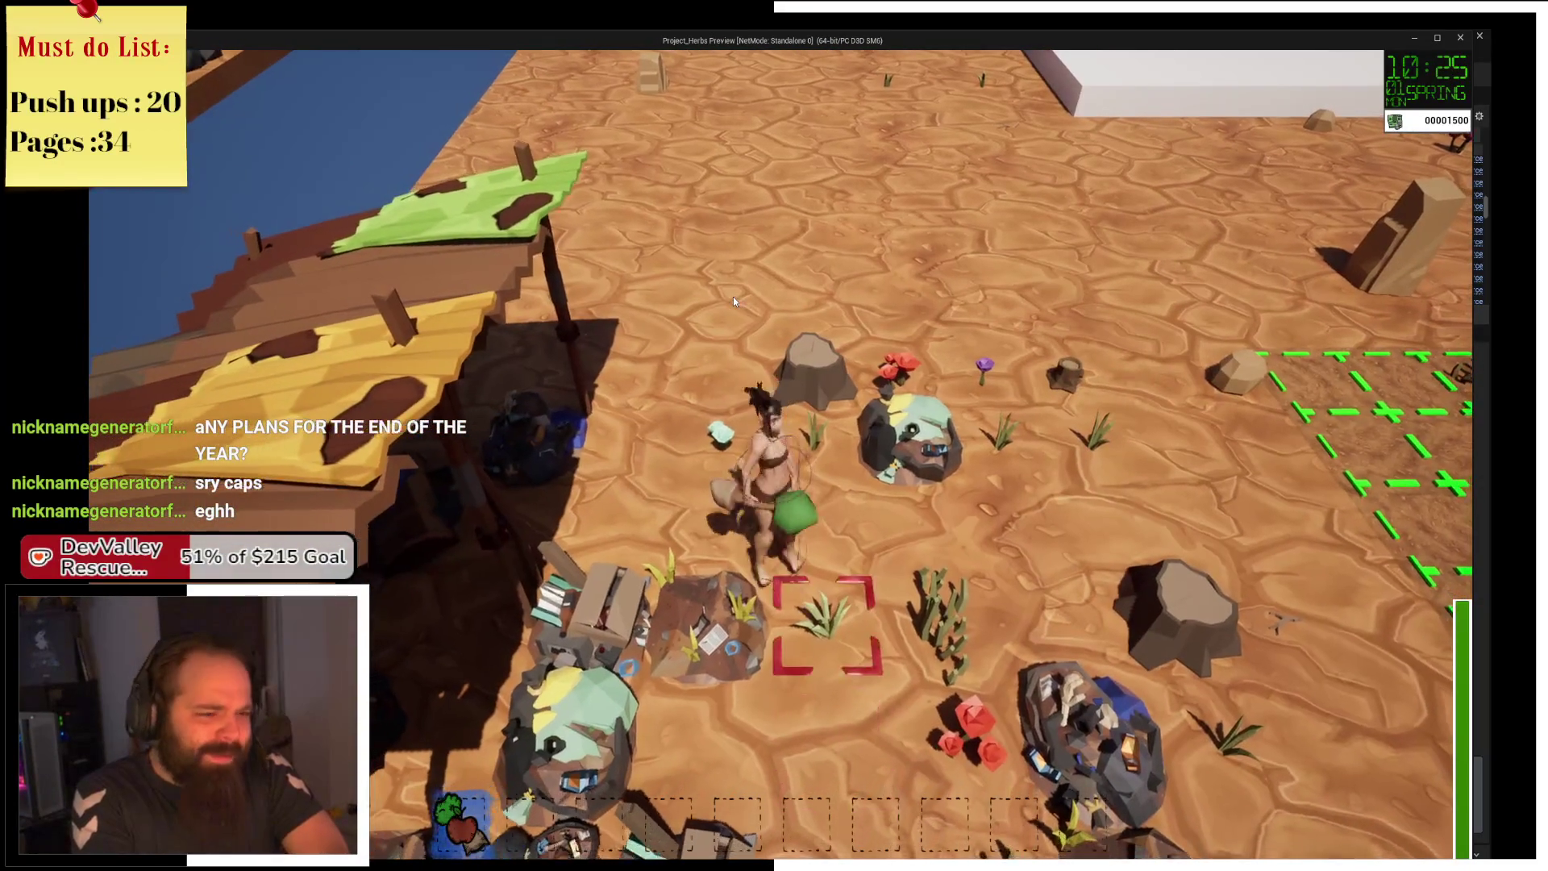
key(w)
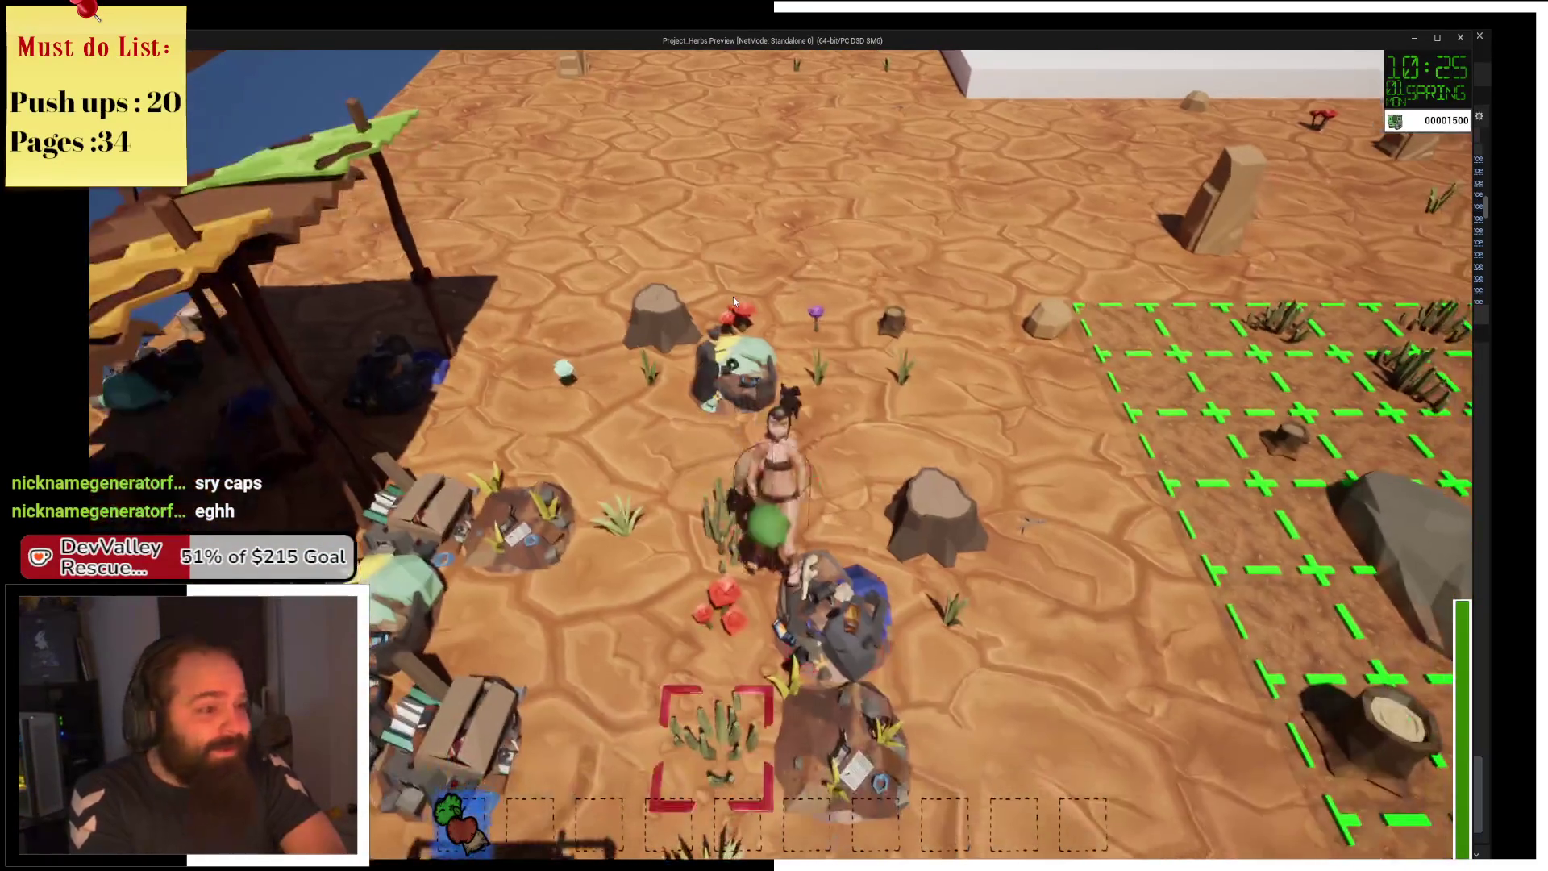
key(s)
key(a)
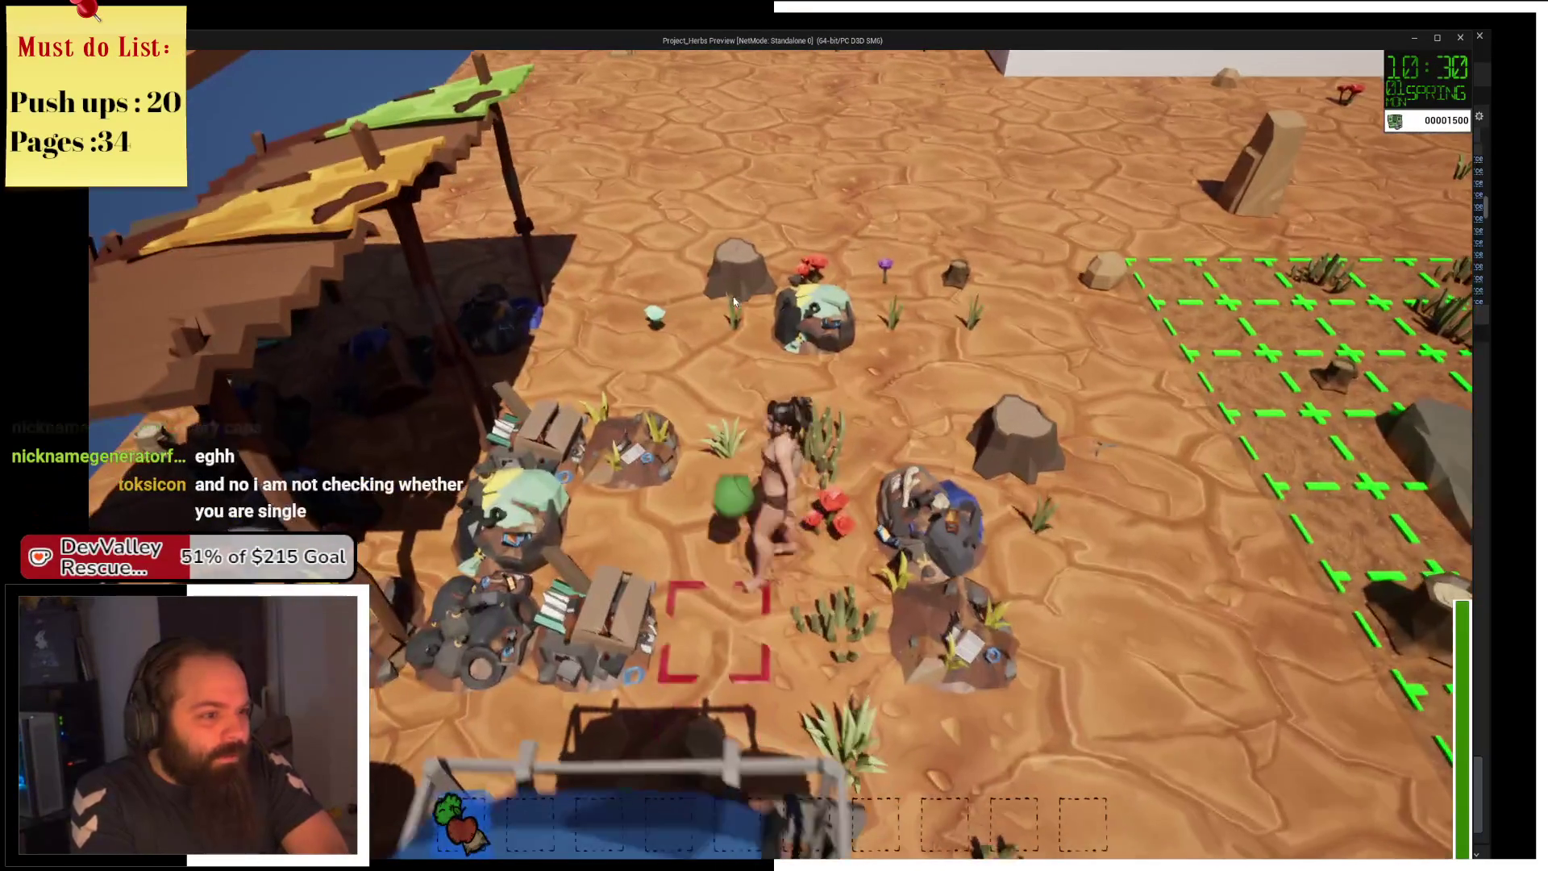
key(d)
key(w)
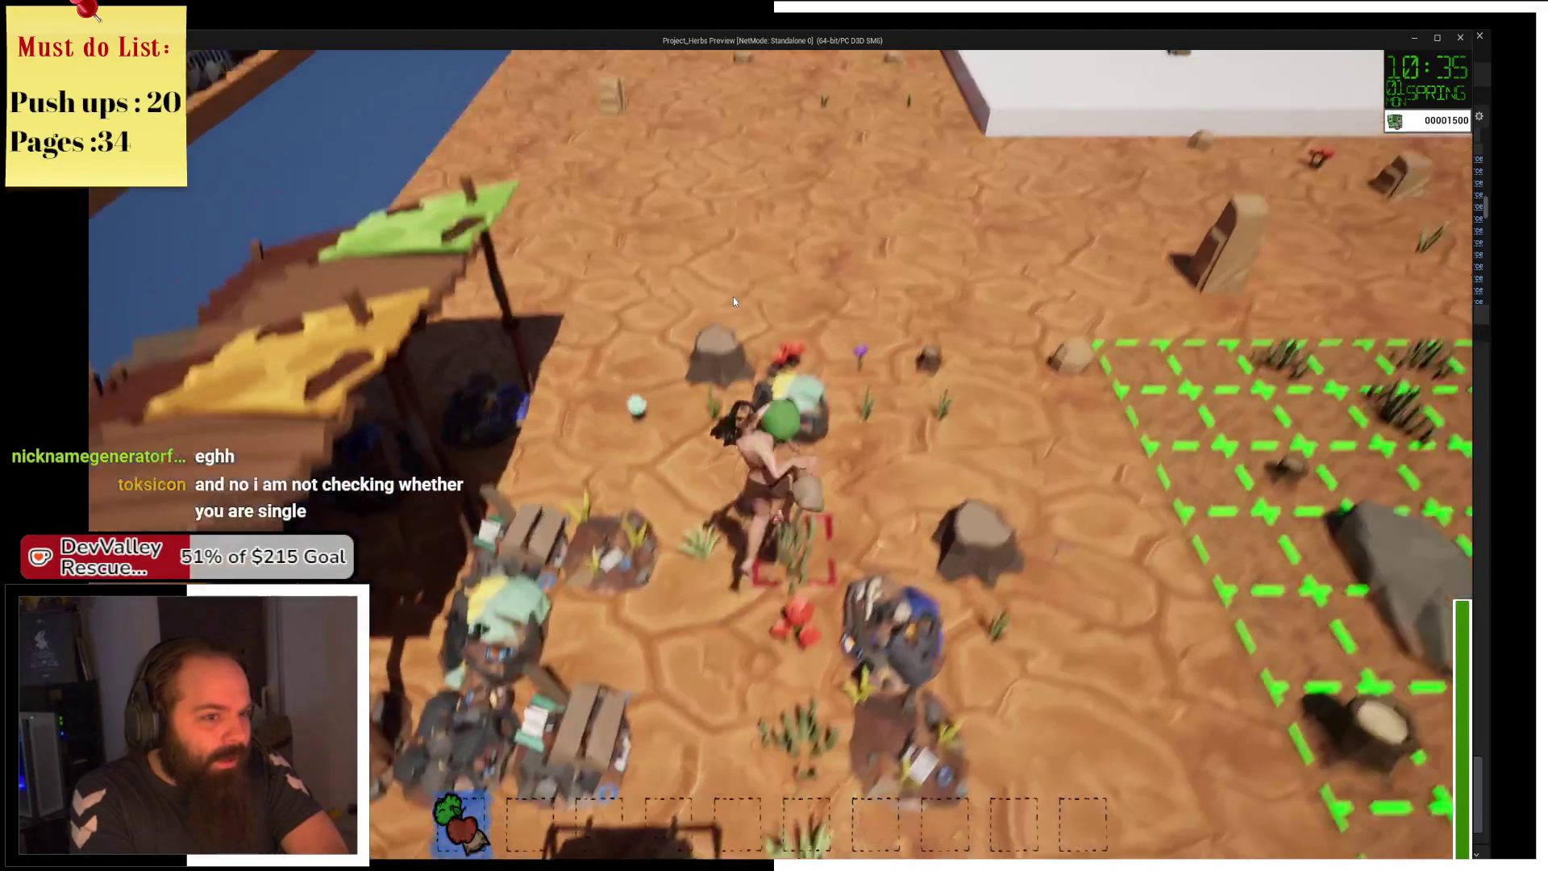
key(w)
key(d)
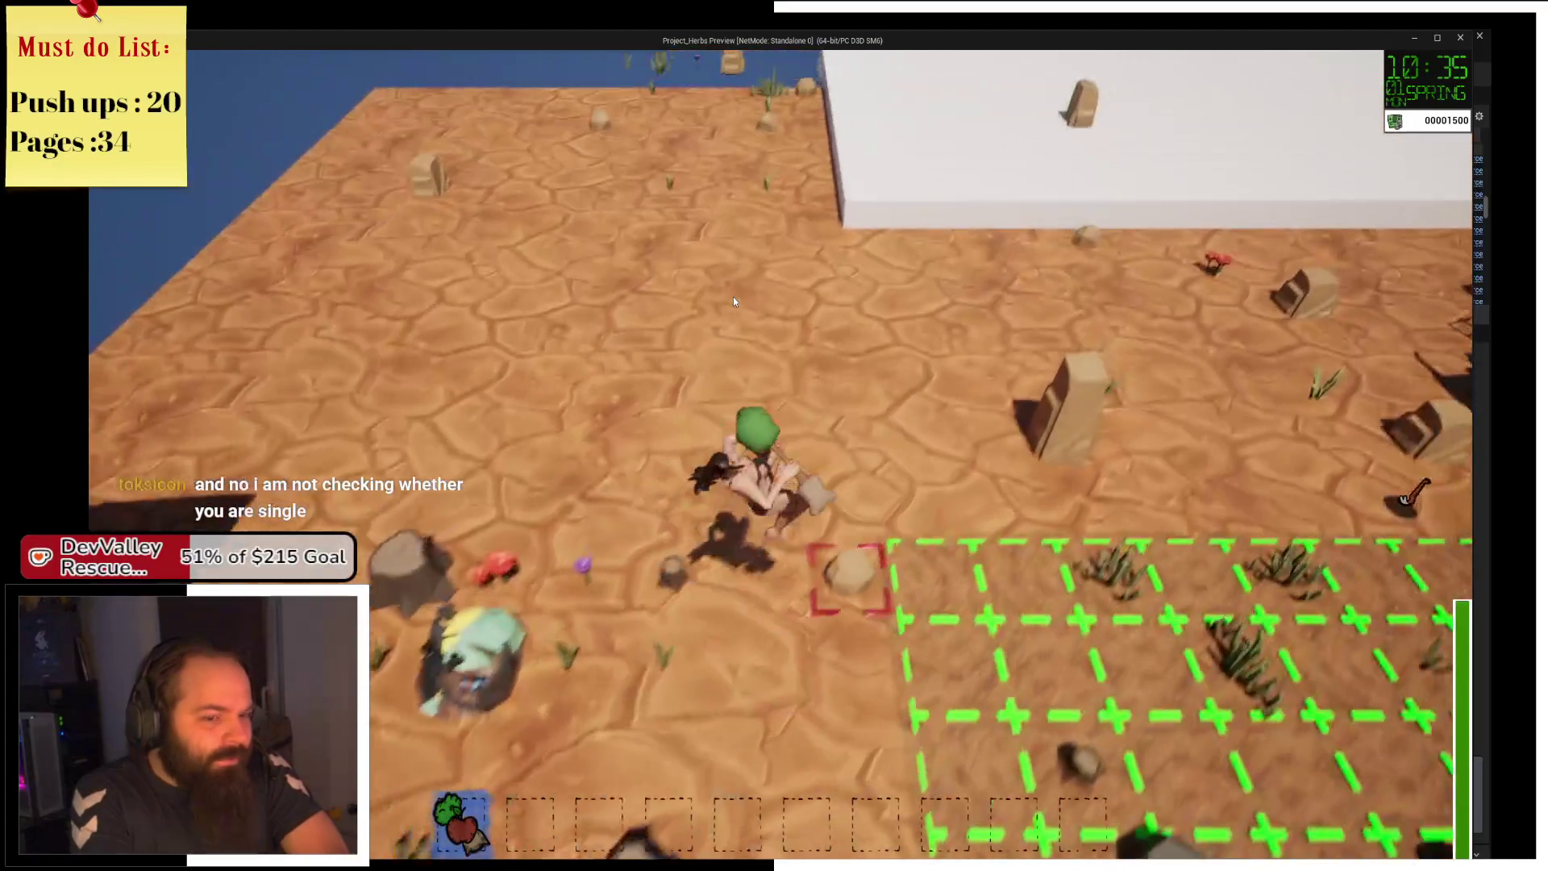
Pick up the hoe and walk along the white wall to the fenced garden plot.
key(d)
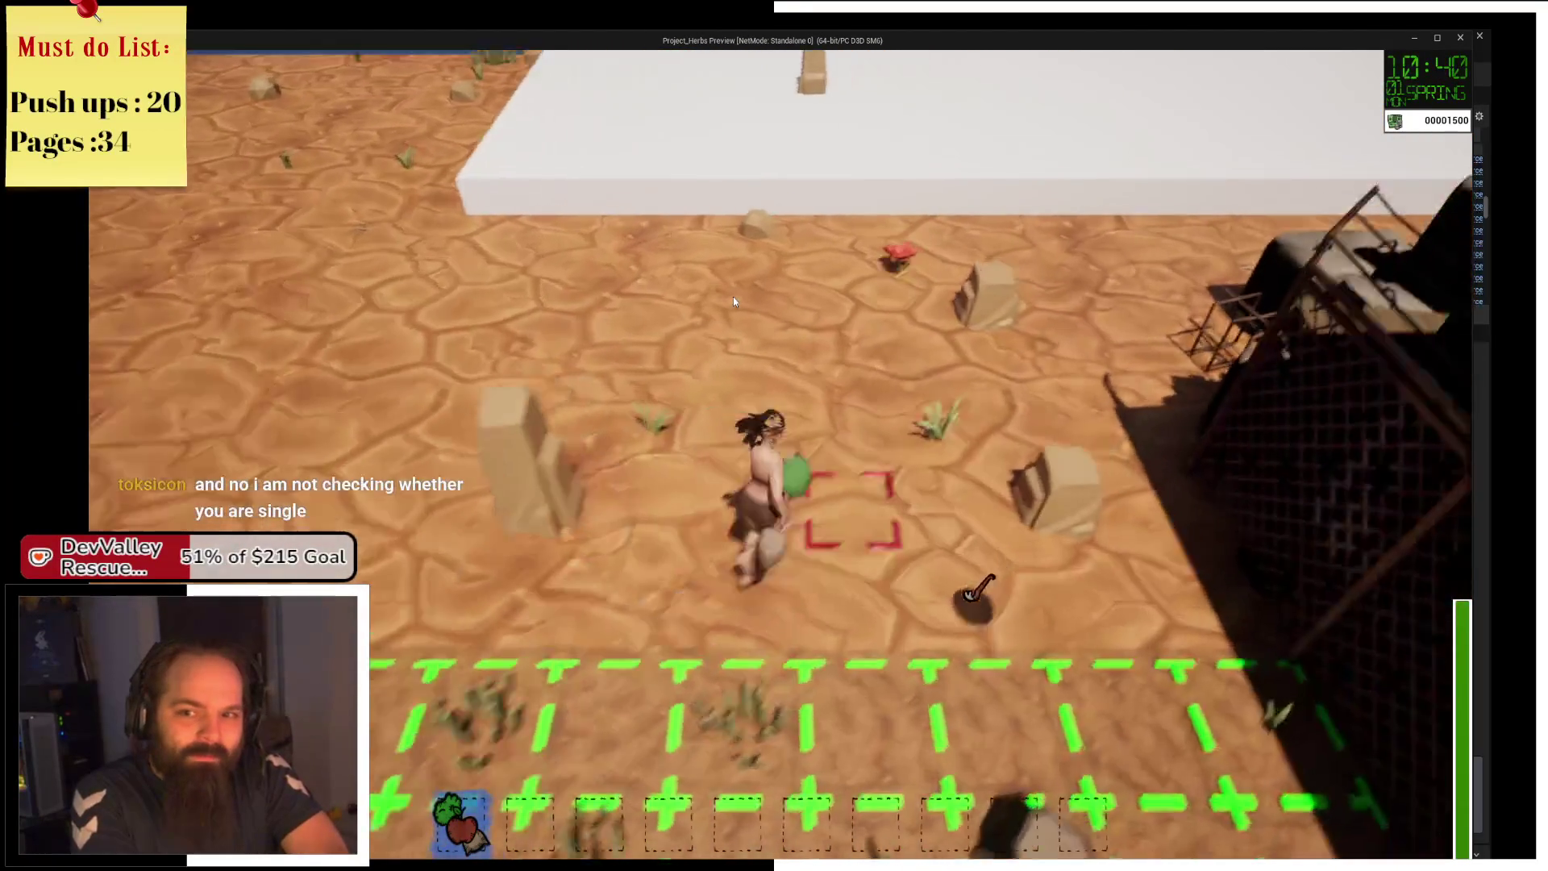
key(w)
key(d)
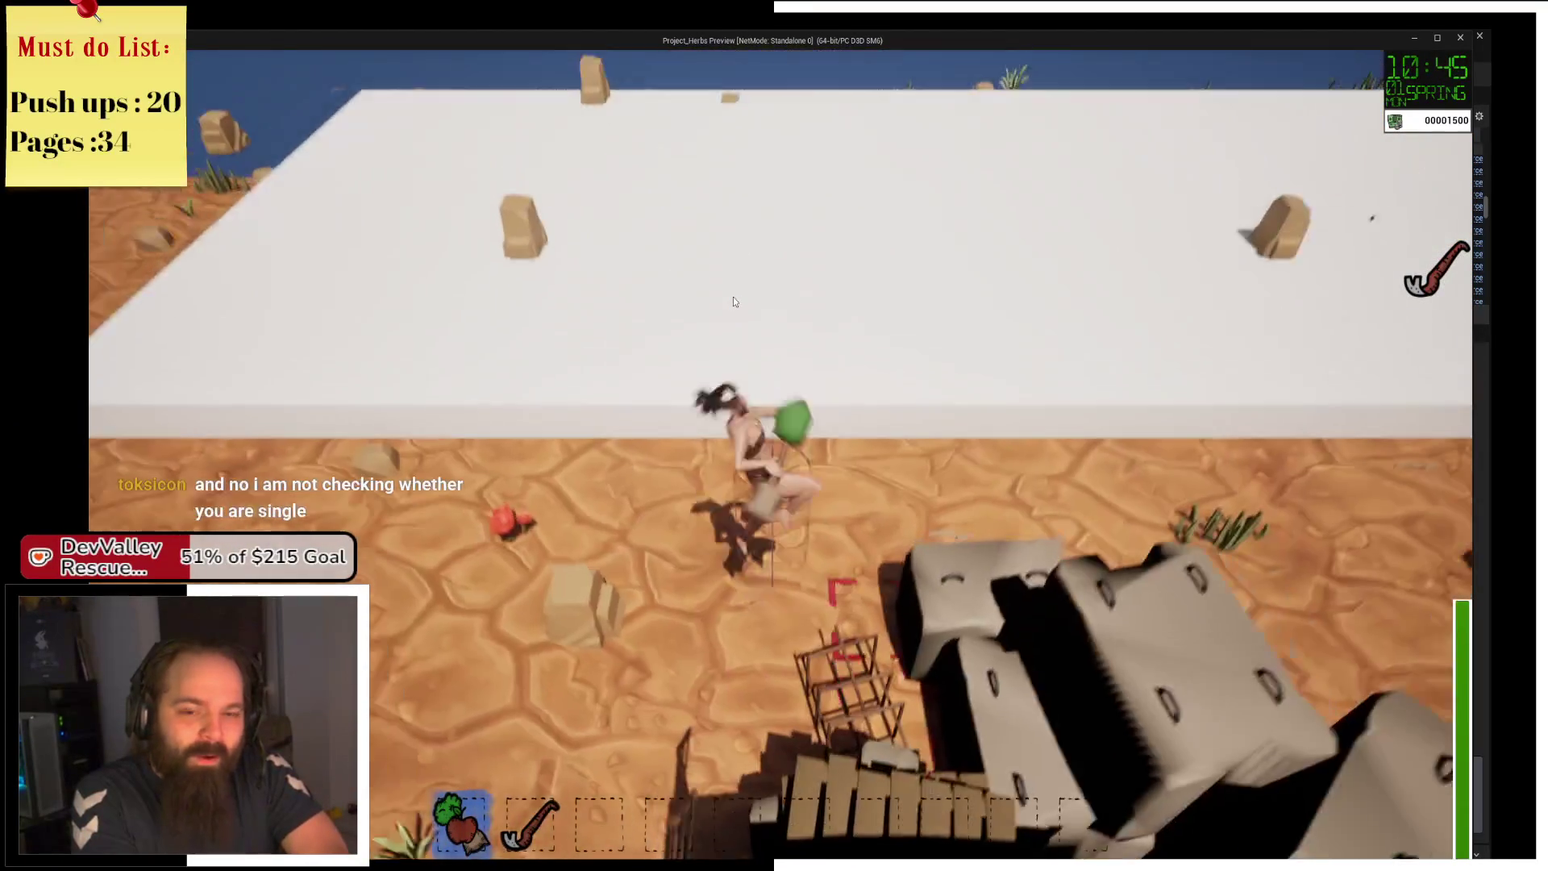
key(w)
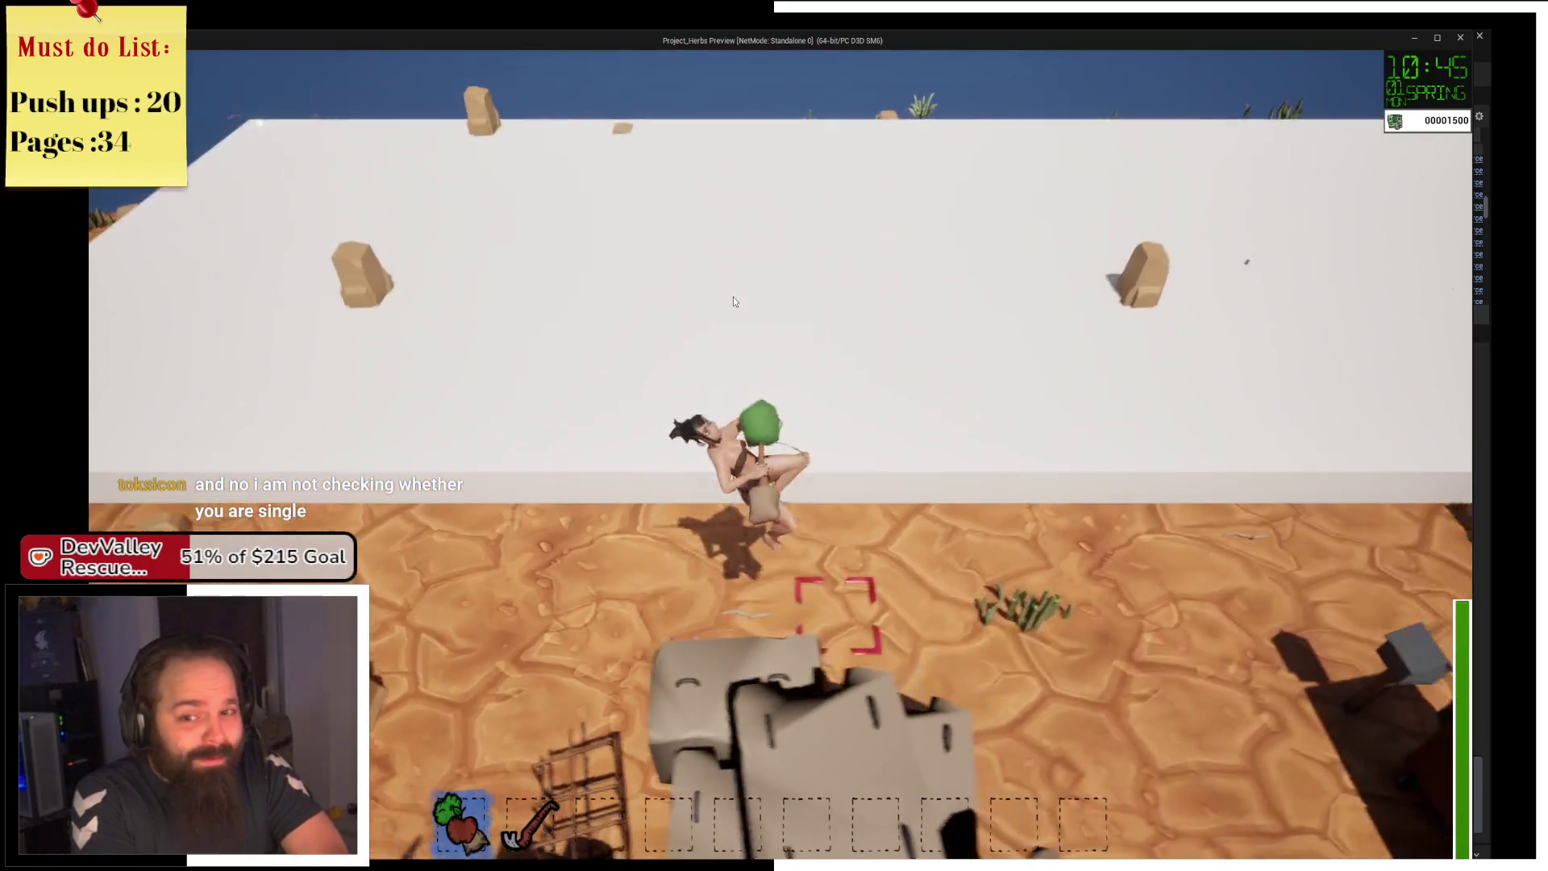
key(d)
key(s)
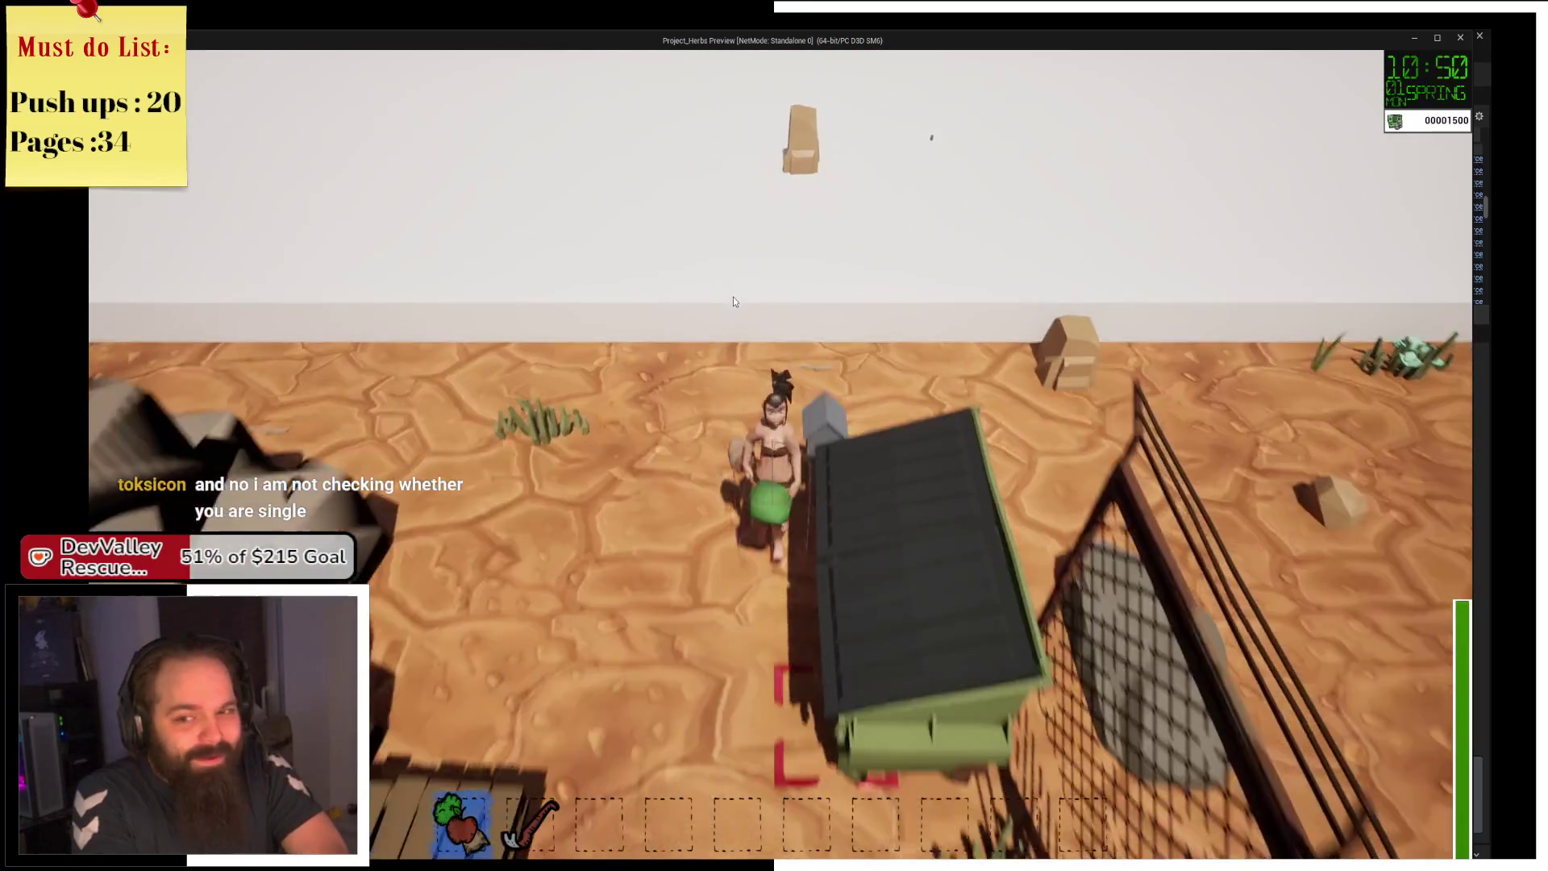
key(s)
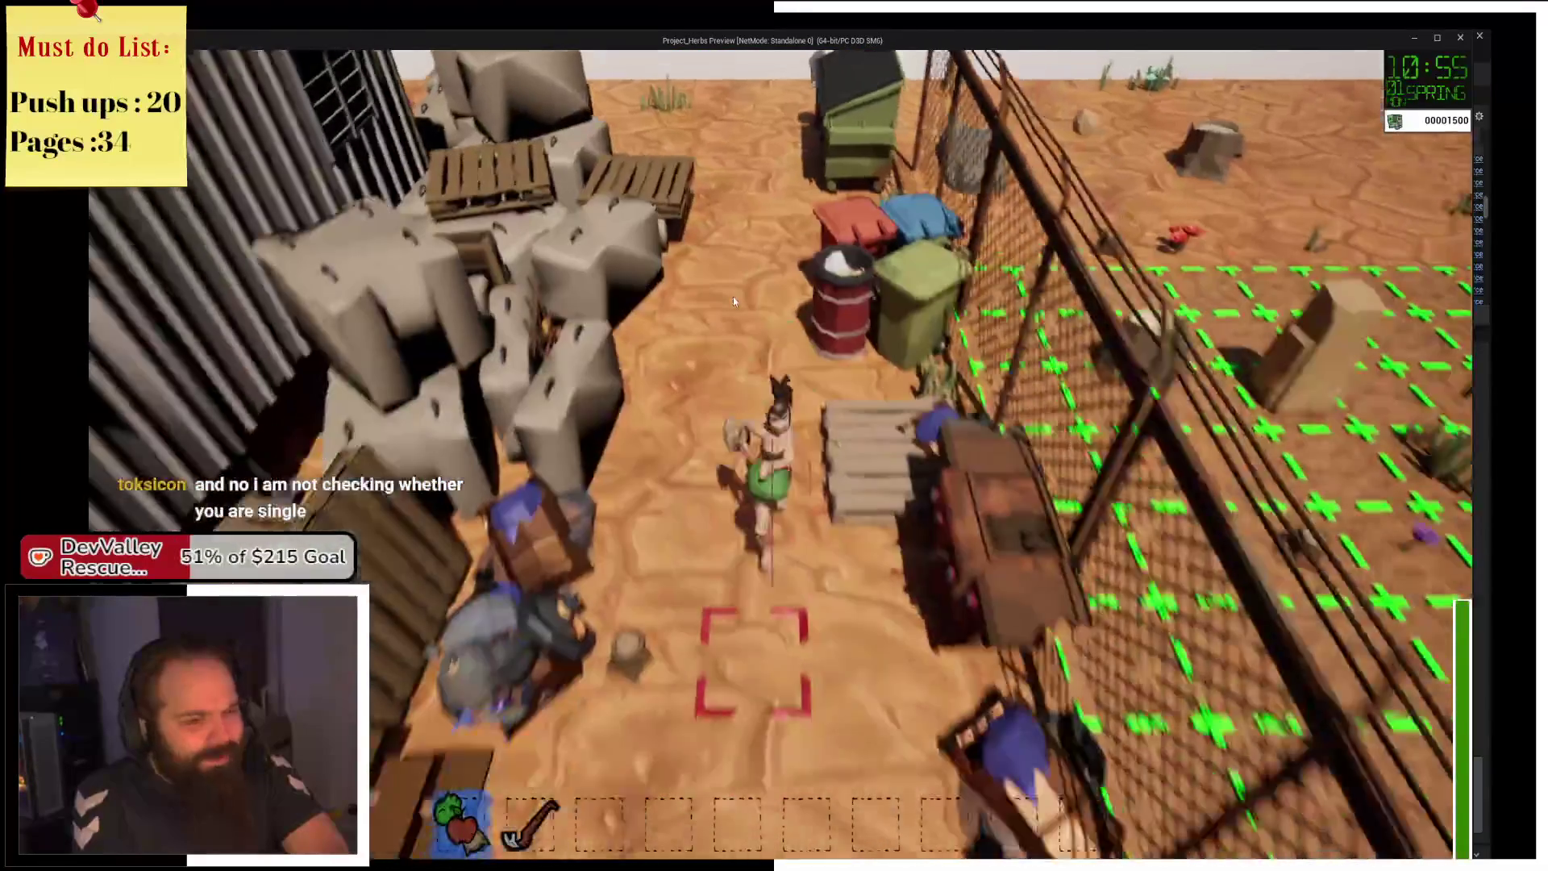
key(d)
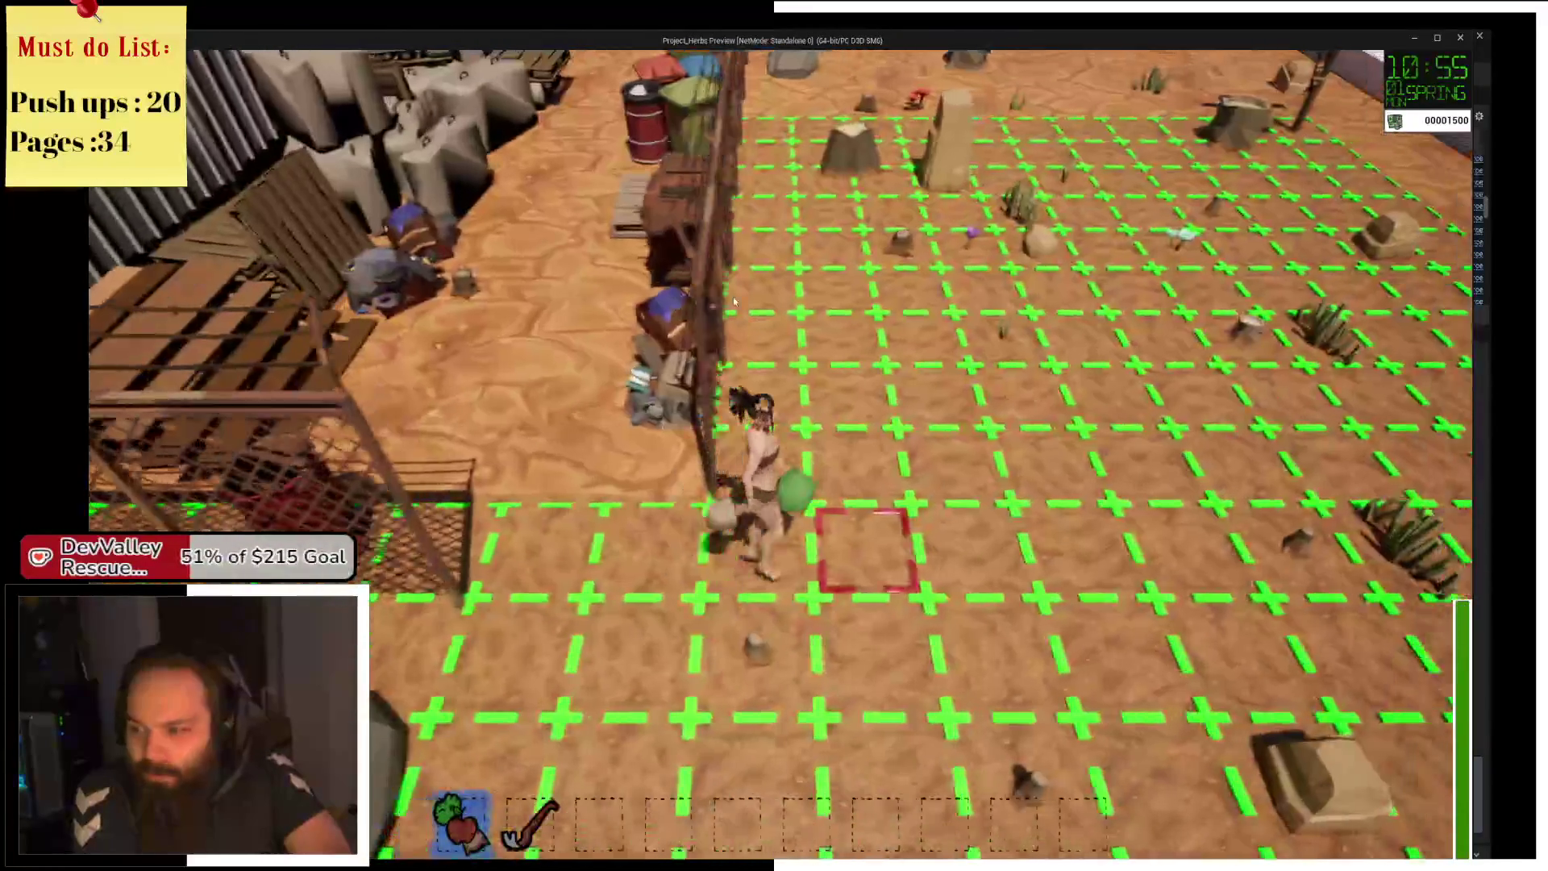
key(a)
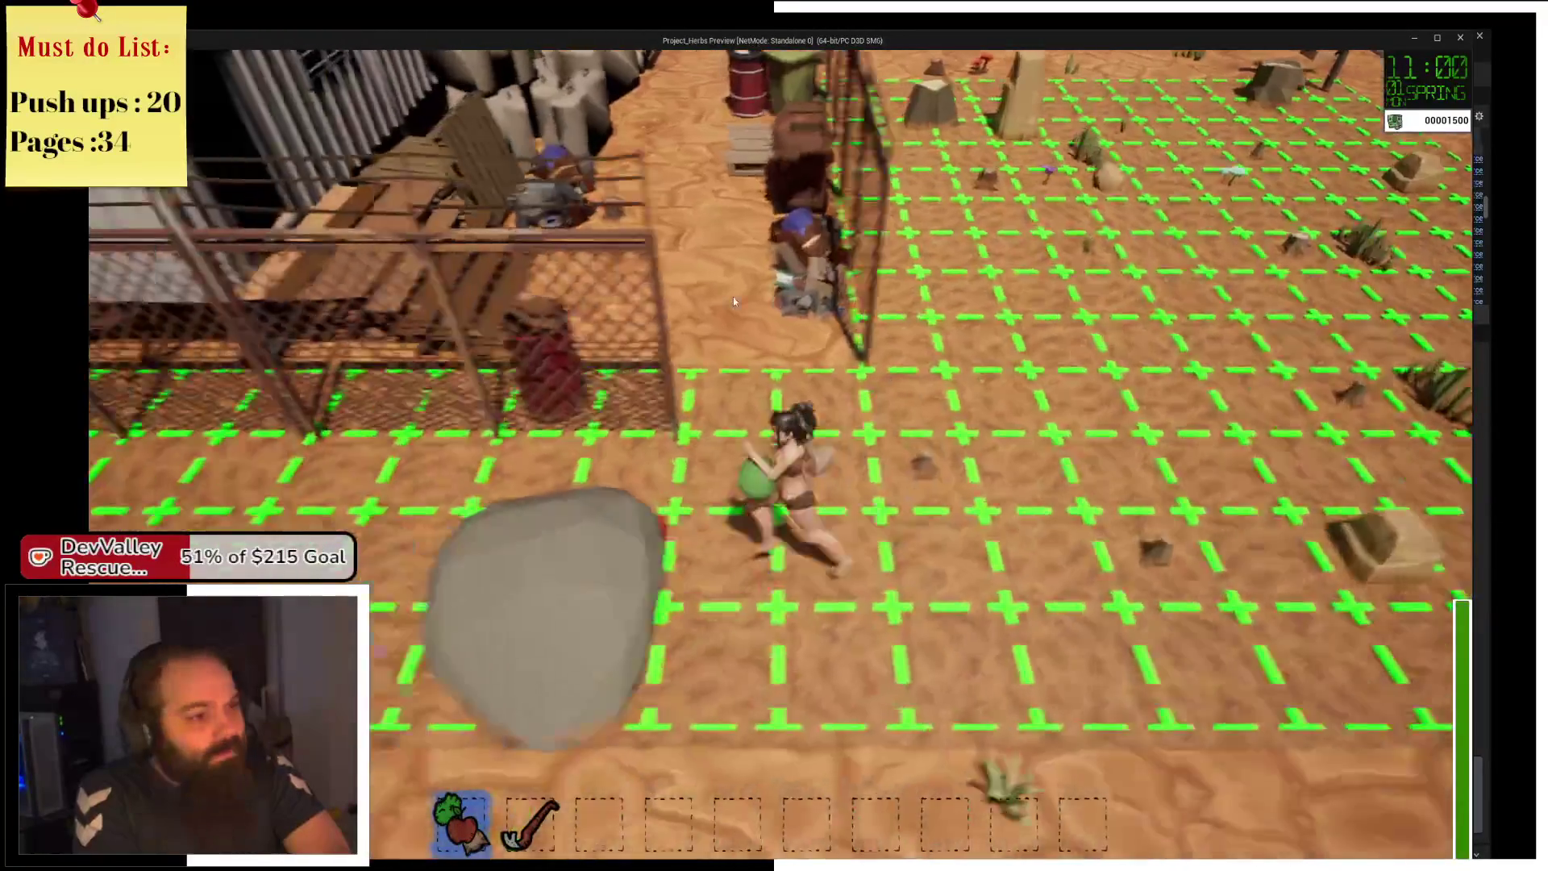
key(s)
Equip the hoe from slot 2, pick up the hammer and clear the first debris pile.
key(a)
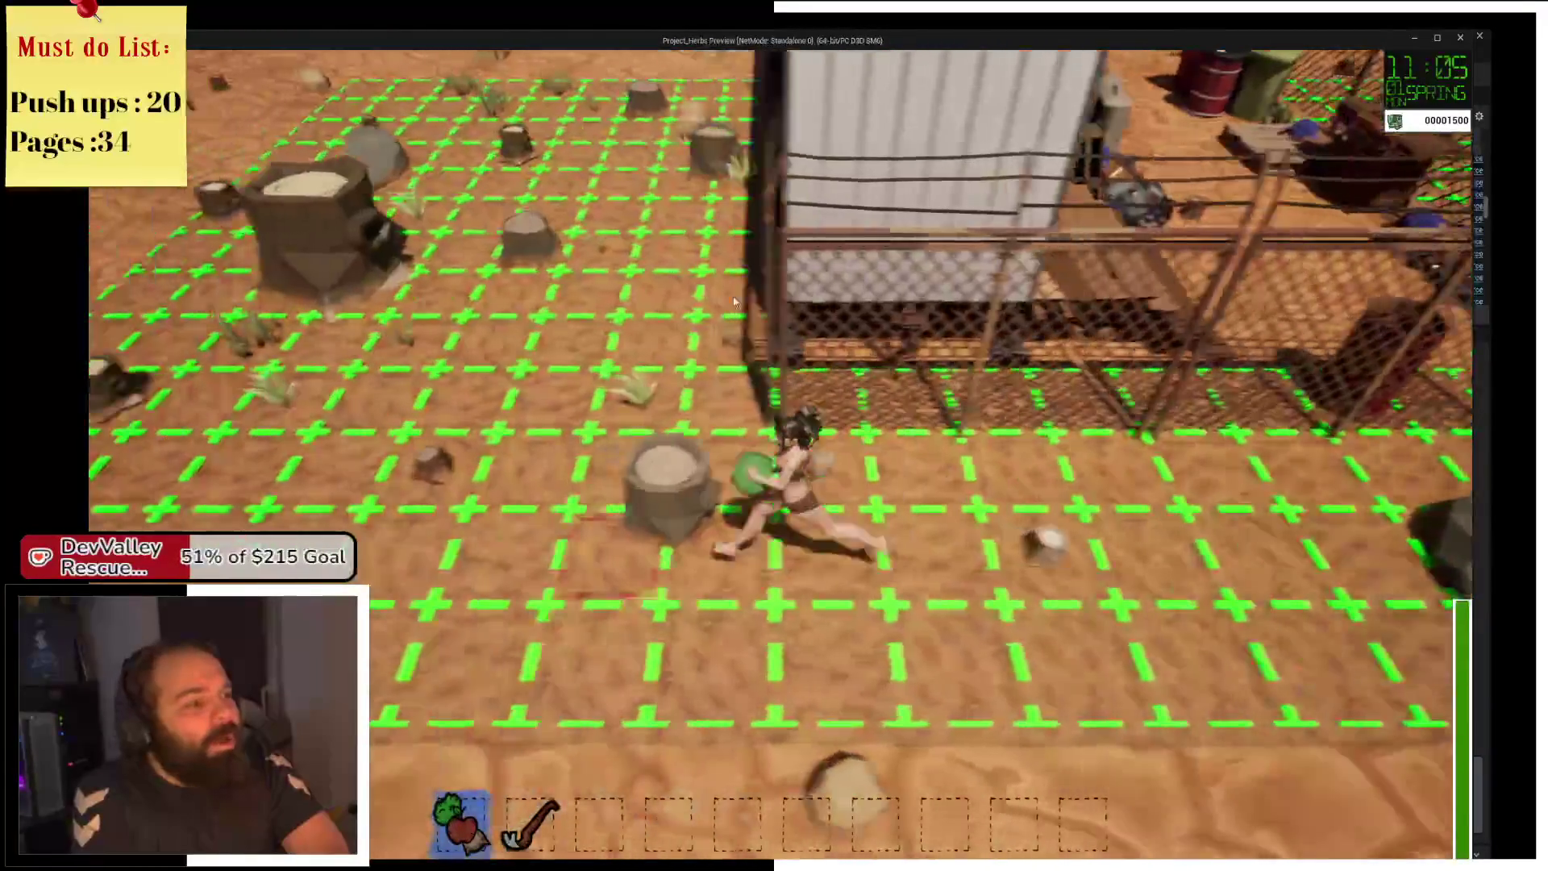
key(2)
key(a)
key(w)
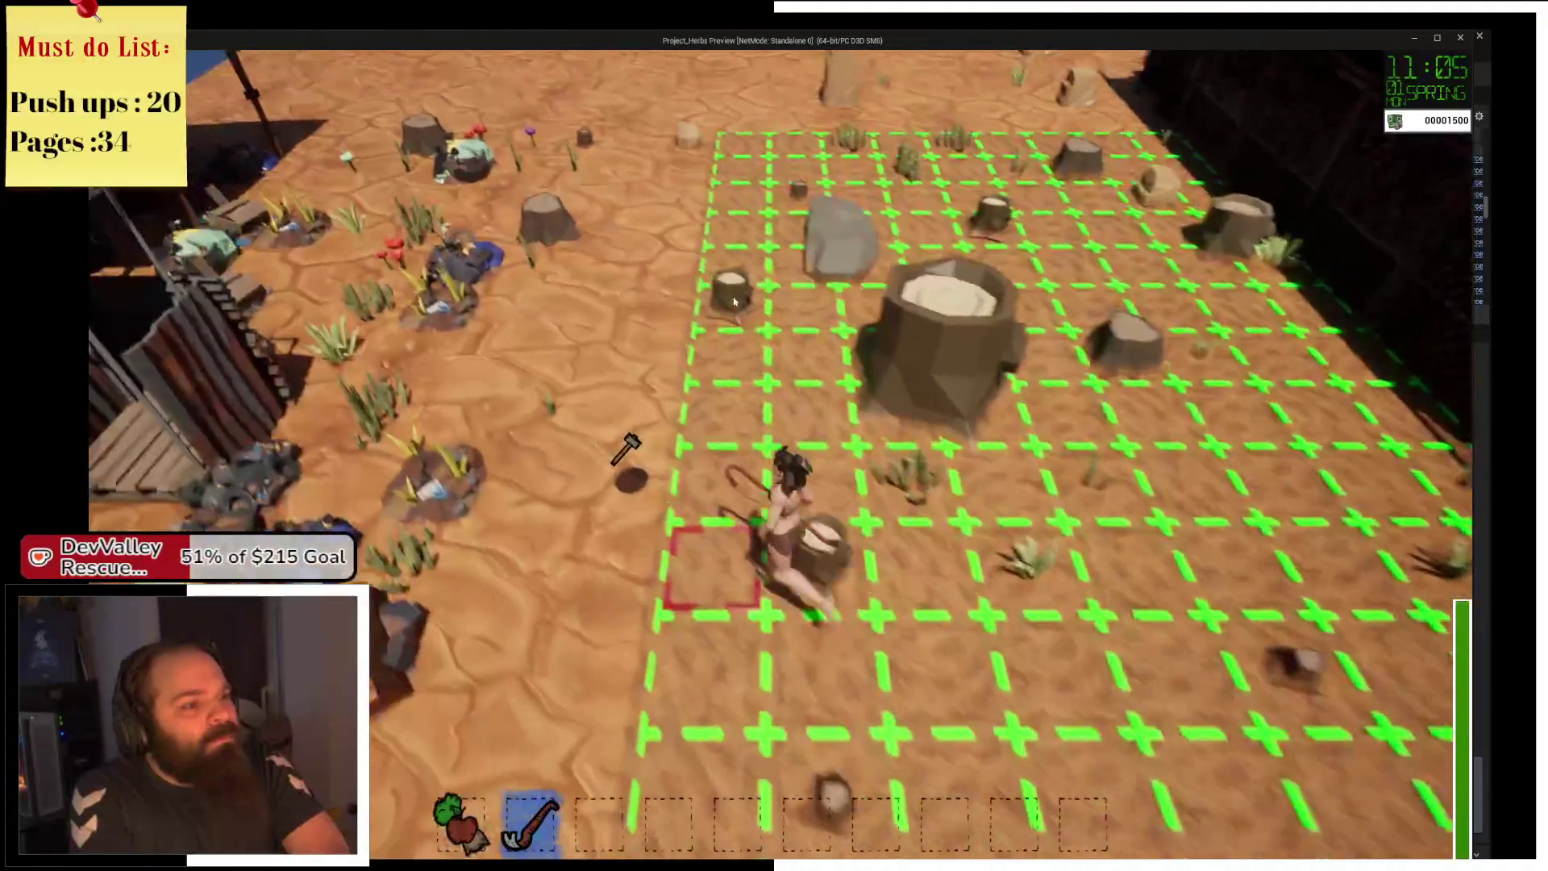
key(e)
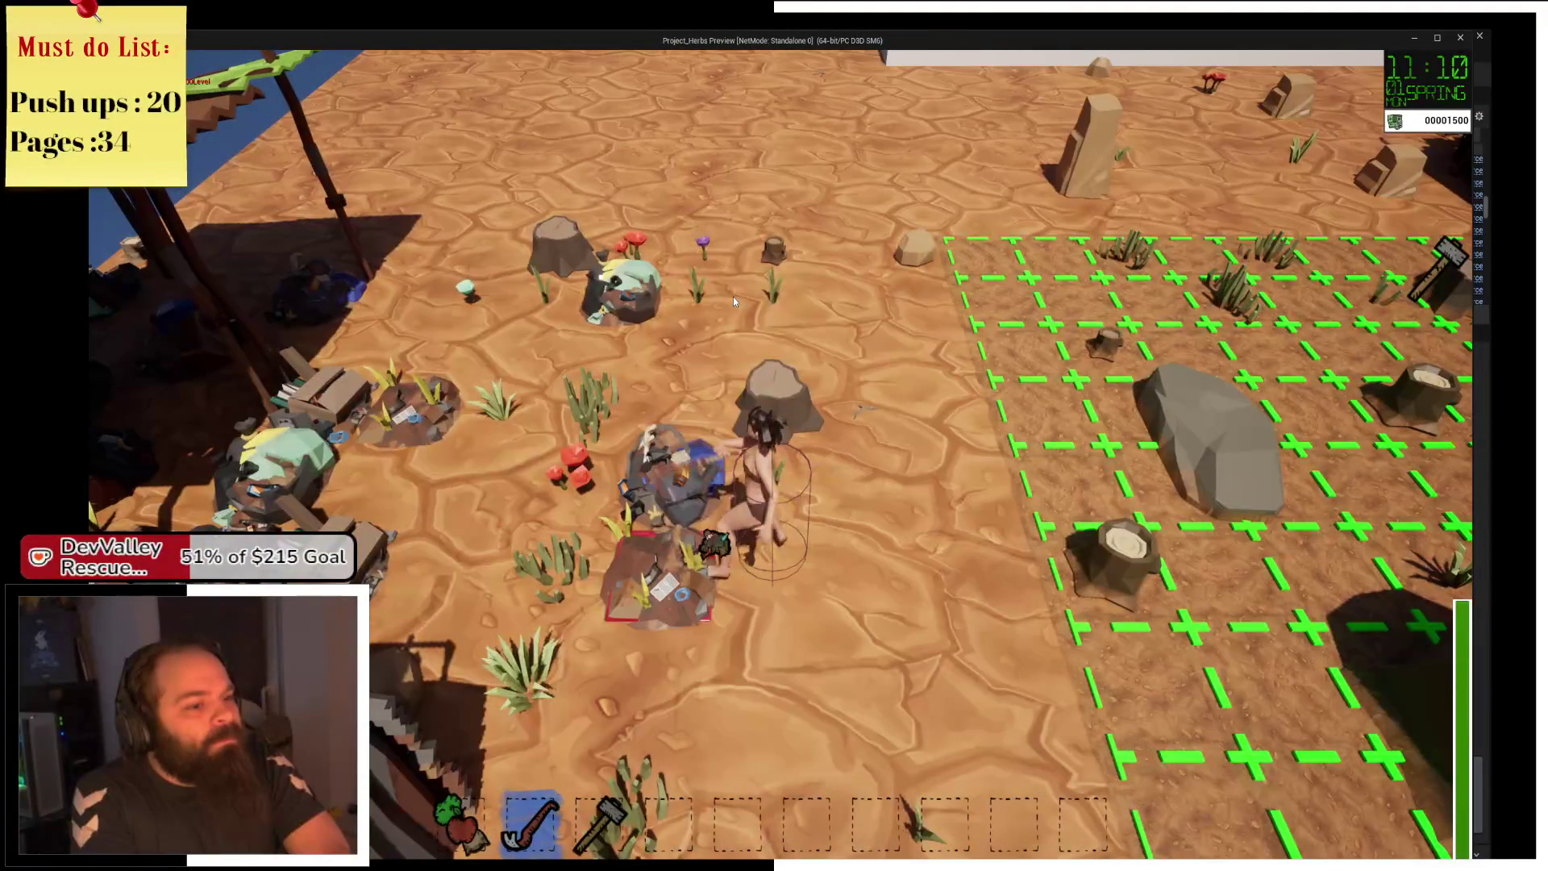
key(e)
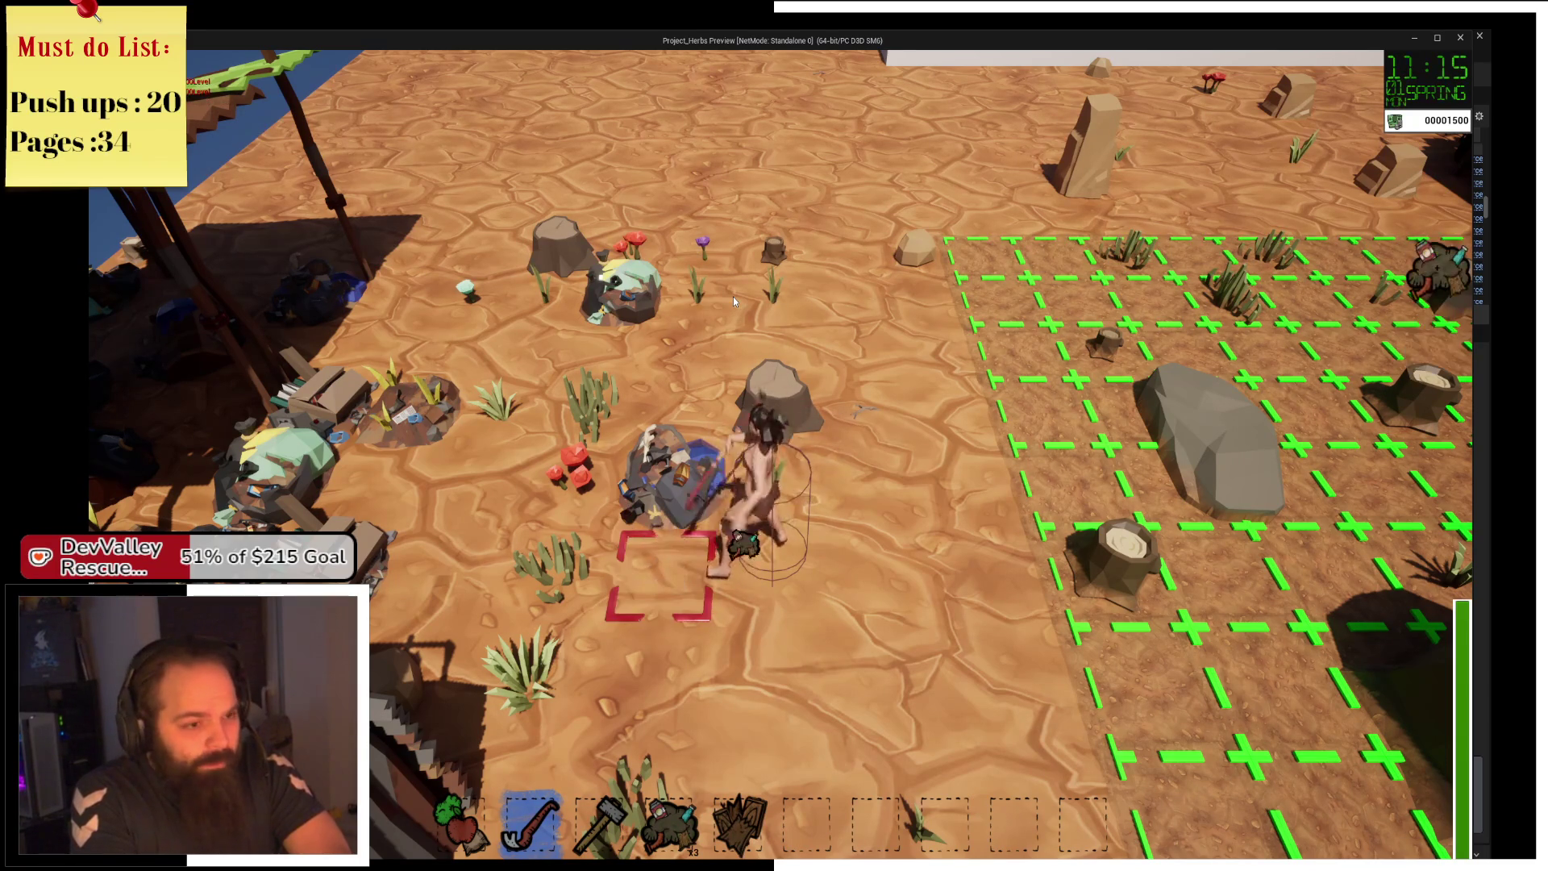
key(e)
key(e)
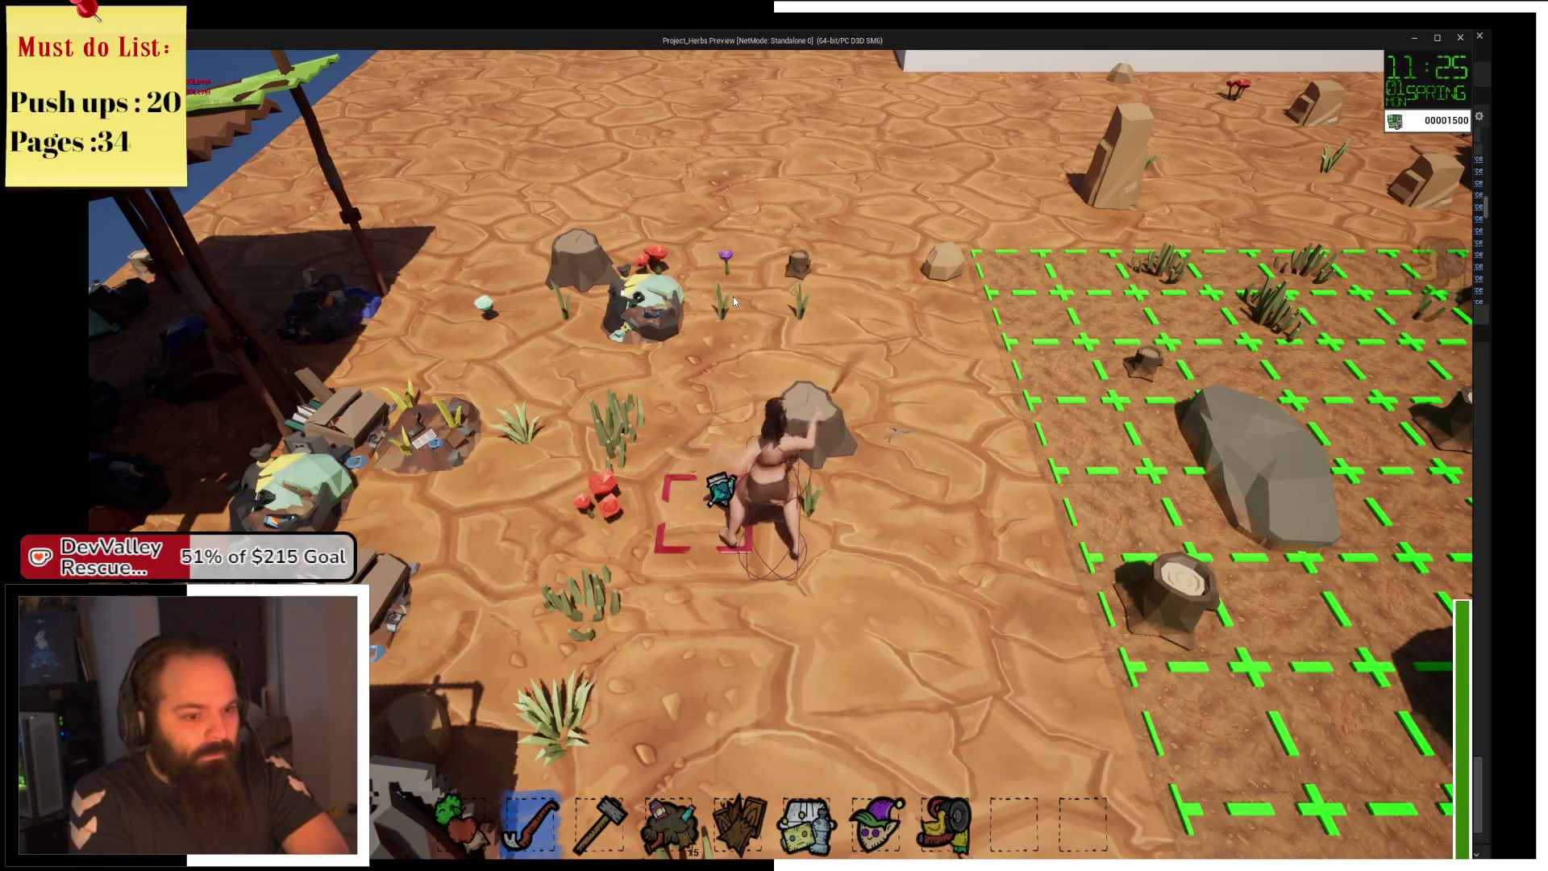
key(e)
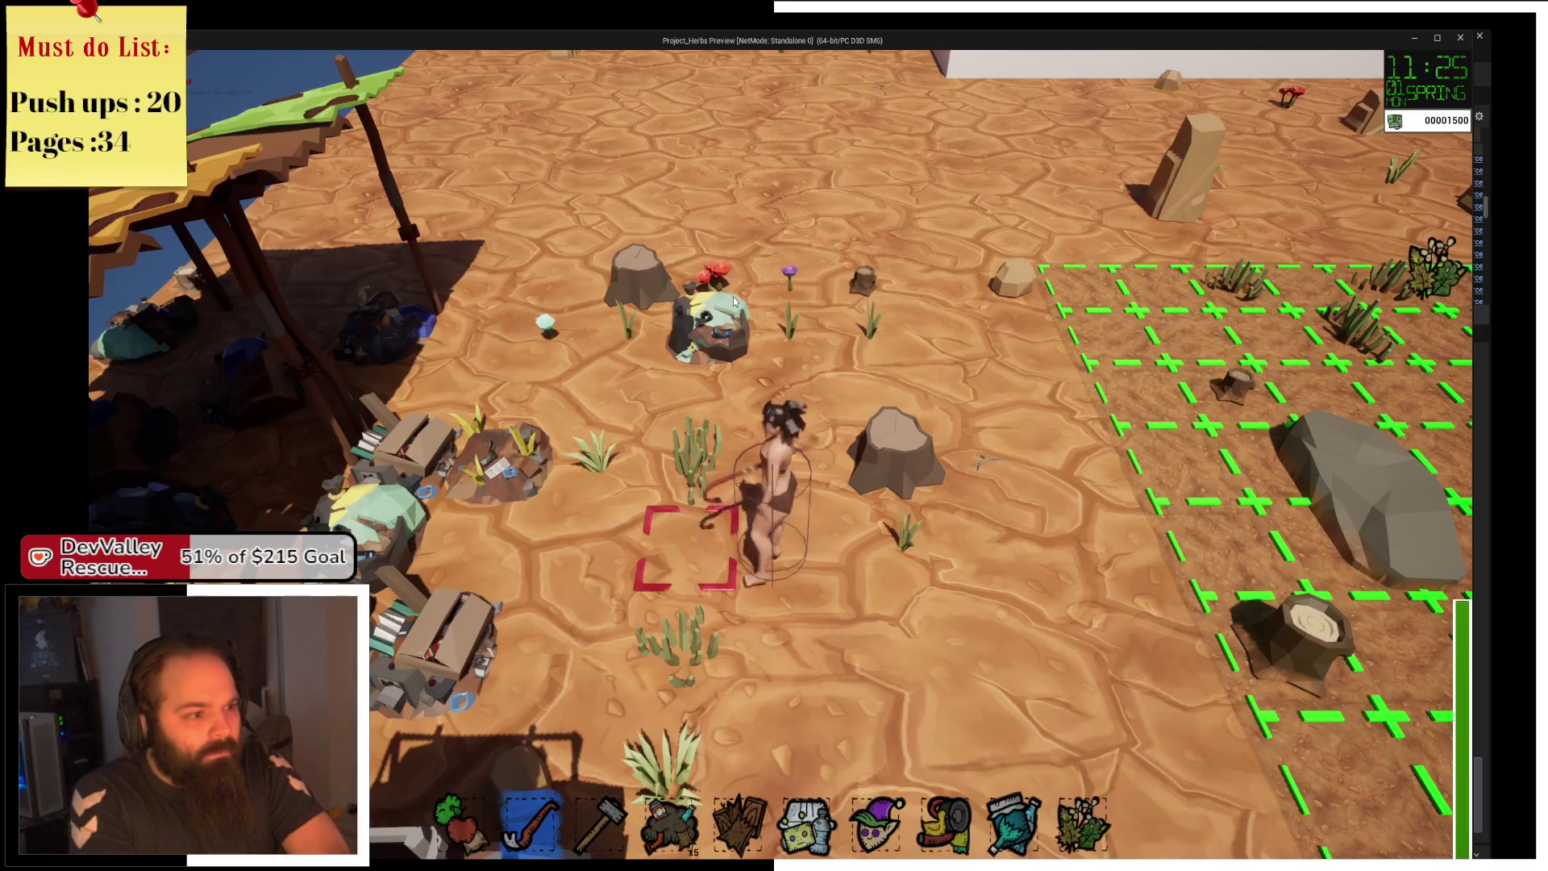
Clear the next trash piles, then switch back to the editor.
key(a)
key(e)
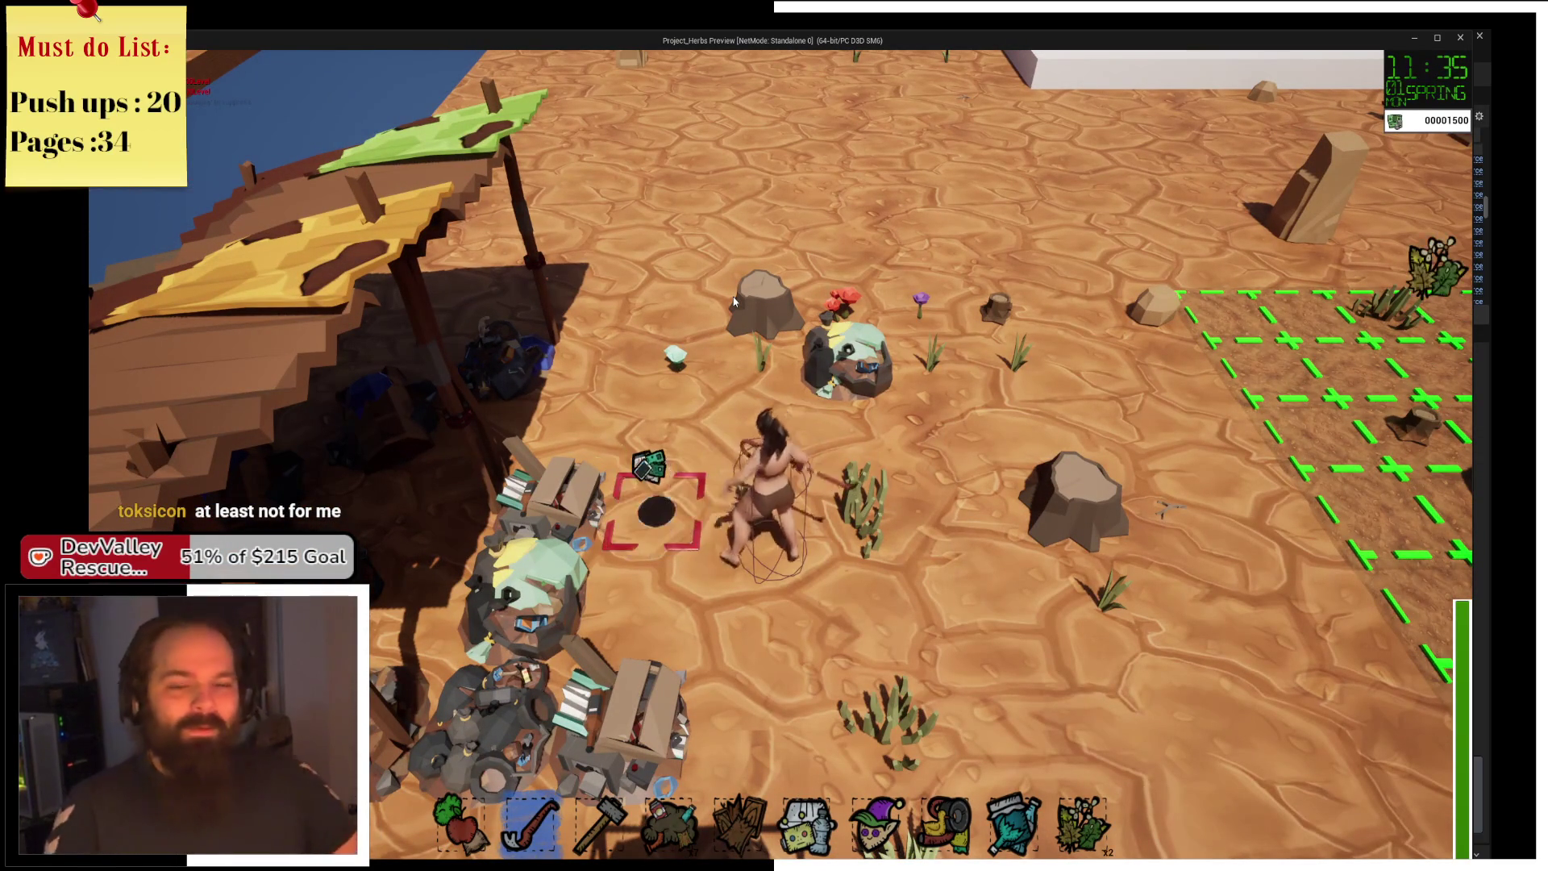
key(a)
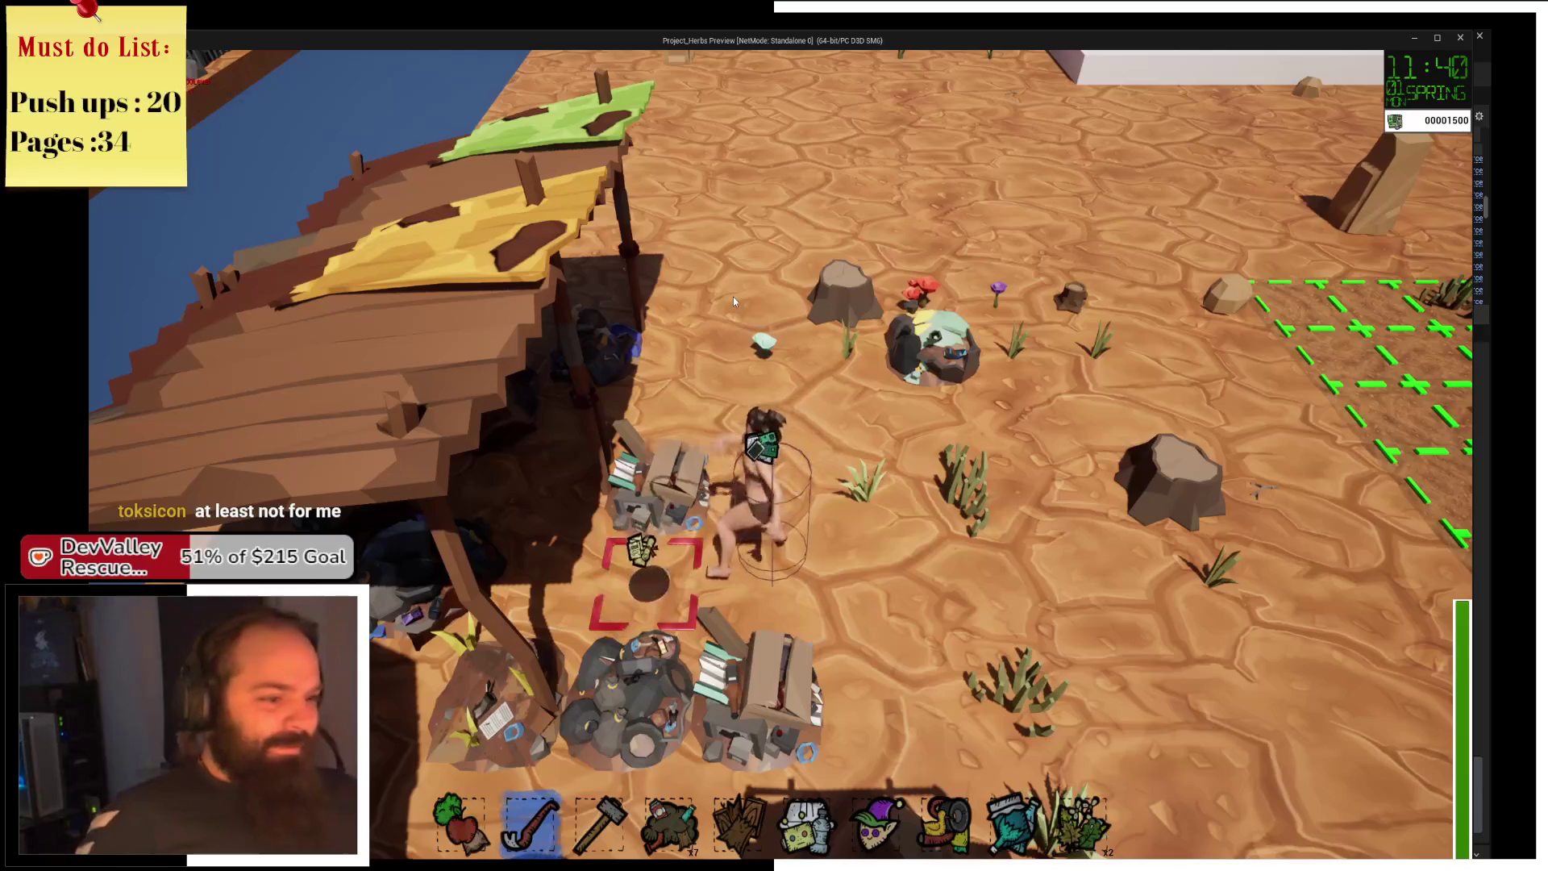
key(a)
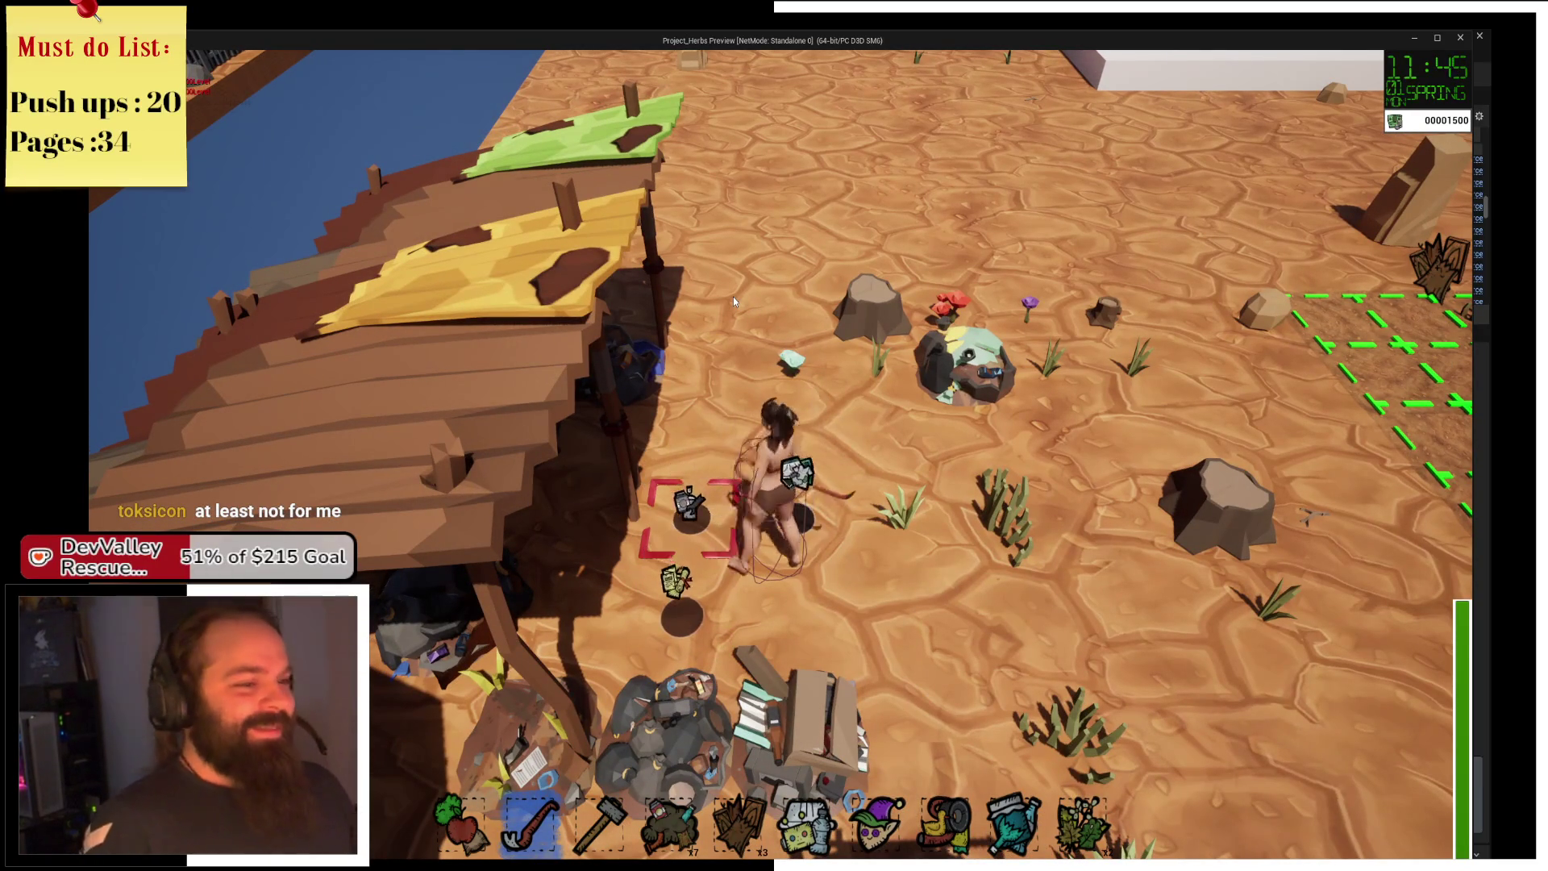
key(w)
key(alt+Tab)
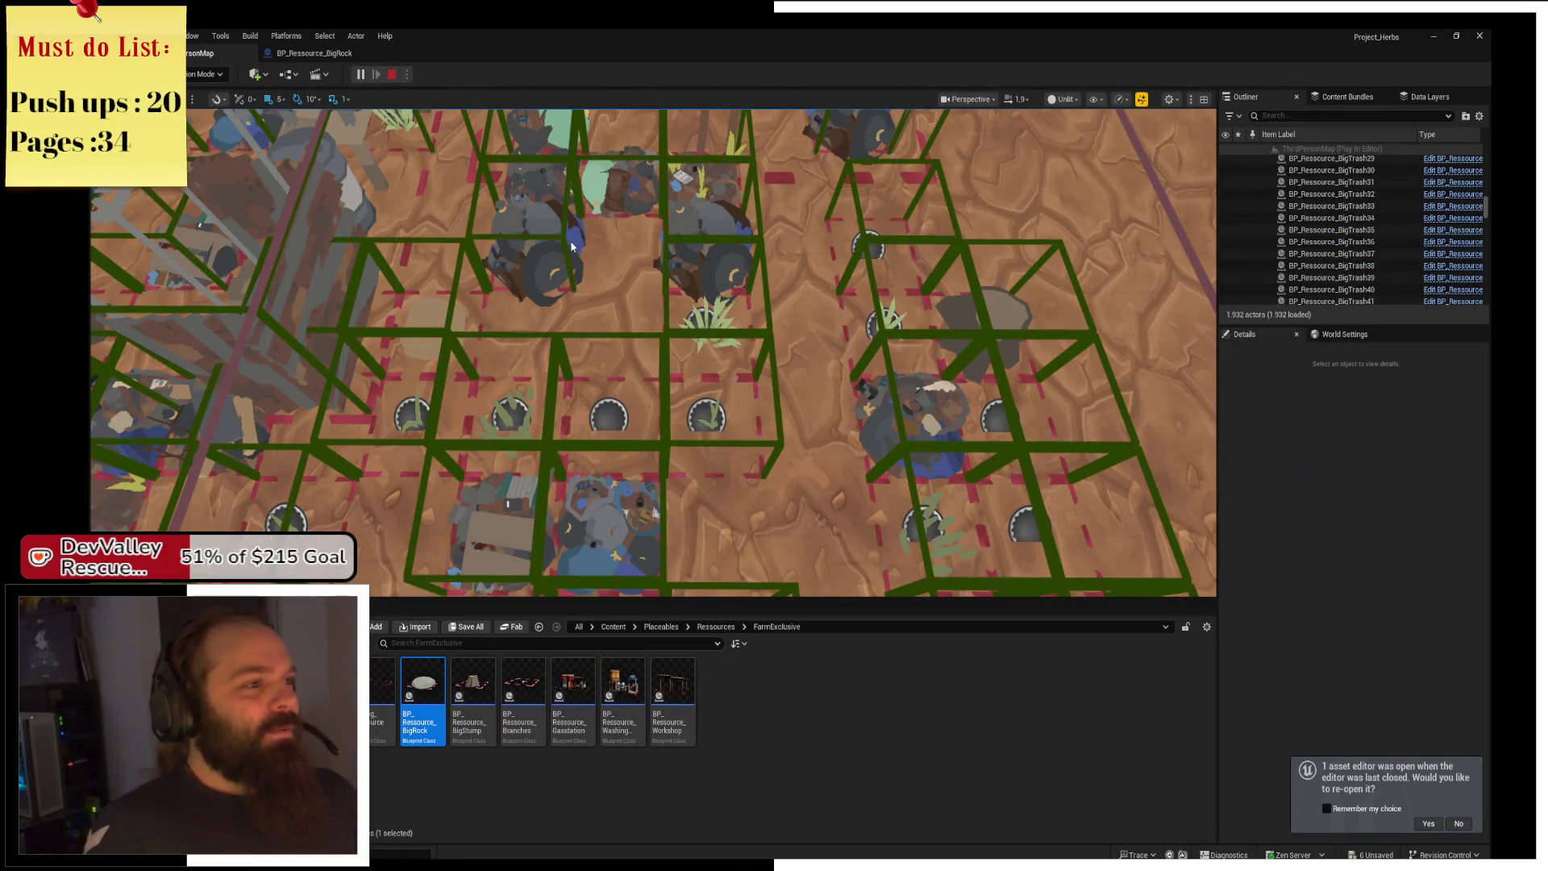
Stop the play session and open the FarmField_03 blueprint in its Viewport.
key(Escape)
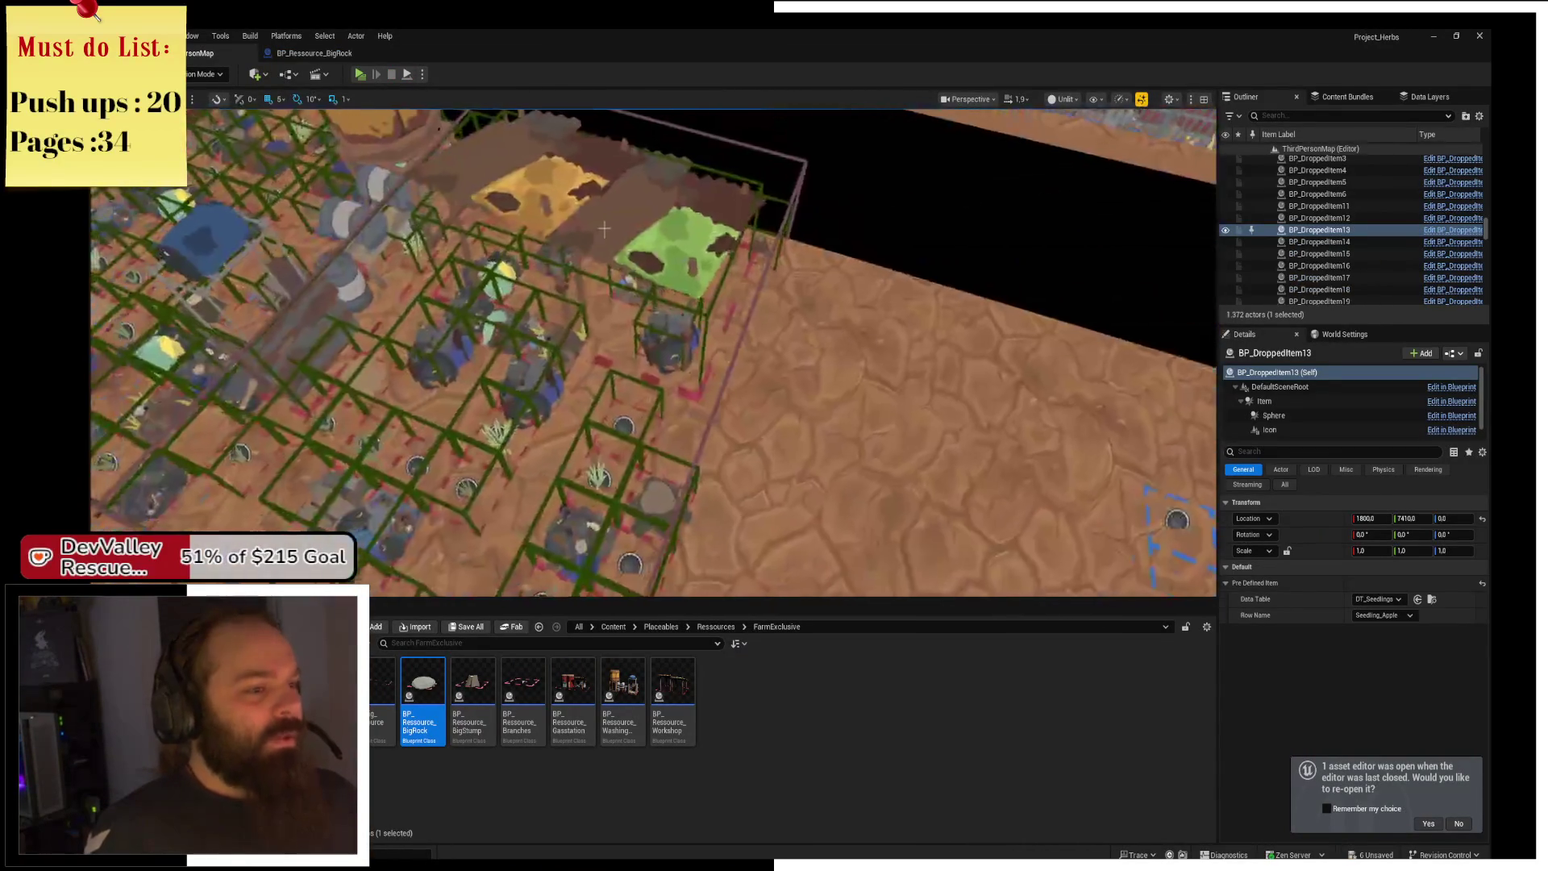
double_click(1354, 248)
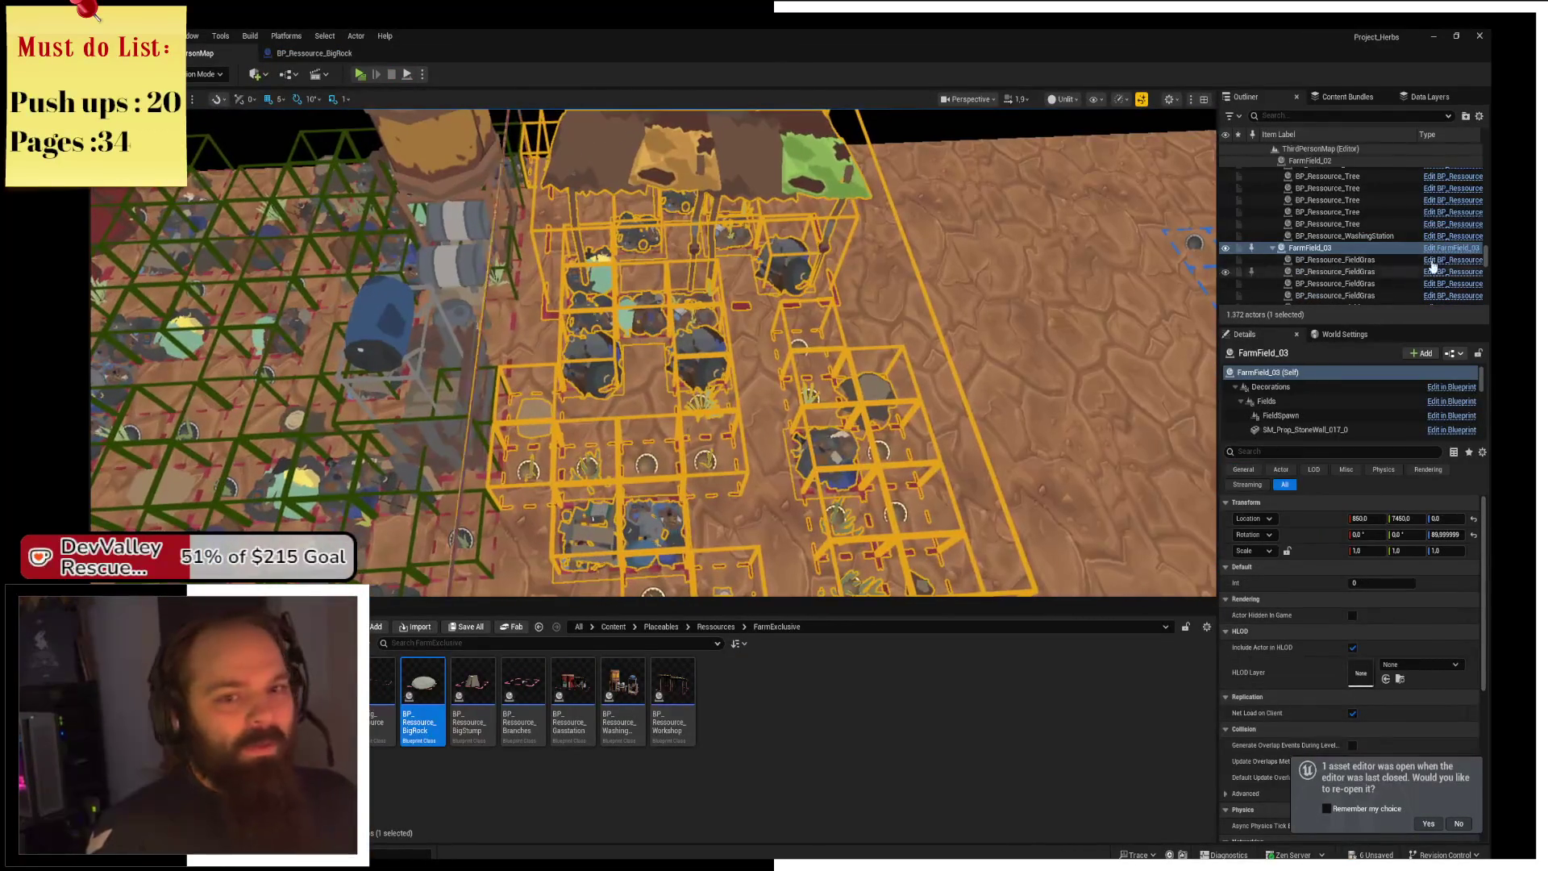
key(ctrl+e)
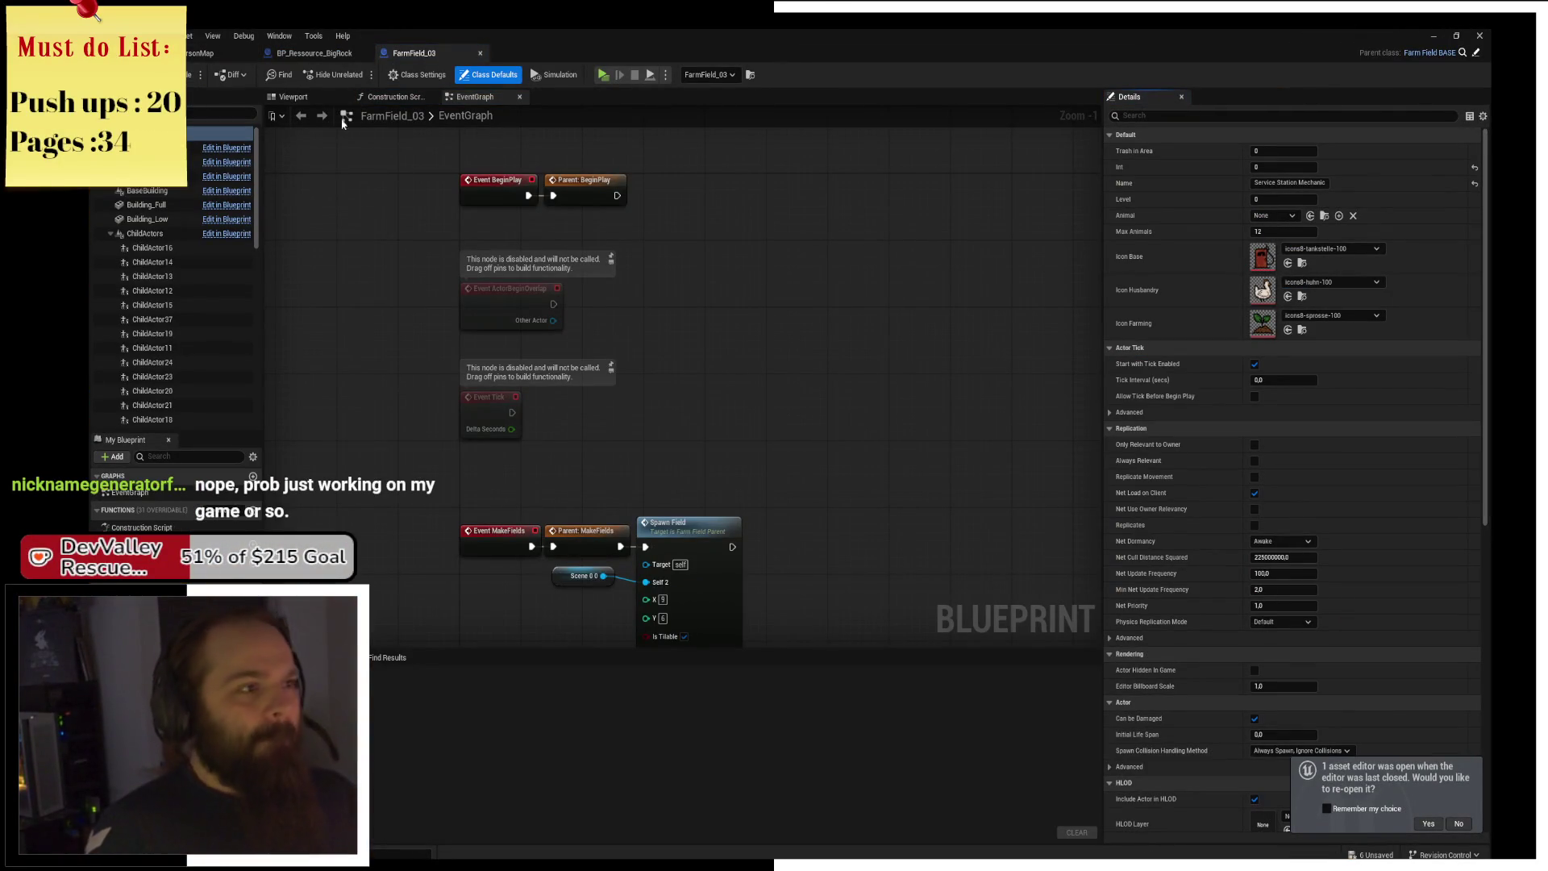
click(288, 97)
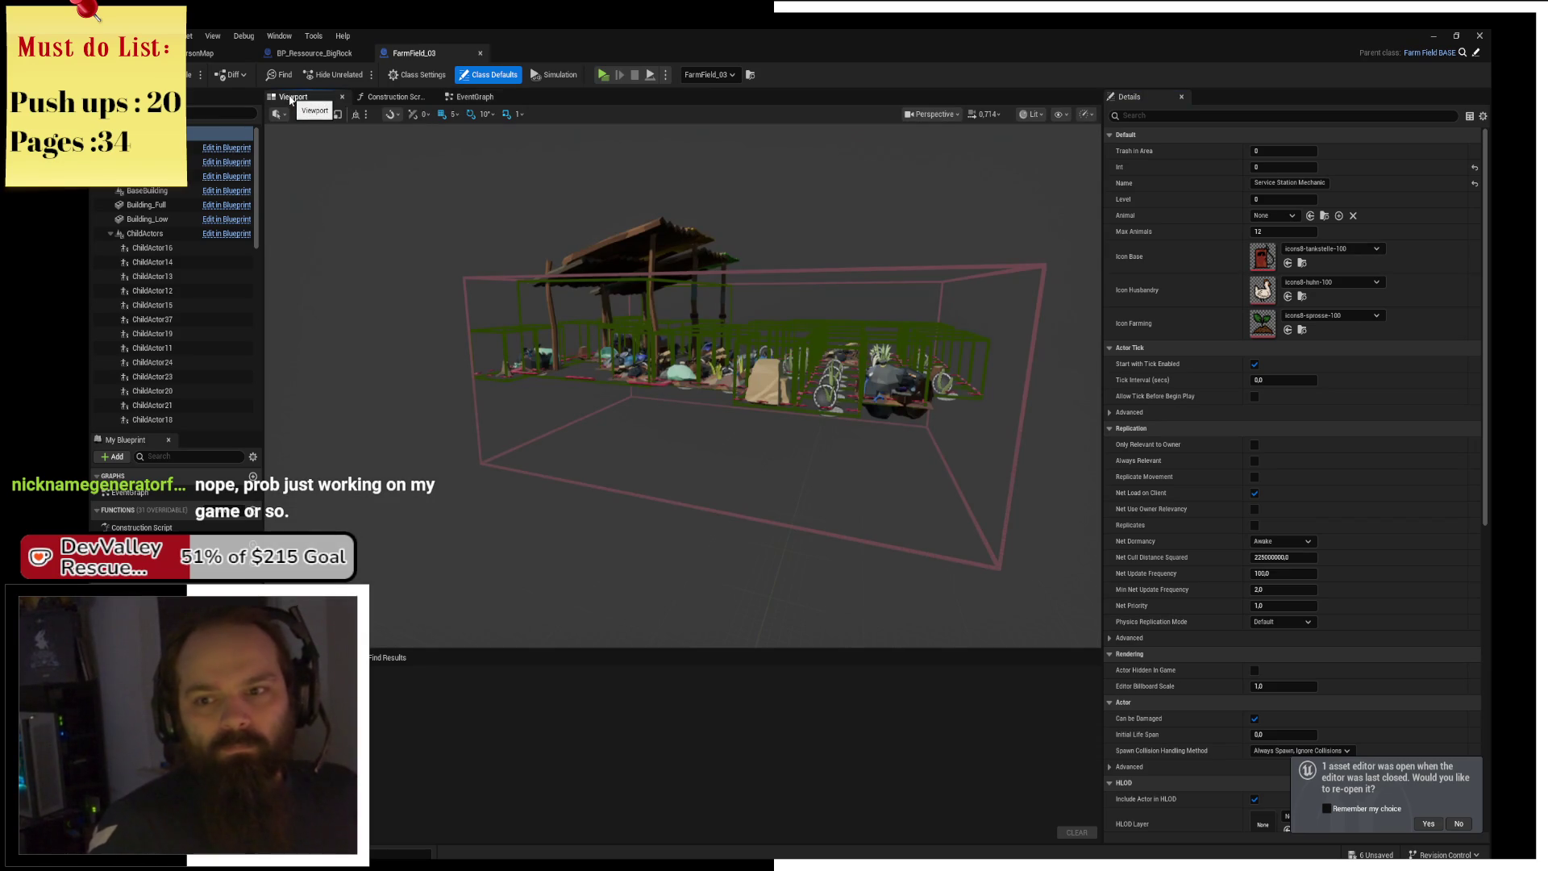
Select the ChildActor16 trash pile component to show its settings.
scroll(601, 331, up, 10)
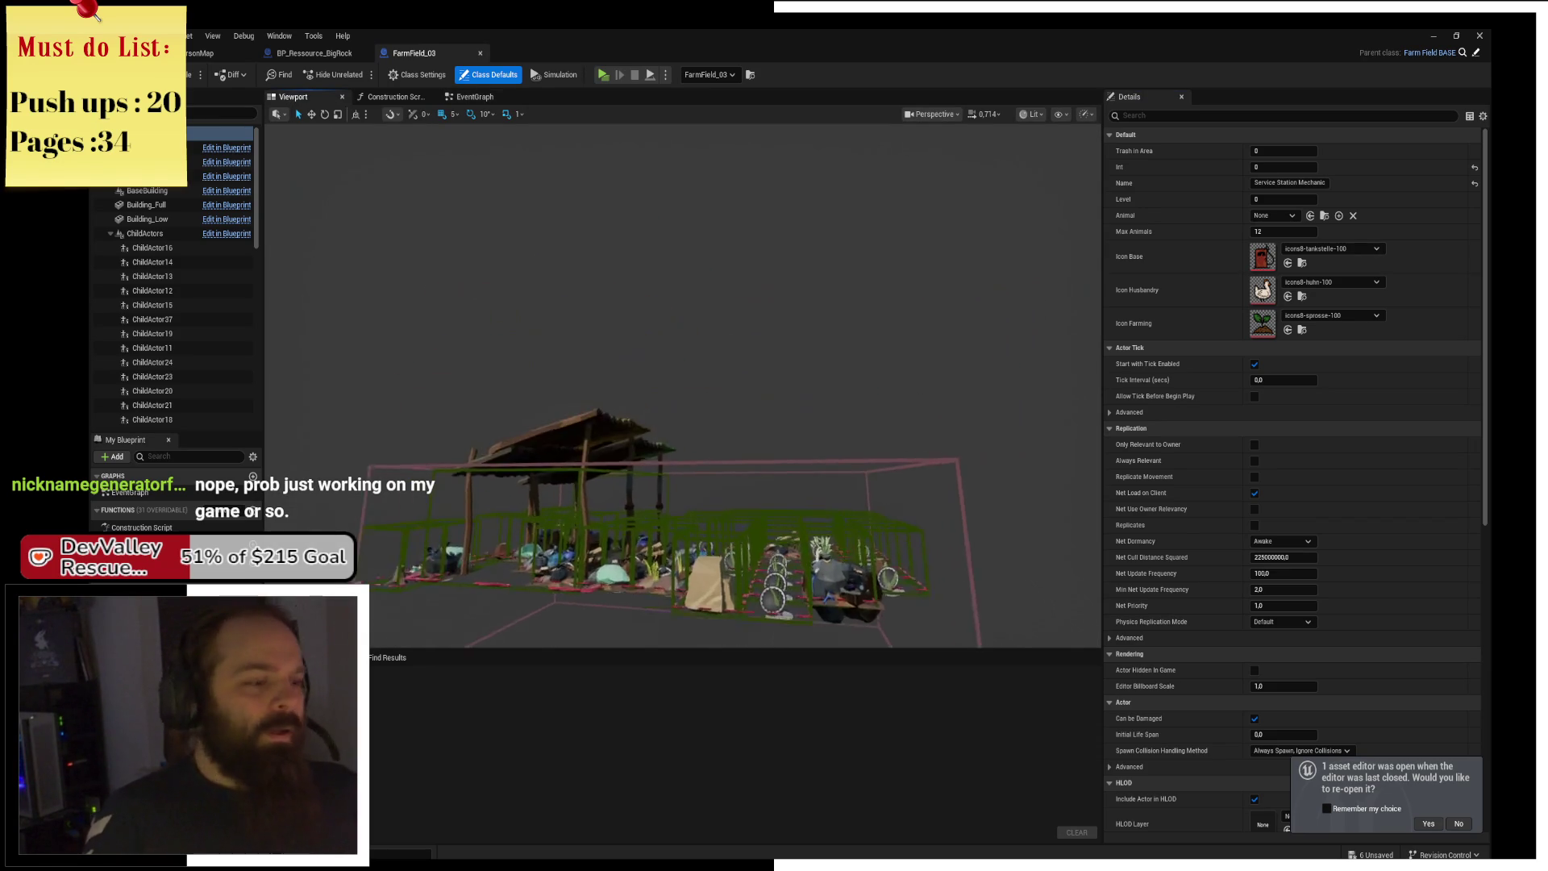
scroll(637, 322, down, 10)
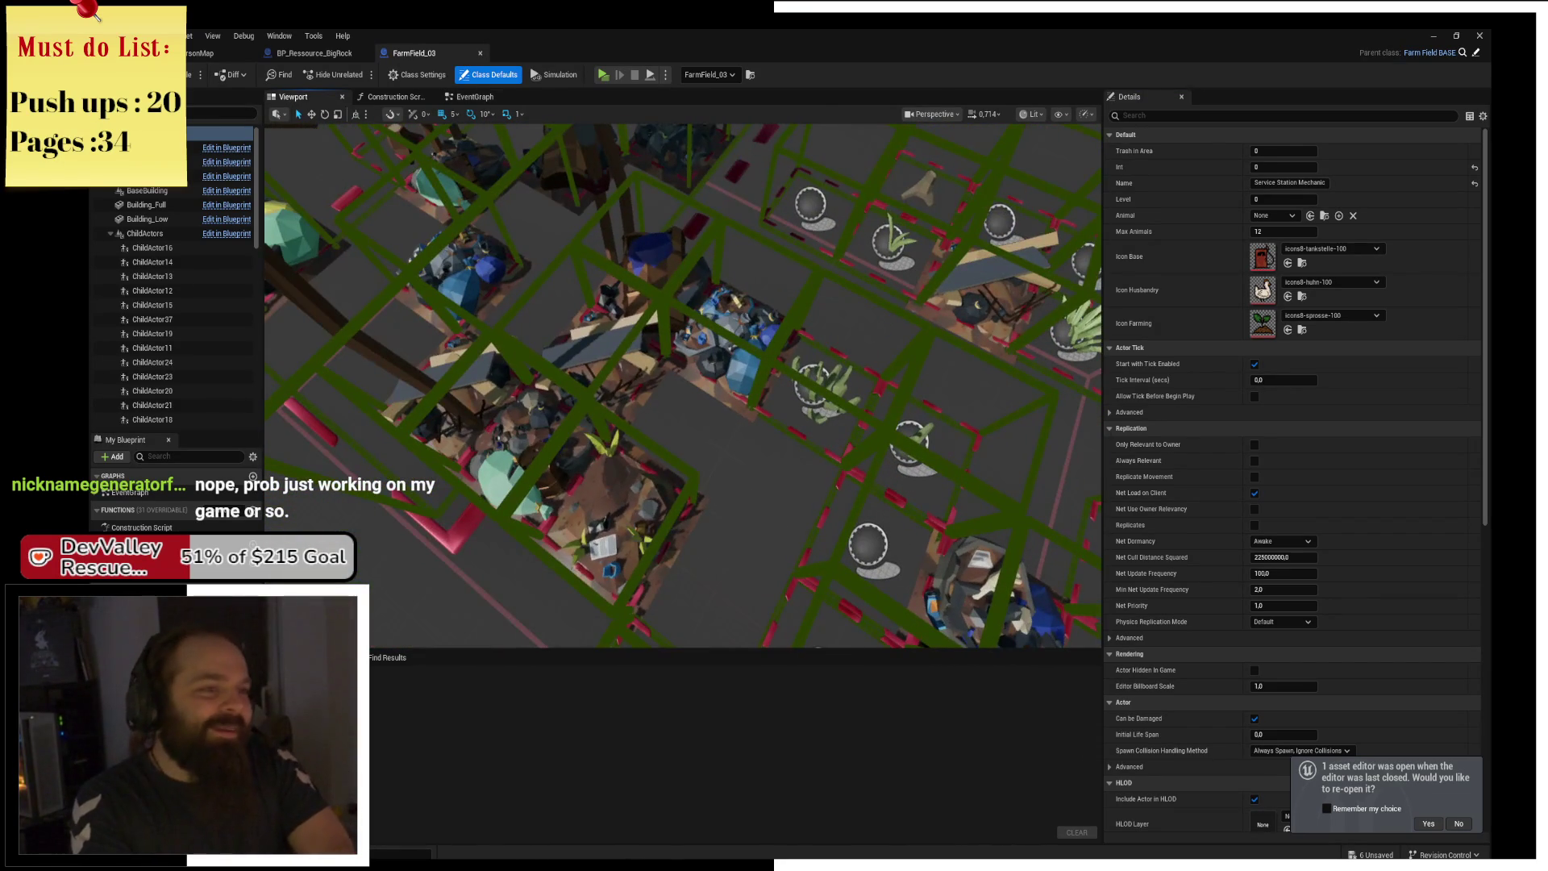
click(608, 267)
click(165, 249)
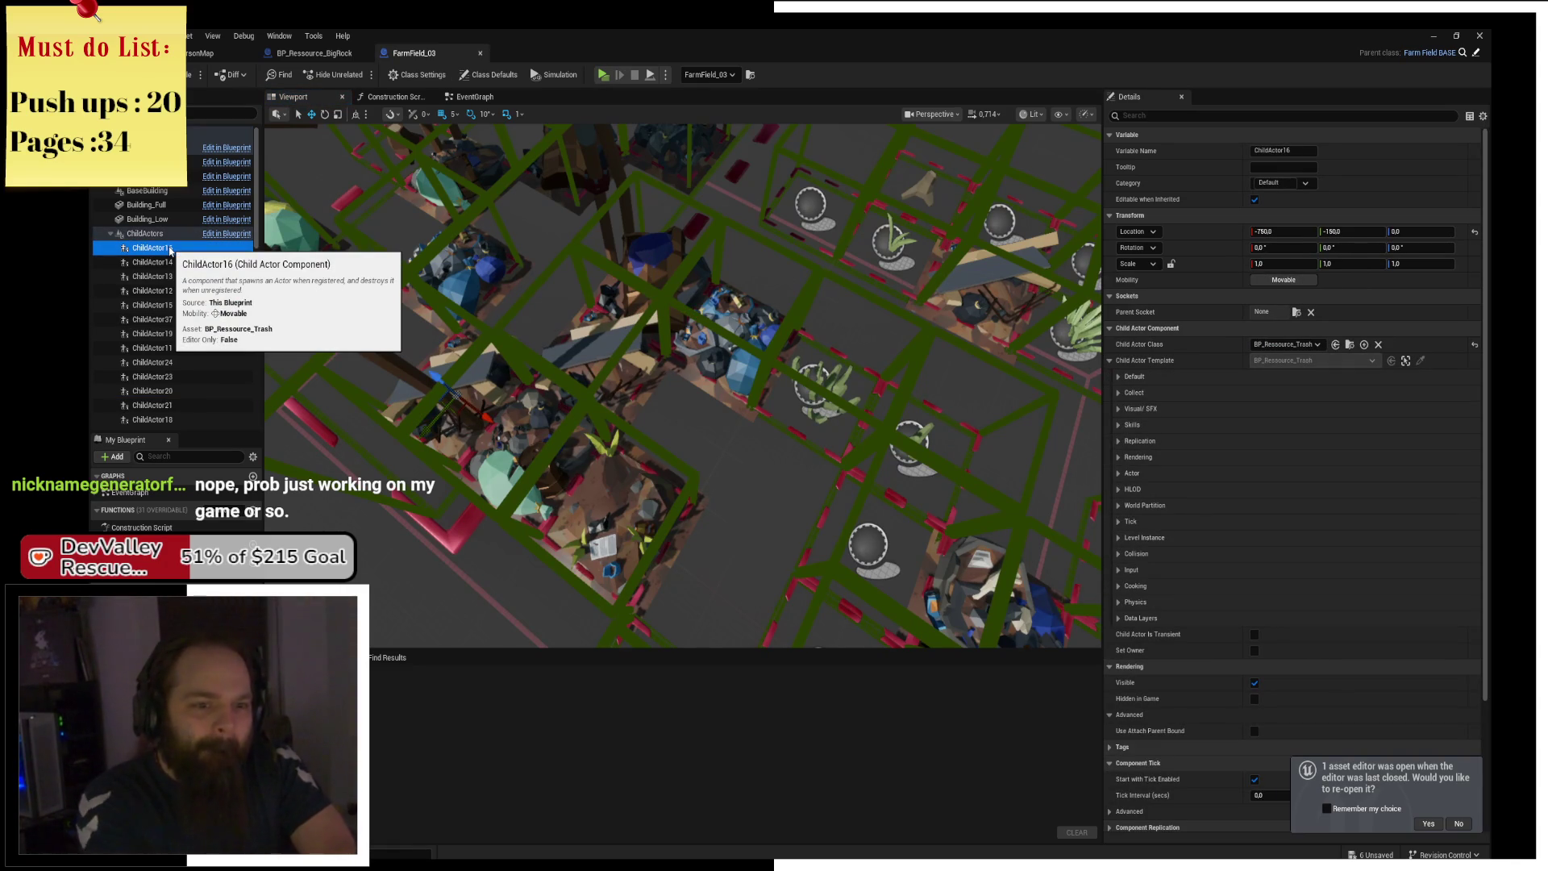
Expand the pile template's Default group to reveal the unique item's Data Table and Row Name.
click(1120, 378)
click(1120, 393)
click(1118, 393)
click(1118, 409)
click(1117, 408)
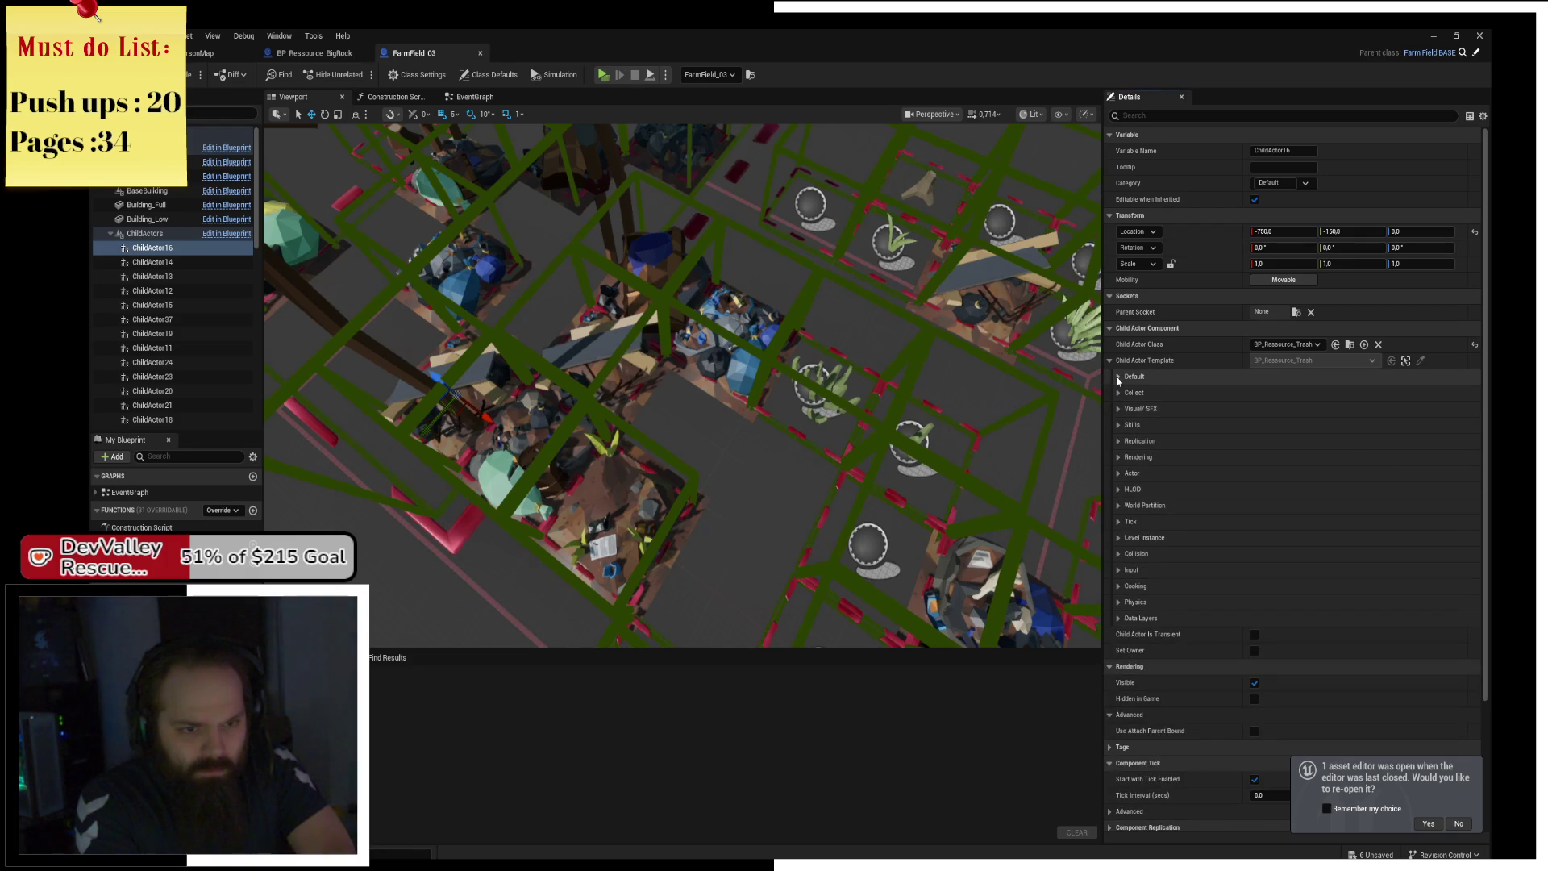
click(1118, 376)
click(1127, 491)
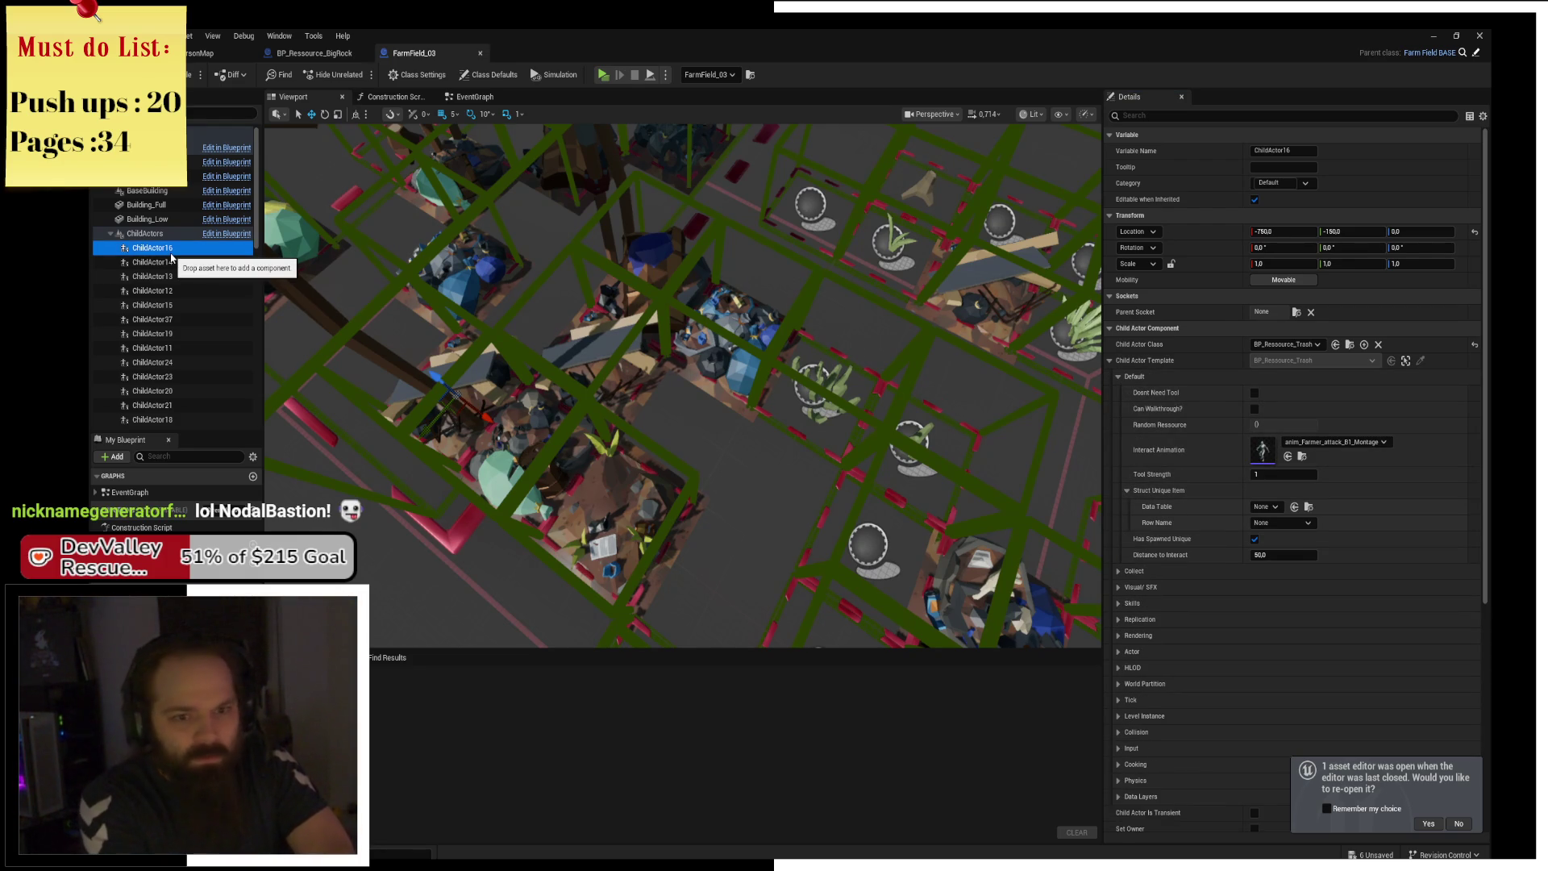
Step to the next child actor and orbit to its pile, ChildActor37 with HG_Hammer.
key(Down)
key(Down)
key(Down)
key(Down)
key(Down)
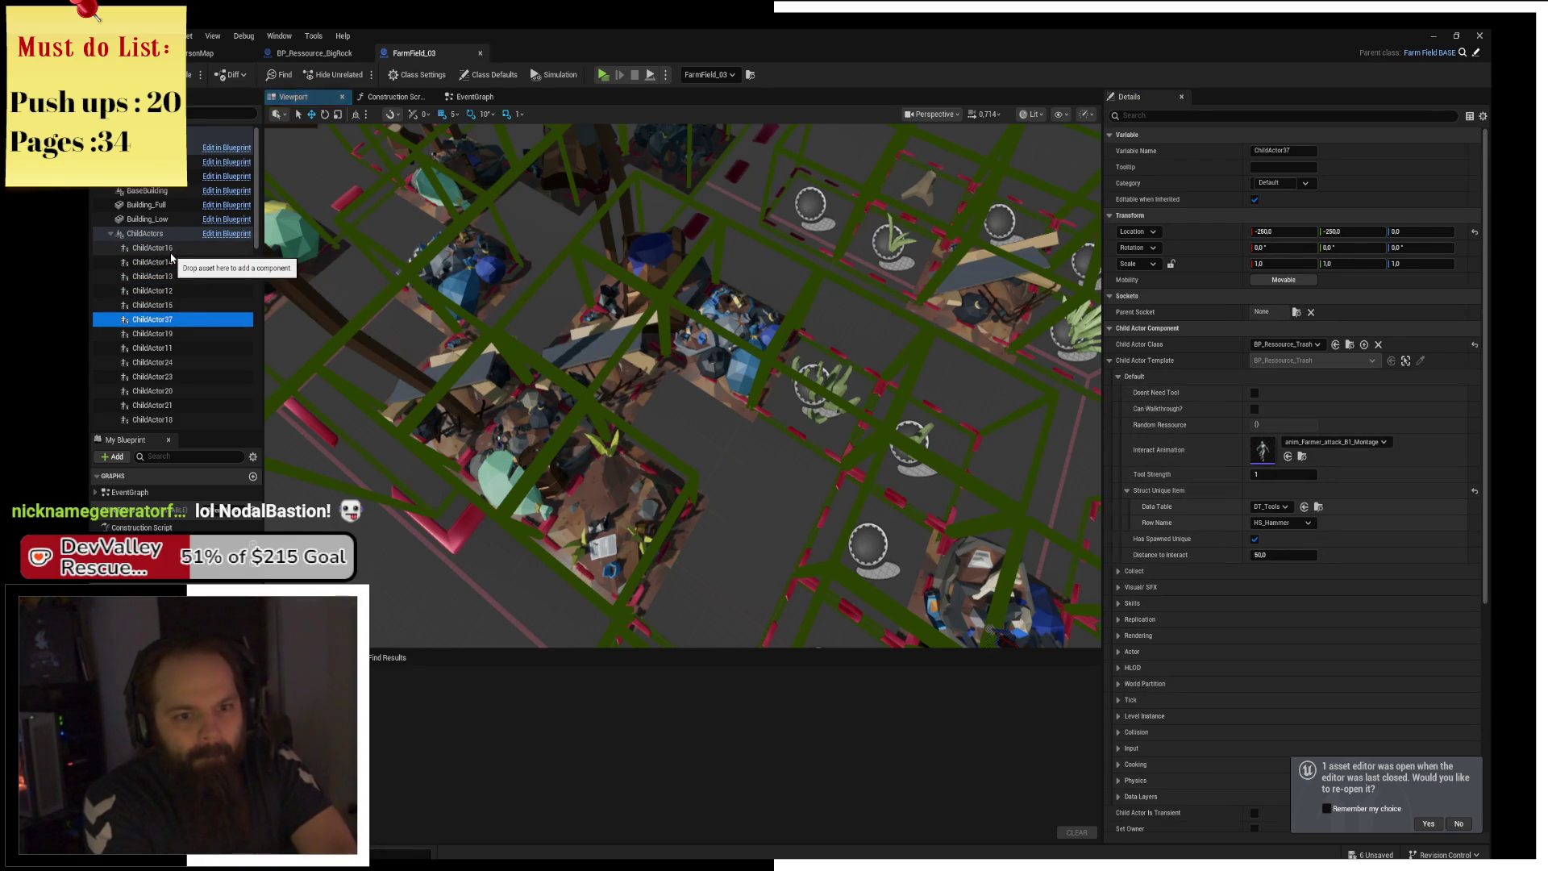
mouse_move(613, 379)
mouse_down()
mouse_move(565, 306)
mouse_move(564, 242)
mouse_up()
drag(846, 428, 846, 405)
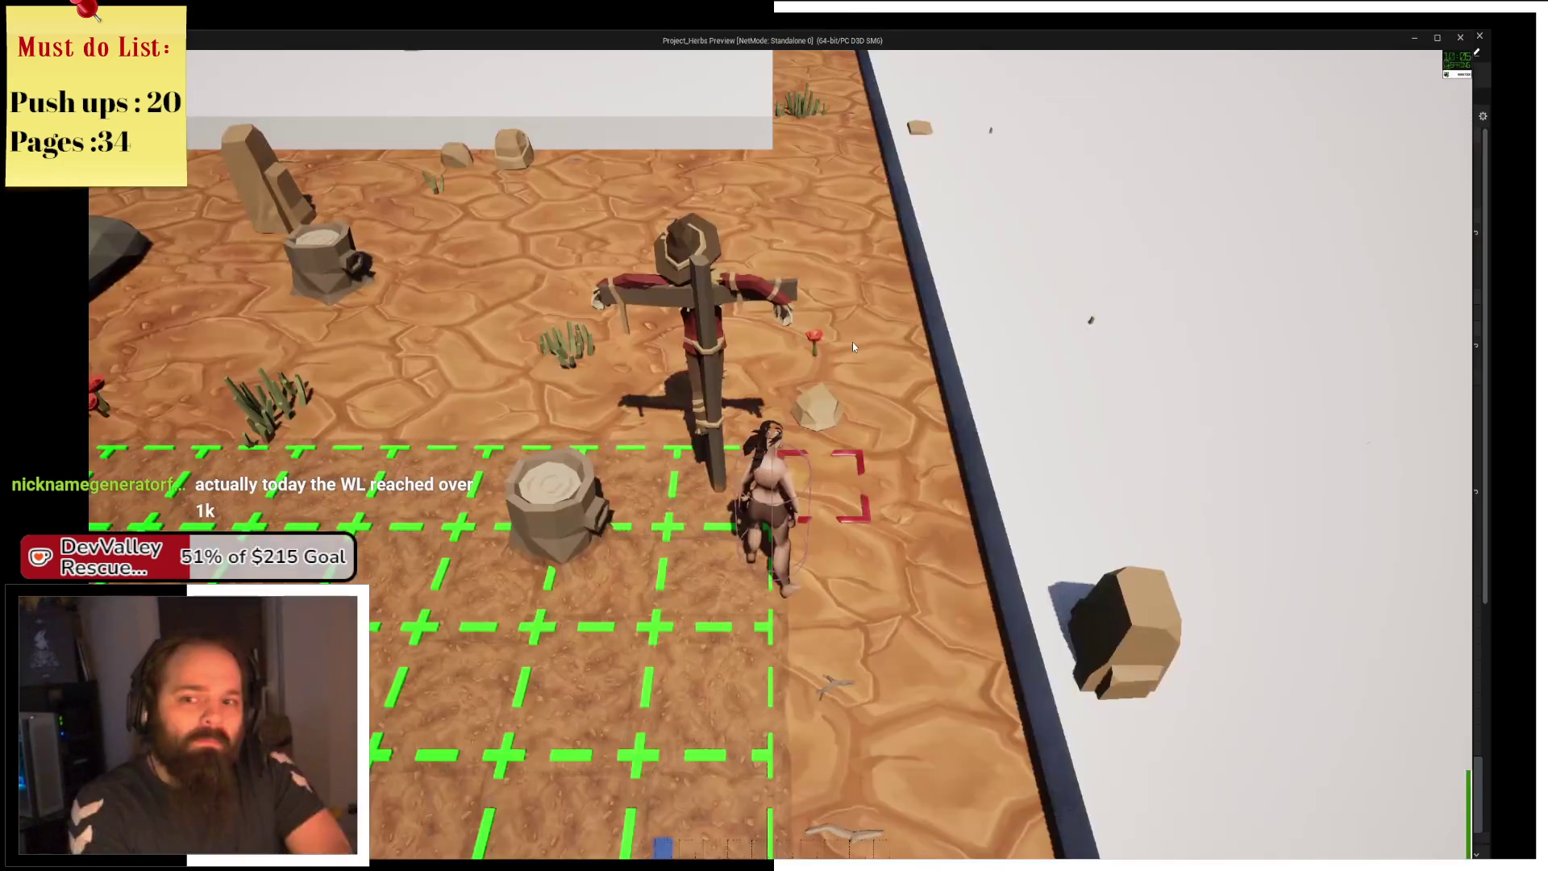
Run left across the field to collect the carrot, then close the standalone preview.
key(a)
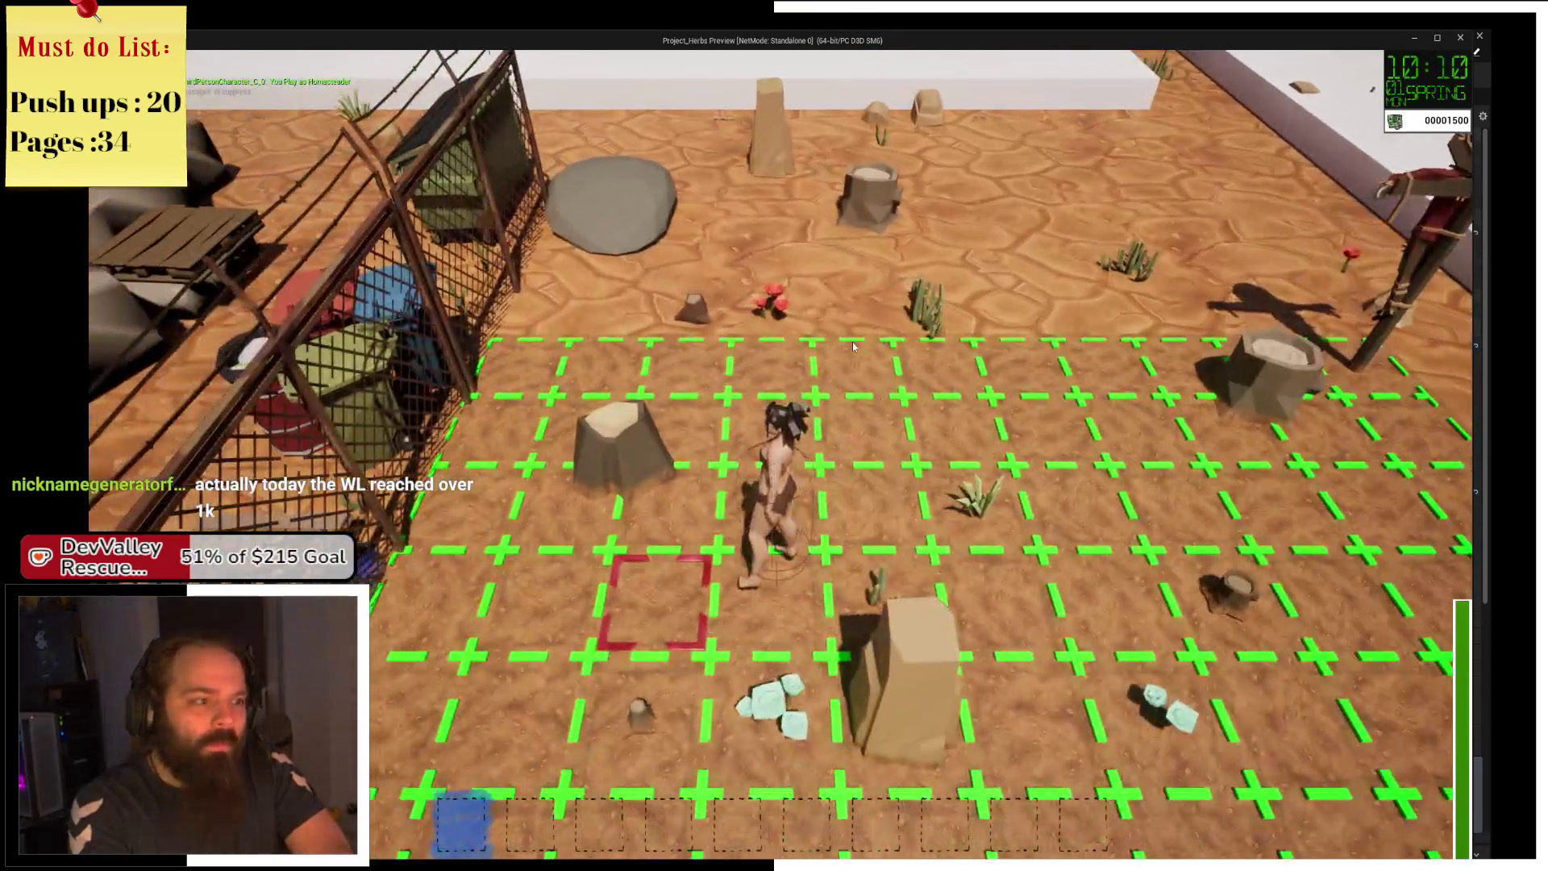
key(w)
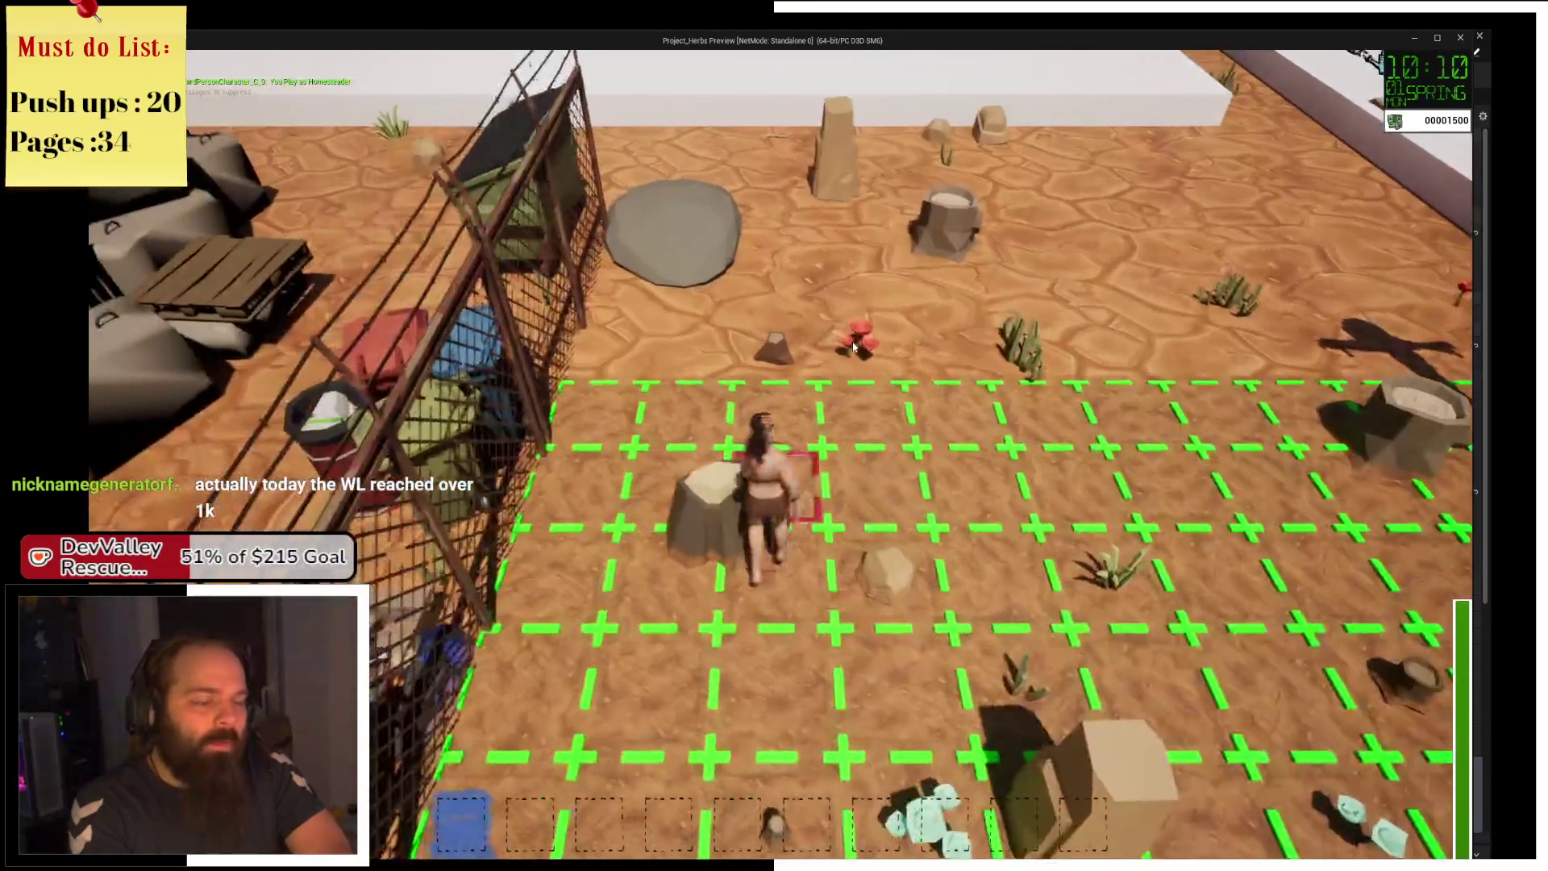
key(a)
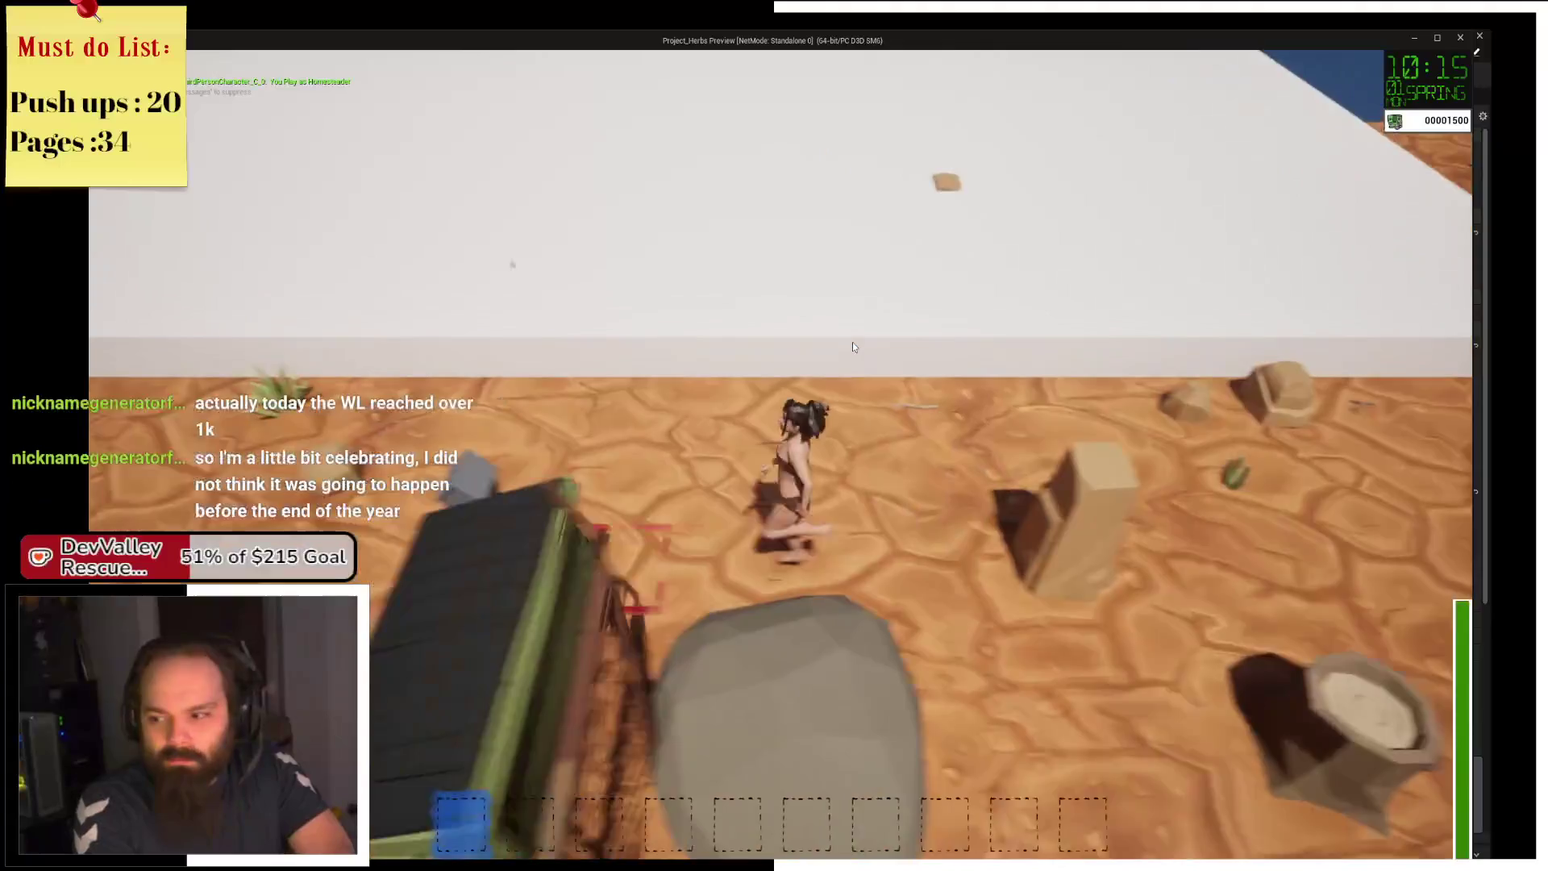
key(d)
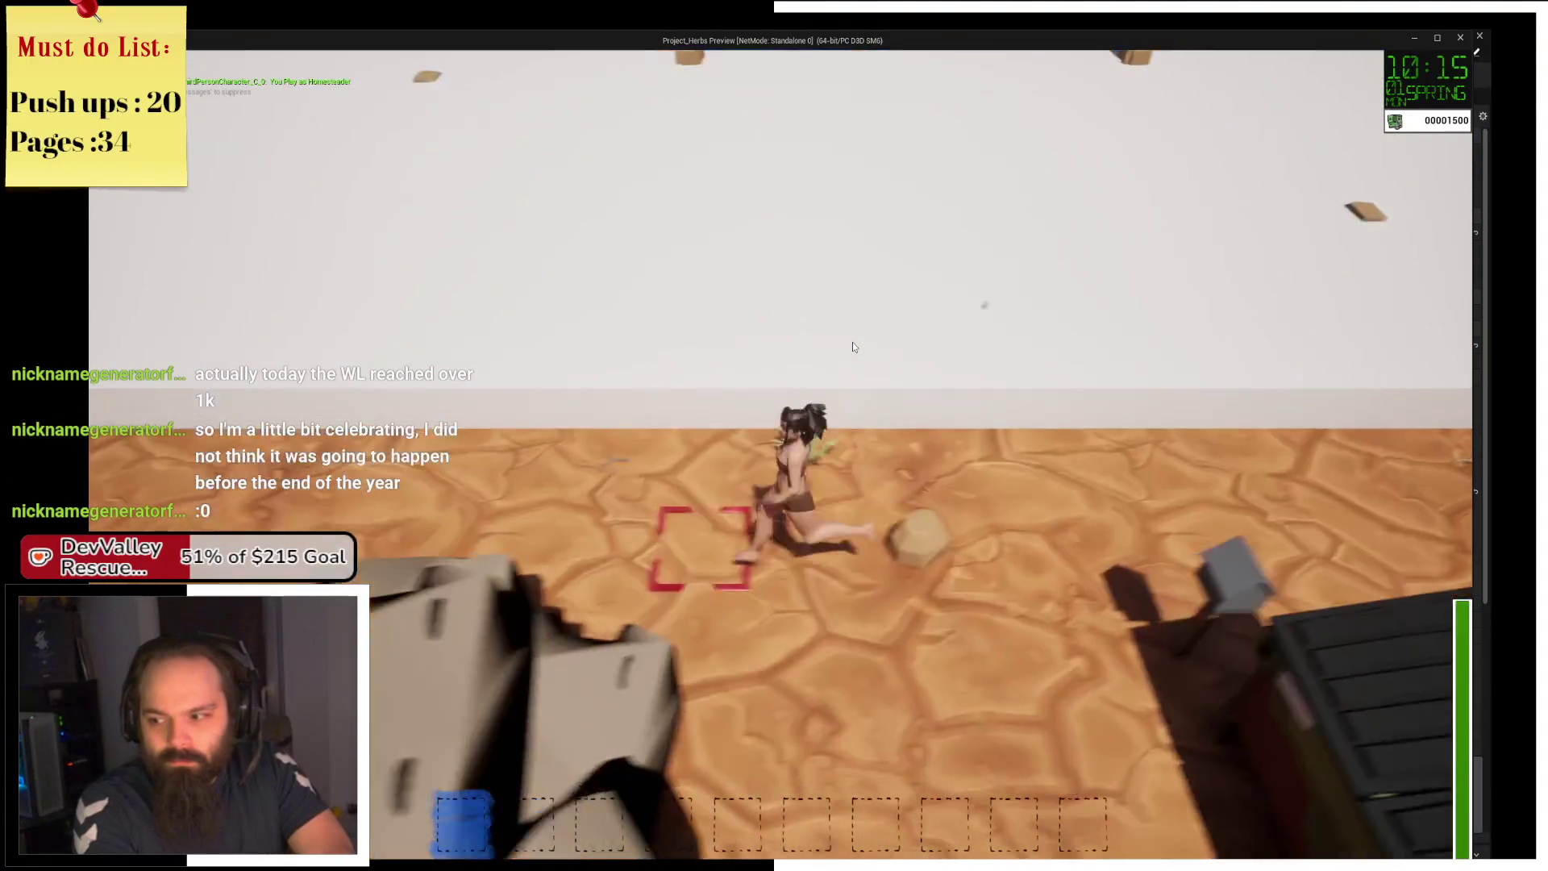
key(a)
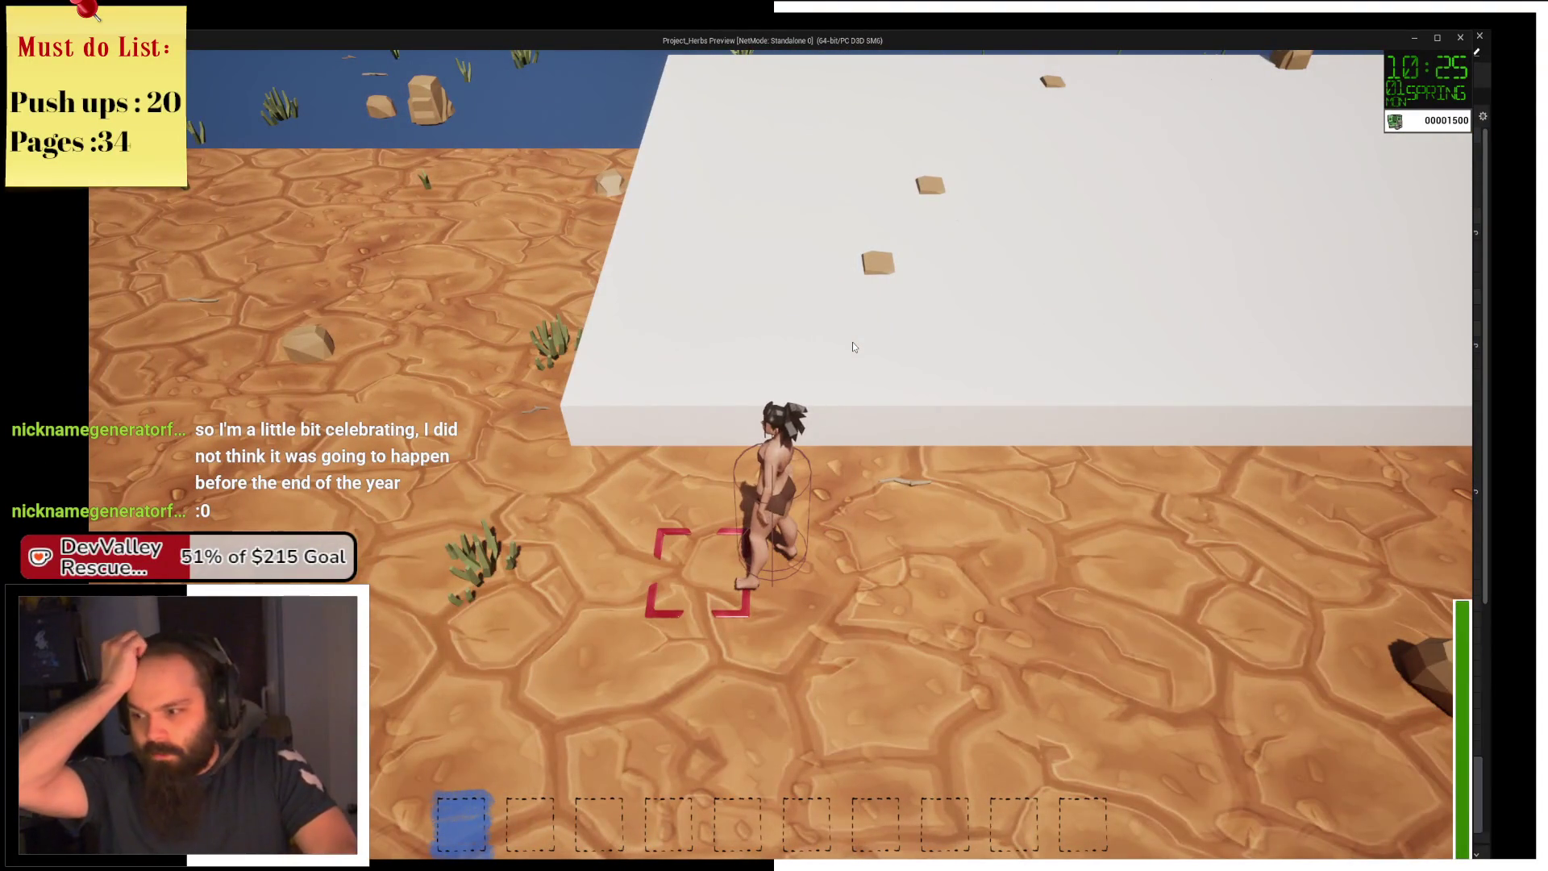
key(a)
key(s)
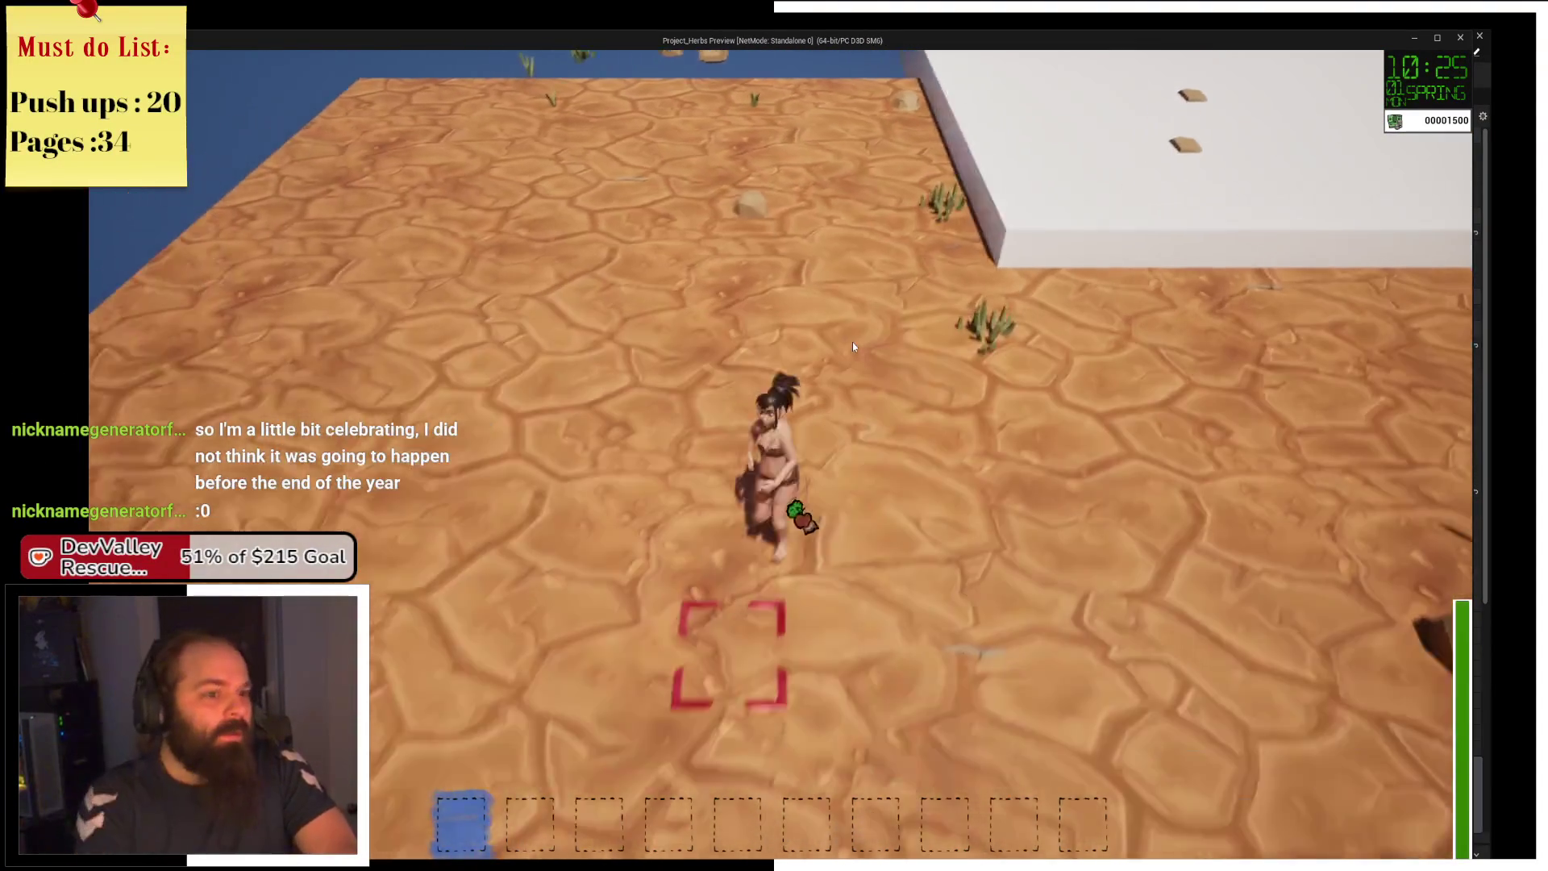
key(s)
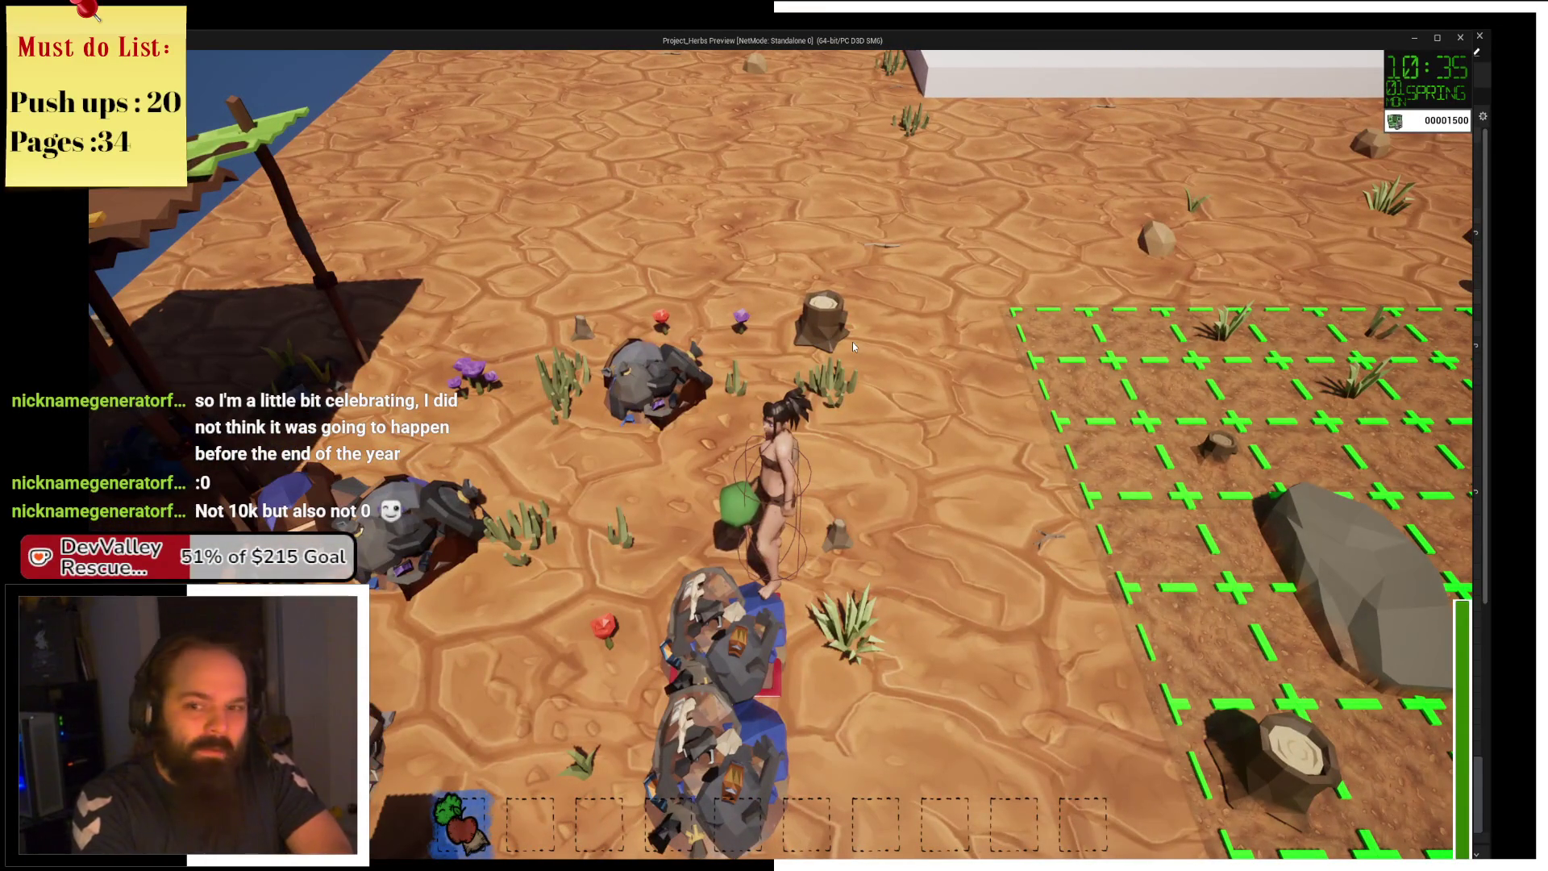
key(Escape)
mouse_move(893, 325)
mouse_down()
mouse_move(880, 234)
mouse_move(851, 248)
mouse_up()
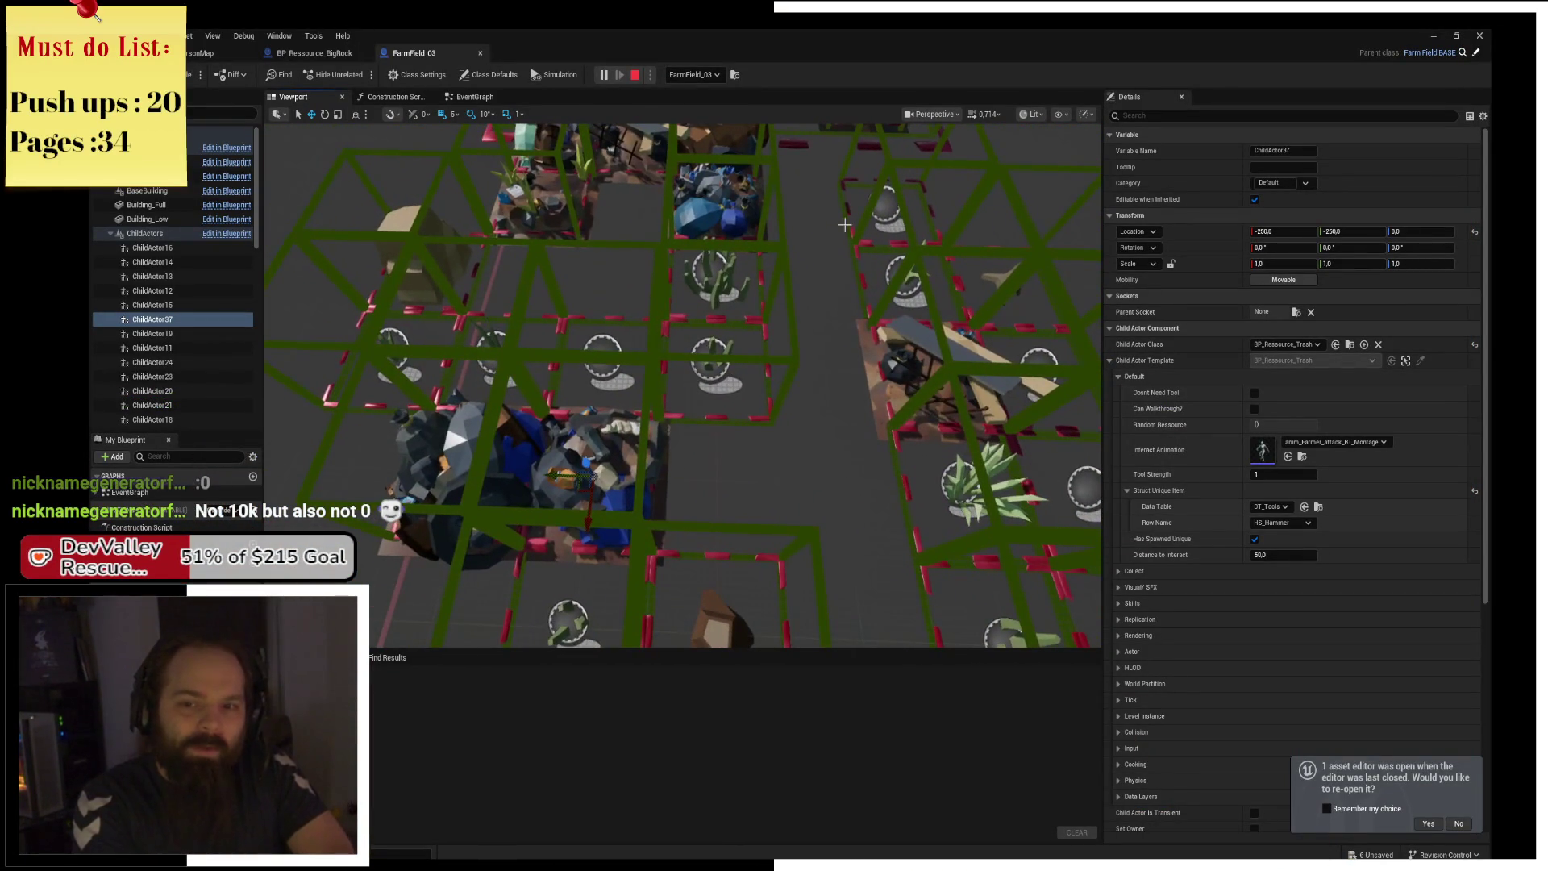
Stop the blueprint simulation and browse to DT_Tools in the Tools/HandTools folder.
click(640, 82)
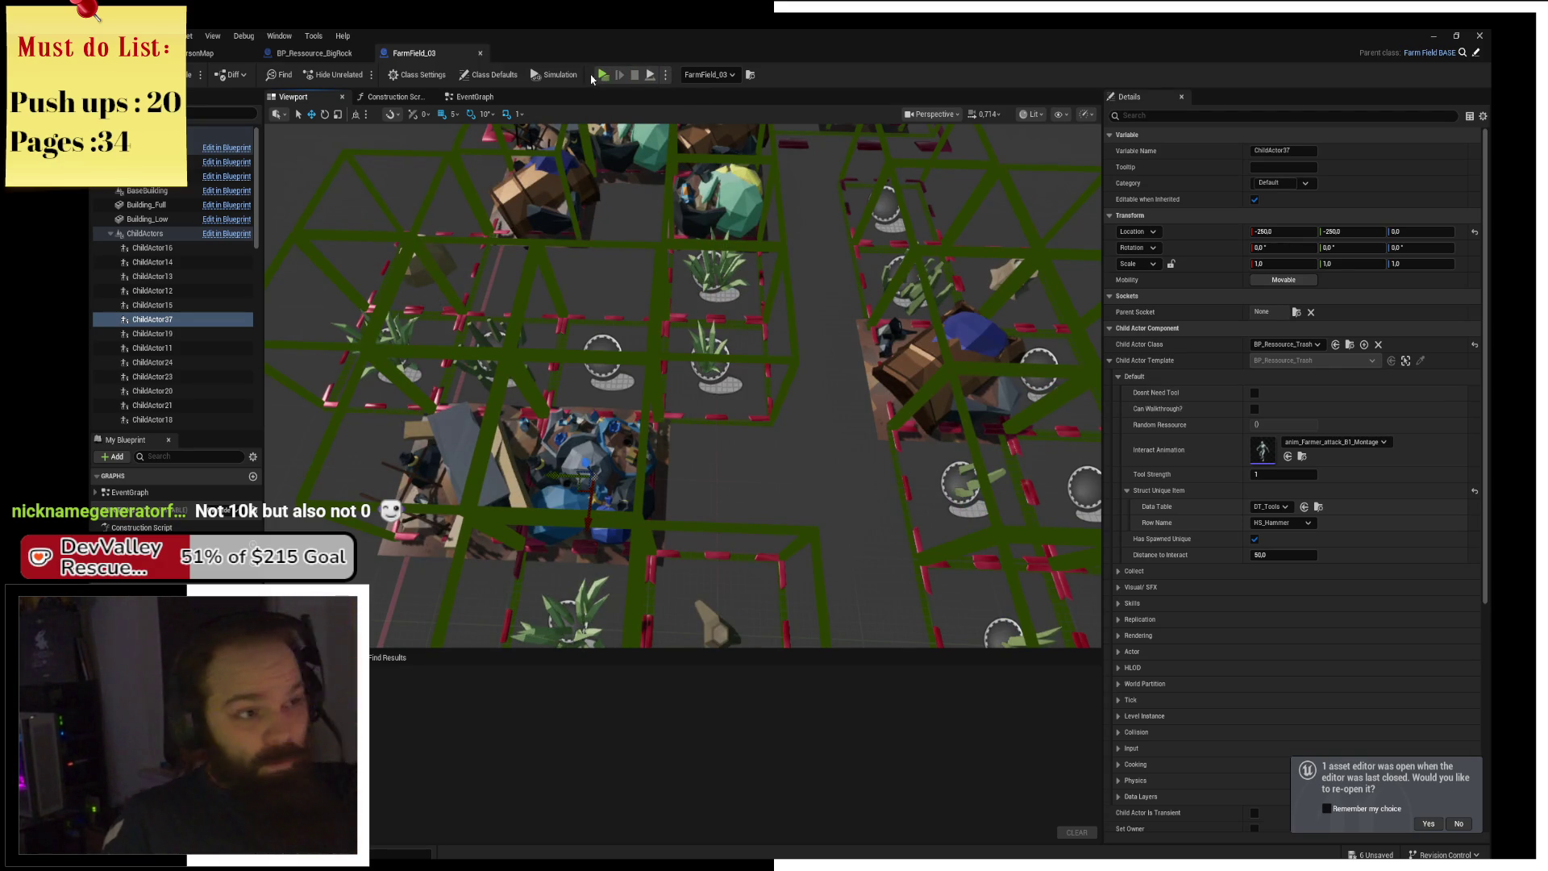
drag(663, 331, 638, 370)
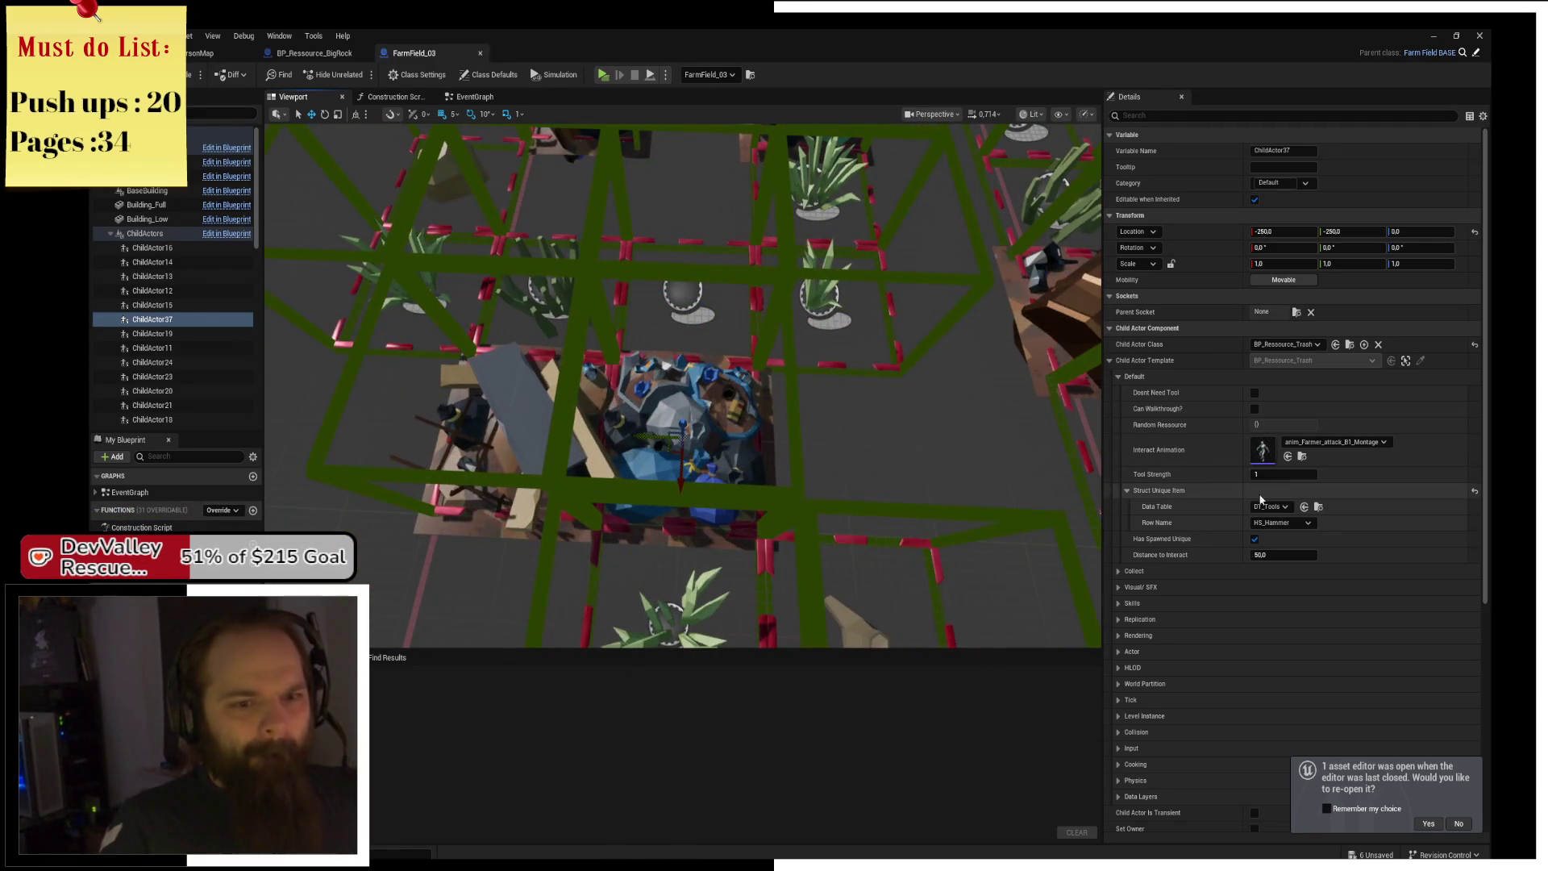
click(1318, 507)
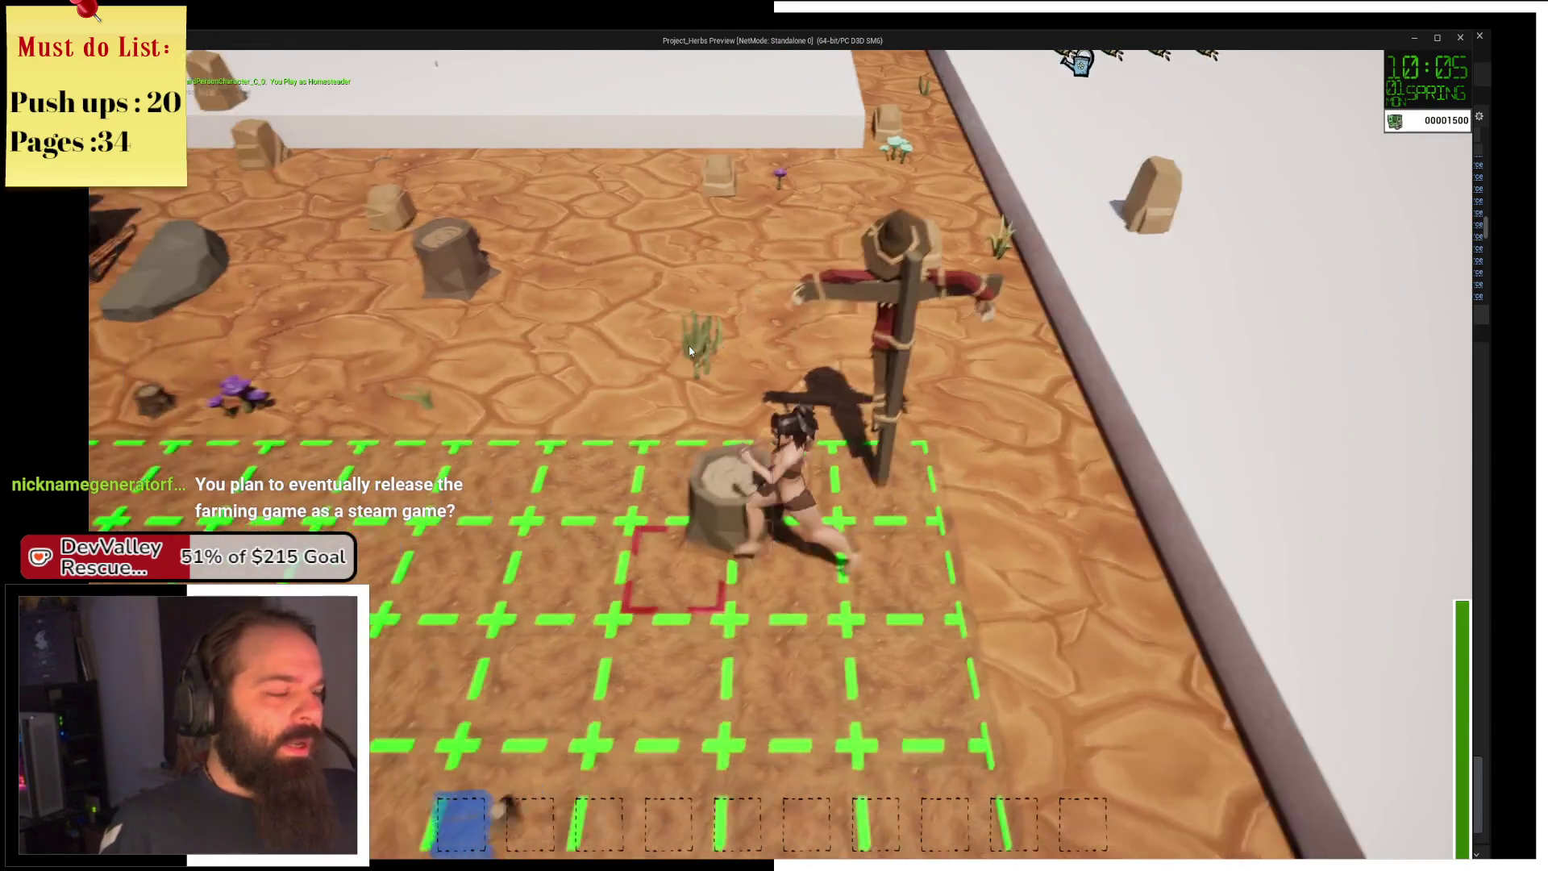
Harvest the purple herb by the white wall and a carrot near the farm plot, then return to the editor.
key(a)
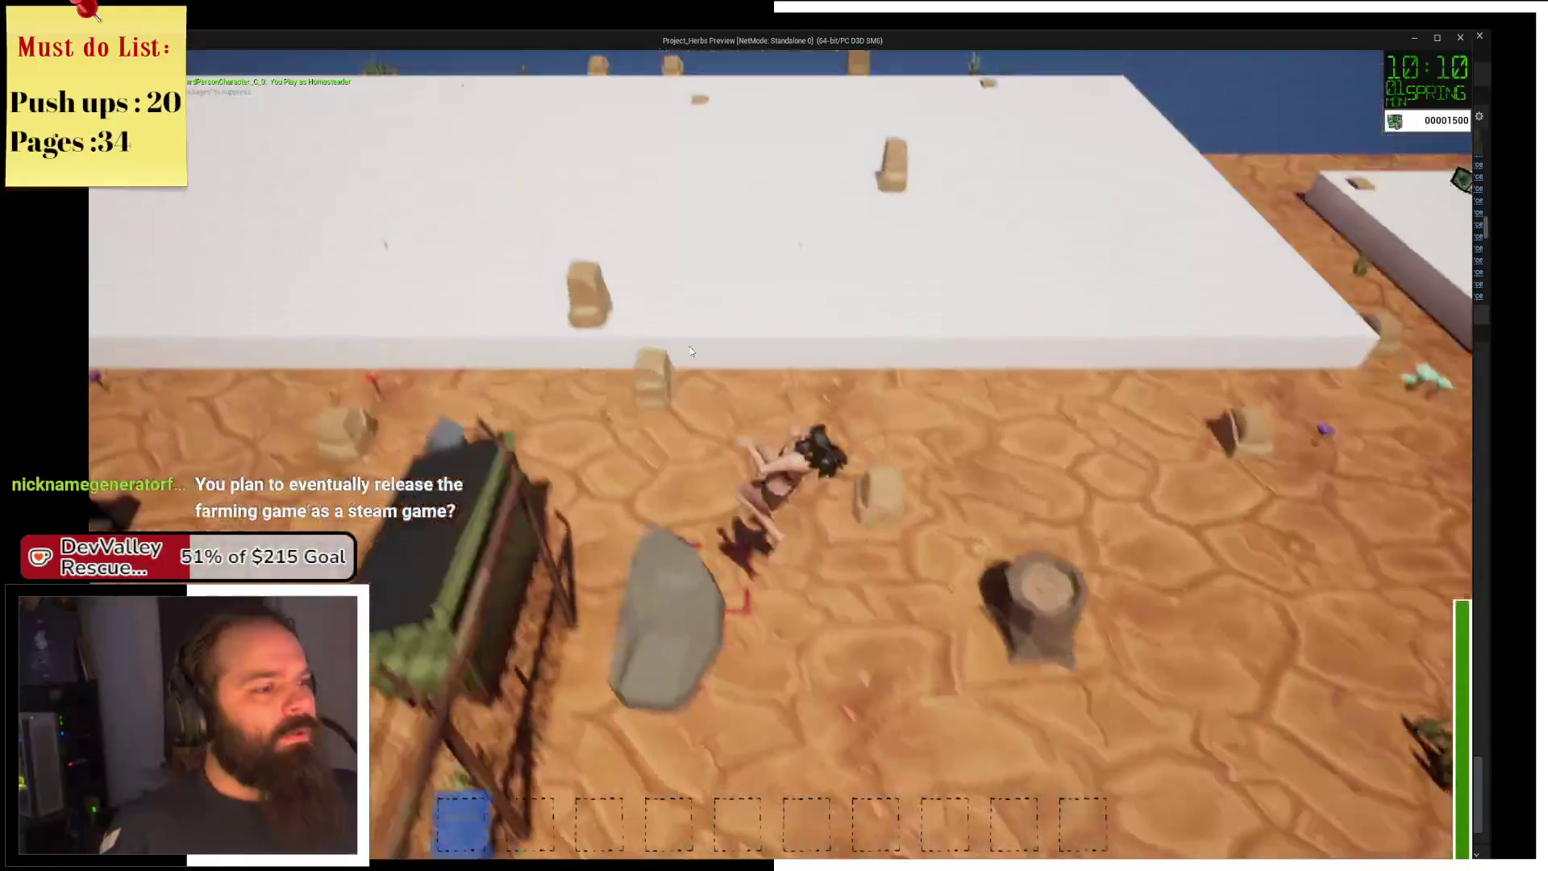
key(w)
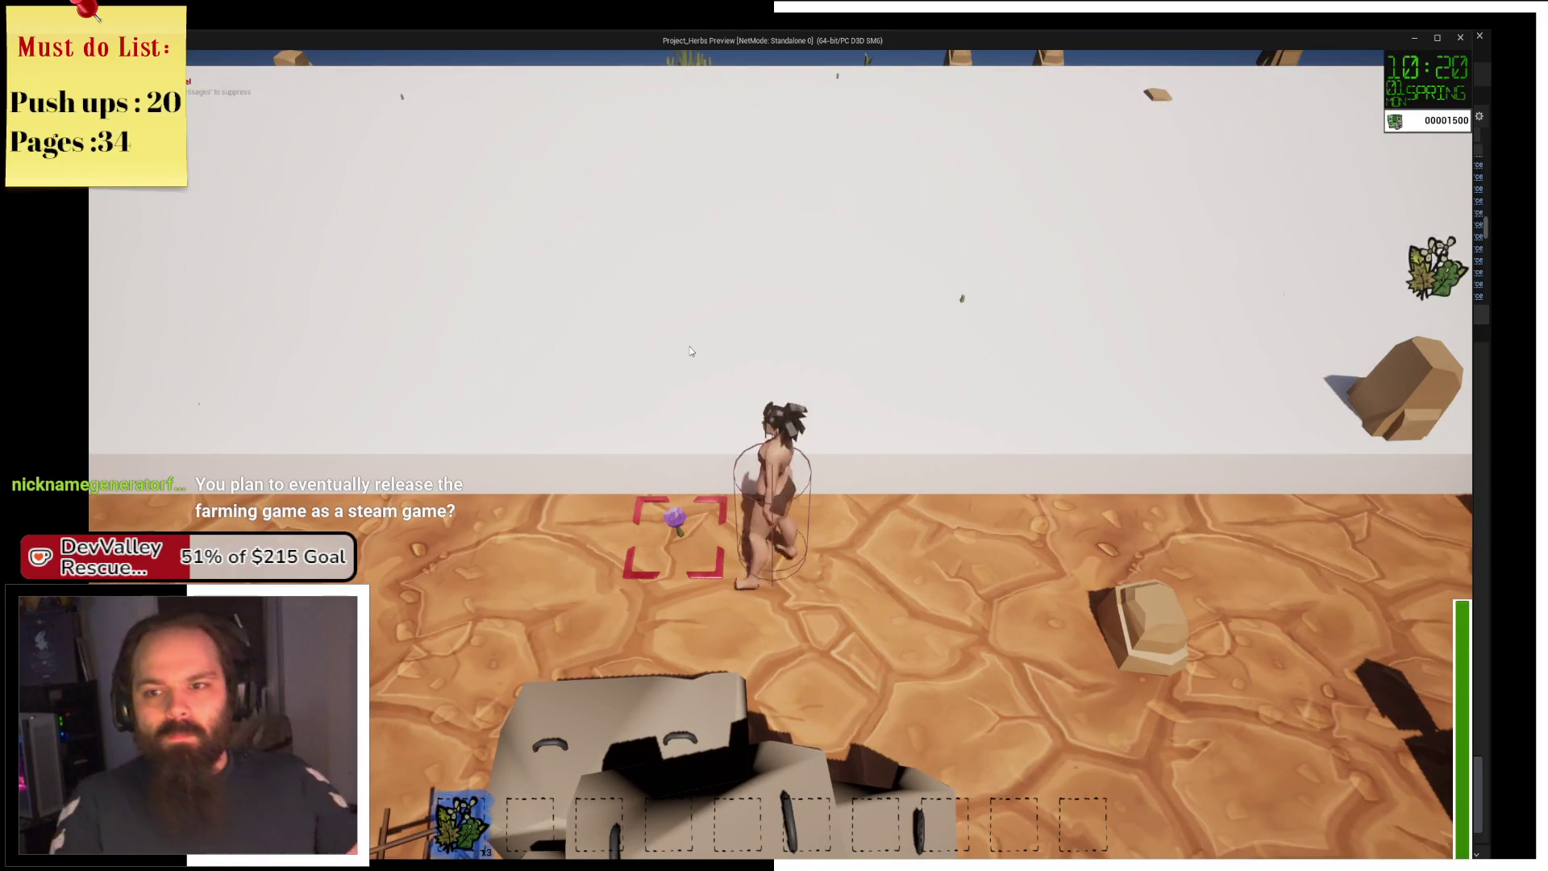
key(e)
key(d)
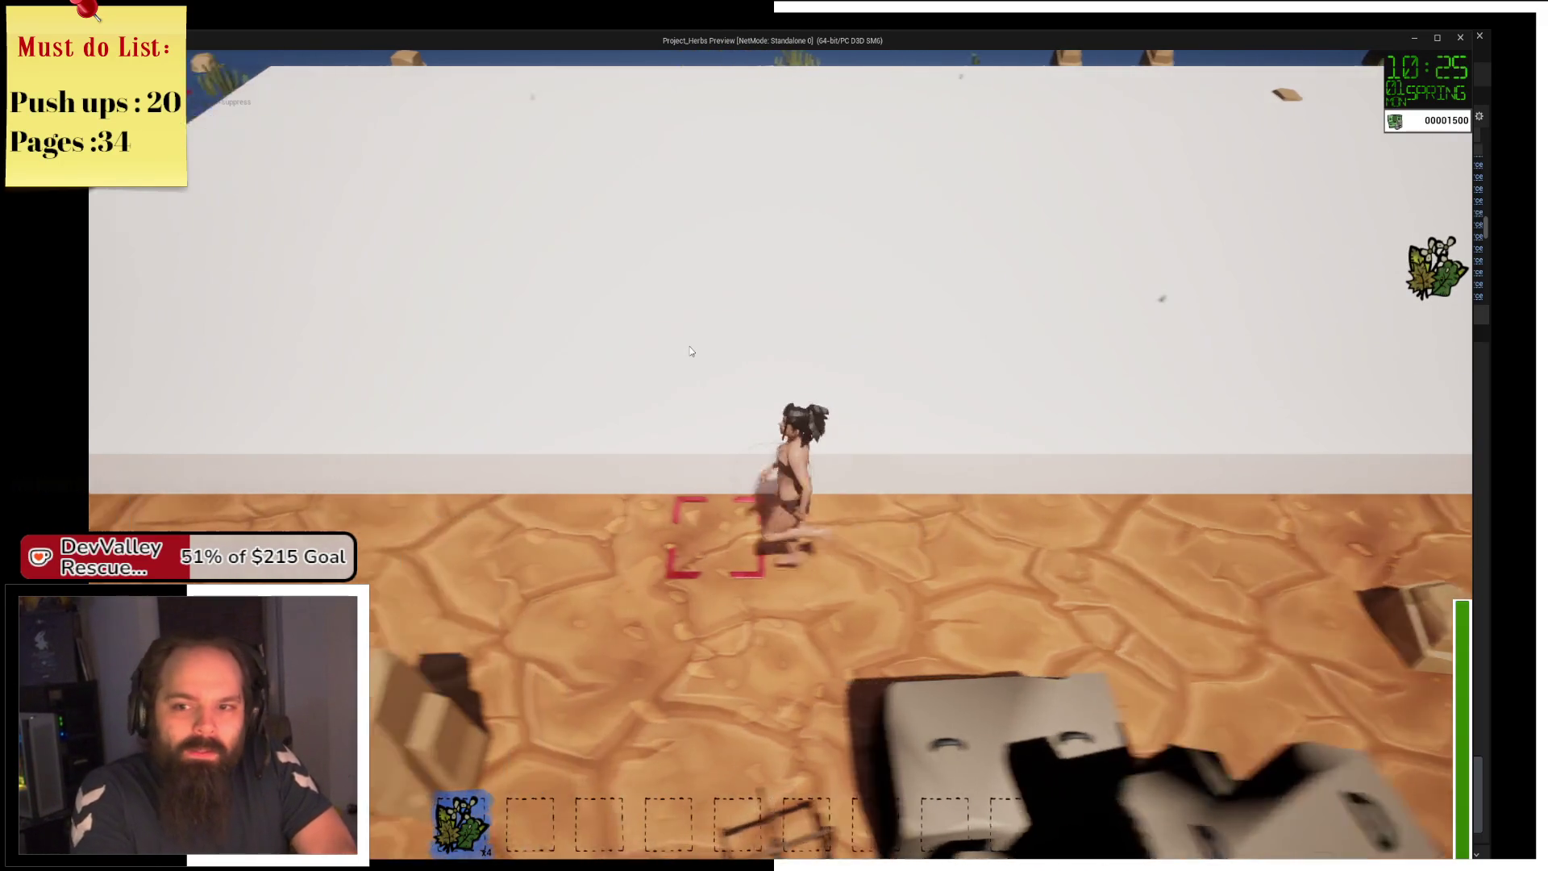
key(s)
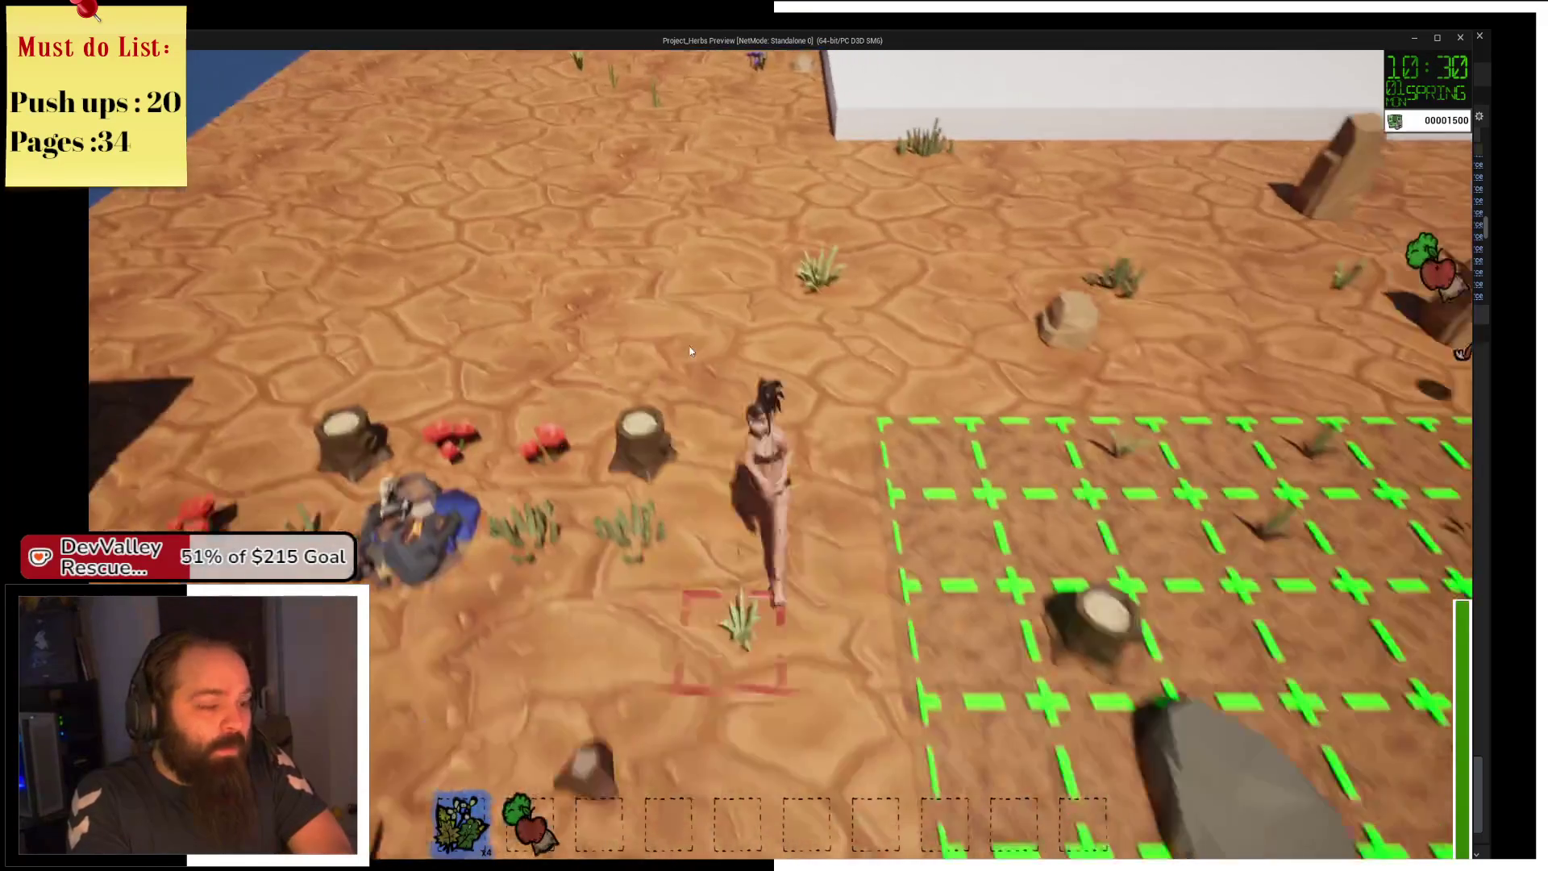
key(d)
key(a)
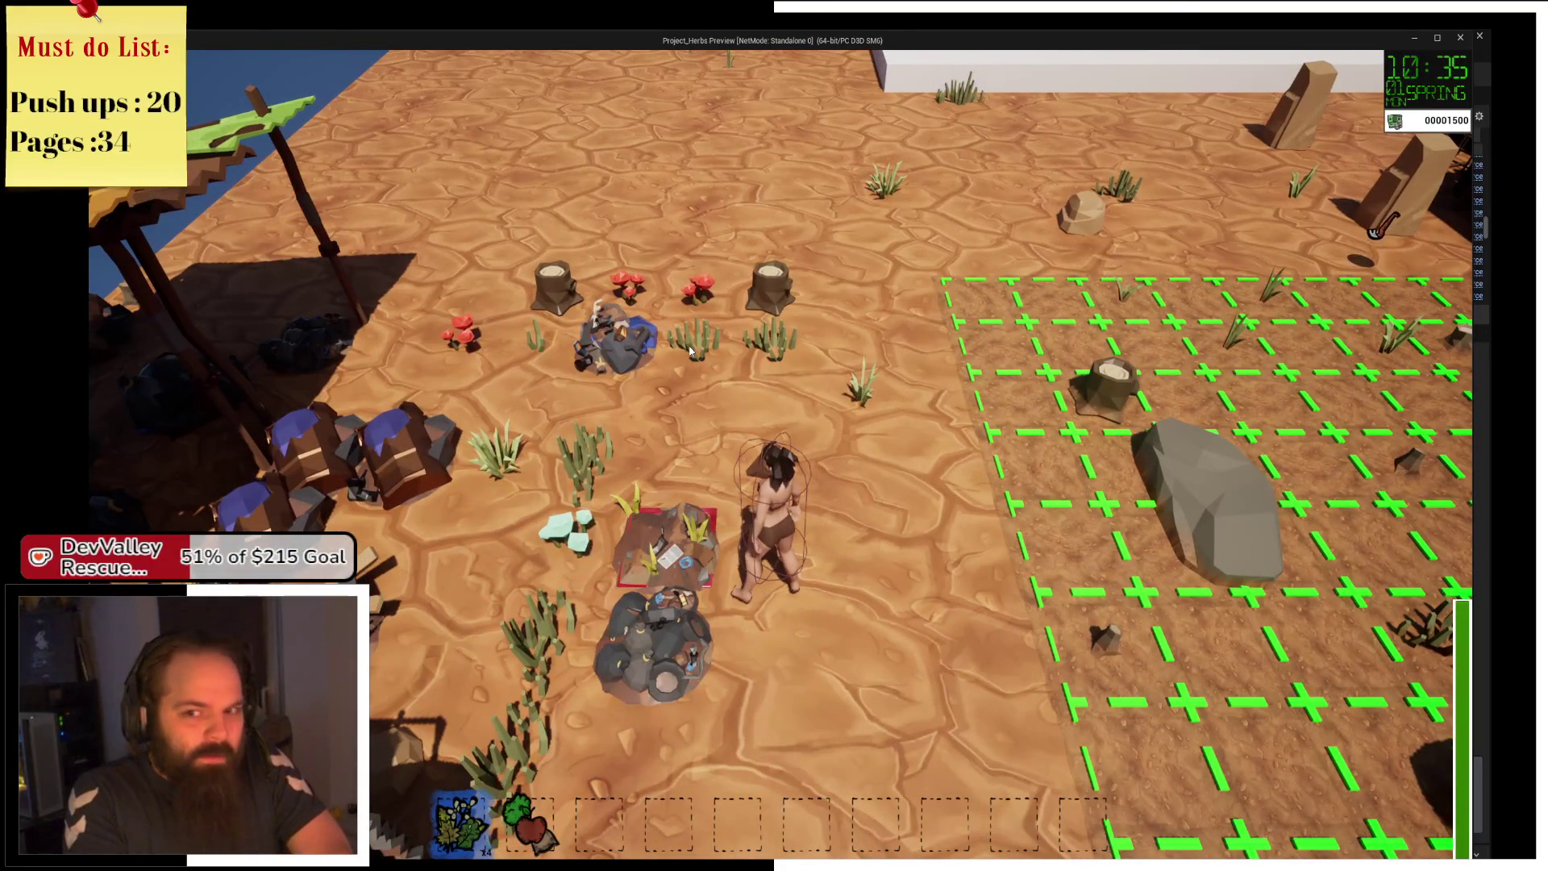
key(alt+Tab)
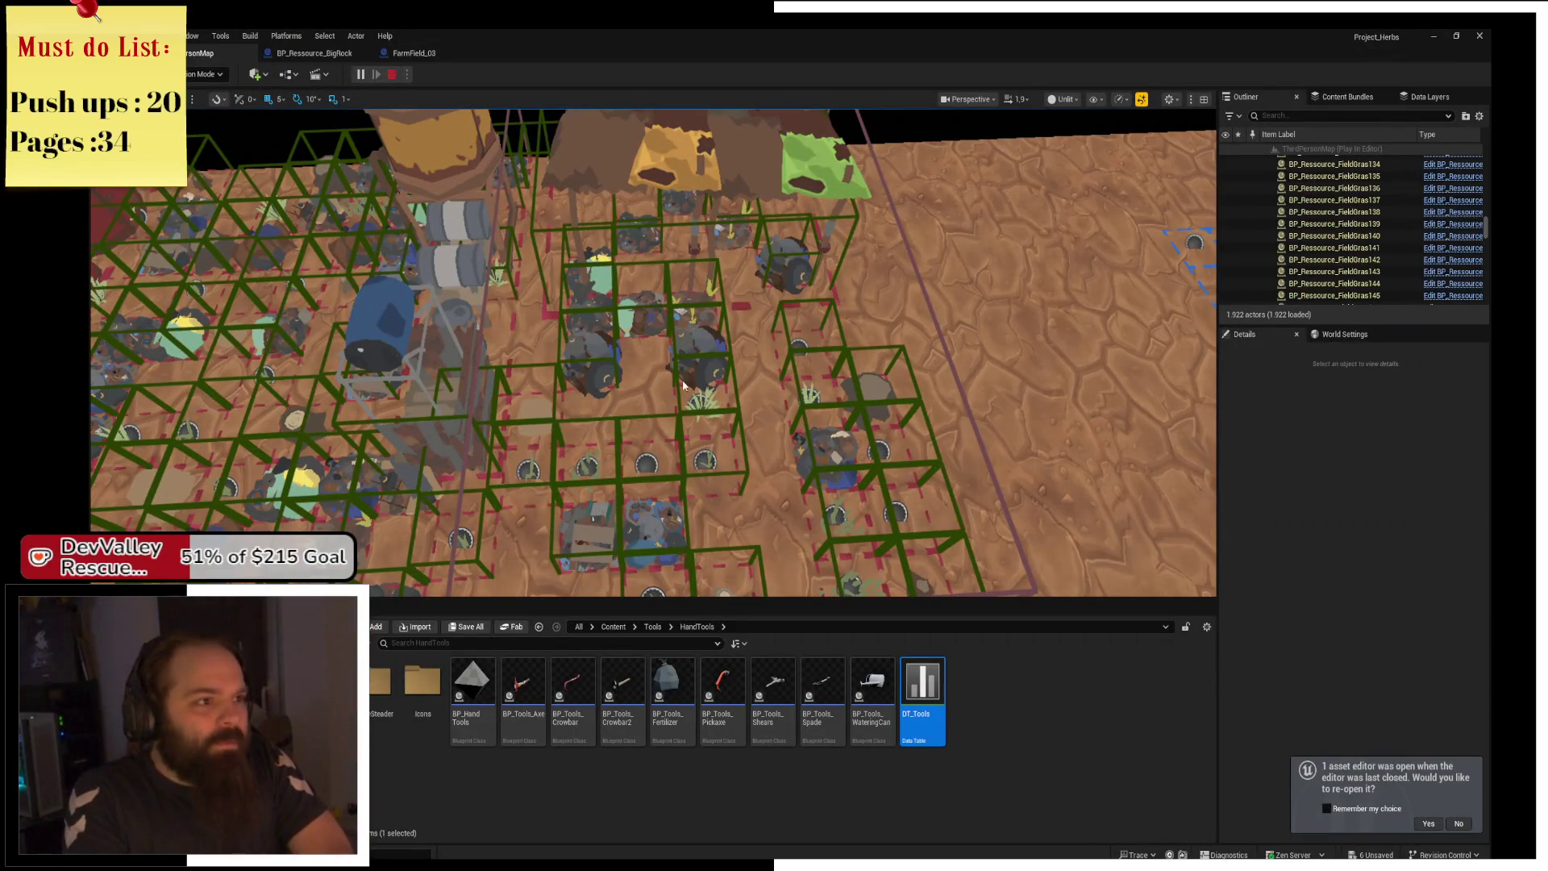
Stop play, select FarmField_03, and navigate the Content Browser to the ThirdPerson folder.
key(Escape)
click(684, 386)
key(s)
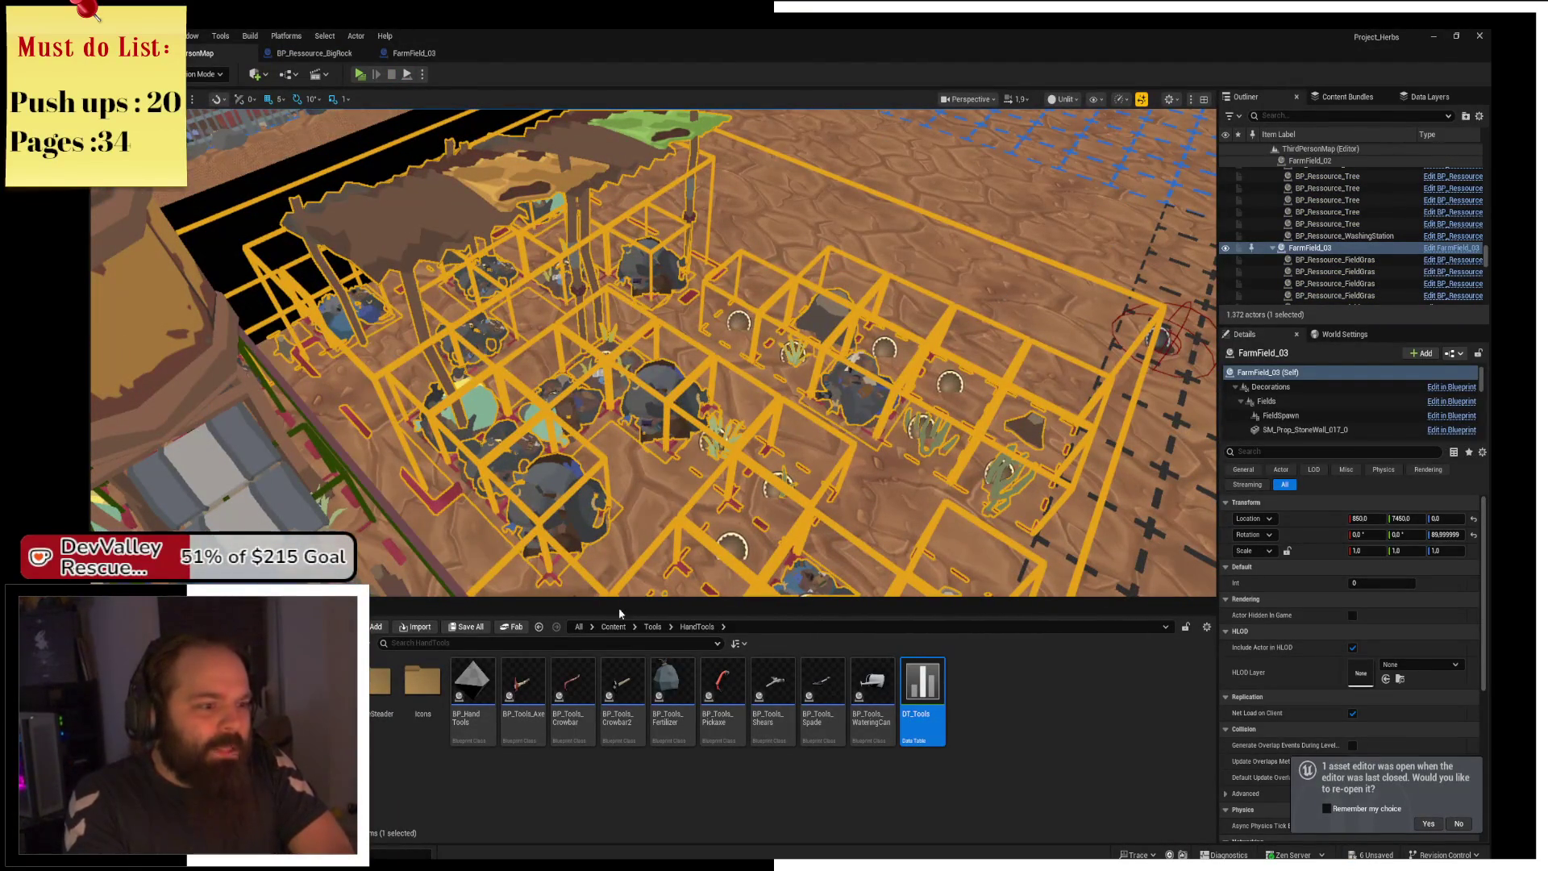
key(alt+Left)
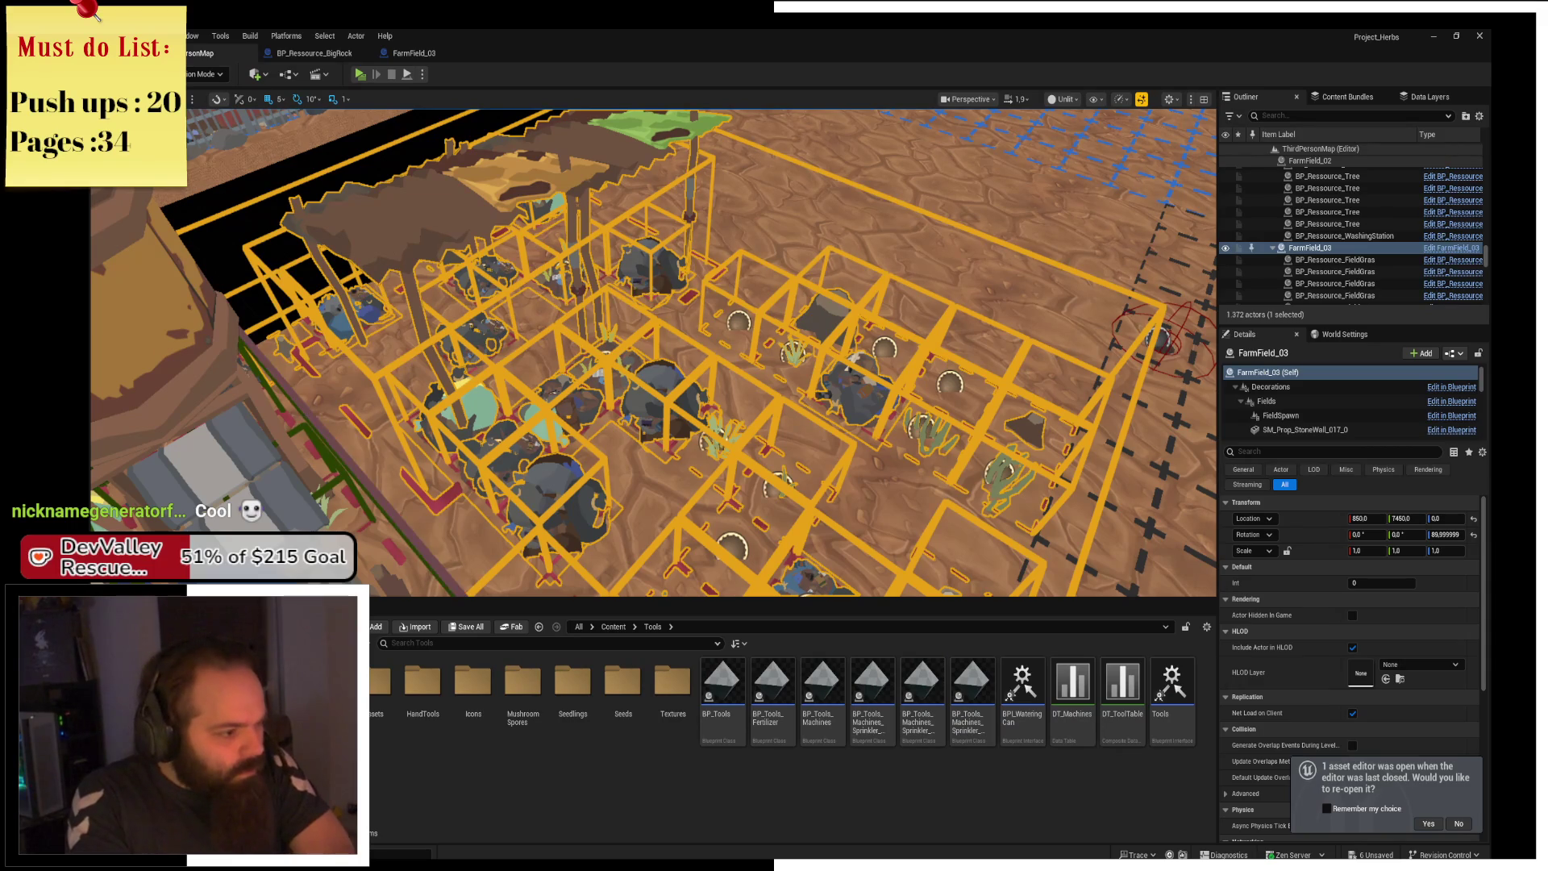
key(alt+Left)
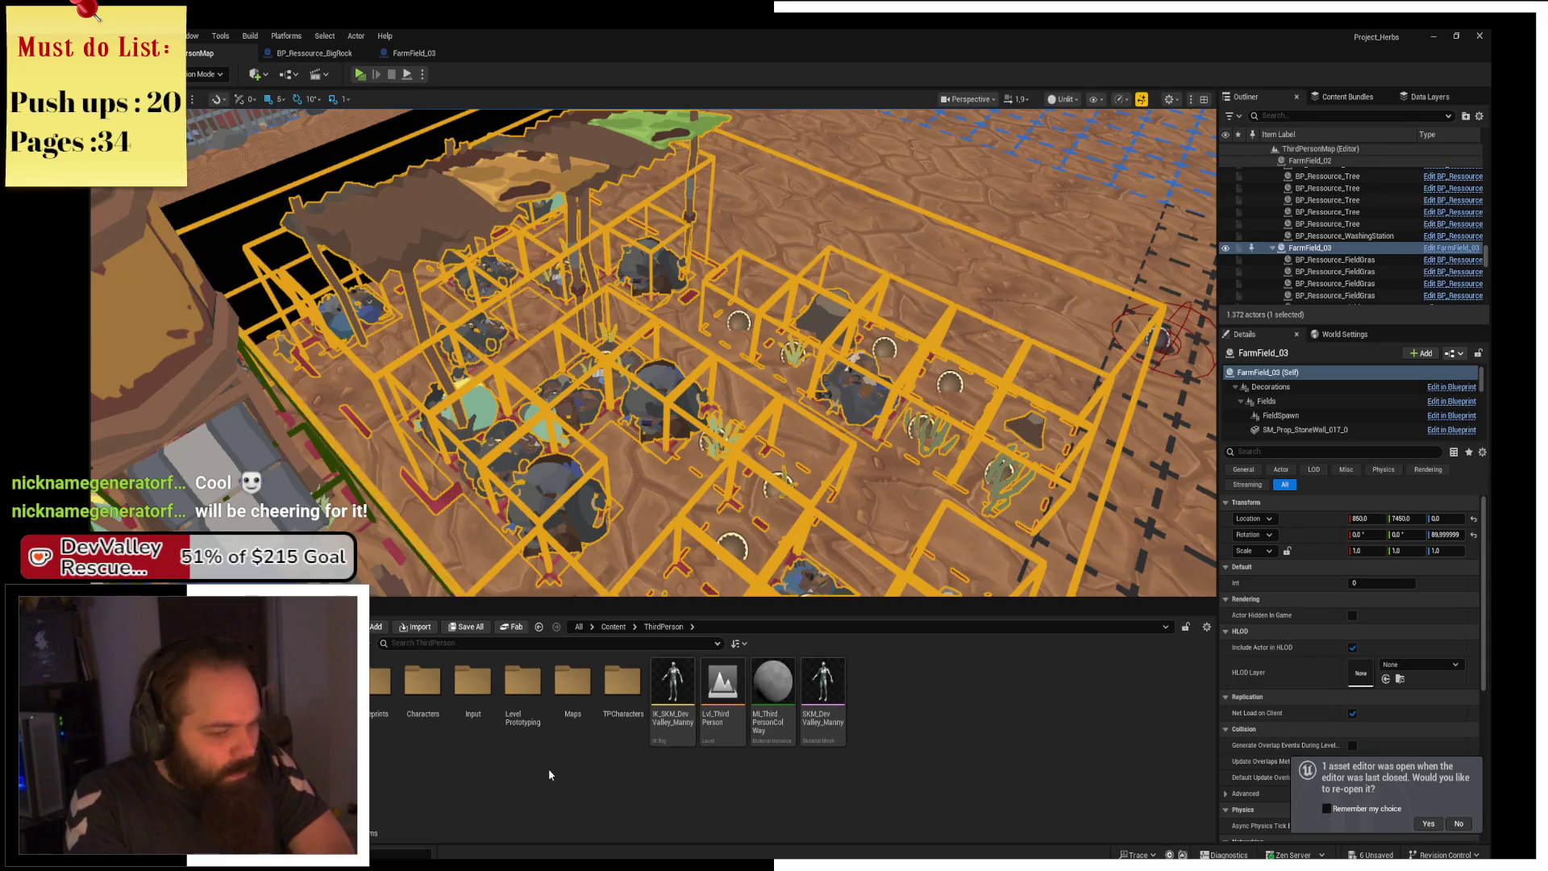
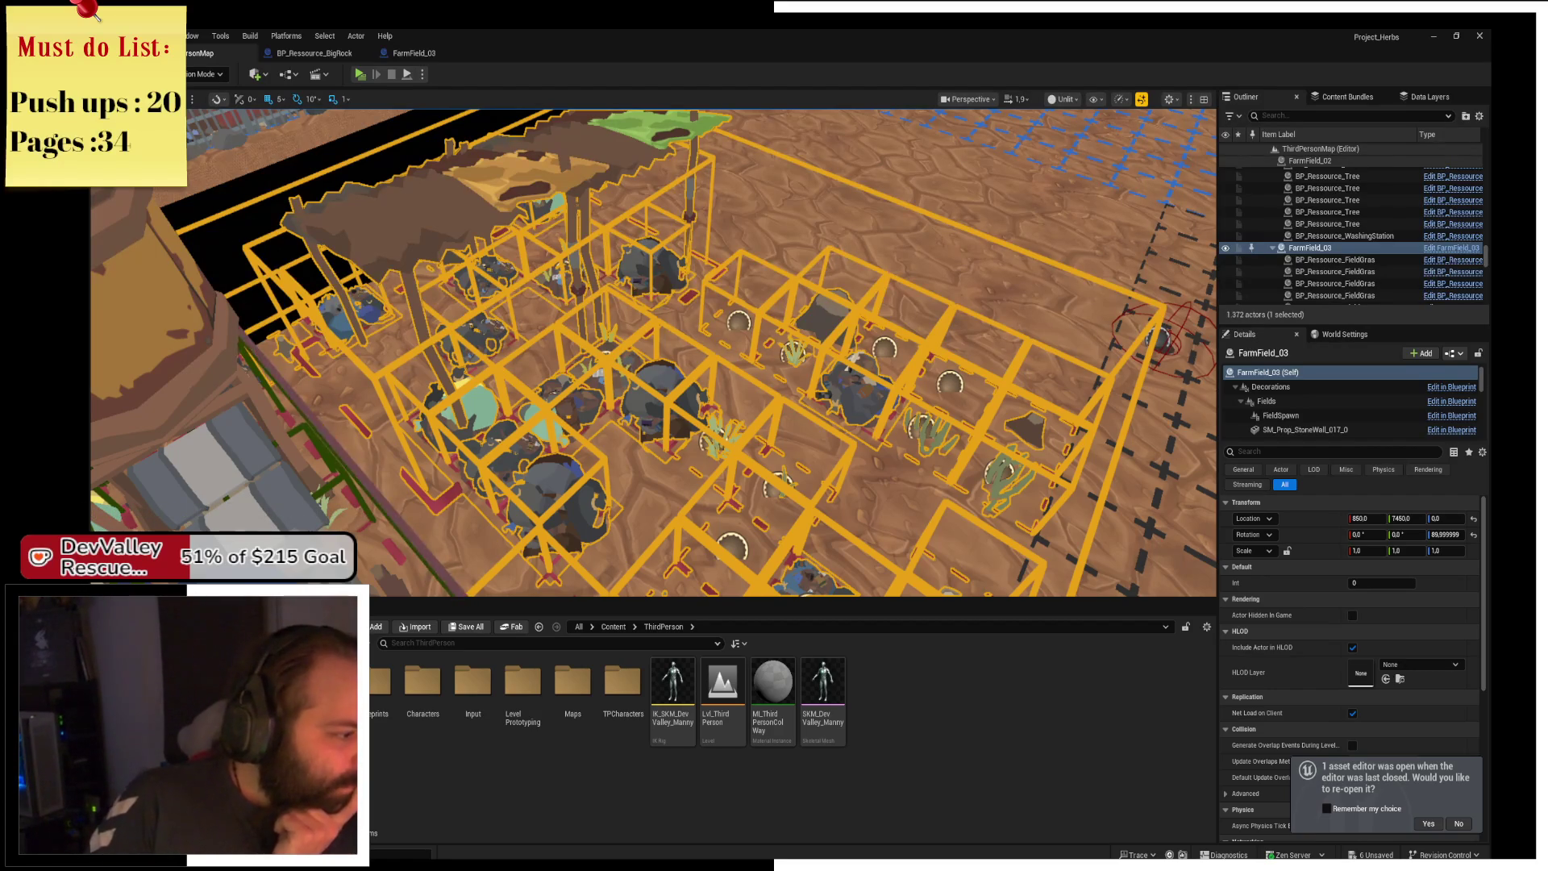
Go to the Placeables > Resources folder and open the BP_Ressource blueprint's EventGraph.
click(323, 725)
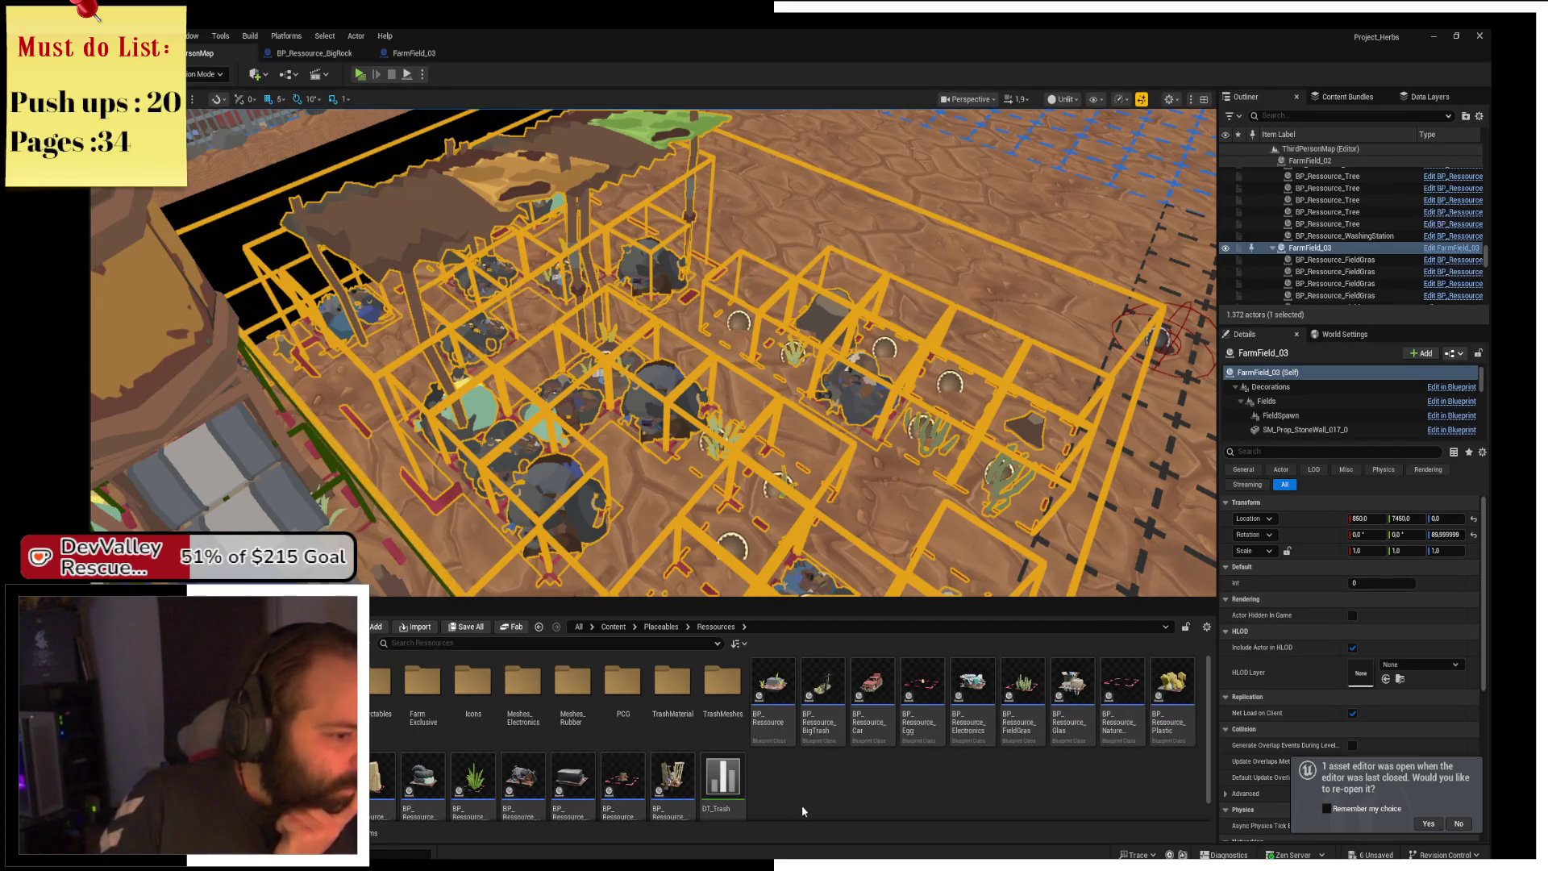
double_click(767, 730)
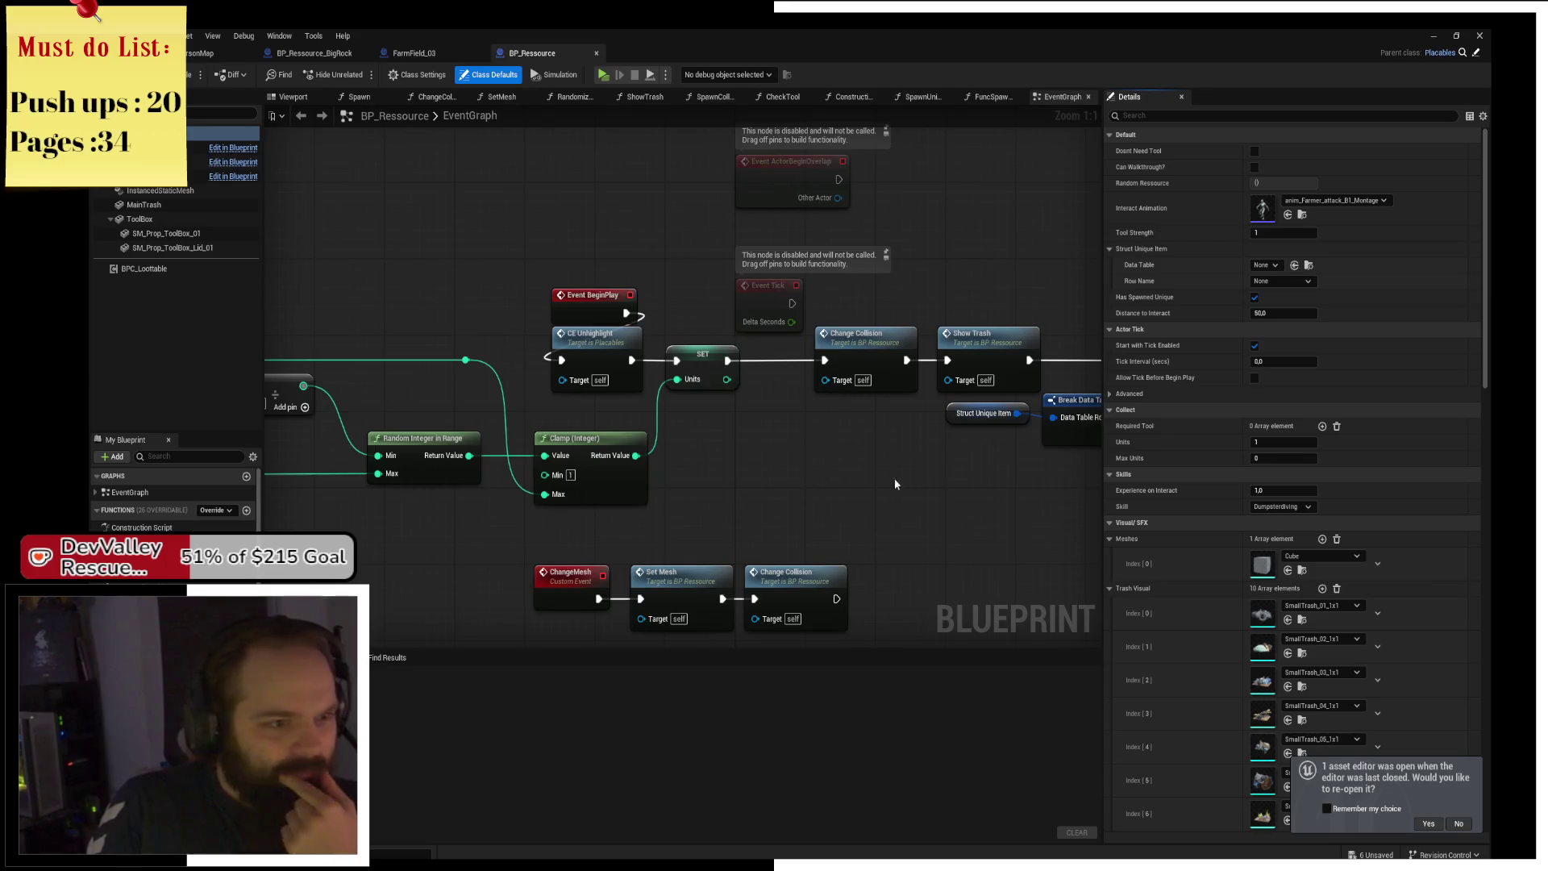
Move Event BeginPlay and CE Unhighlight, and shift the ChangeMesh/SetMesh/Change Collision group left.
mouse_move(700, 312)
mouse_down()
mouse_move(548, 310)
mouse_move(584, 318)
mouse_up()
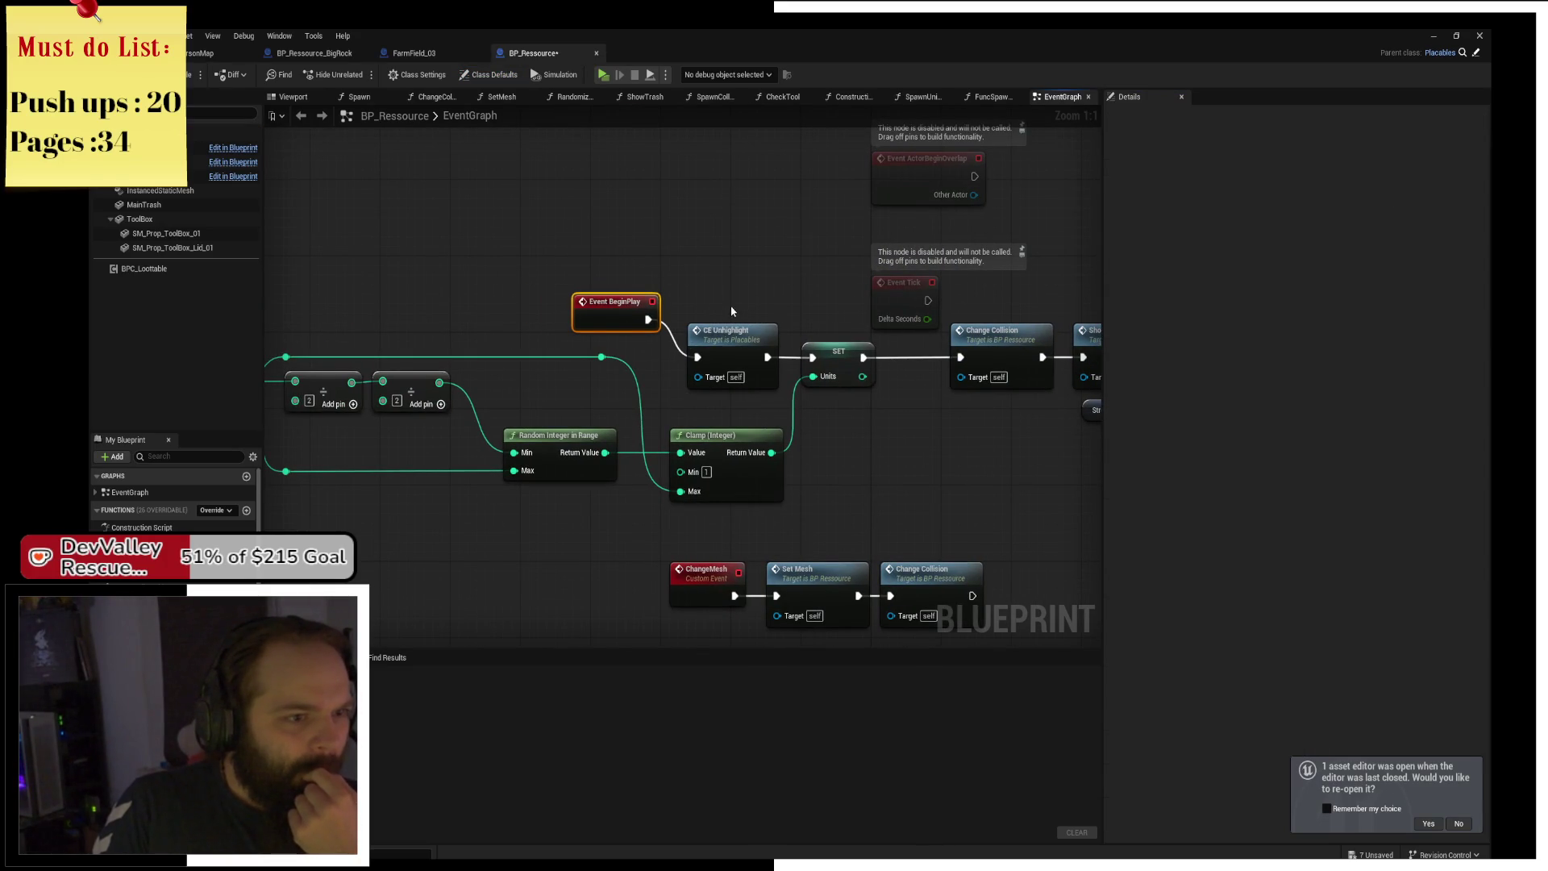
mouse_move(736, 339)
mouse_down()
mouse_move(719, 293)
mouse_move(736, 295)
mouse_up()
scroll(685, 351, down, 3)
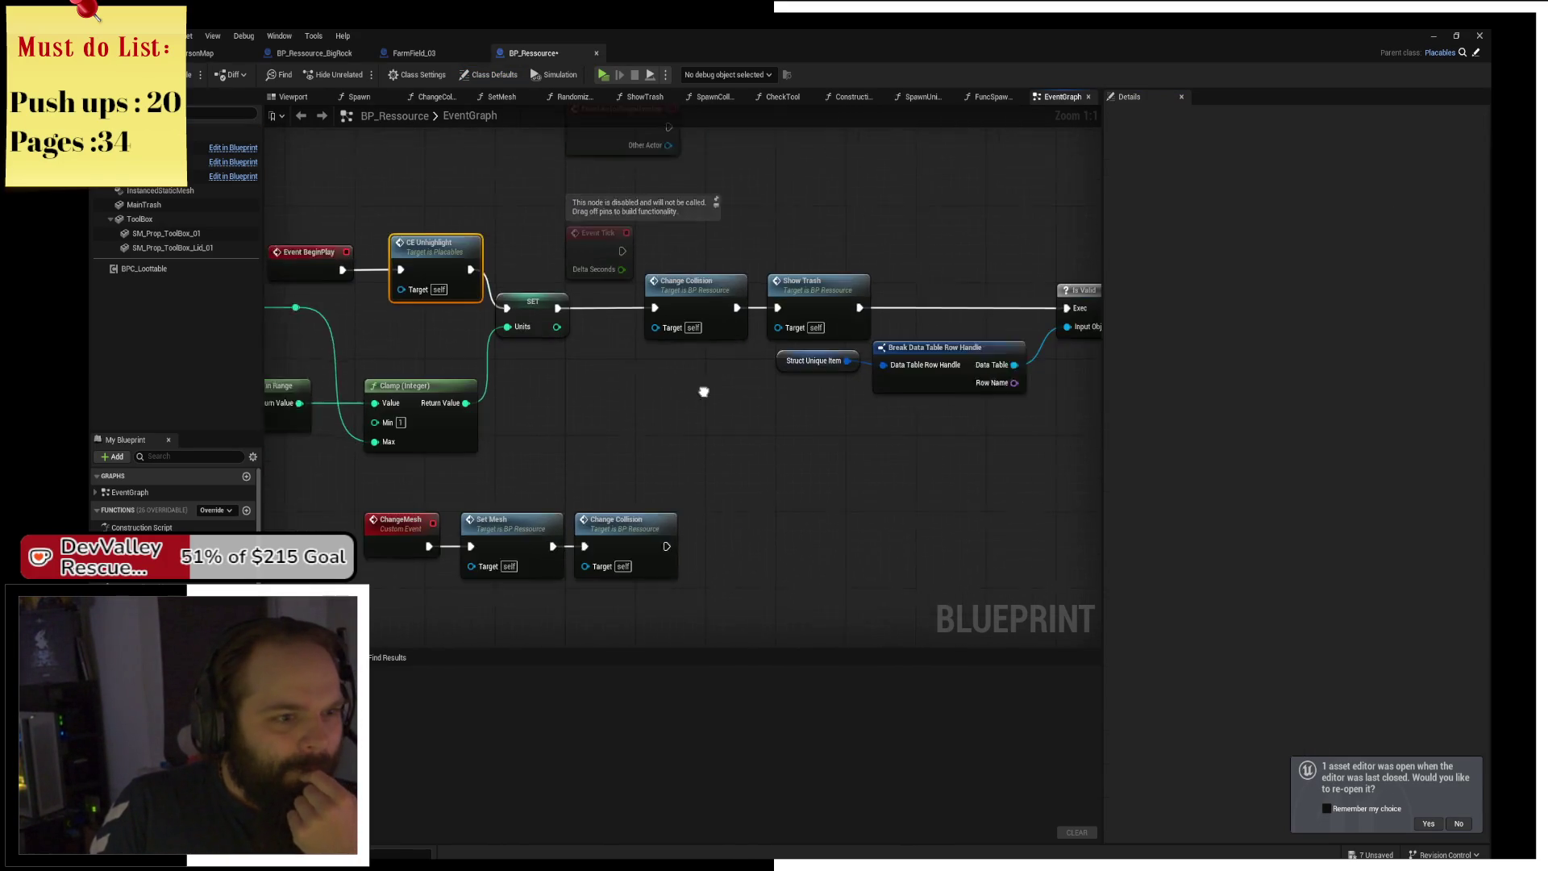
drag(536, 419, 805, 518)
mouse_move(576, 440)
mouse_down()
mouse_move(509, 441)
mouse_move(796, 410)
mouse_move(417, 309)
mouse_move(441, 347)
mouse_move(581, 396)
mouse_up()
click(509, 441)
Move the disabled ActorBeginOverlap and Event Tick nodes aside and look over the OnInteract area.
drag(849, 432, 669, 392)
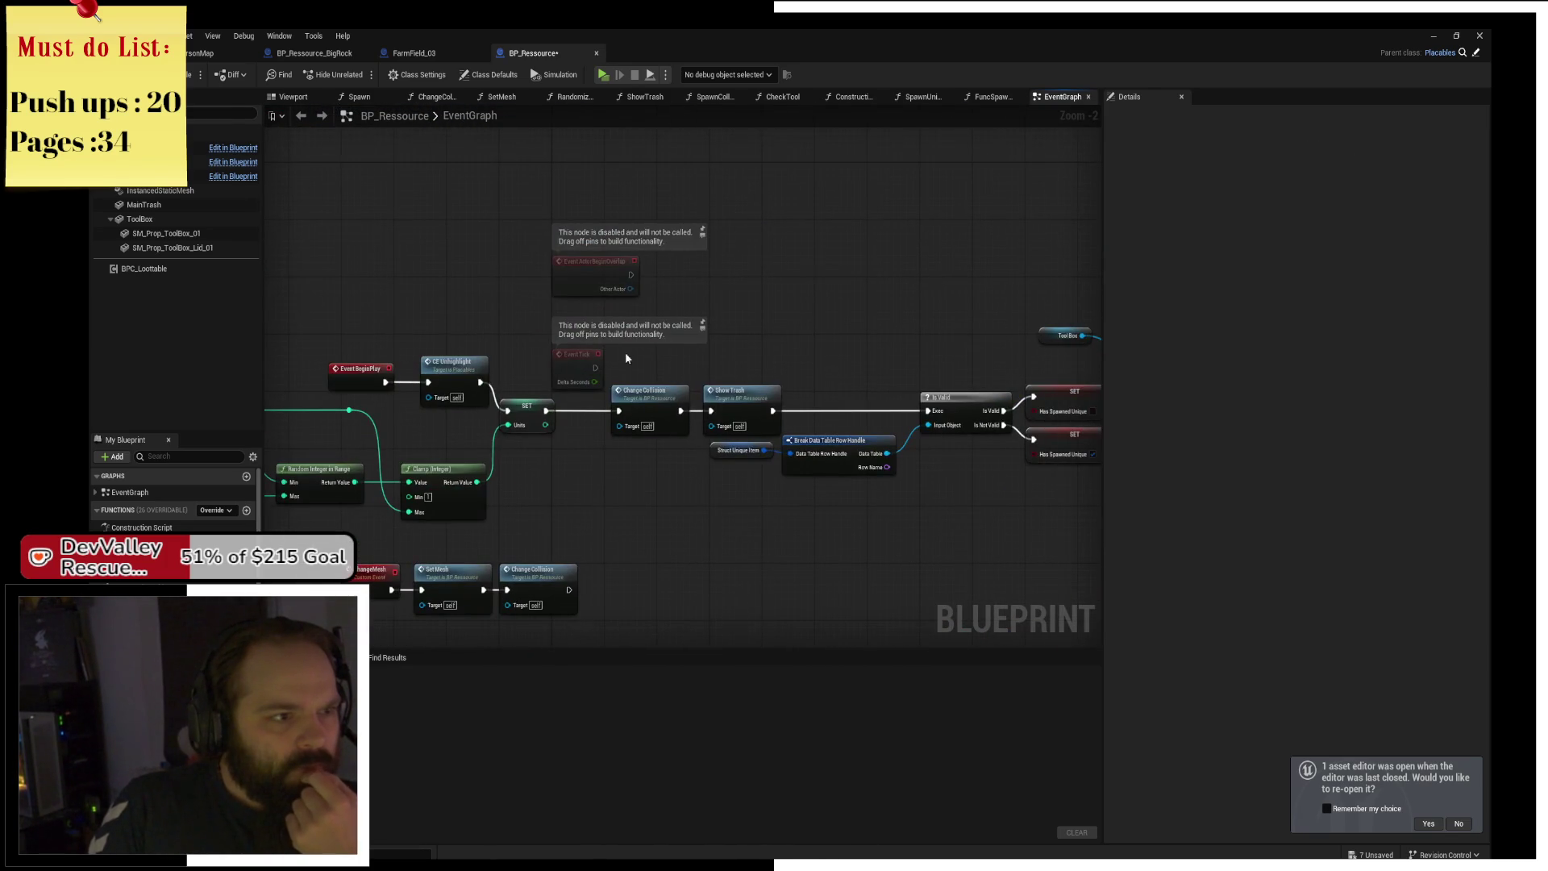
mouse_move(573, 362)
mouse_down()
mouse_move(348, 256)
mouse_move(354, 320)
mouse_up()
mouse_move(725, 363)
mouse_down()
mouse_move(802, 391)
mouse_move(864, 373)
mouse_move(844, 480)
mouse_move(698, 483)
mouse_up()
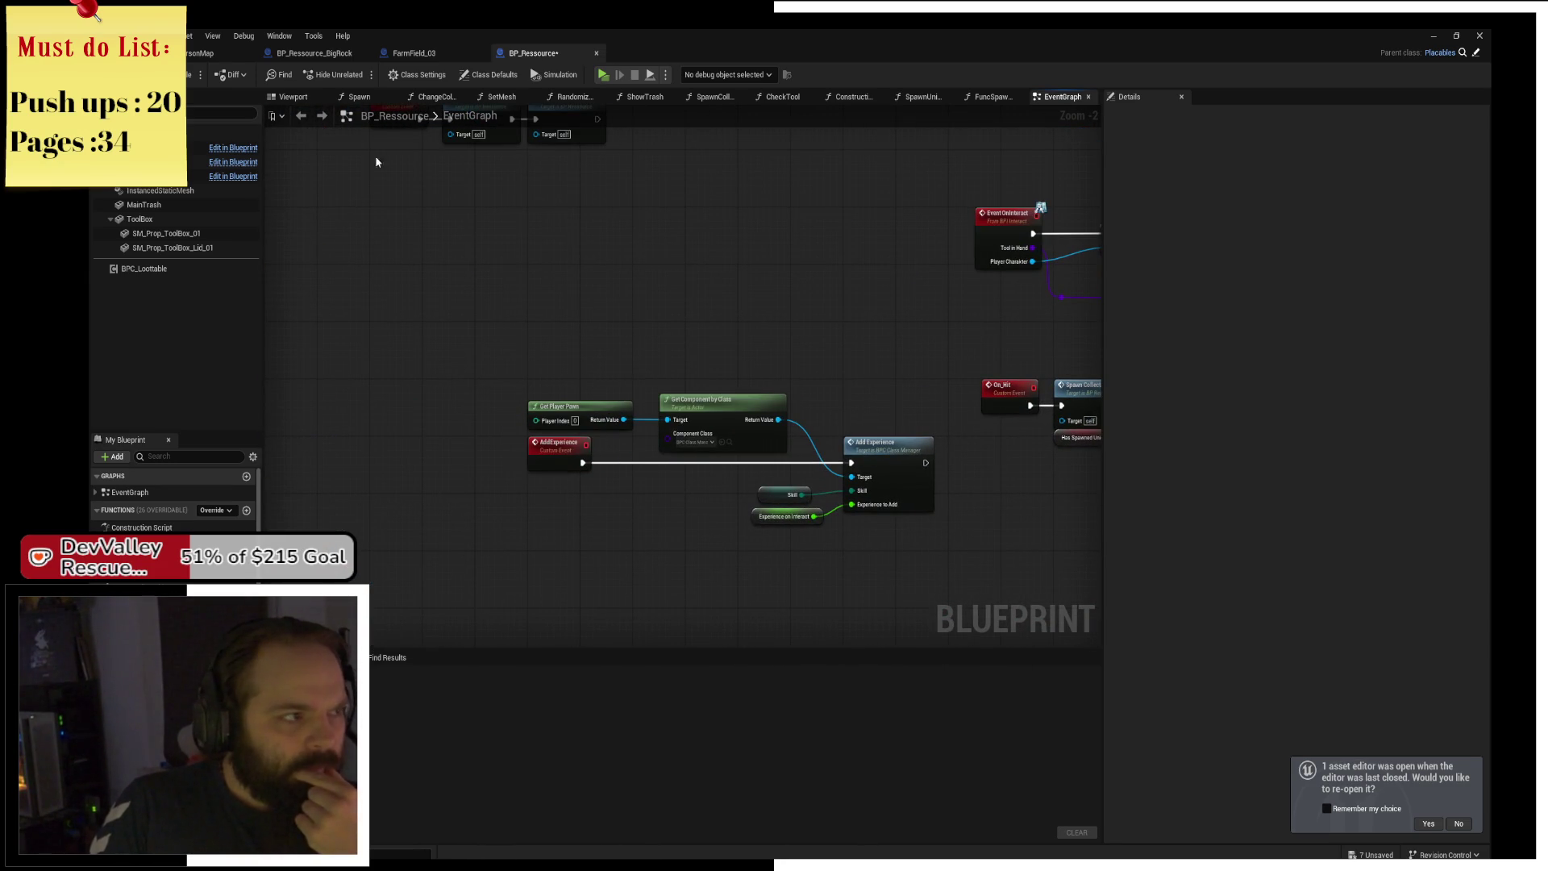
mouse_move(520, 215)
mouse_down()
mouse_move(694, 483)
mouse_move(724, 407)
mouse_move(868, 293)
mouse_move(784, 309)
mouse_up()
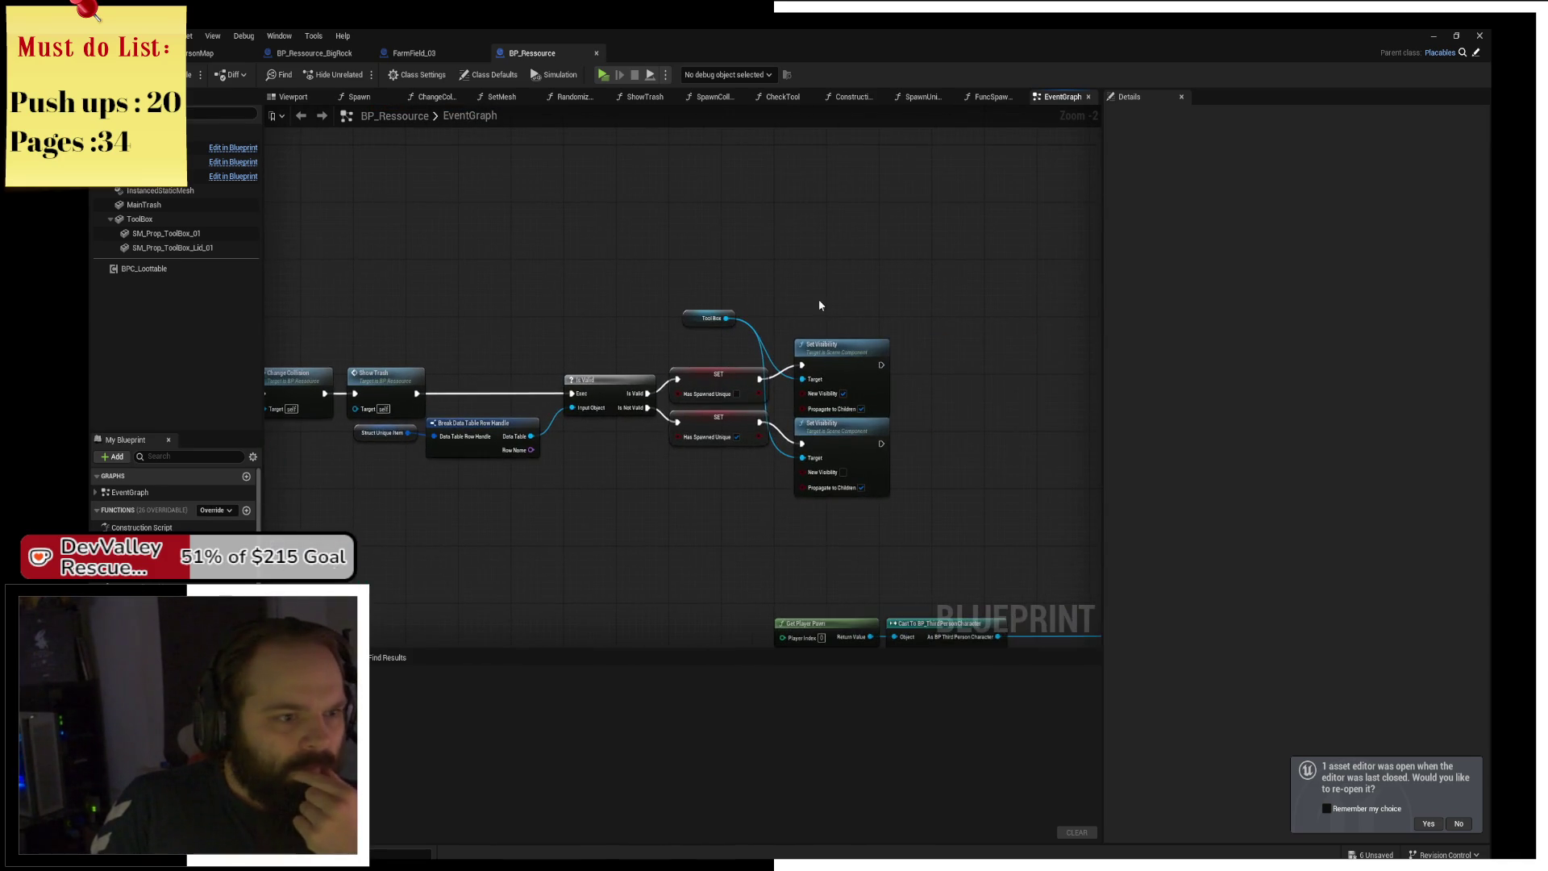
mouse_move(611, 266)
mouse_down()
mouse_move(733, 166)
mouse_move(800, 247)
mouse_move(661, 326)
mouse_up()
scroll(800, 246, up, 2)
Check the Is Valid and SET nodes, then put a breakpoint on the upper Set Visibility node.
click(776, 334)
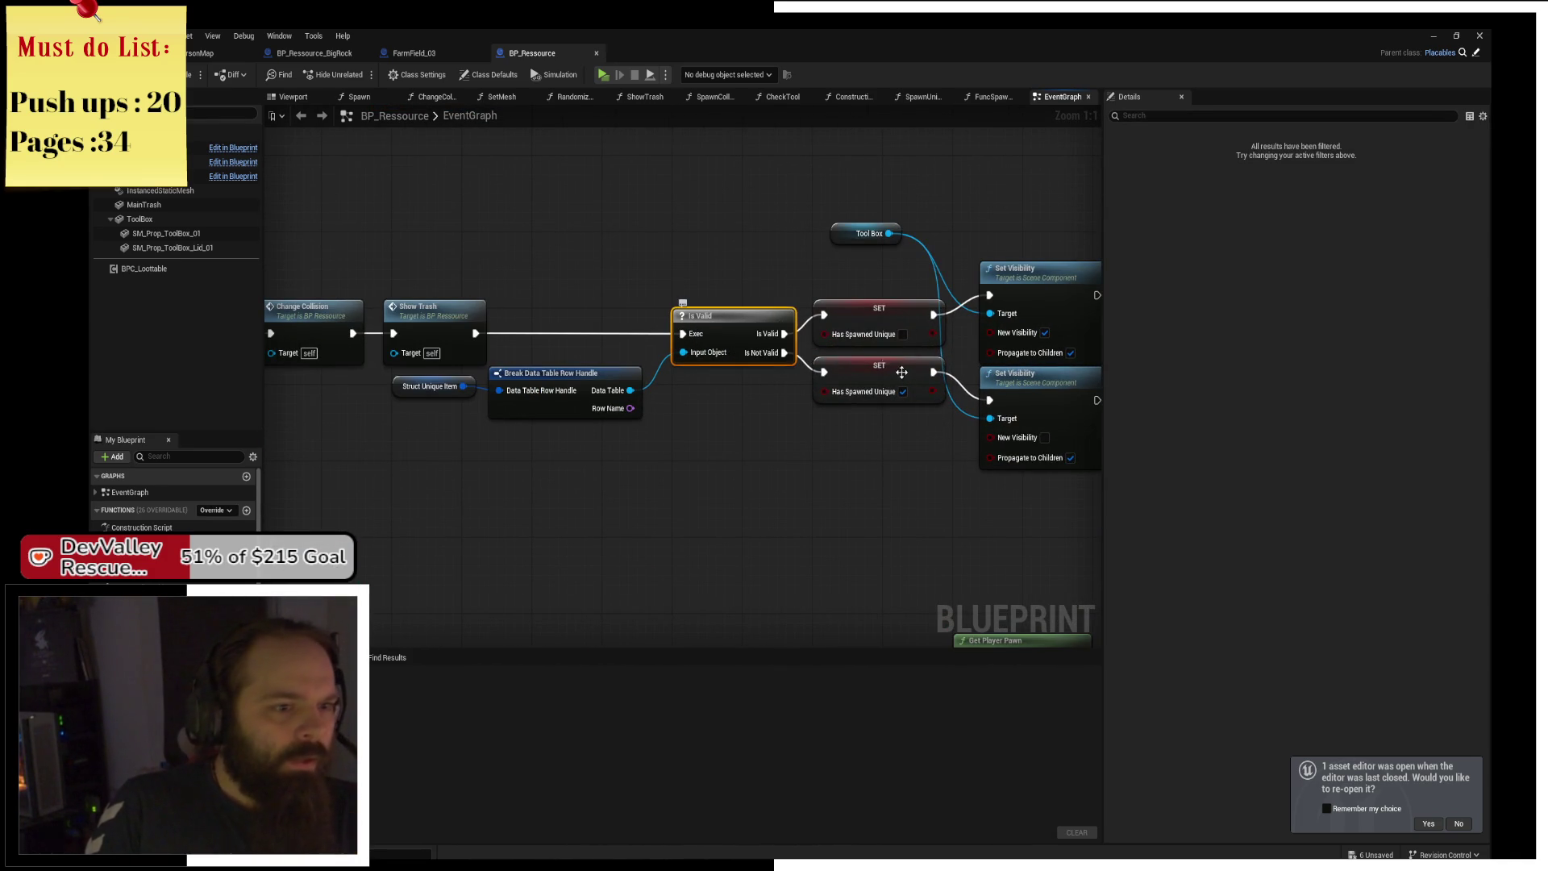
click(875, 379)
drag(1017, 431, 844, 411)
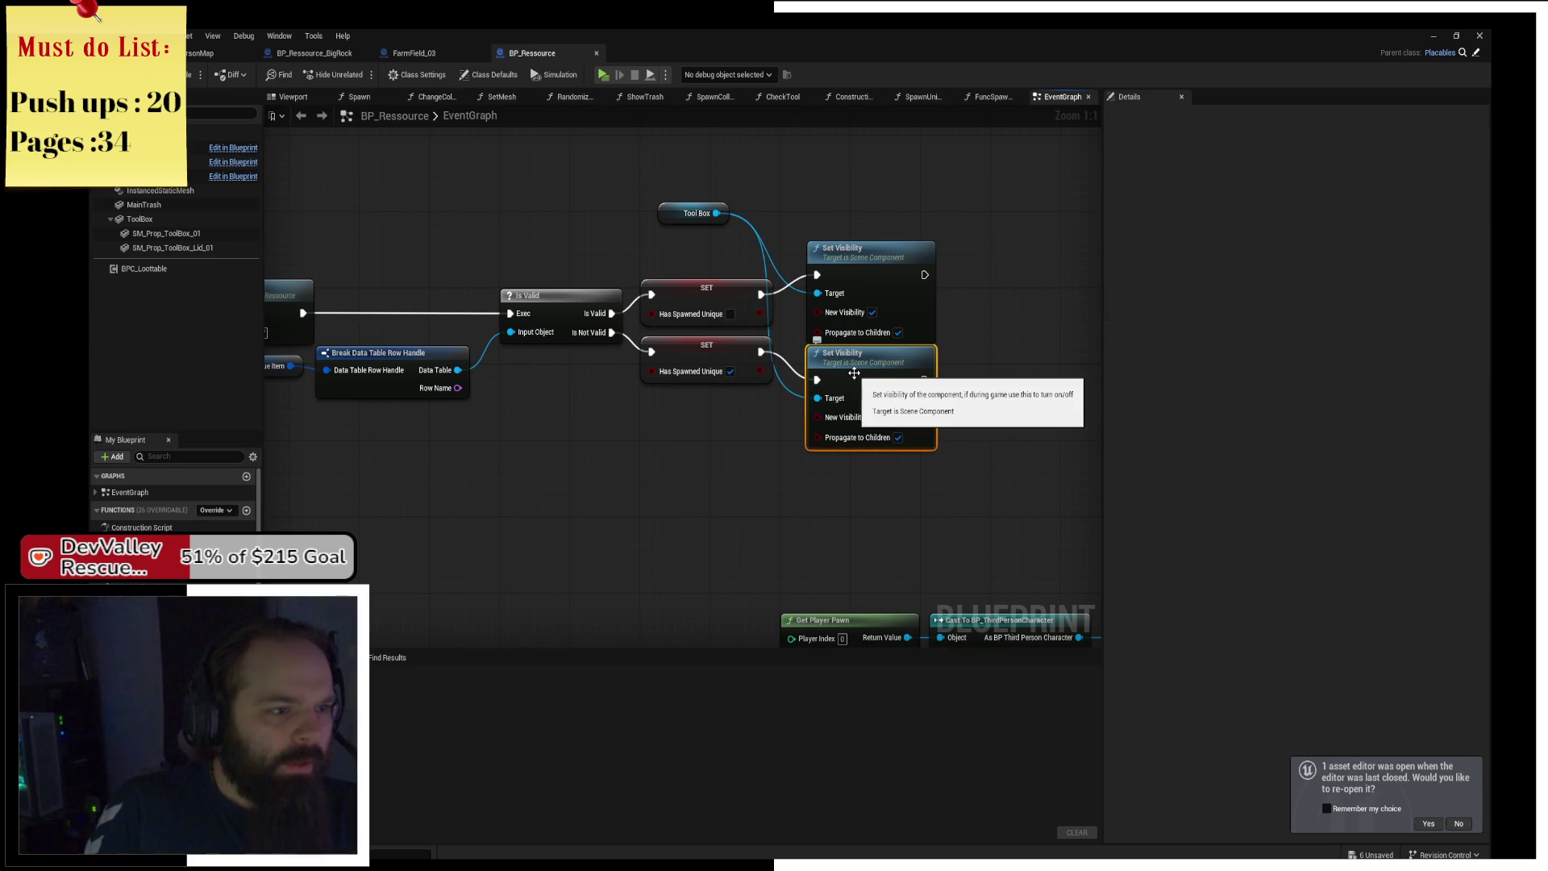
click(879, 256)
key(F9)
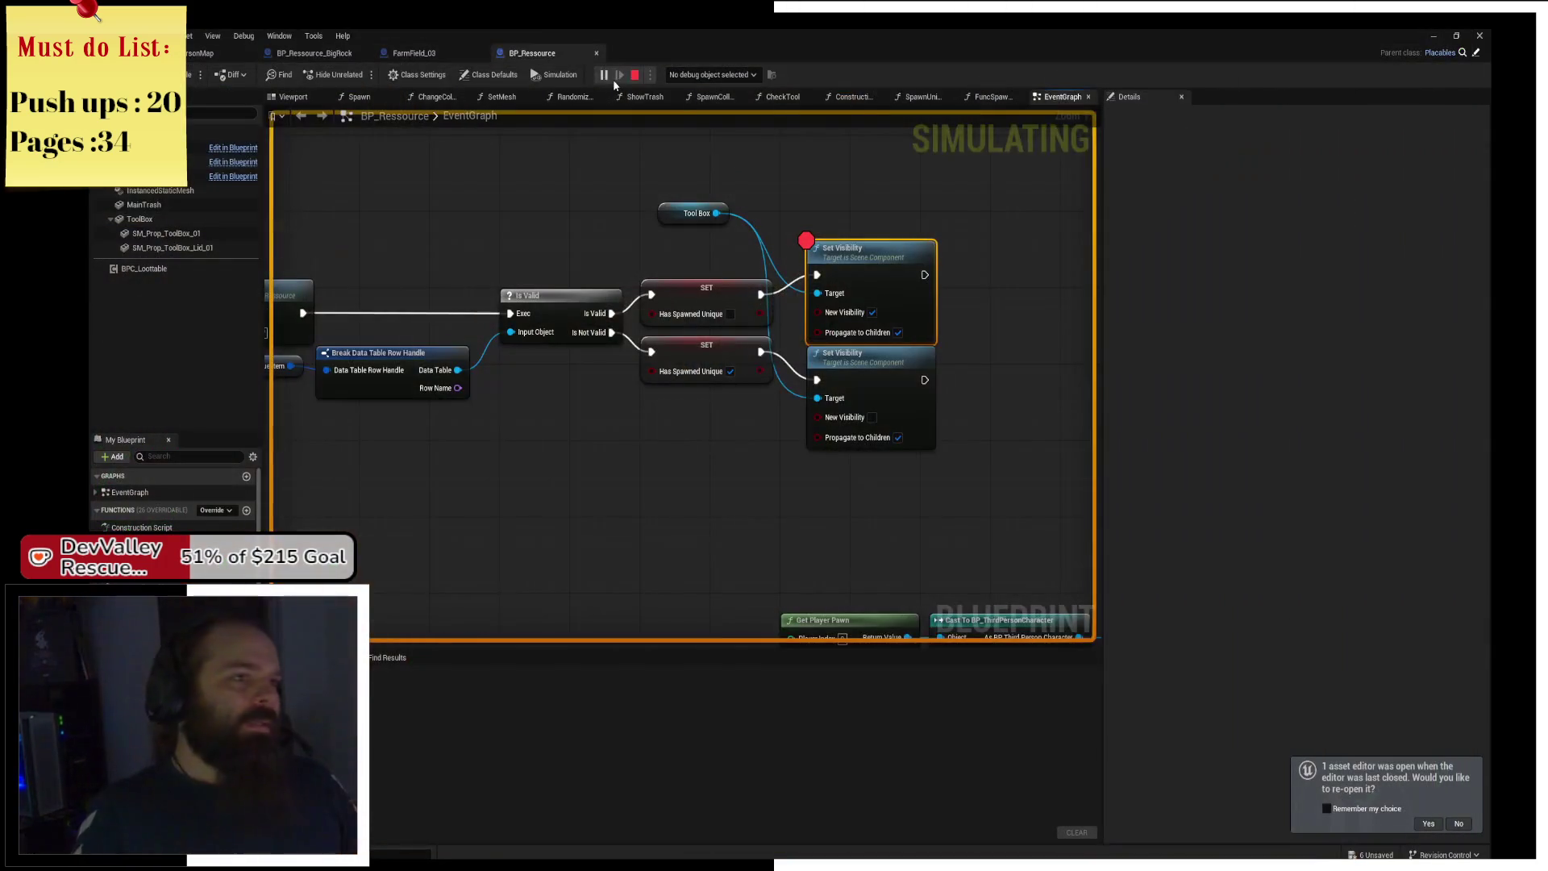
Stop the running play-test simulation.
click(635, 74)
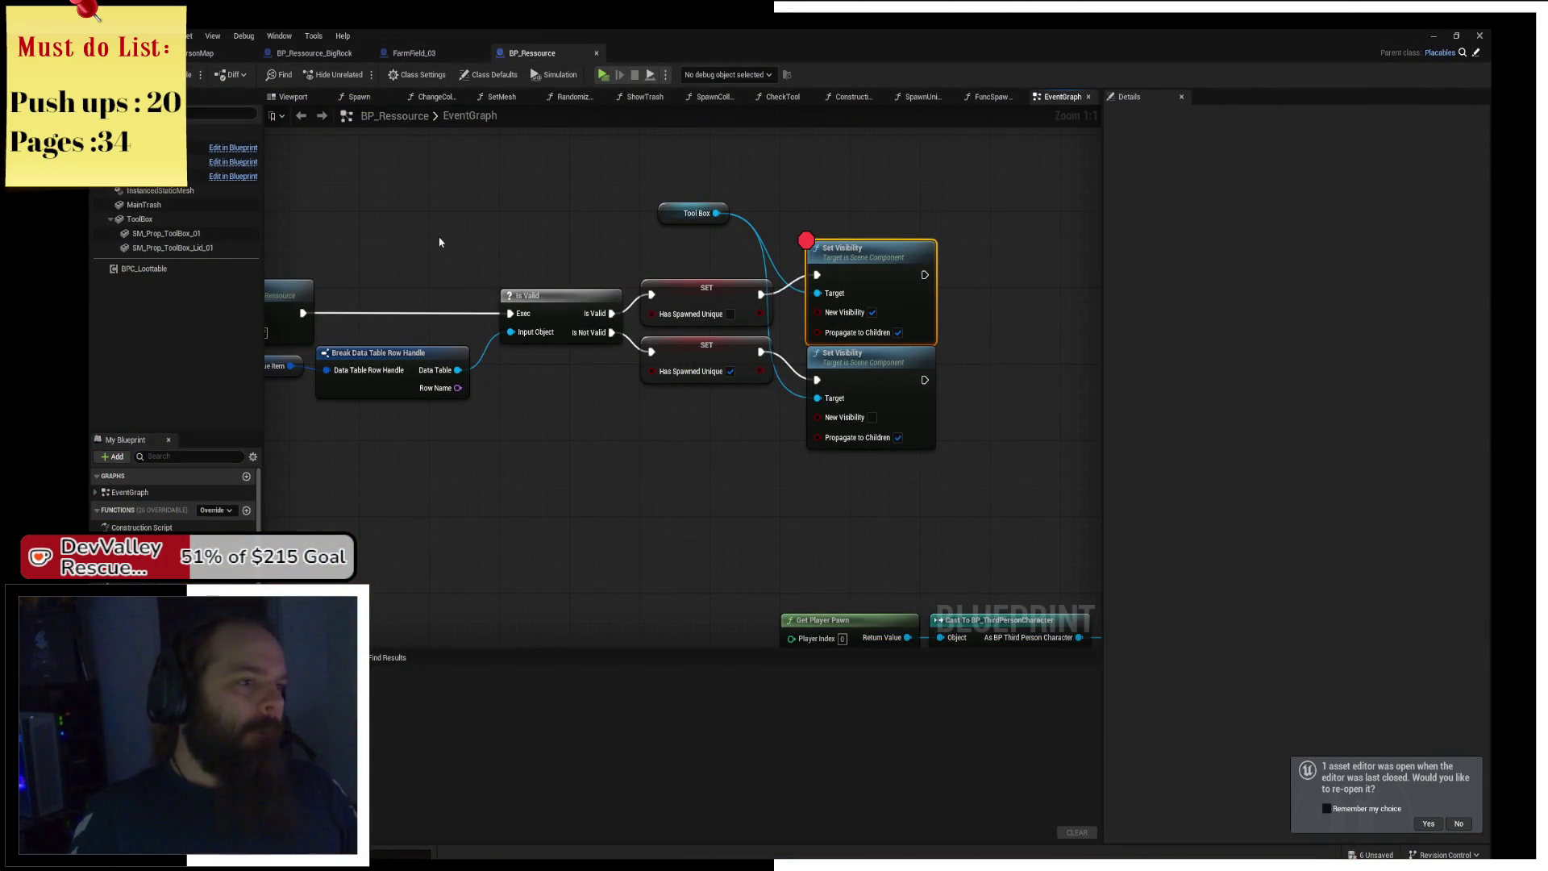
Try adding 'is not empty'/'is valid' checks from Break Data Table Row Handle and Struct Unique Item, then cancel.
click(456, 393)
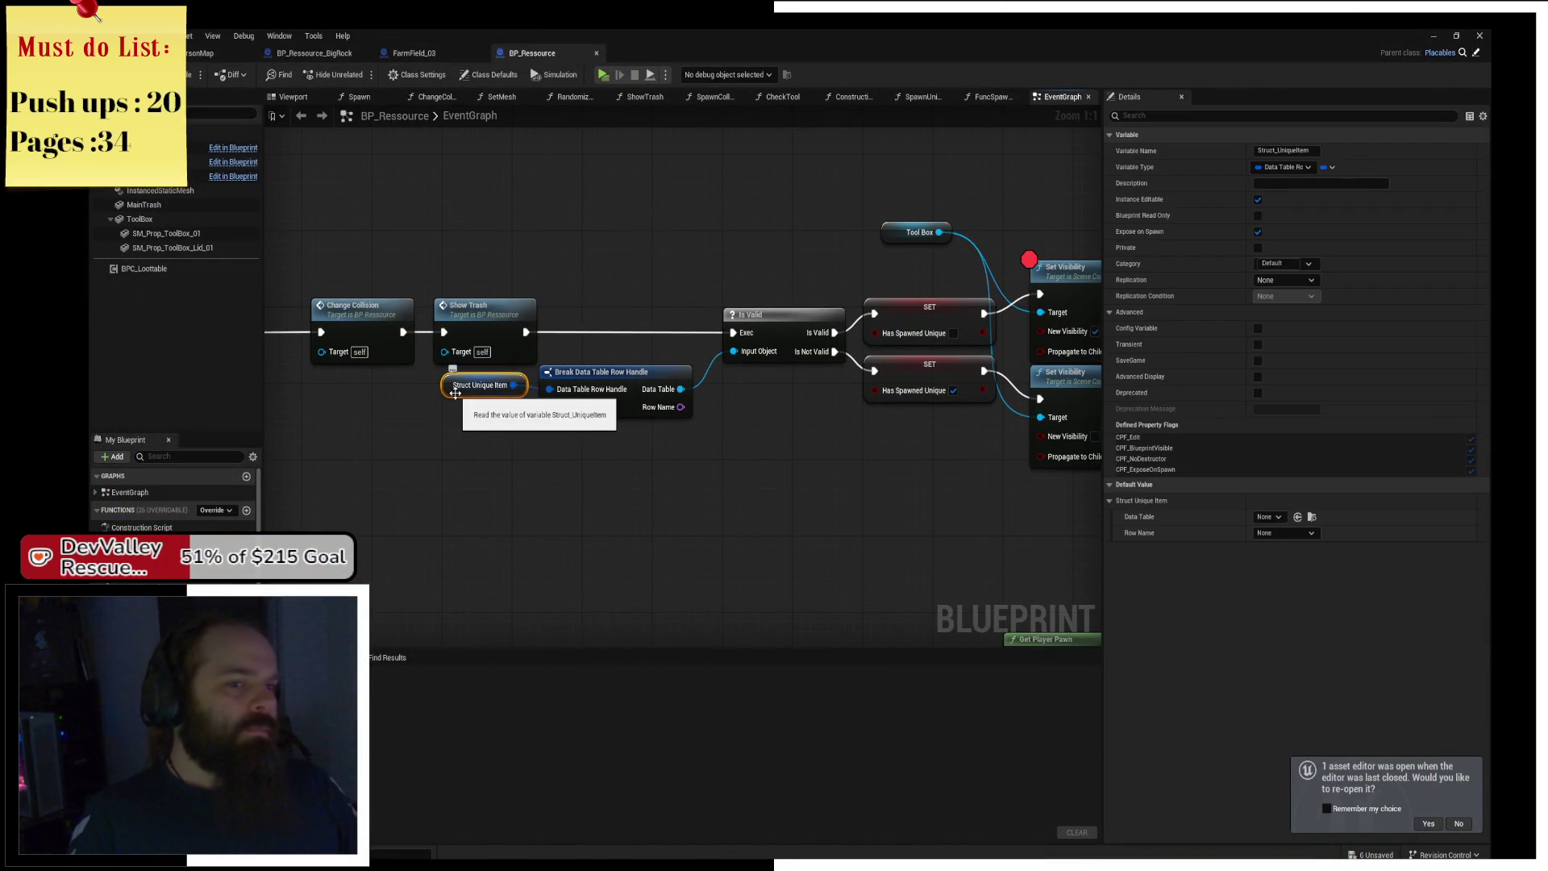
scroll(601, 391, up, 3)
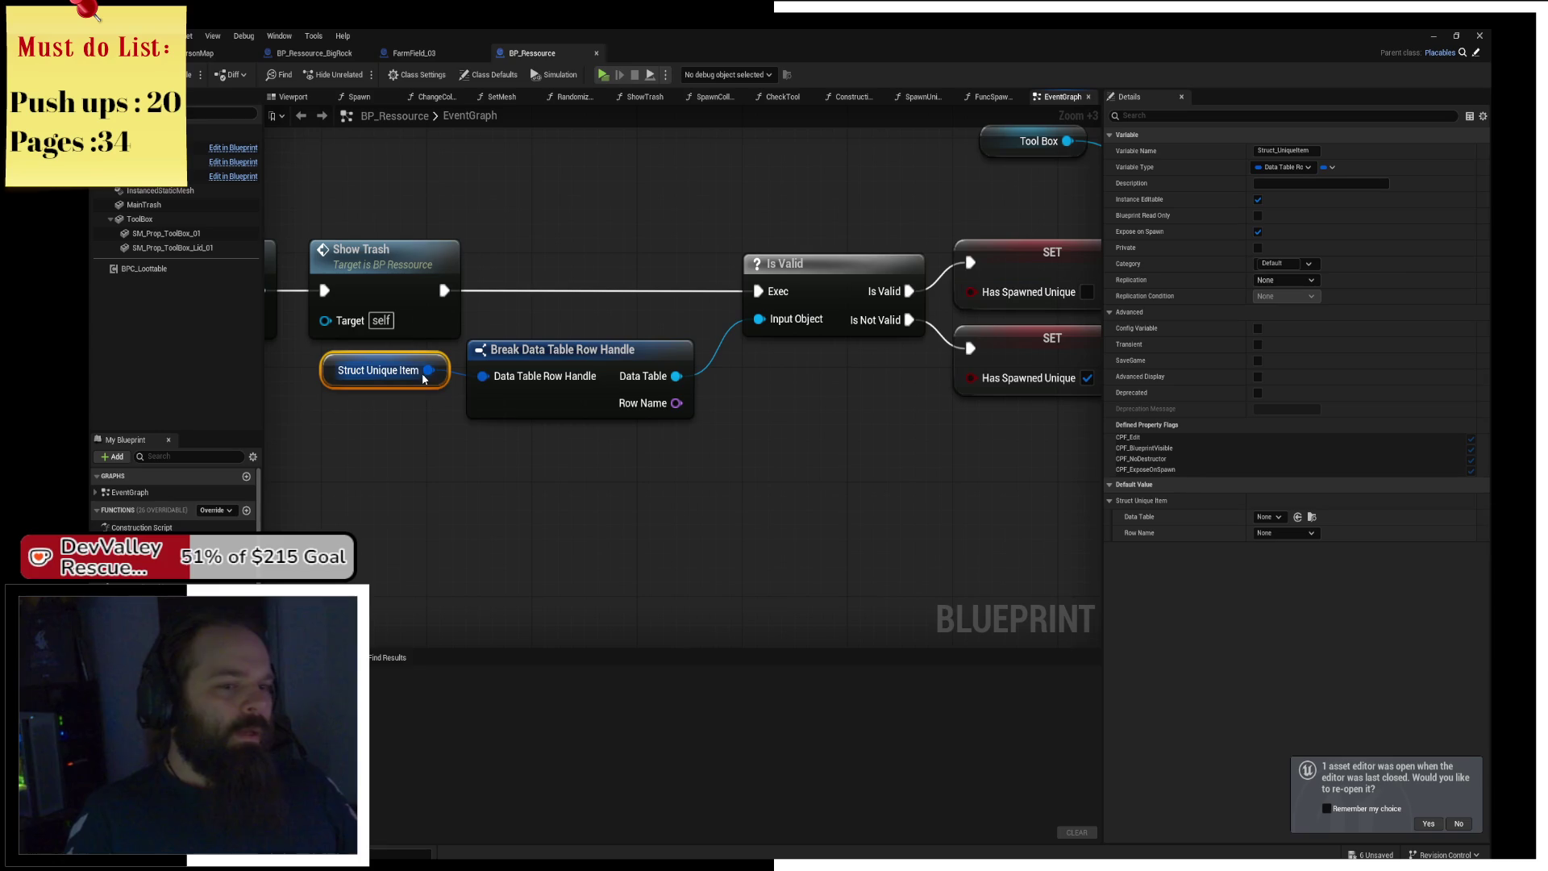
click(515, 383)
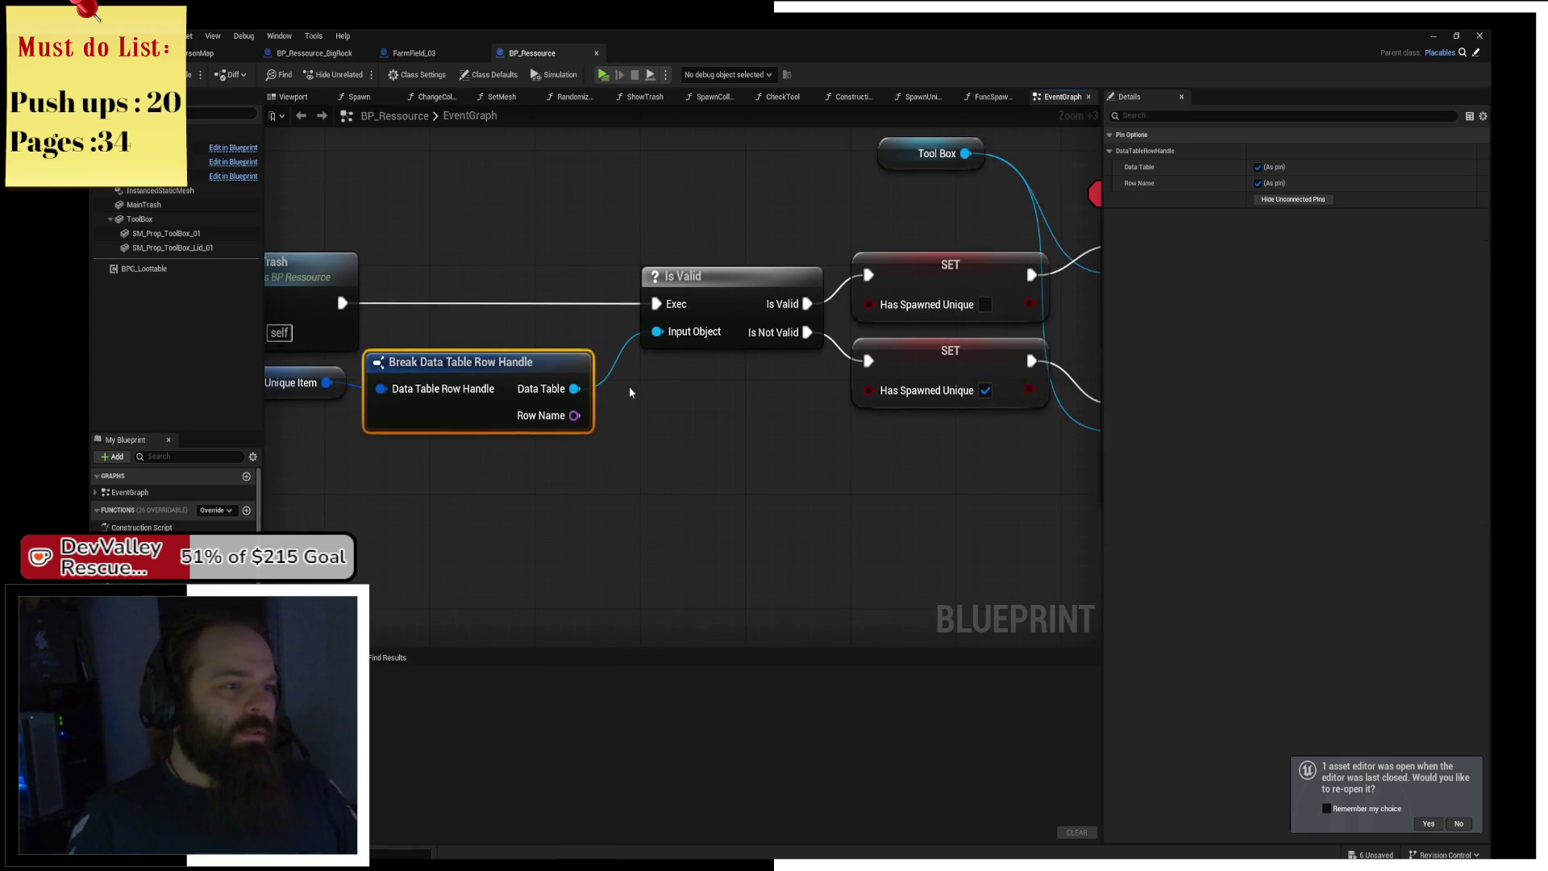
drag(577, 388, 643, 437)
text(is not em)
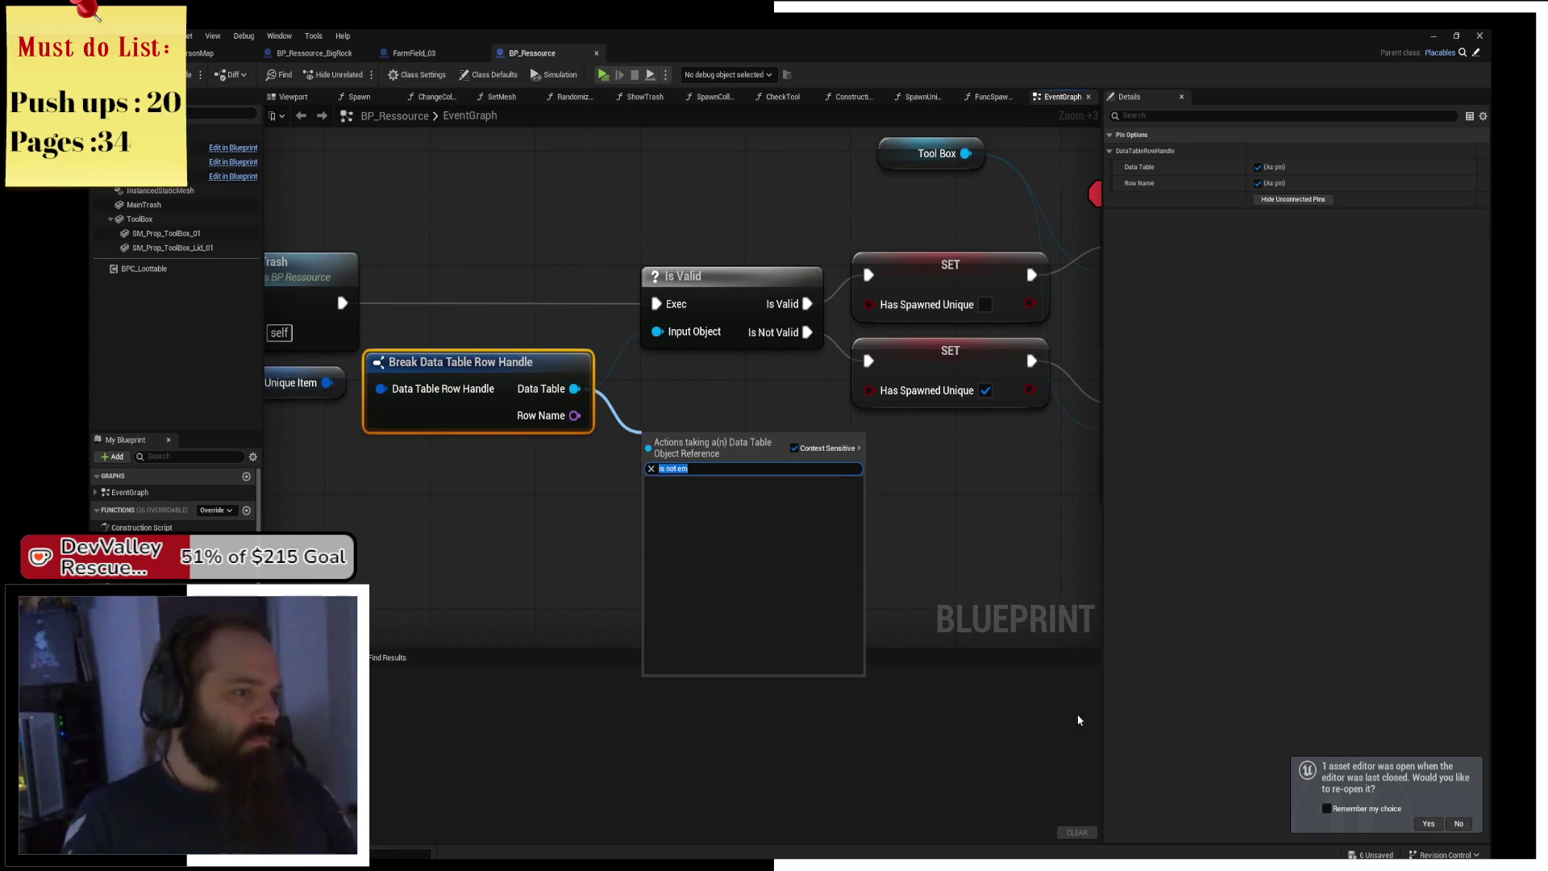
click(546, 568)
drag(327, 382, 373, 528)
text(is vla)
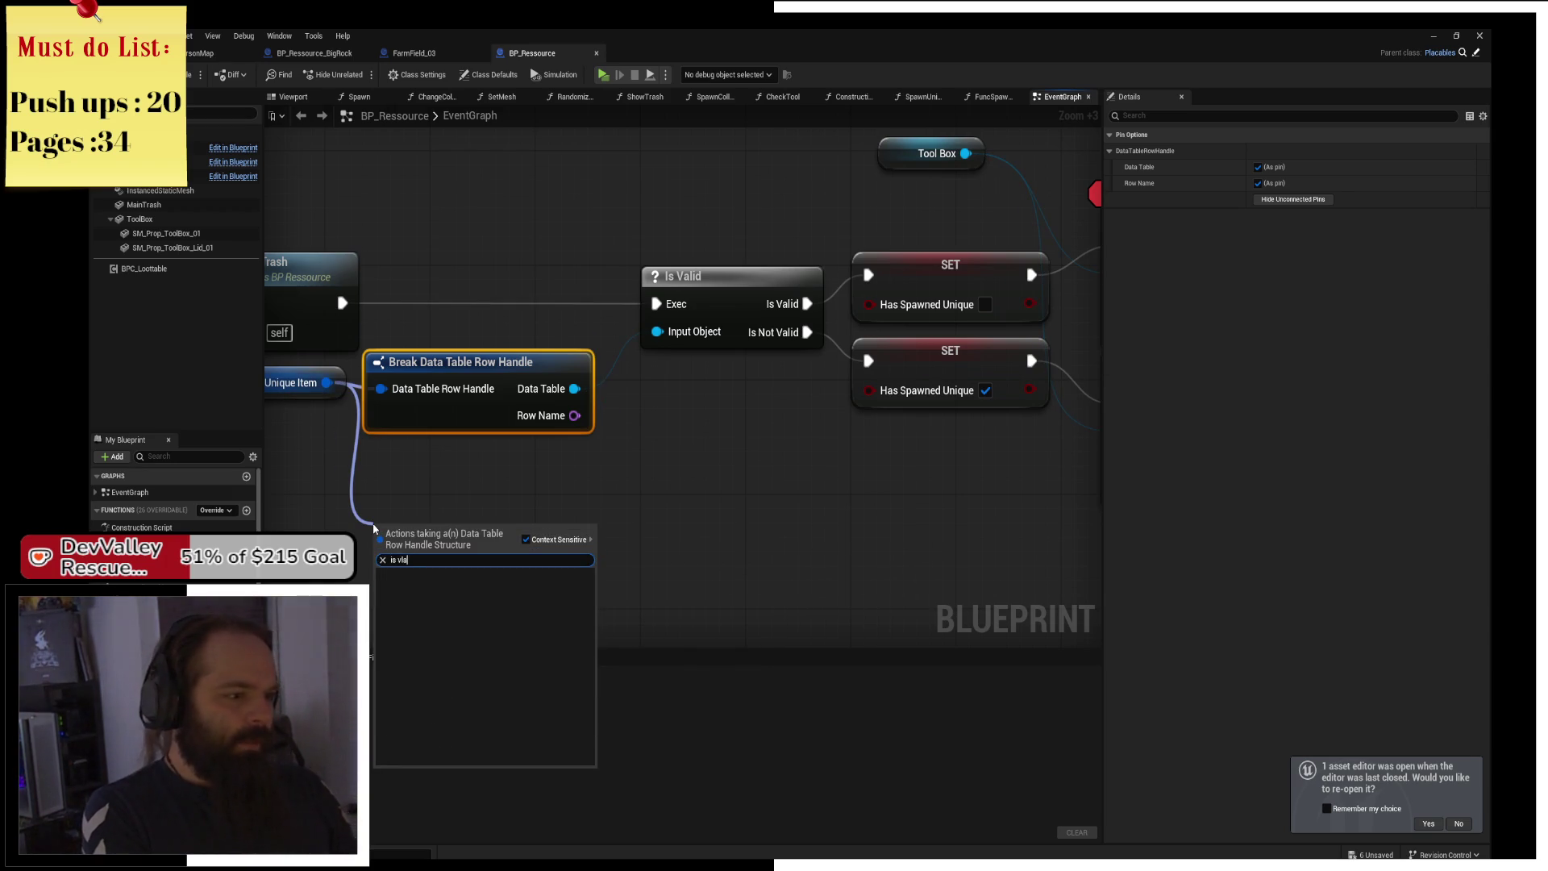
key(BackSpace)
key(BackSpace)
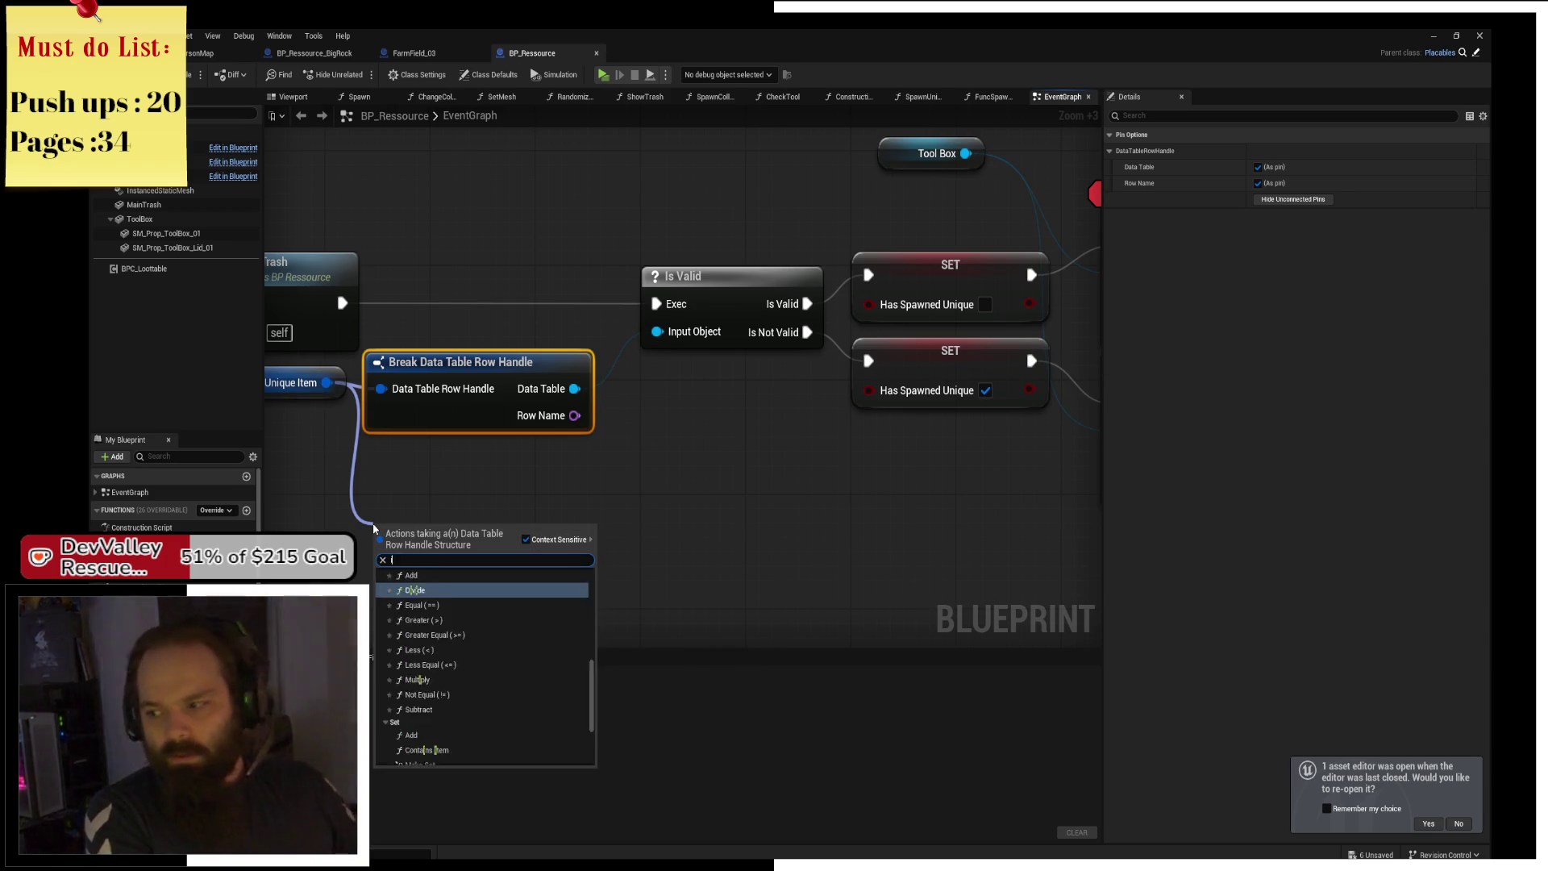
text(not)
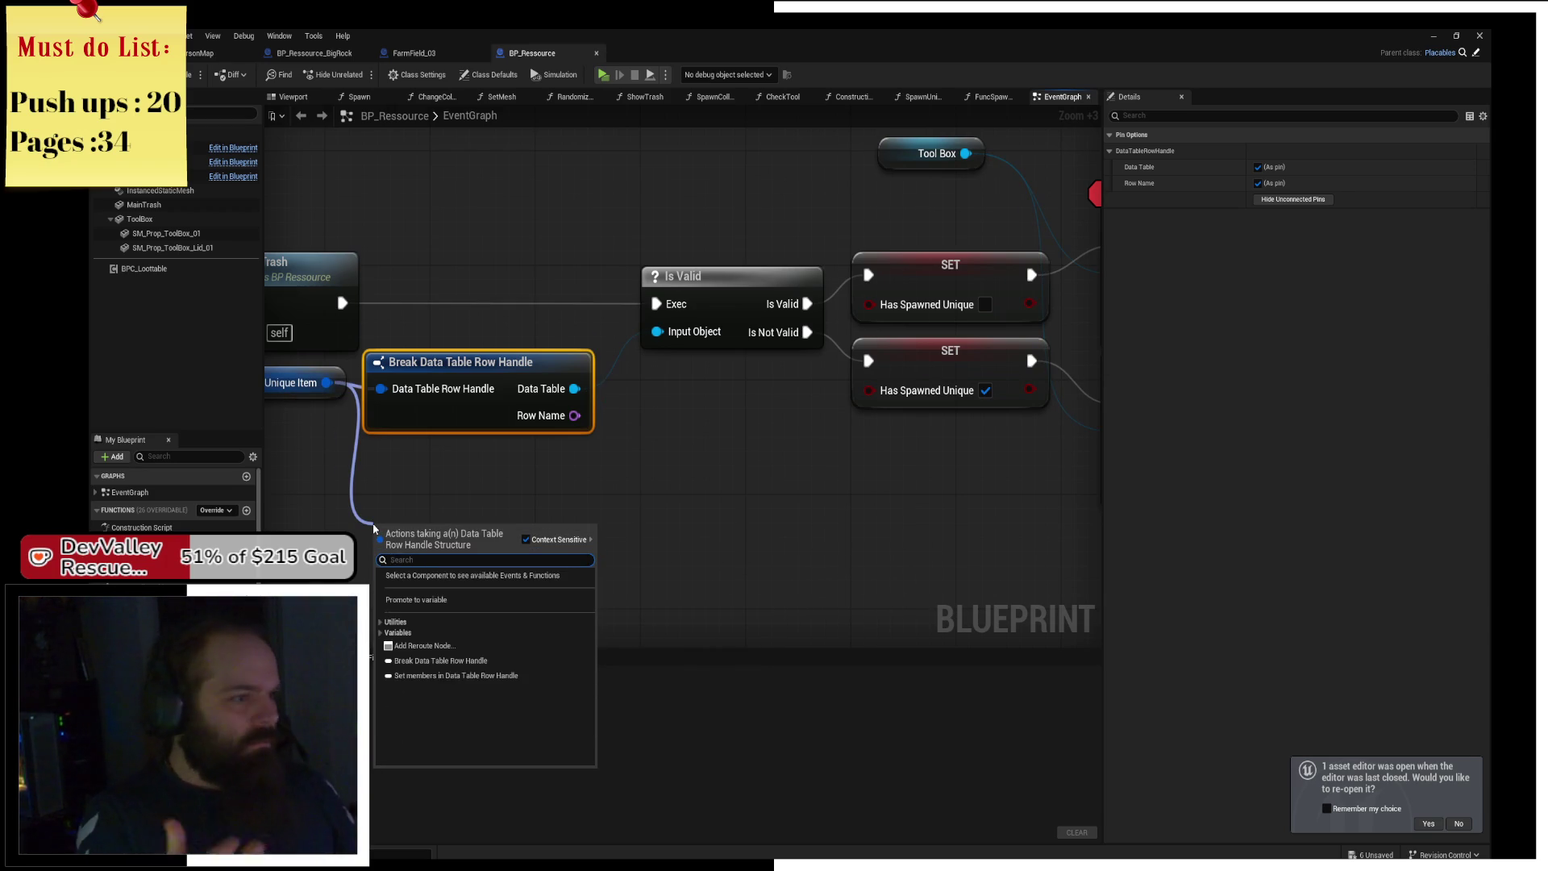
key(Escape)
Add a 0.2-second Delay between Show Trash and Is Valid, then start a play-in-editor run.
drag(541, 415, 794, 457)
mouse_move(892, 449)
mouse_down()
mouse_move(768, 491)
mouse_move(587, 457)
mouse_up()
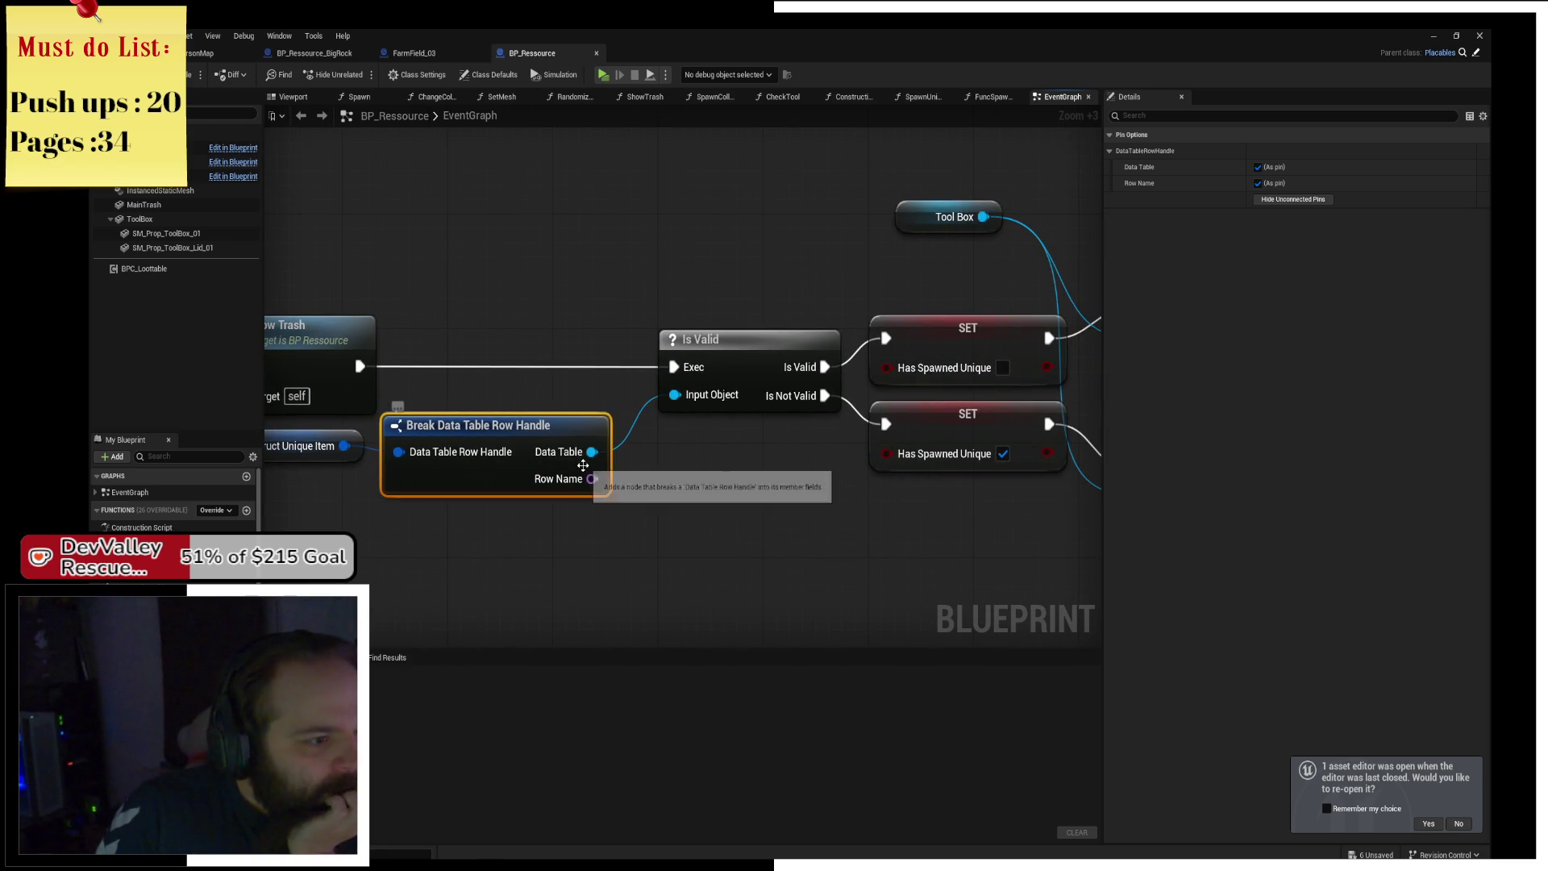
mouse_move(653, 376)
mouse_down()
mouse_move(915, 325)
mouse_move(911, 339)
mouse_move(943, 346)
mouse_move(597, 377)
mouse_move(540, 348)
mouse_up()
mouse_move(403, 369)
mouse_down()
mouse_move(157, 369)
mouse_move(451, 333)
mouse_move(476, 312)
mouse_up()
text(lay)
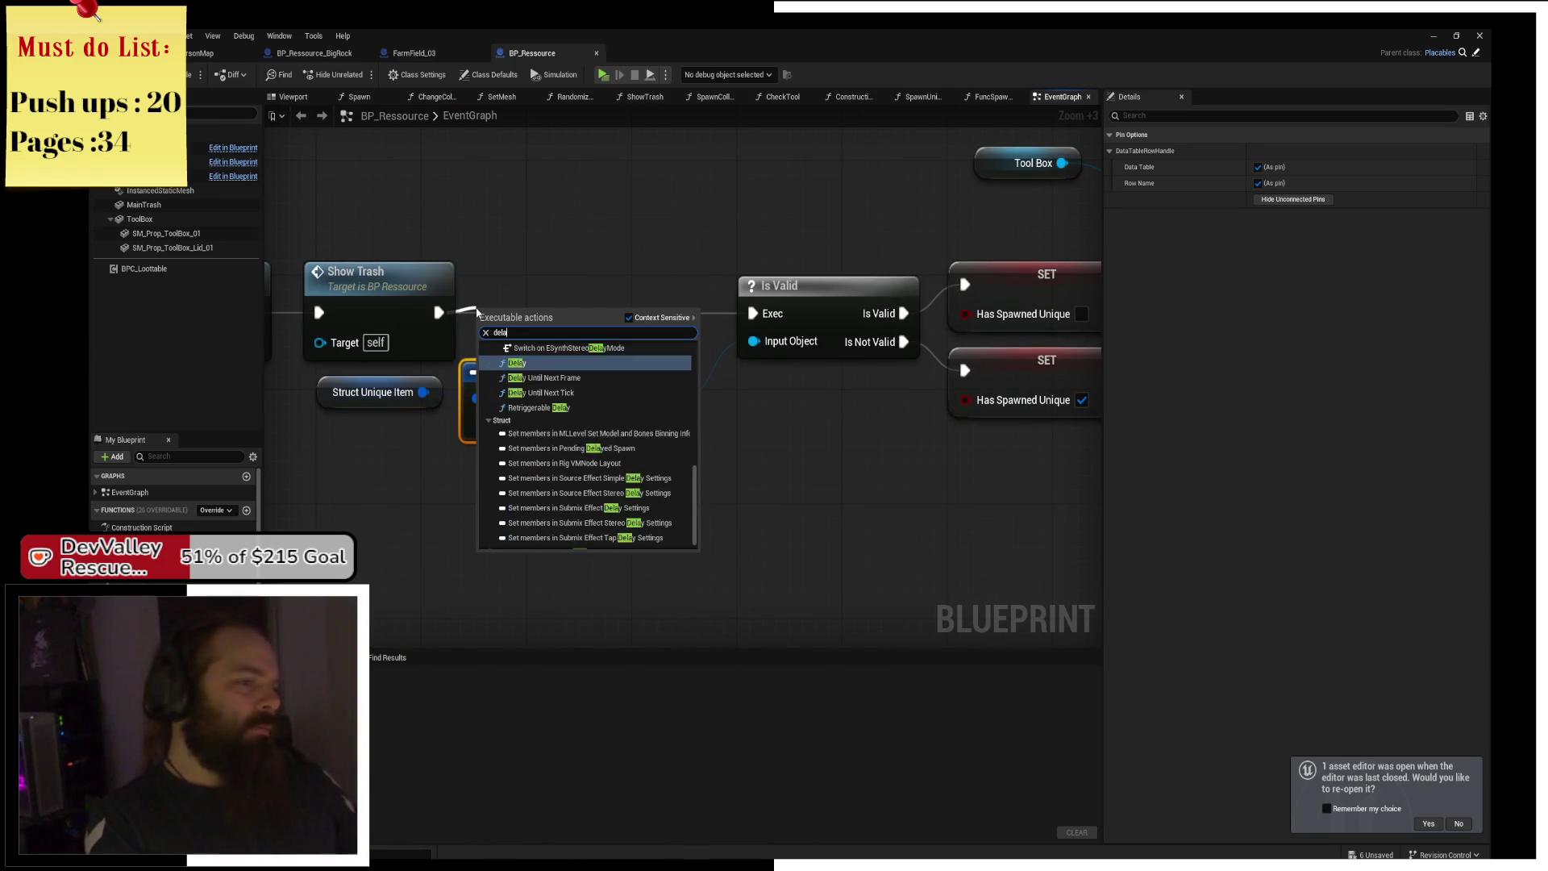
key(Return)
drag(555, 315, 565, 295)
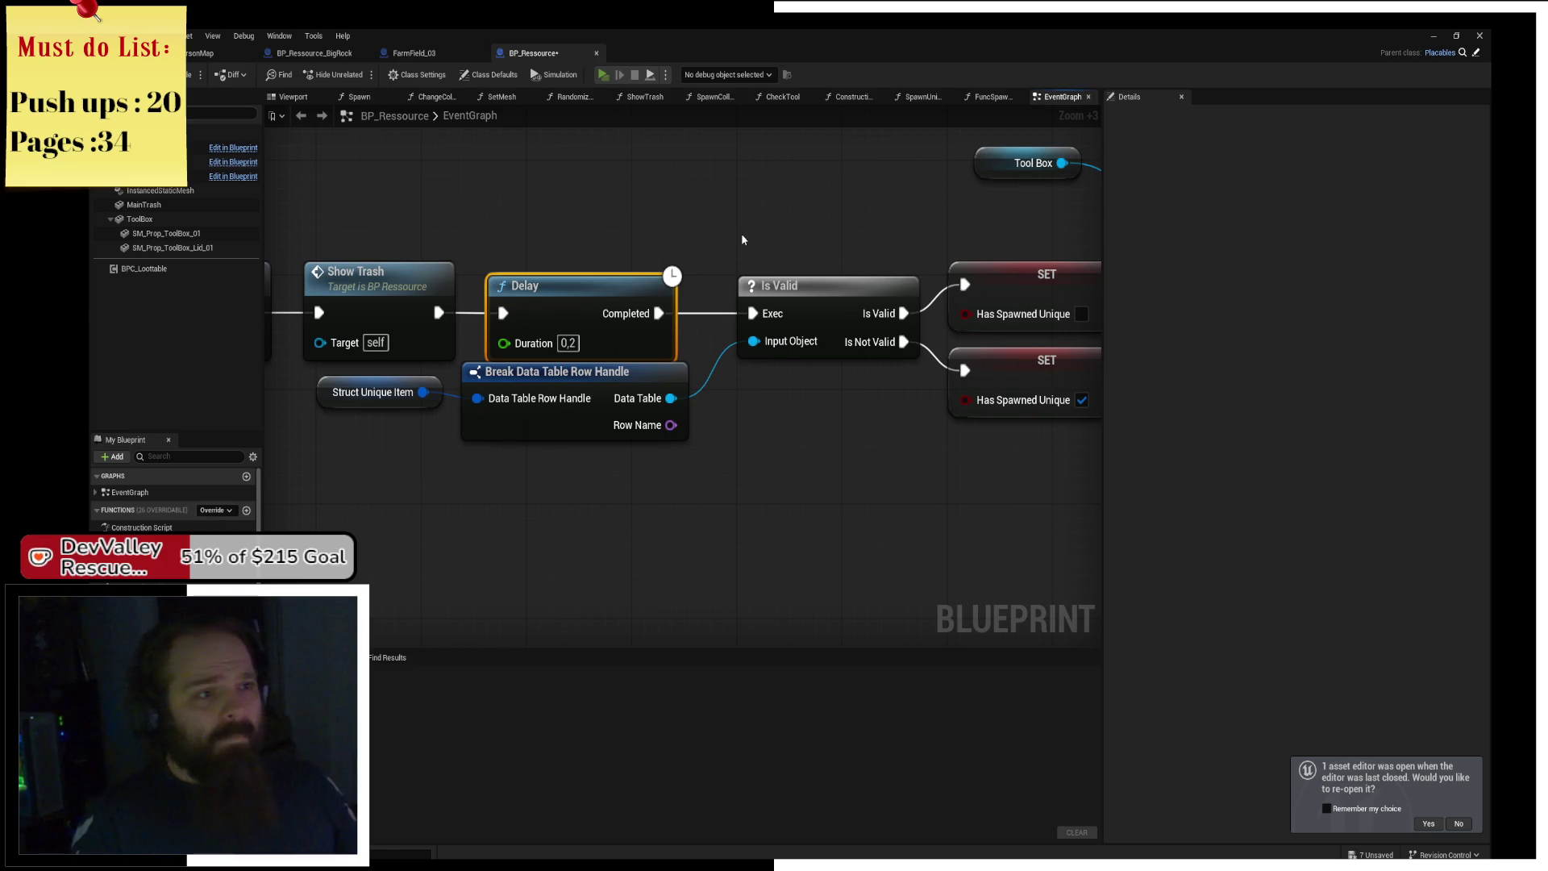
key(alt+p)
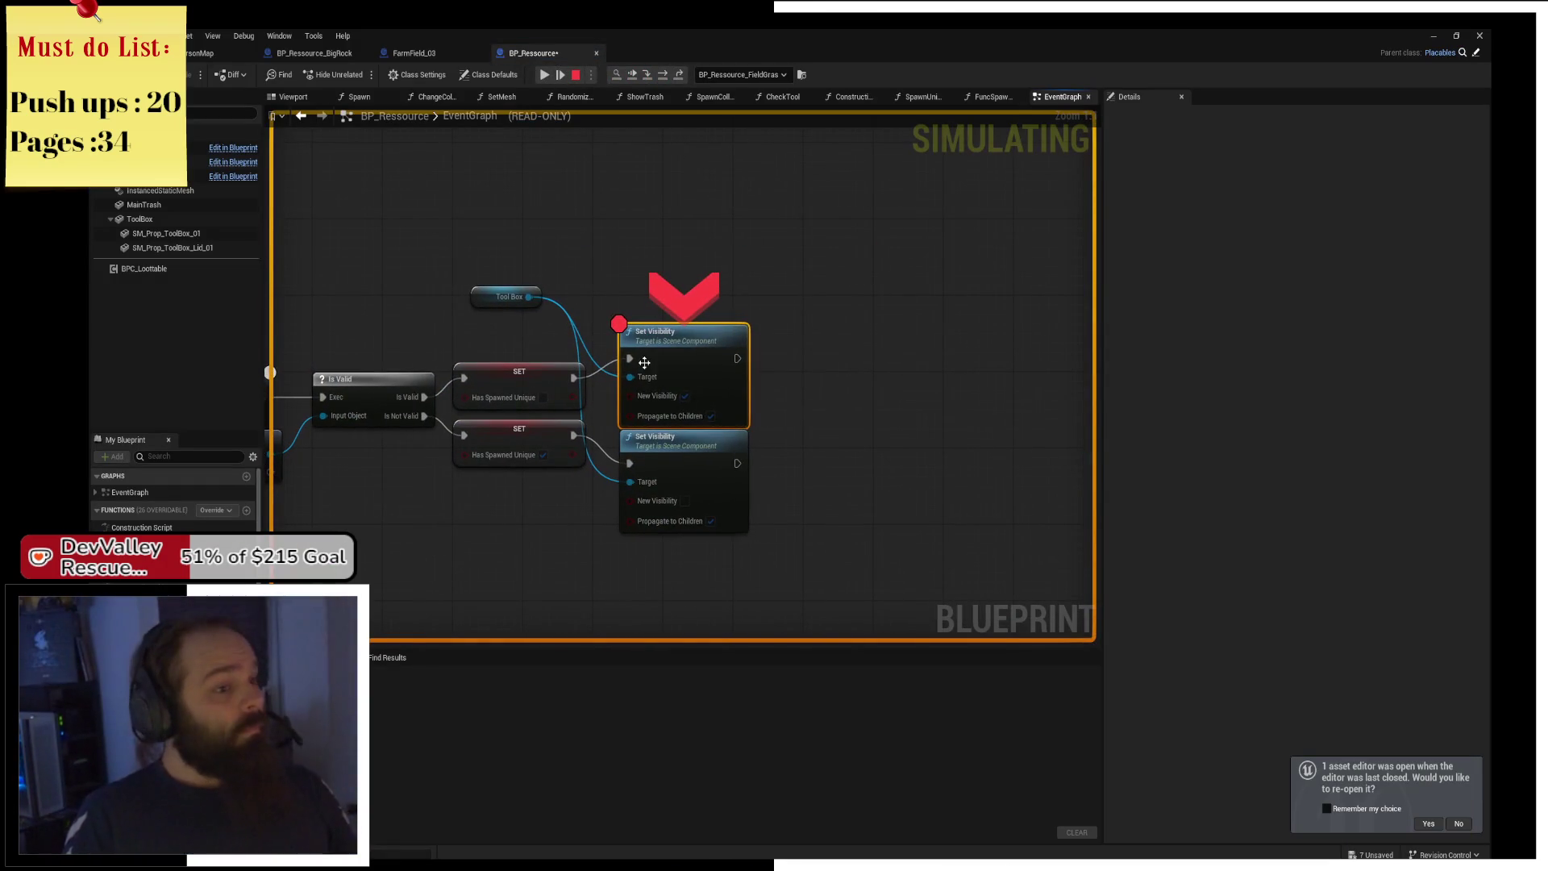
Remove the Set Visibility breakpoint, resume the game, and walk the character around the farm field.
key(F9)
click(544, 74)
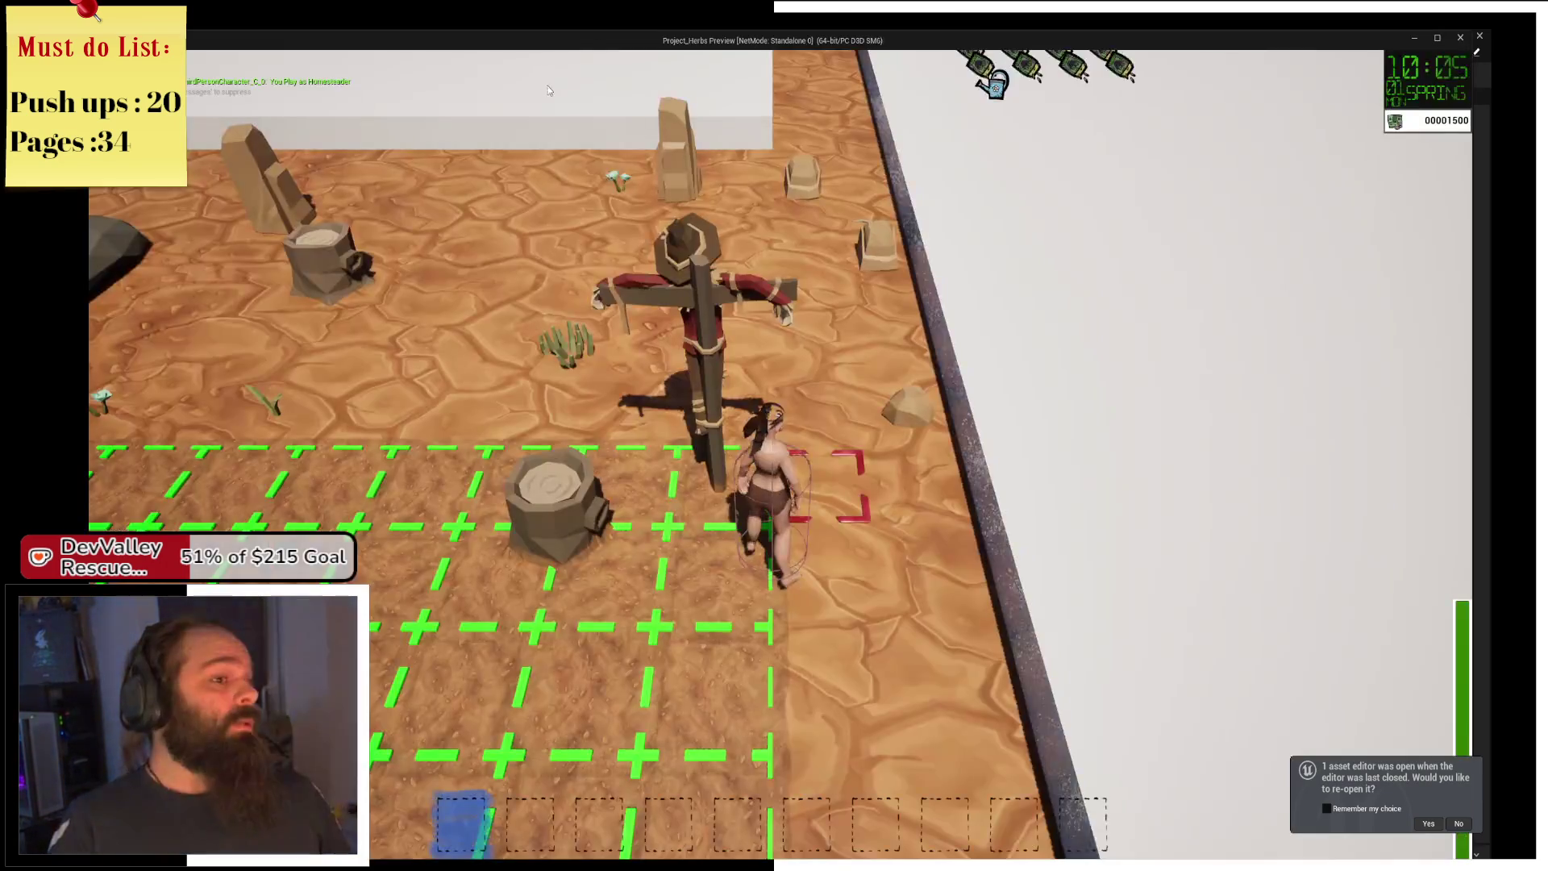
key(w)
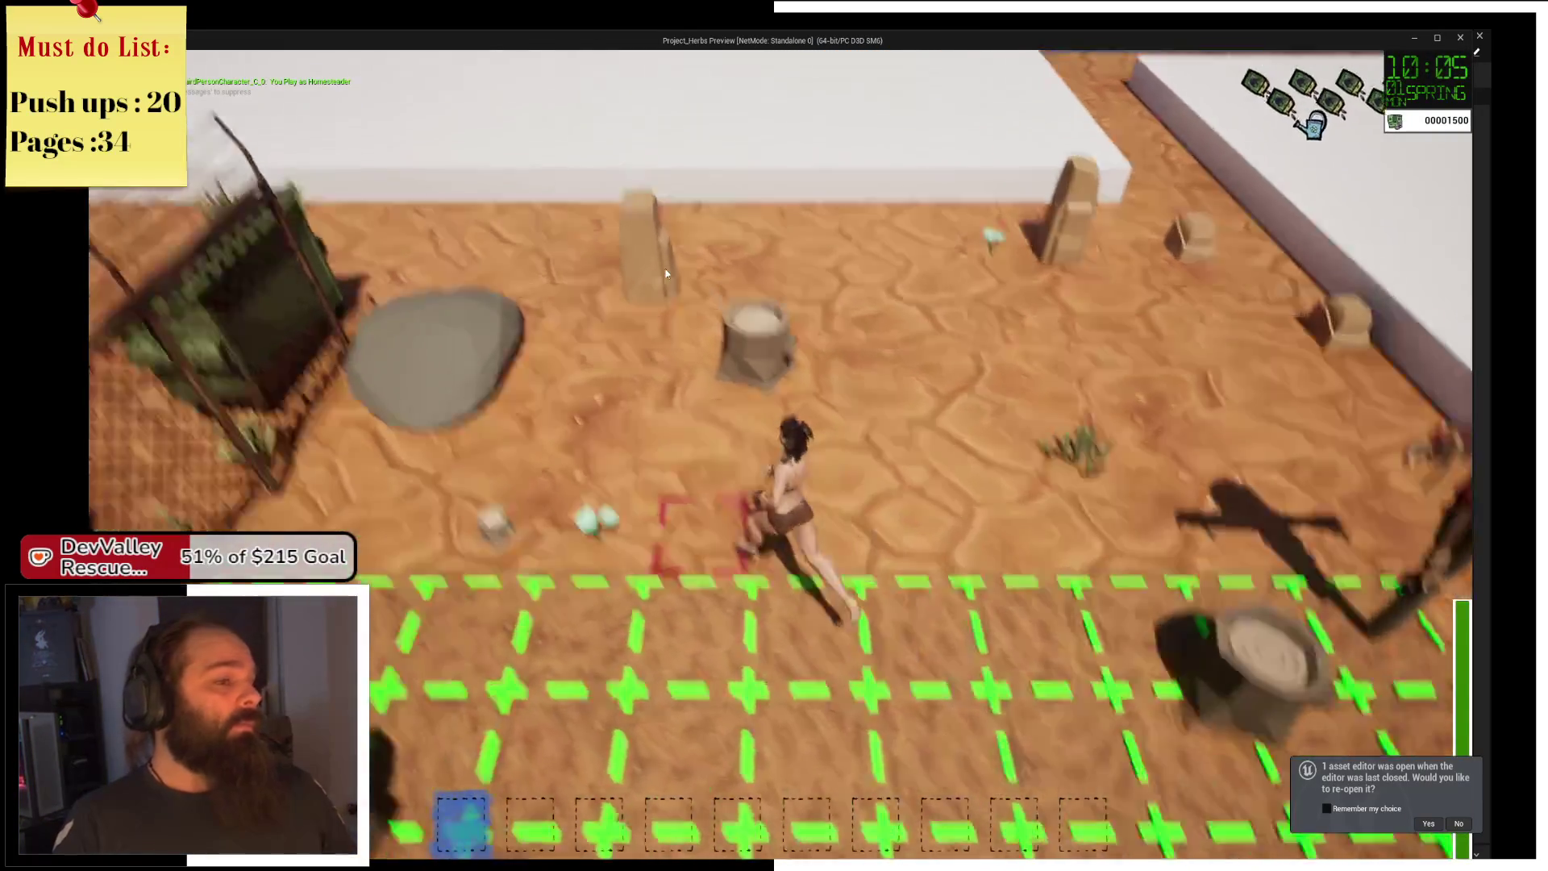
key(a)
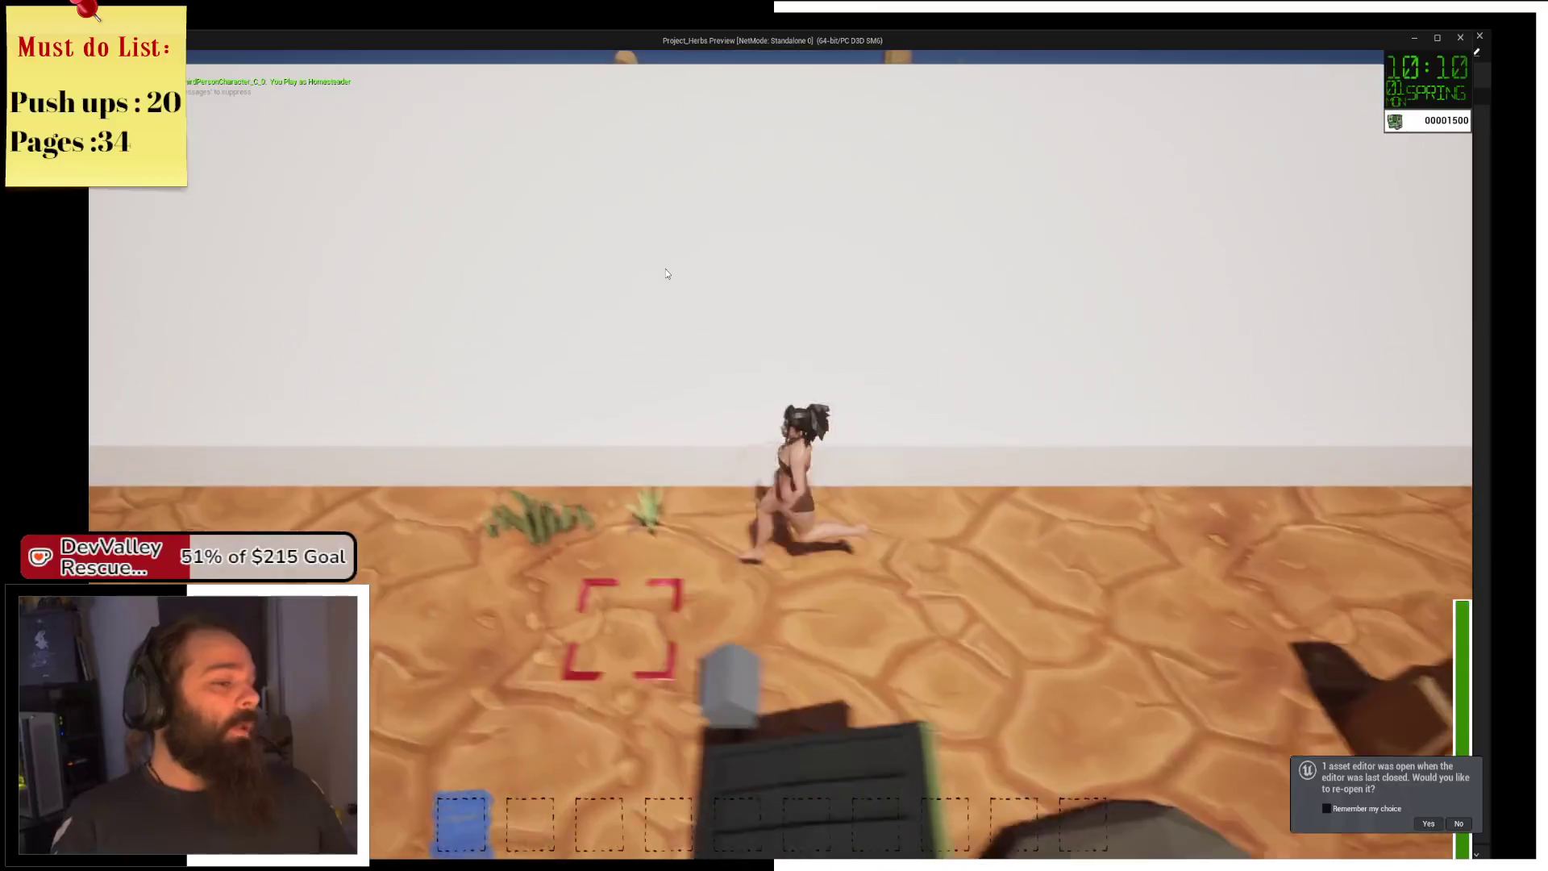
key(s)
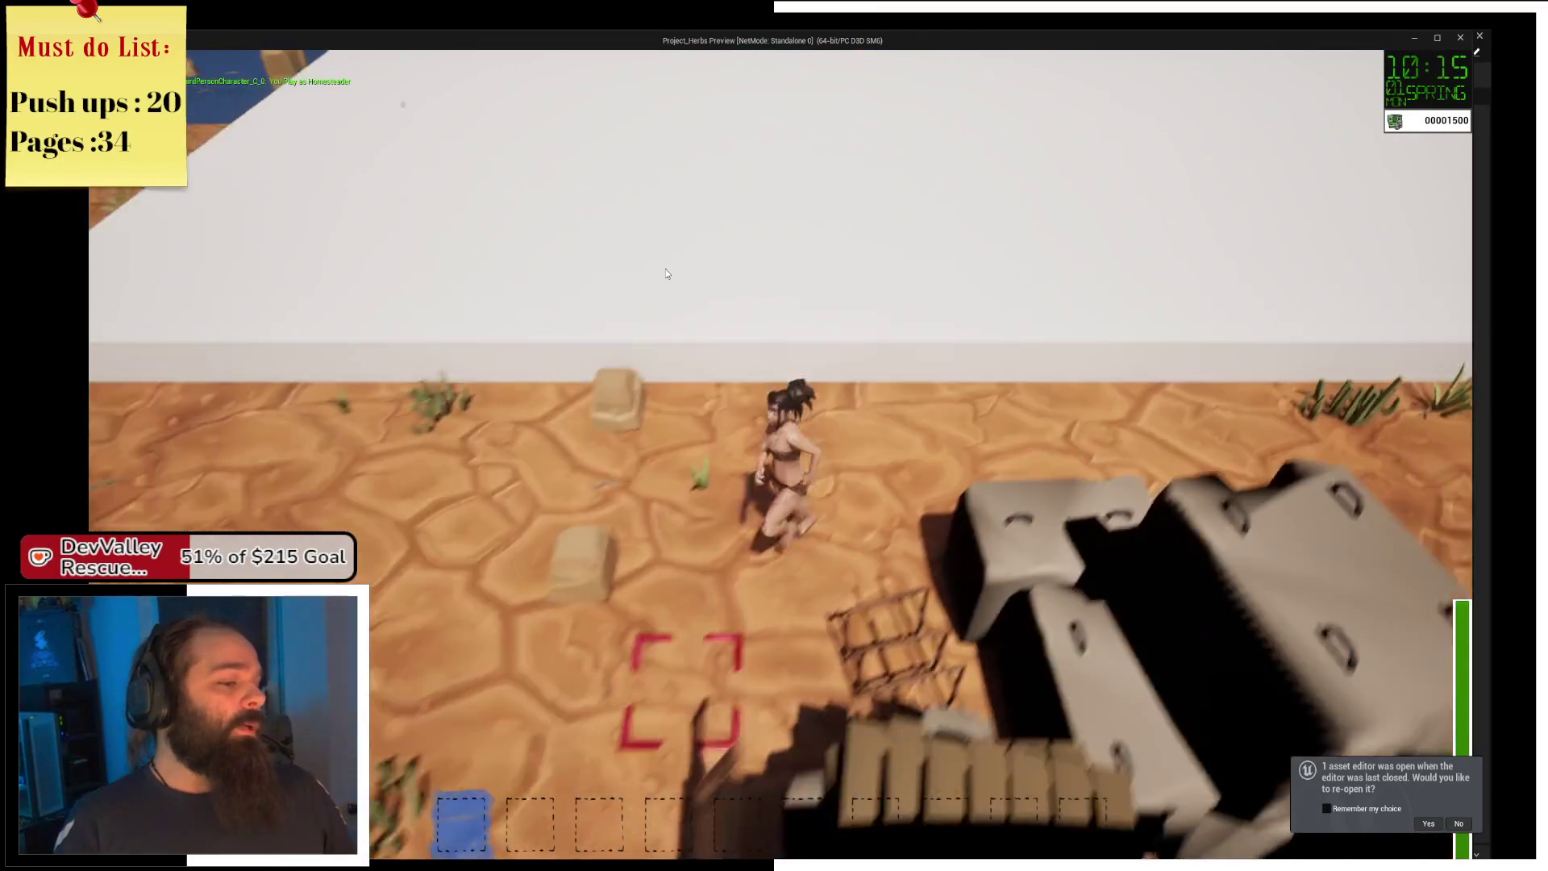
key(a)
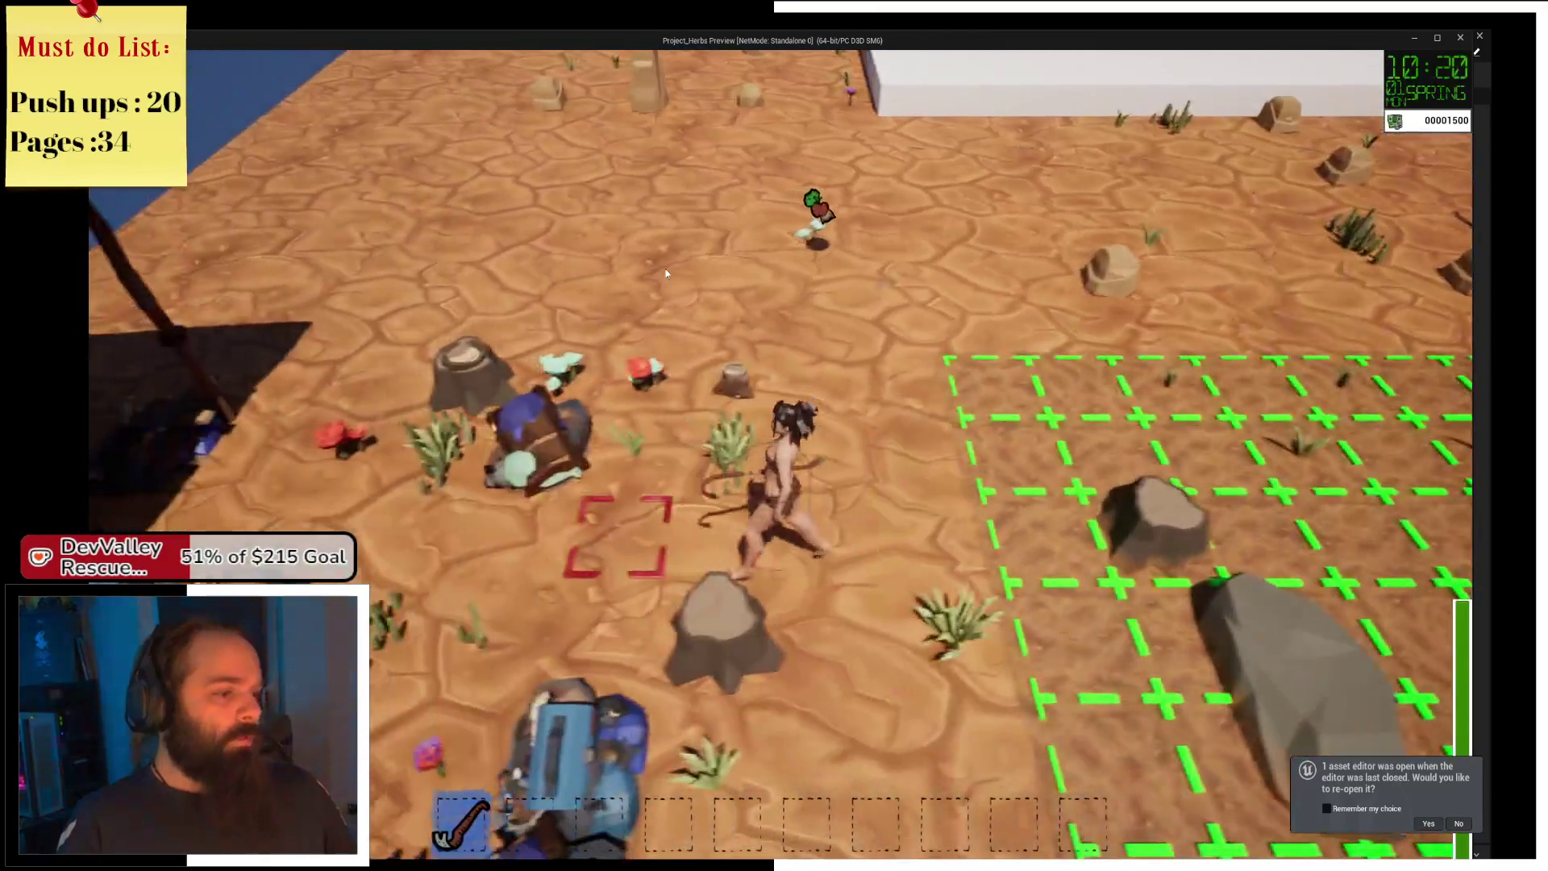
key(a)
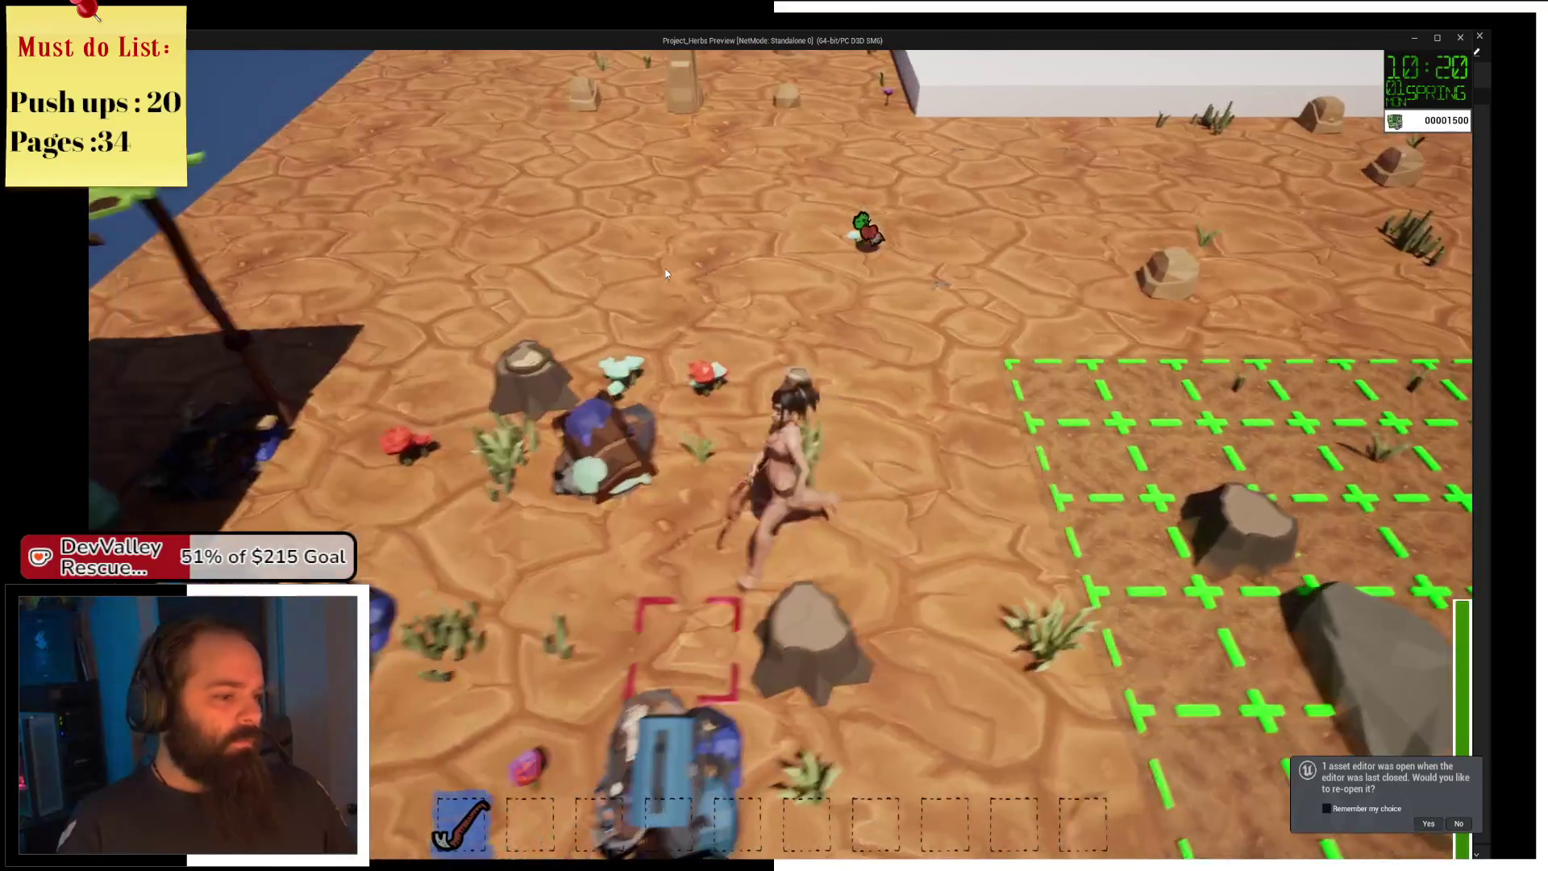
key(s)
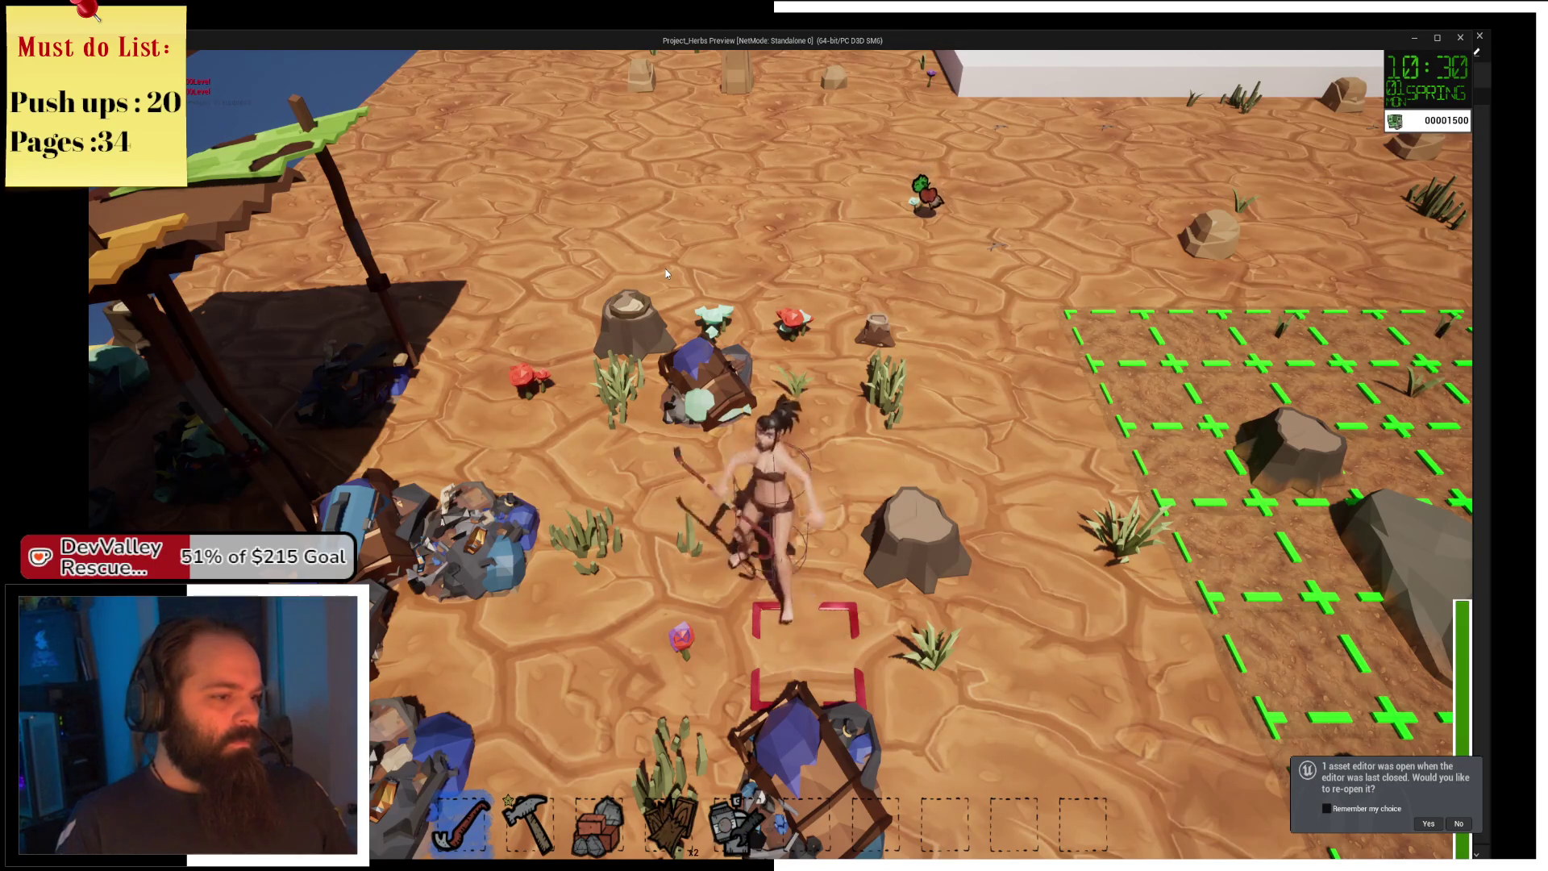
key(w)
key(a)
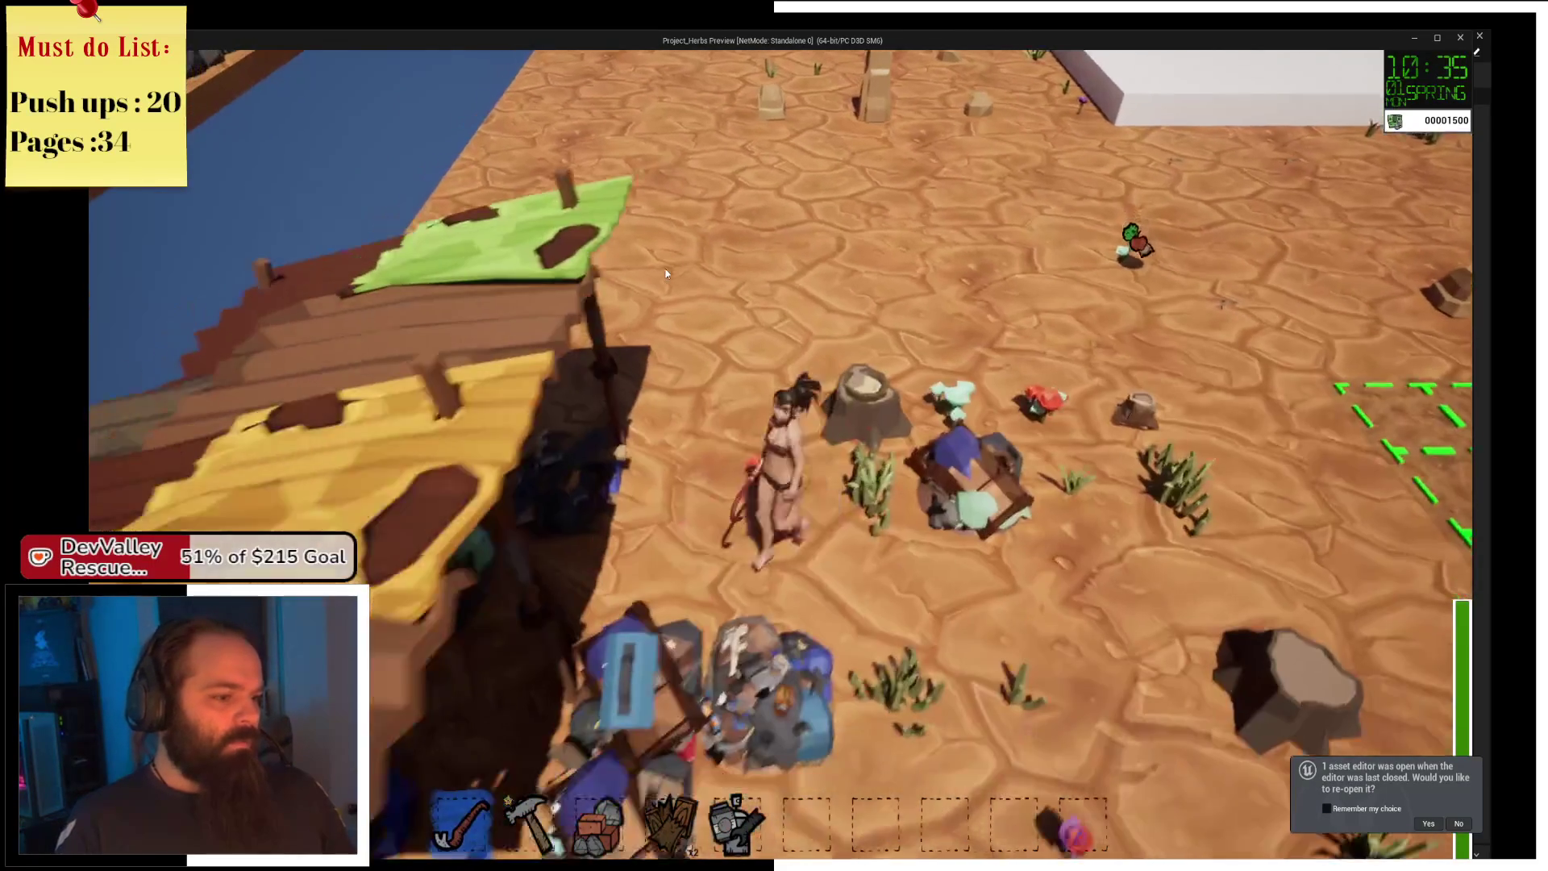
key(a)
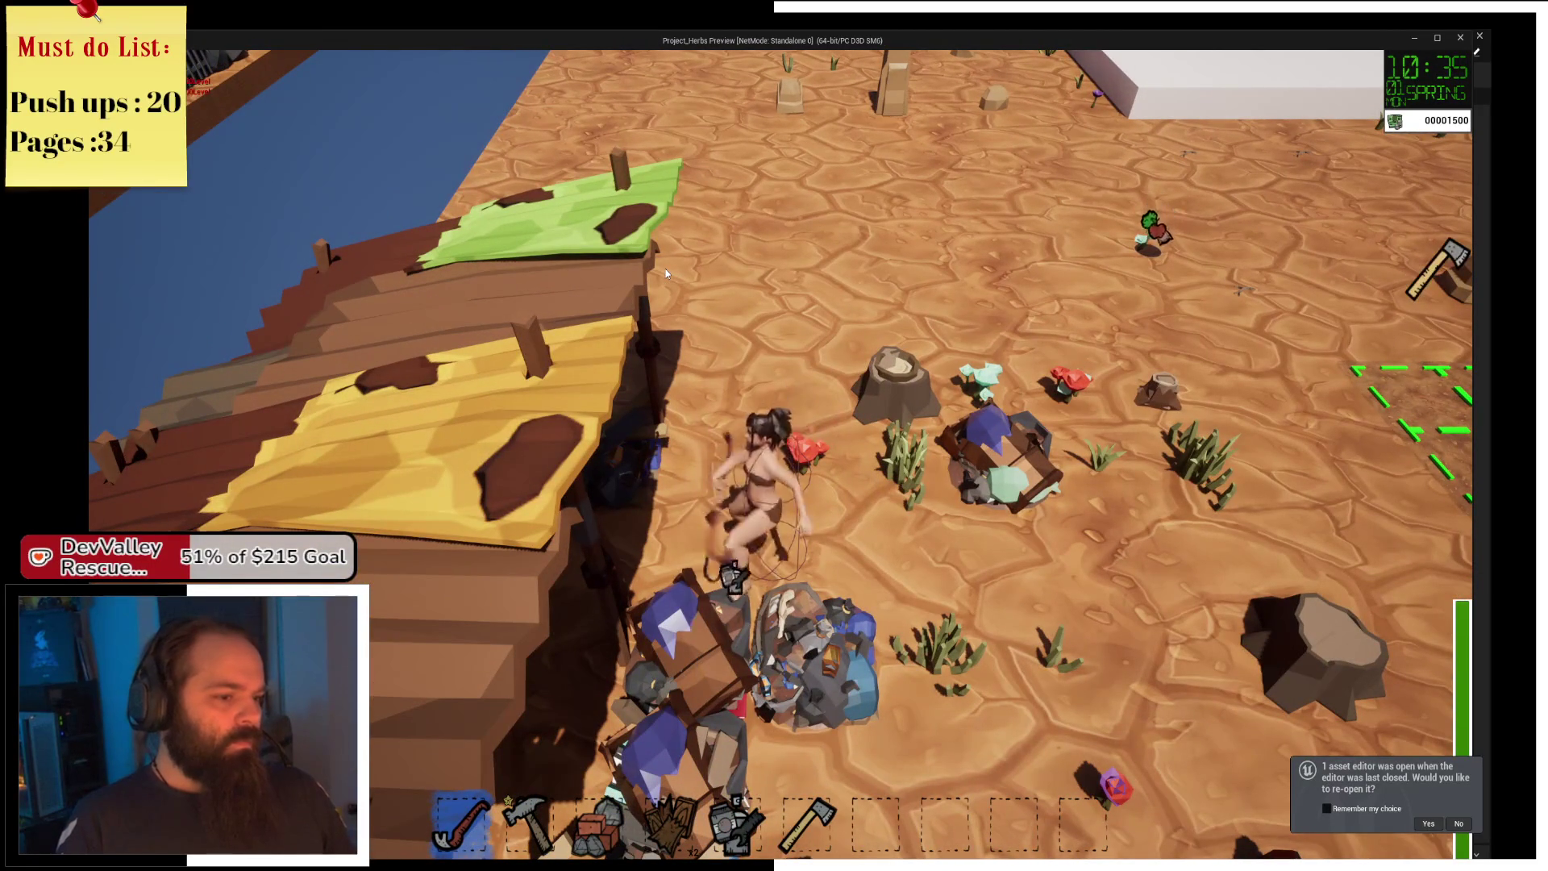
Break open the purple crate and smash the nearby rock with the hammer for stone.
click(665, 272)
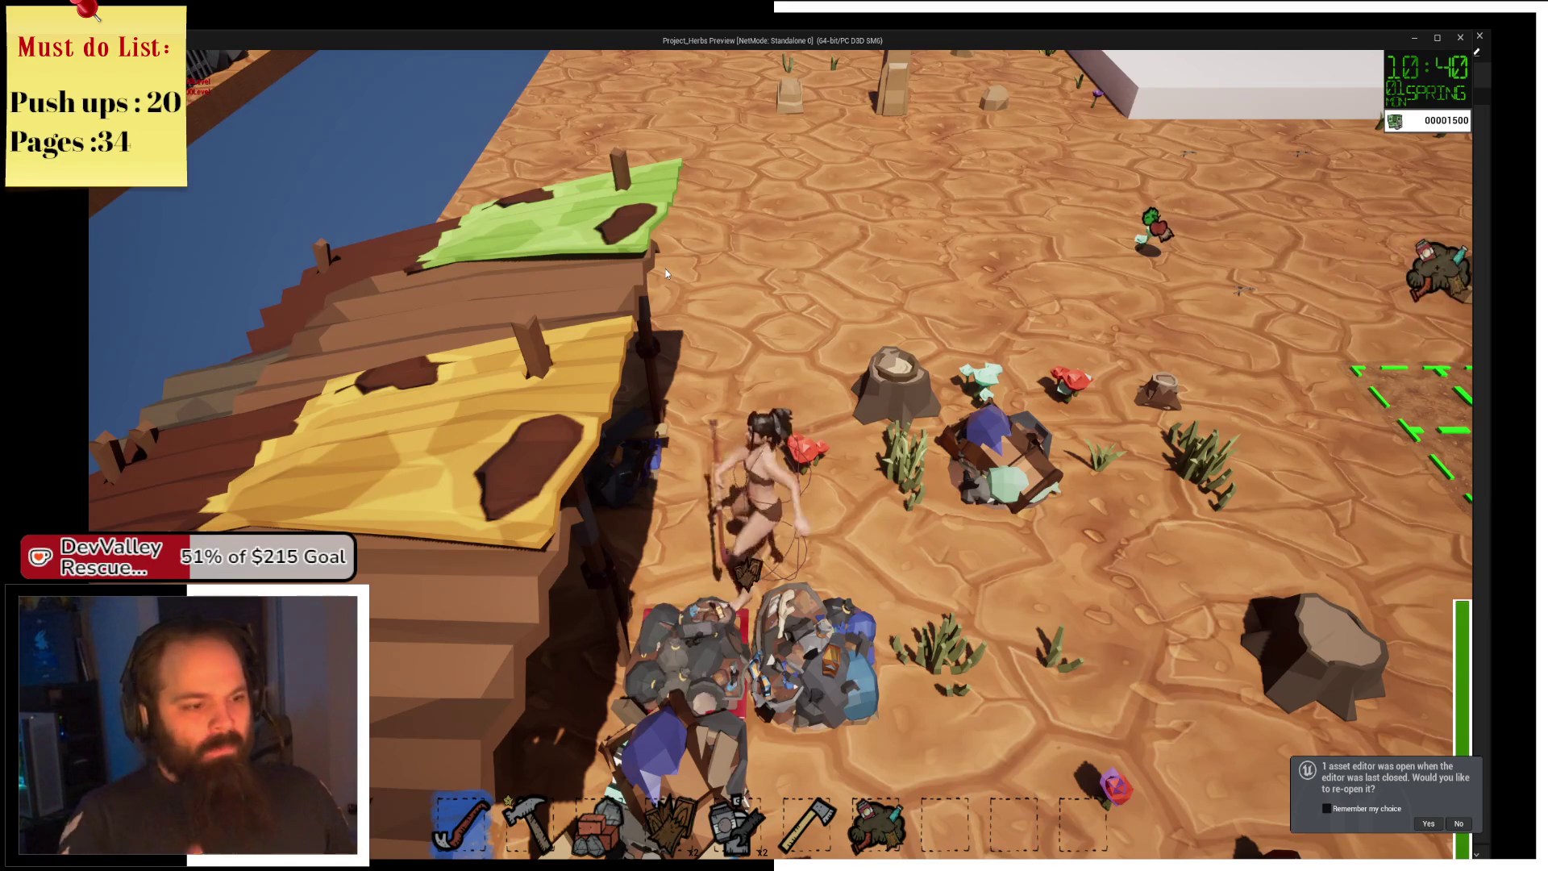
key(d)
key(2)
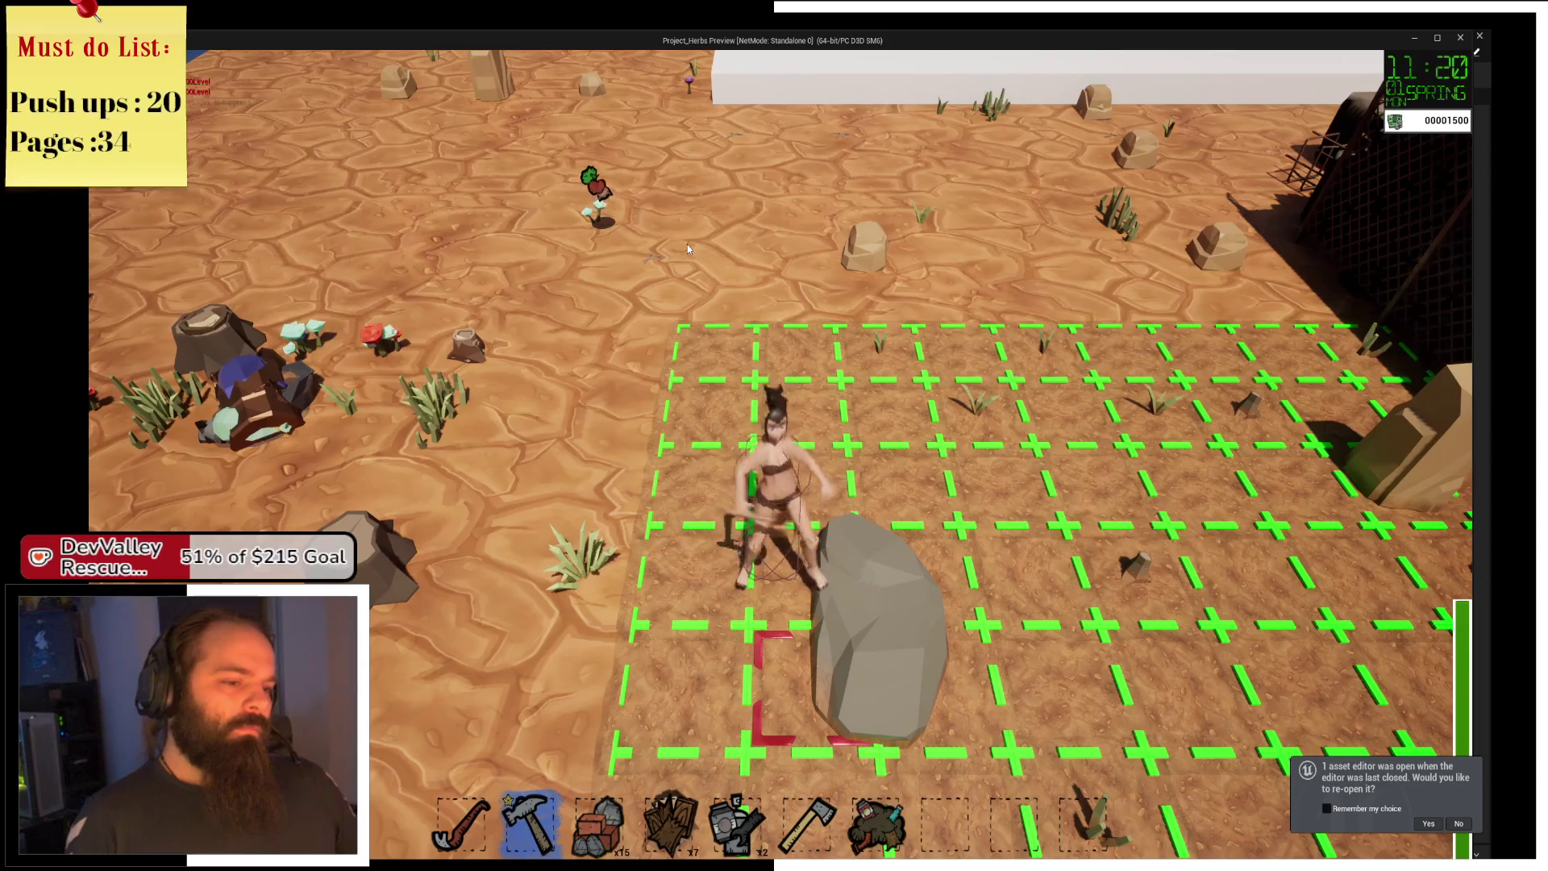
click(687, 244)
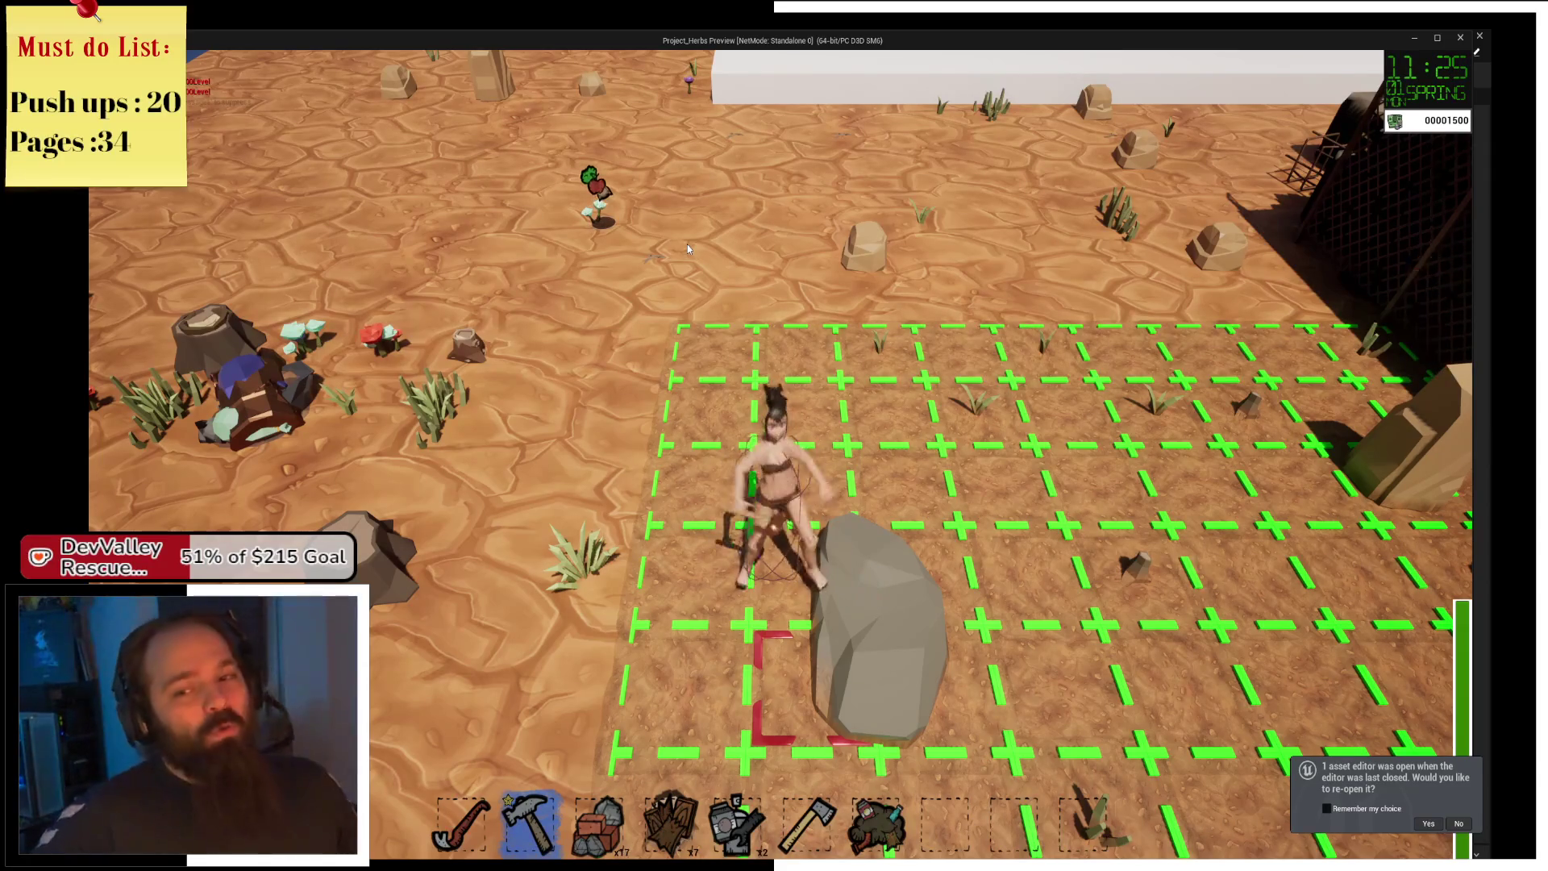
click(687, 244)
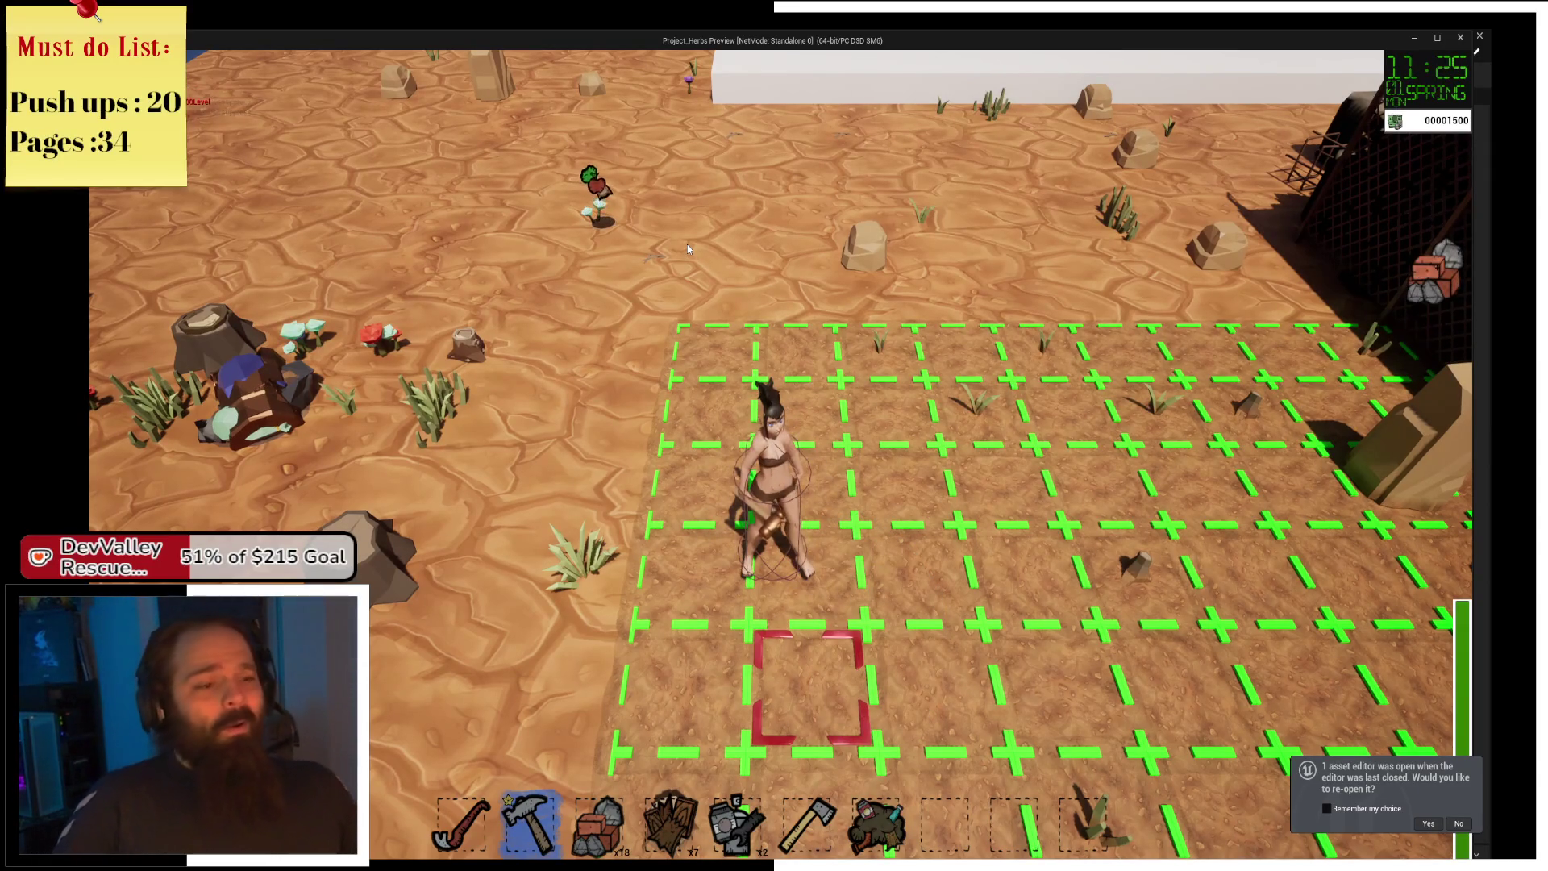
key(d)
key(d)
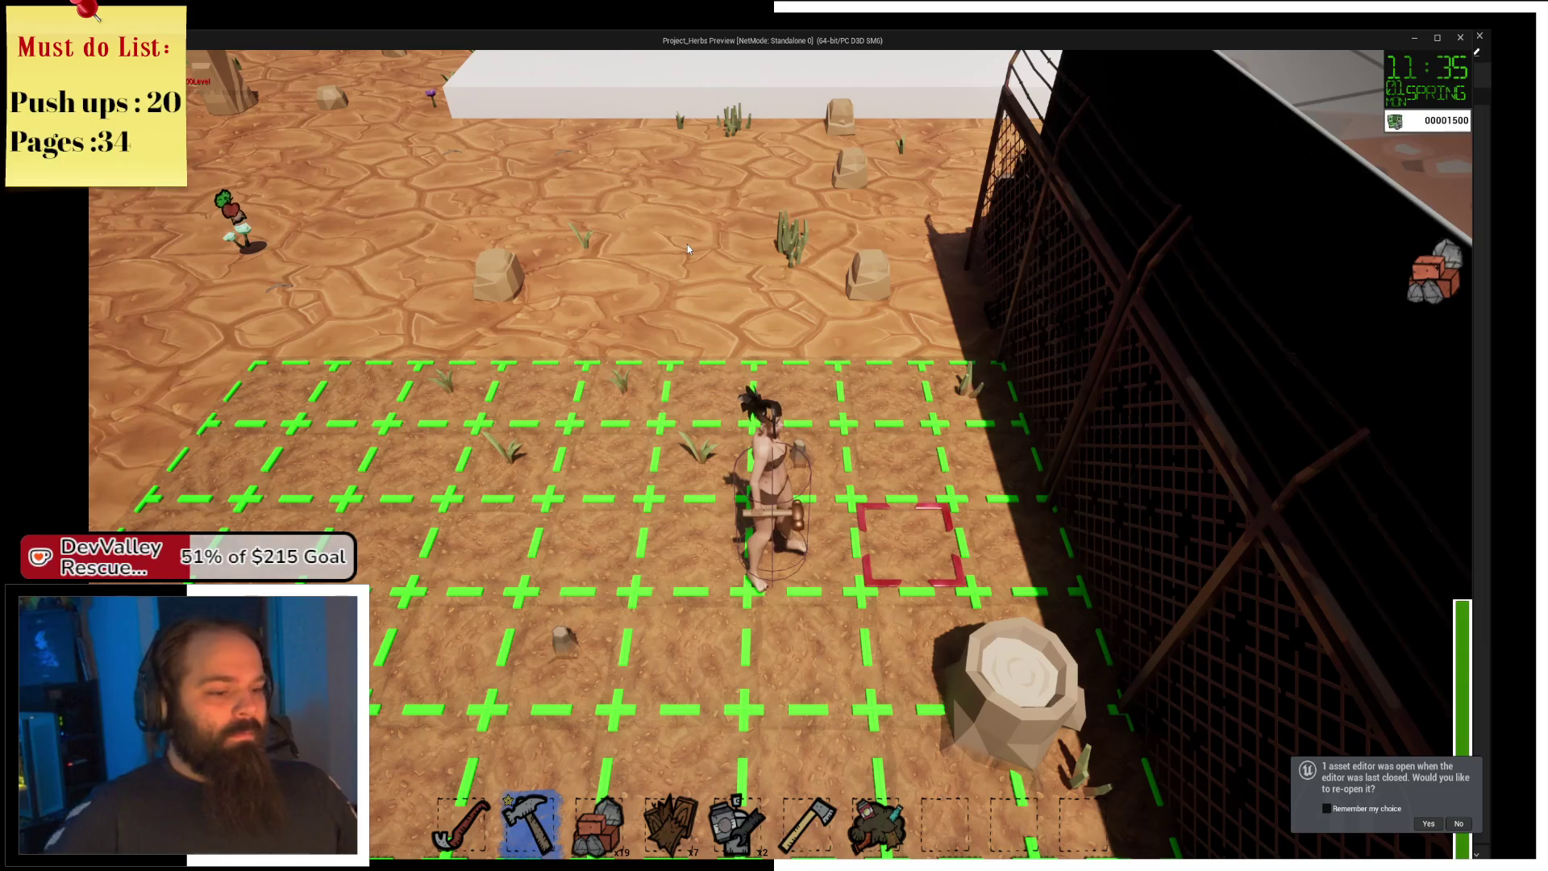
scroll(688, 244, up, 2)
scroll(690, 242, down, 6)
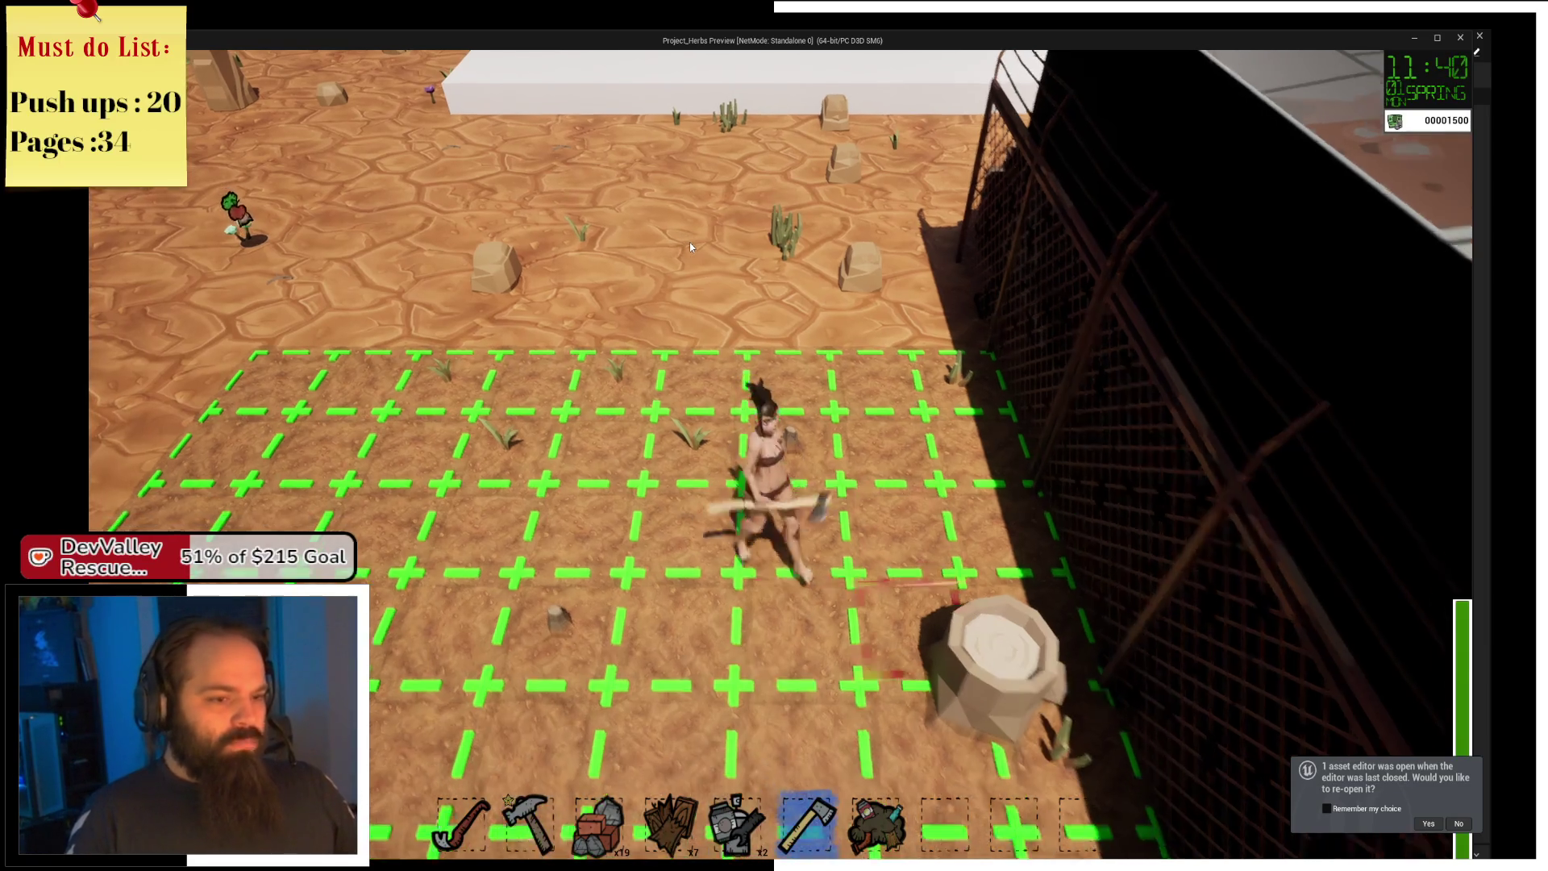
Walk to the tree stump and chop it for wood.
key(d)
key(s)
click(690, 242)
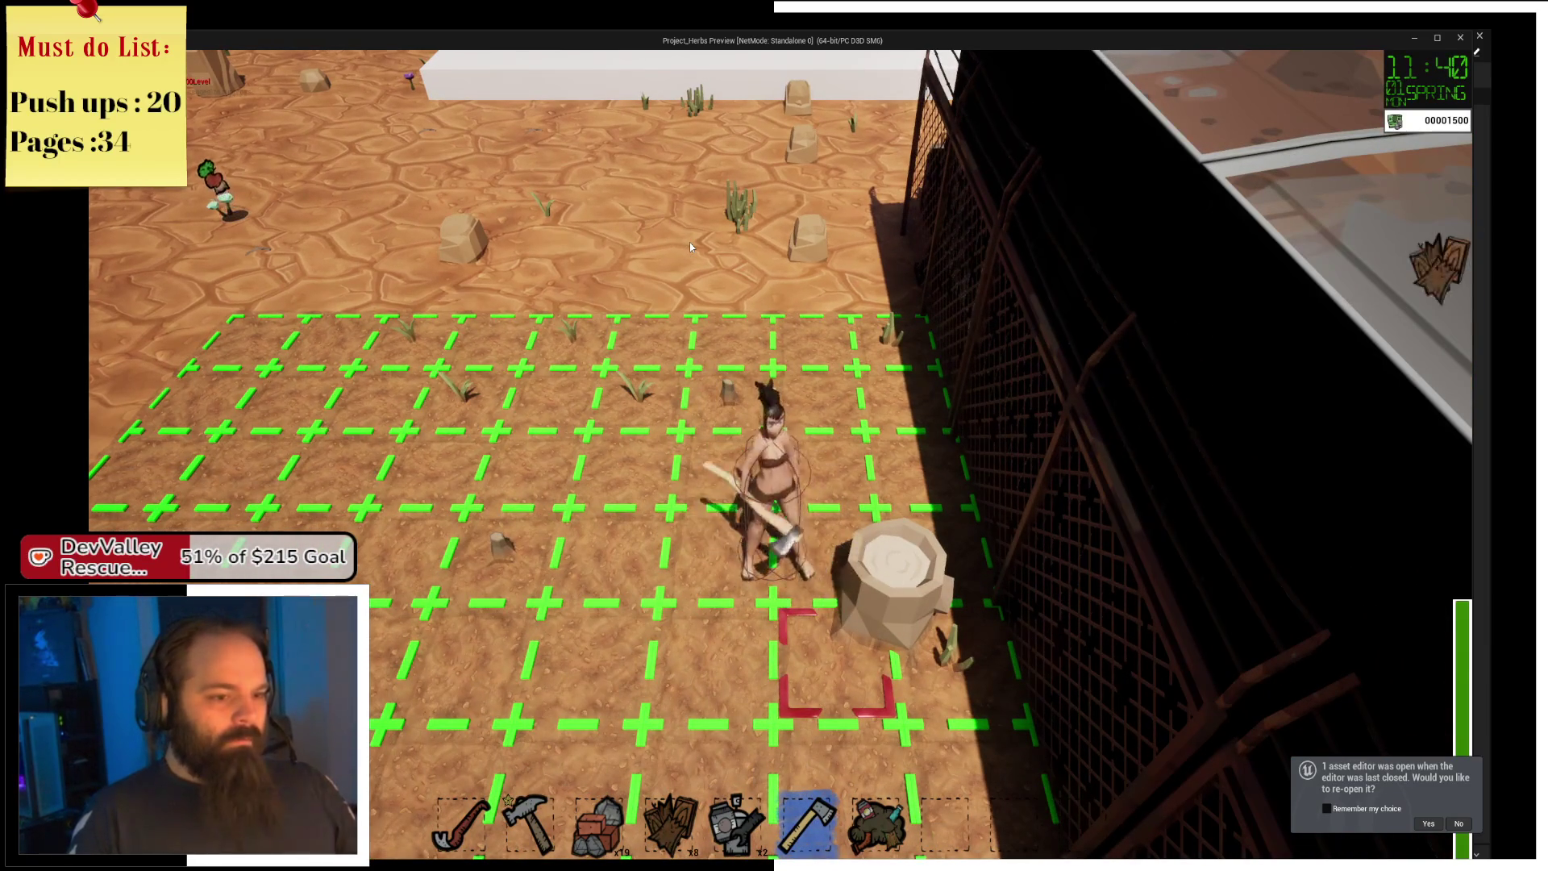
click(689, 242)
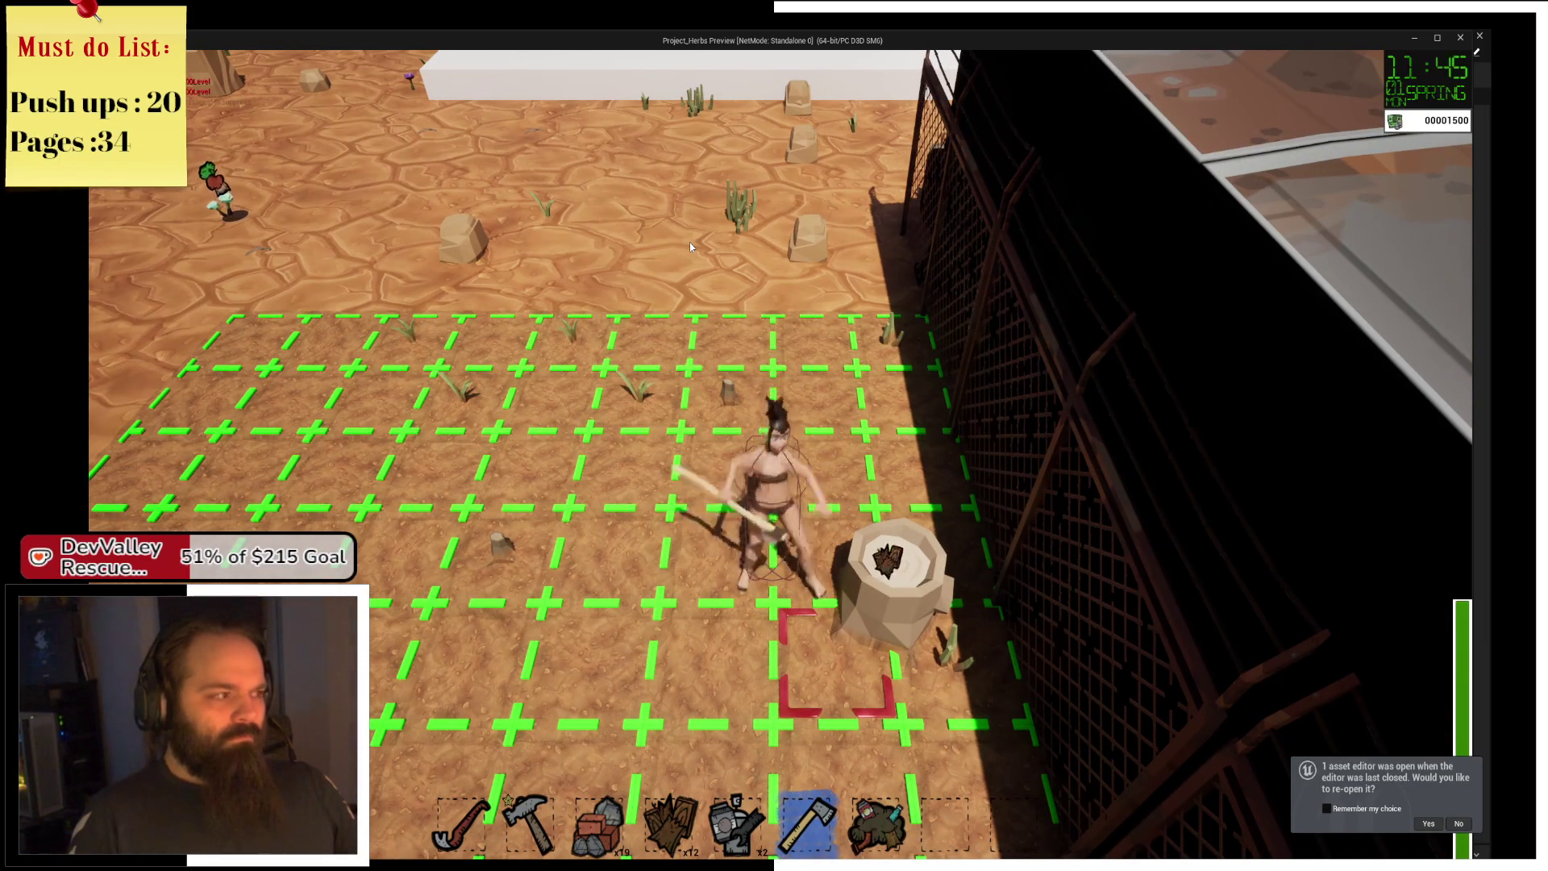
click(689, 242)
click(690, 246)
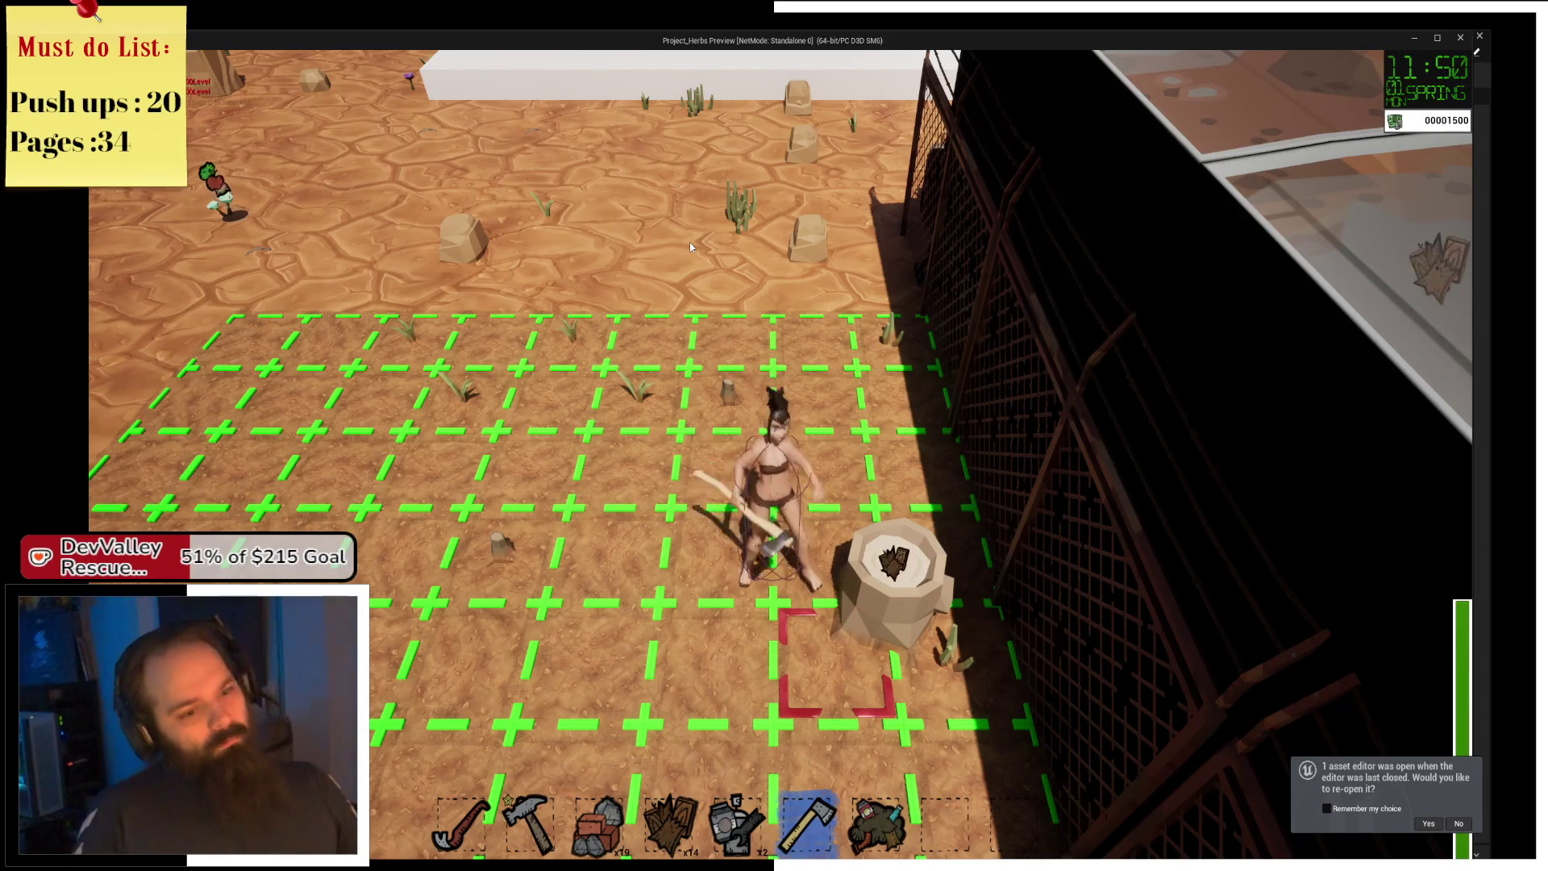
click(689, 246)
Walk up and west across the field gathering herbs, then return to the stump.
key(d)
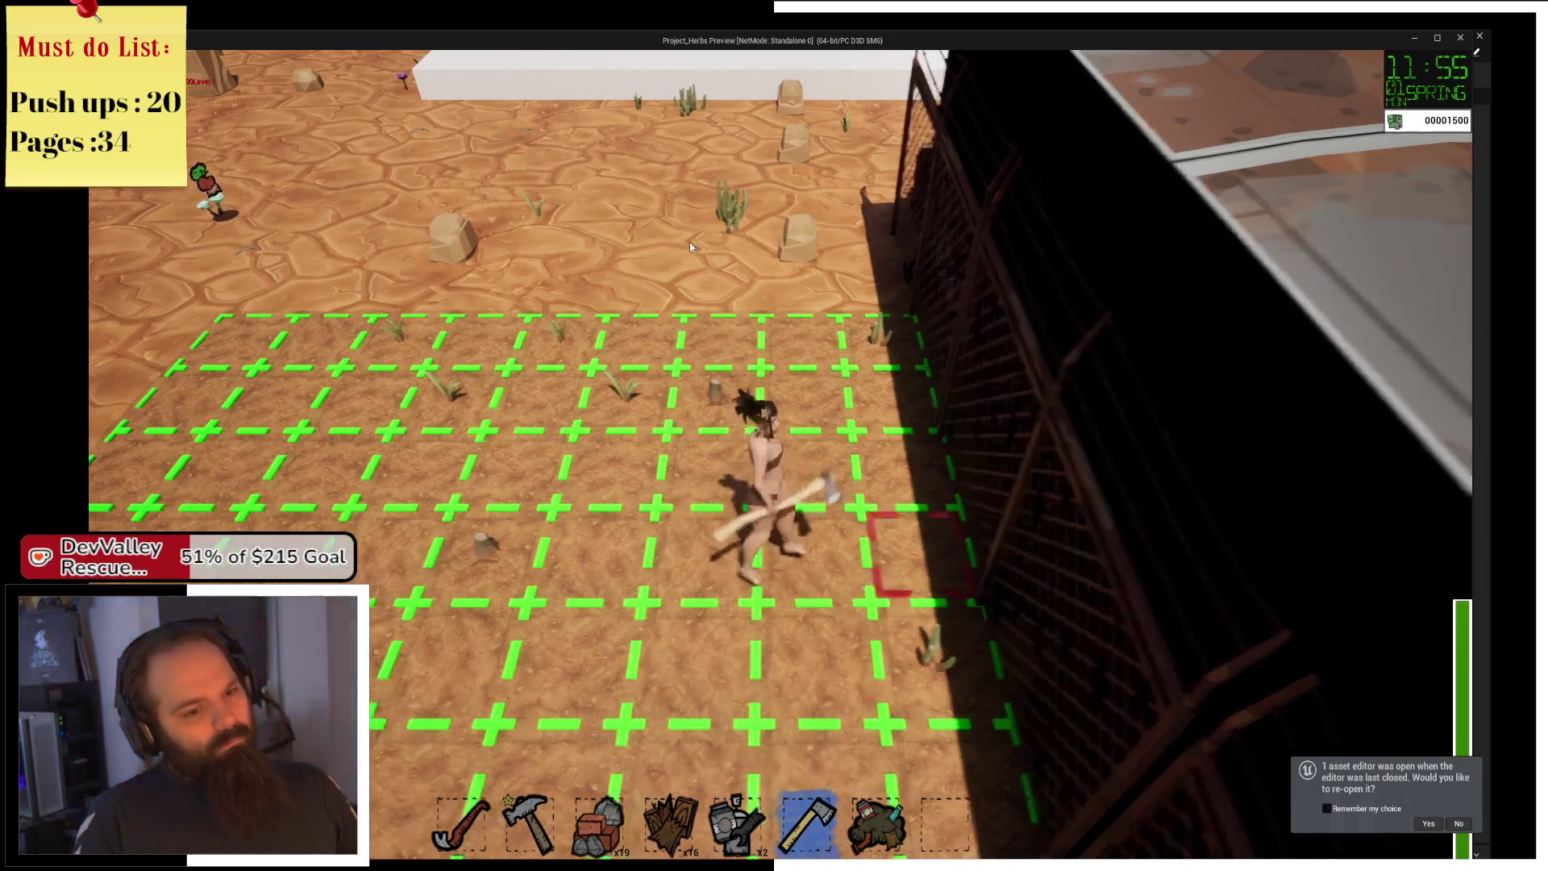
key(w)
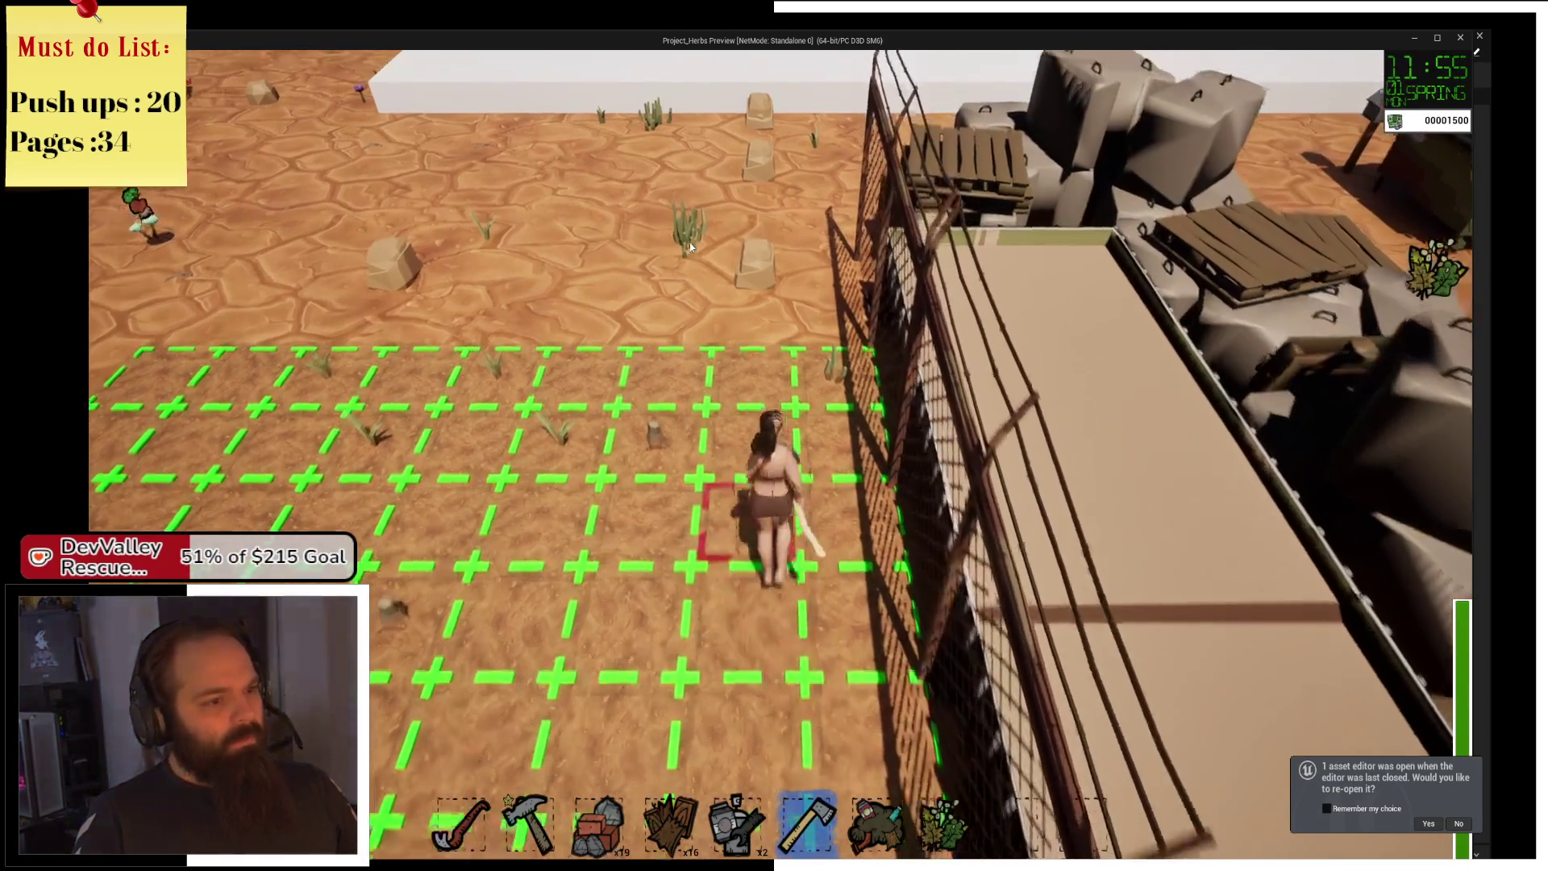
key(a)
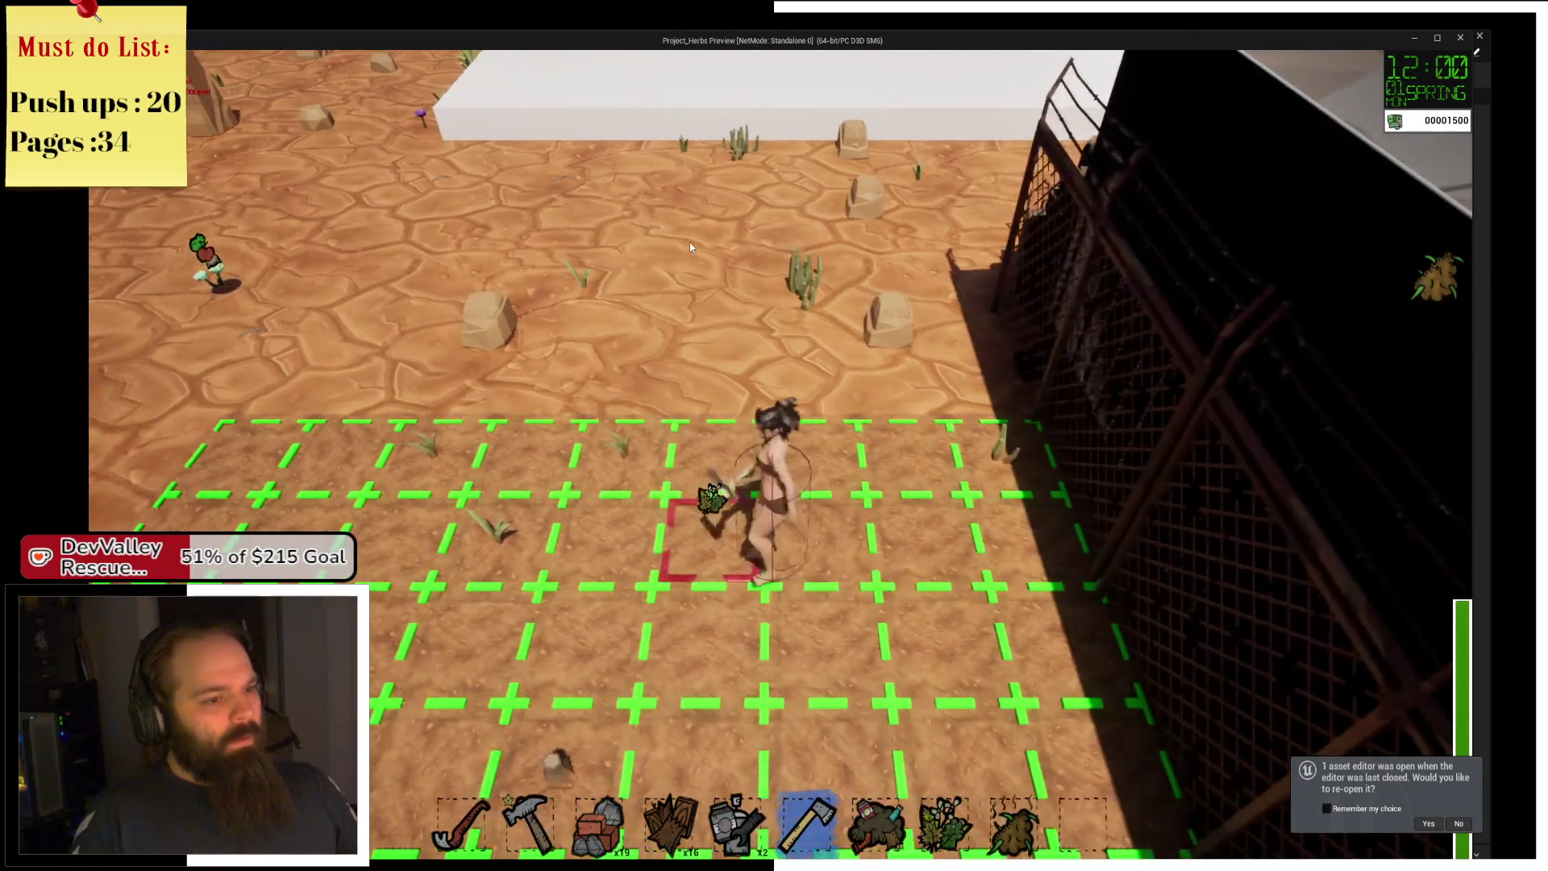
key(a)
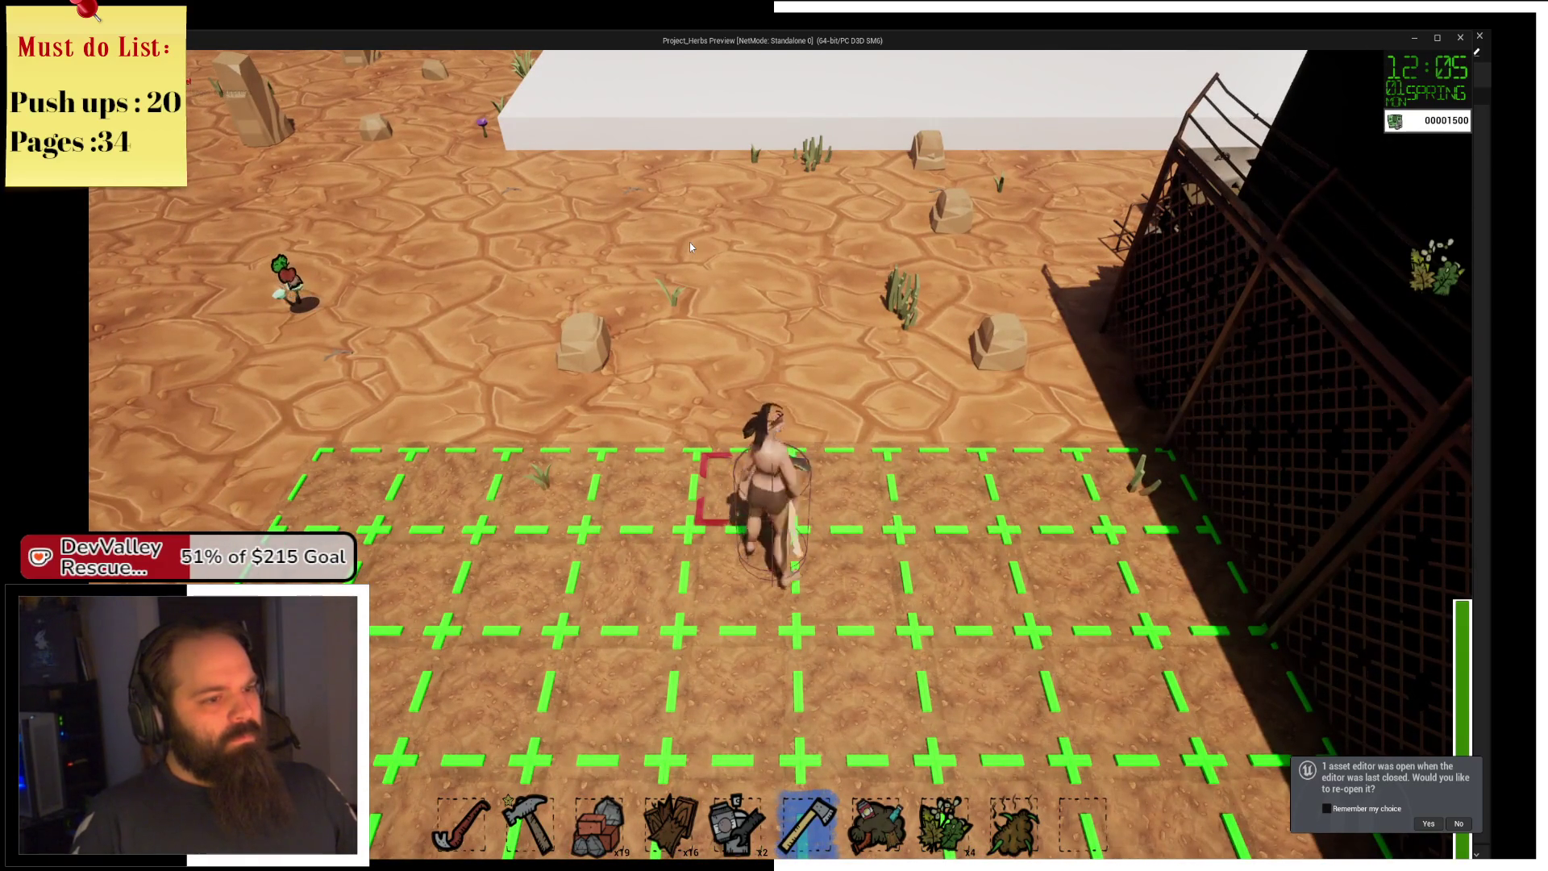
key(a)
key(s)
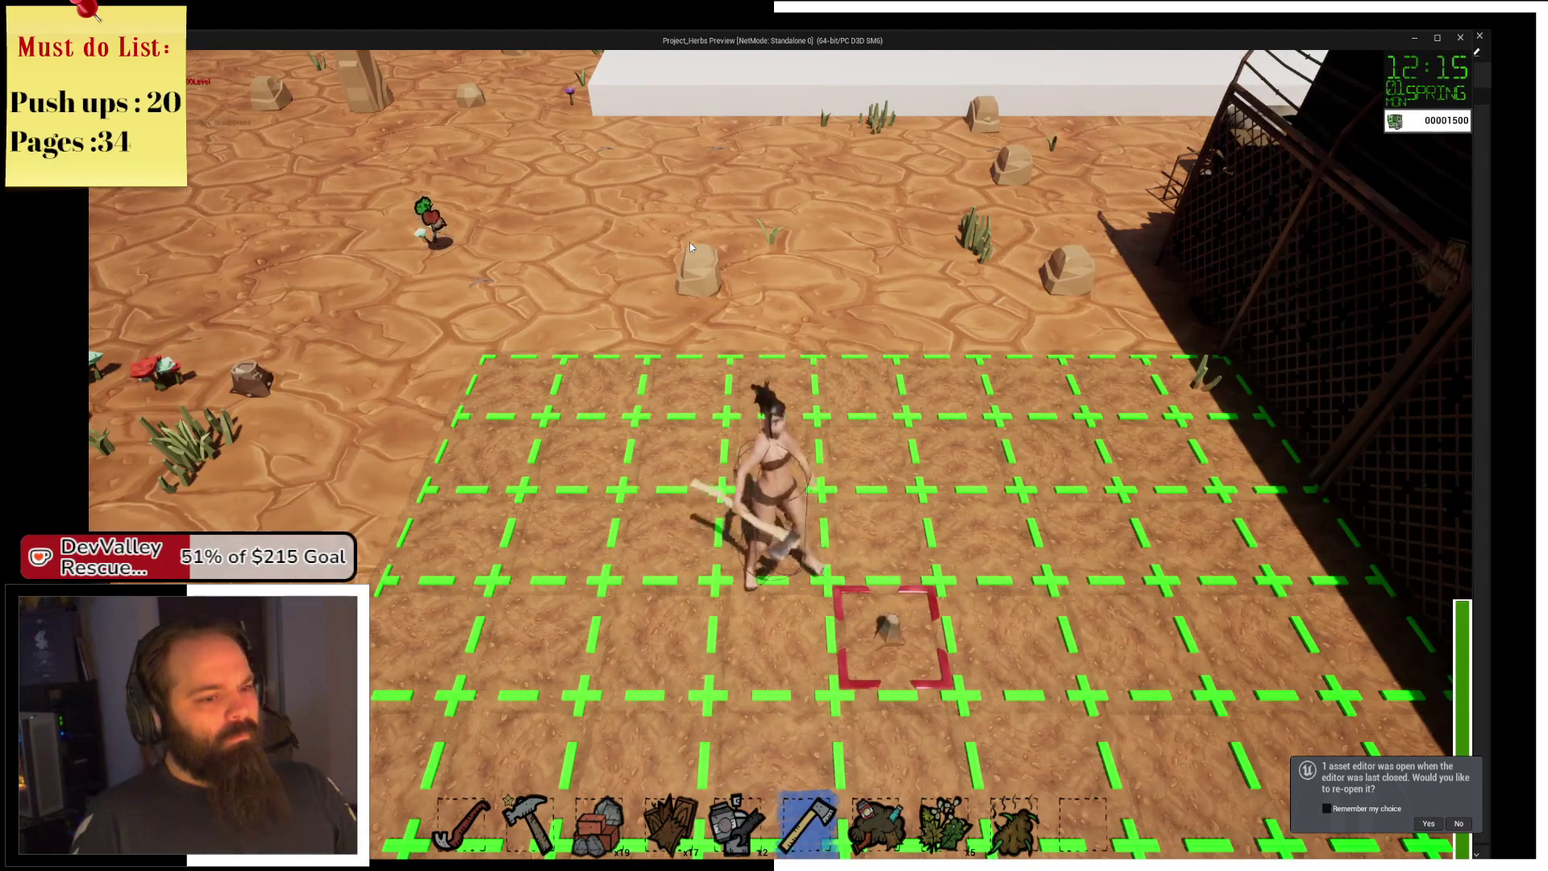
key(w)
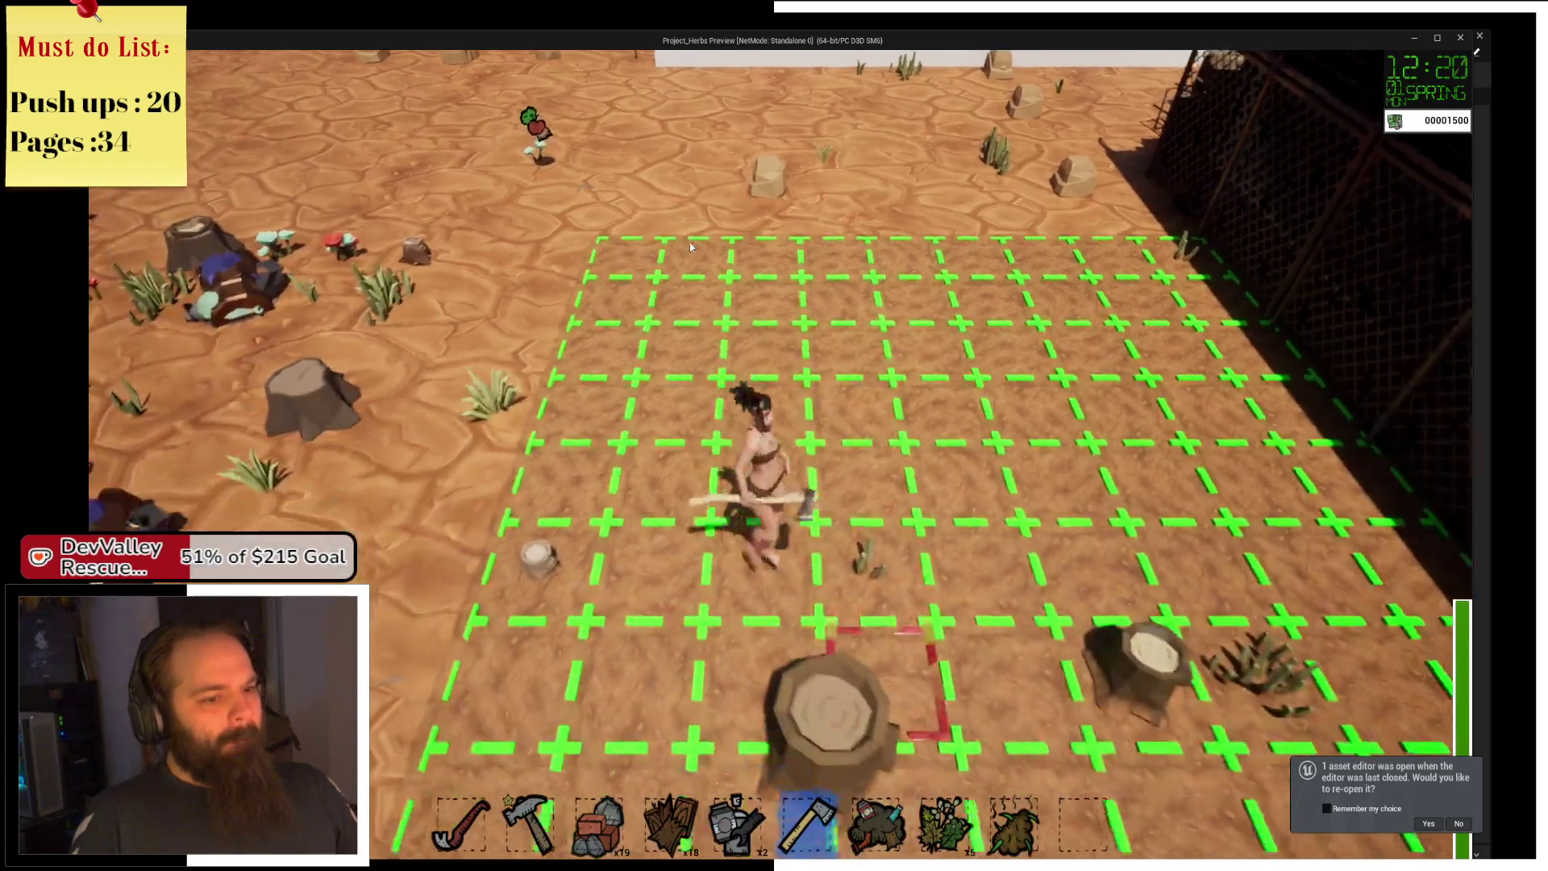
Chop more wood from the stump and pick up the dropped items.
click(691, 247)
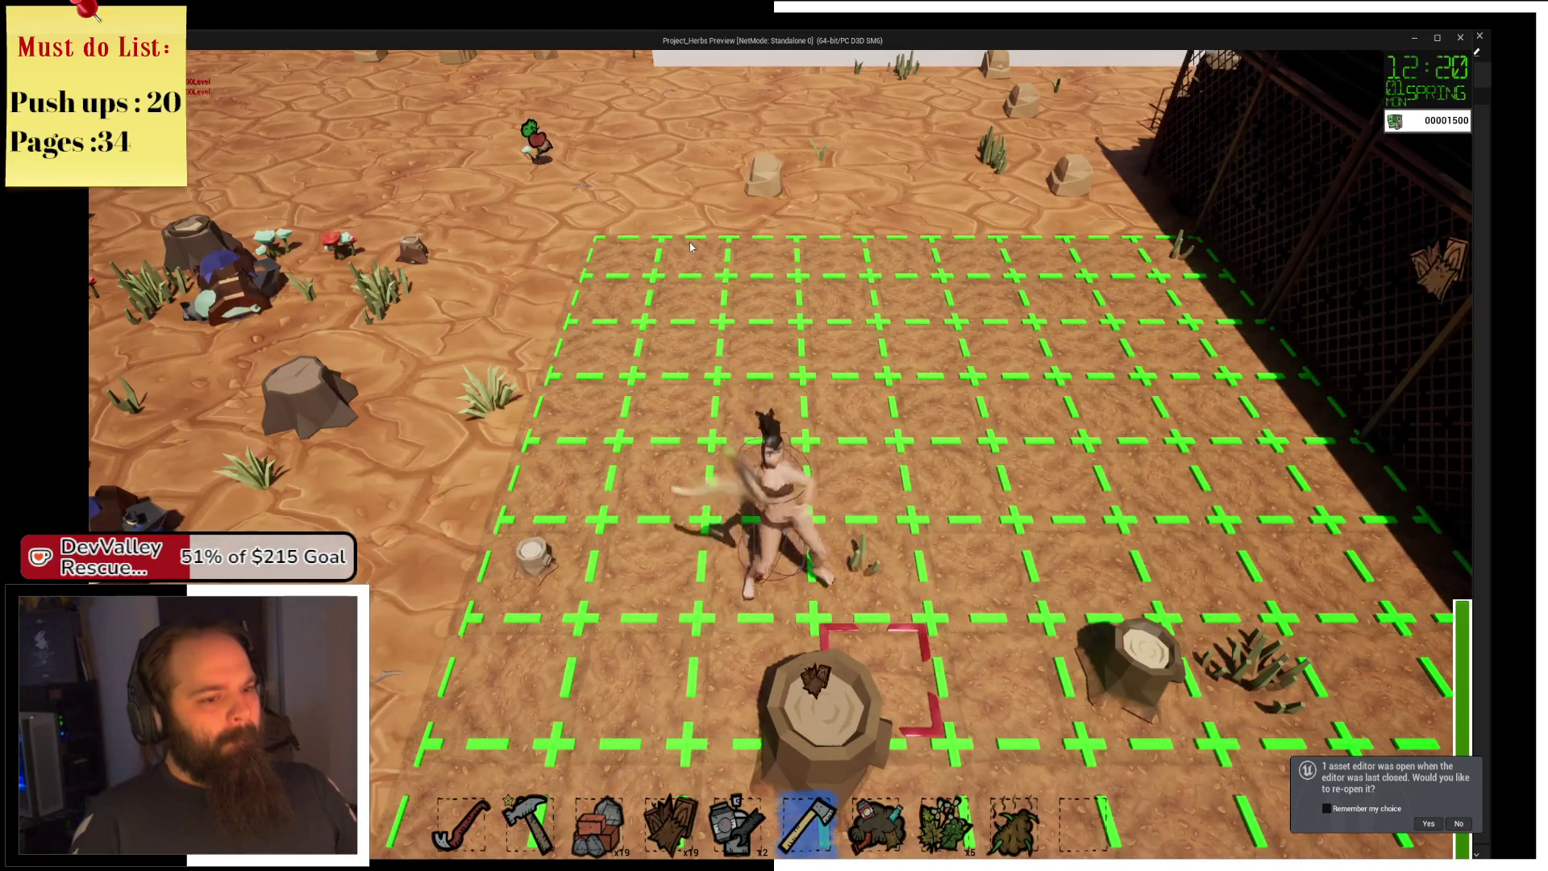
click(690, 247)
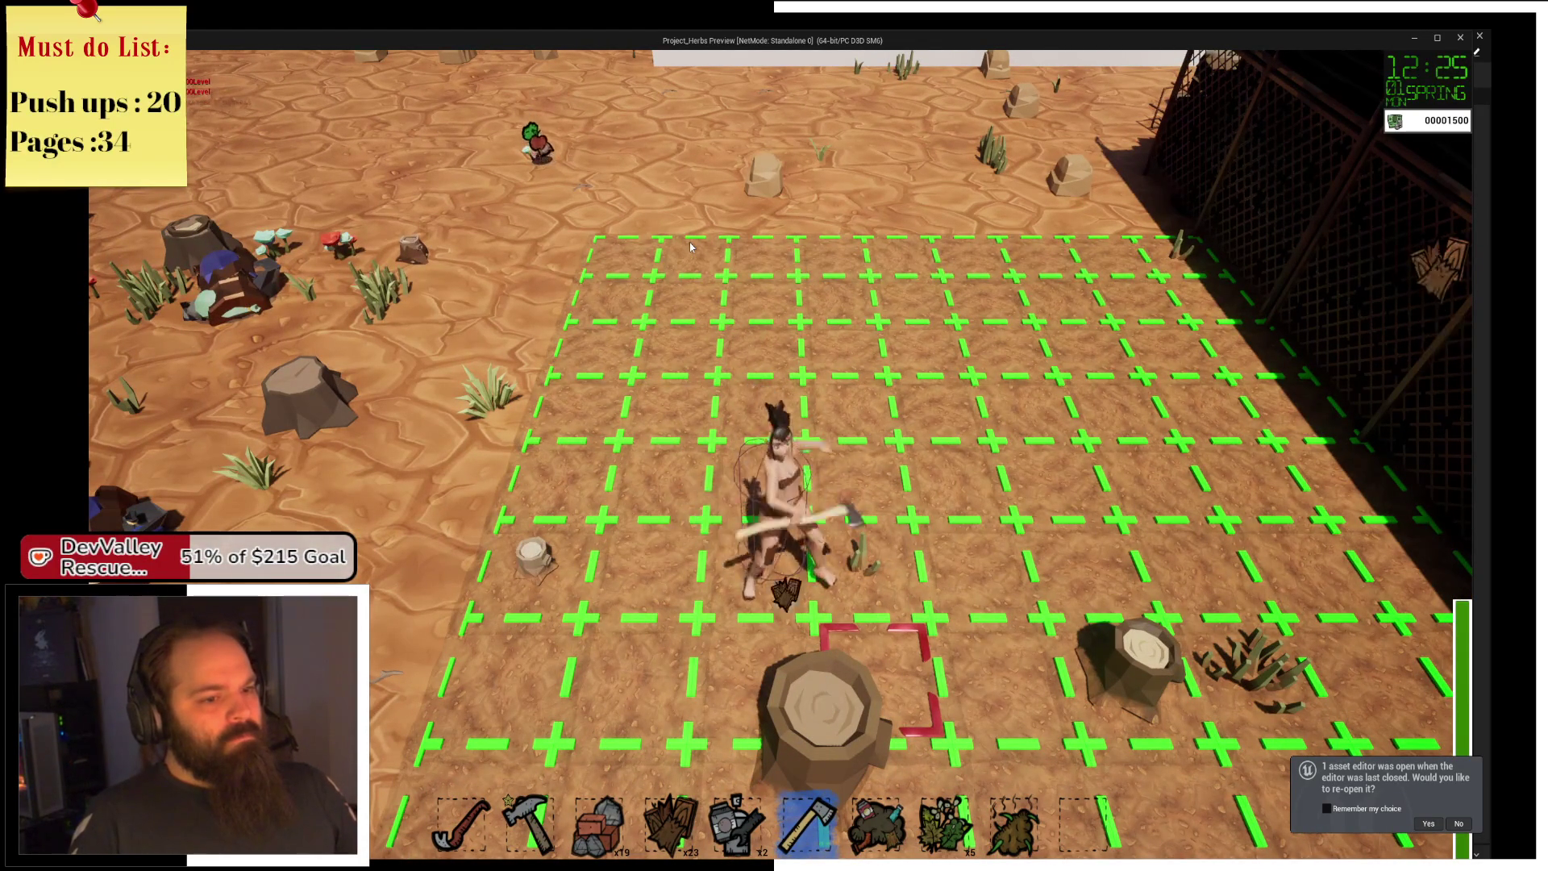
key(d)
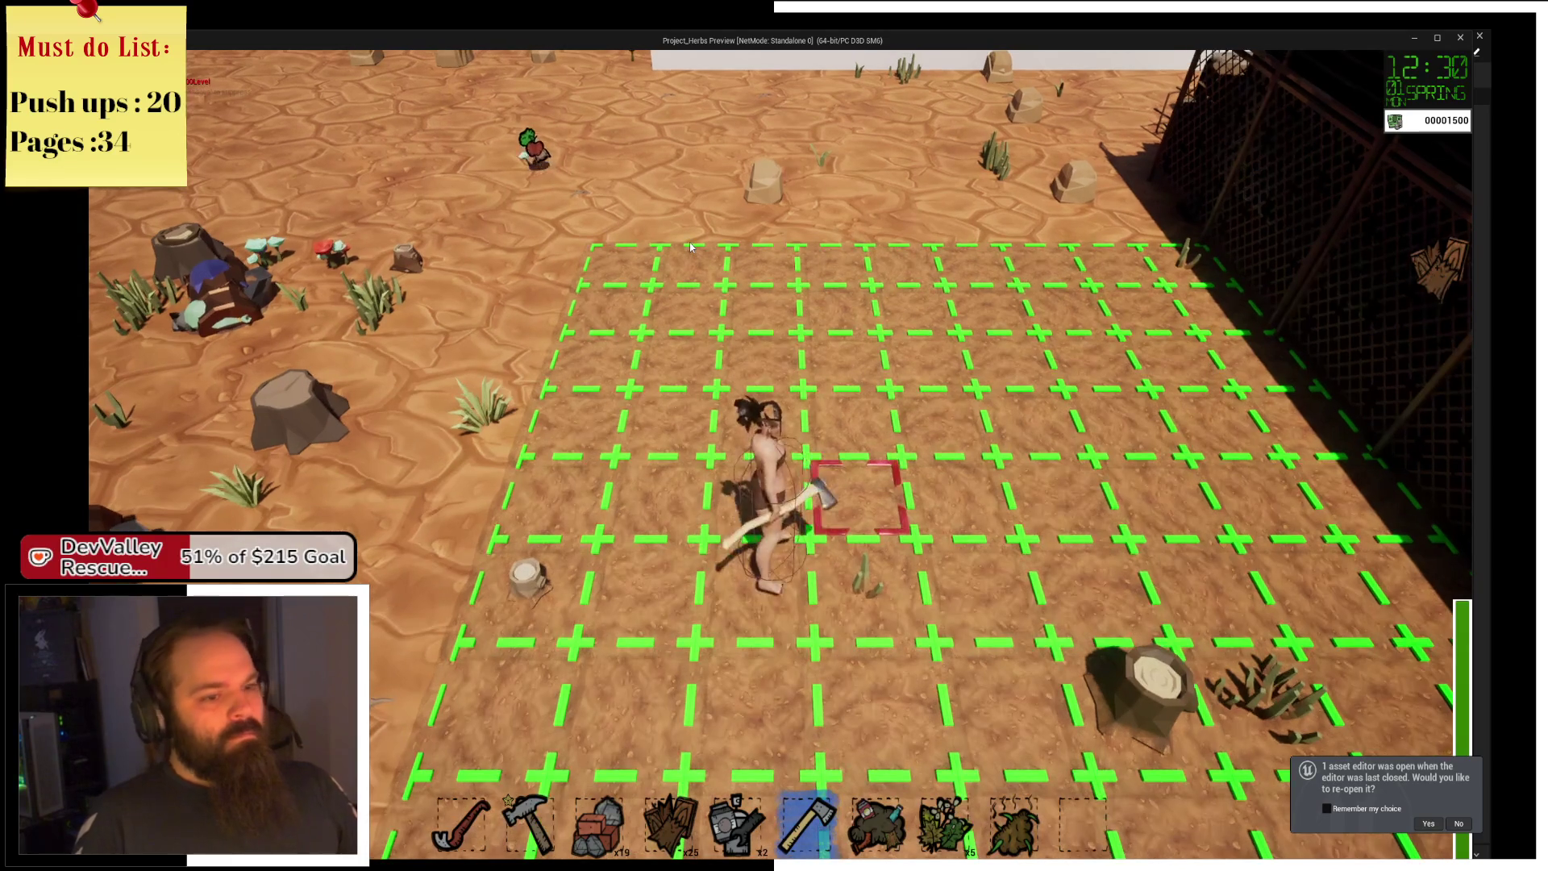
key(a)
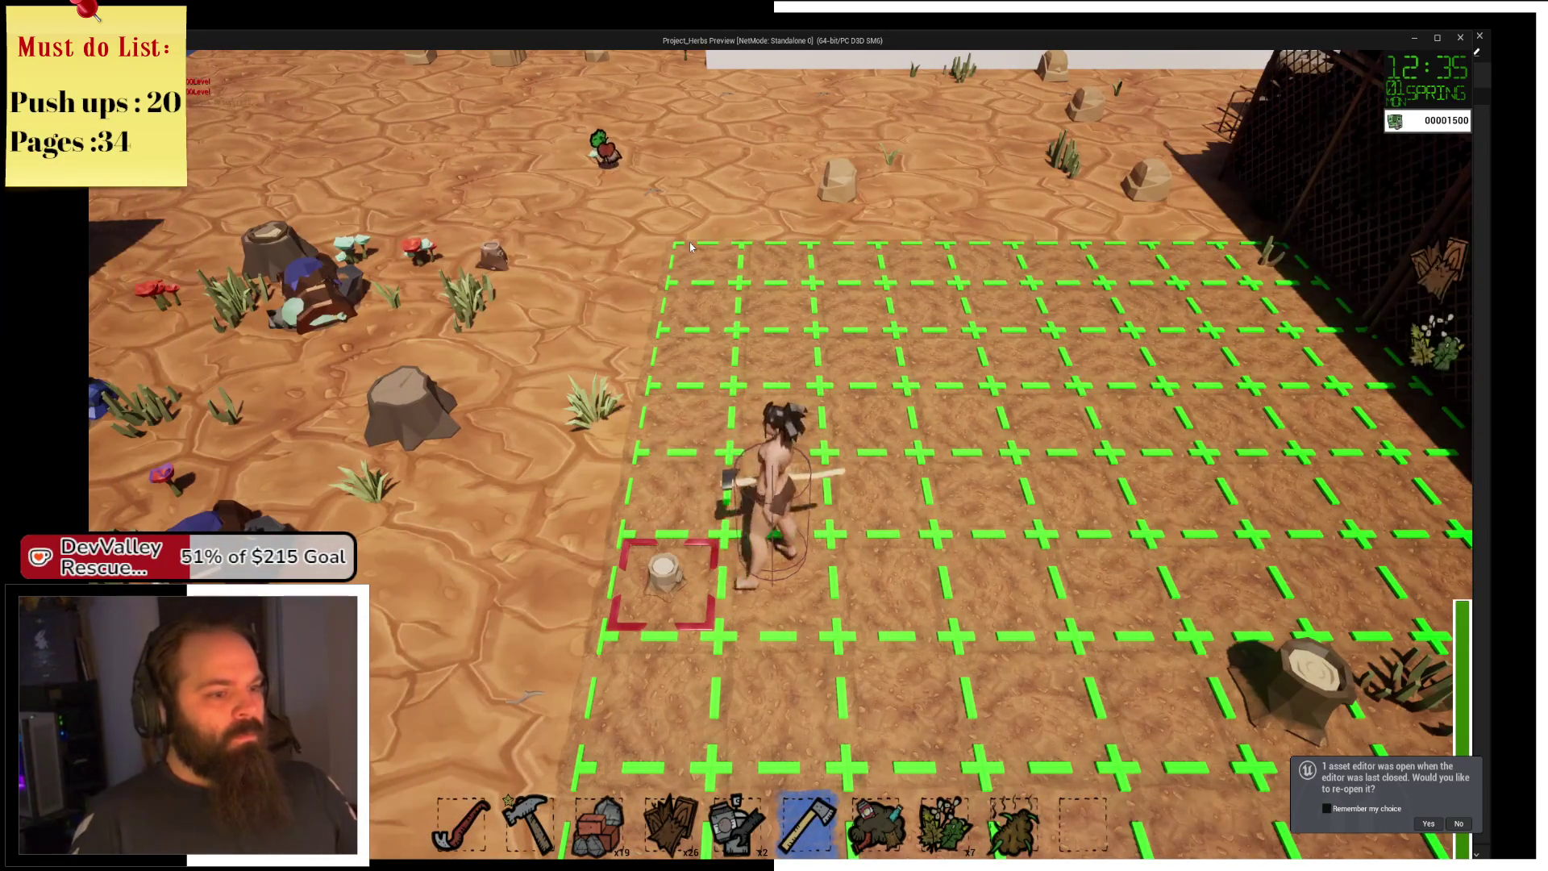
key(d)
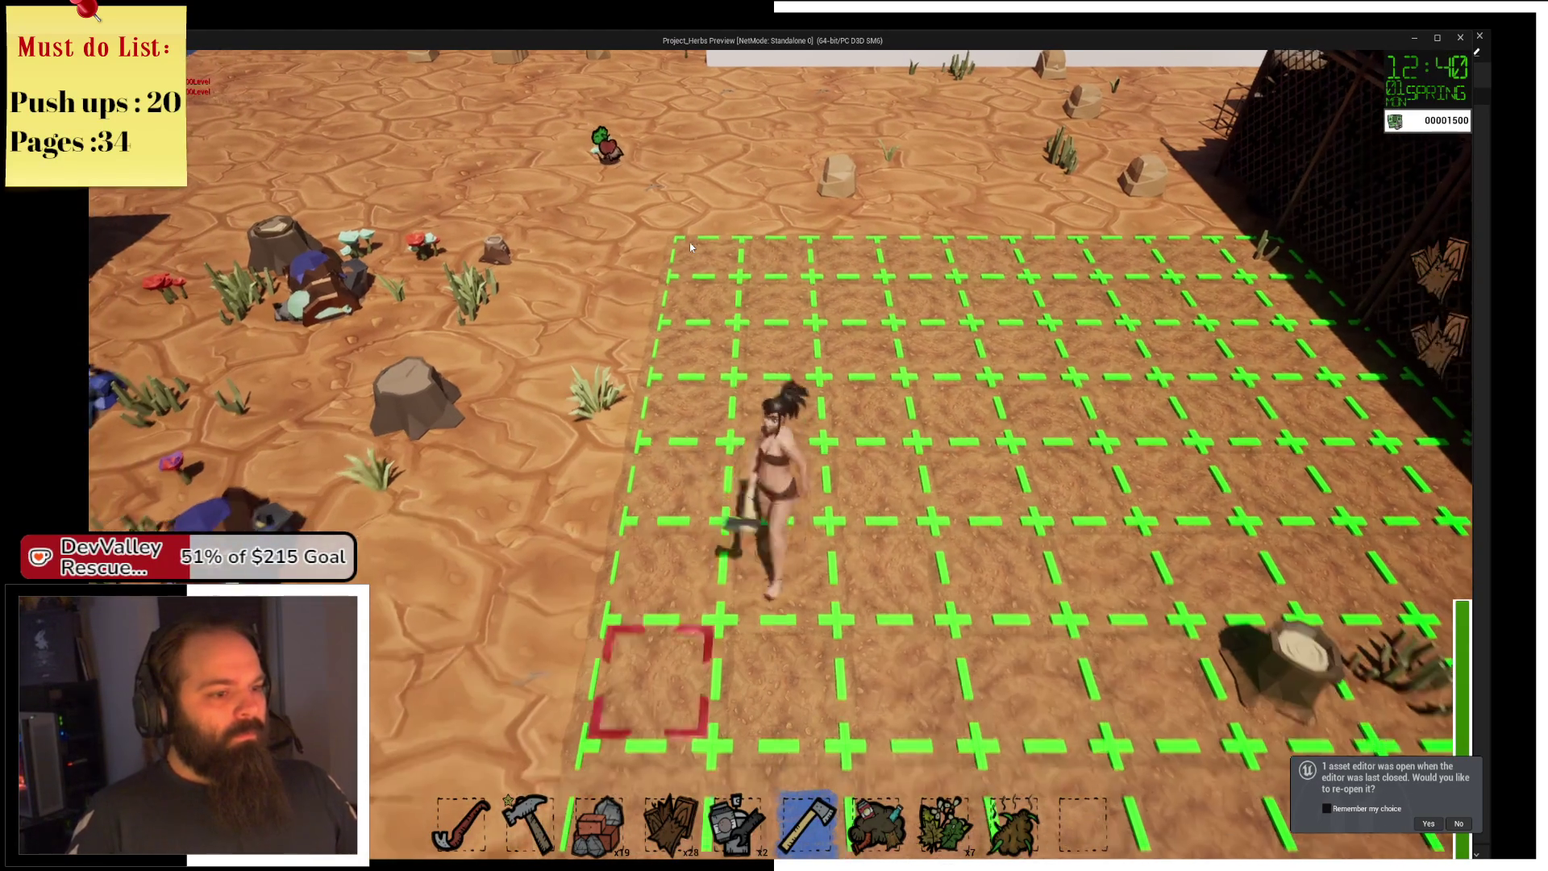
key(d)
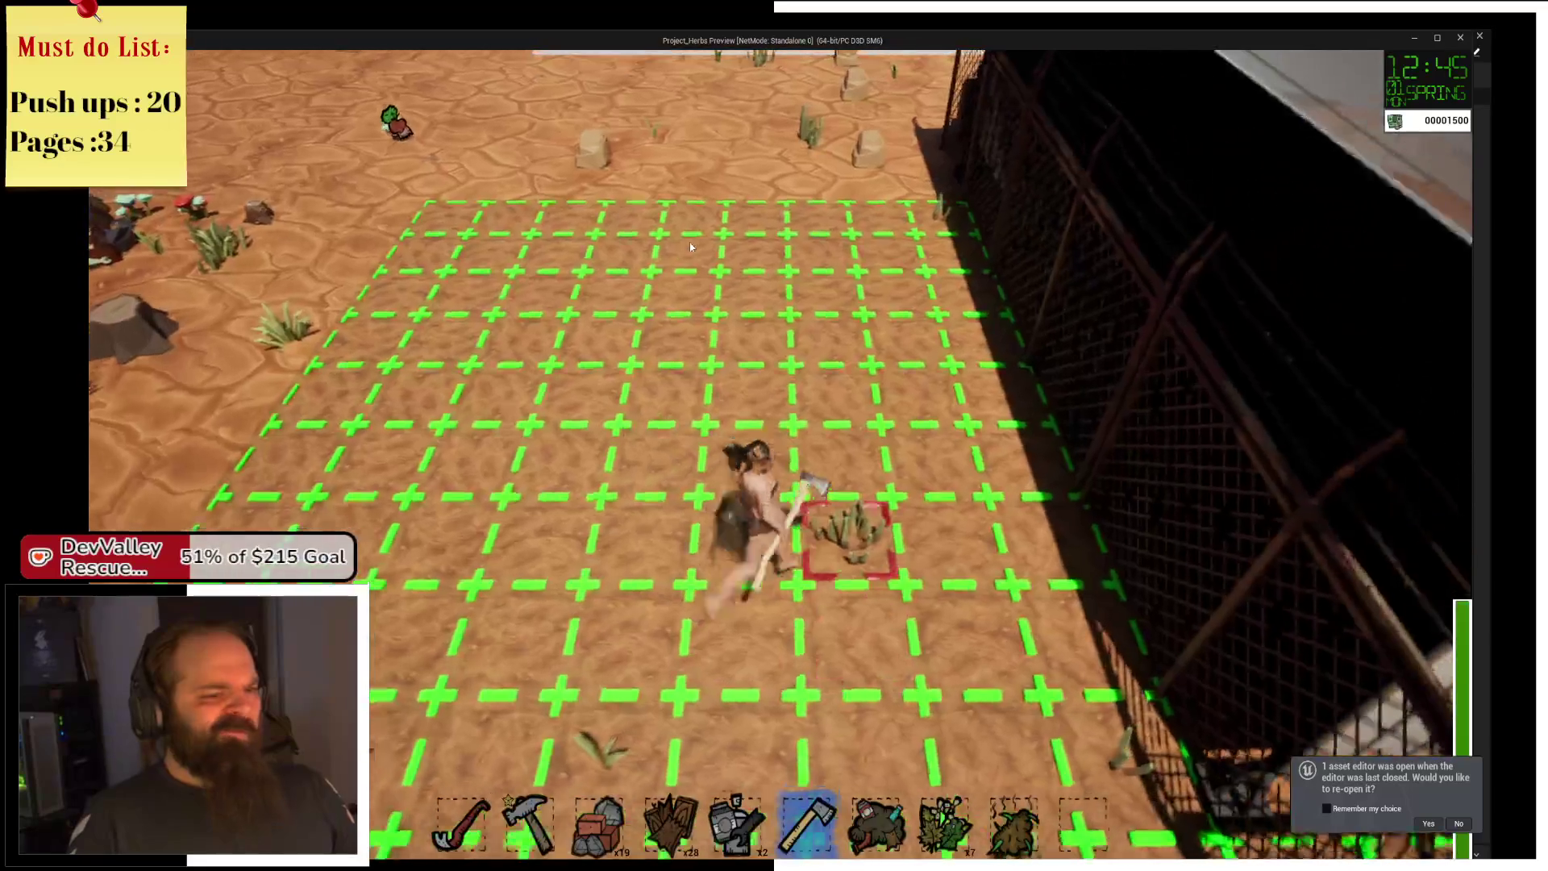
key(w)
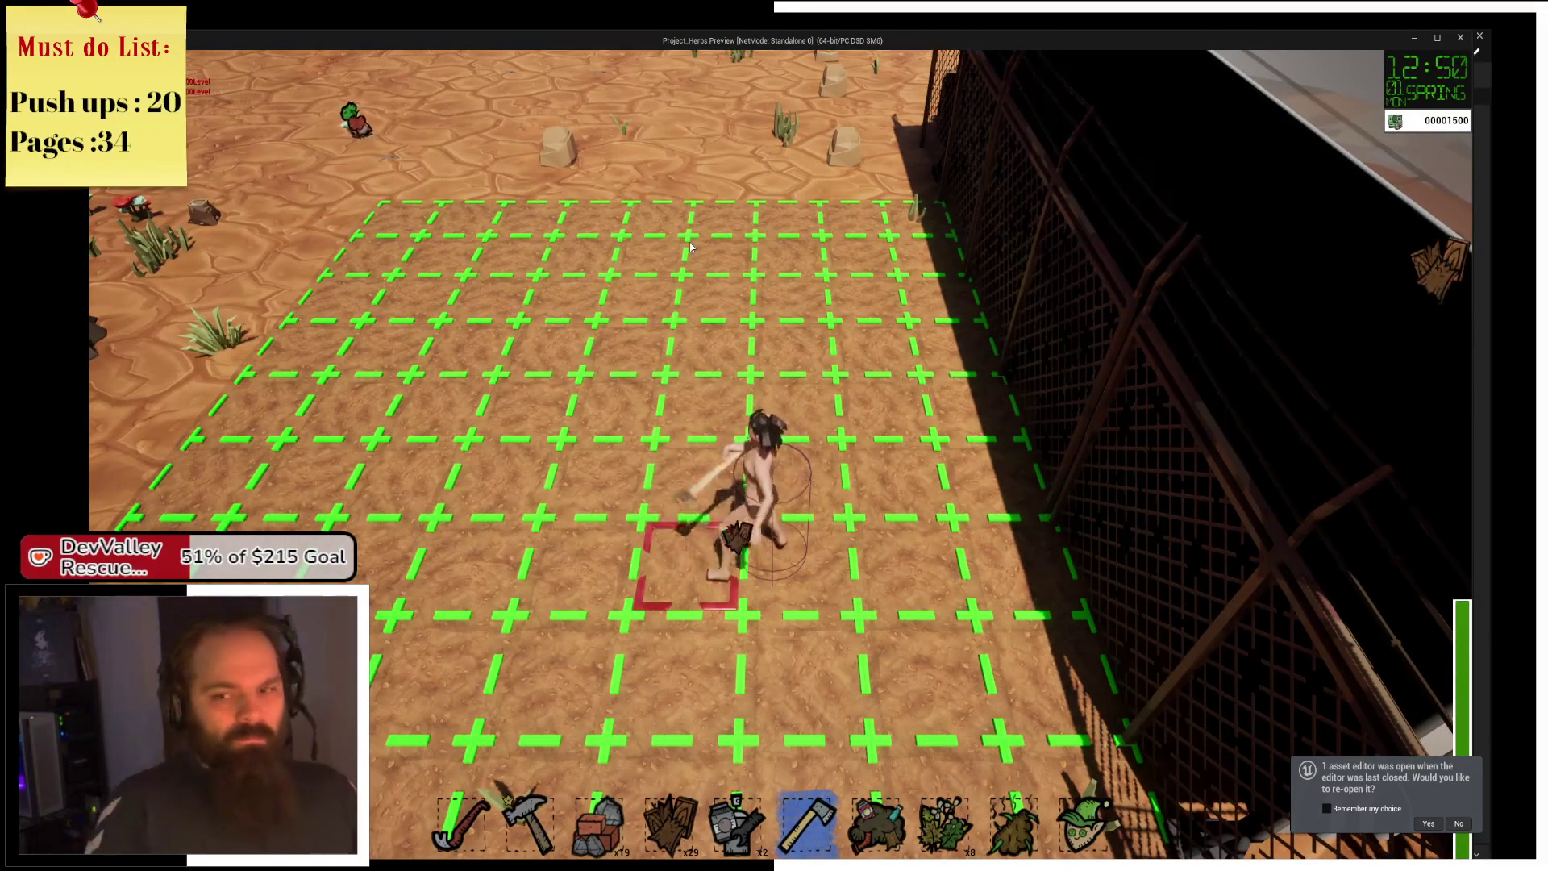
key(s)
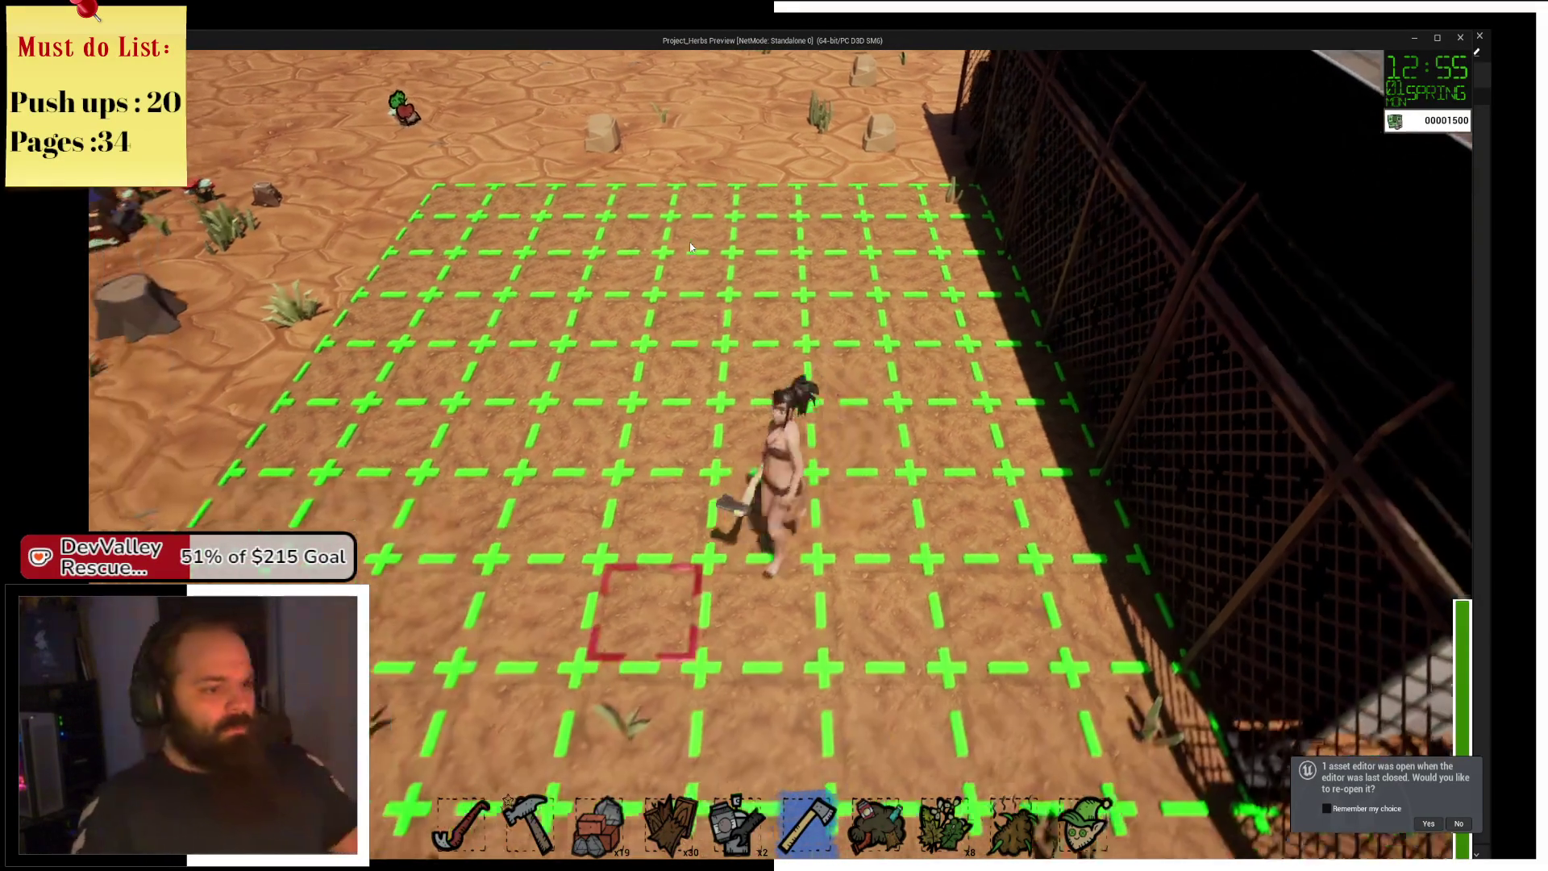
Collect more herbs while walking to the next stump and grass patch.
key(a)
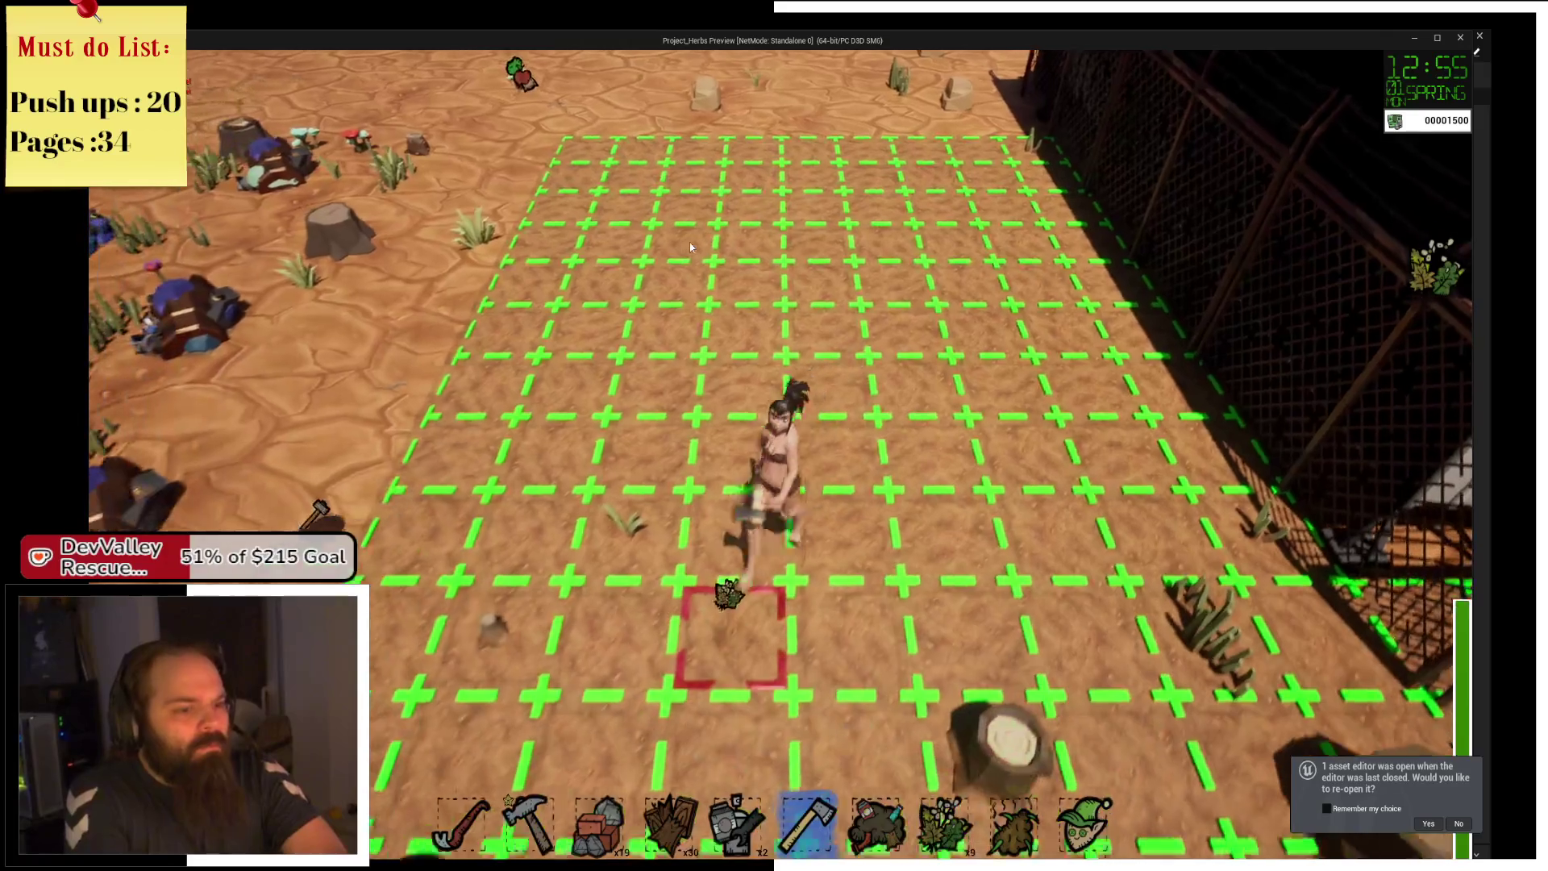
key(a)
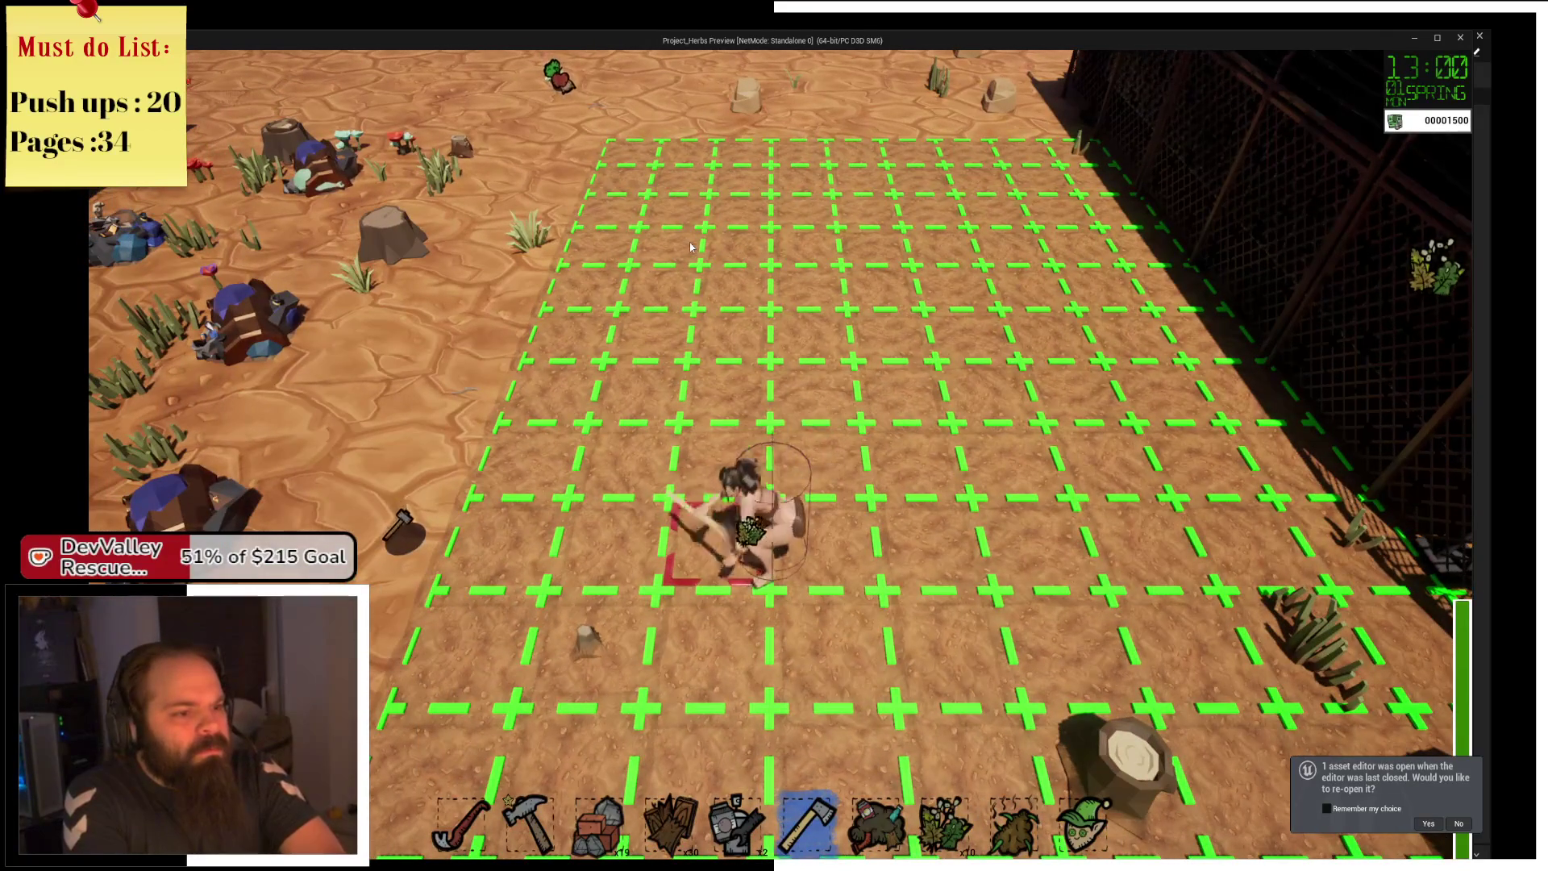
key(s)
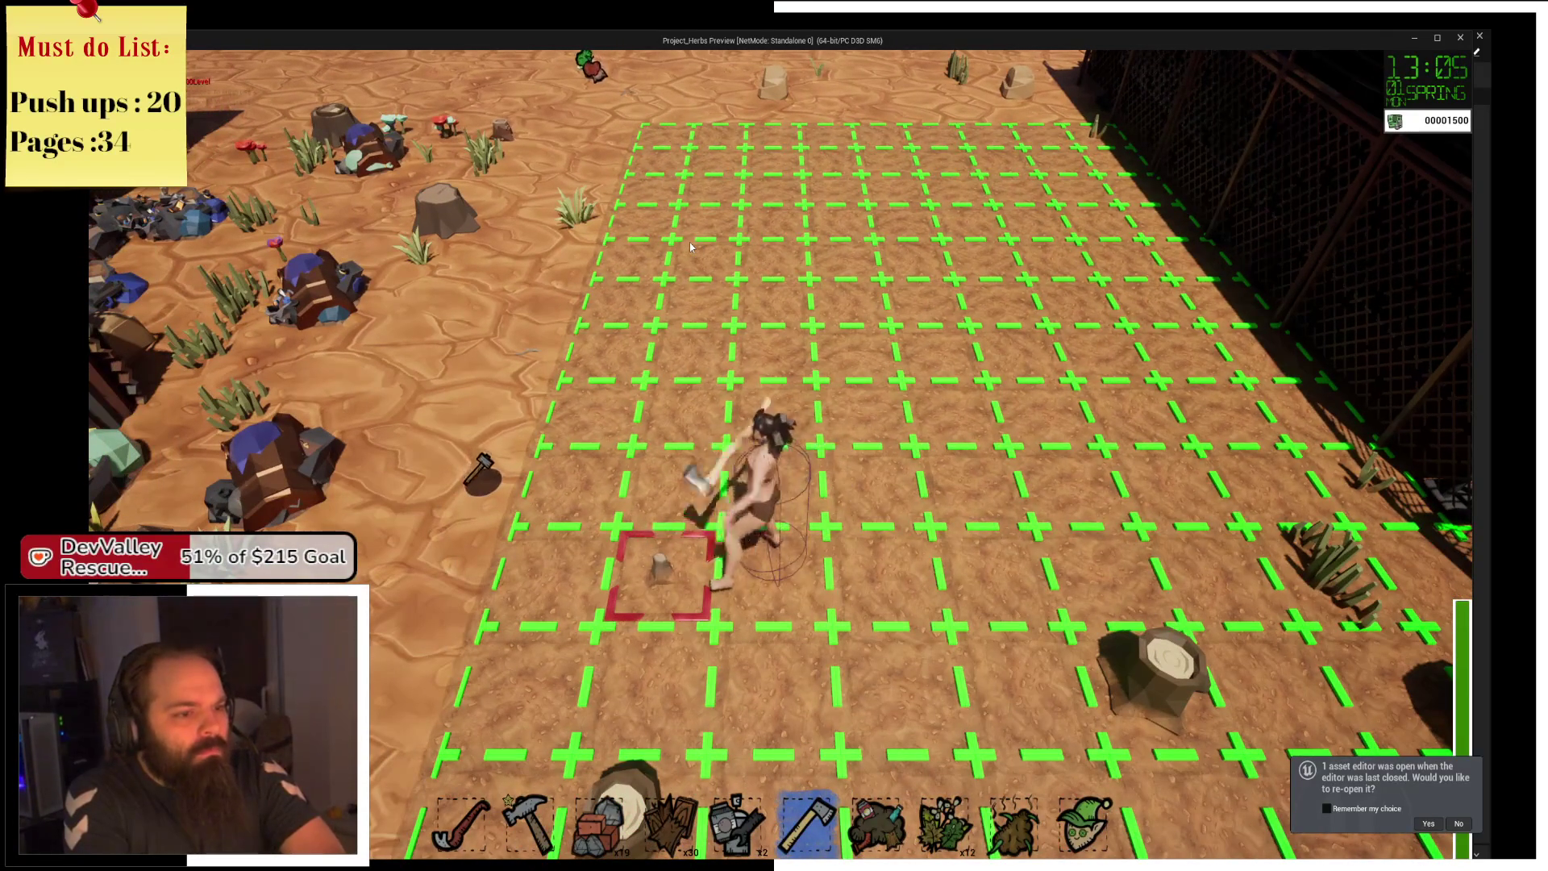
key(d)
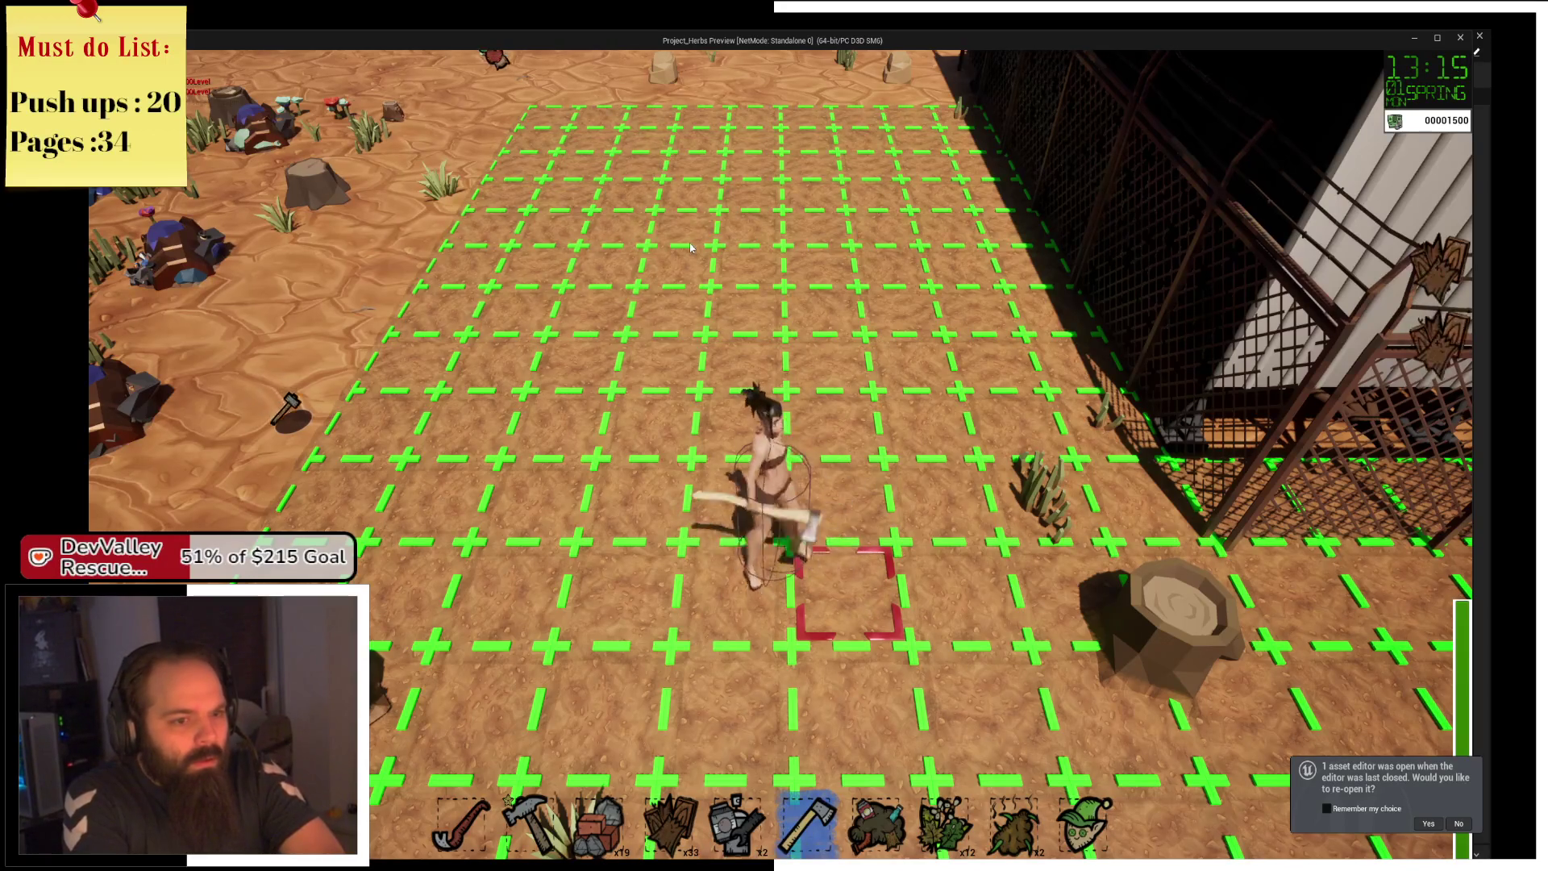
key(d)
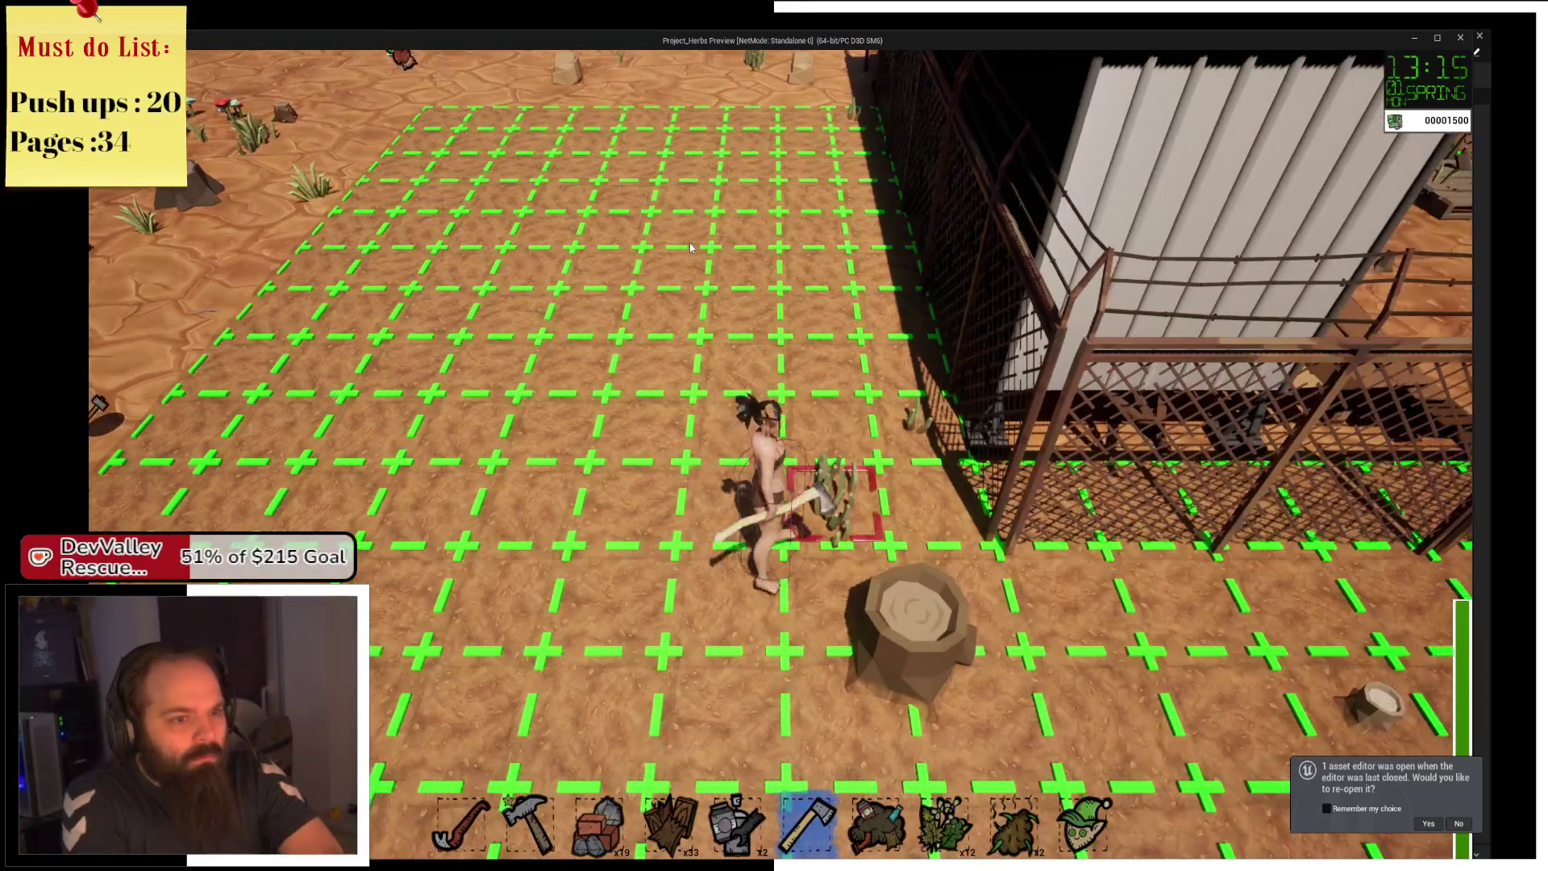
key(w)
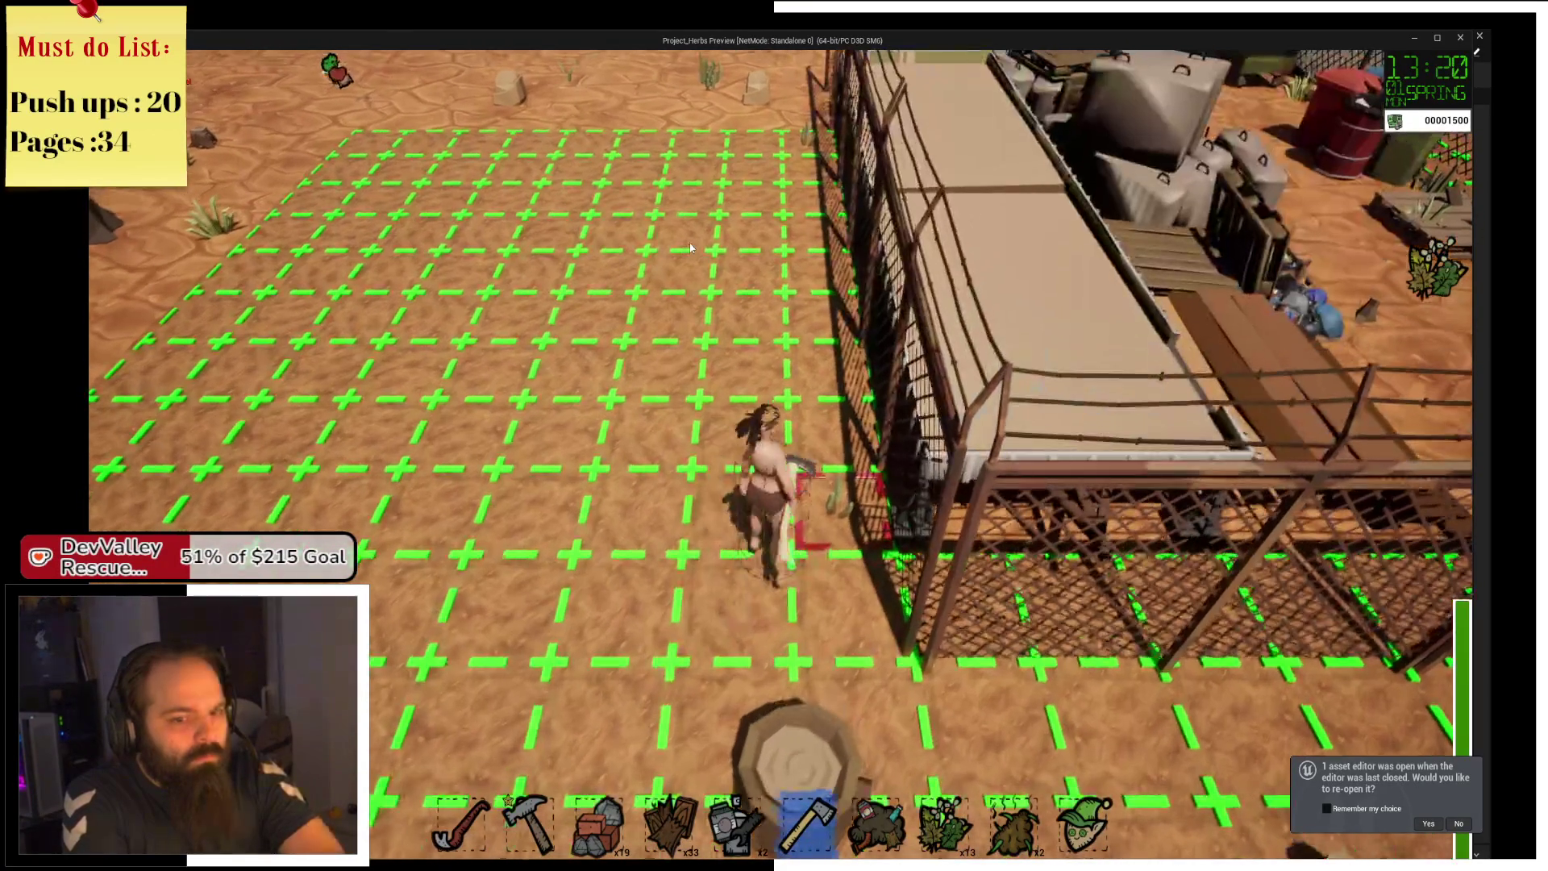
Chop the remaining logs from the stump for wood.
key(s)
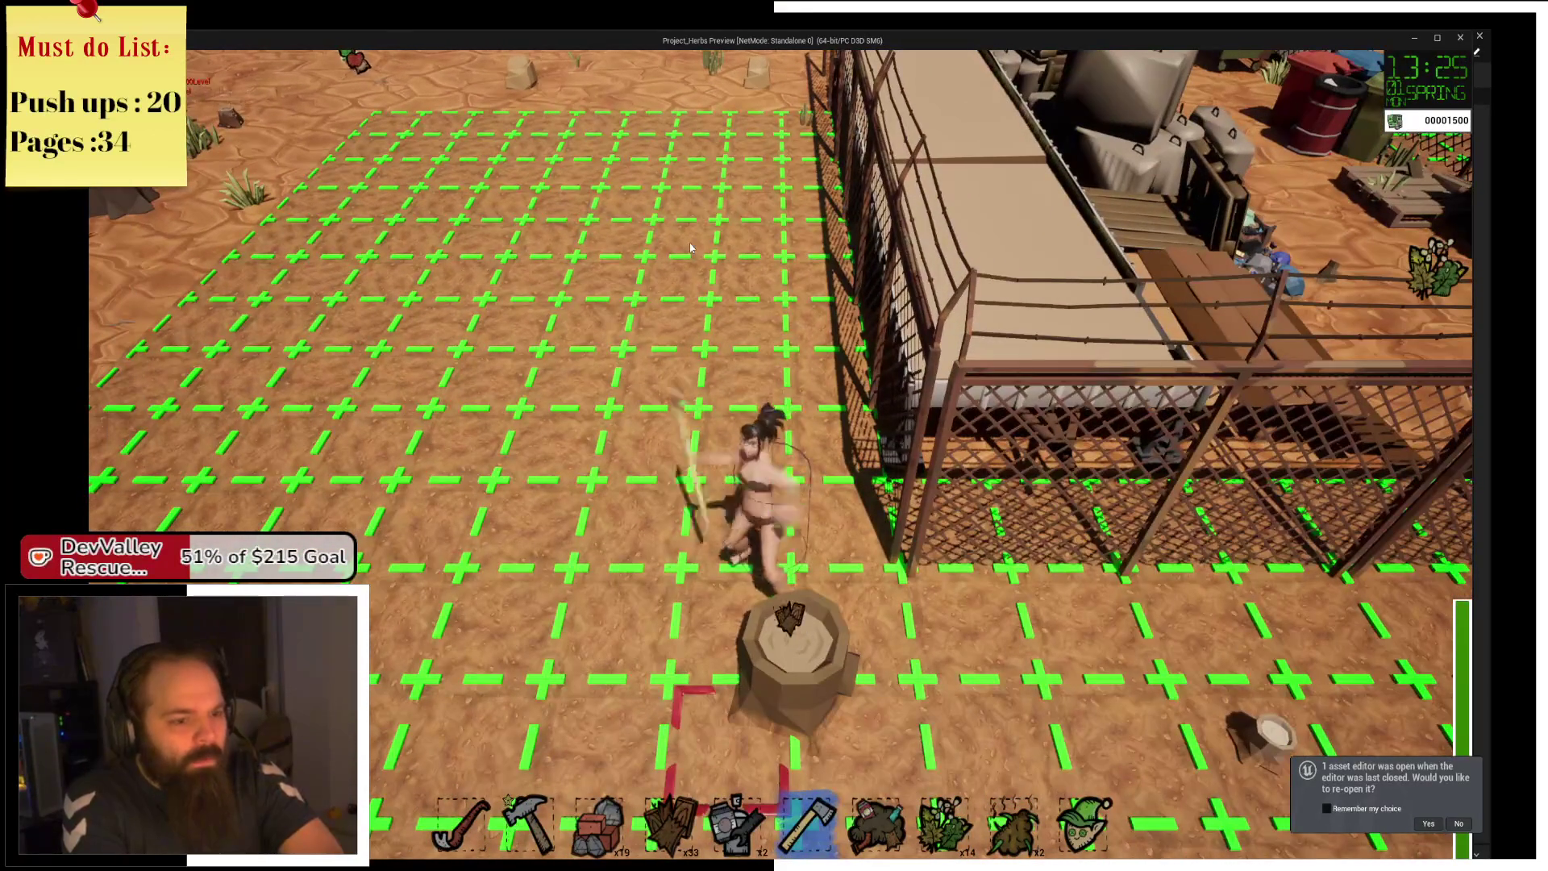
click(690, 247)
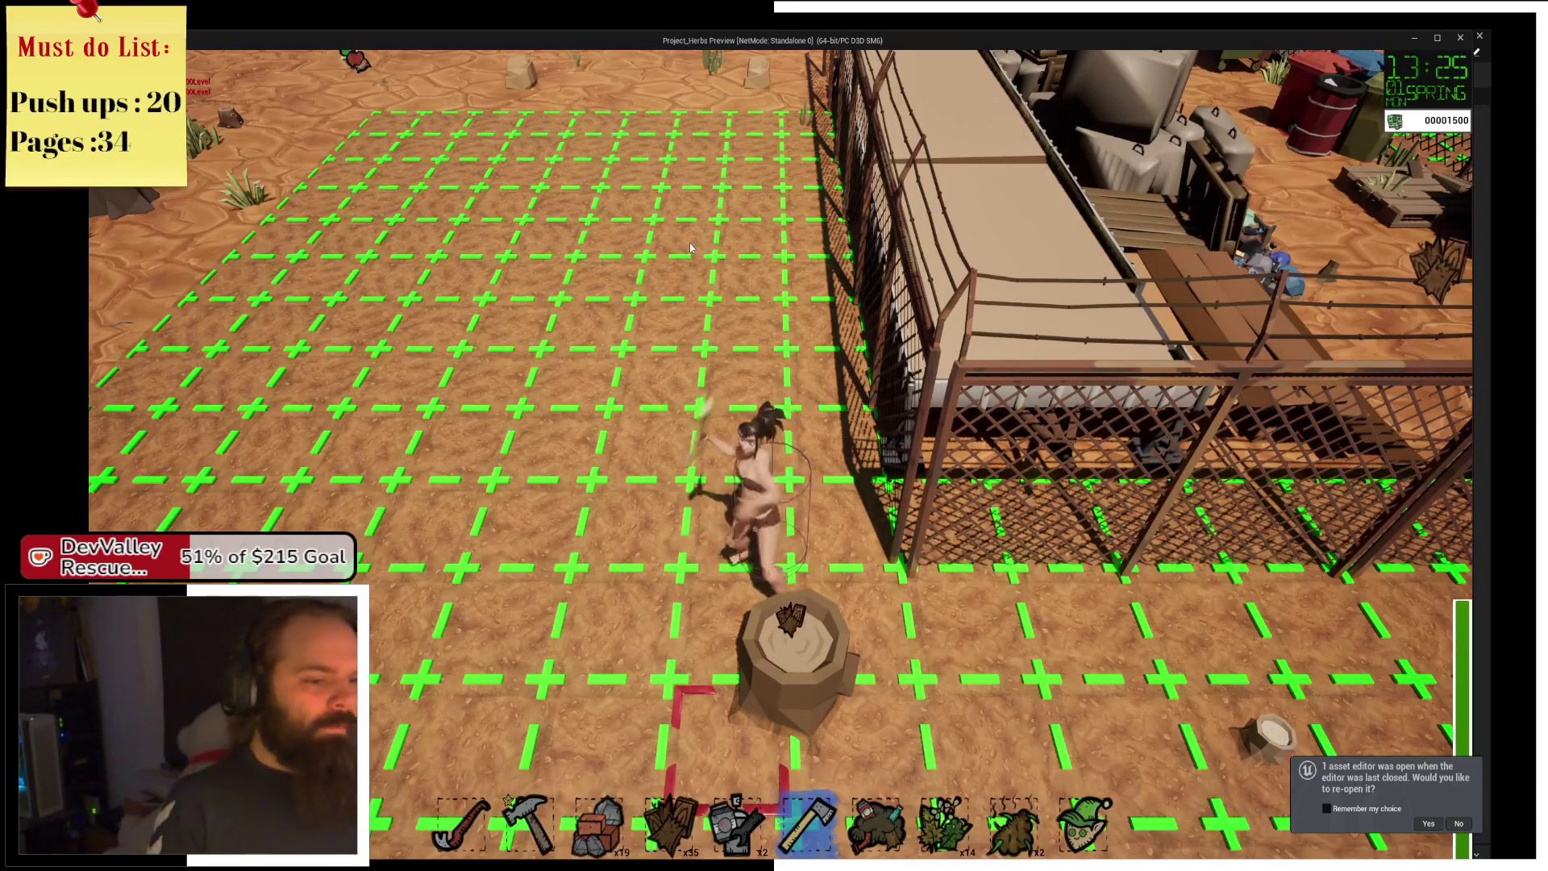
click(690, 247)
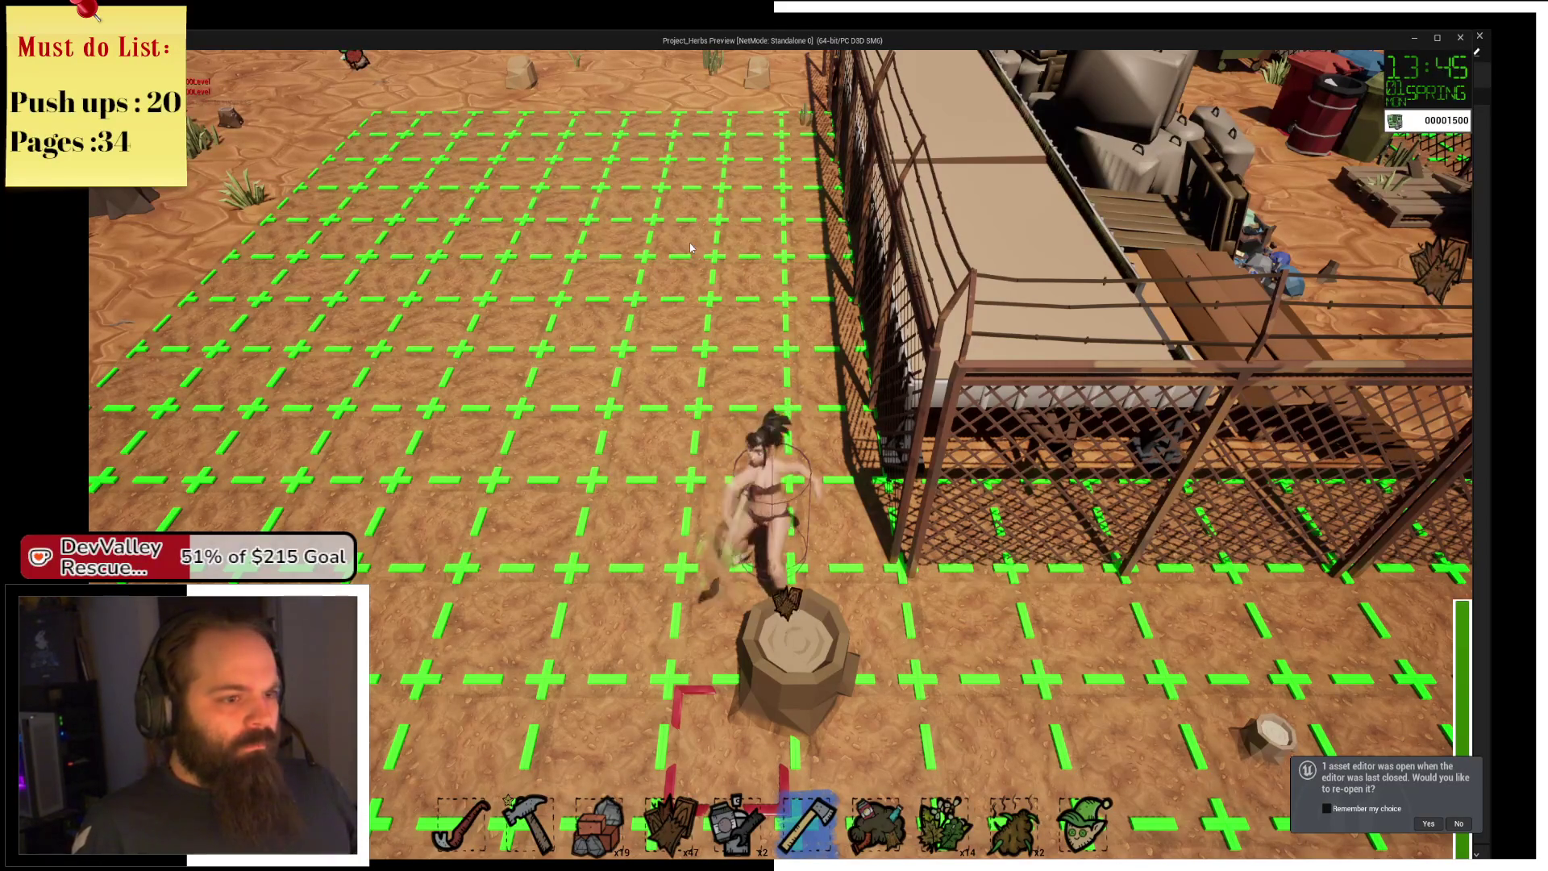
click(690, 248)
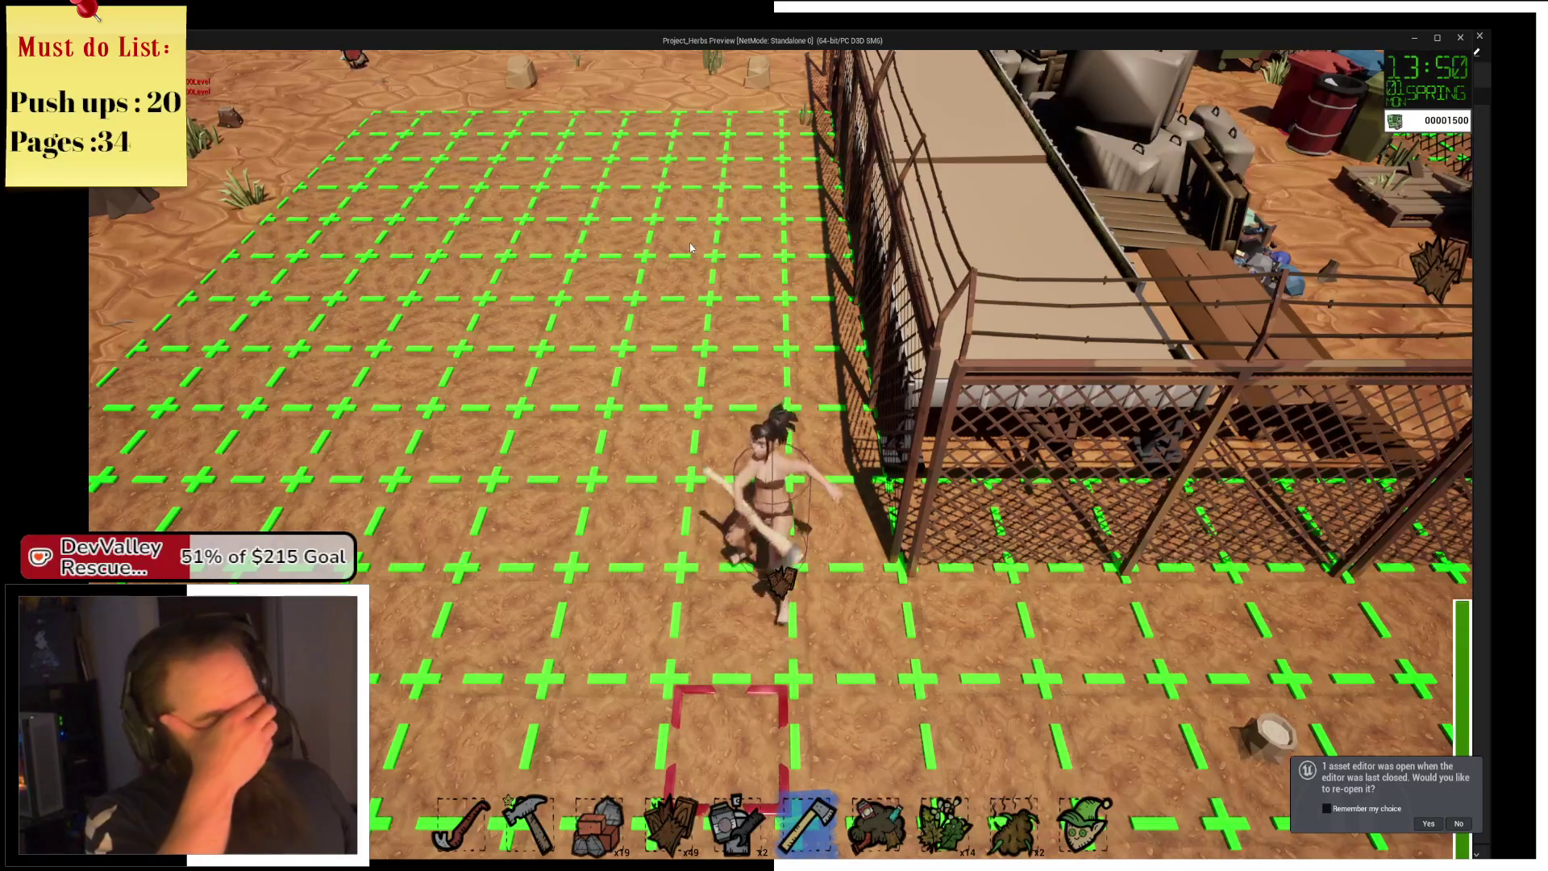
Harvest the grown plant, then walk to the storage chest and open it.
key(w)
key(a)
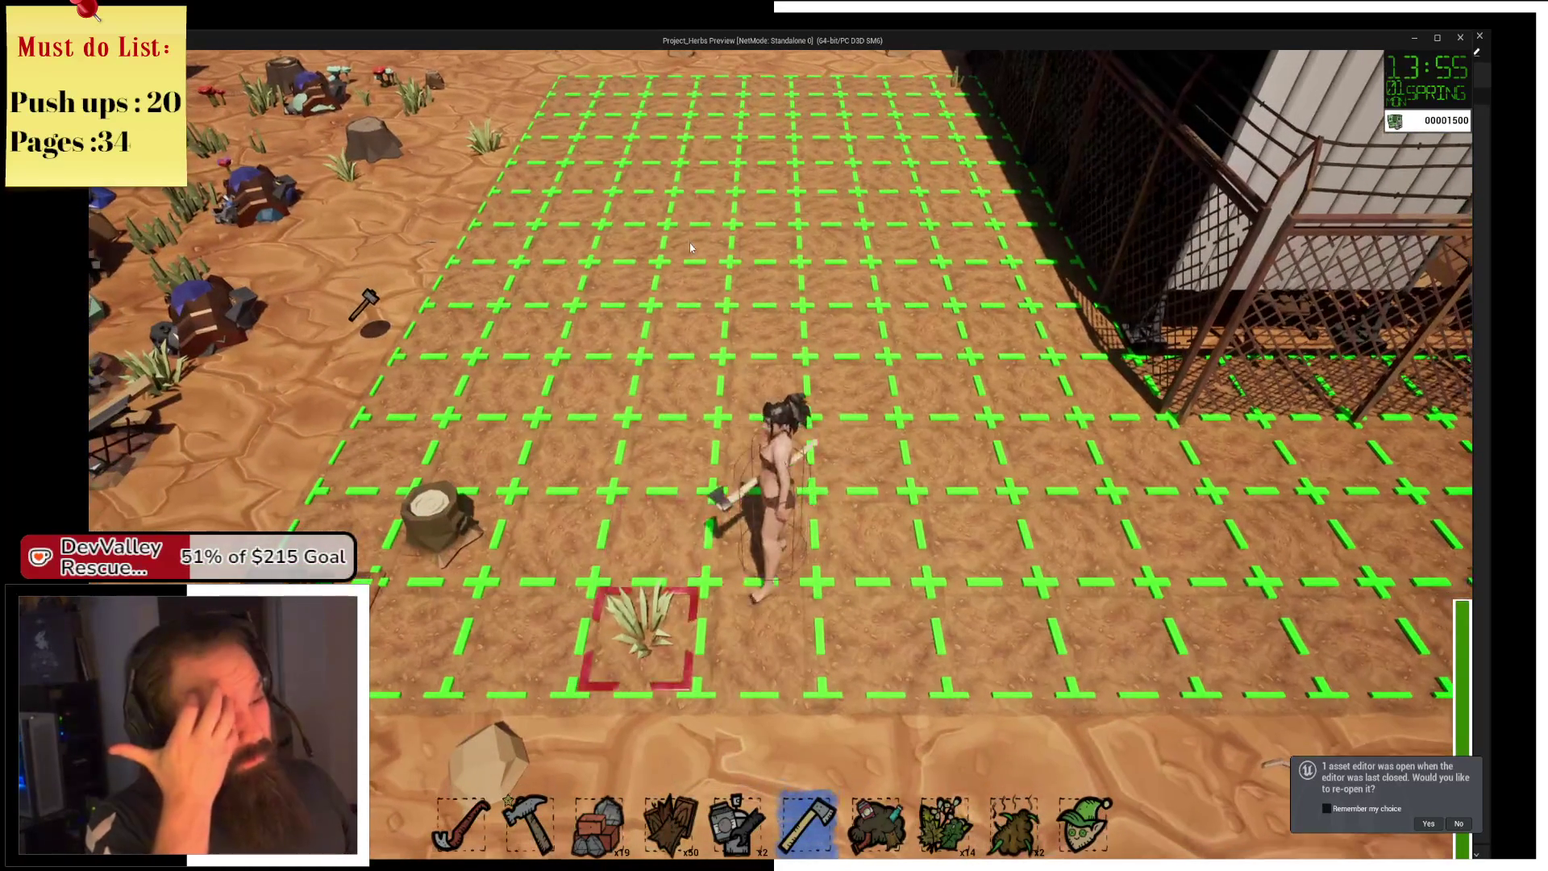
click(690, 248)
key(a)
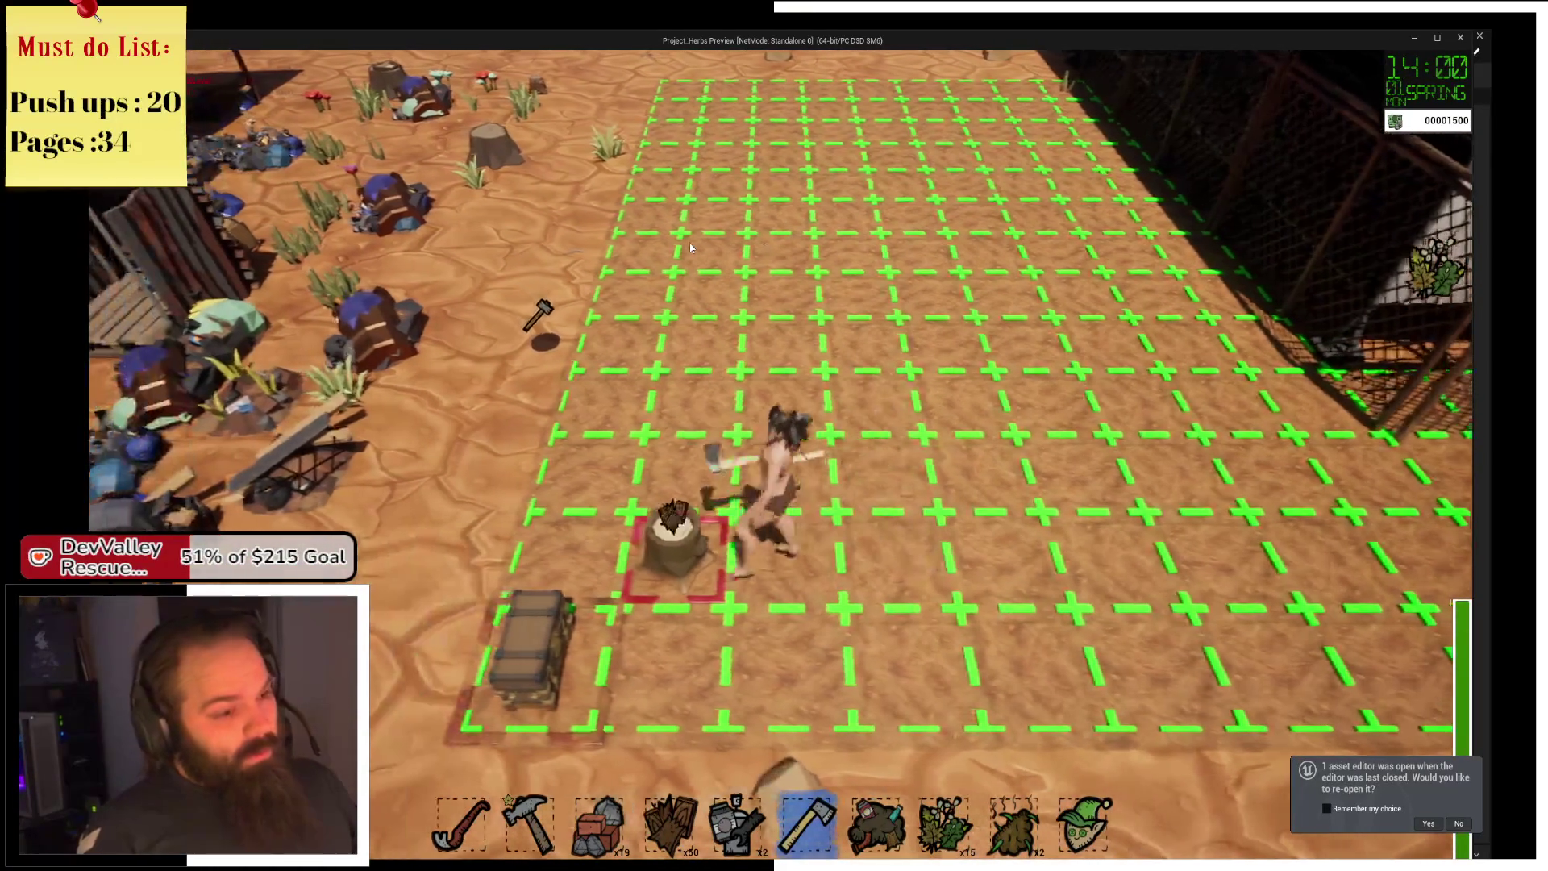
key(s)
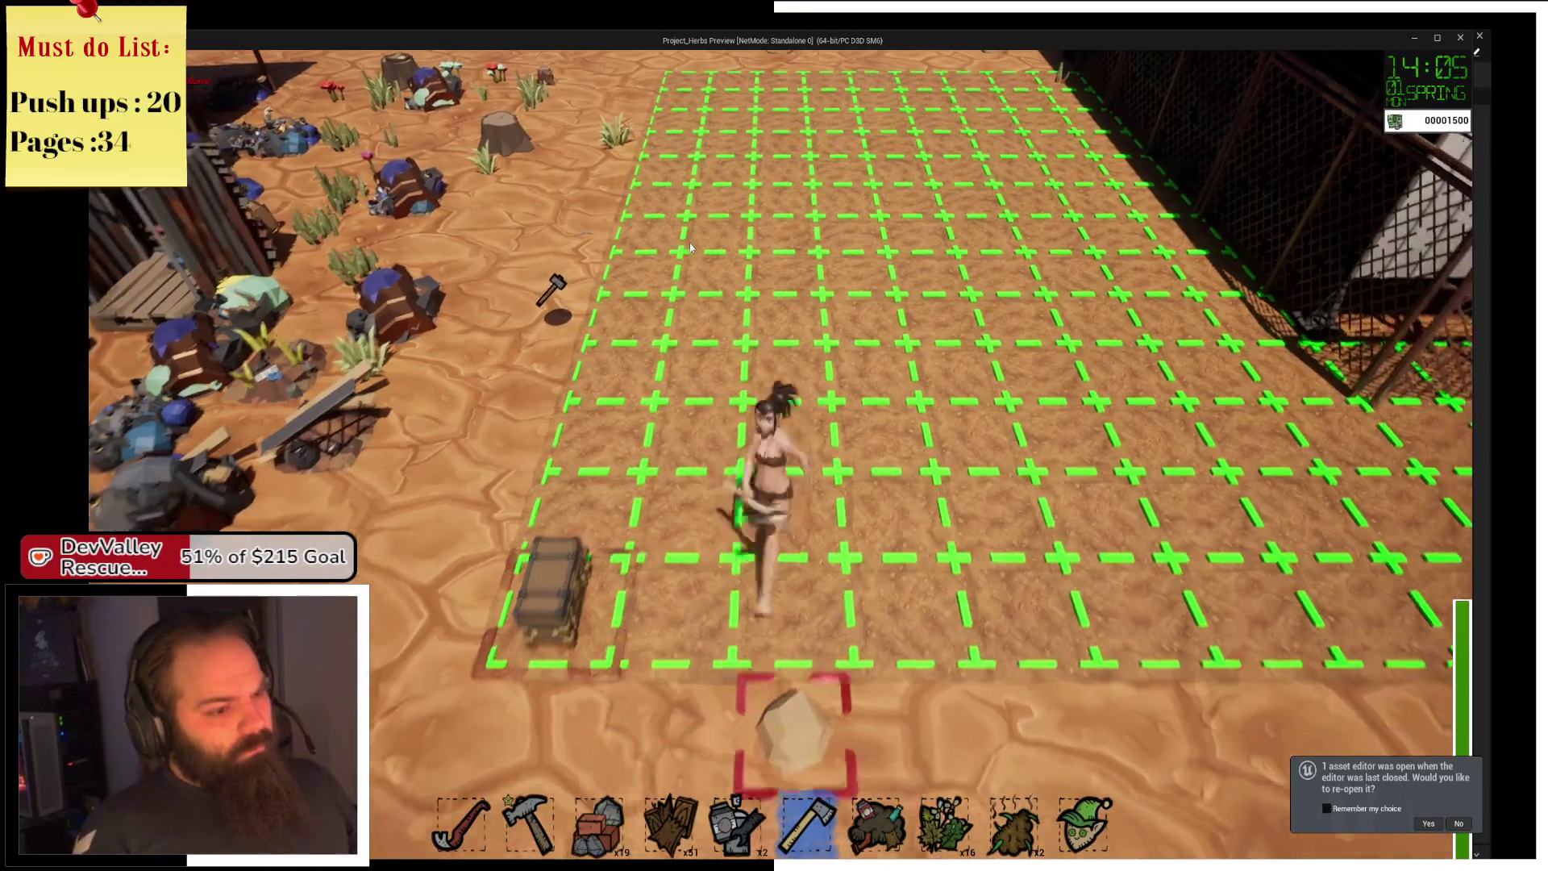
key(e)
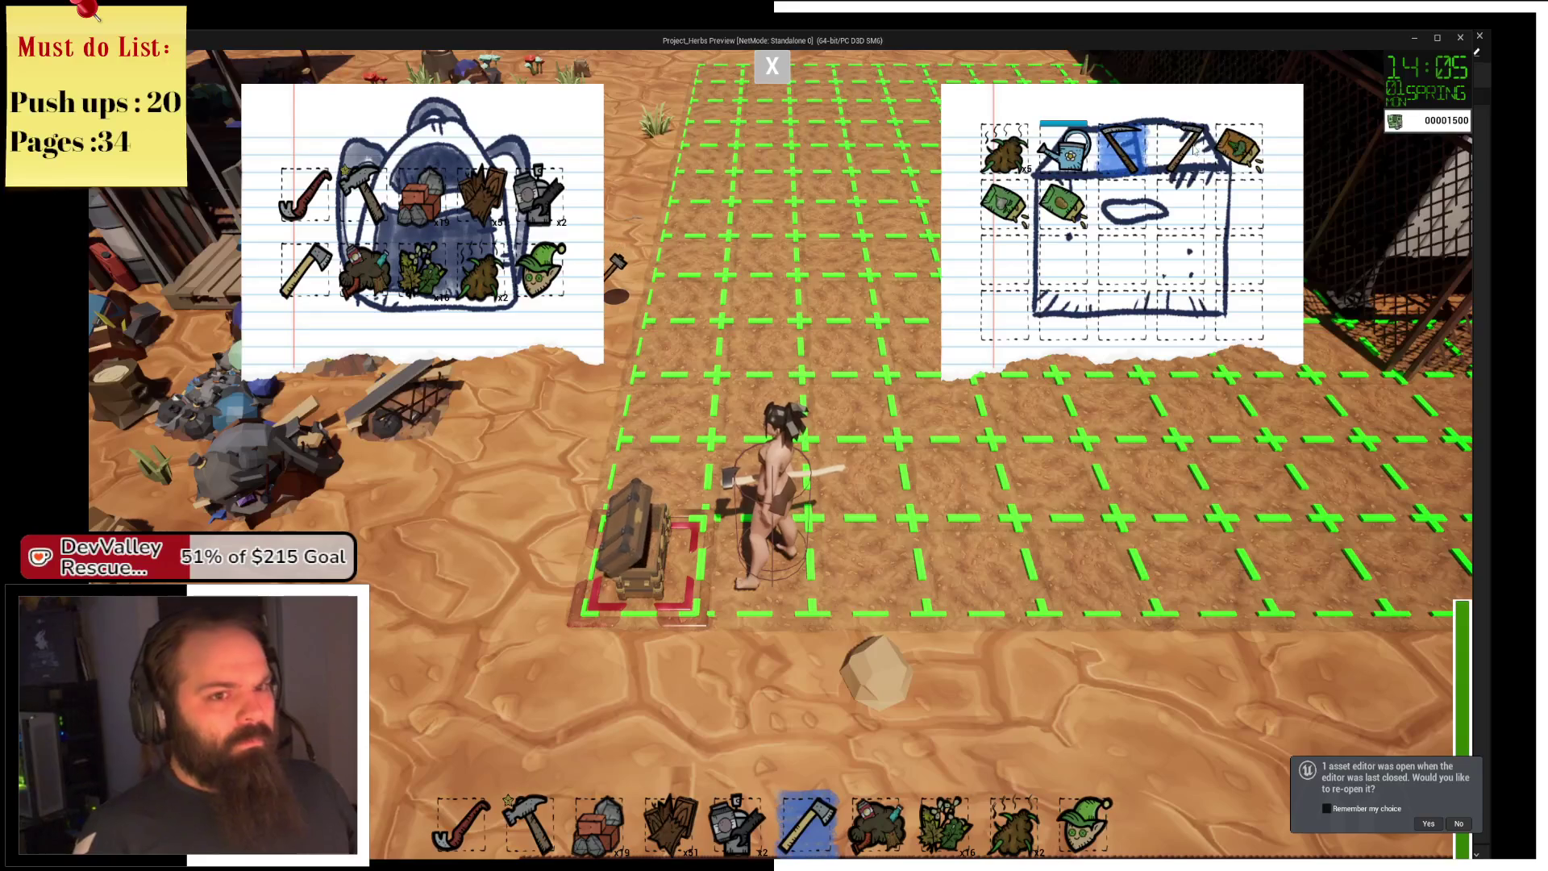
Move the elf item, herb stacks, monster item, gear x2, wood x51 and bricks x19 into the chest.
click(540, 270)
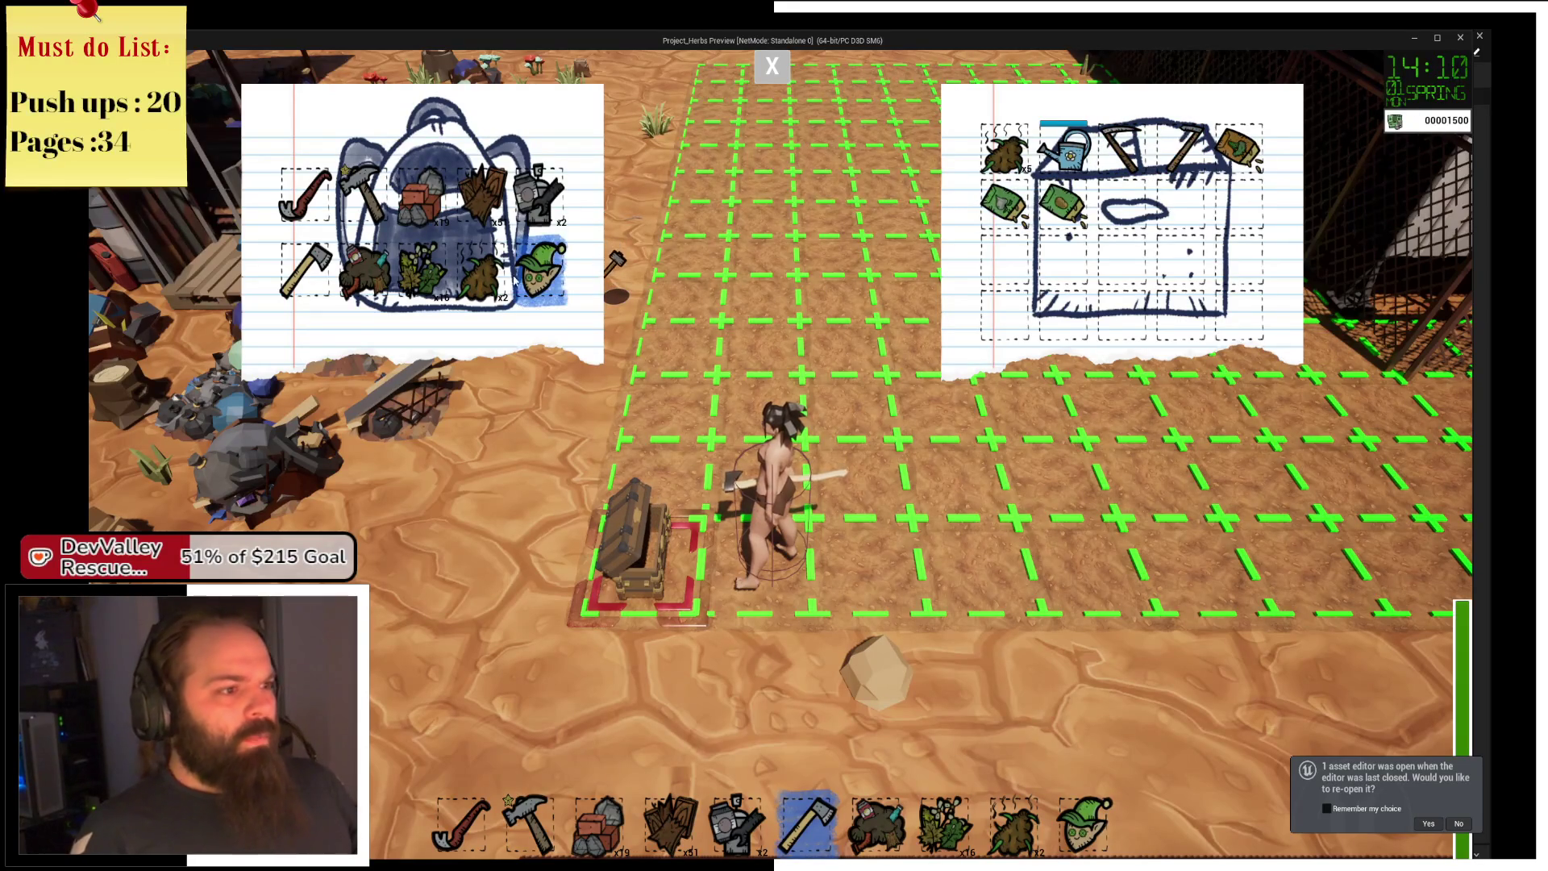
click(484, 270)
click(423, 270)
click(363, 270)
click(532, 193)
click(484, 193)
click(423, 194)
Take herb x7, watering can, scythe, hammer and three seed packets from the chest, then close storage.
click(1003, 149)
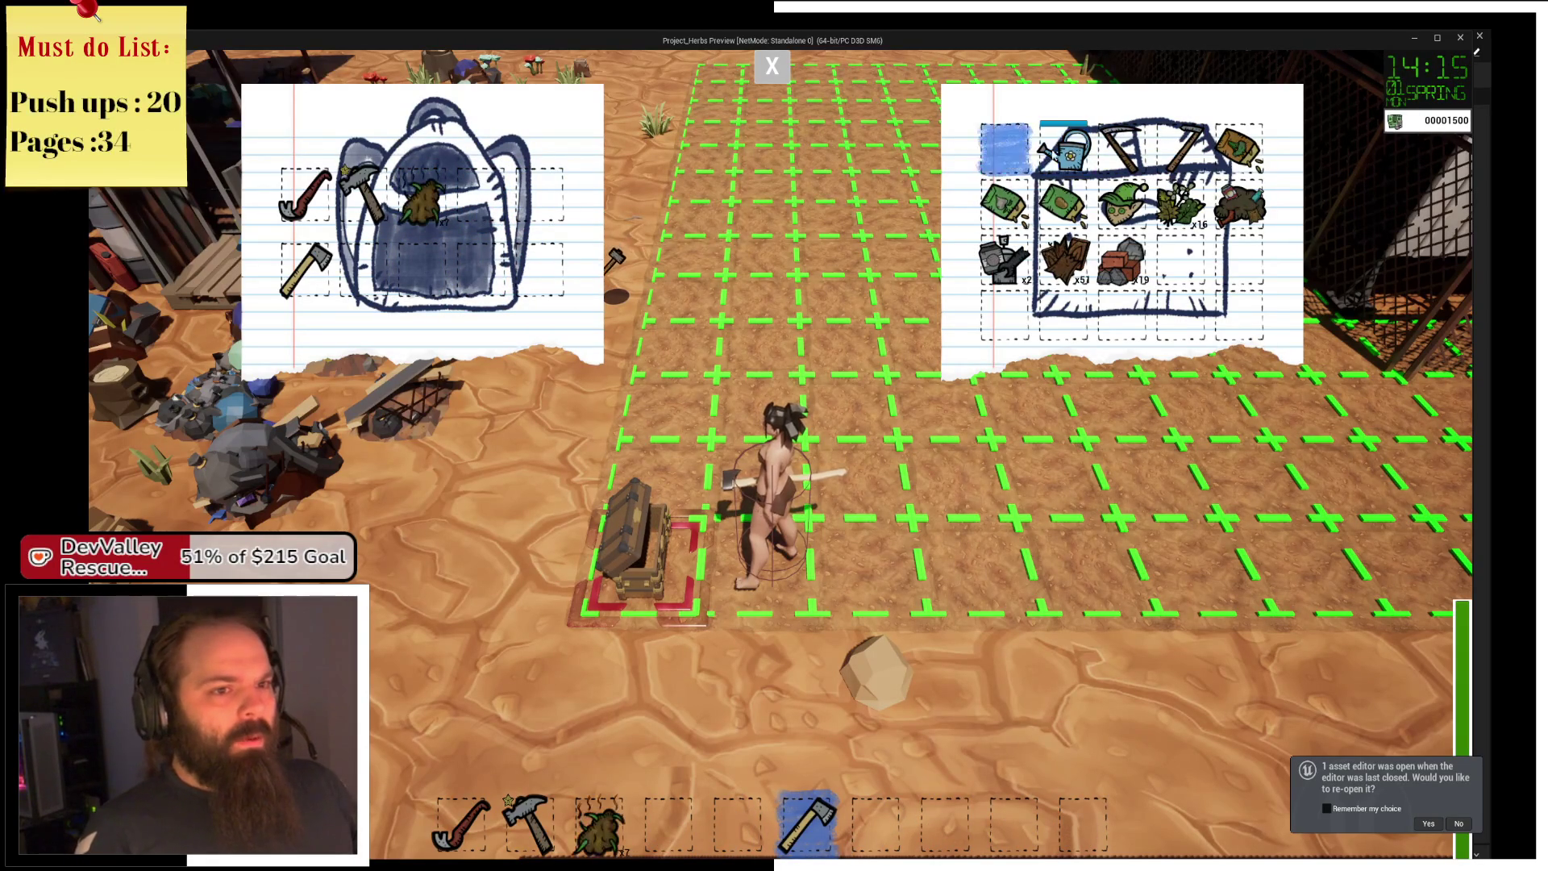
click(1063, 149)
click(1121, 149)
click(1181, 149)
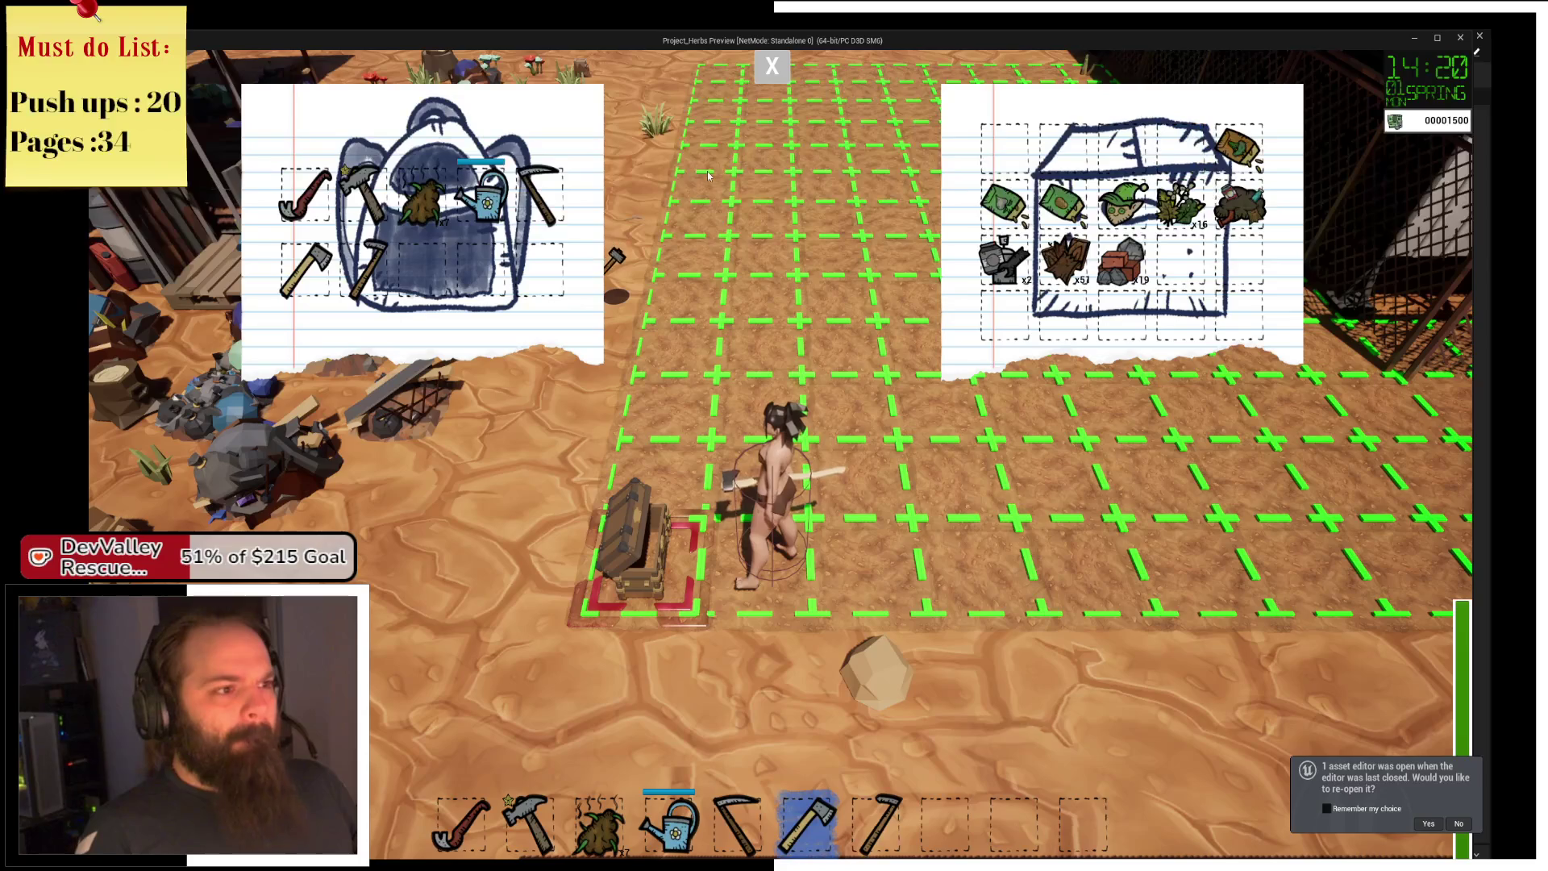
click(1238, 149)
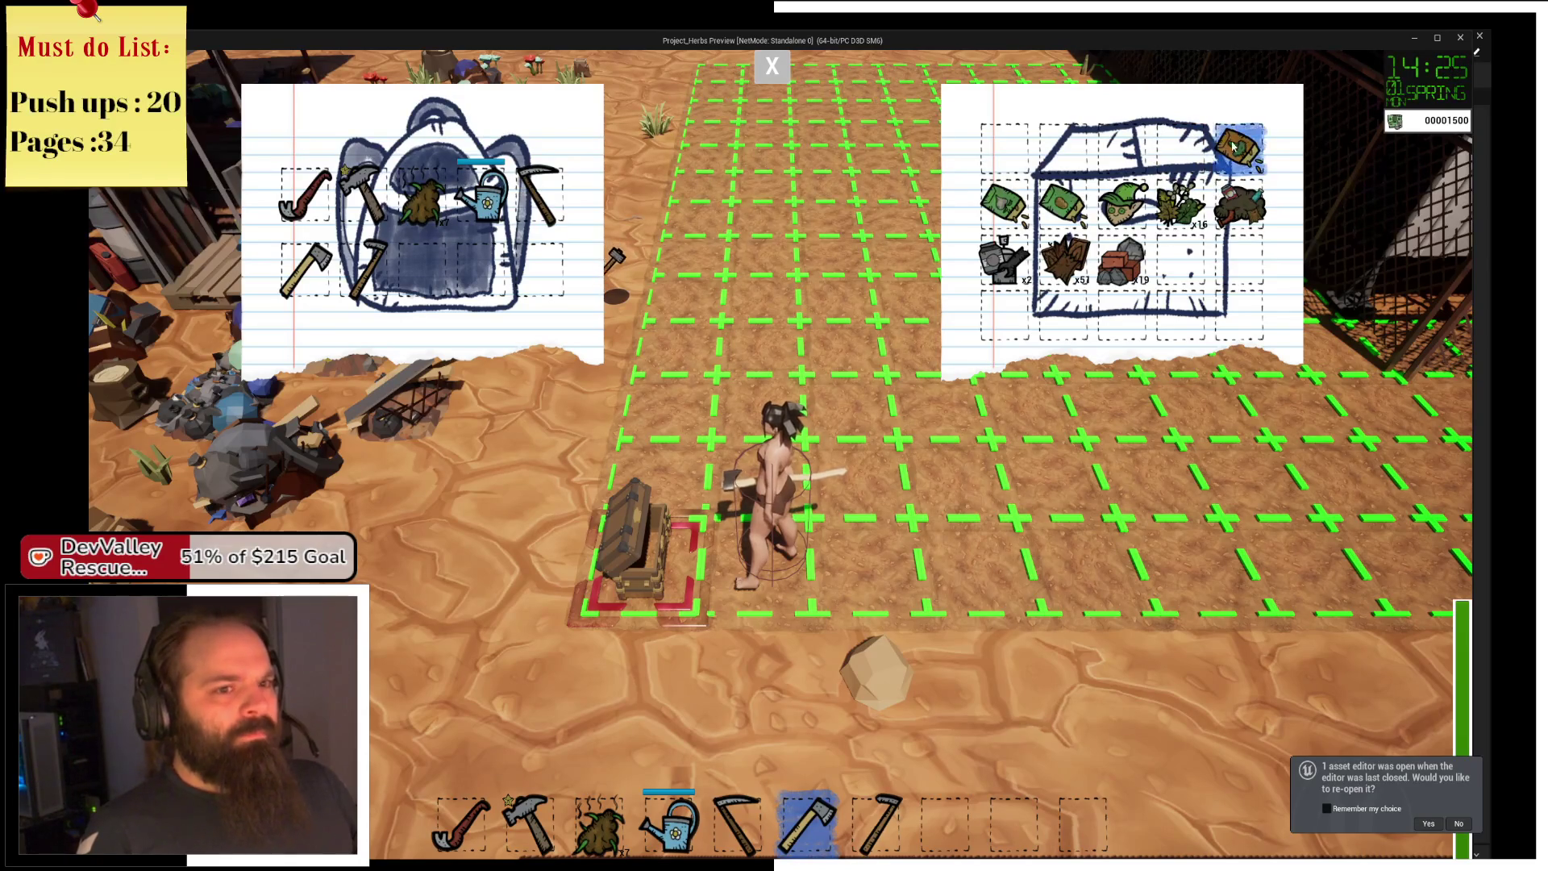
click(1063, 205)
click(1003, 206)
click(774, 67)
Walk up to the plot and dig a 3x3 patch of holes with the digging tool.
key(w)
key(4)
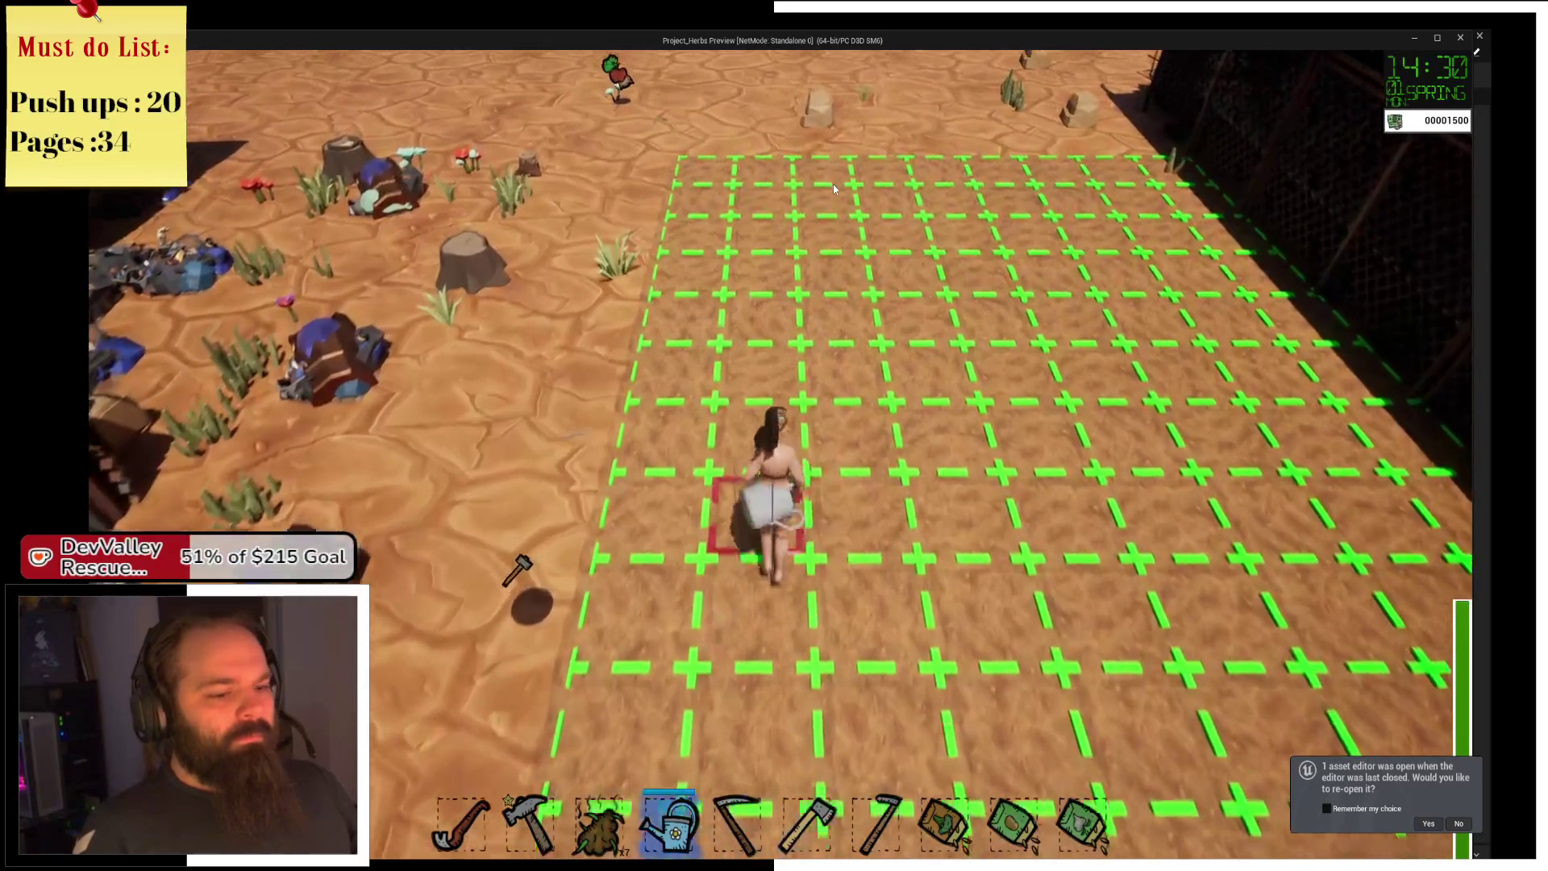
scroll(834, 189, down, 4)
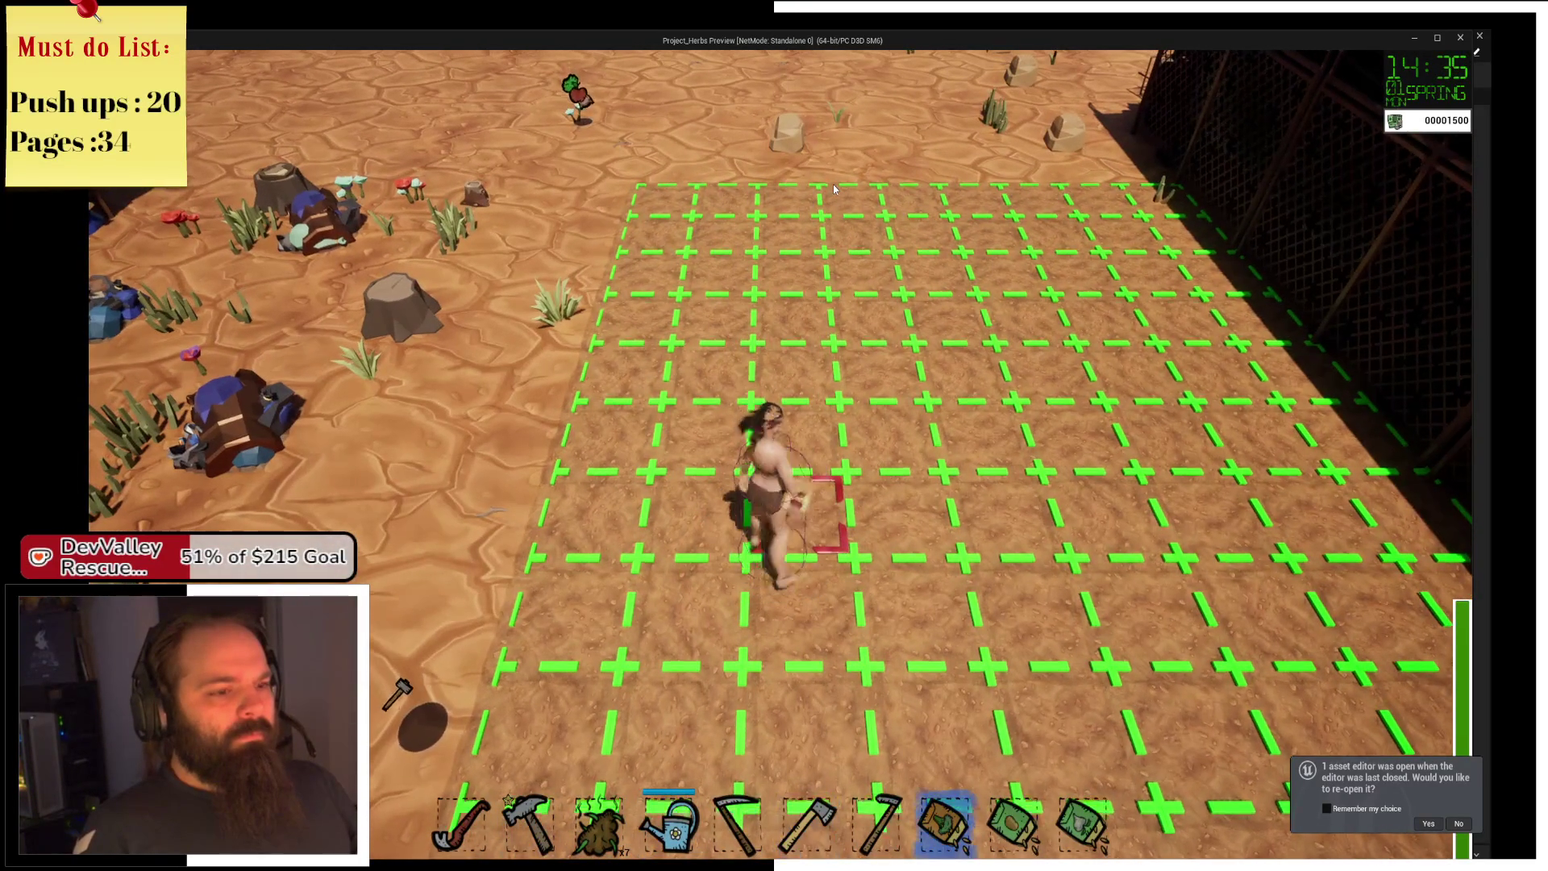
key(w)
scroll(834, 187, up, 1)
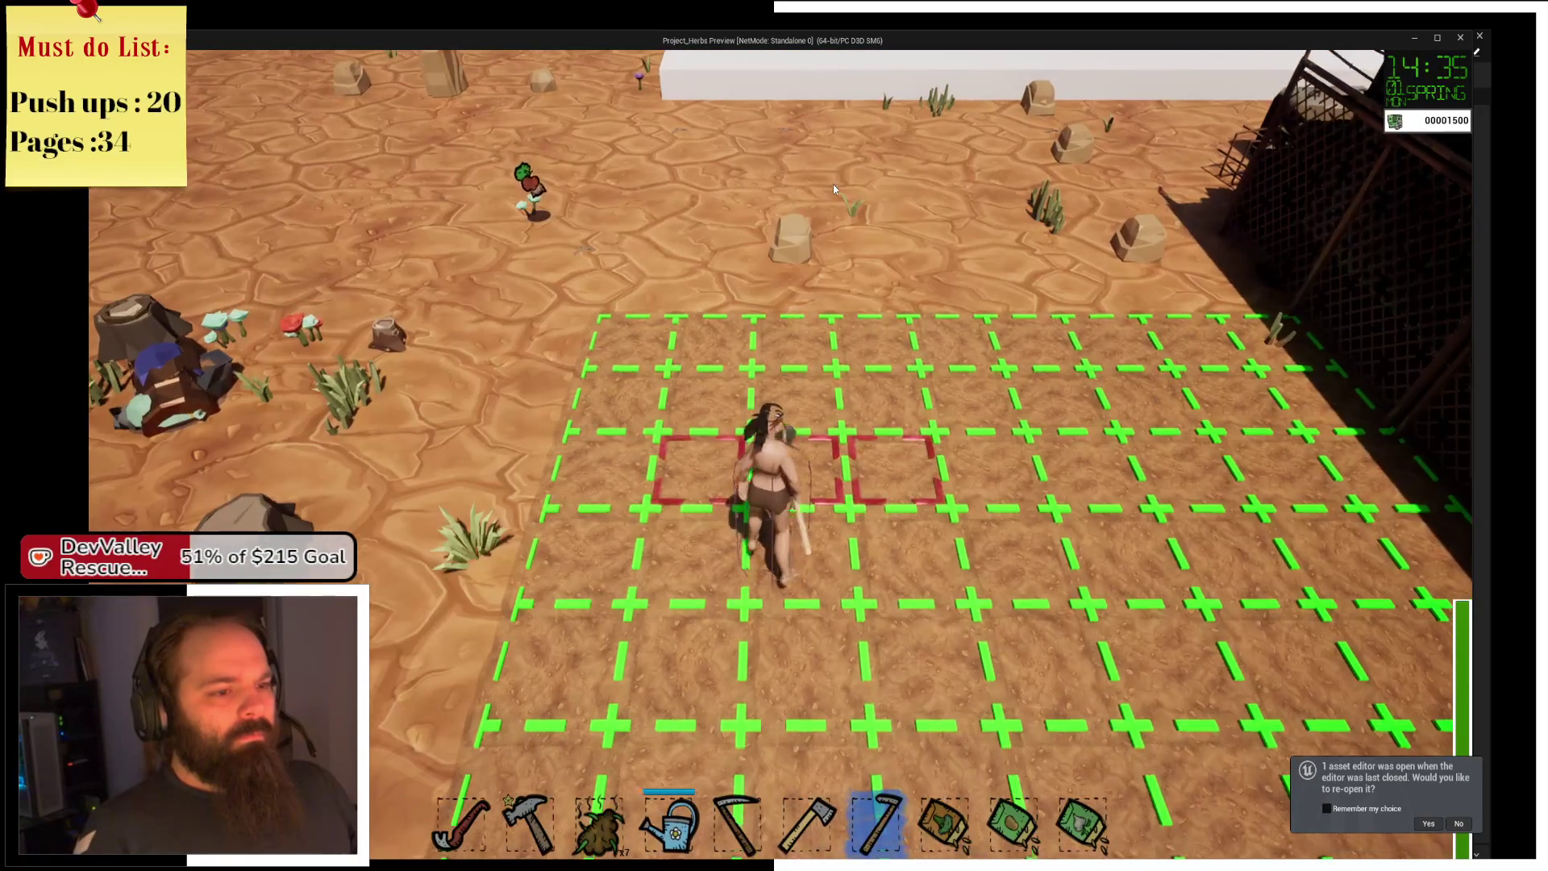
key(w)
click(834, 188)
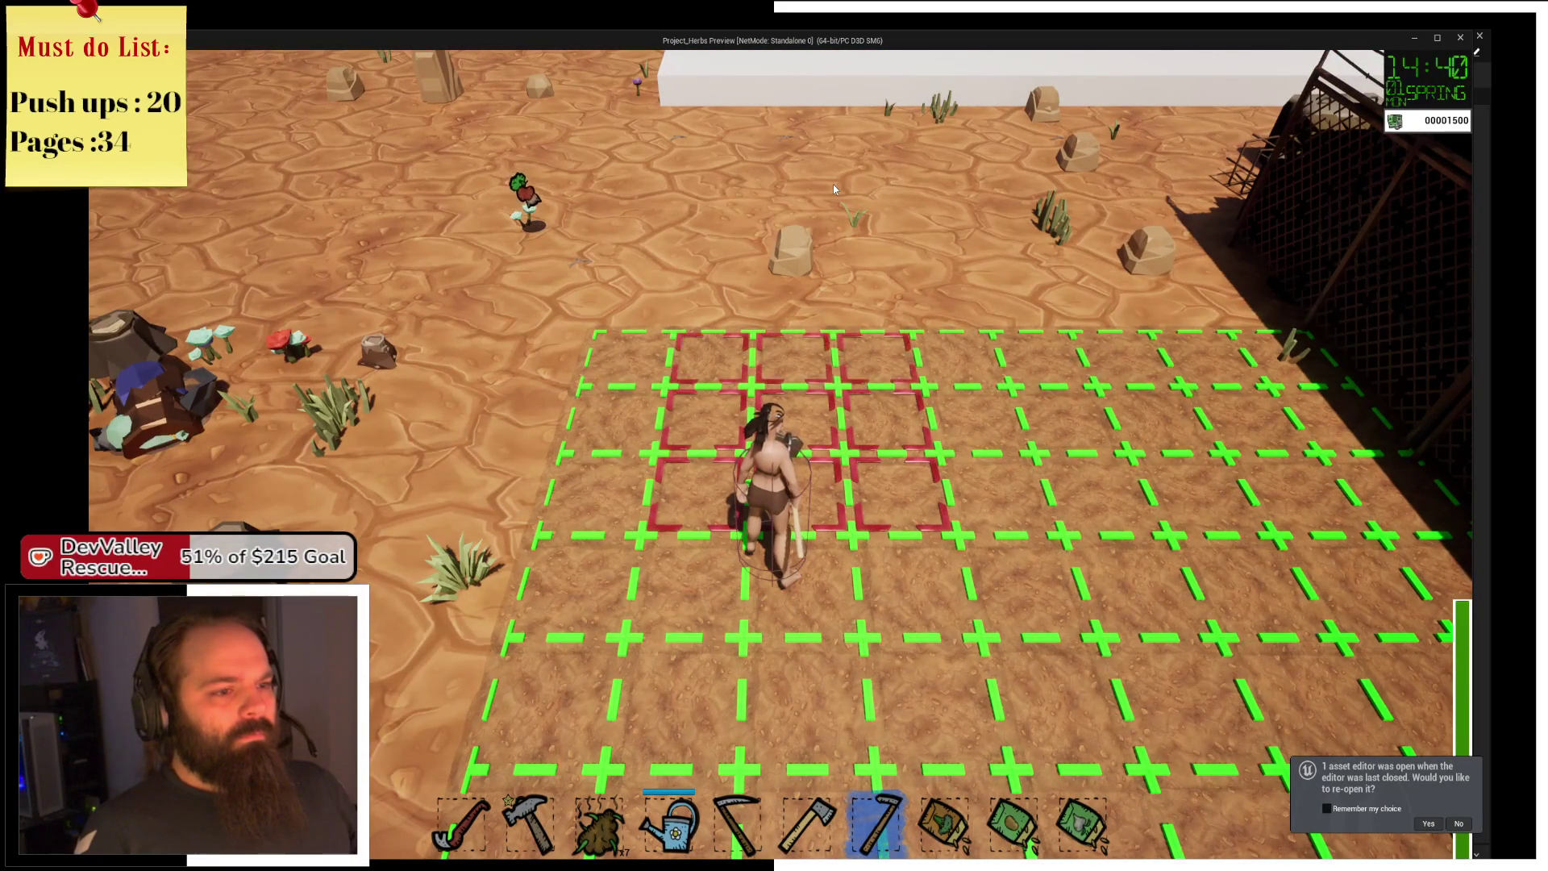
Switch to the last seed bag and plant seeds in the dug holes.
key(2)
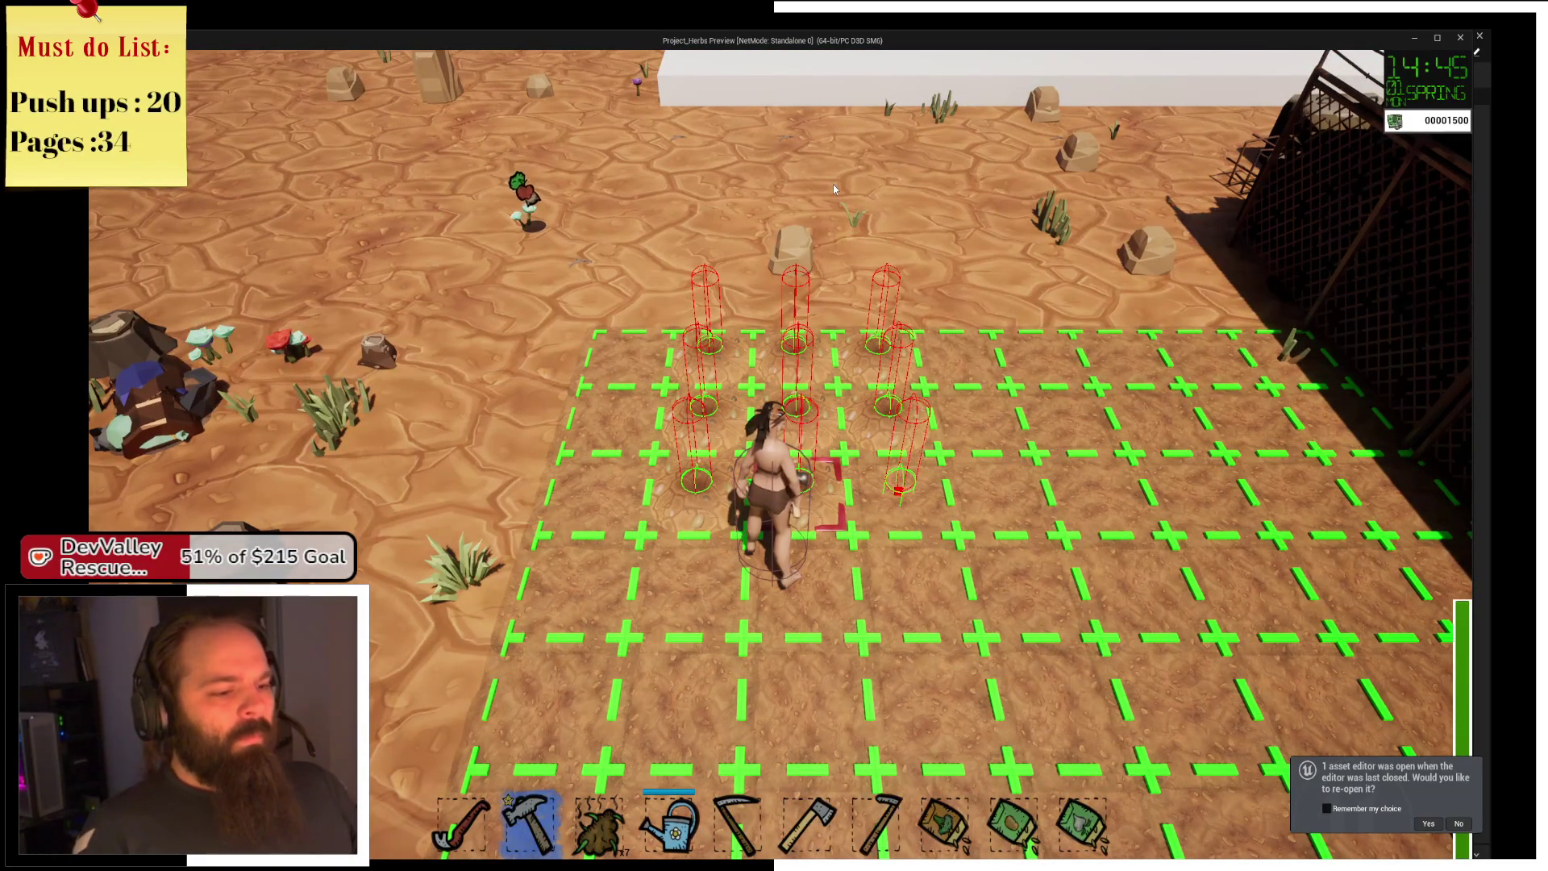
key(0)
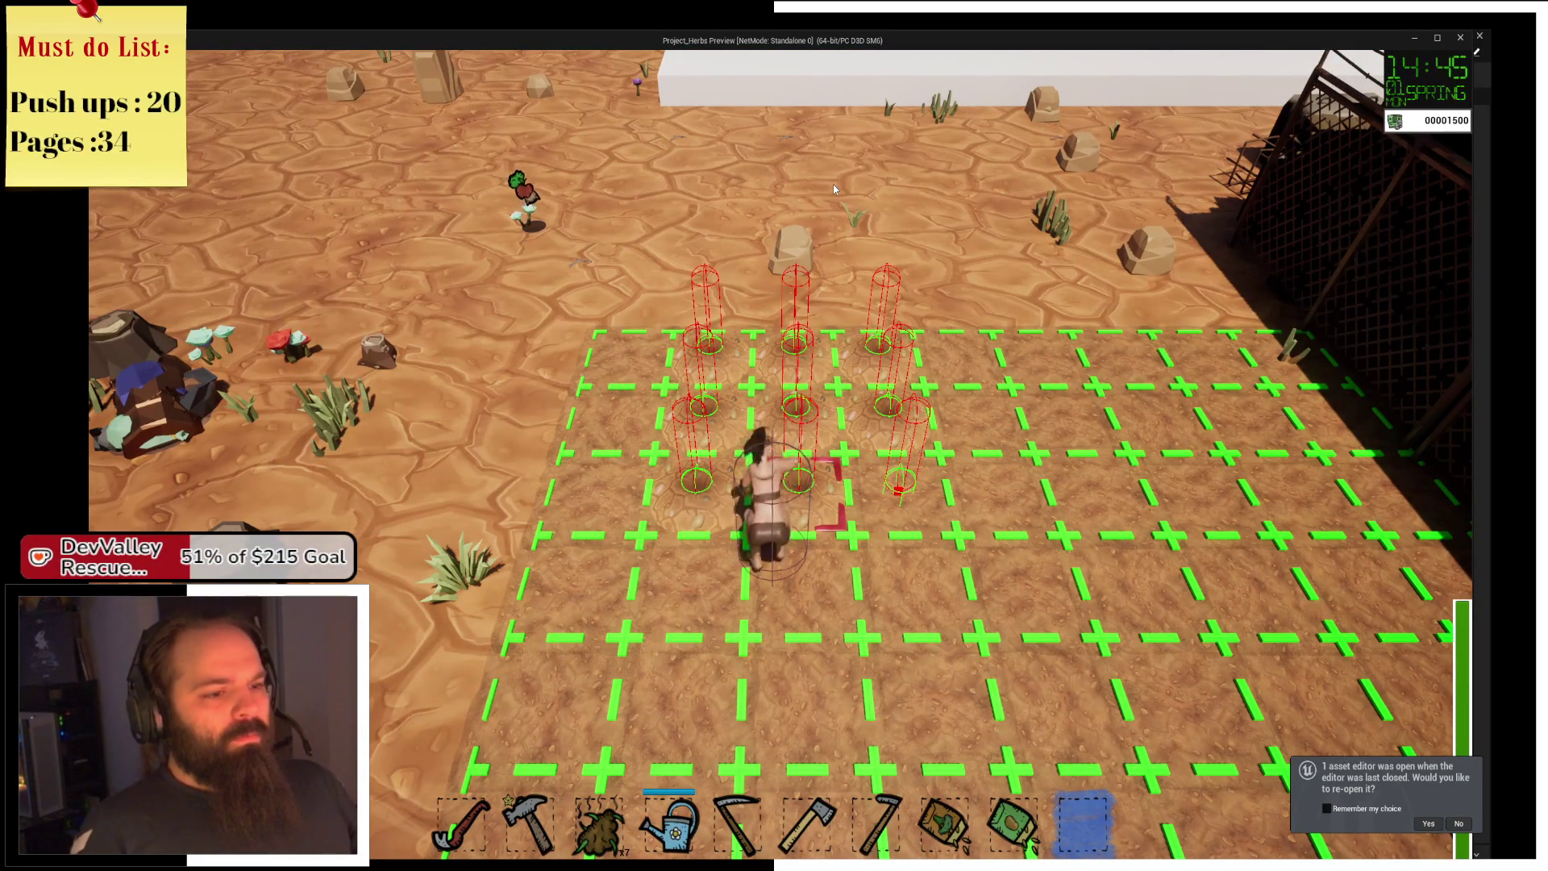
scroll(834, 184, down, 7)
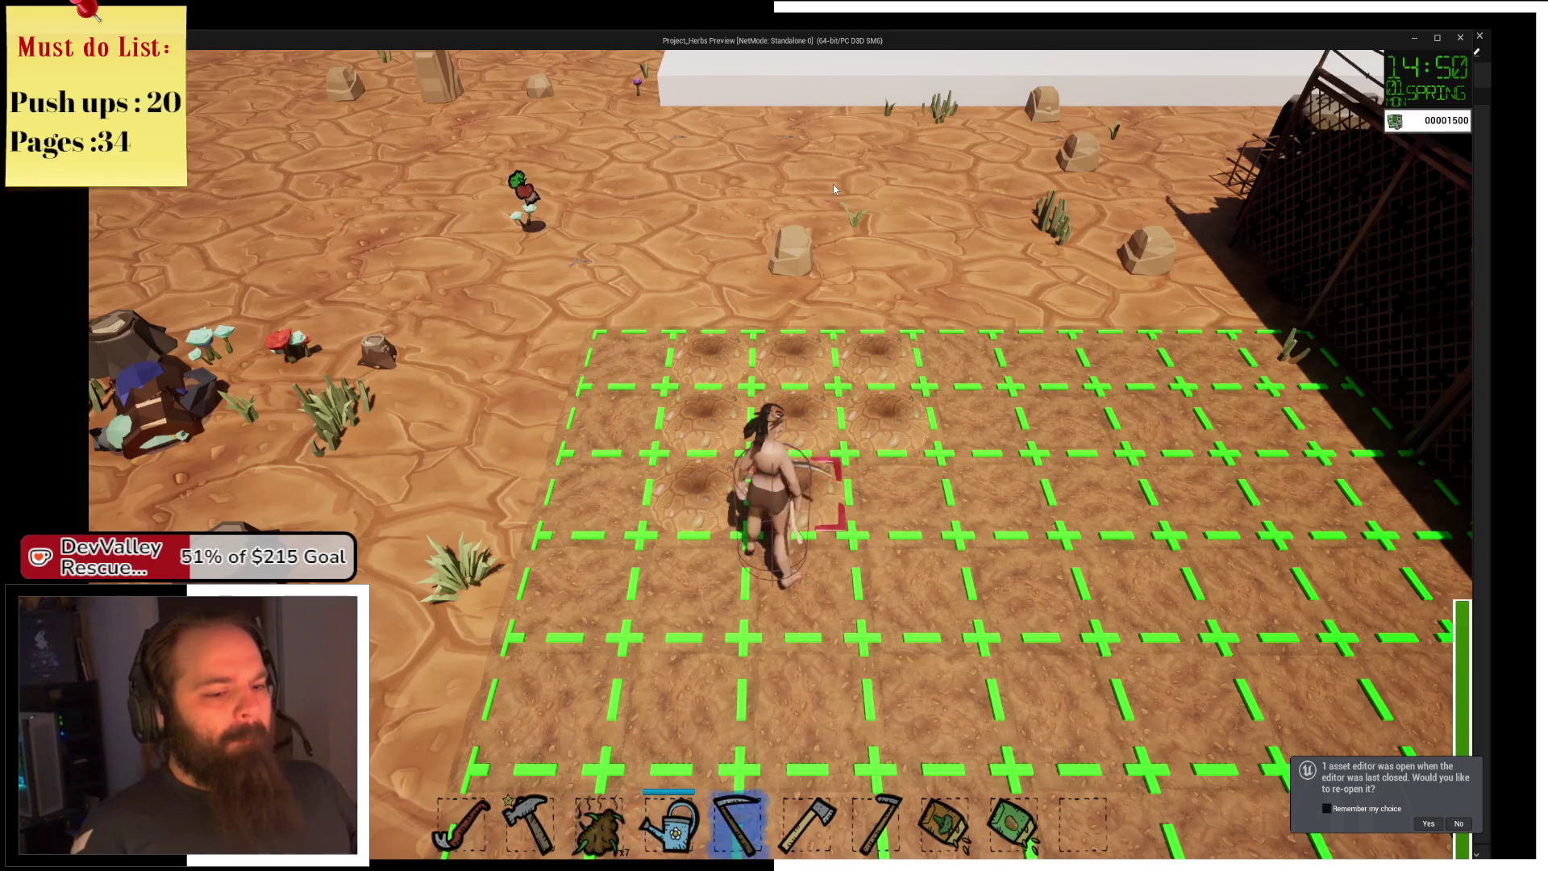
scroll(833, 184, down, 2)
key(a)
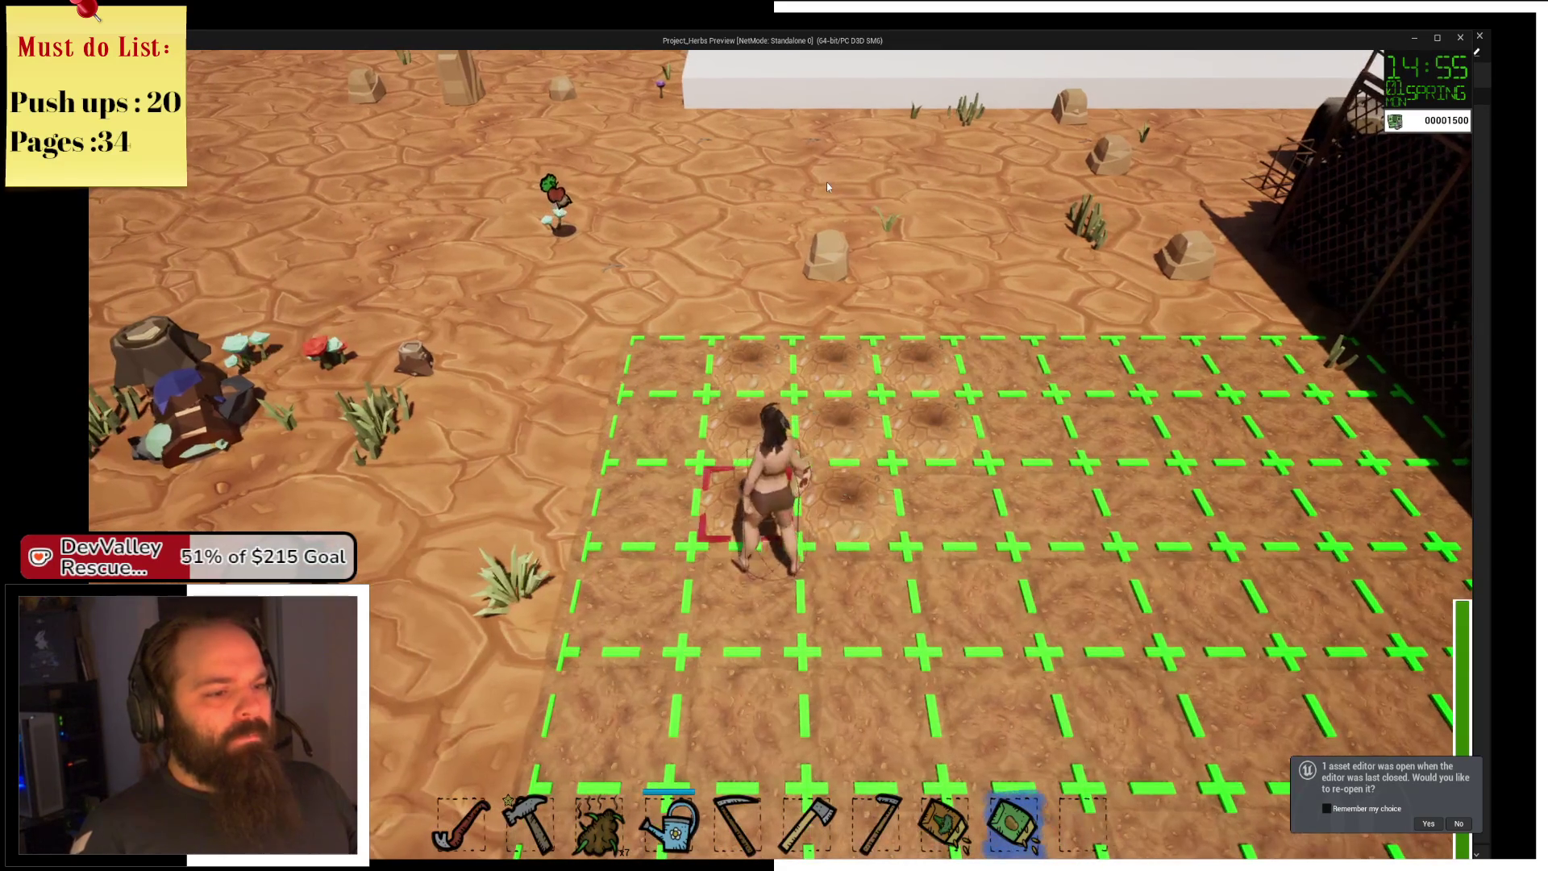
key(a)
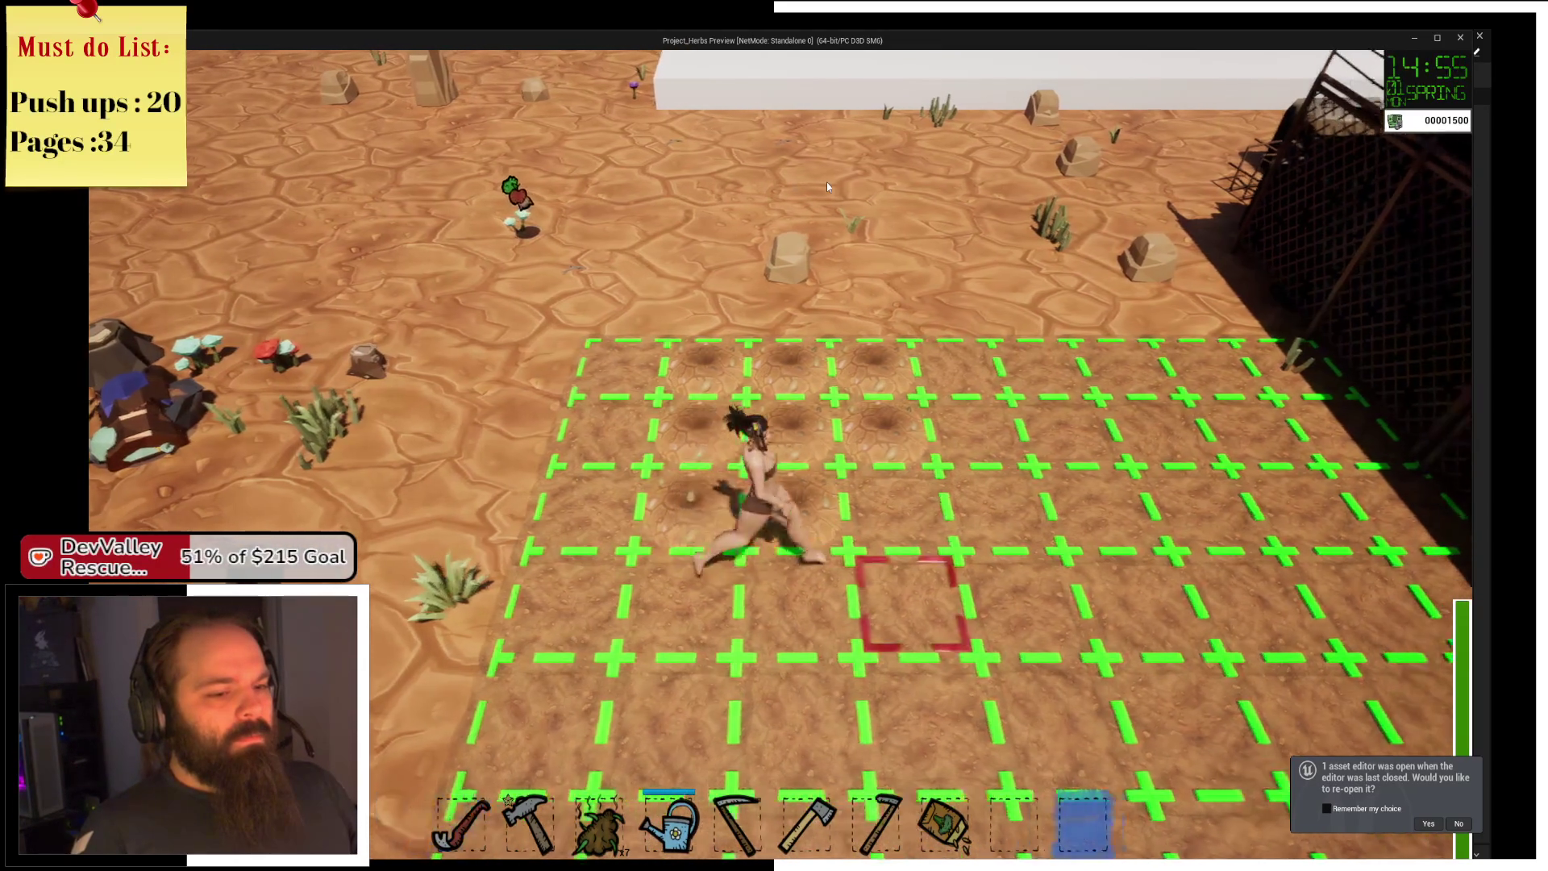
scroll(827, 187, up, 1)
key(w)
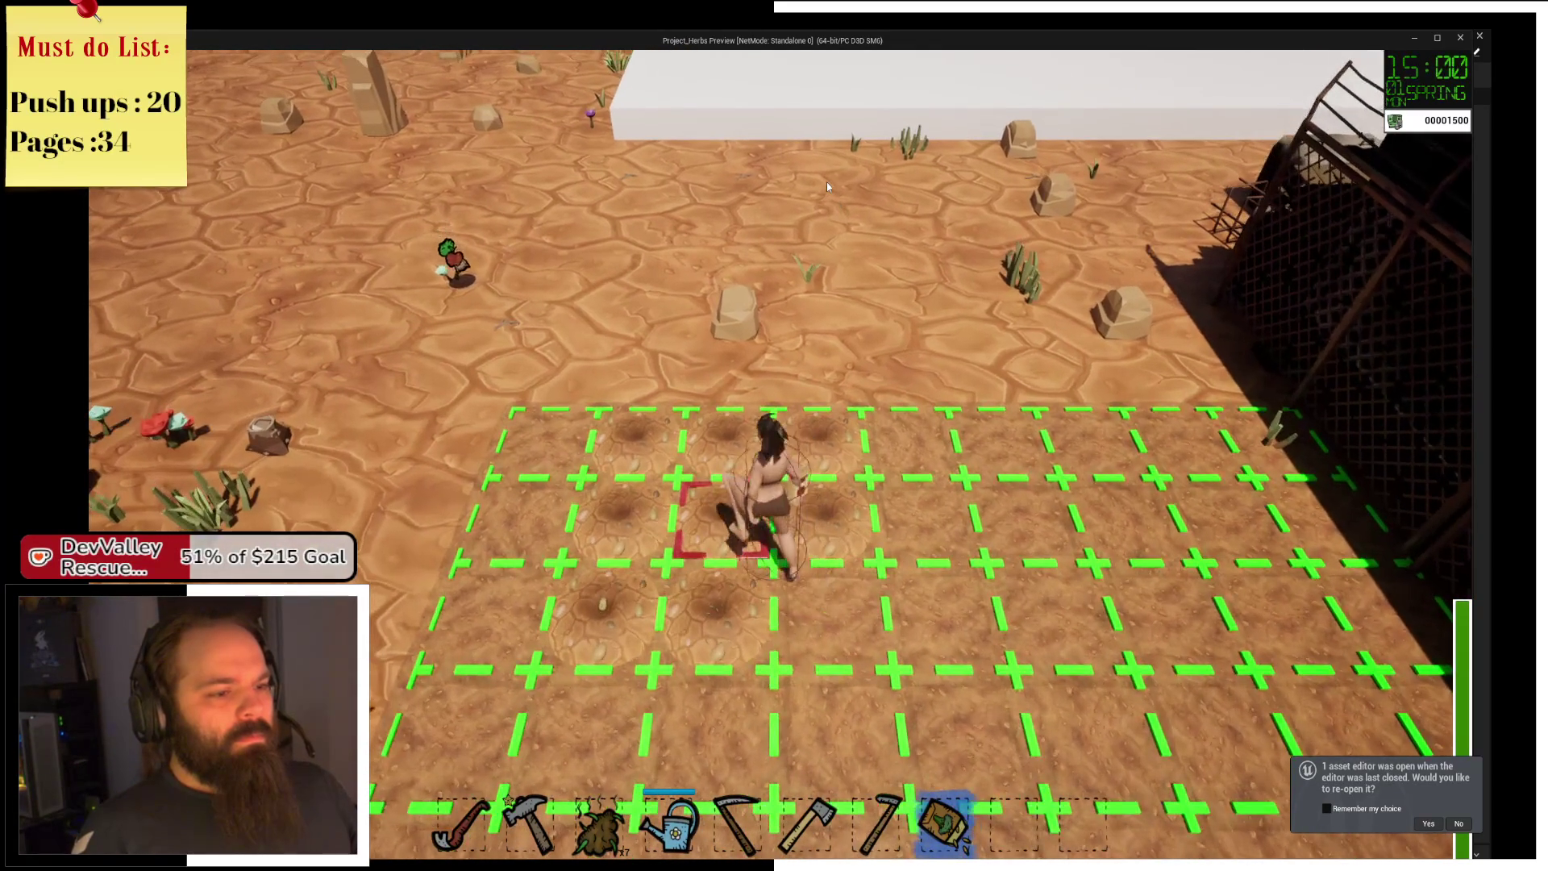
click(827, 186)
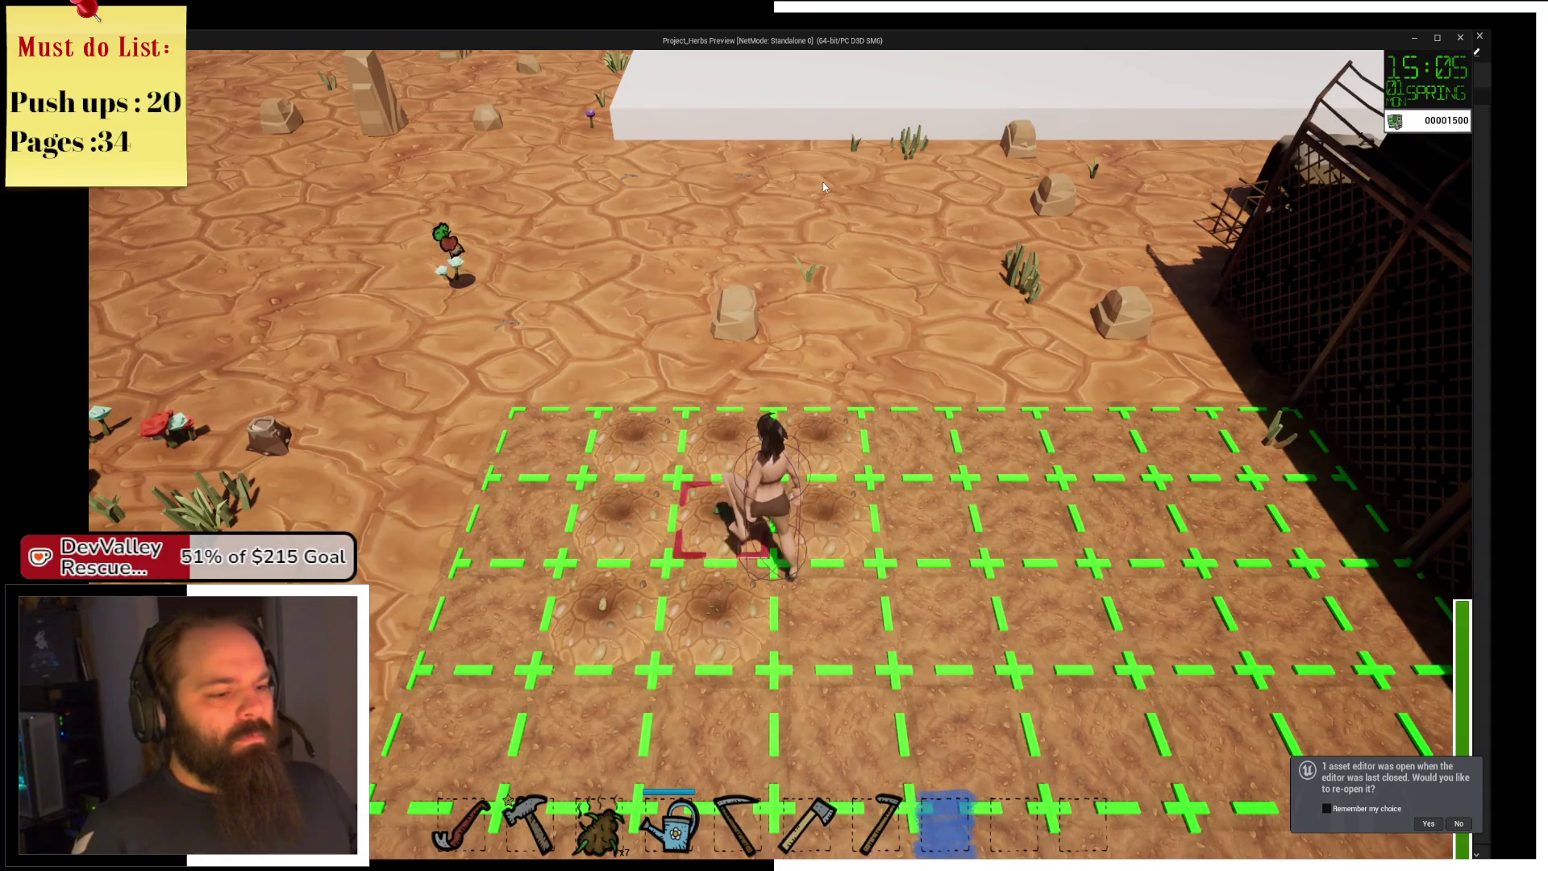
Equip the watering can and water the planted patch.
scroll(823, 186, down, 6)
key(s)
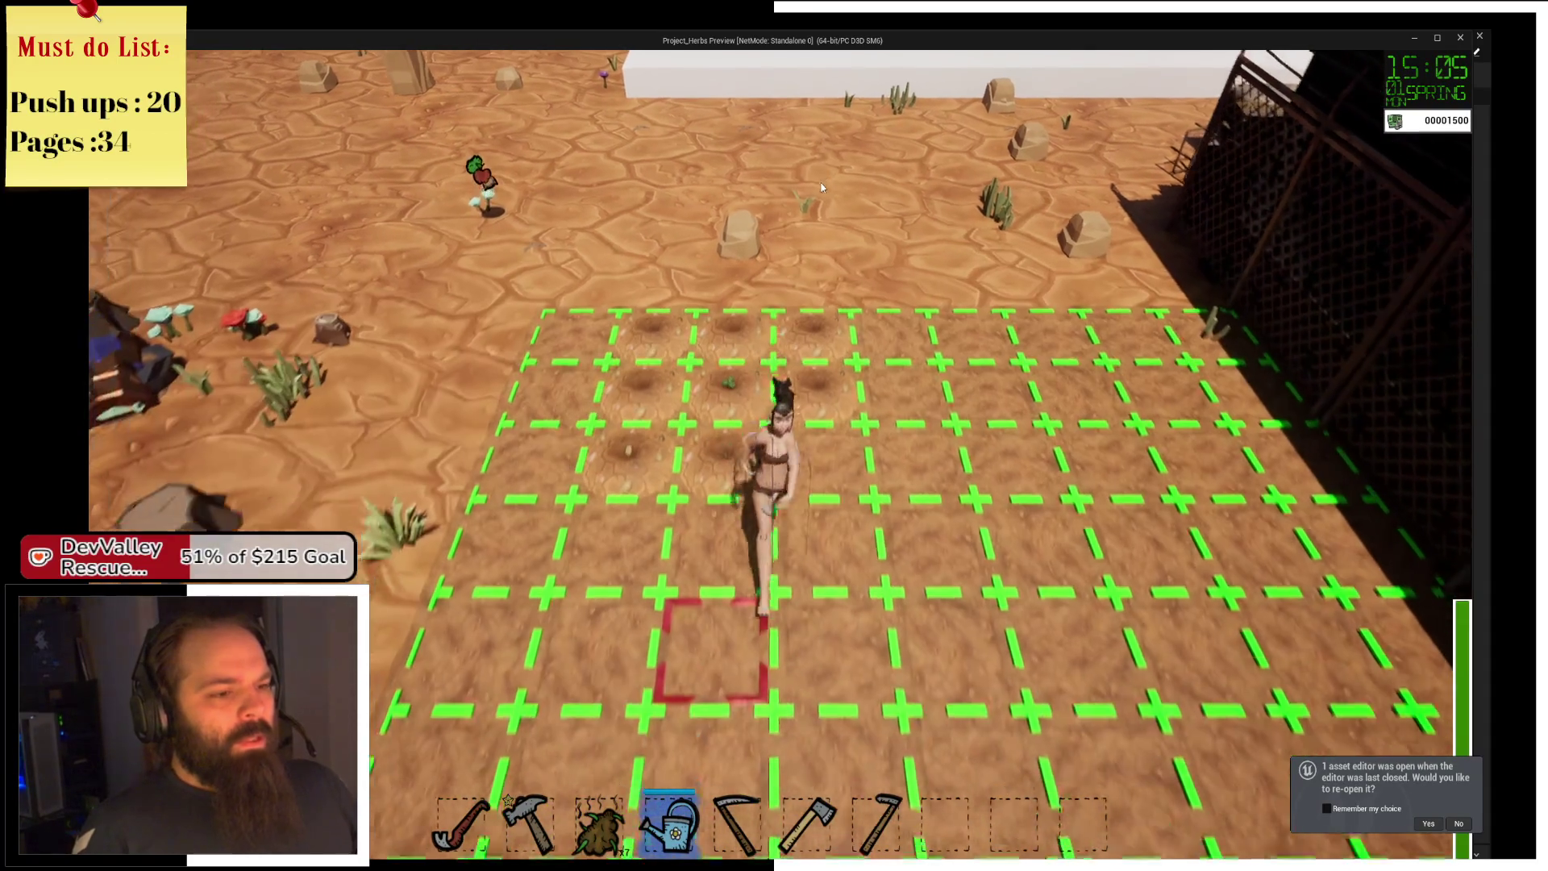
key(w)
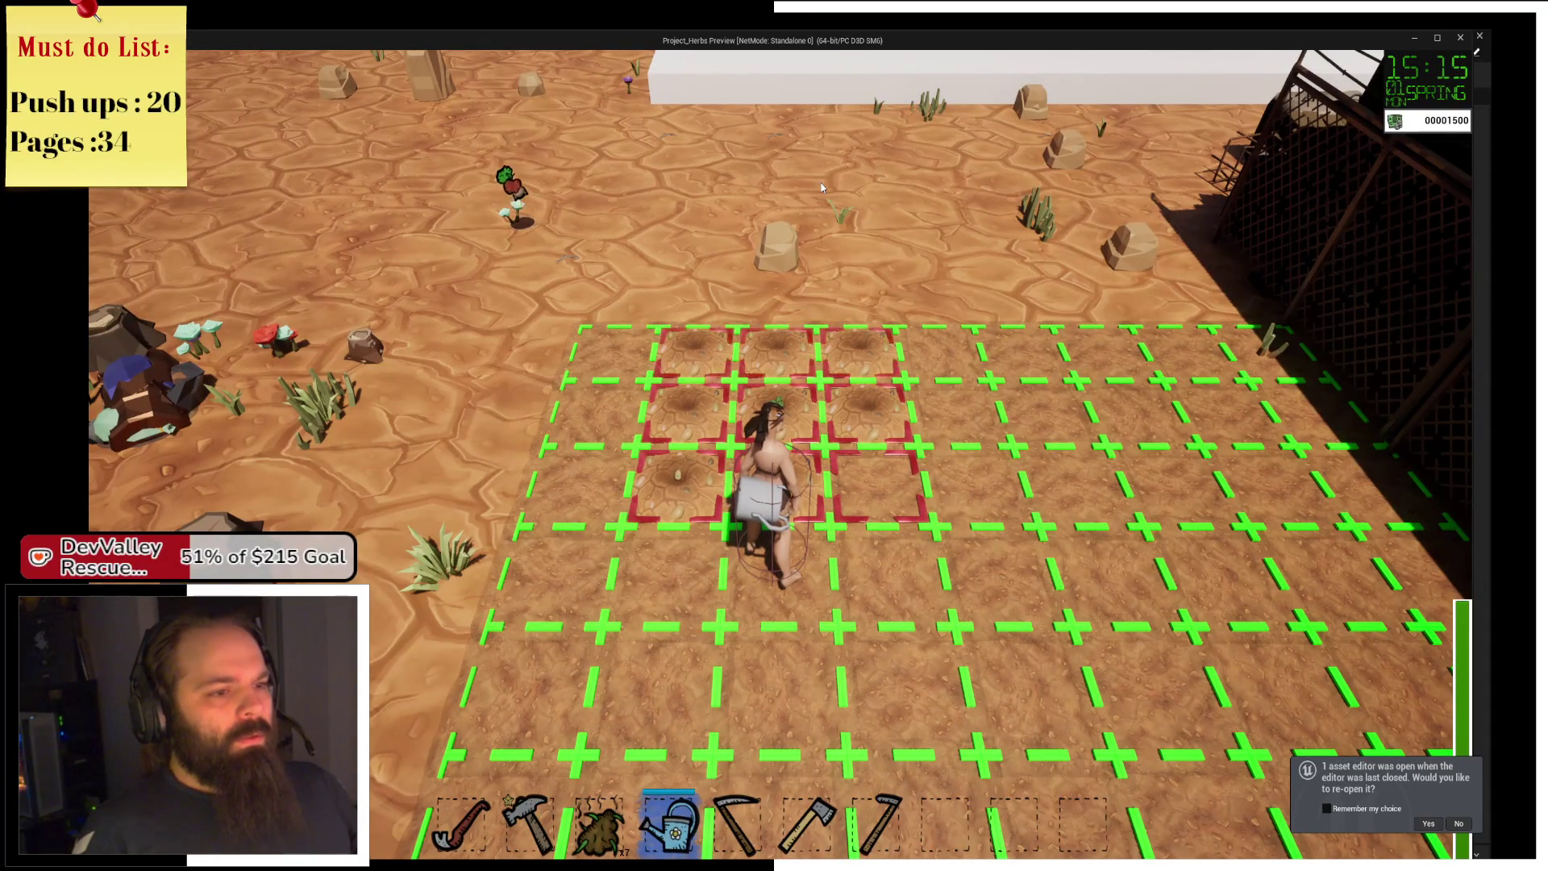
Walk across the plot to the sprout tile and water it.
key(s)
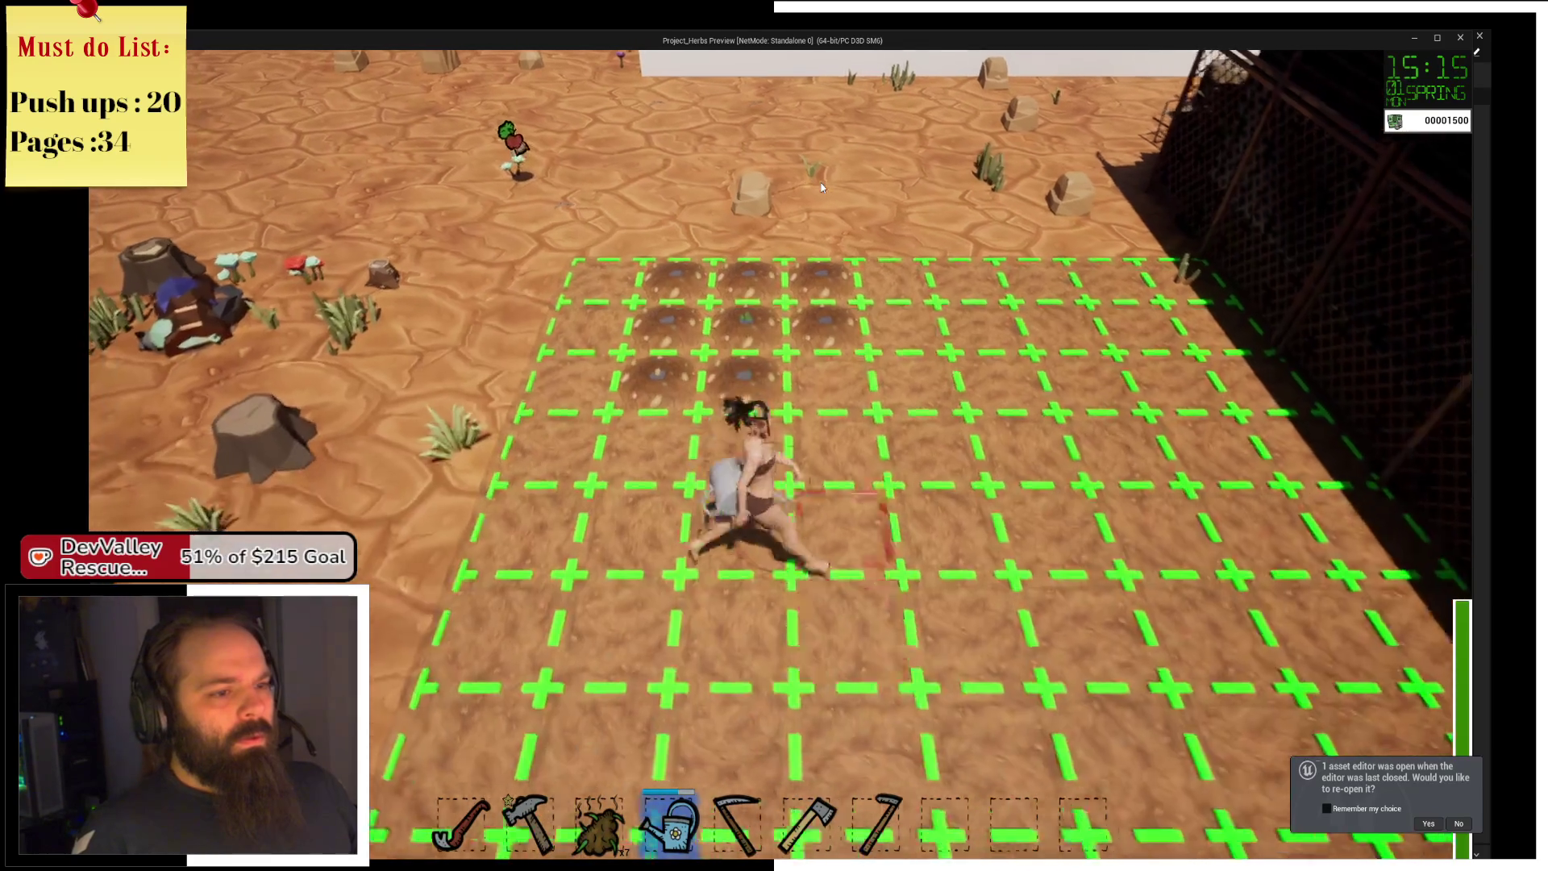
key(d)
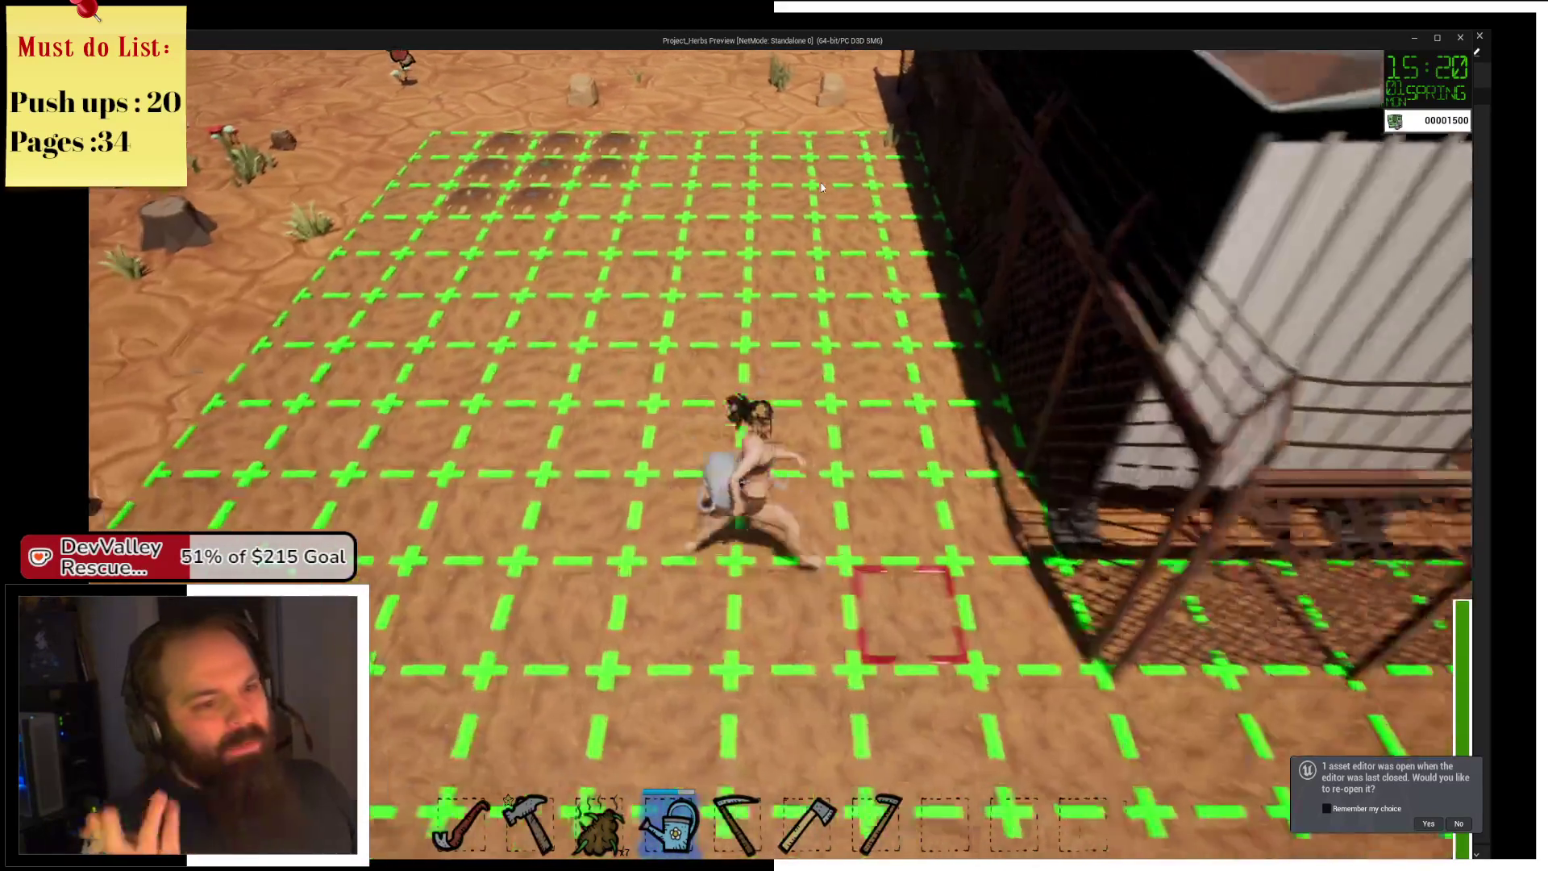
key(d)
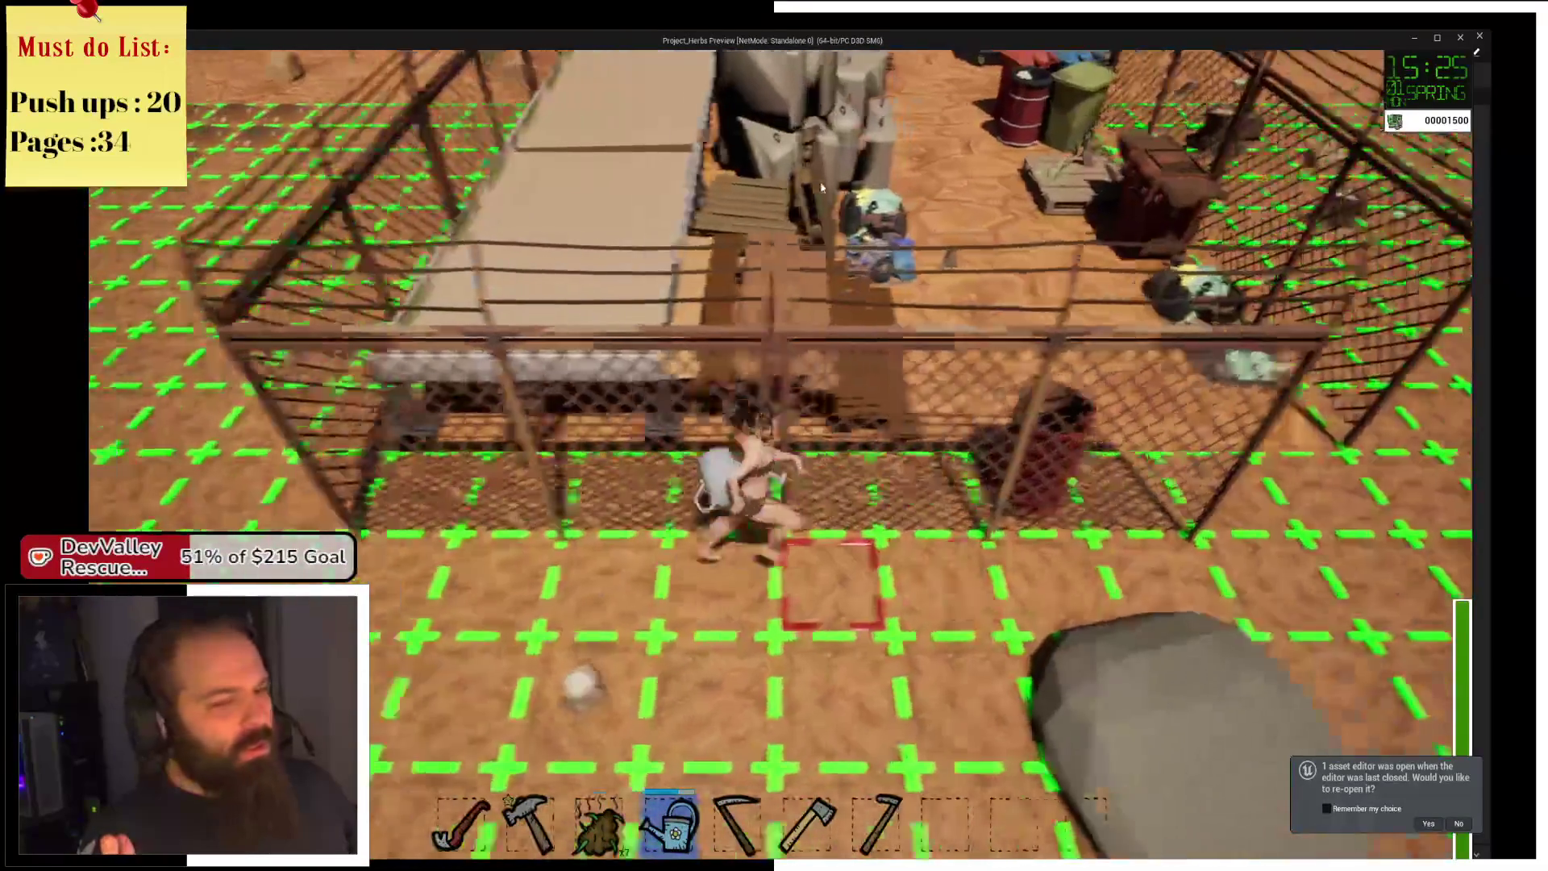
key(w)
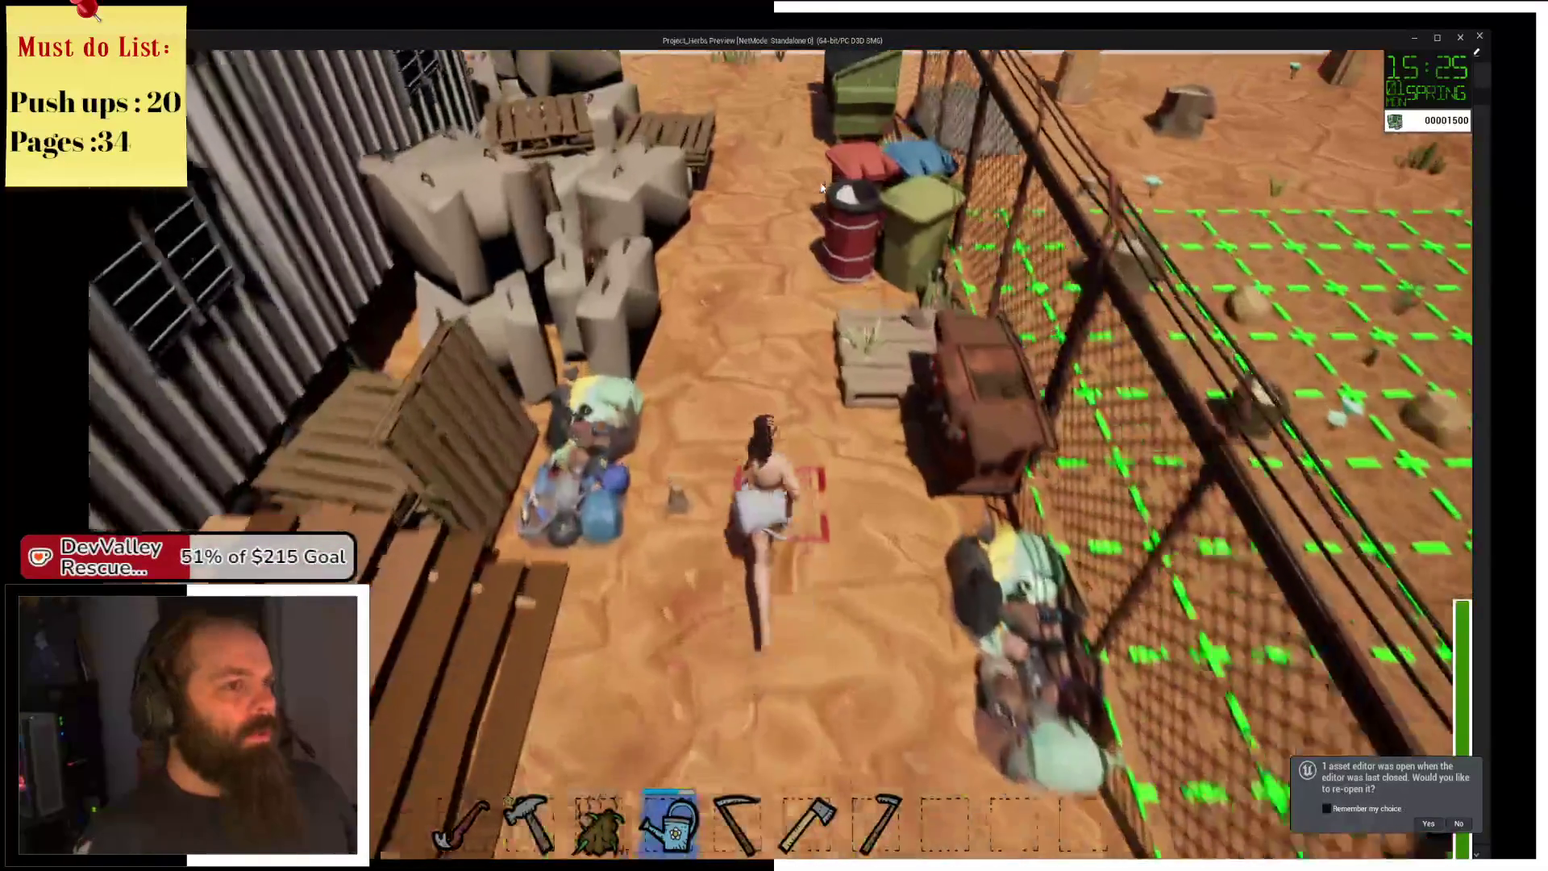
key(w)
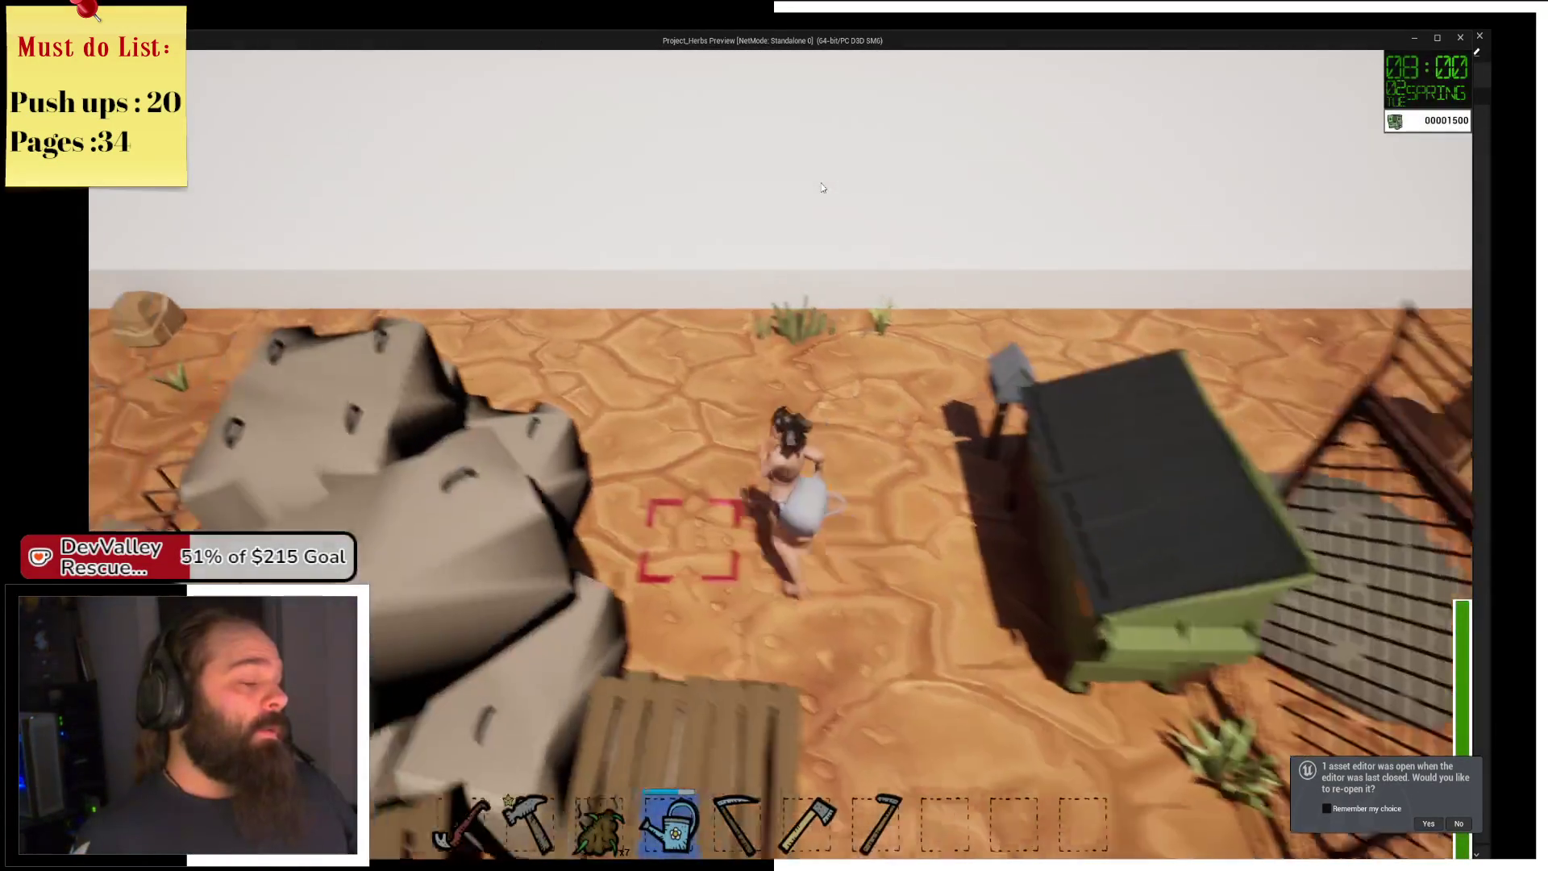
key(w)
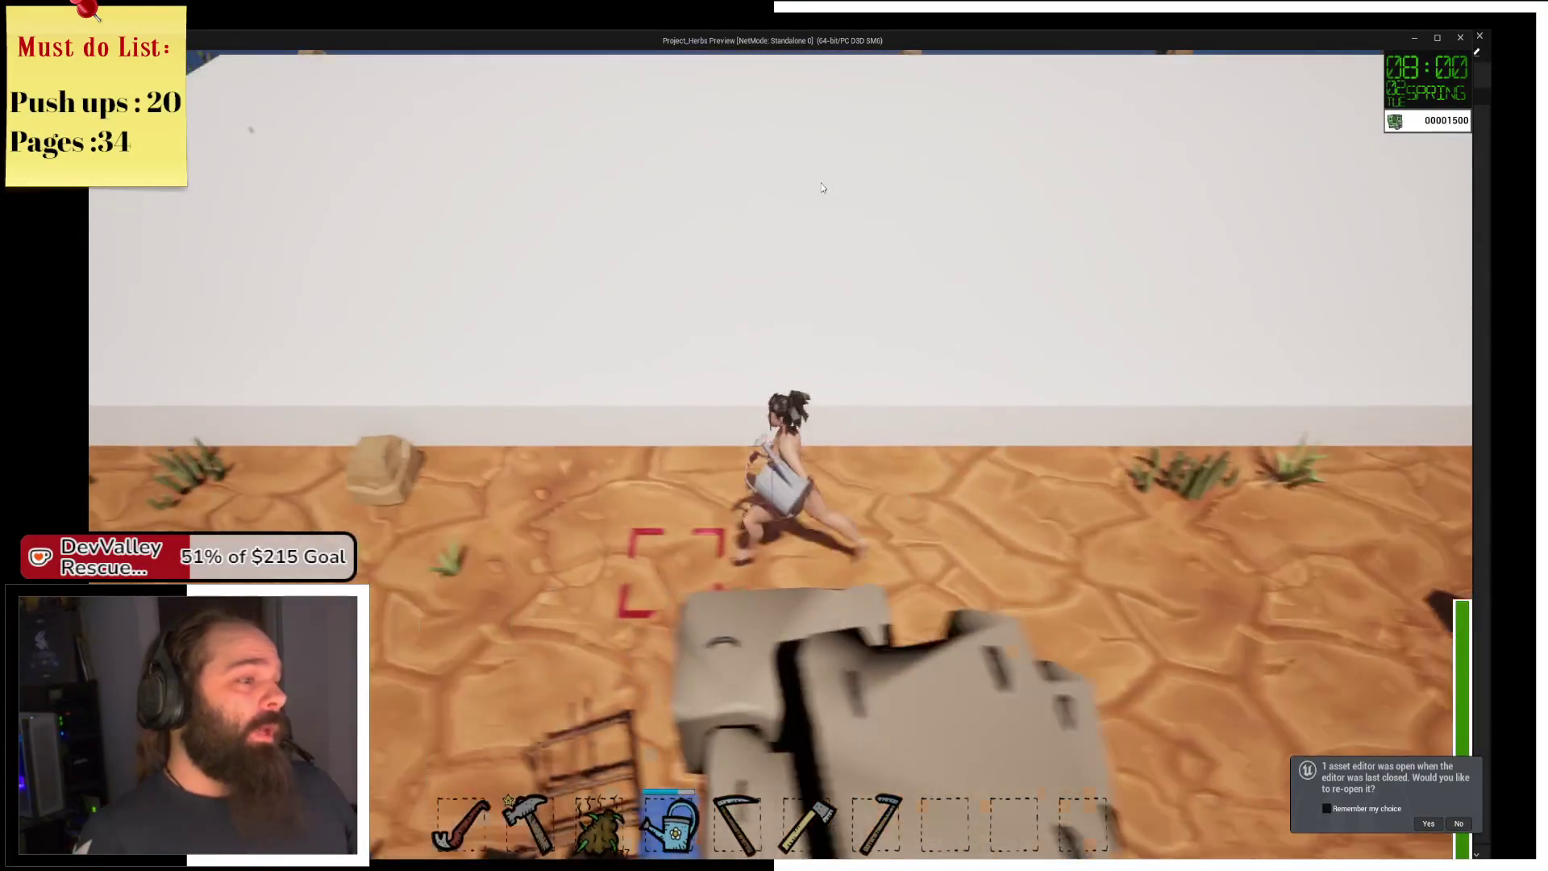
key(s)
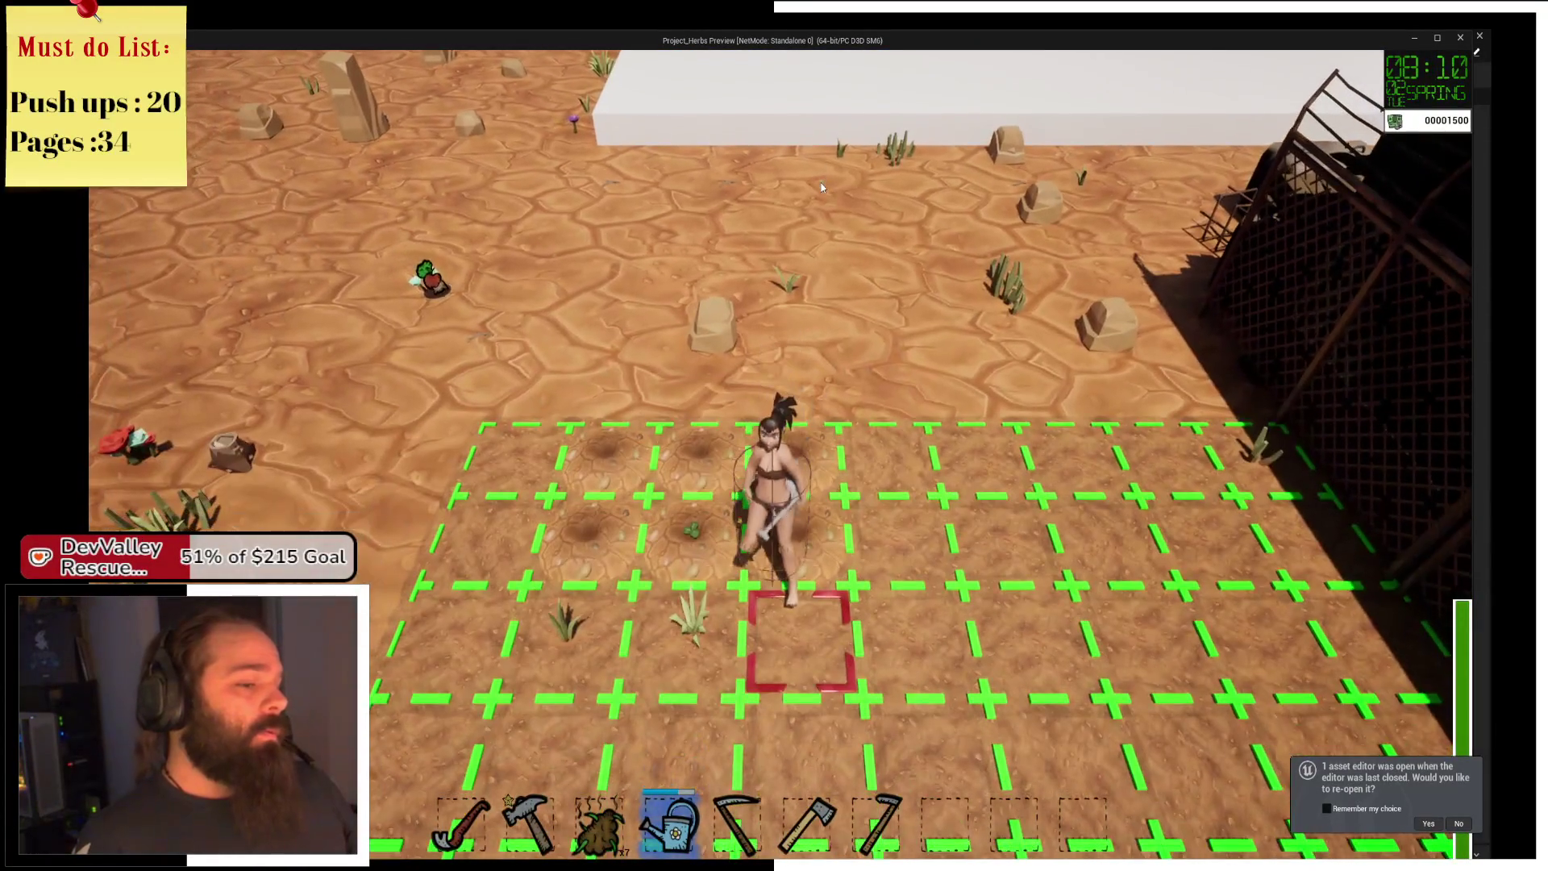
key(a)
click(821, 187)
Walk along the wall to the green bin and sleep to end the day.
key(s)
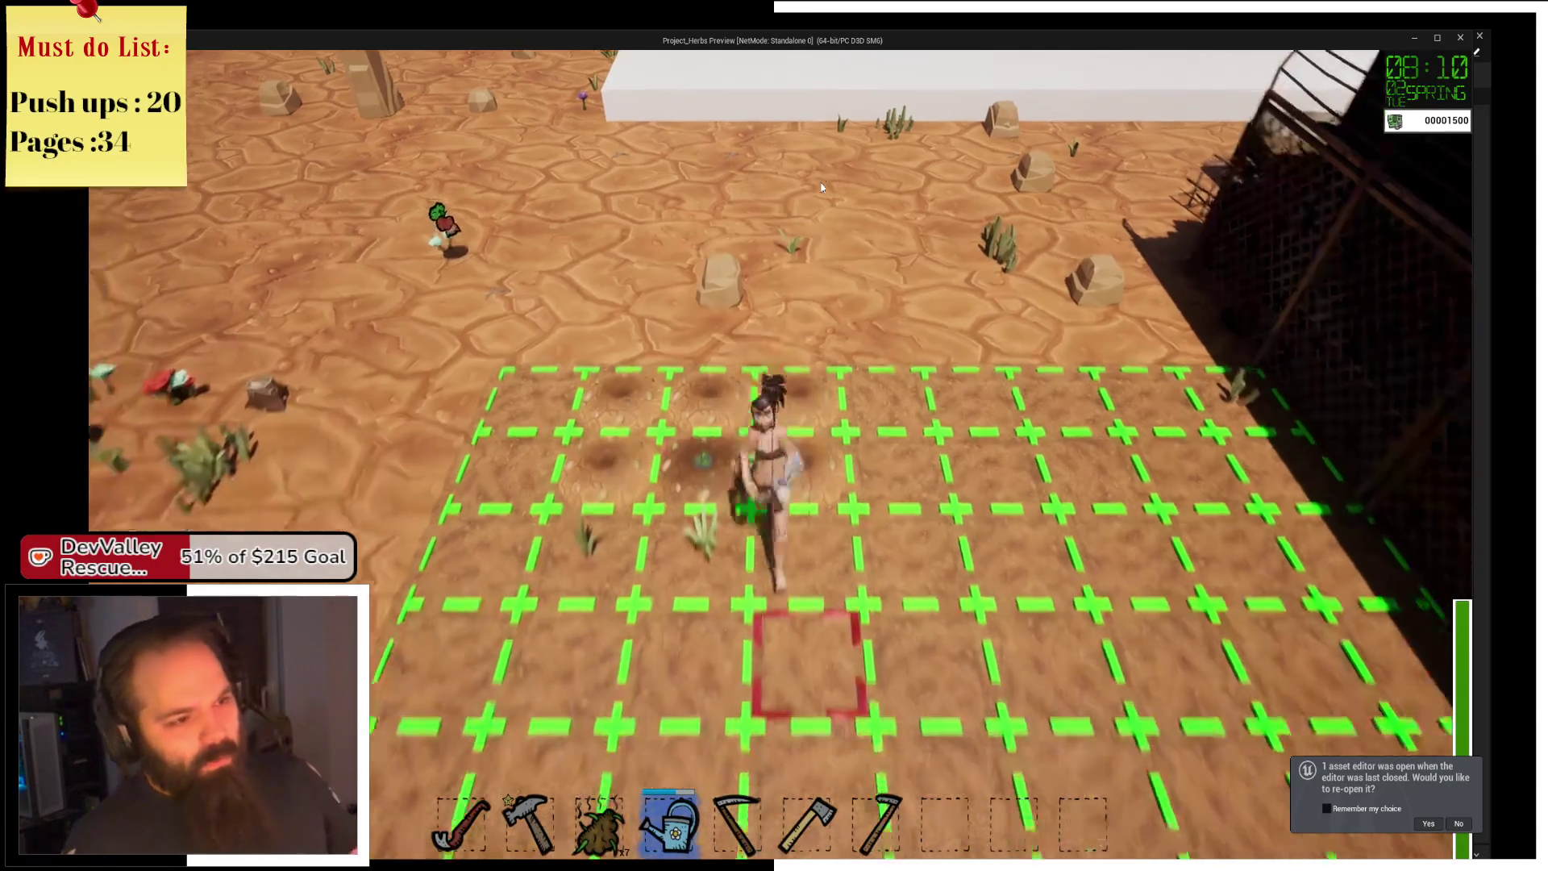
key(w)
key(w)
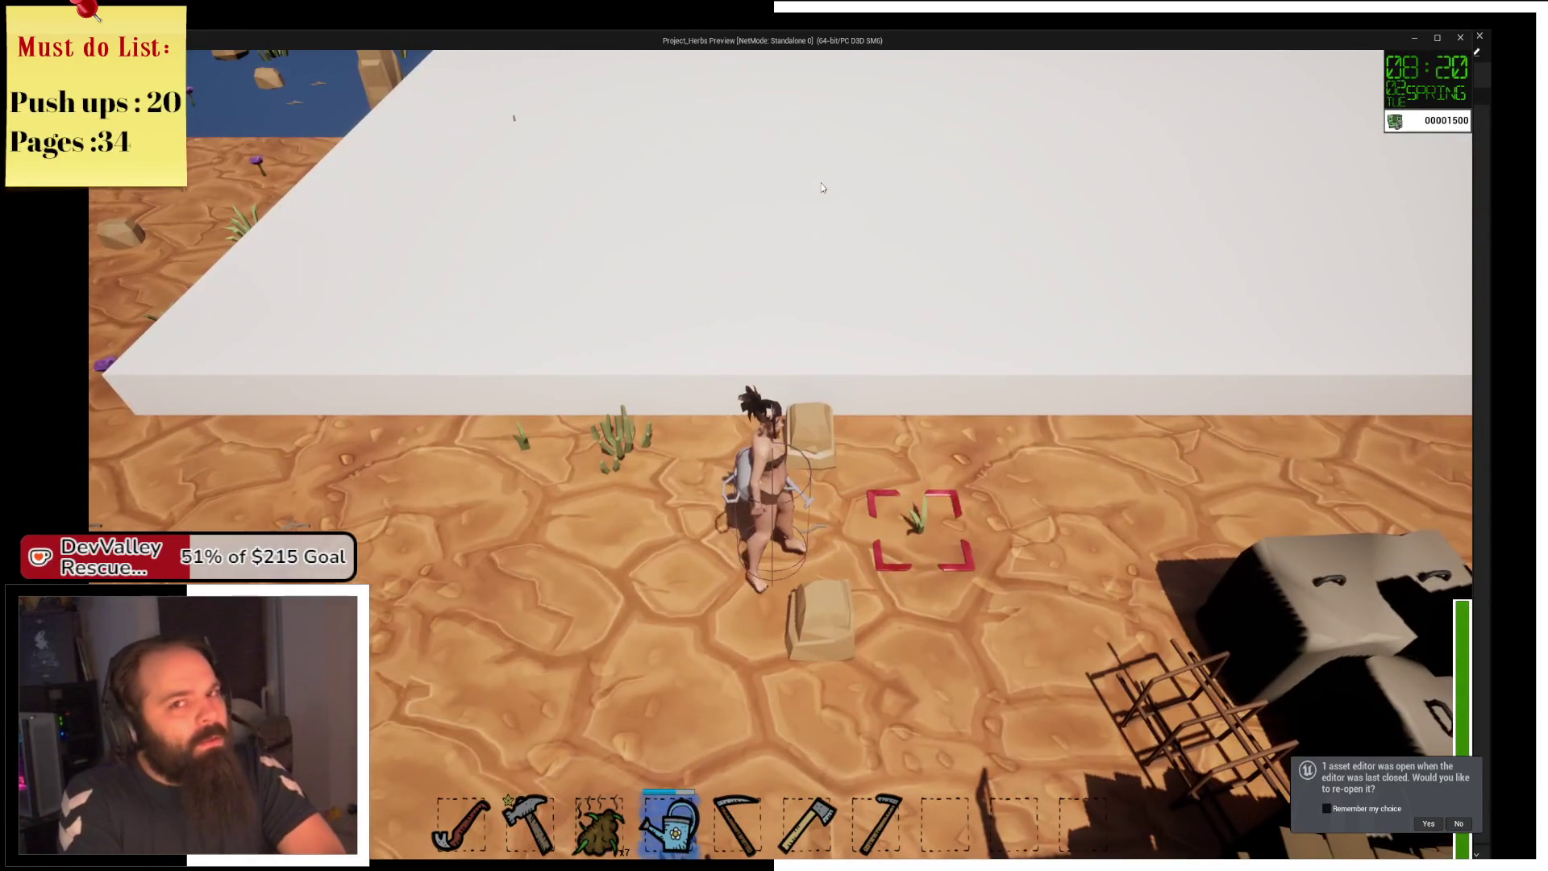
key(a)
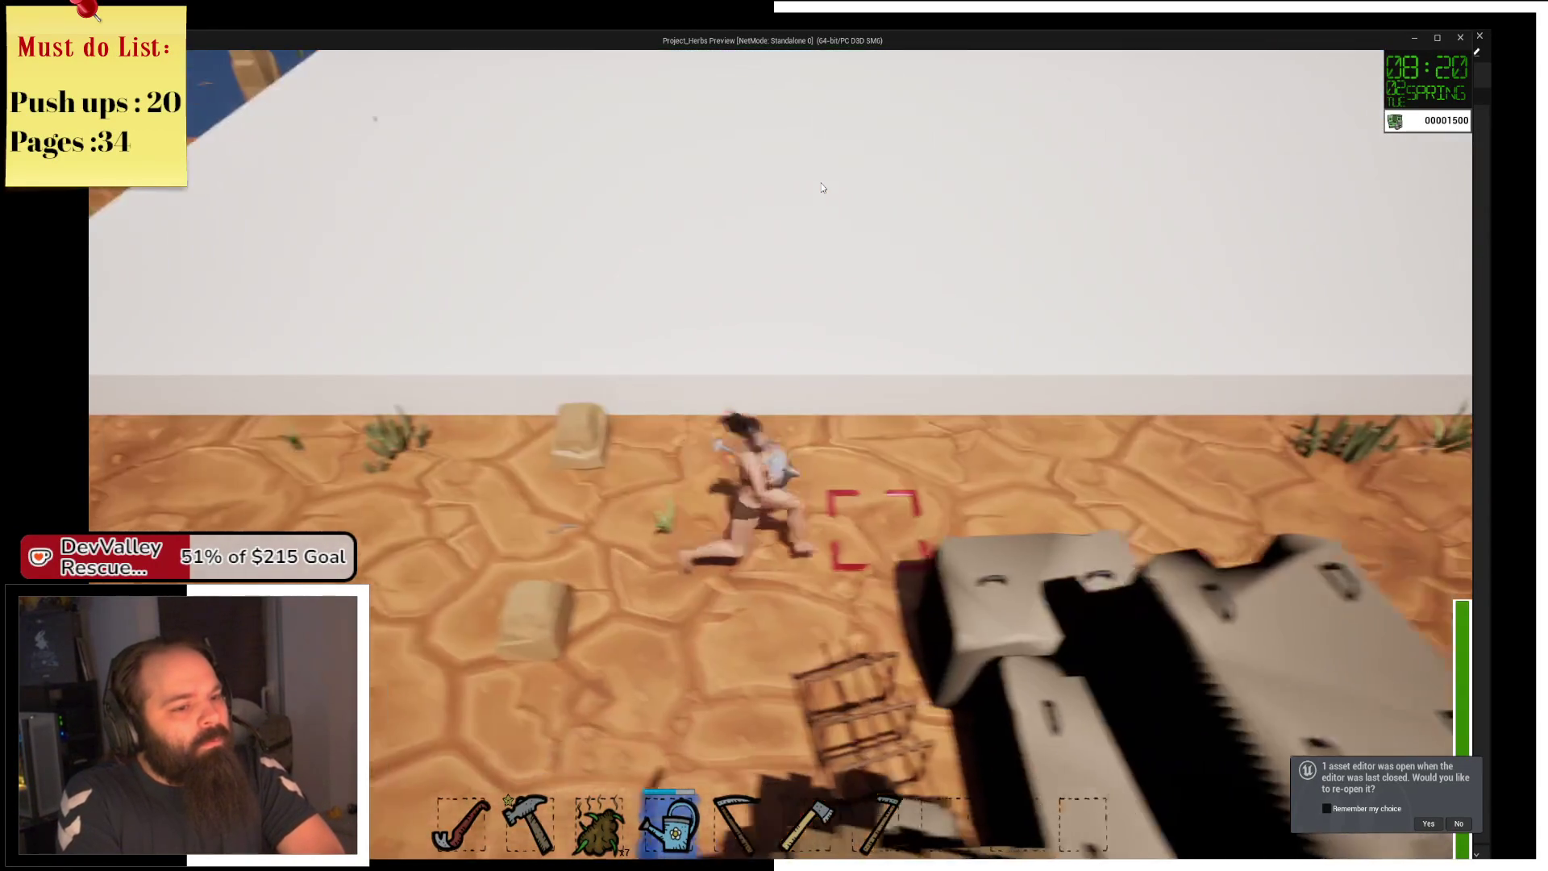
key(s)
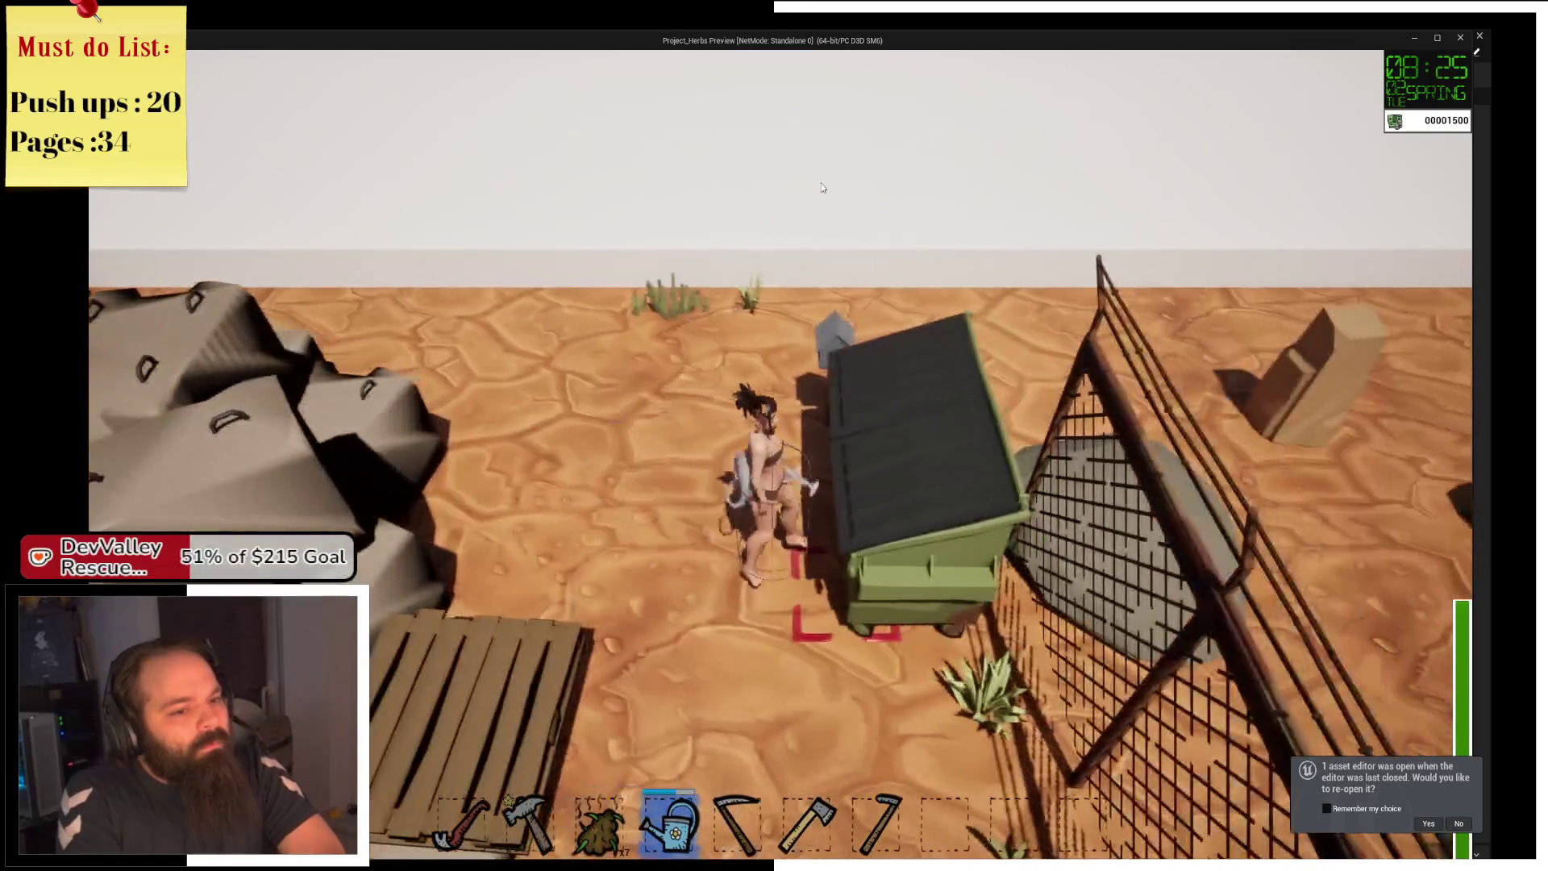
key(e)
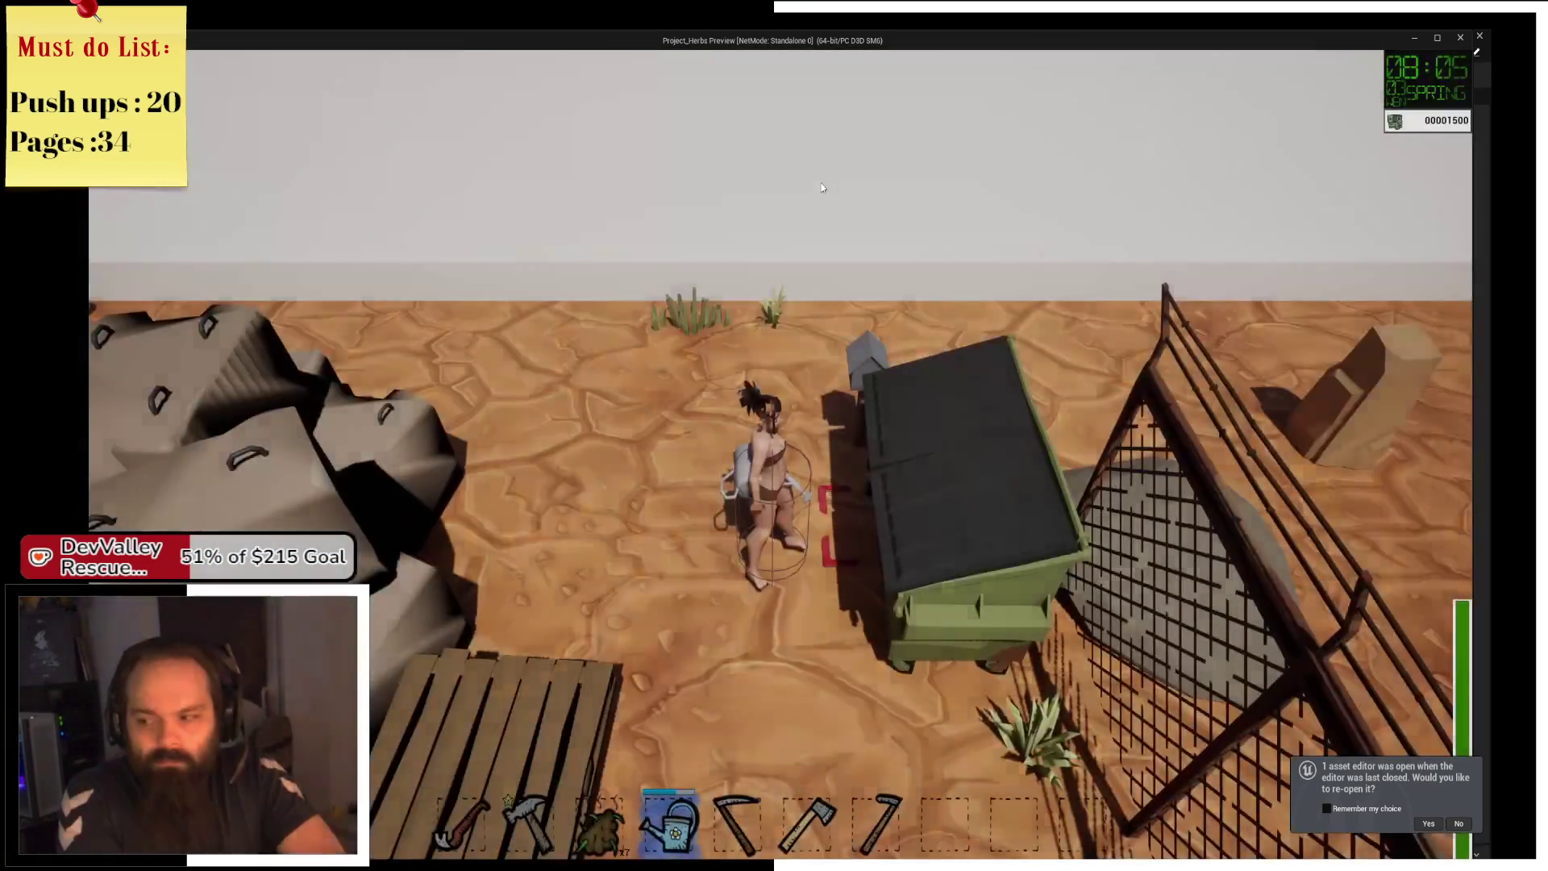
Return to the farm plot, then go back to the green bin and sleep again.
key(w)
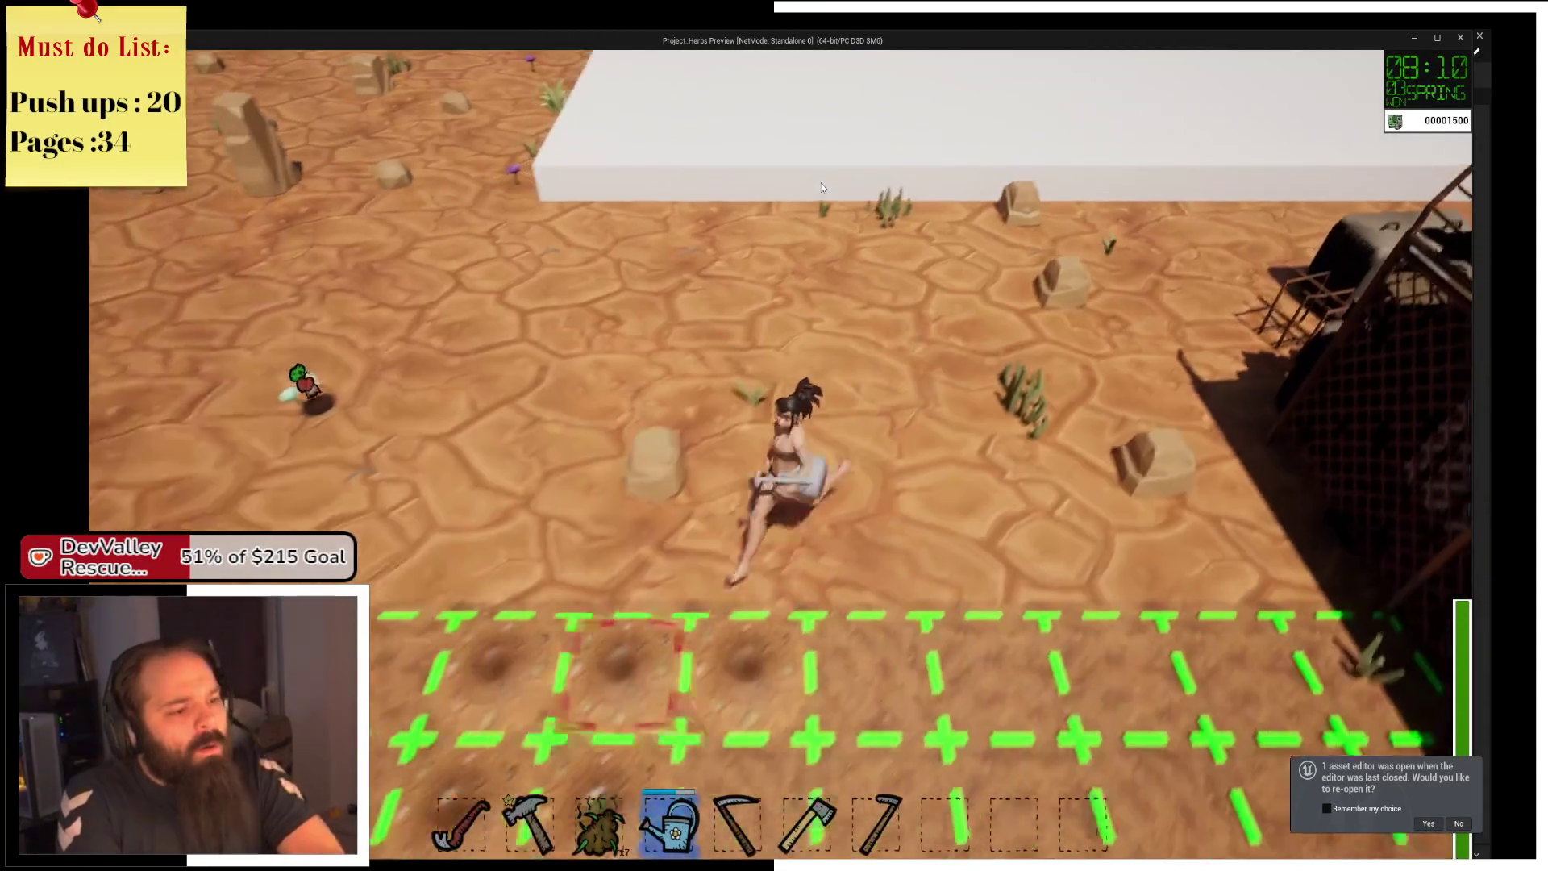
key(s)
key(w)
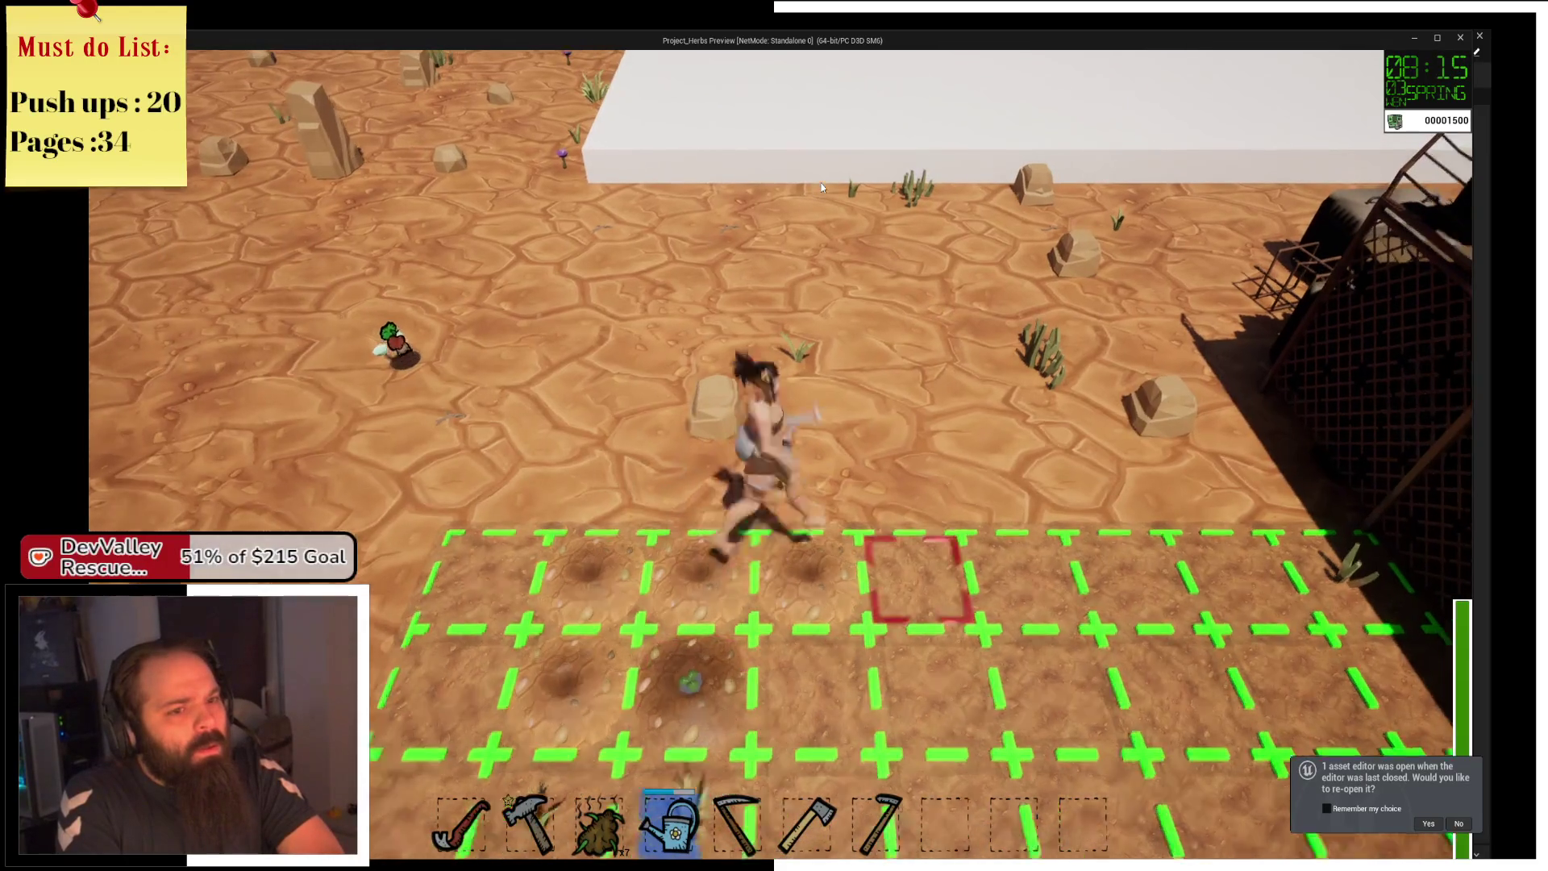
key(d)
key(s)
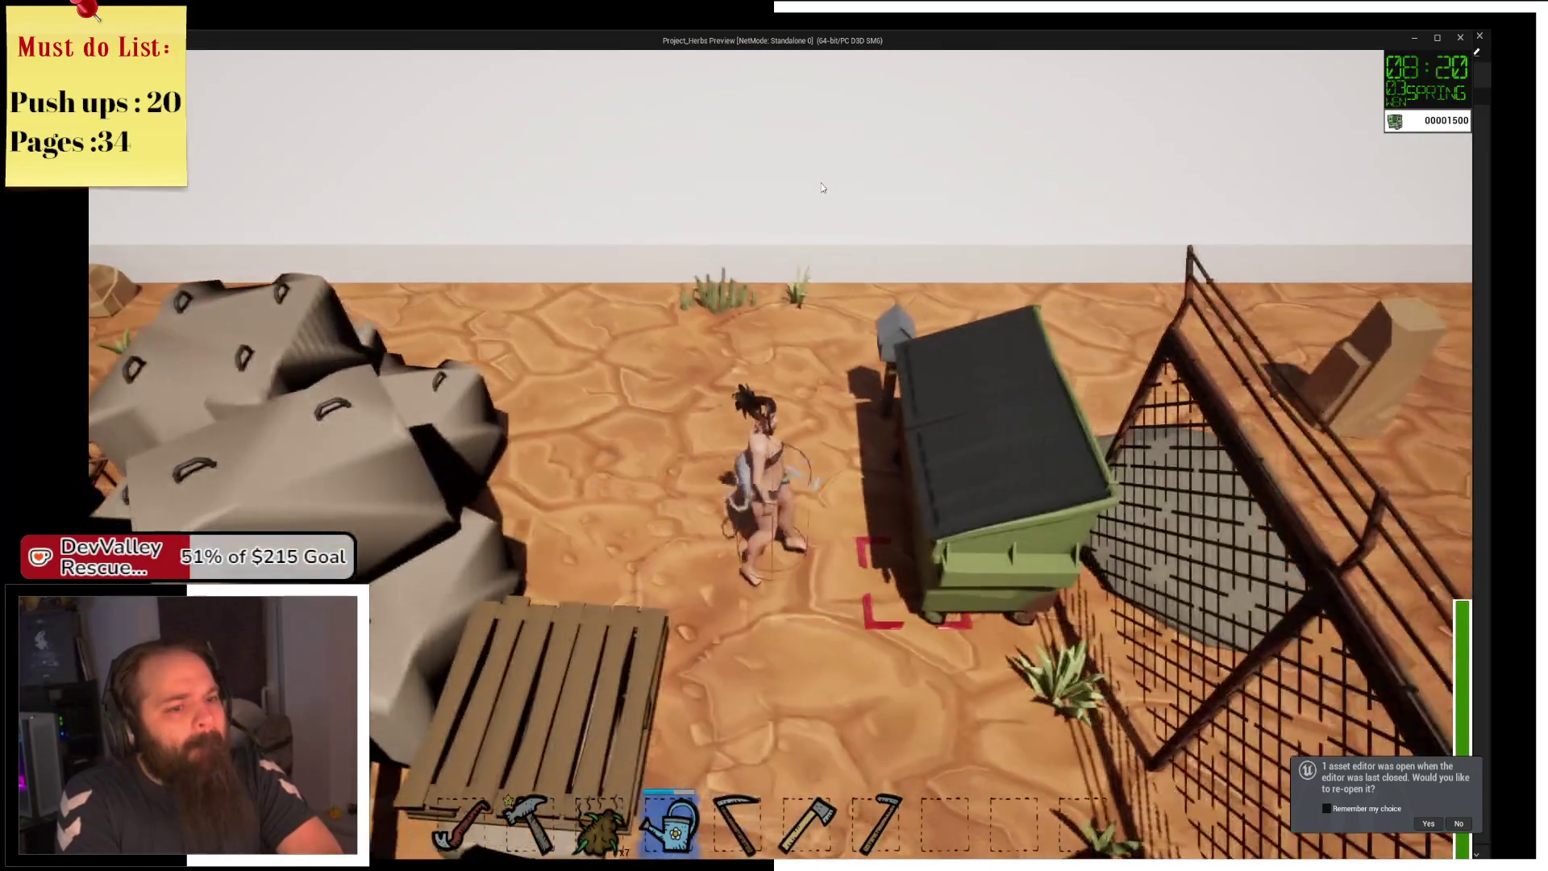
key(e)
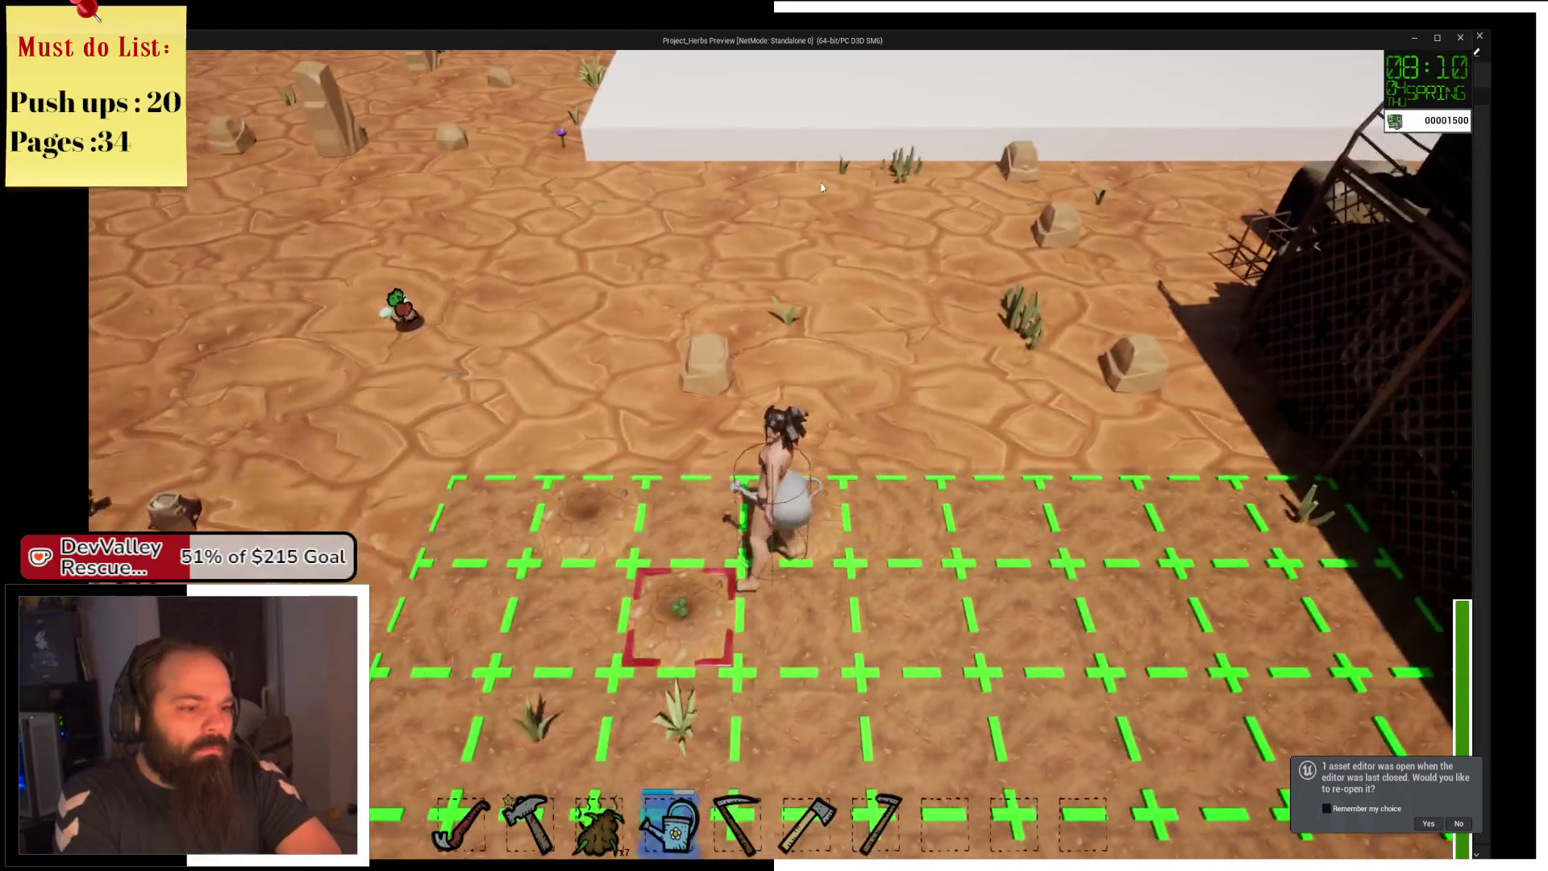
Sleep at the green bin once more to start another day.
key(w)
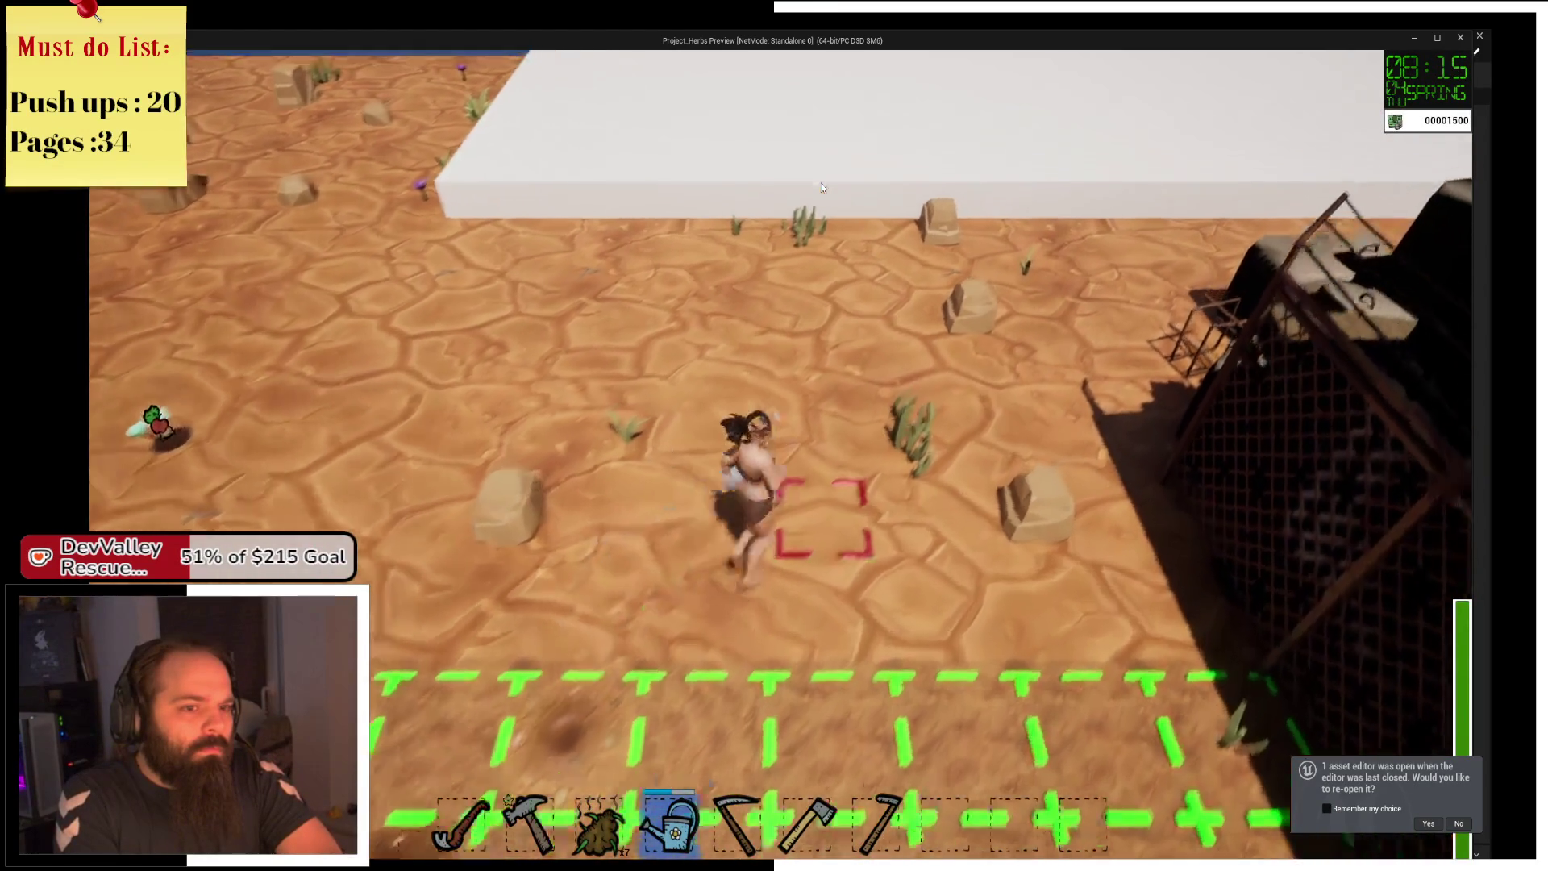
key(d)
key(d)
key(s)
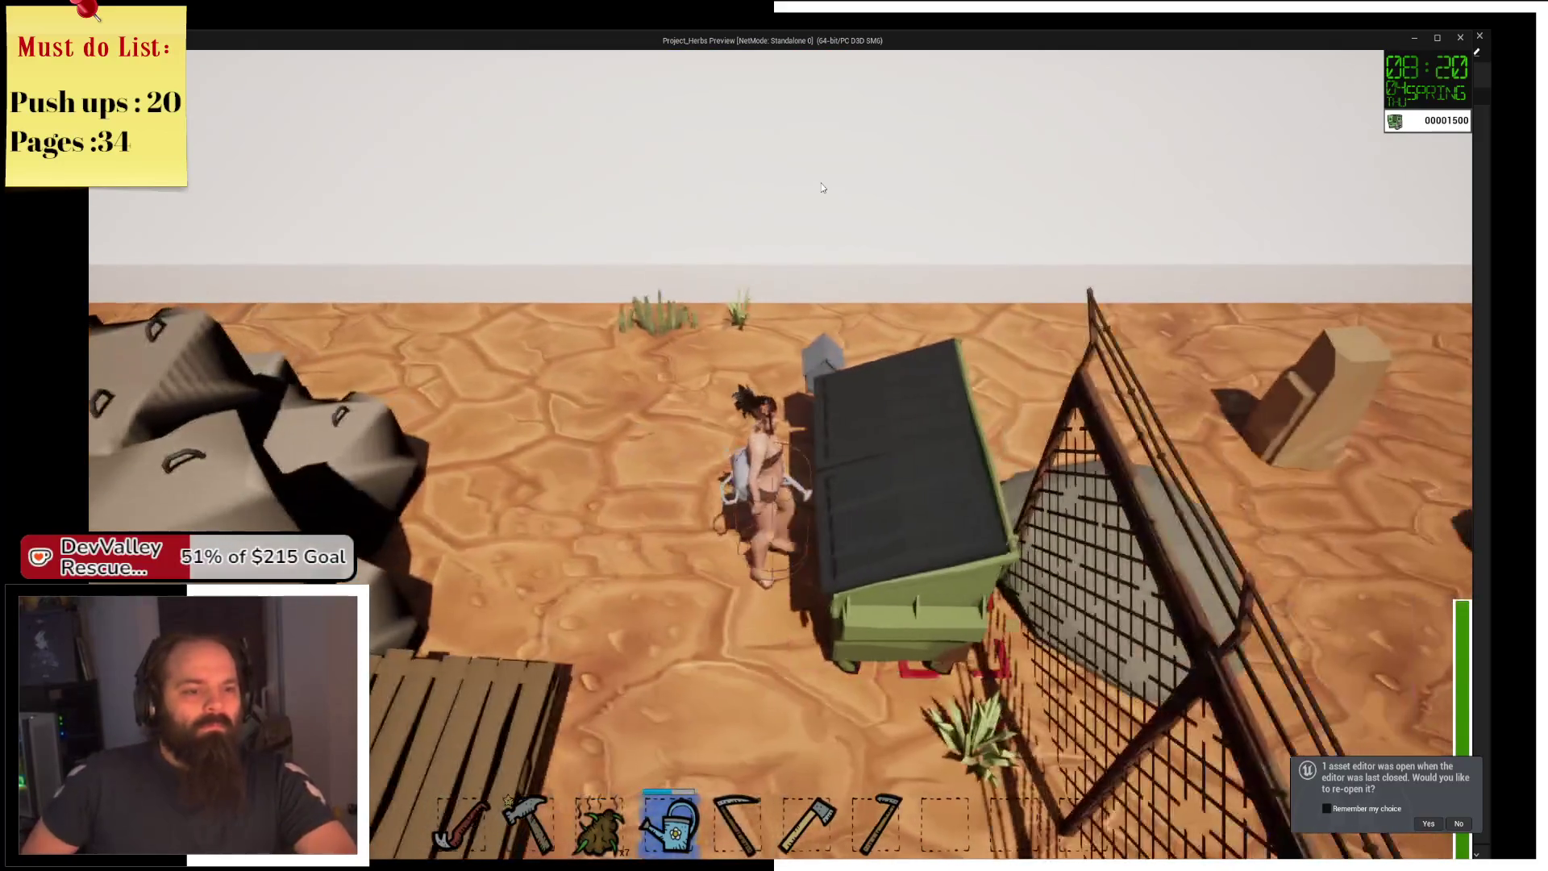
key(e)
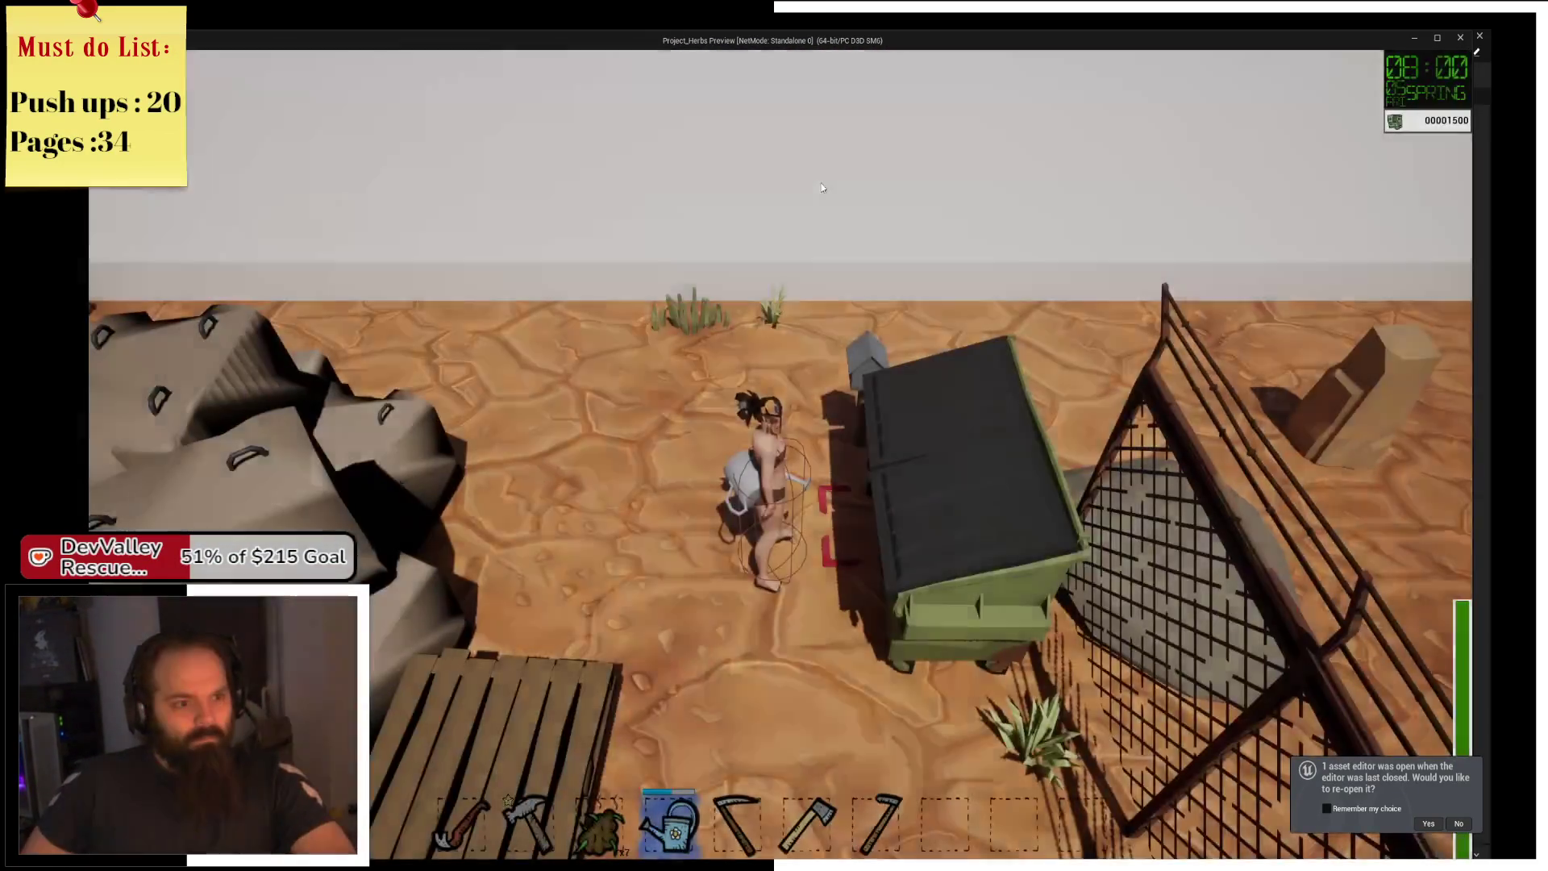
Run back onto the farm plot, then head right toward the dumpster.
key(a)
key(w)
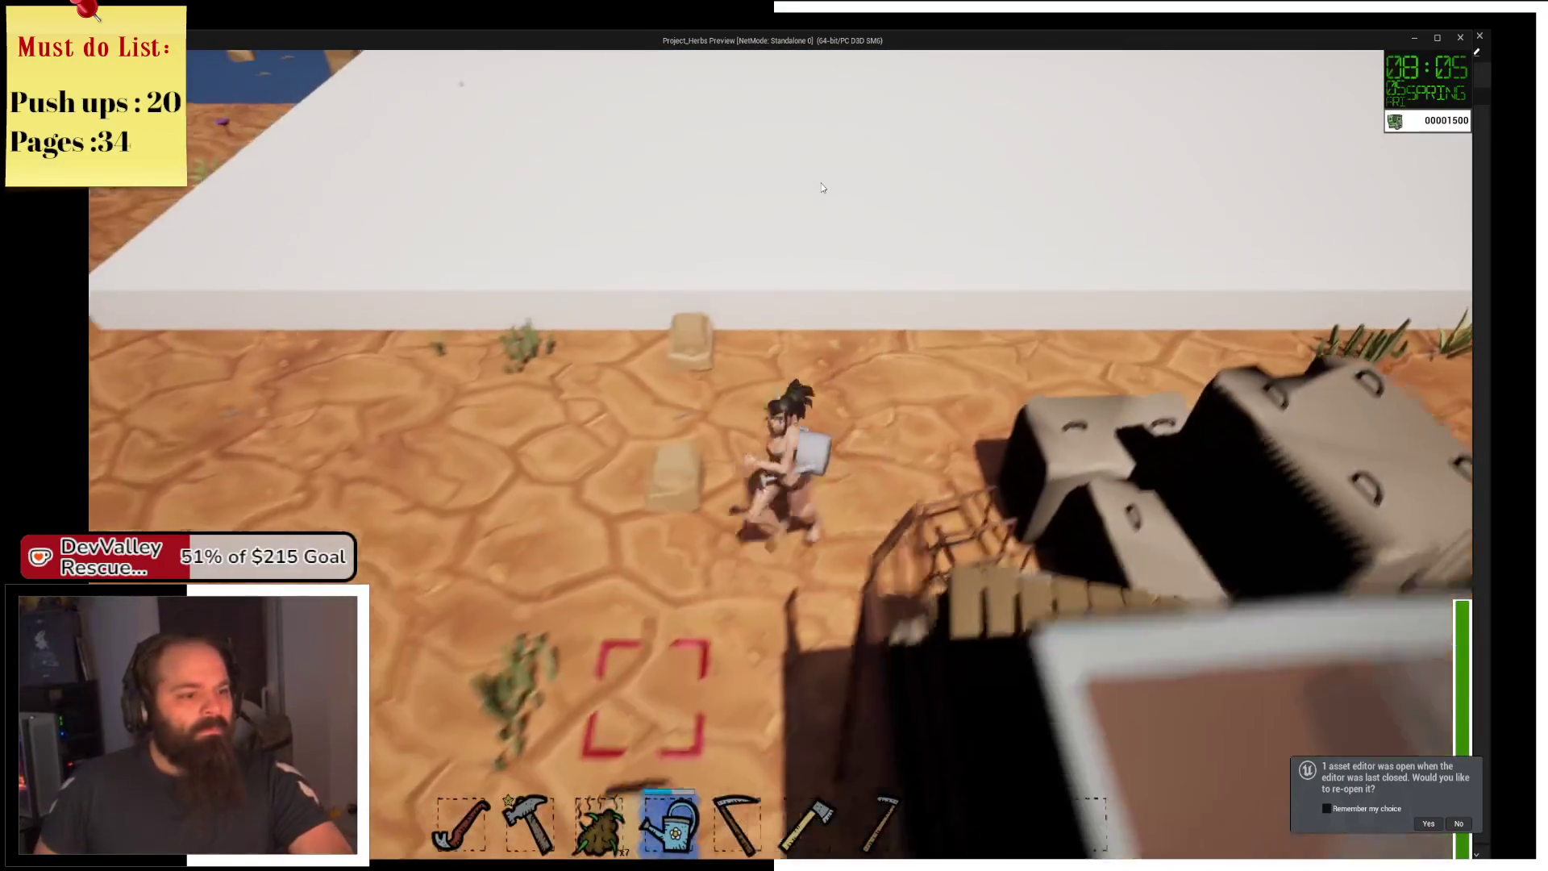
key(s)
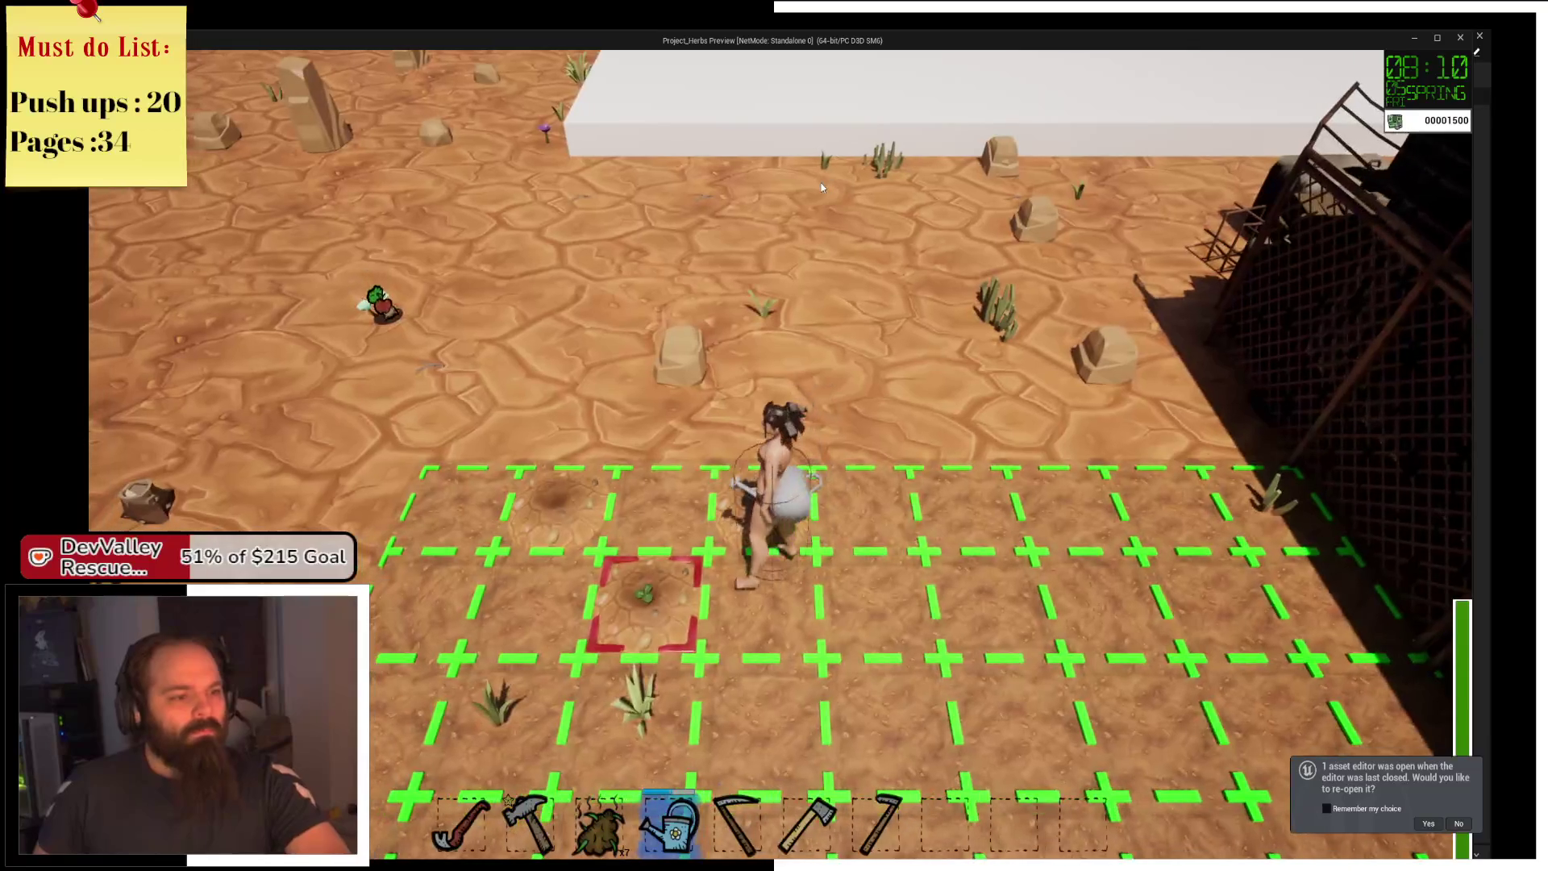
key(w)
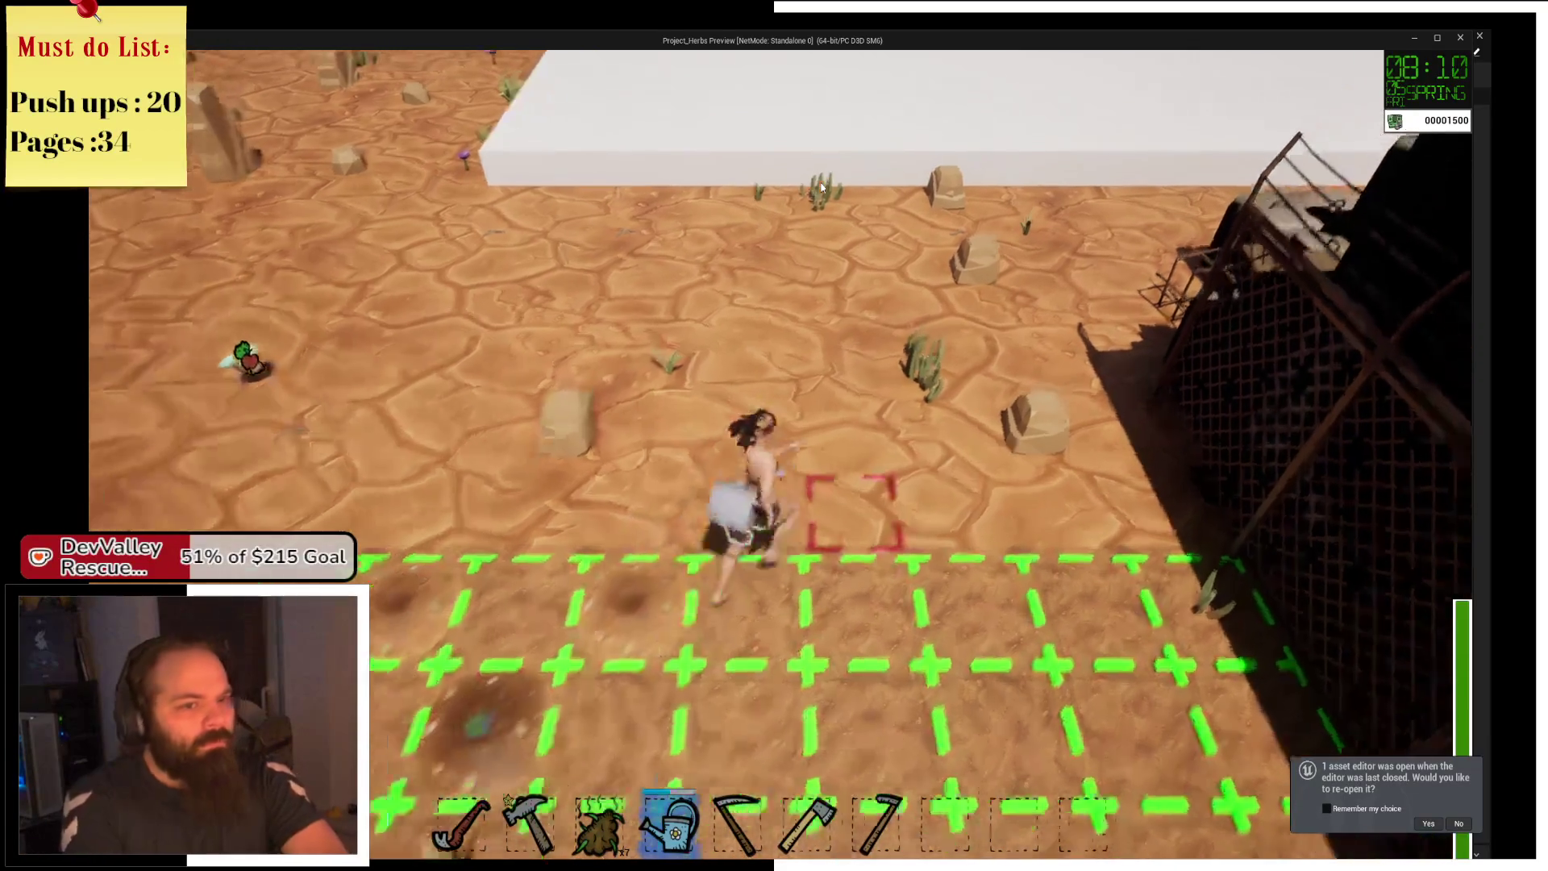
key(d)
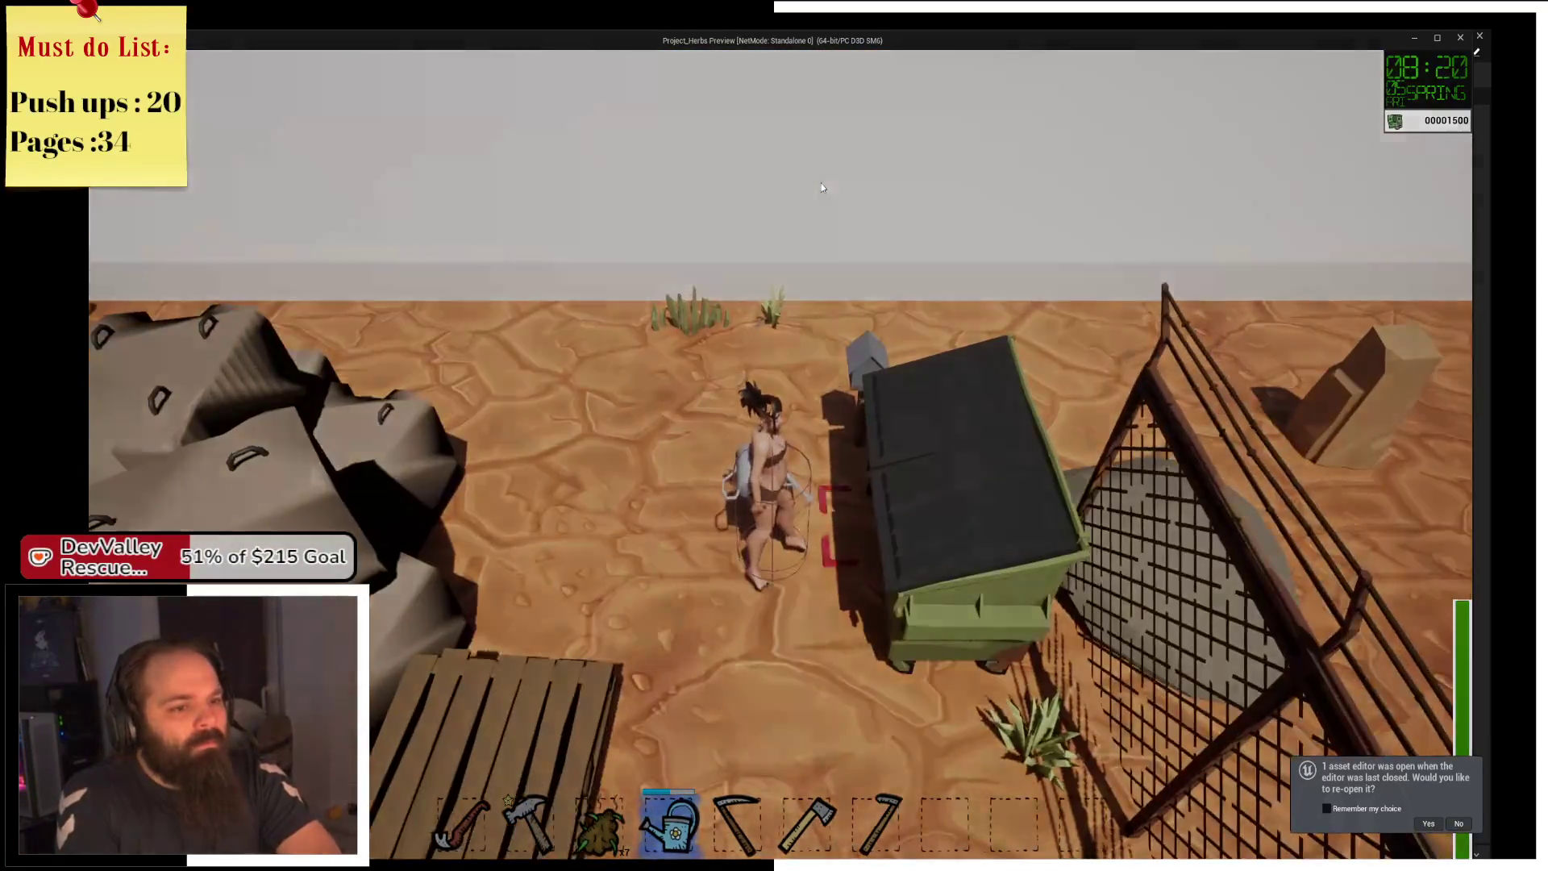
Swap between hotbar tools 2 and 1, then run to the green bin to end the day.
key(a)
key(s)
key(2)
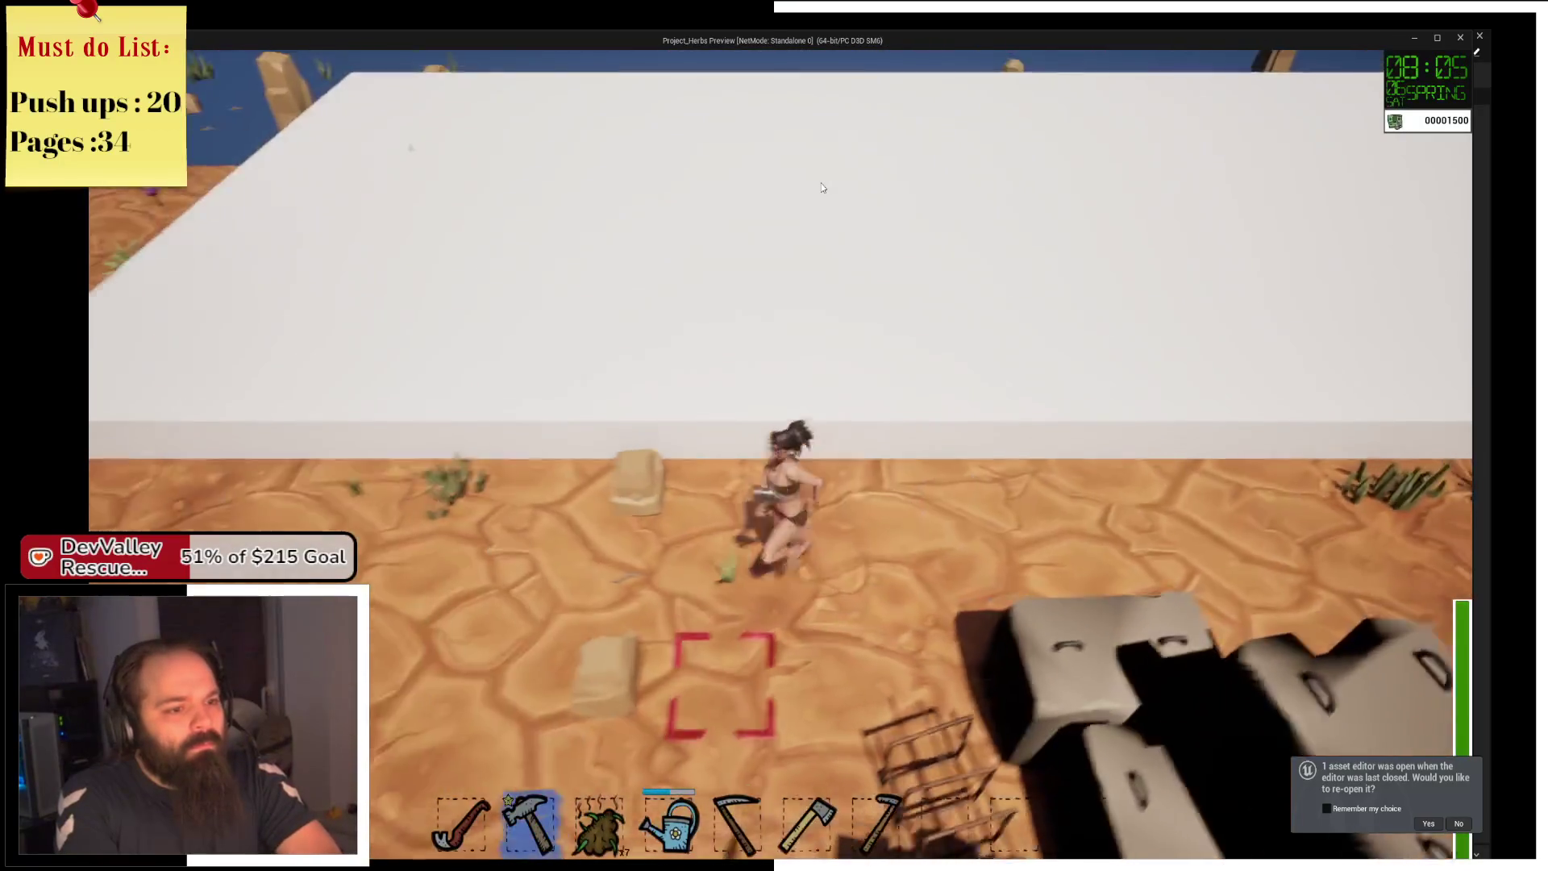
key(s)
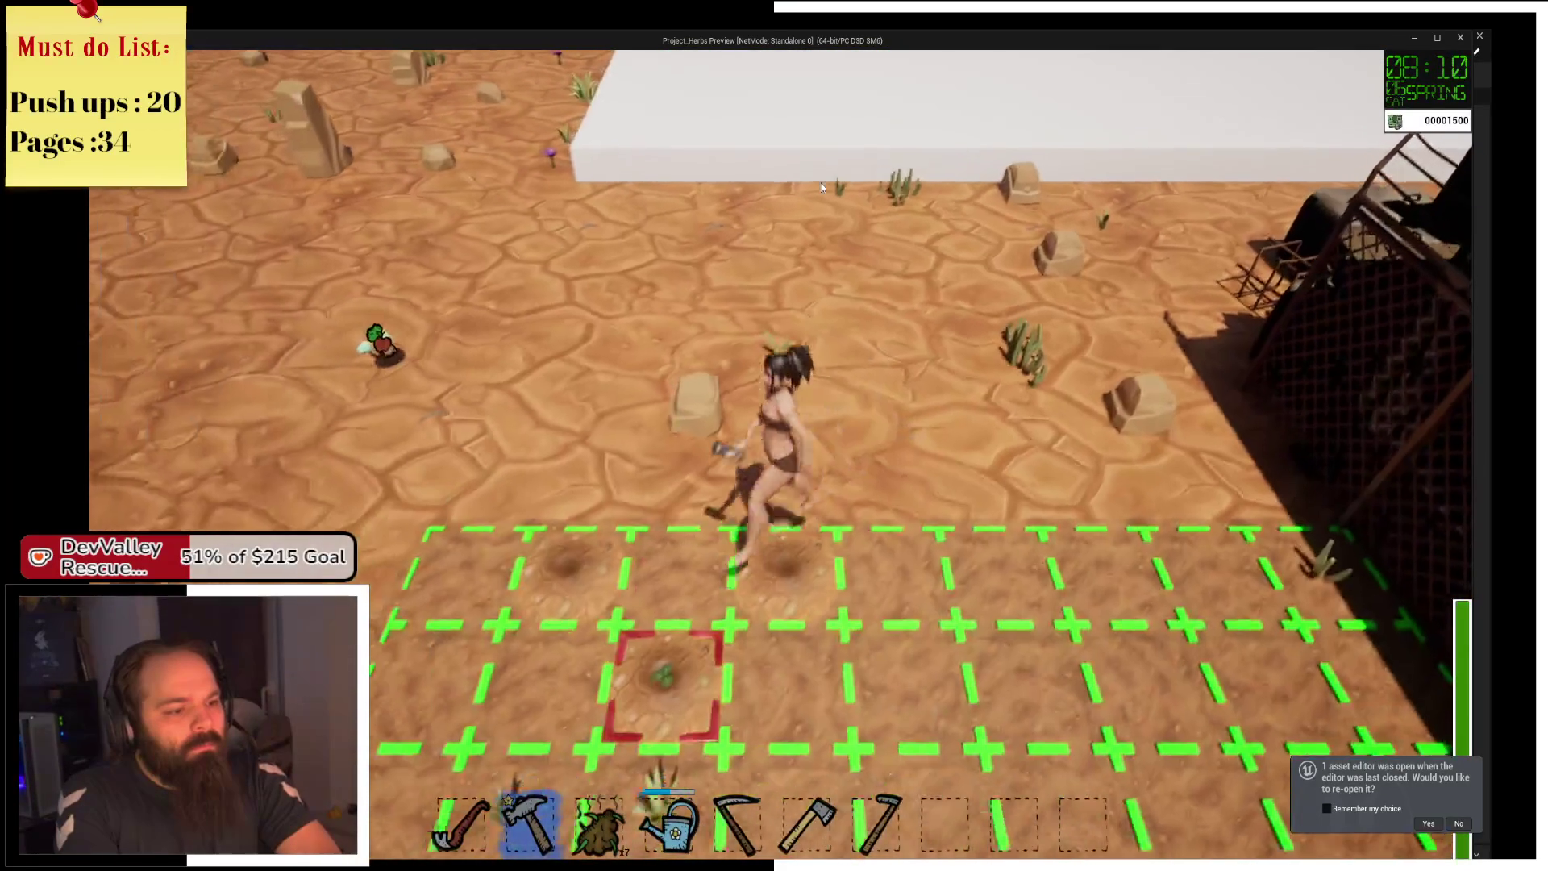
key(1)
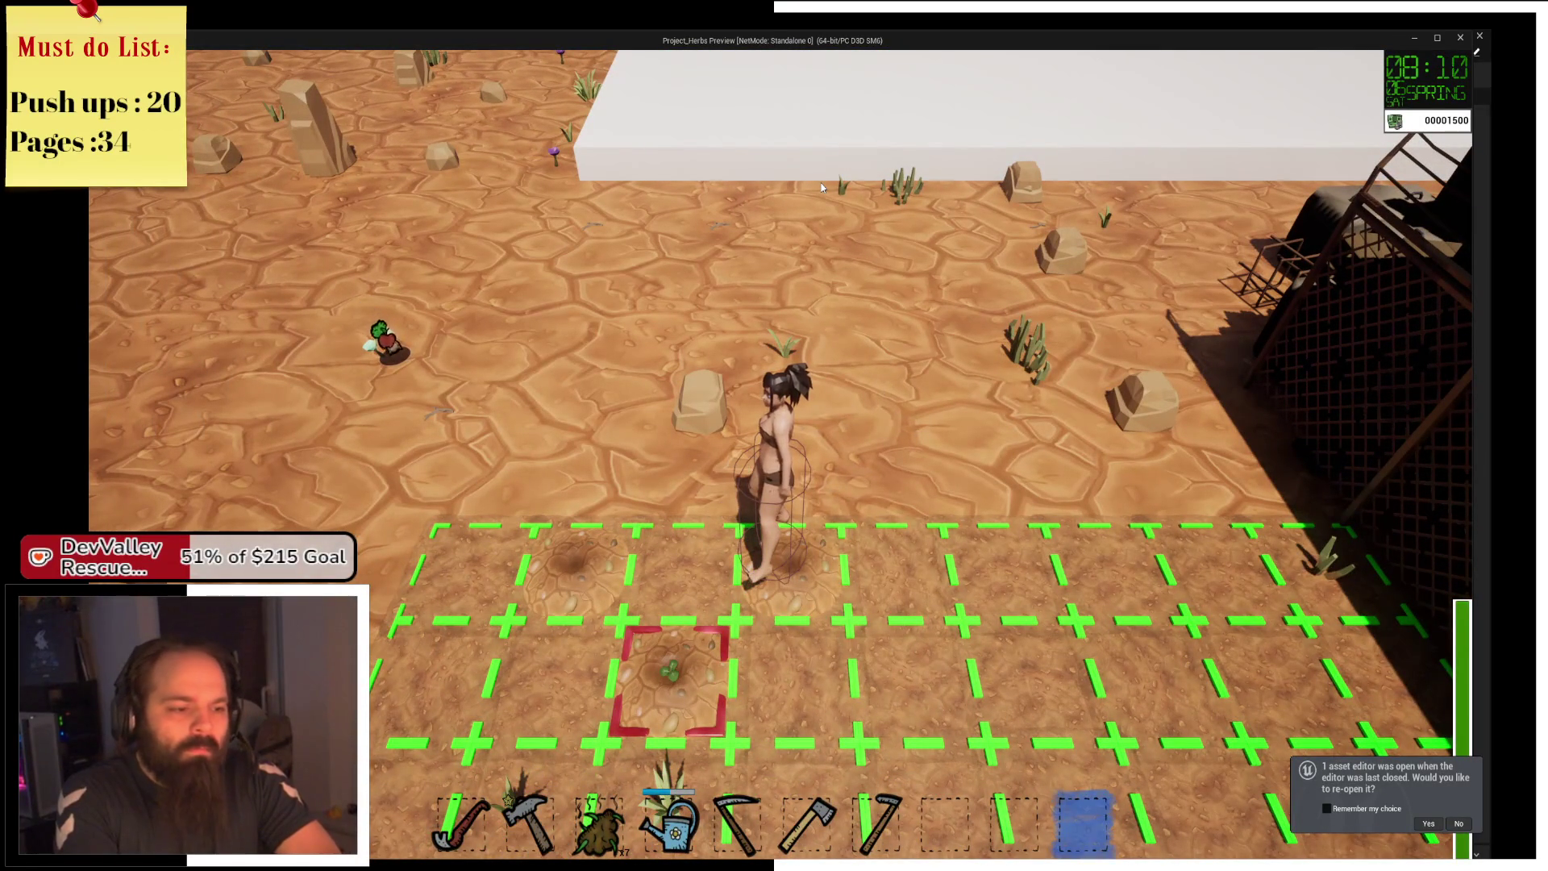
key(w)
key(d)
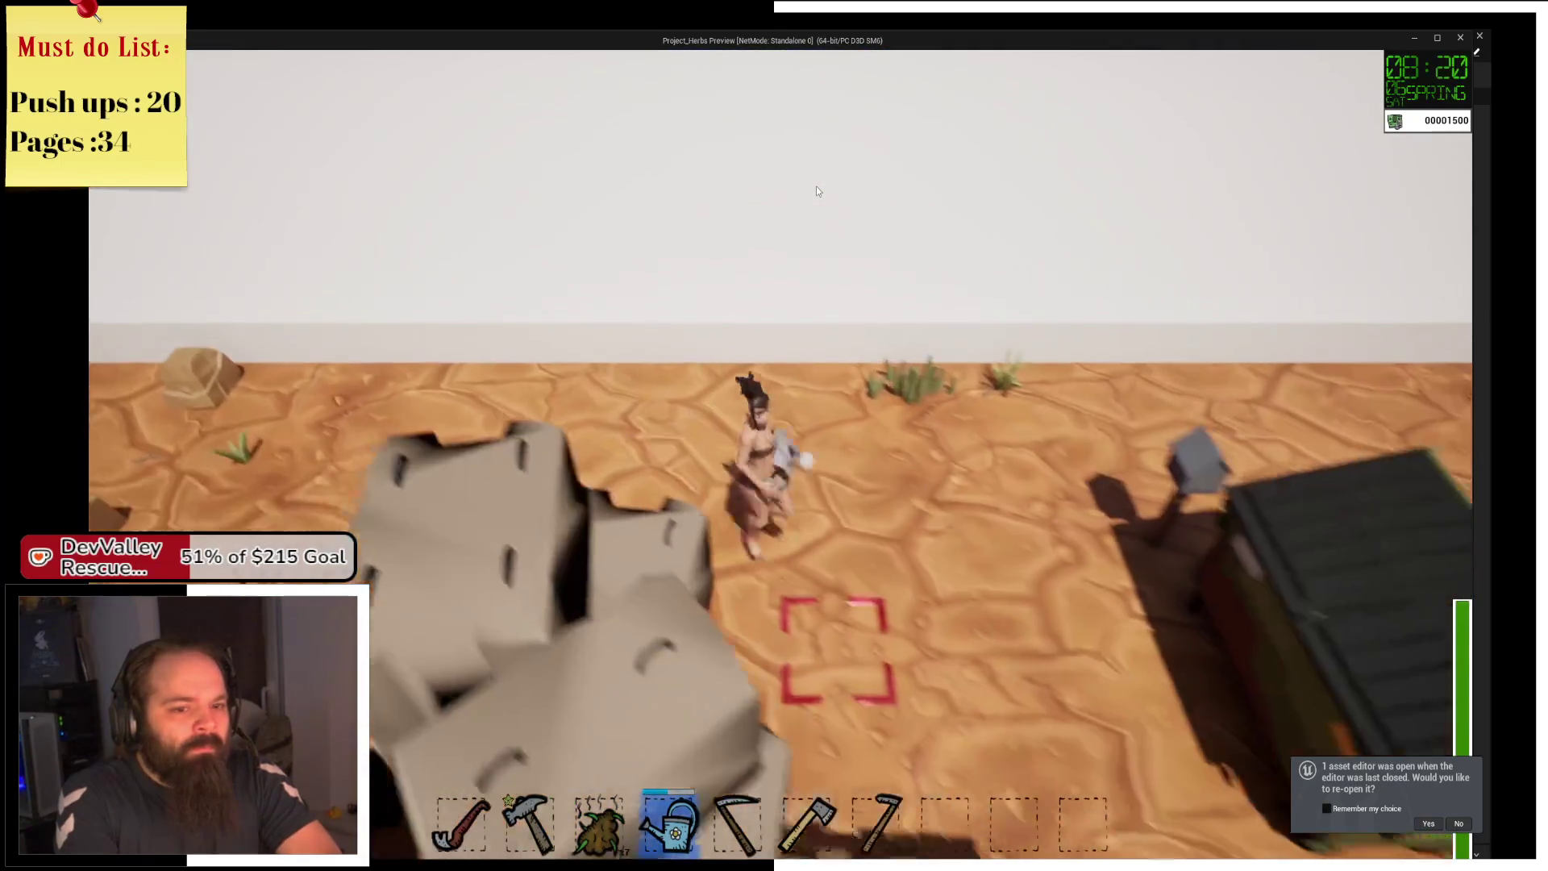
key(s)
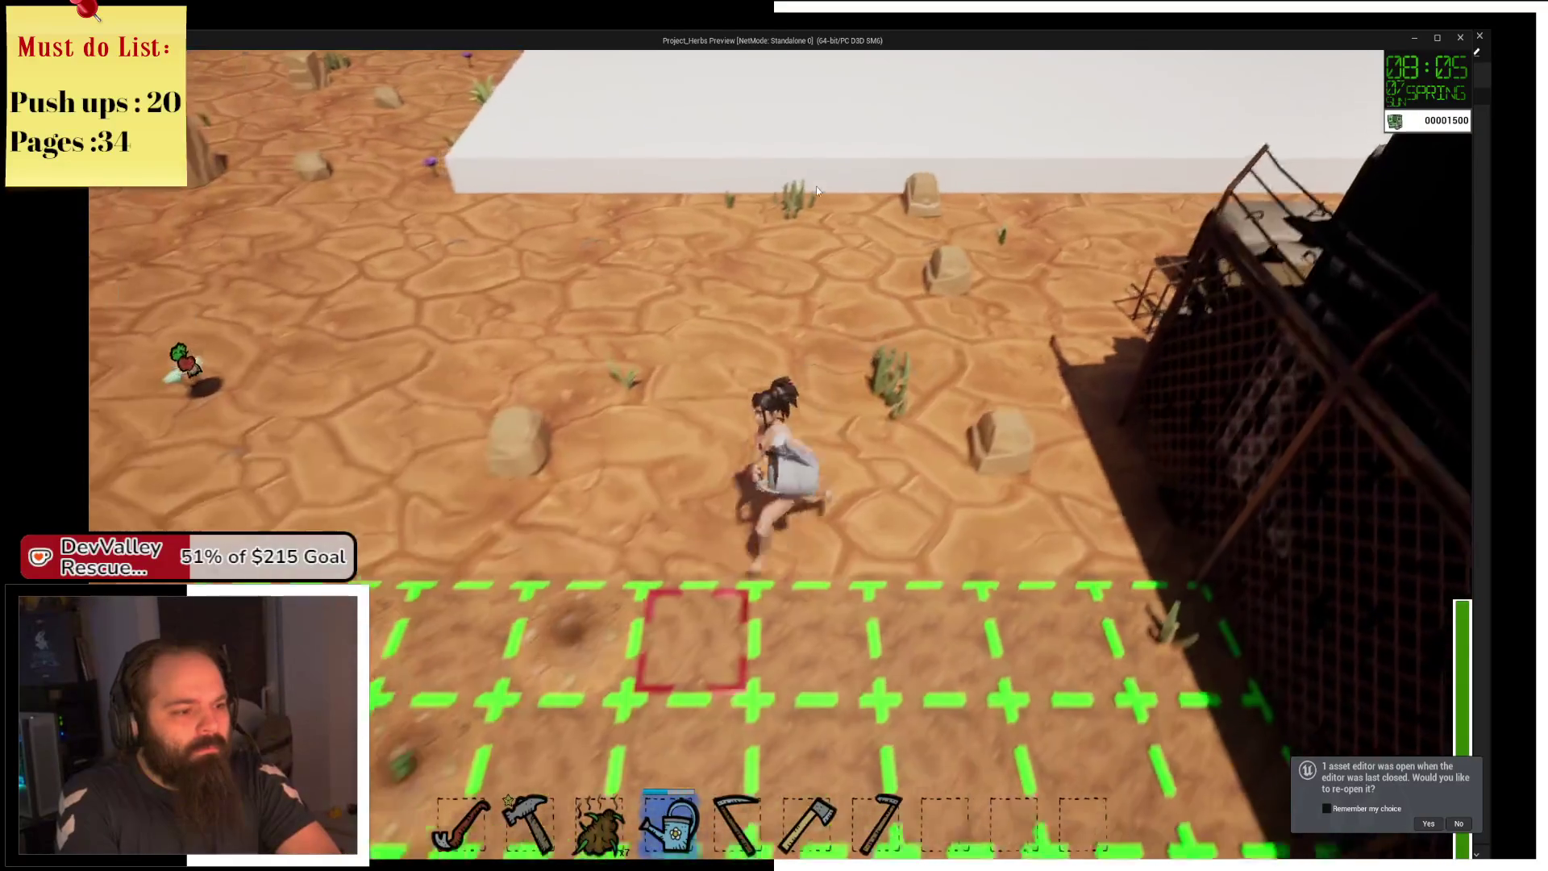
Run back to the farm plot and target the sprout tile.
key(a)
key(w)
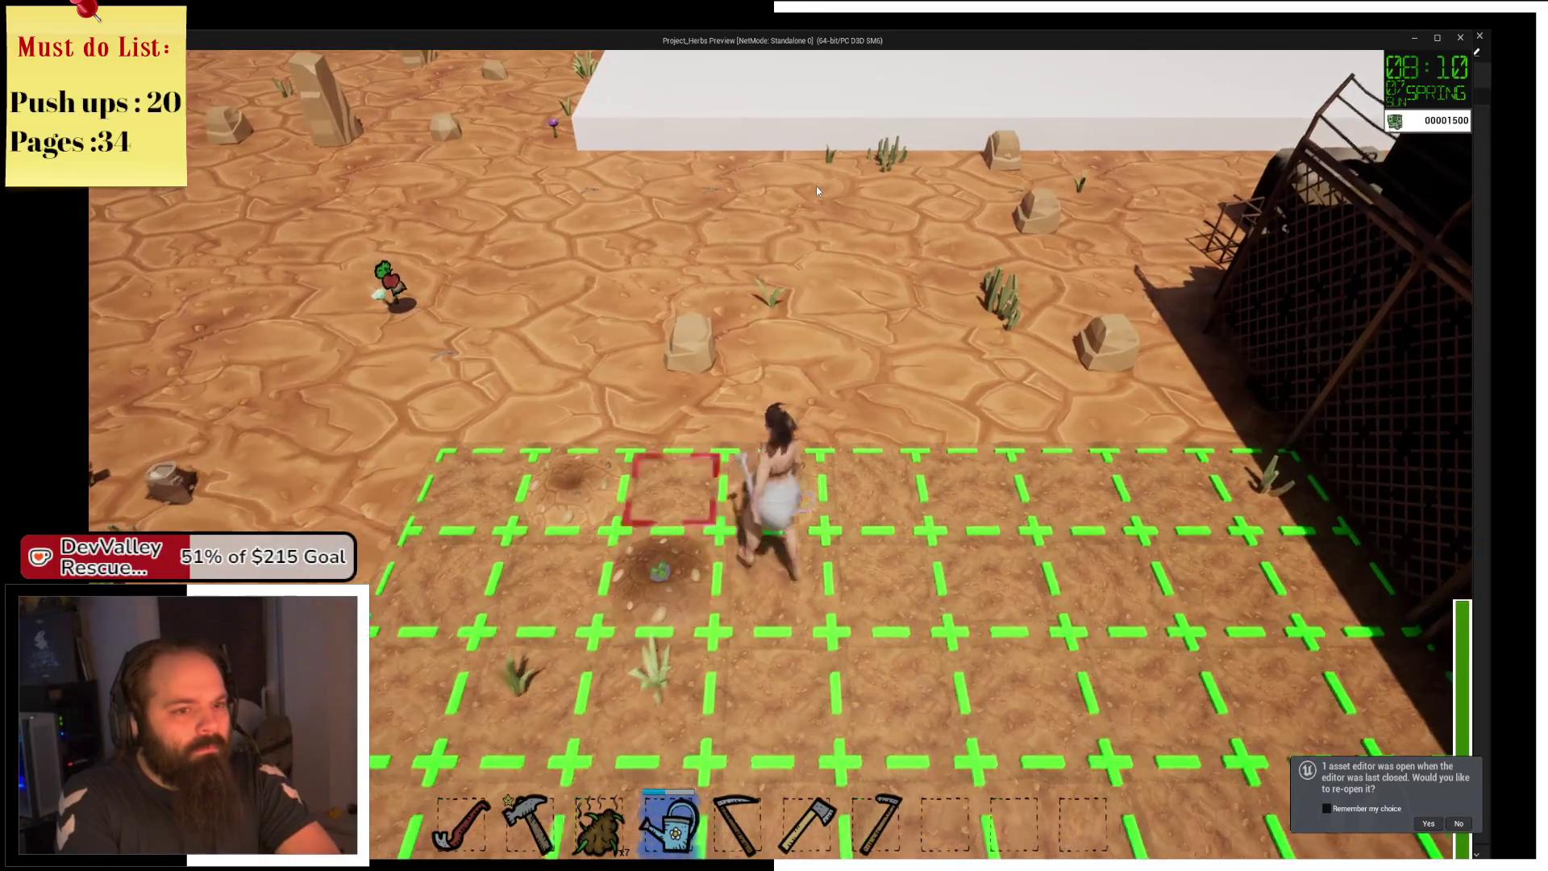
key(w)
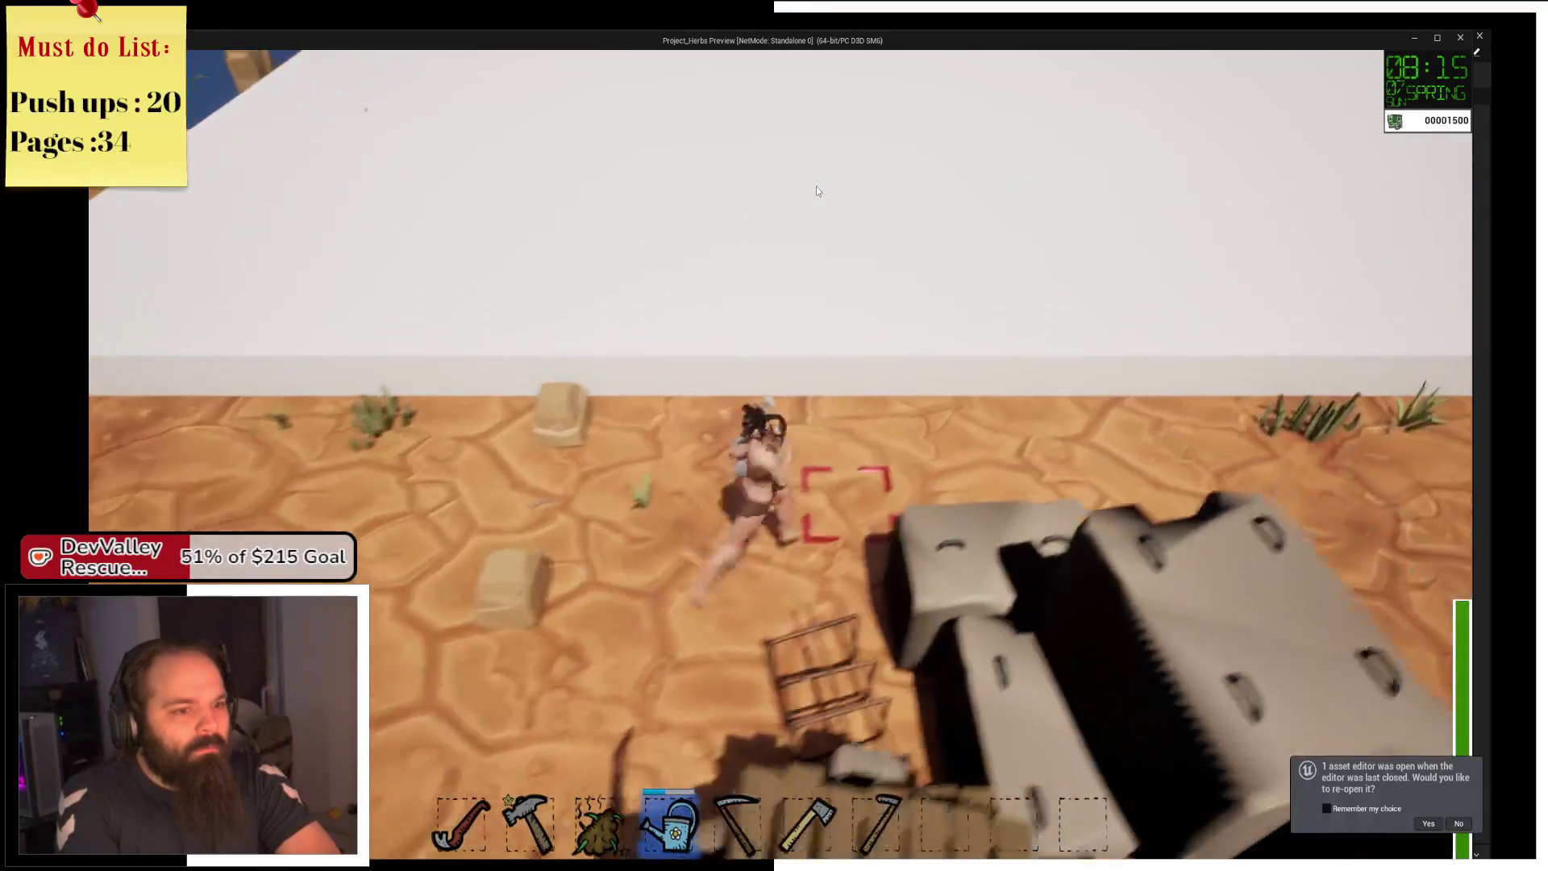
key(s)
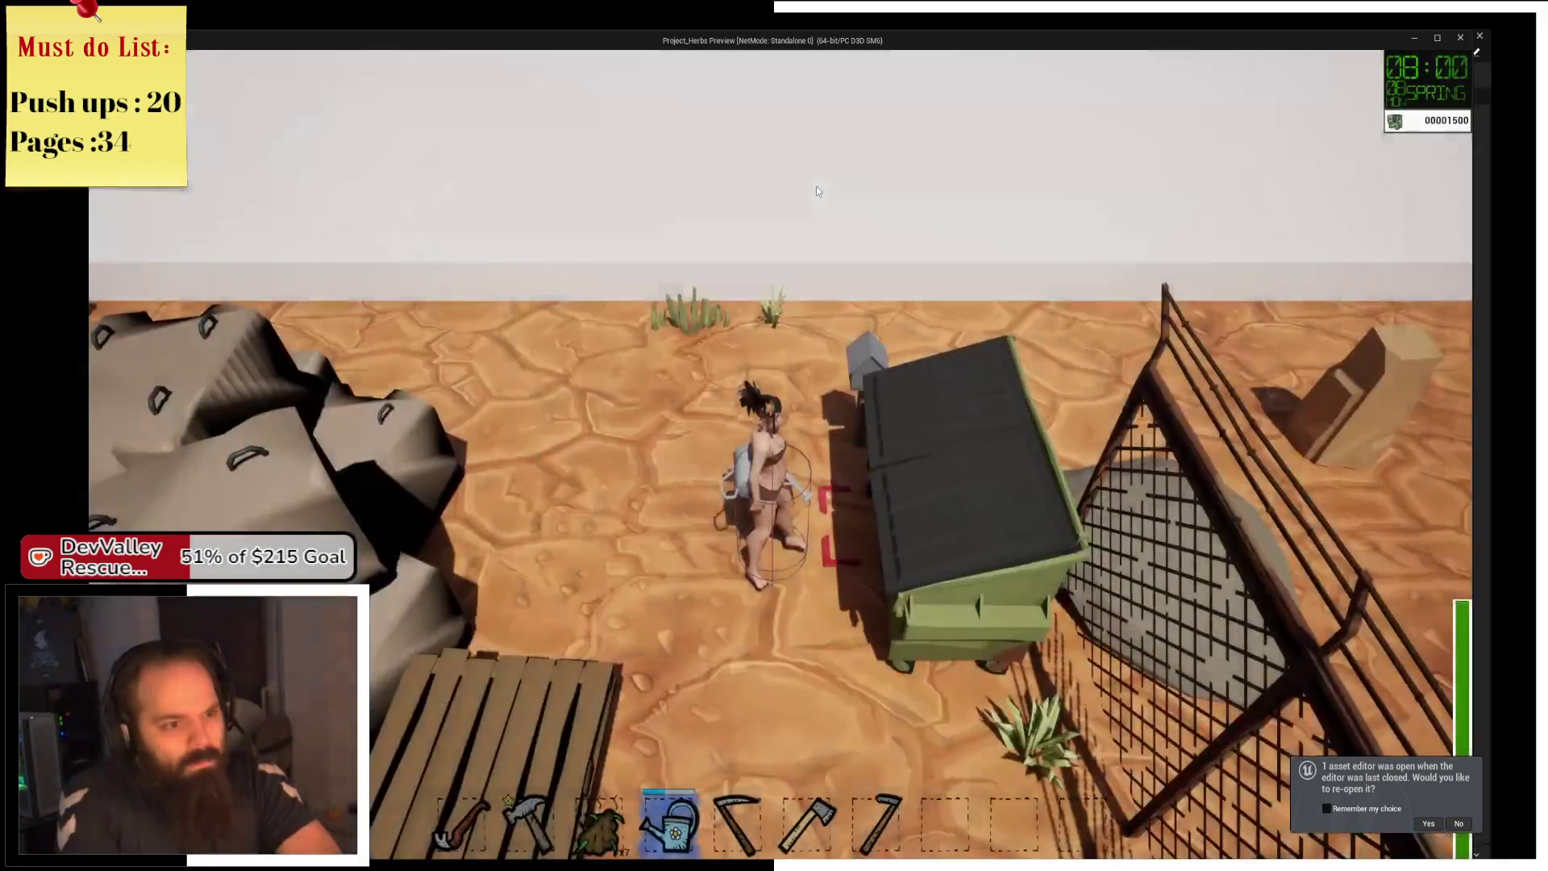
key(s)
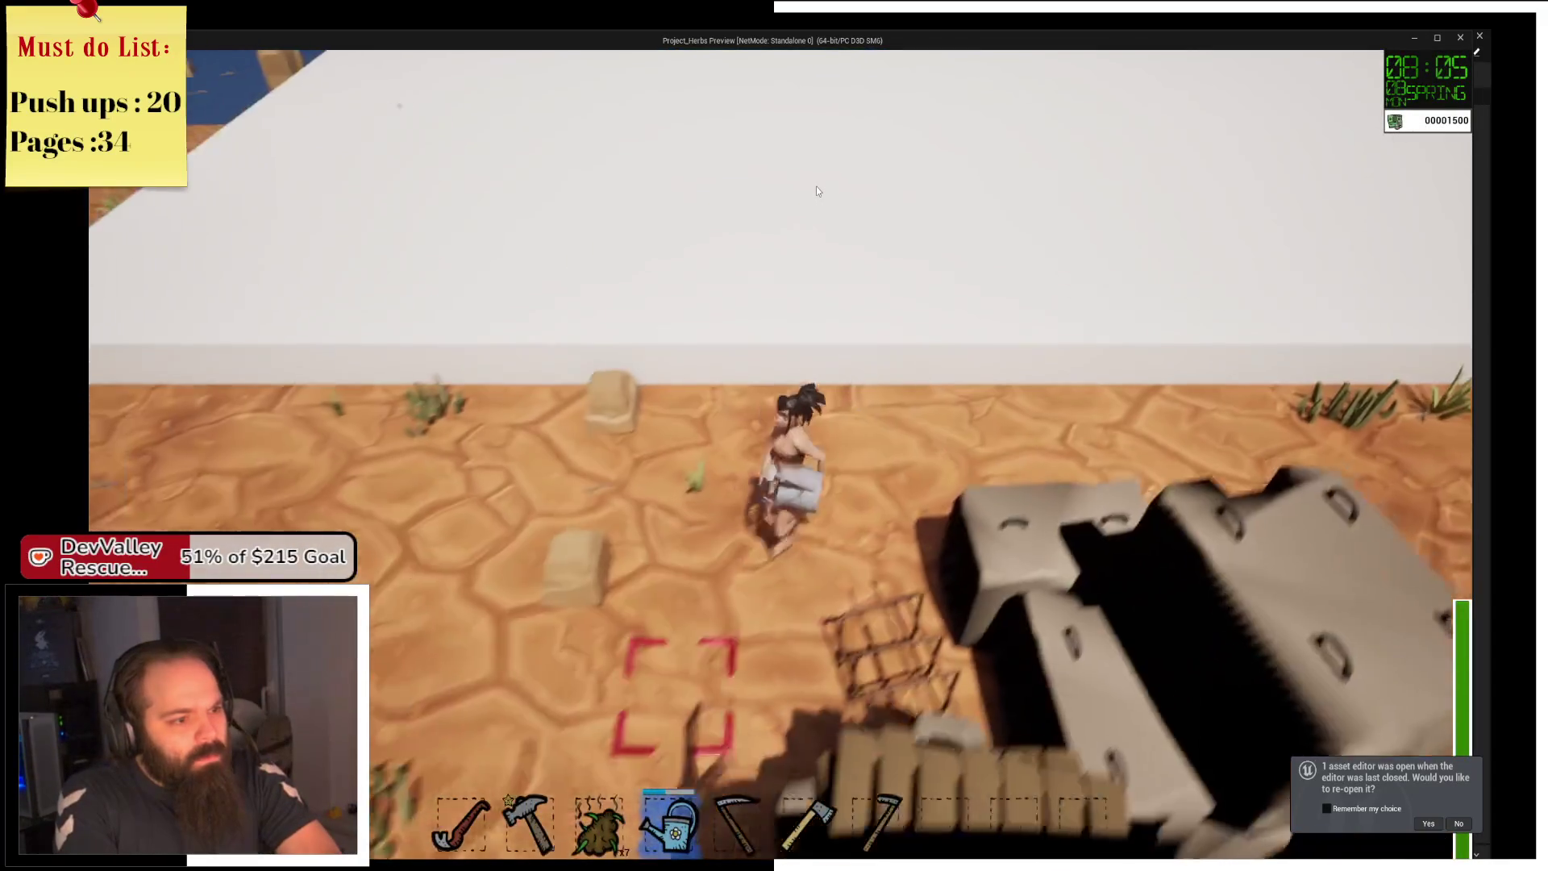
key(s)
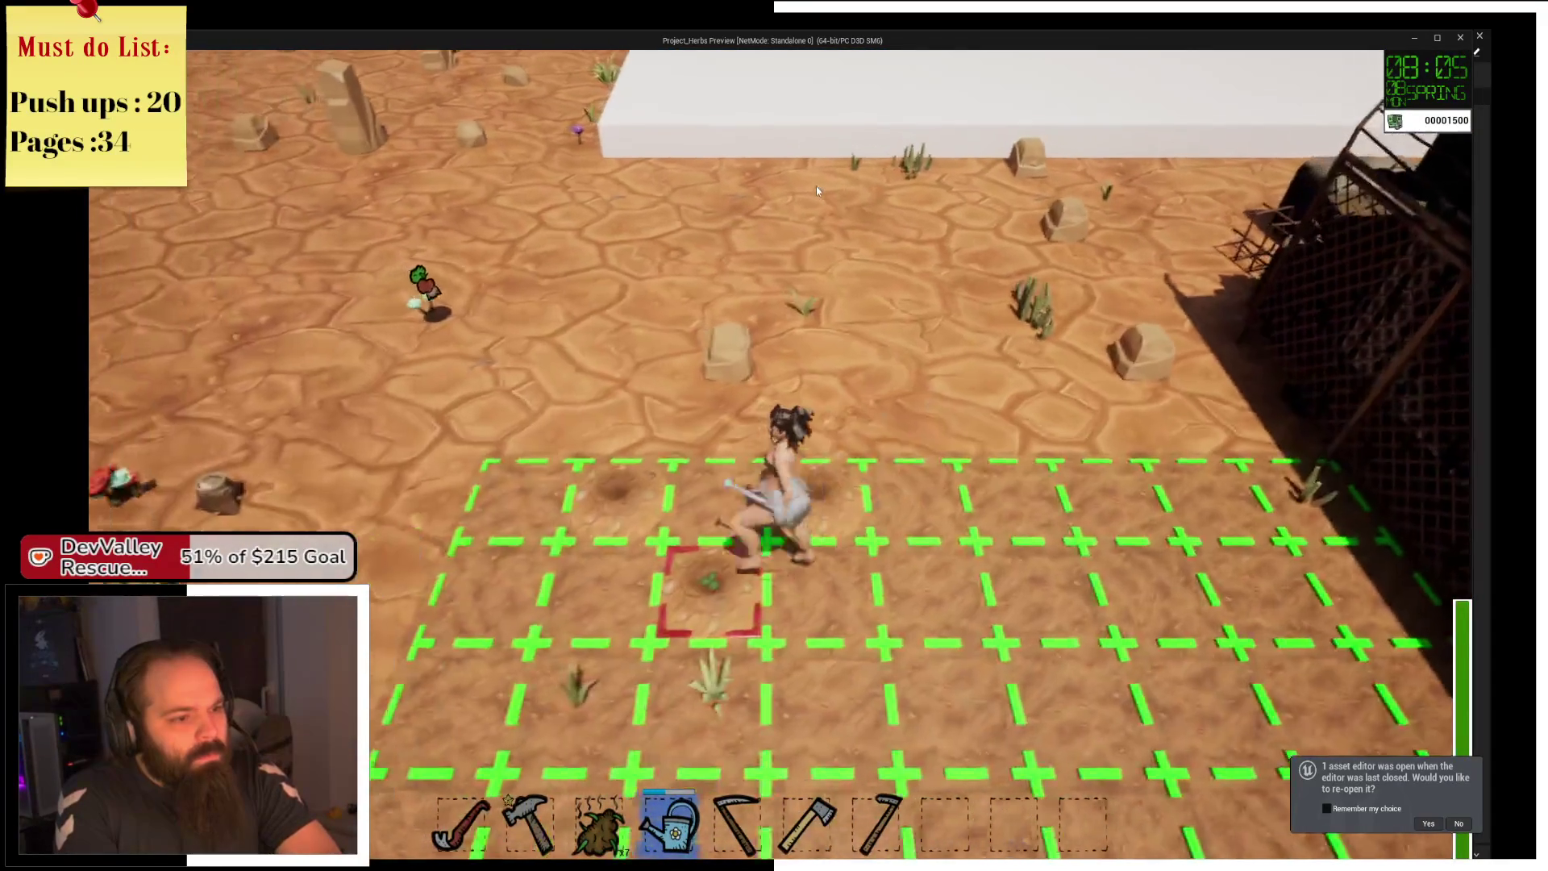
key(a)
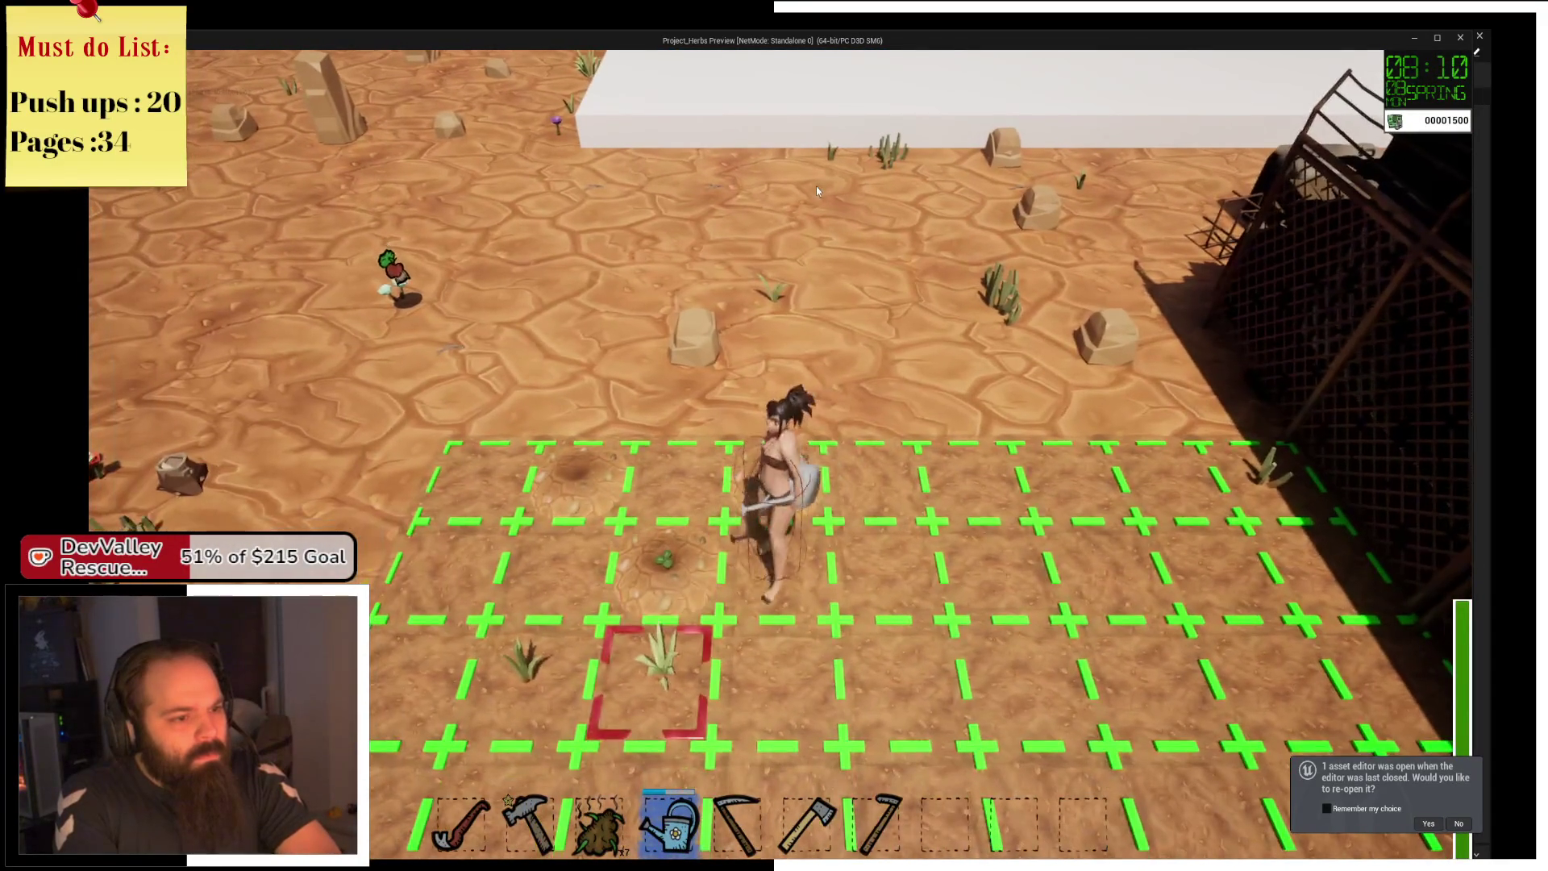
key(a)
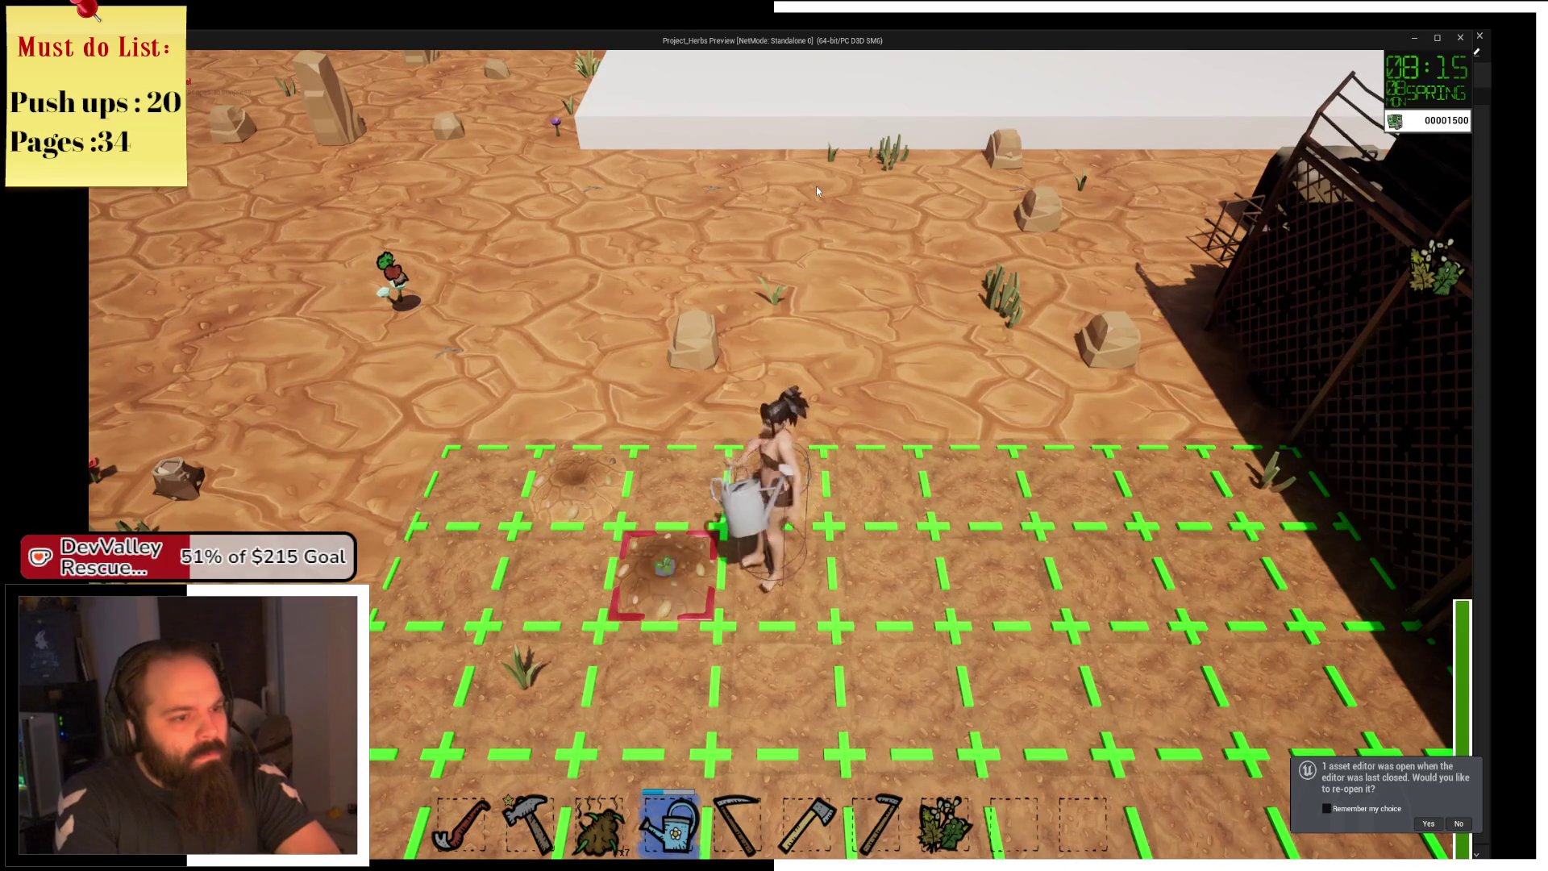
Run to the green-roofed house to end the day, then head back toward the farm.
key(w)
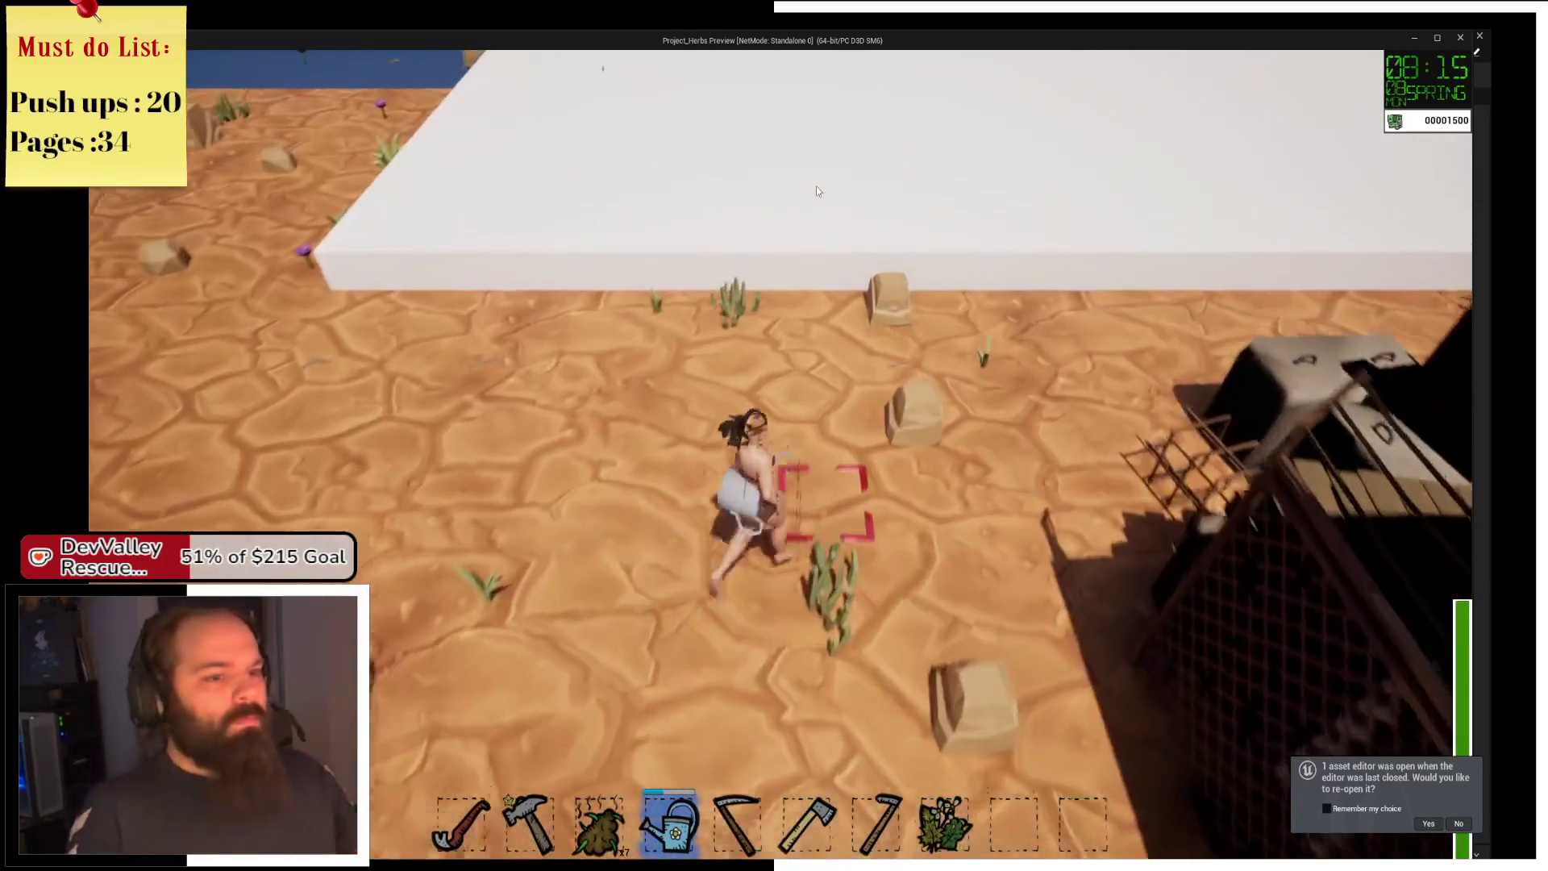
key(d)
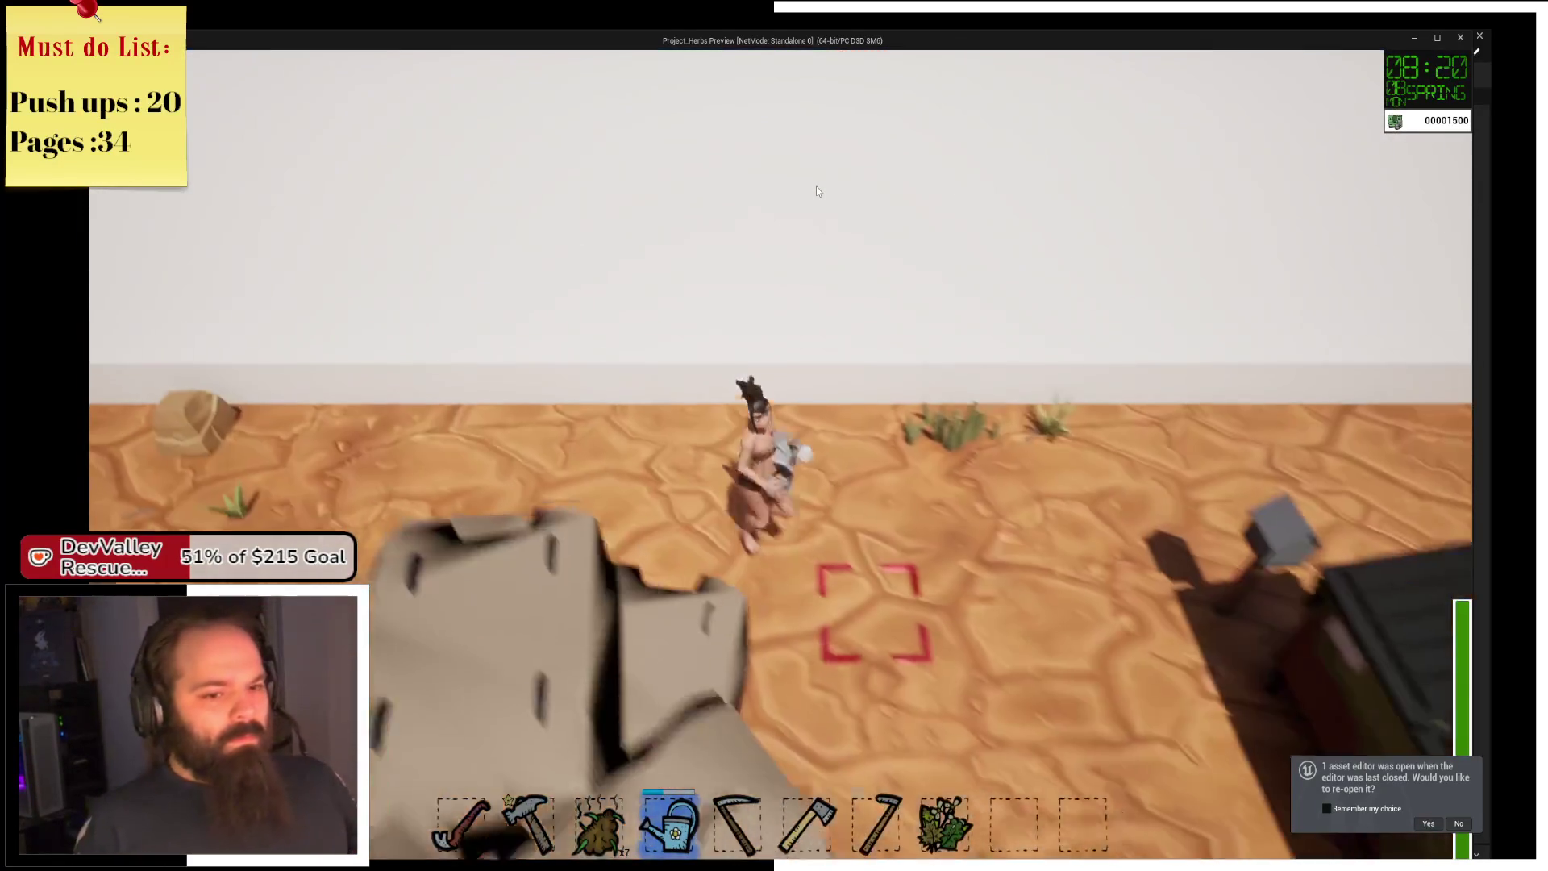
key(d)
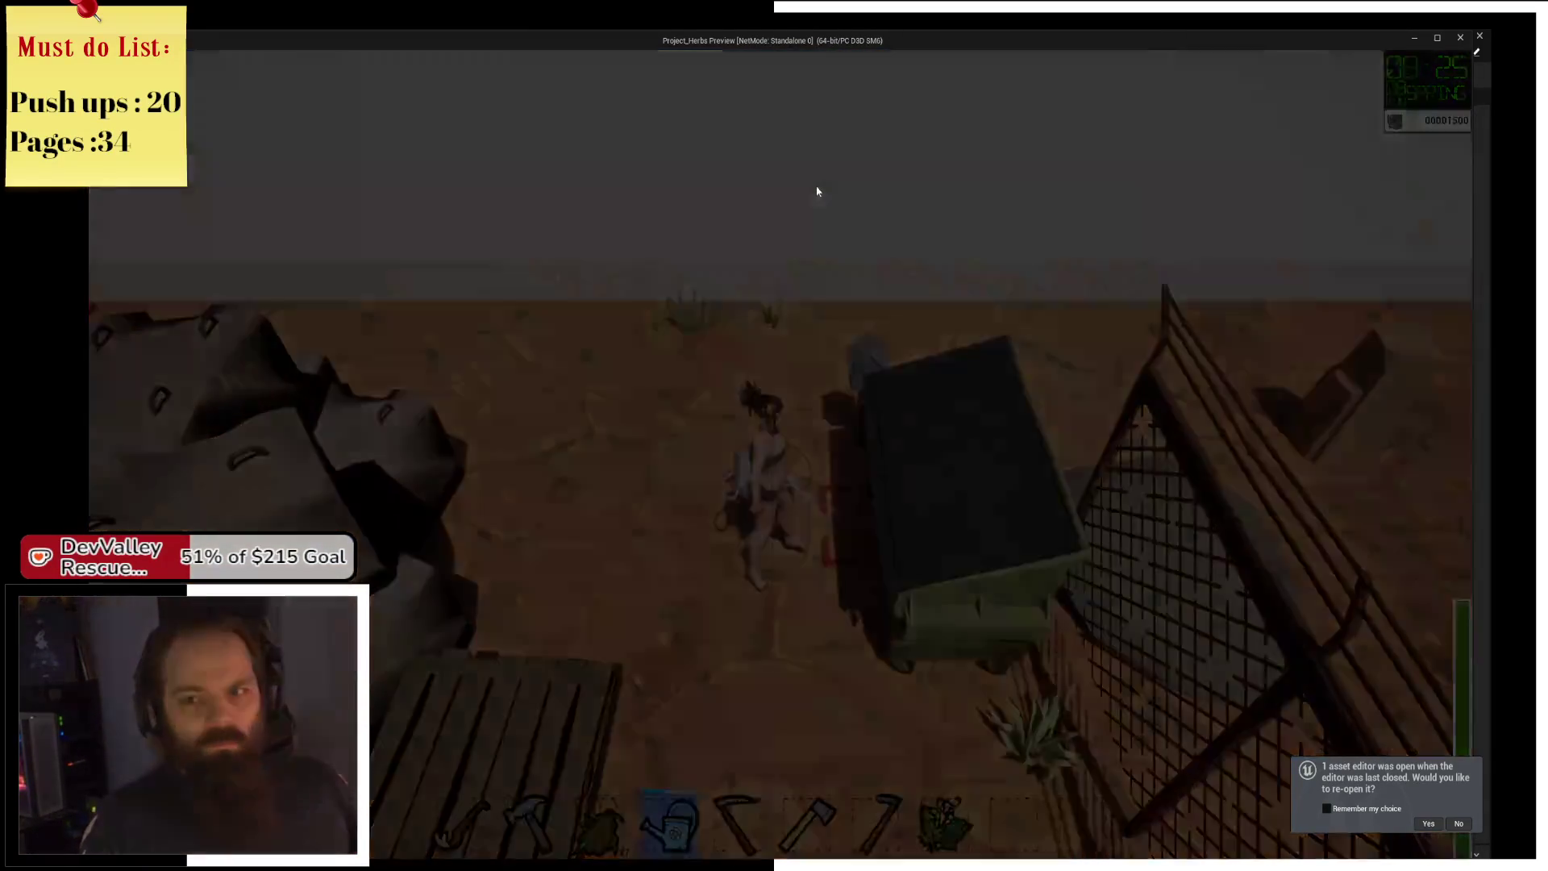
key(a)
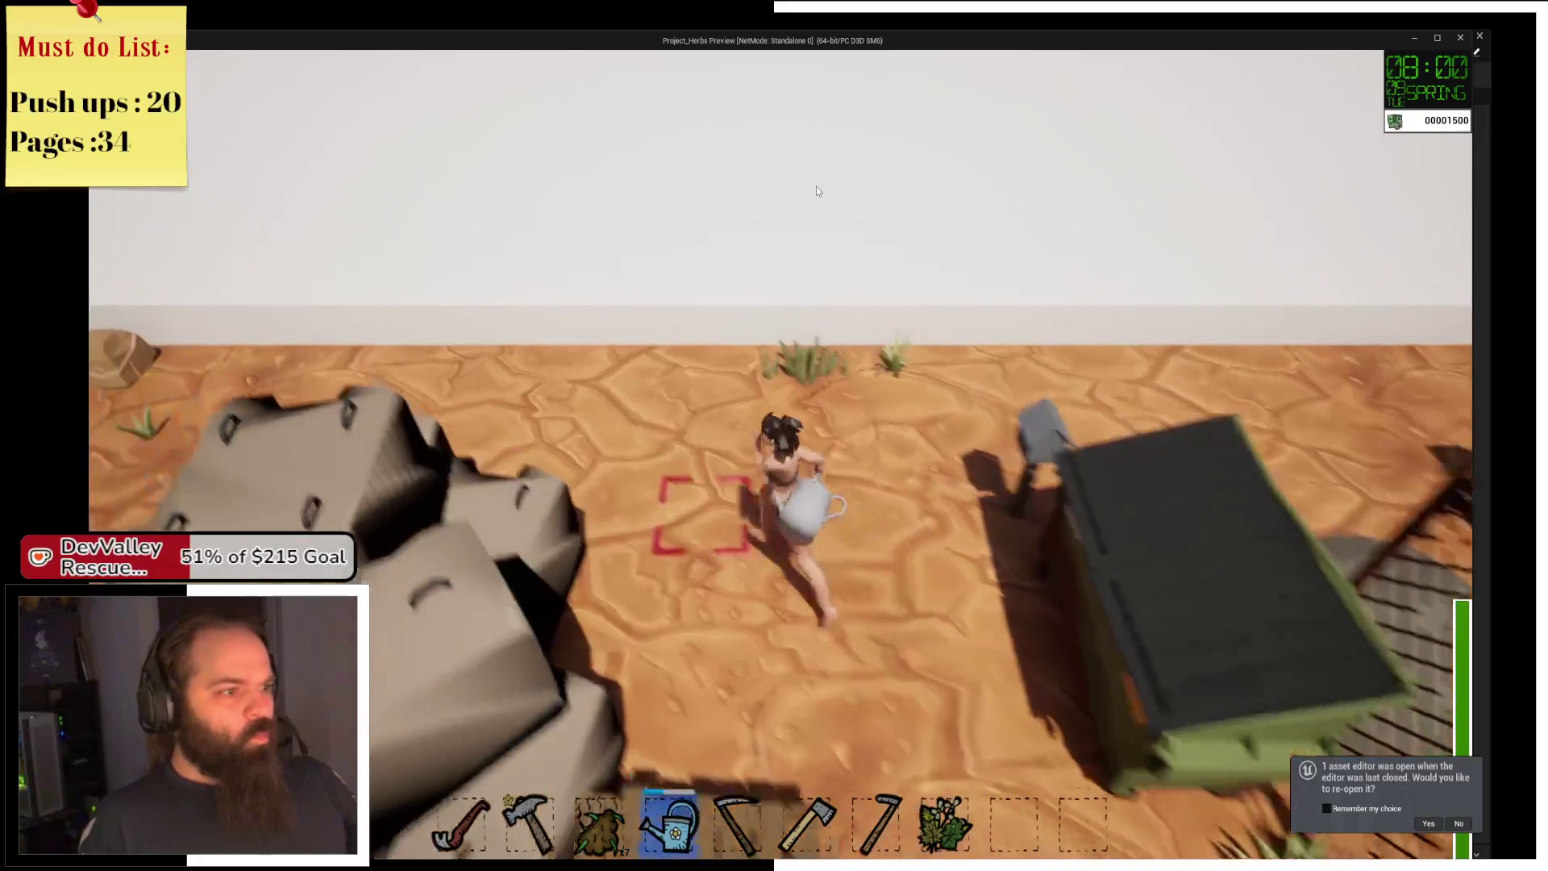
key(s)
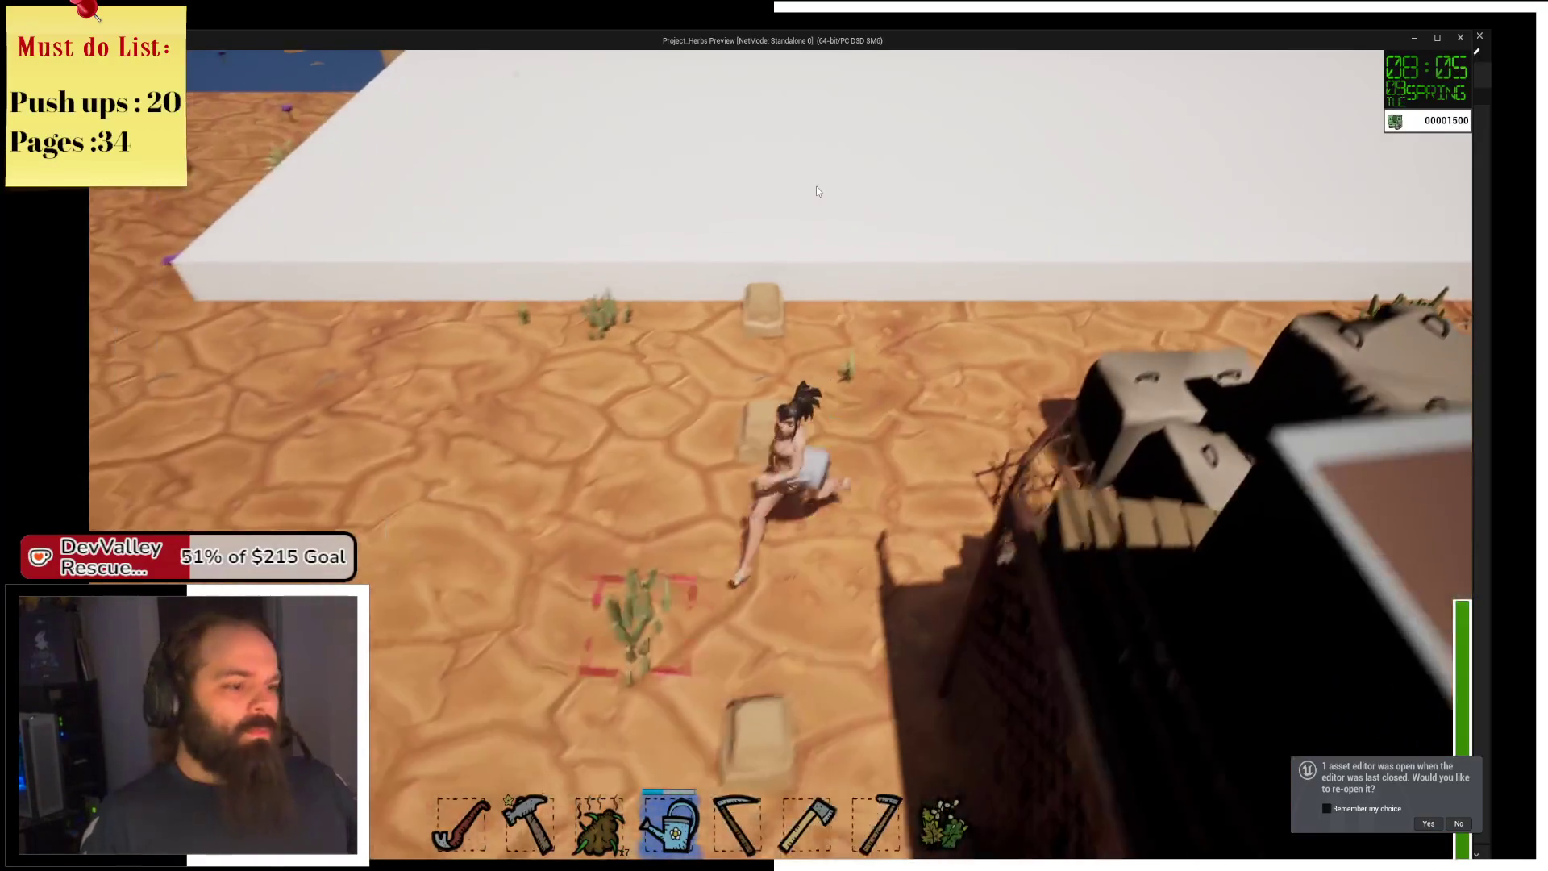
key(s)
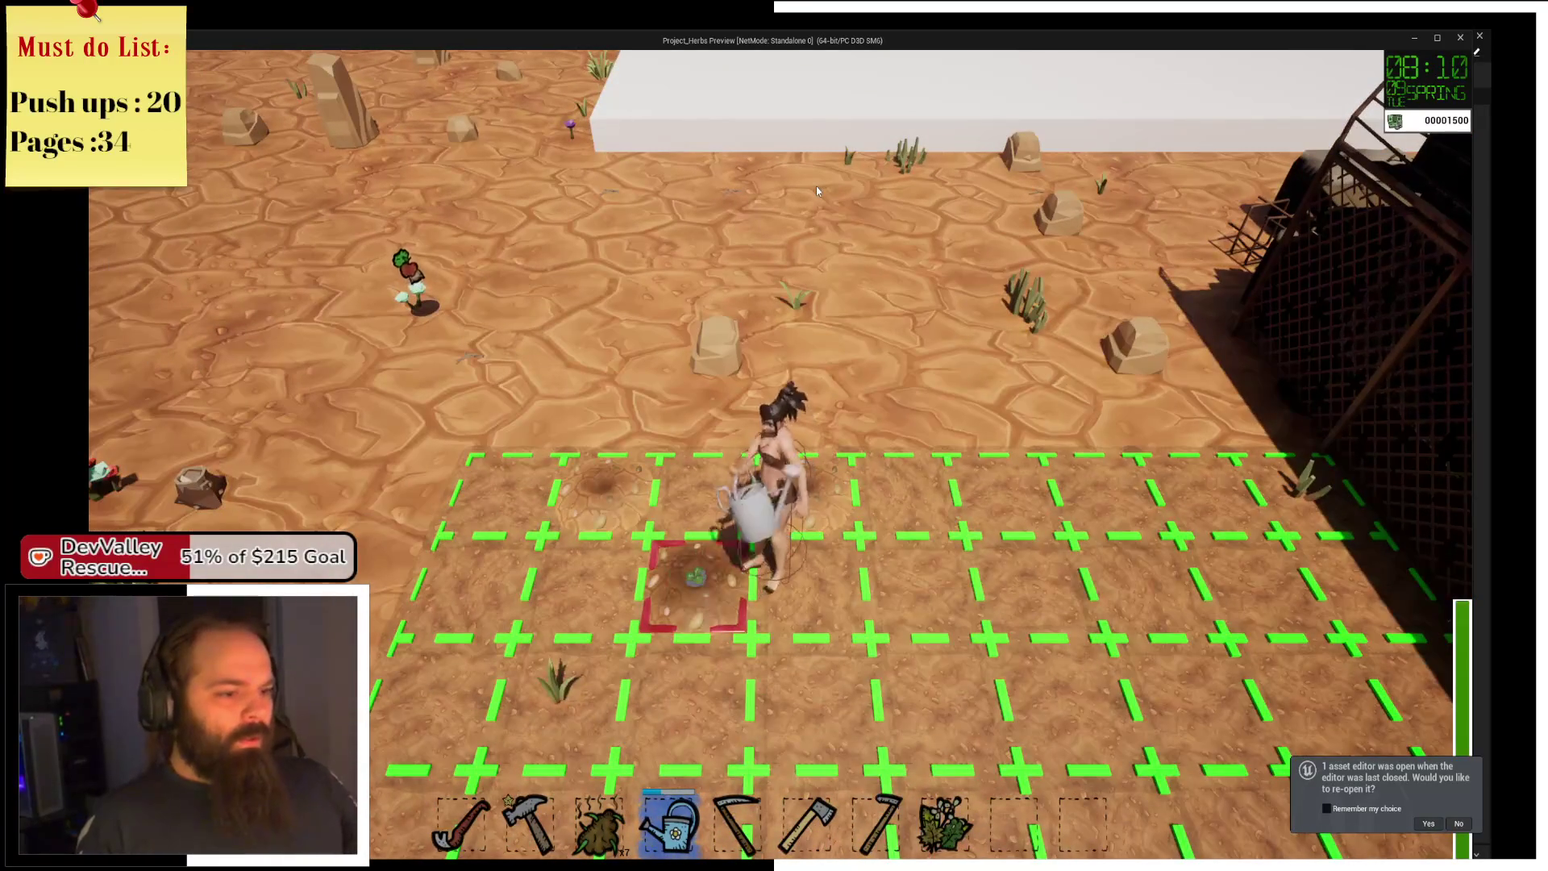
End one more day at the house, then return to the editor's ThirdPersonMap level.
key(w)
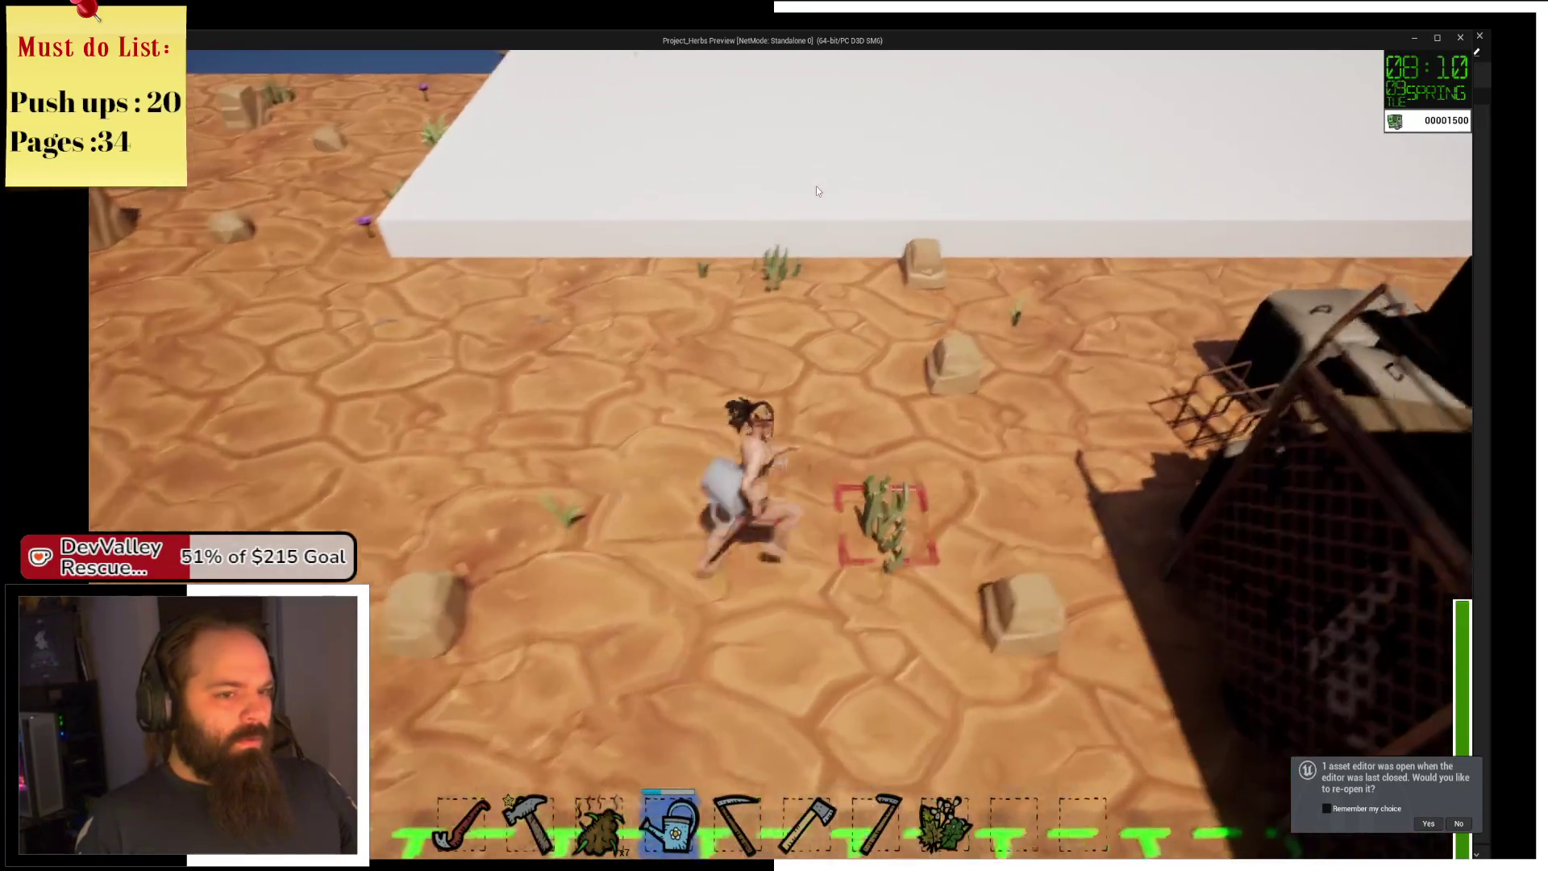
key(d)
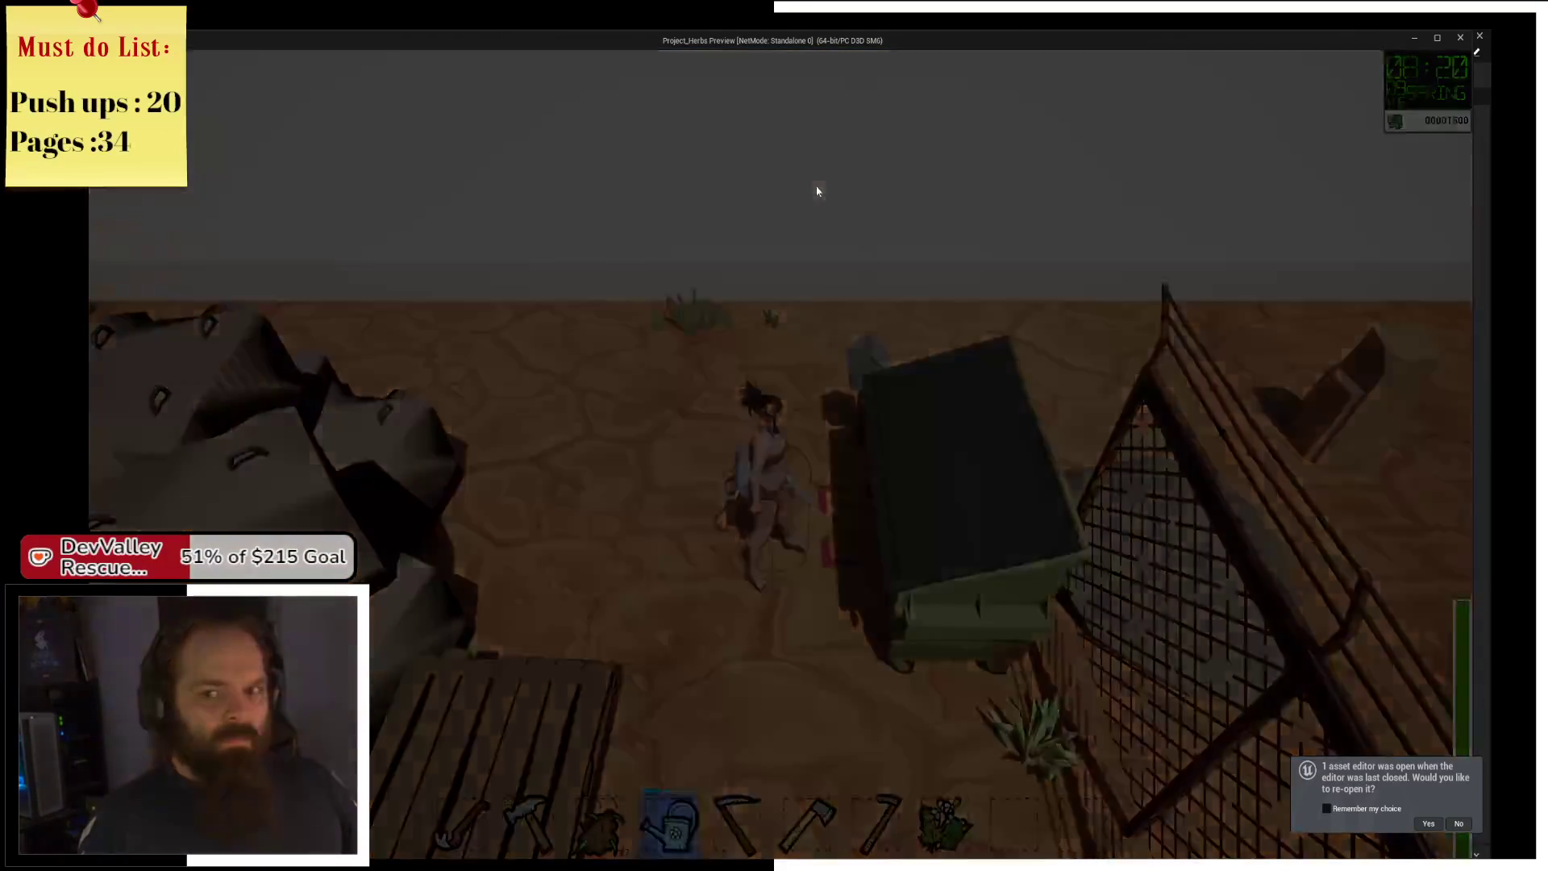
key(a)
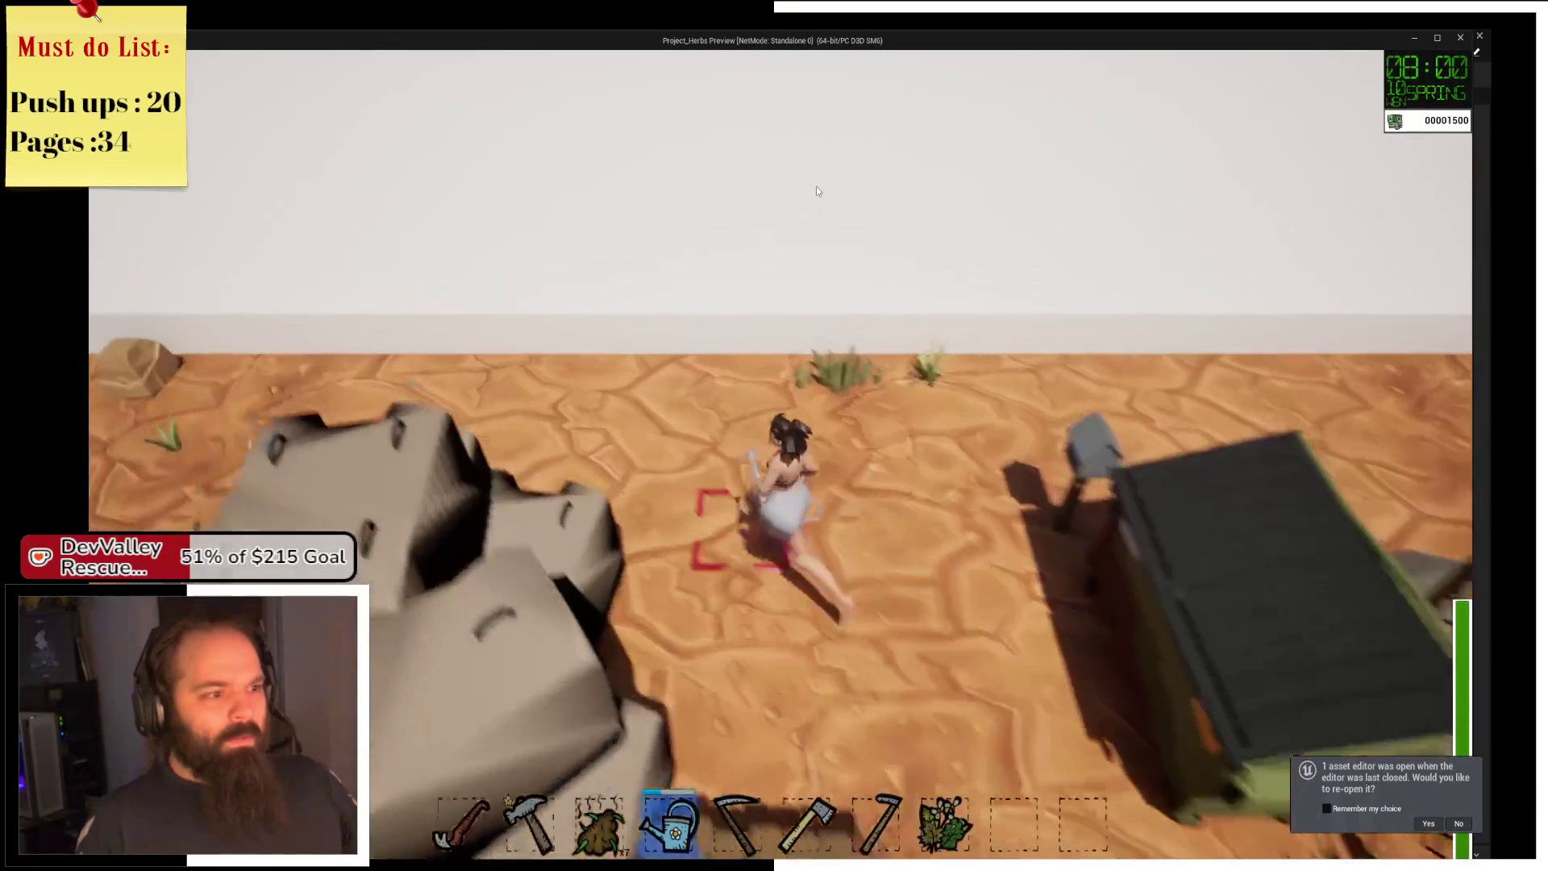
key(s)
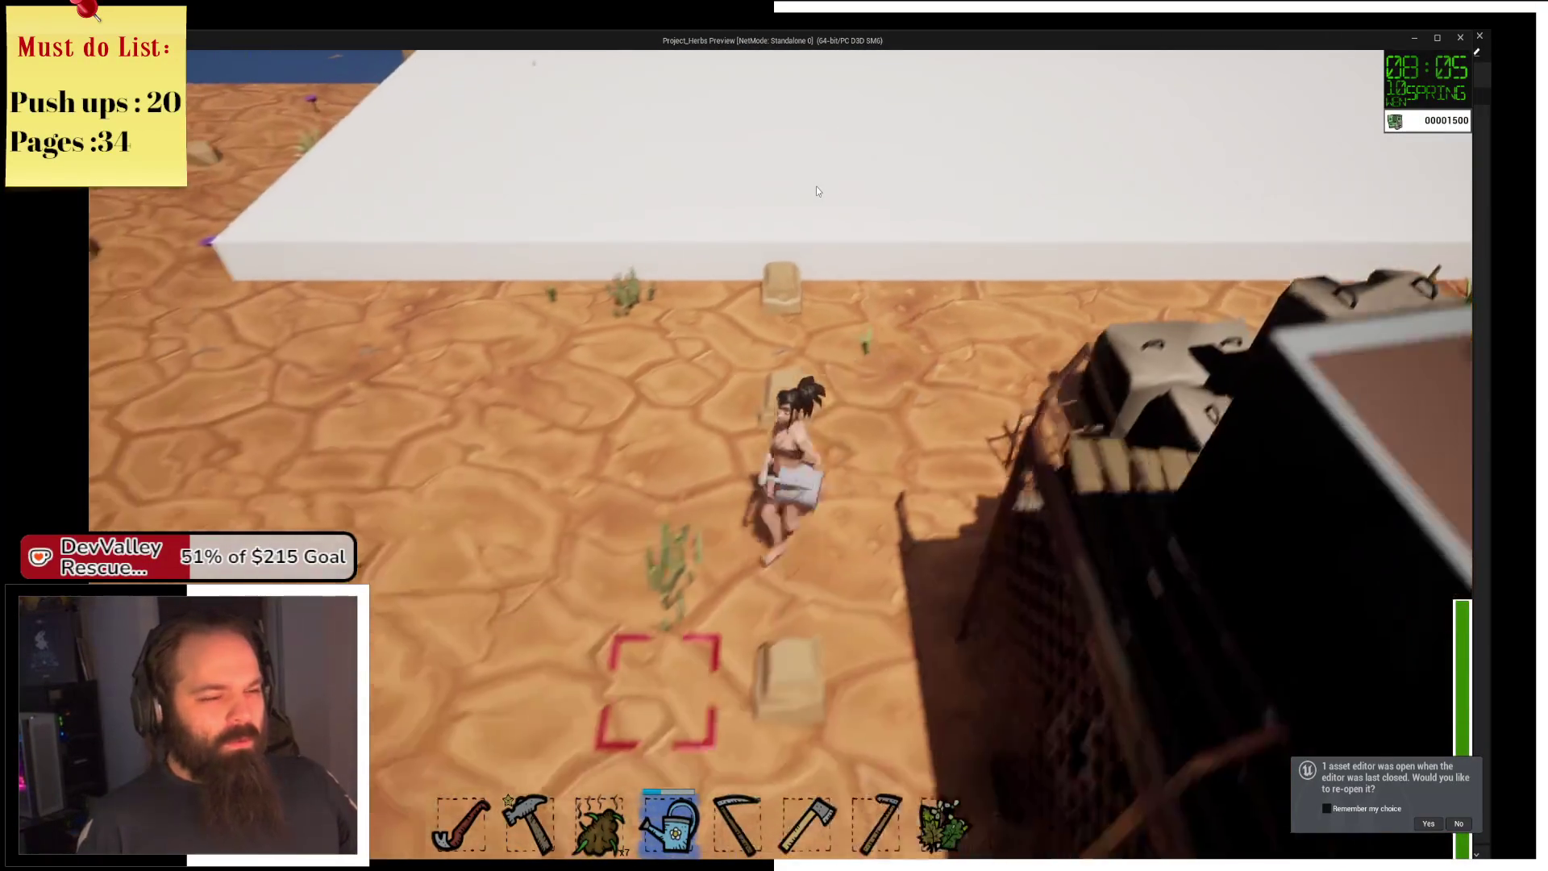
key(alt+Tab)
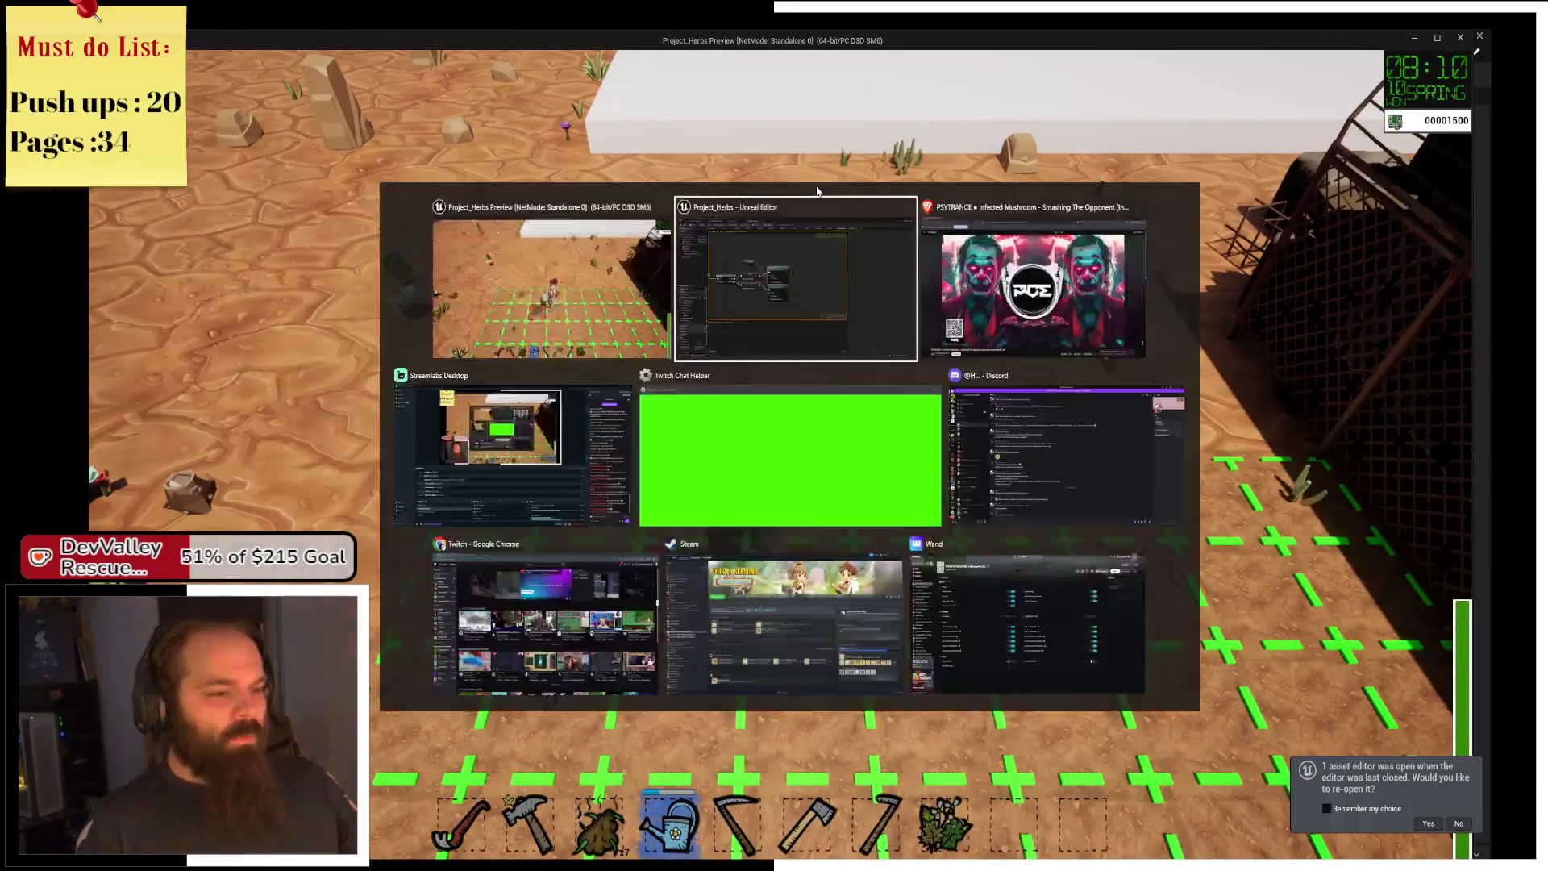
click(198, 53)
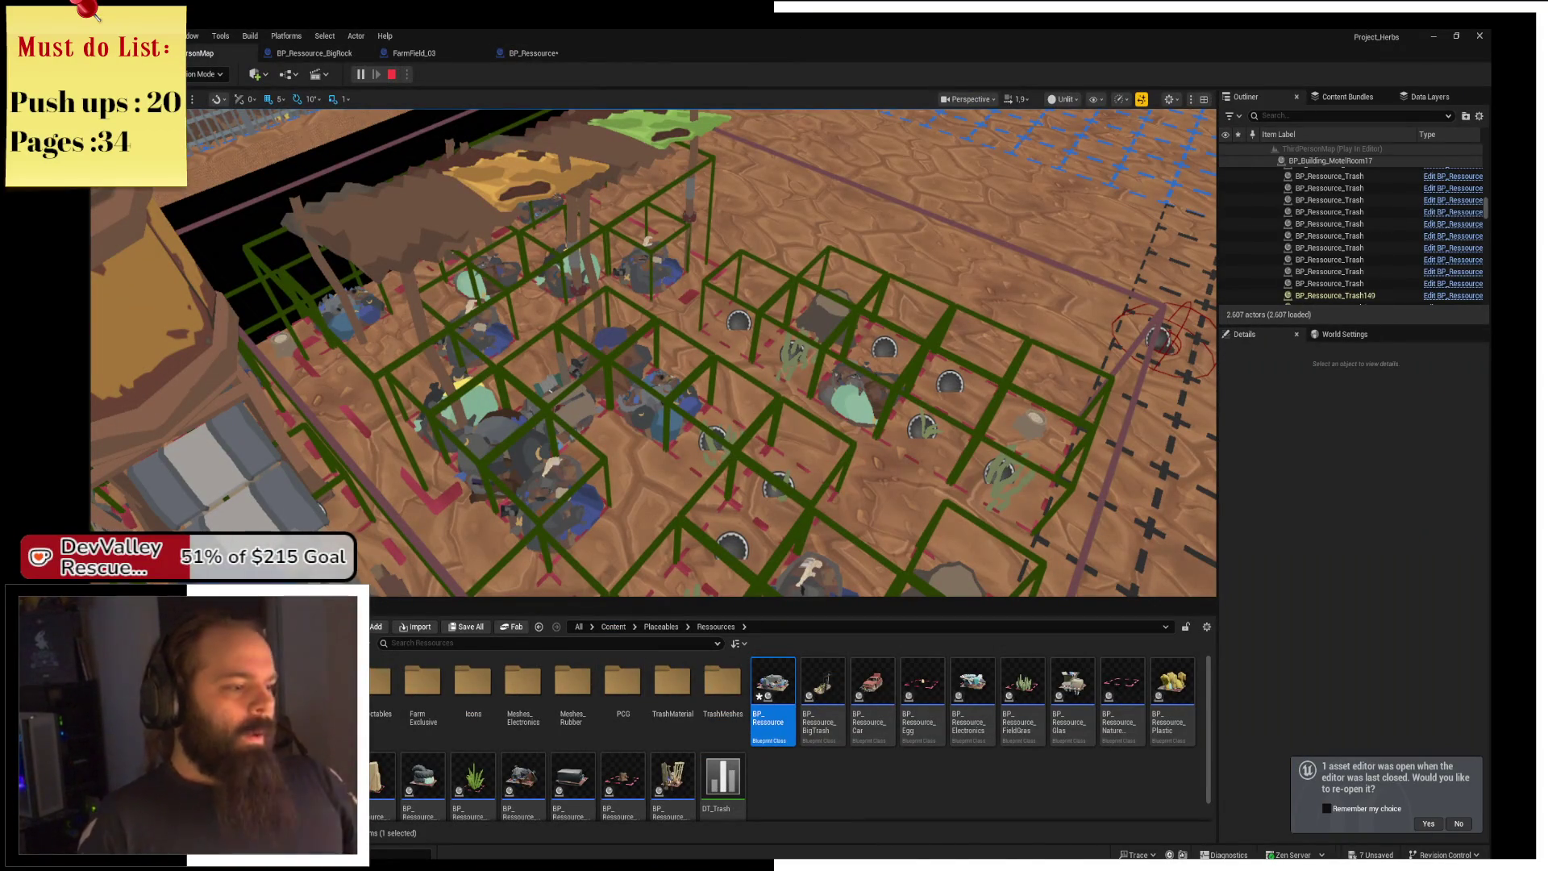
Go to the Content root, examine CheckIfDead's FIND node and properties, then open the EventGraph.
click(612, 626)
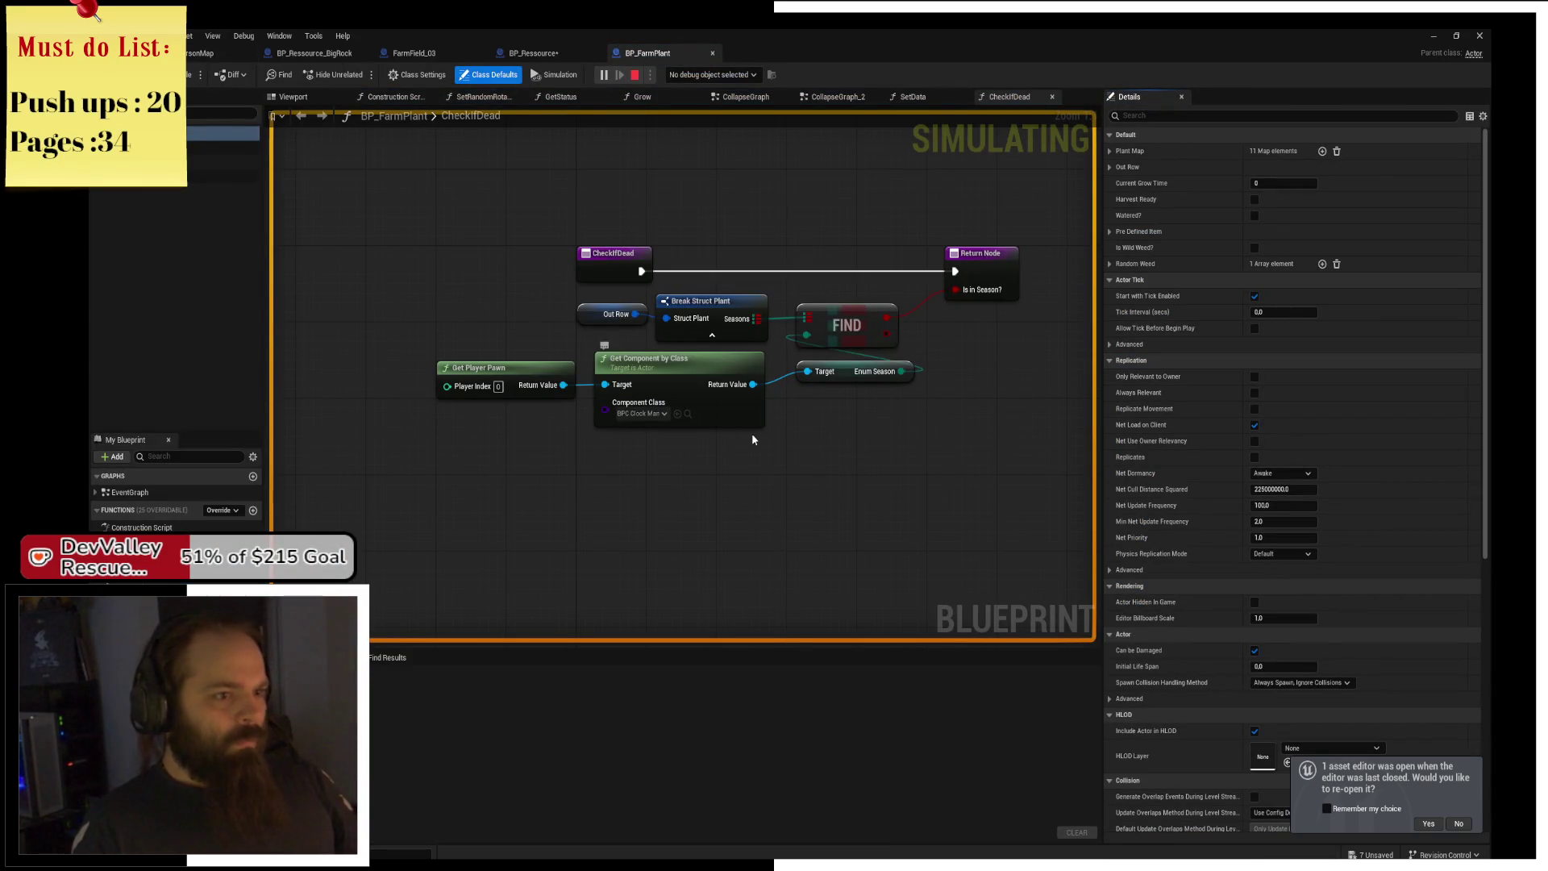
drag(751, 436, 694, 466)
click(742, 353)
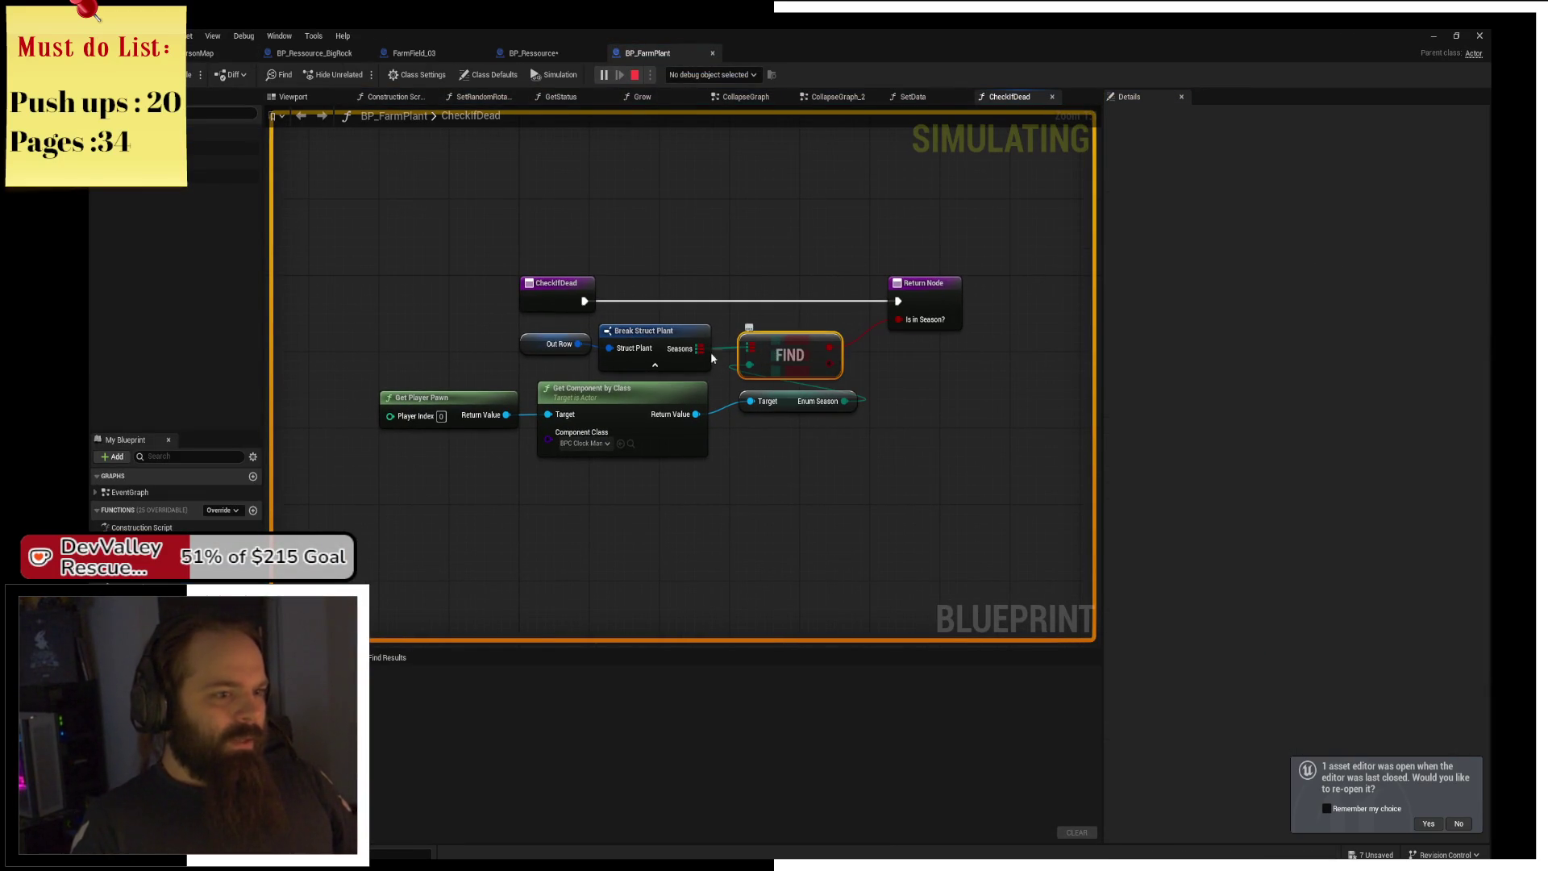
click(571, 306)
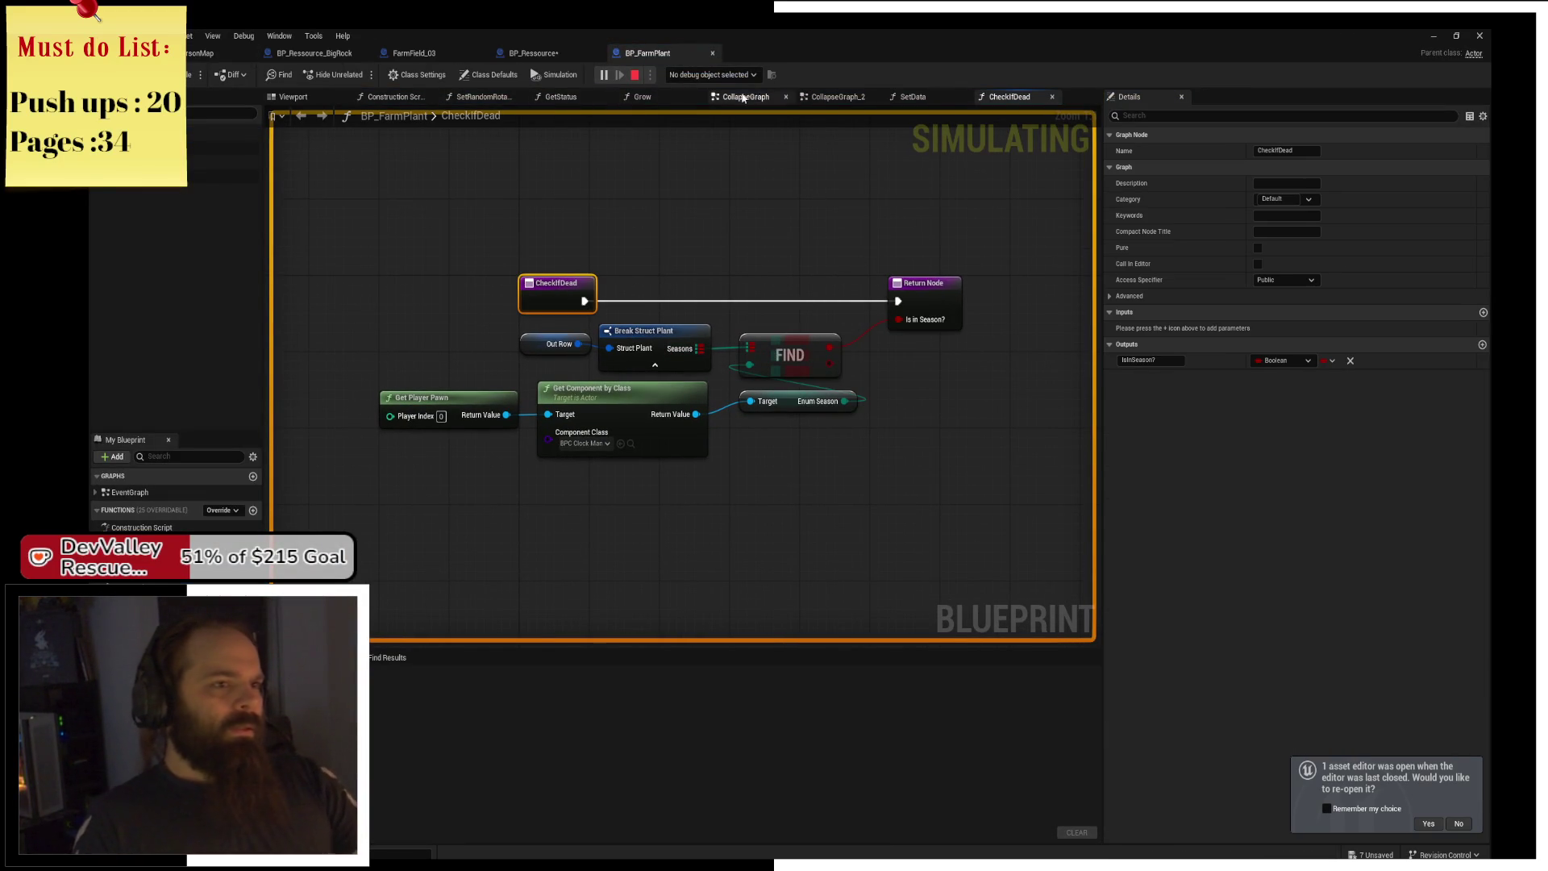
click(710, 90)
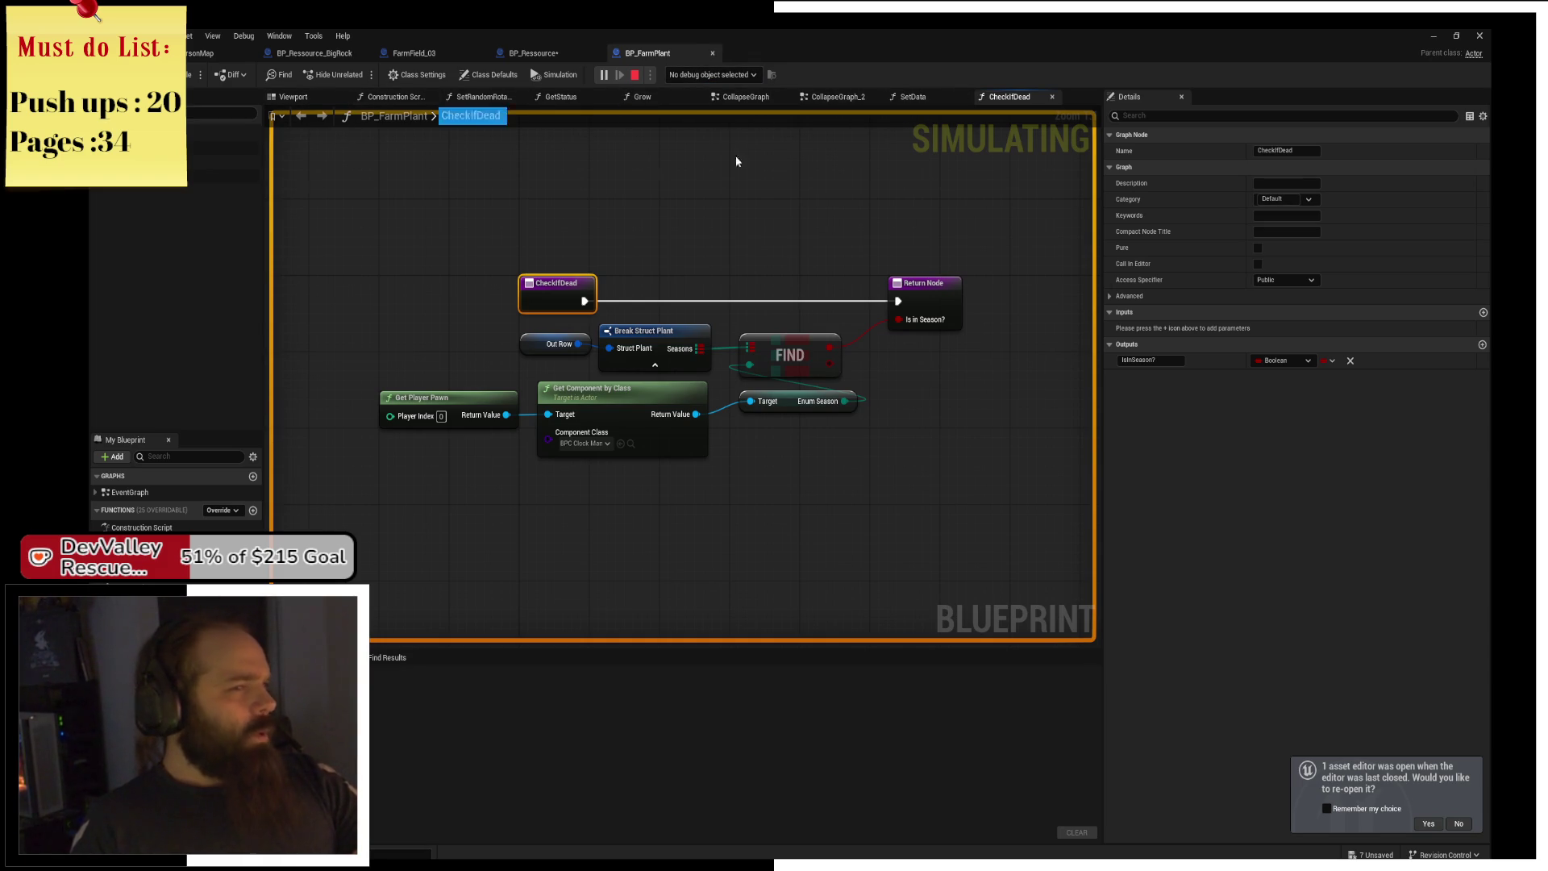
double_click(141, 493)
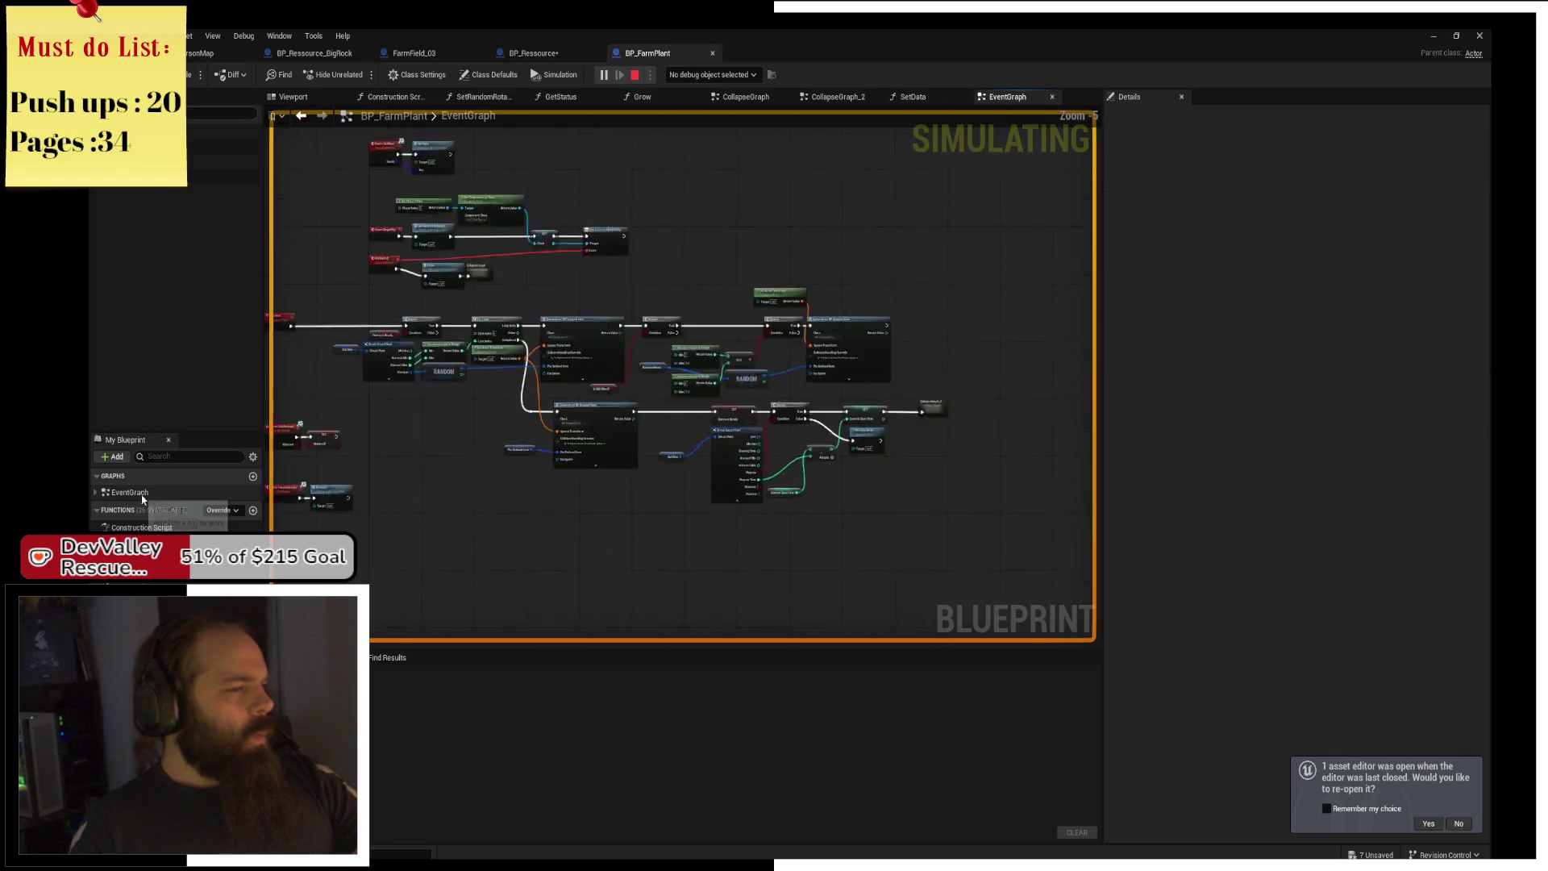
Add an F9 breakpoint to the Grow node in the EventGraph.
scroll(600, 367, up, 1)
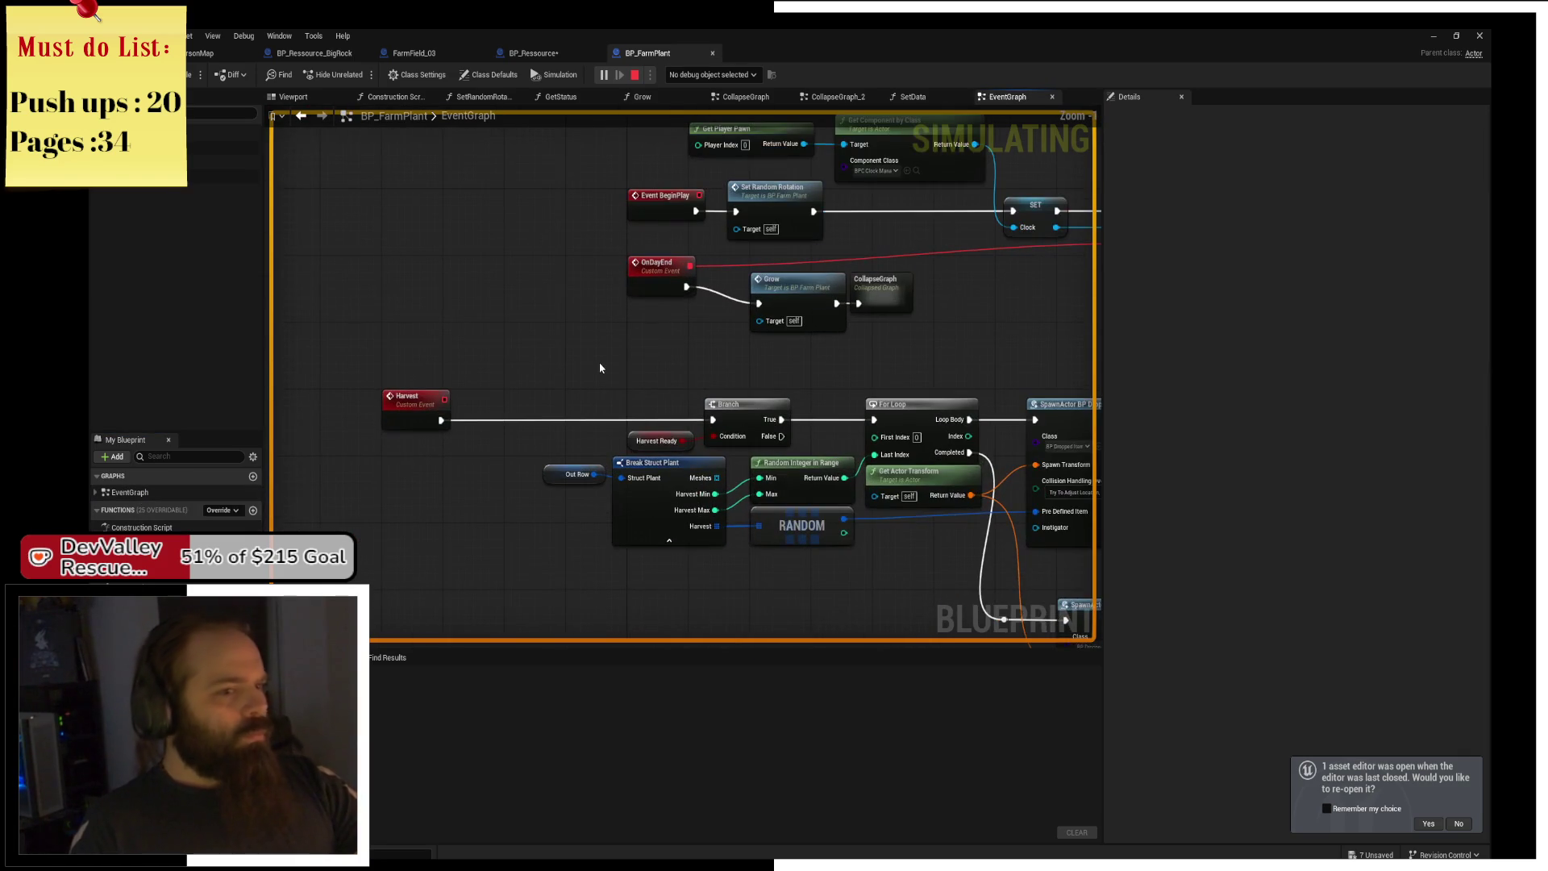
click(670, 347)
key(F9)
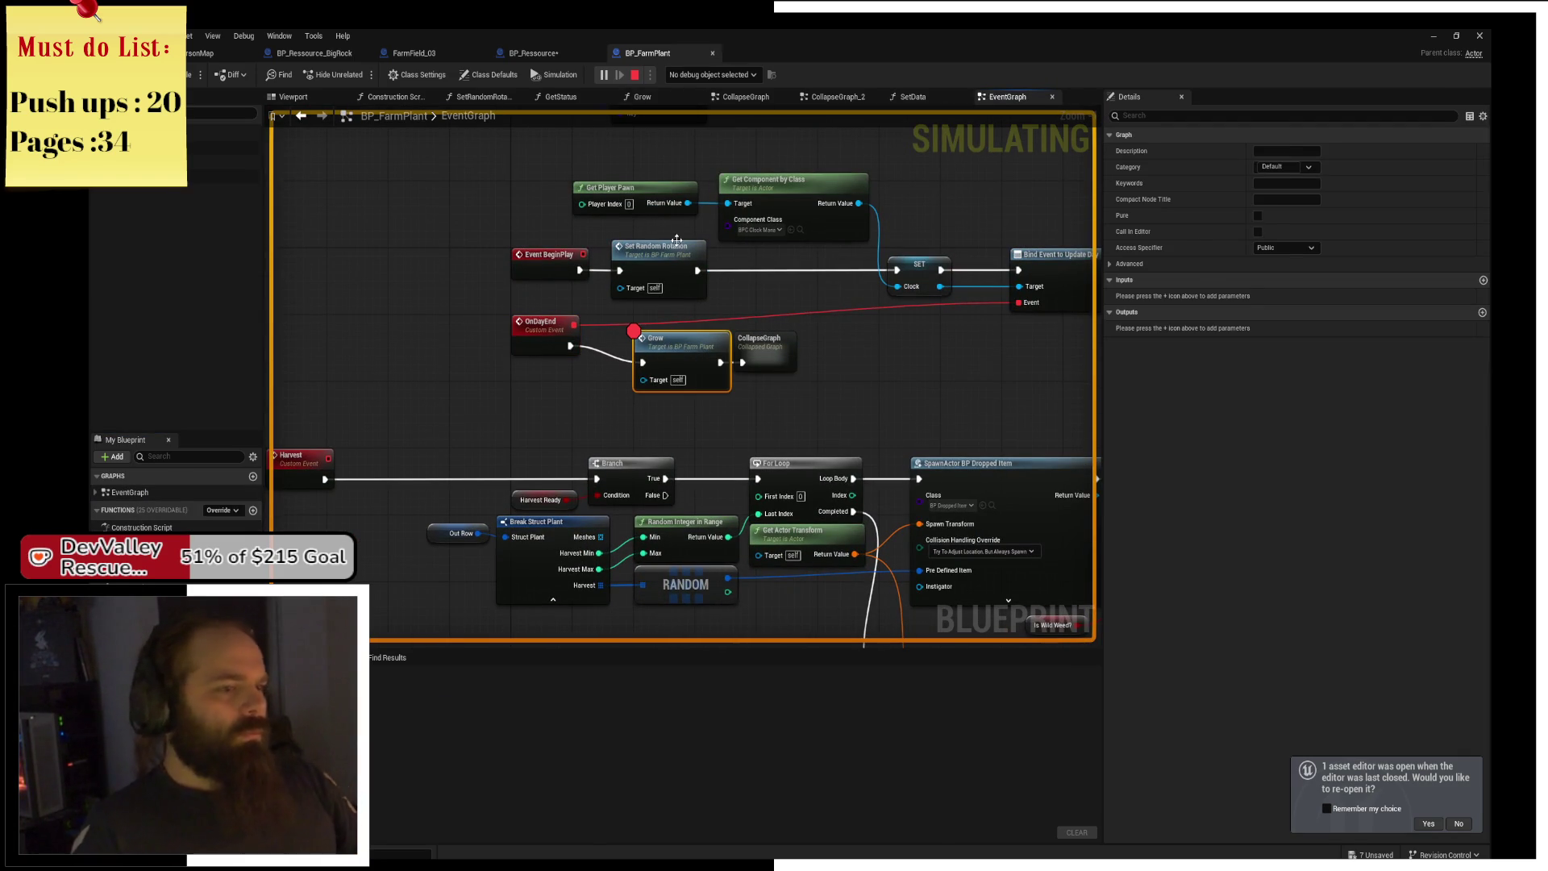
Walk the character in the play-test until the day ends, then view the Grow node and stop.
key(alt+Tab)
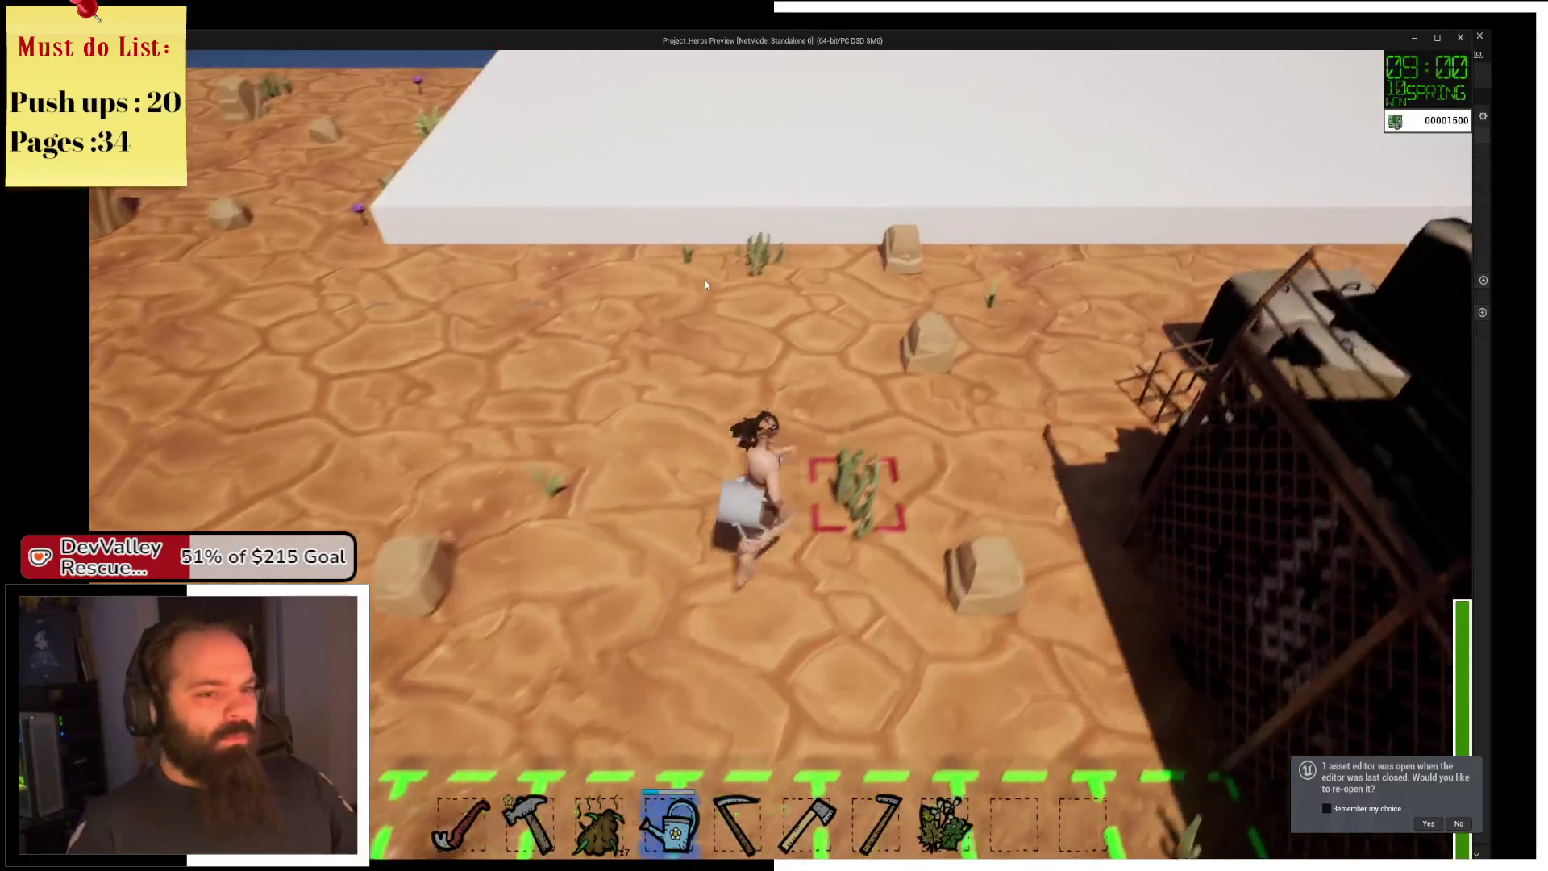
key(w)
key(a)
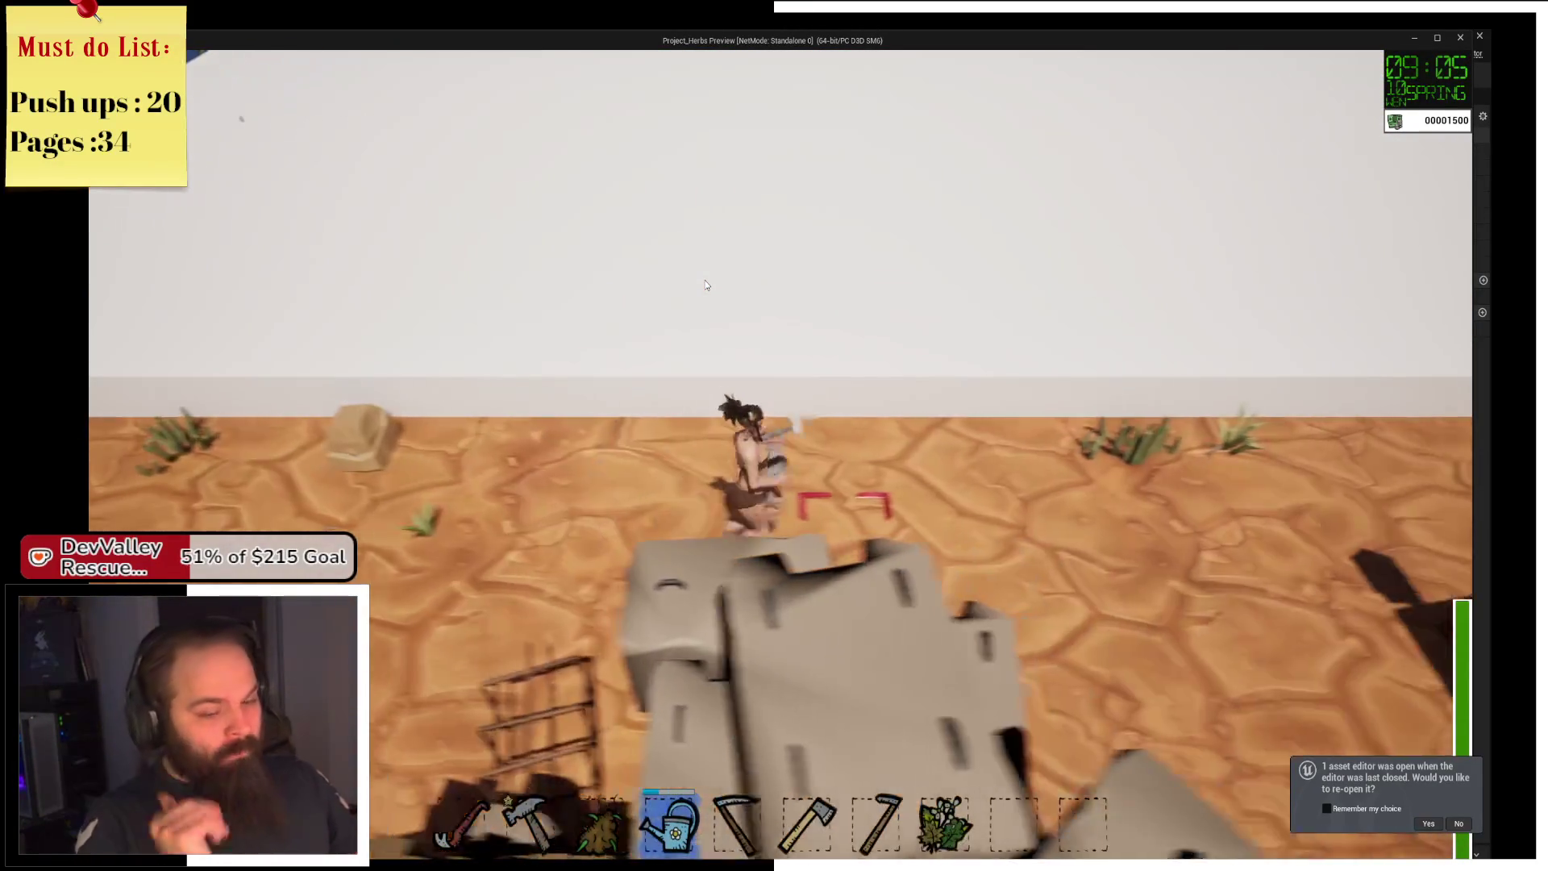
key(s)
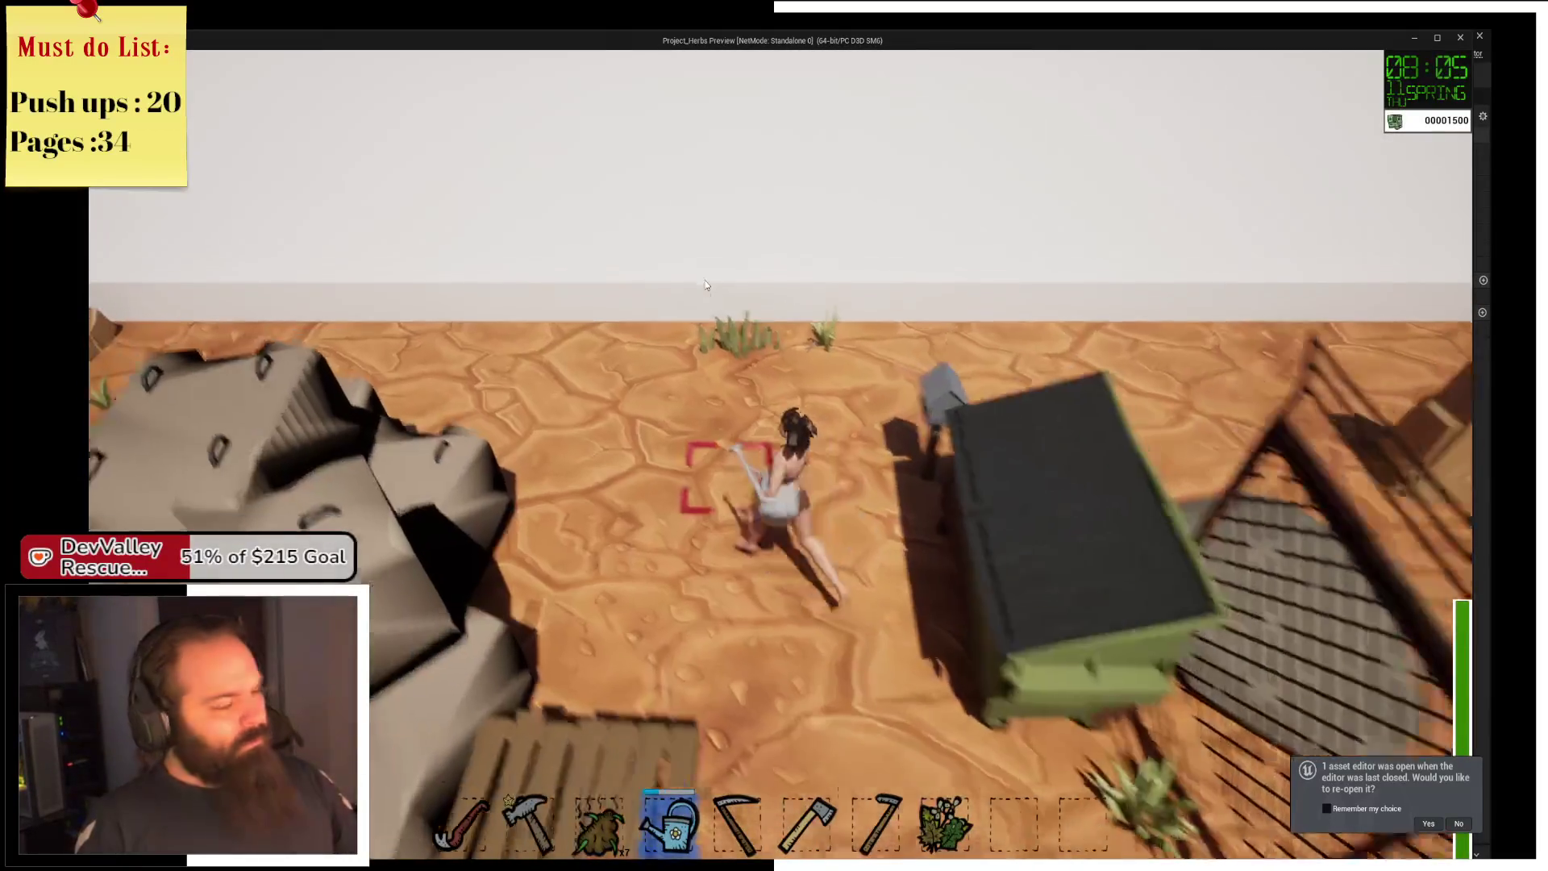
key(Escape)
drag(653, 393, 542, 428)
scroll(582, 292, up, 3)
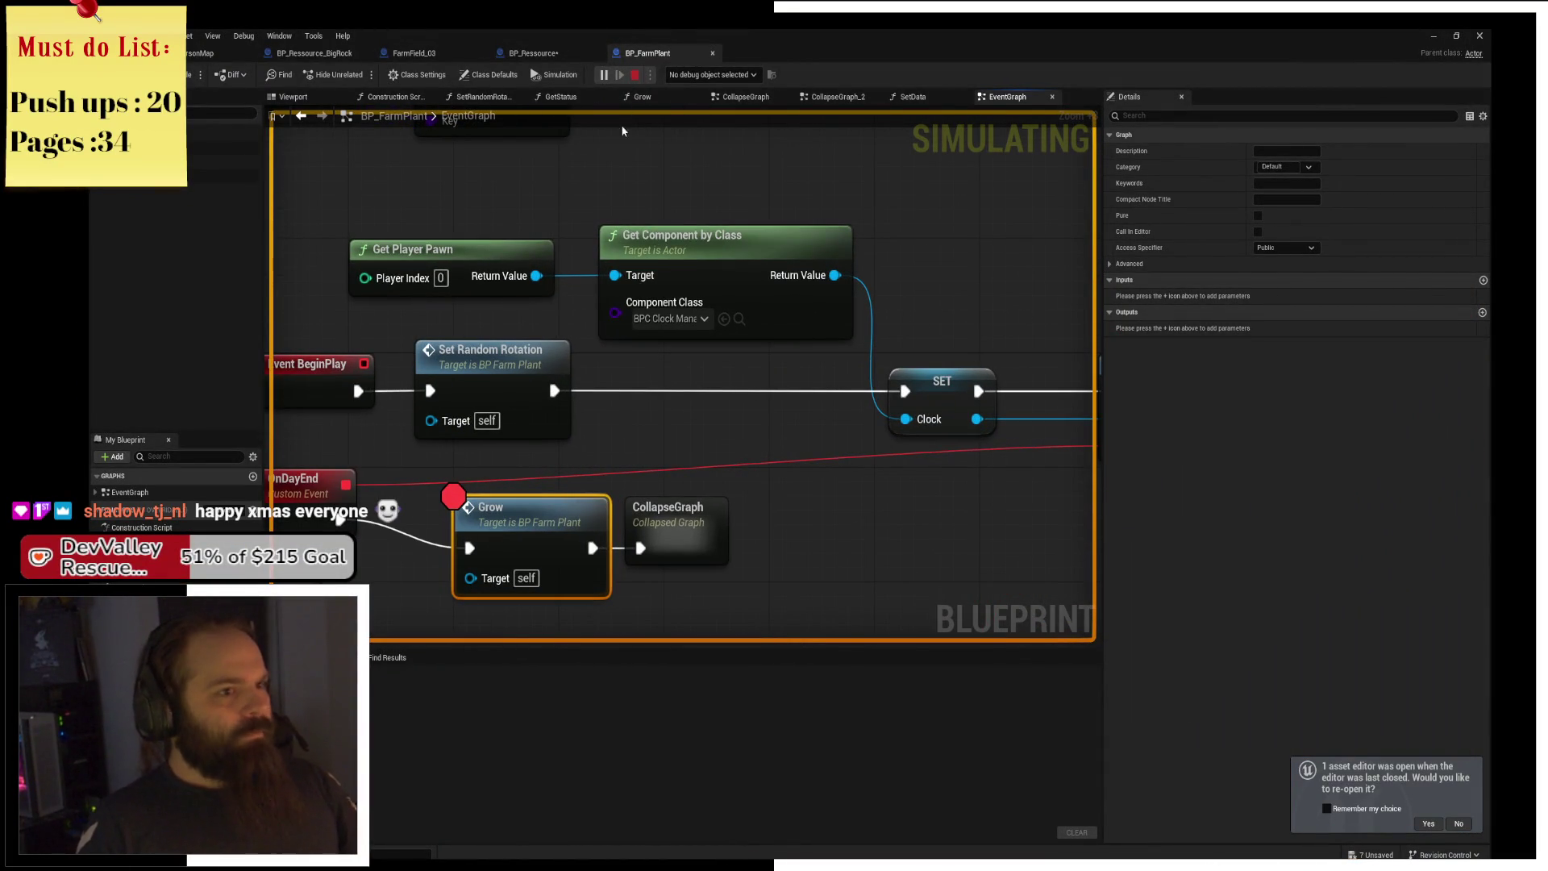
key(Escape)
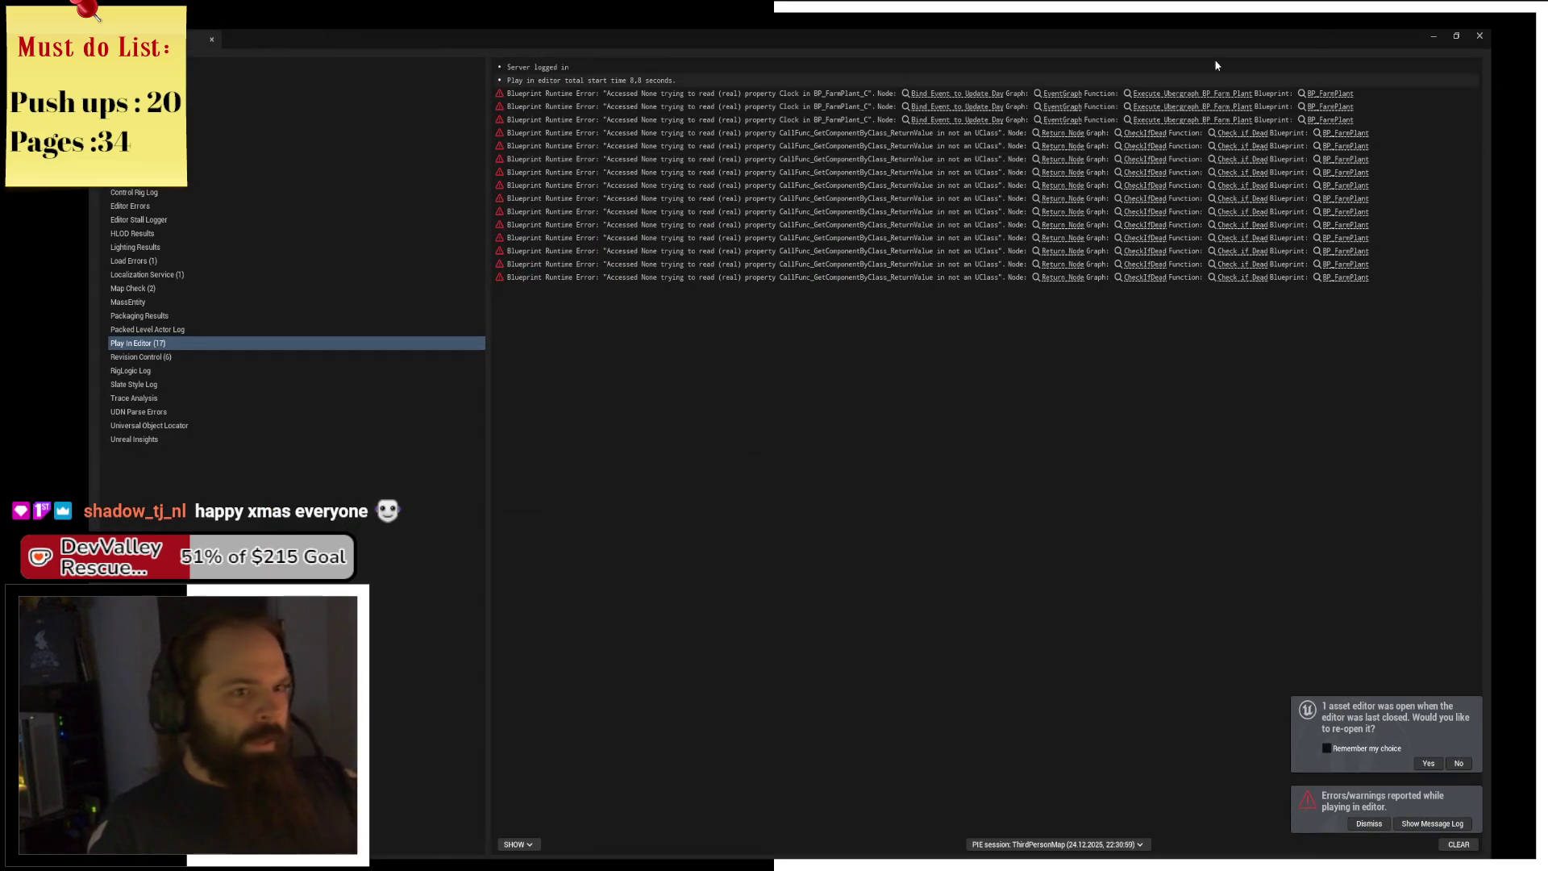
Close the Message Log and delete the Get Player Pawn and Get Component by Class nodes.
click(1480, 36)
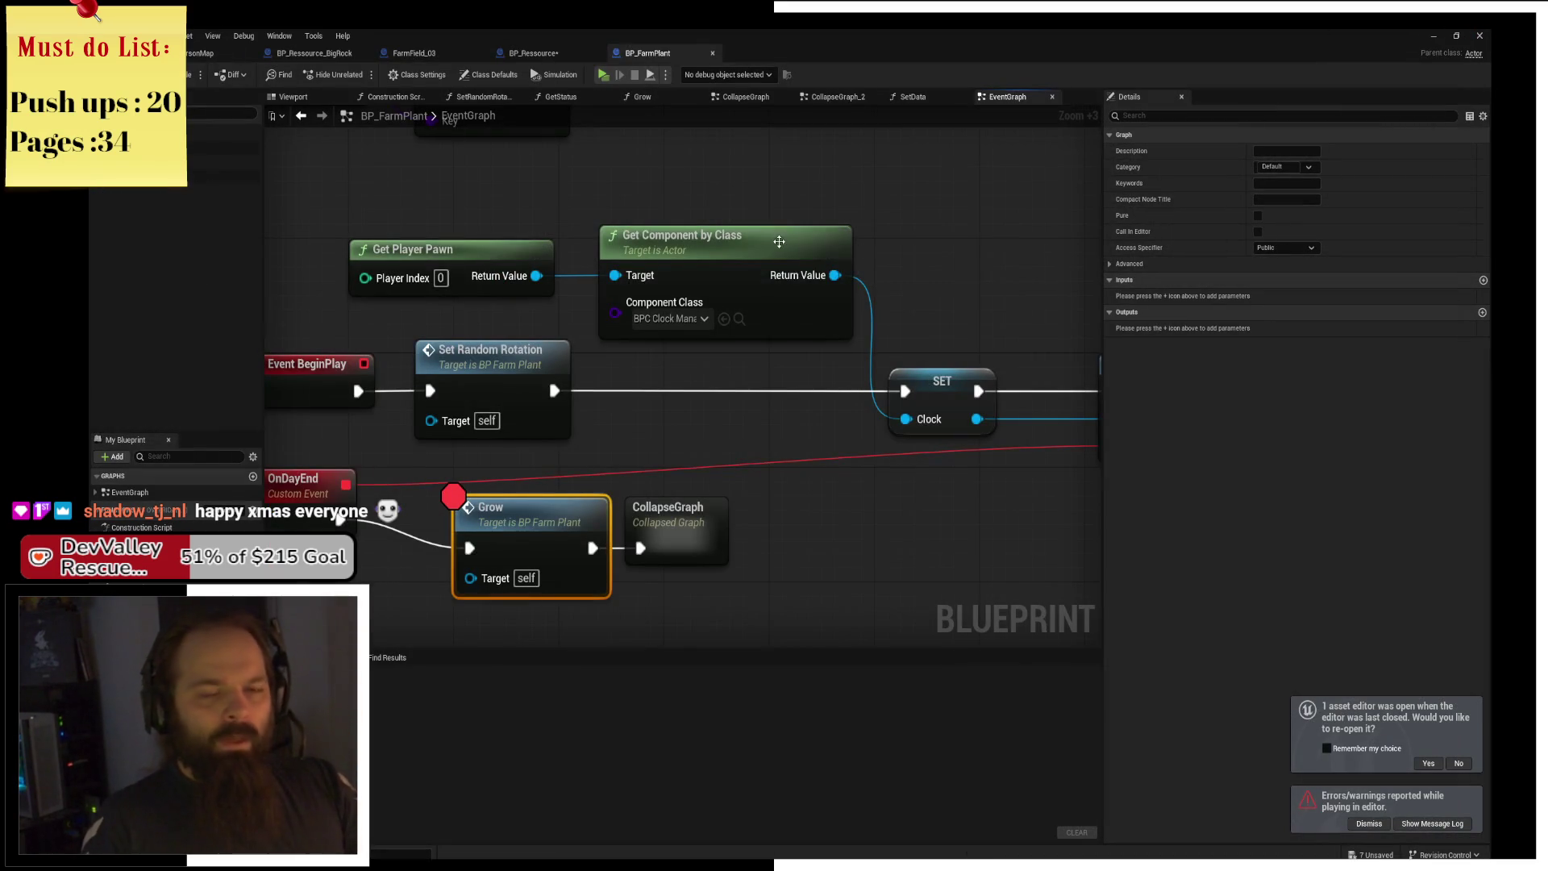
drag(904, 266, 392, 408)
key(Delete)
Add Get Game State feeding a BPI Get Clock node, and wire BPC Clock into SET Clock.
right_click(633, 298)
text(gett game state)
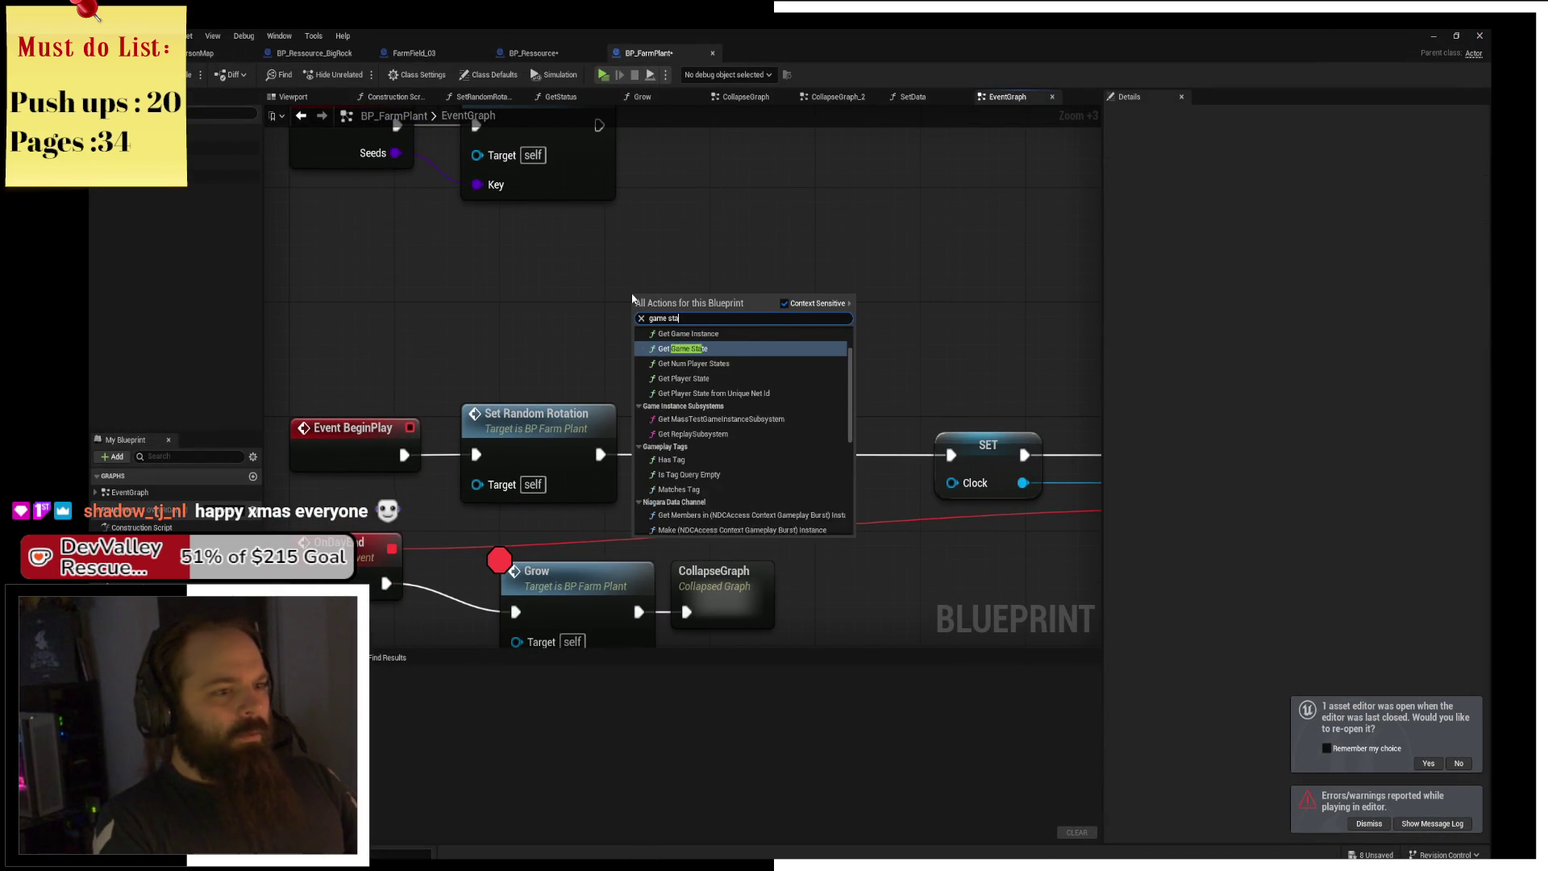
key(Return)
drag(631, 293, 421, 292)
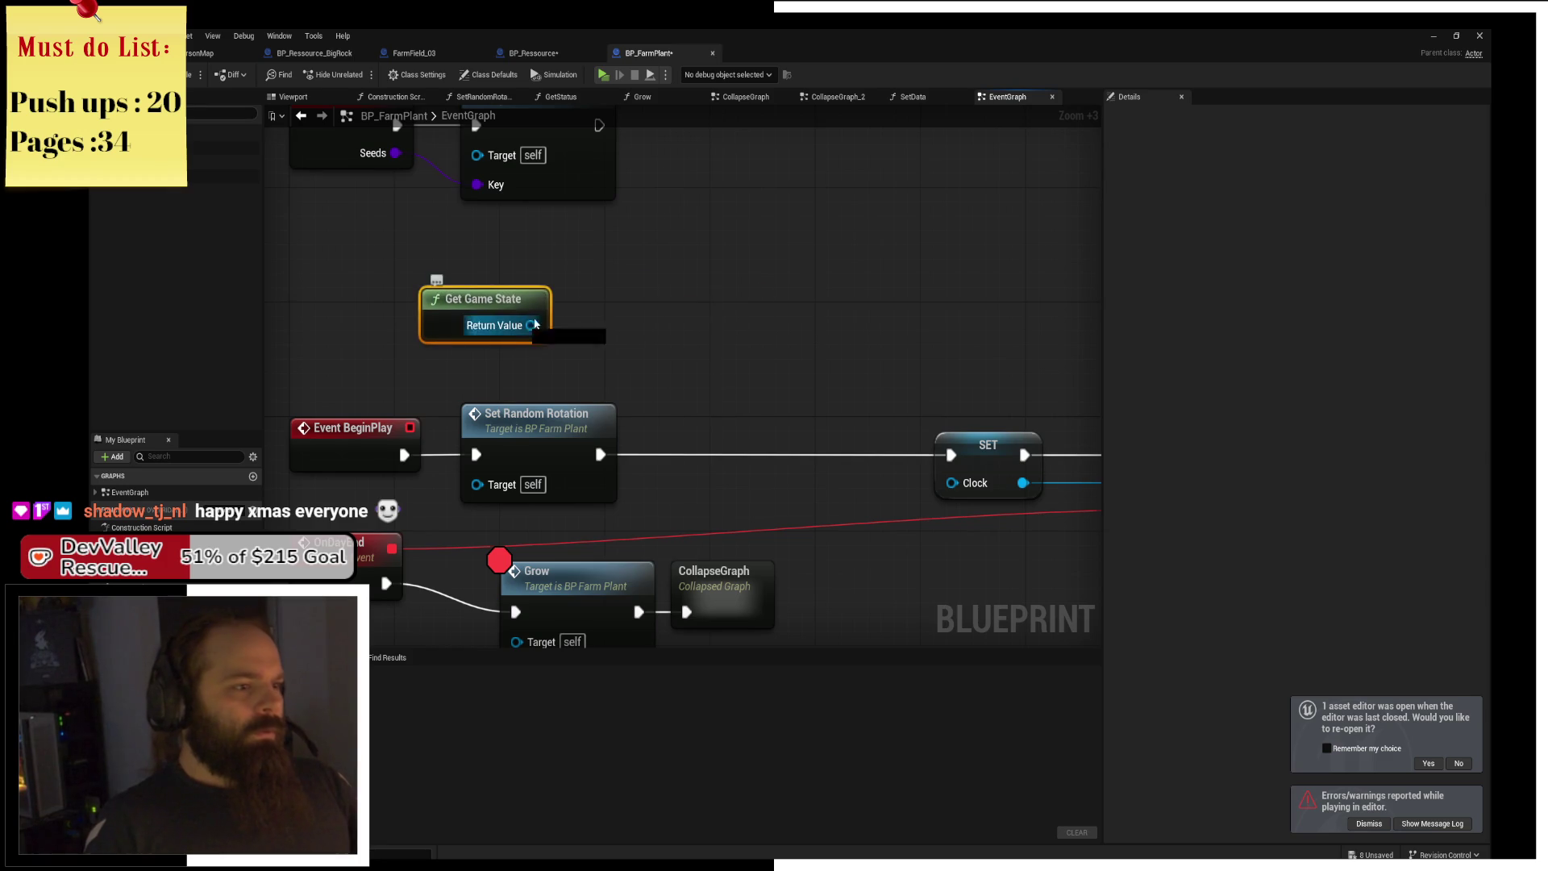
drag(531, 325, 629, 303)
text(bpi g)
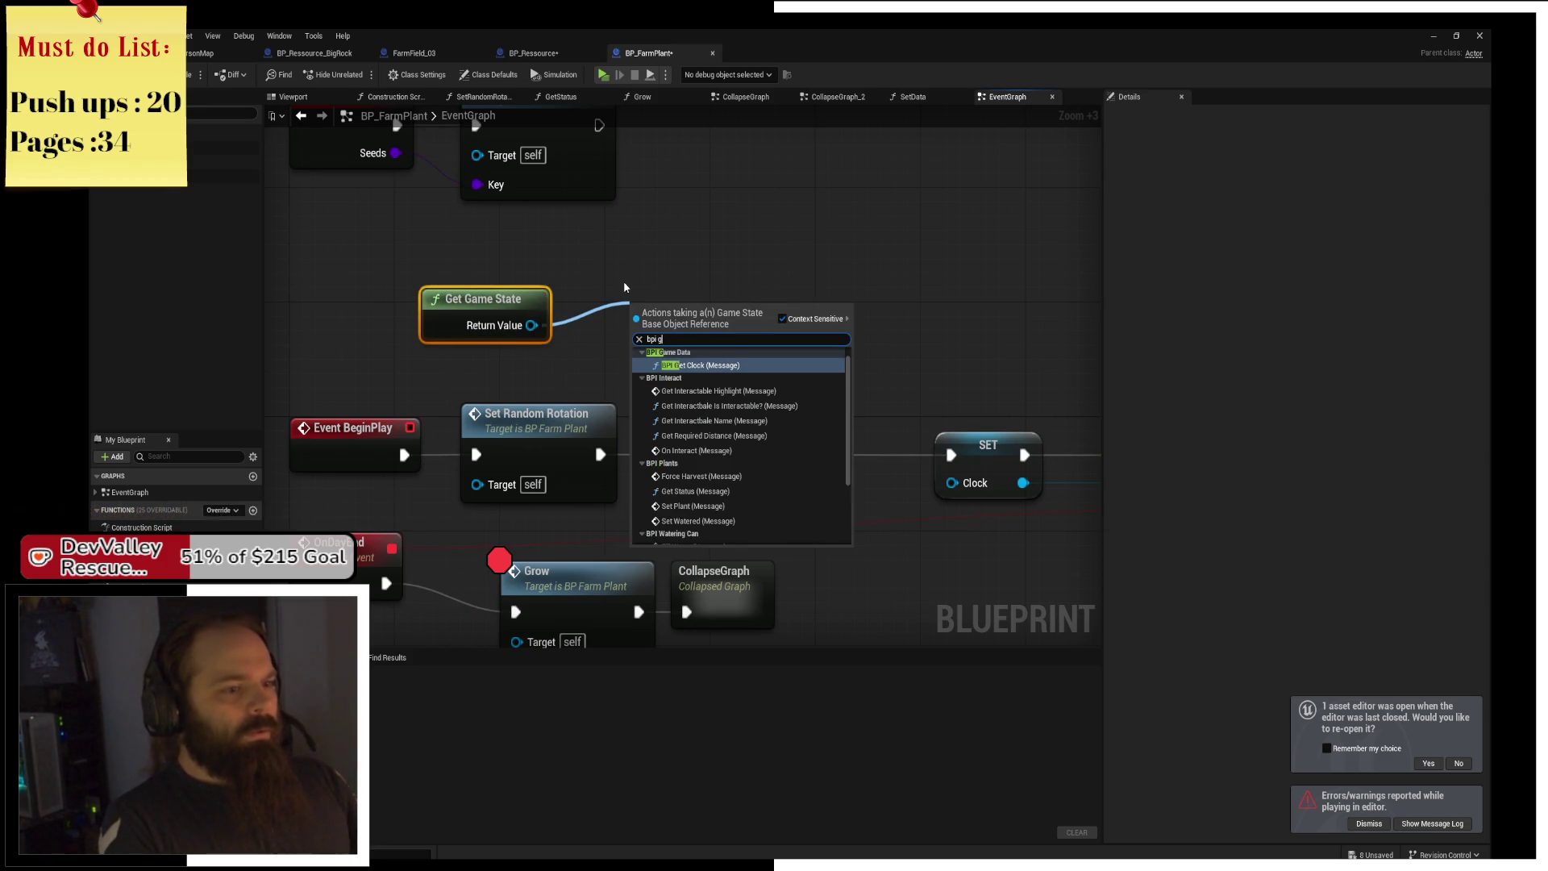
text(et clock)
key(Return)
drag(729, 329, 772, 423)
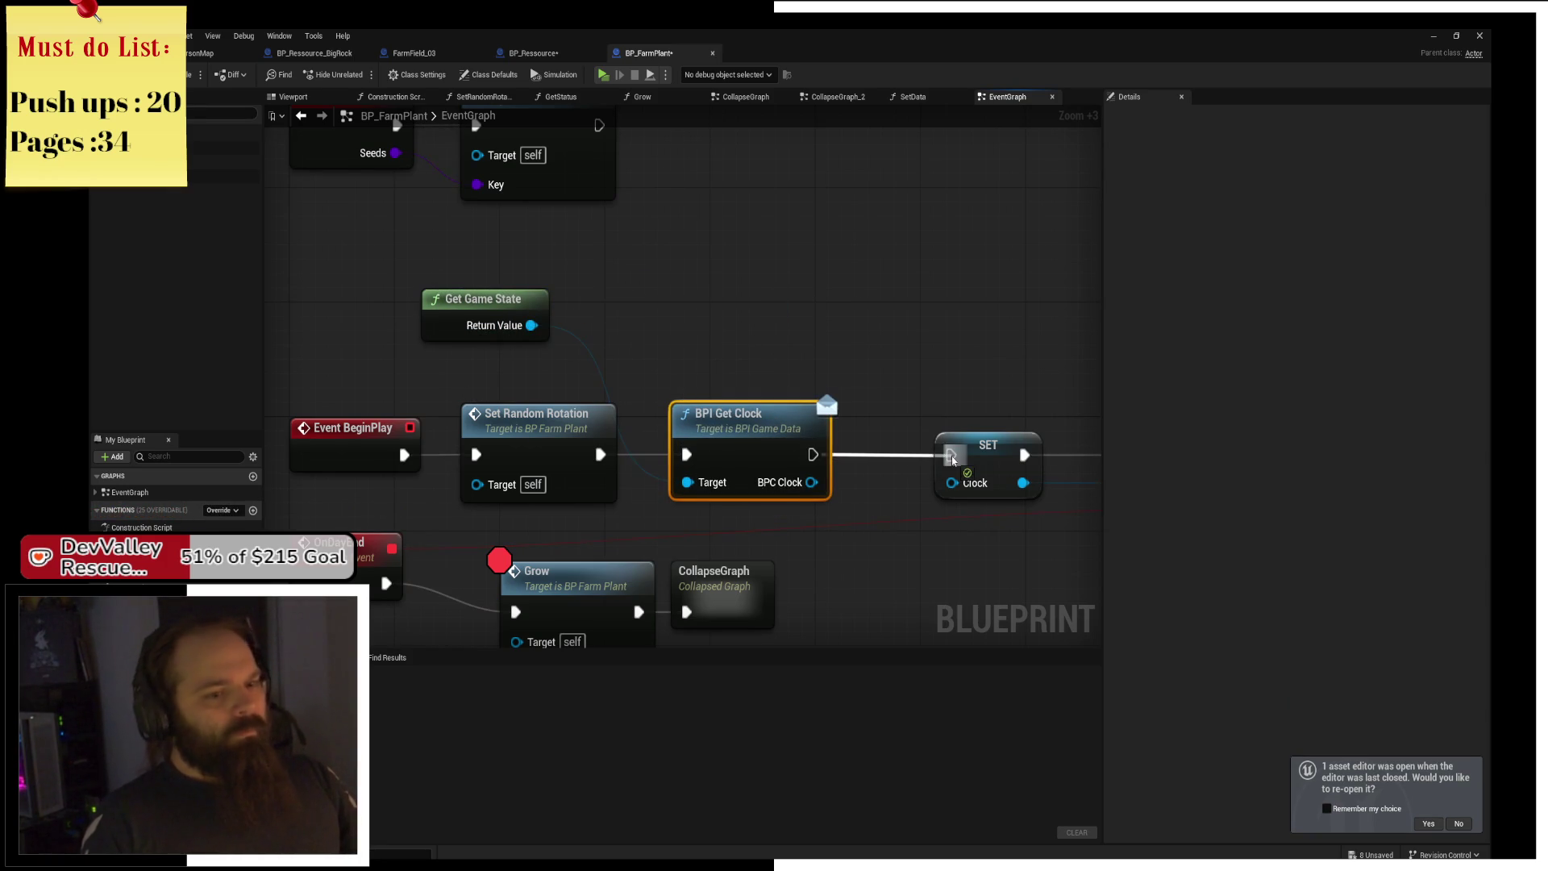
drag(811, 481, 952, 482)
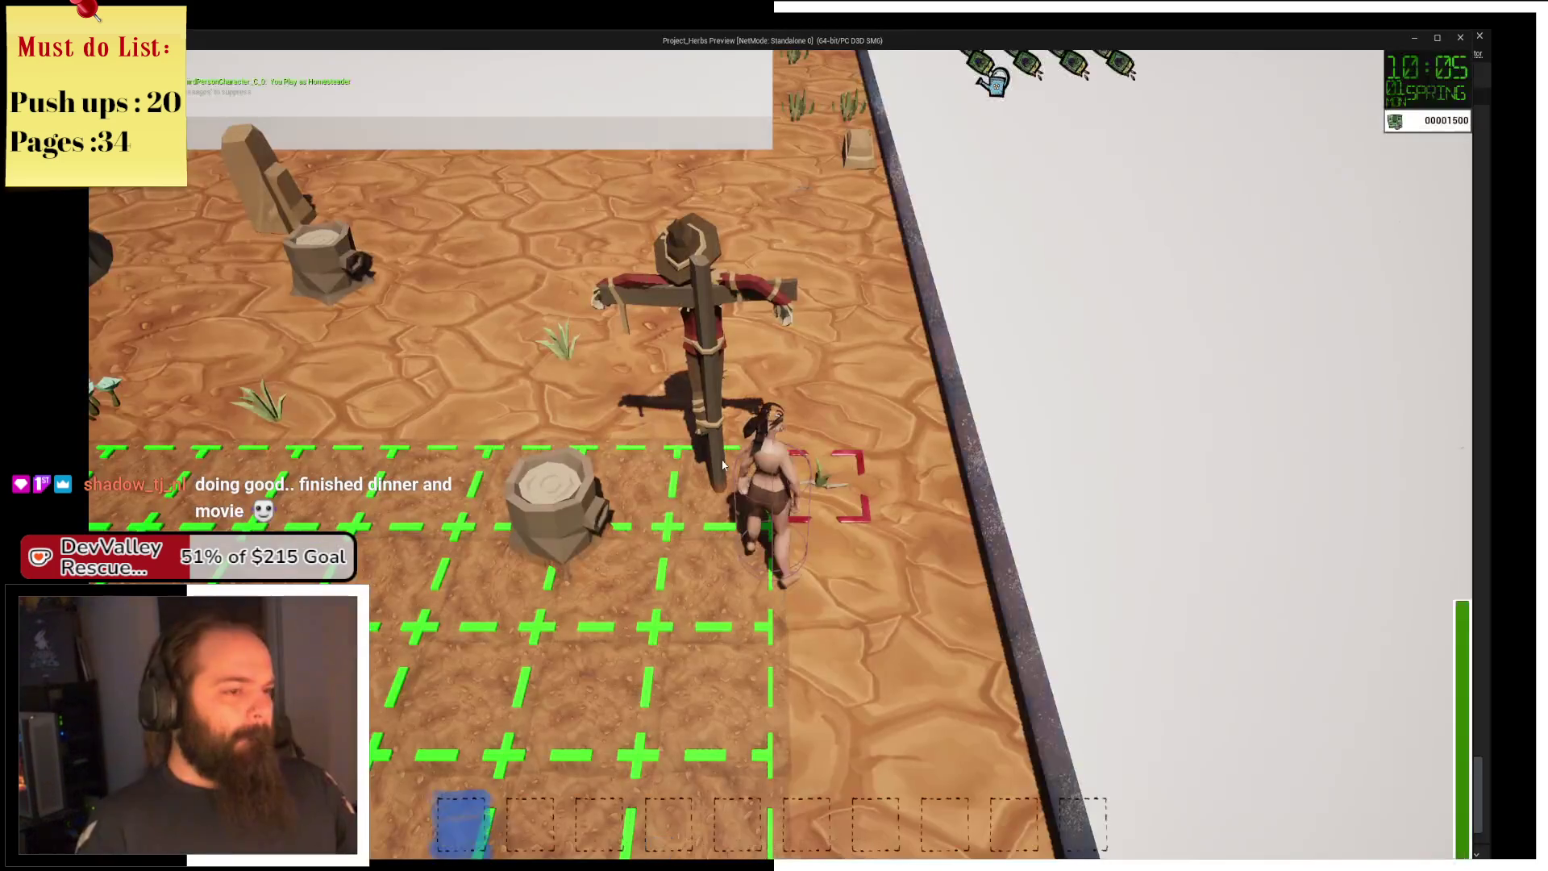
Run across the farm to the storage chest and check the backpack and chest inventories.
key(a)
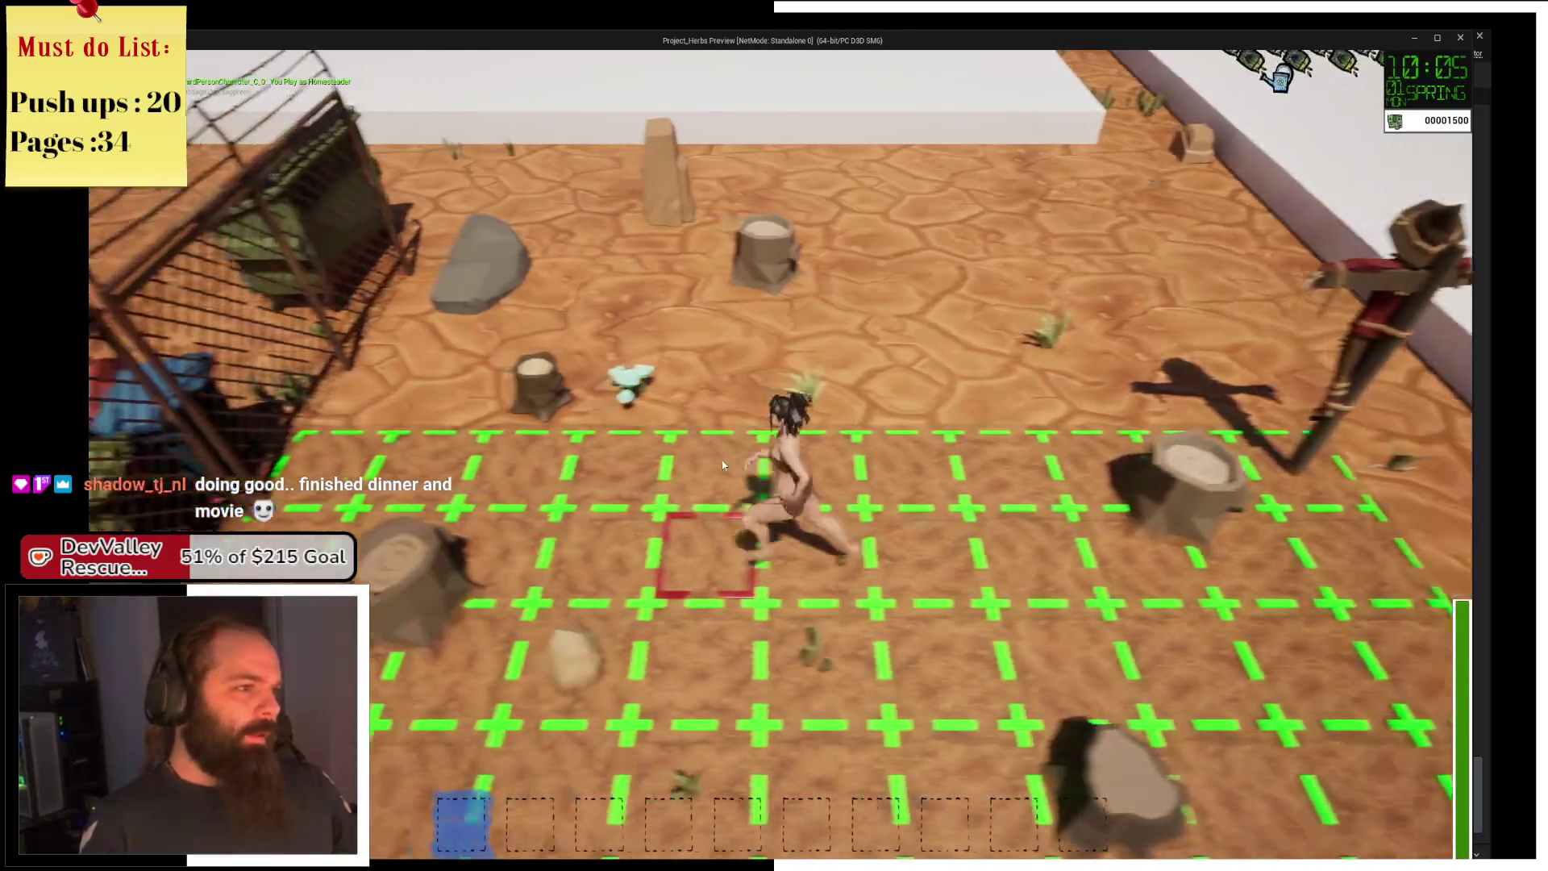
key(s)
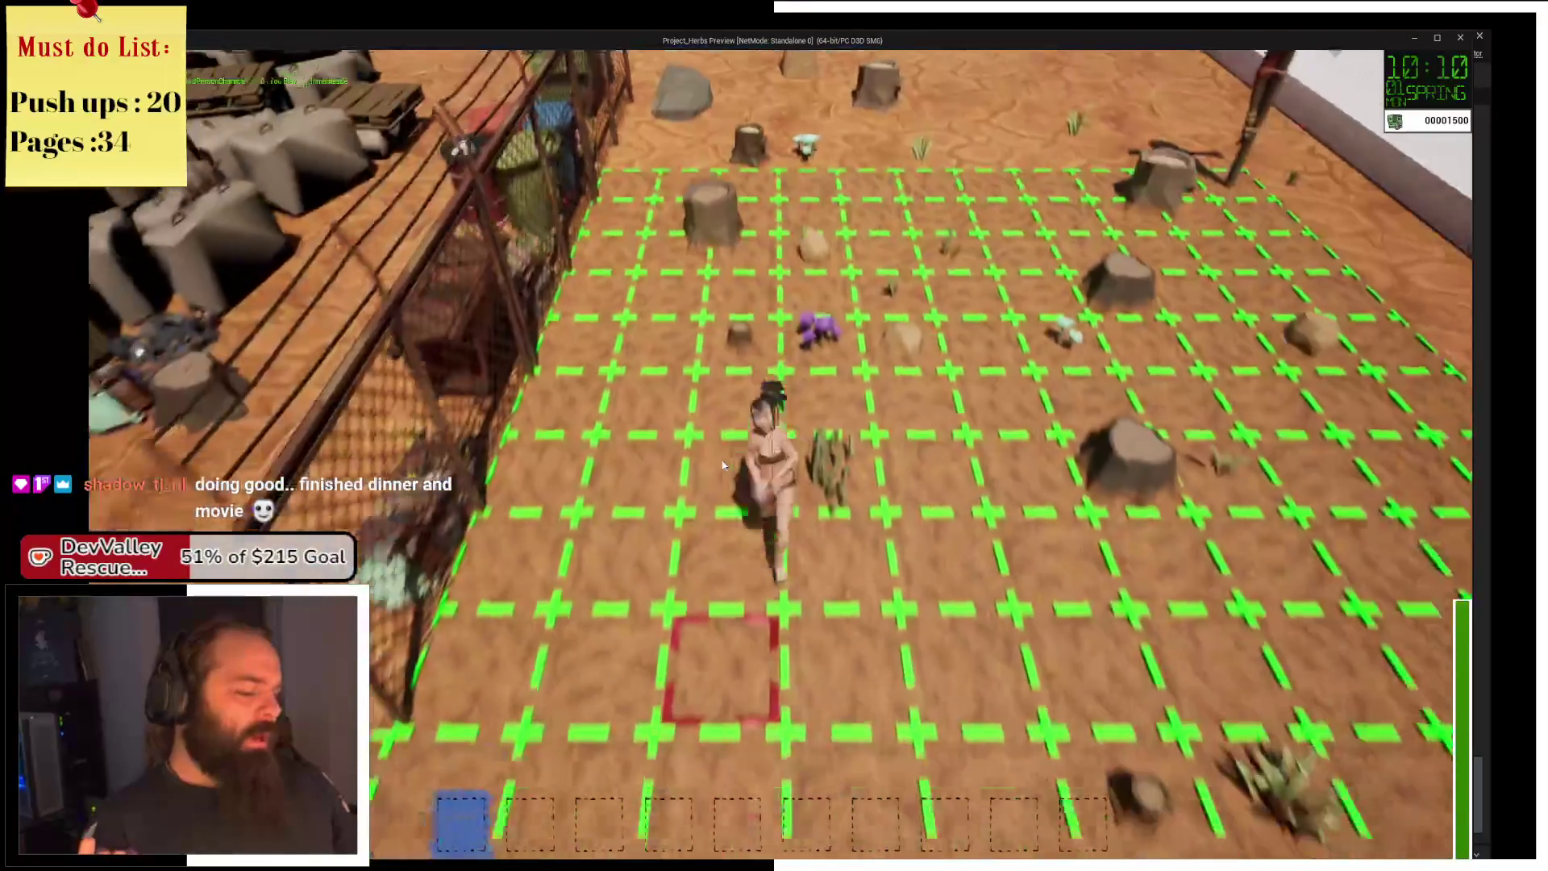
key(a)
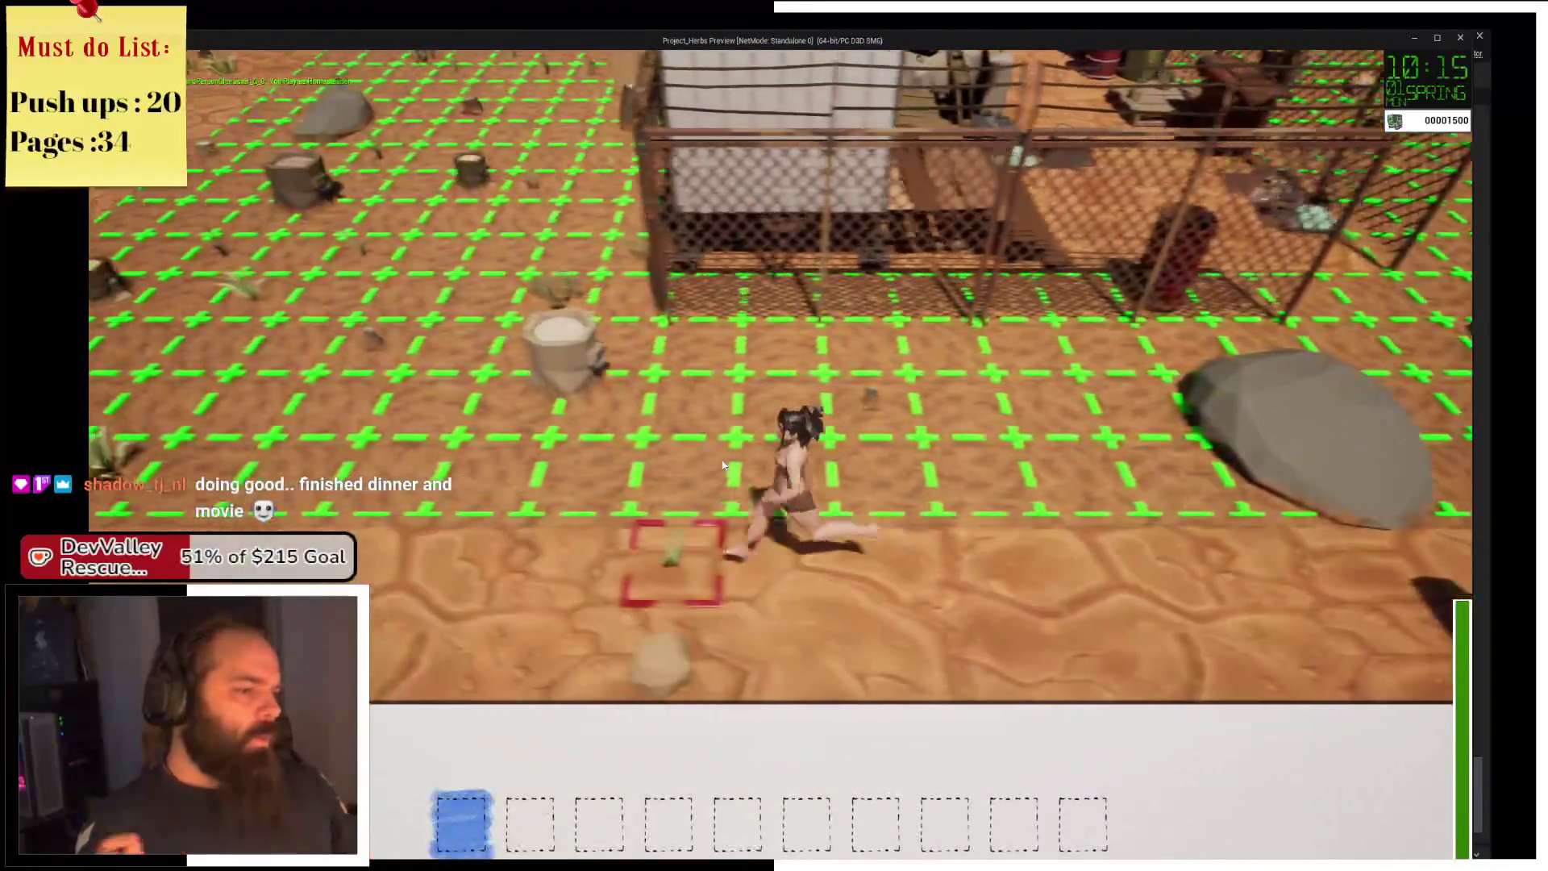
key(a)
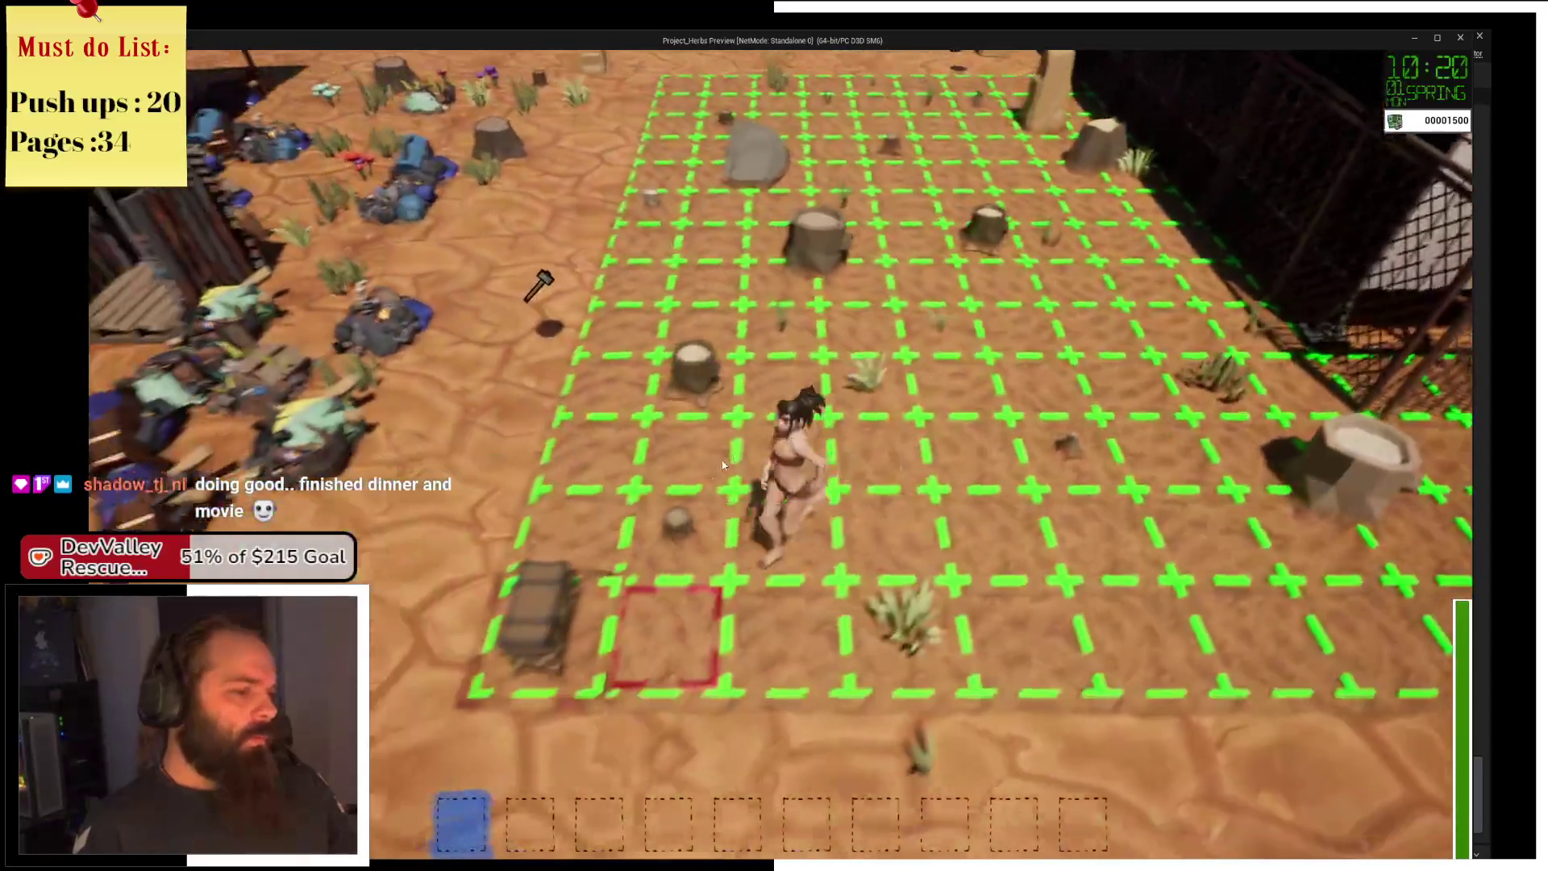
key(e)
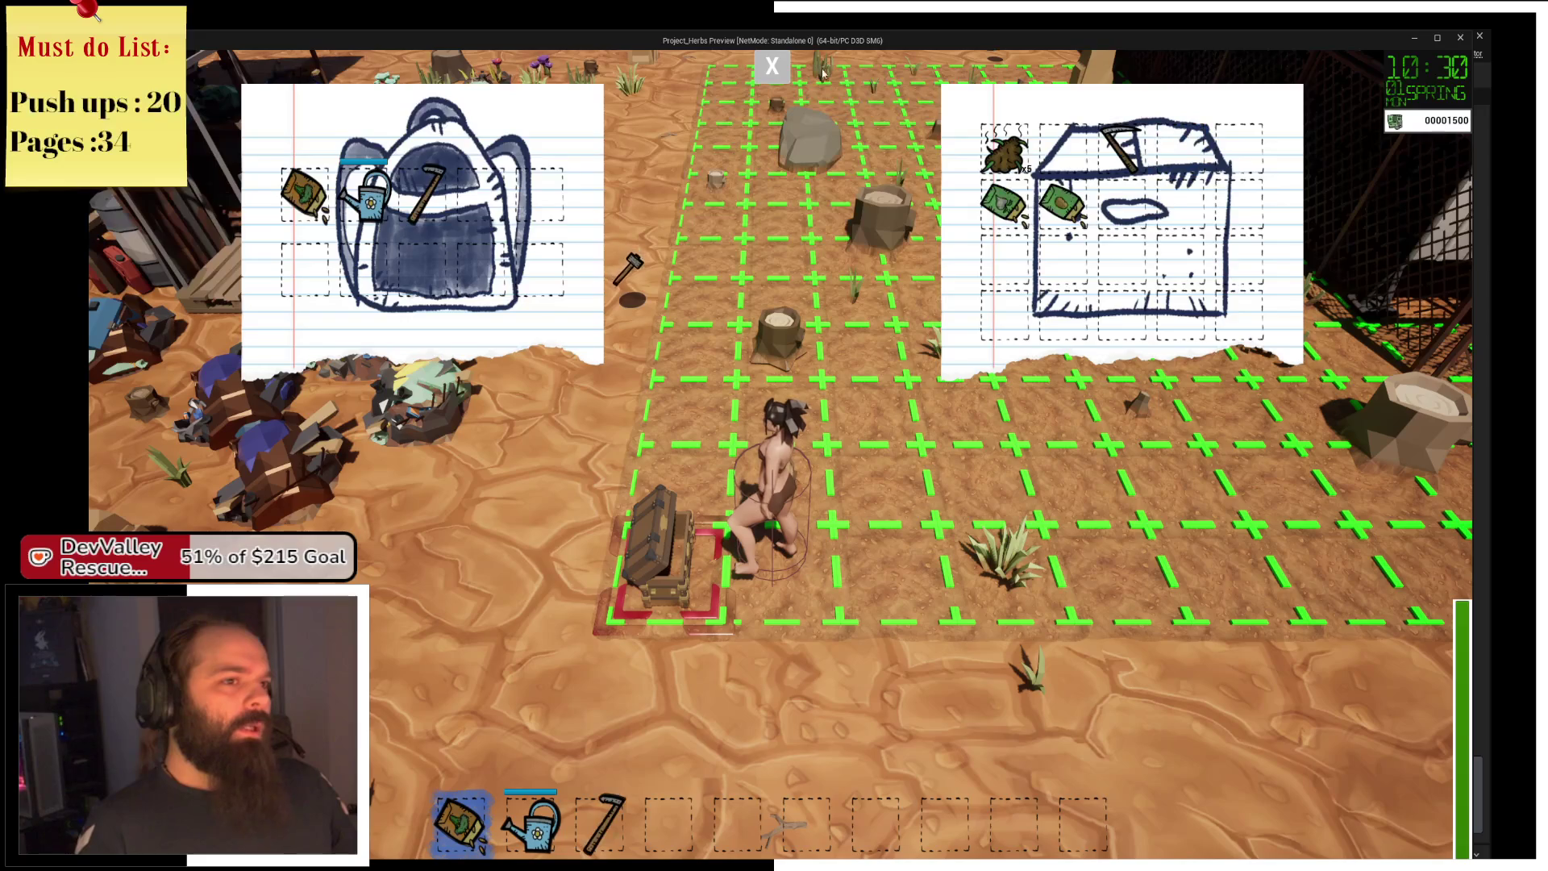
click(771, 66)
Equip the hoe, till a farm tile and plant a seed in it.
key(w)
key(3)
key(w)
key(w)
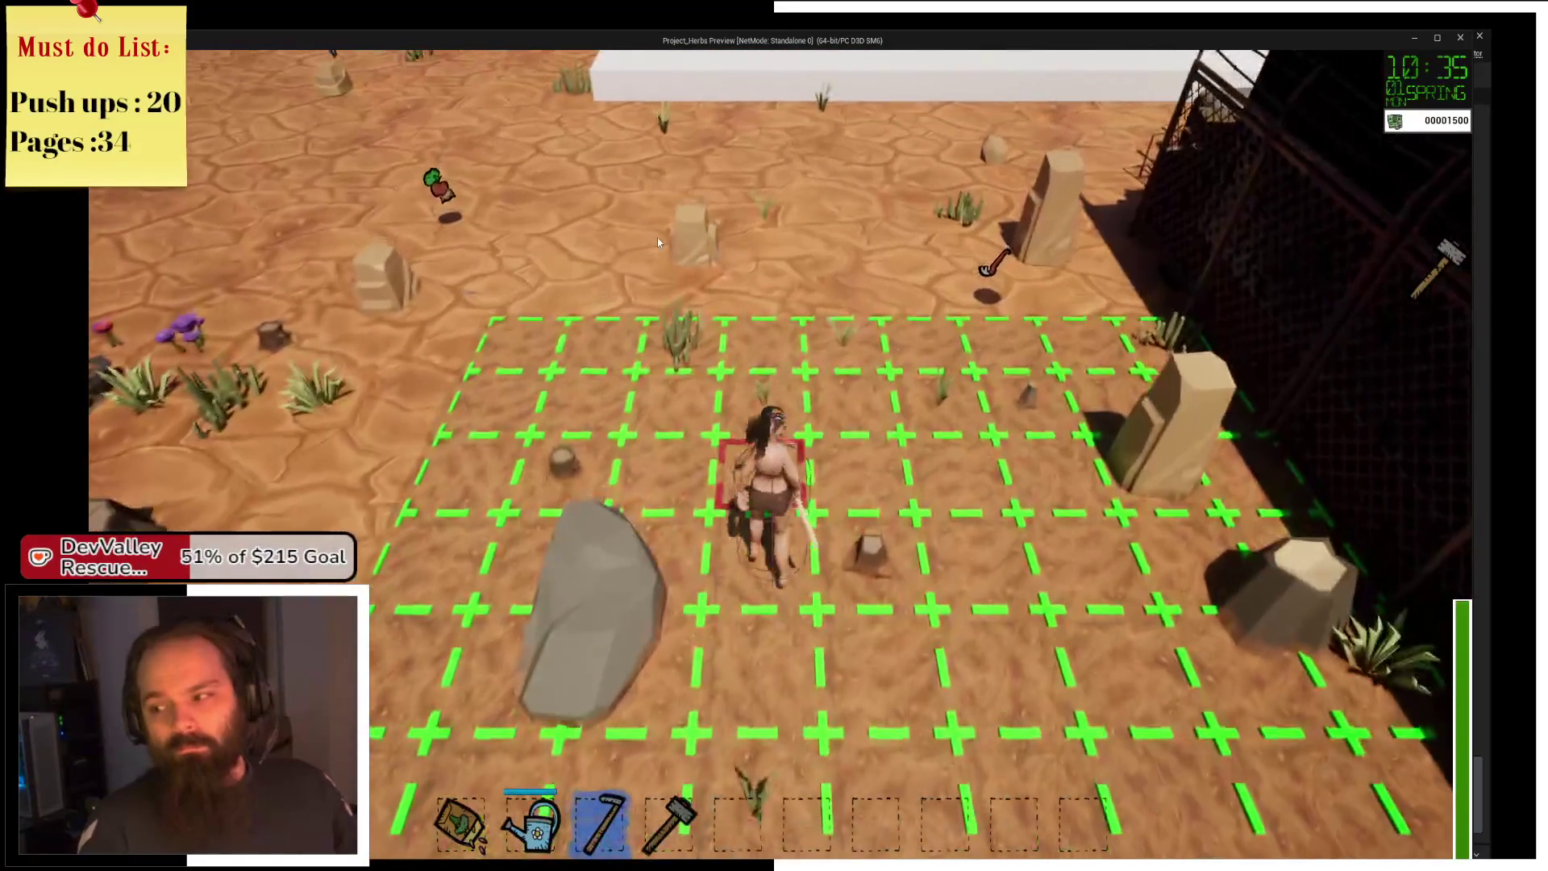
key(s)
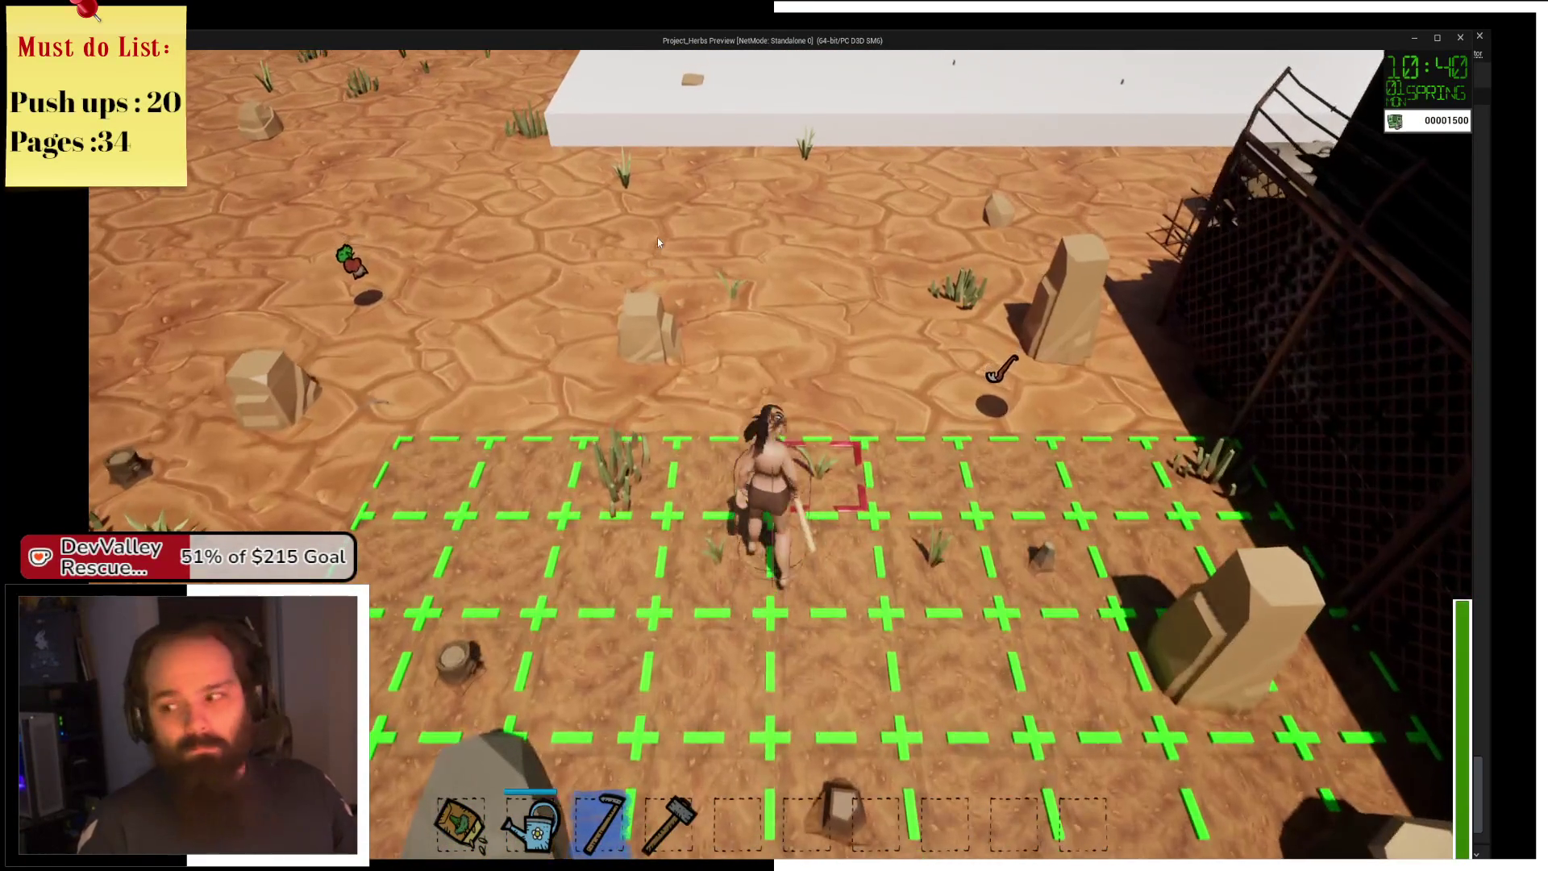
key(w)
key(1)
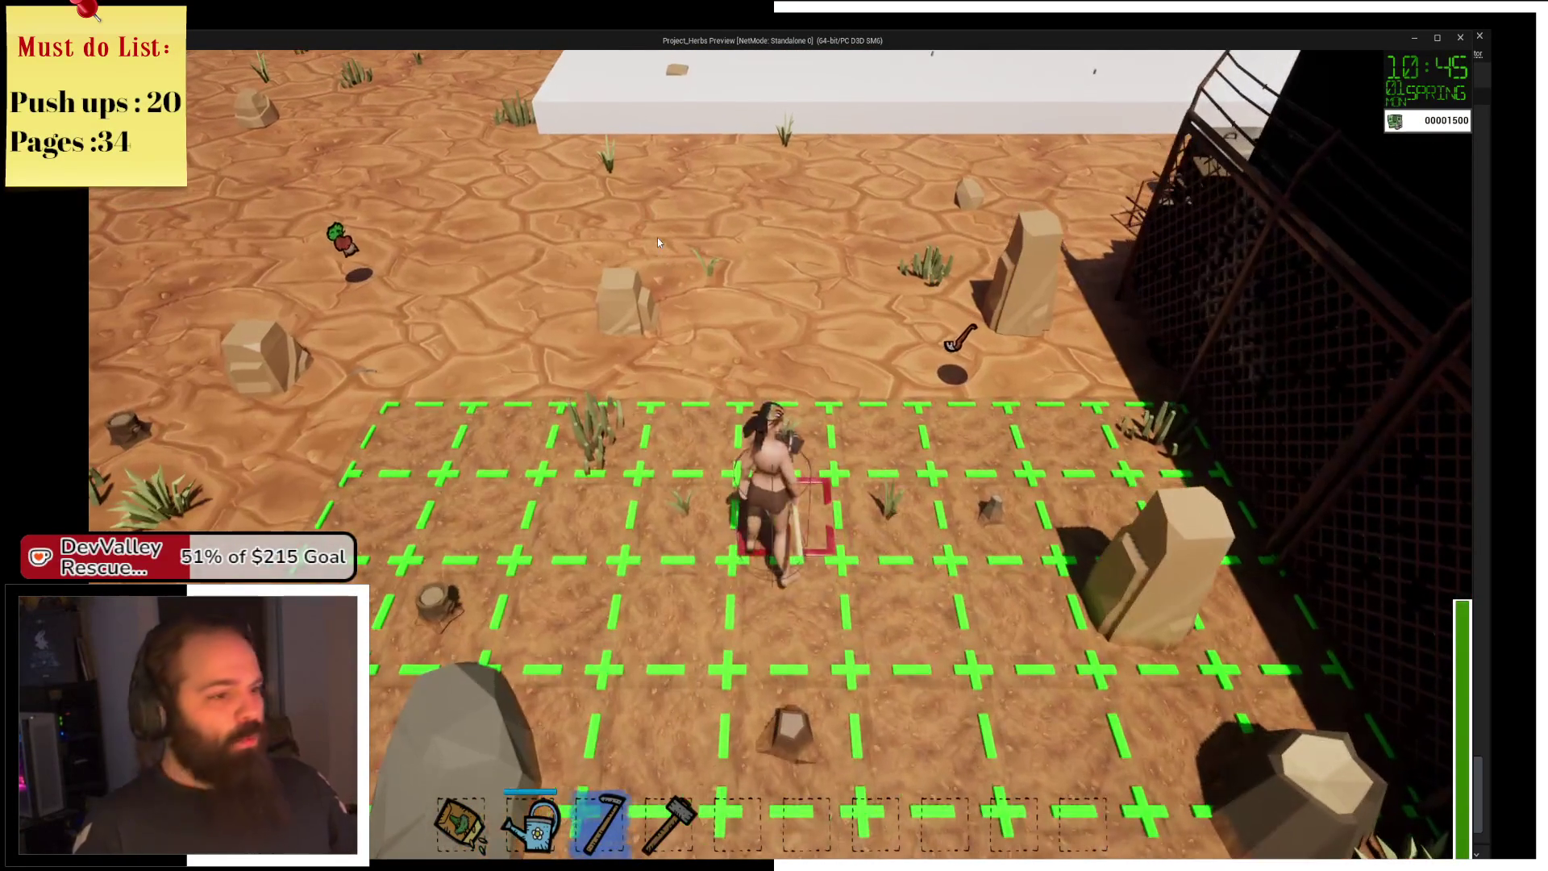
click(657, 242)
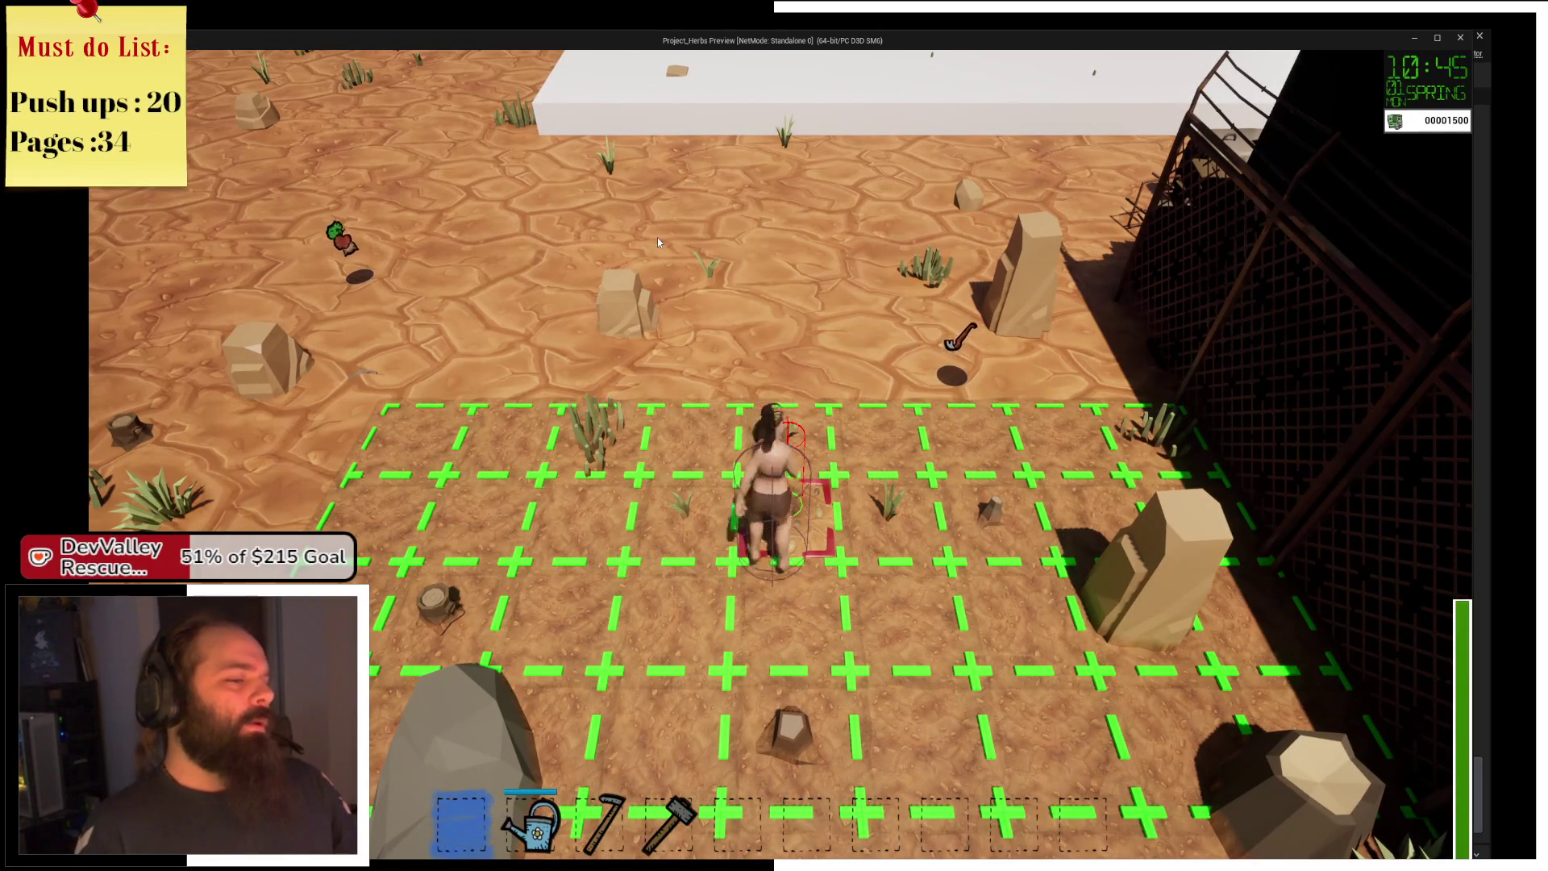
Switch to the watering can, run to the wall and back, then stop the play-test.
key(2)
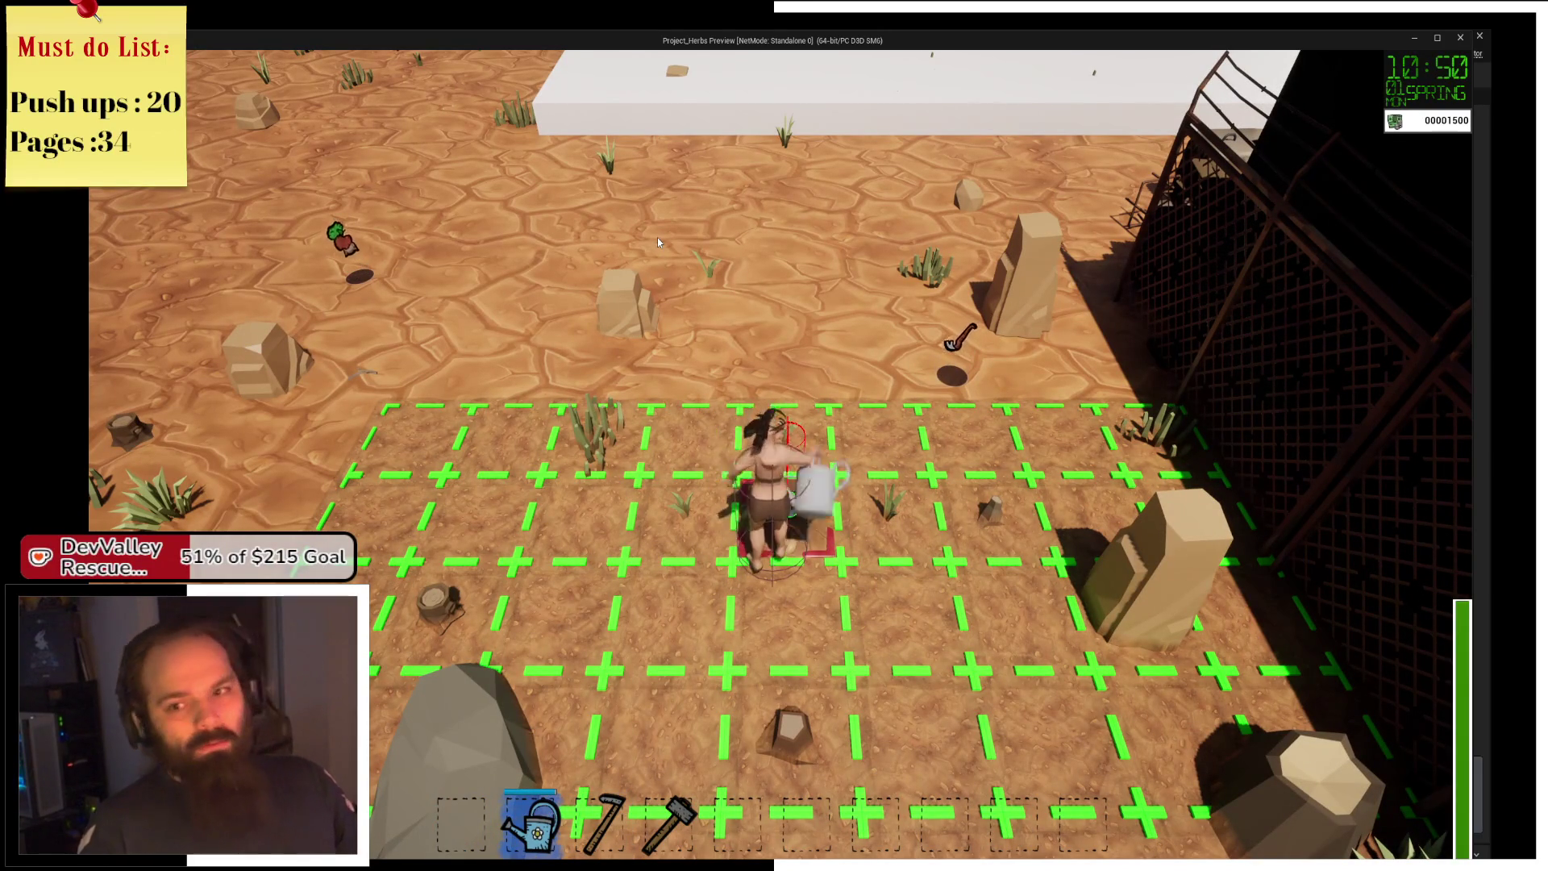
key(w)
key(w)
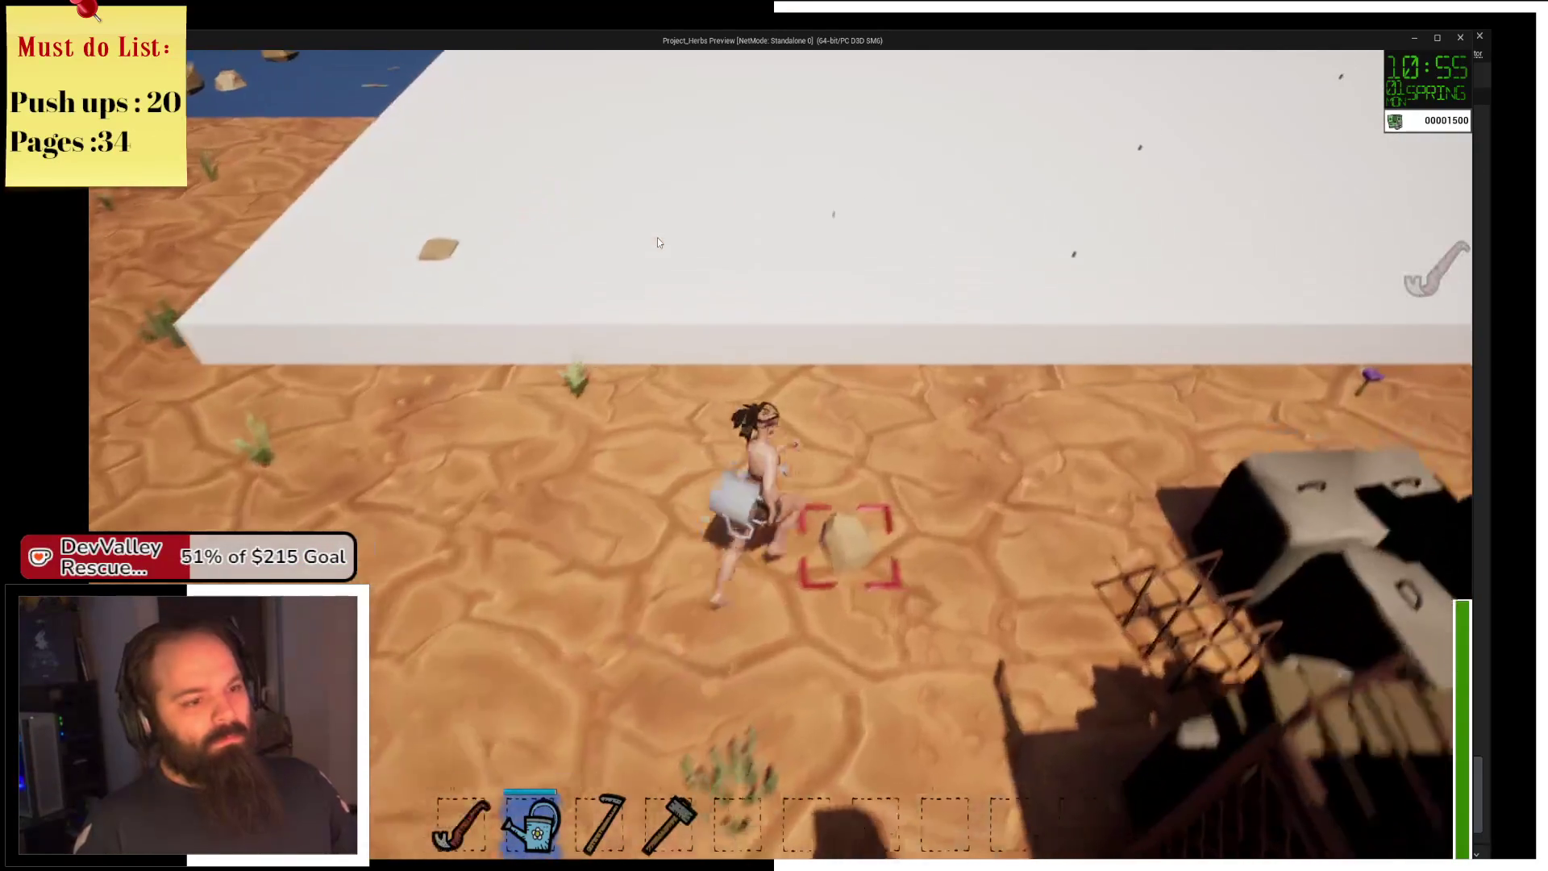
key(s)
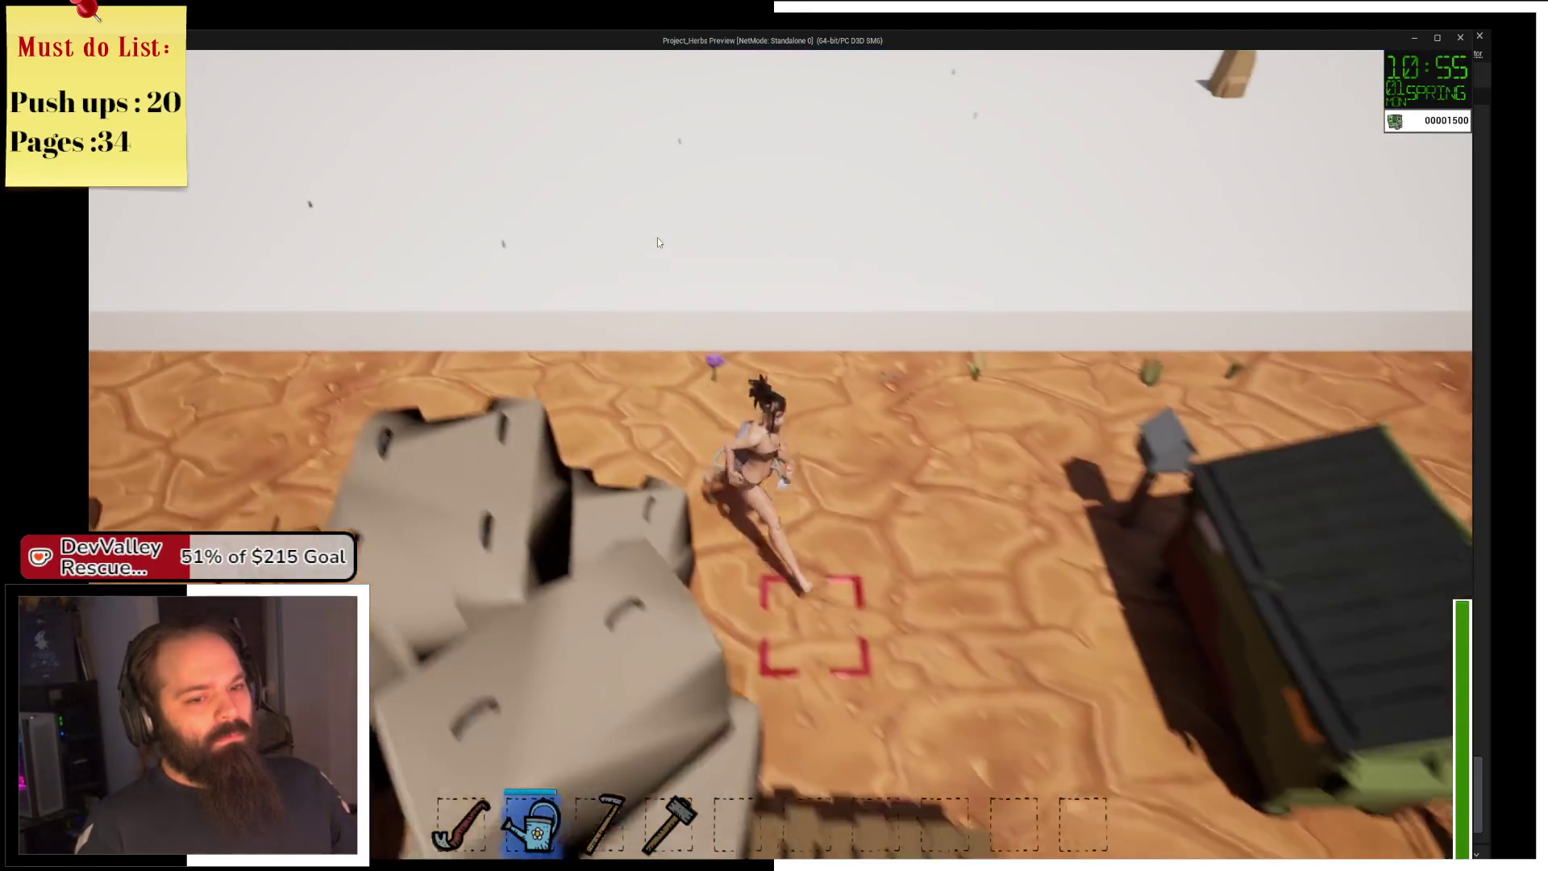
key(Escape)
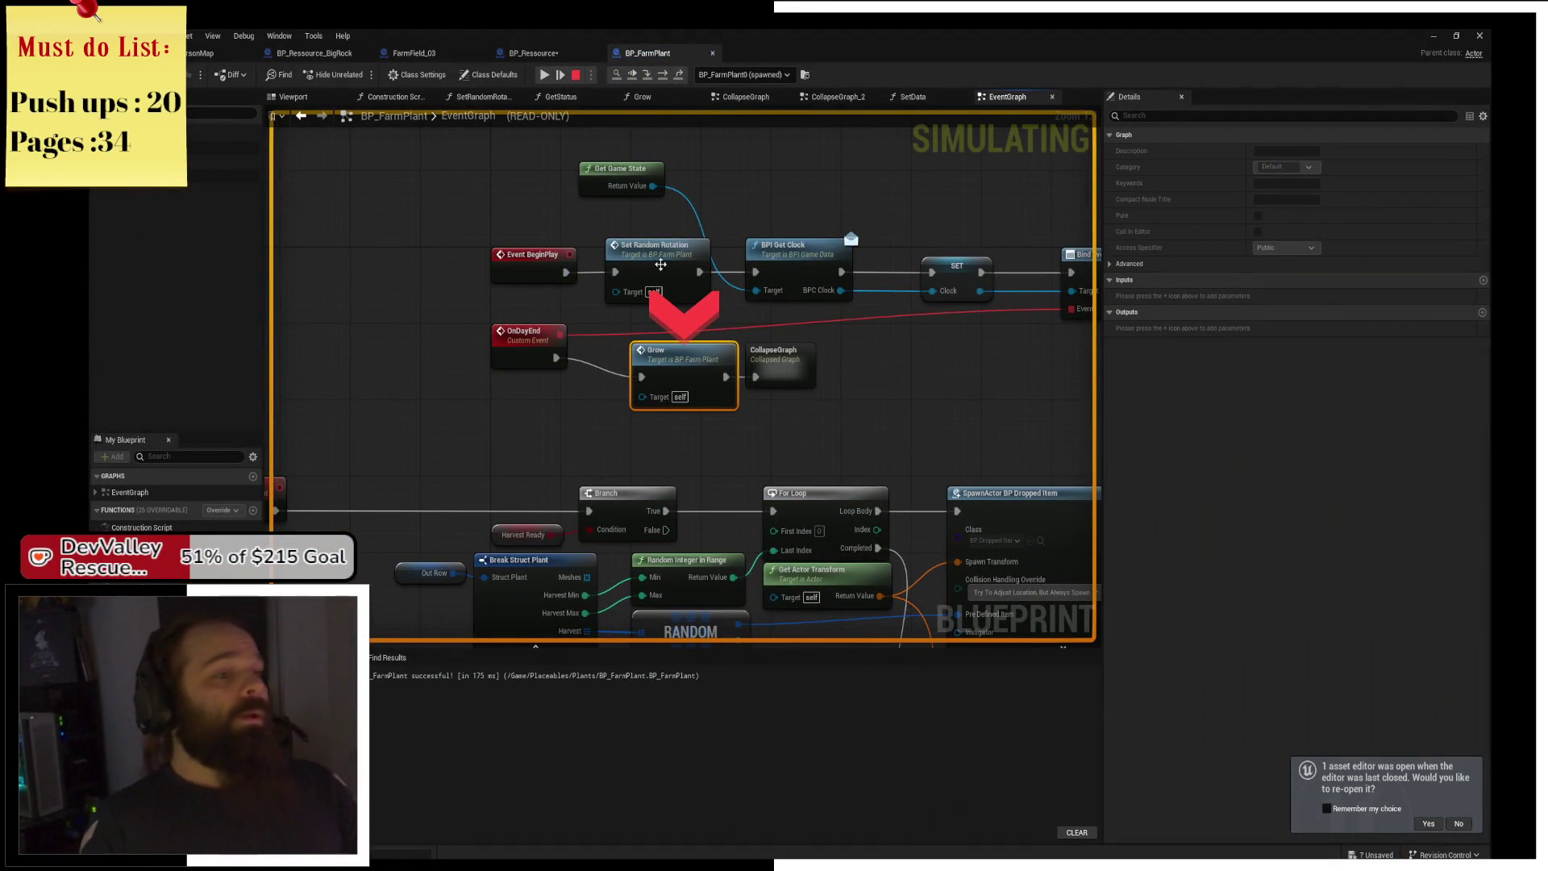
Start a play-in-editor session and water the sprouted tile on the farm plot.
click(547, 77)
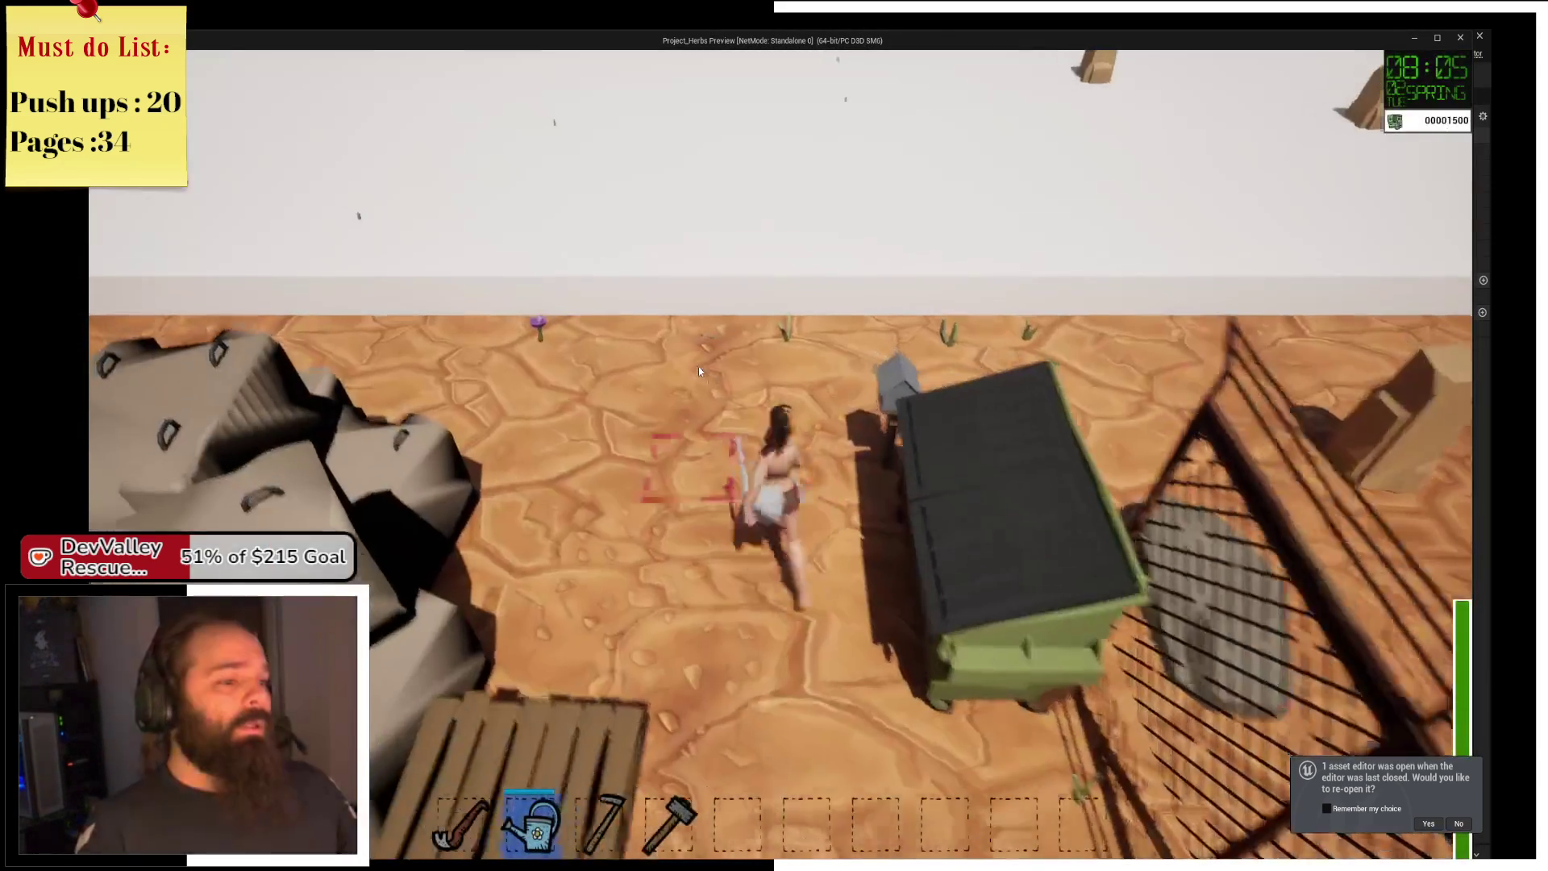
key(a)
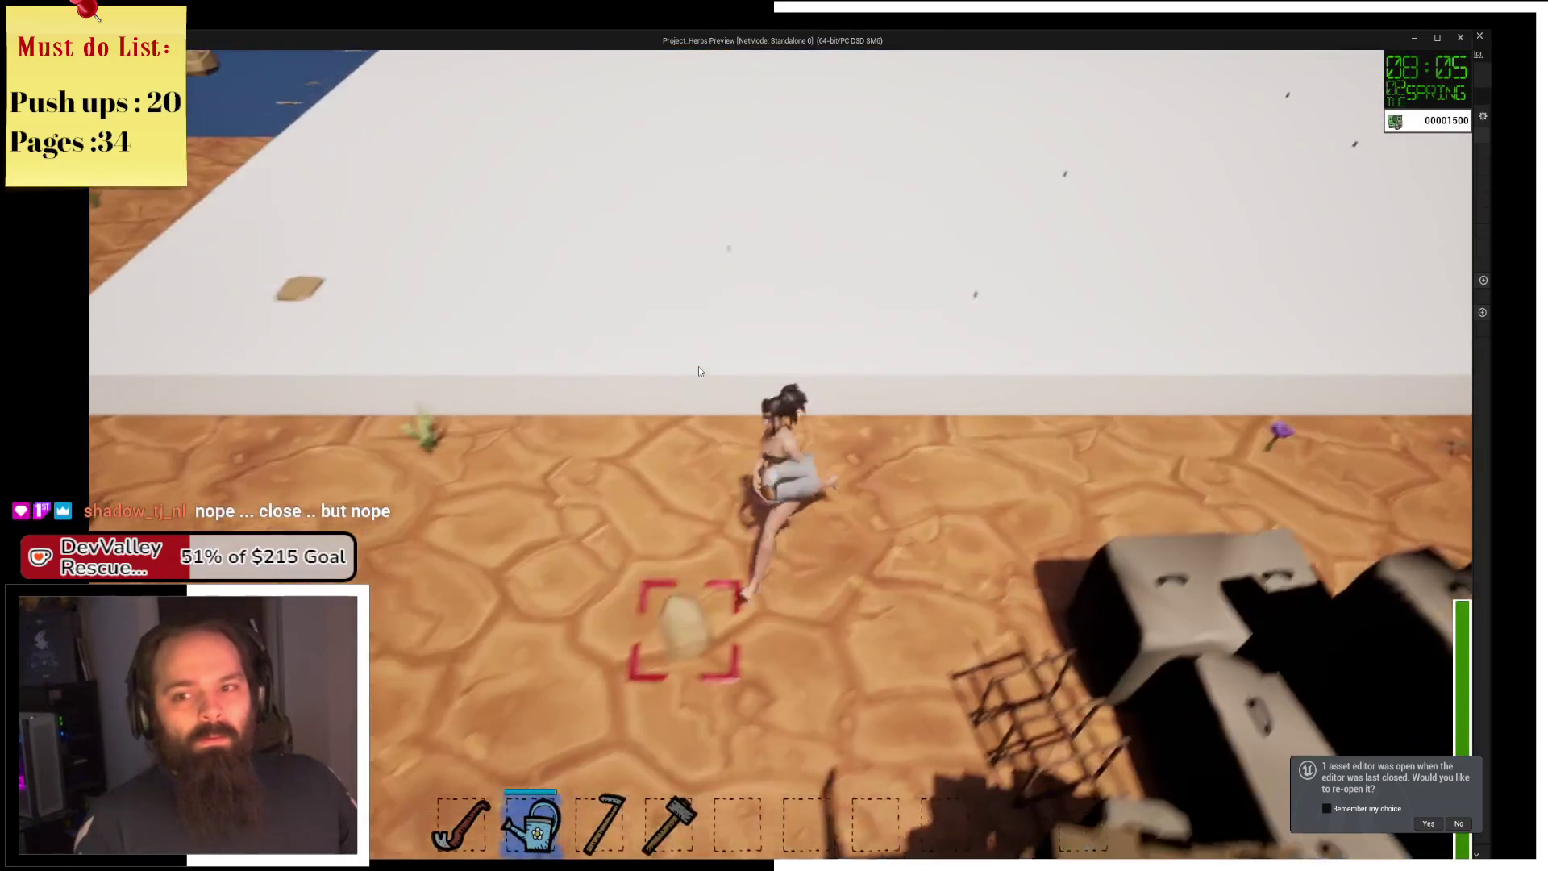
key(s)
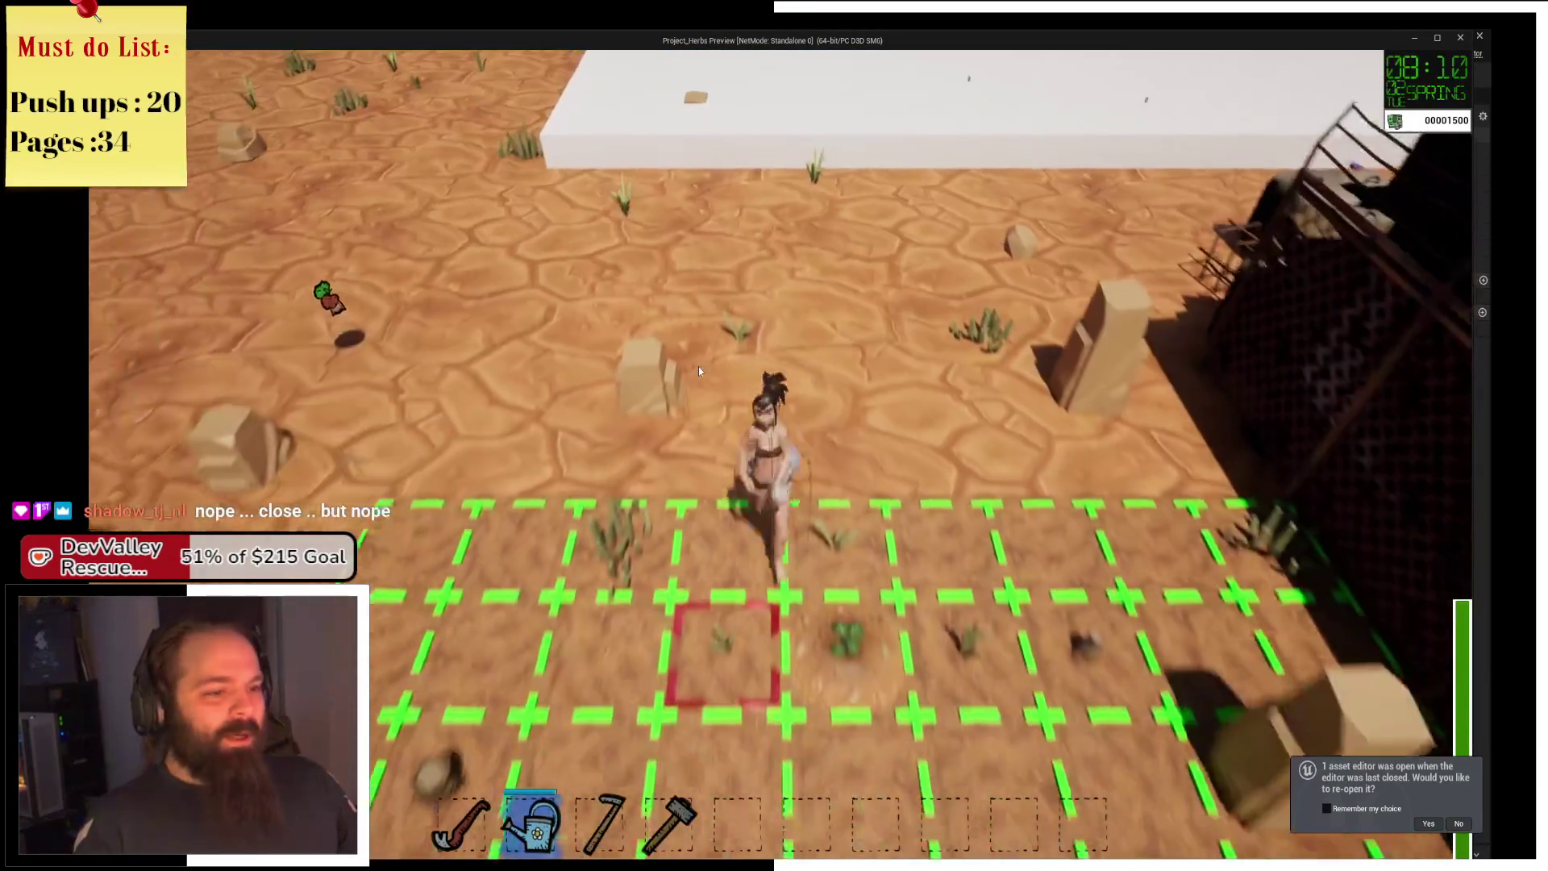
key(w)
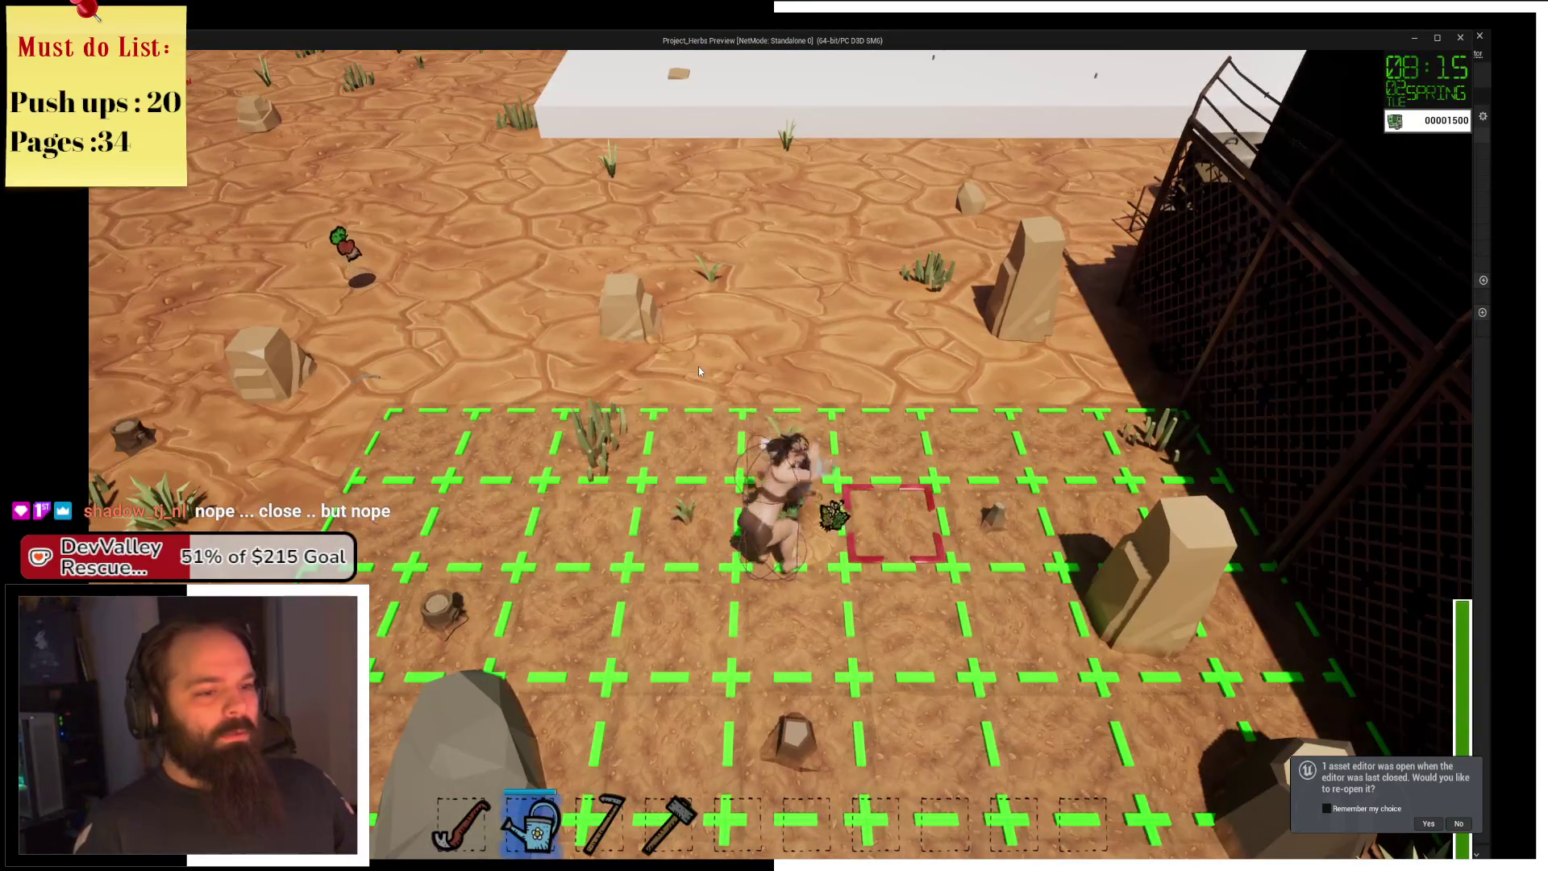
key(a)
click(698, 366)
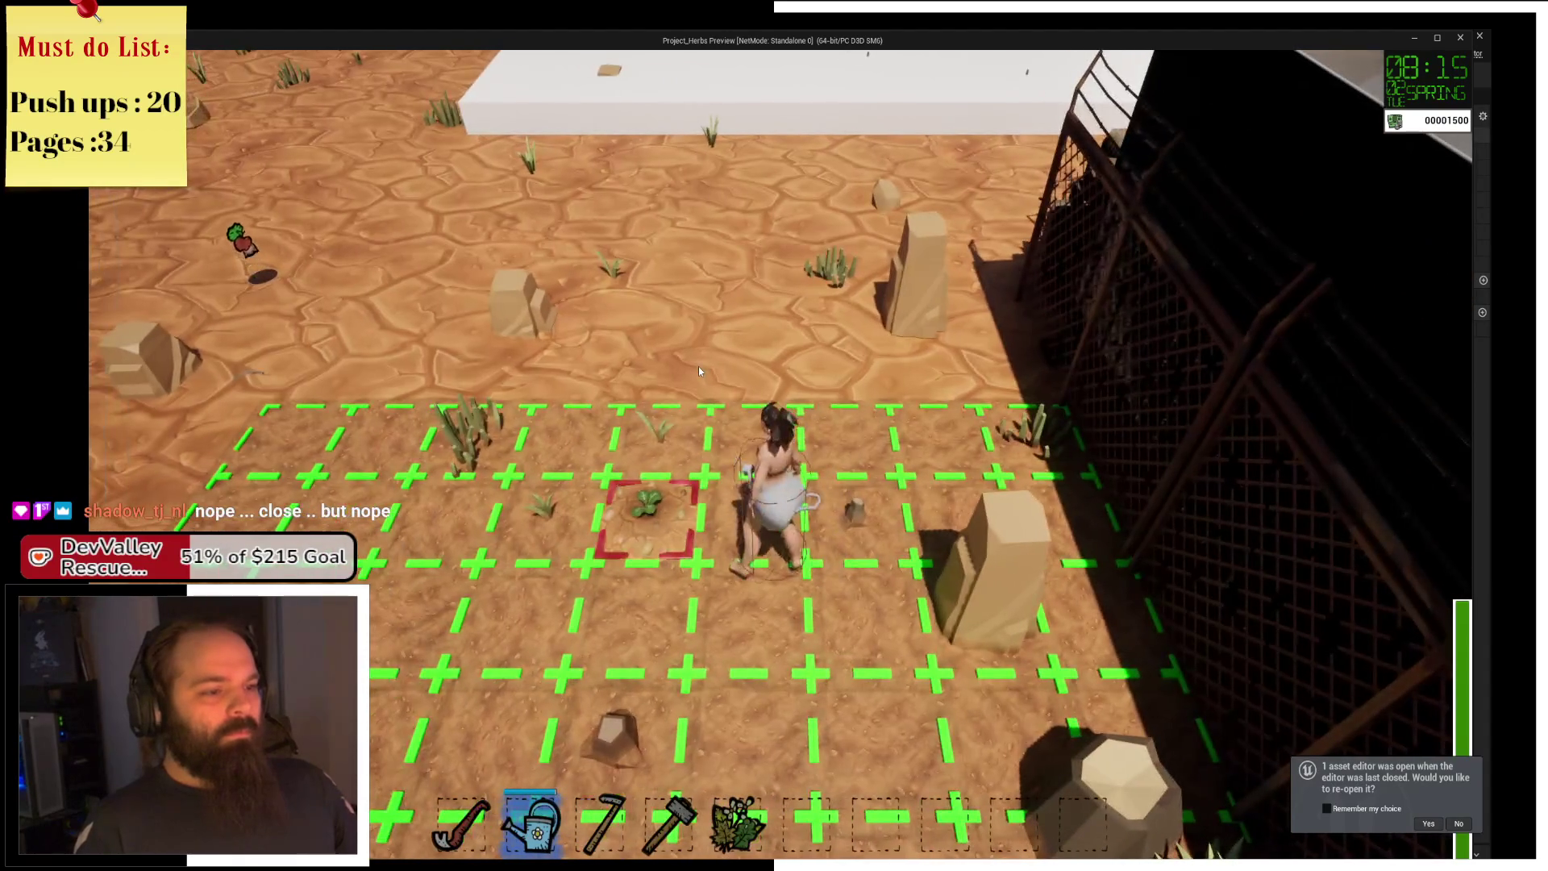
Sleep at the dumpster through to the next morning, then water the seedling tile again.
key(w)
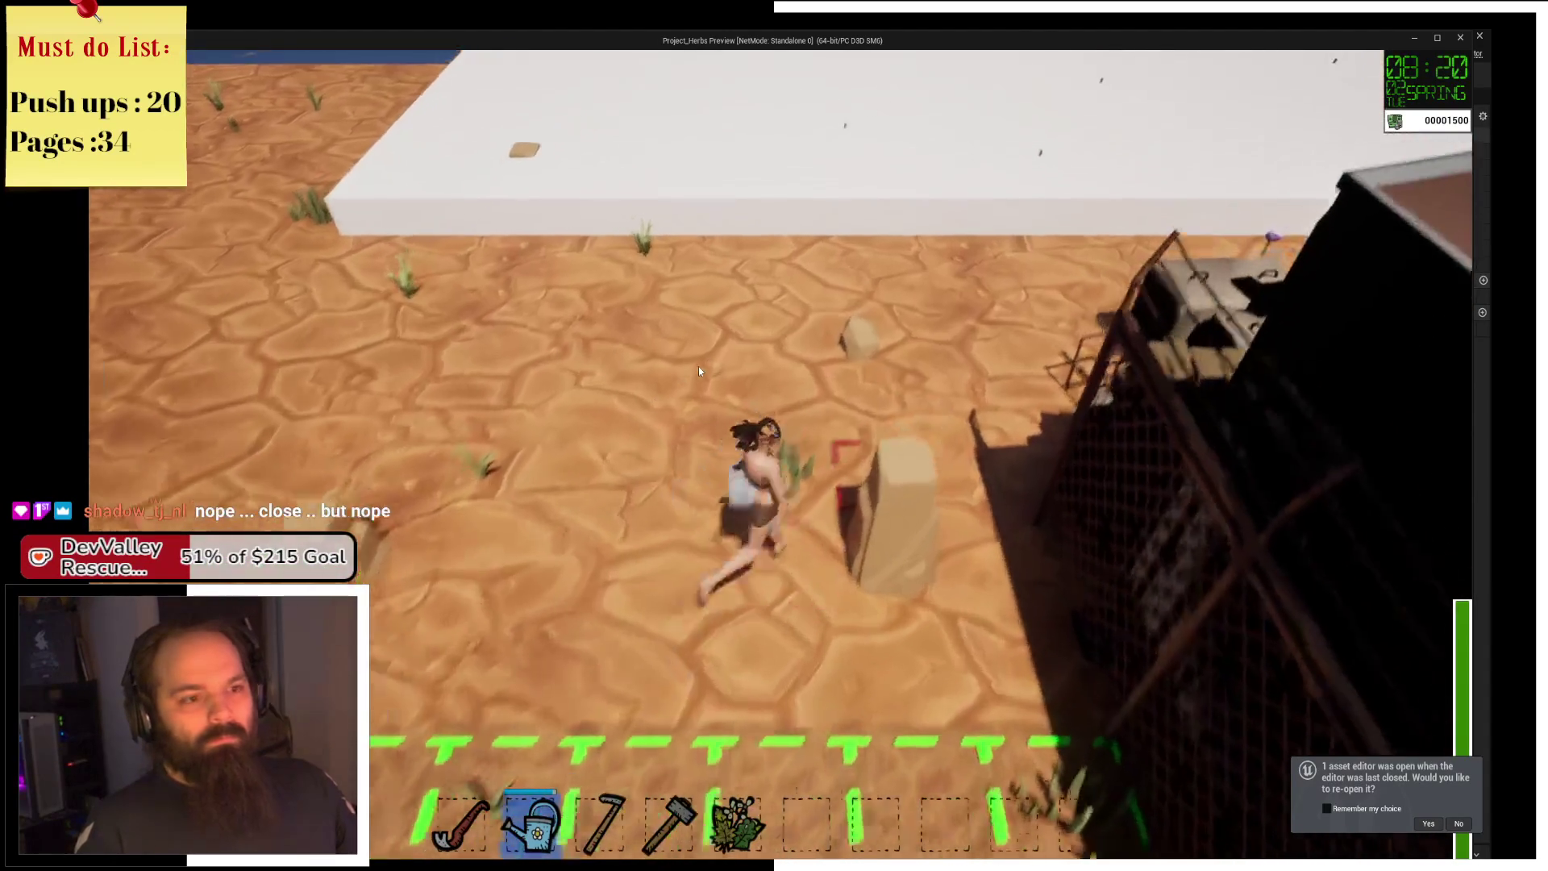
key(w)
key(d)
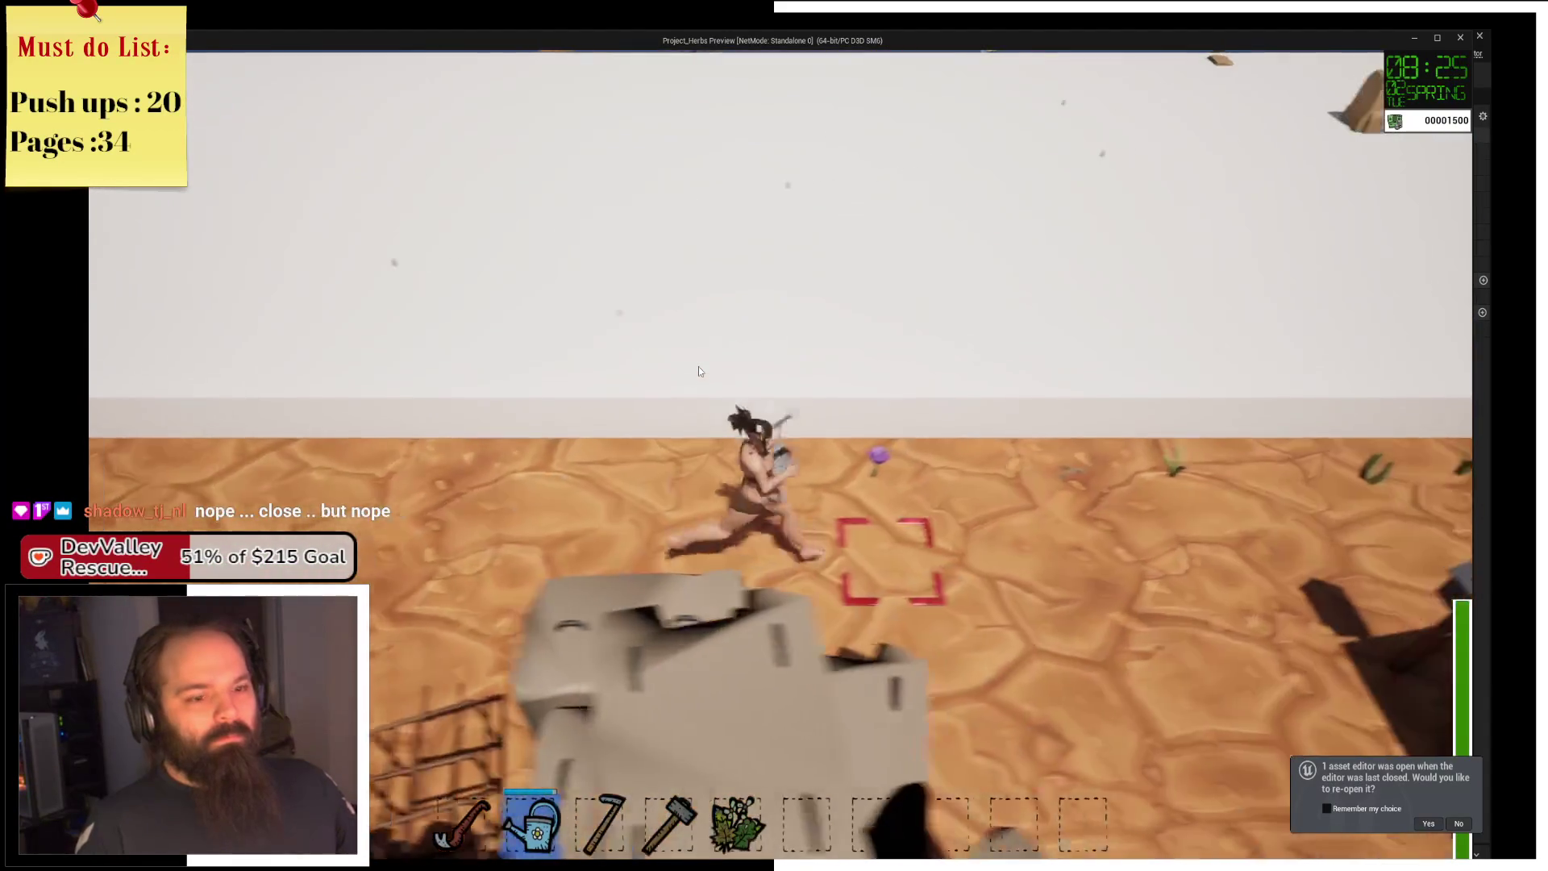
key(s)
key(d)
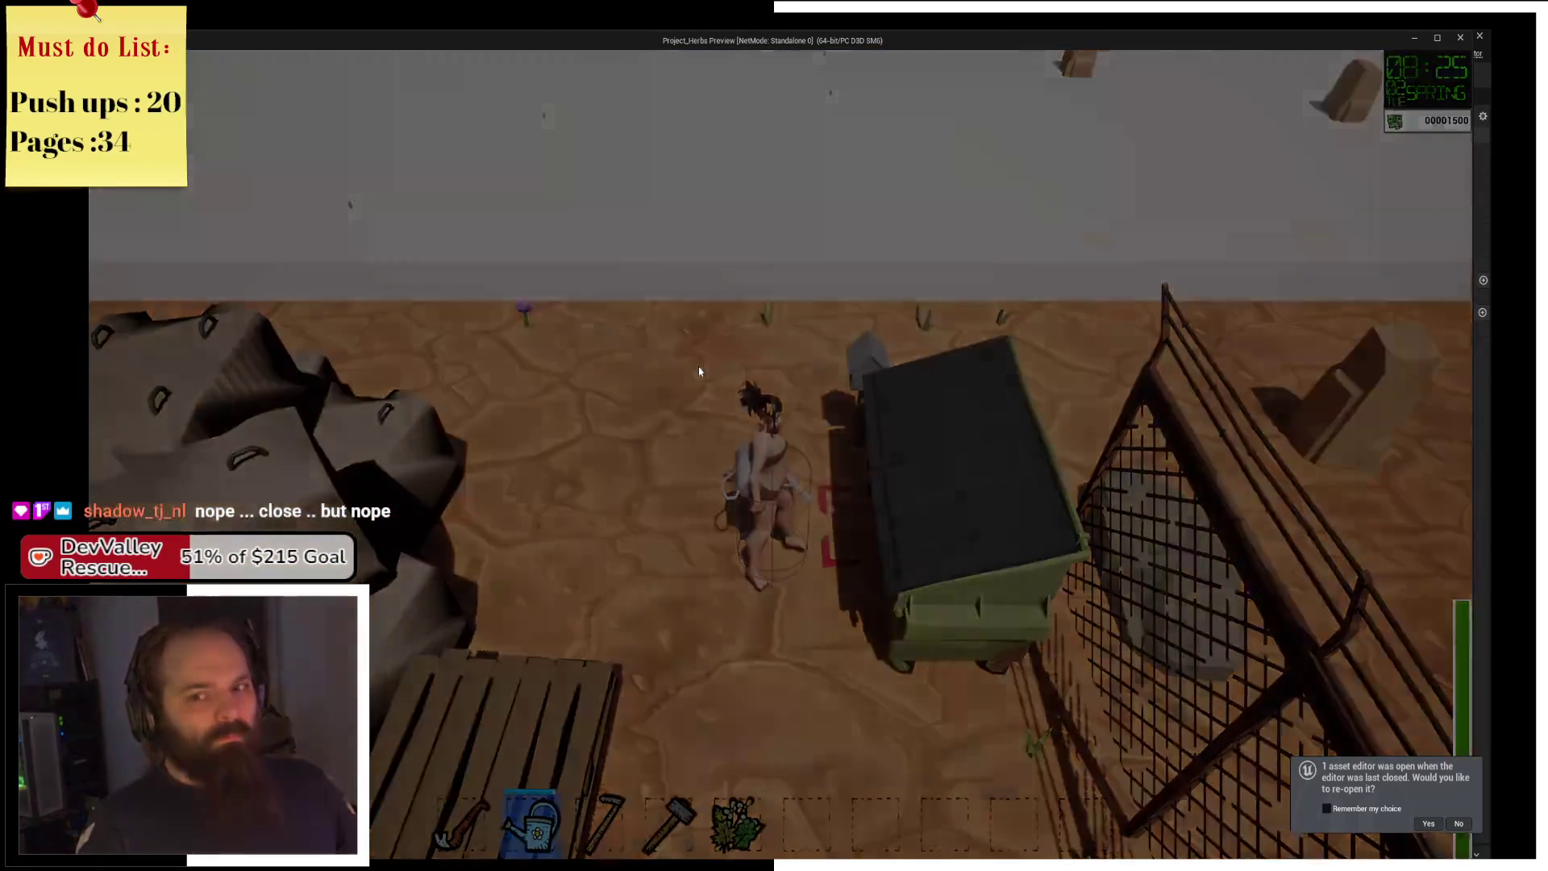
key(w)
key(a)
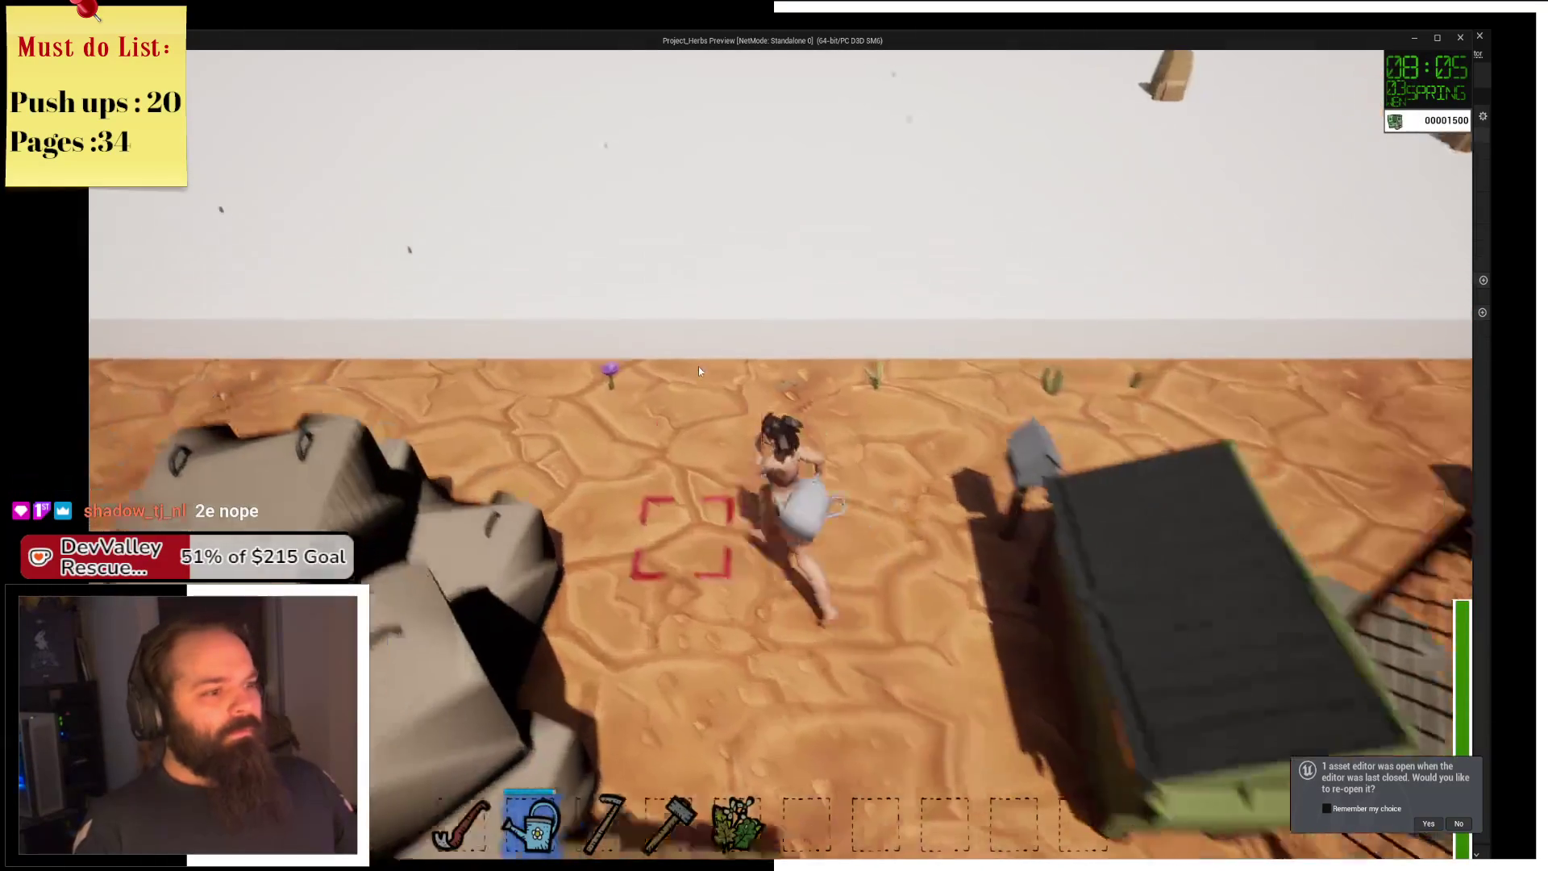
key(s)
key(a)
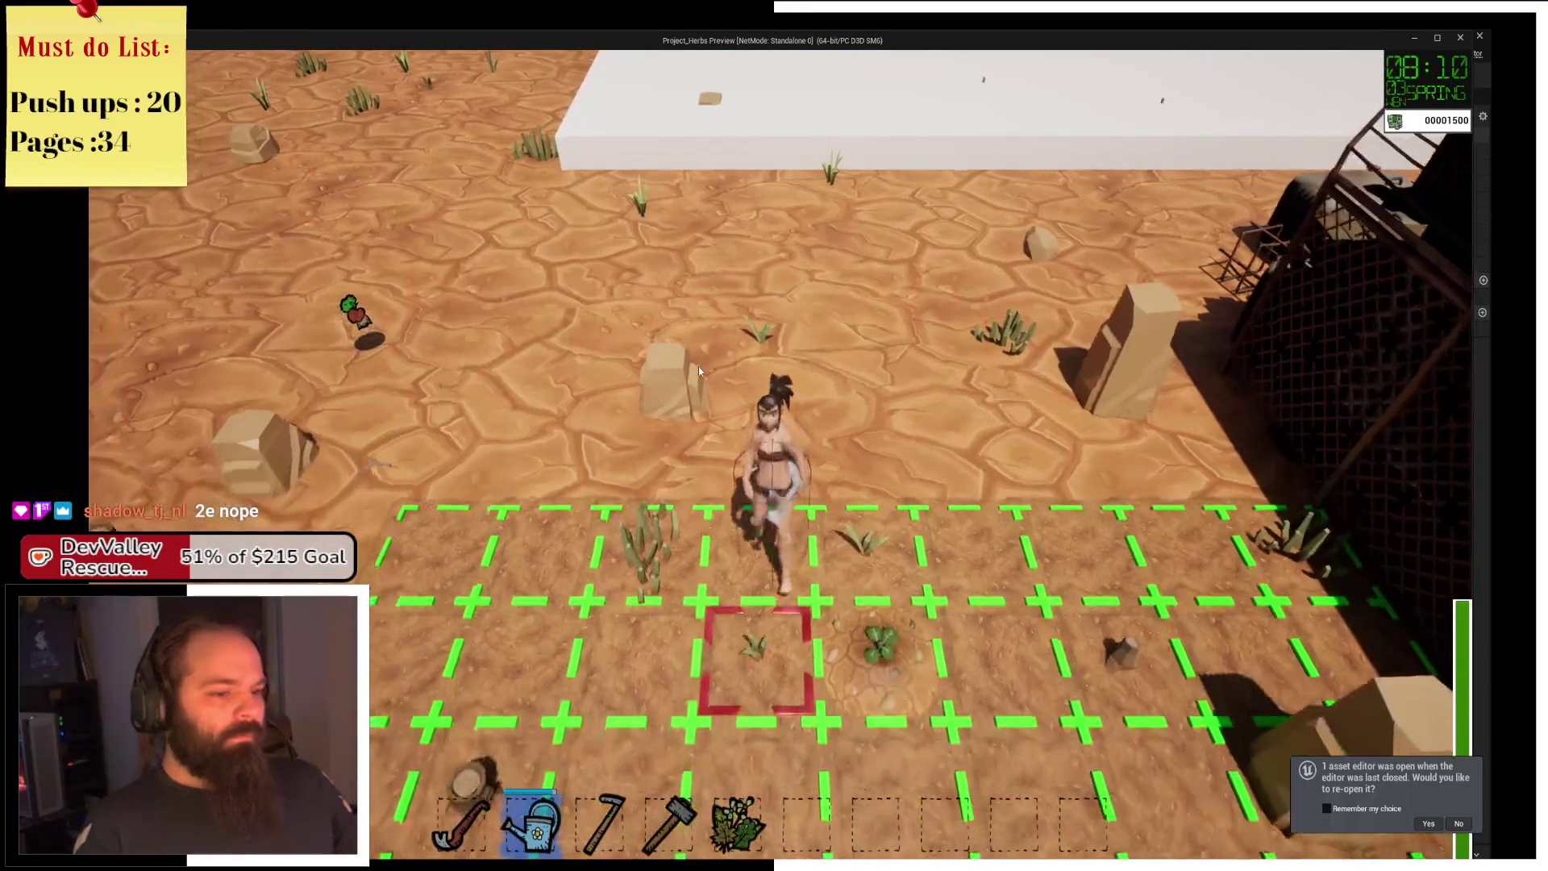
click(698, 371)
Check on the growing seedling, then run to the dumpster to end another day.
key(w)
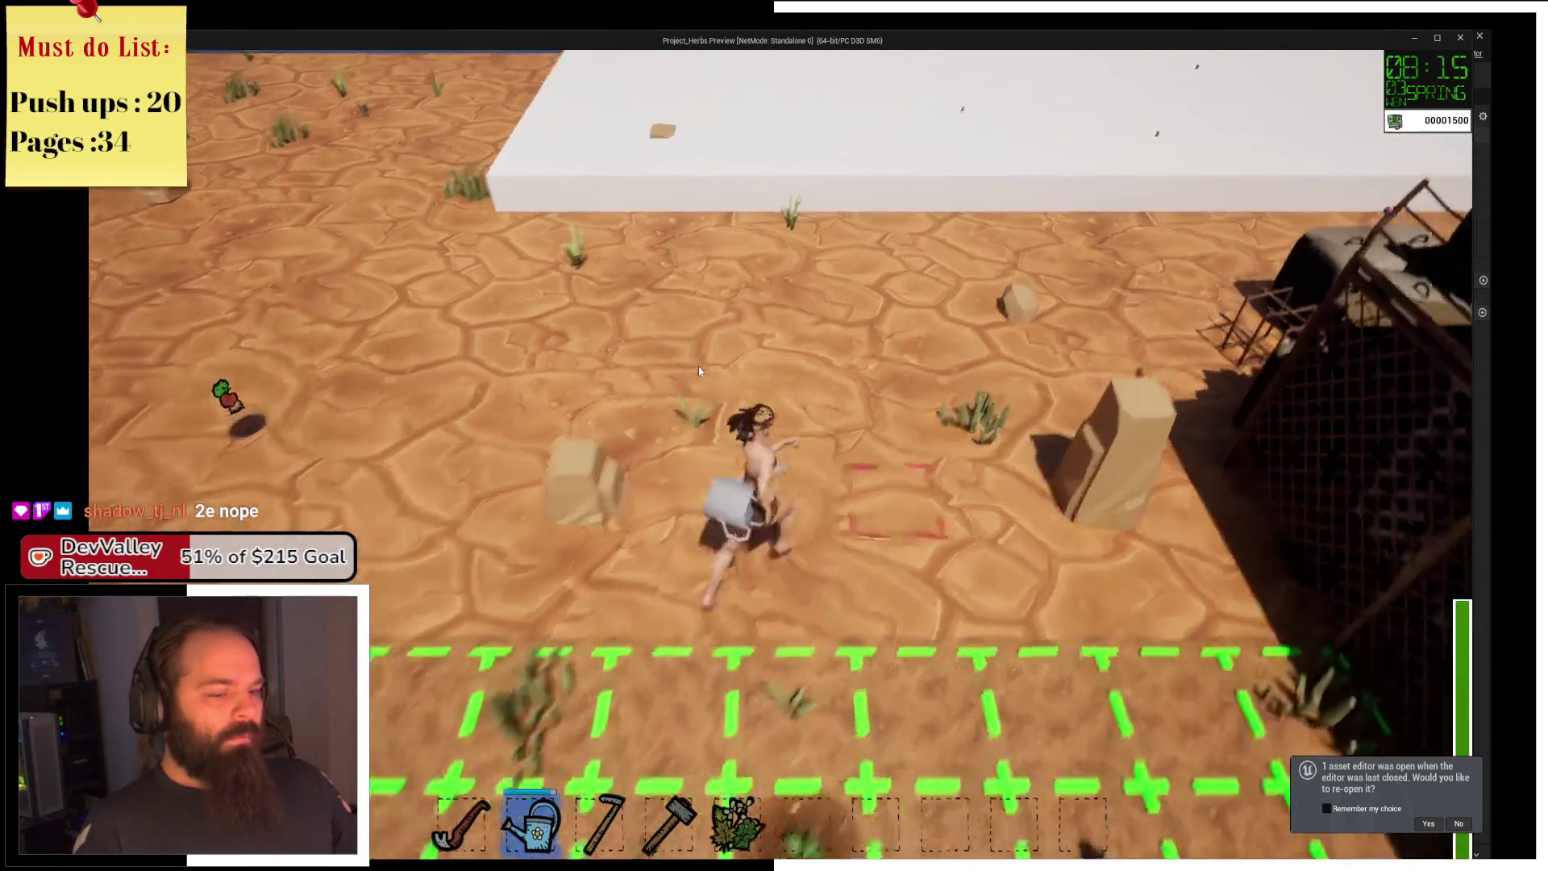
key(d)
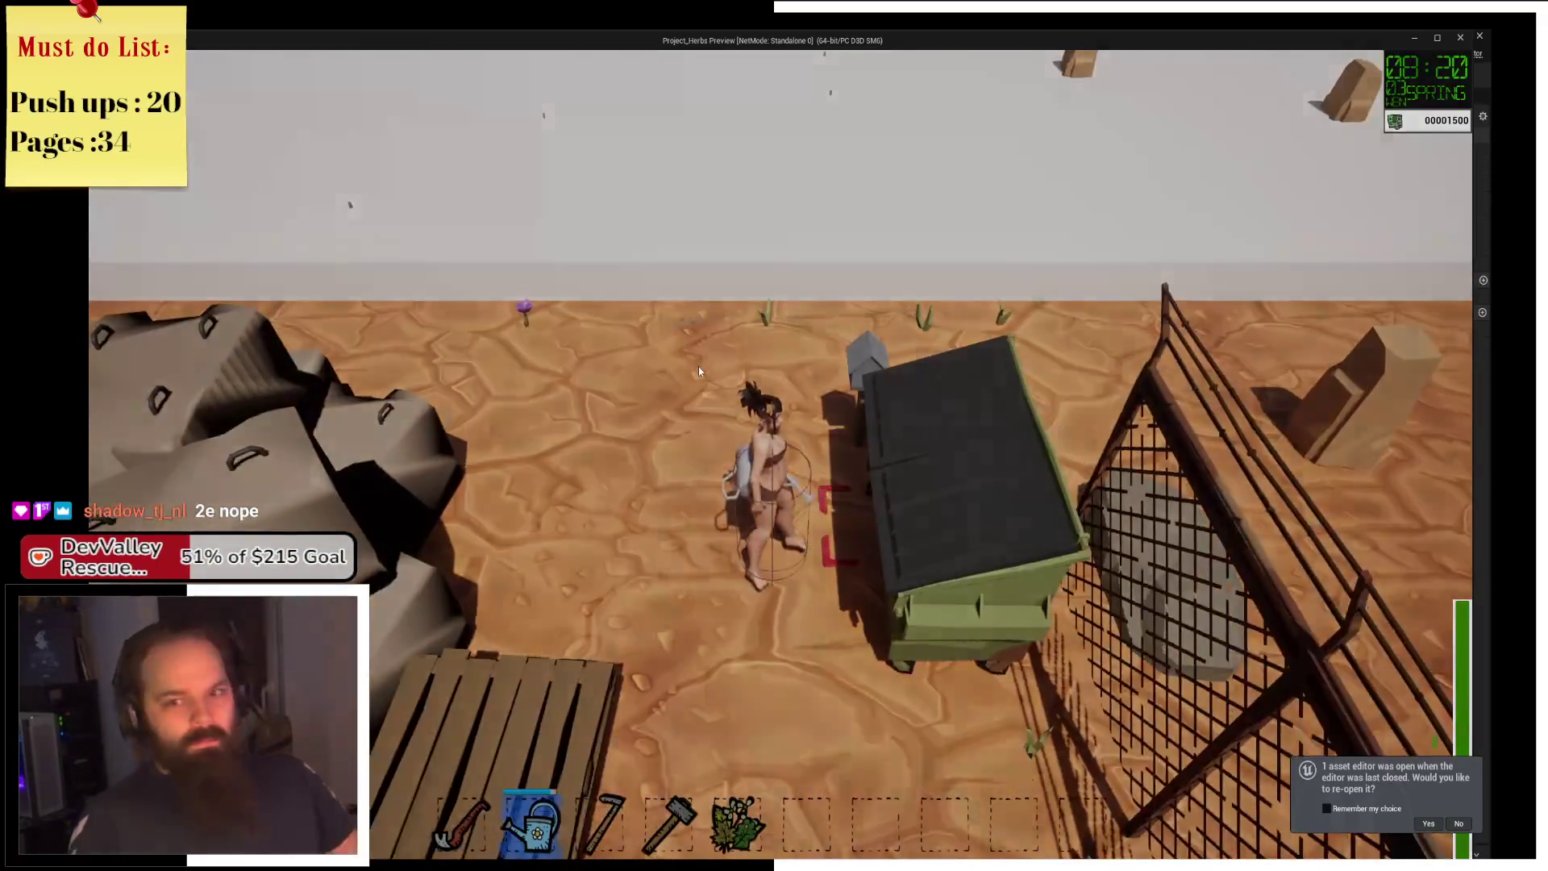
key(a)
key(w)
key(s)
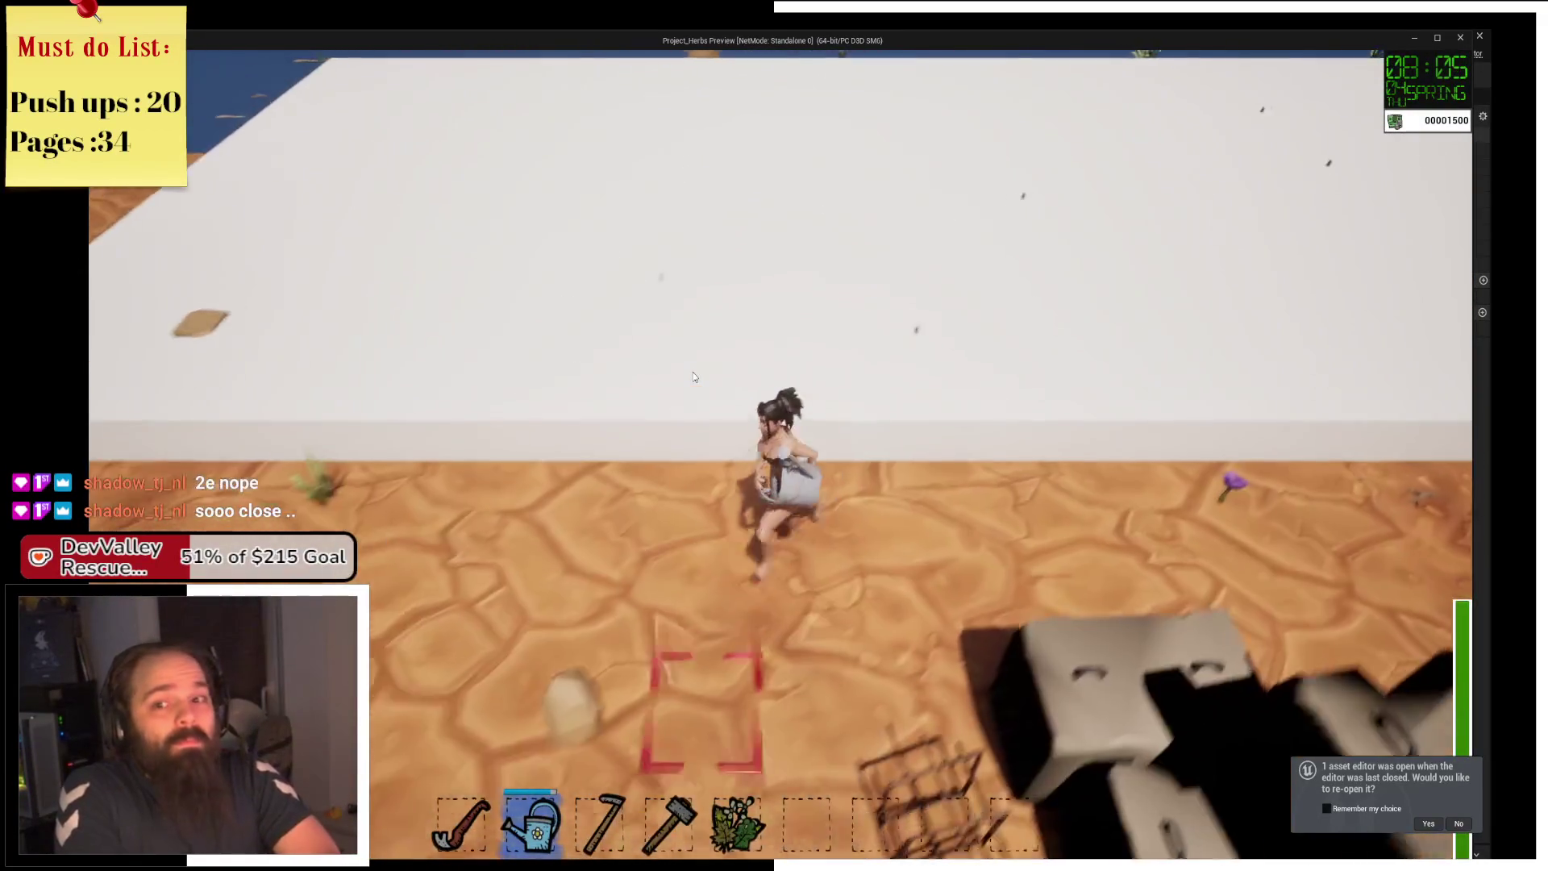
key(s)
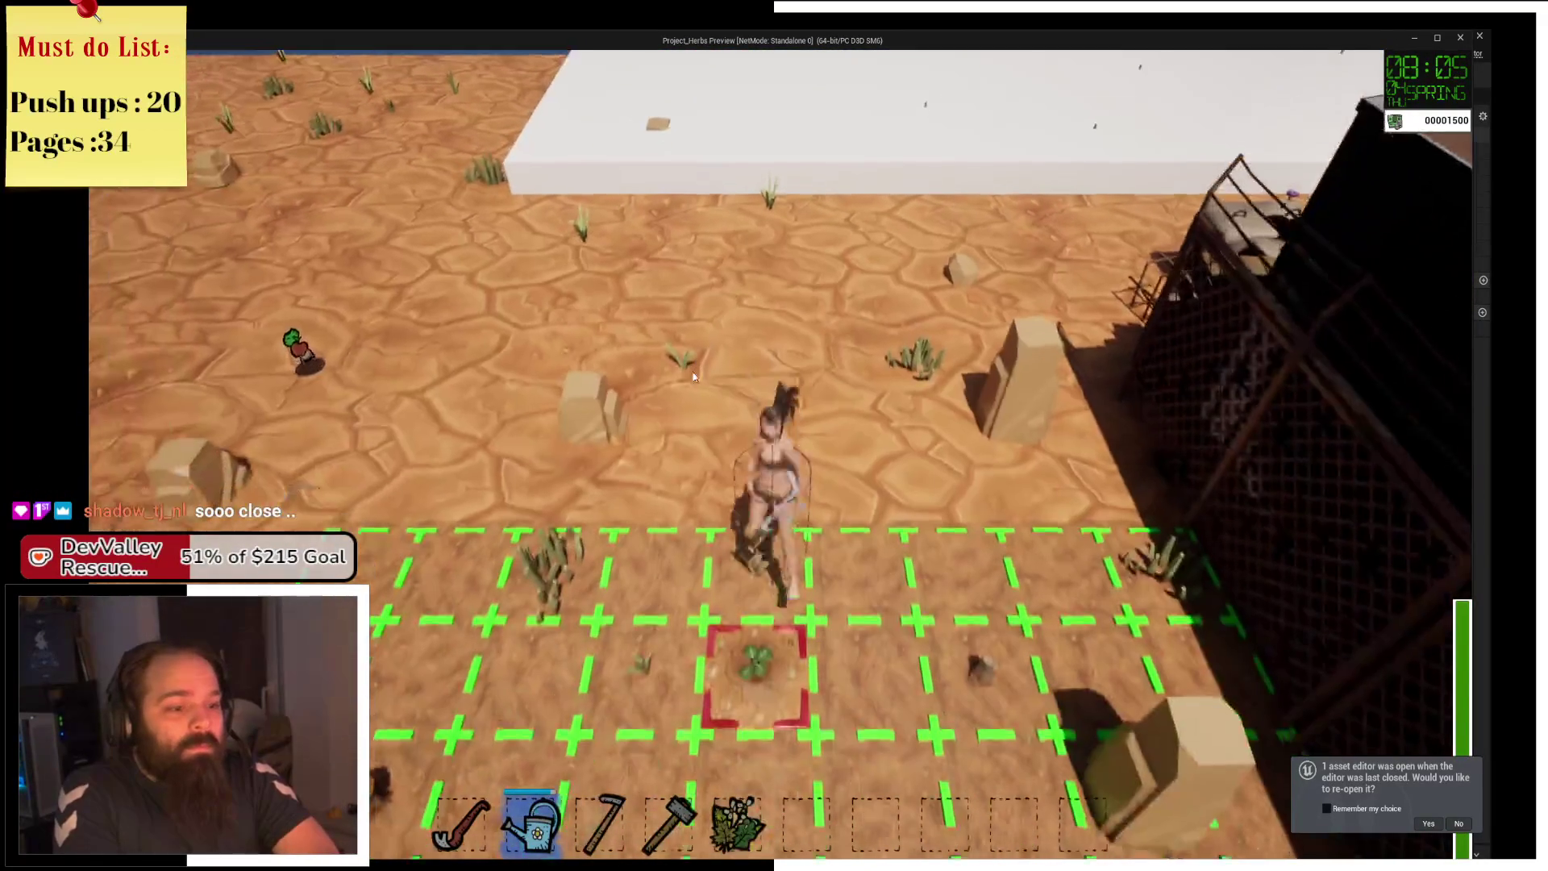
key(w)
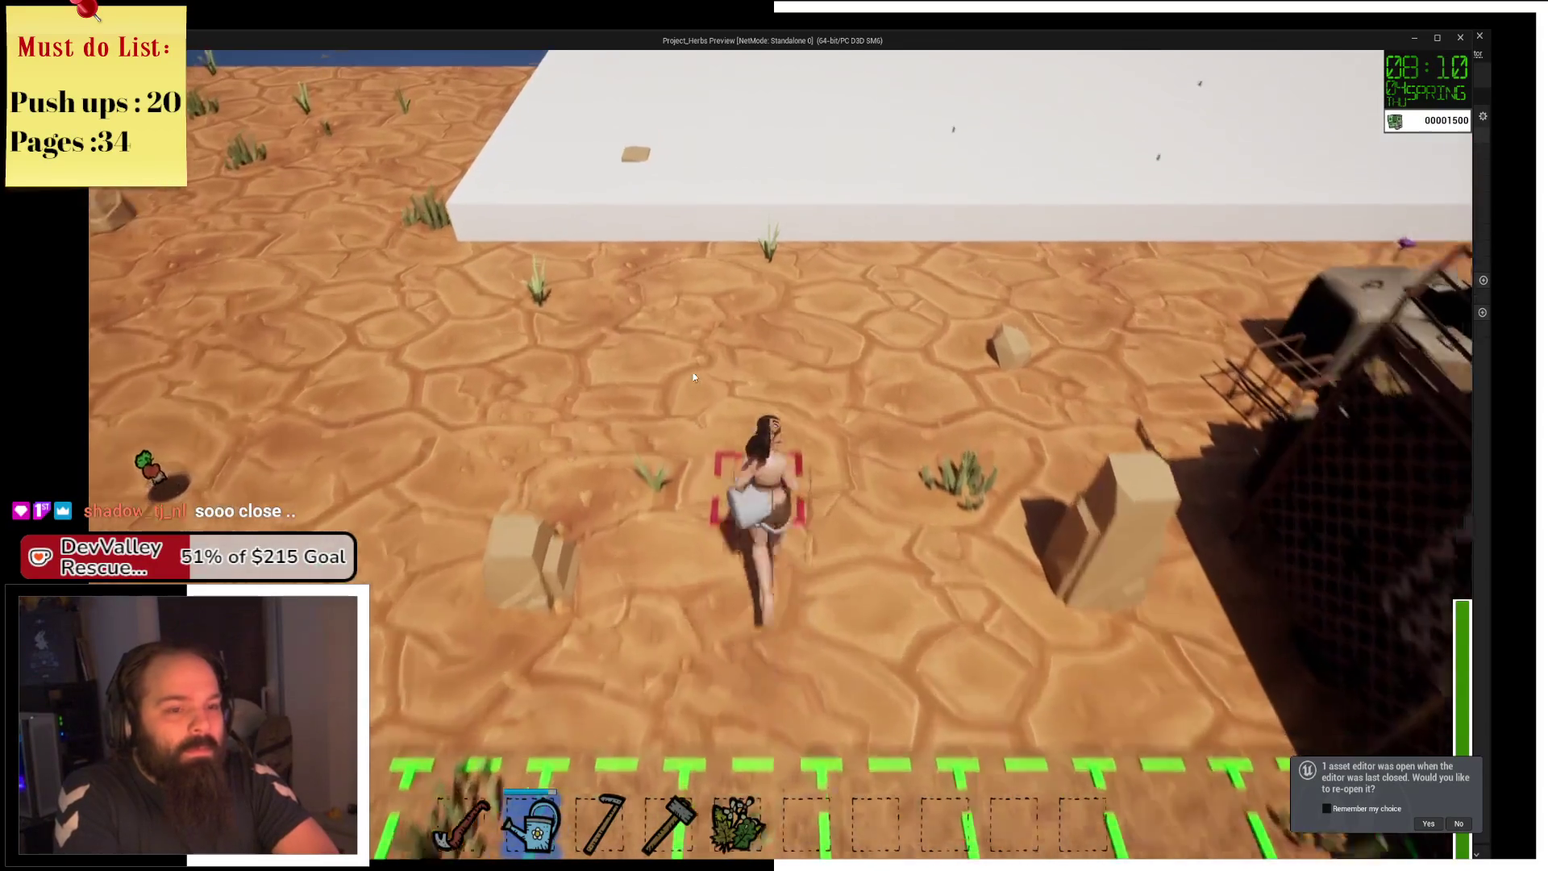
key(w)
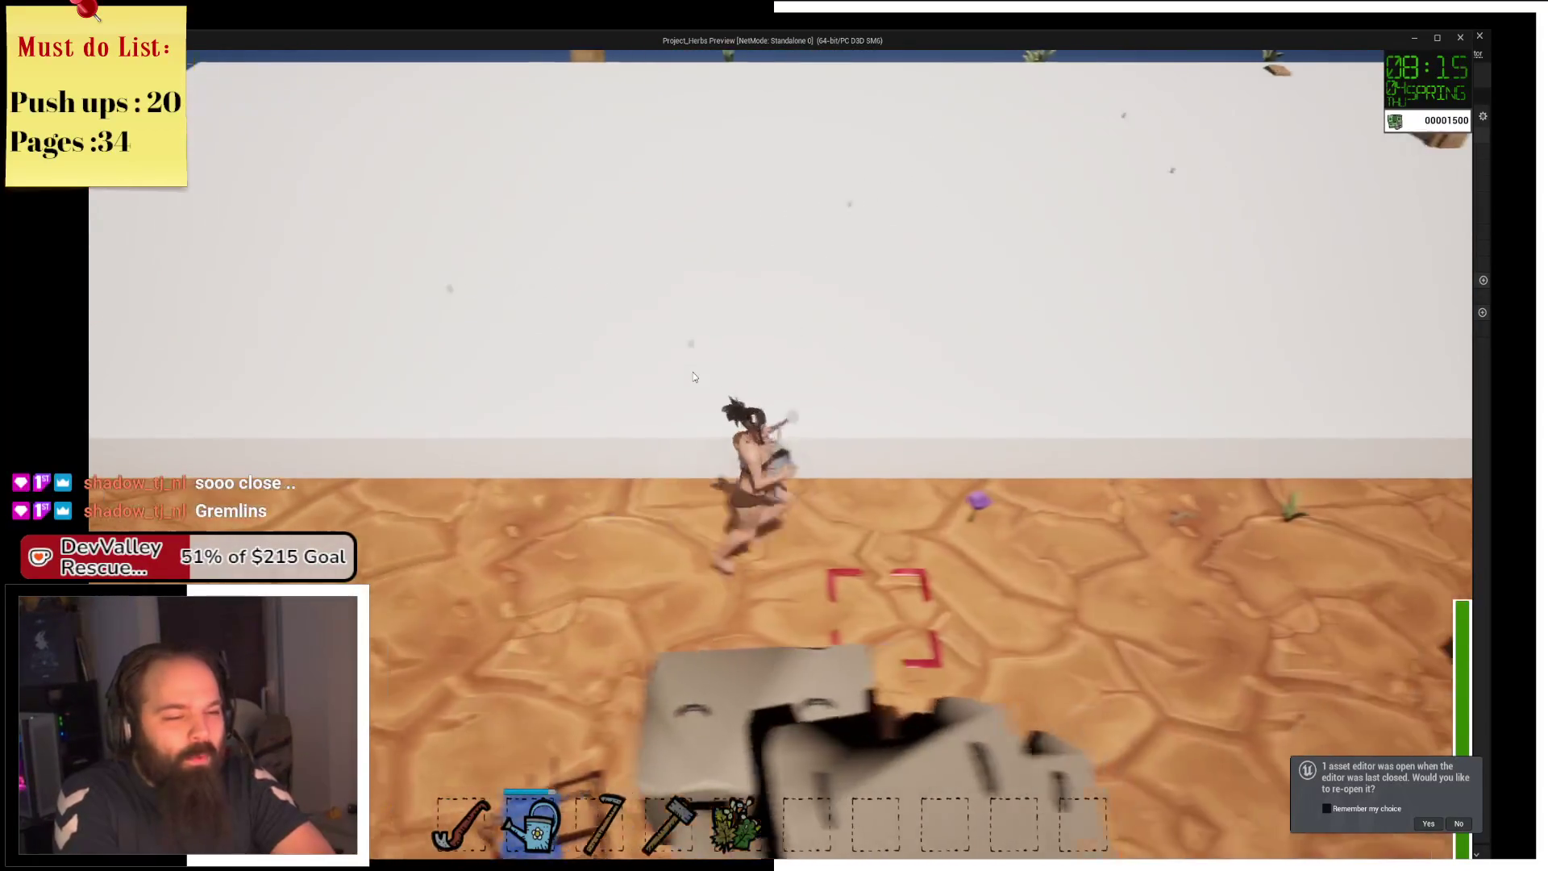
key(d)
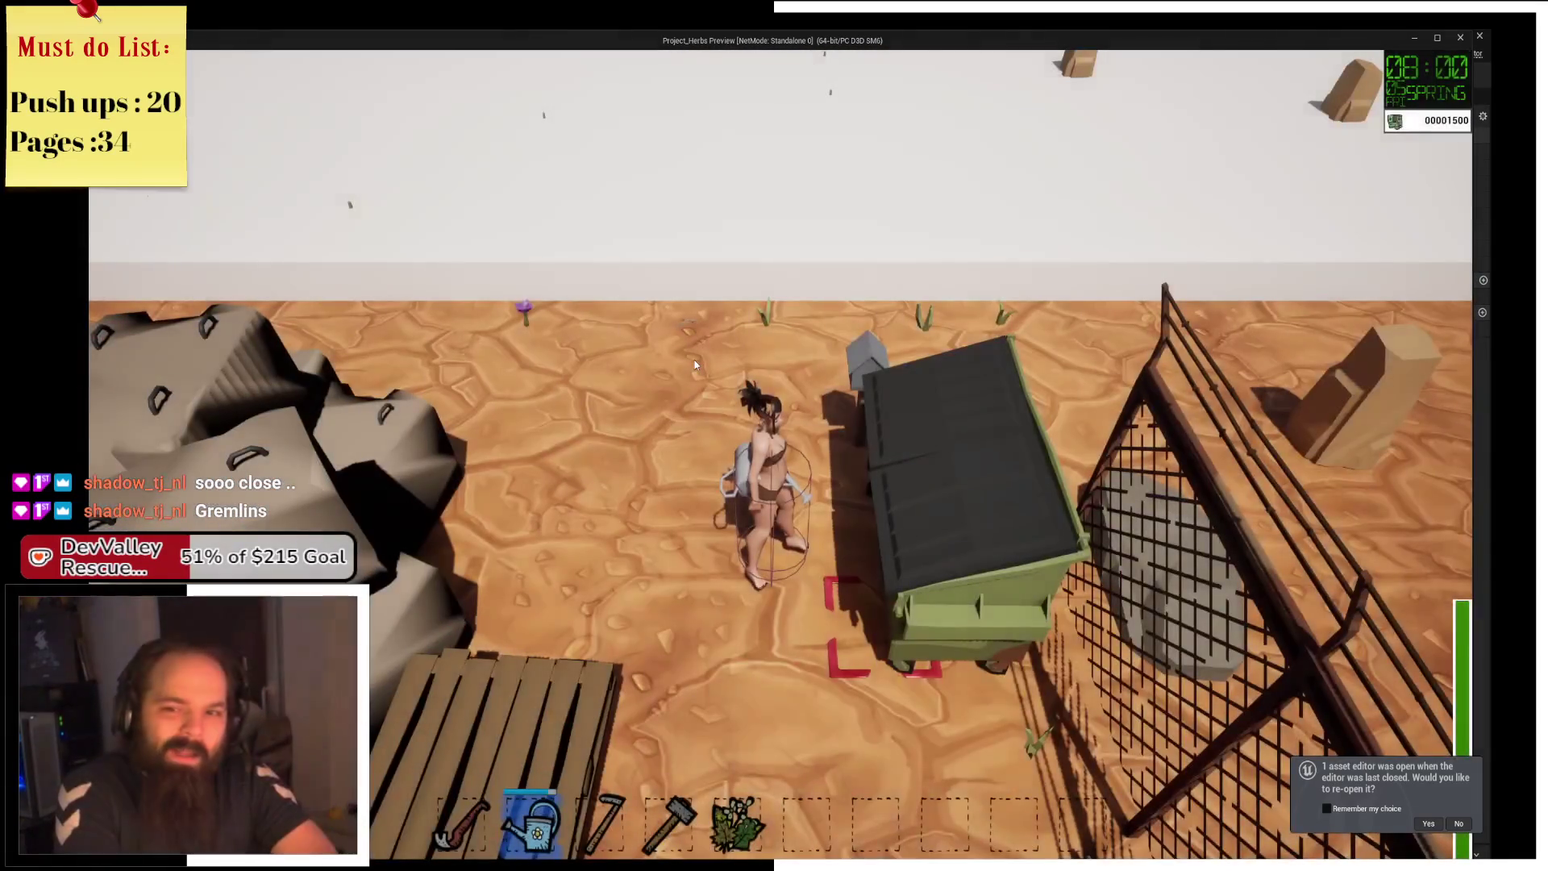
Run down onto the planted tile, then back up to the white wall.
key(a)
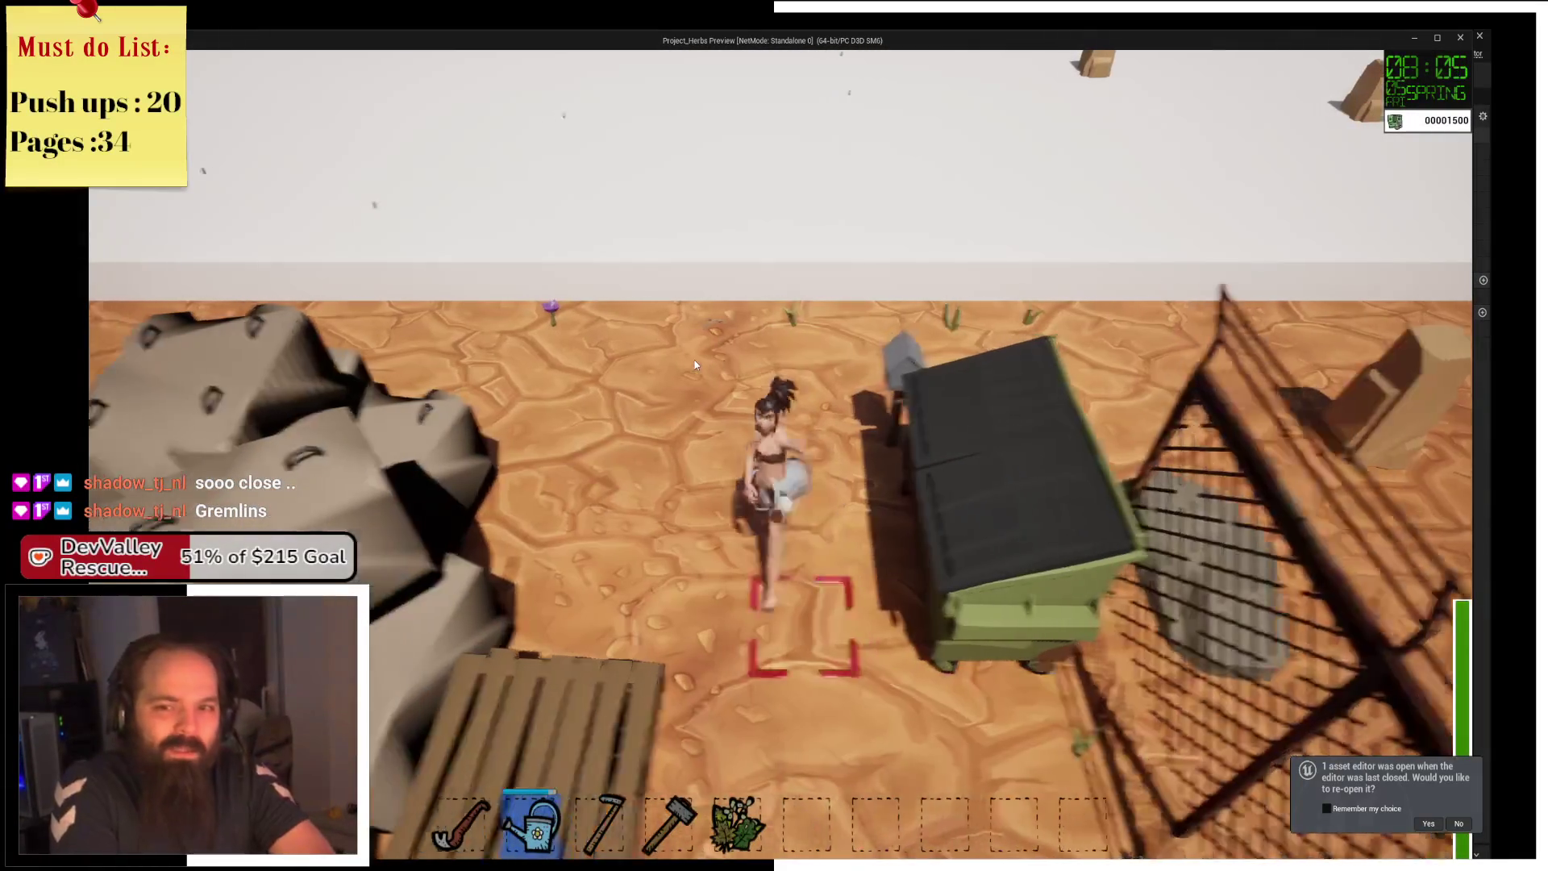
key(s)
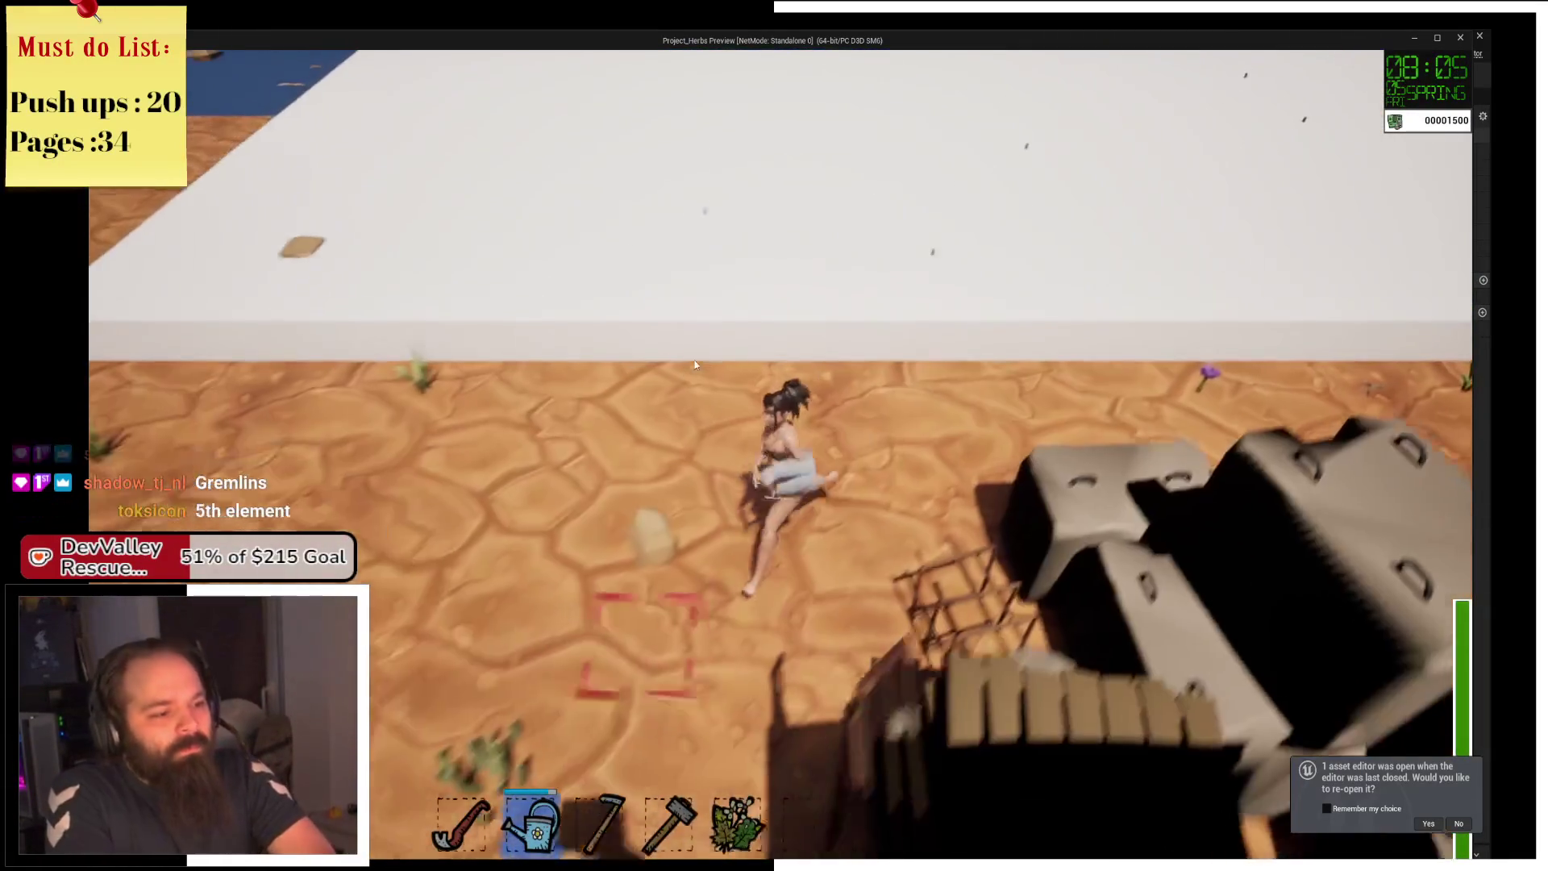
key(s)
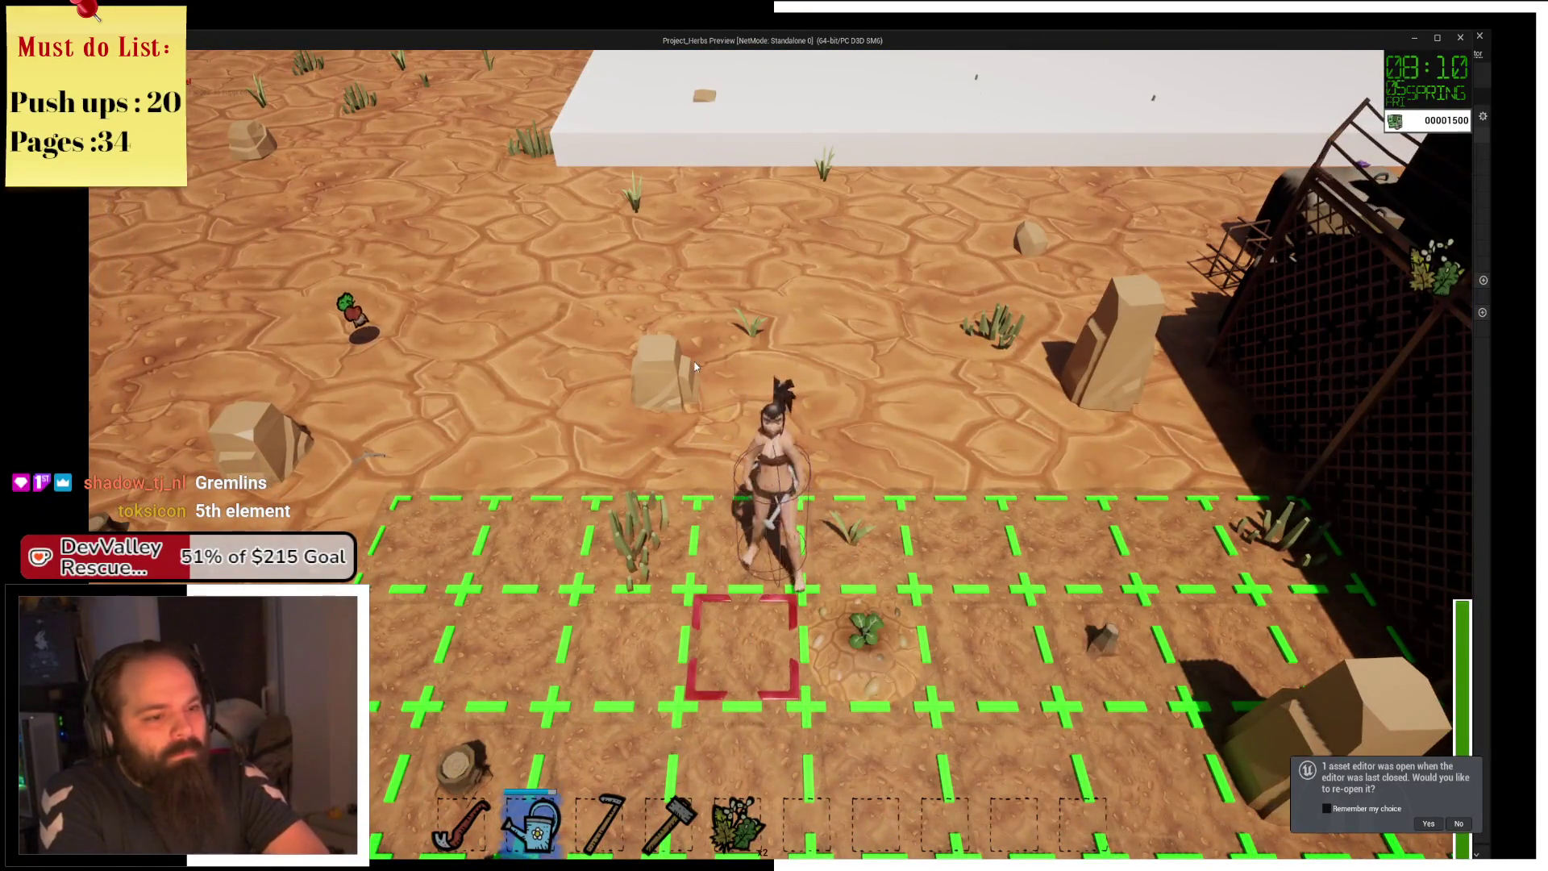
key(d)
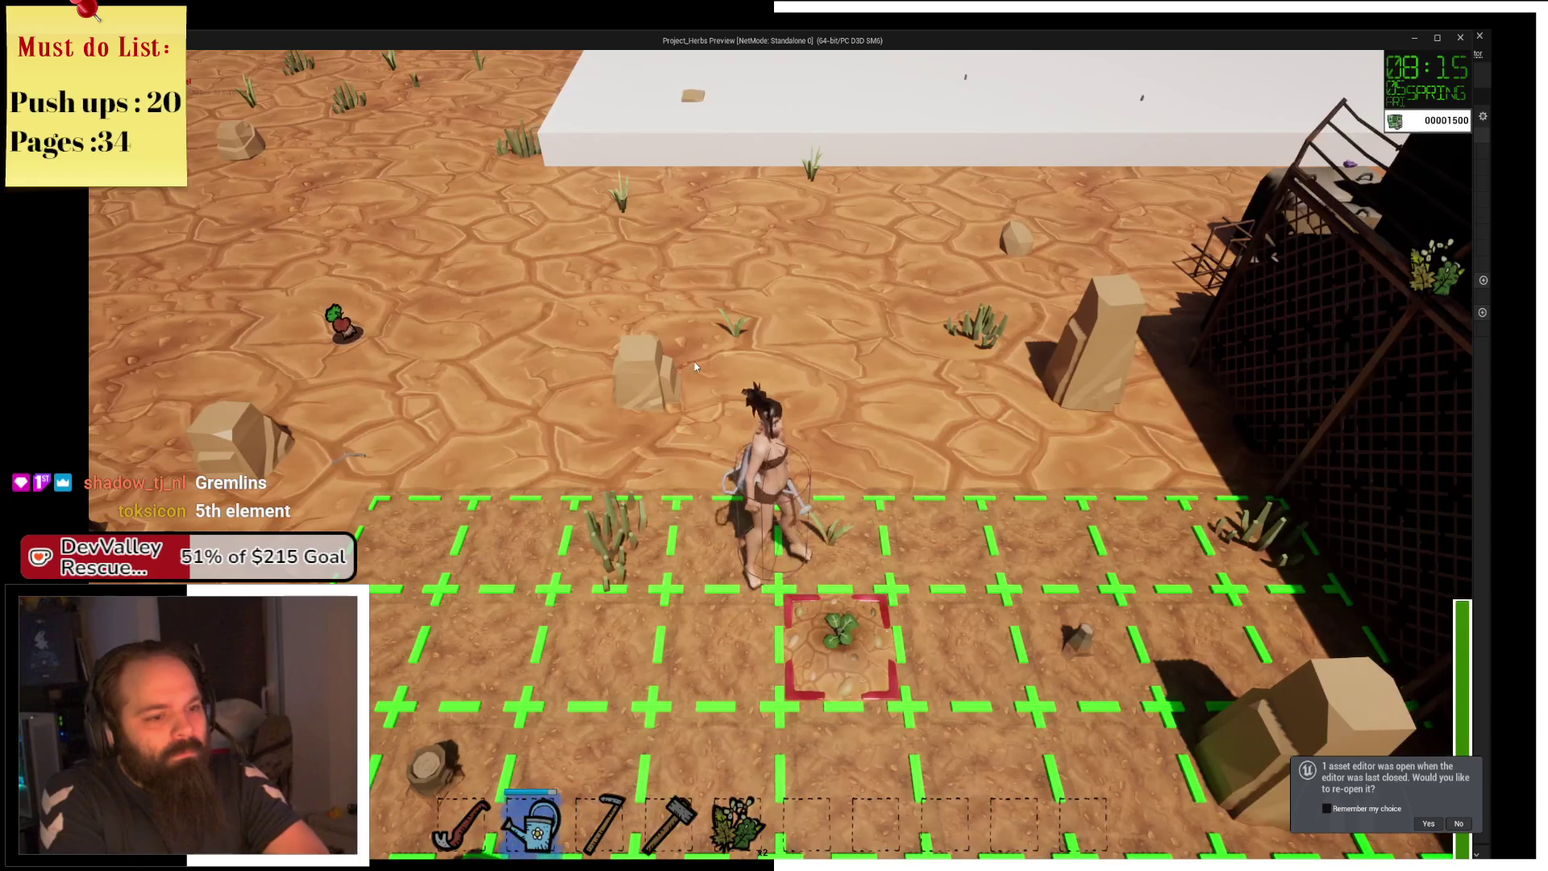
key(w)
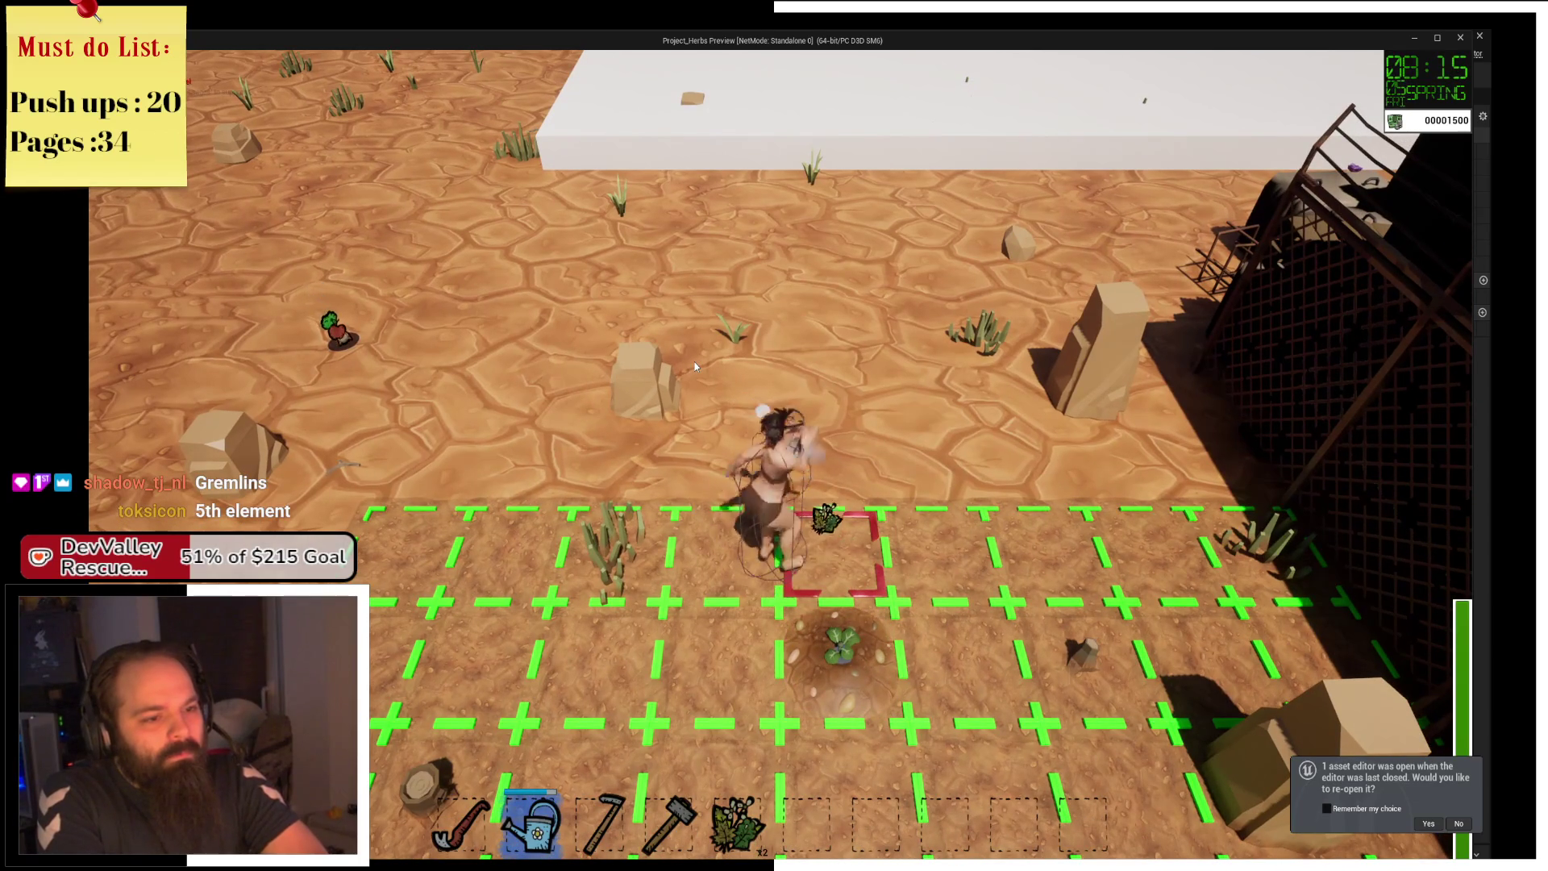
key(a)
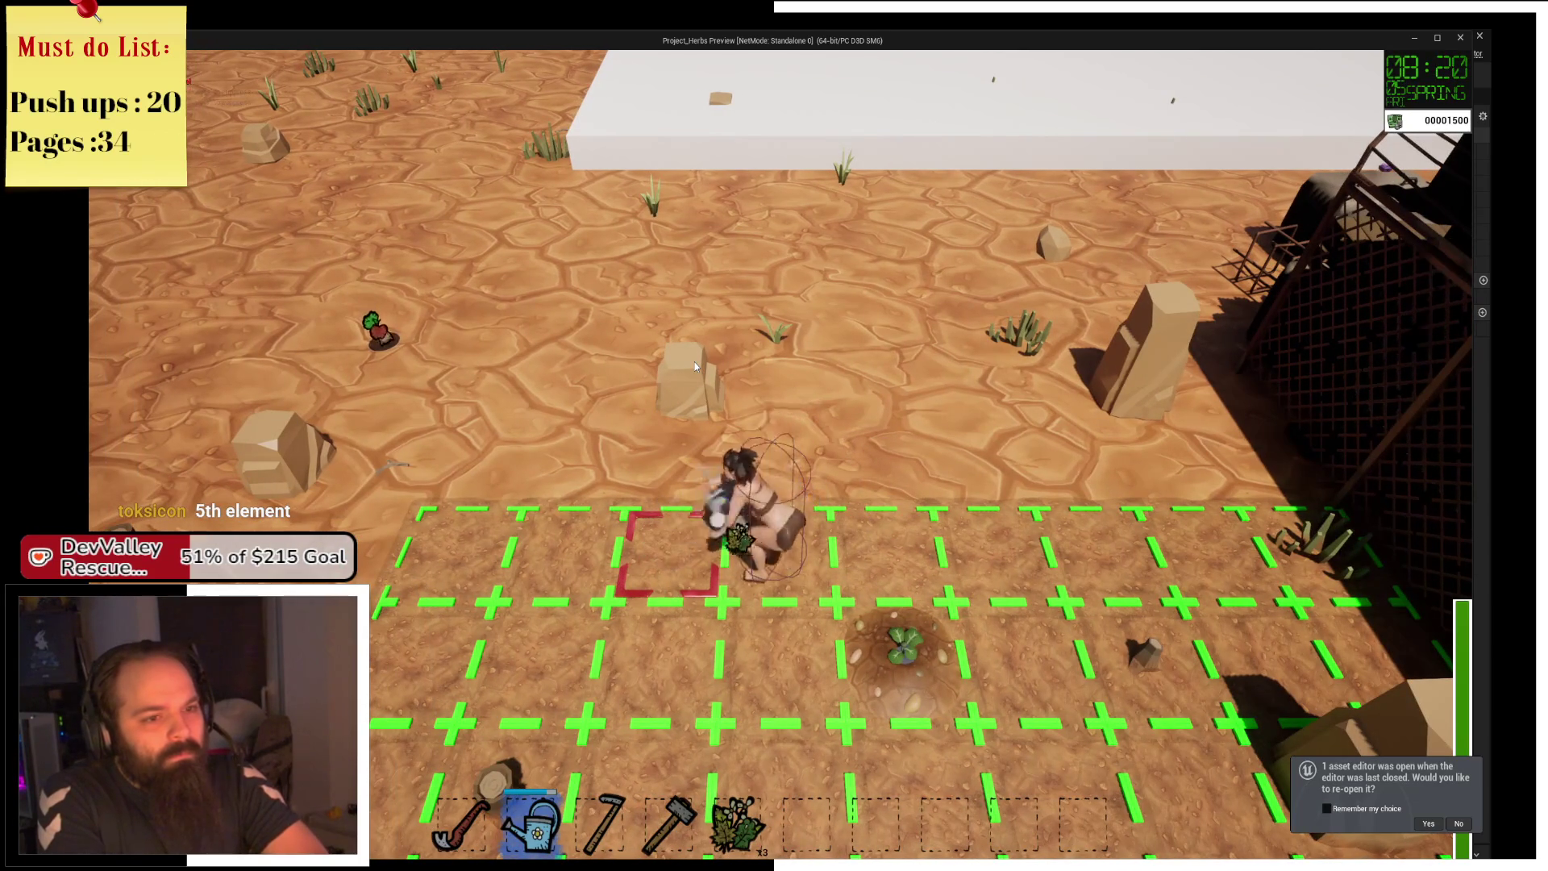
key(w)
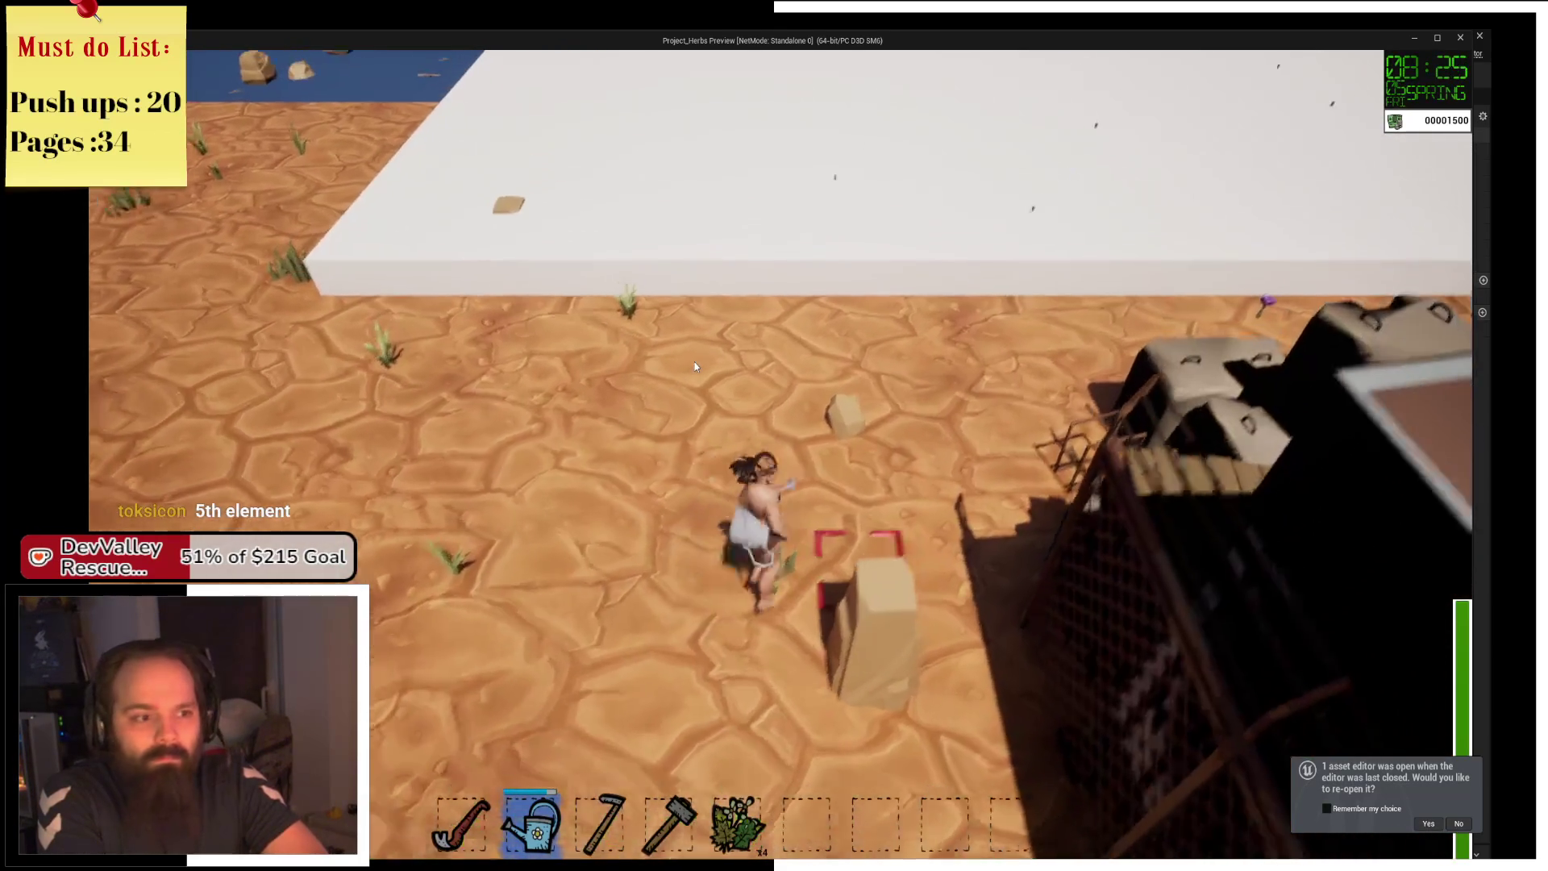
key(w)
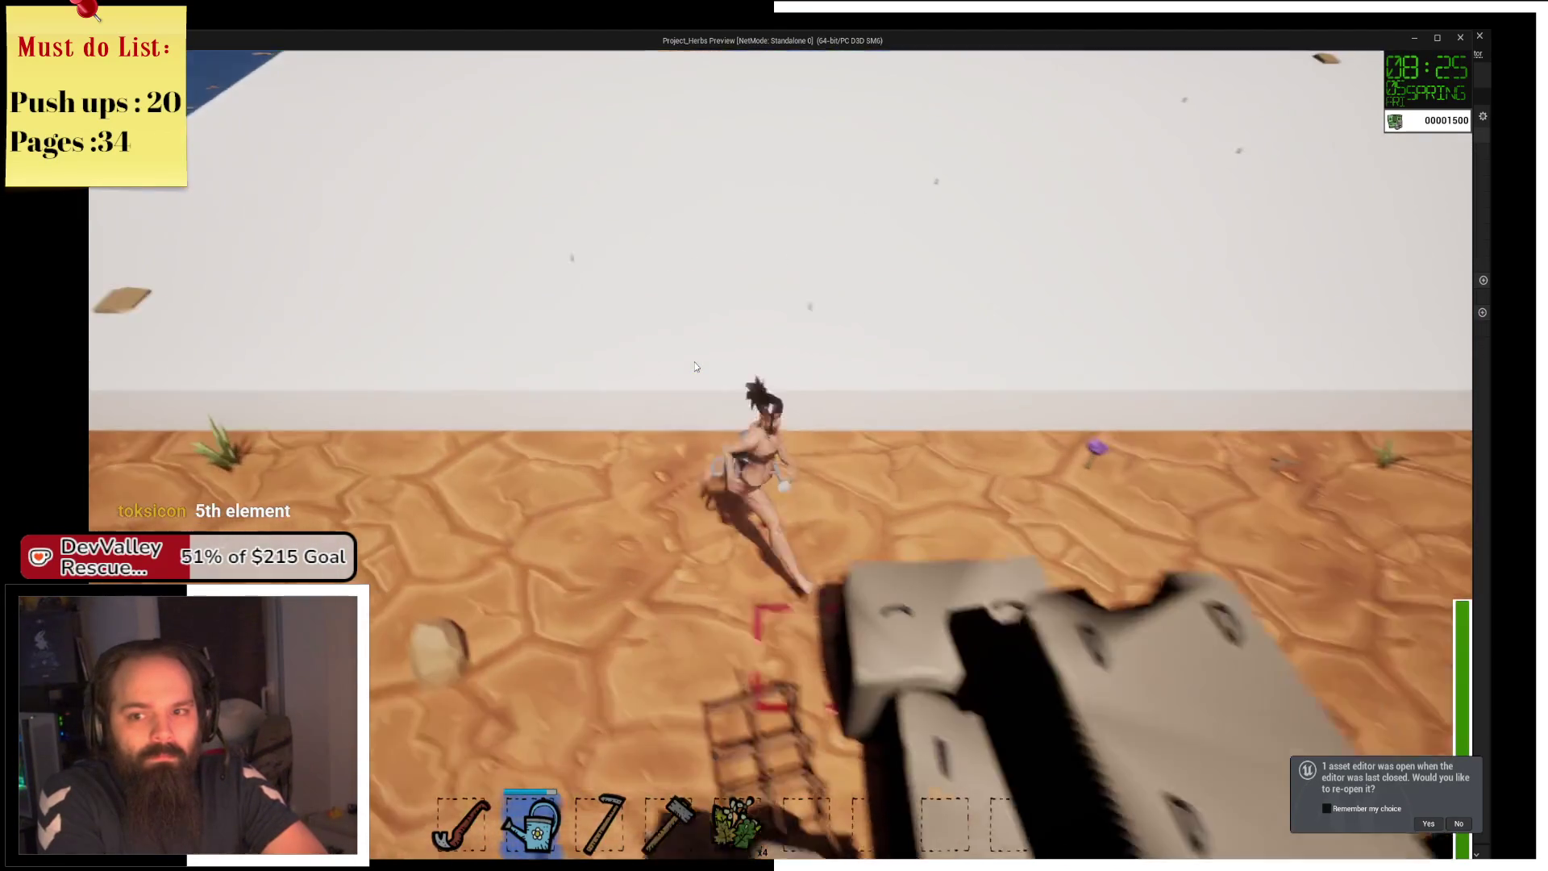
Run between the dumpster, the wall and the farm plot, ending back at the plot.
key(s)
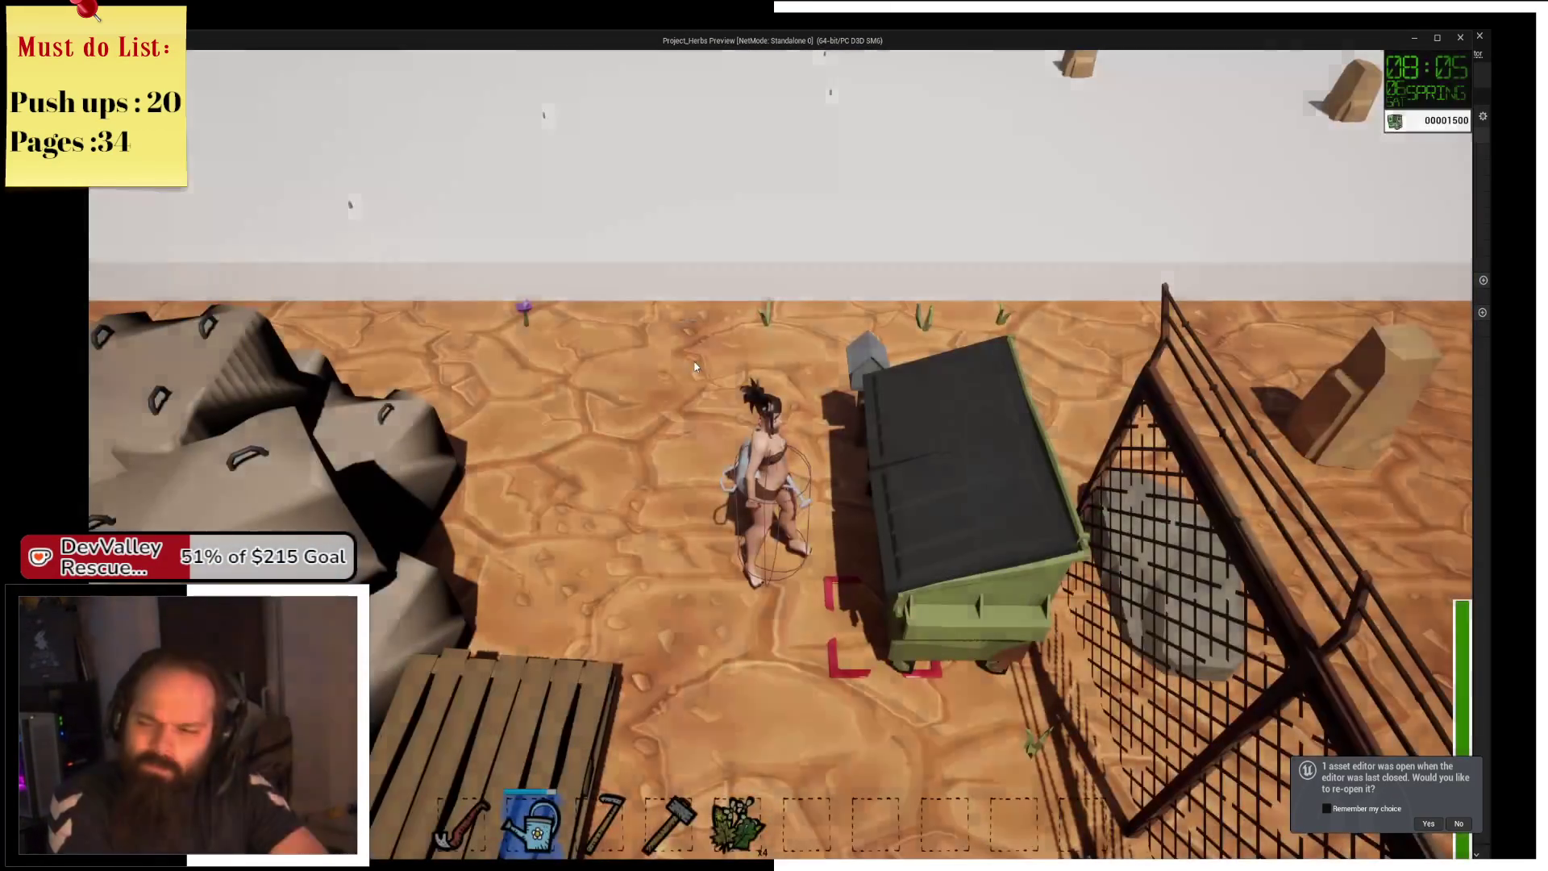
key(w)
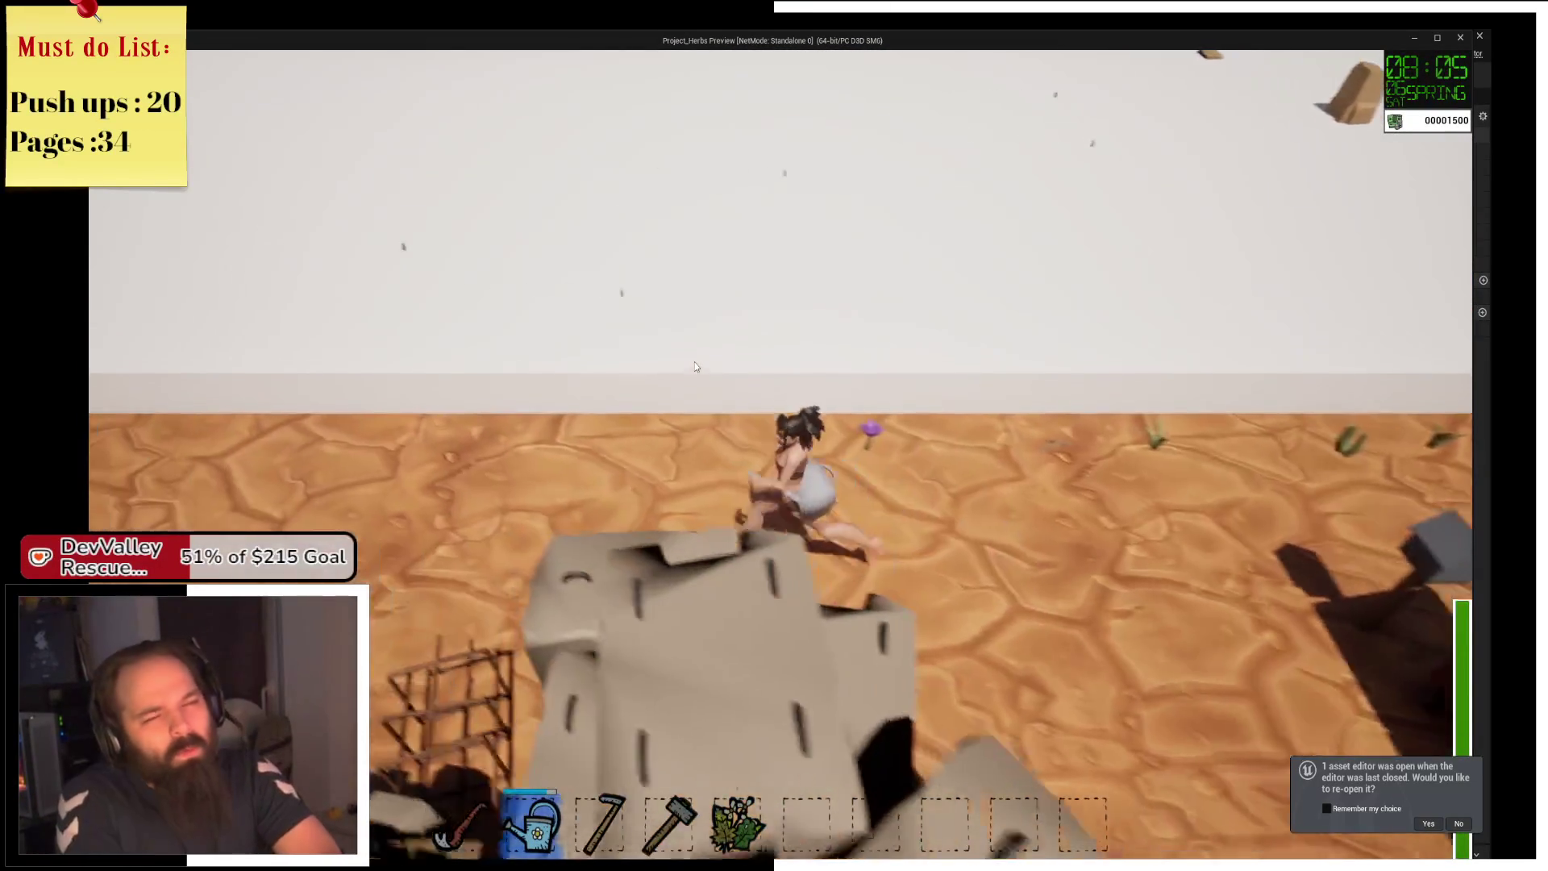
key(s)
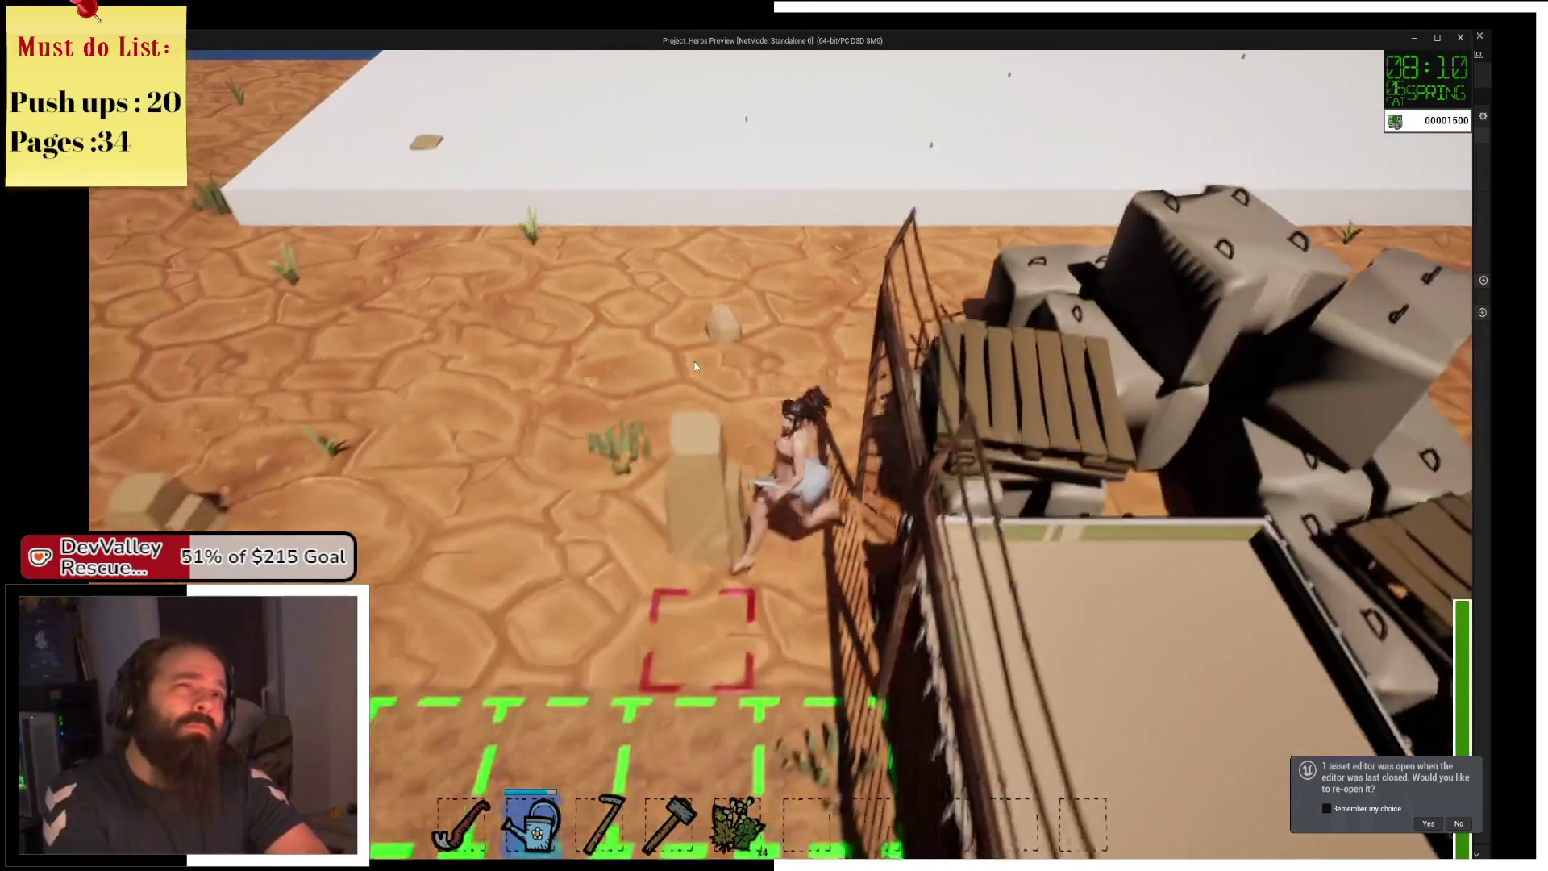
key(s)
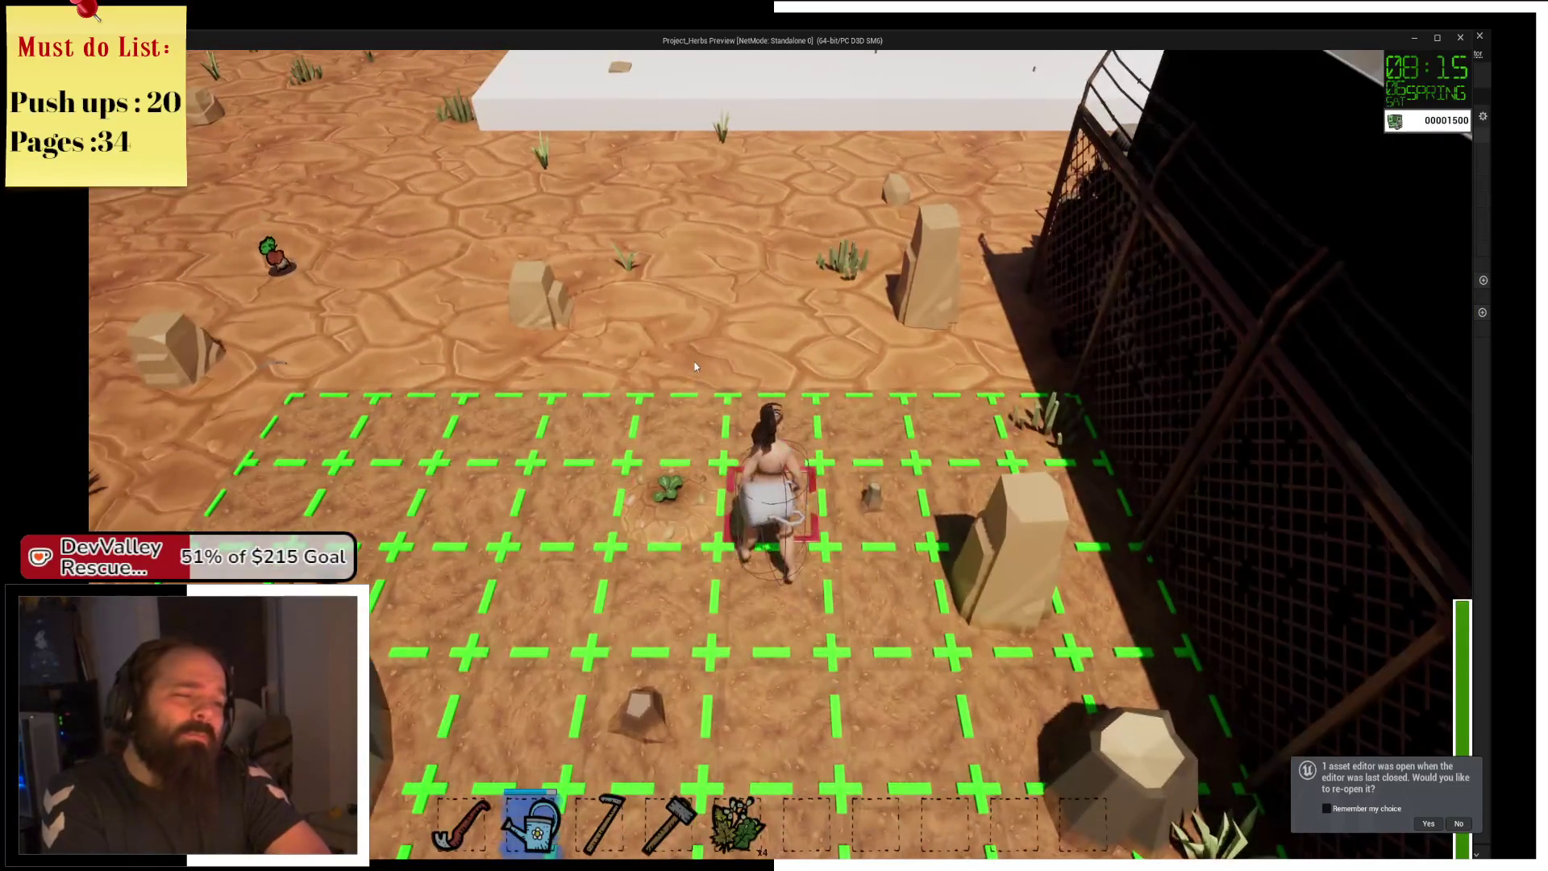
key(w)
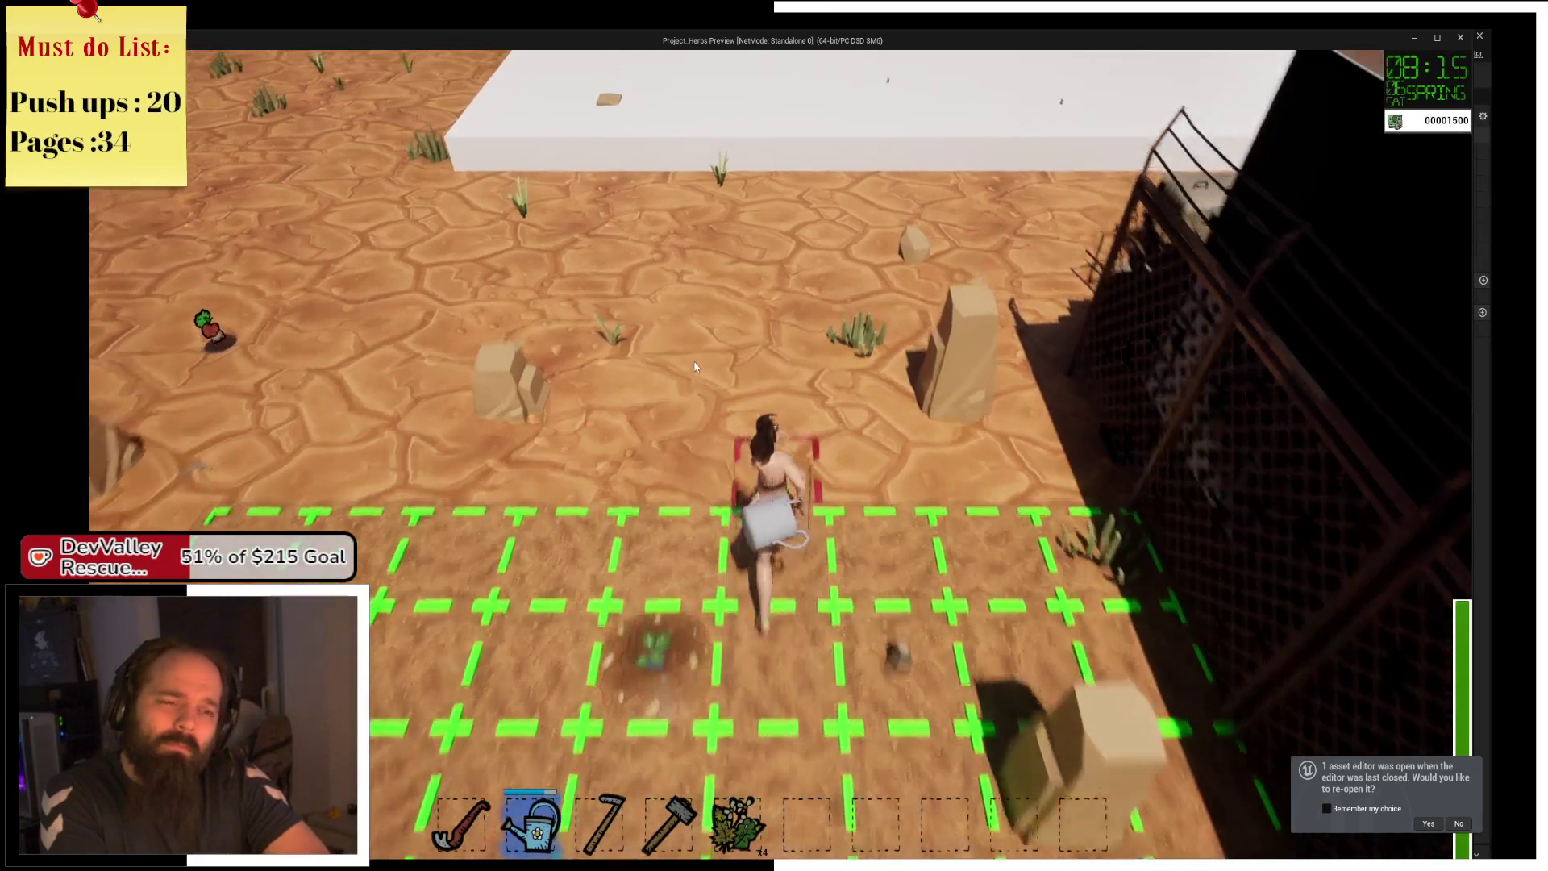
key(d)
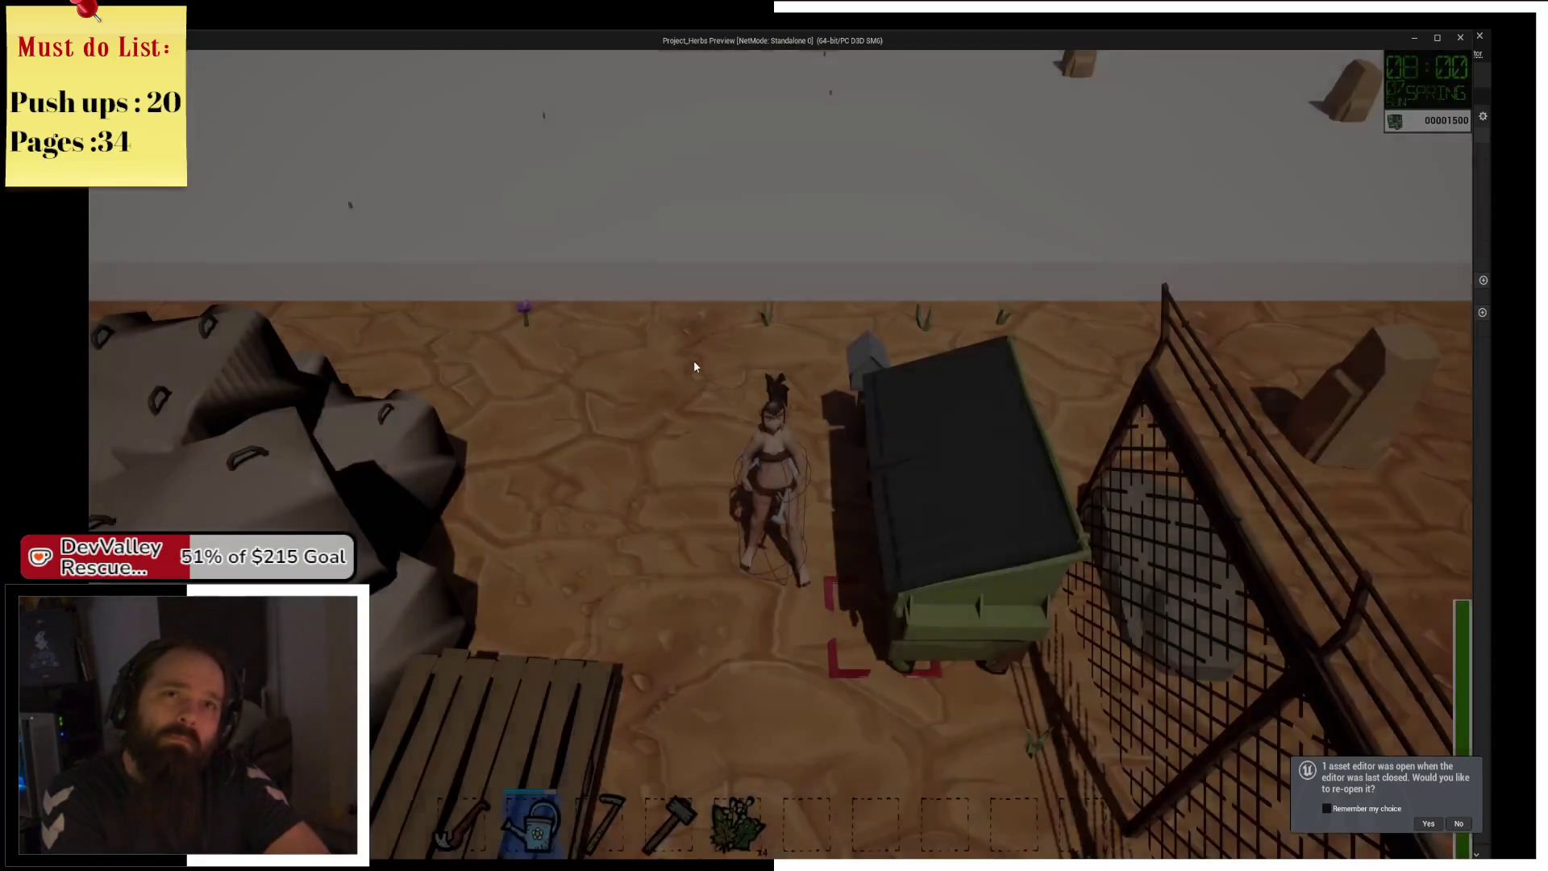
key(a)
key(s)
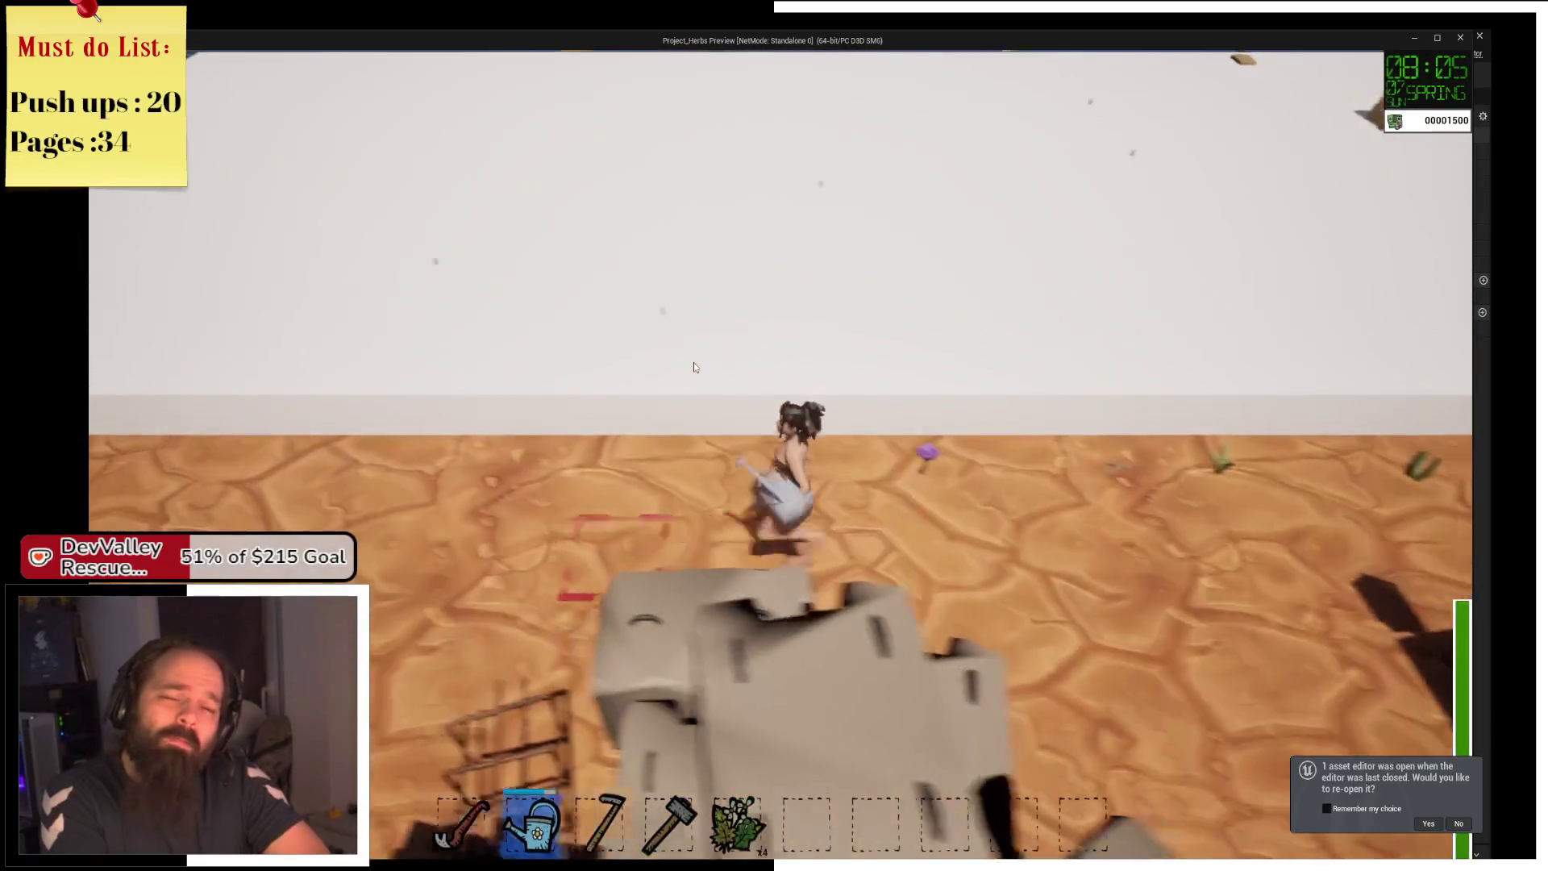
key(s)
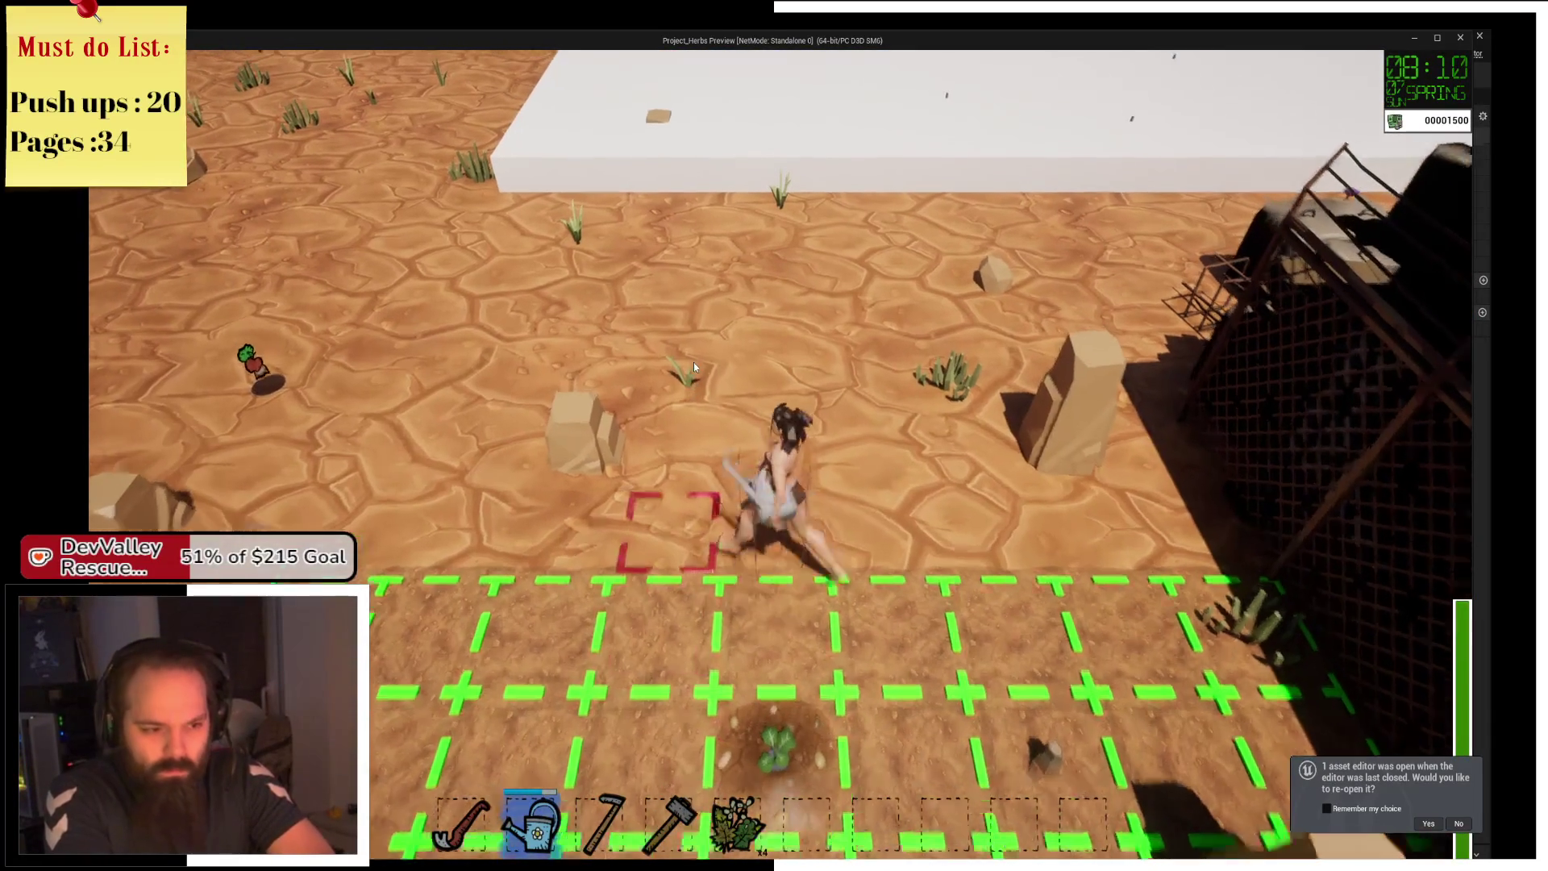
Set an F9 breakpoint on BP_FarmPlant's Grow node and resume play until it hits.
key(alt+Tab)
key(F9)
key(alt+Tab)
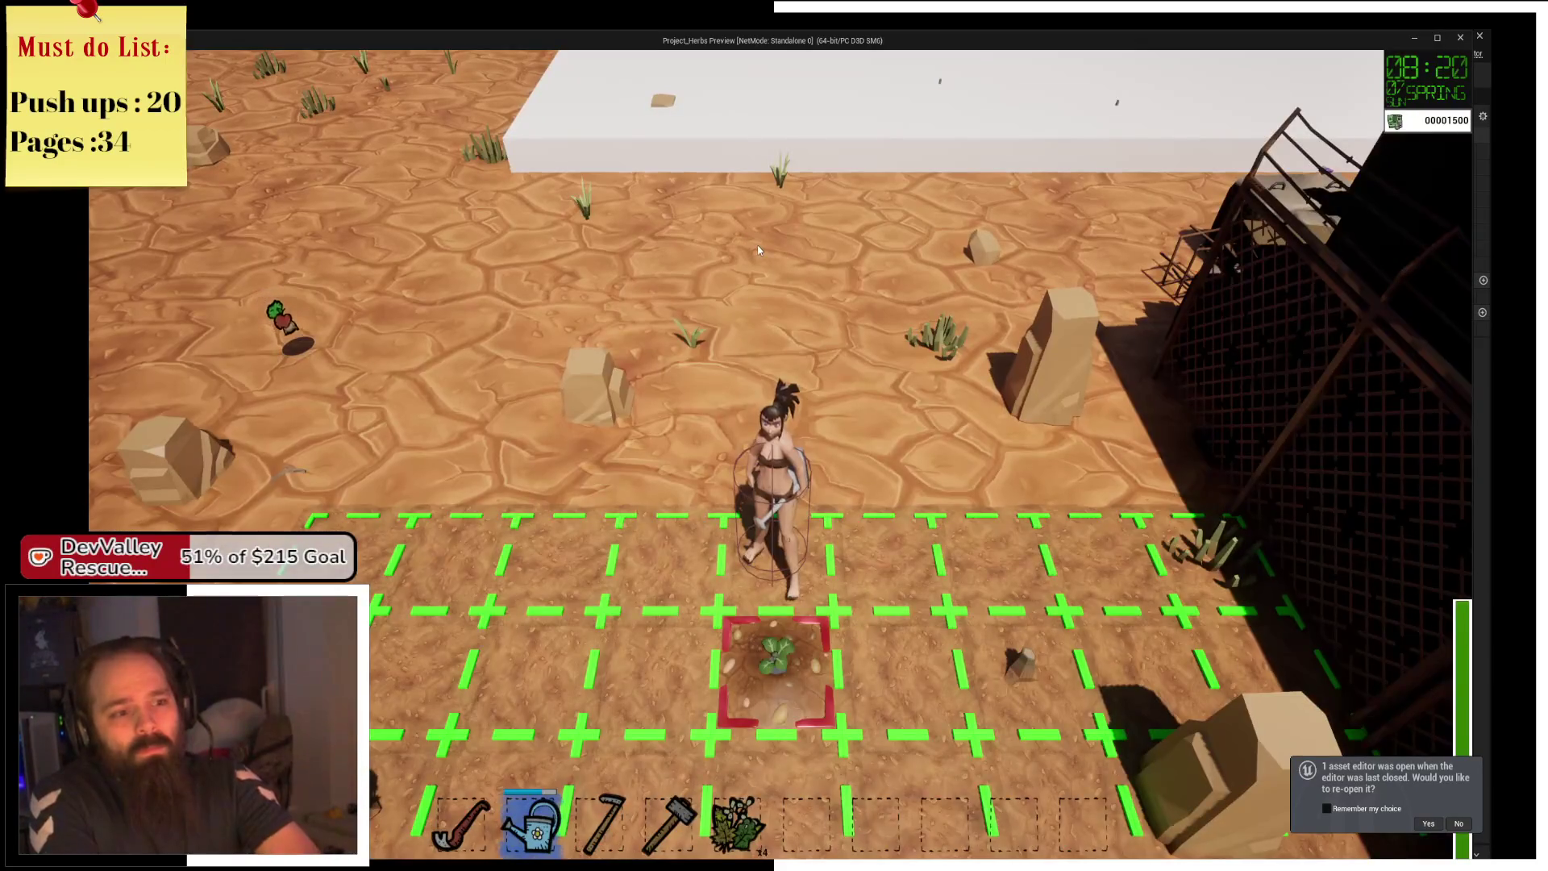
key(w)
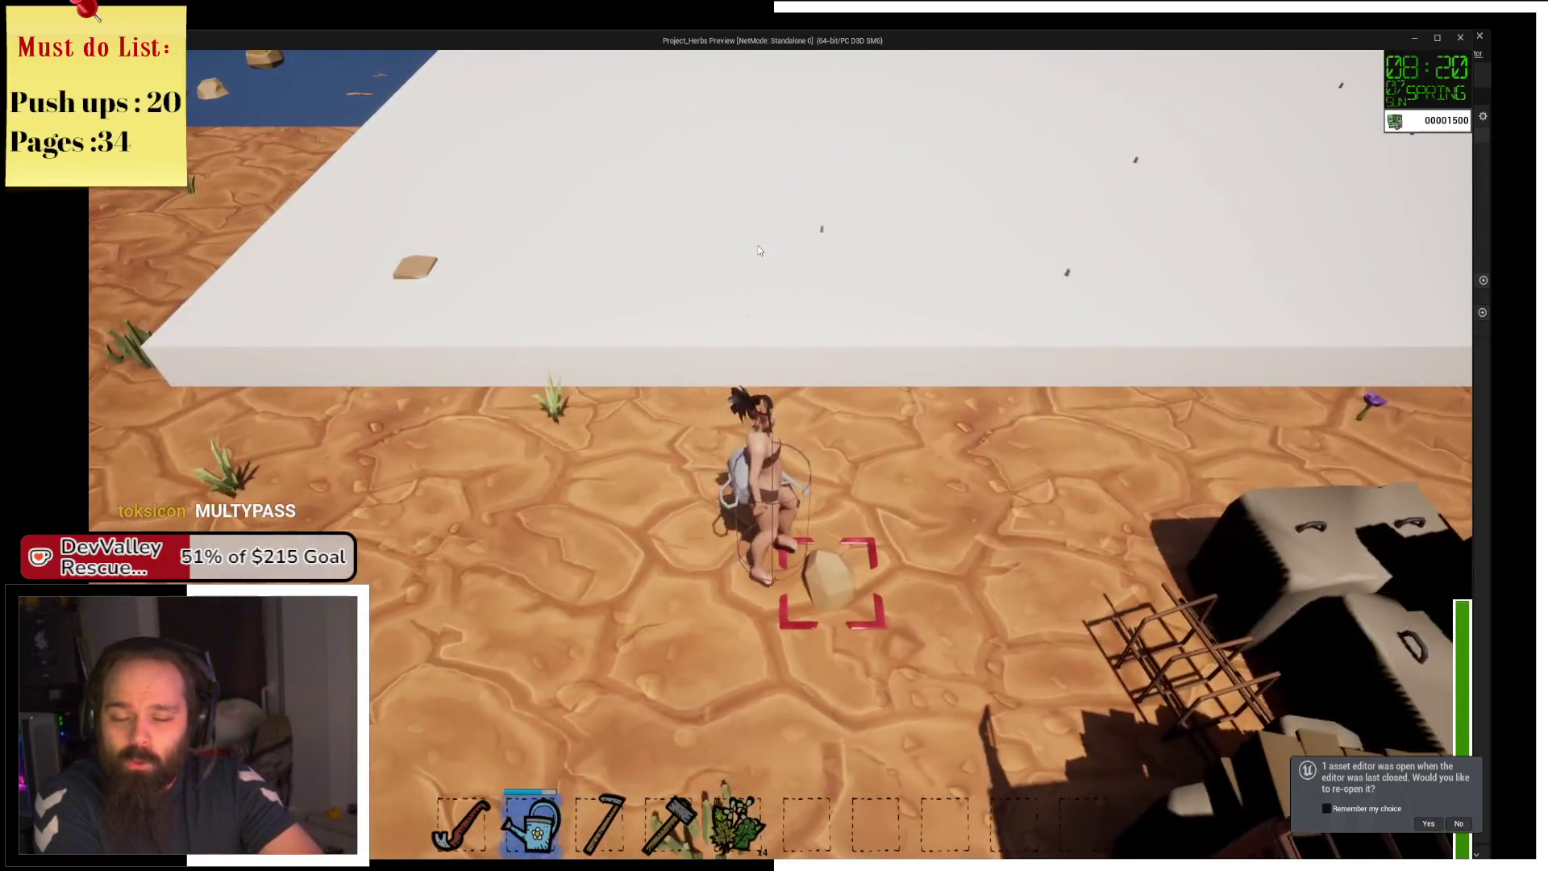
key(w)
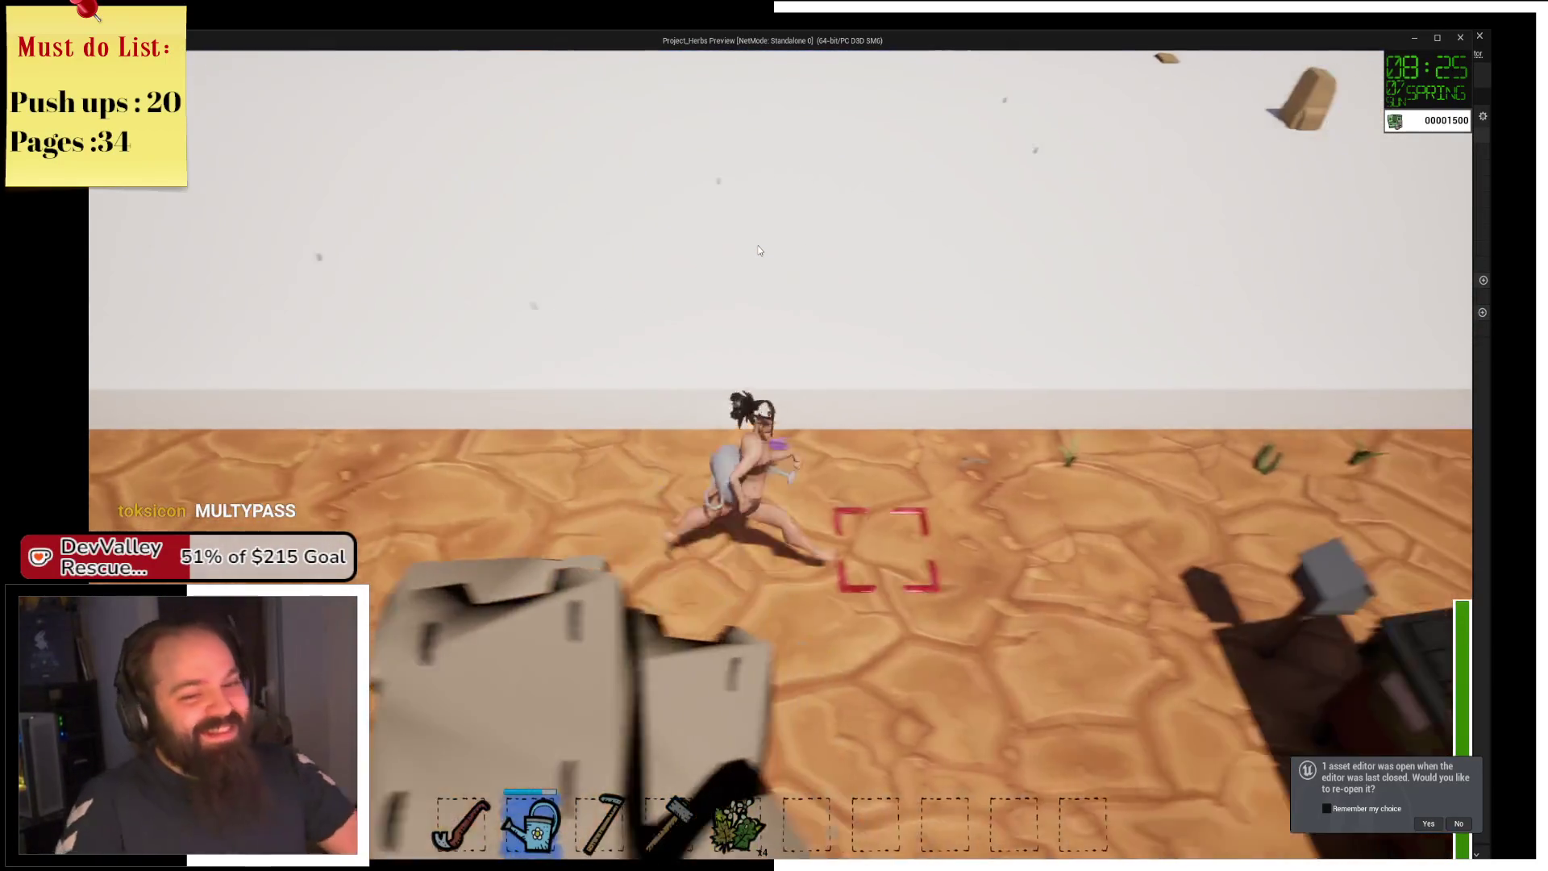
key(s)
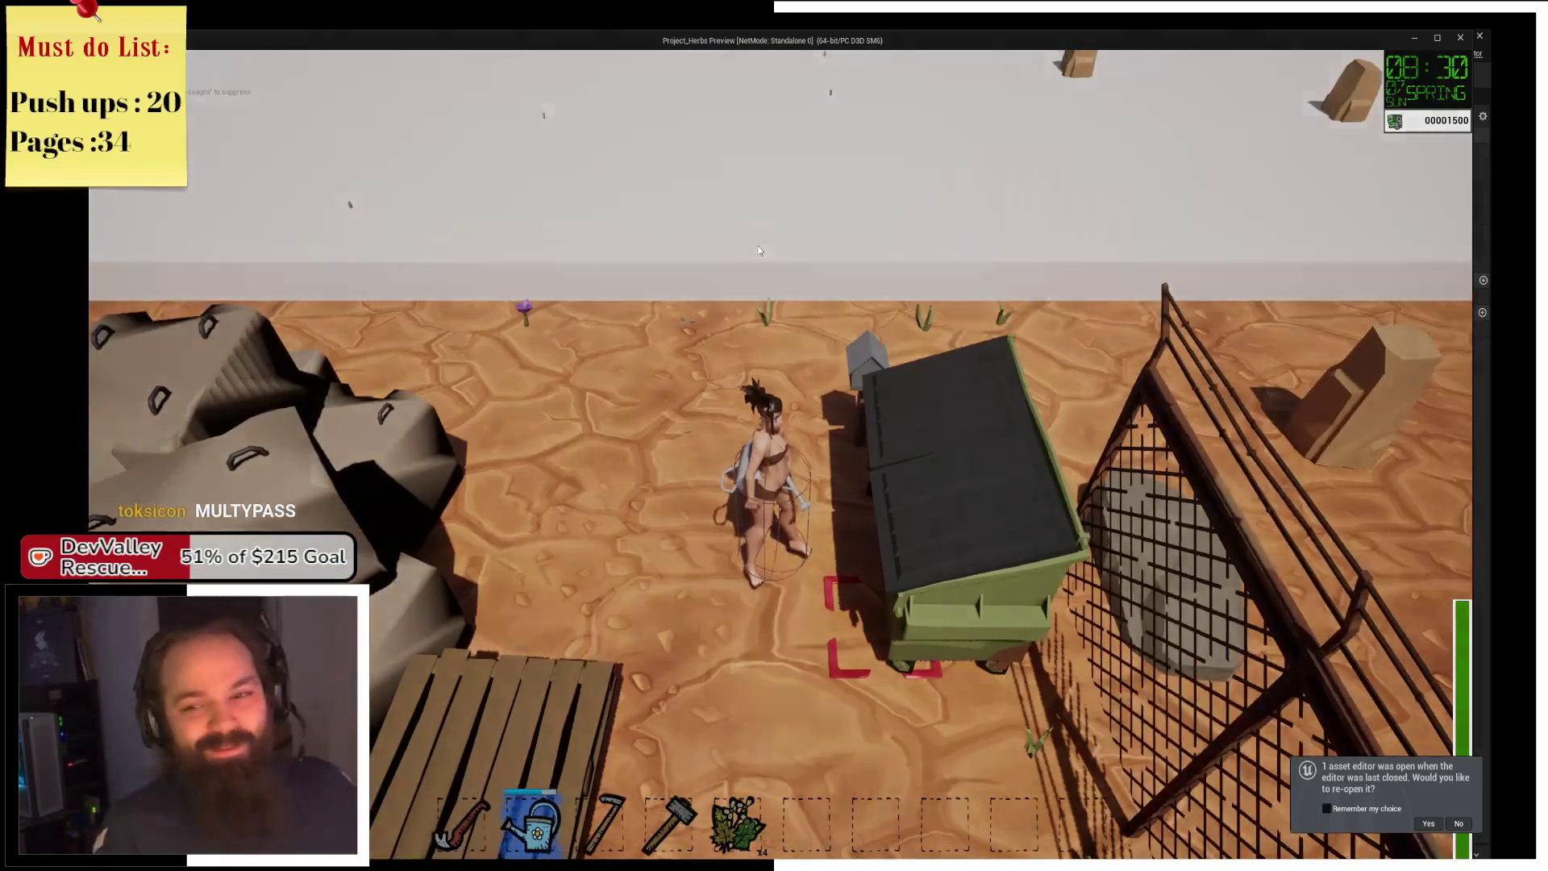
key(Escape)
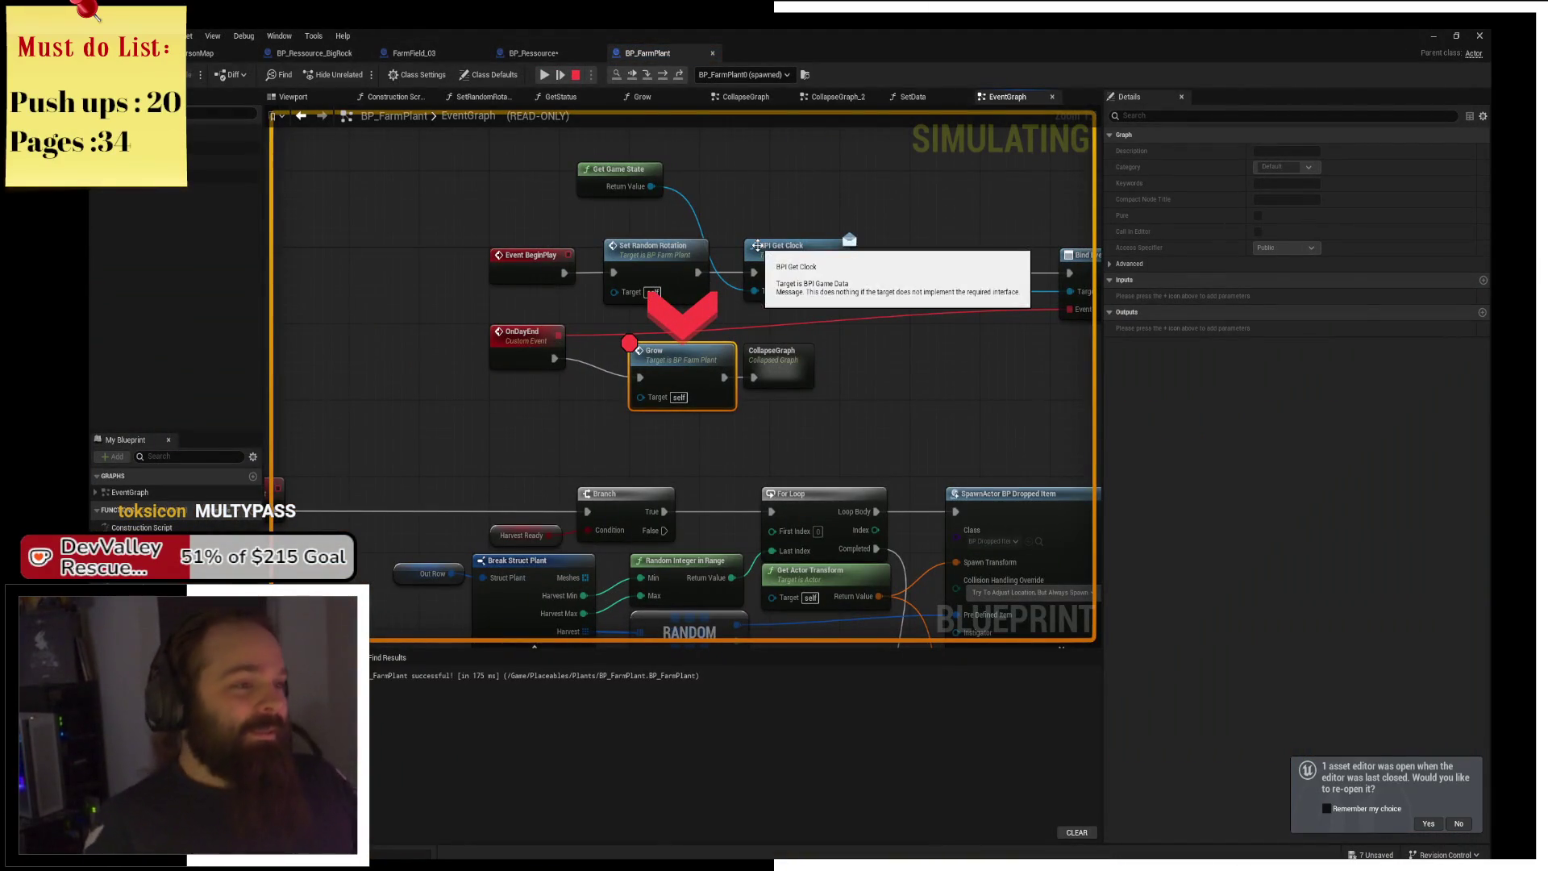
Step into Grow and step over Watered?, the Harvest Ready branch and the increment to reach Grow Meshes.
click(648, 76)
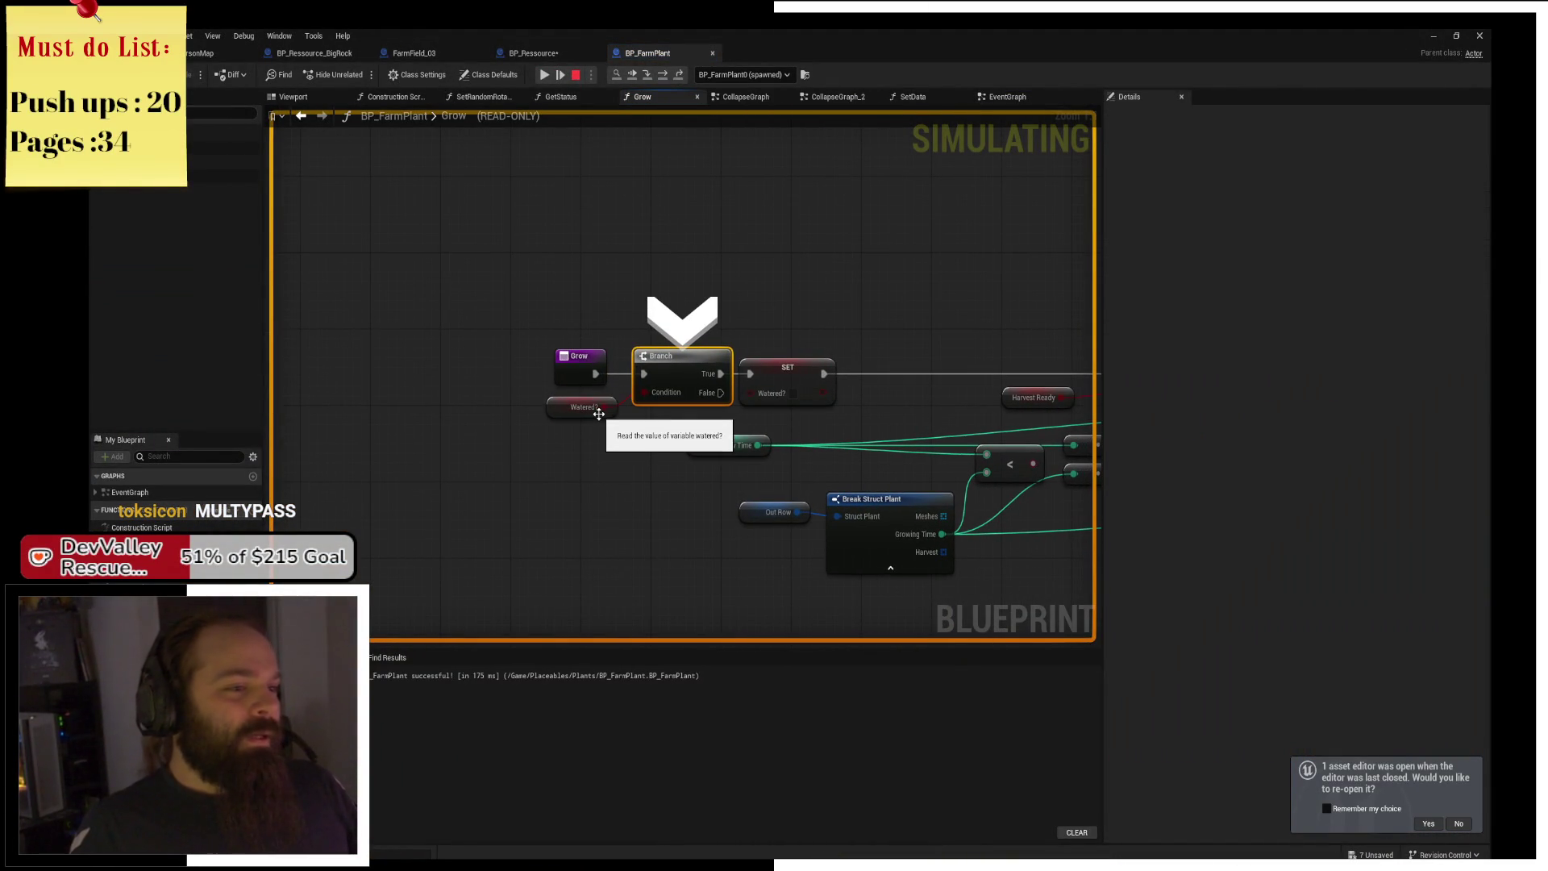
click(664, 77)
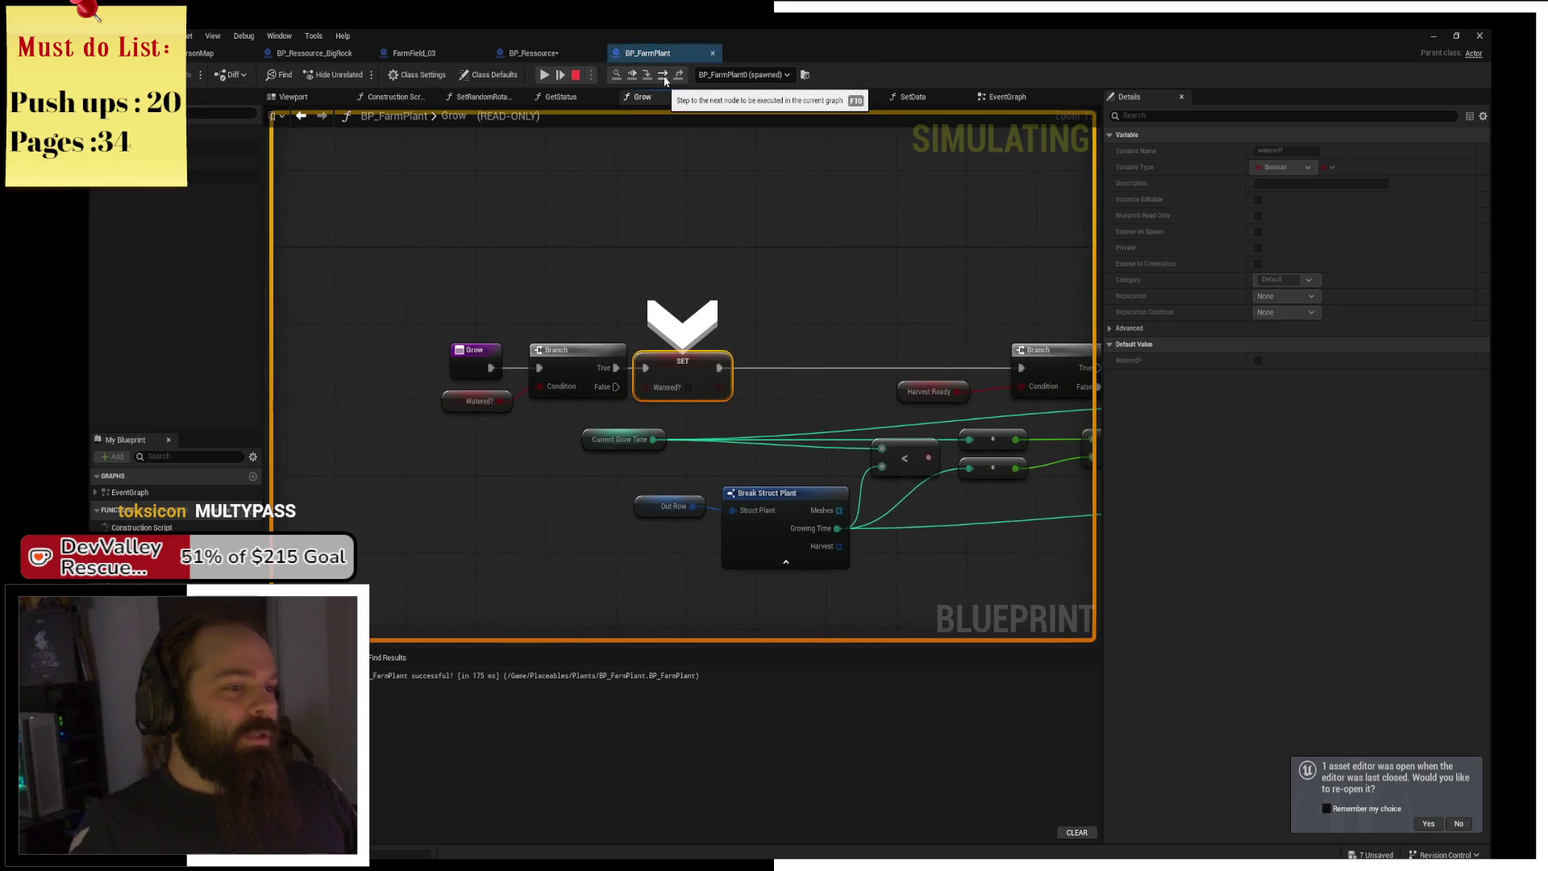
click(663, 77)
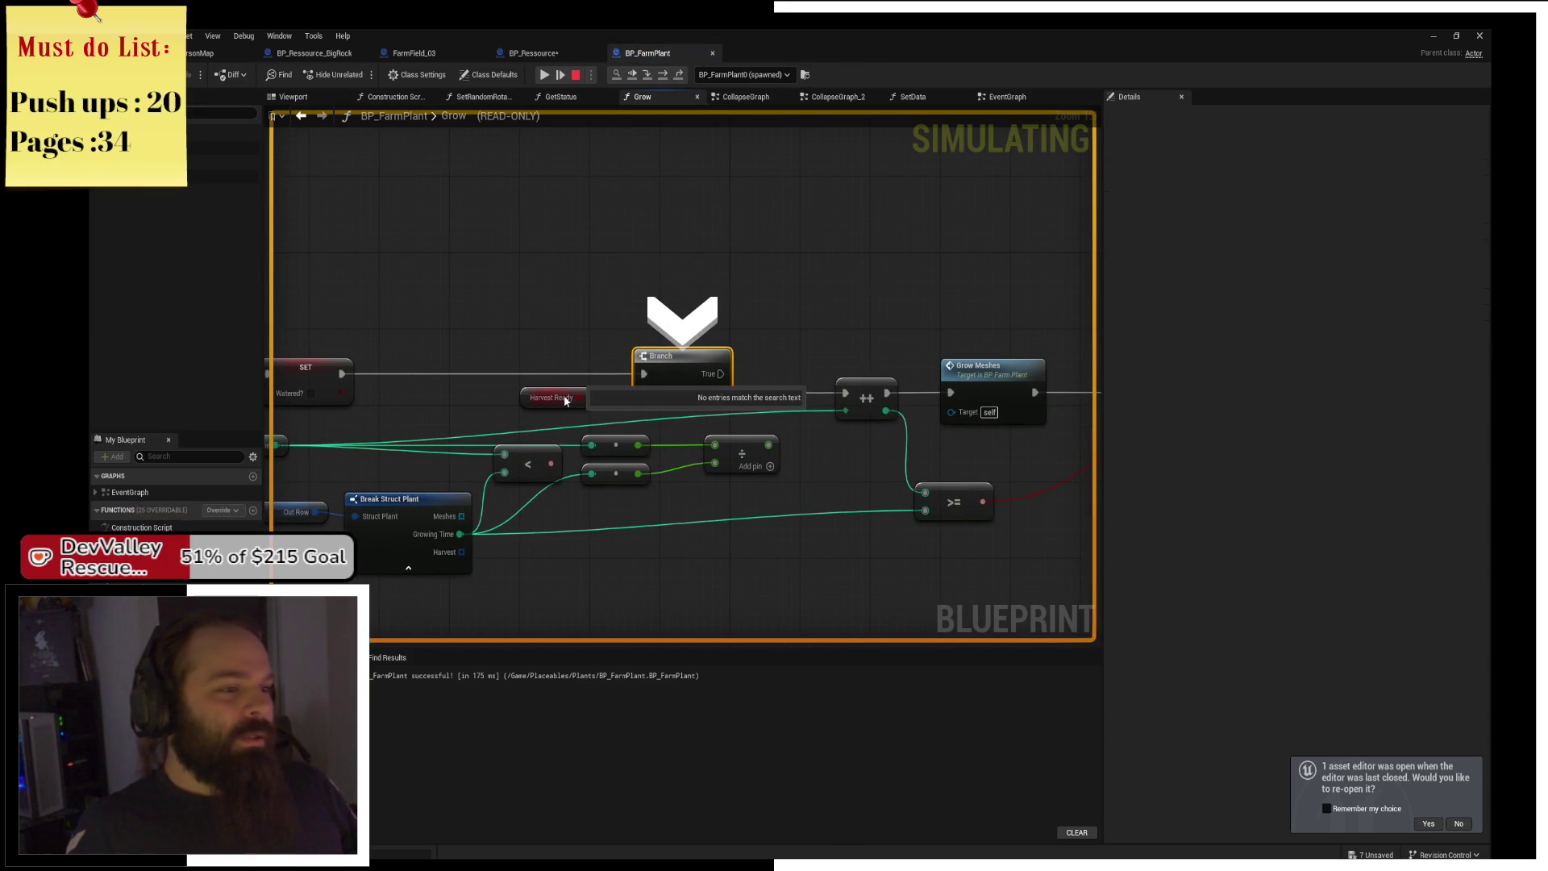
click(662, 77)
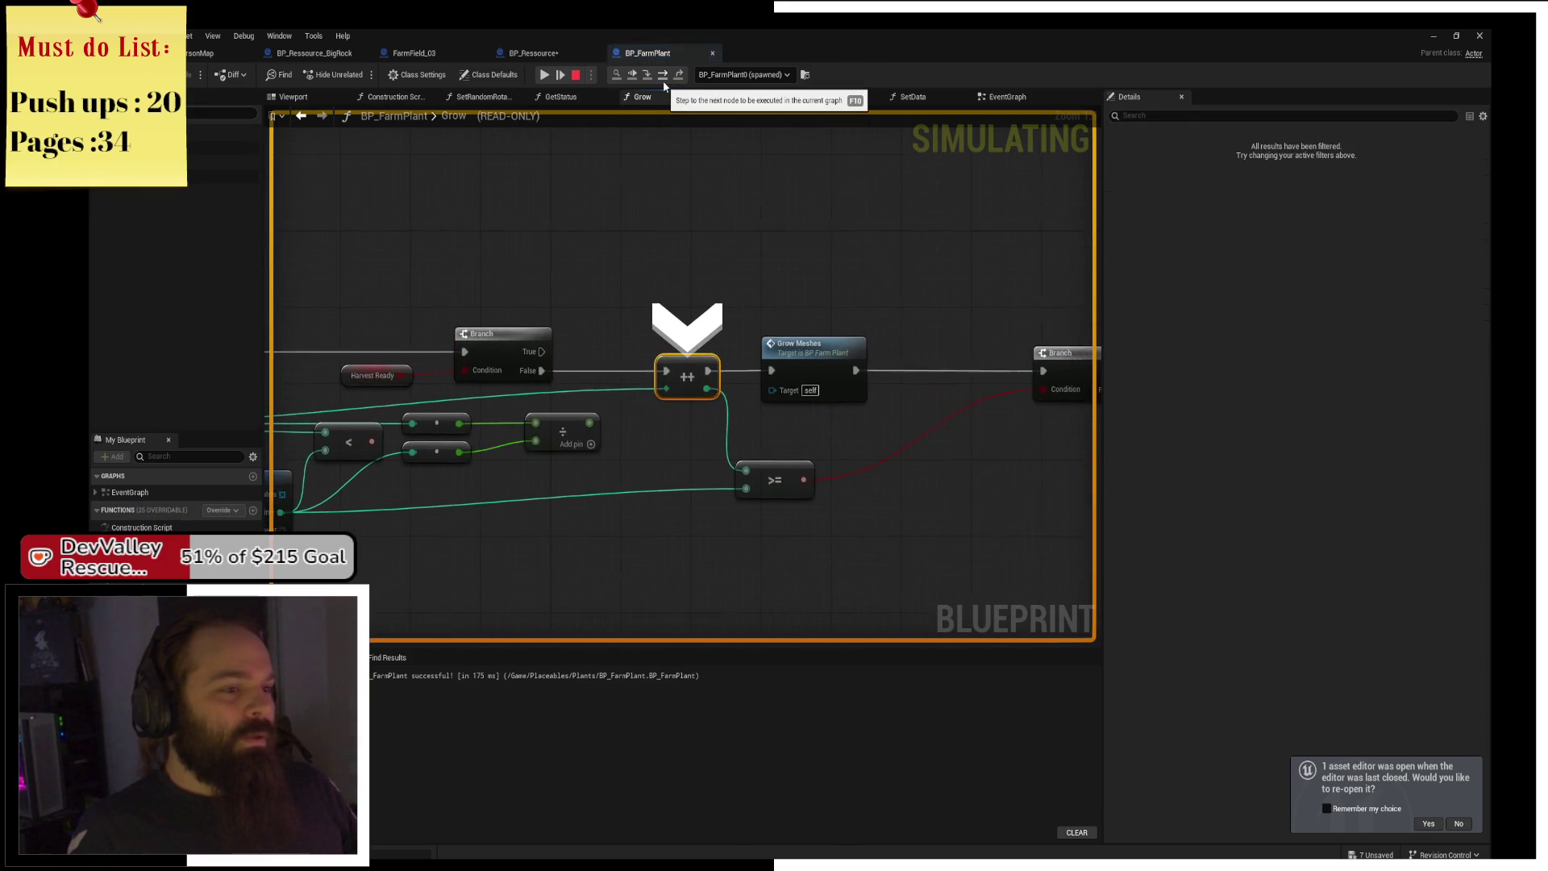
mouse_move(662, 387)
mouse_down()
mouse_move(887, 355)
mouse_move(574, 369)
mouse_up()
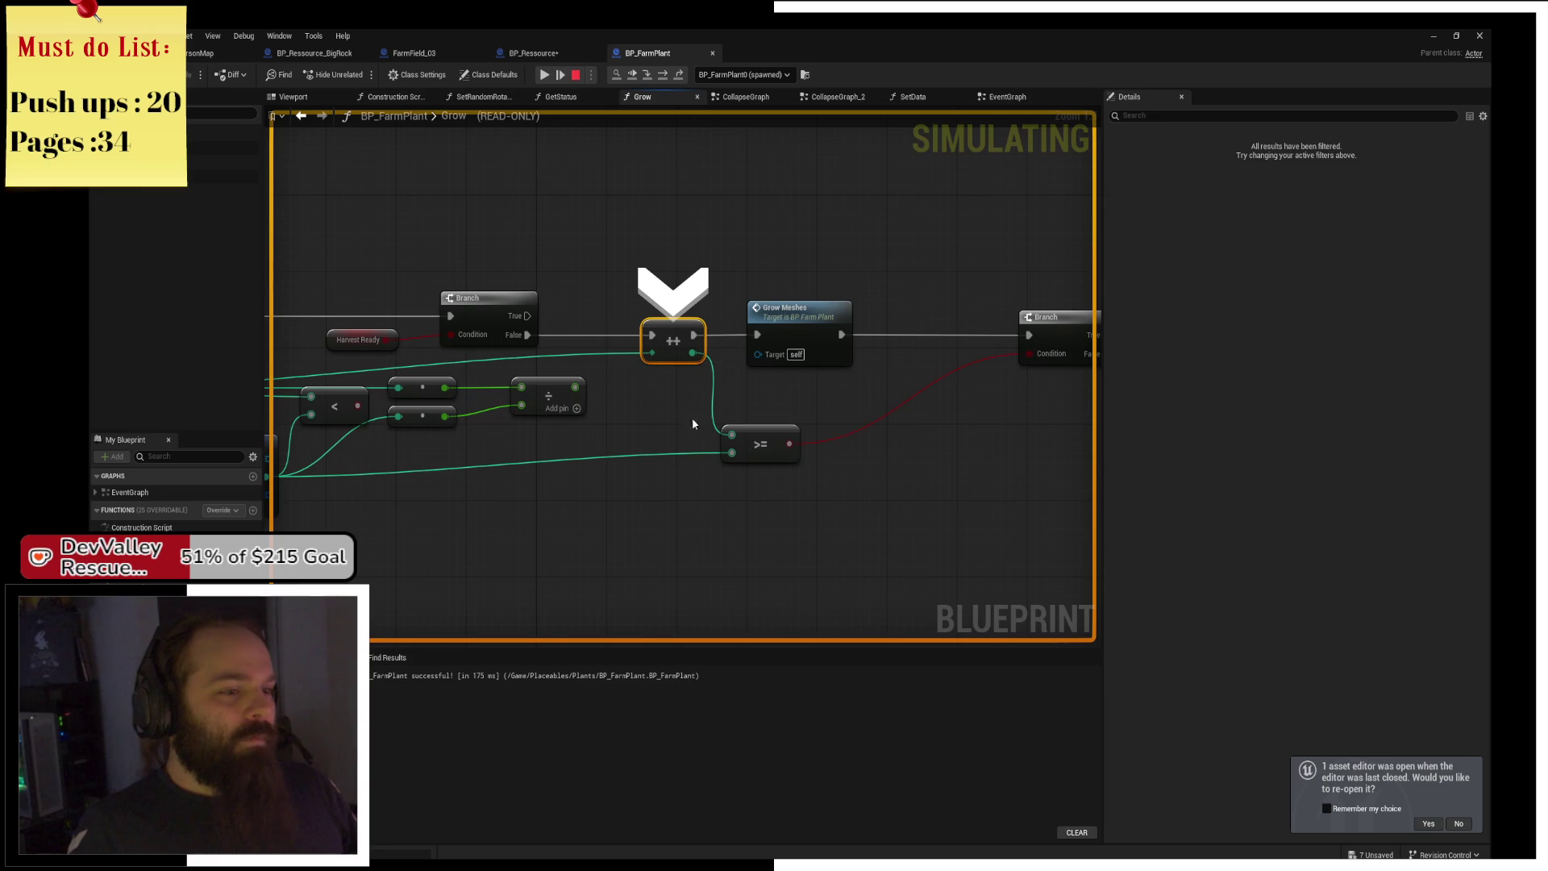
click(664, 78)
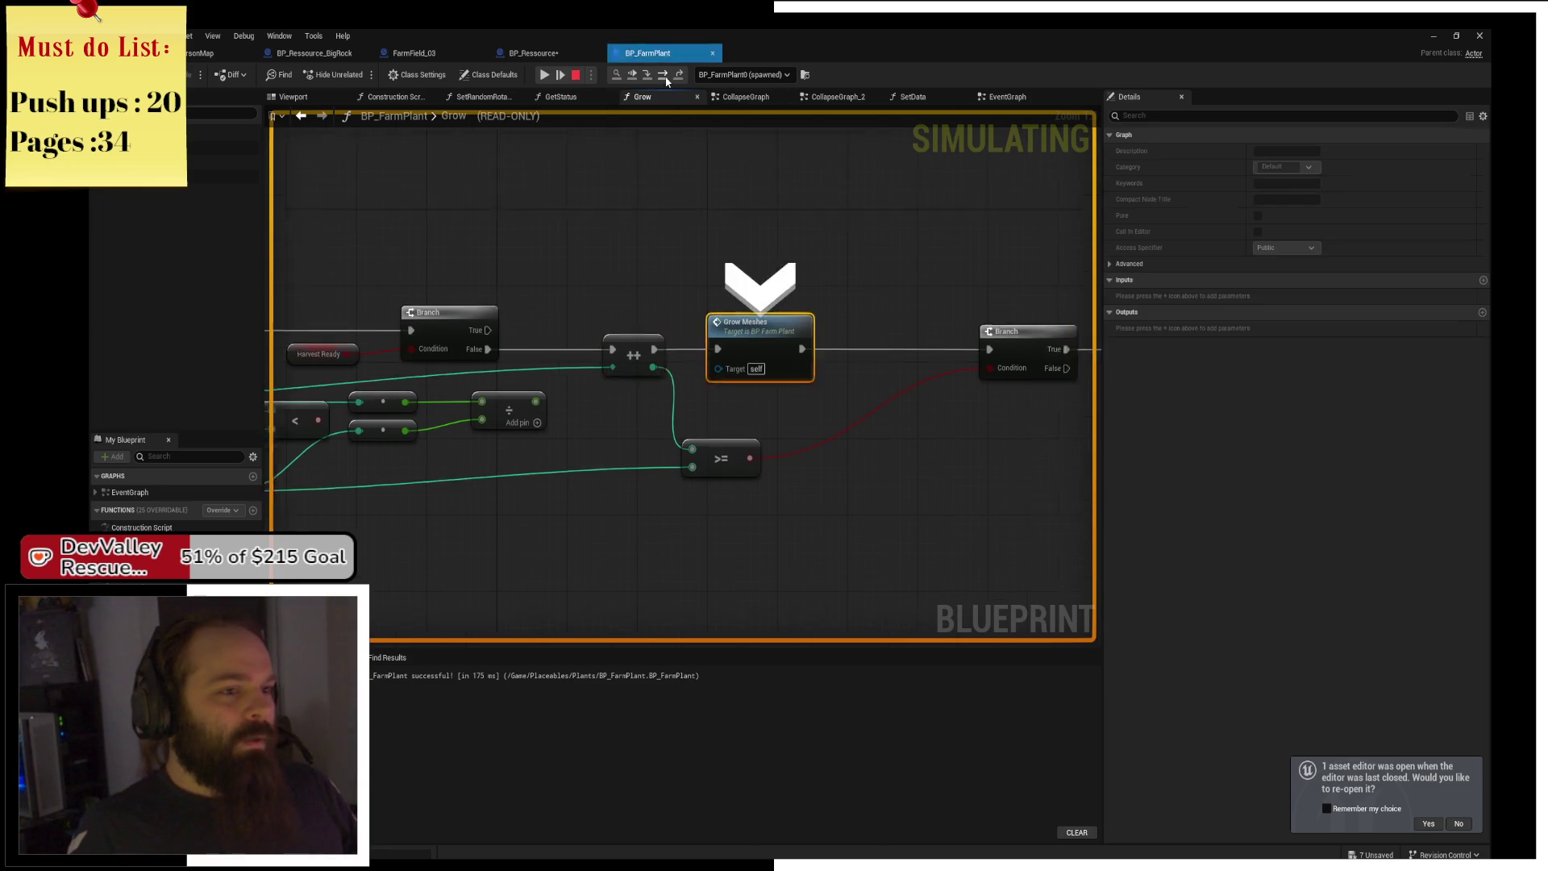
Step into GrowMeshes and advance through its first branch, Set Static Mesh and the next branch.
click(648, 78)
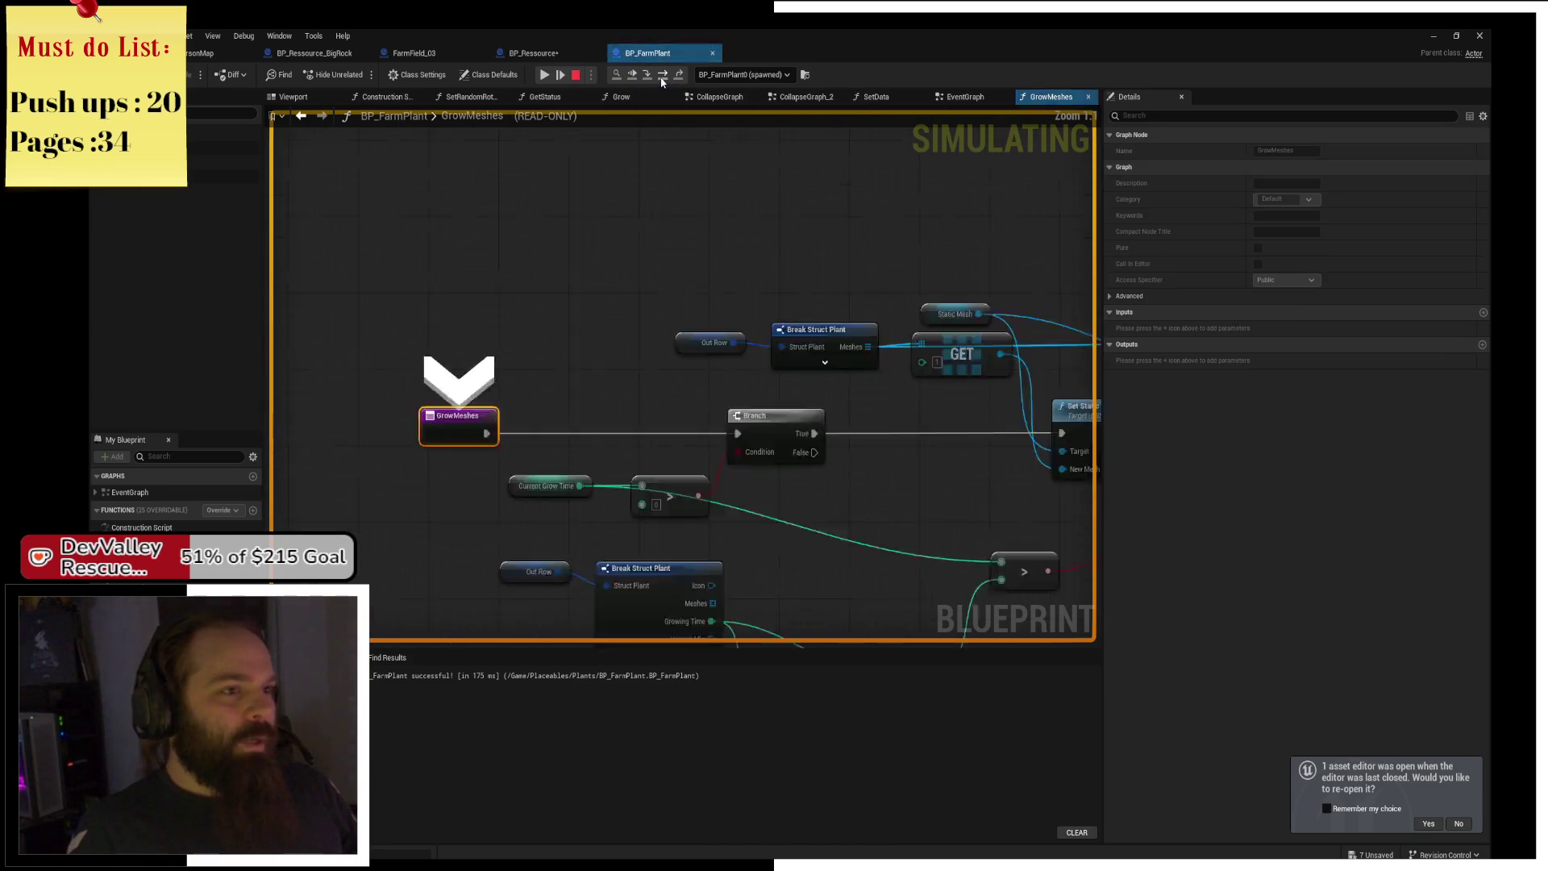
click(663, 79)
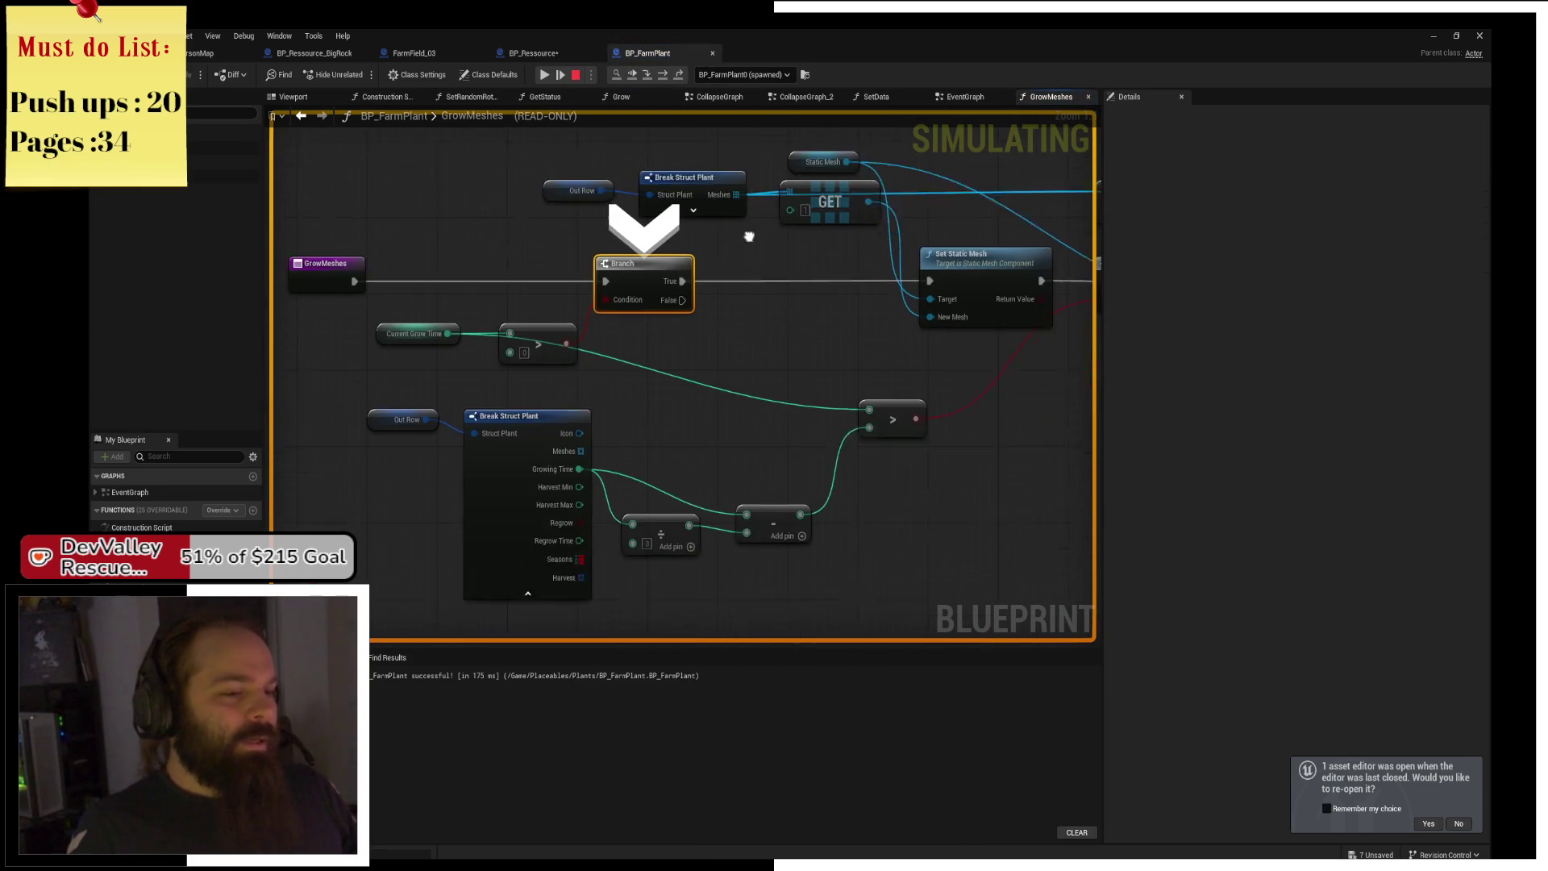
click(664, 78)
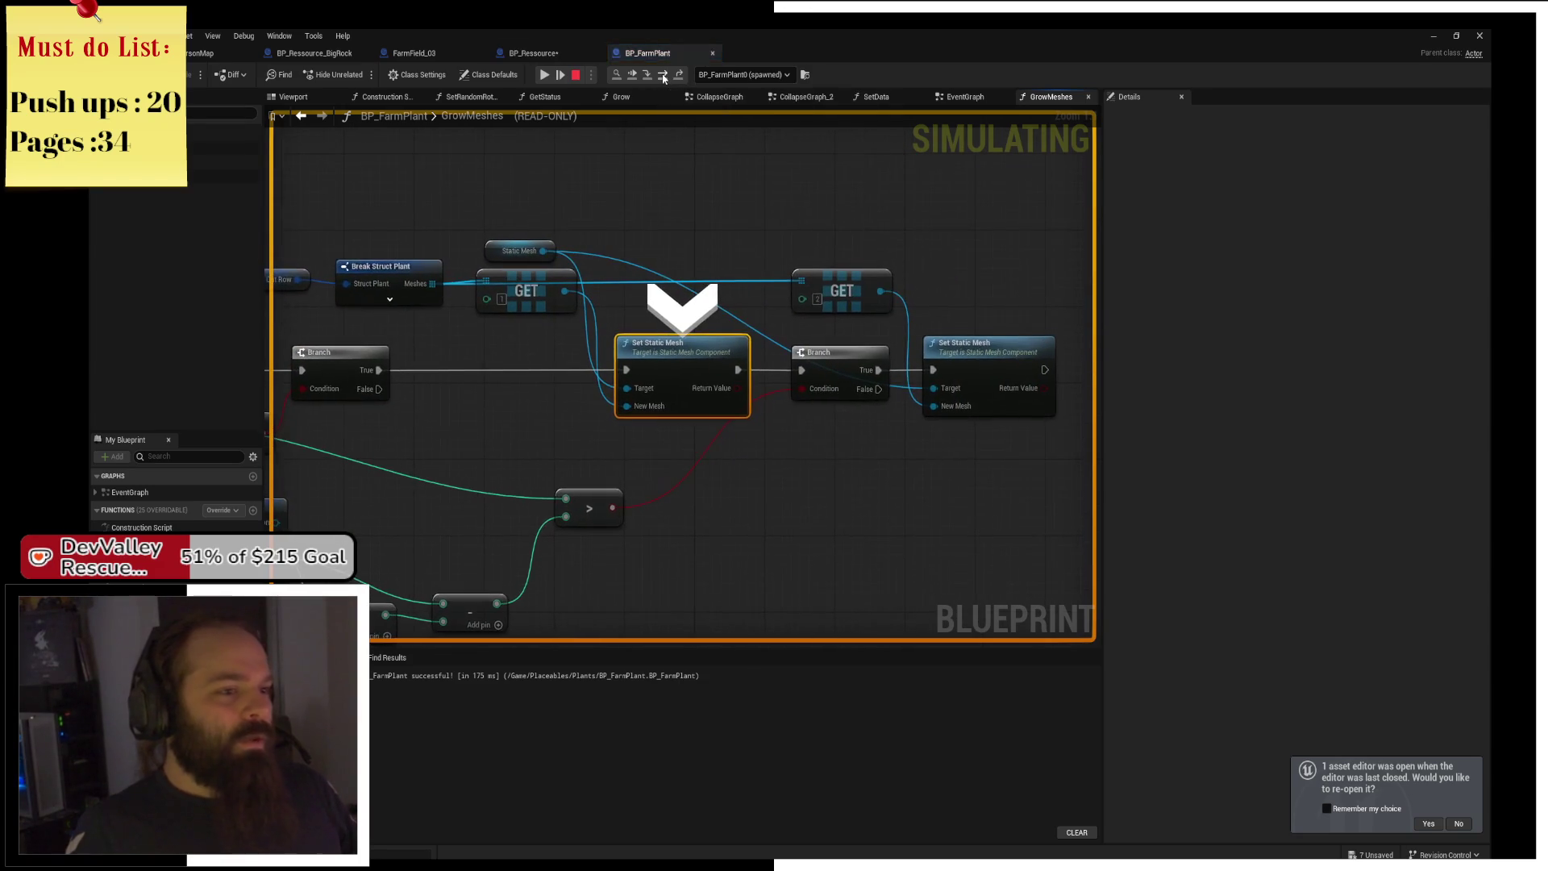
click(663, 78)
mouse_move(647, 391)
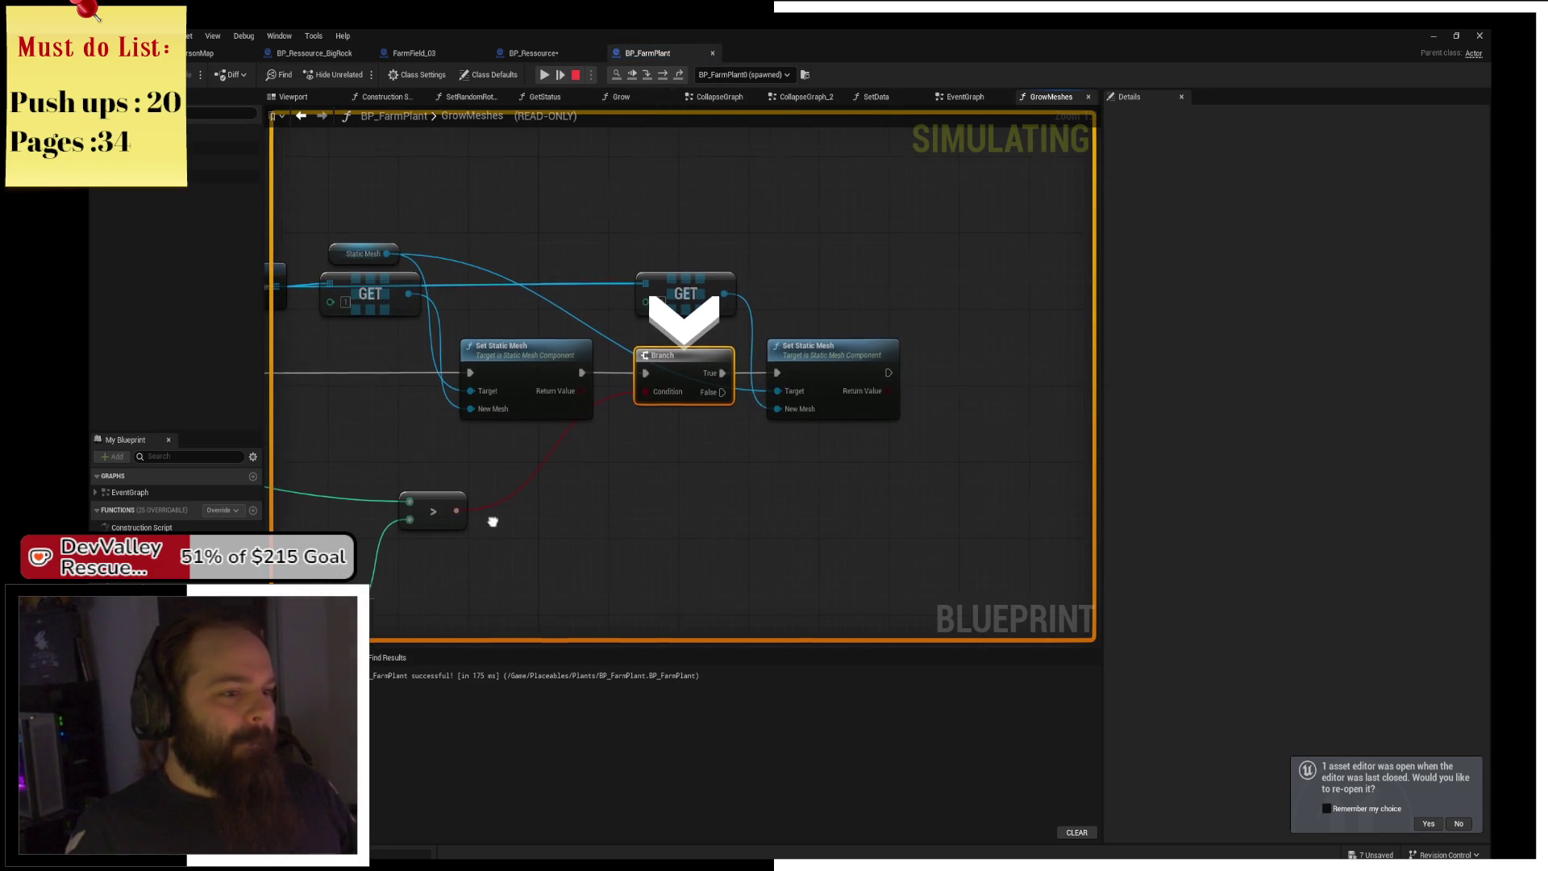
drag(491, 527, 610, 488)
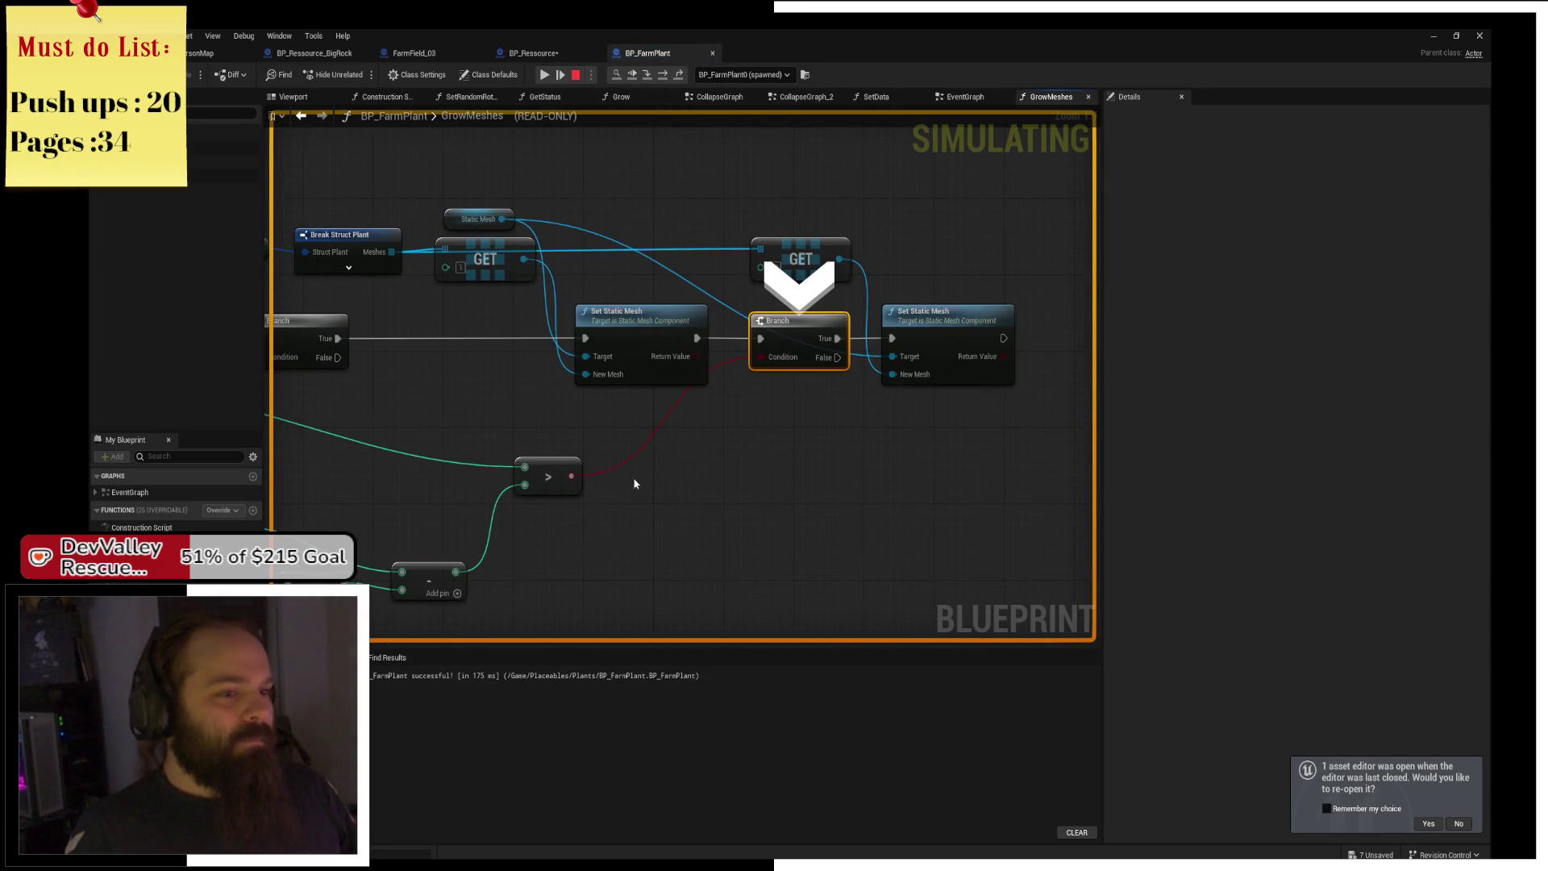
Step back out to Grow's Branch, review the earlier Grow nodes, and launch a standalone play-test.
click(659, 76)
click(659, 77)
click(658, 77)
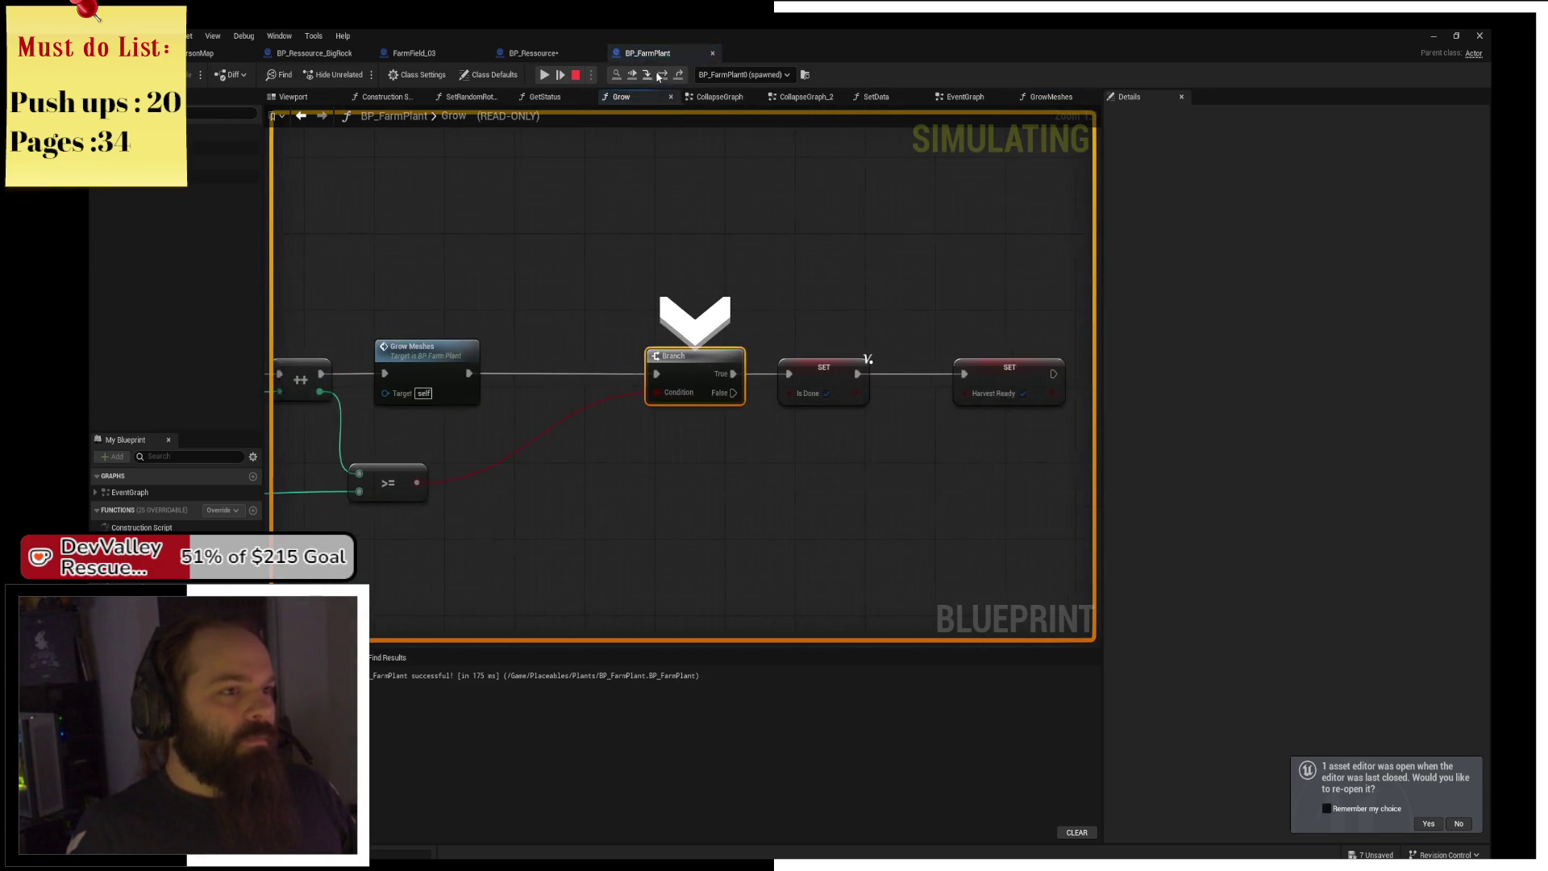
mouse_move(409, 484)
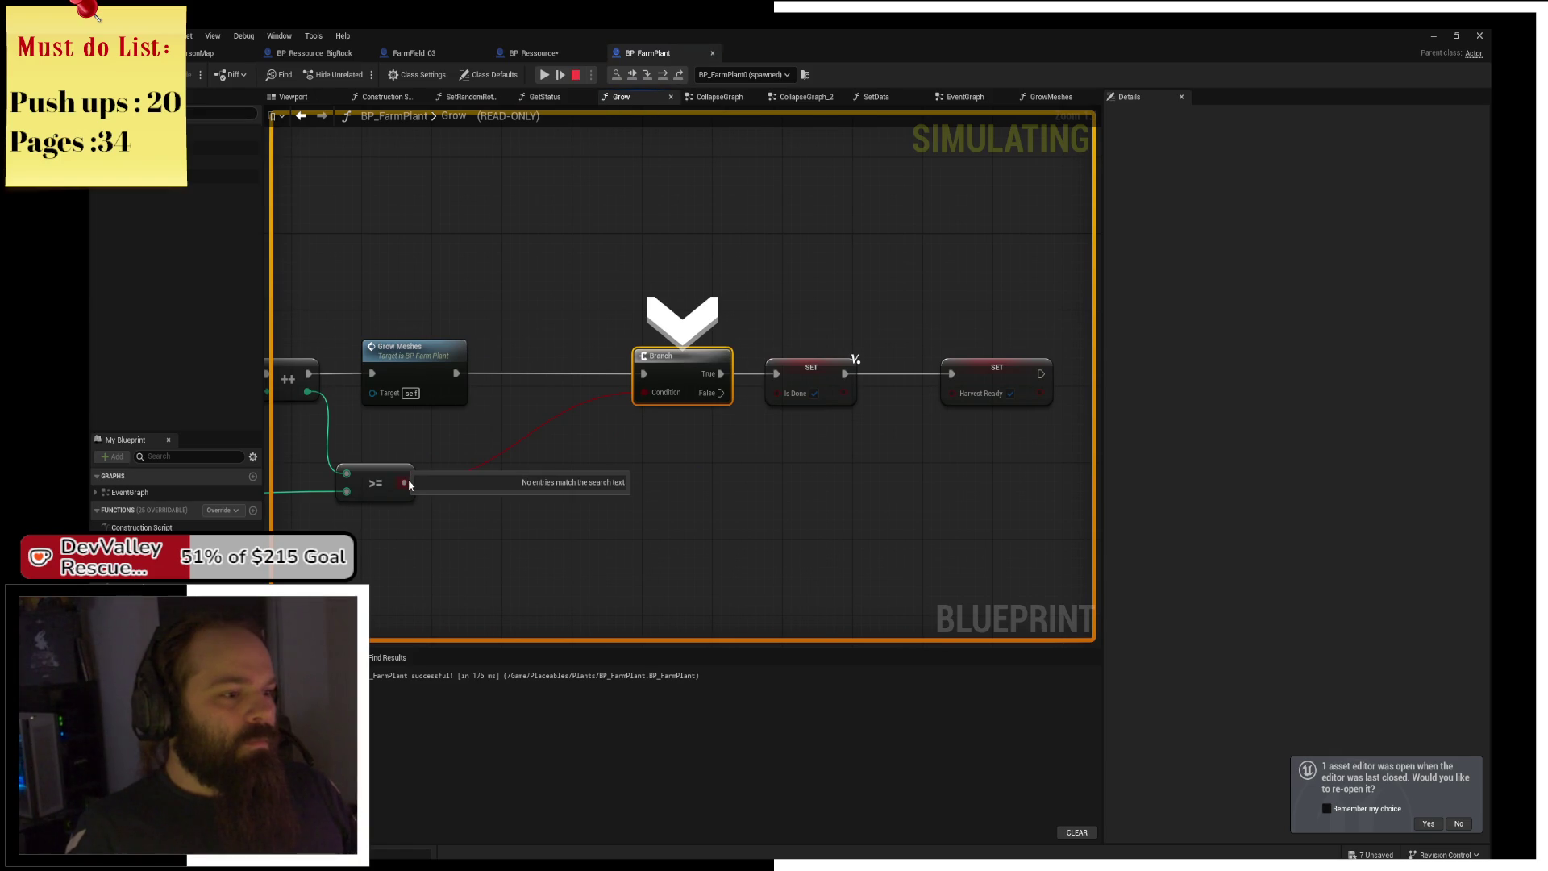
drag(286, 394, 542, 362)
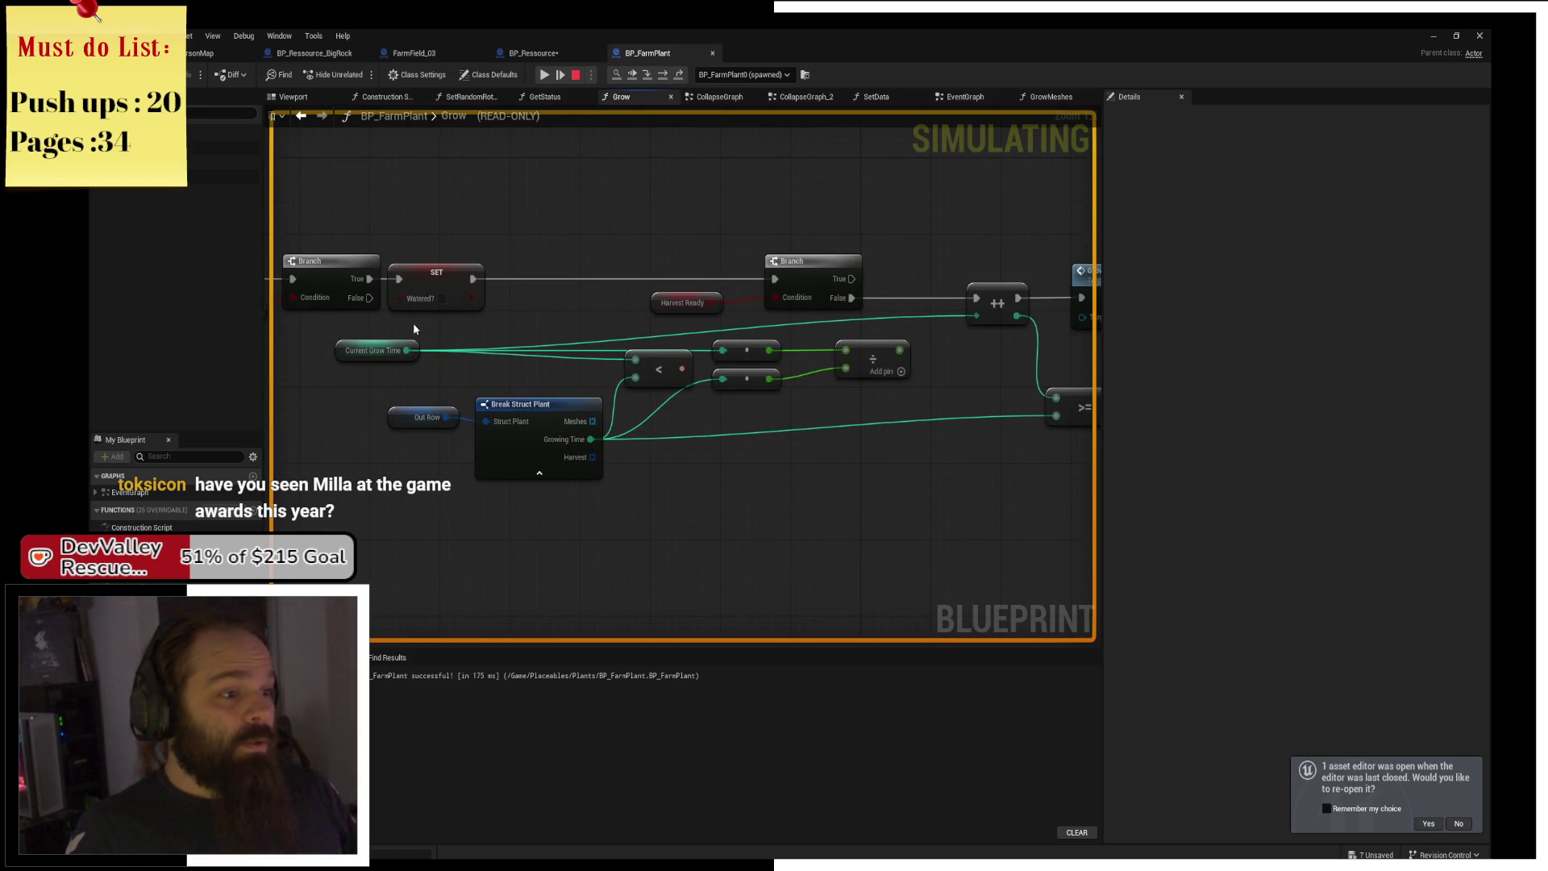
mouse_move(441, 419)
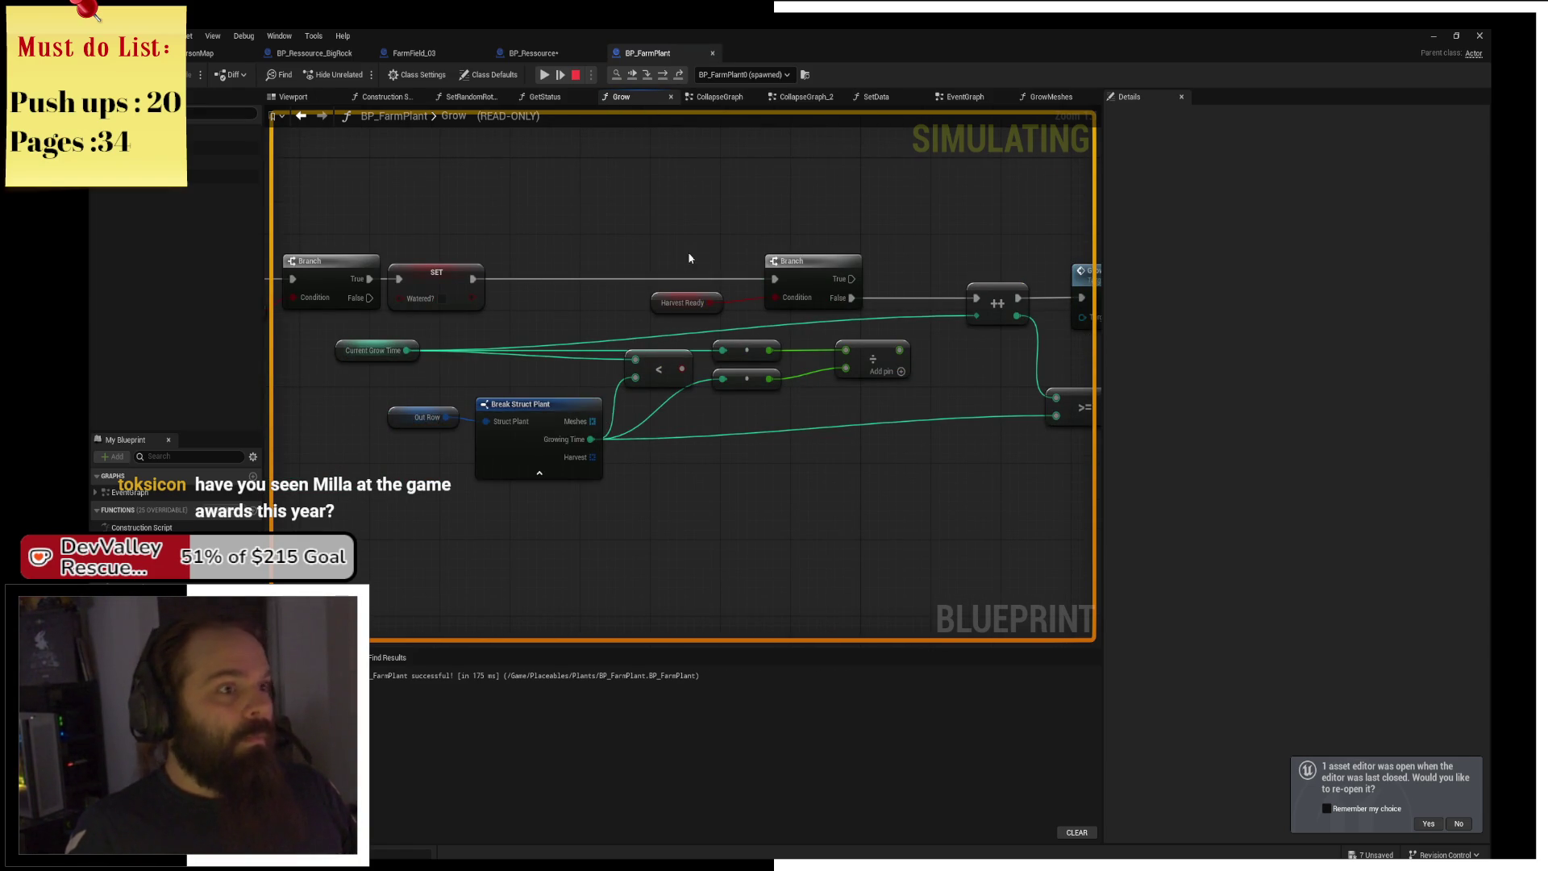
click(543, 75)
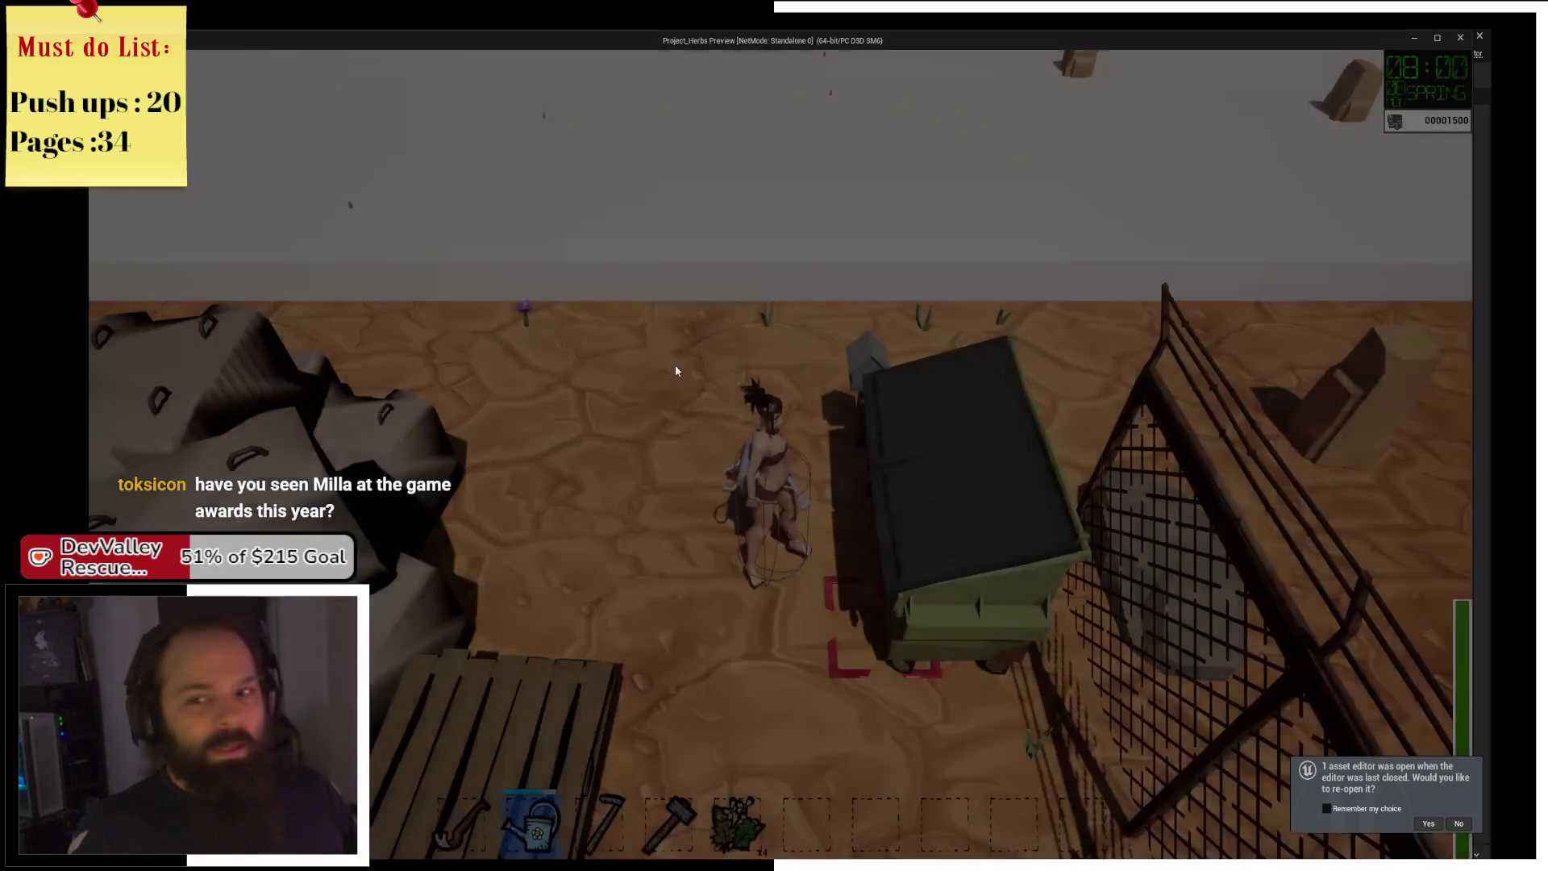
Run the character north to the wall and back south onto the farming grid, then switch to the browser.
key(w)
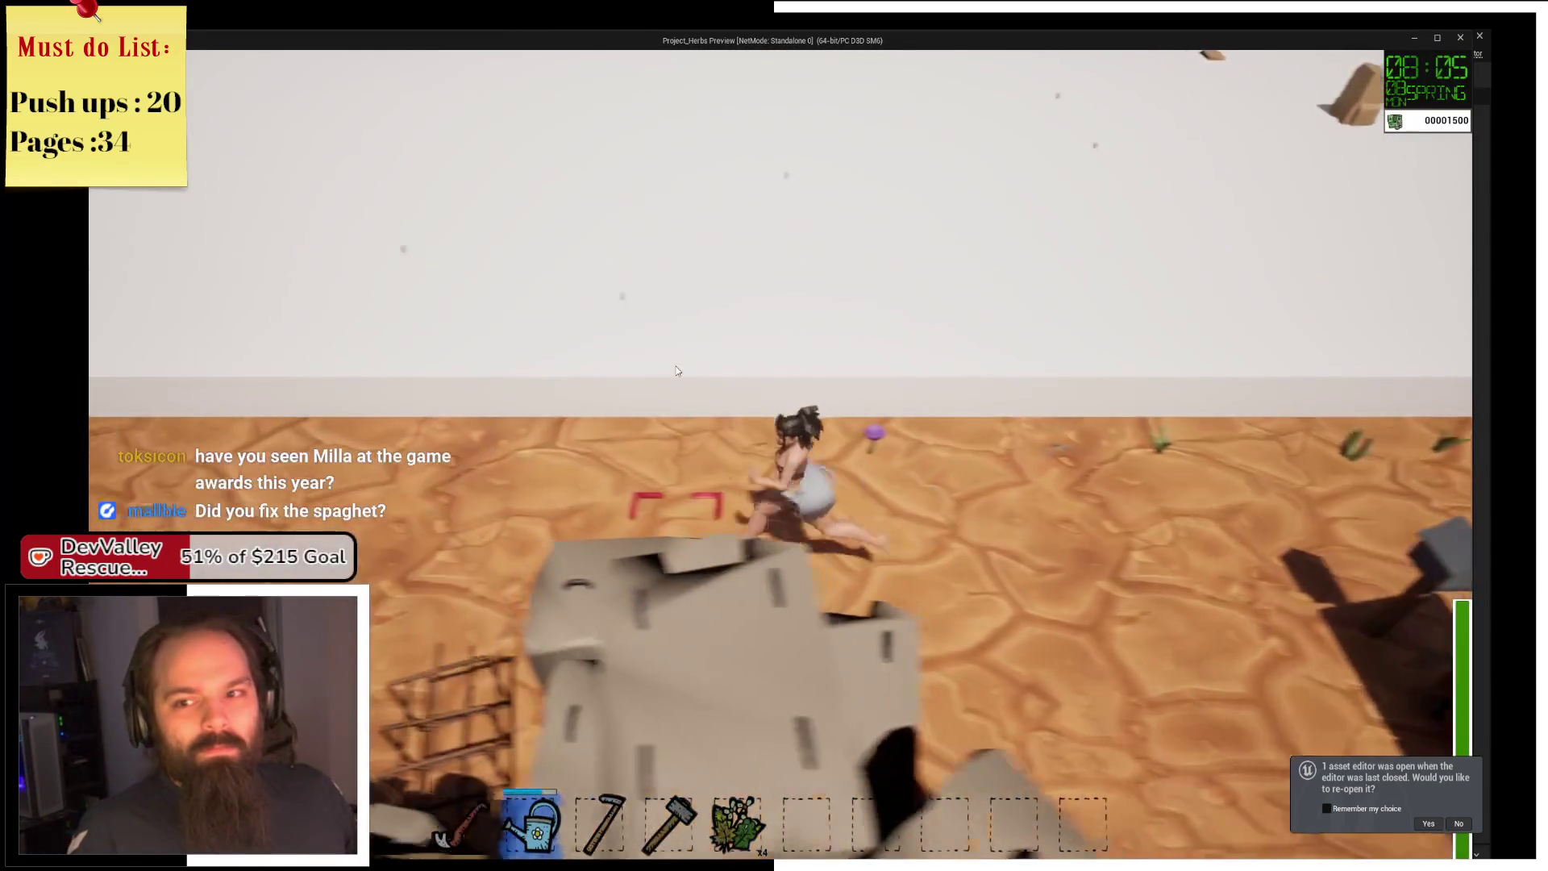
key(s)
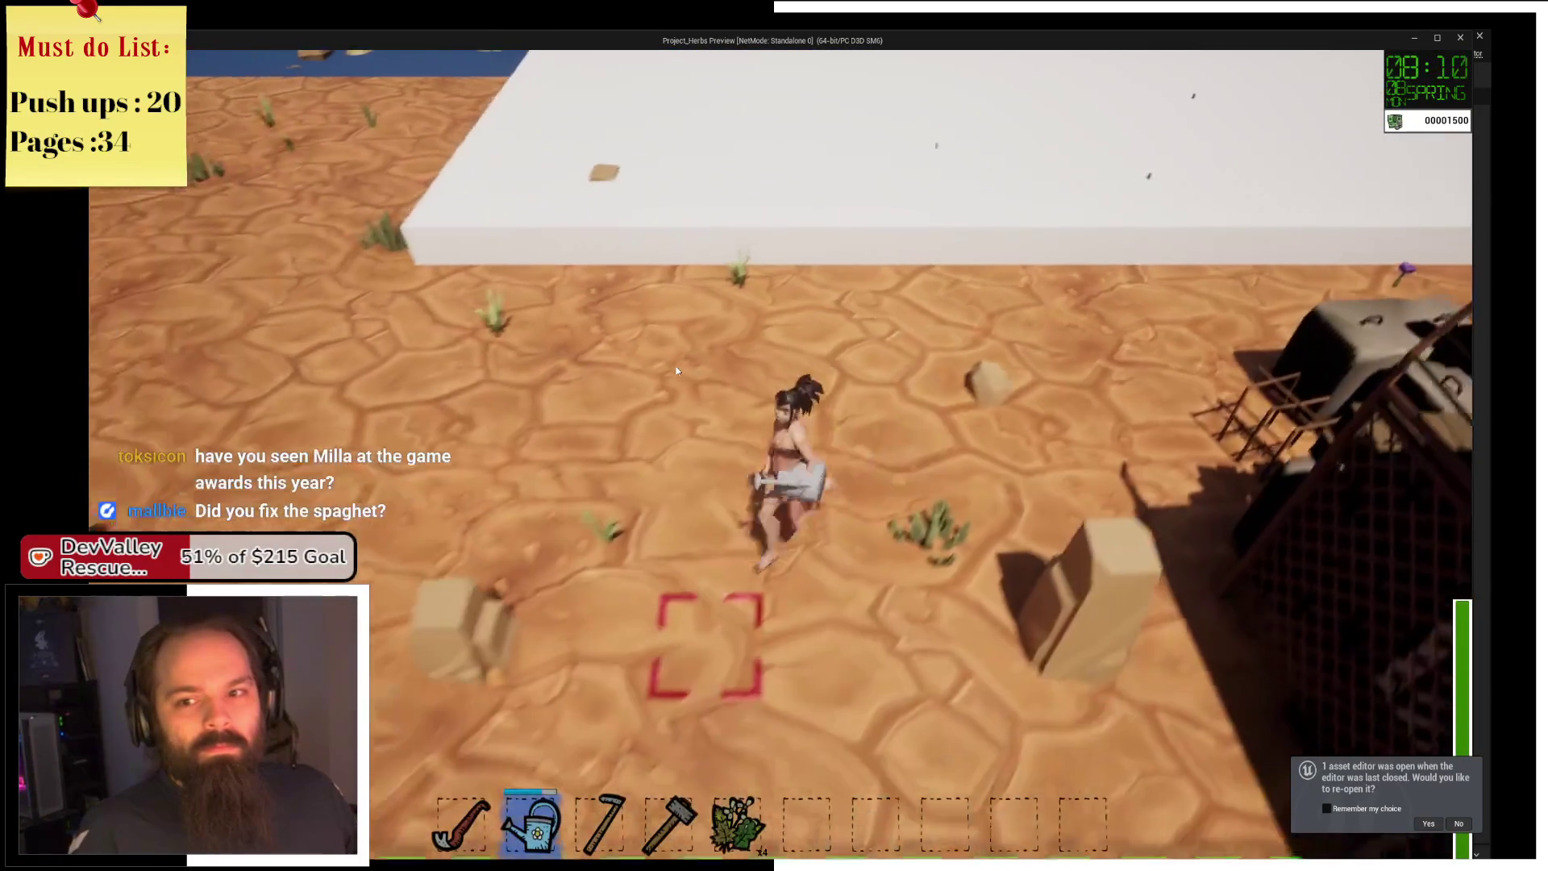
key(s)
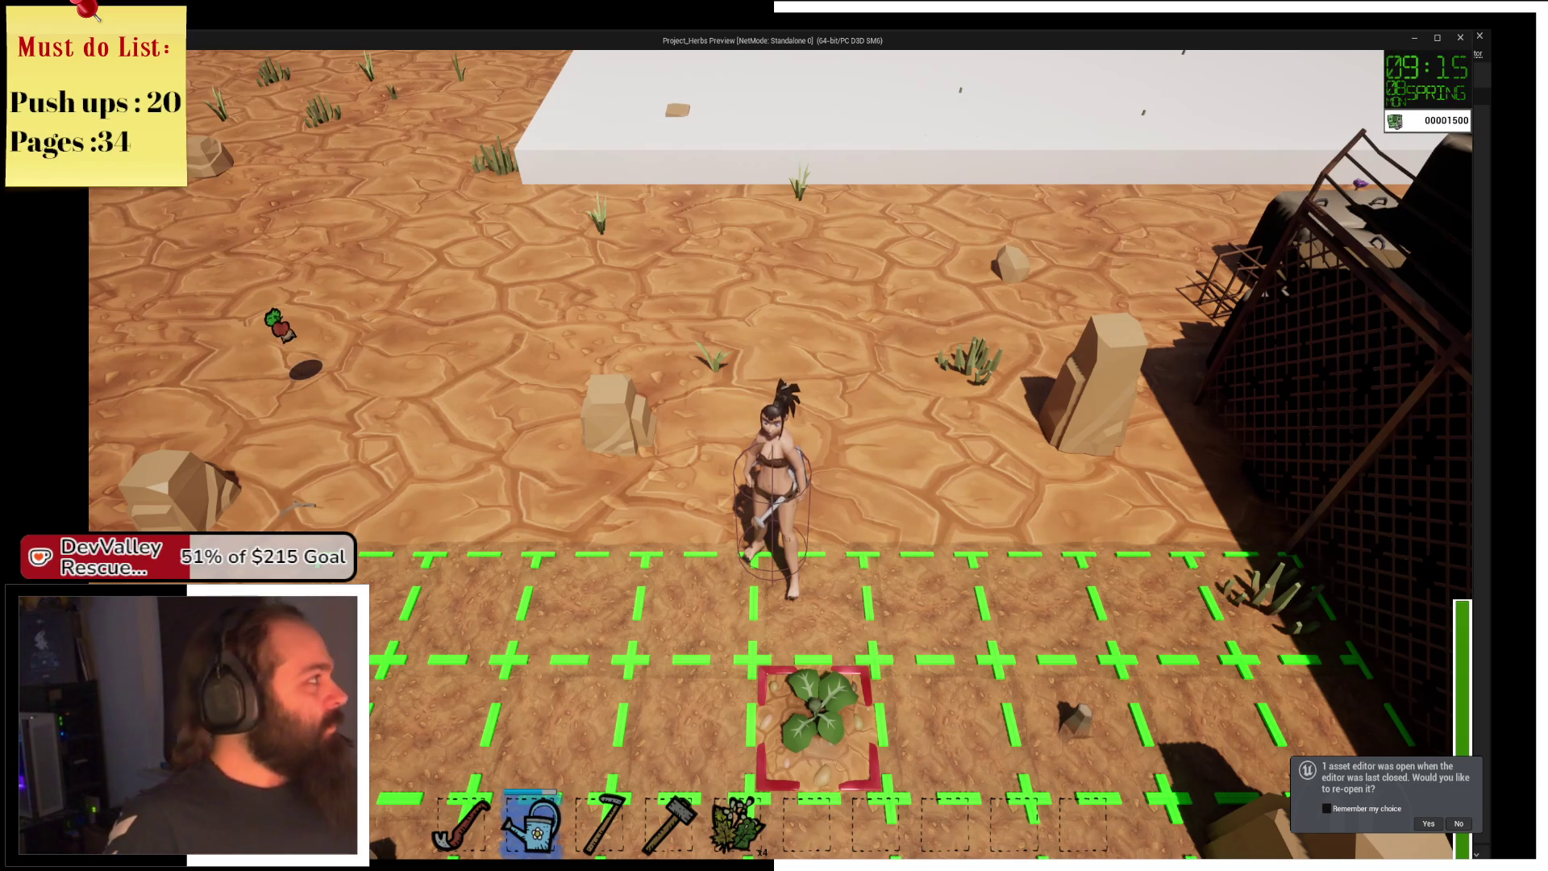
key(alt+Tab)
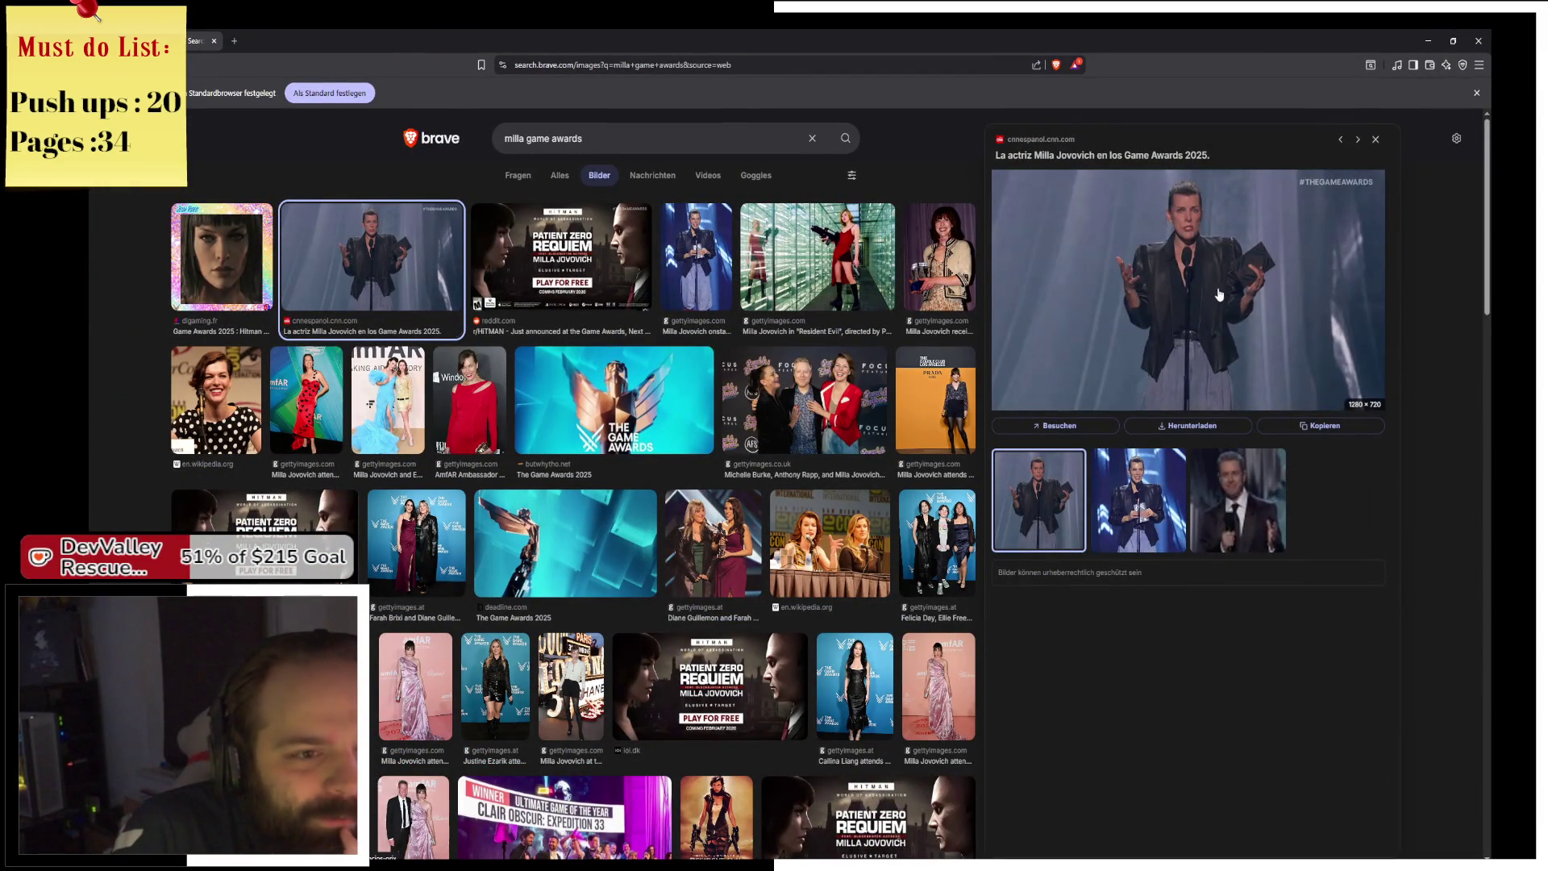
Preview the Game Awards photos, then the Resident Evil photo and its Apocalypse related image.
click(1133, 493)
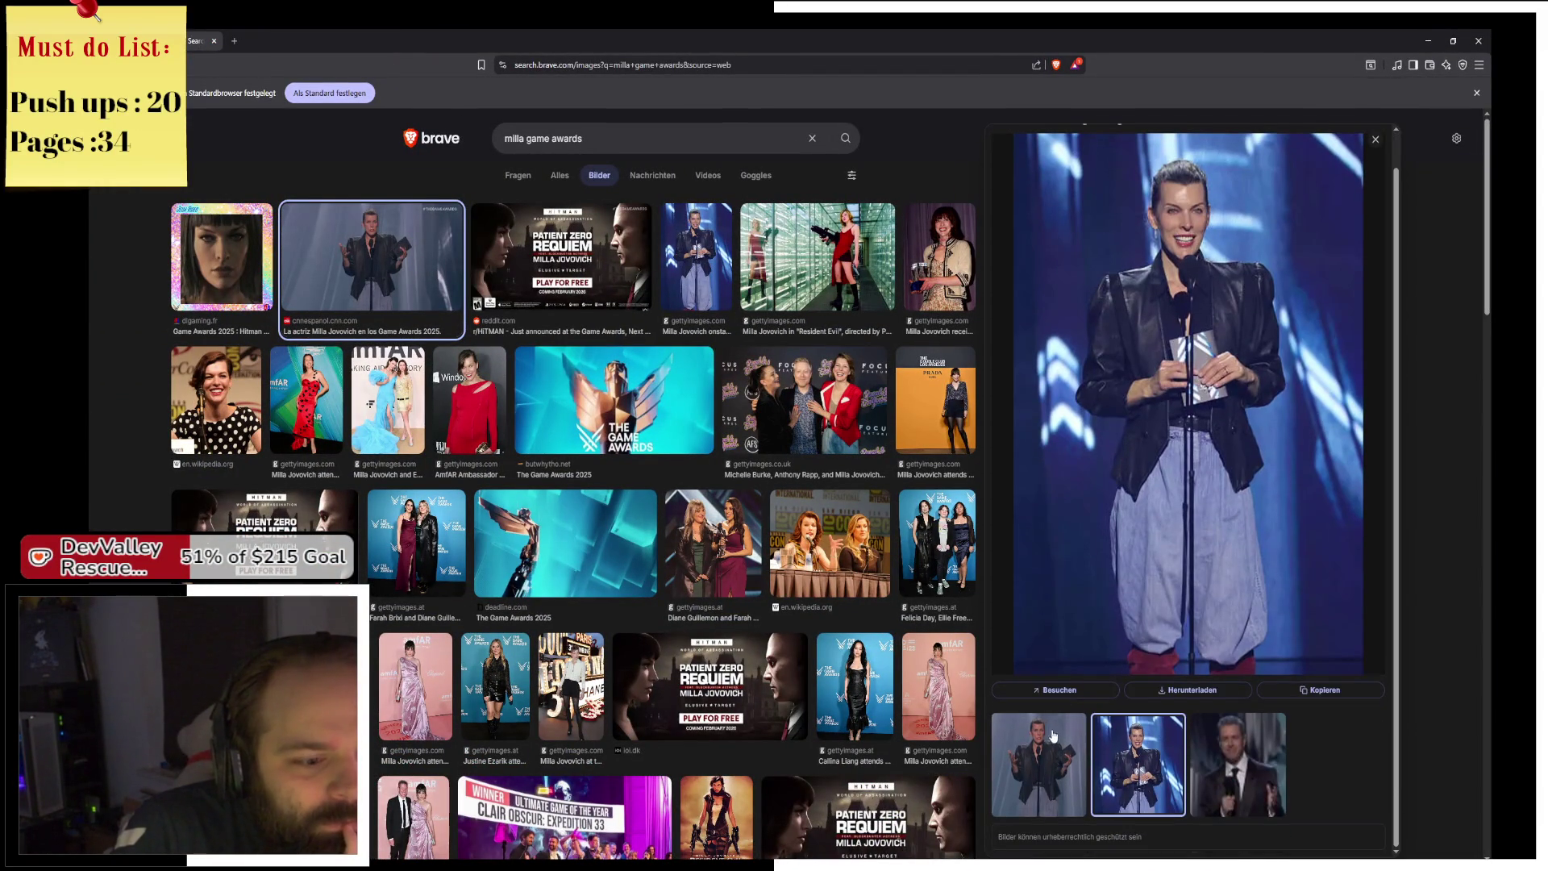
click(1050, 731)
click(1139, 500)
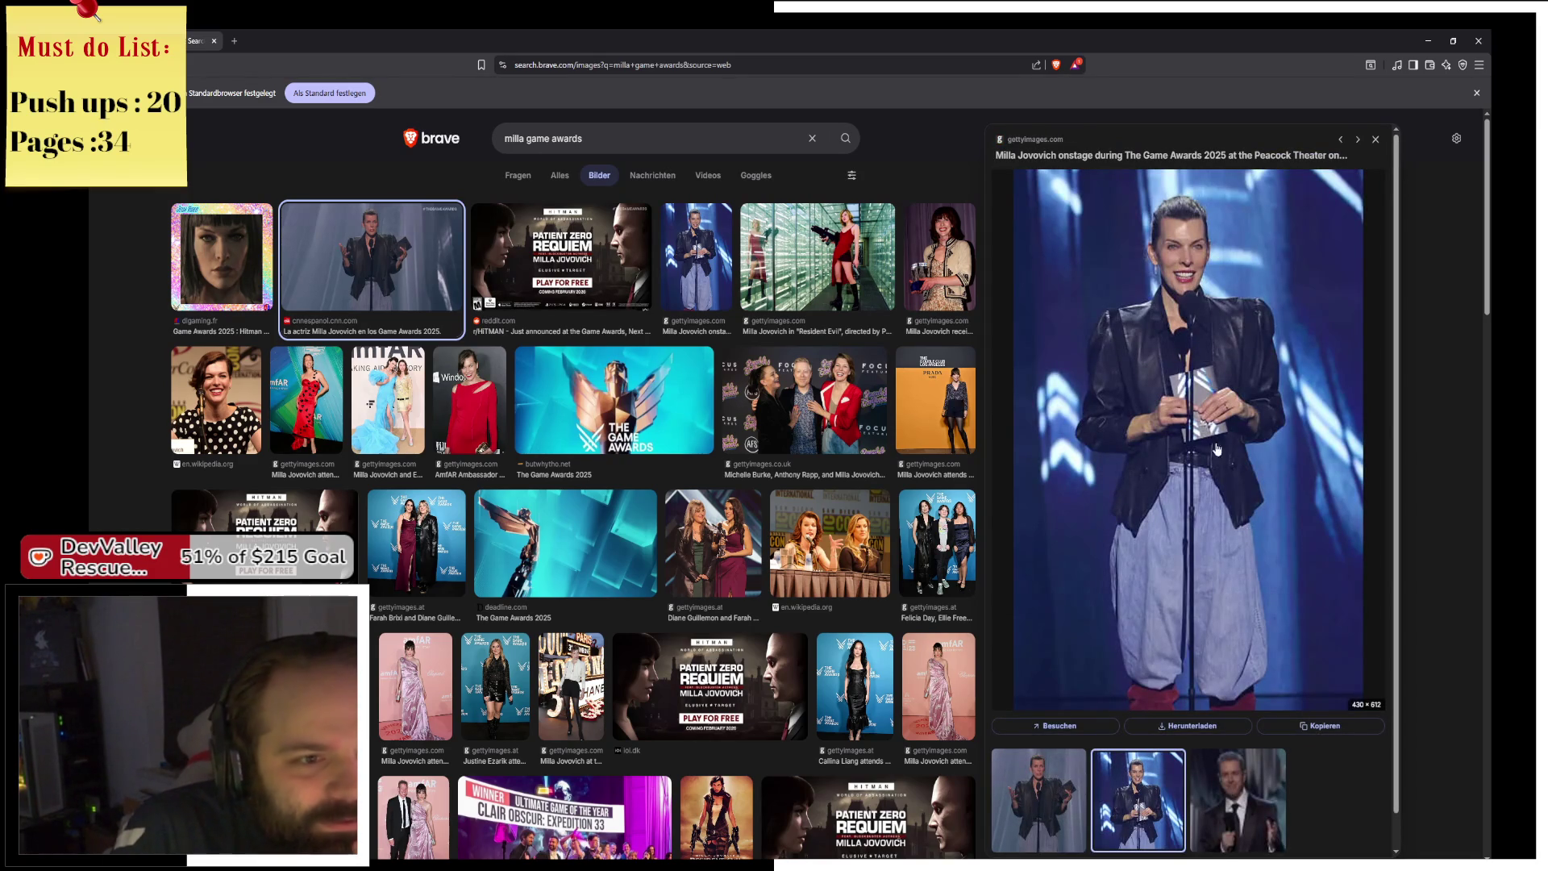
click(792, 304)
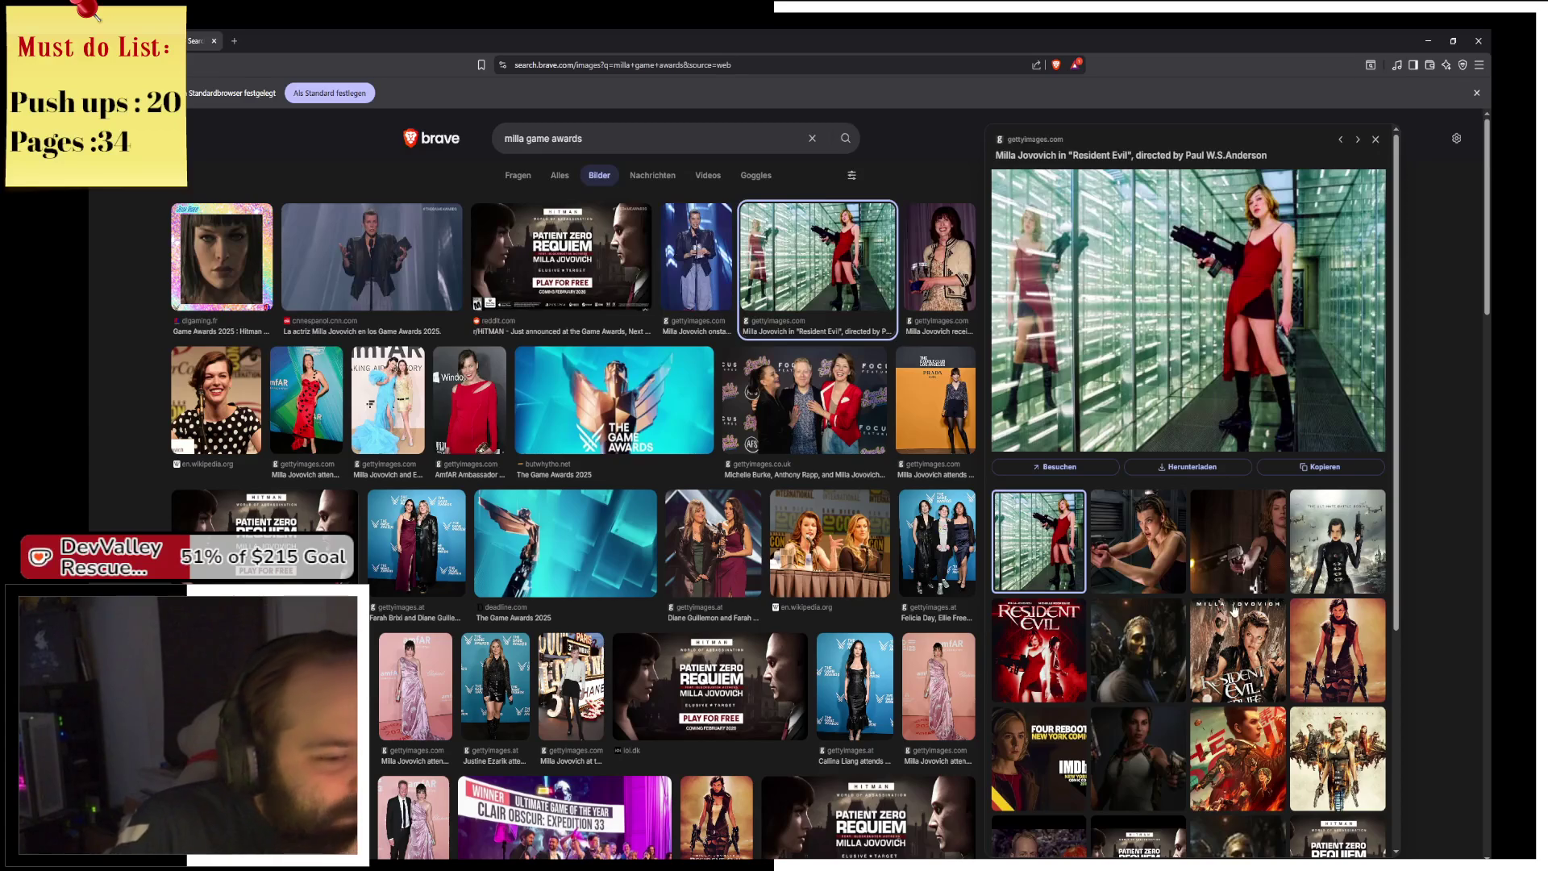
click(1145, 560)
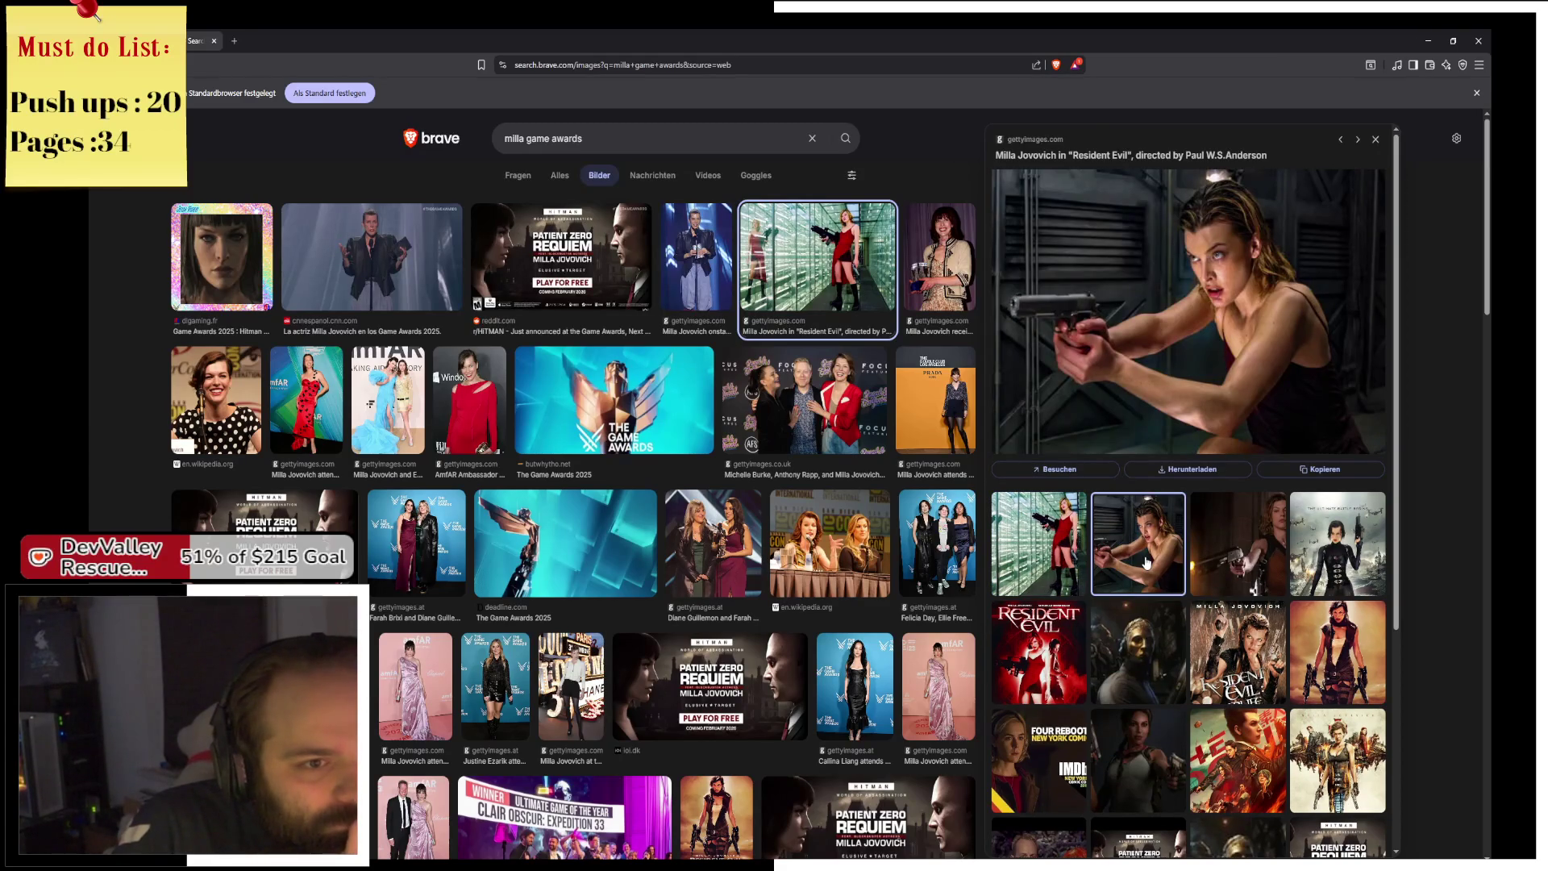
click(1221, 576)
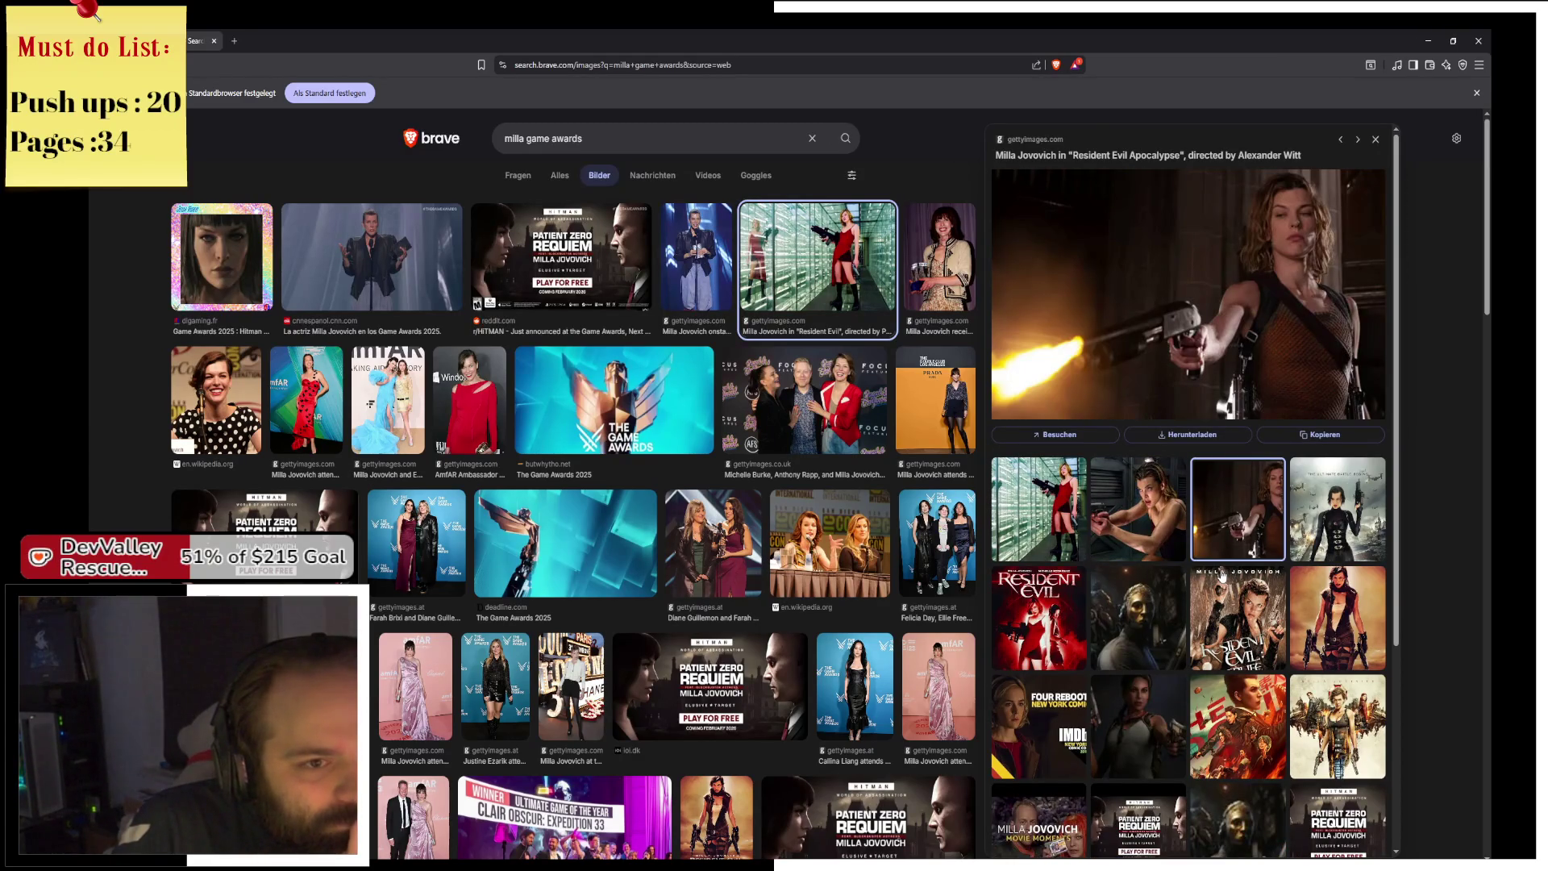
Preview the Resident Evil: Retribution and Afterlife posters, an award ceremony photo and the Hitman Patient Zero image.
click(1322, 532)
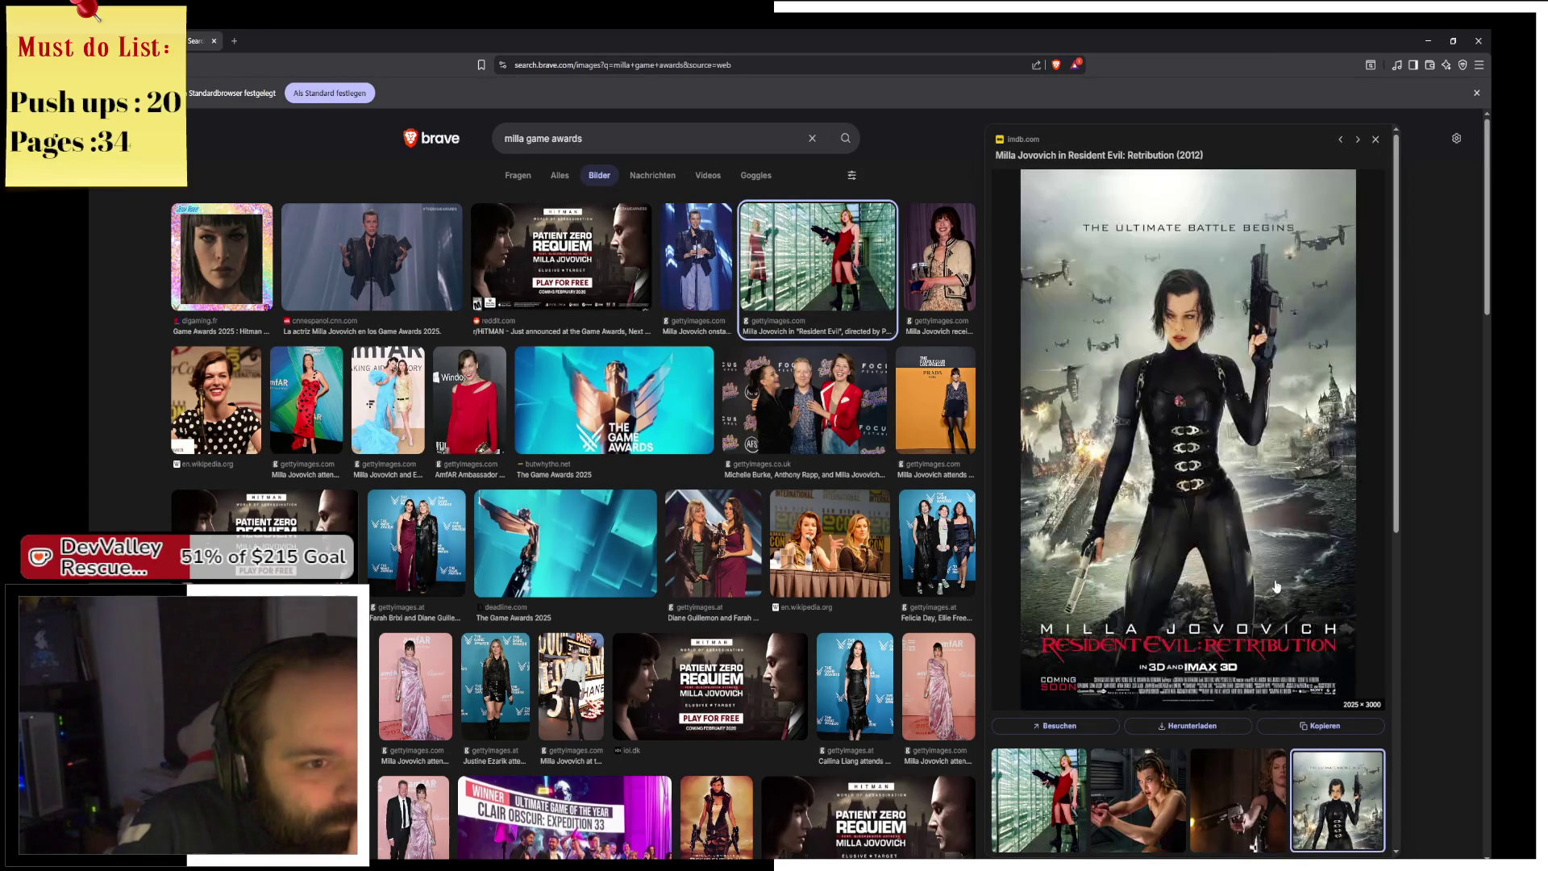
scroll(1303, 570, down, 4)
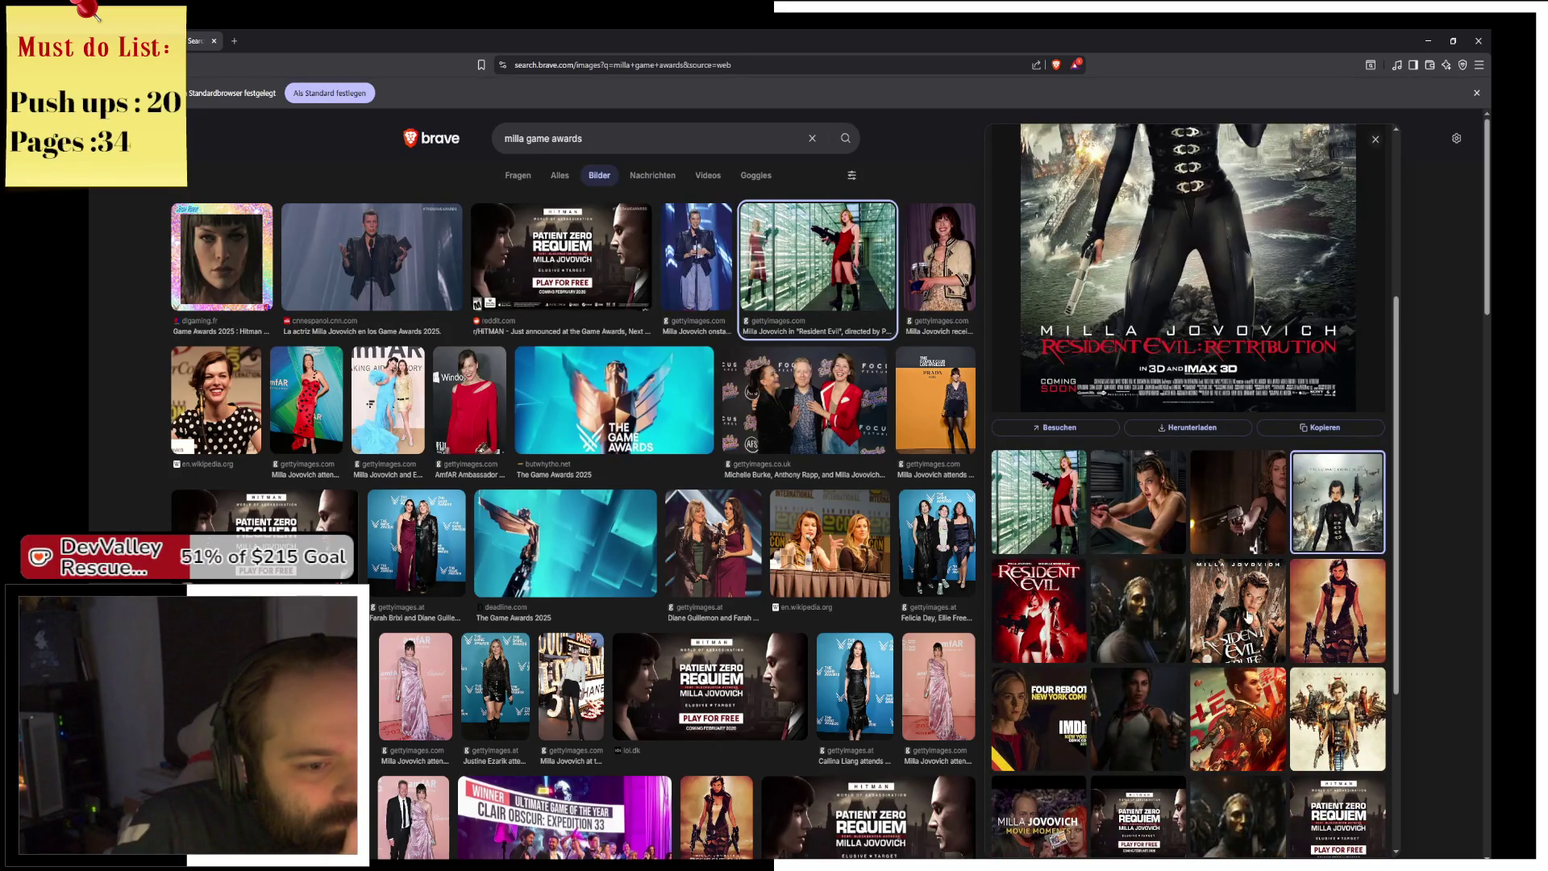
click(1277, 602)
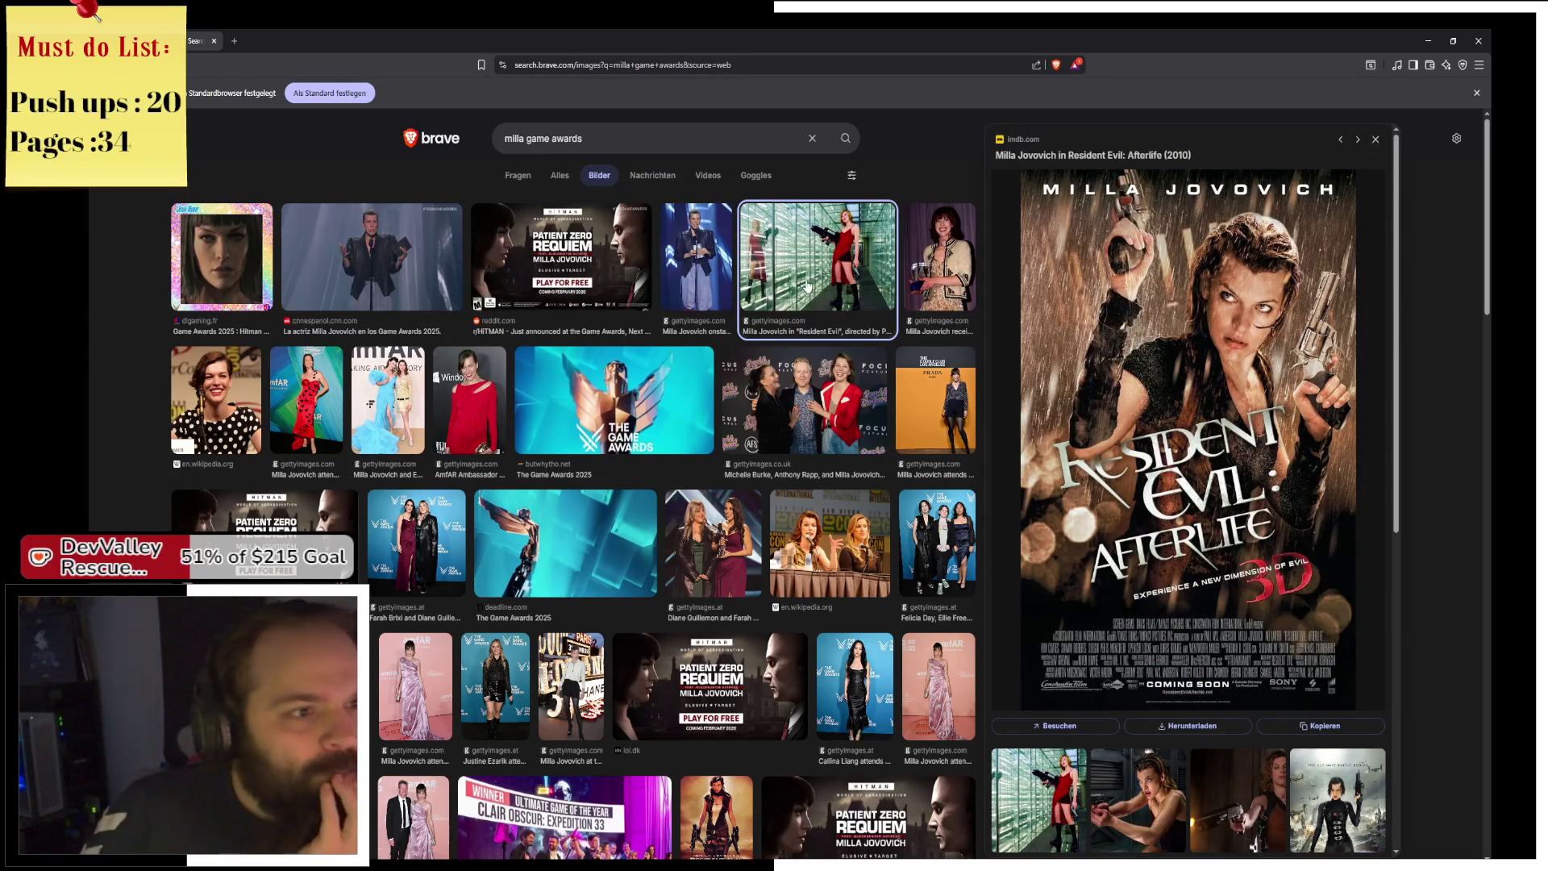
click(909, 268)
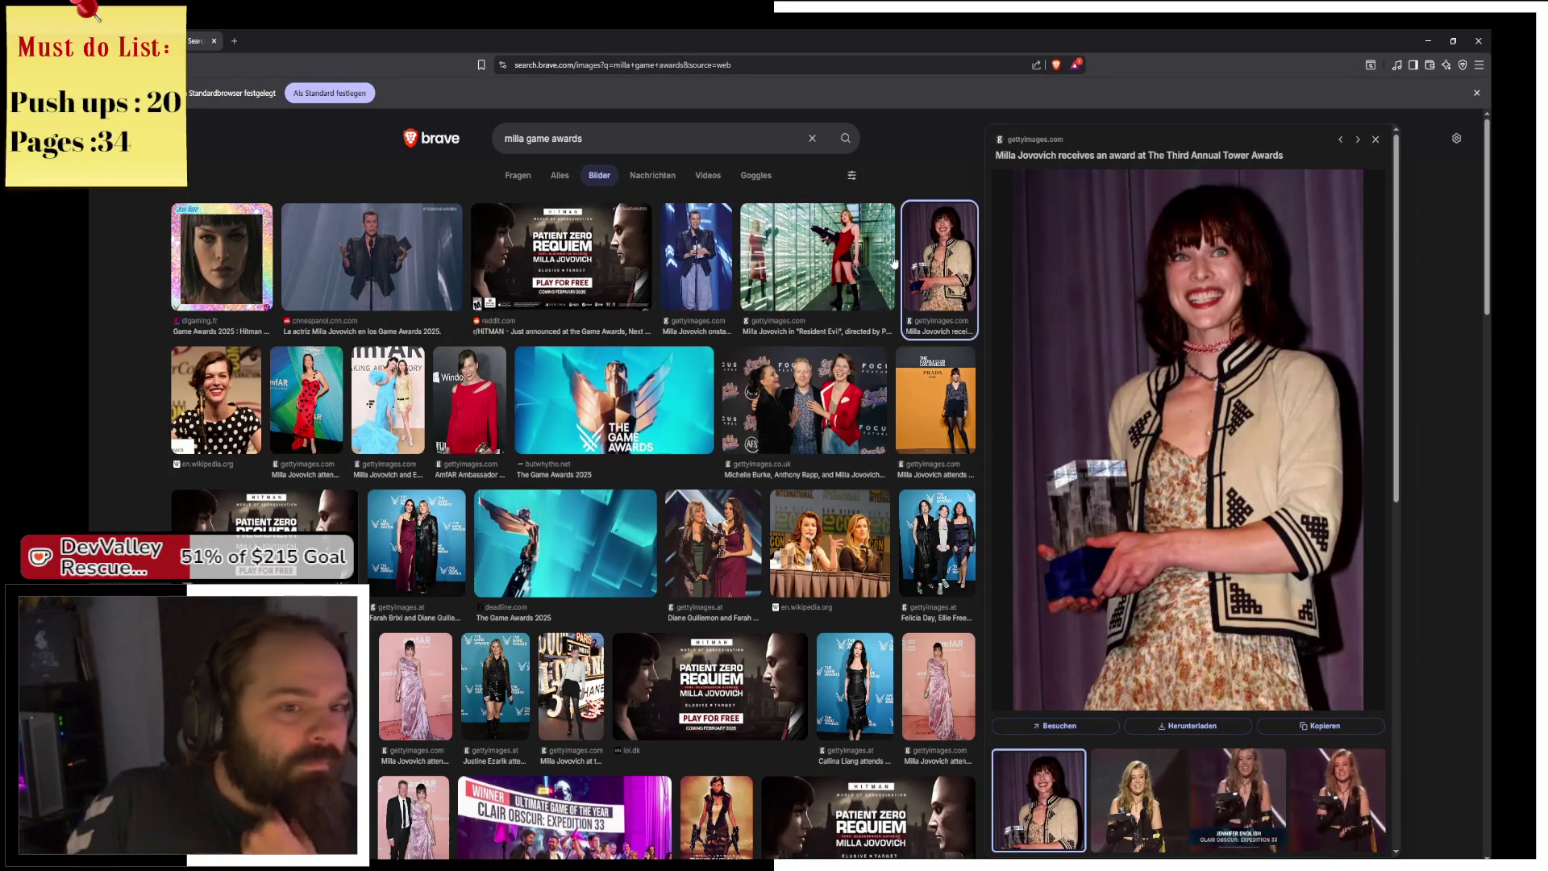
click(303, 516)
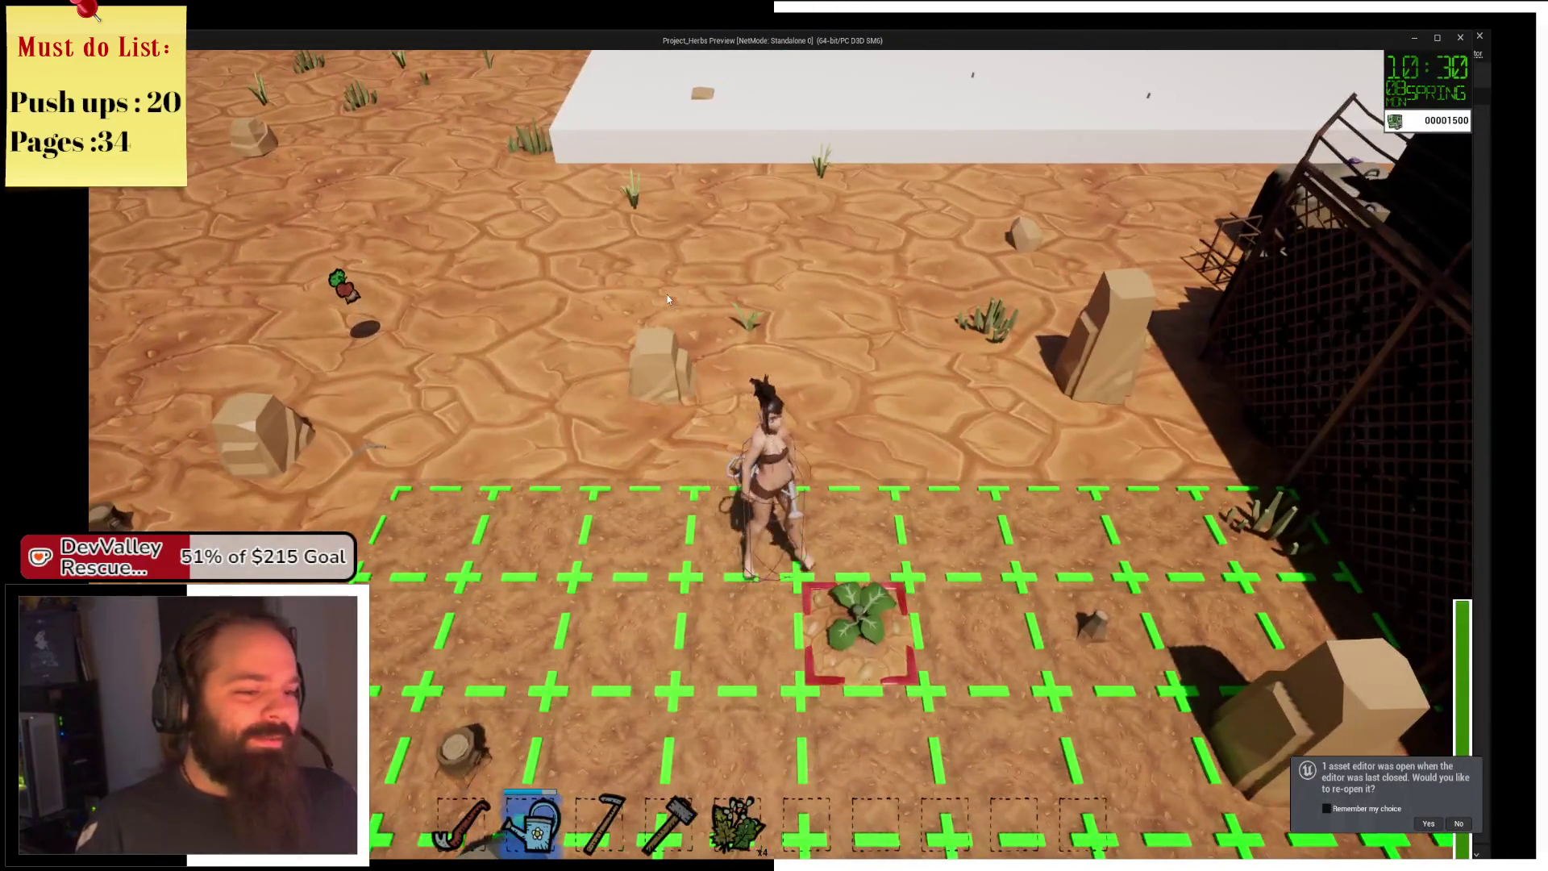
Stop the current play-test and launch a fresh one.
key(w)
key(w)
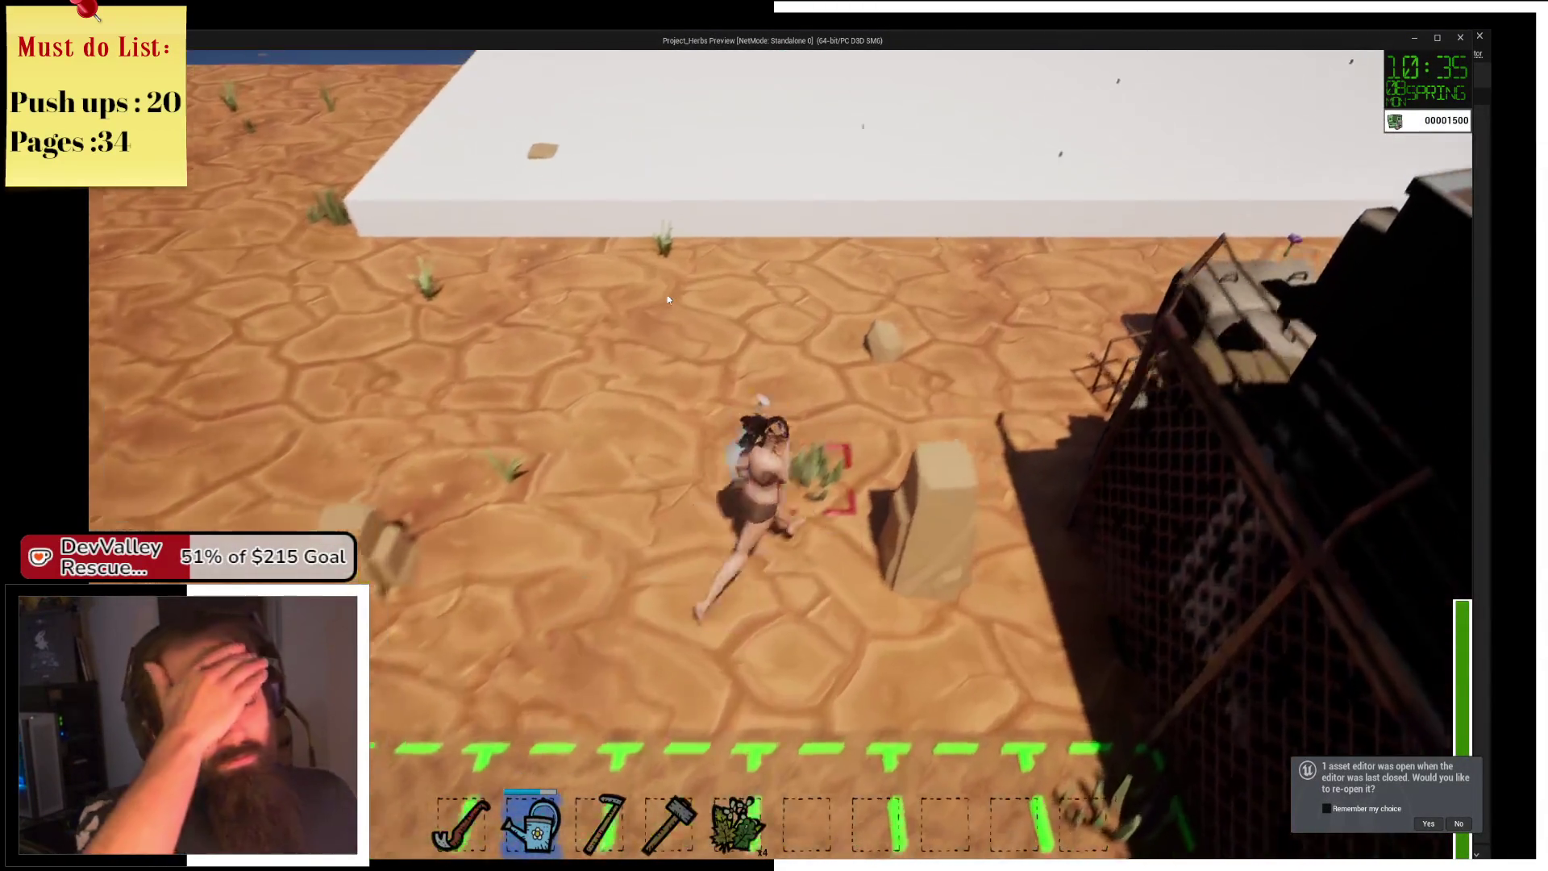
key(s)
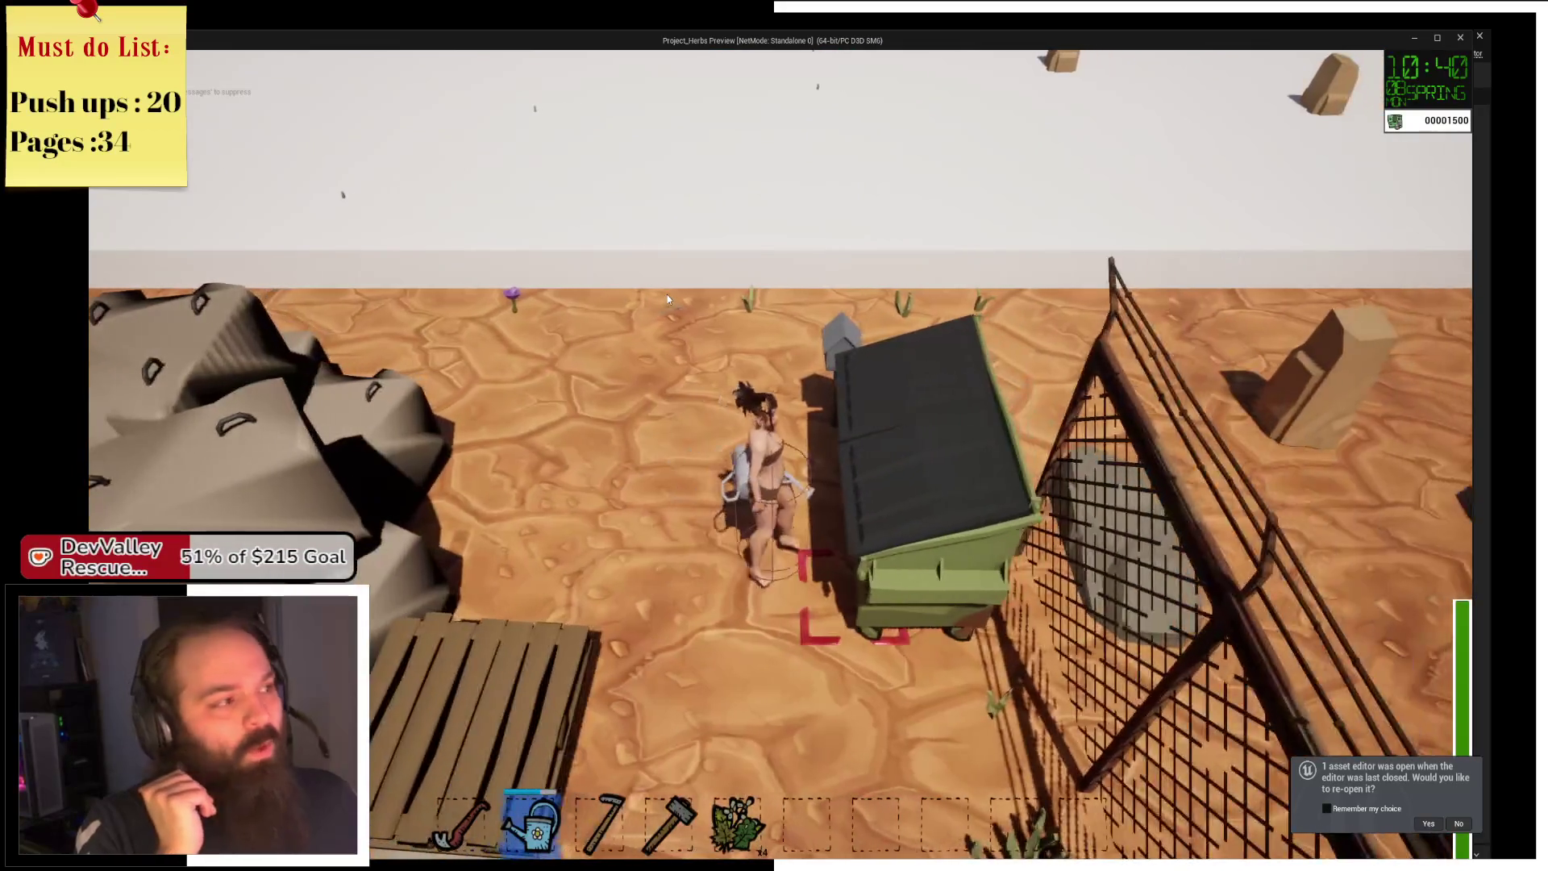
key(Escape)
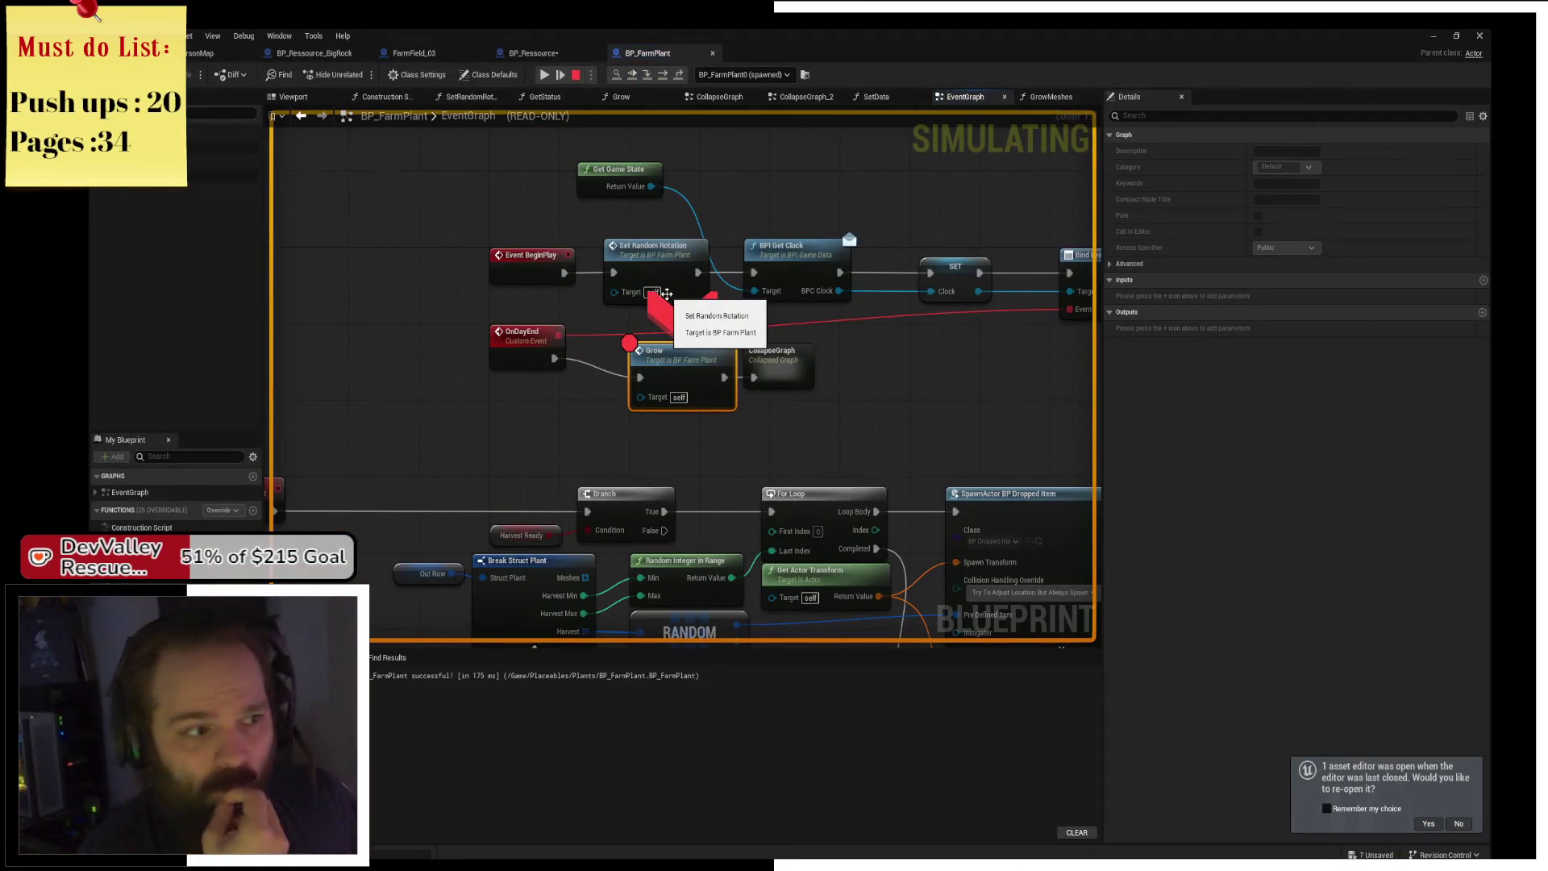
click(547, 74)
Walk the character along the wall and back and forth across the farm grid.
key(a)
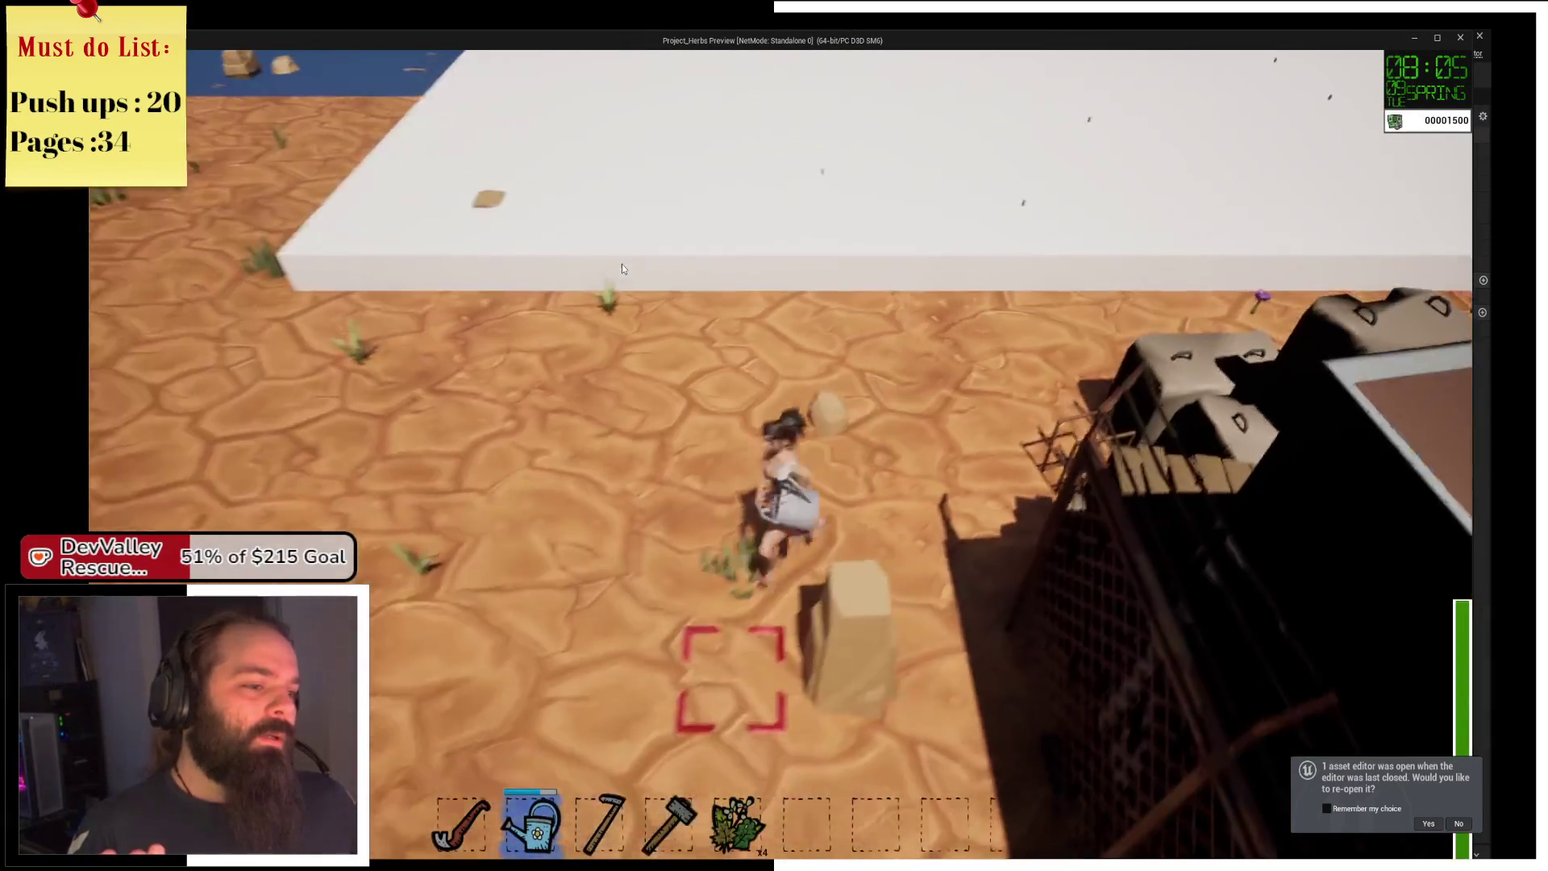
key(s)
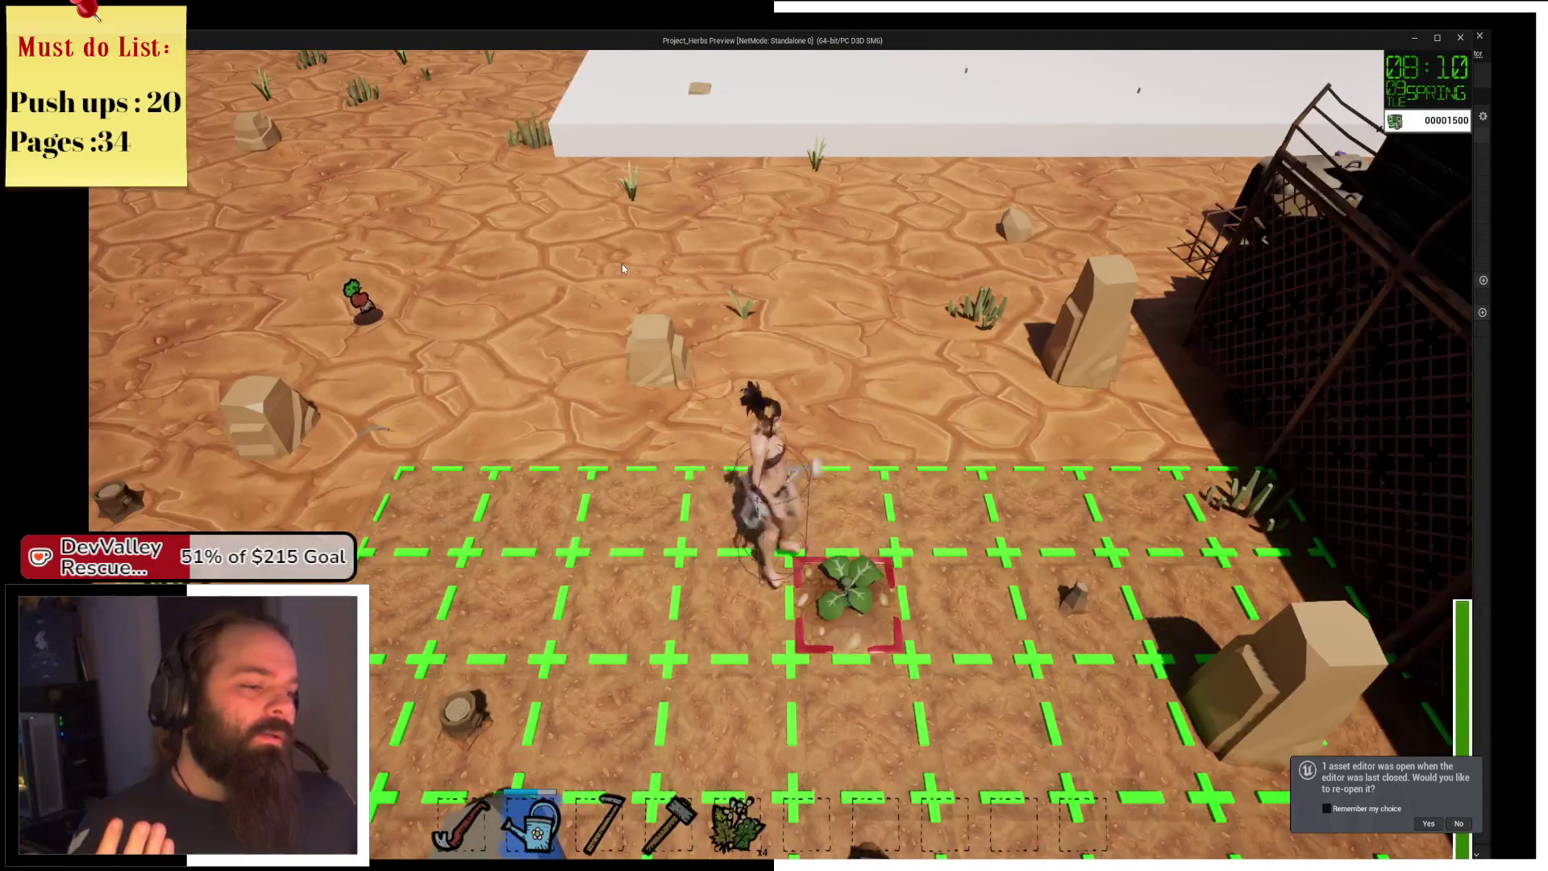
key(w)
key(a)
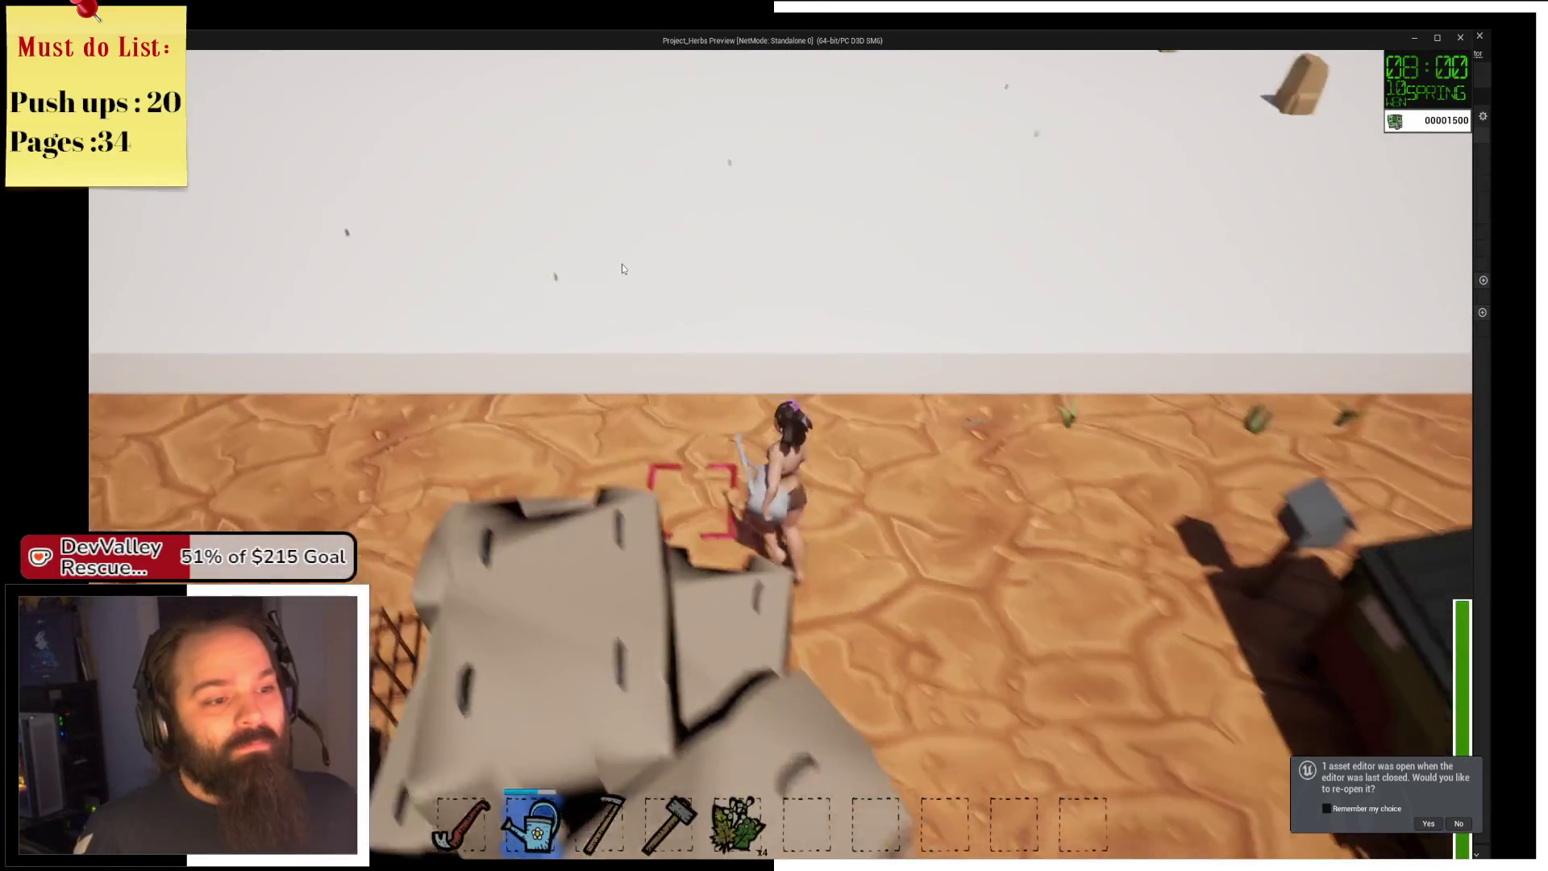
key(s)
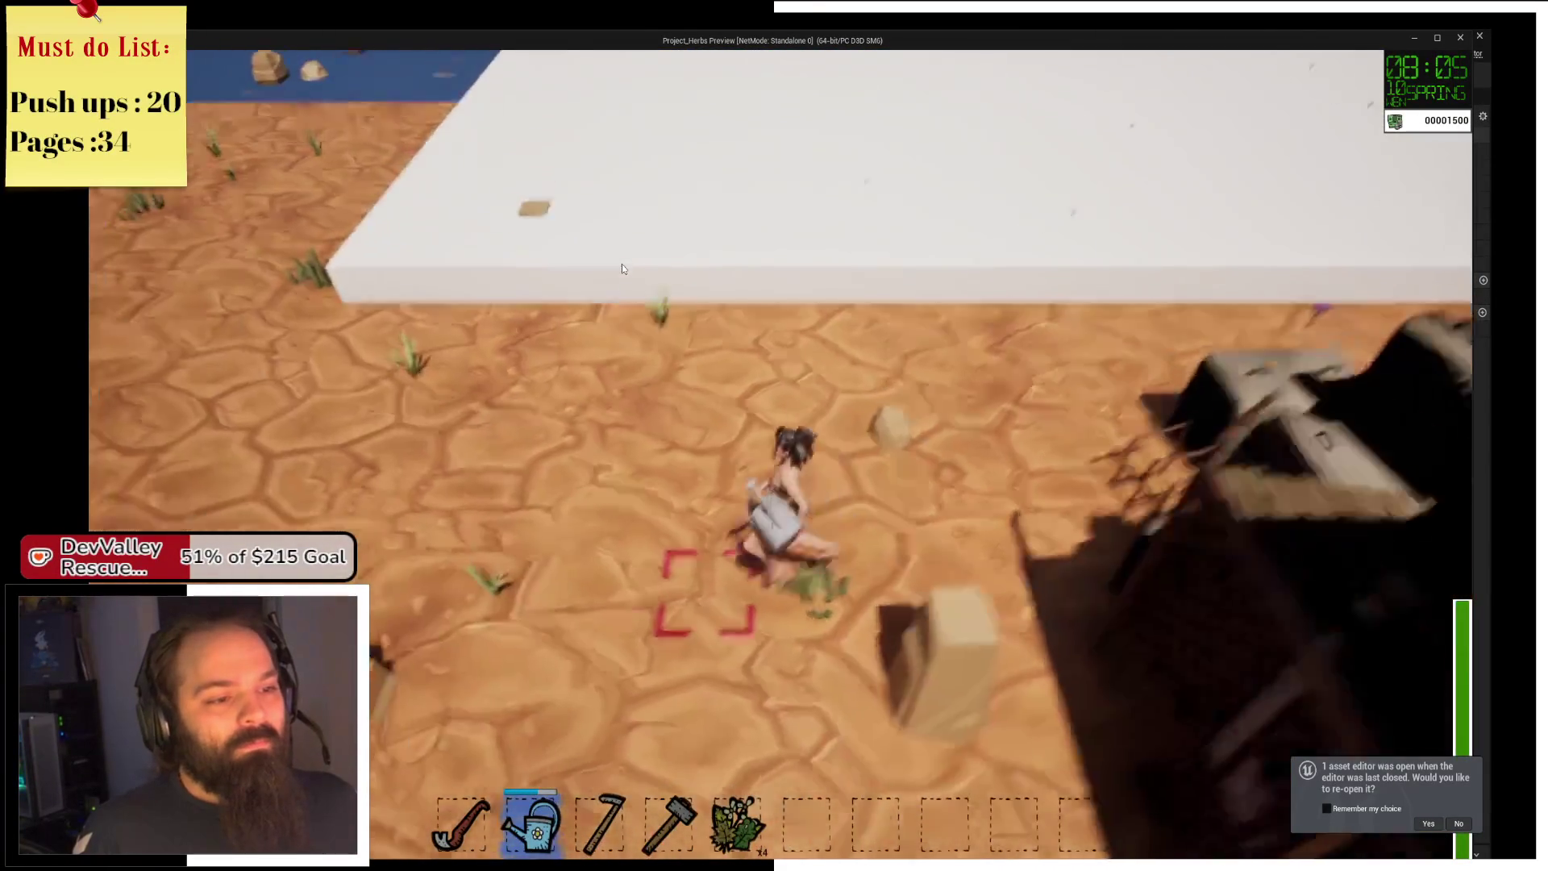
key(s)
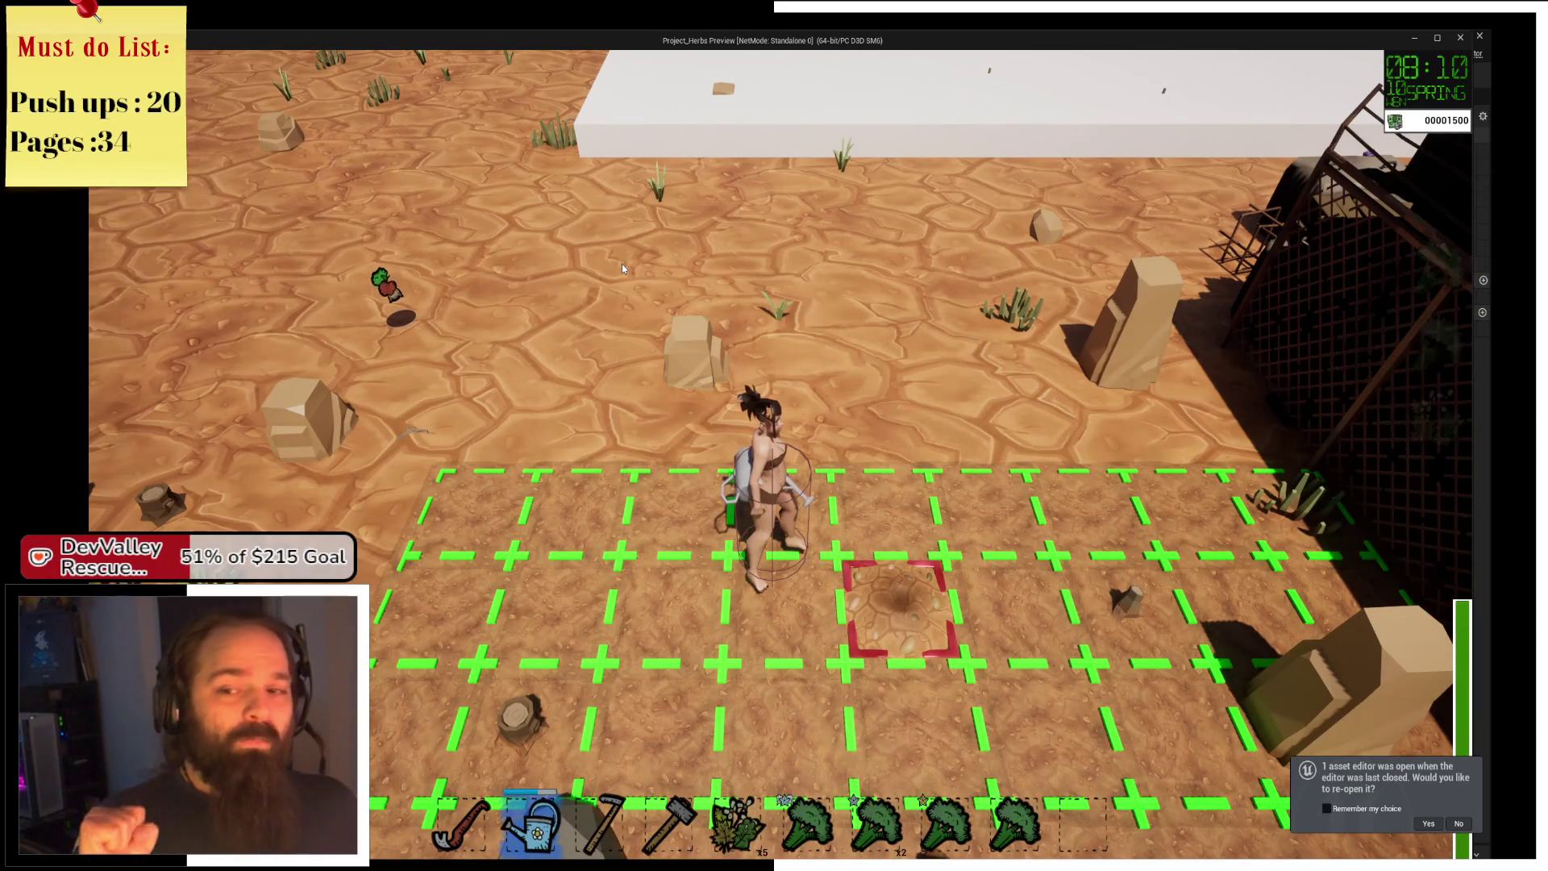
key(w)
key(s)
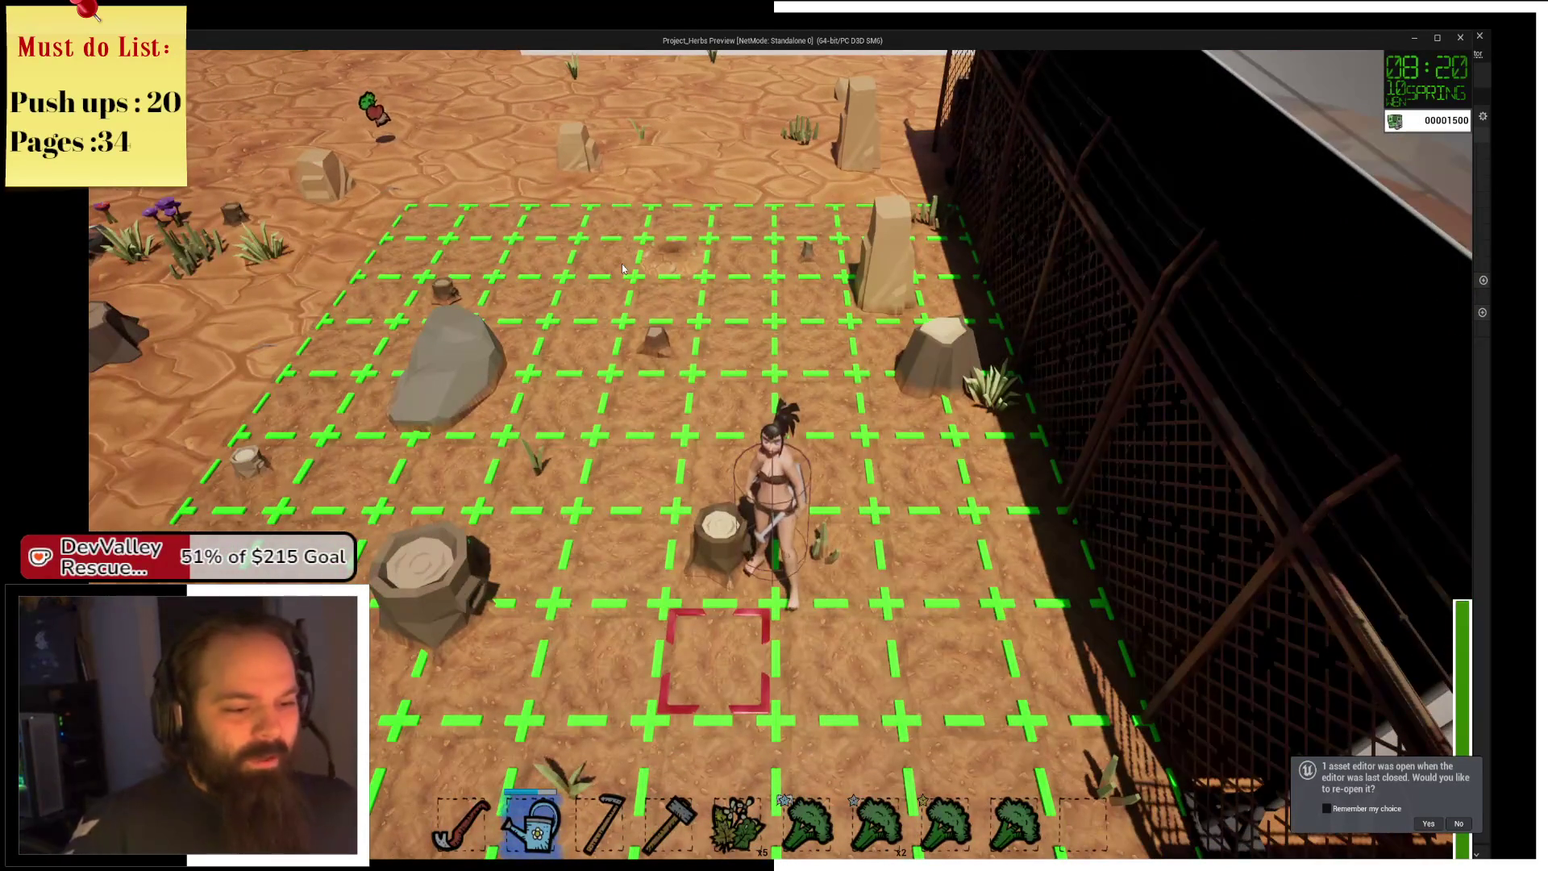
key(w)
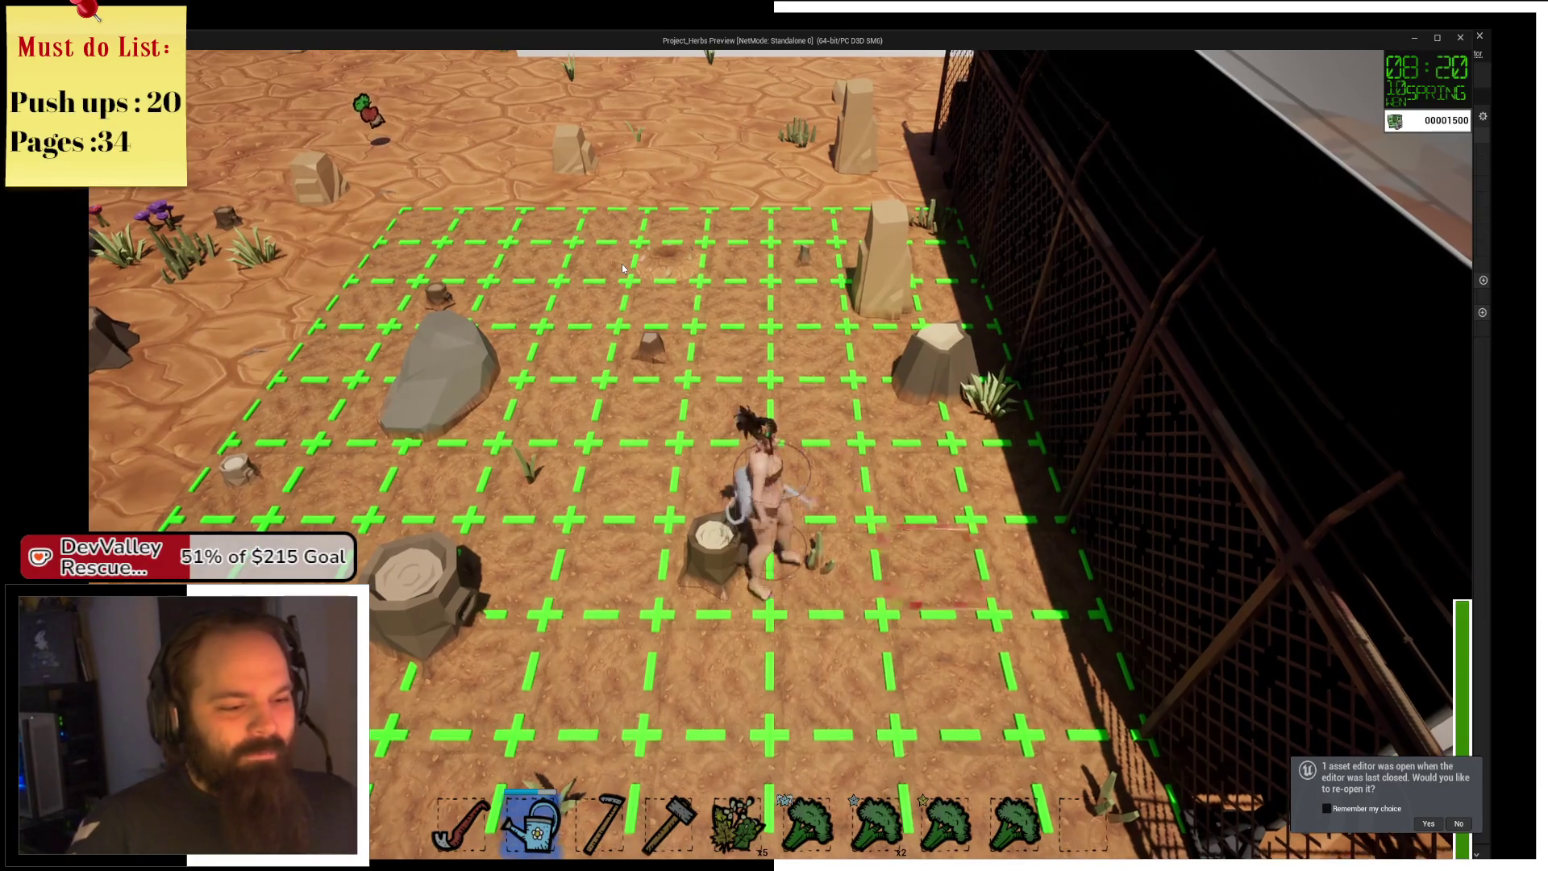
key(w)
Walk along the white wall down to the storage crate and open the chest and backpack inventories.
key(s)
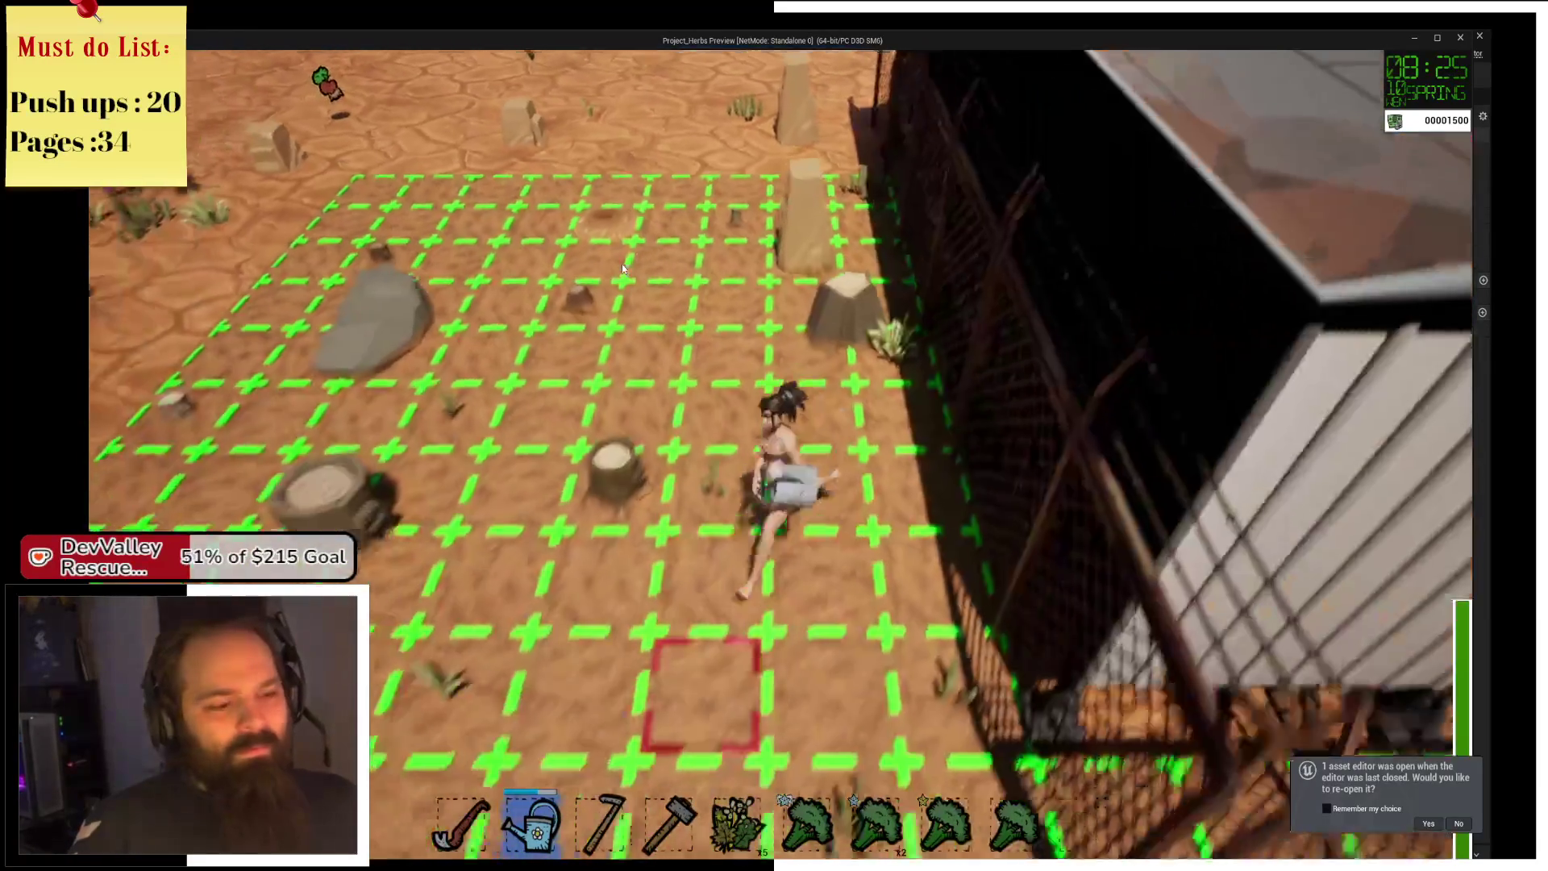
key(w)
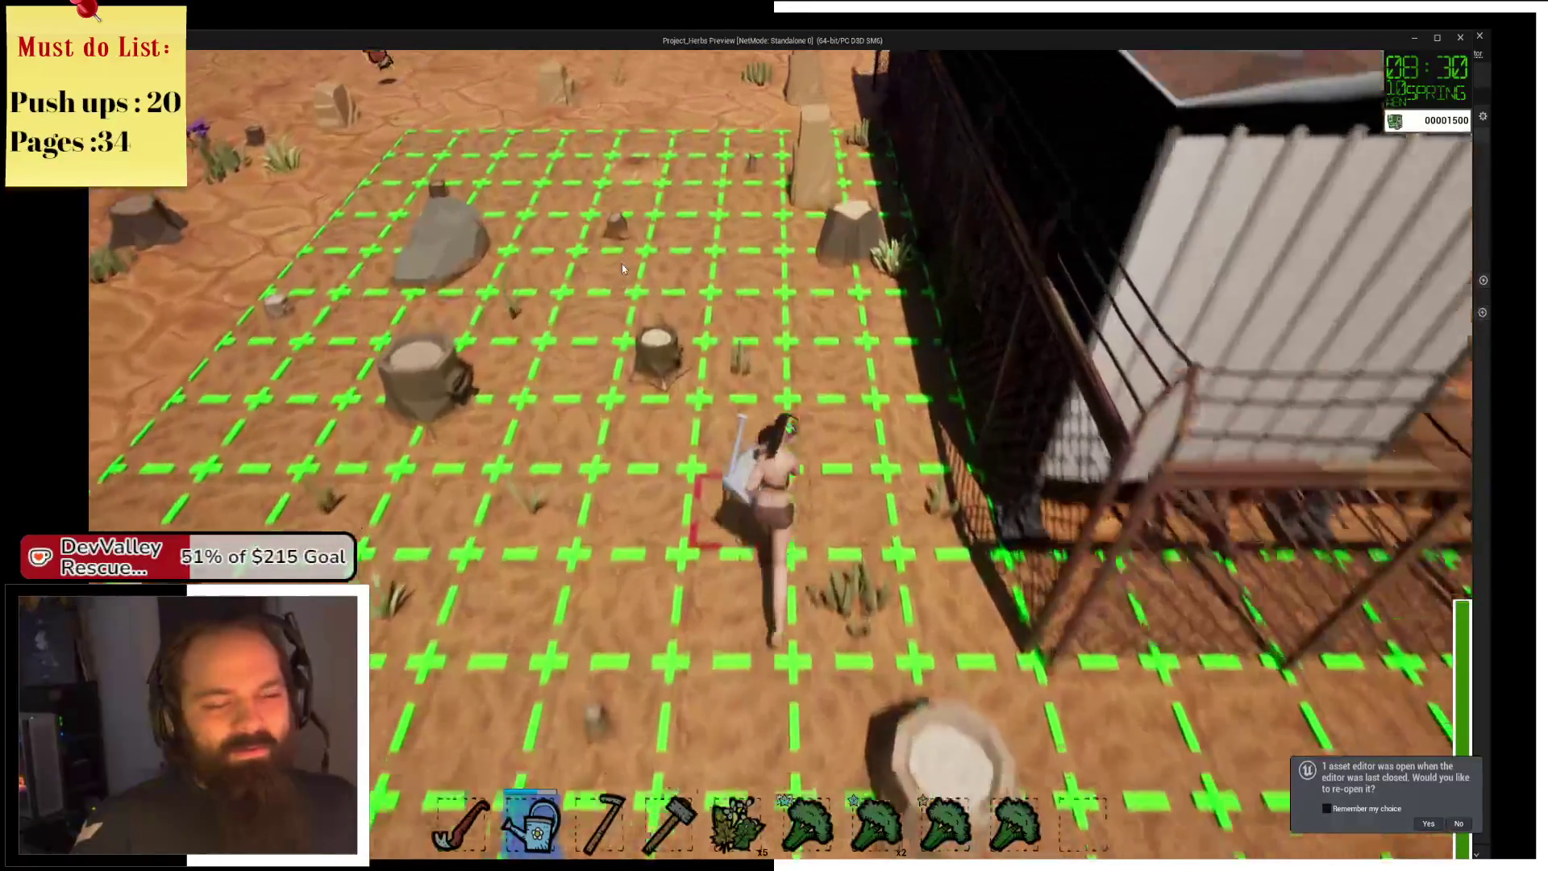
key(w)
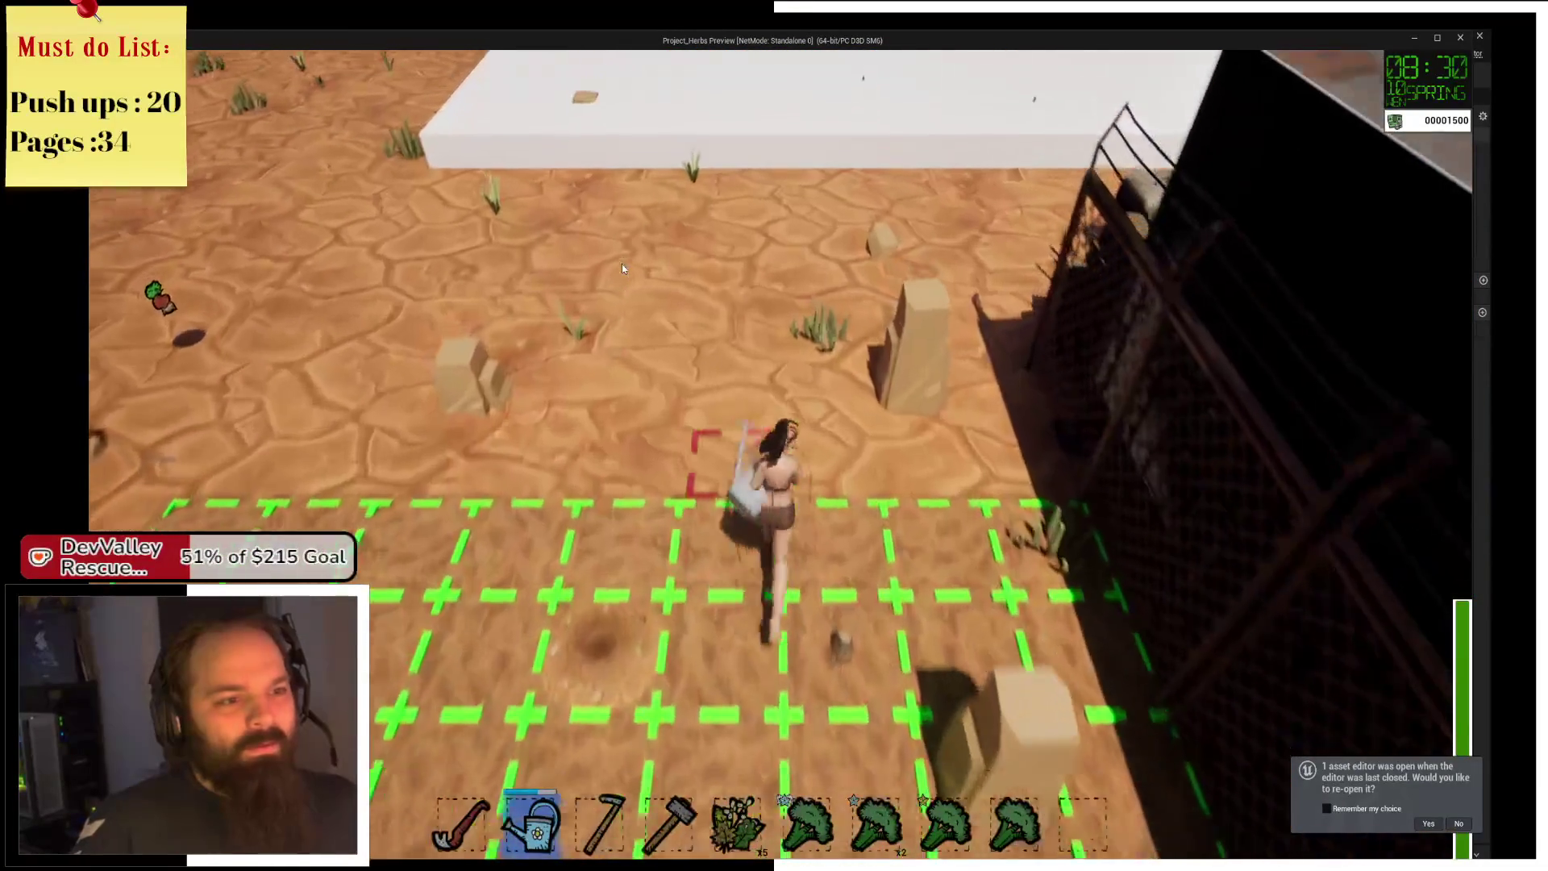
key(w)
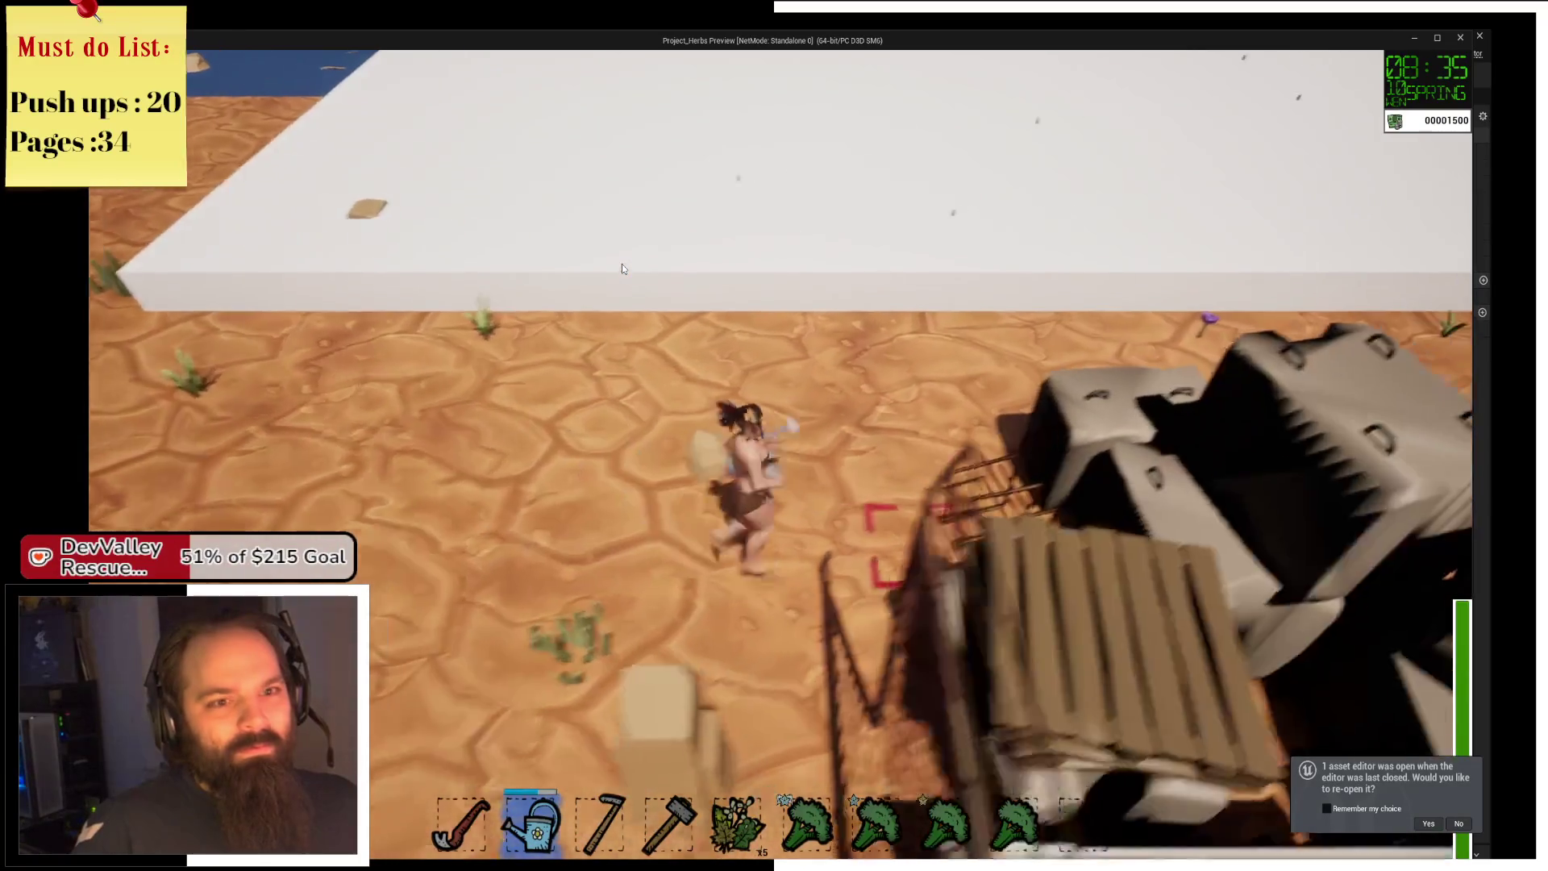
key(s)
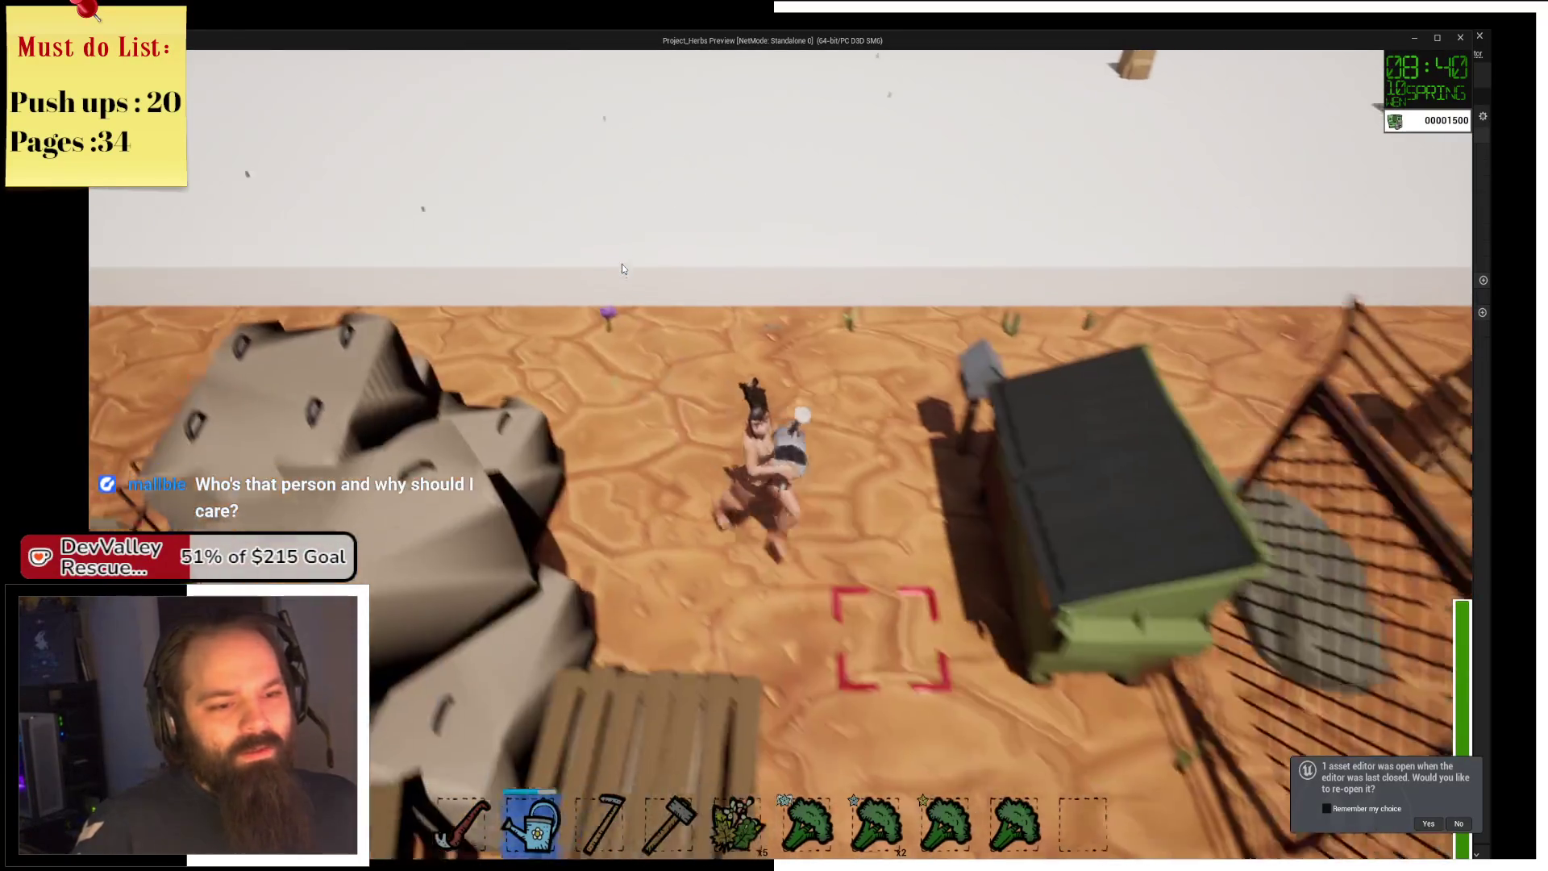
key(s)
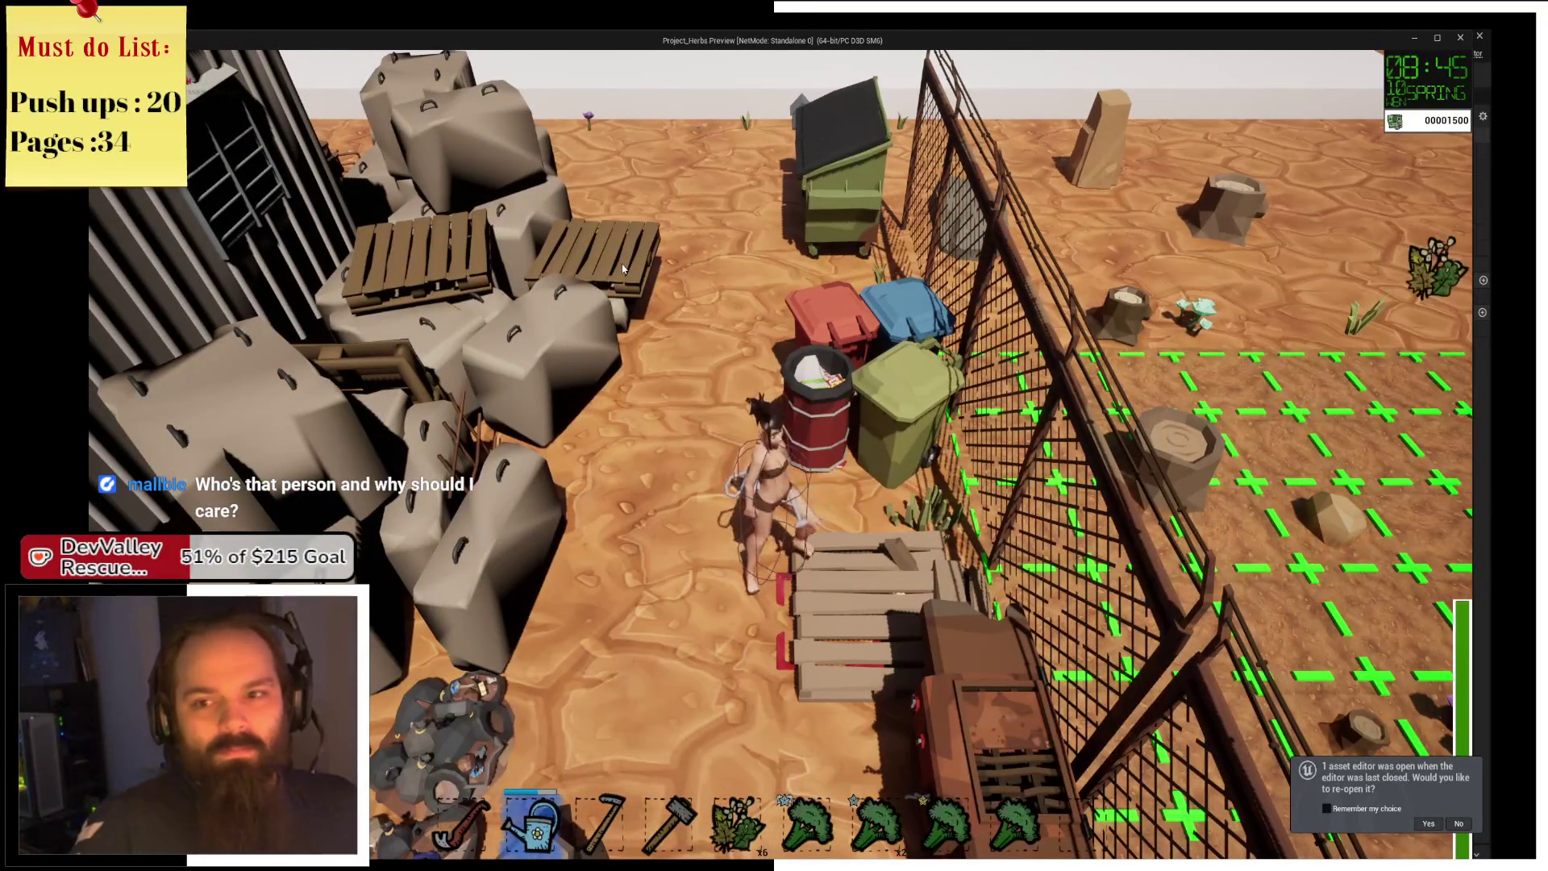
key(e)
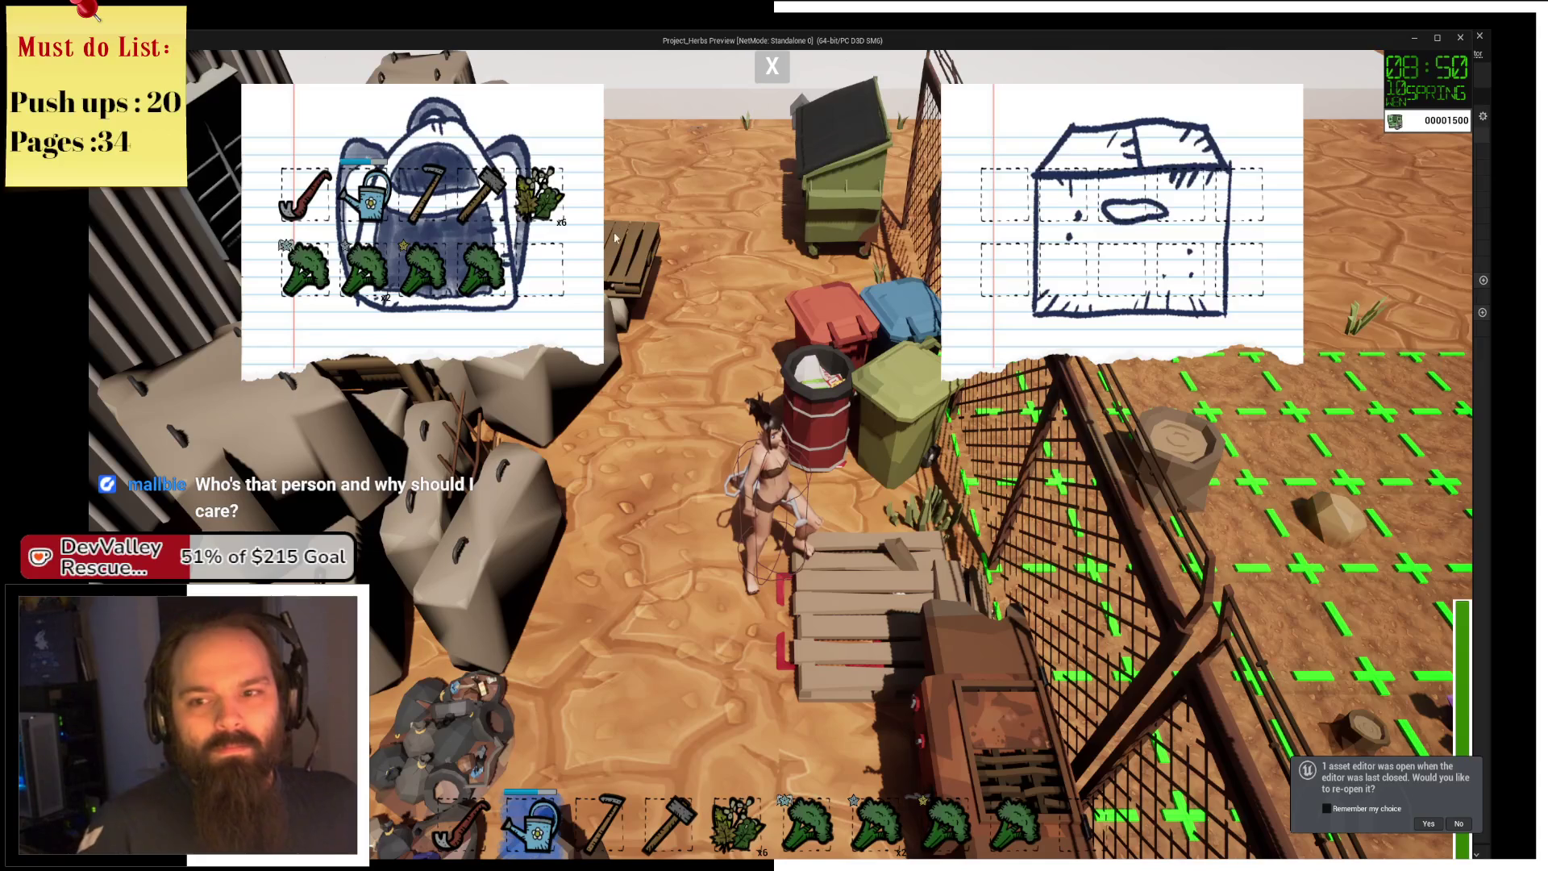
Move three broccoli from the backpack into the chest and close the inventory panels.
click(414, 270)
click(364, 270)
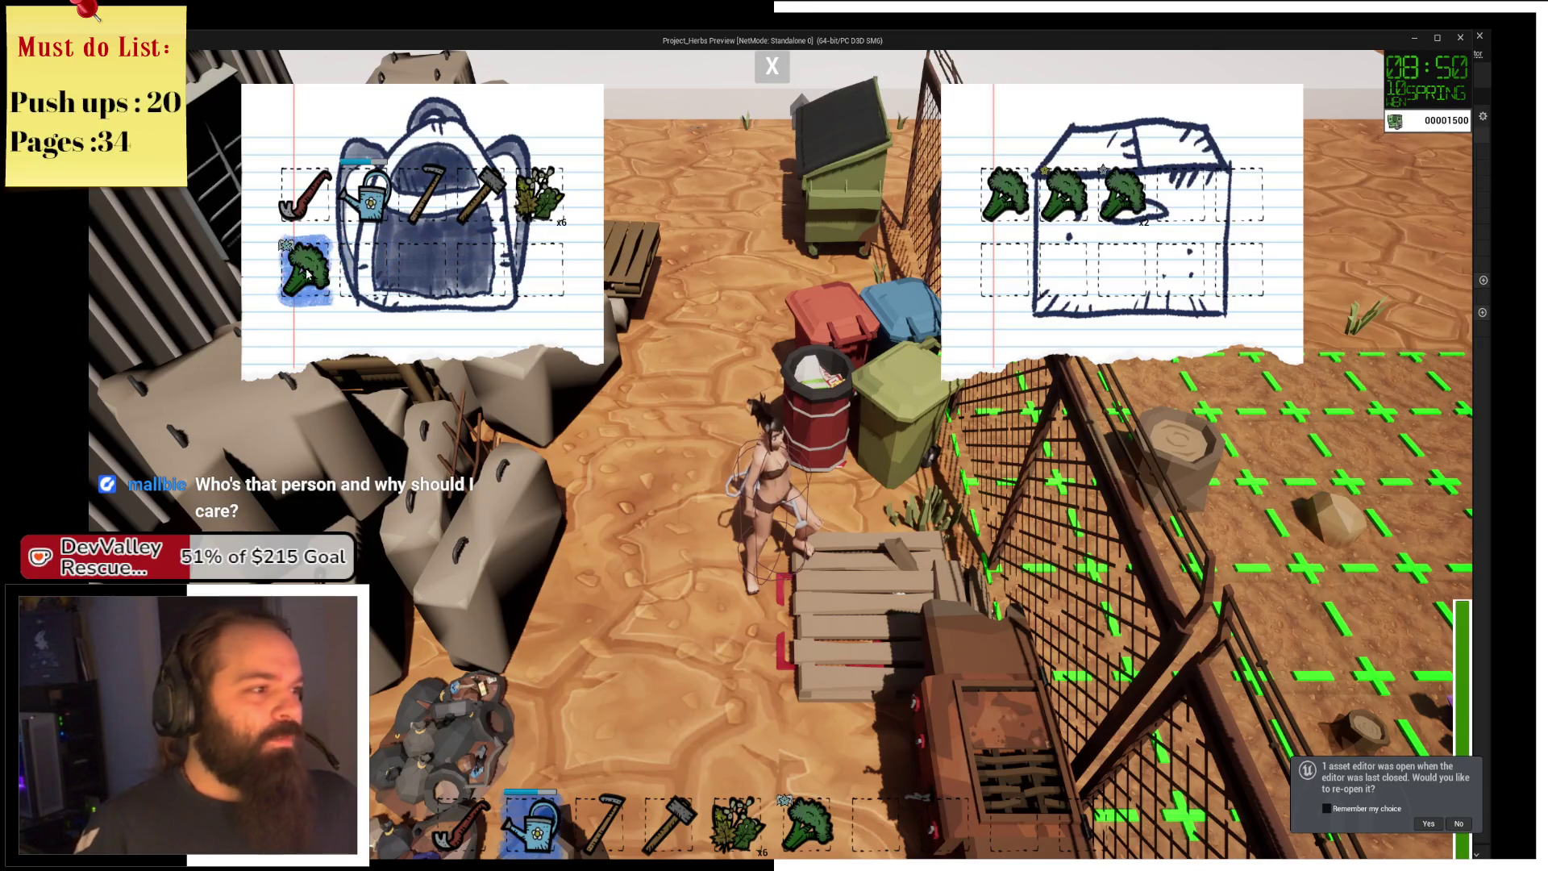
click(305, 270)
click(769, 68)
Sleep at the dumpster to the next morning and reopen the chest to confirm the broccoli remain.
key(w)
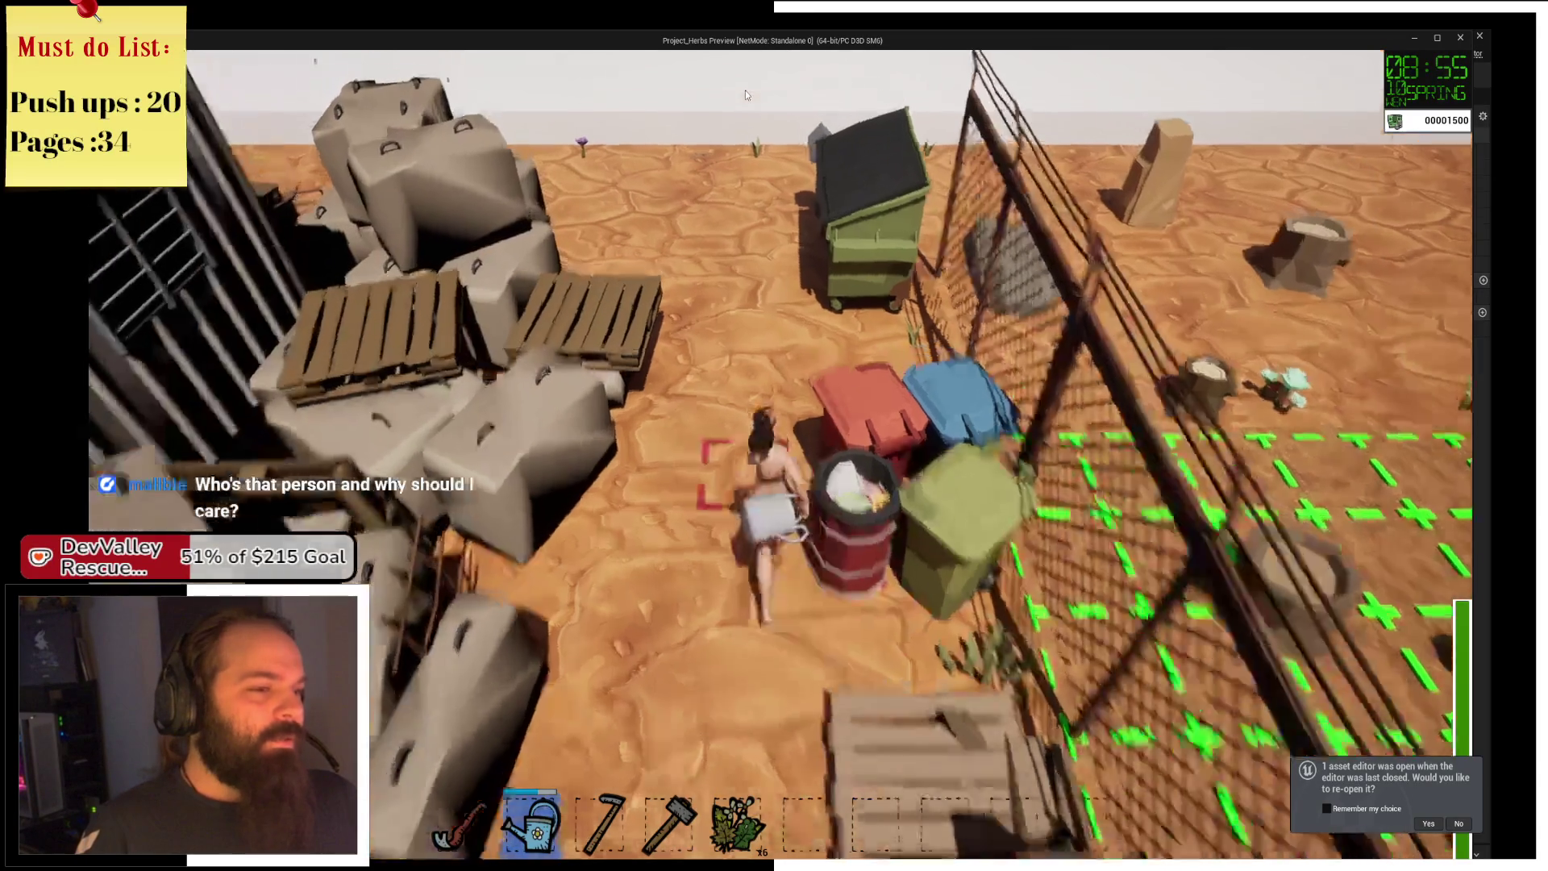
key(e)
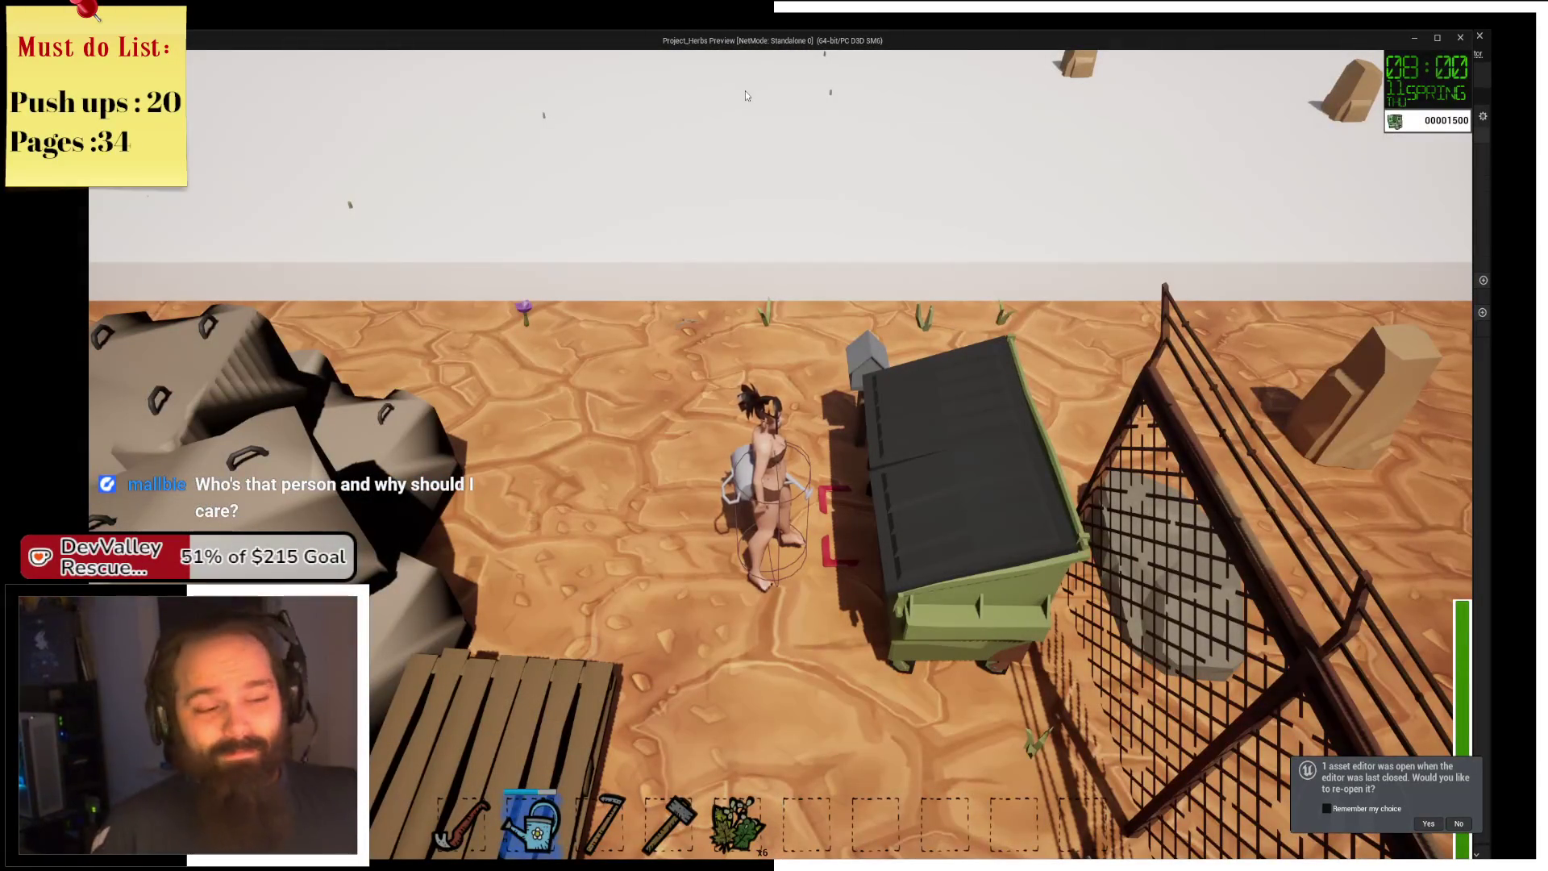
key(s)
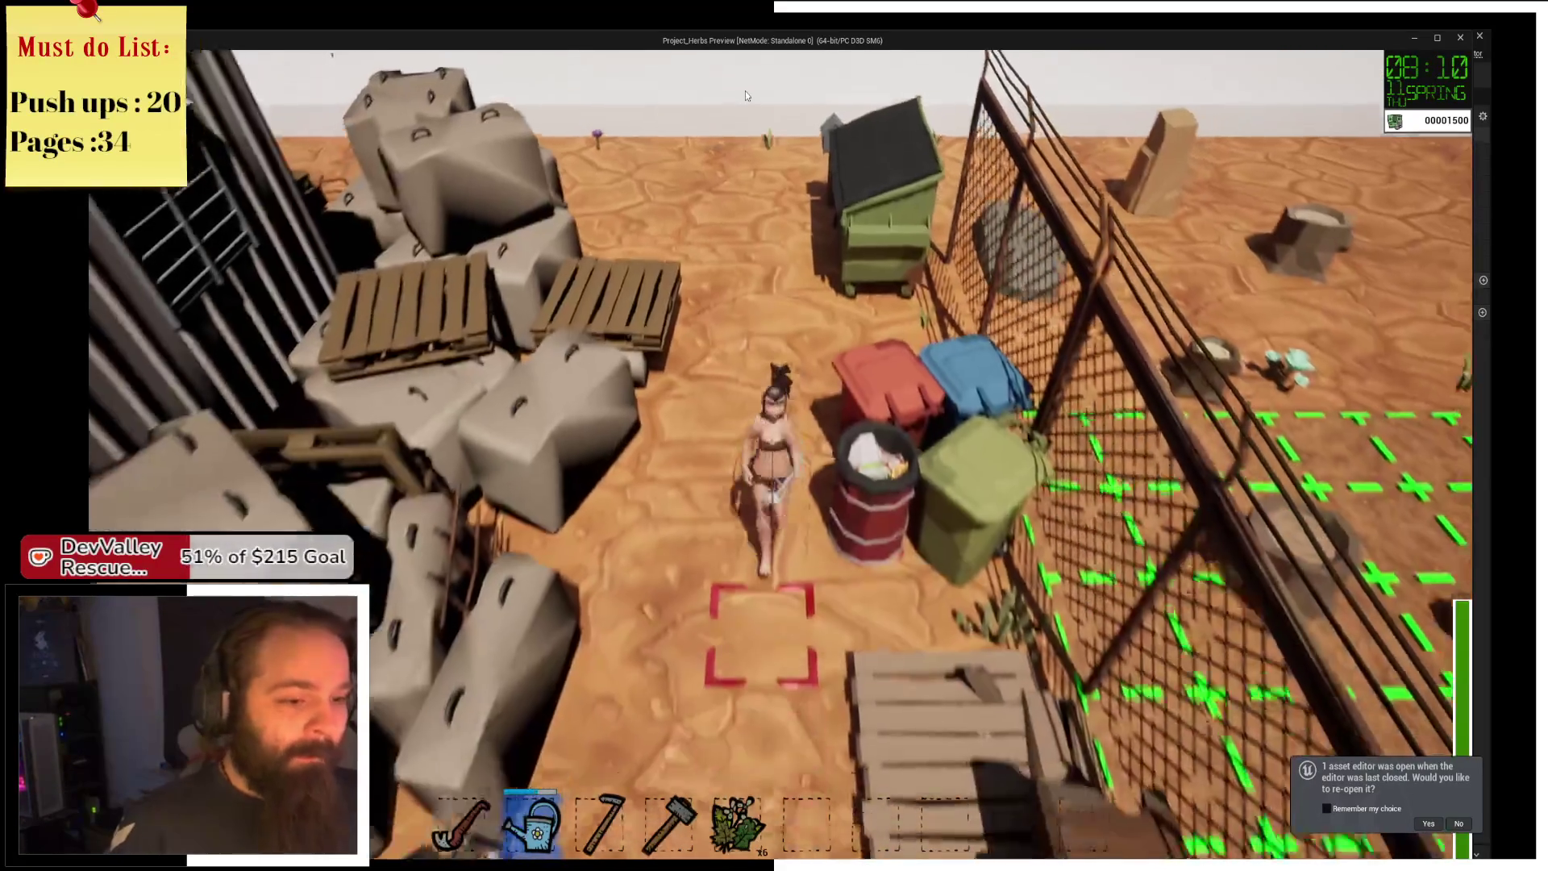
key(e)
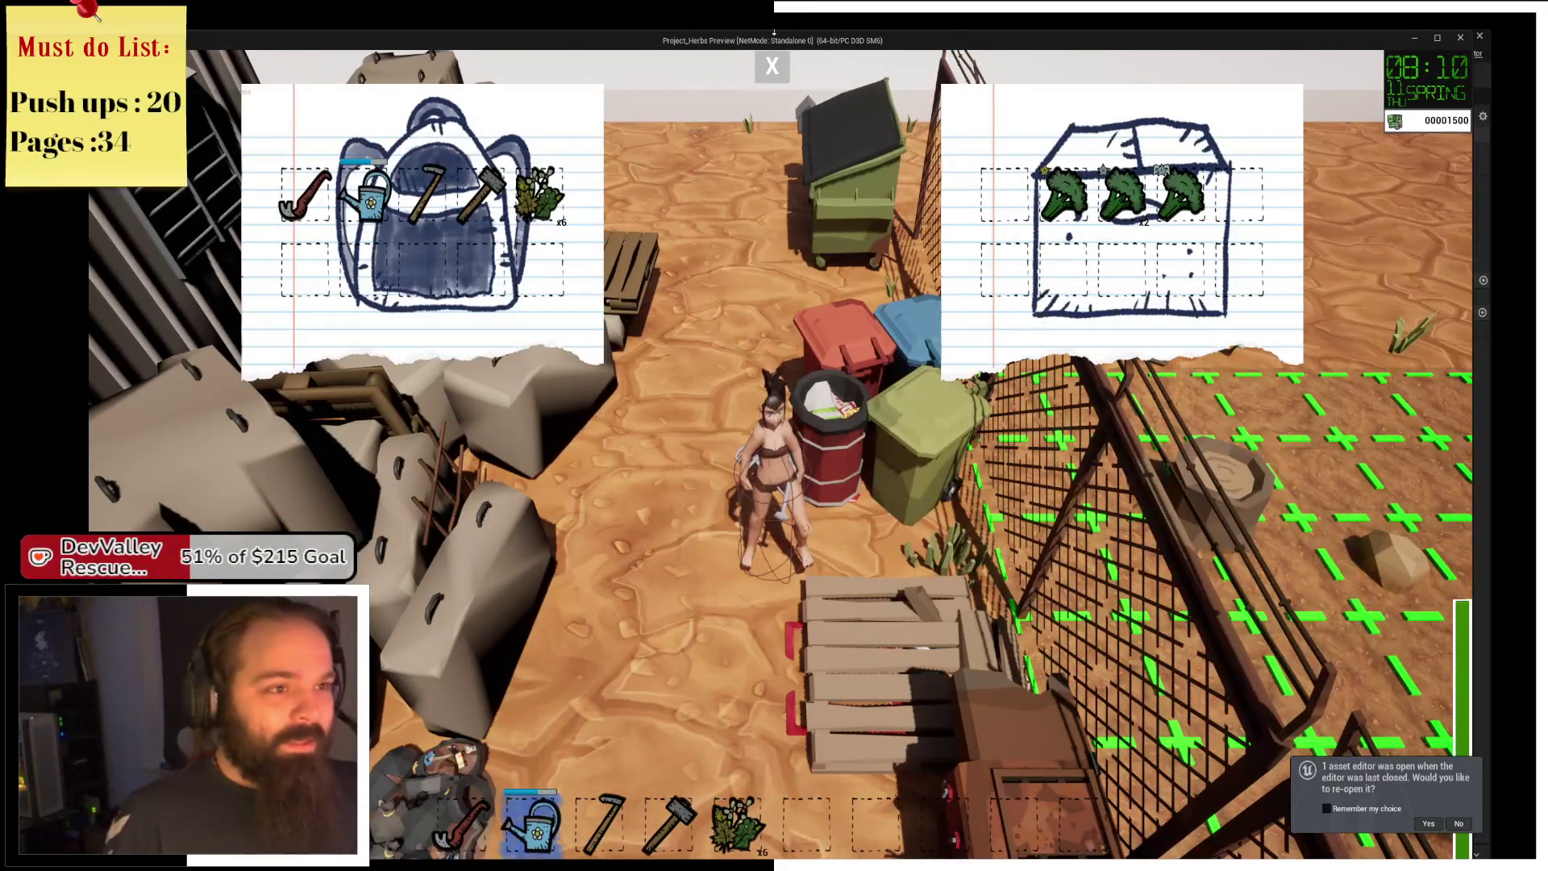
click(772, 65)
Pass another day, check the chest contents again, then stop the play-test.
key(w)
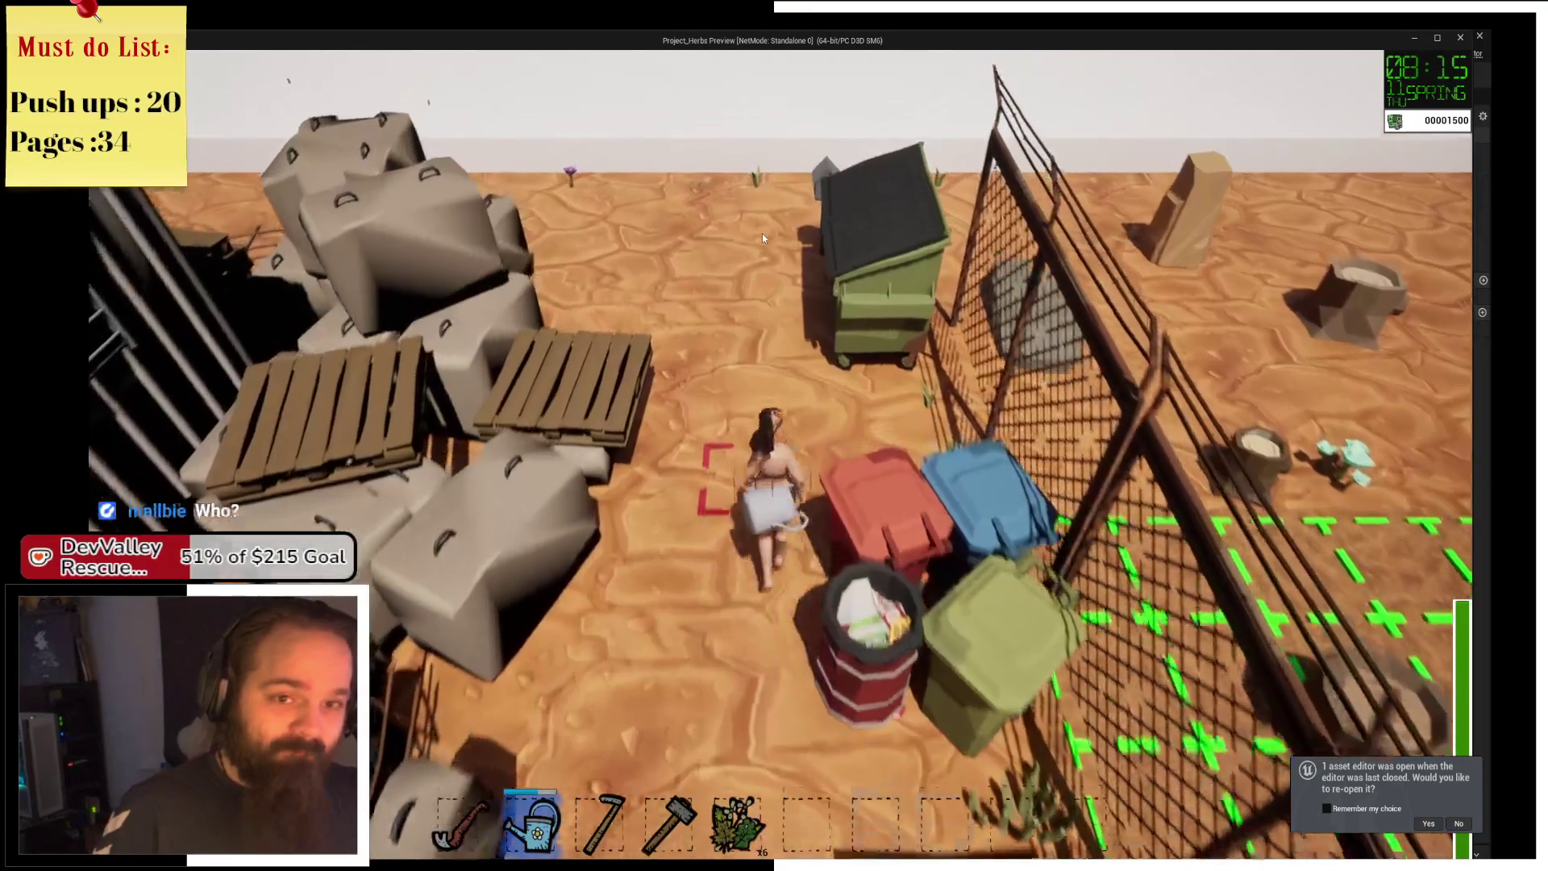
key(w)
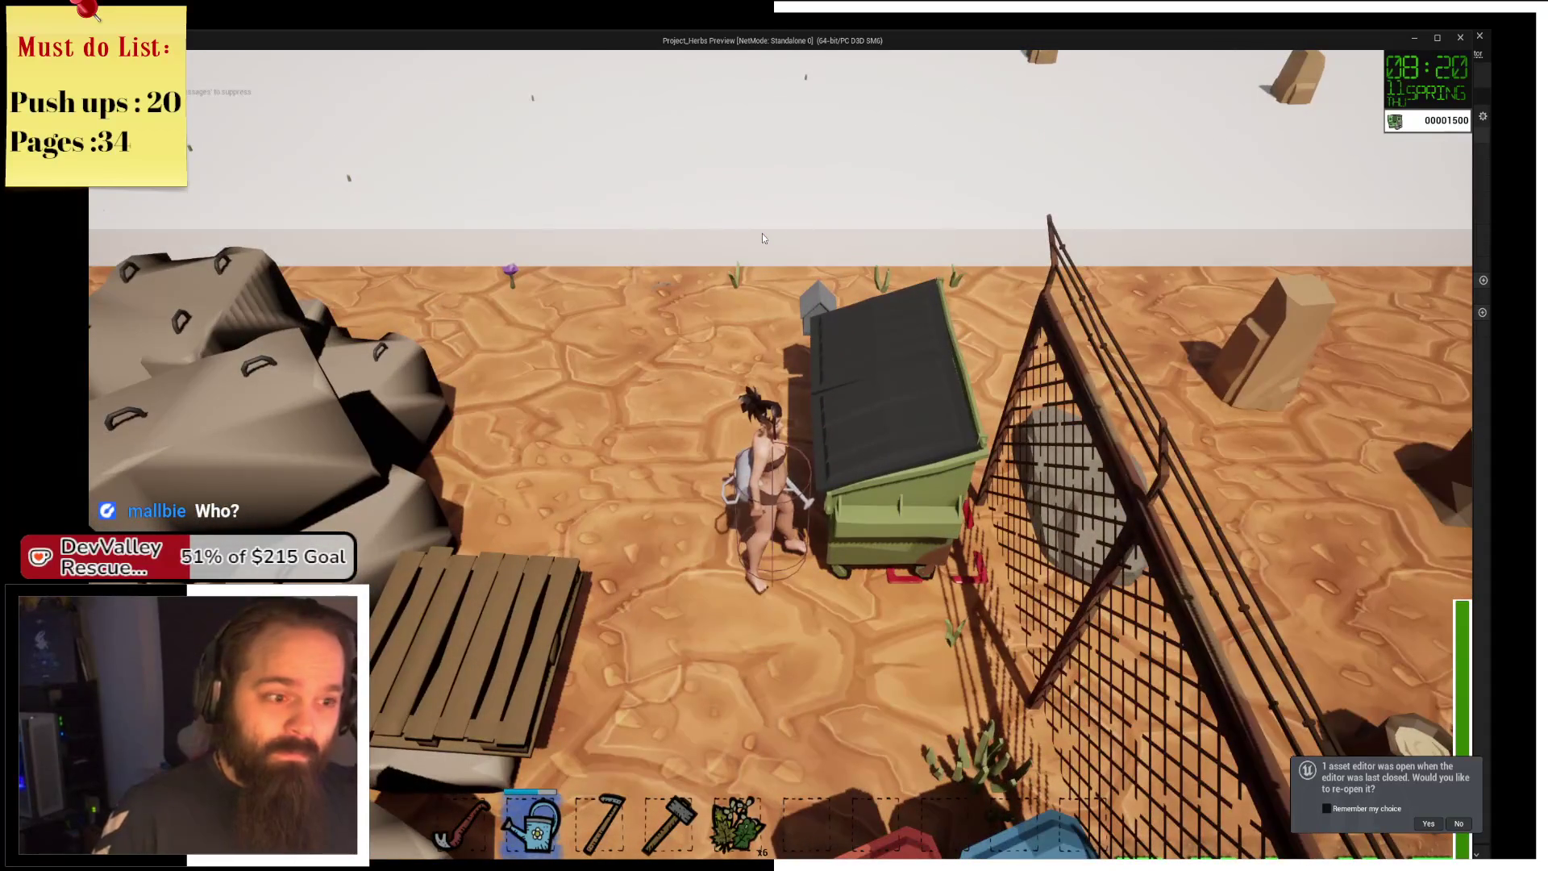
key(e)
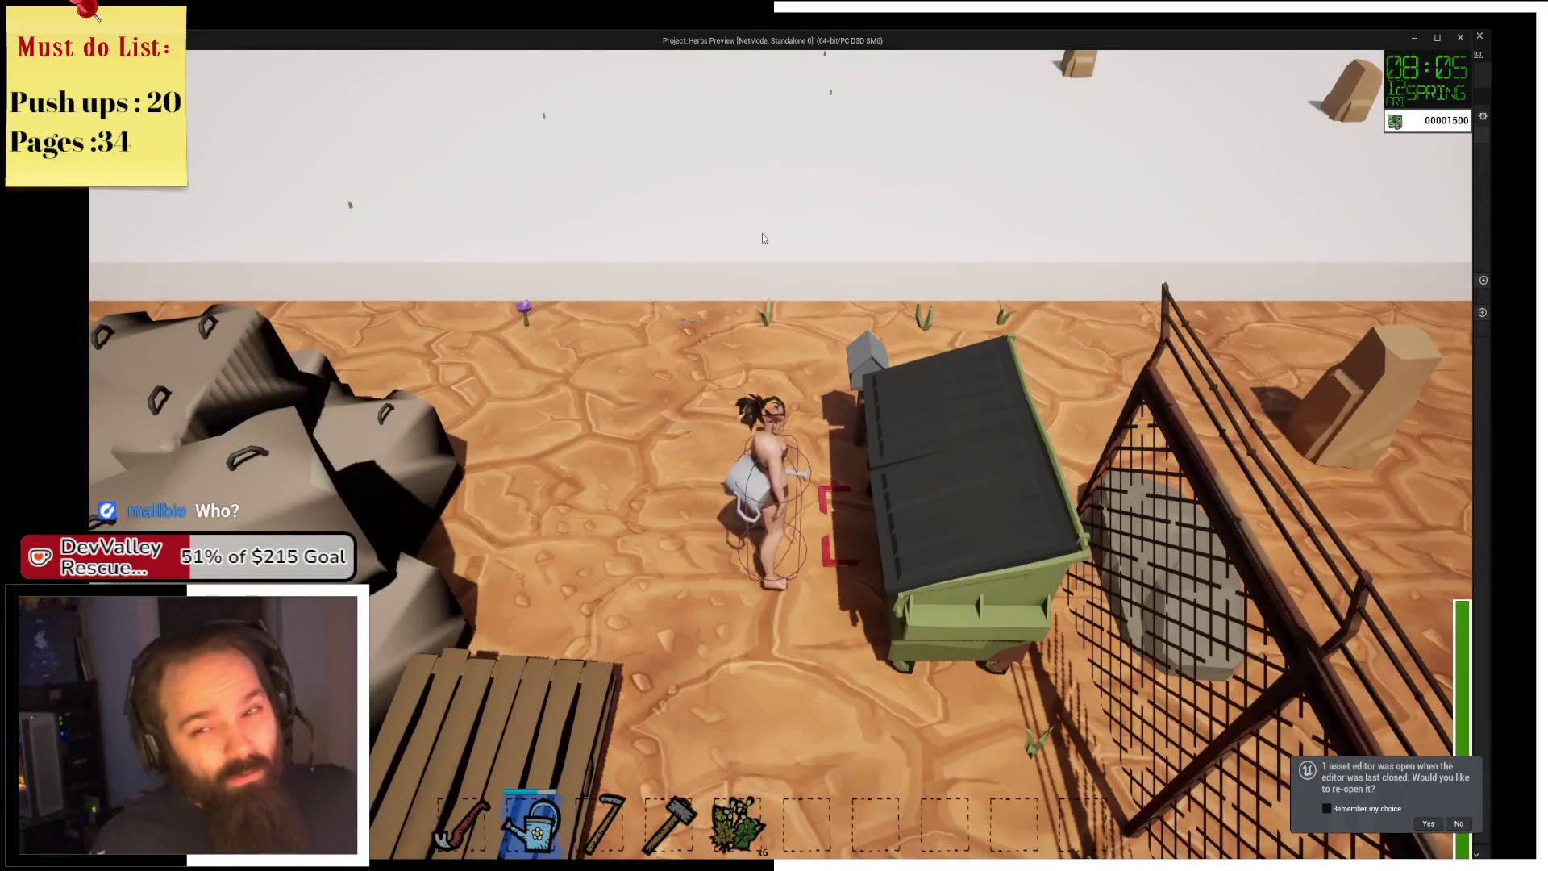
key(s)
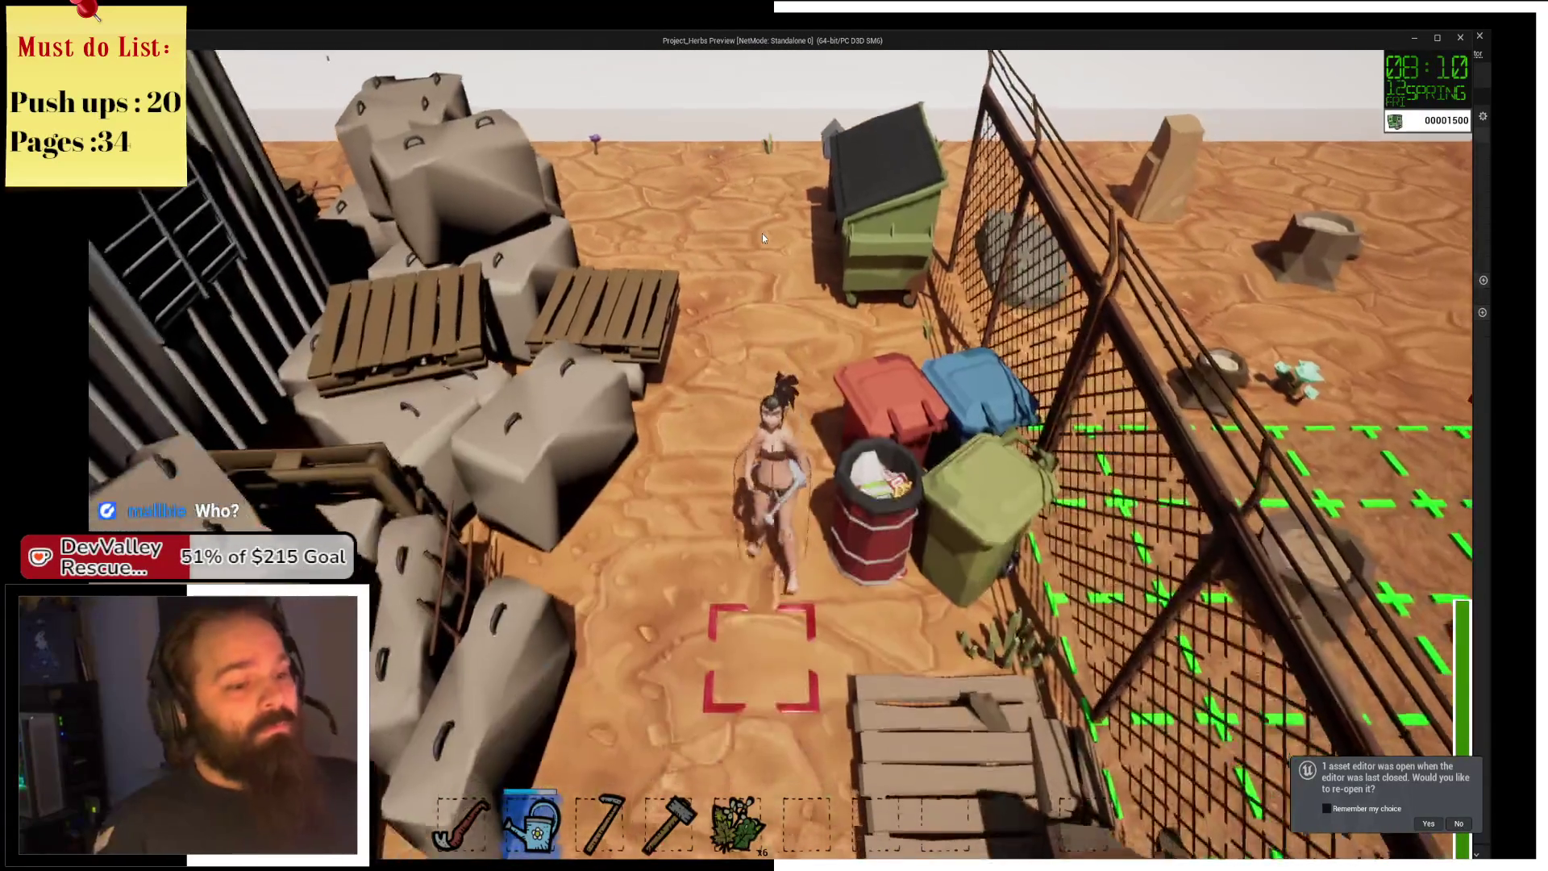
key(e)
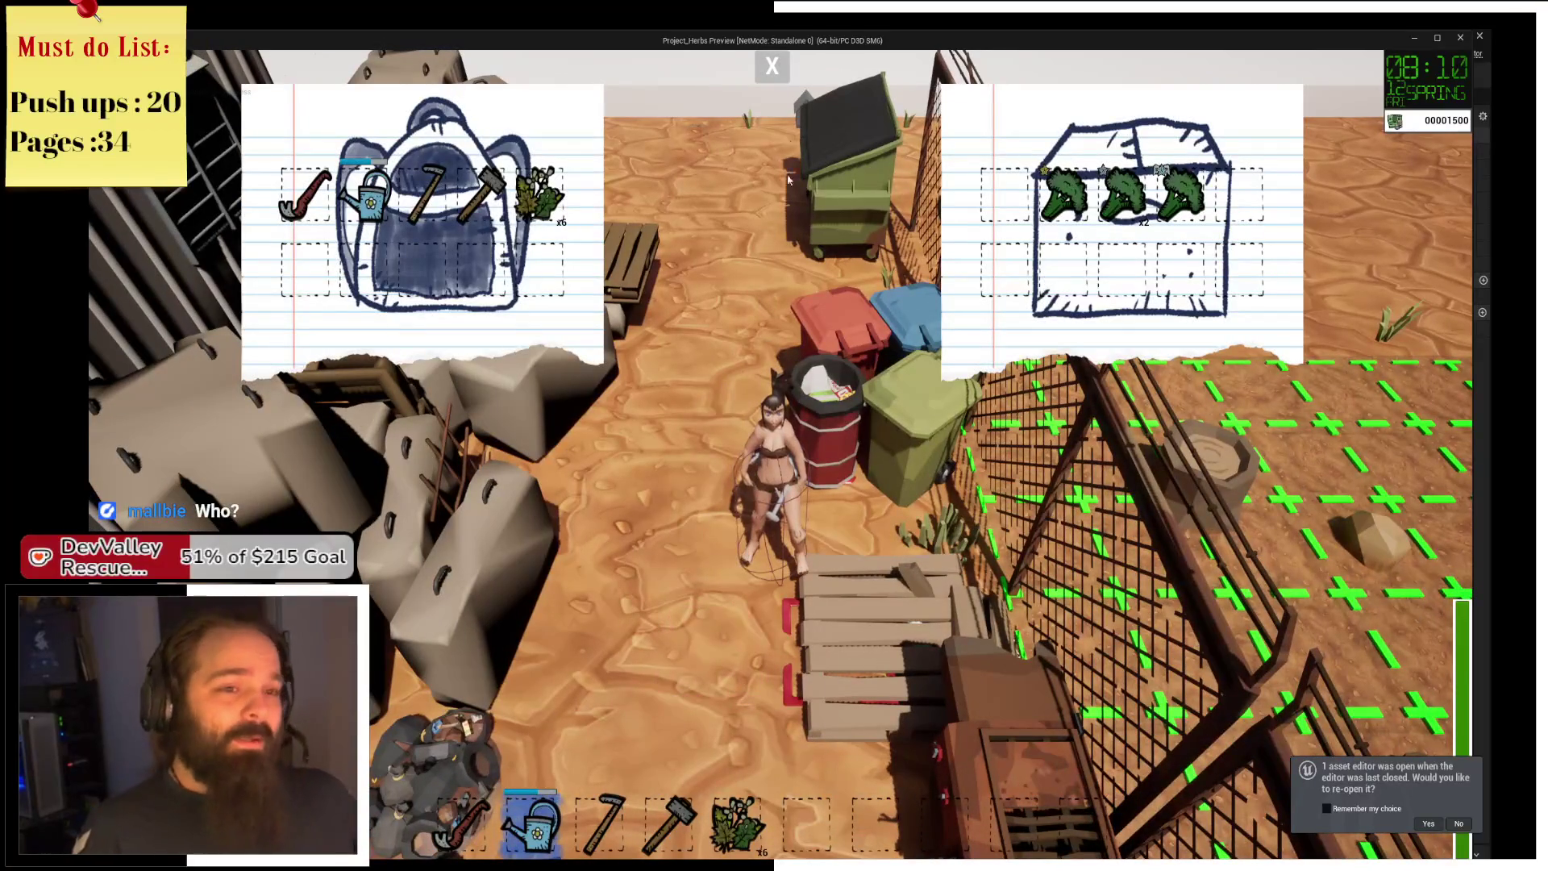
key(e)
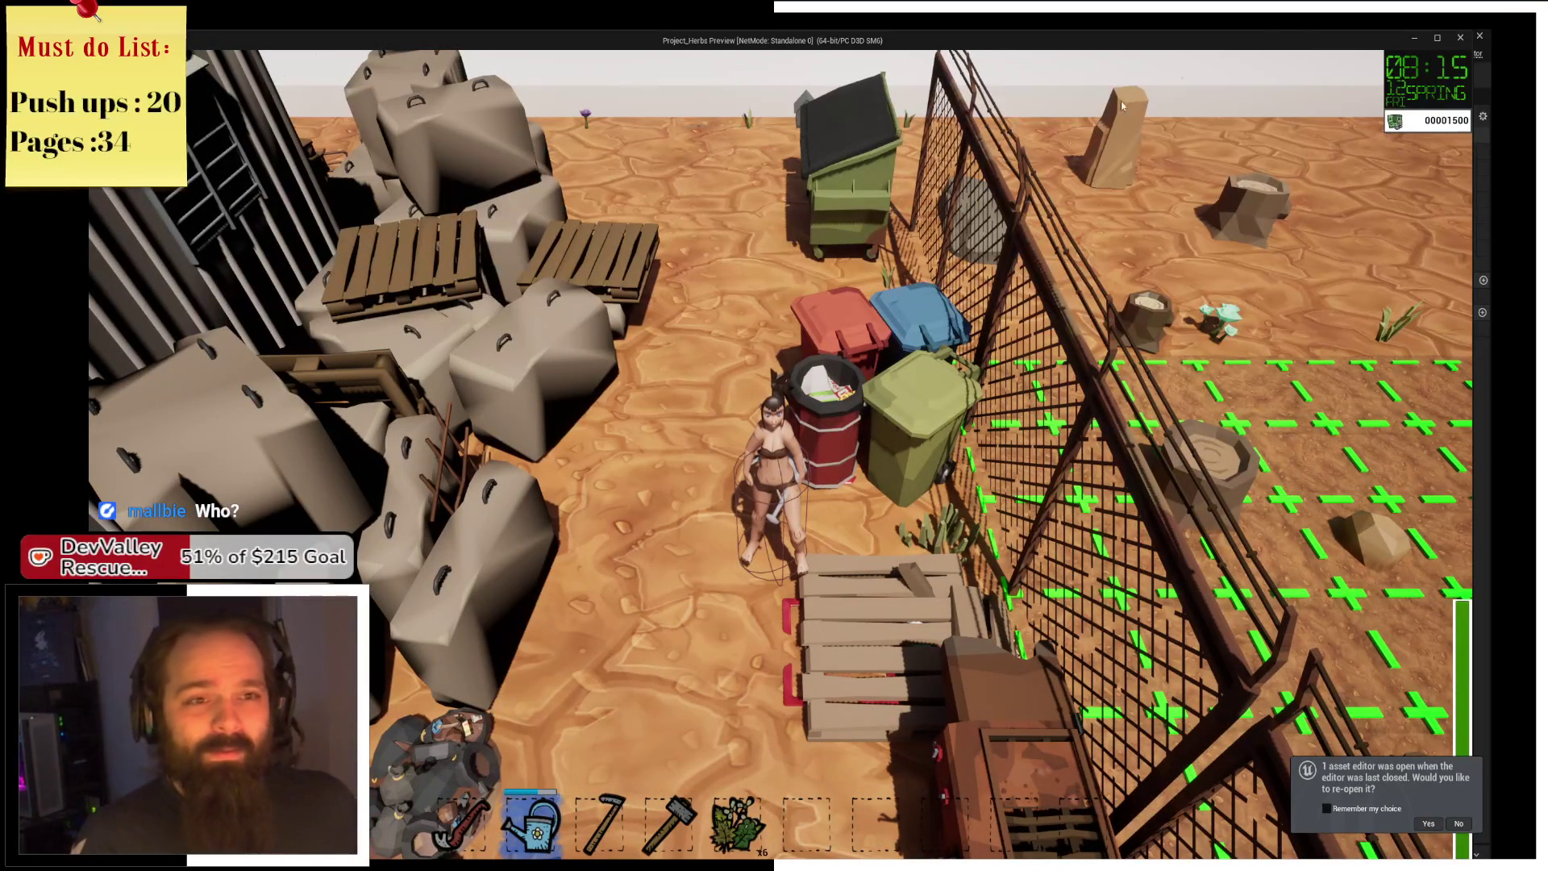
click(1460, 37)
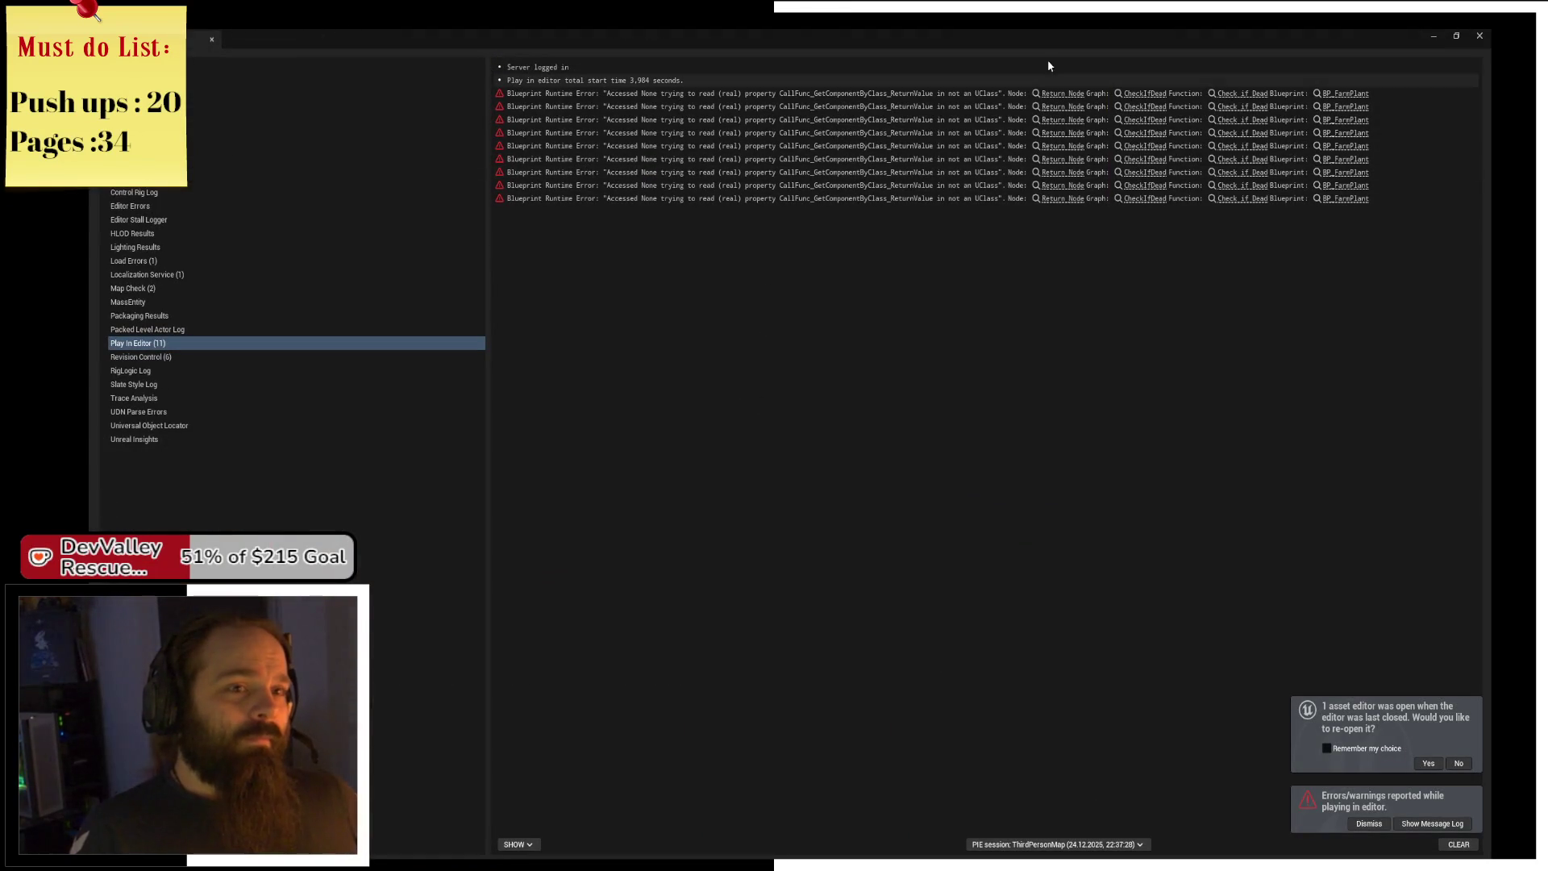
Select the first Accessed None runtime error and follow its Return Node link into CheckIfDead.
click(1182, 98)
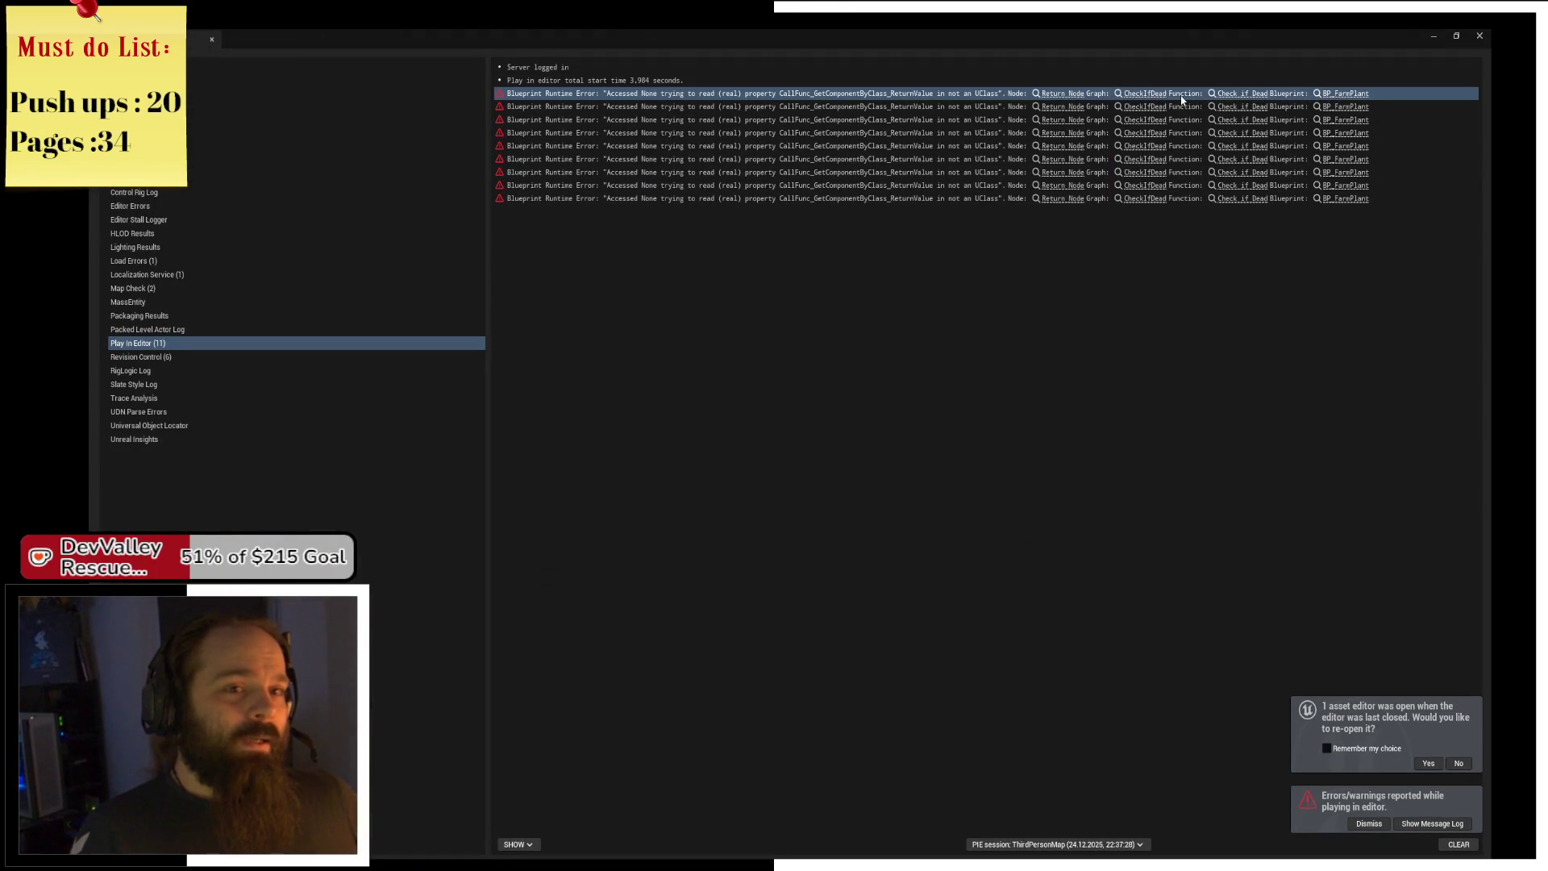
click(1479, 37)
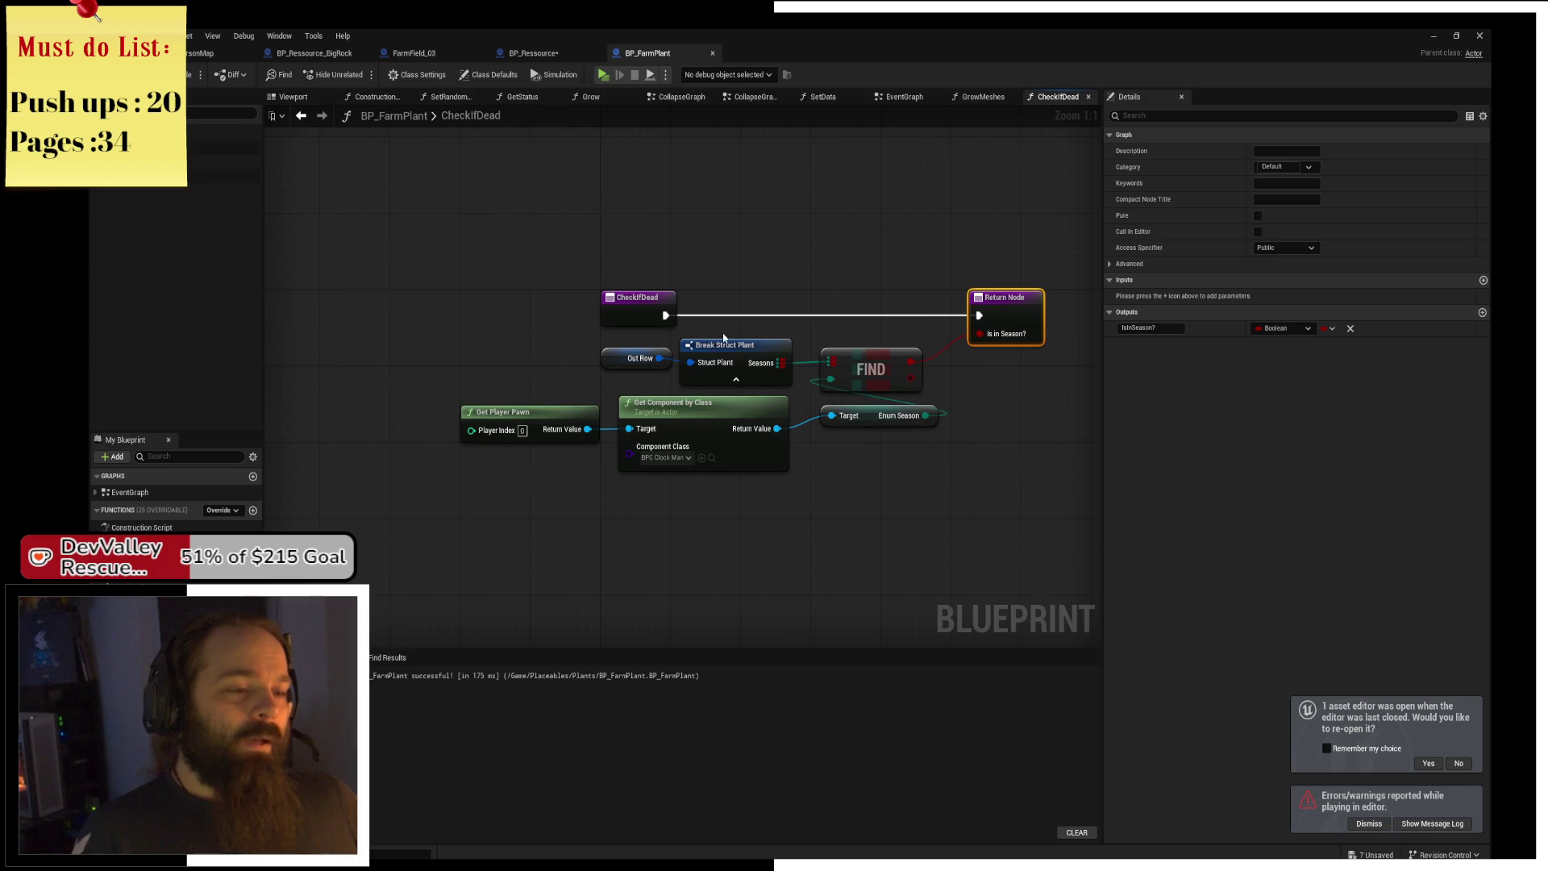
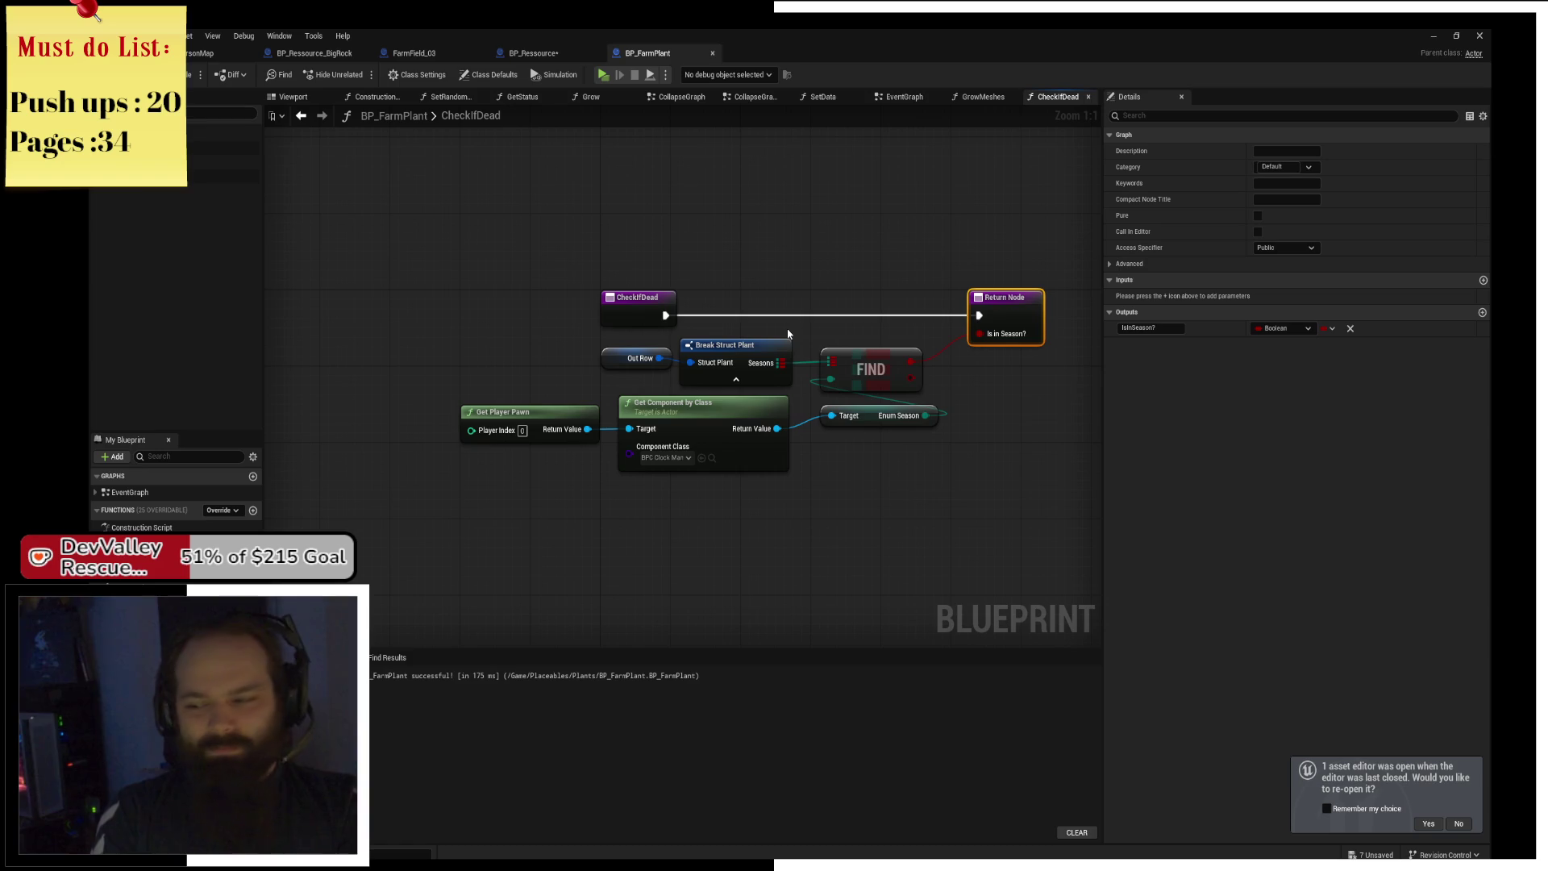
Close the BP_FarmPlant blueprint and save its CheckIfDead changes.
drag(546, 175, 687, 256)
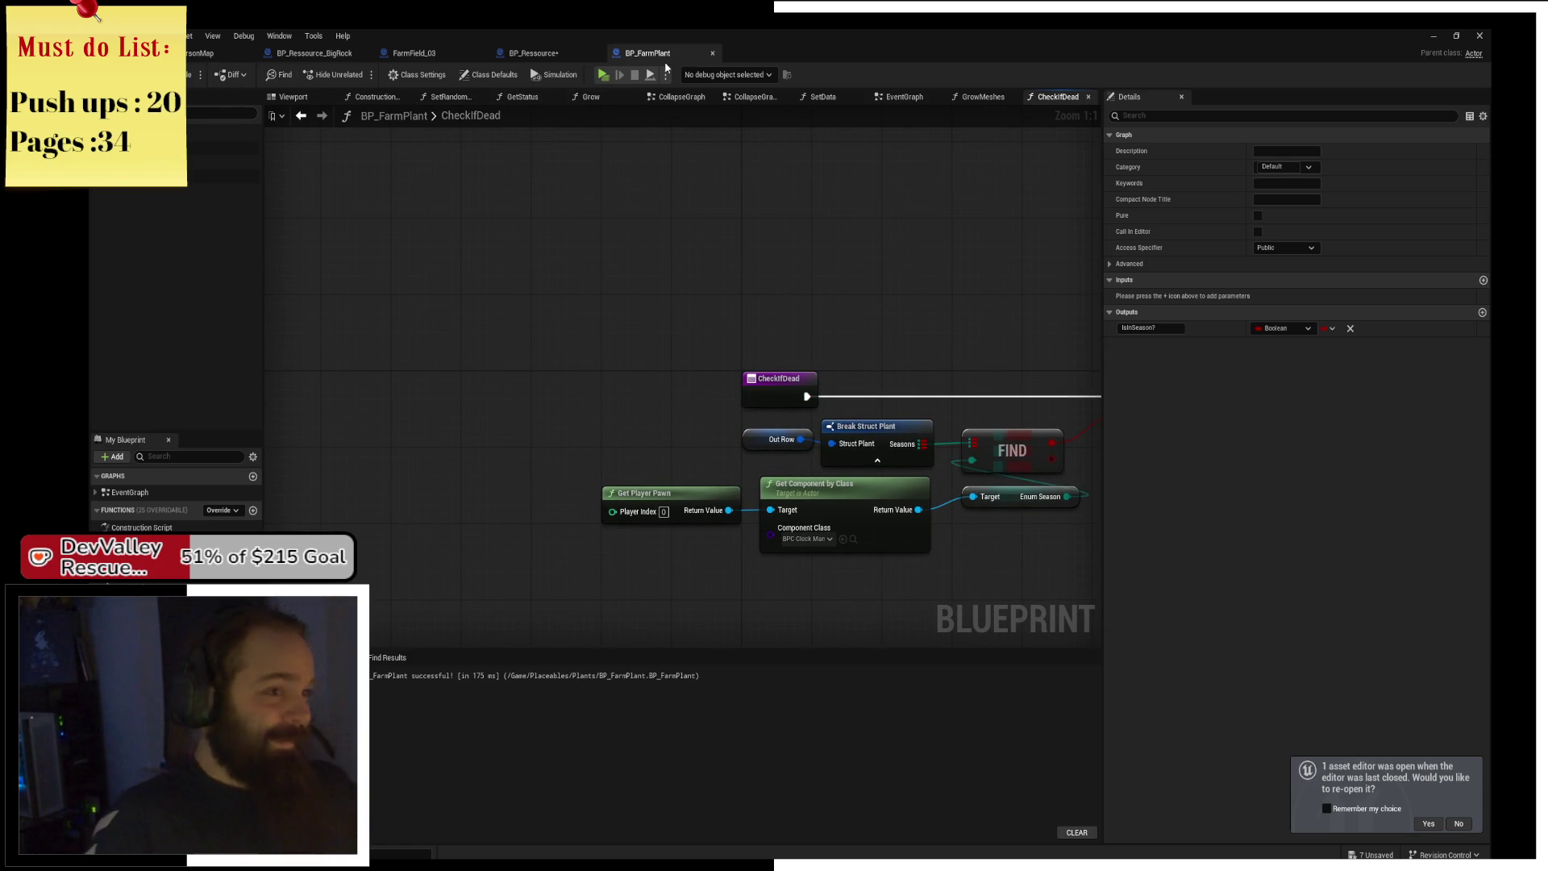
click(713, 52)
key(ctrl+s)
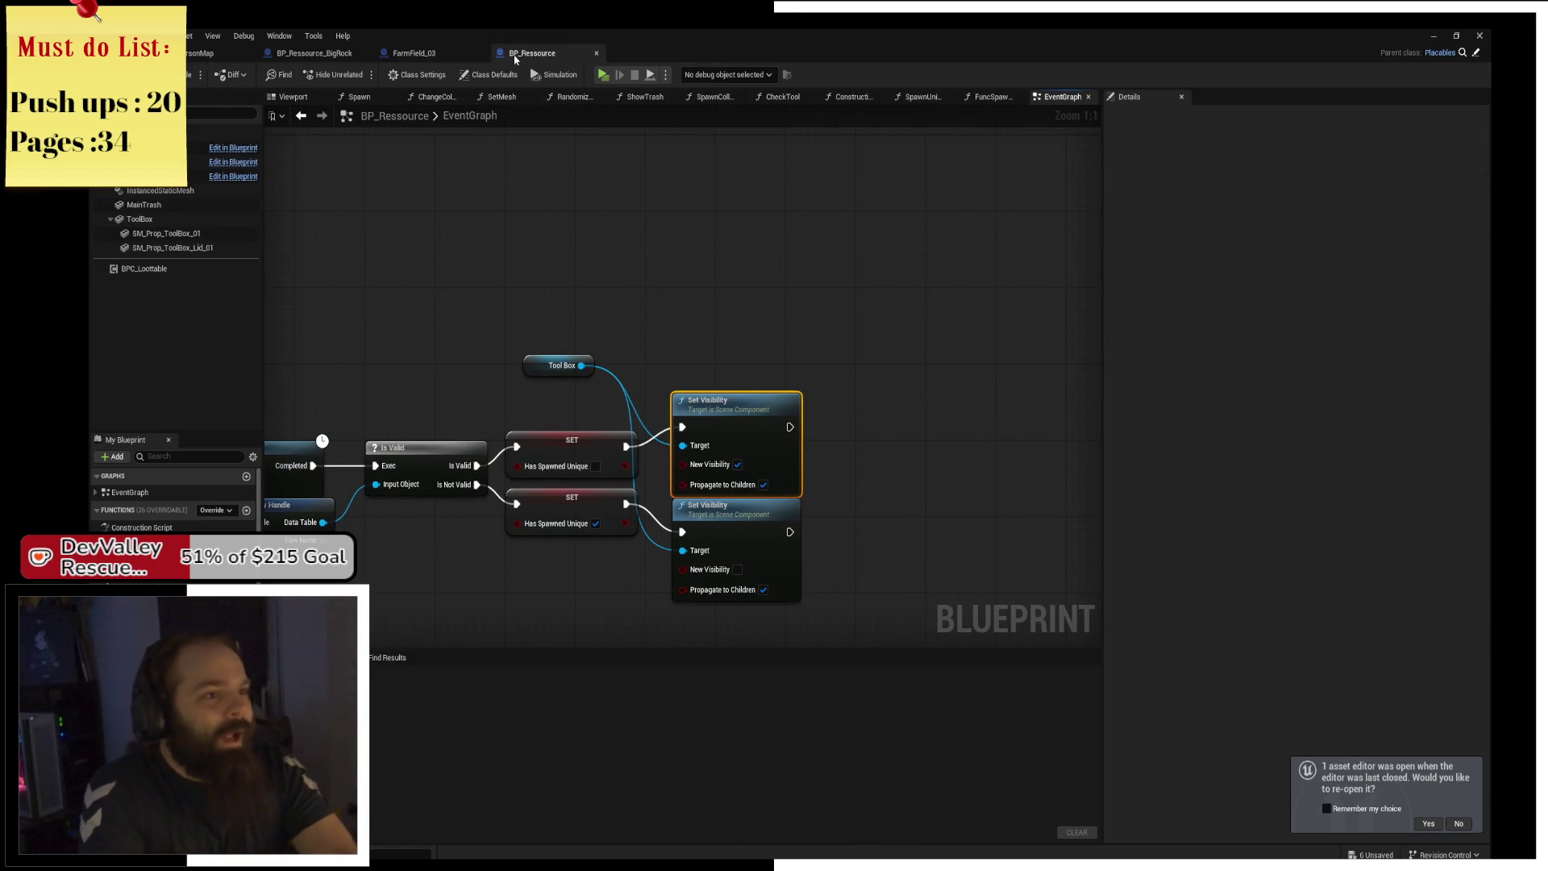
Close the FarmField_03 editor and the Blueprint editor window to return to the level.
click(420, 52)
click(481, 52)
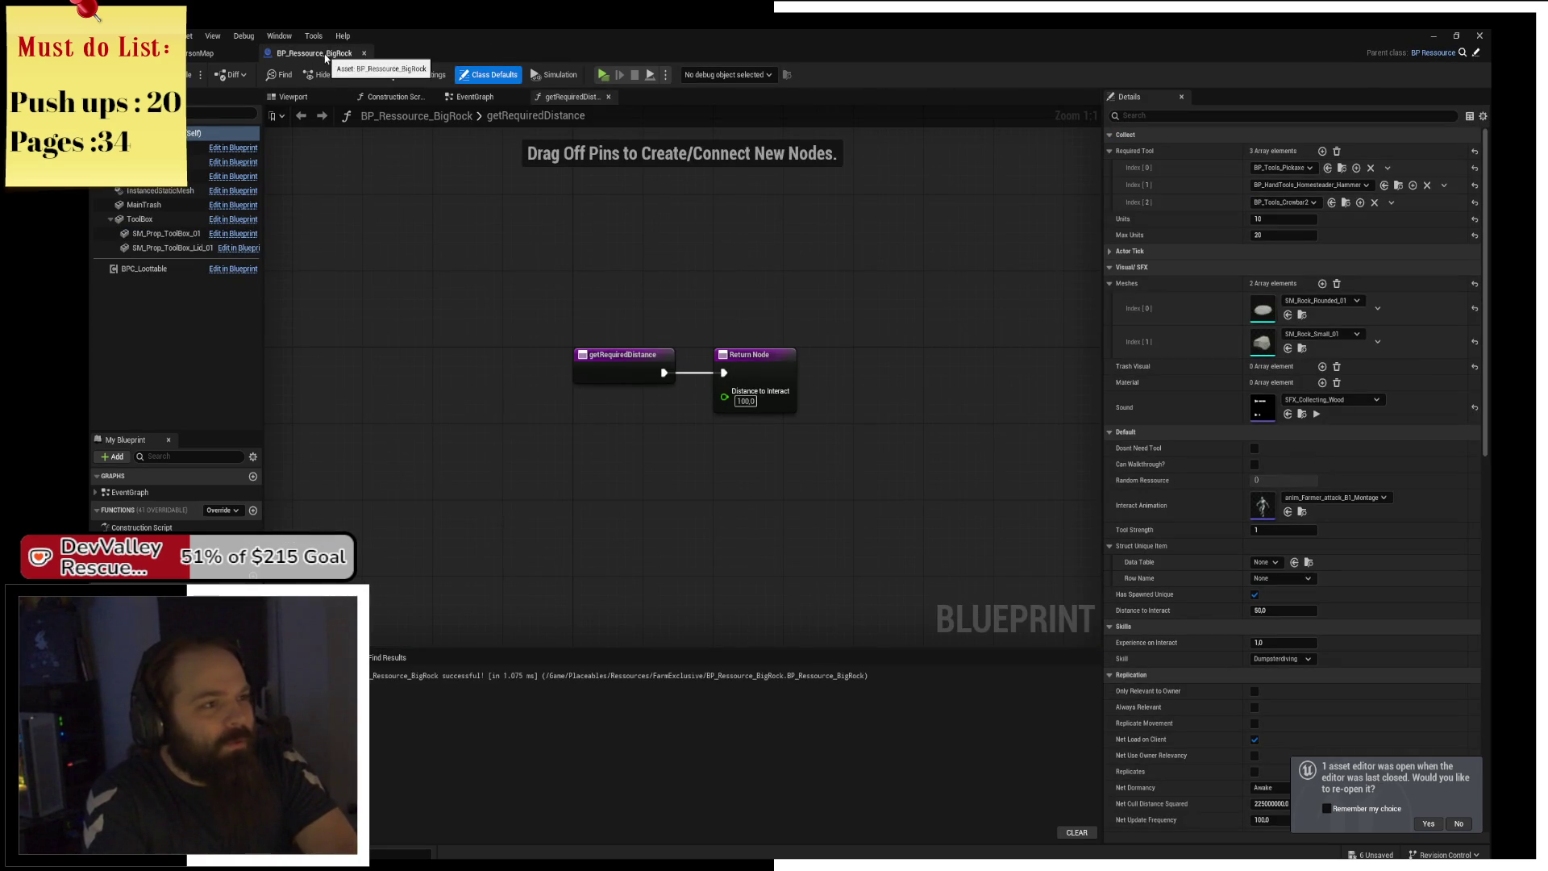
click(365, 53)
scroll(653, 352, down, 5)
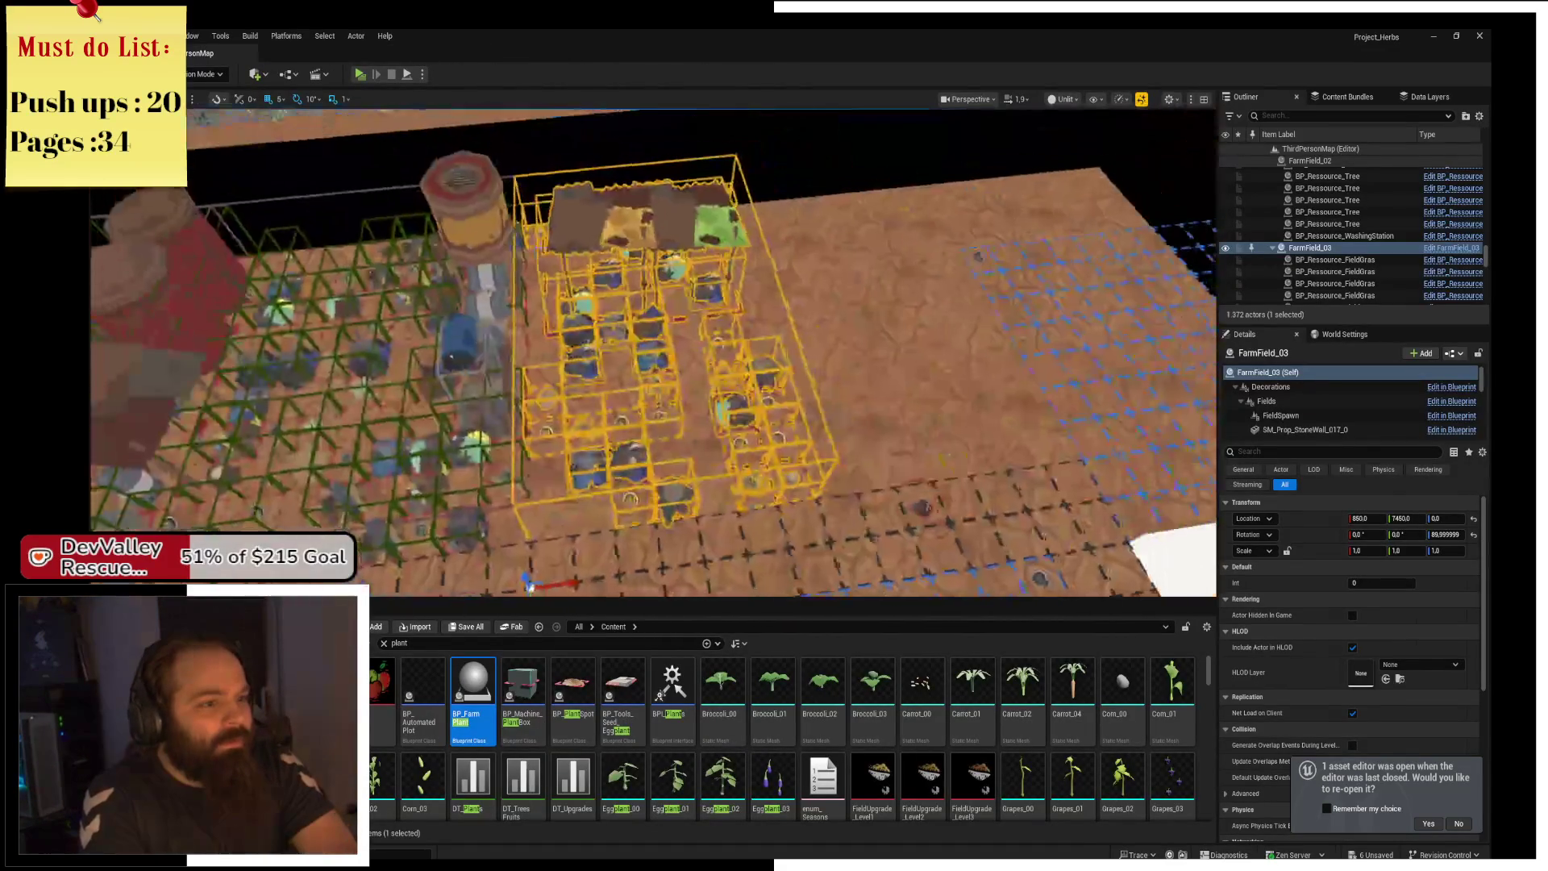
Frame FarmField_03 in the viewport, fly over its fields, and undo the last plant change.
scroll(653, 352, up, 5)
key(f)
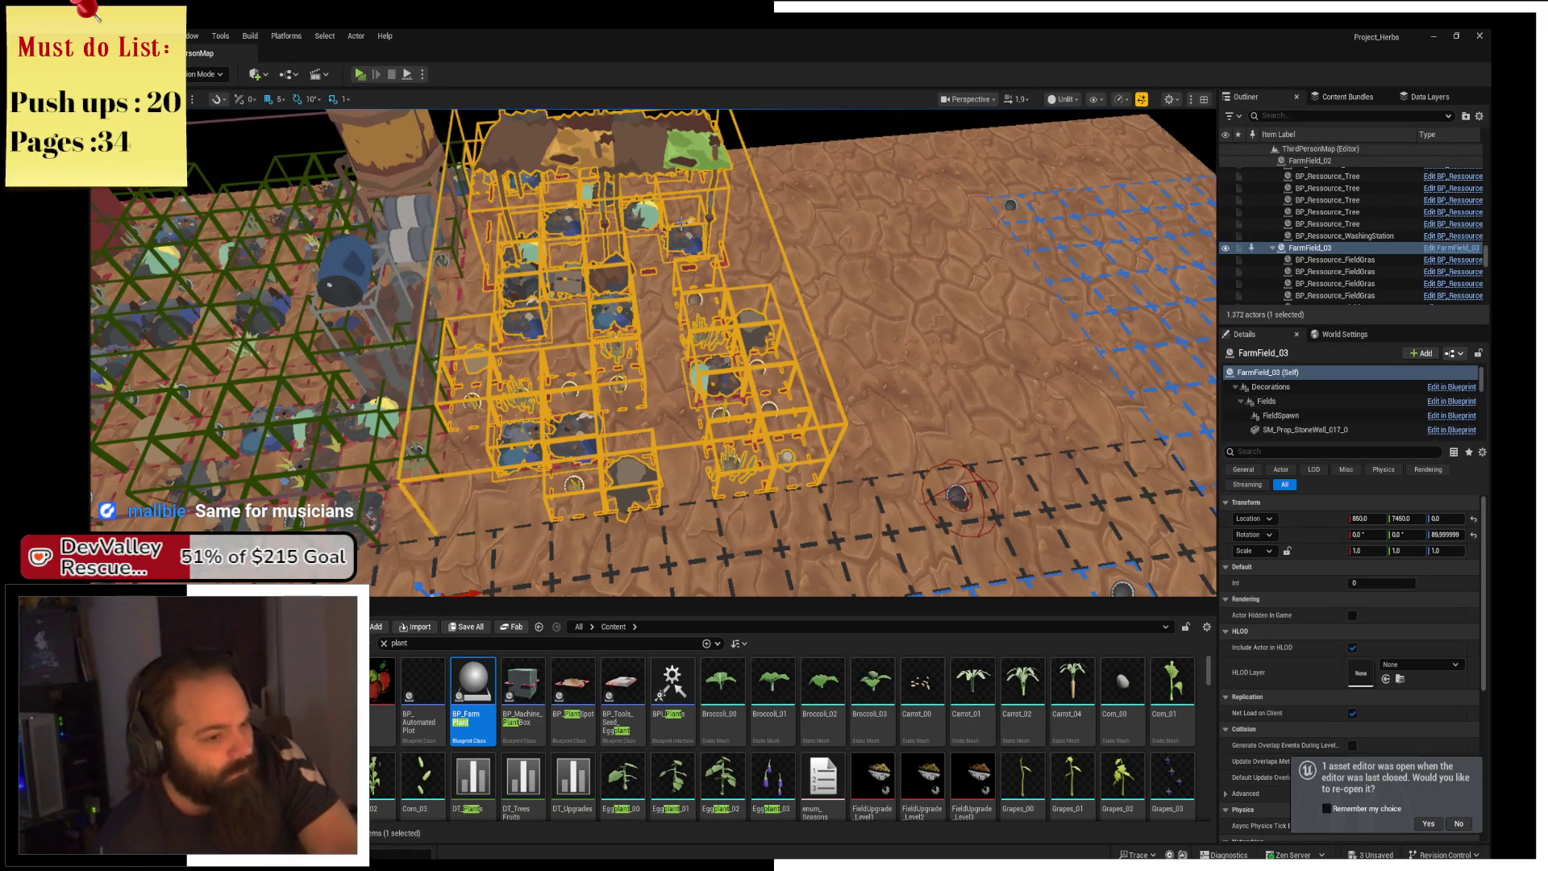
key(f)
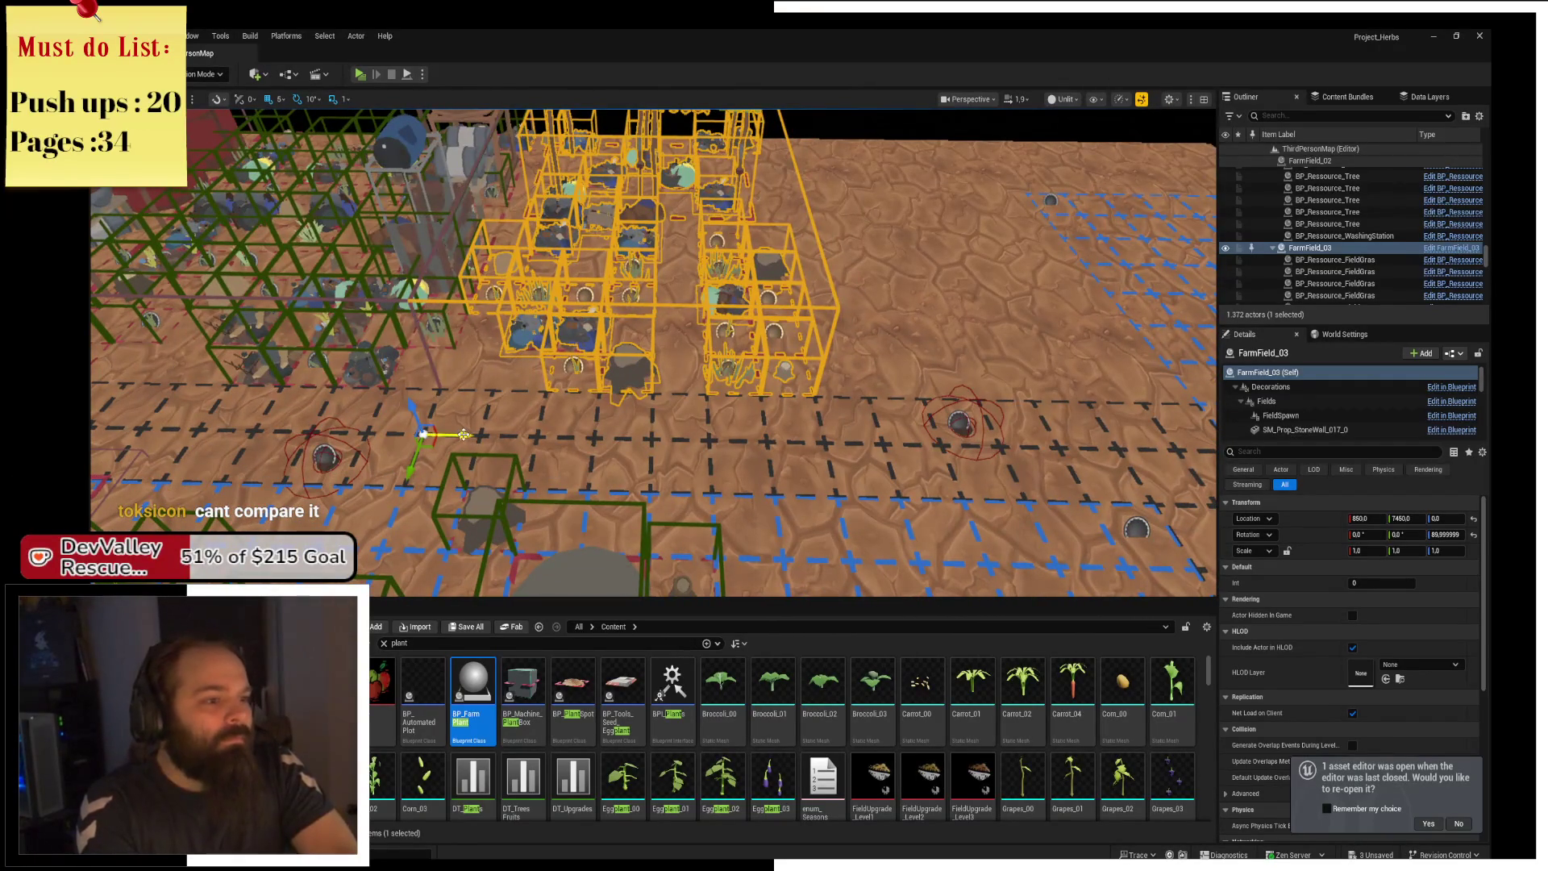
key(ctrl+z)
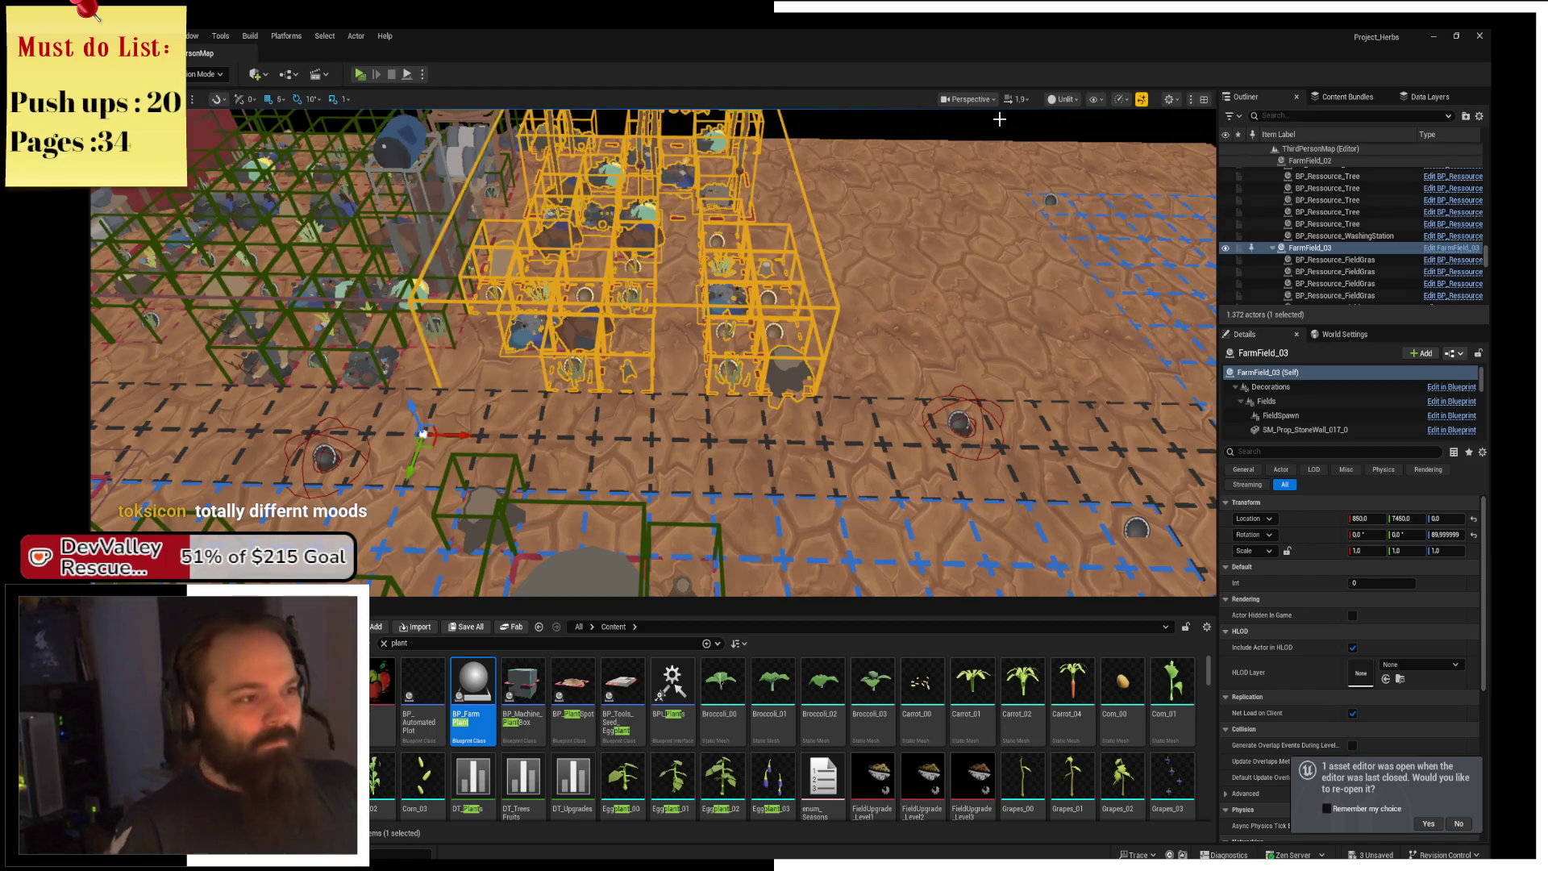
click(281, 99)
Set grid snap to 100, test-shift FarmField_03 along X against FarmField_02, then undo to X 850.
click(319, 181)
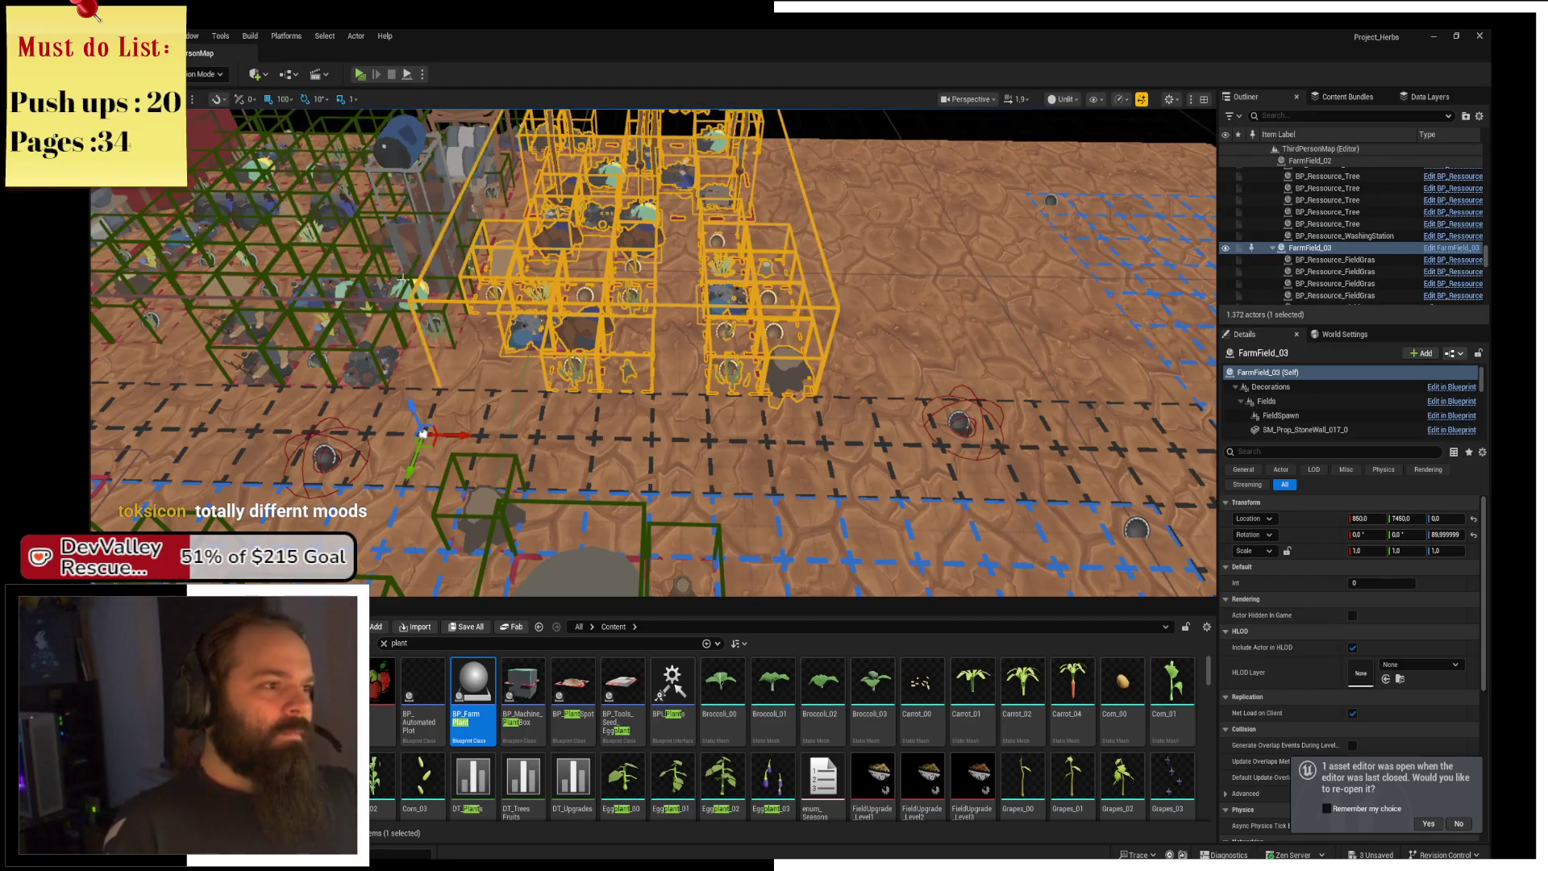
drag(489, 440, 580, 440)
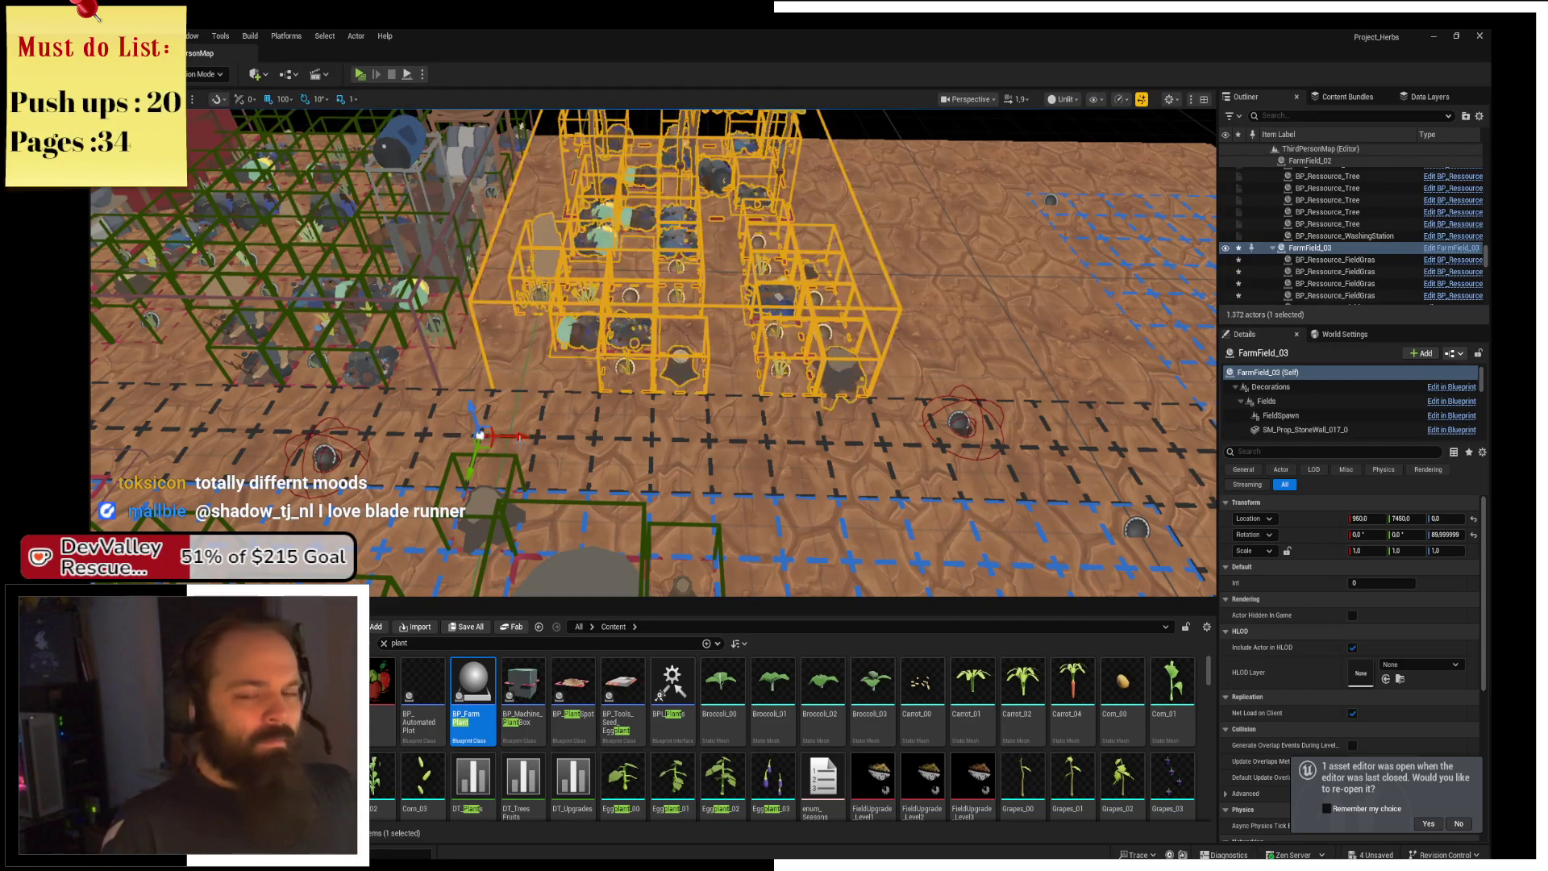
click(605, 483)
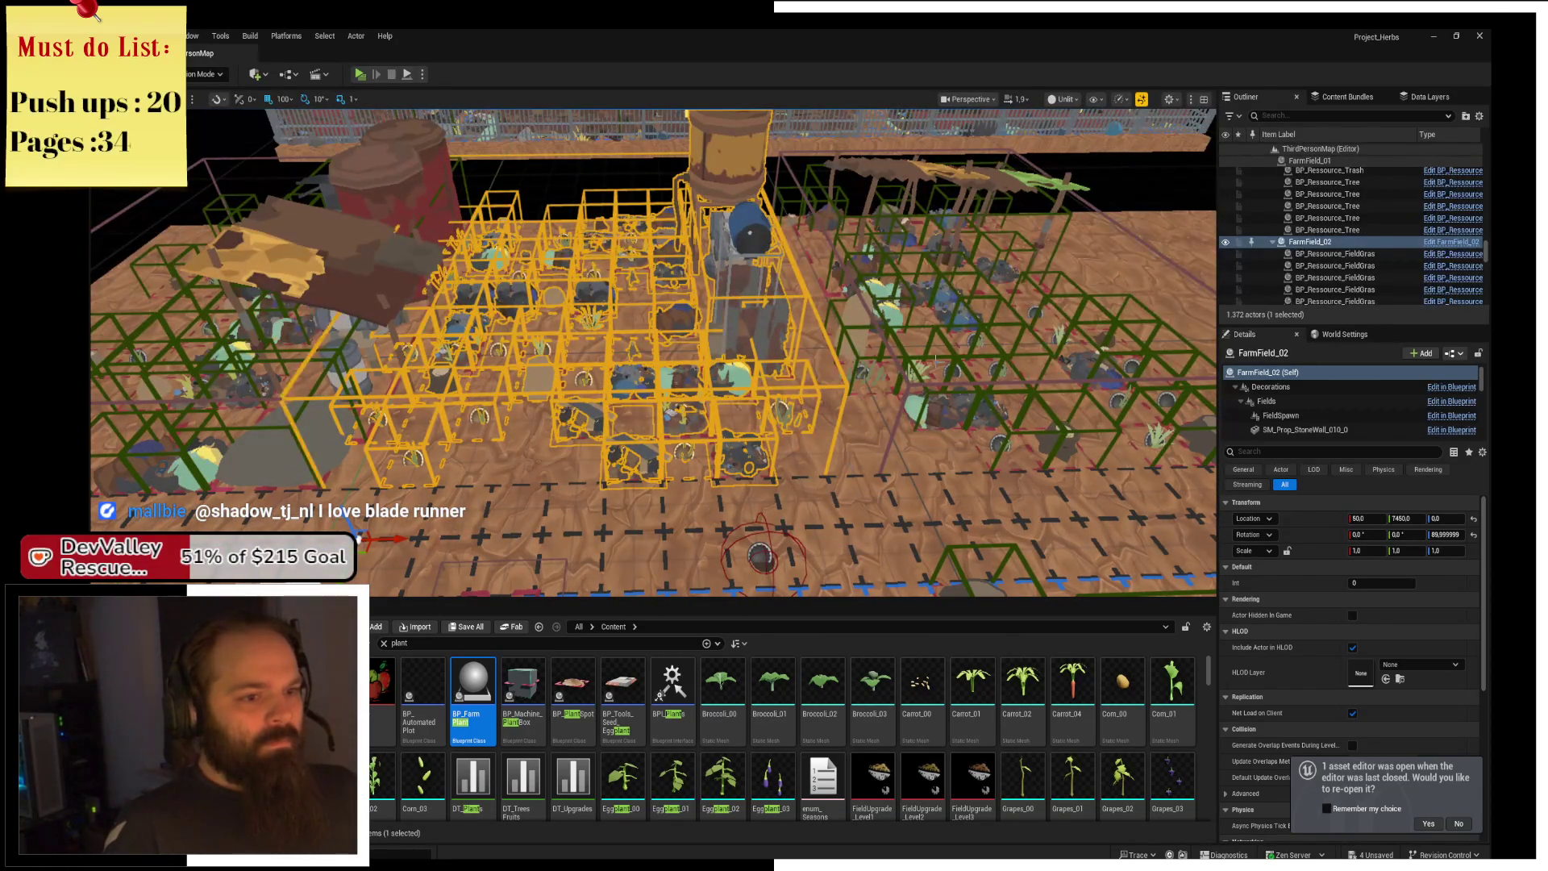
click(903, 524)
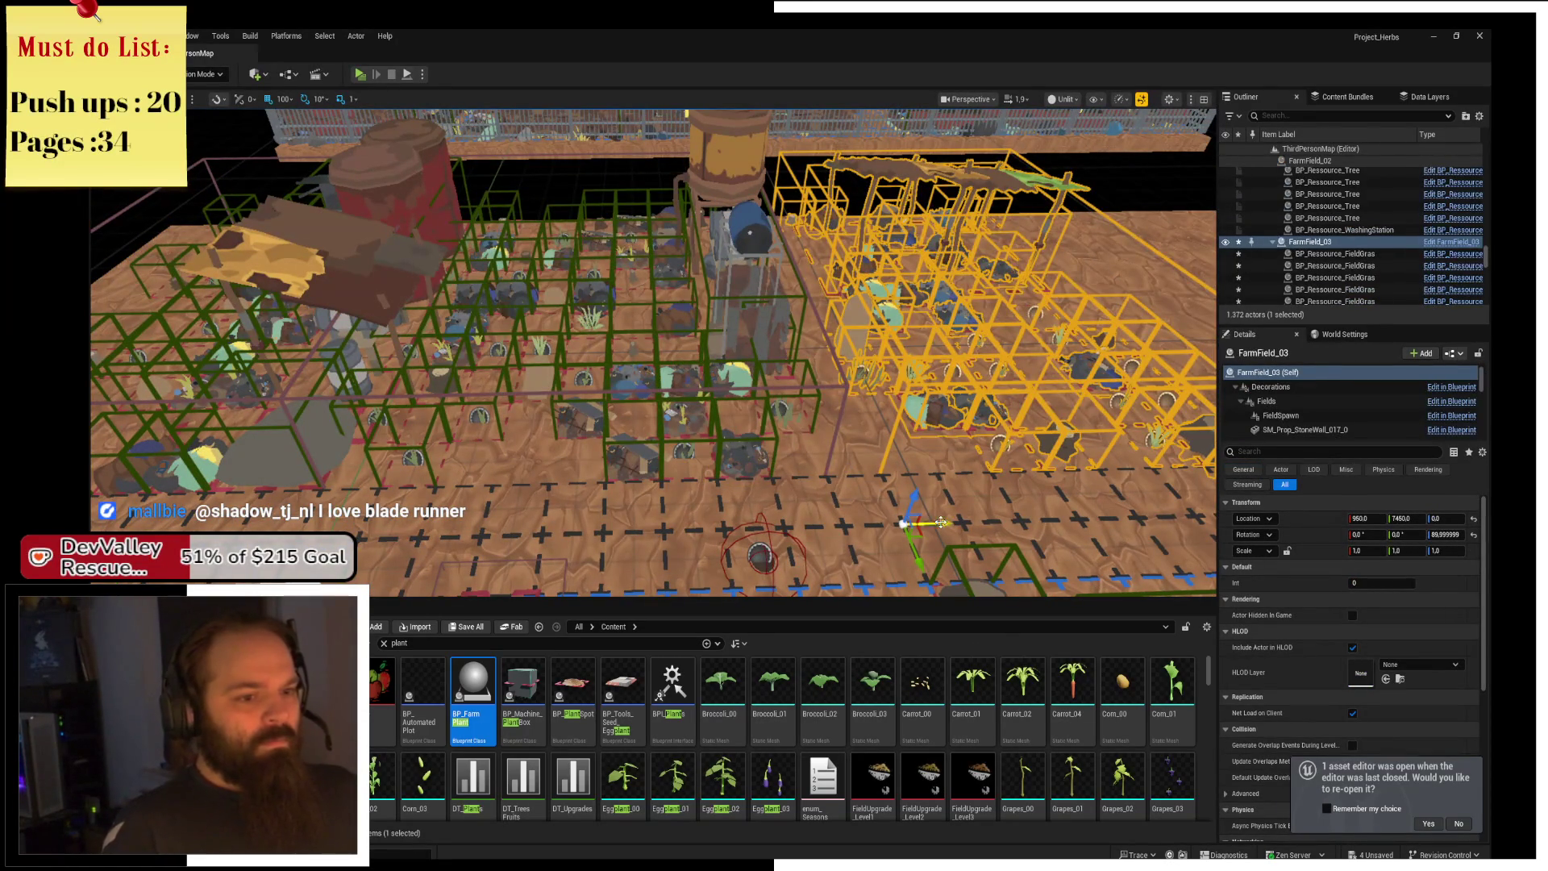
key(ctrl+z)
Save the level and clear the plant search filter in the Content Browser.
key(ctrl+s)
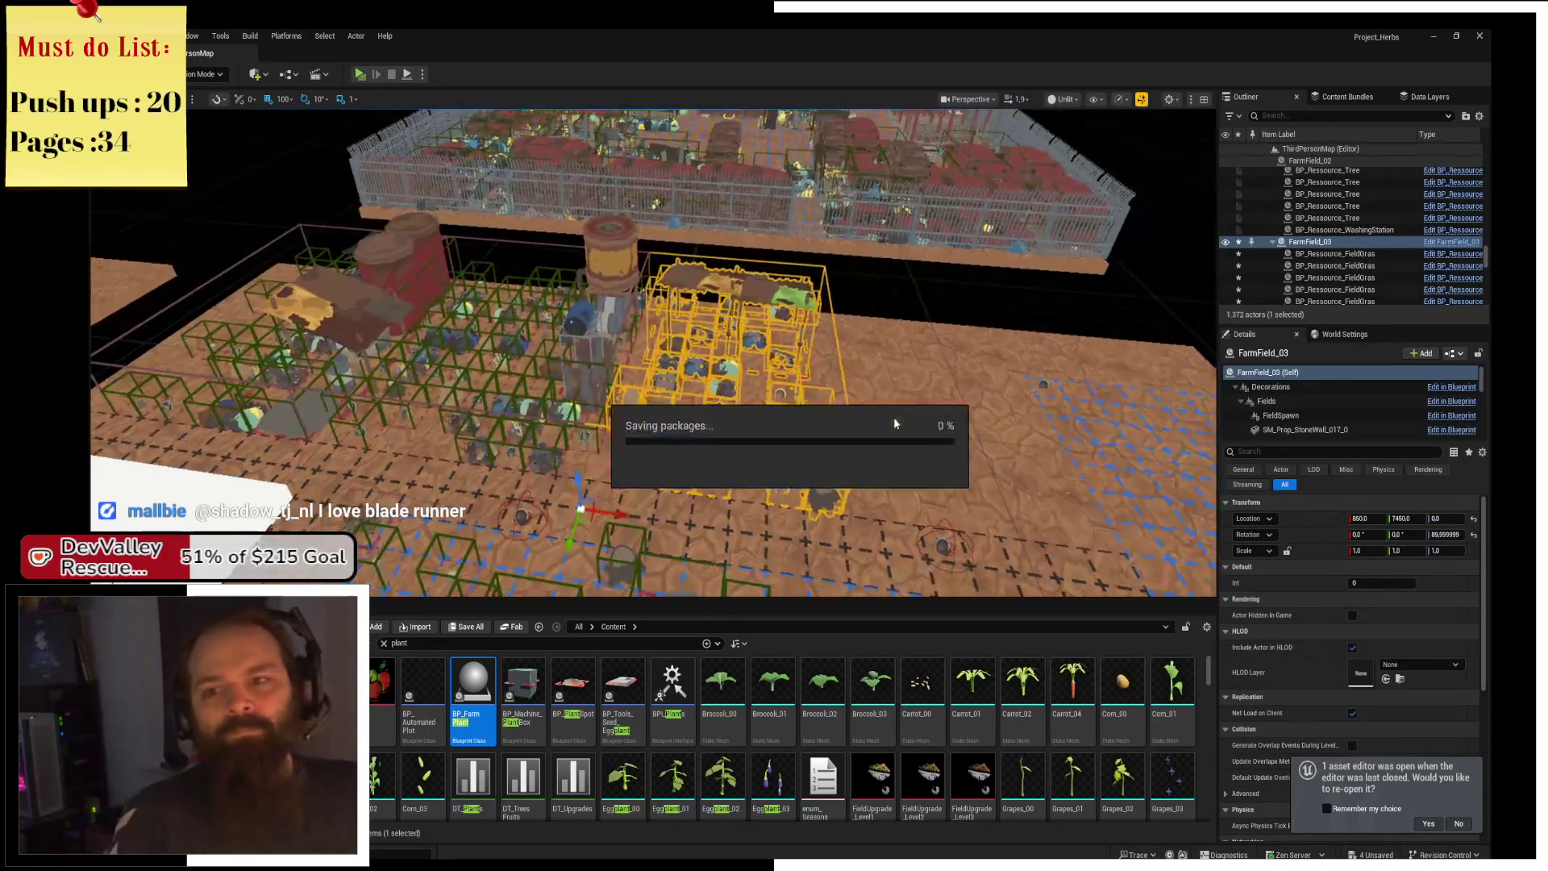
scroll(894, 424, up, 5)
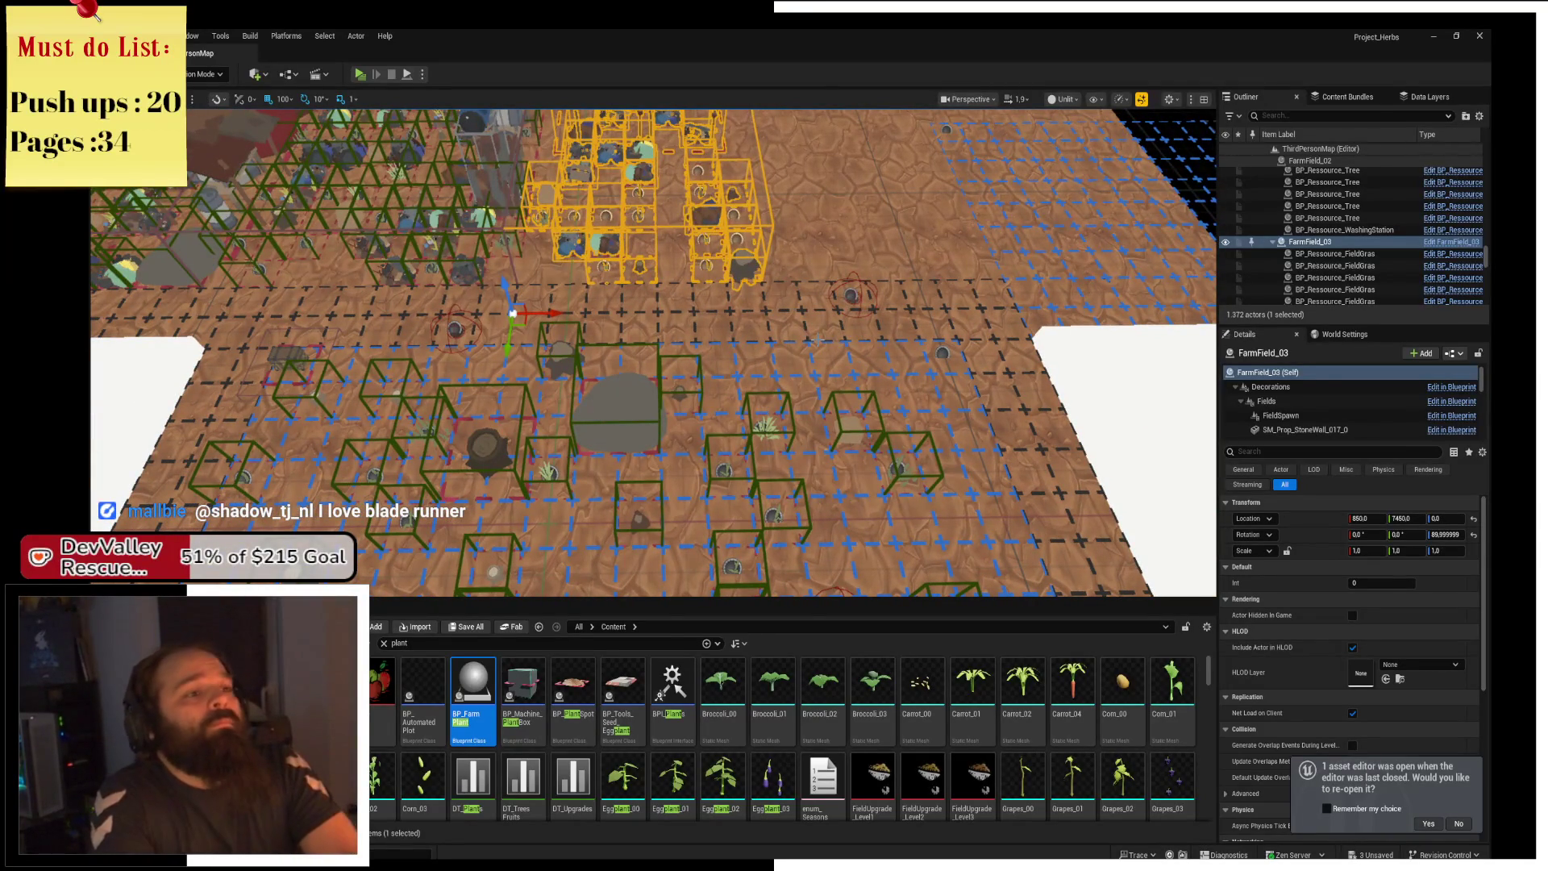
scroll(653, 352, down, 5)
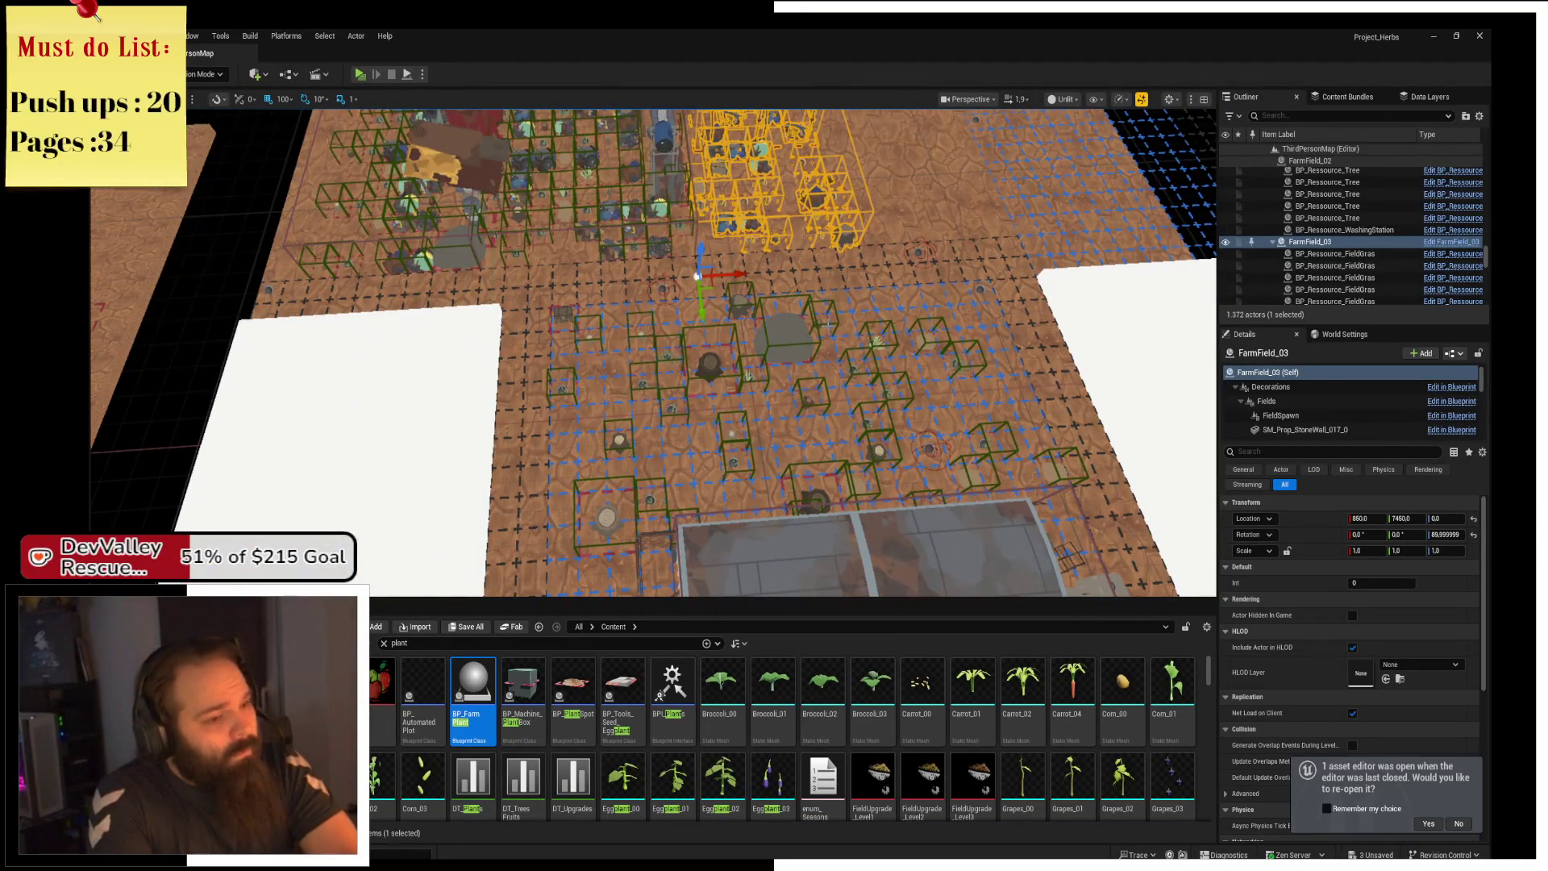
scroll(838, 352, down, 5)
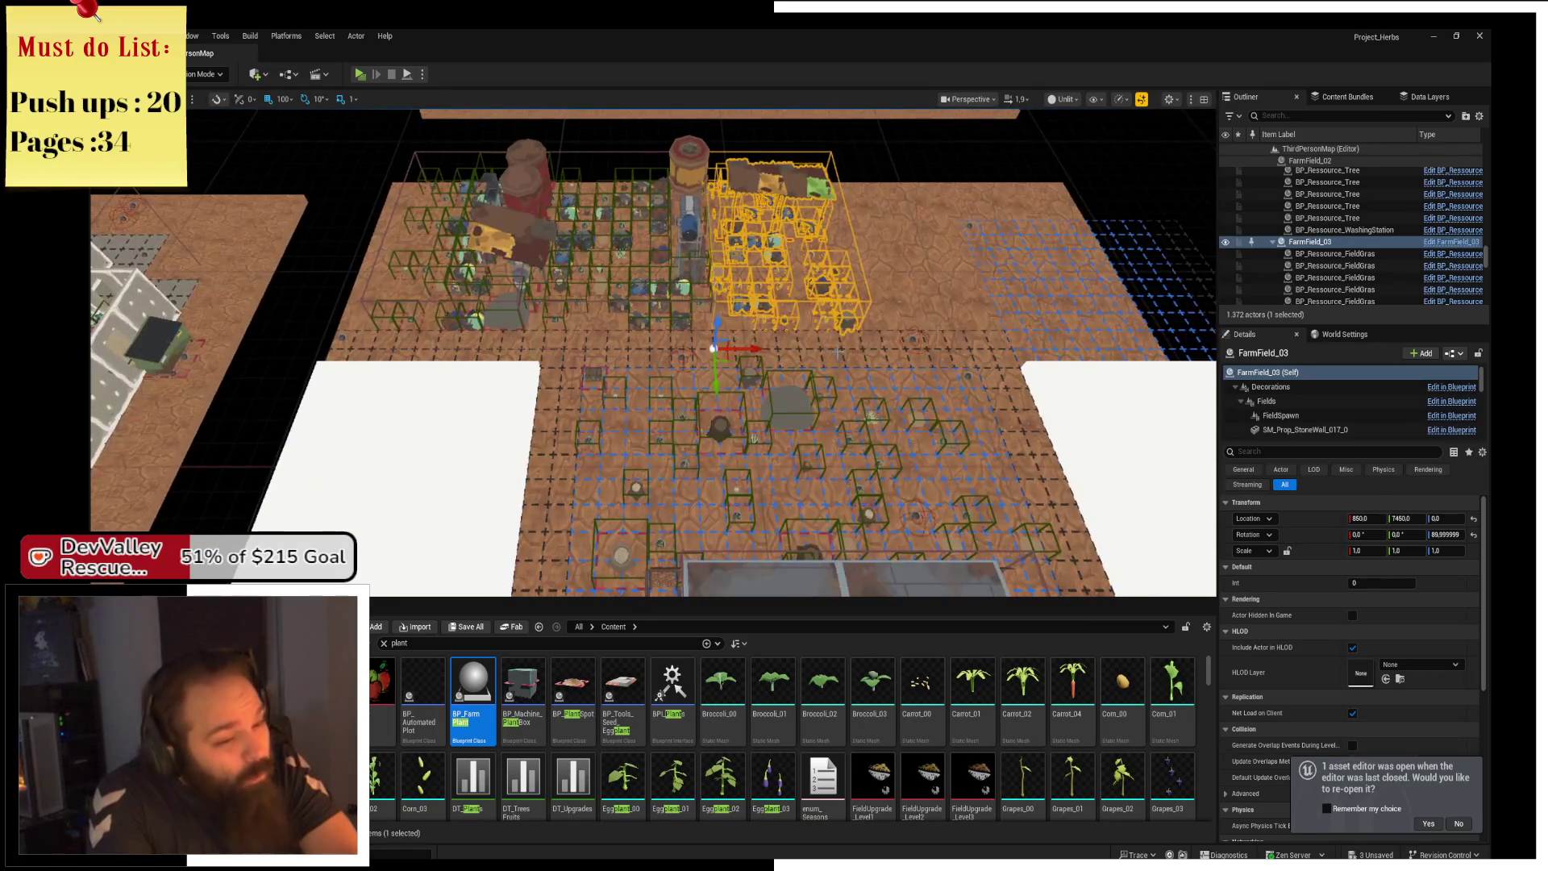
click(383, 643)
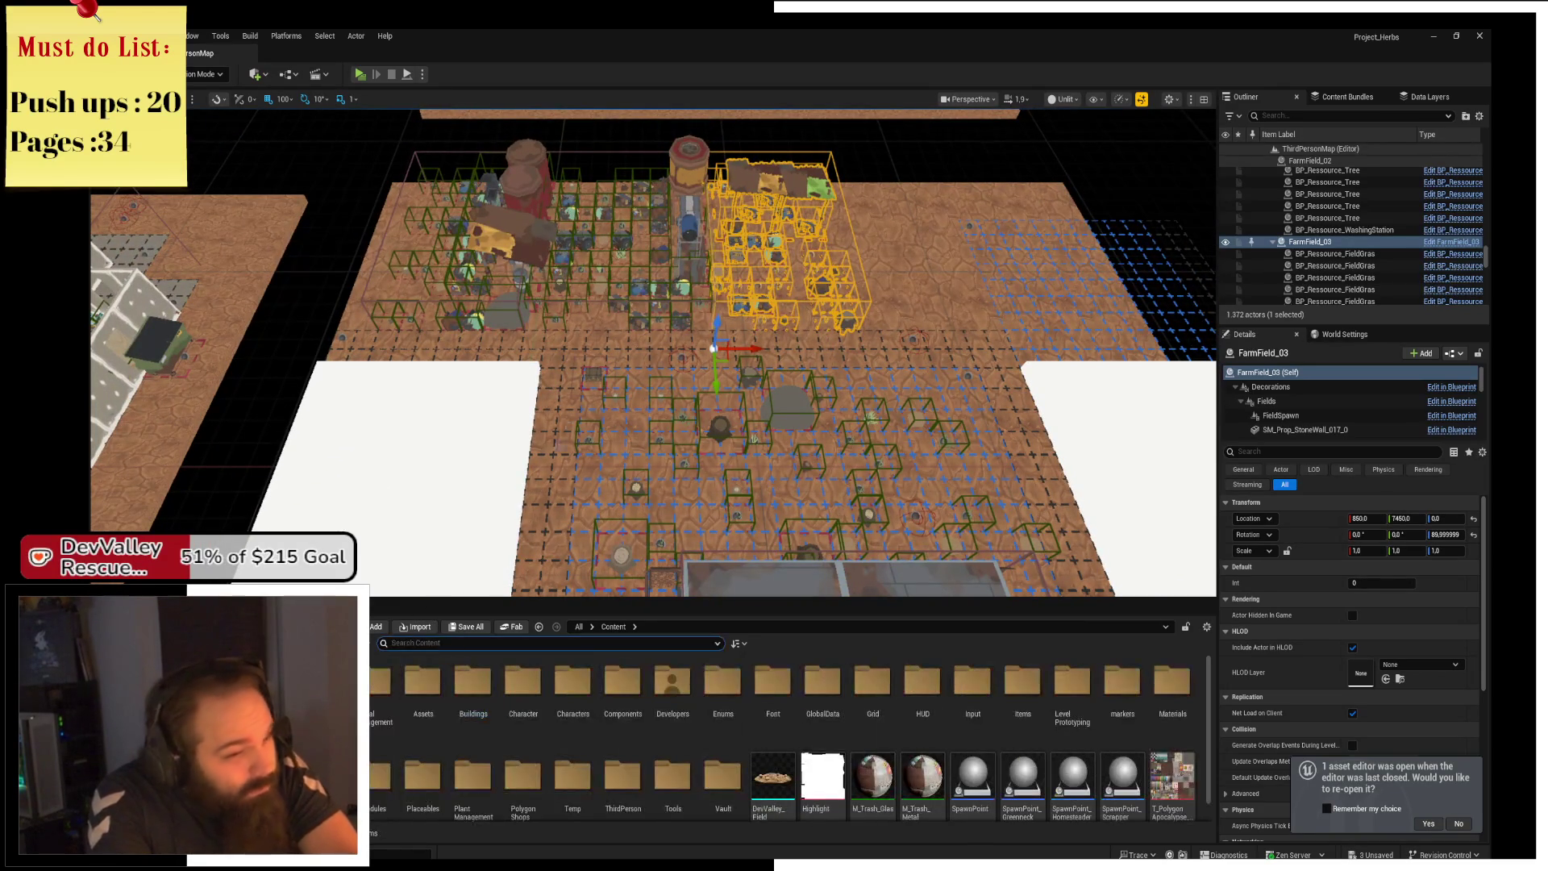
Inspect FarmField_01, FarmField_02 and FarmField_Parent_FarmHouse, then launch Play in Standalone Game.
scroll(653, 352, up, 6)
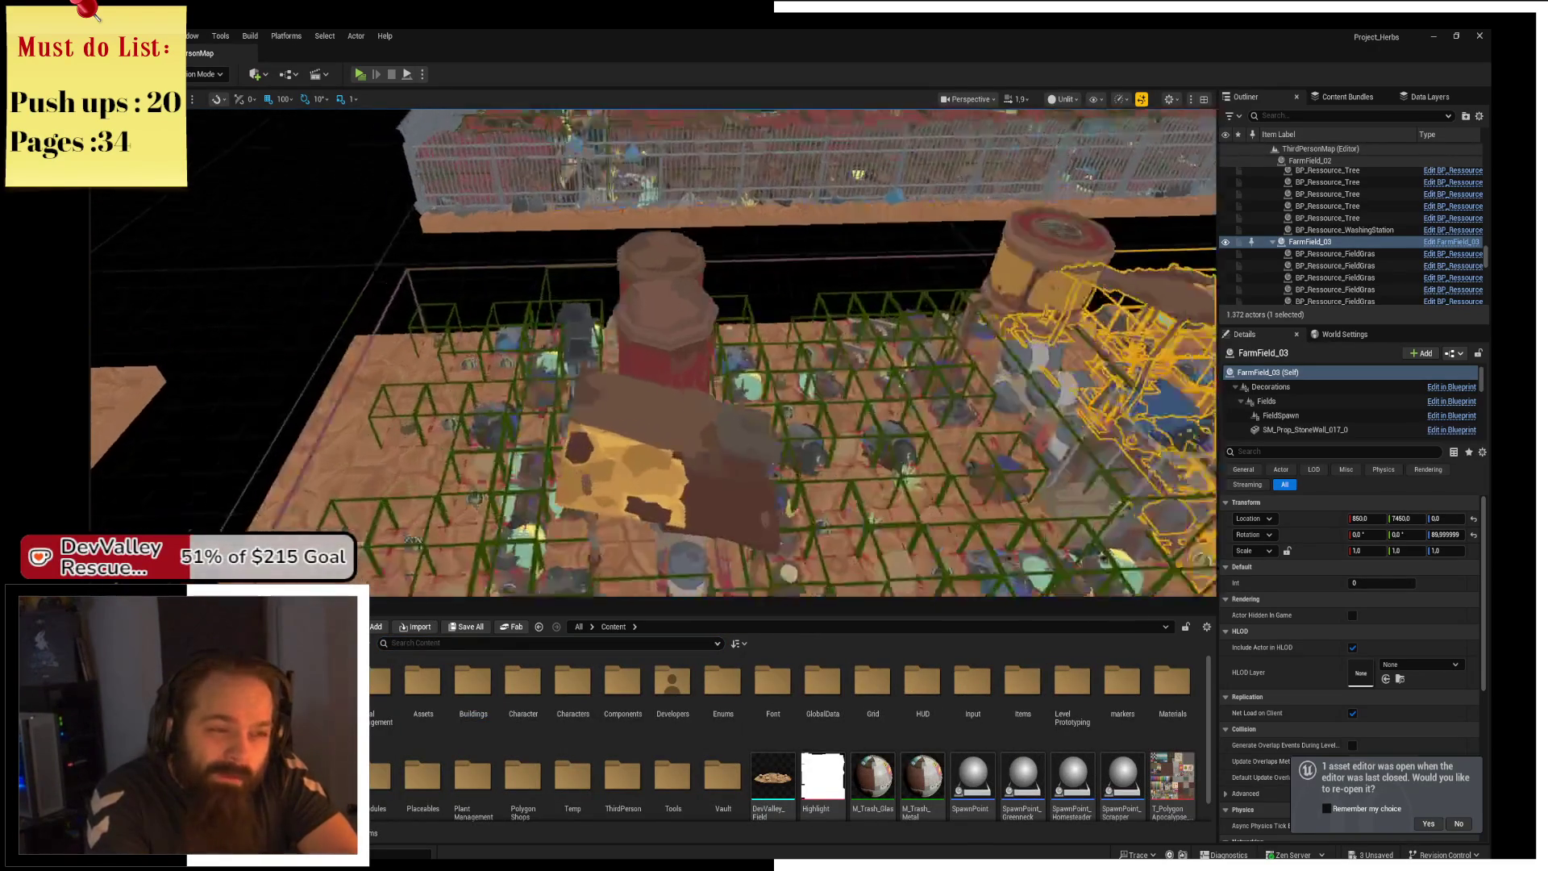
ctrl+click(675, 337)
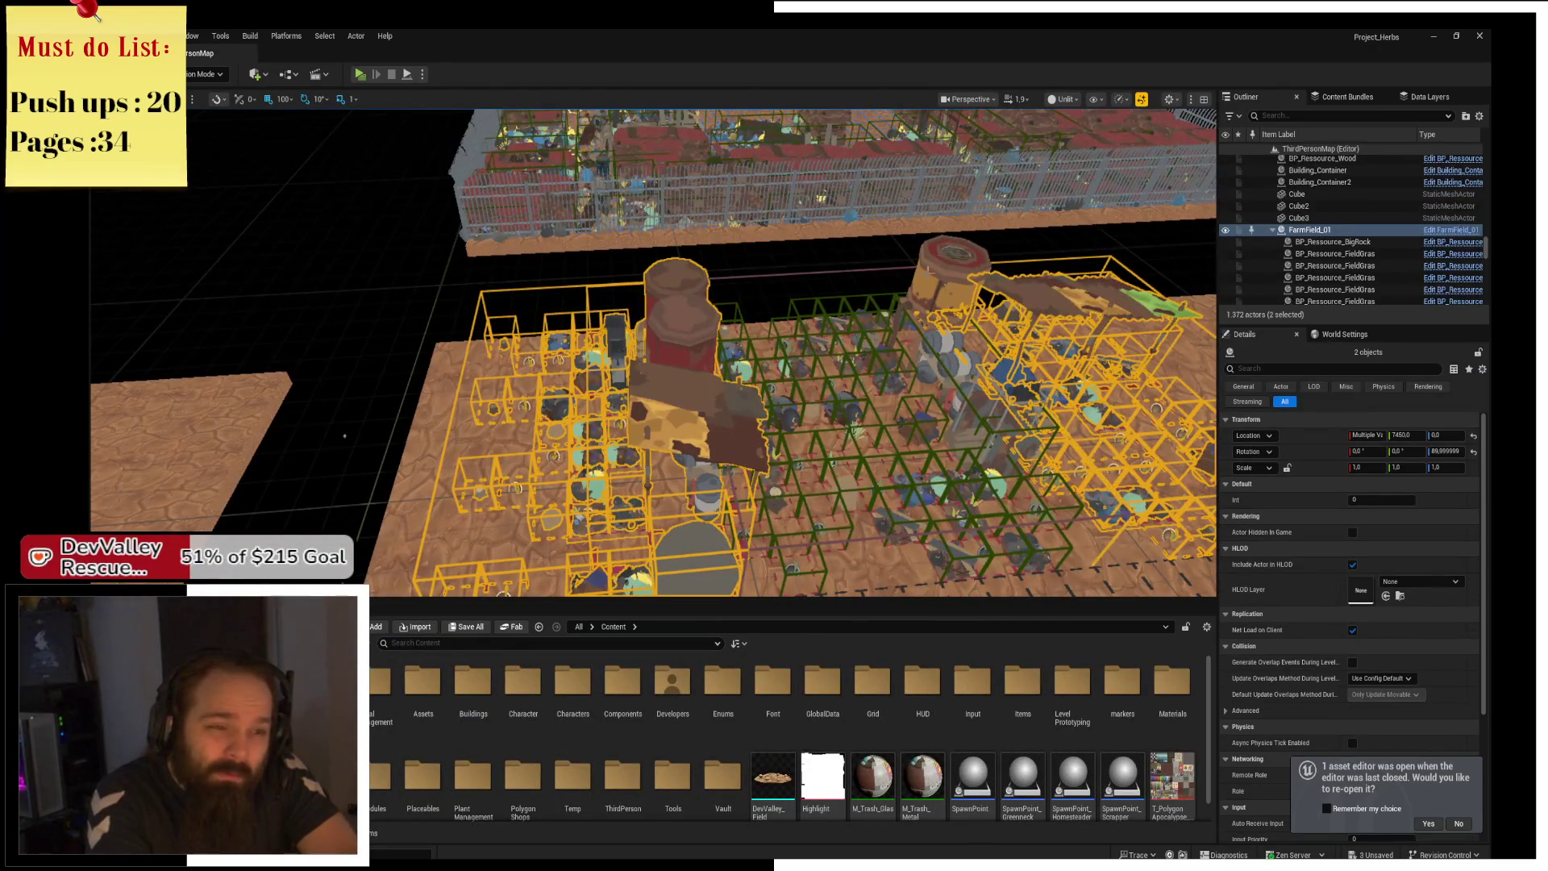
ctrl+click(911, 269)
scroll(911, 268, down, 5)
scroll(653, 352, up, 6)
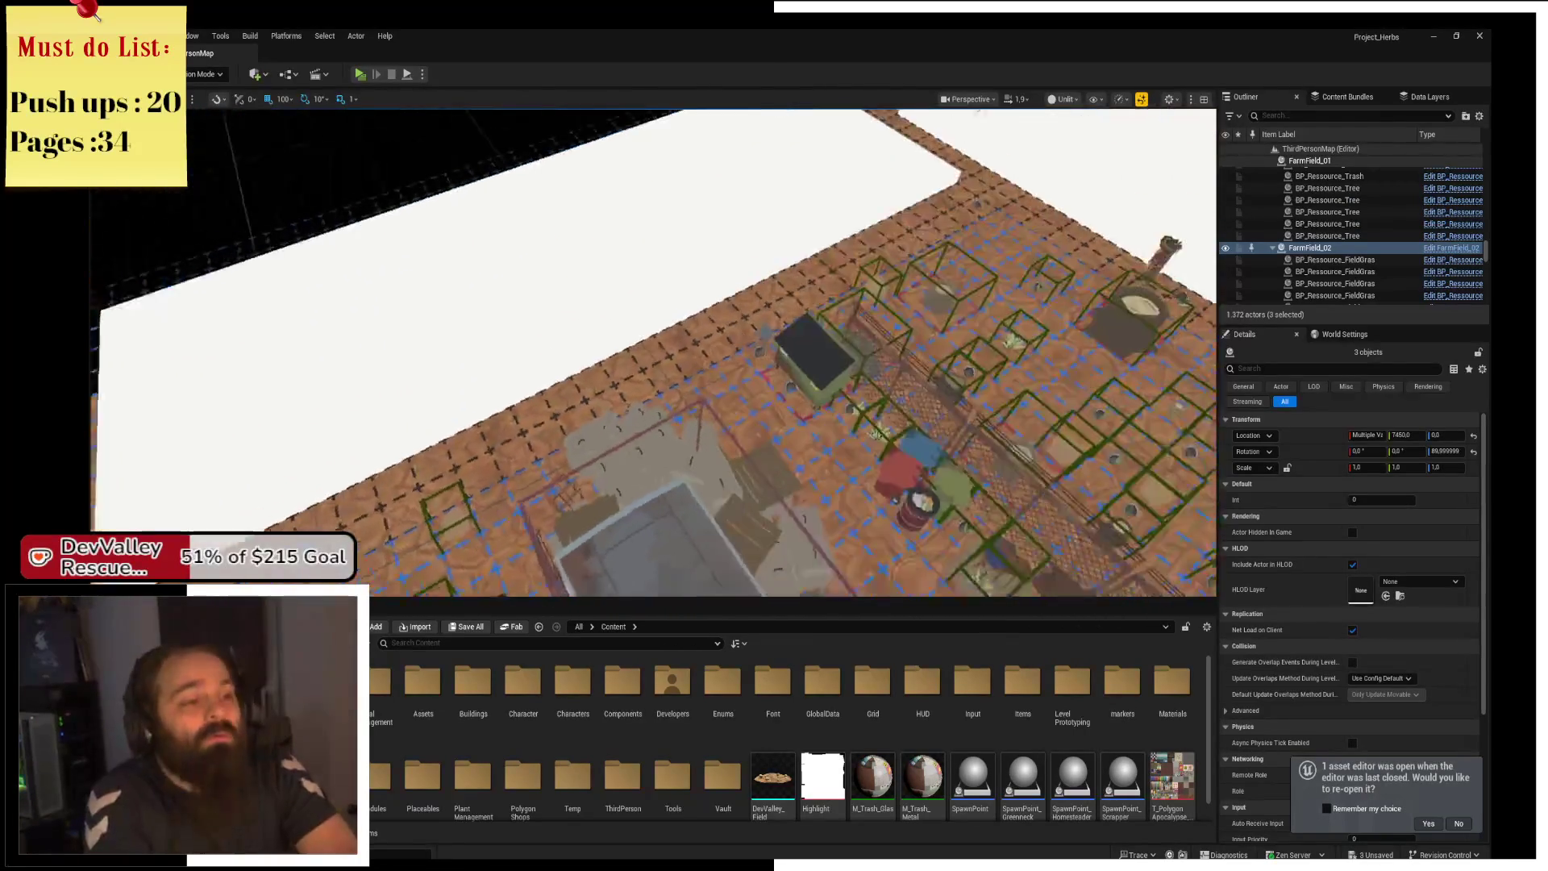
scroll(653, 352, up, 5)
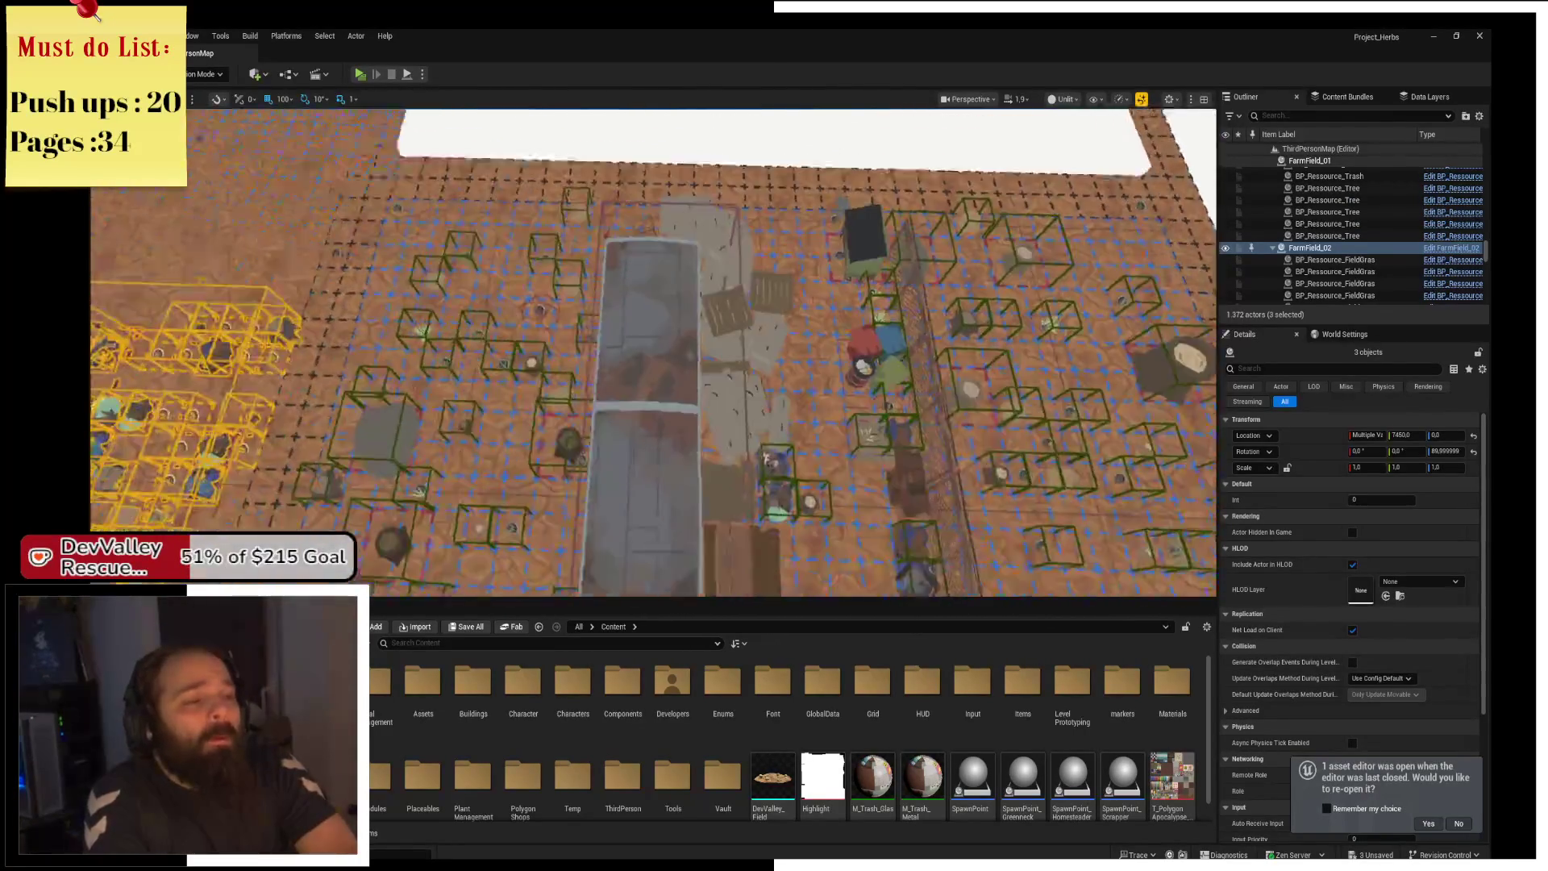
drag(653, 352, 564, 352)
click(909, 150)
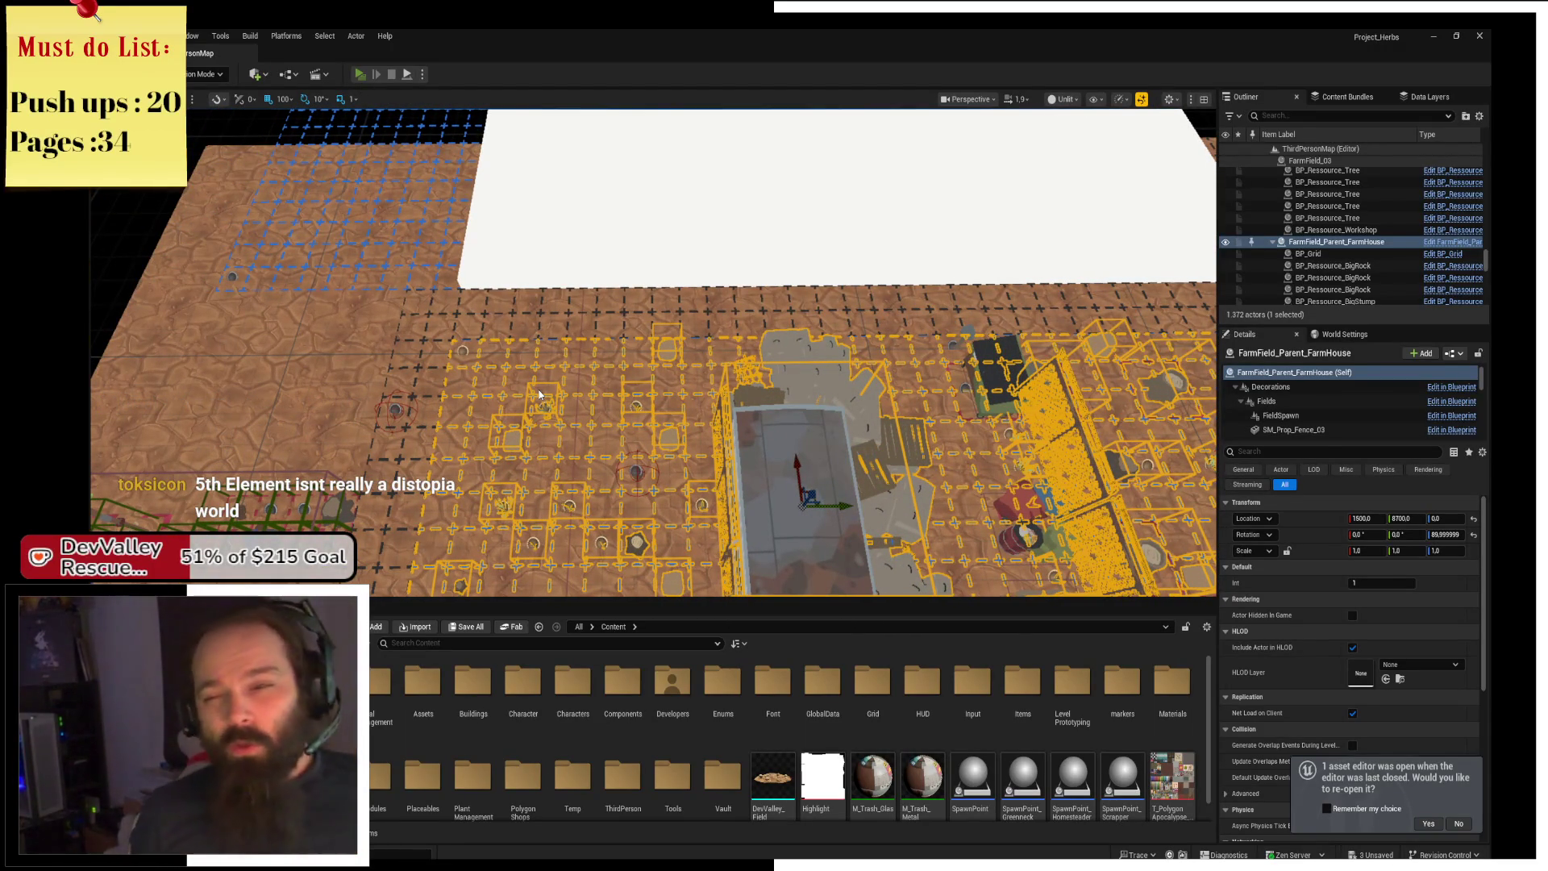
key(alt+p)
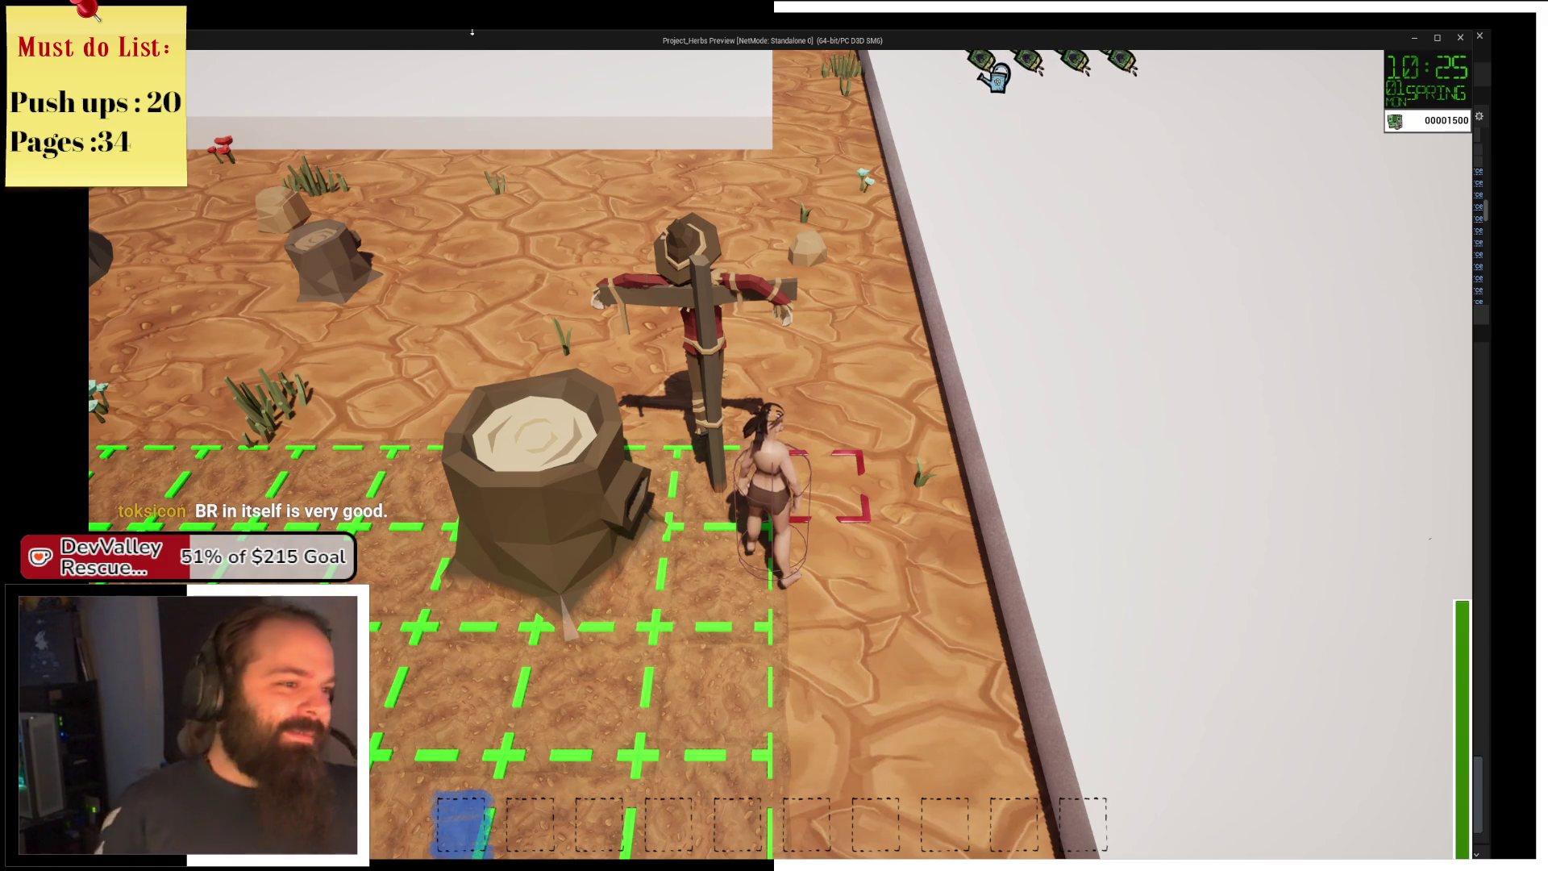
Run the farmer across the grid to the red-marked cell and plant the held crop there.
key(s)
key(a)
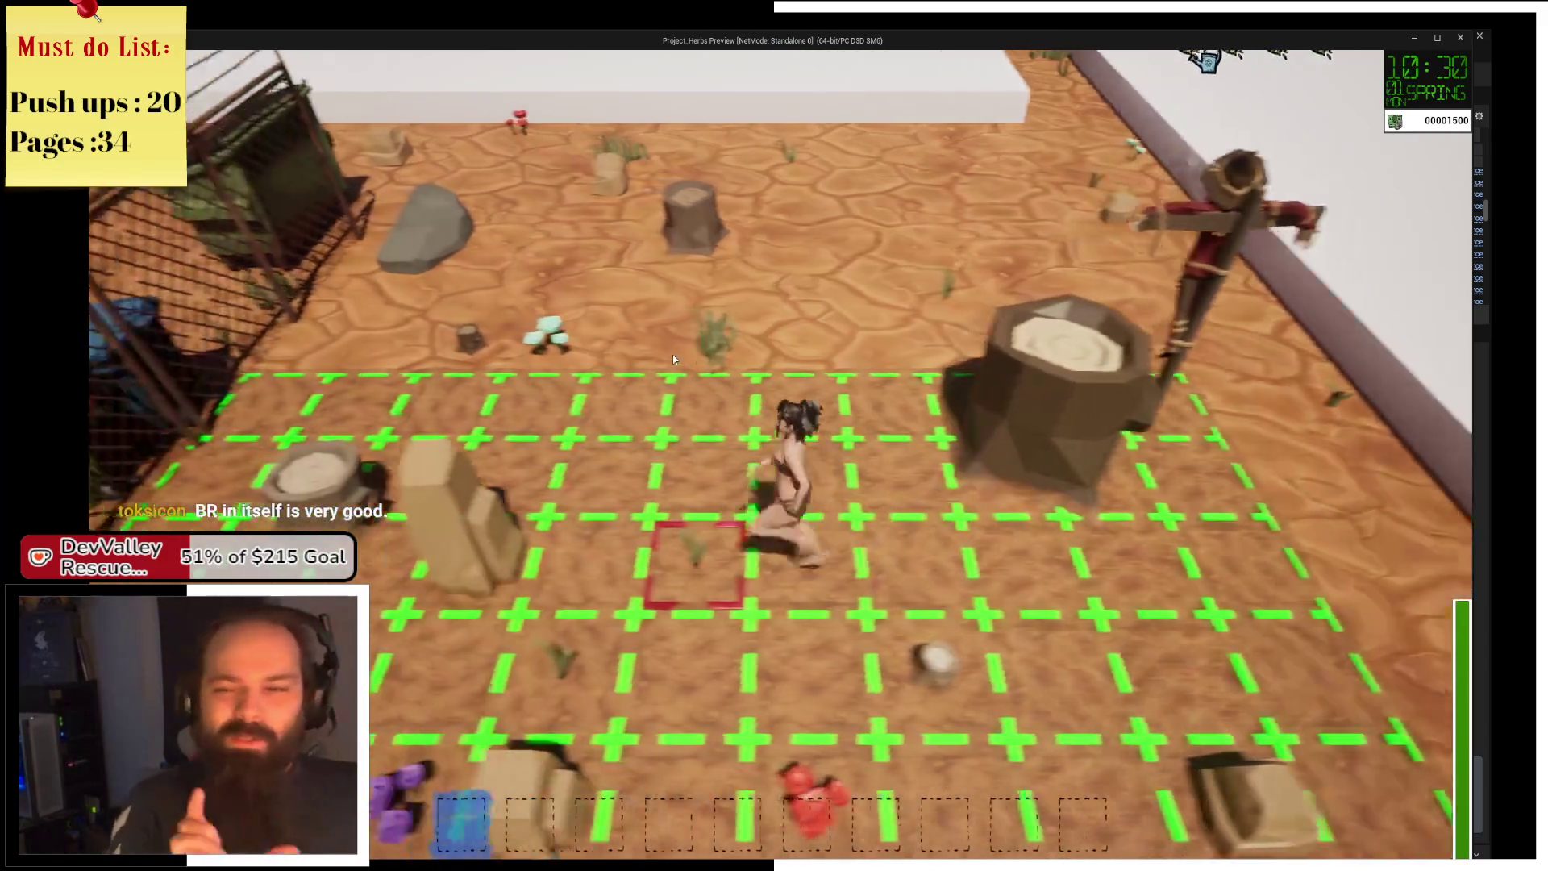
key(w)
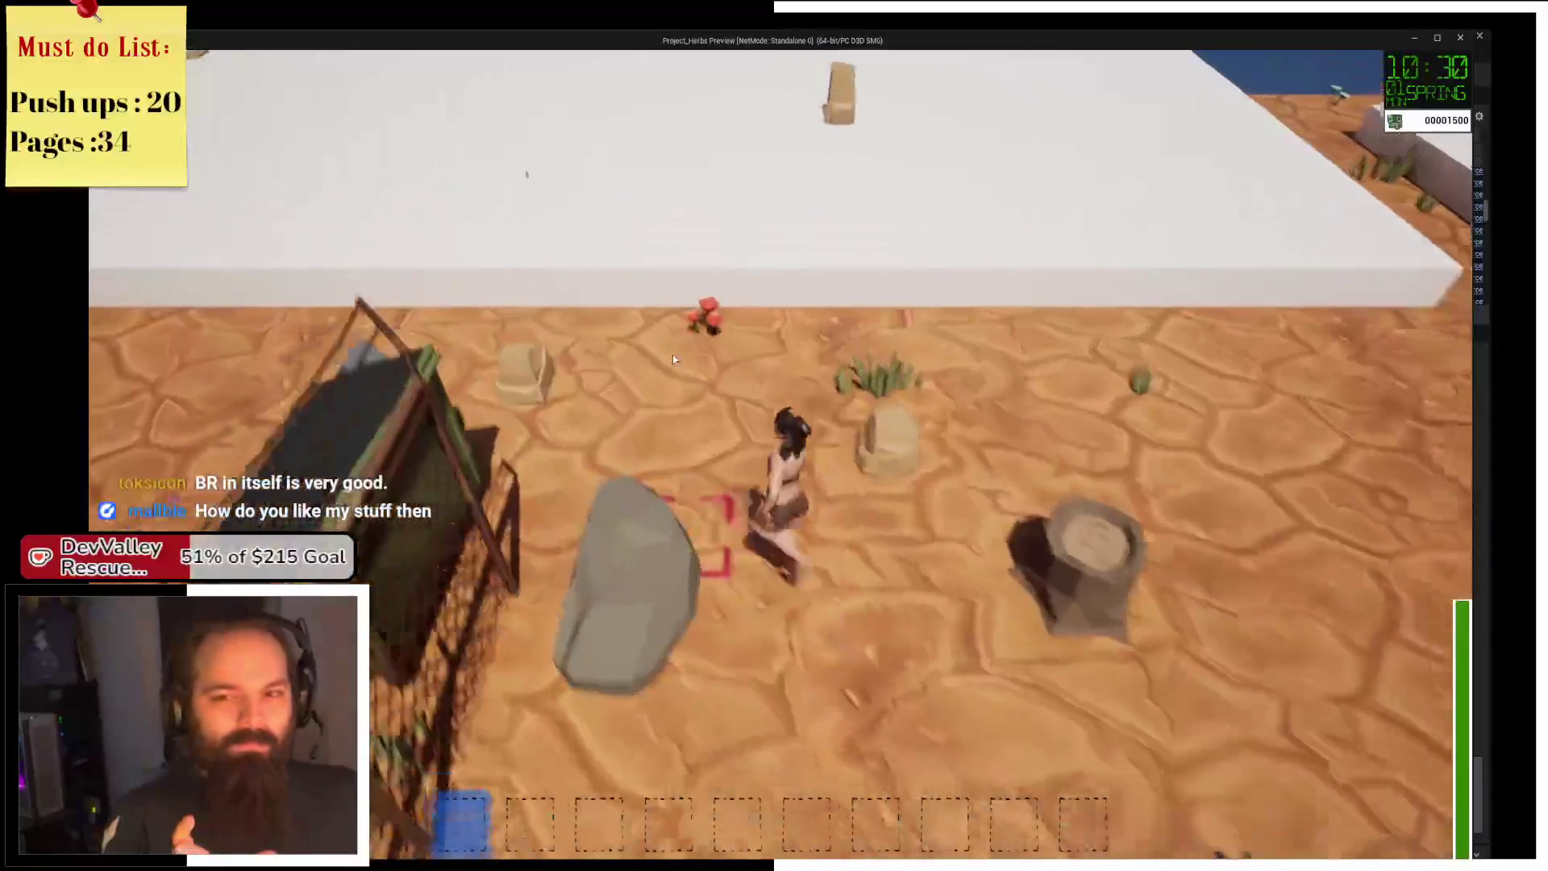
key(a)
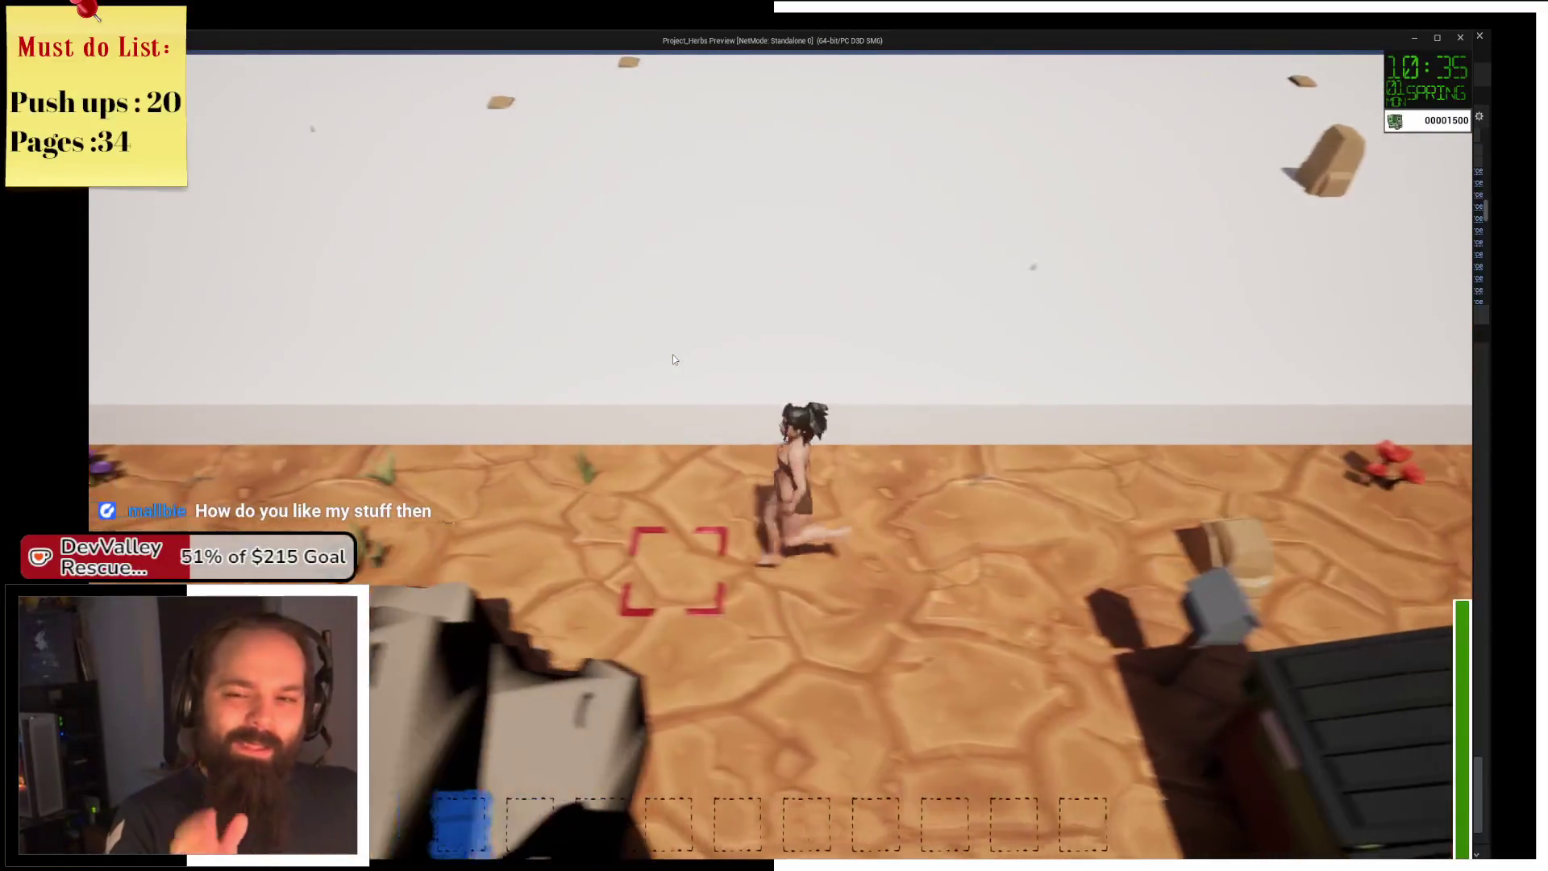
key(s)
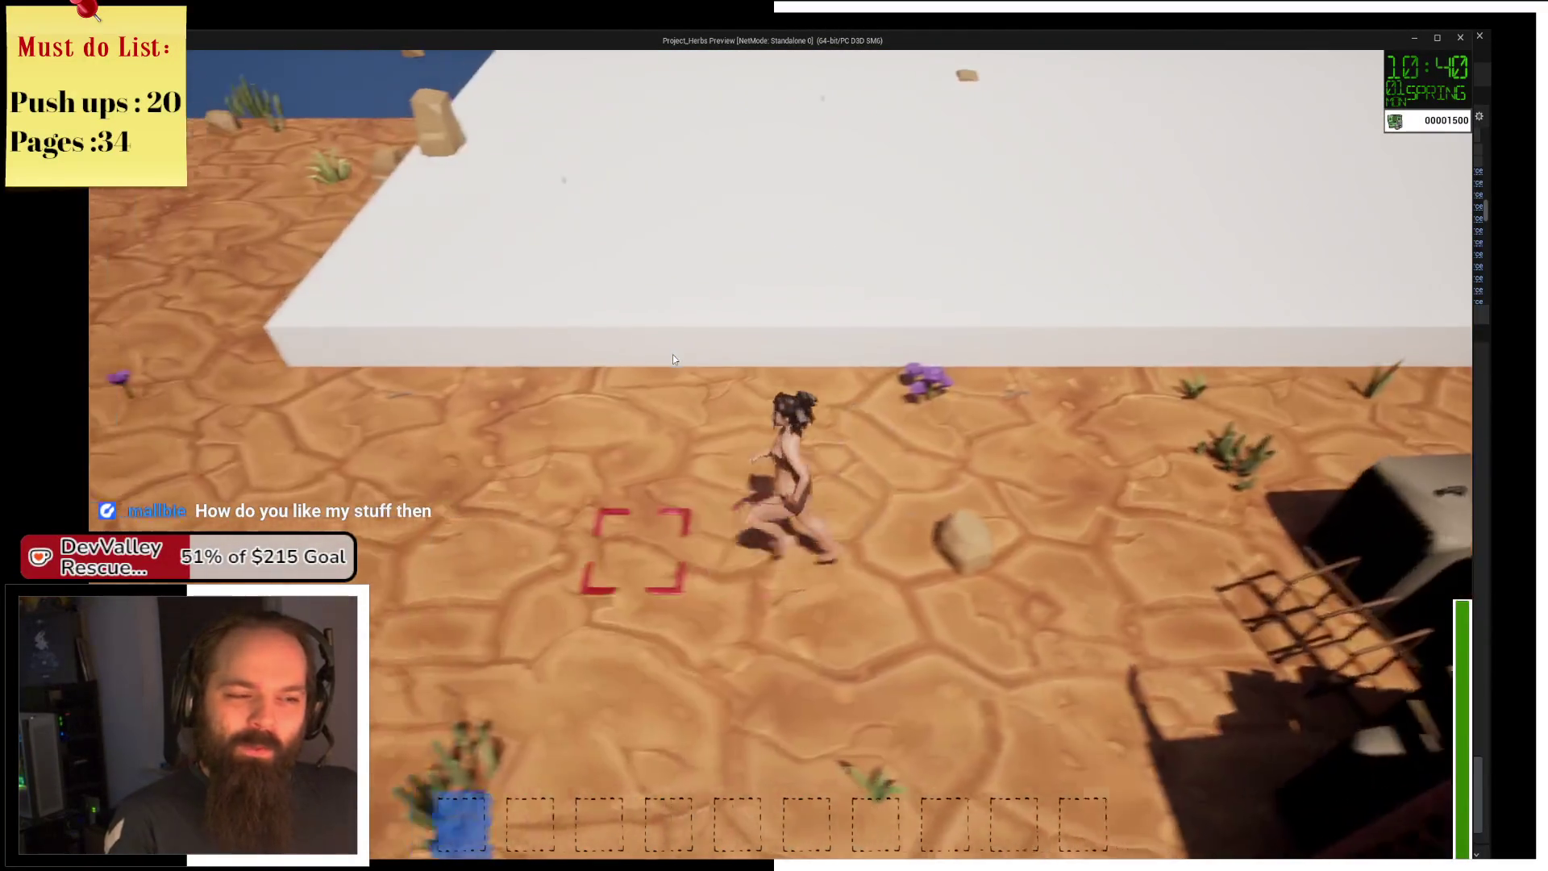
key(s)
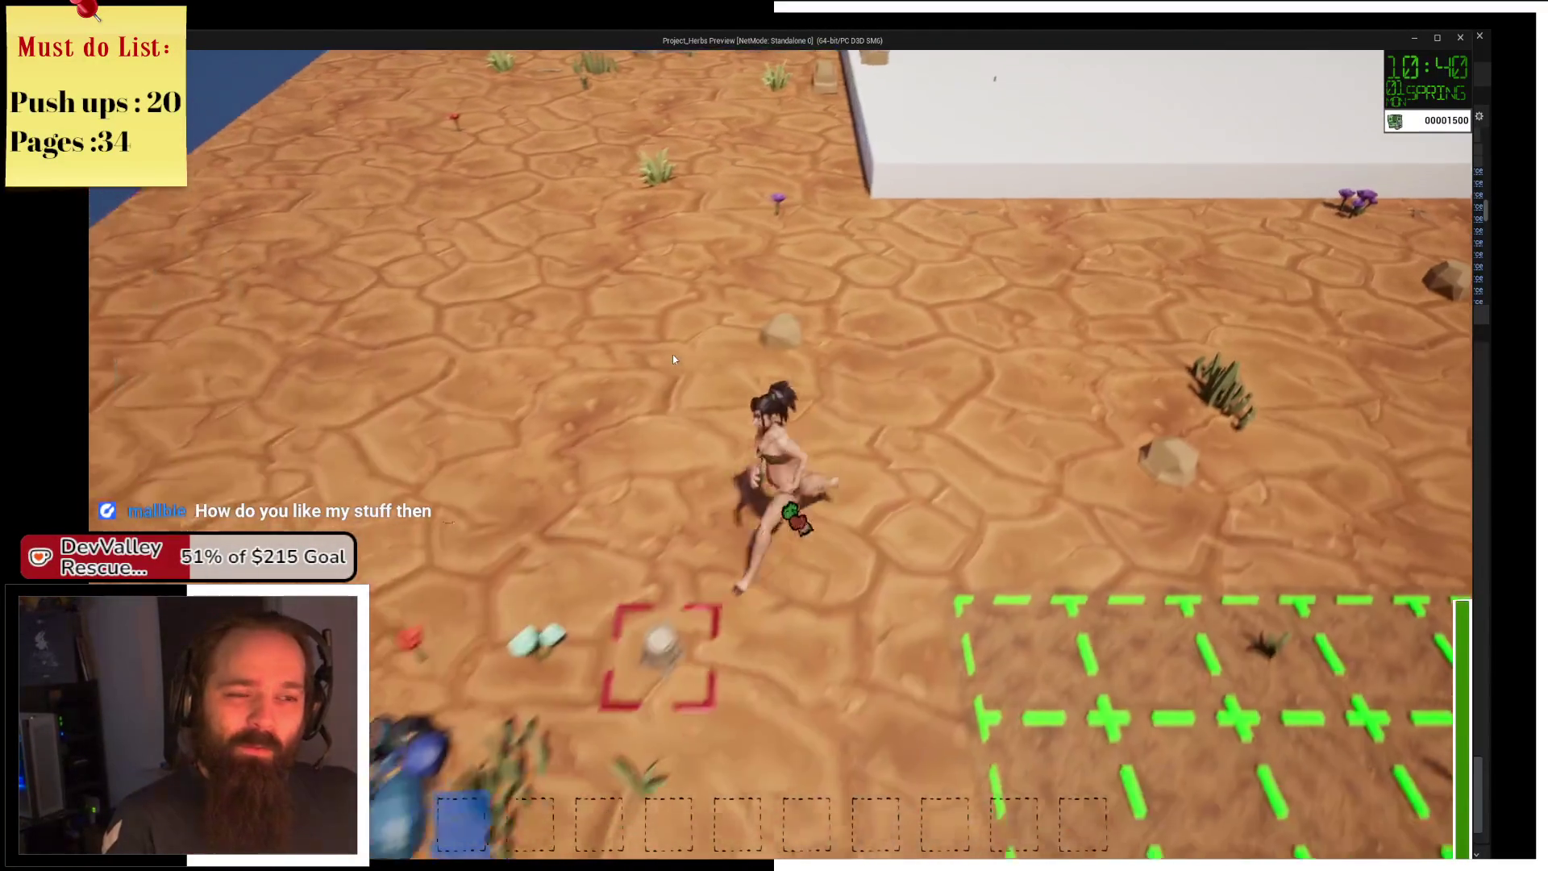
key(d)
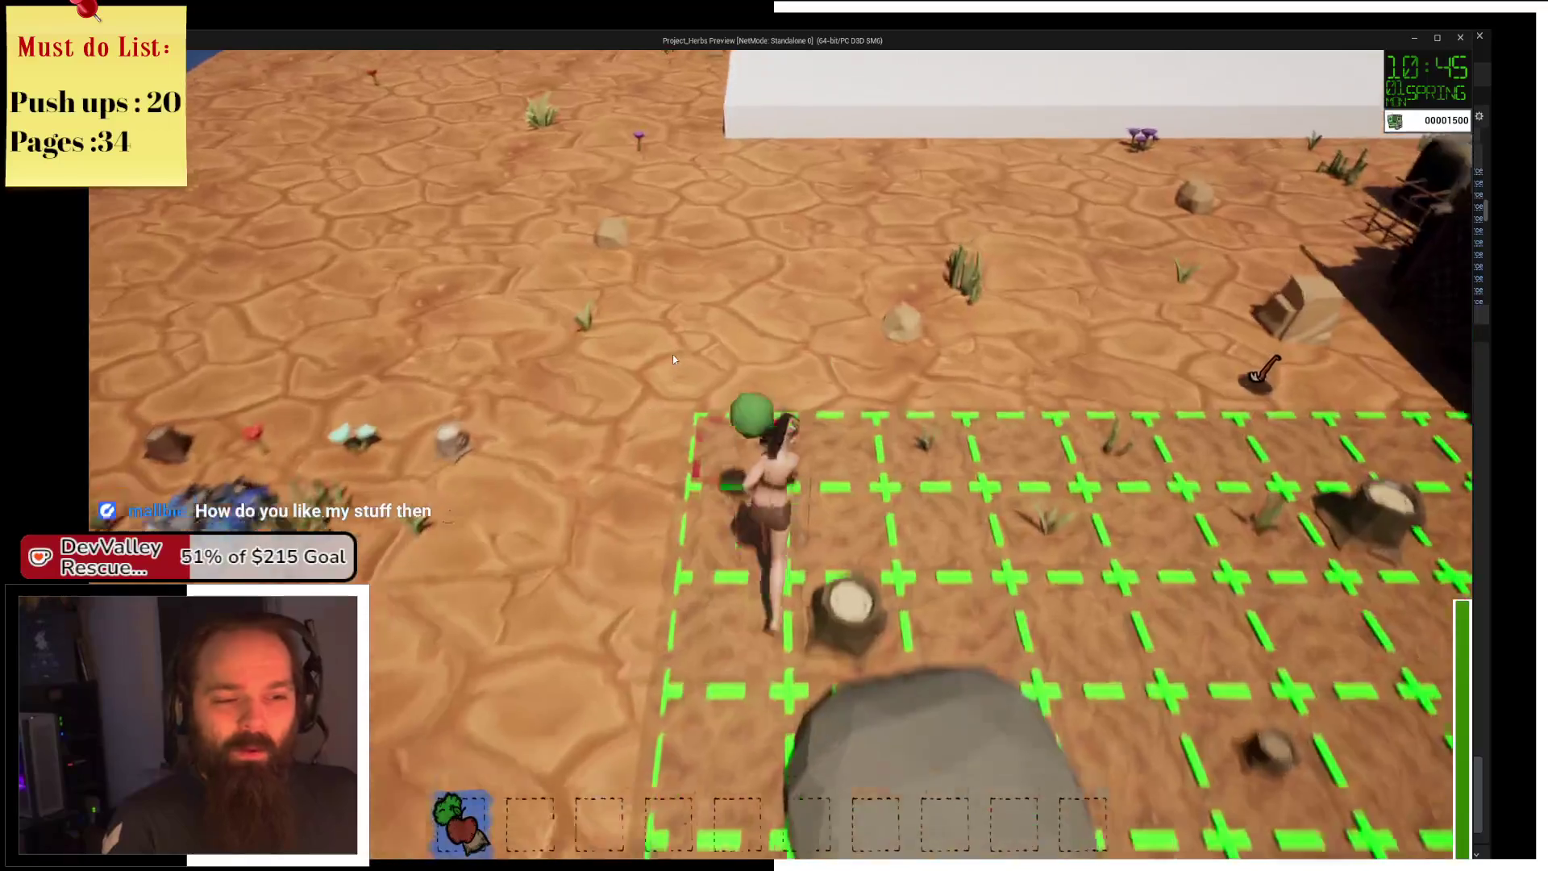
key(a)
key(d)
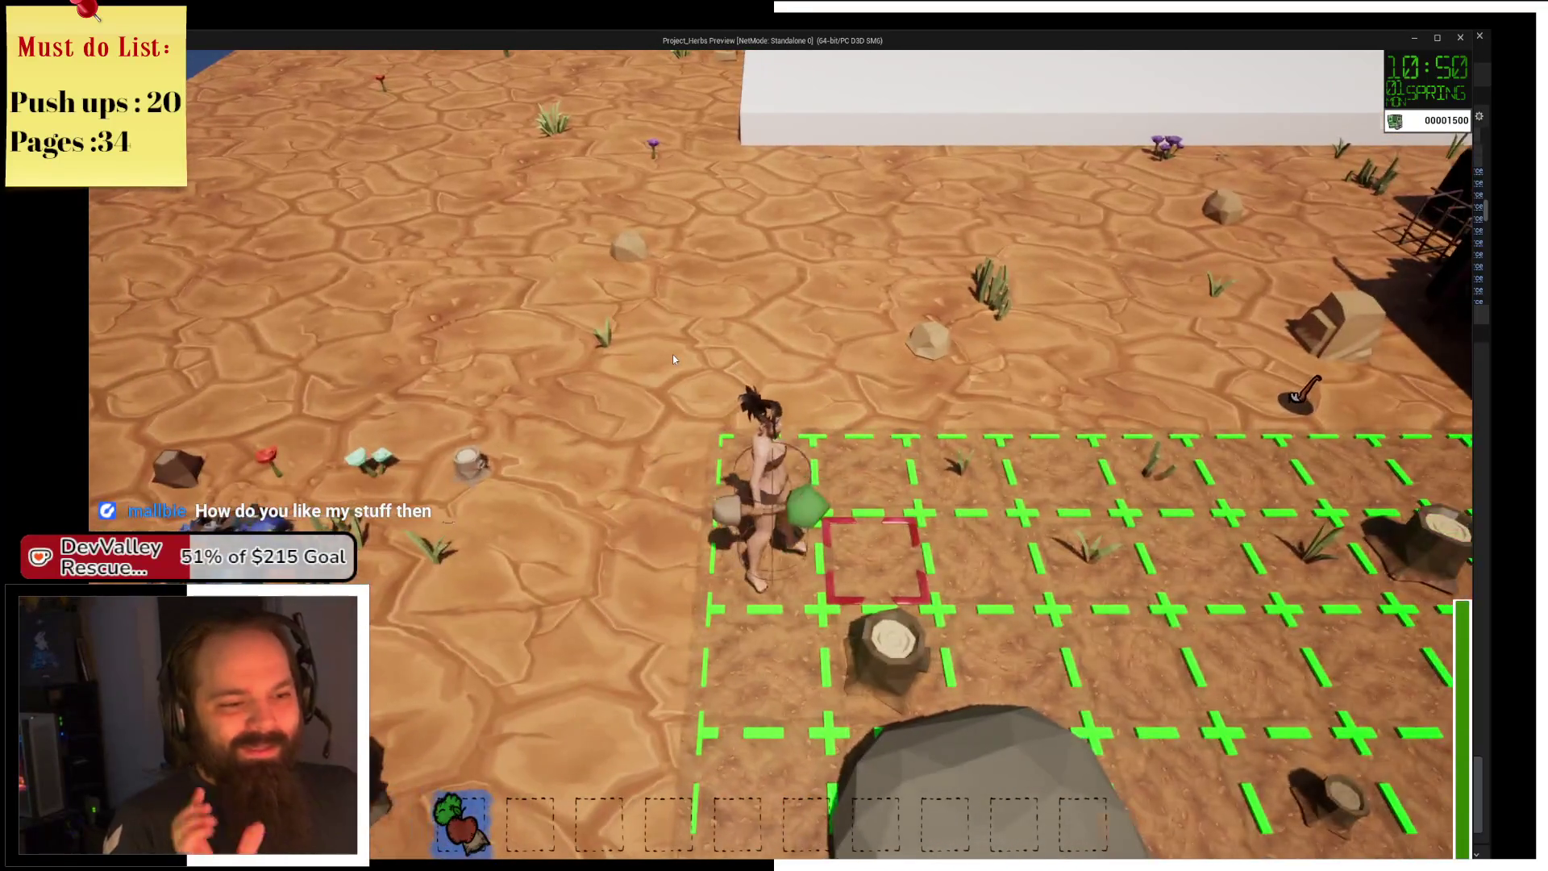
click(674, 359)
Walk south to the chest and open its storage alongside the backpack.
key(s)
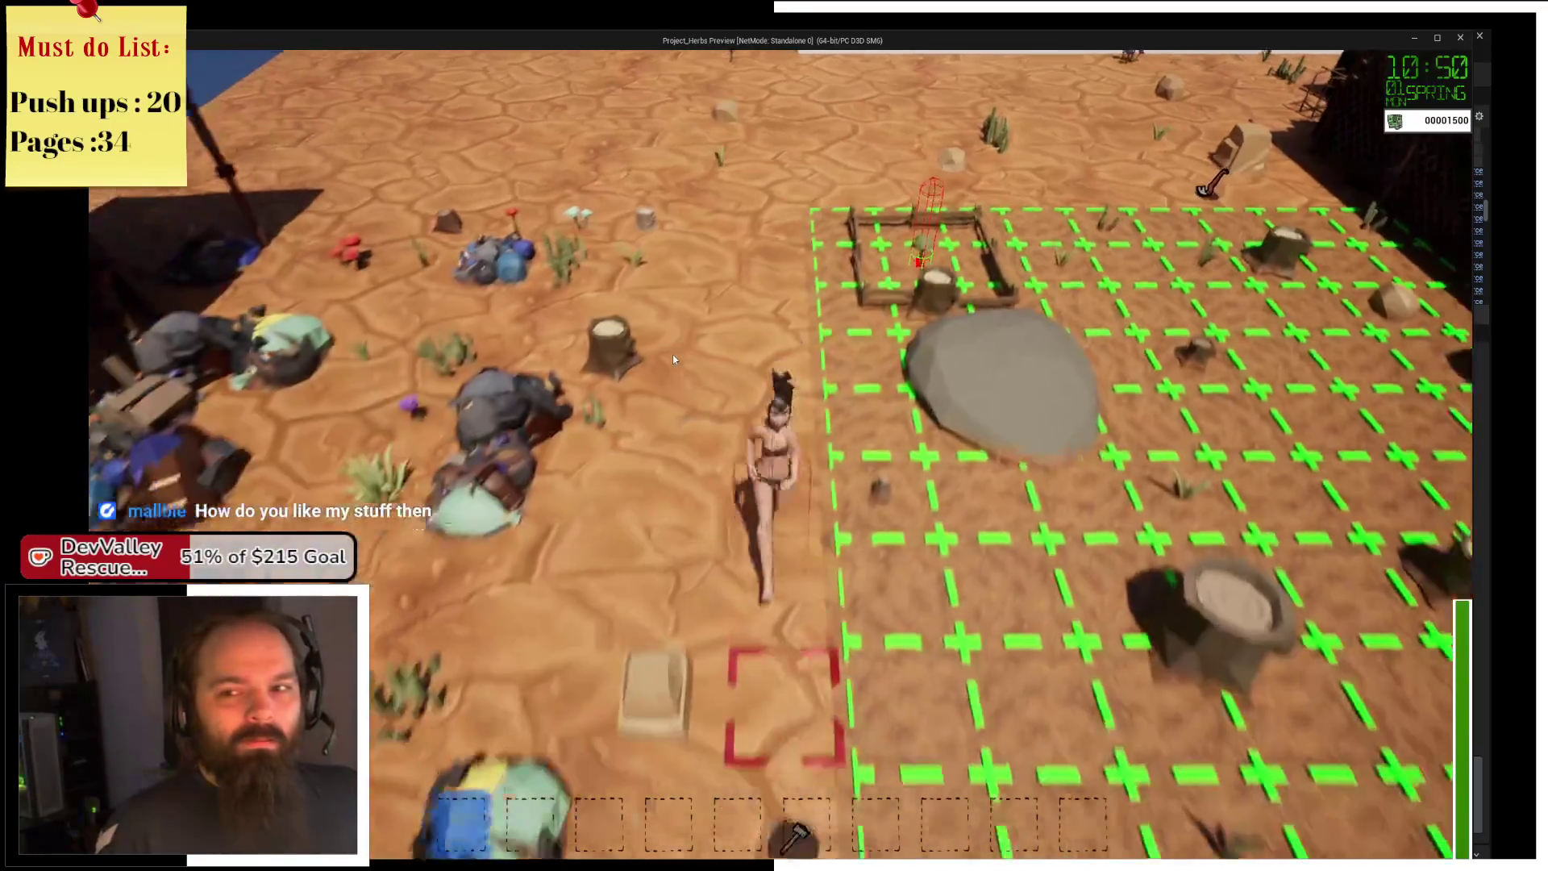
key(s)
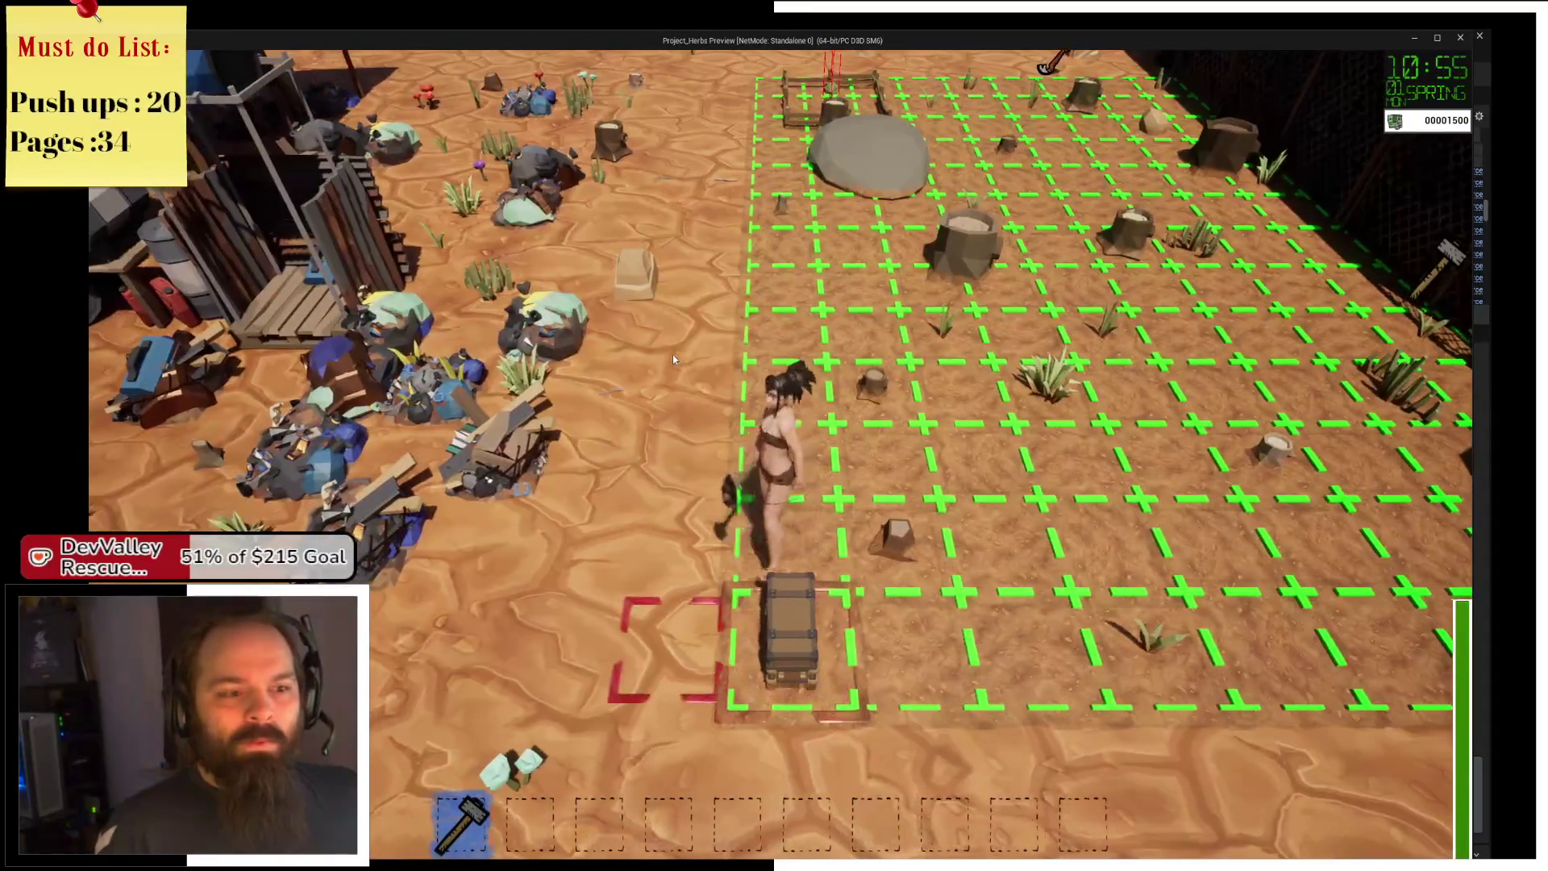
key(d)
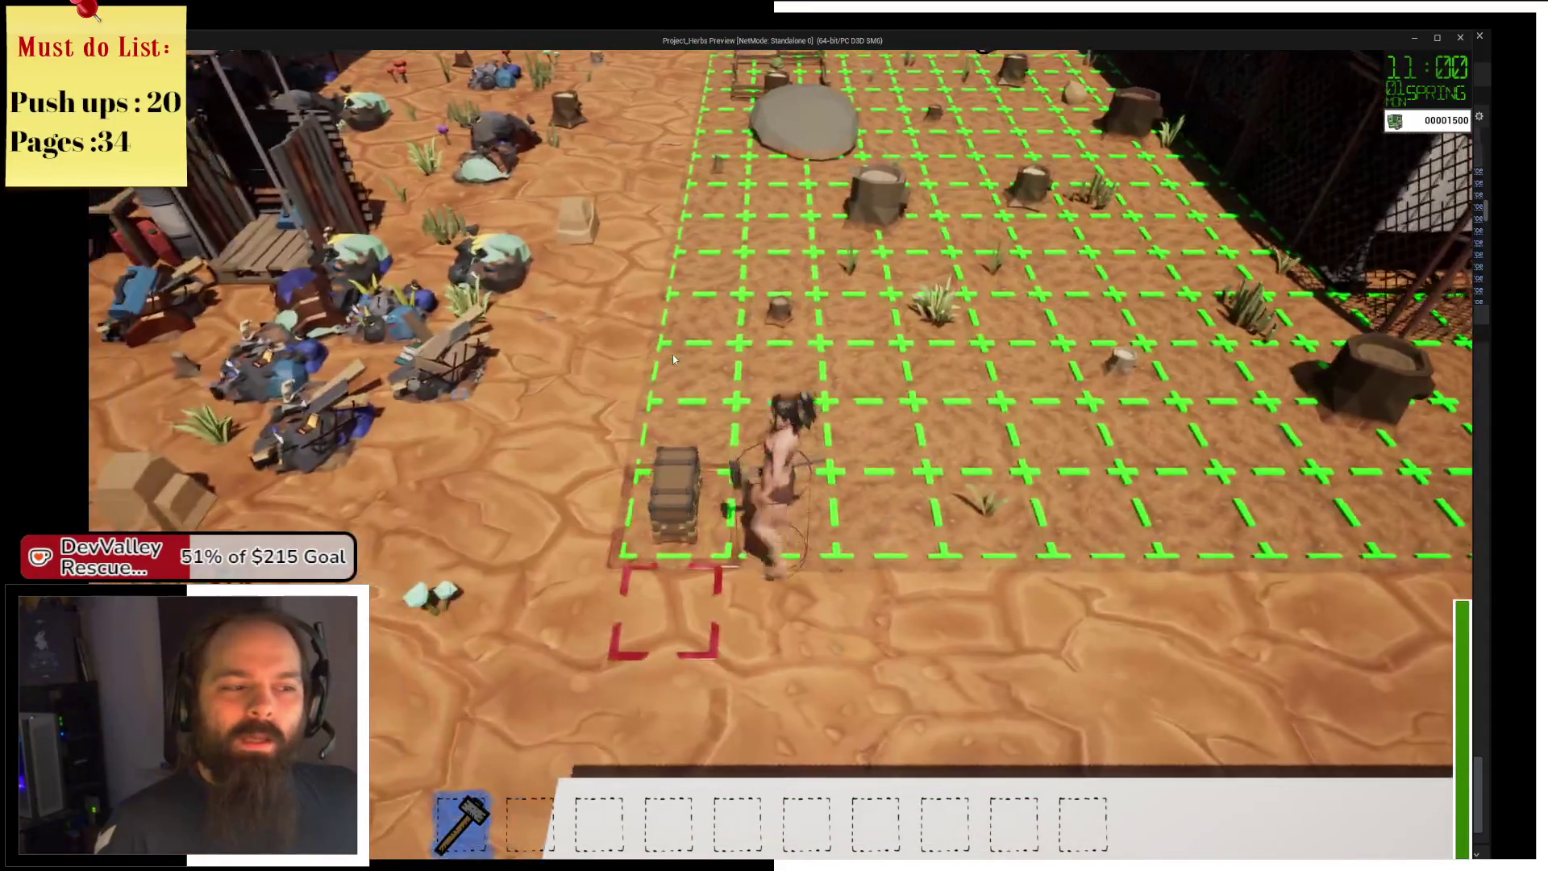
key(e)
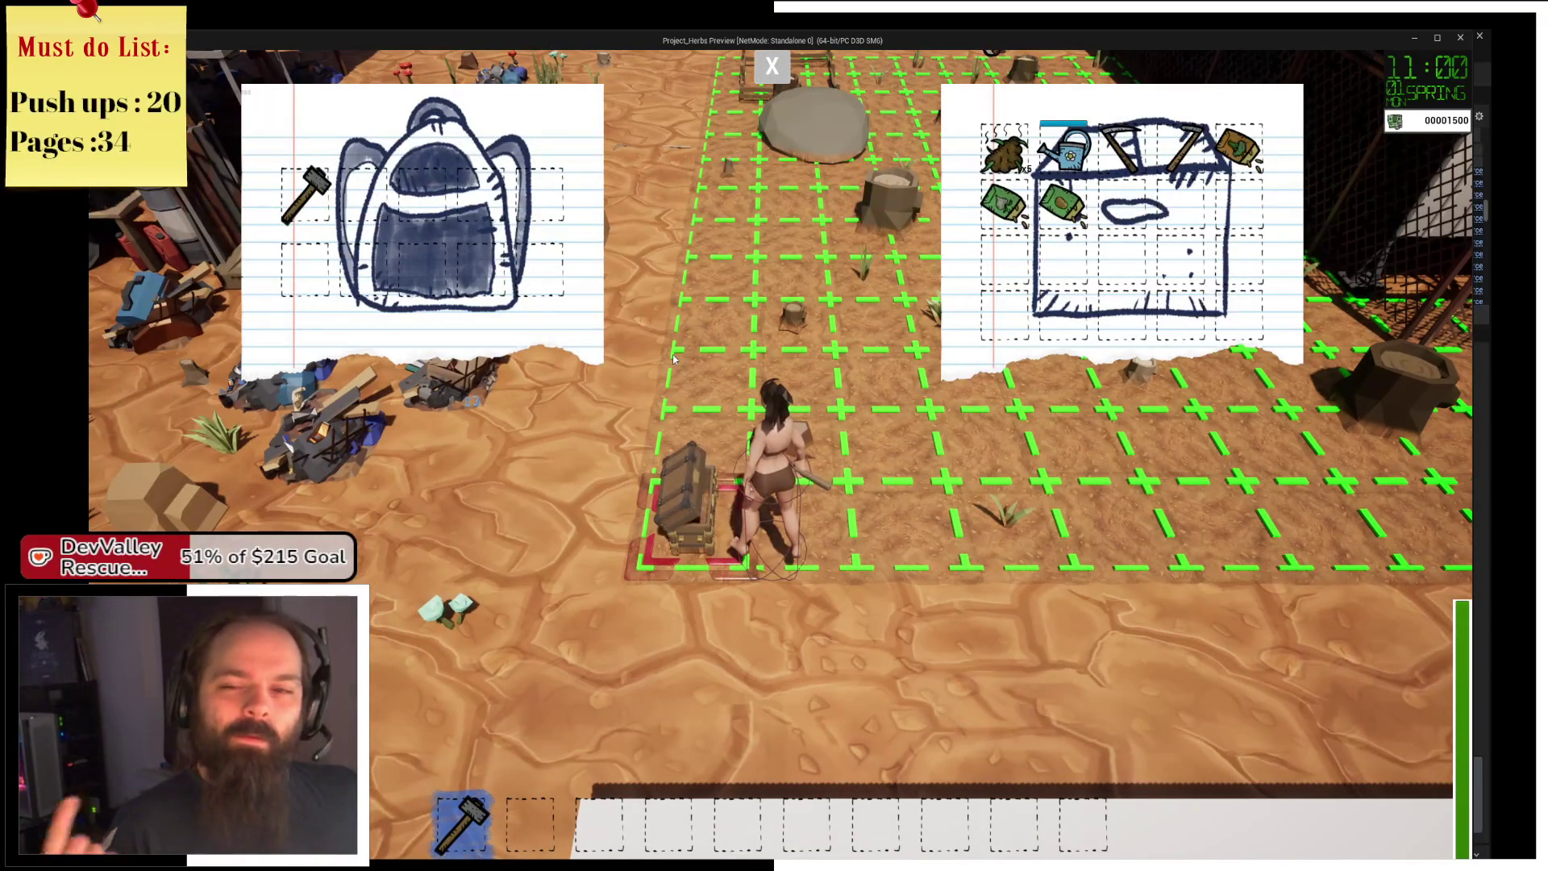
Close the chest, then run across the farm grid, past its far edge, and back down.
click(770, 61)
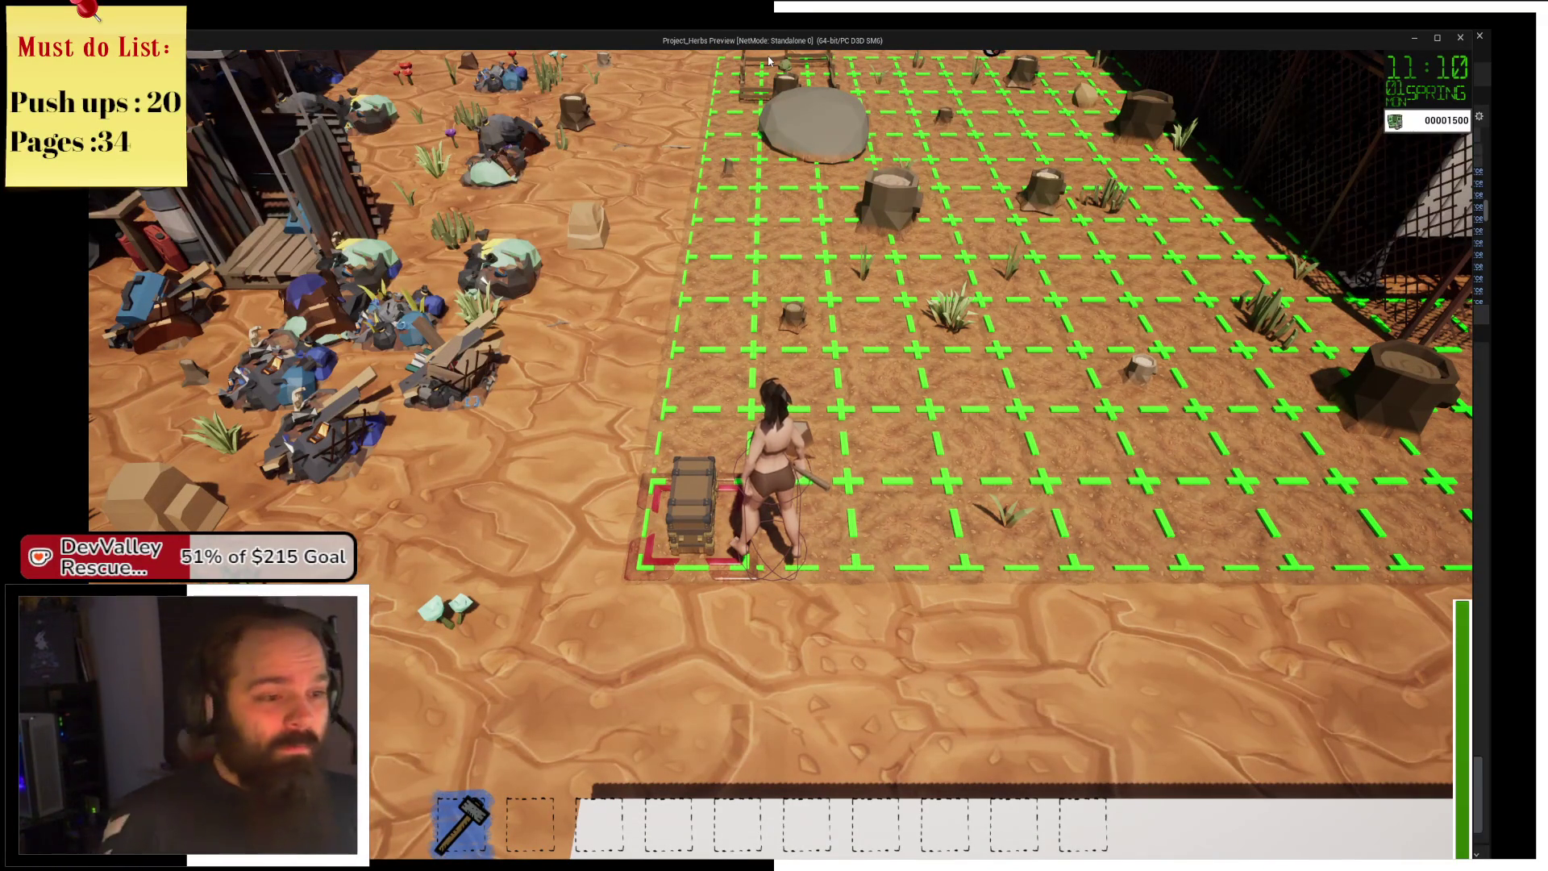
key(d)
key(d)
key(d)
key(d)
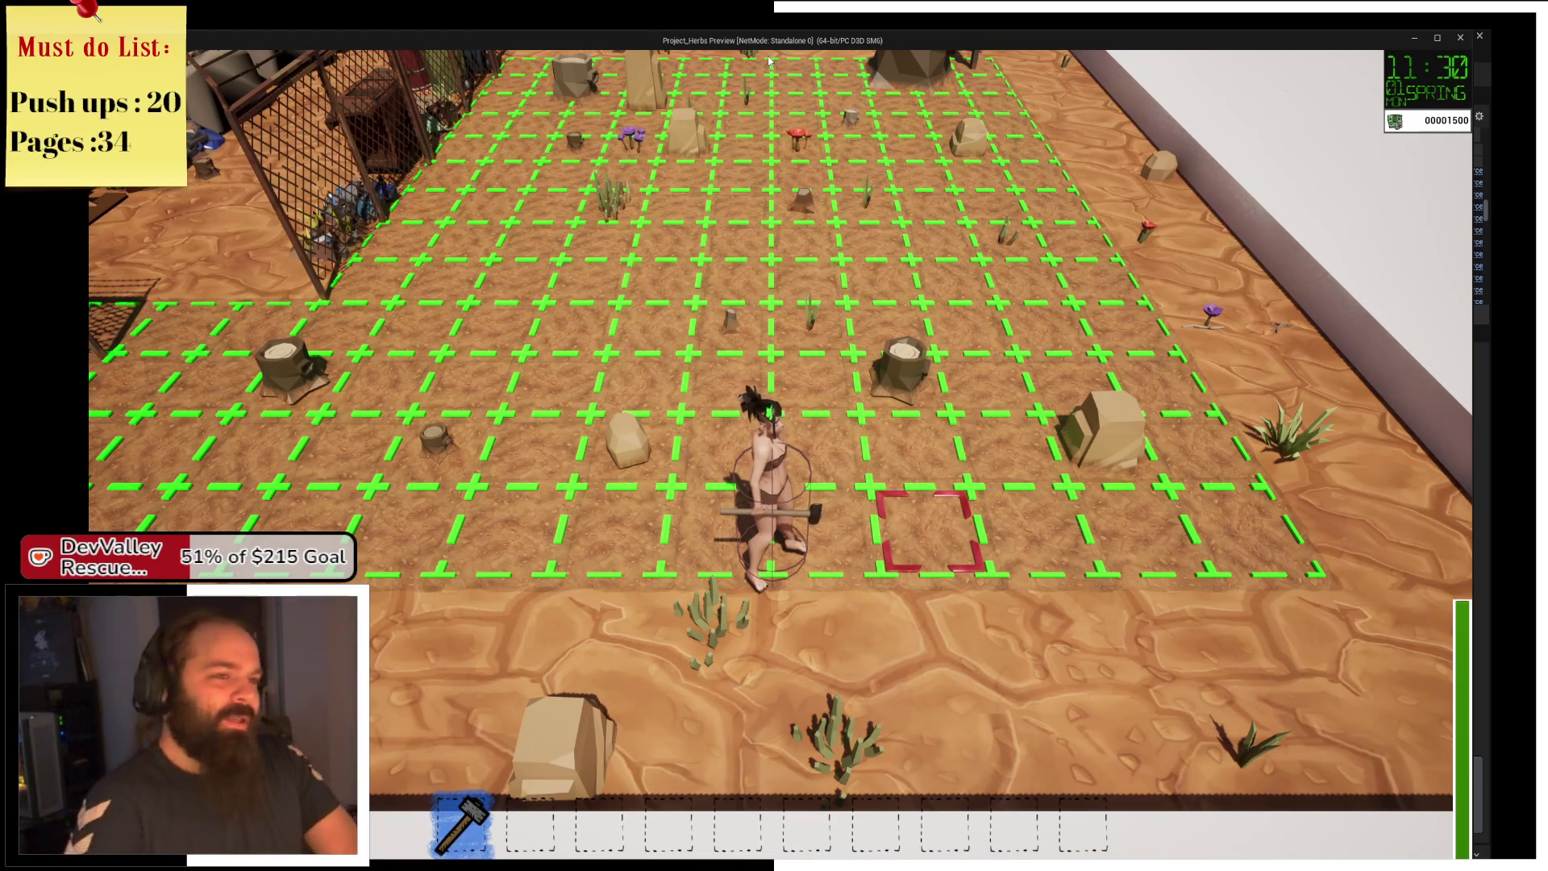
key(w)
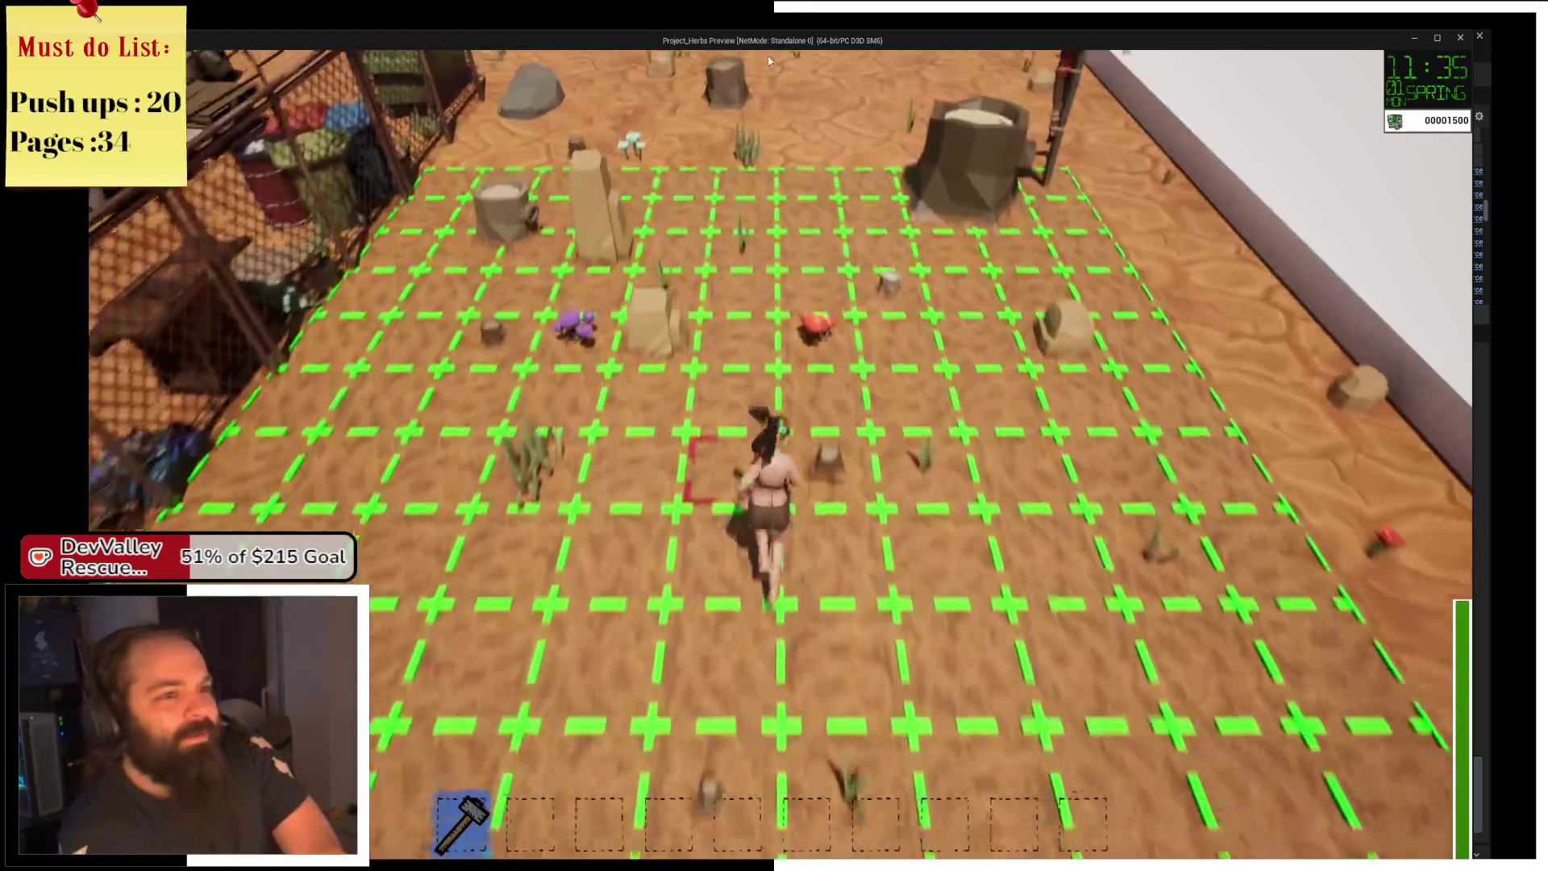
key(w)
key(w)
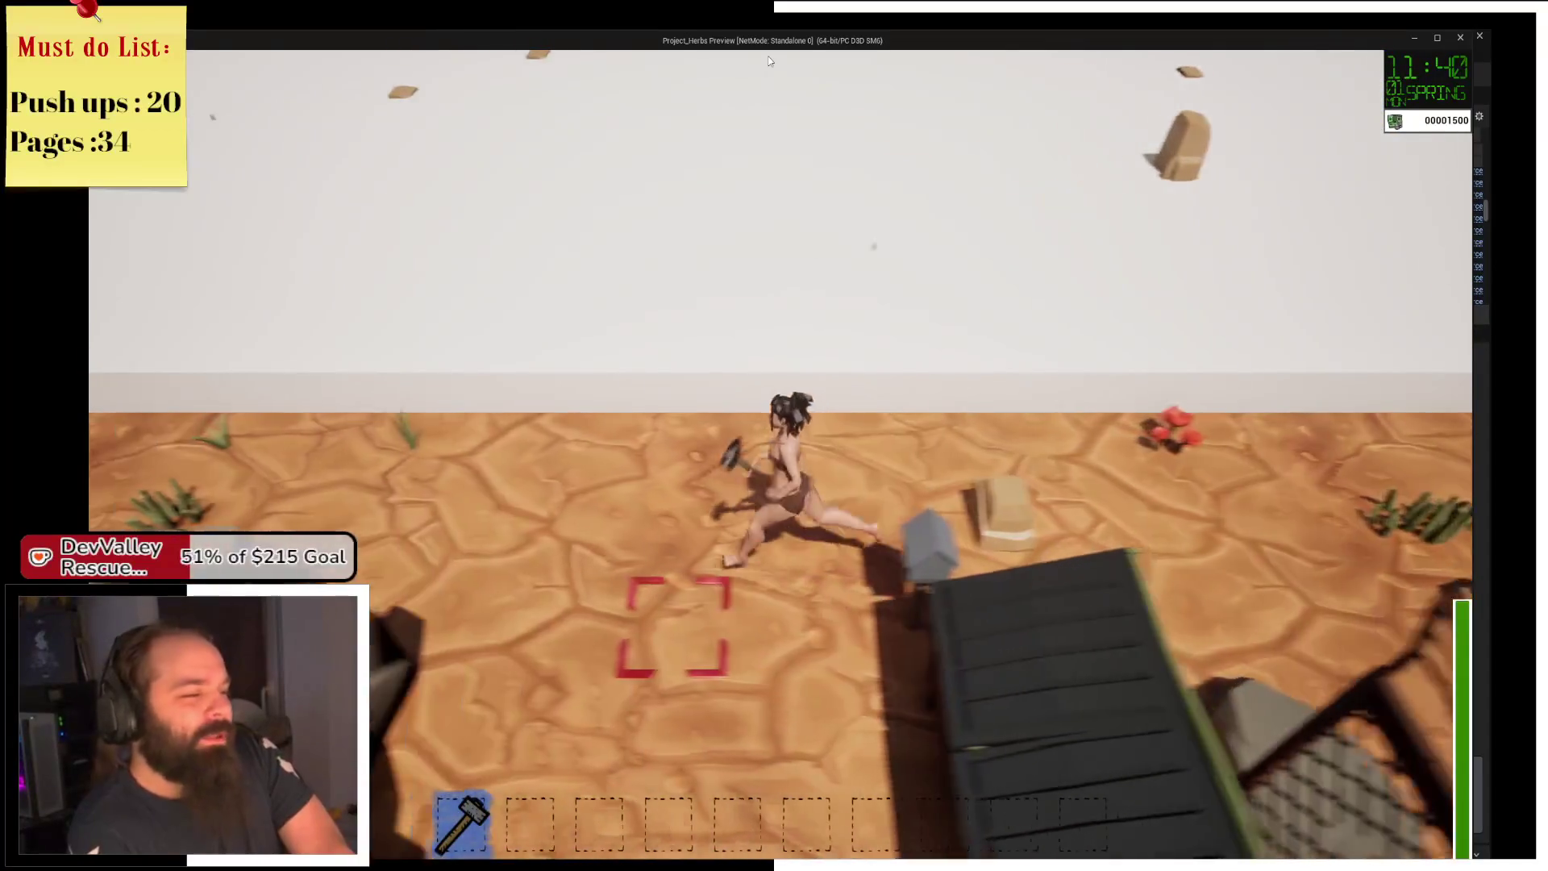
key(a)
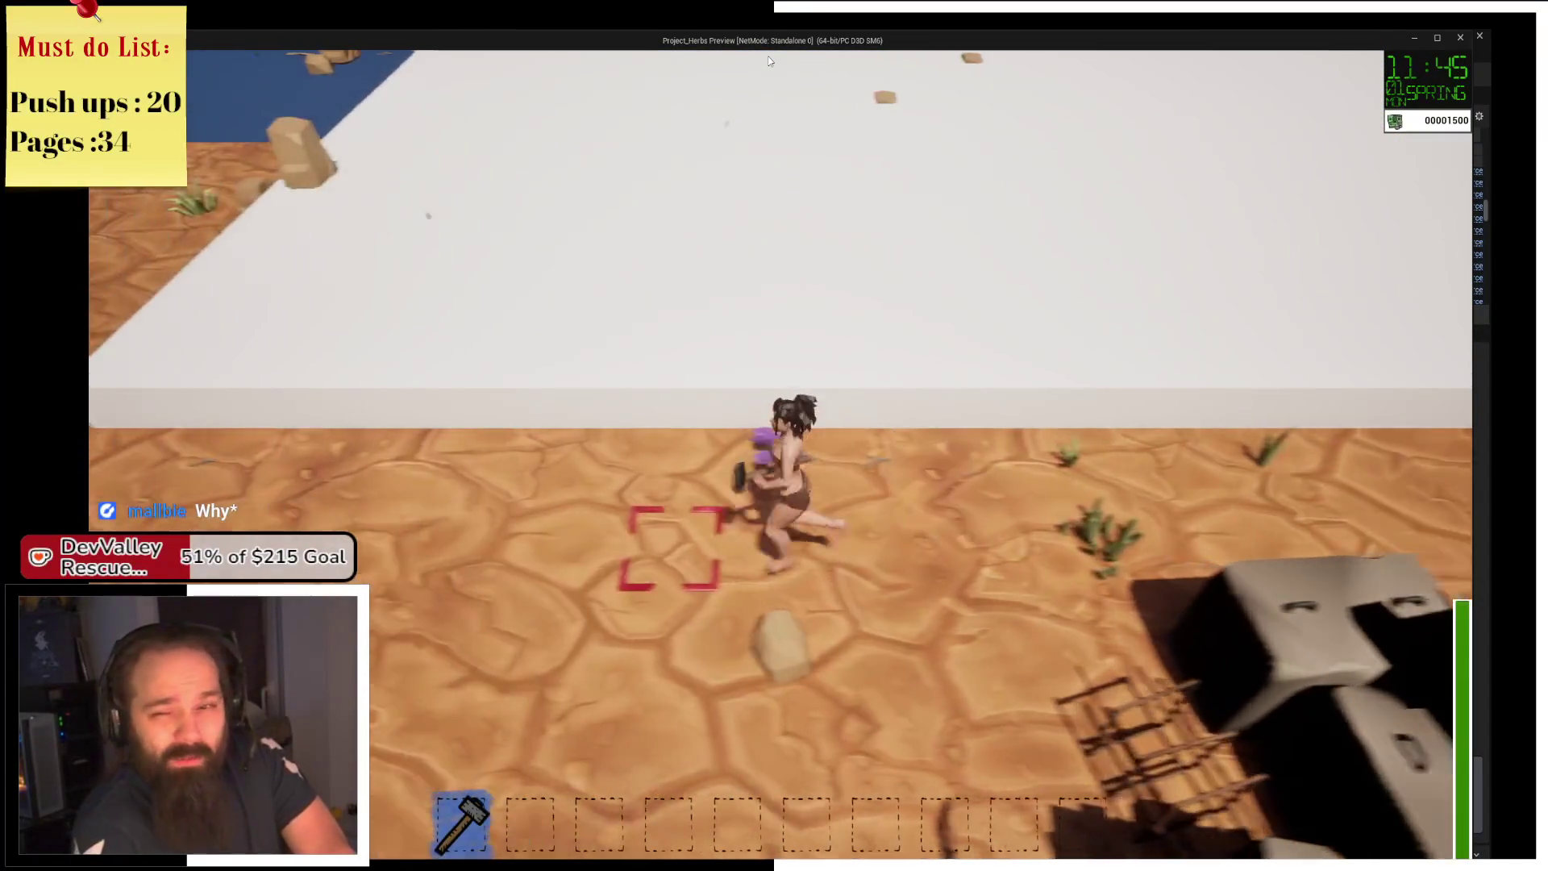
key(s)
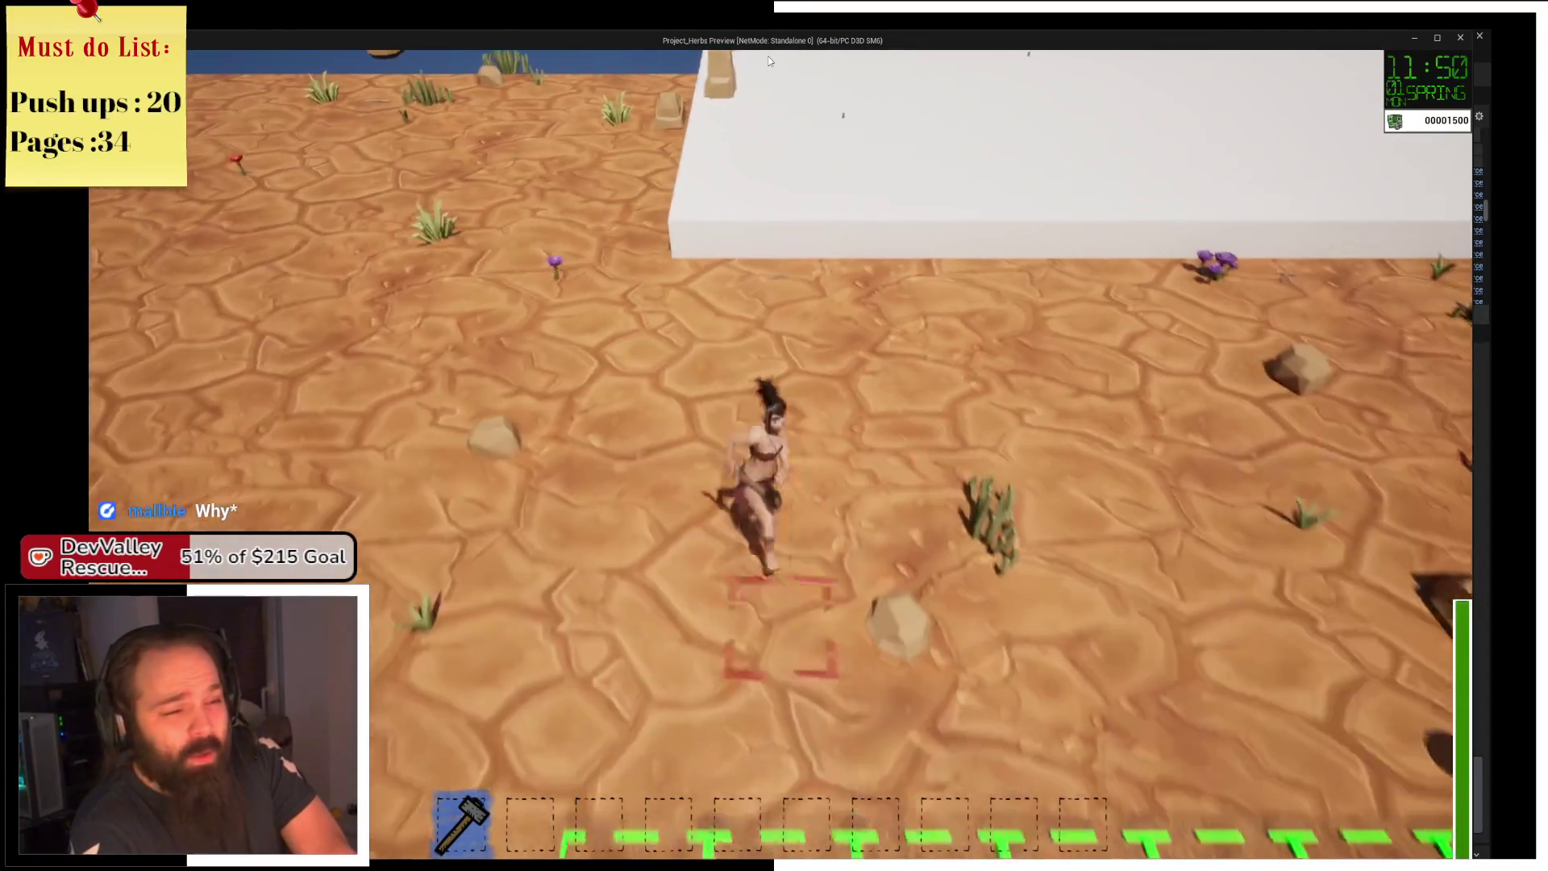
key(s)
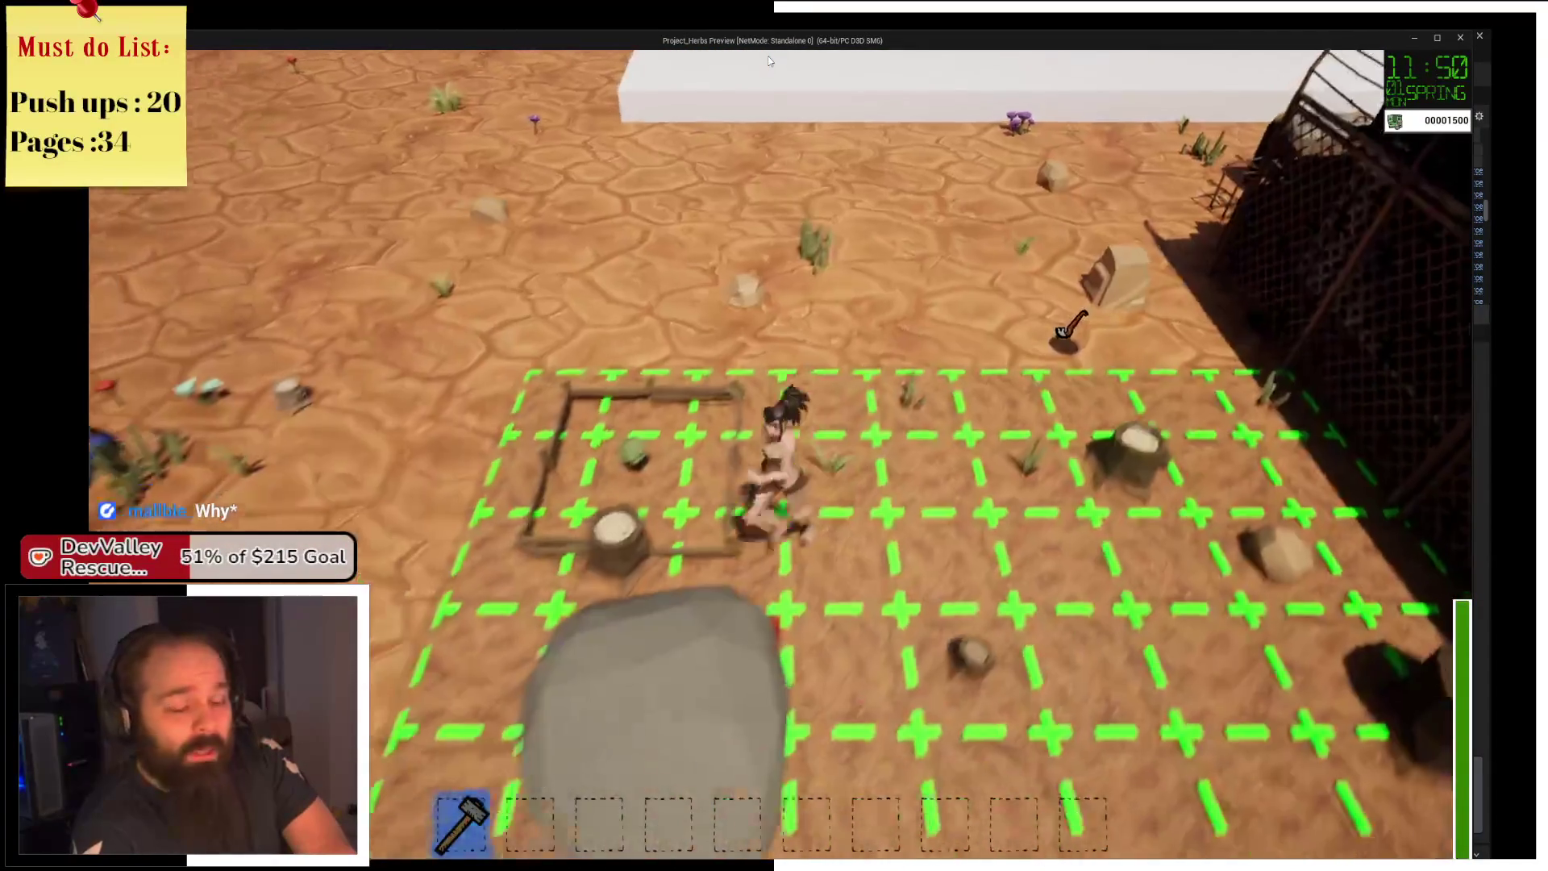
key(s)
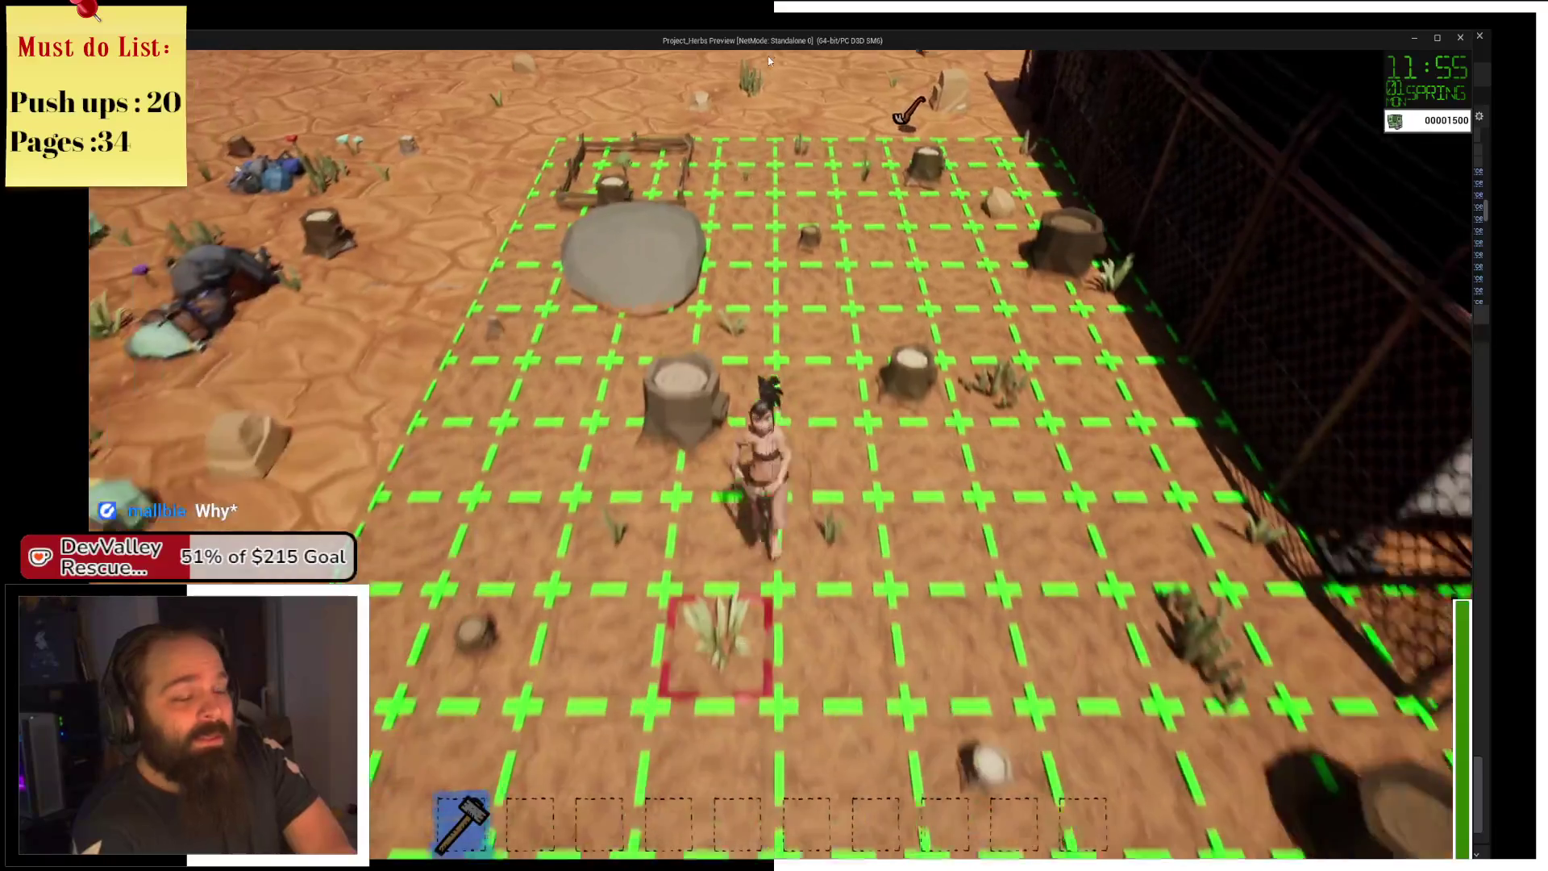
Run past the fence toward the wall and scarecrow, then back down across the grid.
key(w)
key(d)
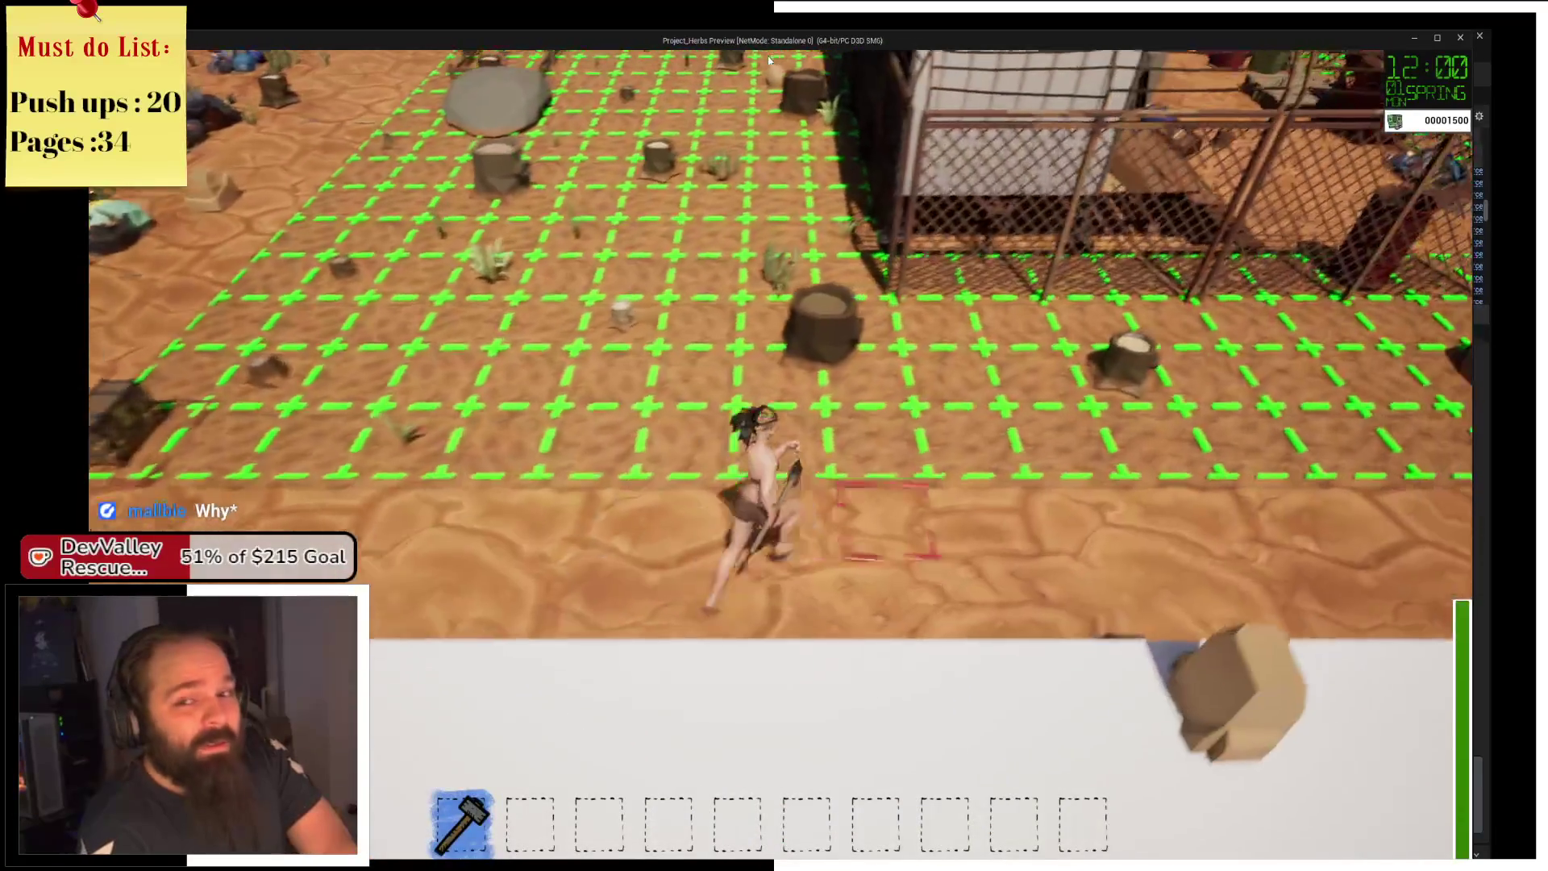
key(d)
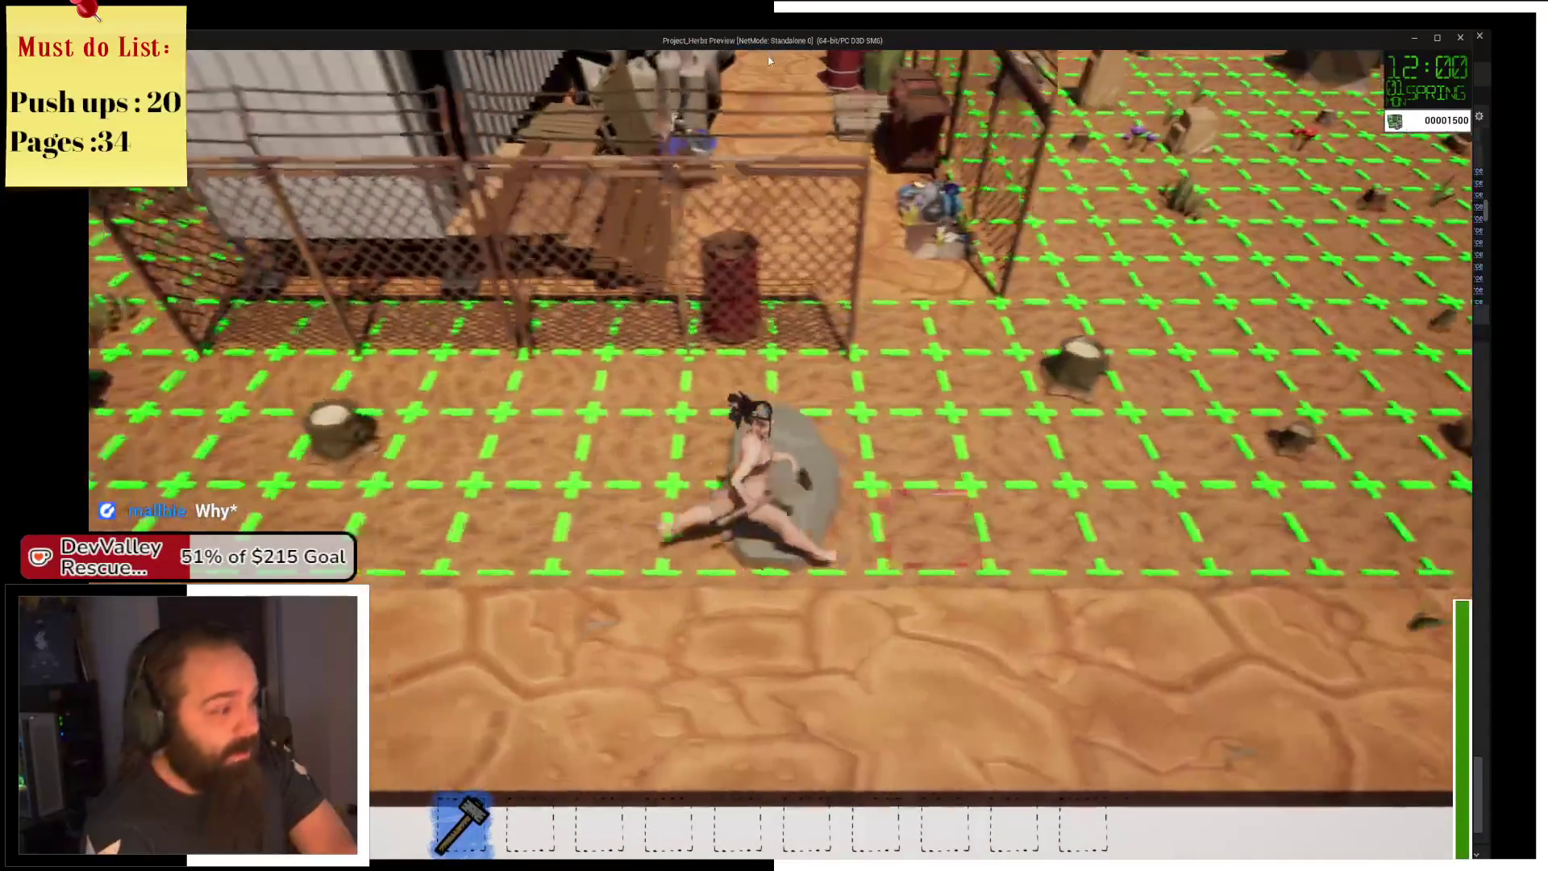
key(w)
key(w)
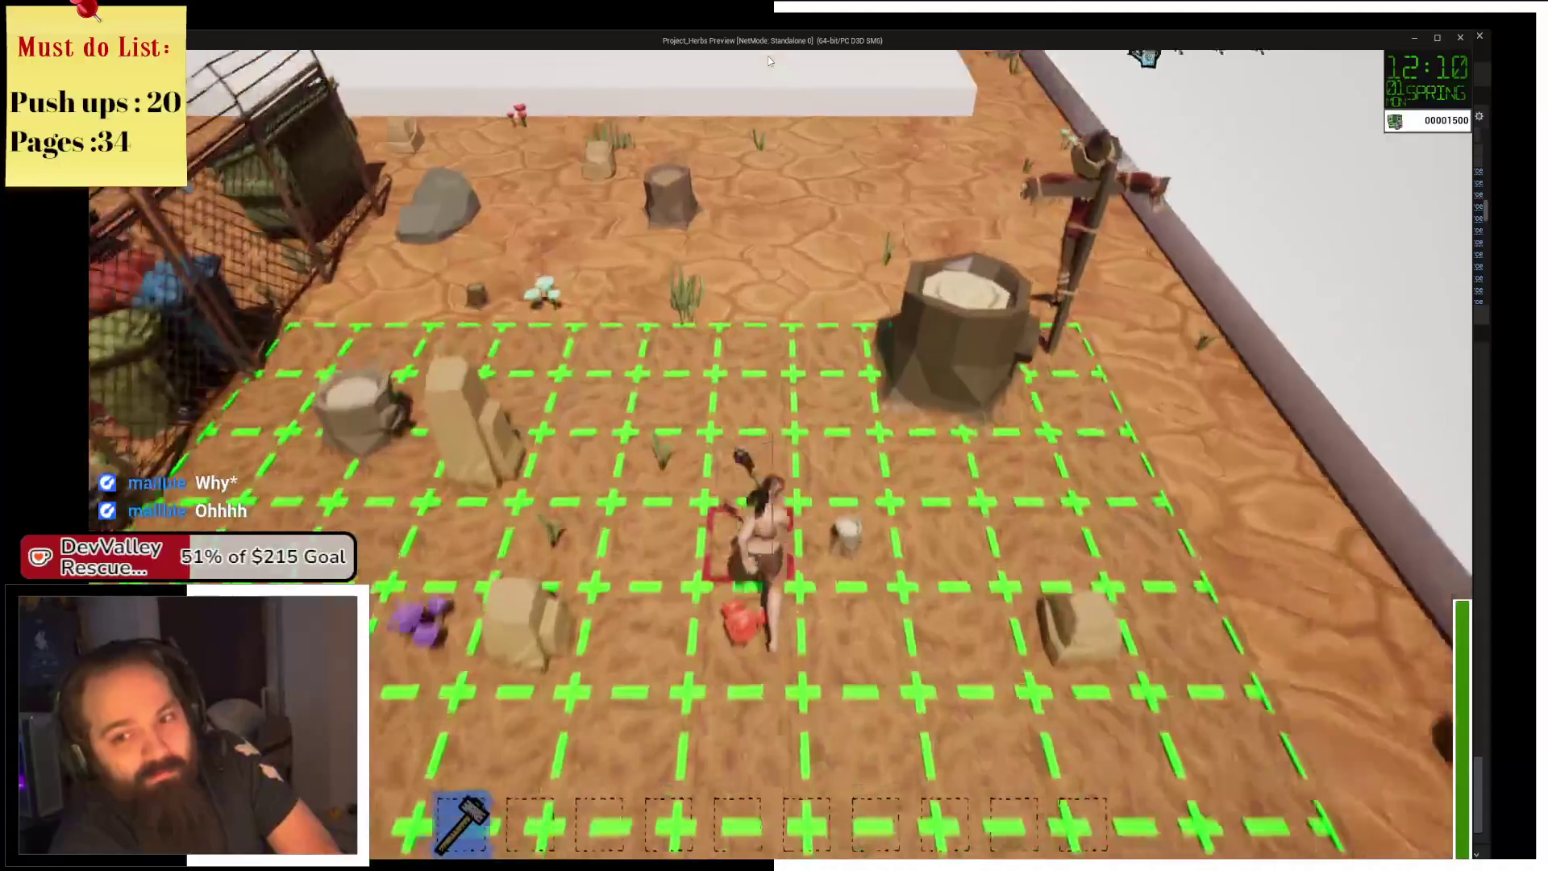
key(w)
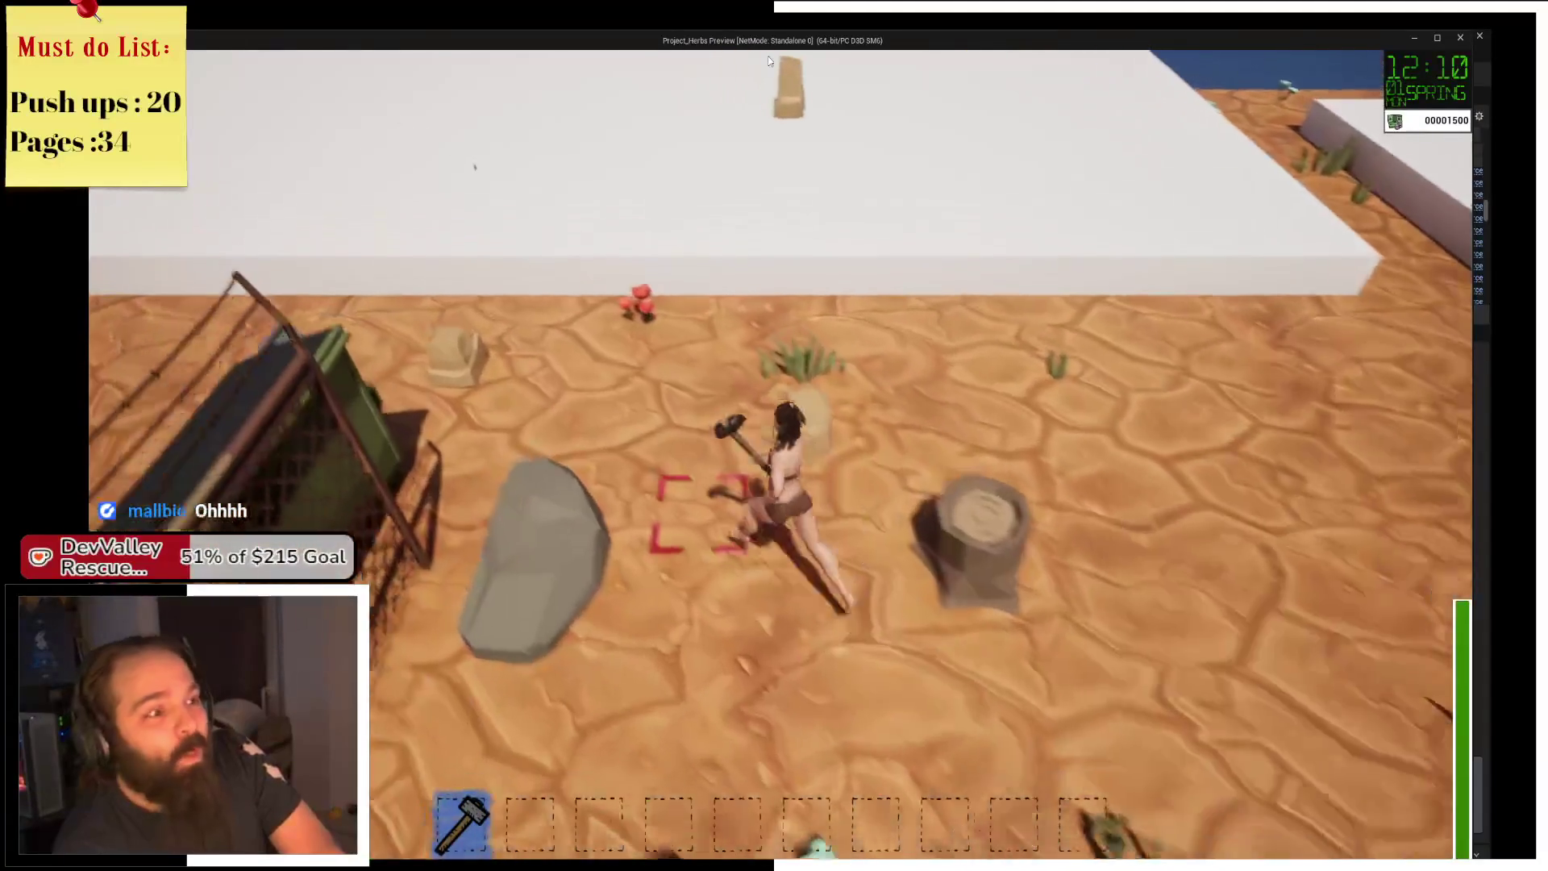
key(a)
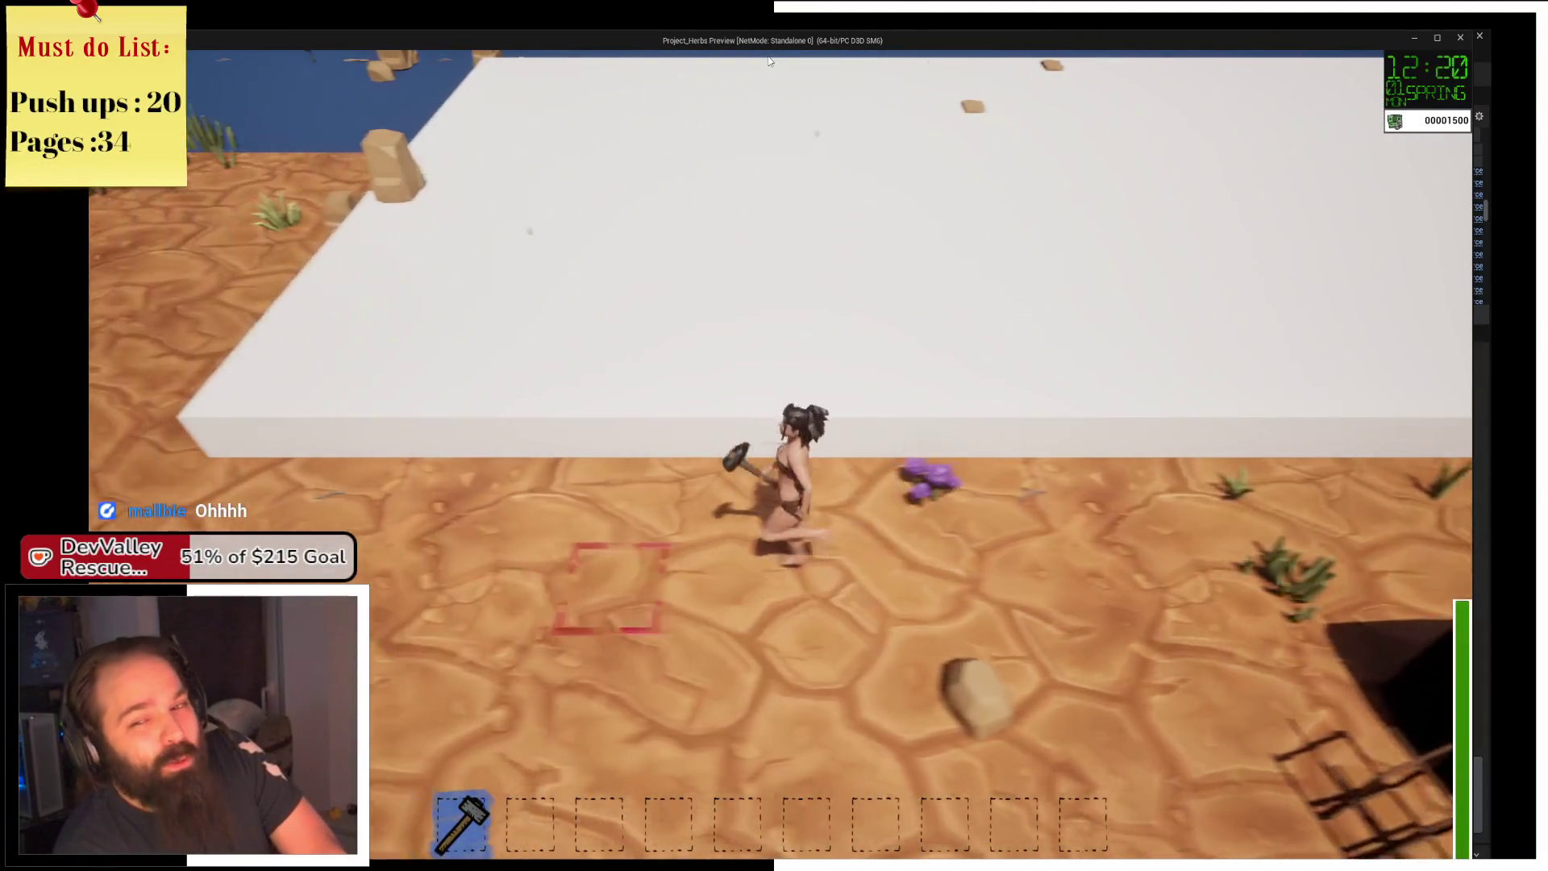
key(s)
key(s)
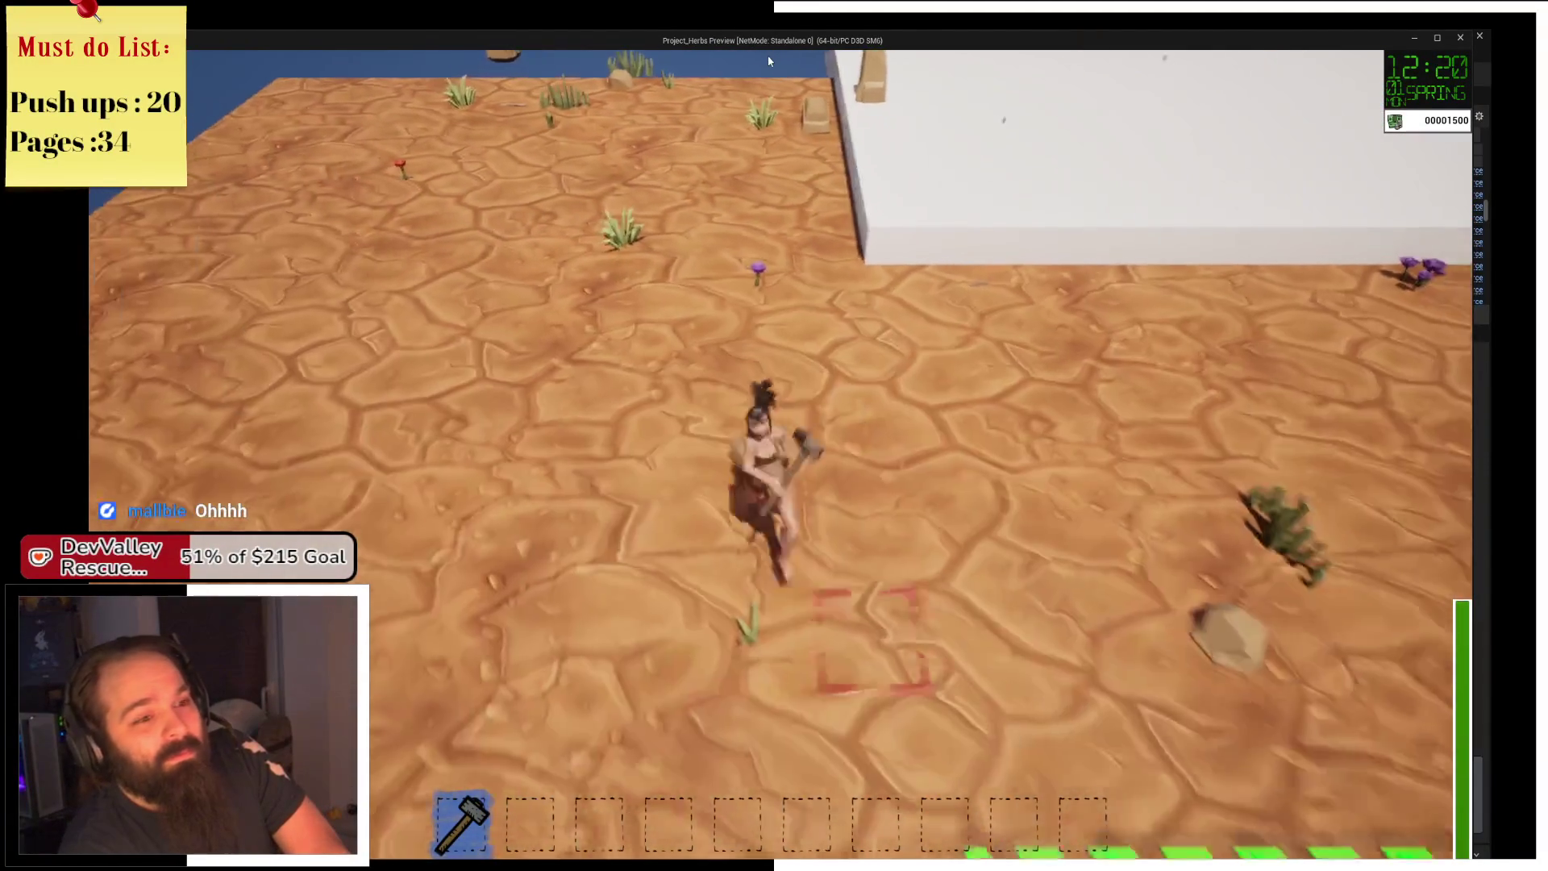
key(d)
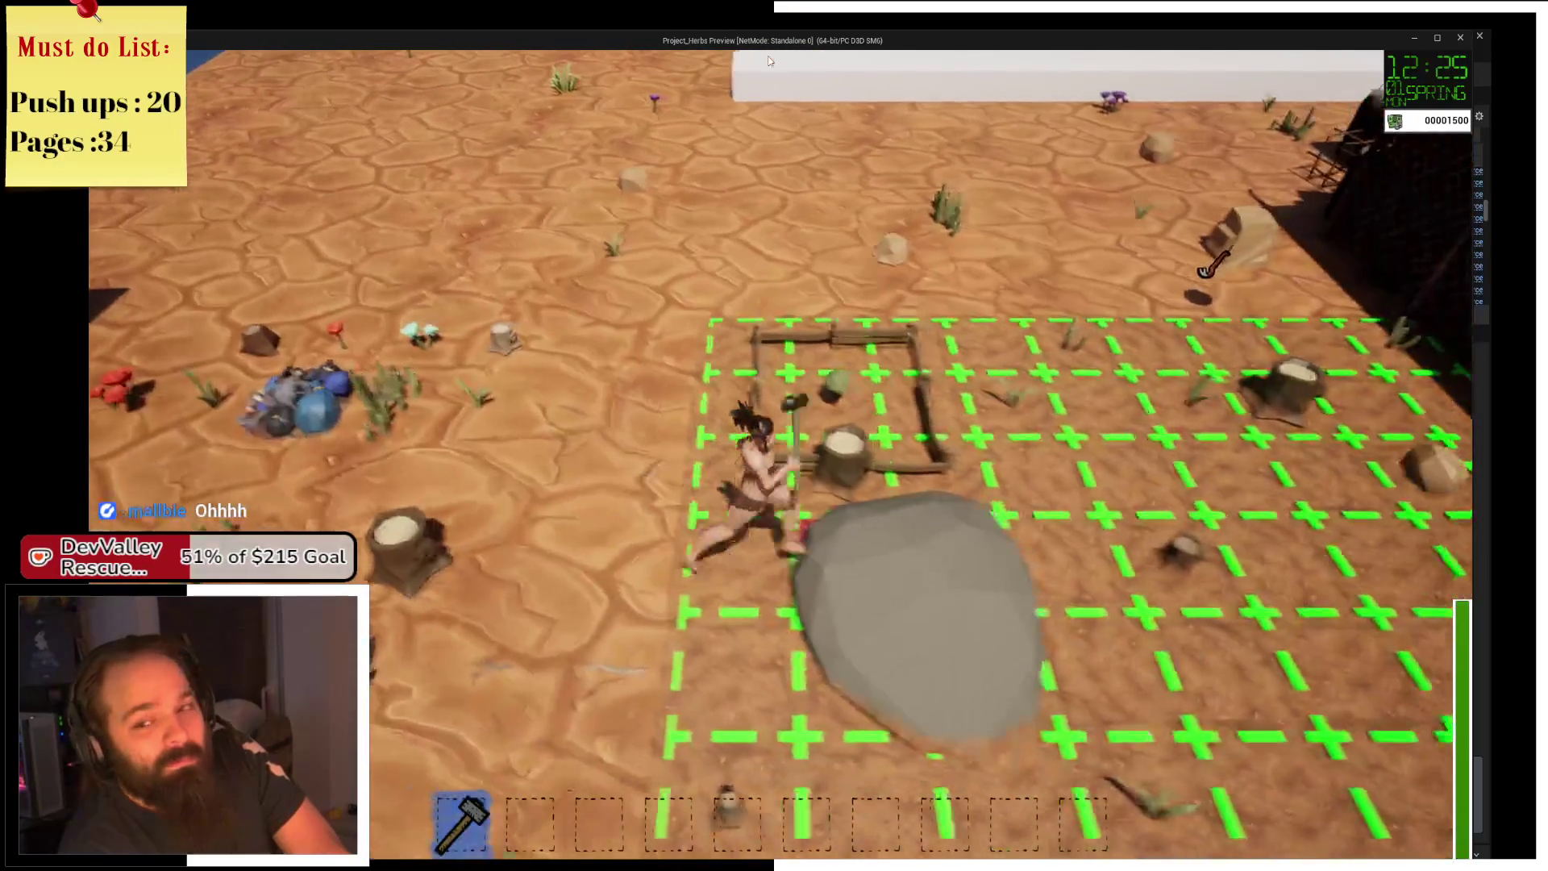
key(s)
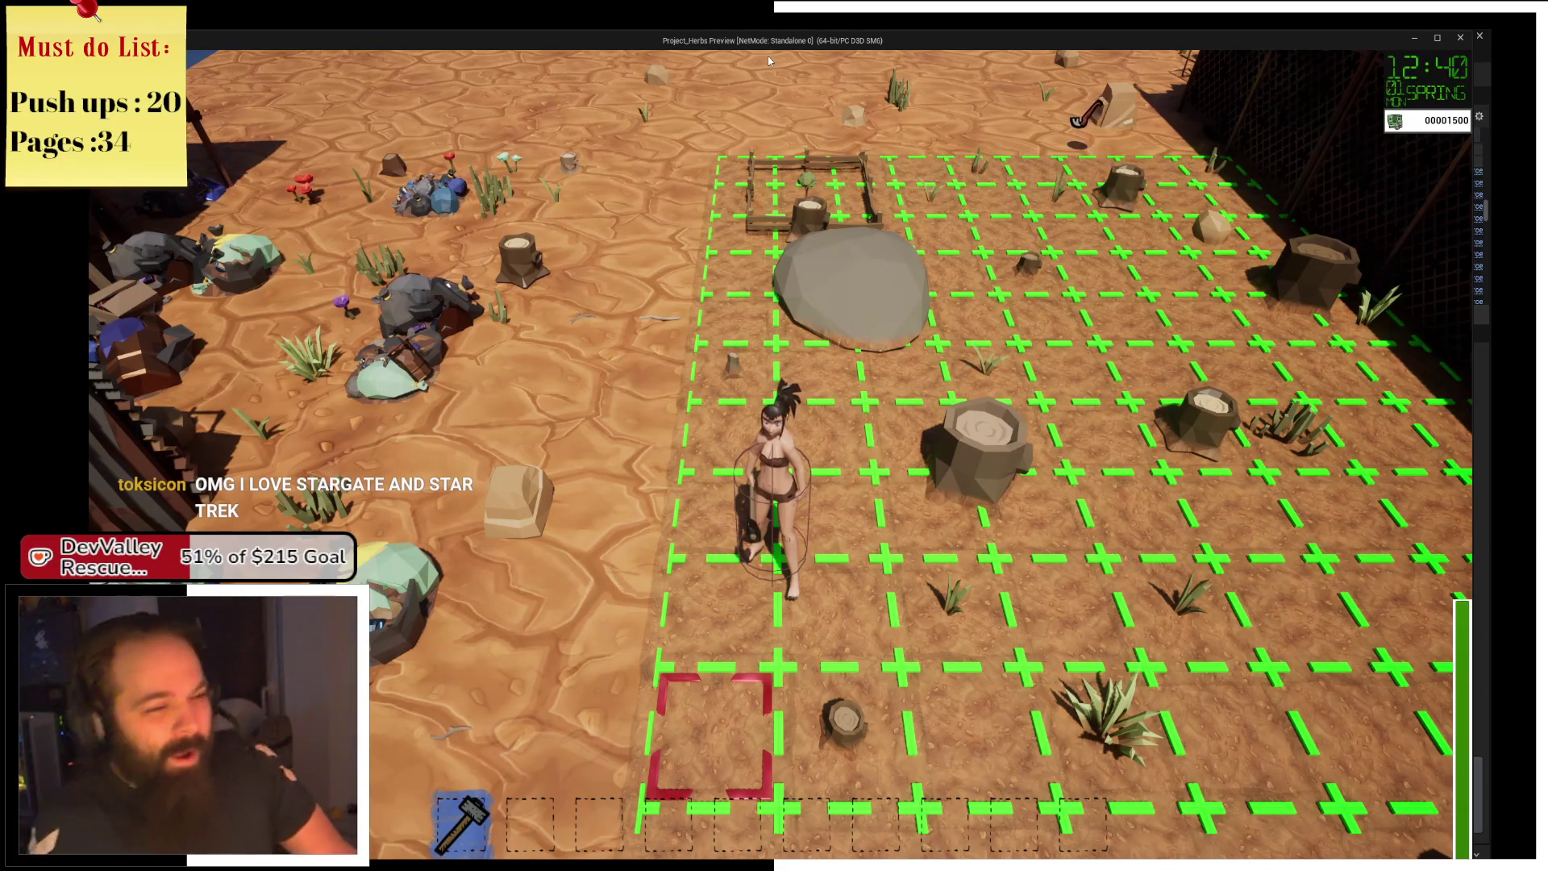
Cross the grid to the white wall, run left along it, and head back toward the grid.
key(s)
key(d)
key(d)
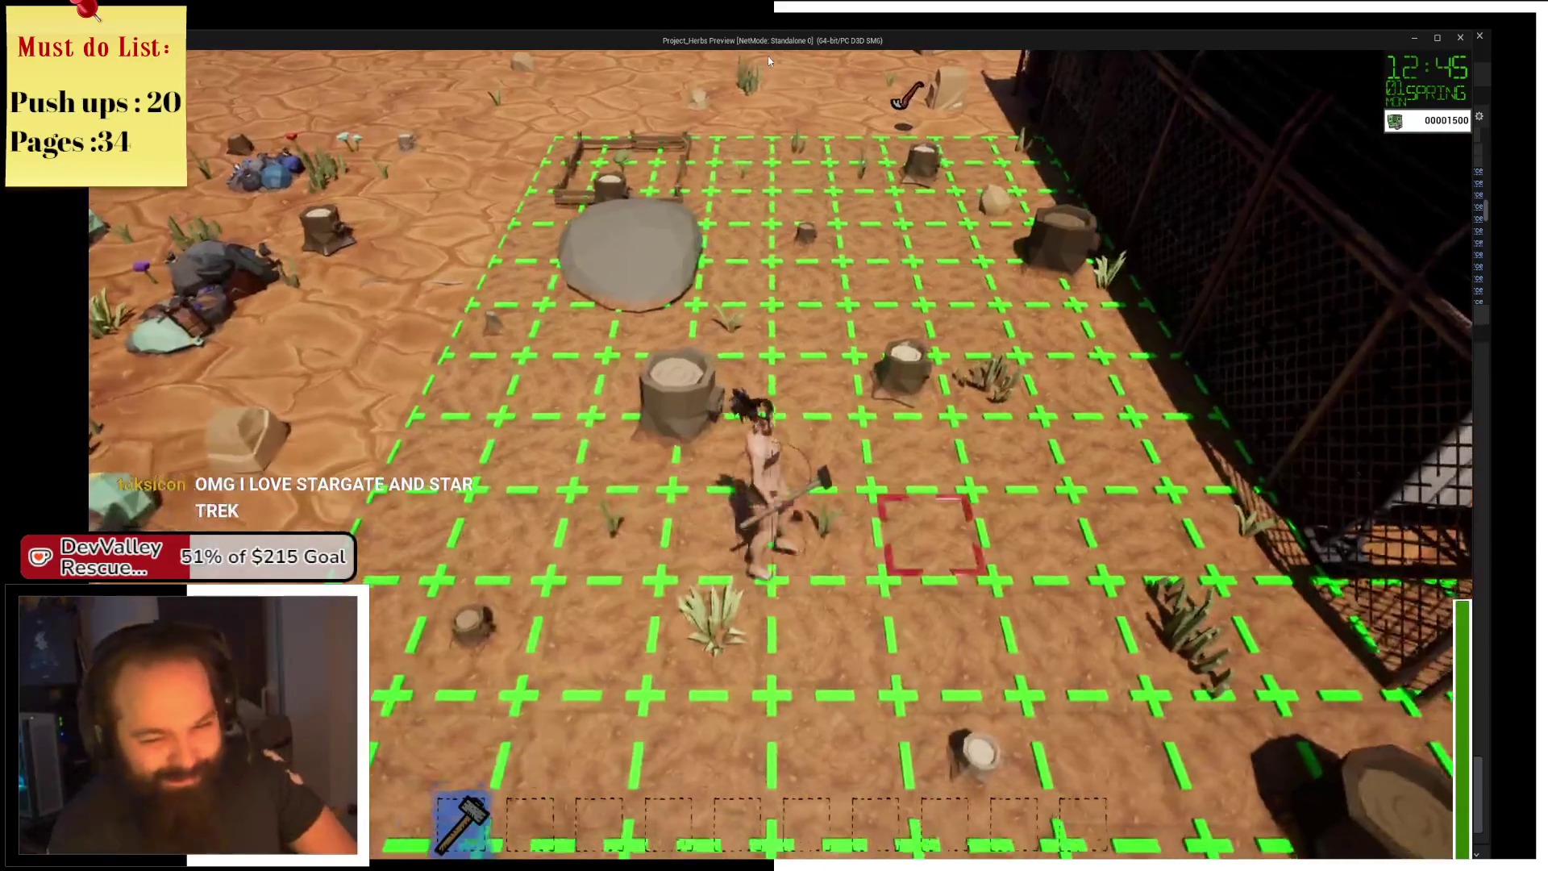
key(s)
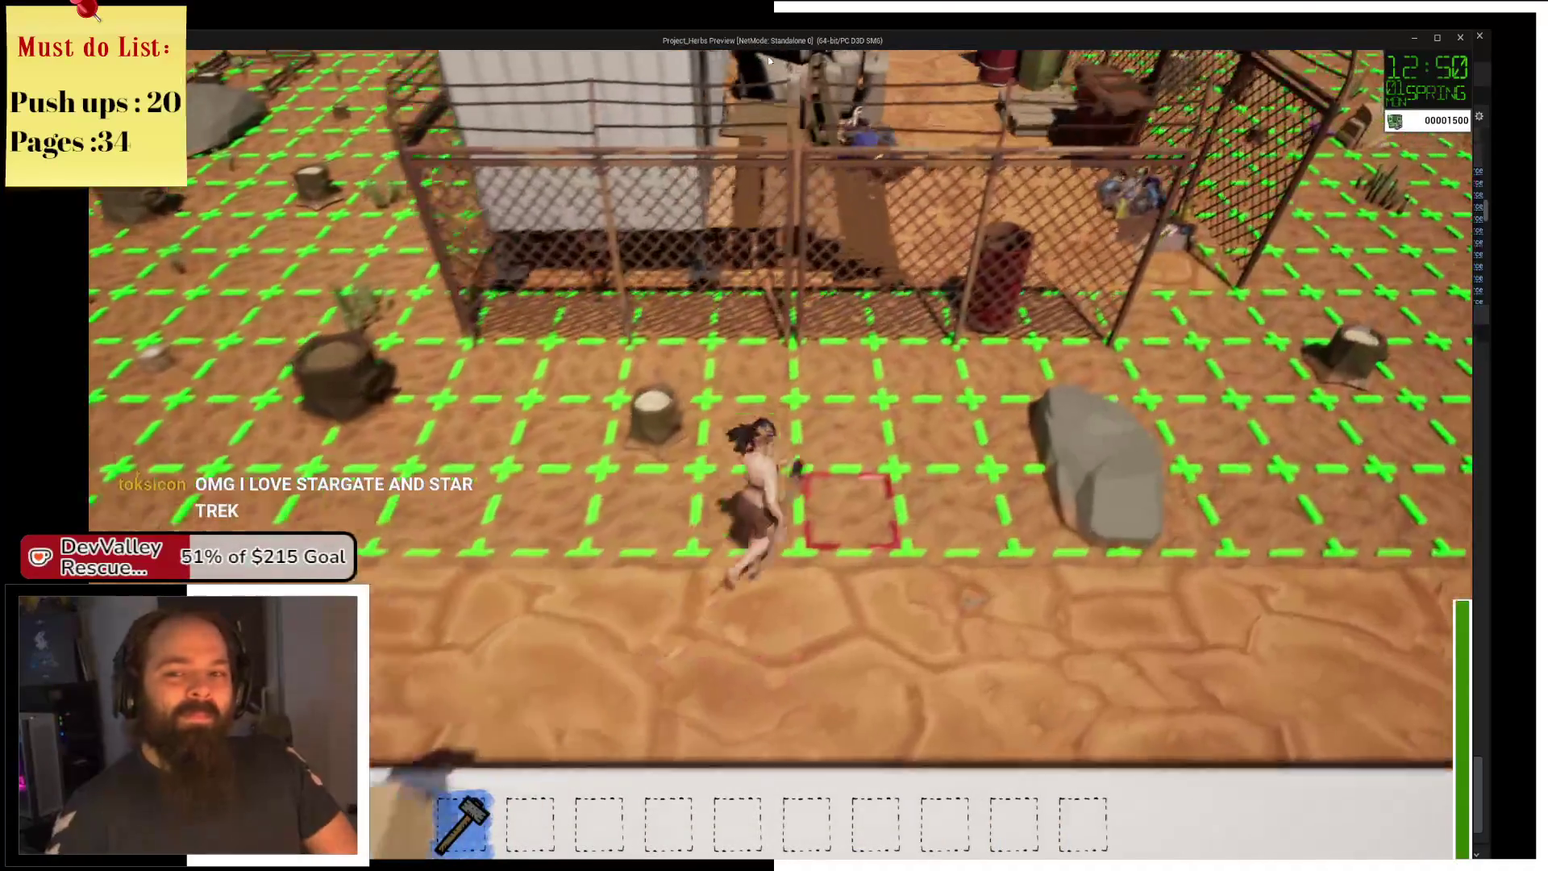
key(w)
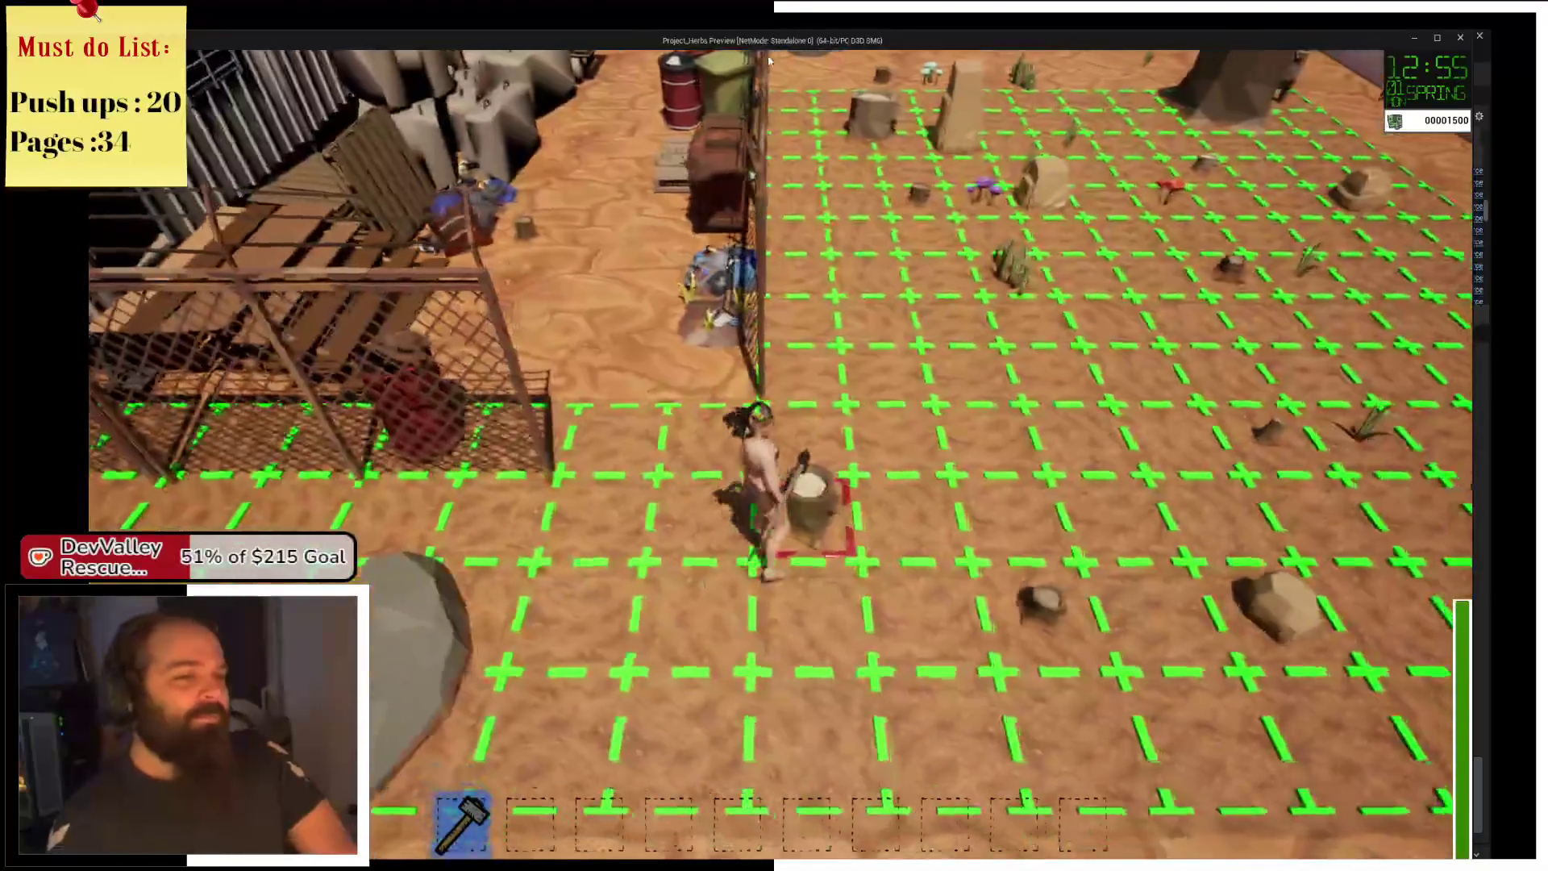
key(d)
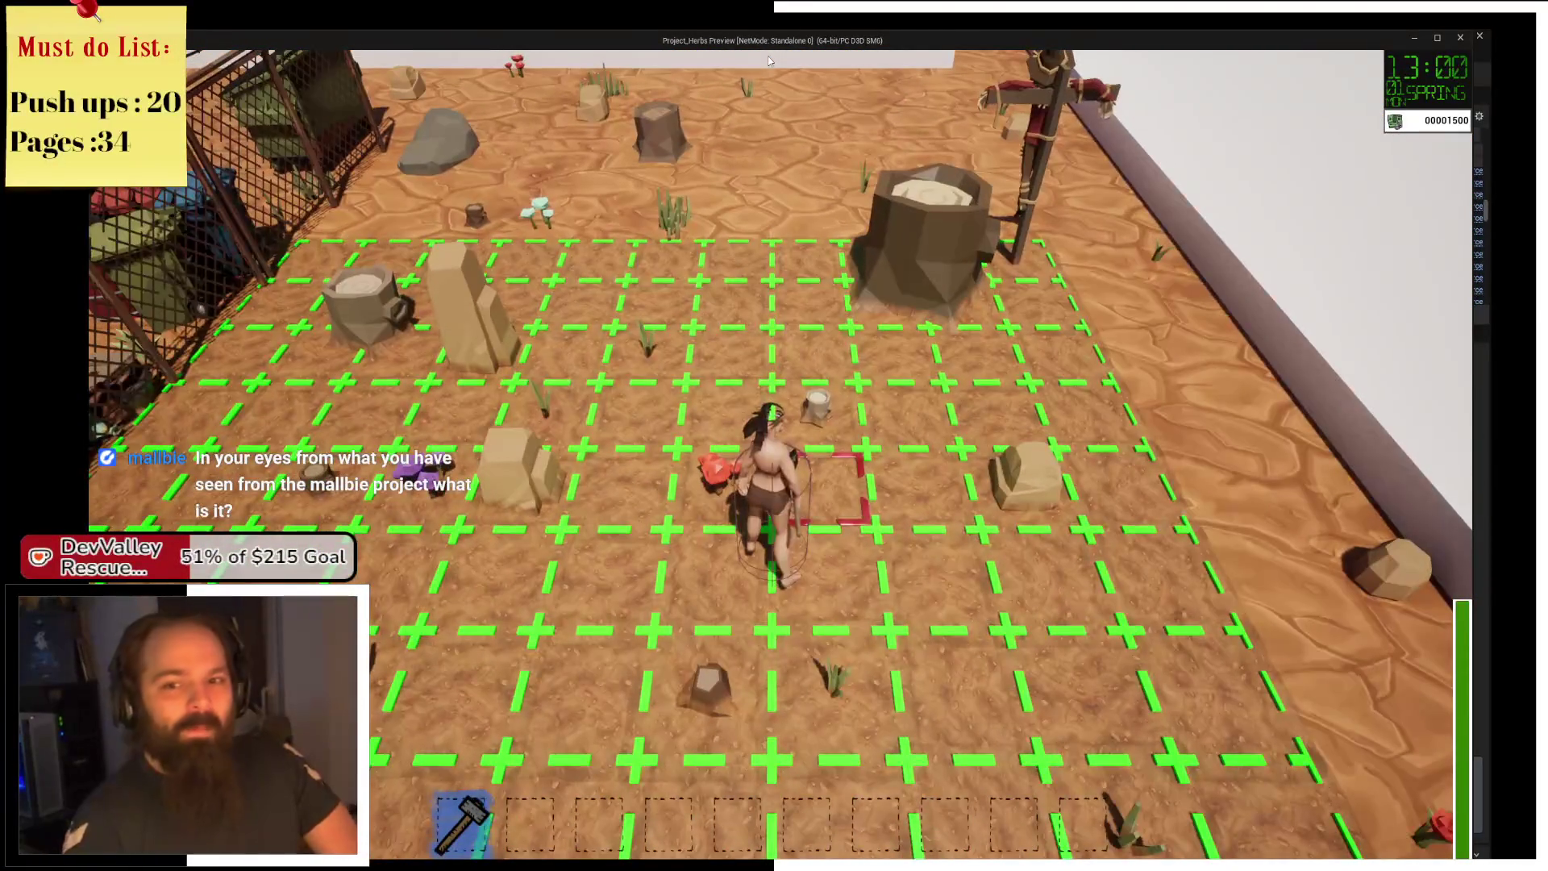
key(w)
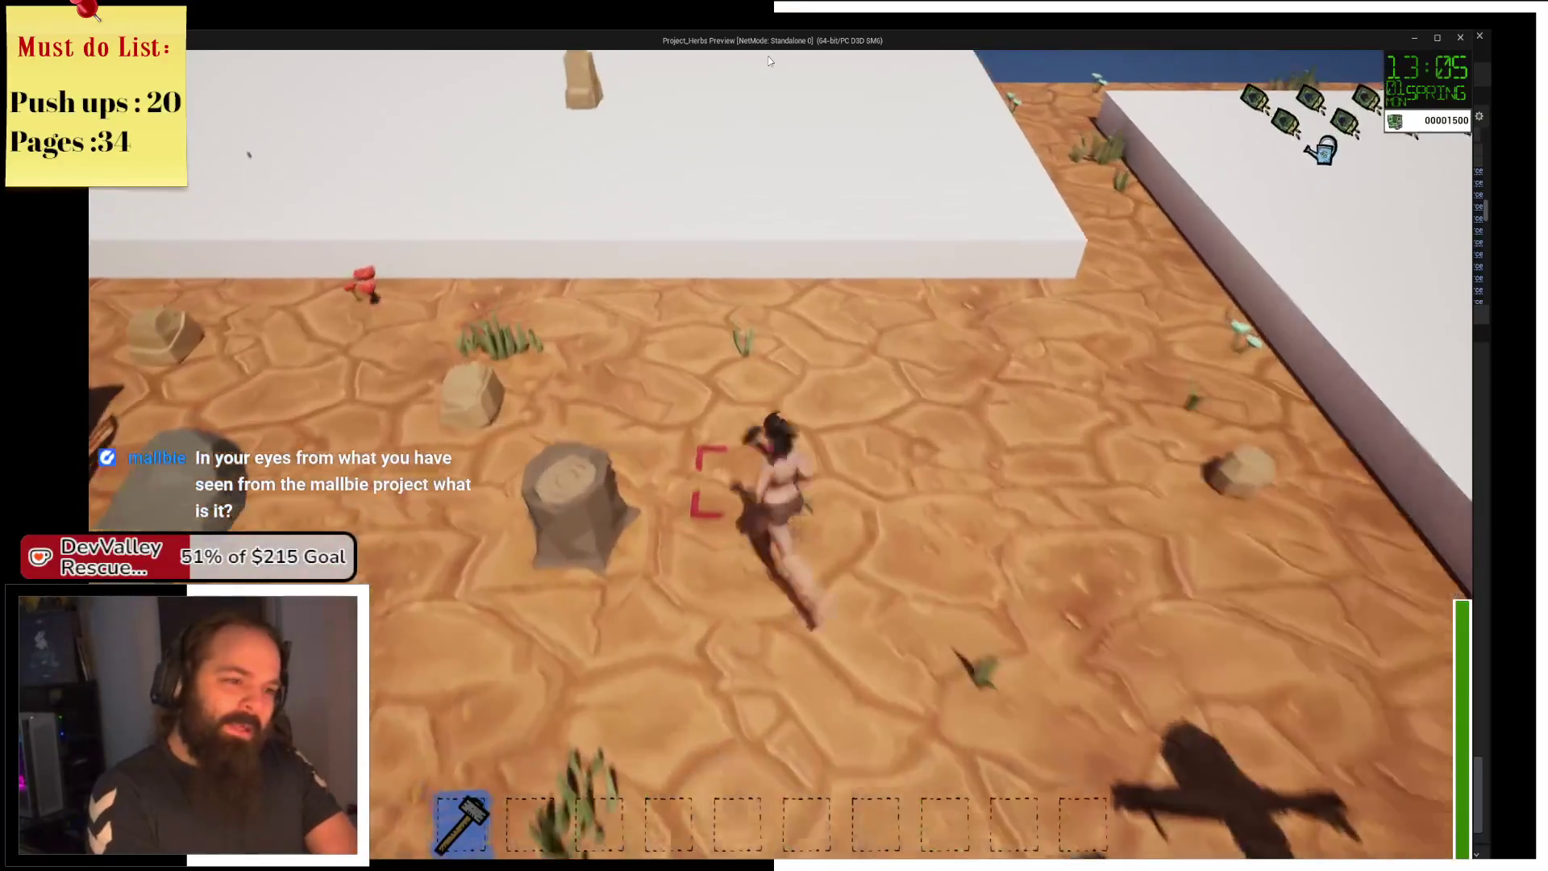
key(w)
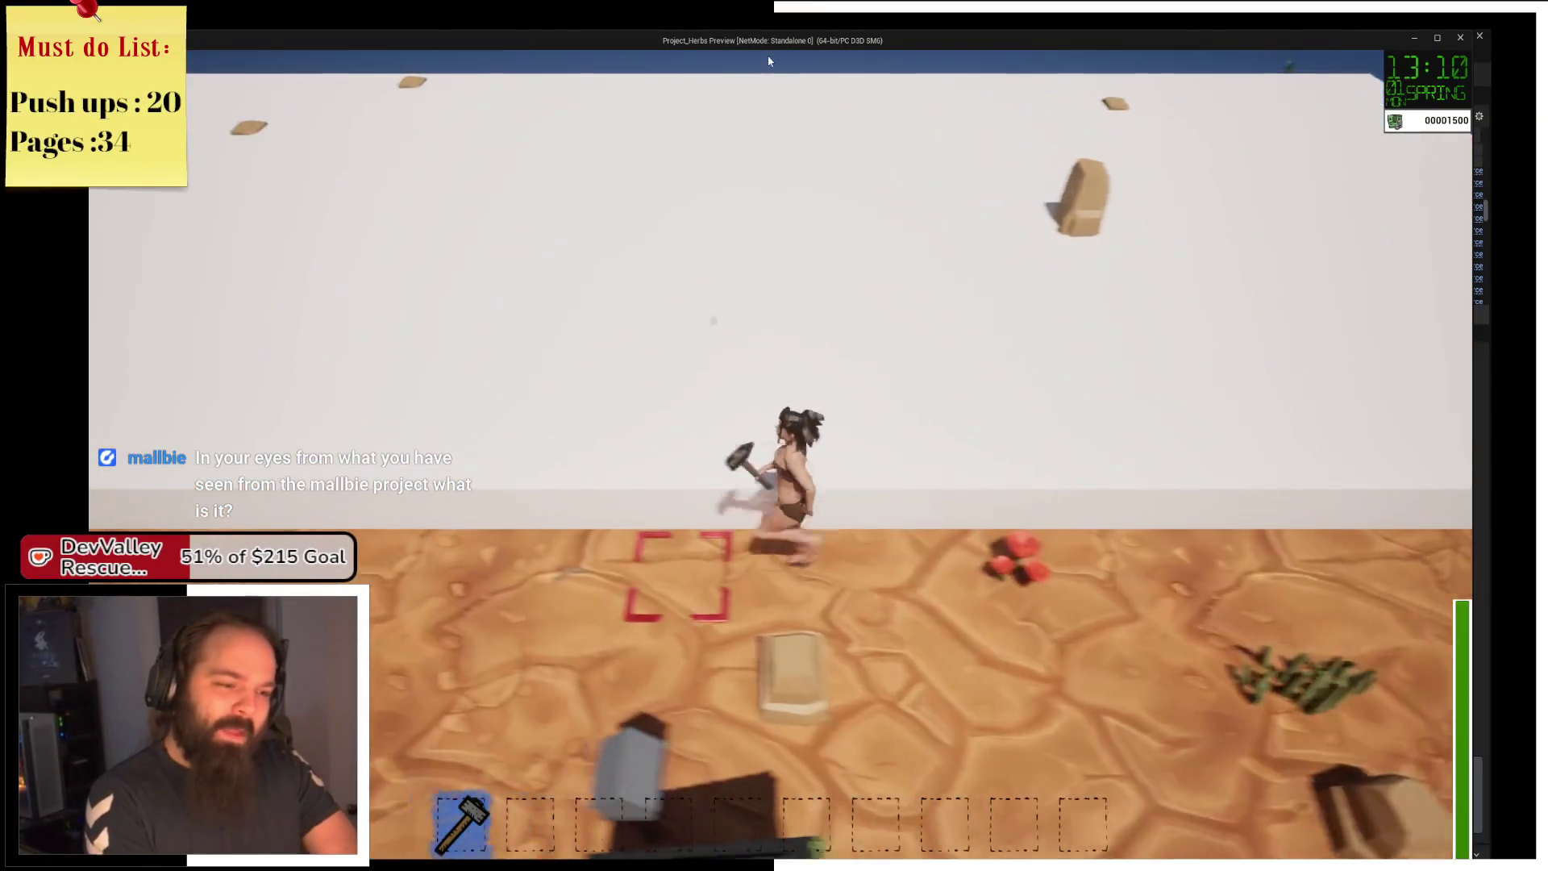
key(s)
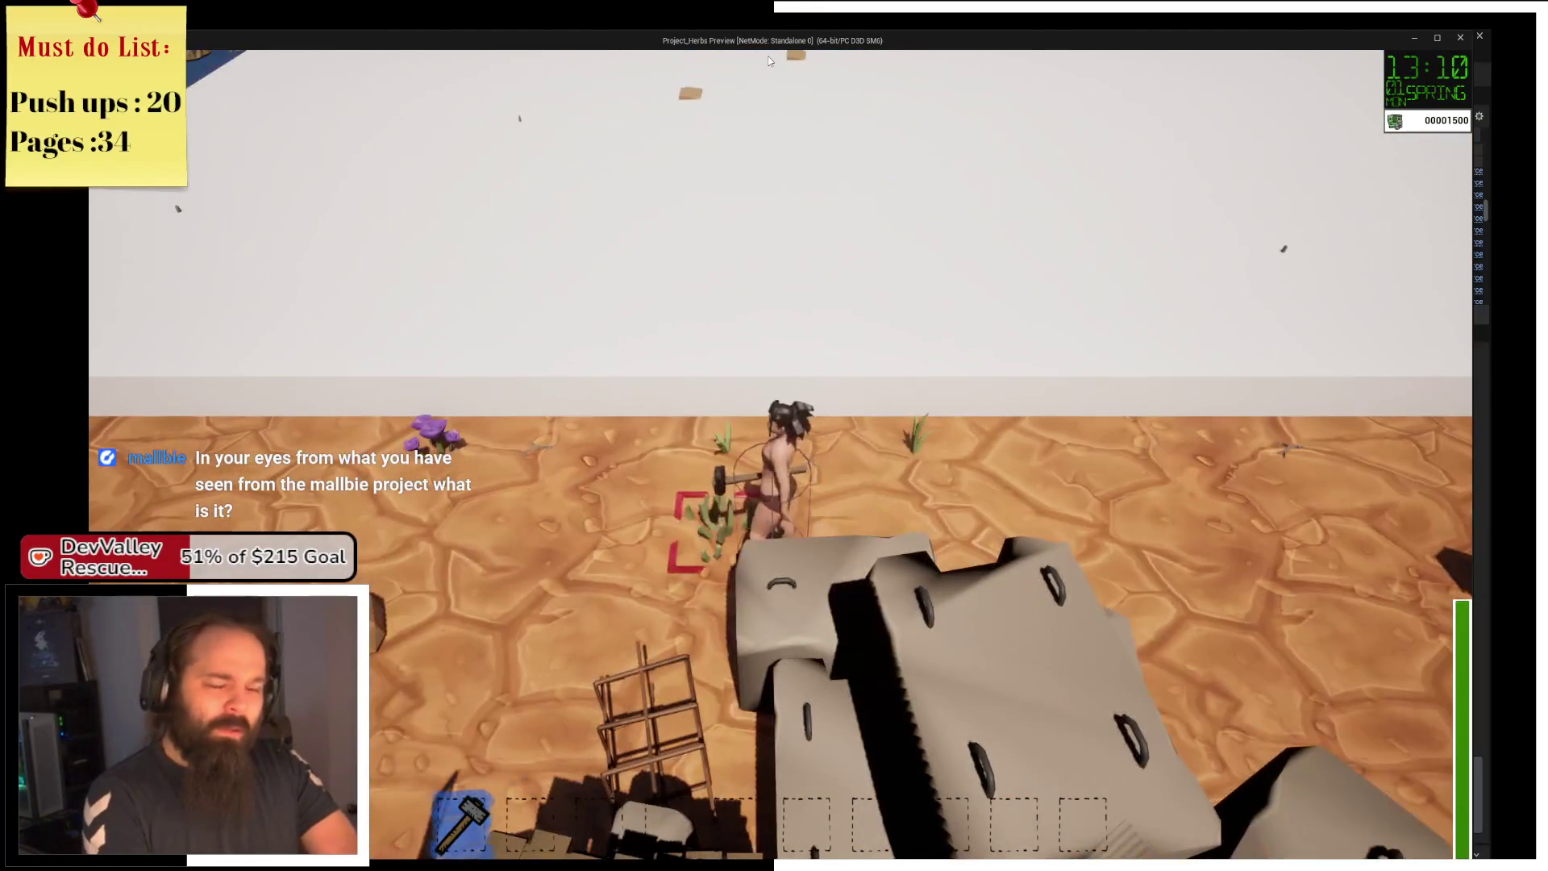
key(a)
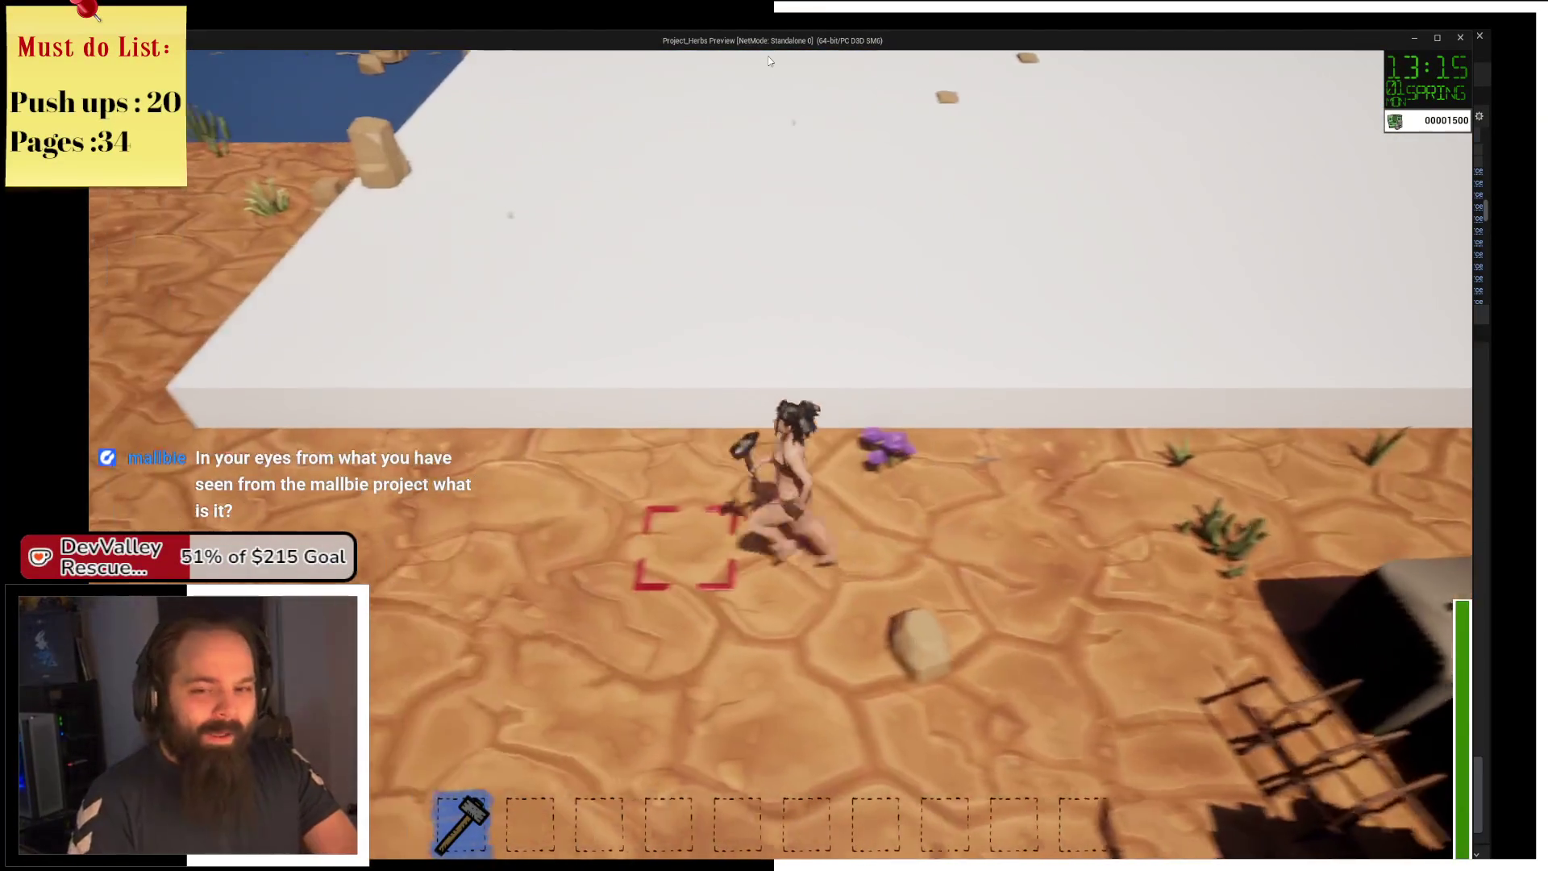
key(a)
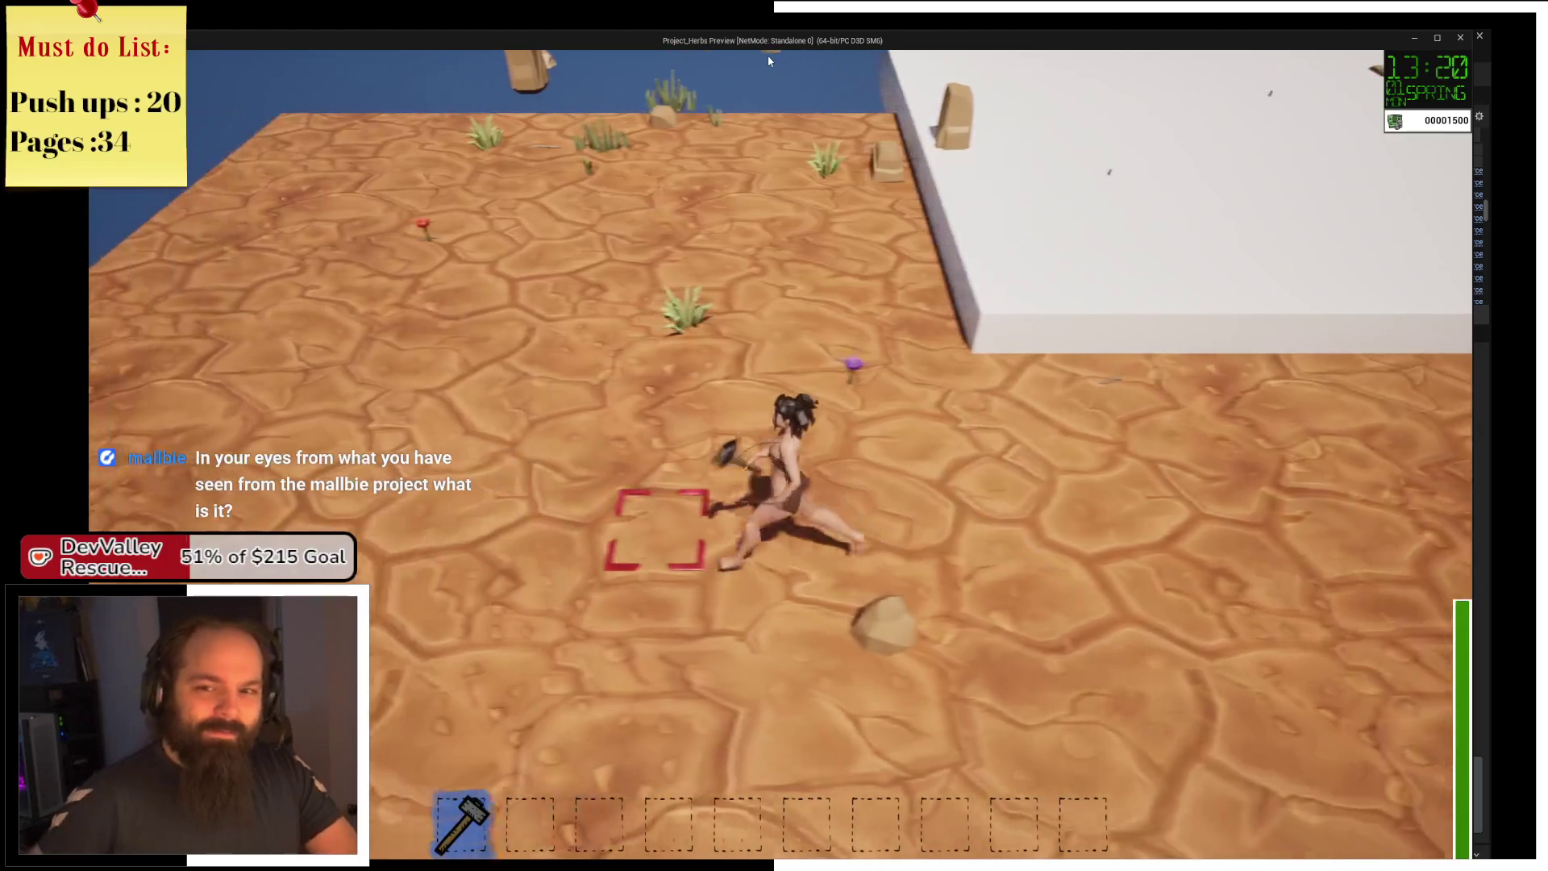
key(s)
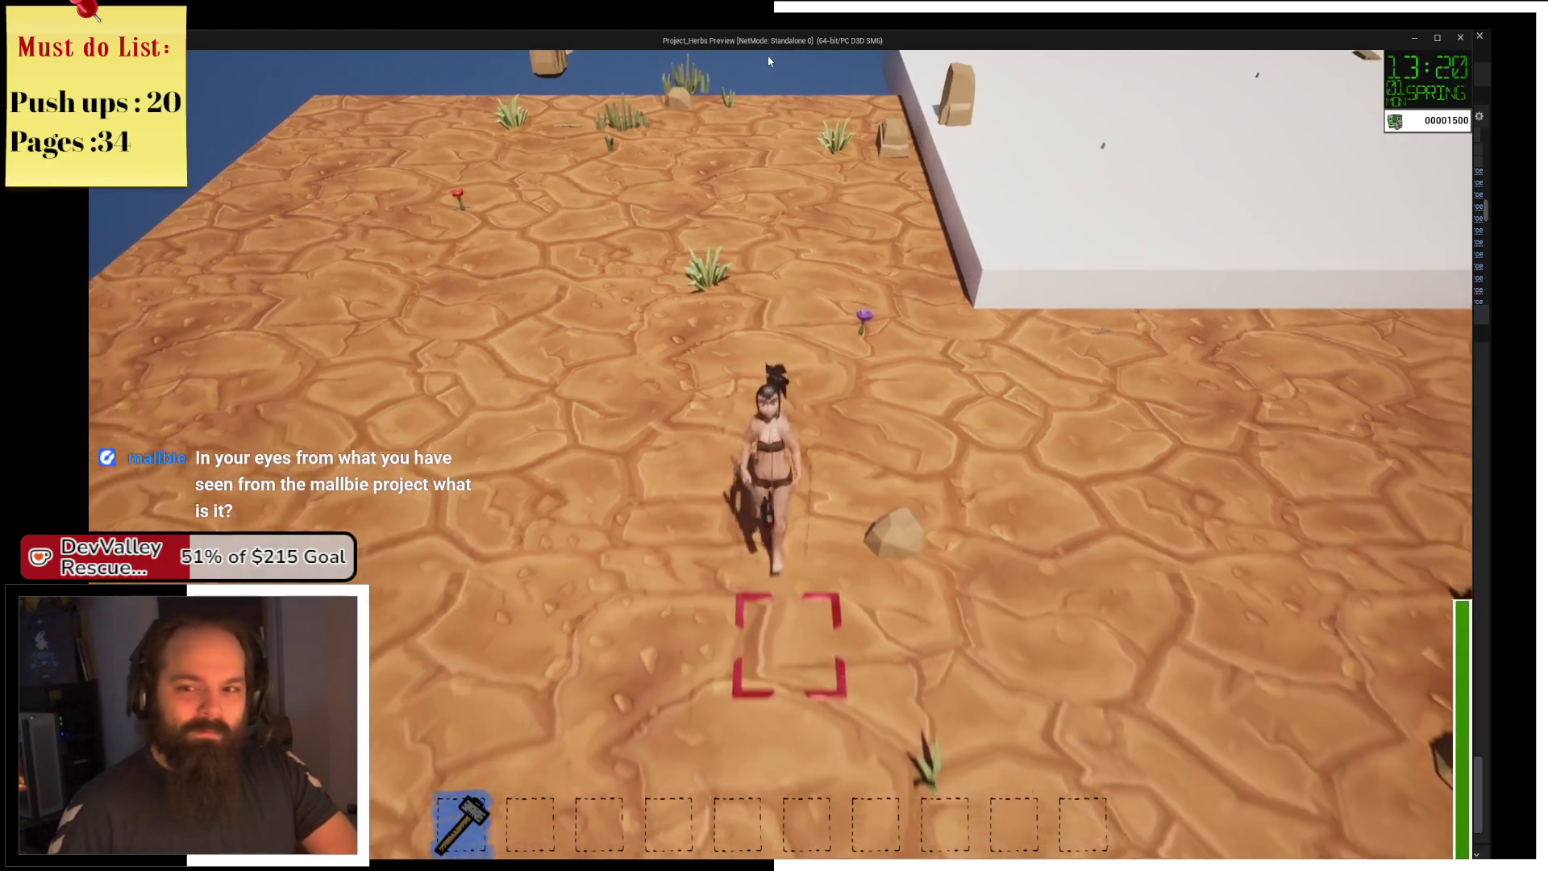
Run past the fence across the grid, hammer the tree stump, and walk toward the red flower.
key(s)
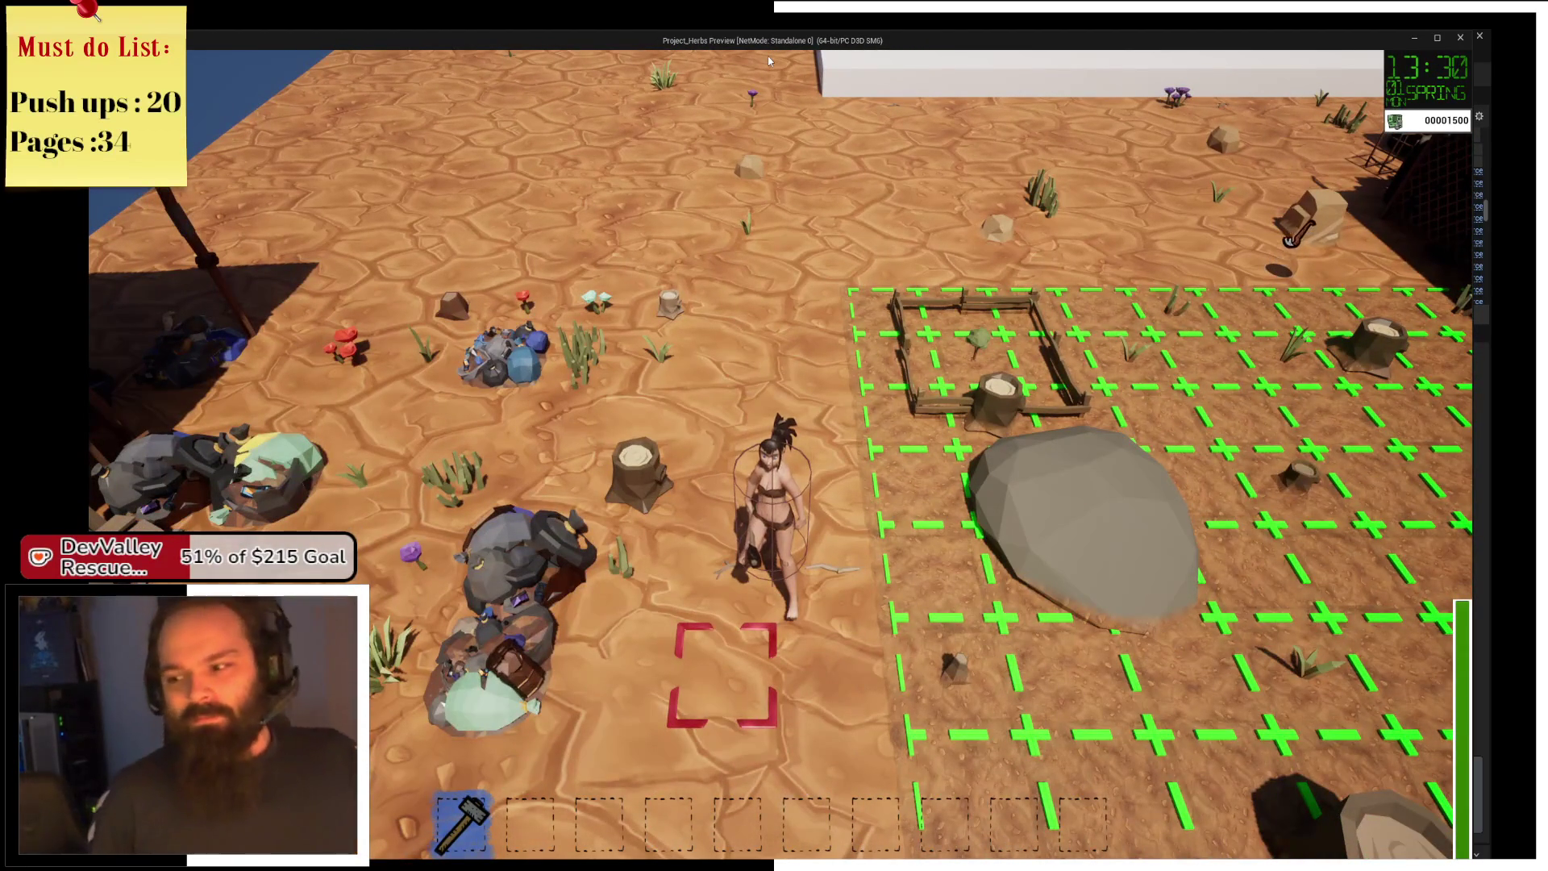
key(d)
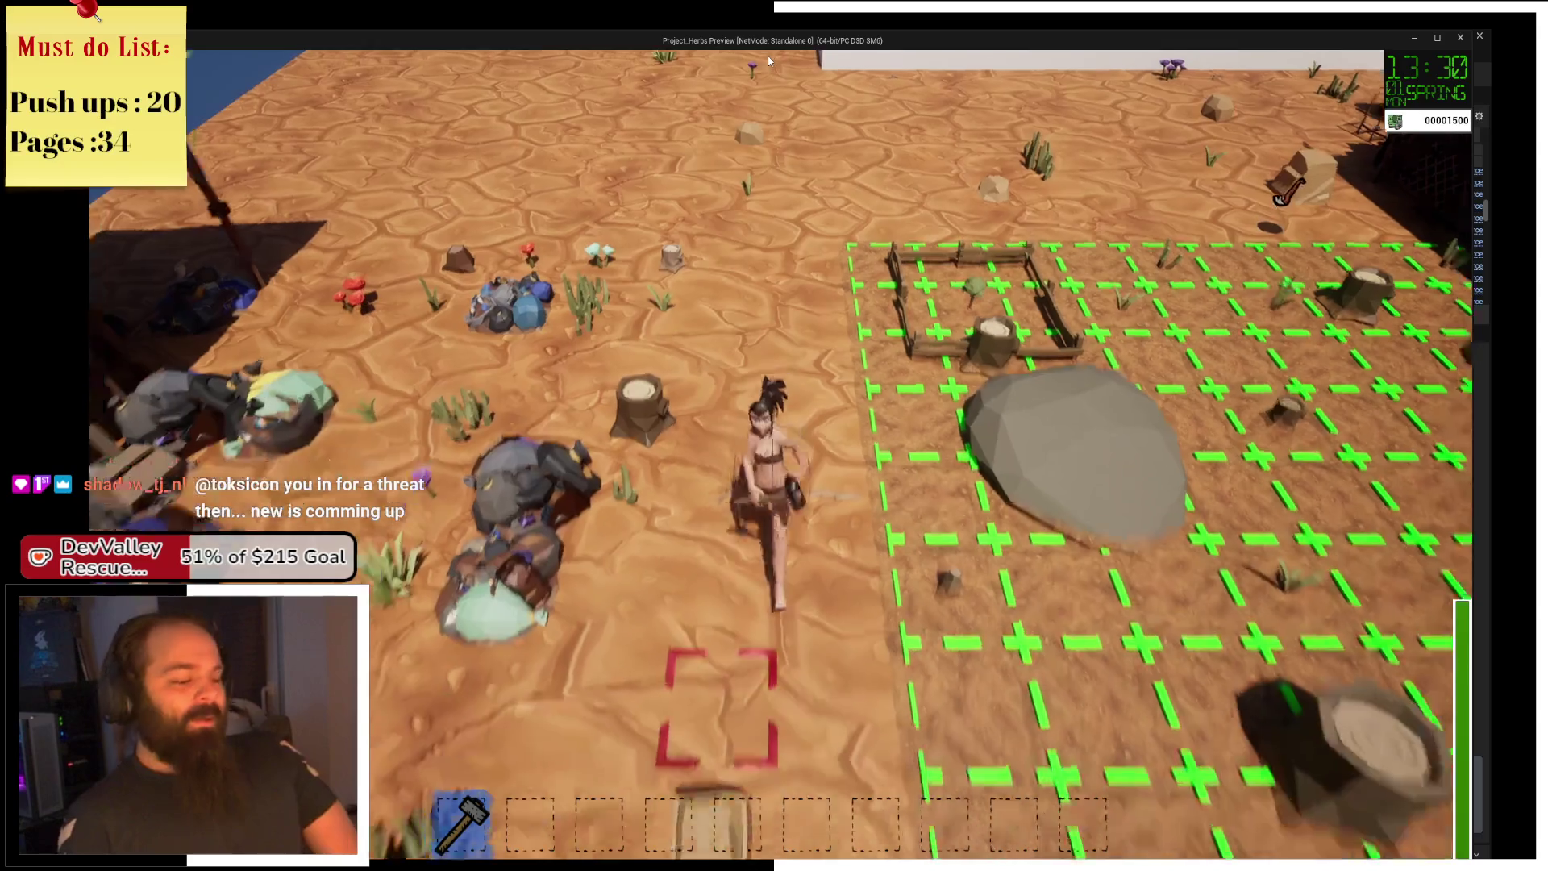
key(w)
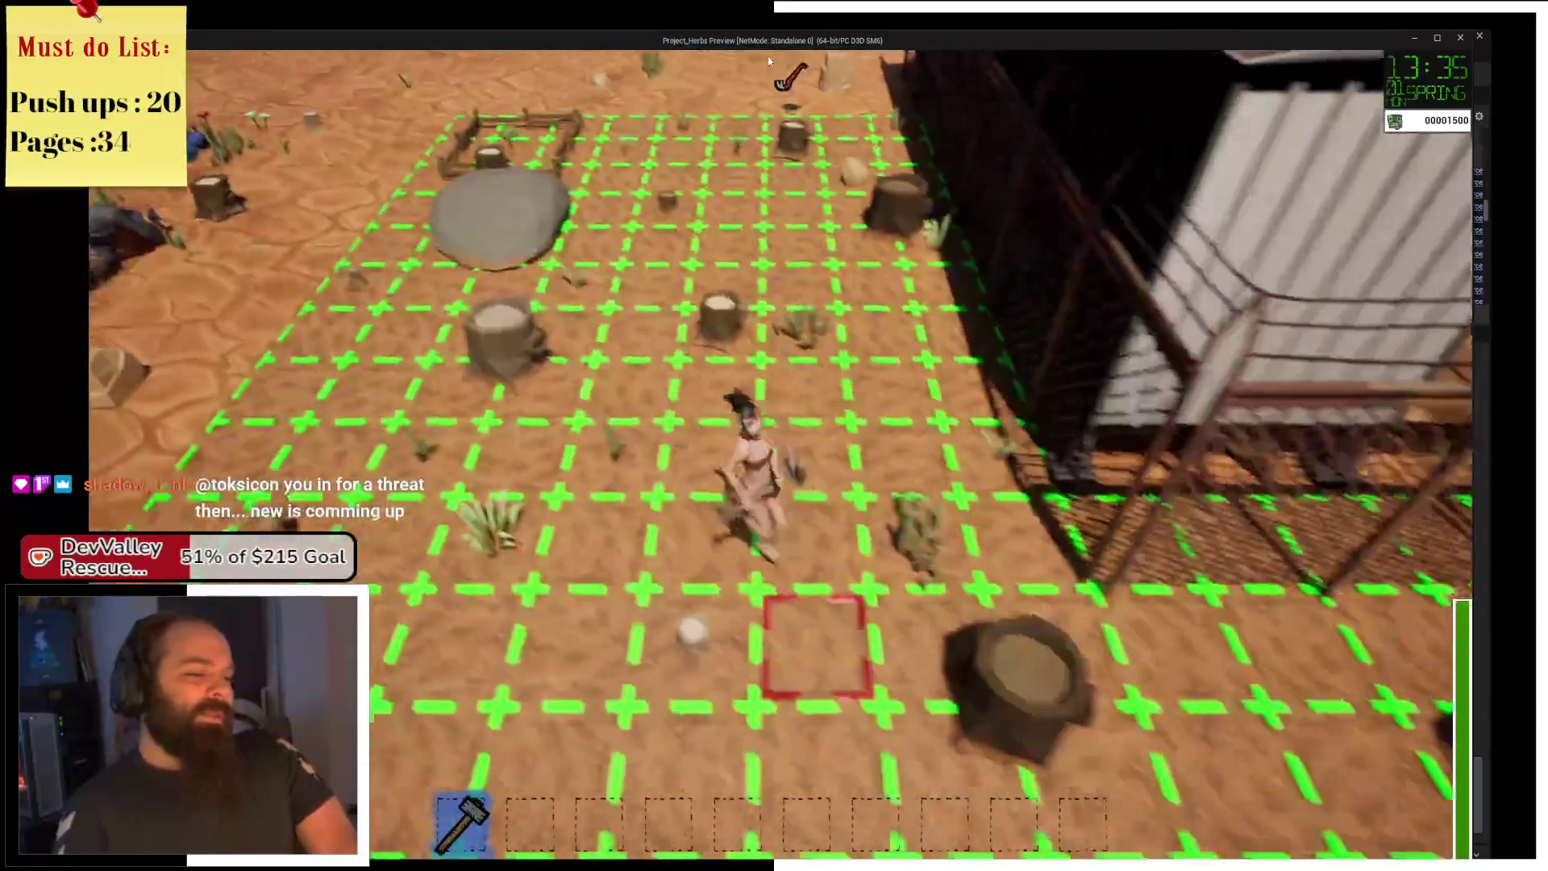
key(d)
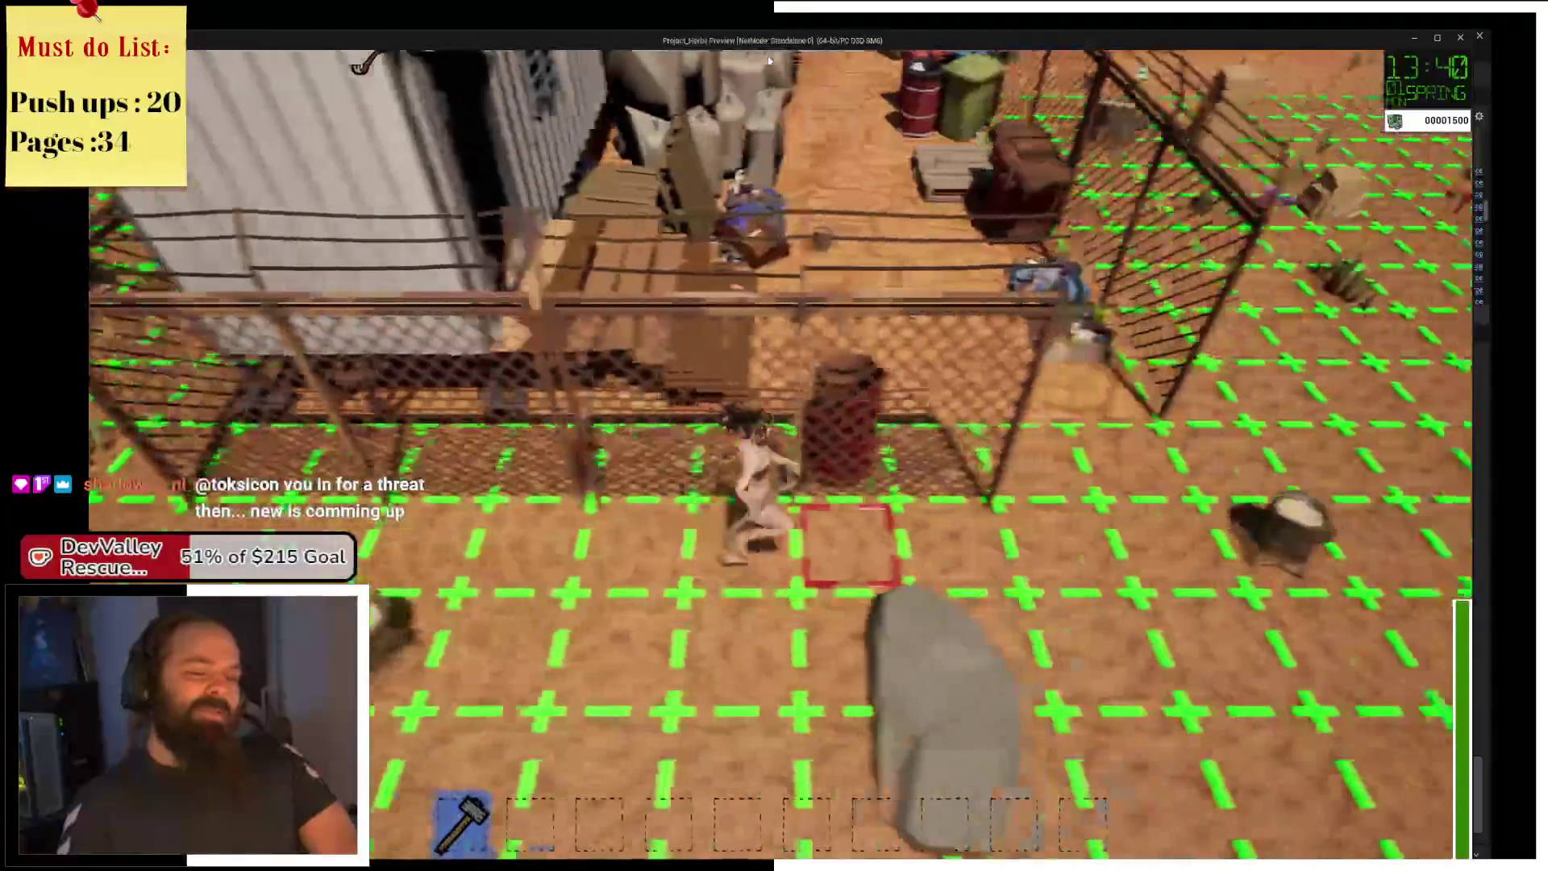
key(d)
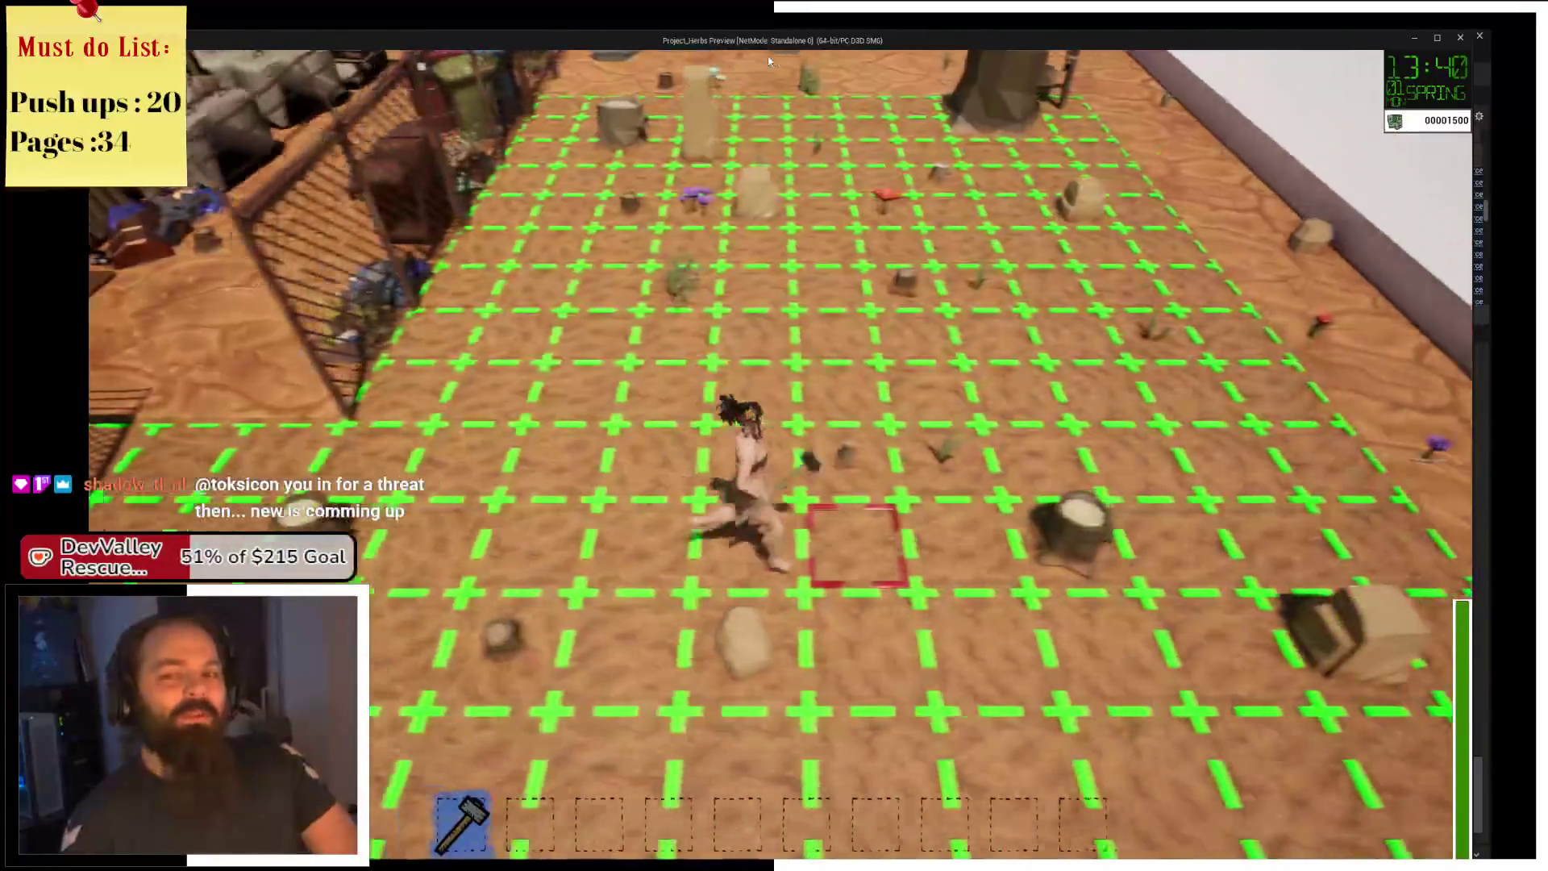
key(w)
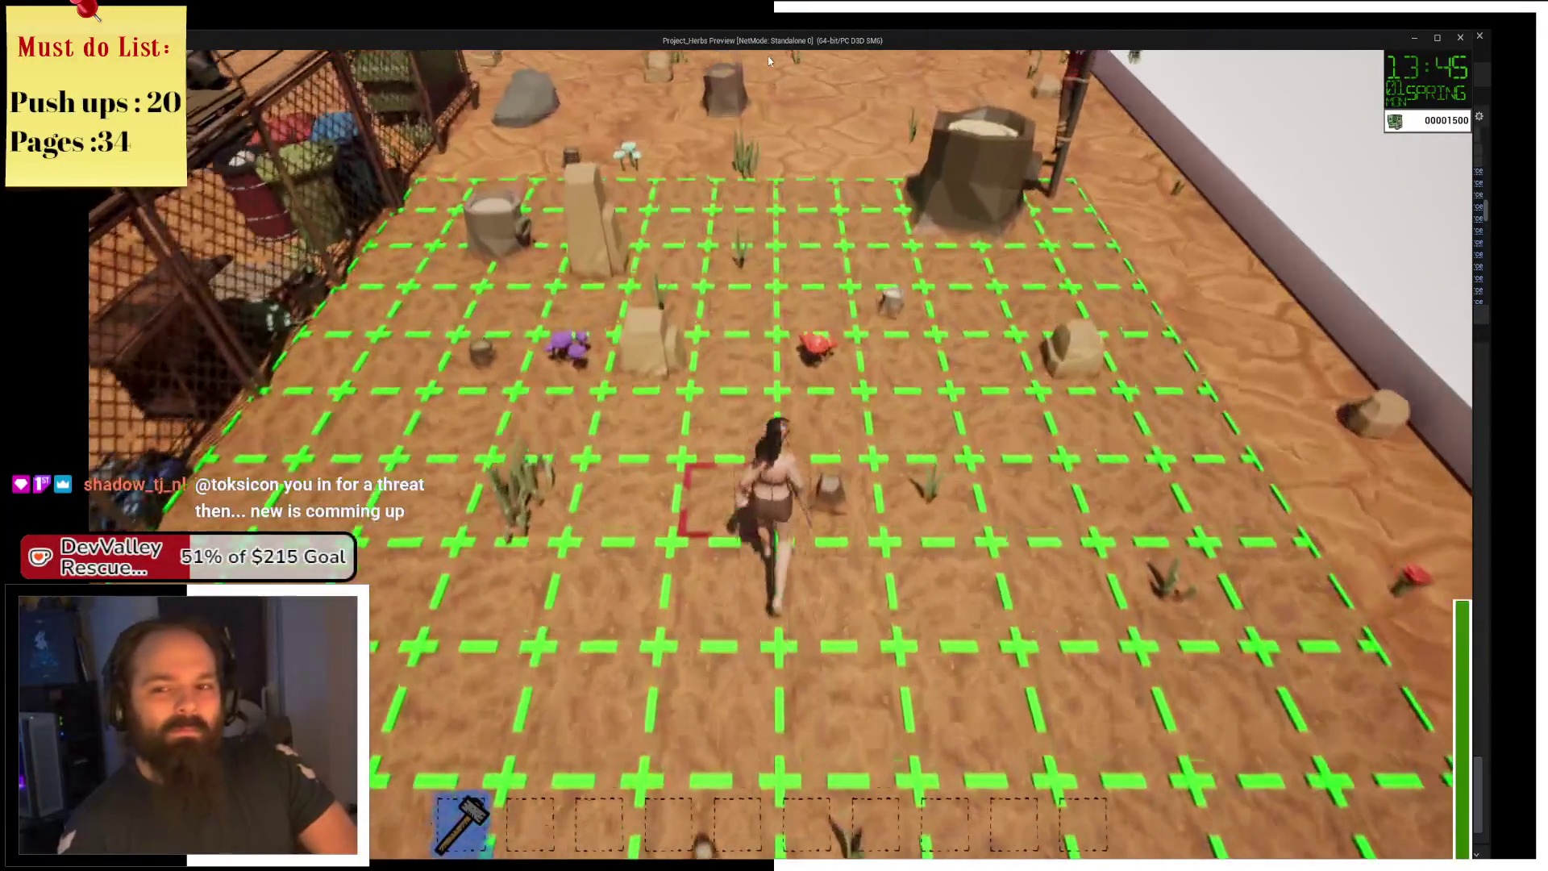
key(w)
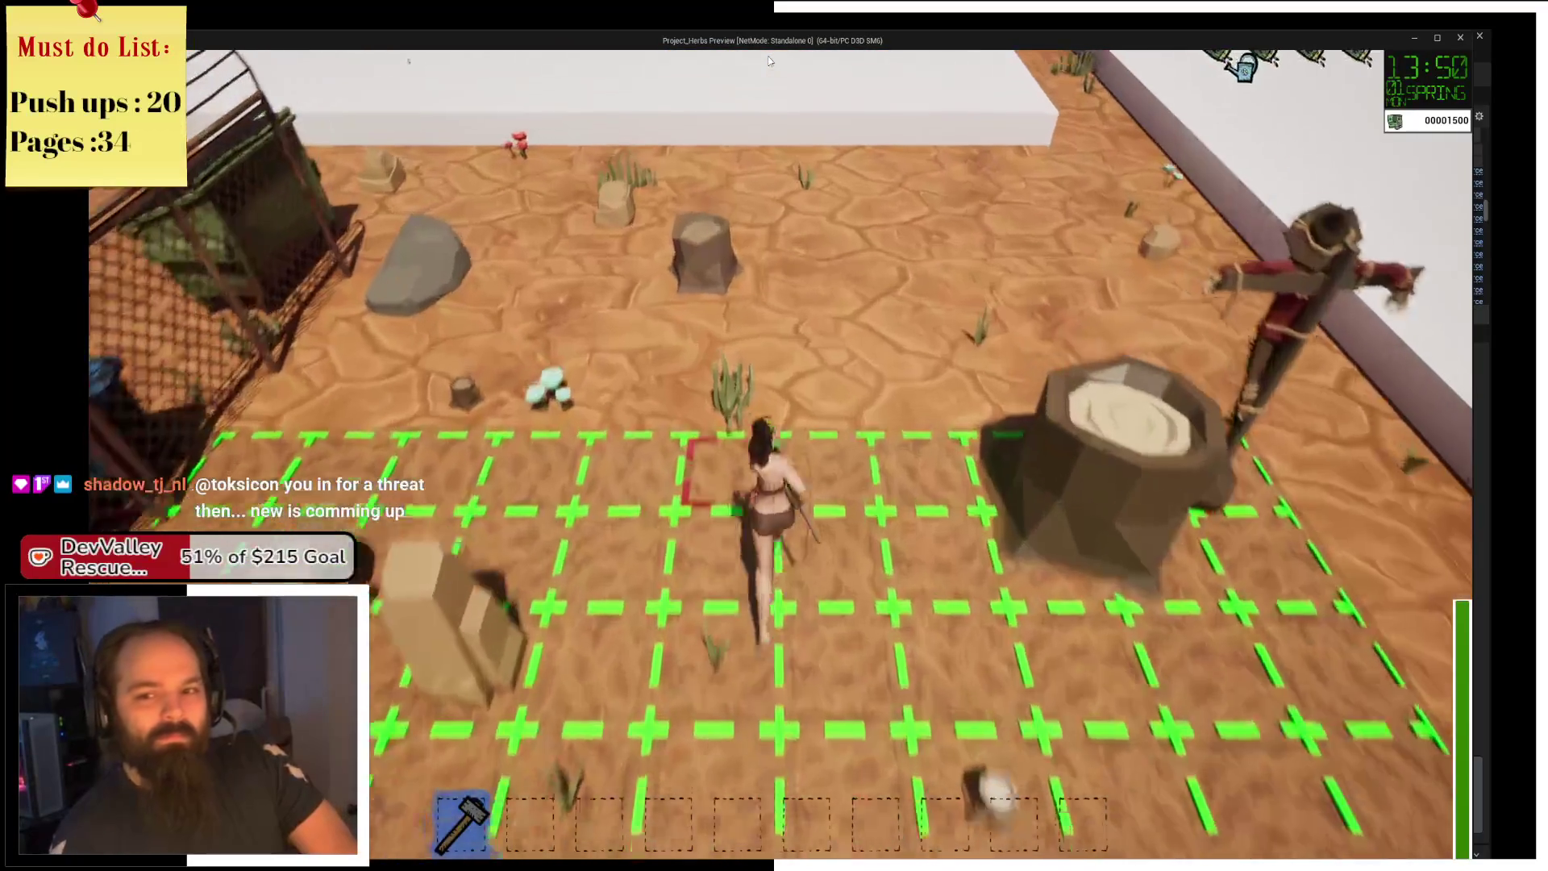
key(a)
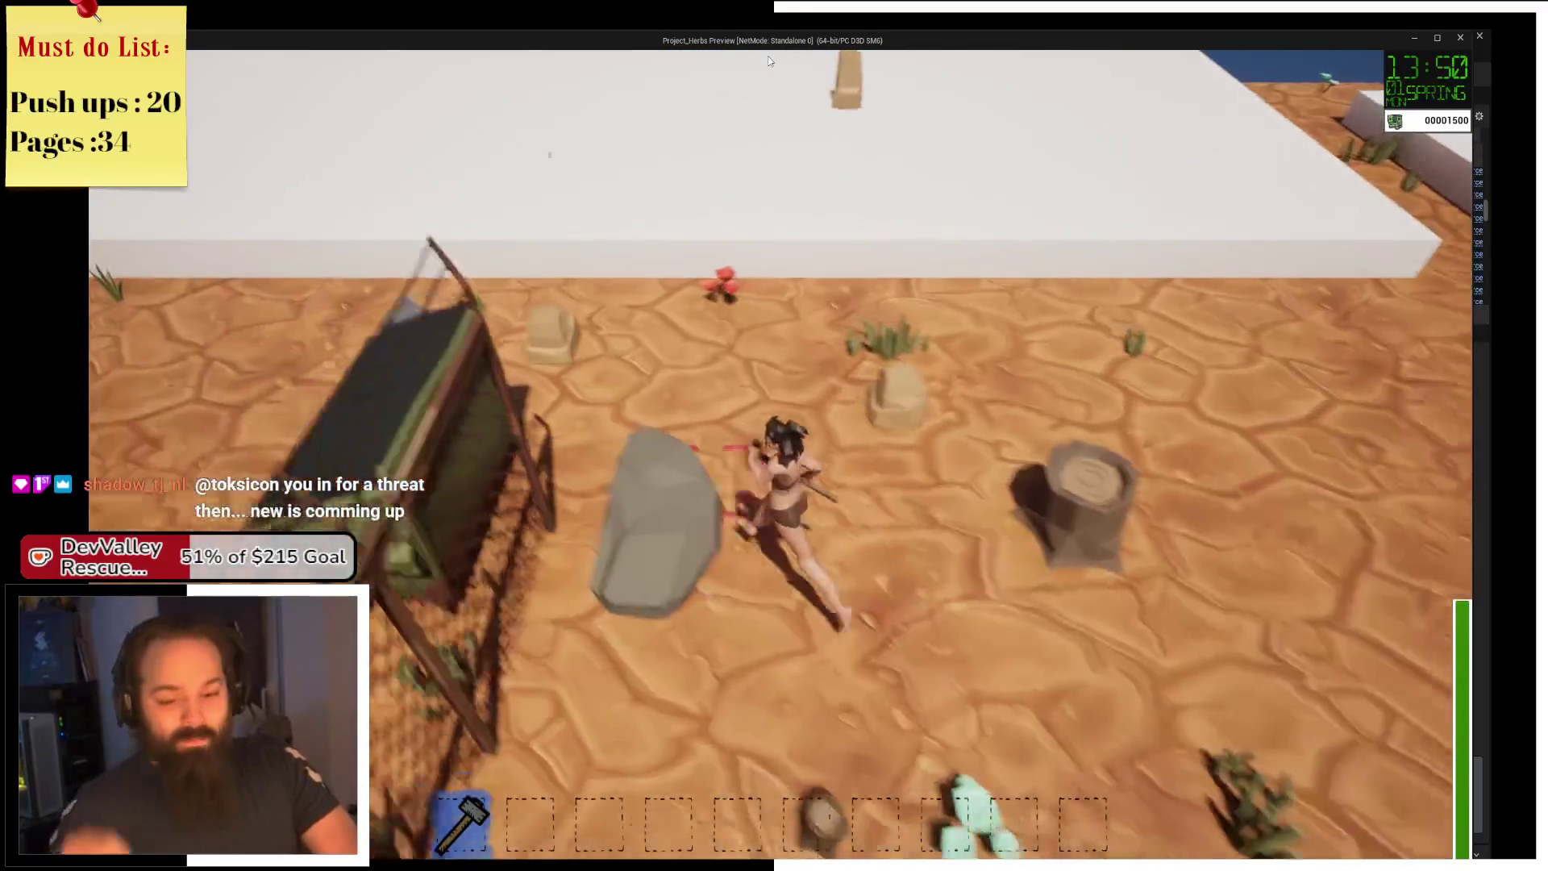
key(w)
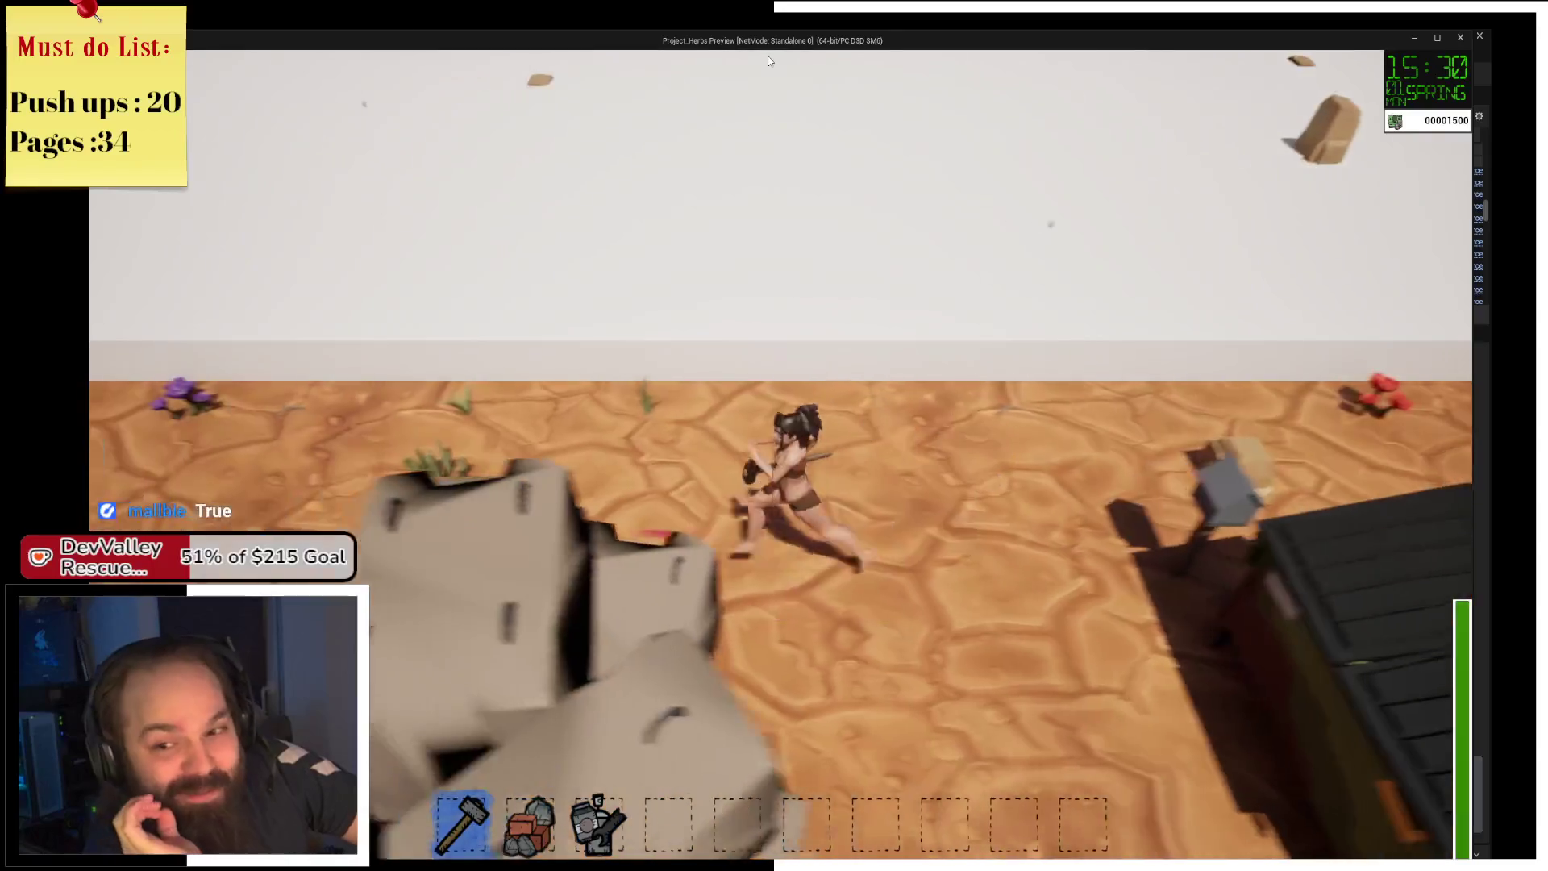
Run a loop around the farm grid, past the fenced shed to the back wall and back down.
key(a)
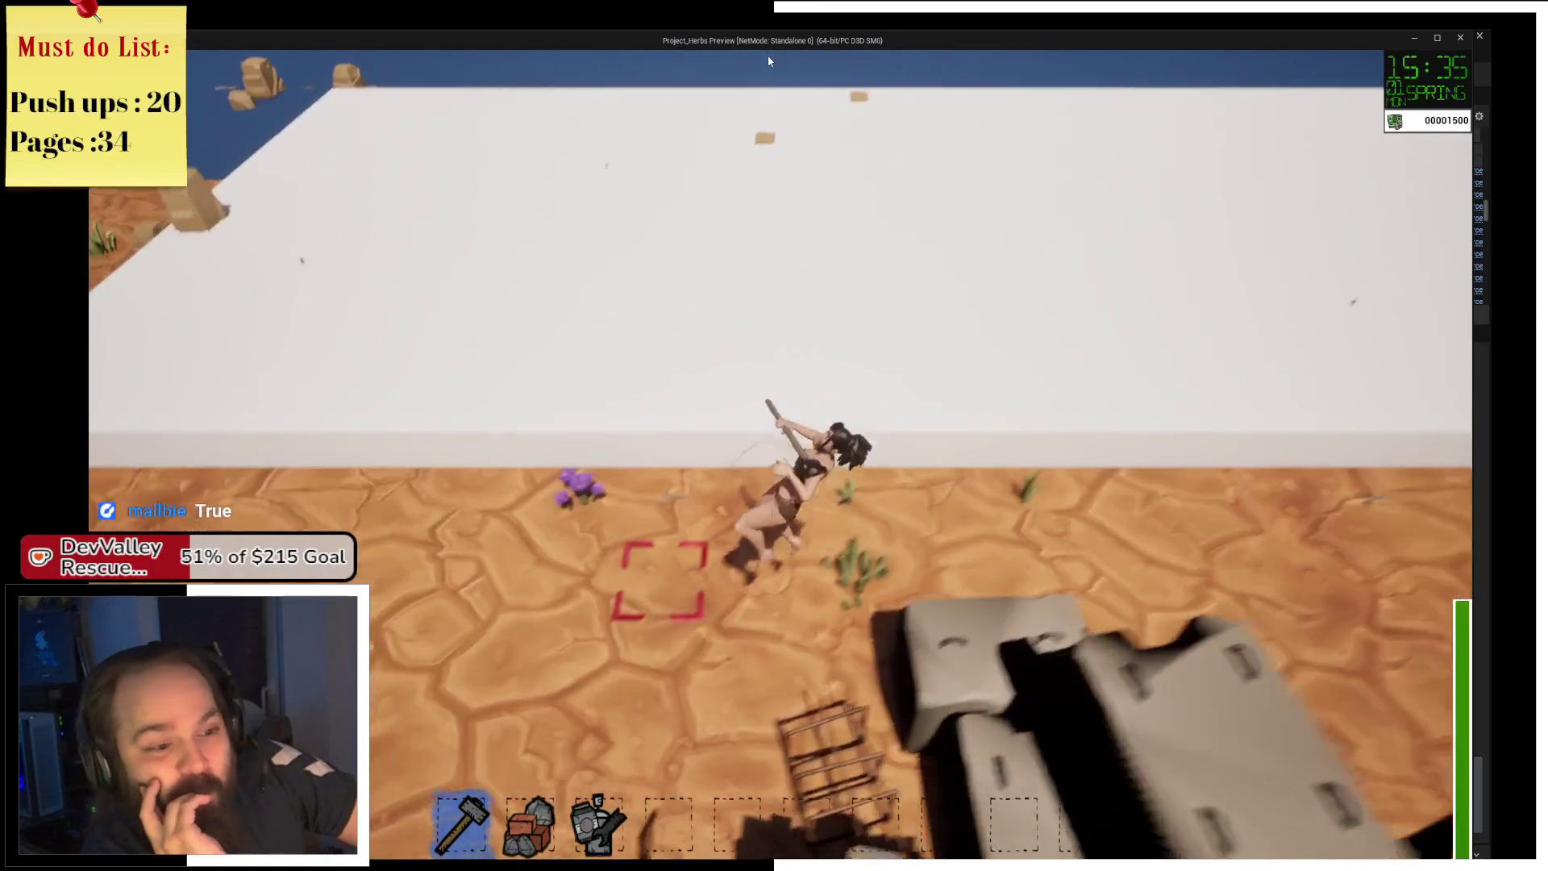
key(a)
key(s)
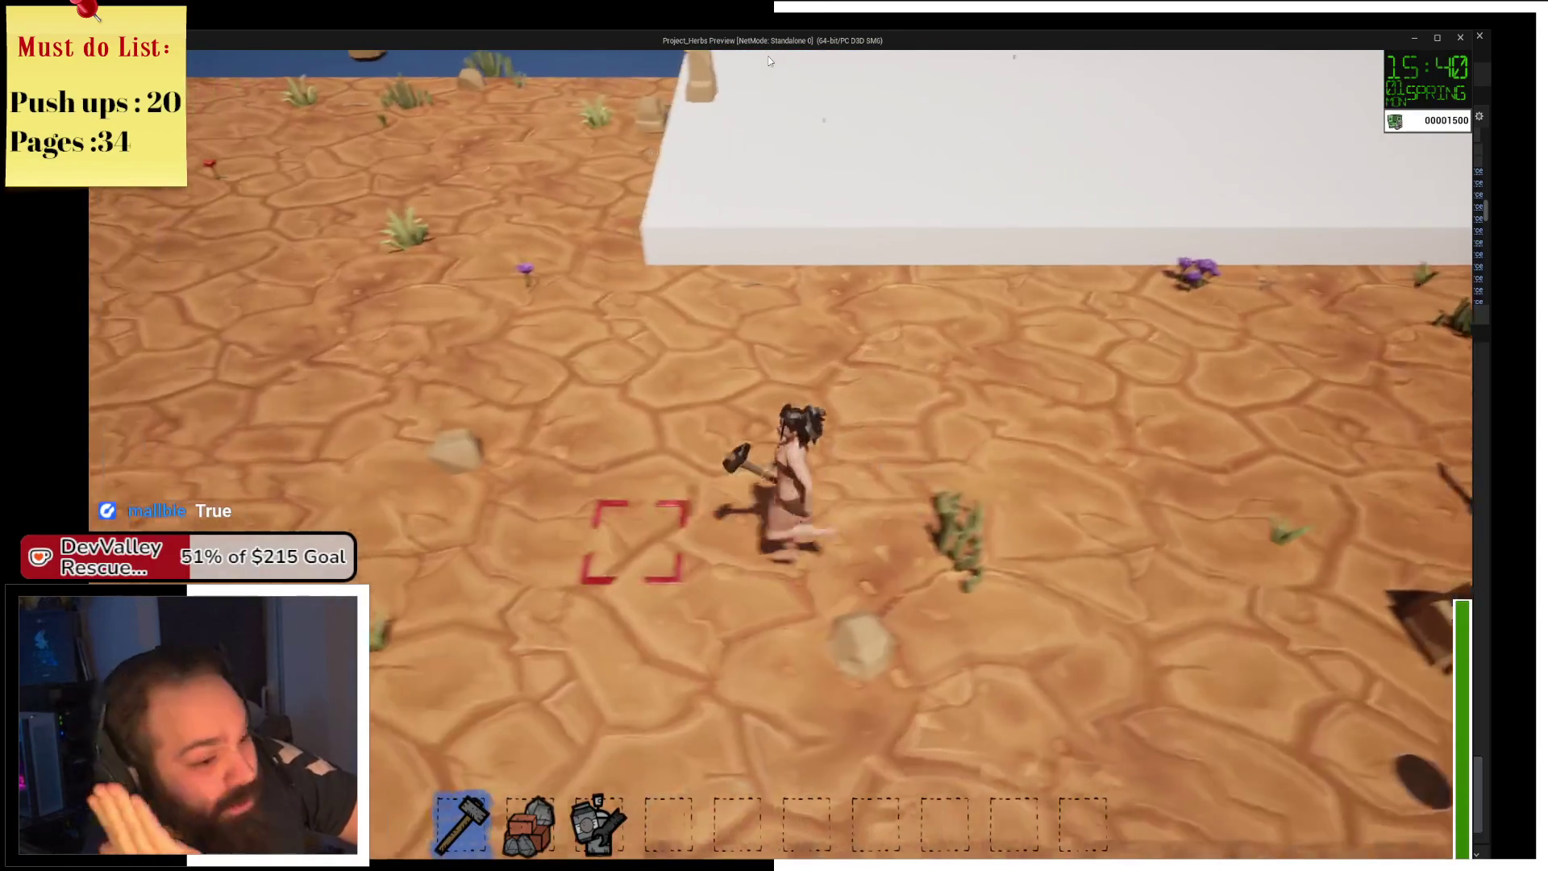
key(s)
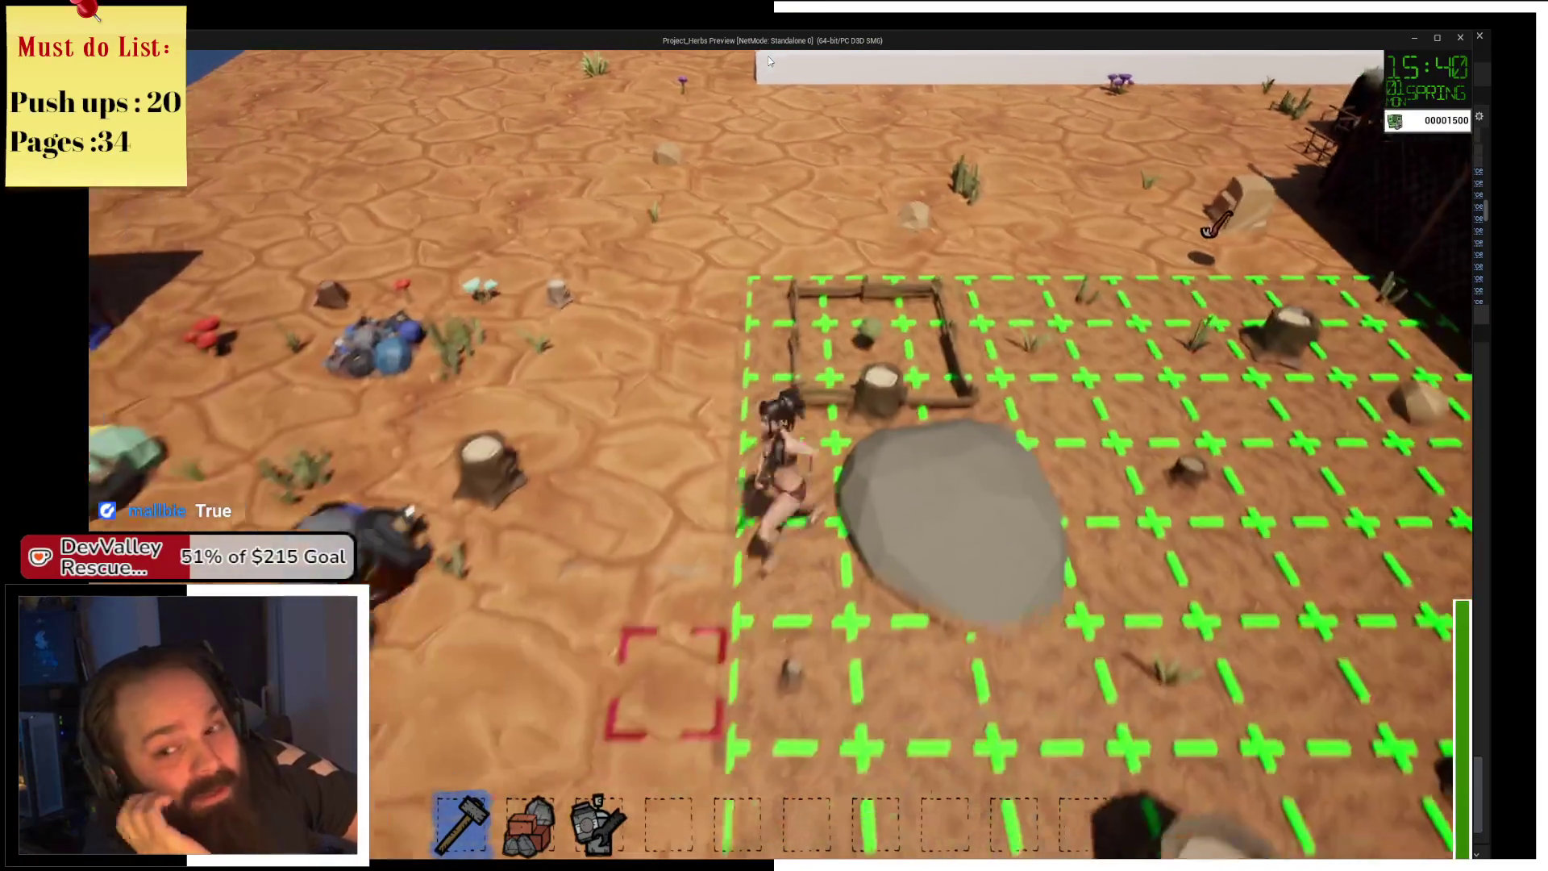
key(d)
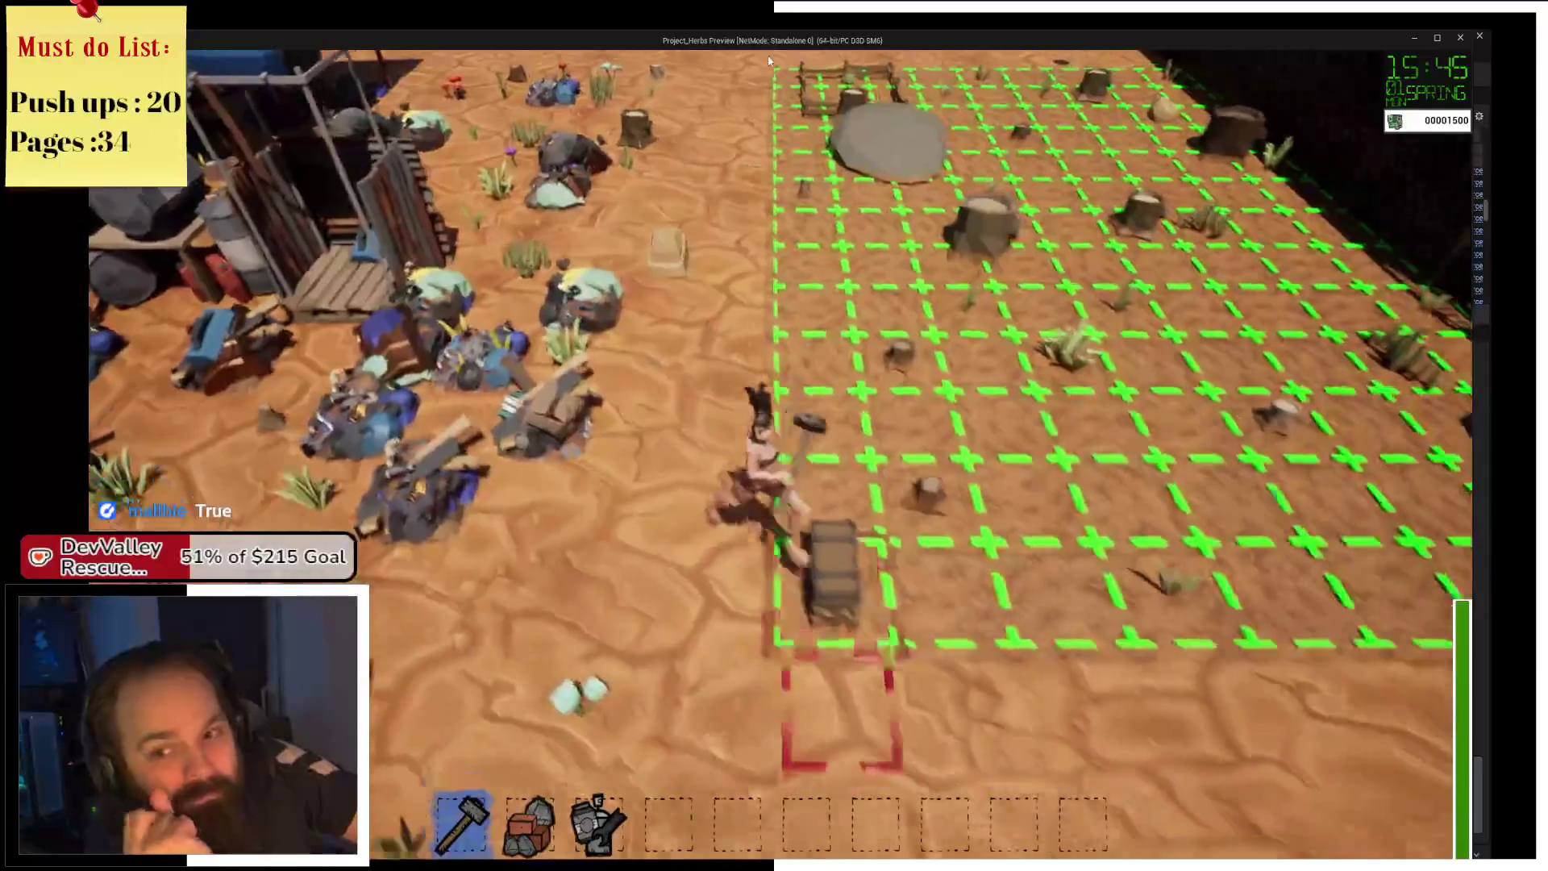
key(d)
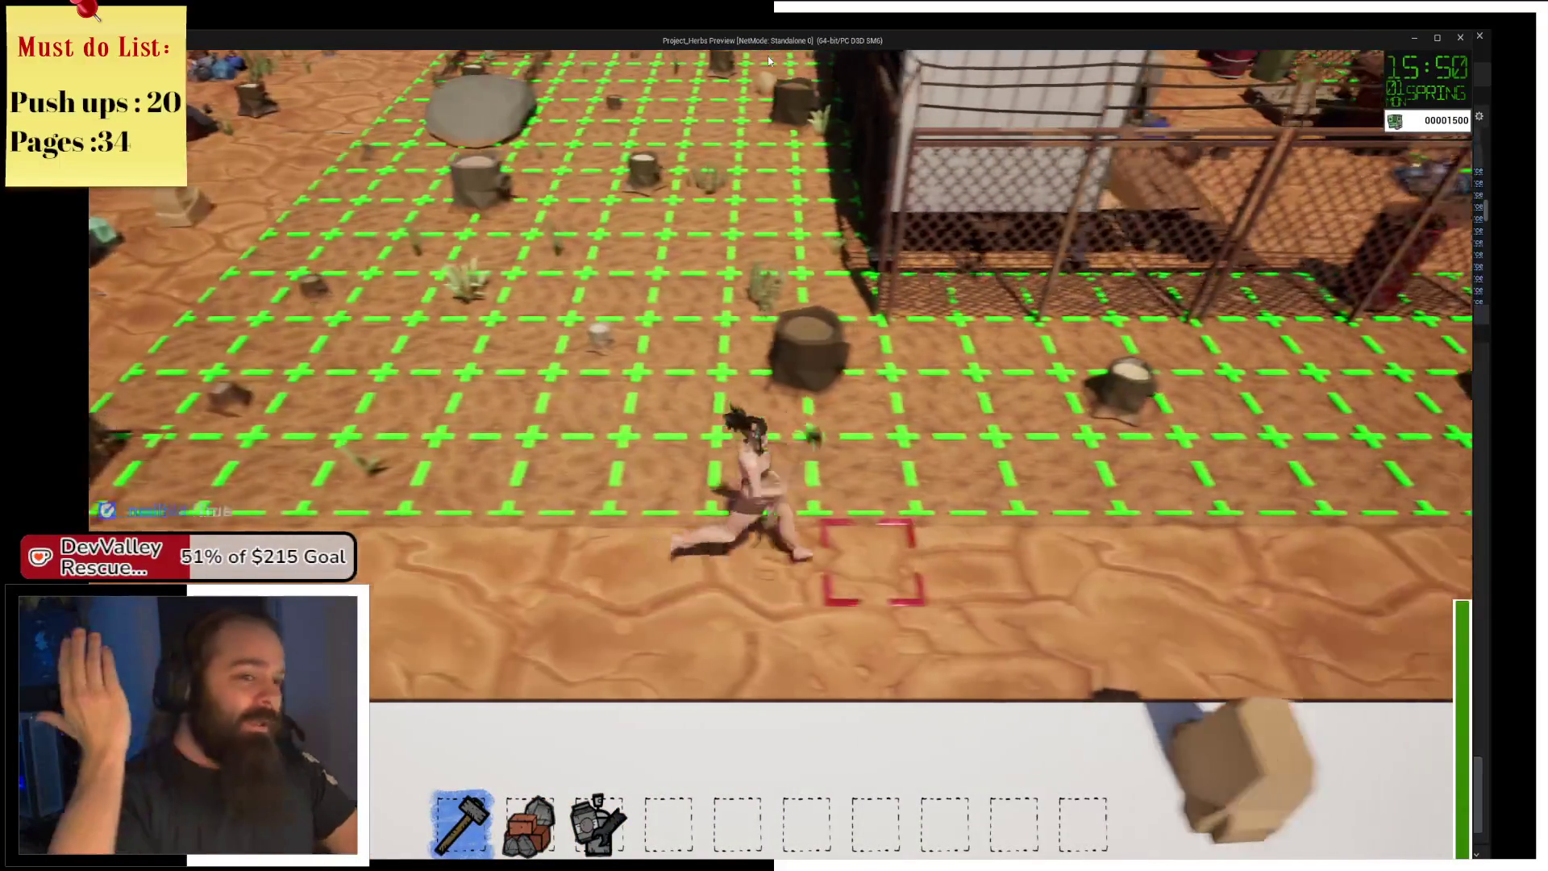
key(d)
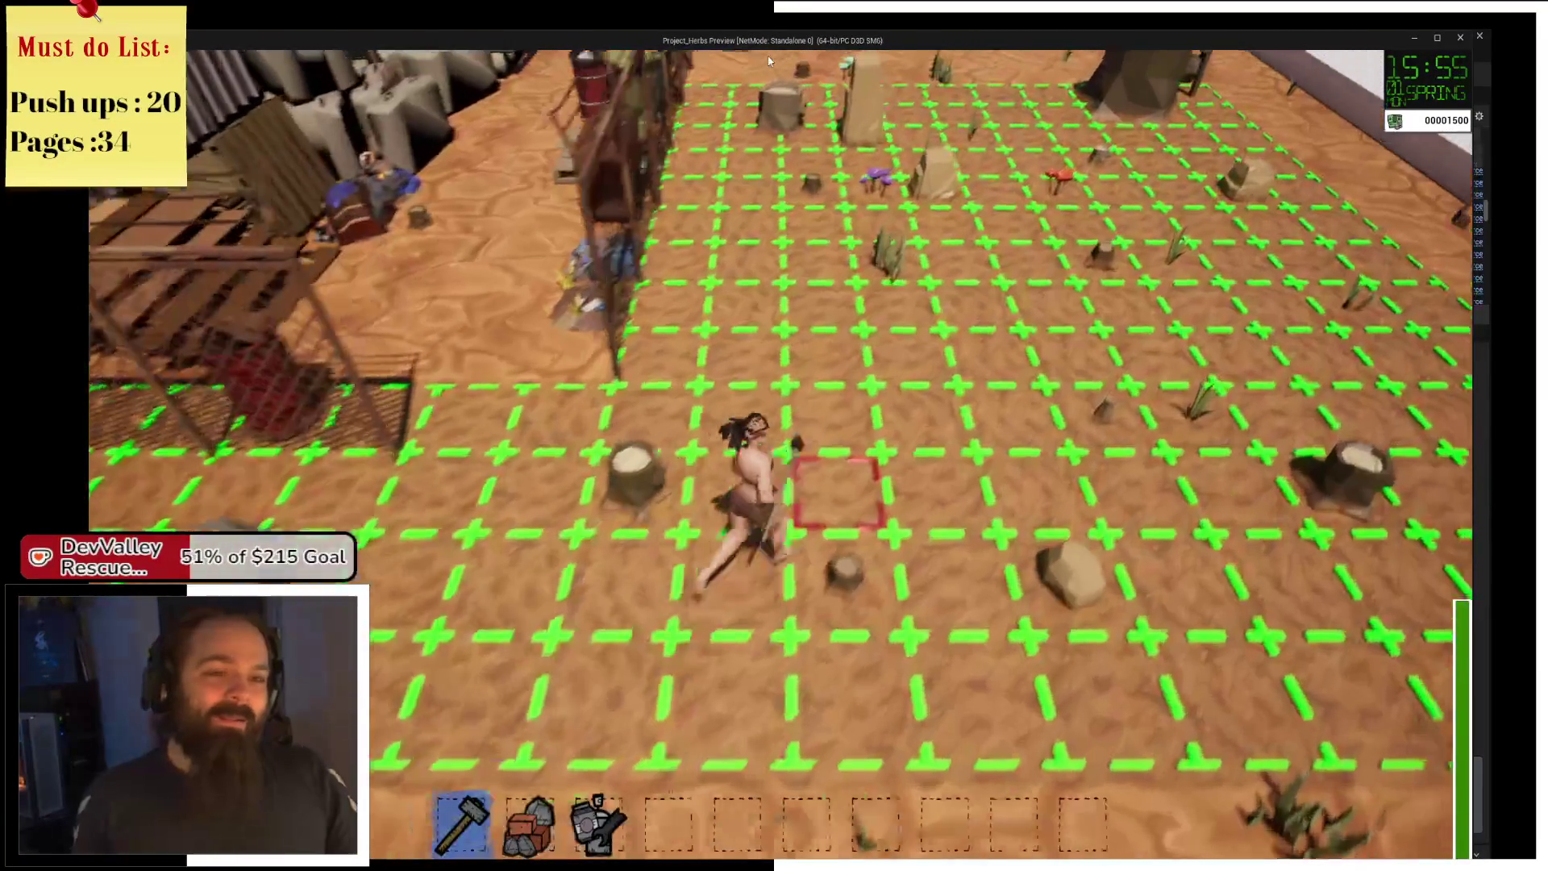
key(w)
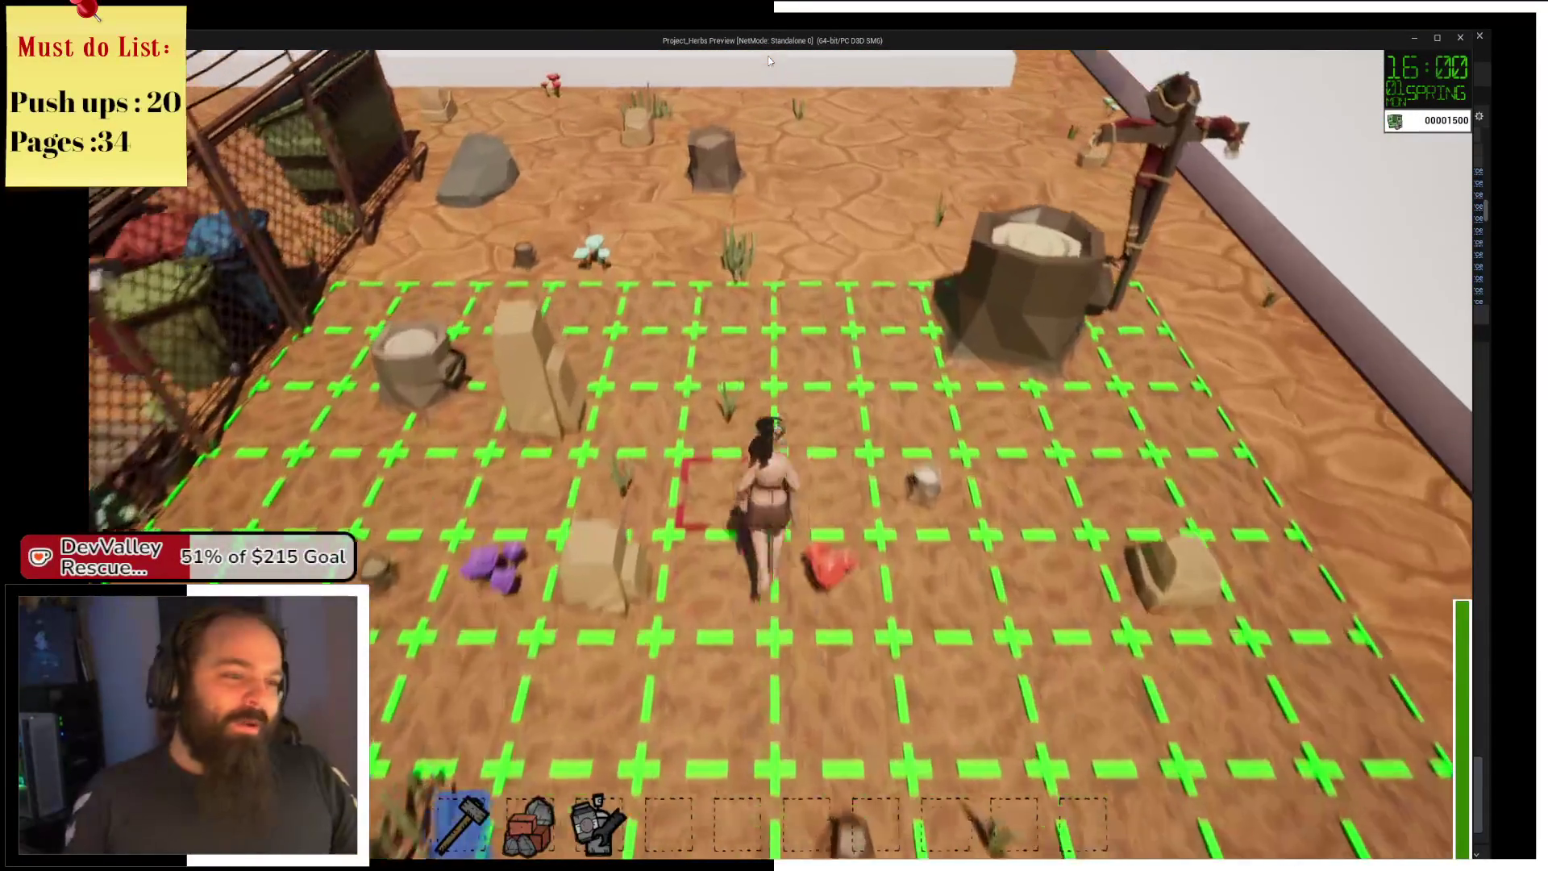
key(w)
key(a)
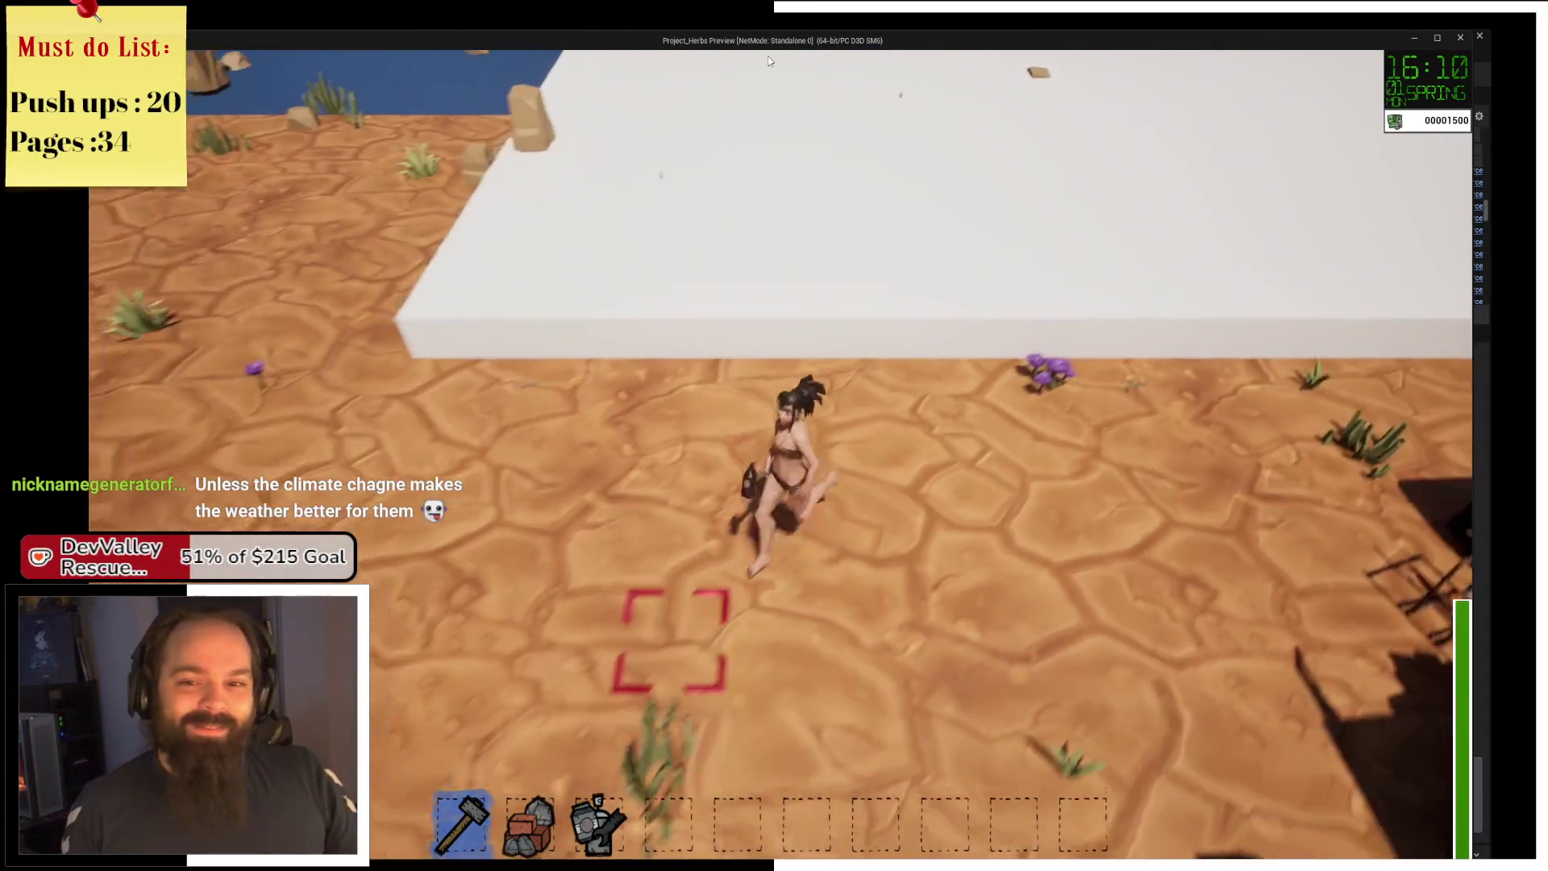
key(s)
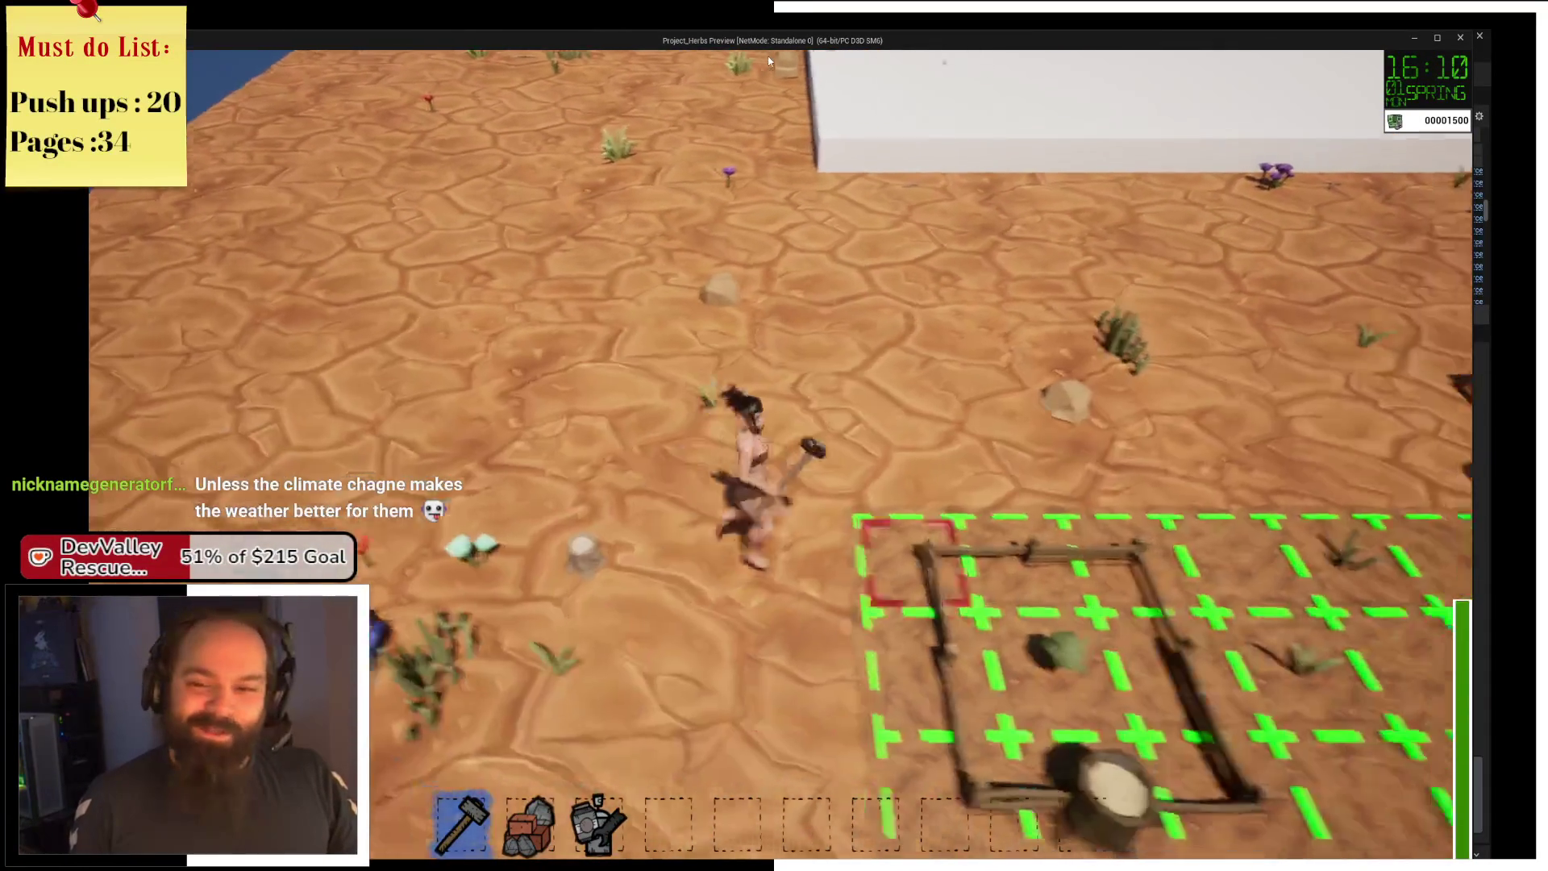
key(s)
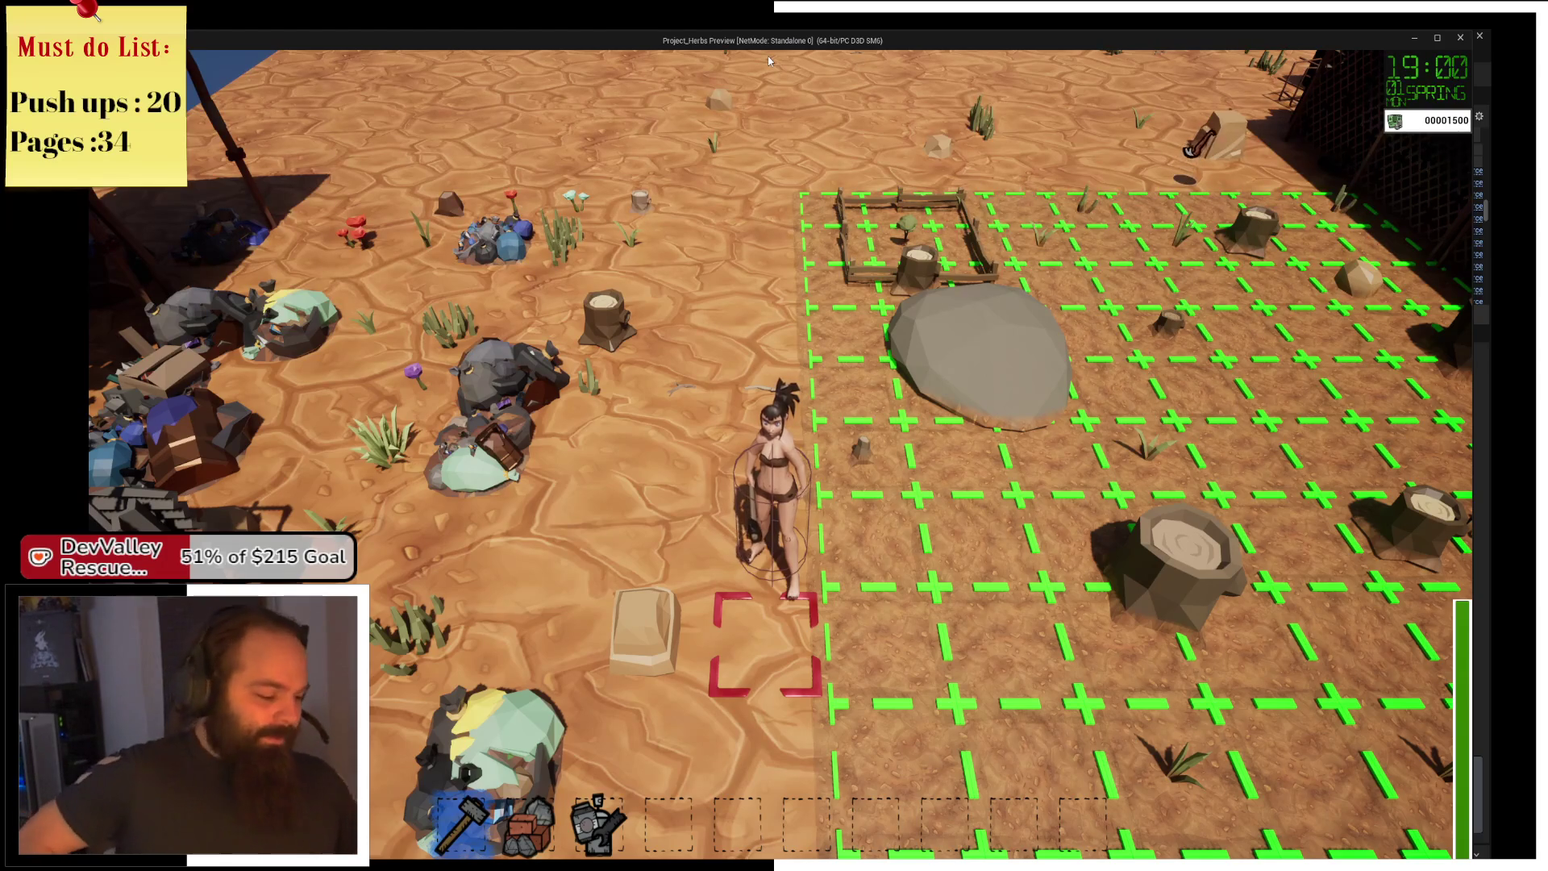
Walk north onto the white slab, then south to the dumpster and interact as the screen fades.
key(w)
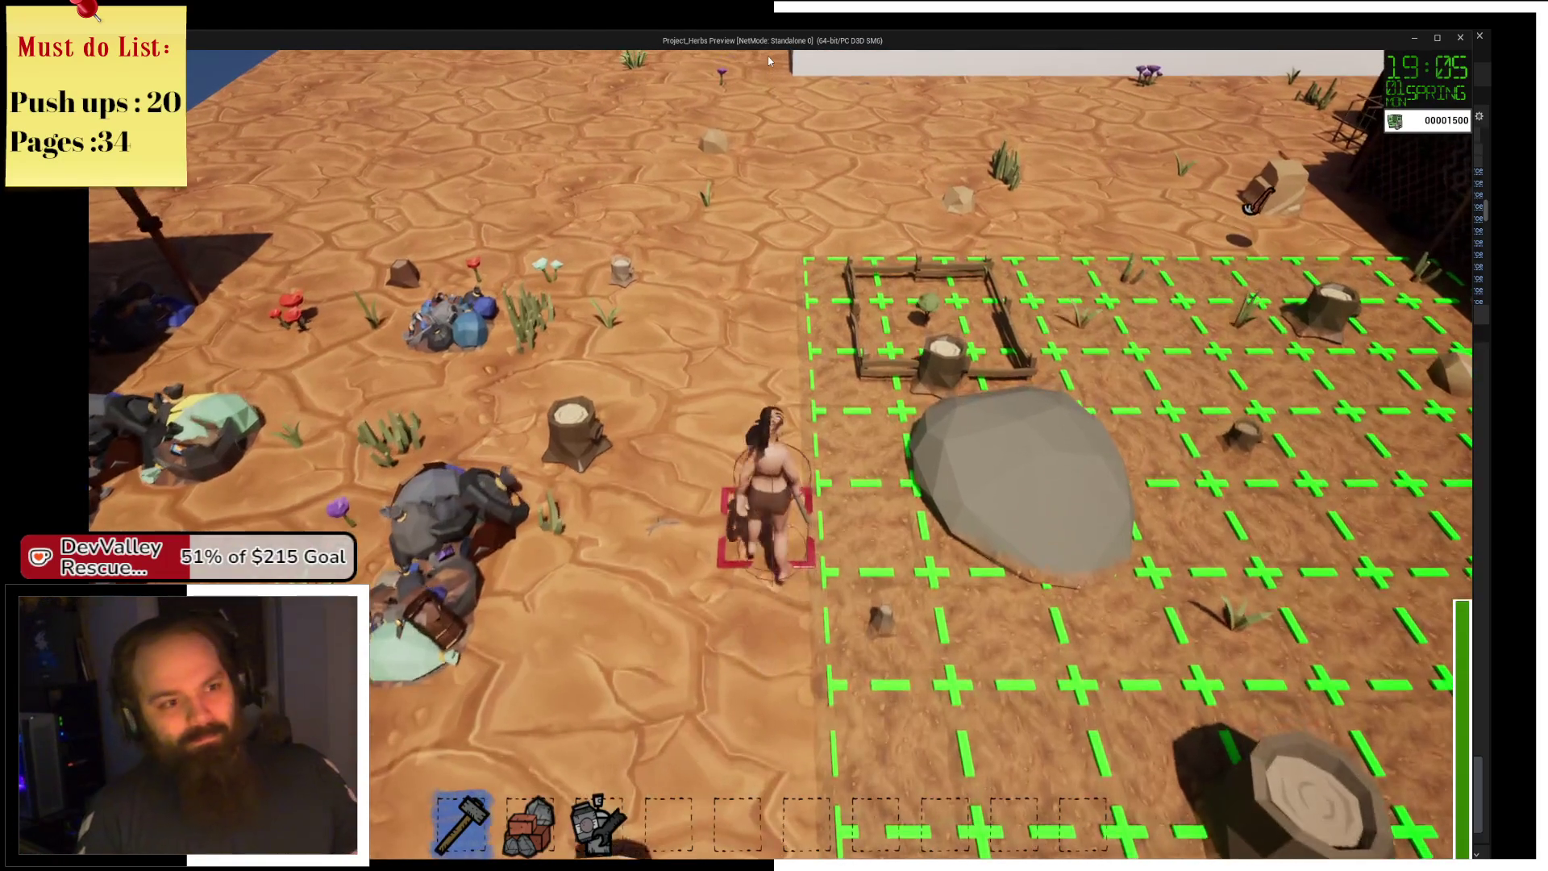
key(w)
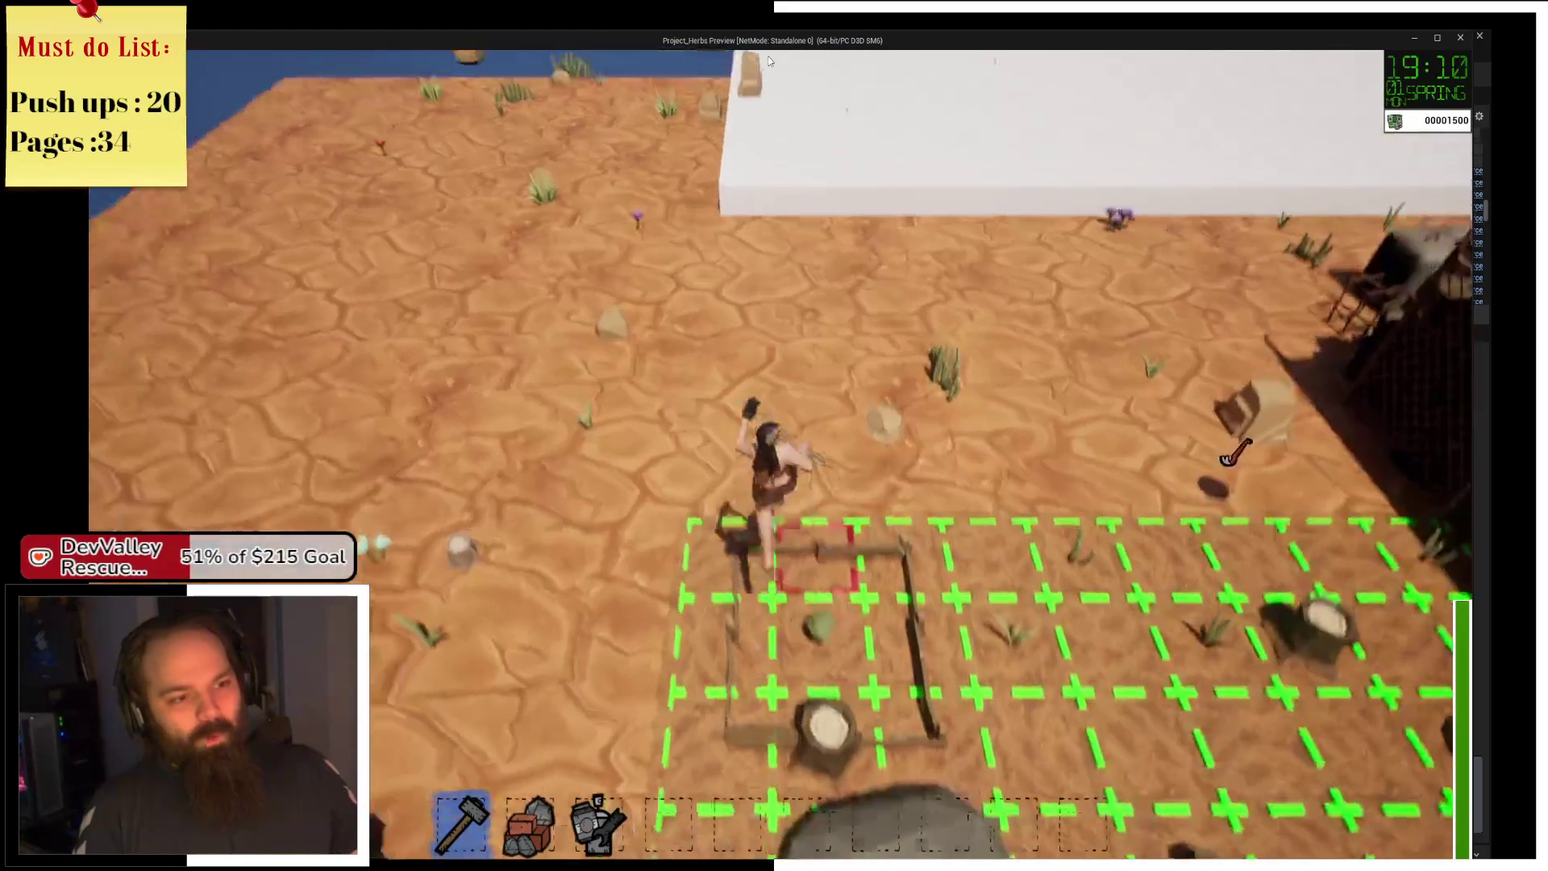
key(w)
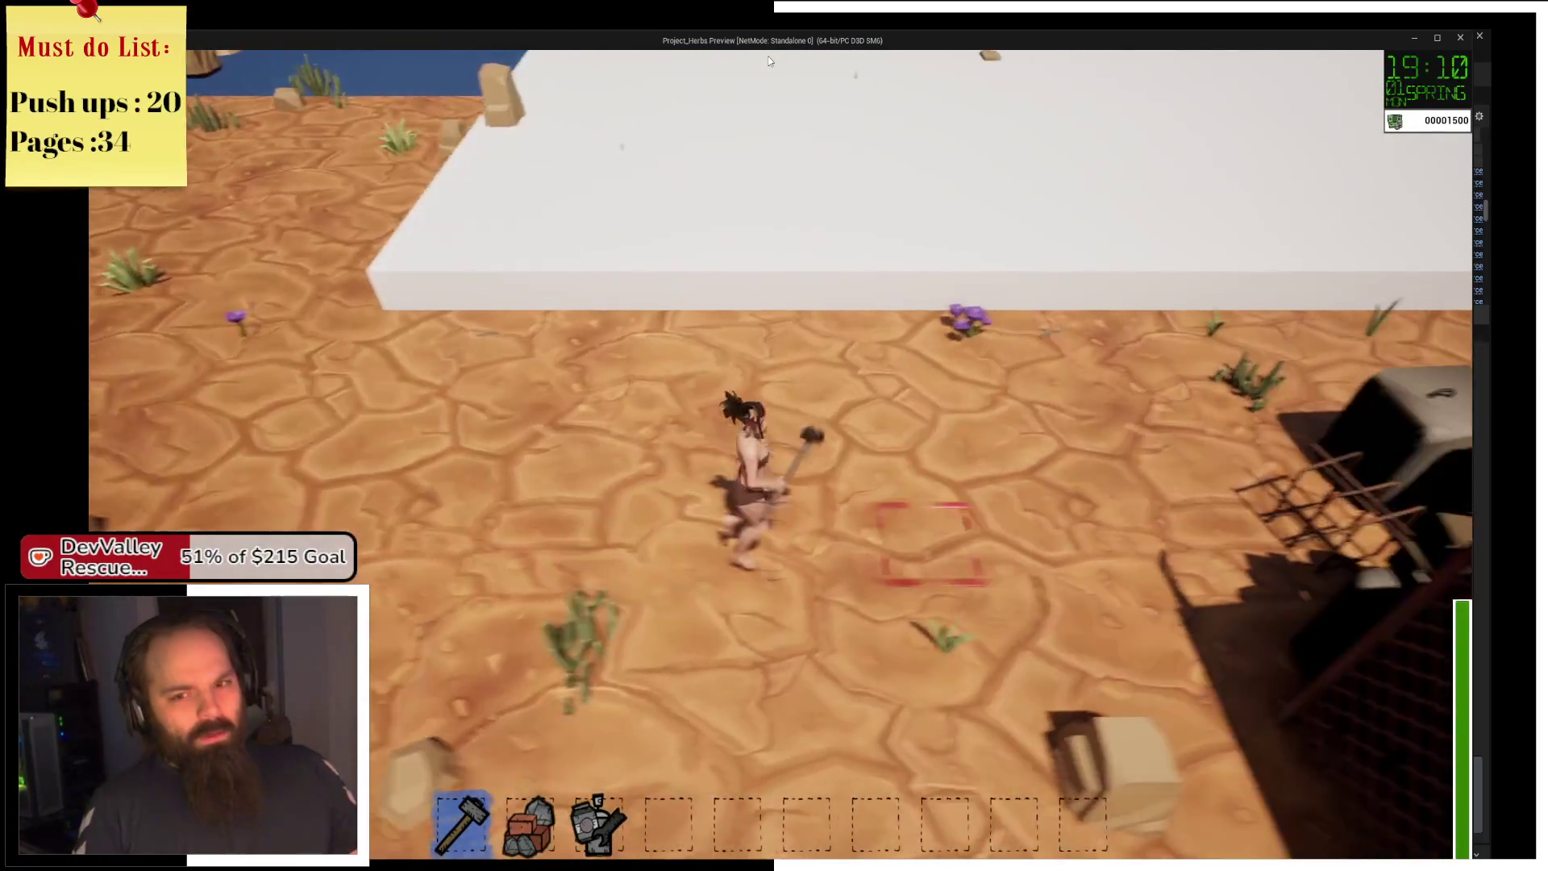
key(w)
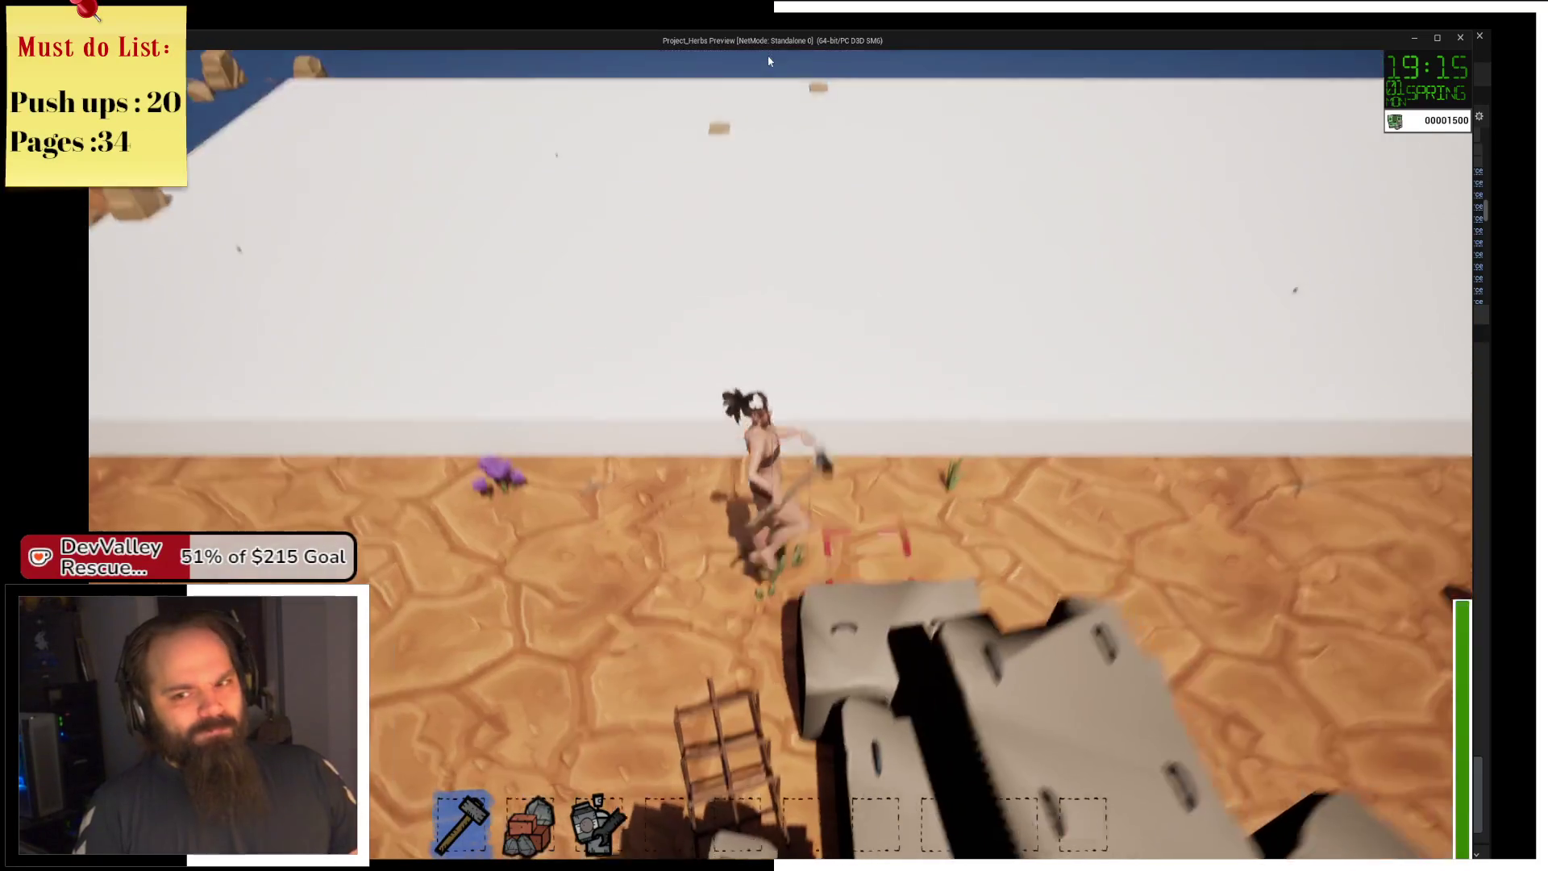
key(s)
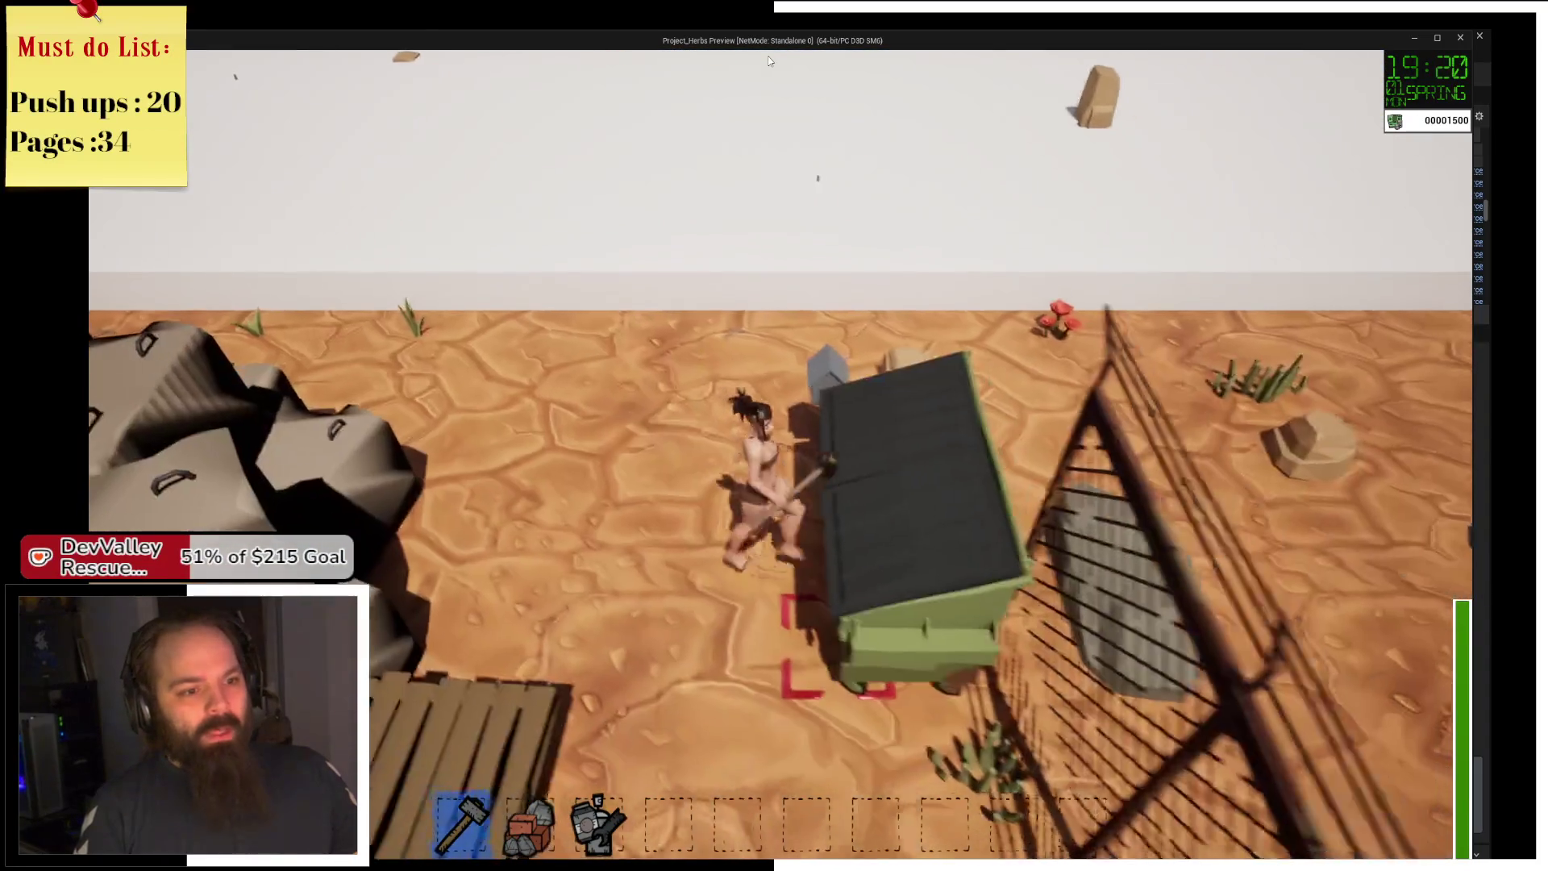
key(e)
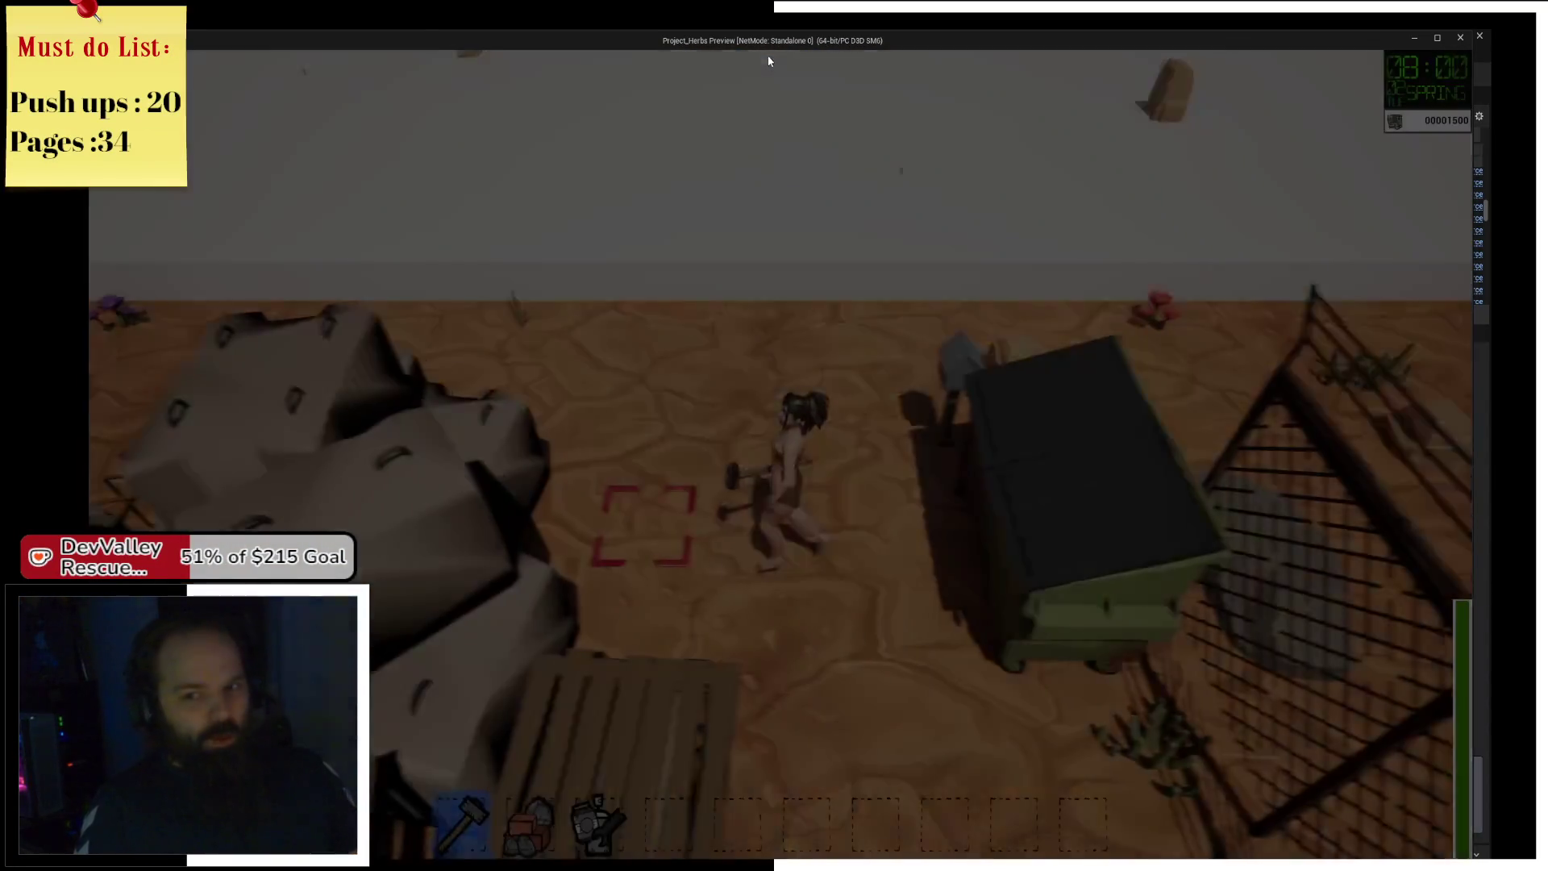
Run the farmer left across the green grid past the field, then up toward the white wall.
key(a)
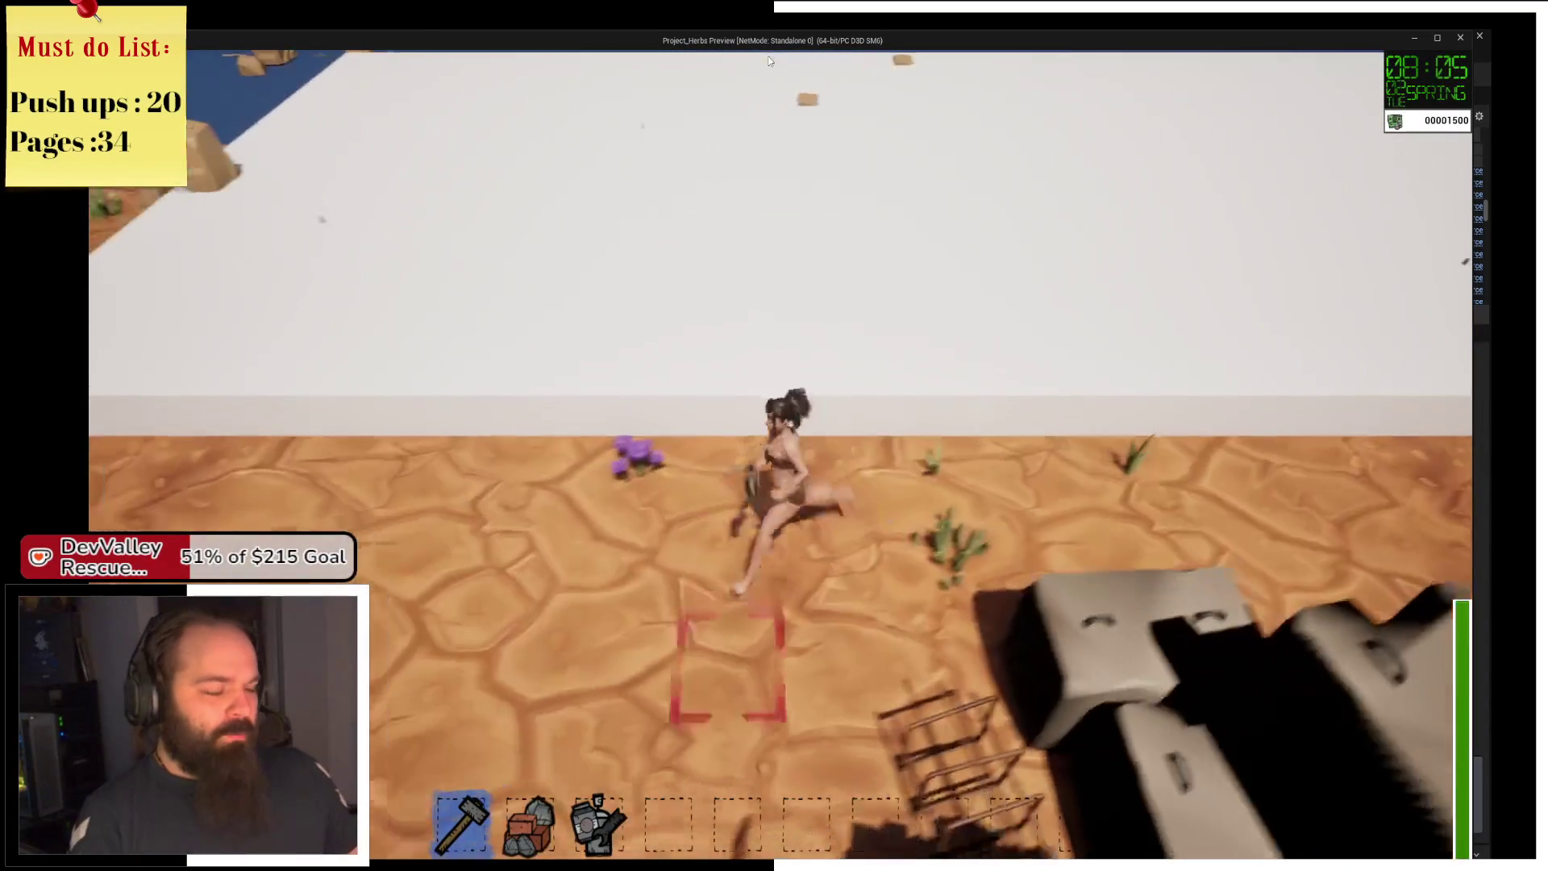
key(s)
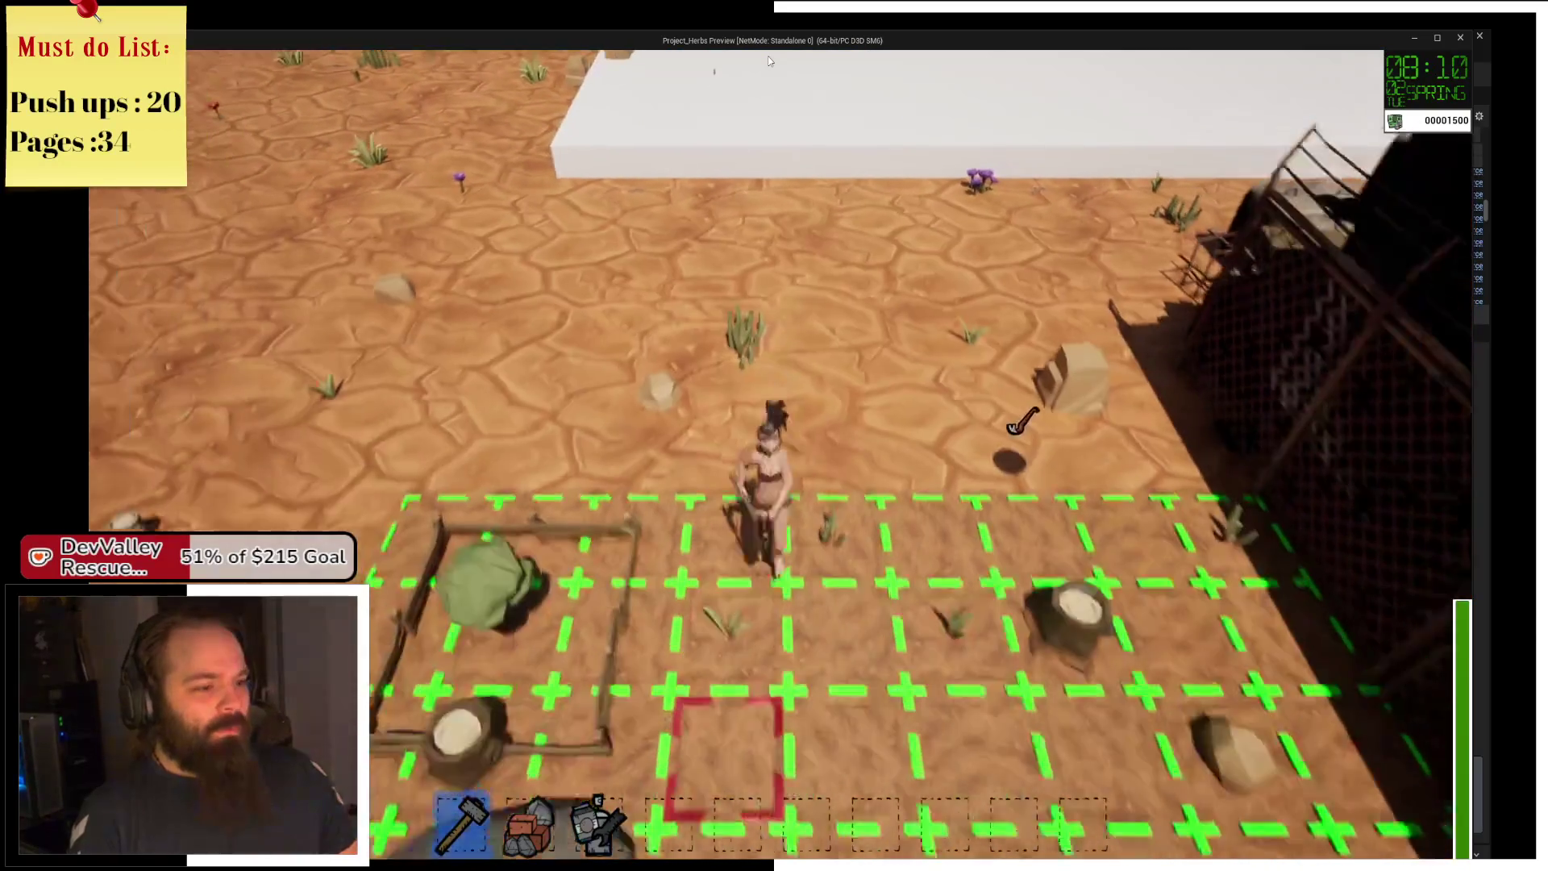
key(a)
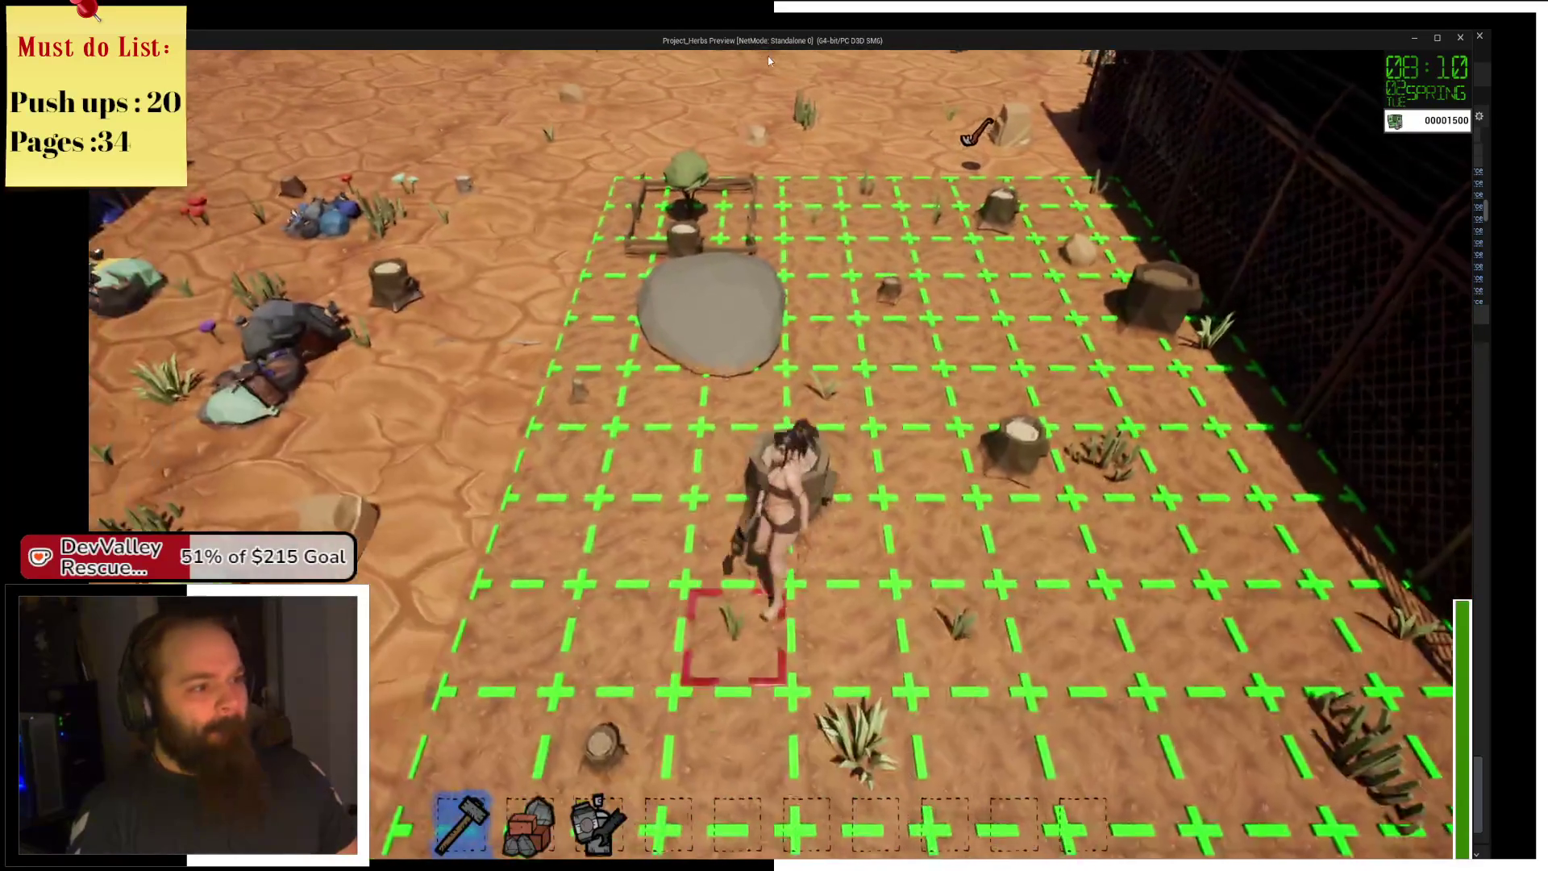
key(a)
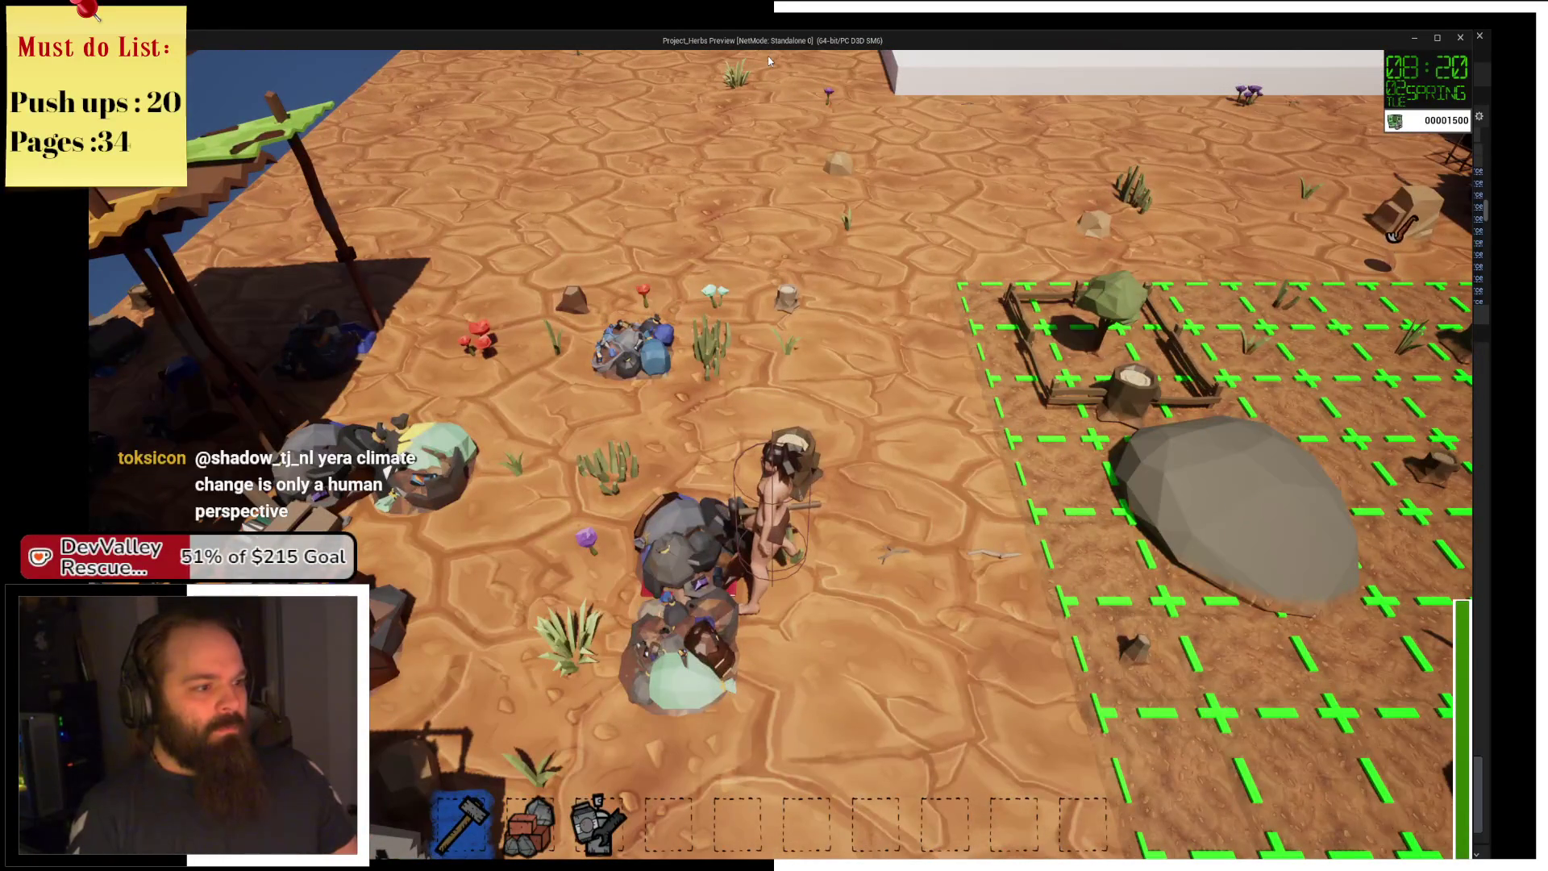
key(d)
key(d)
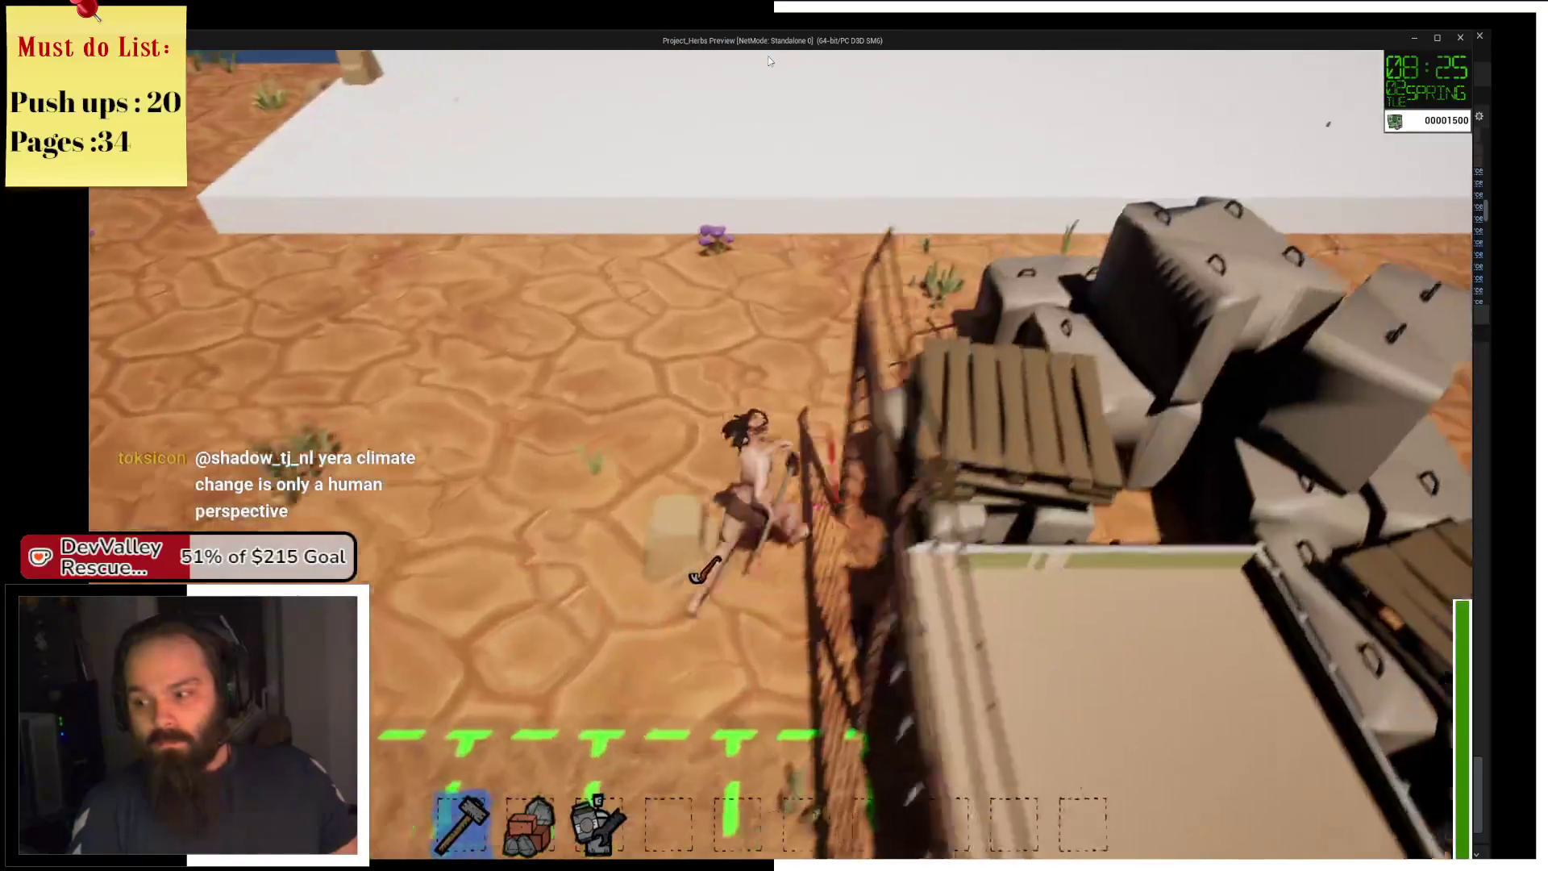
key(w)
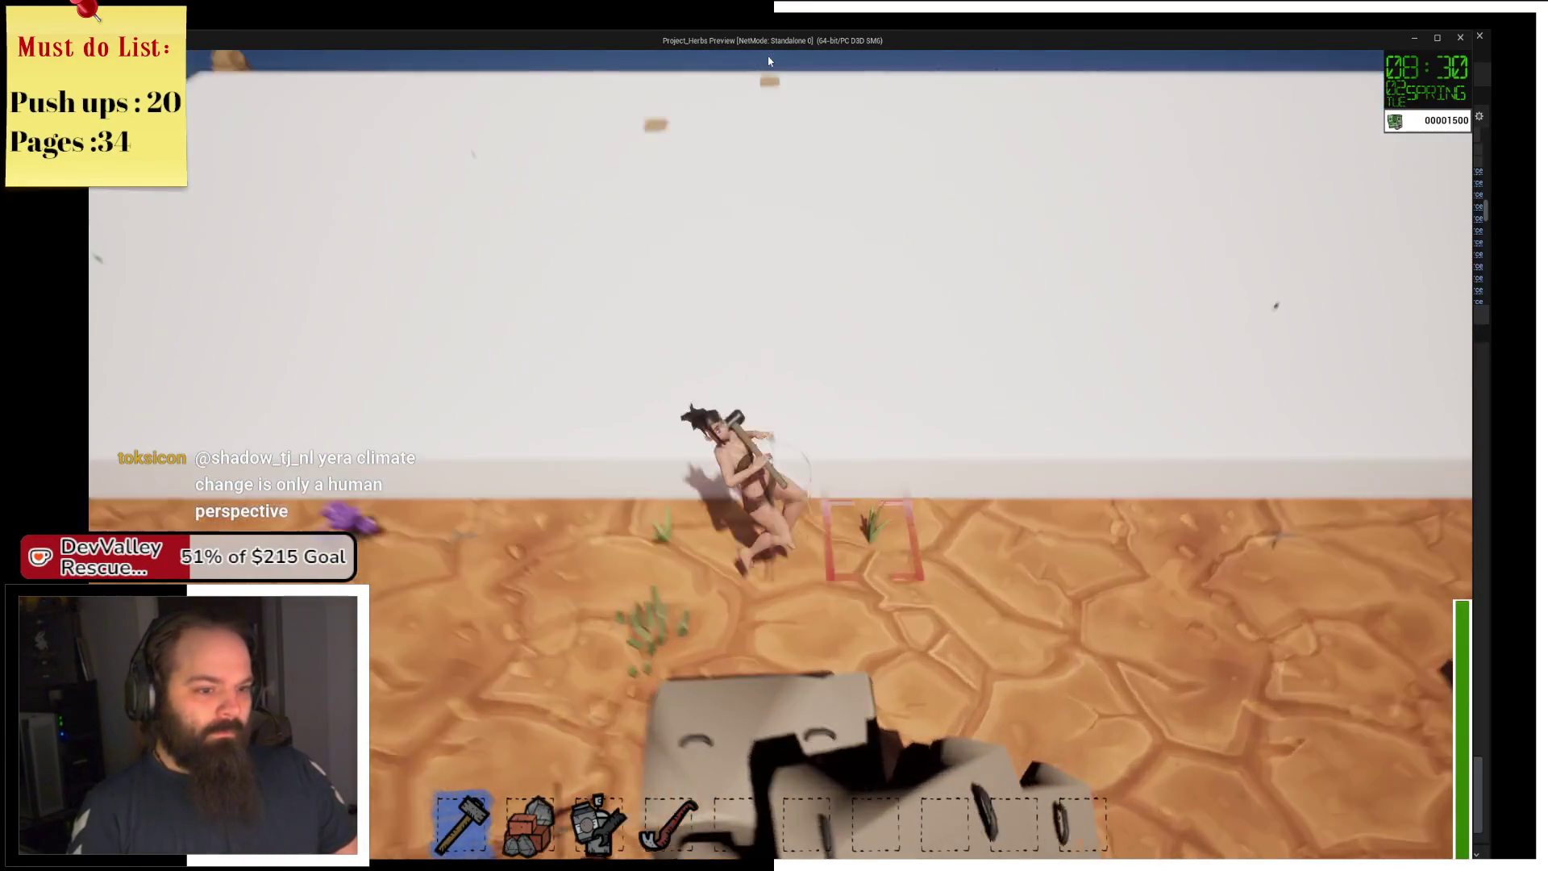
key(s)
key(d)
Walk through the field to the white wall, run left along it, then back across the field.
key(s)
key(d)
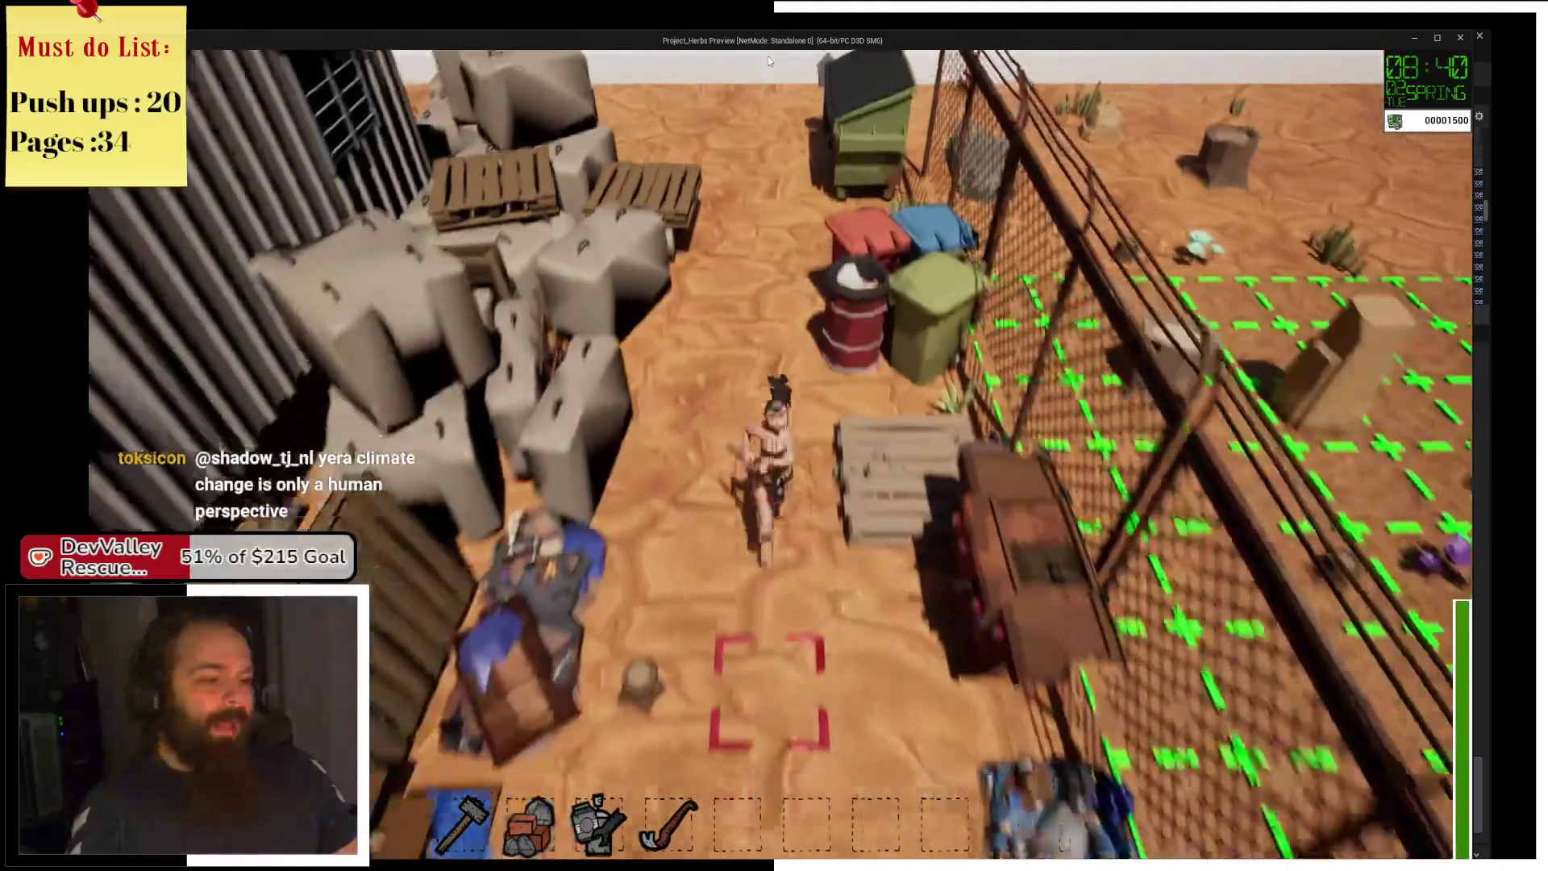
key(s)
key(d)
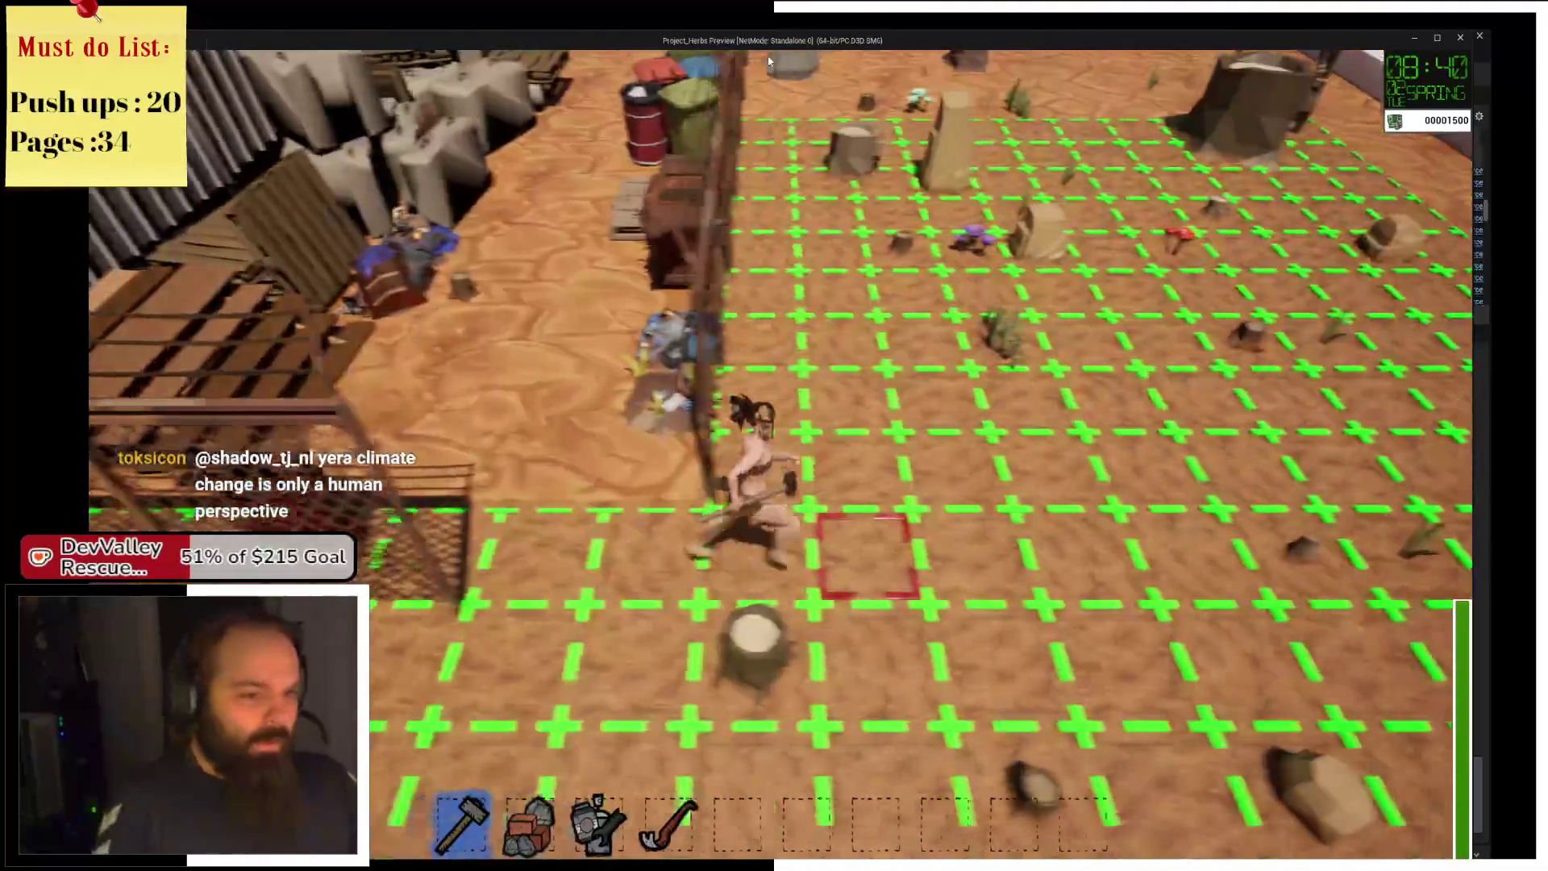
key(w)
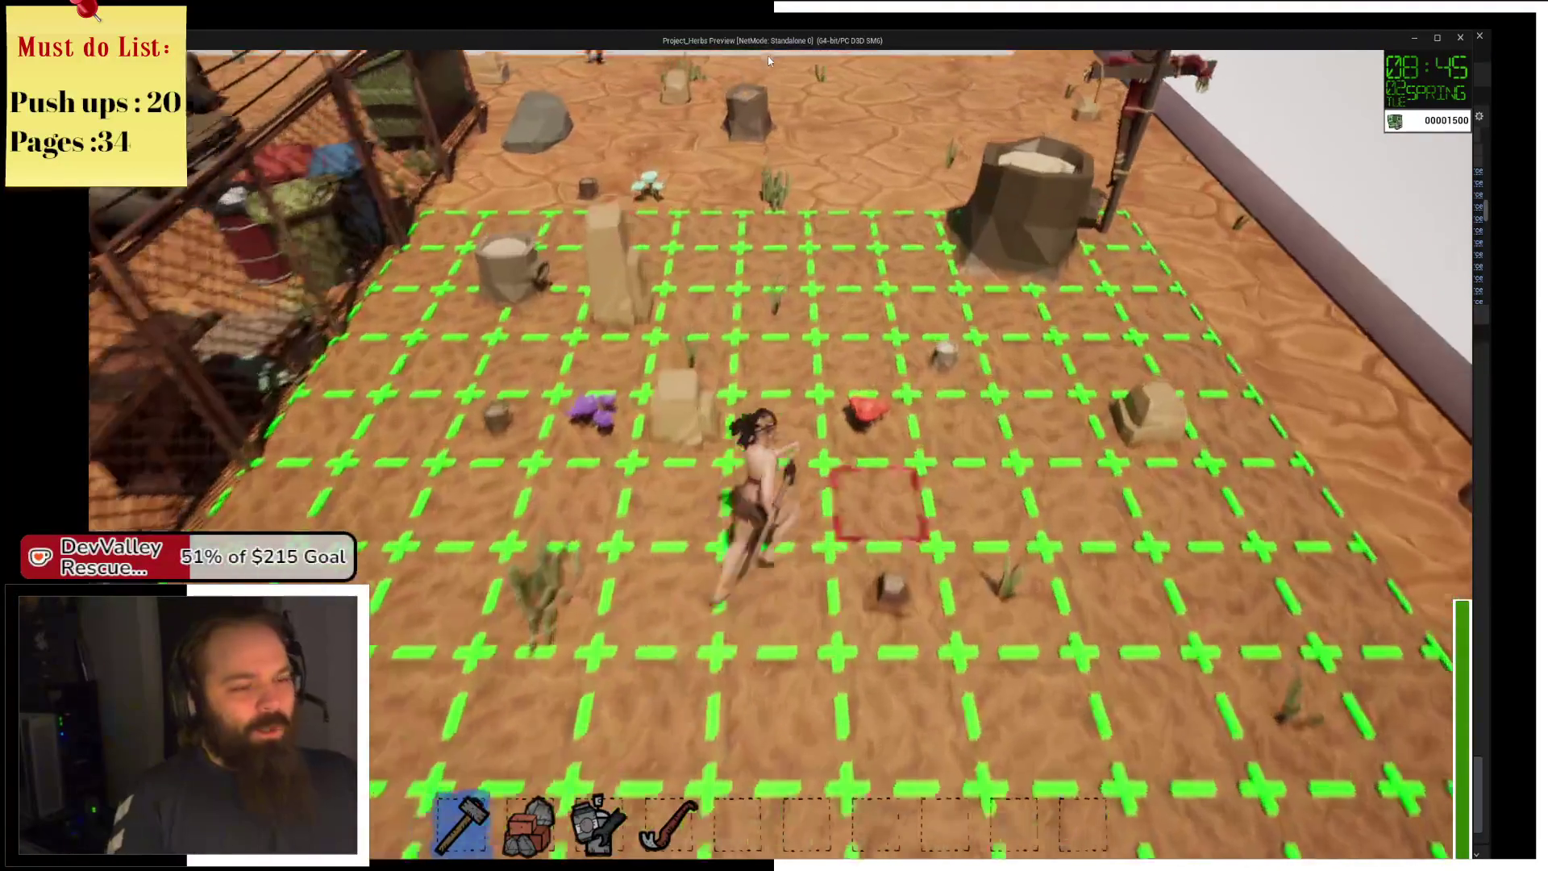
key(w)
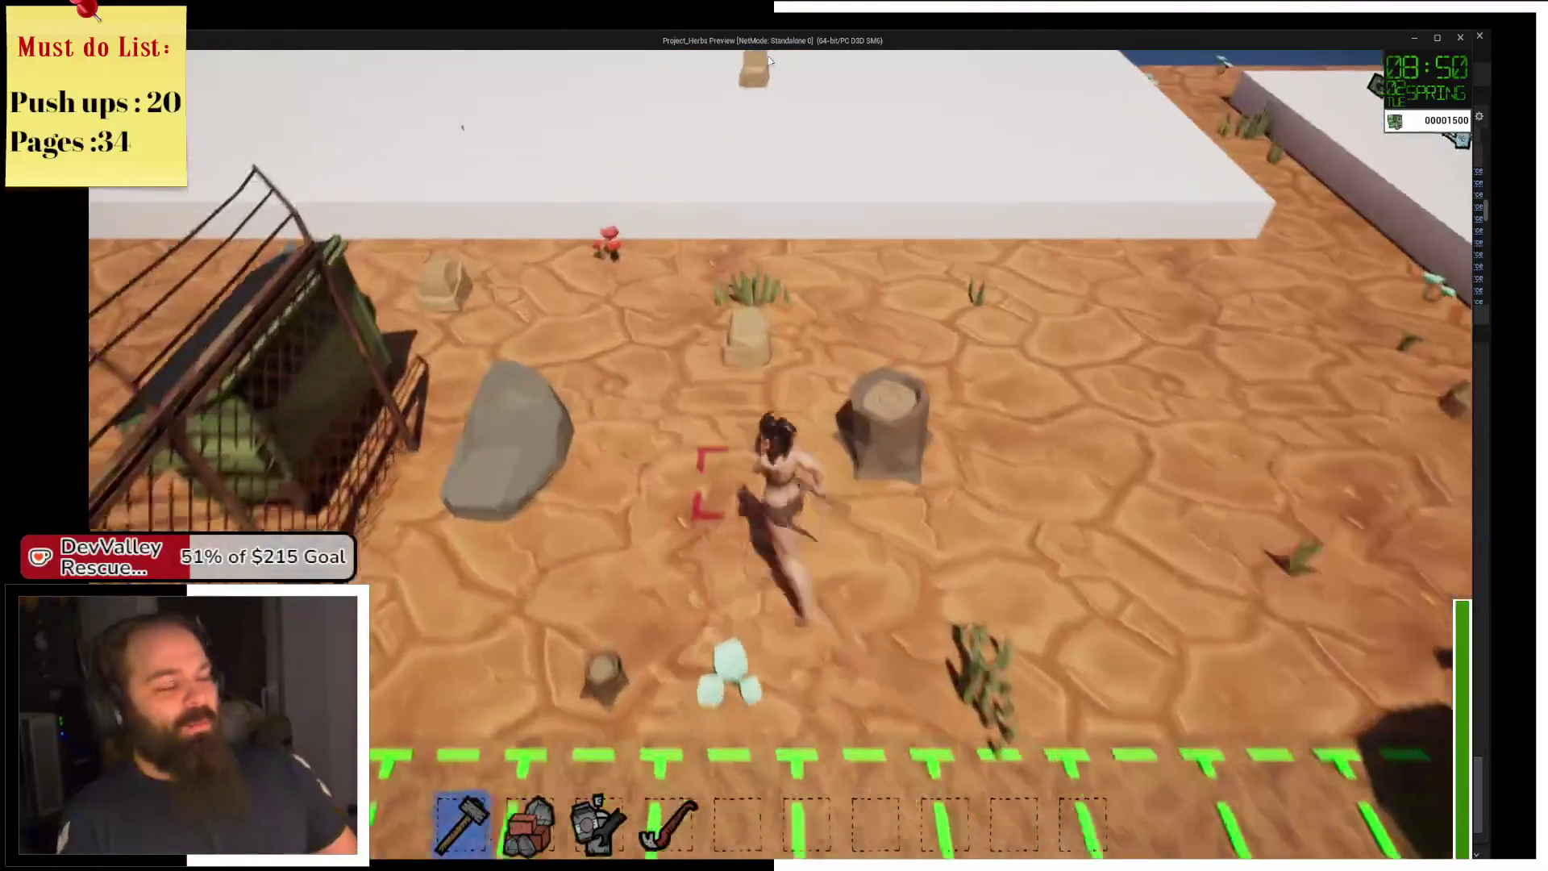
key(w)
key(w)
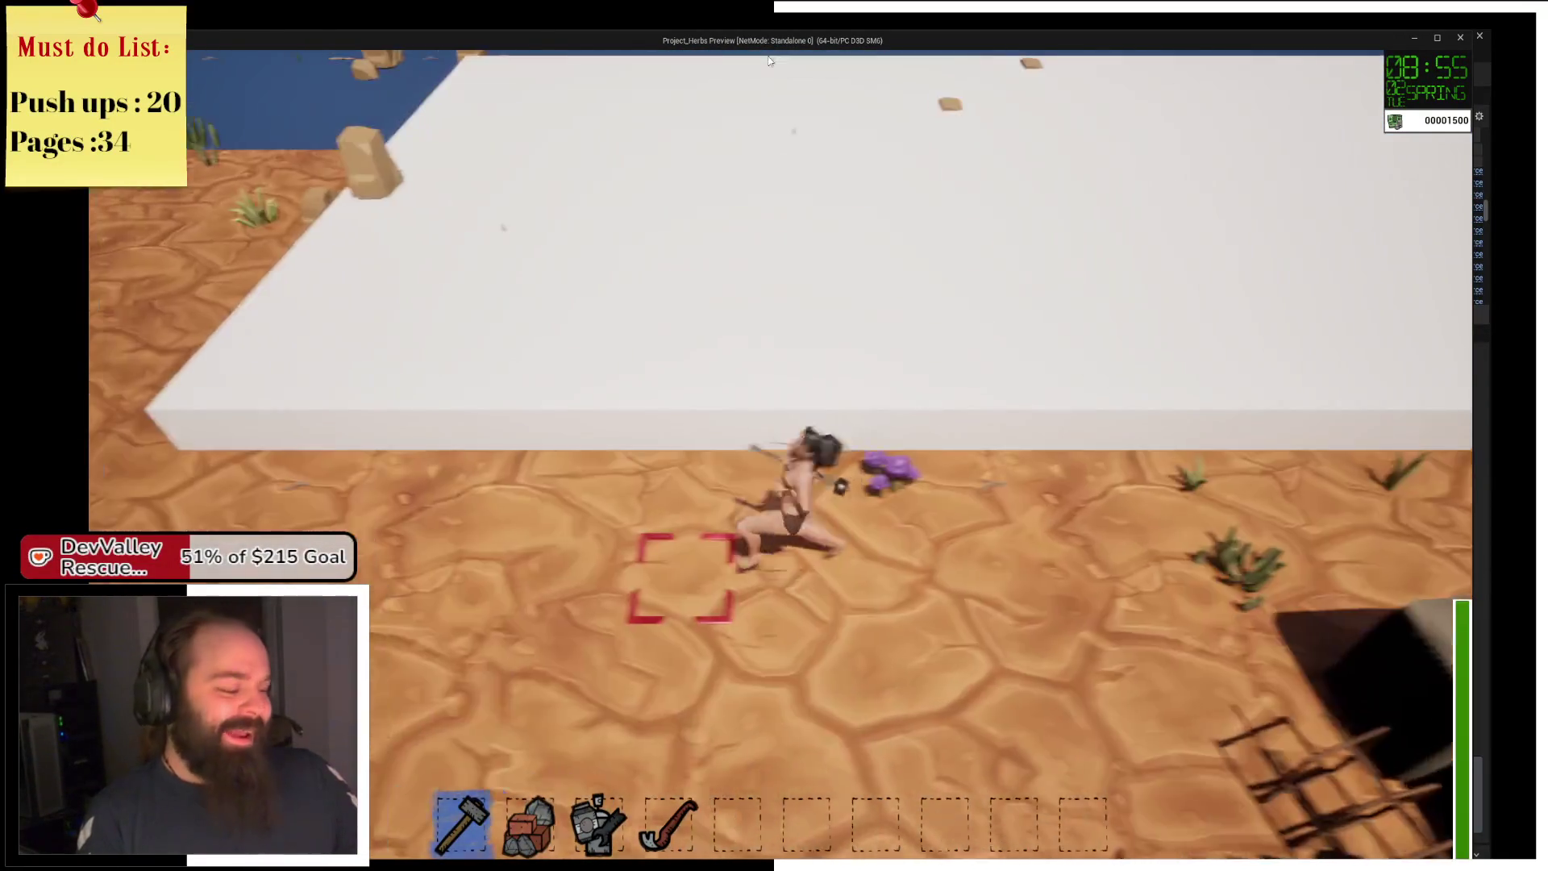
key(a)
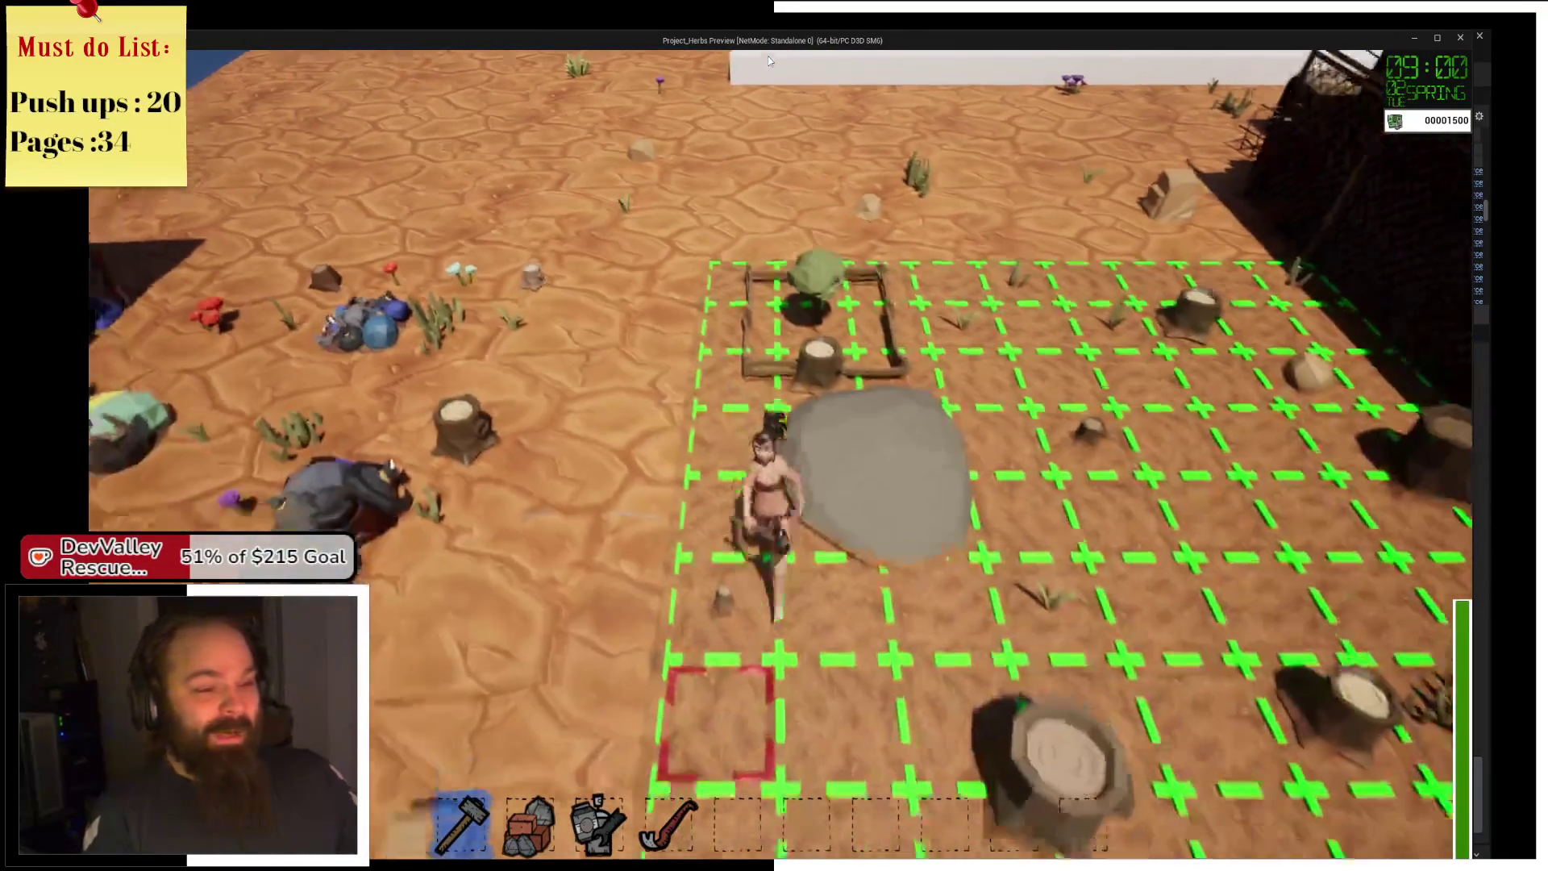
key(s)
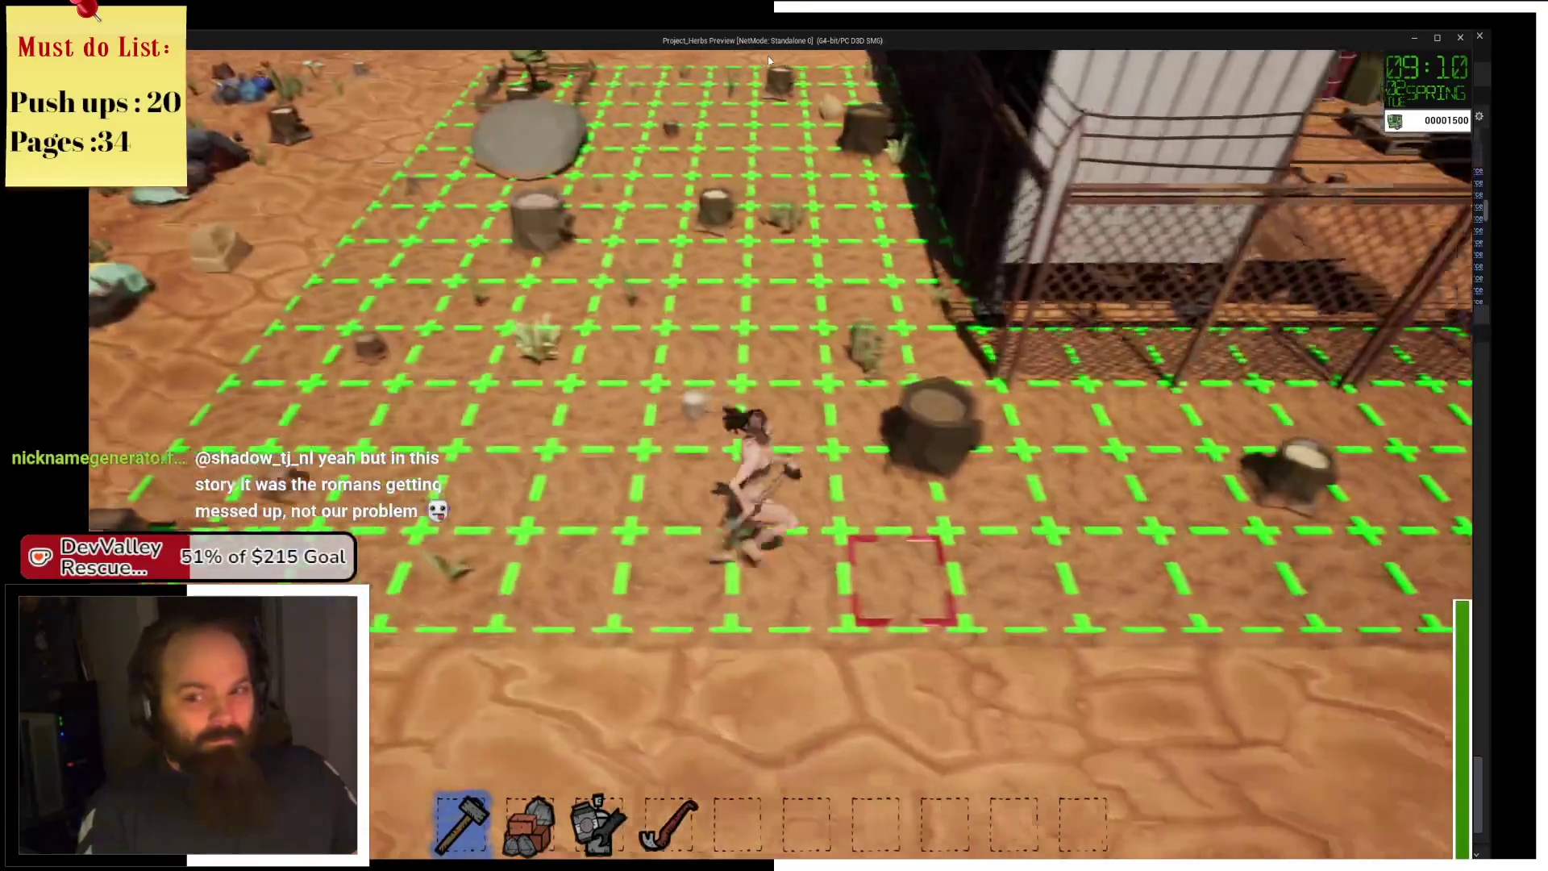
key(d)
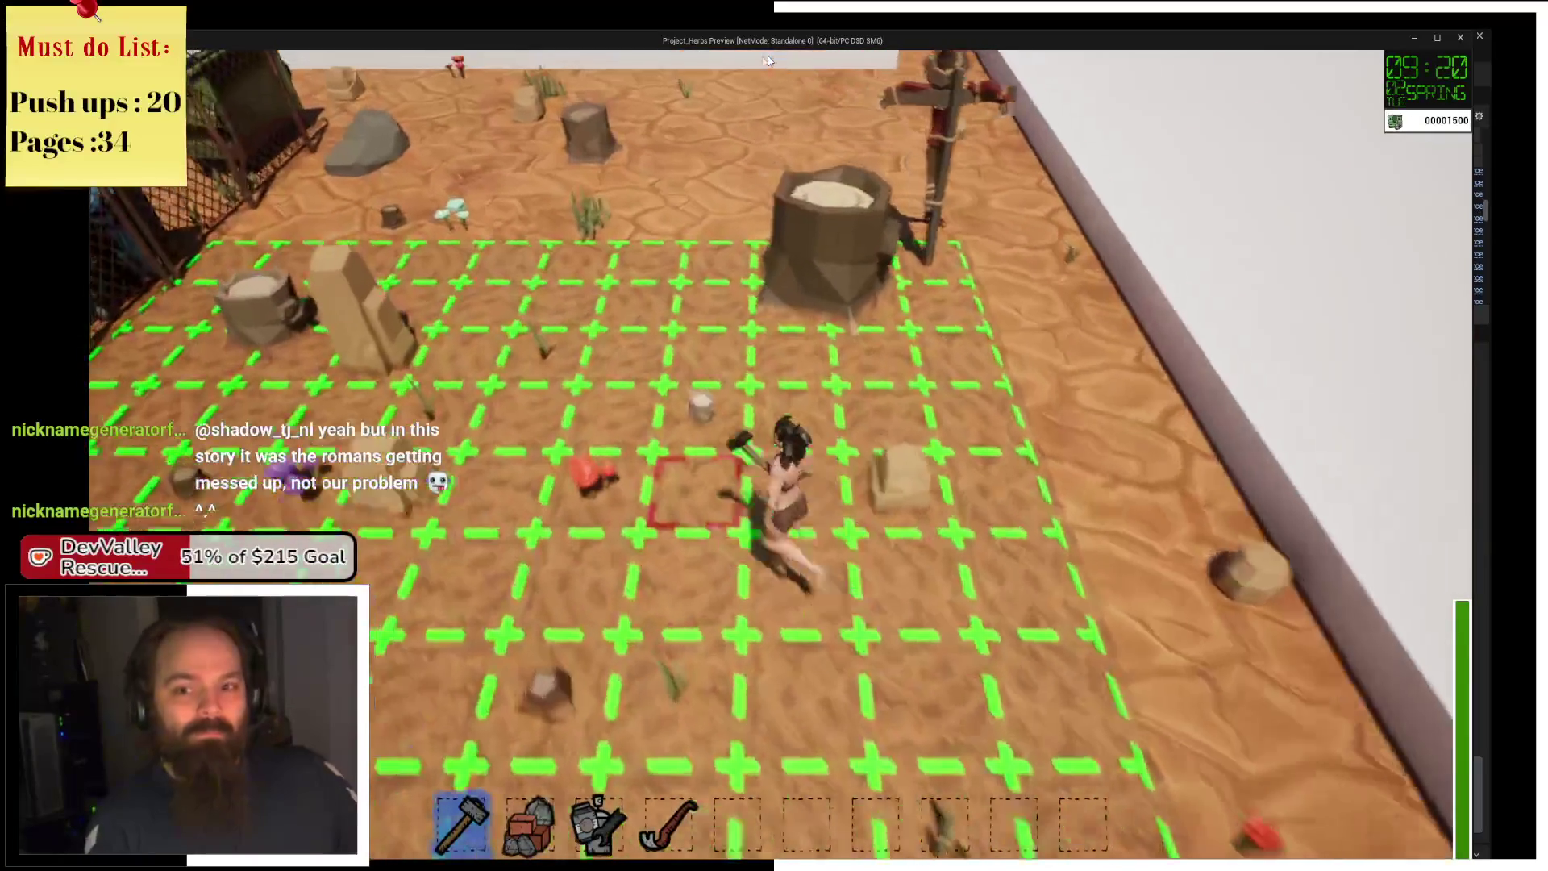
Run the farmer up to the white wall, along its edge and back through the farm grid.
key(w)
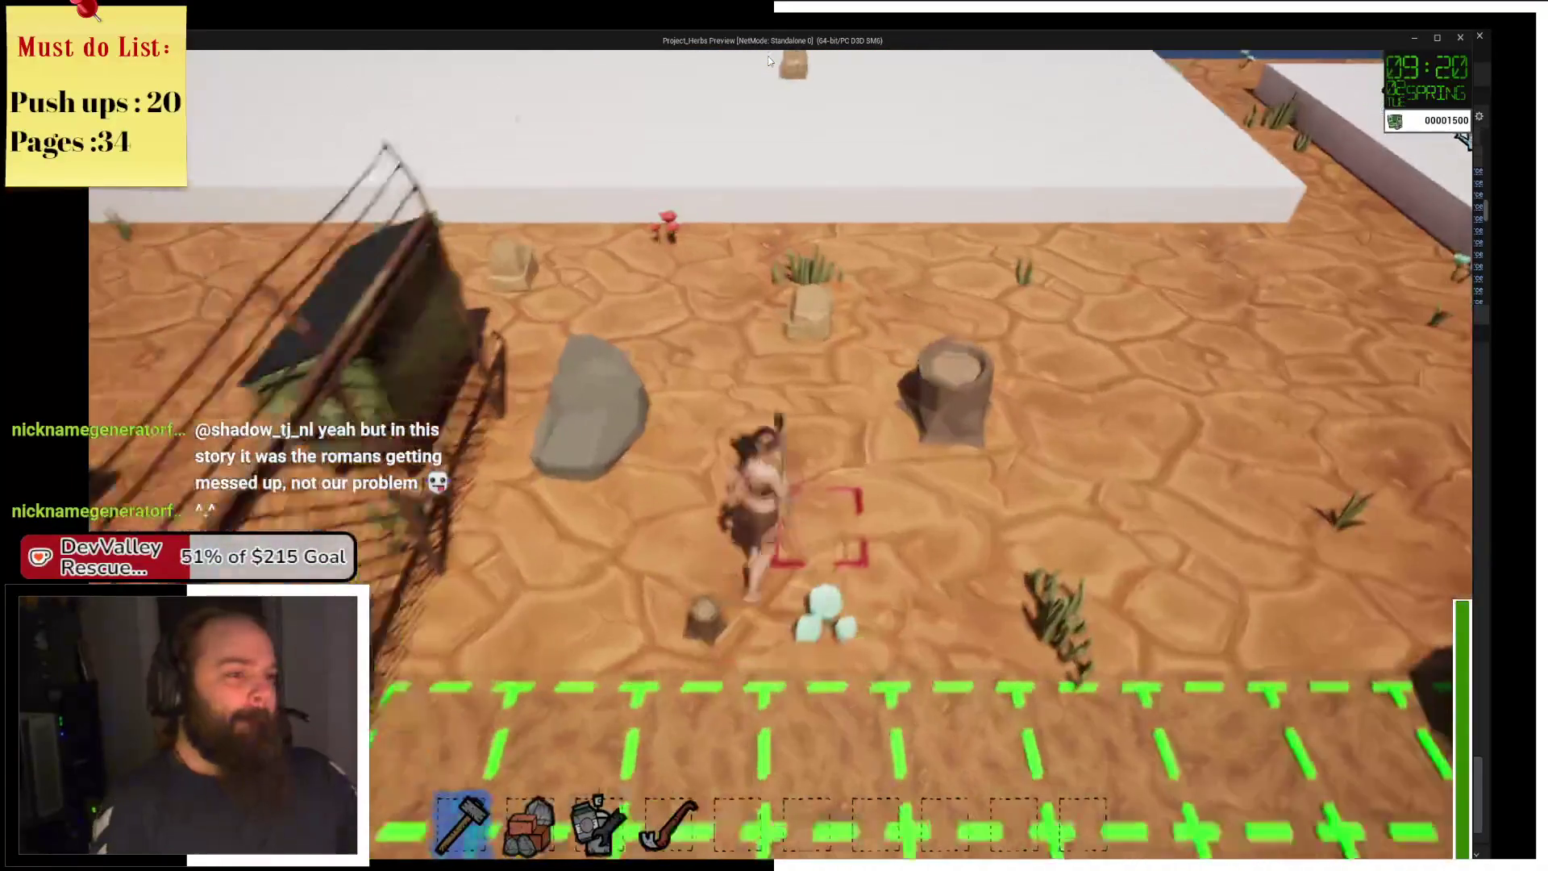
key(w)
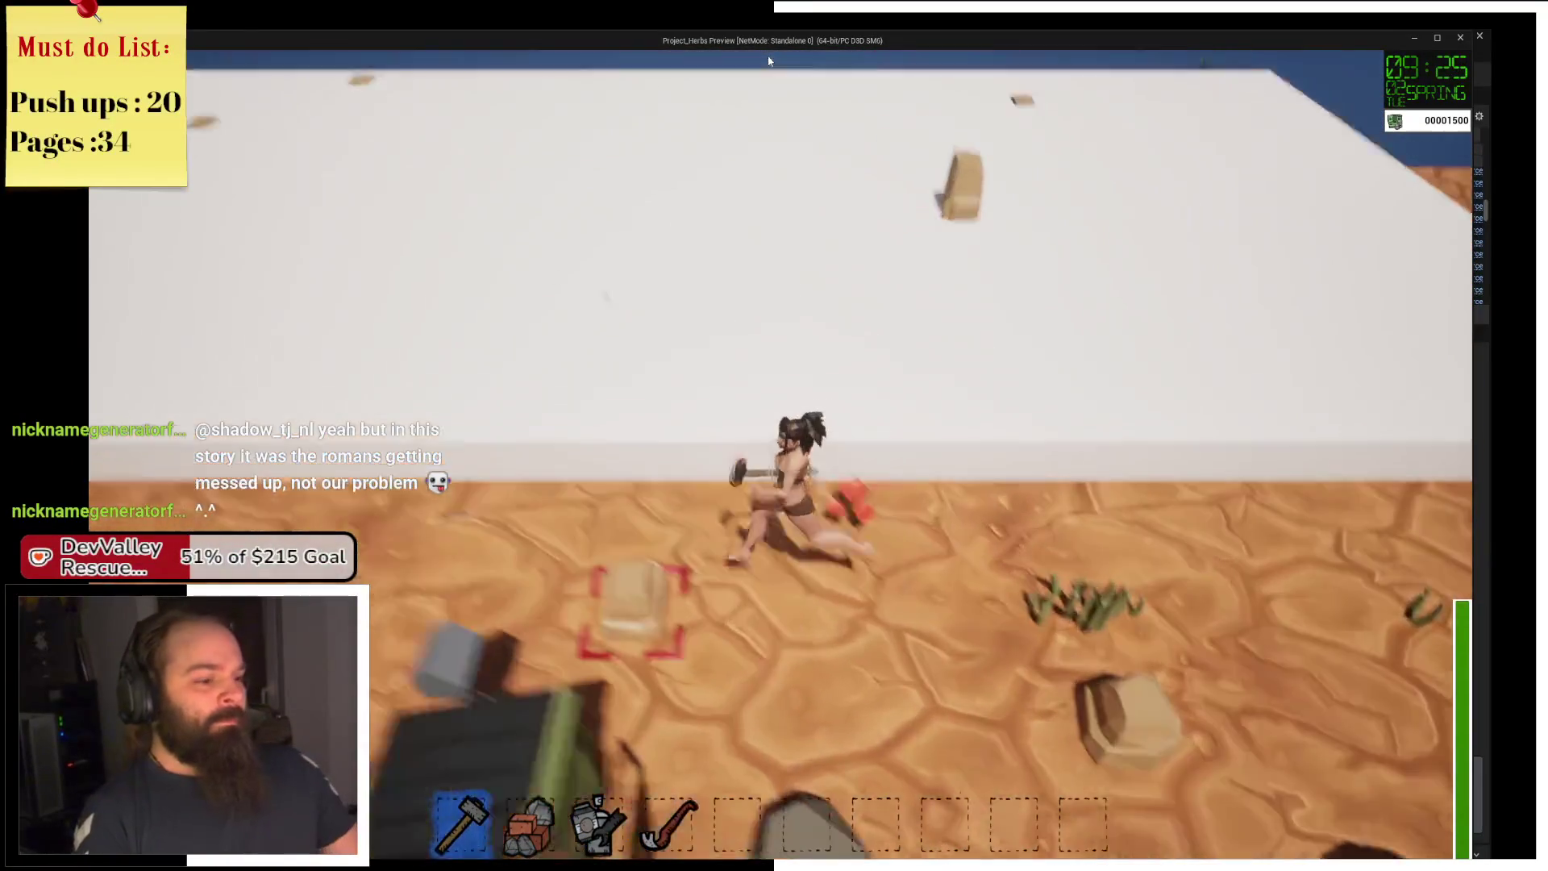
key(s)
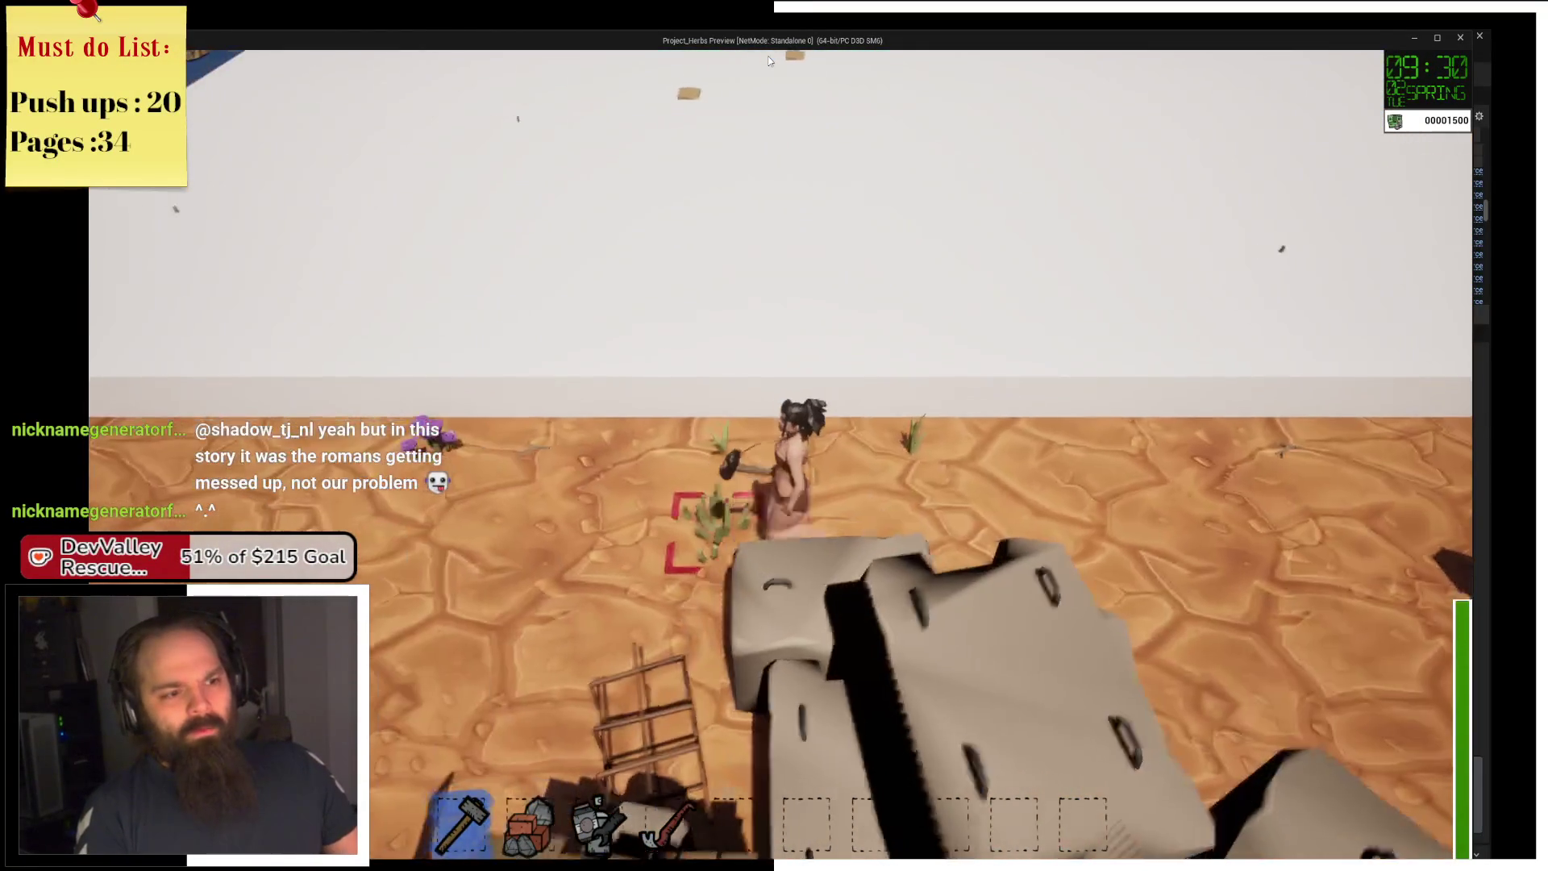
key(w)
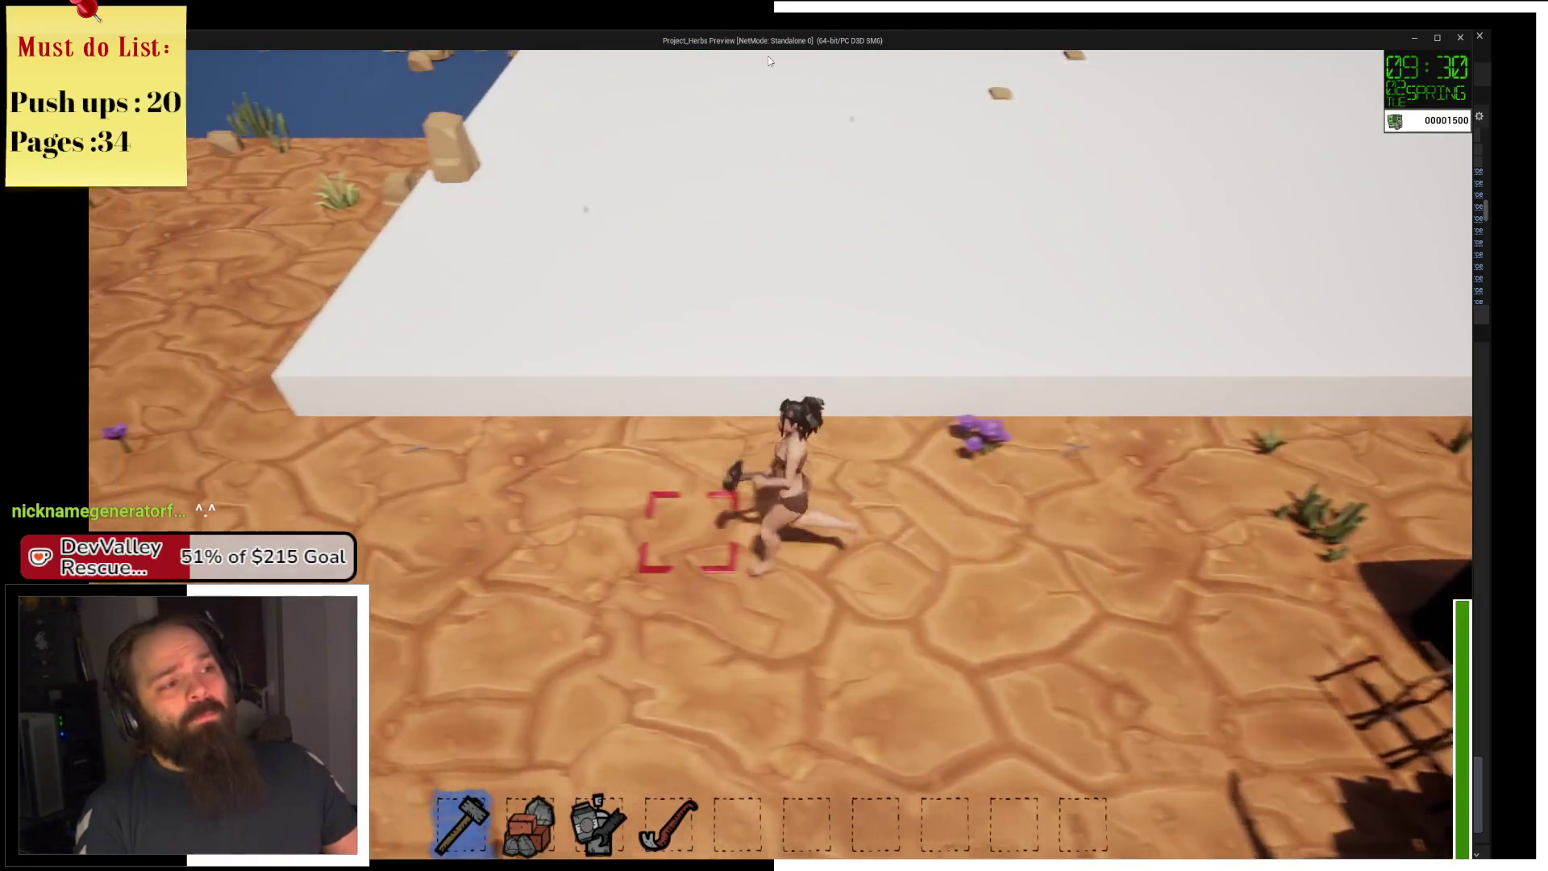
key(a)
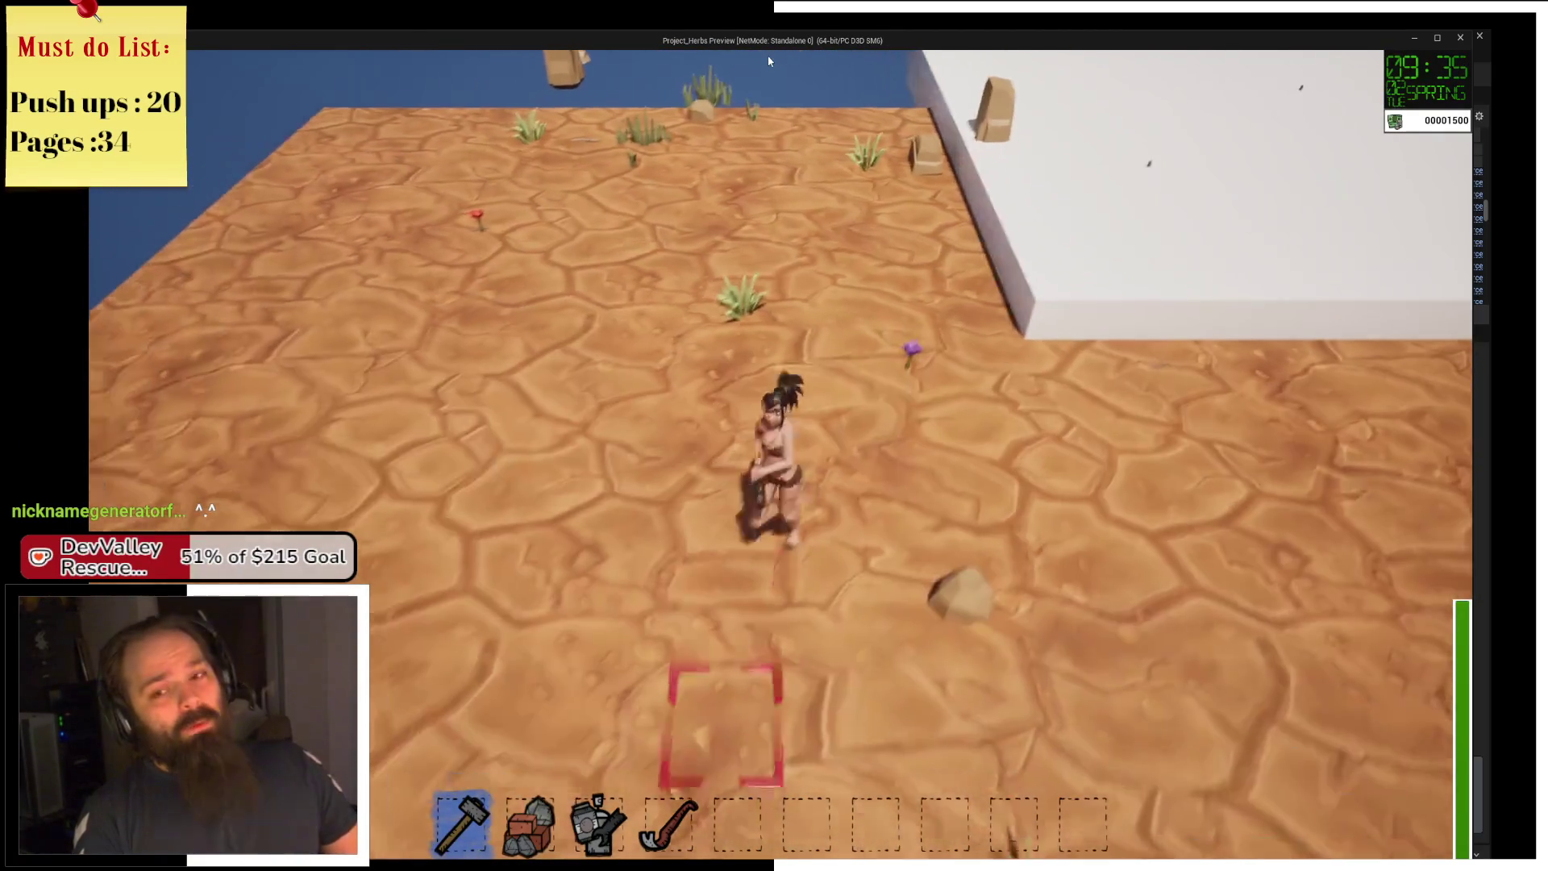
key(s)
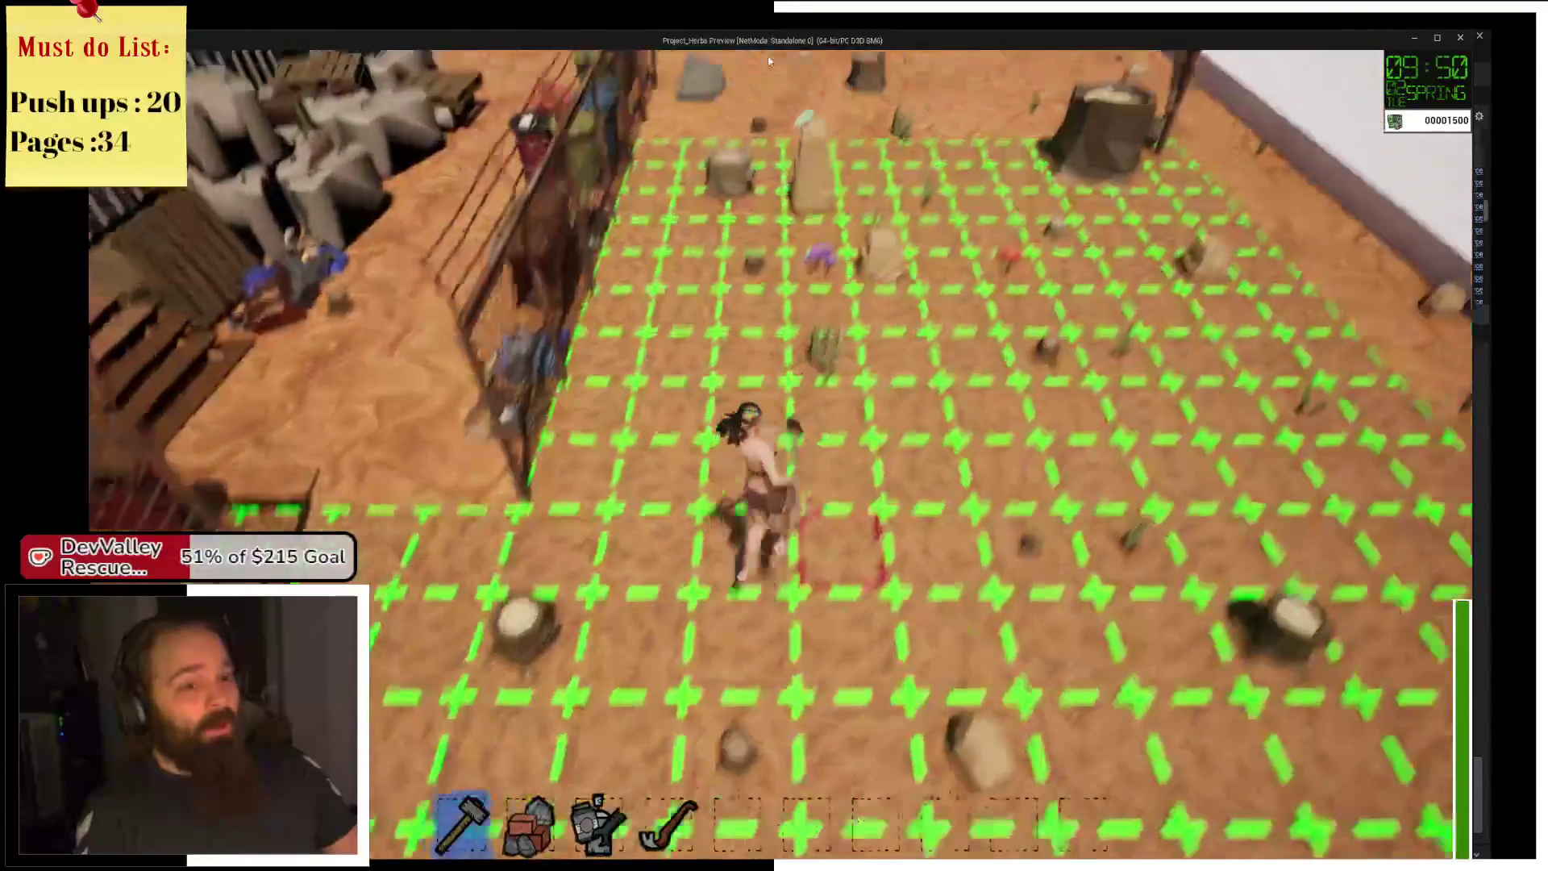
key(w)
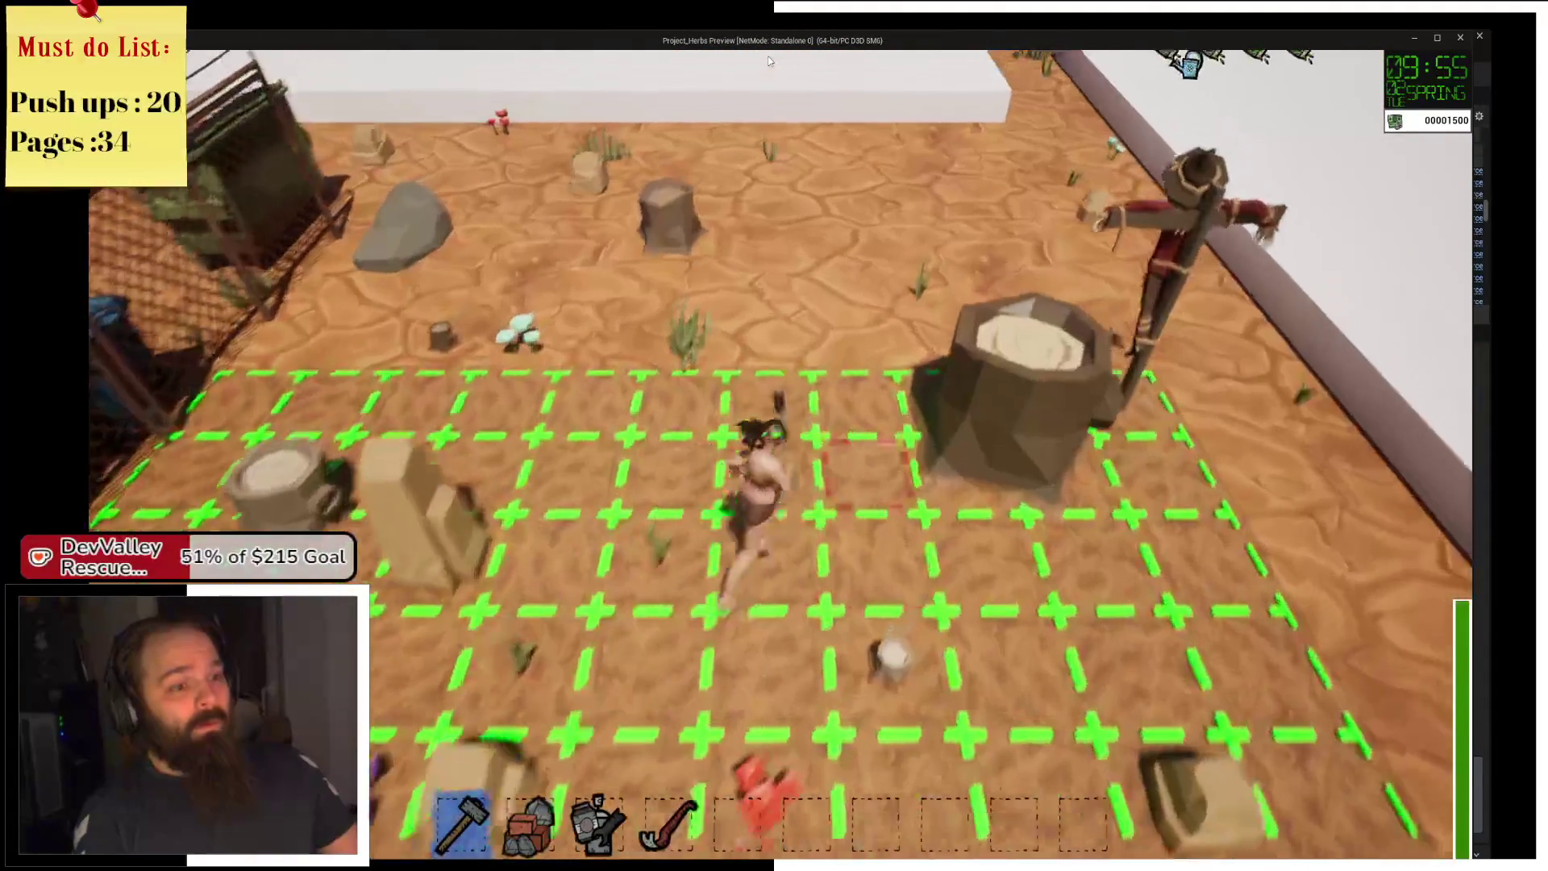
key(w)
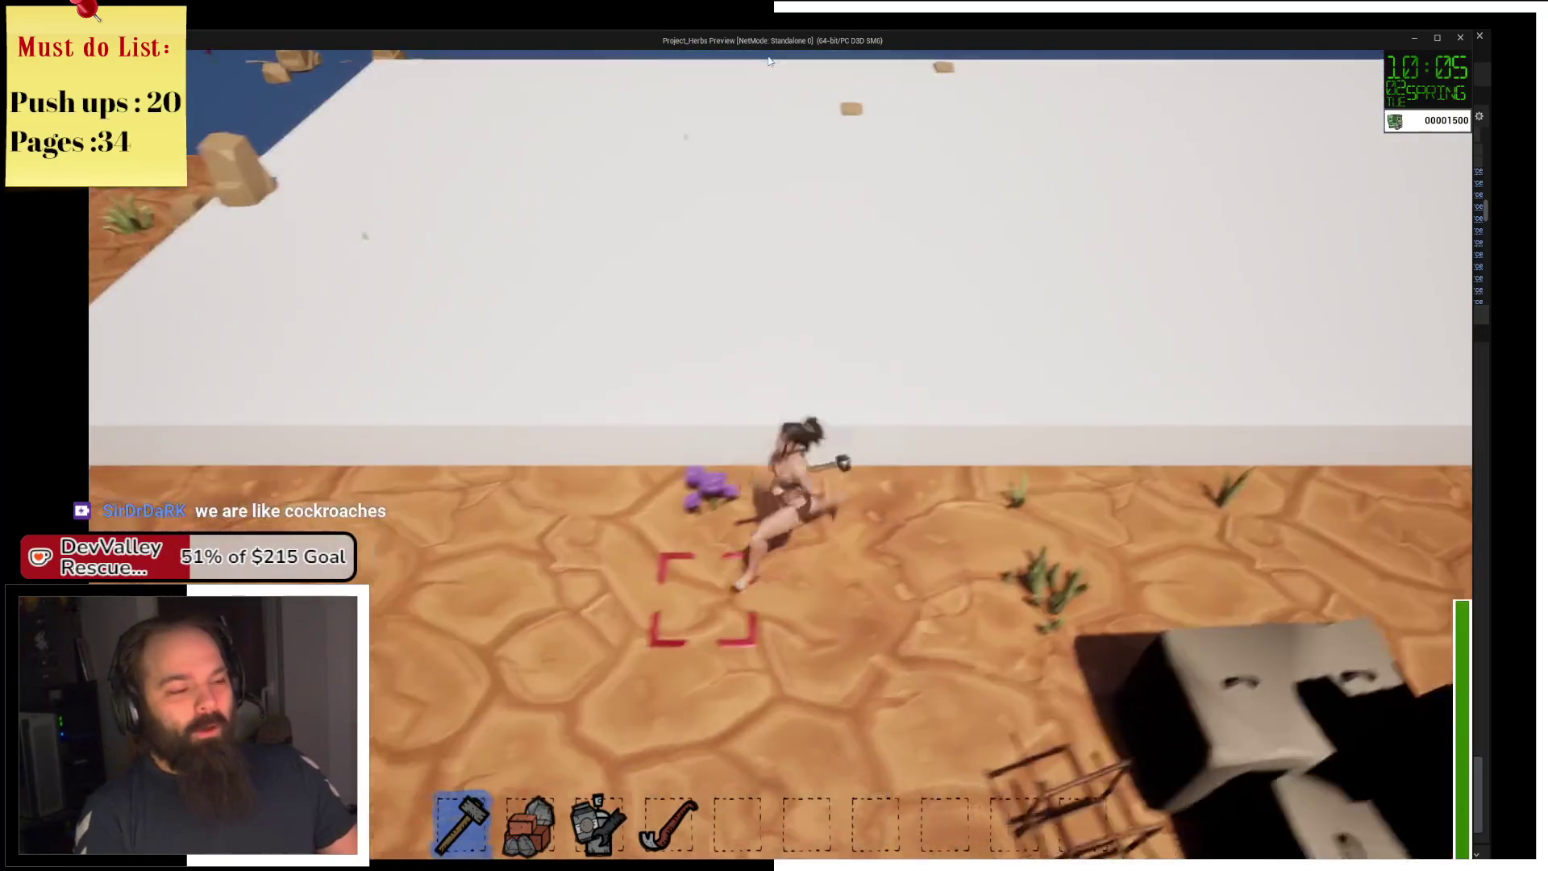
key(s)
key(a)
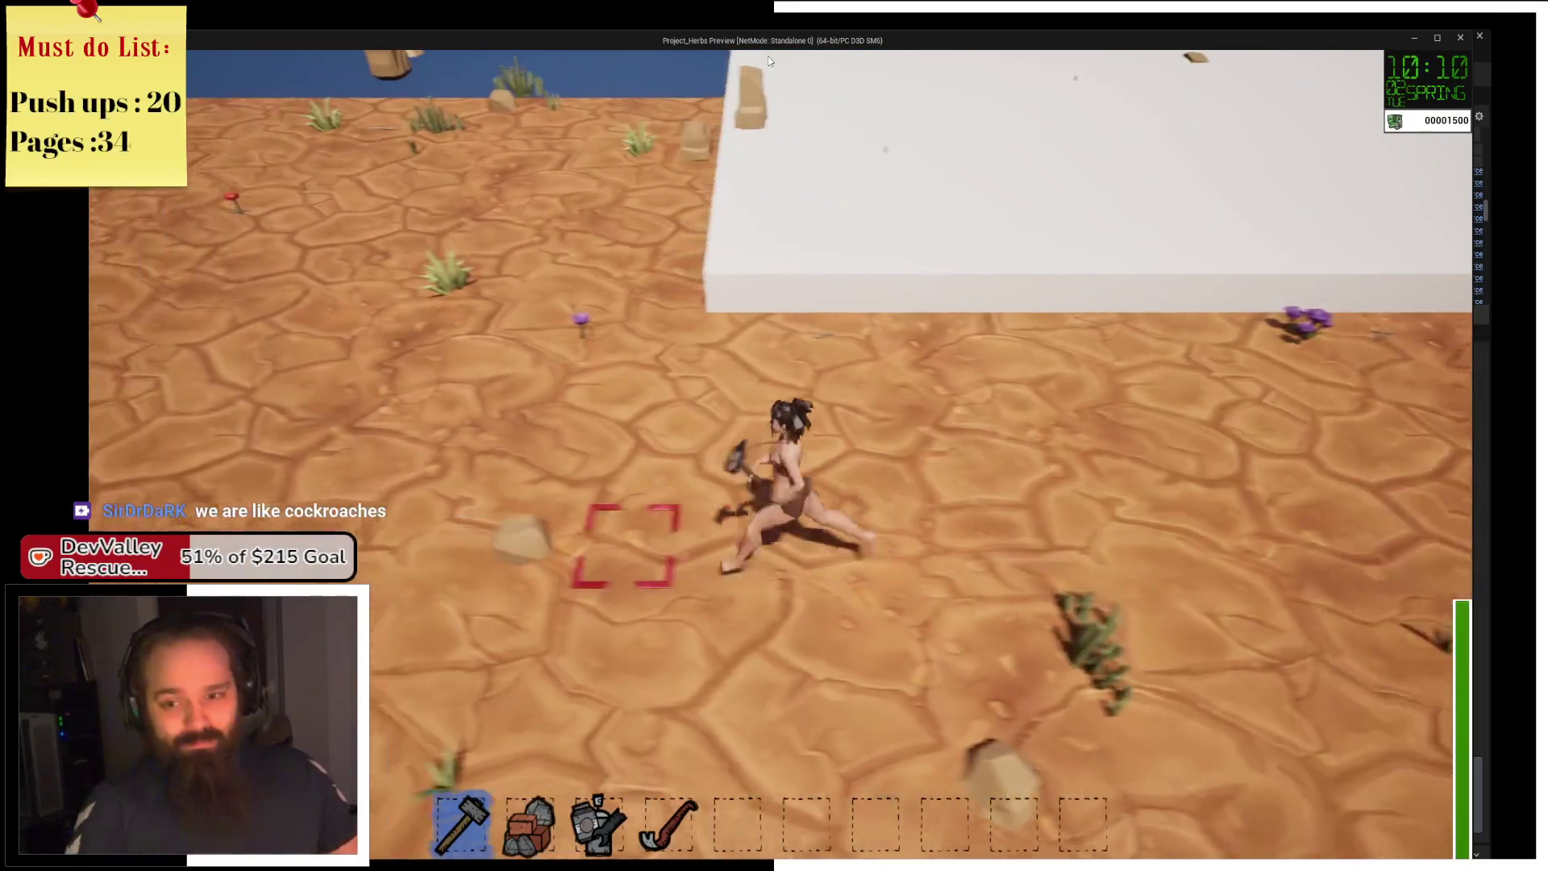
key(a)
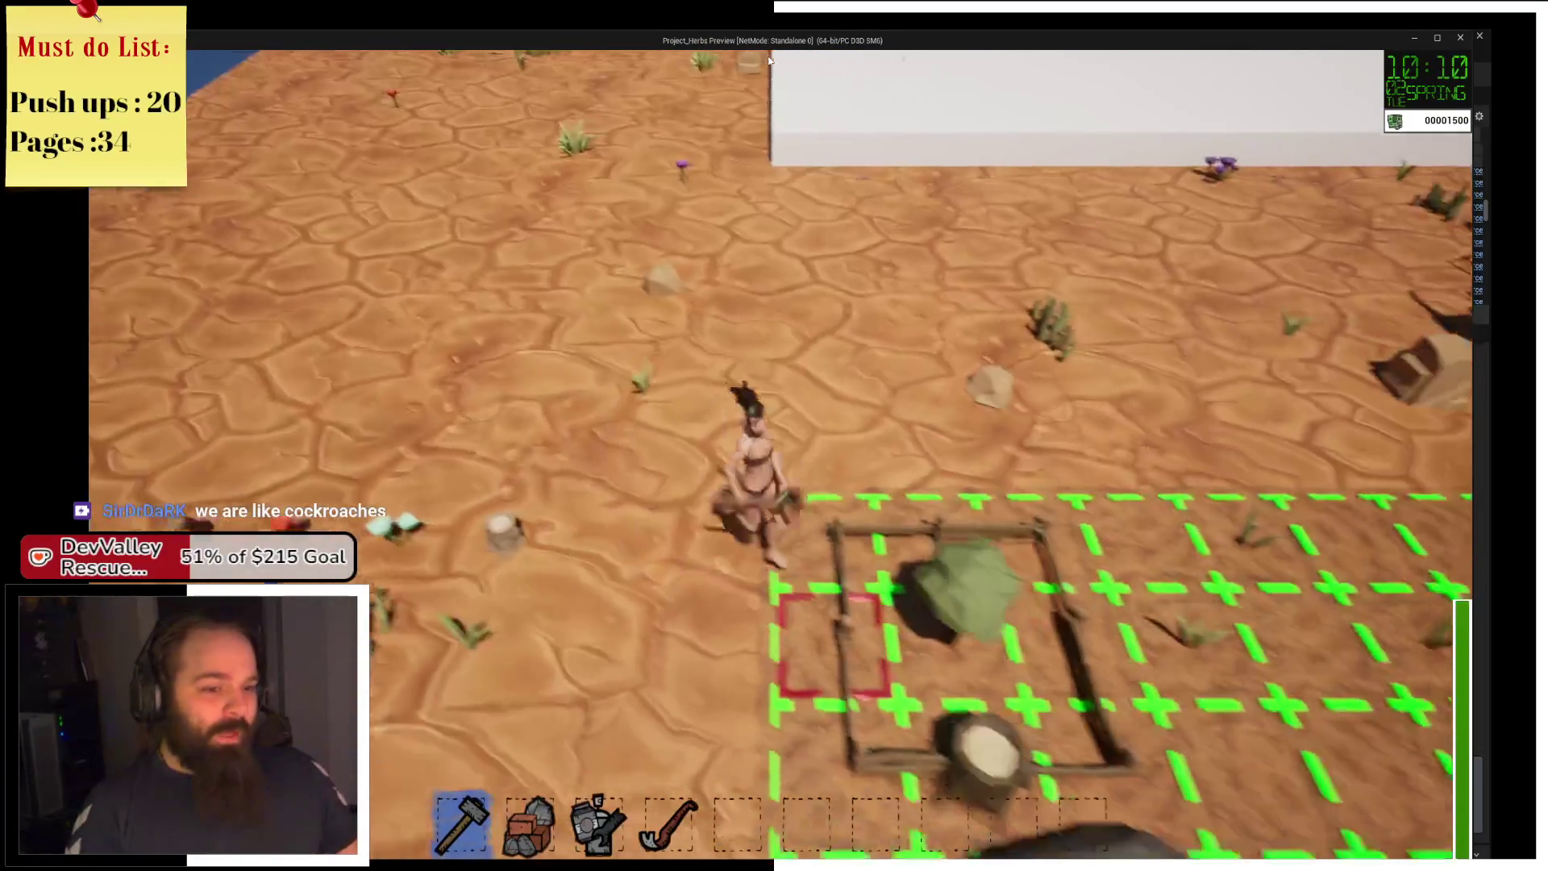
key(d)
key(s)
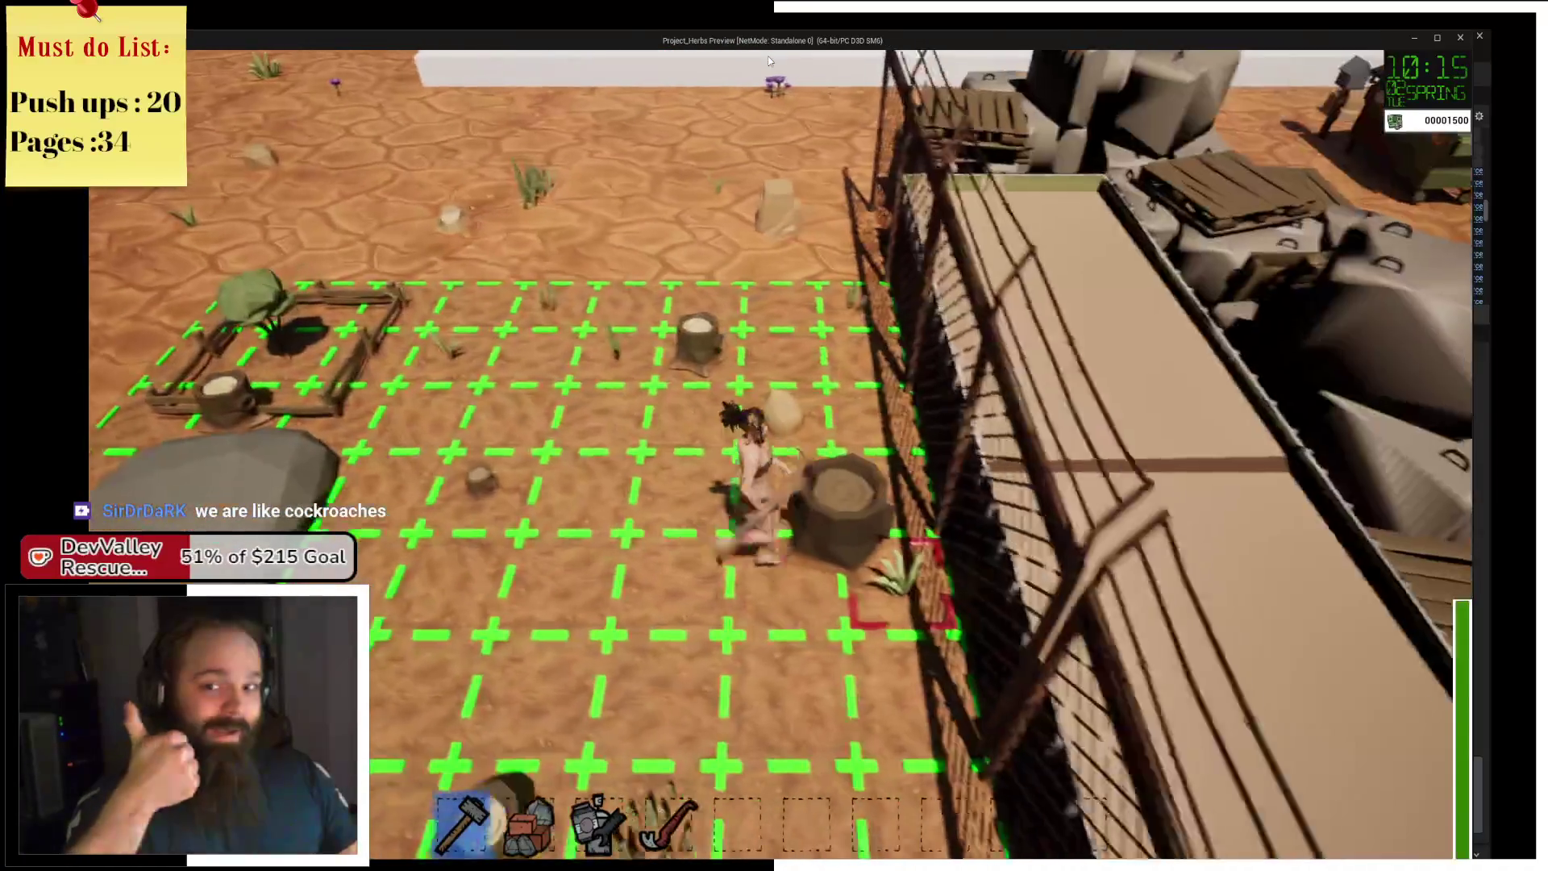
Run back and forth across the gridded field, then head left out of it.
key(a)
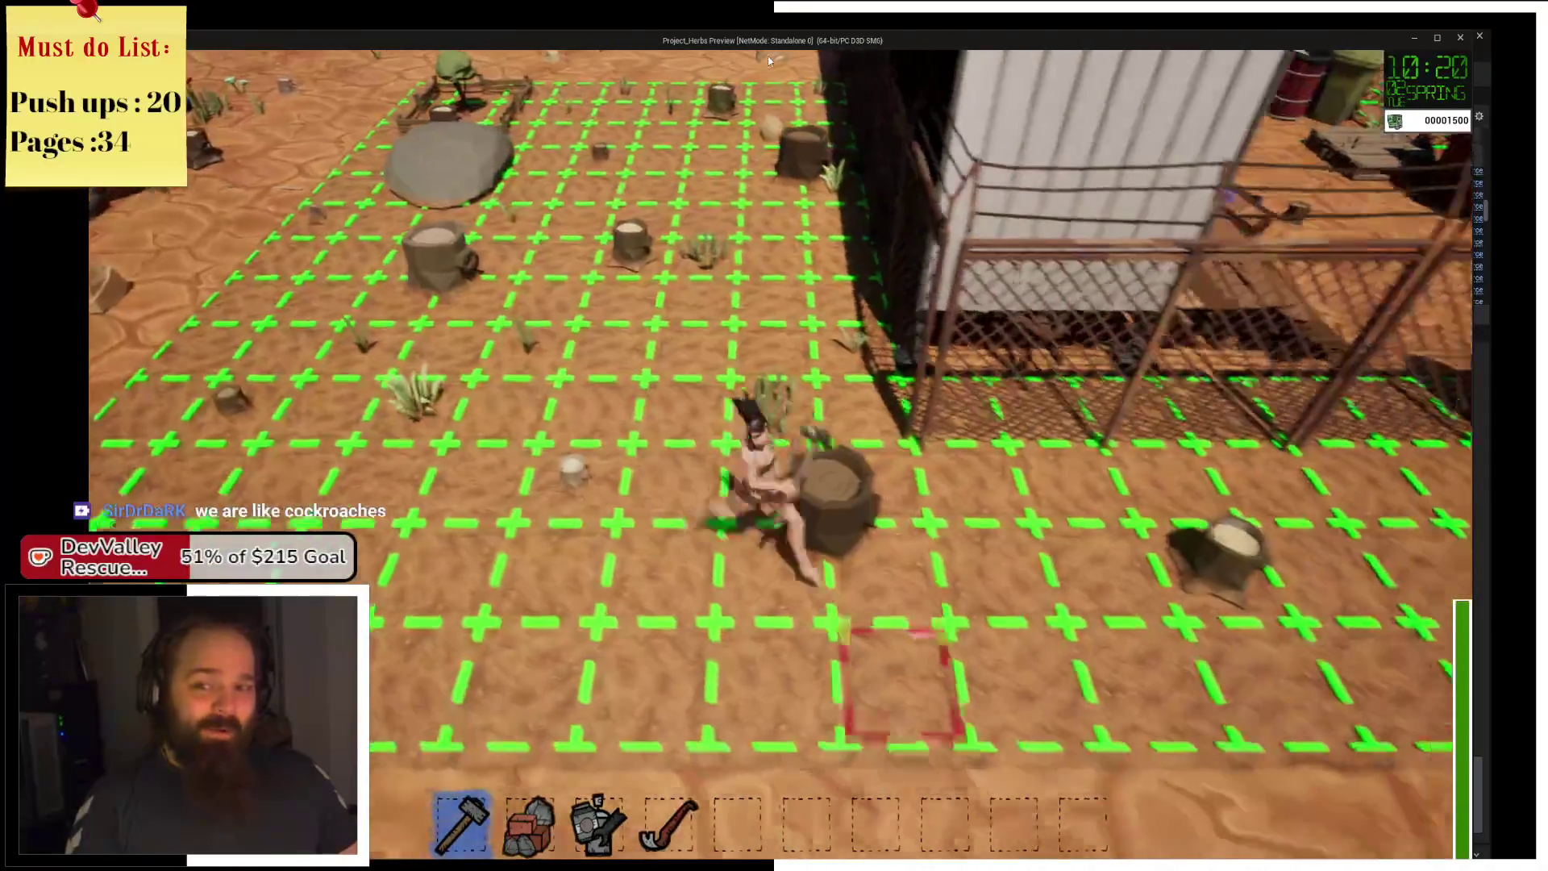
key(d)
key(s)
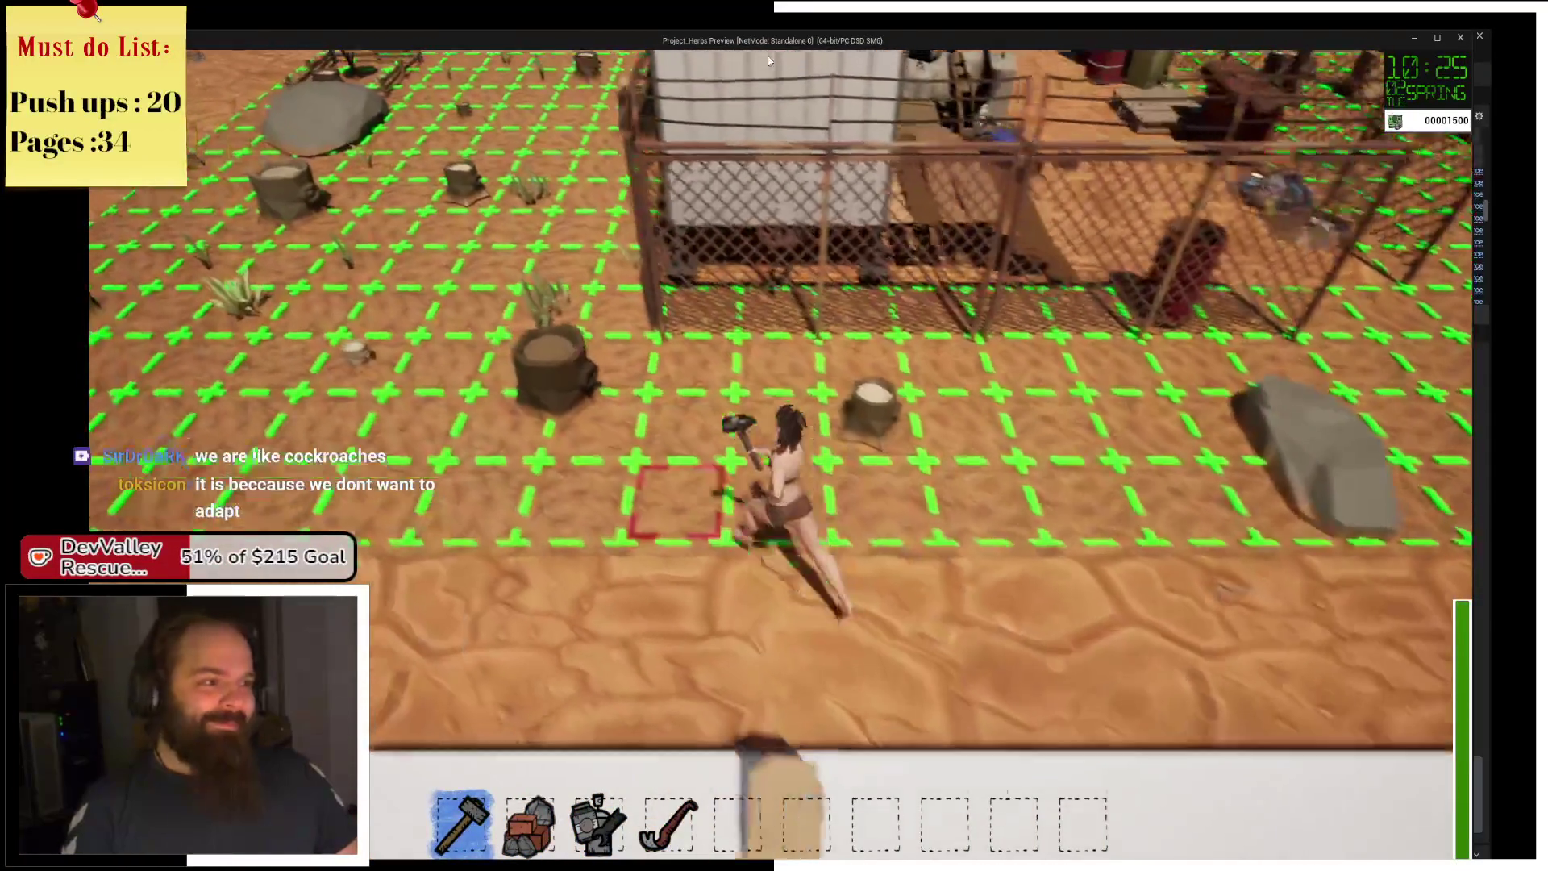
key(a)
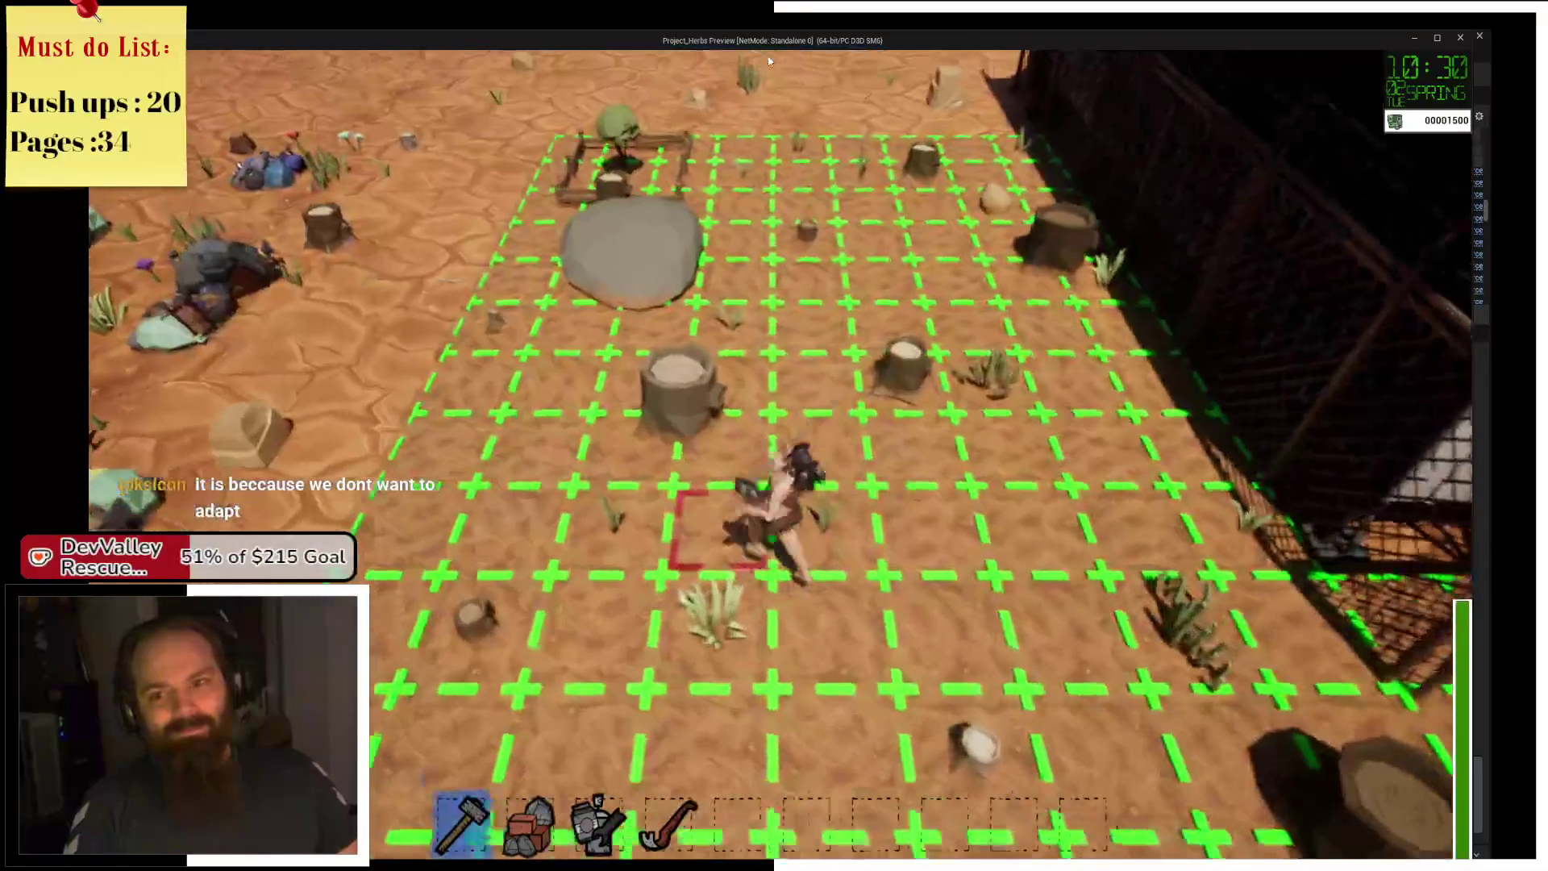
key(w)
key(a)
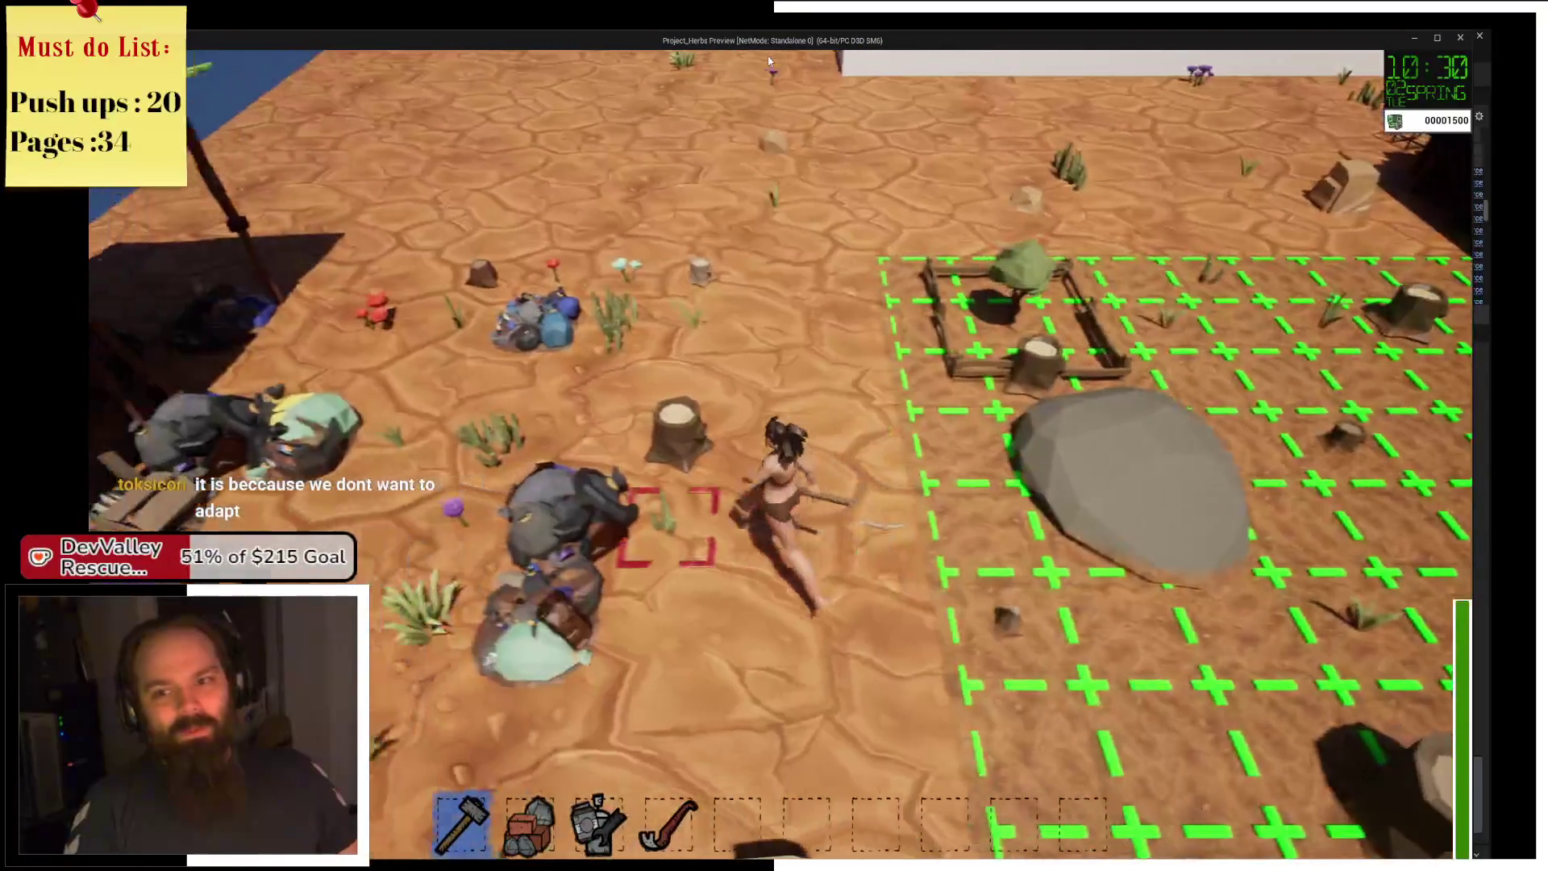
key(w)
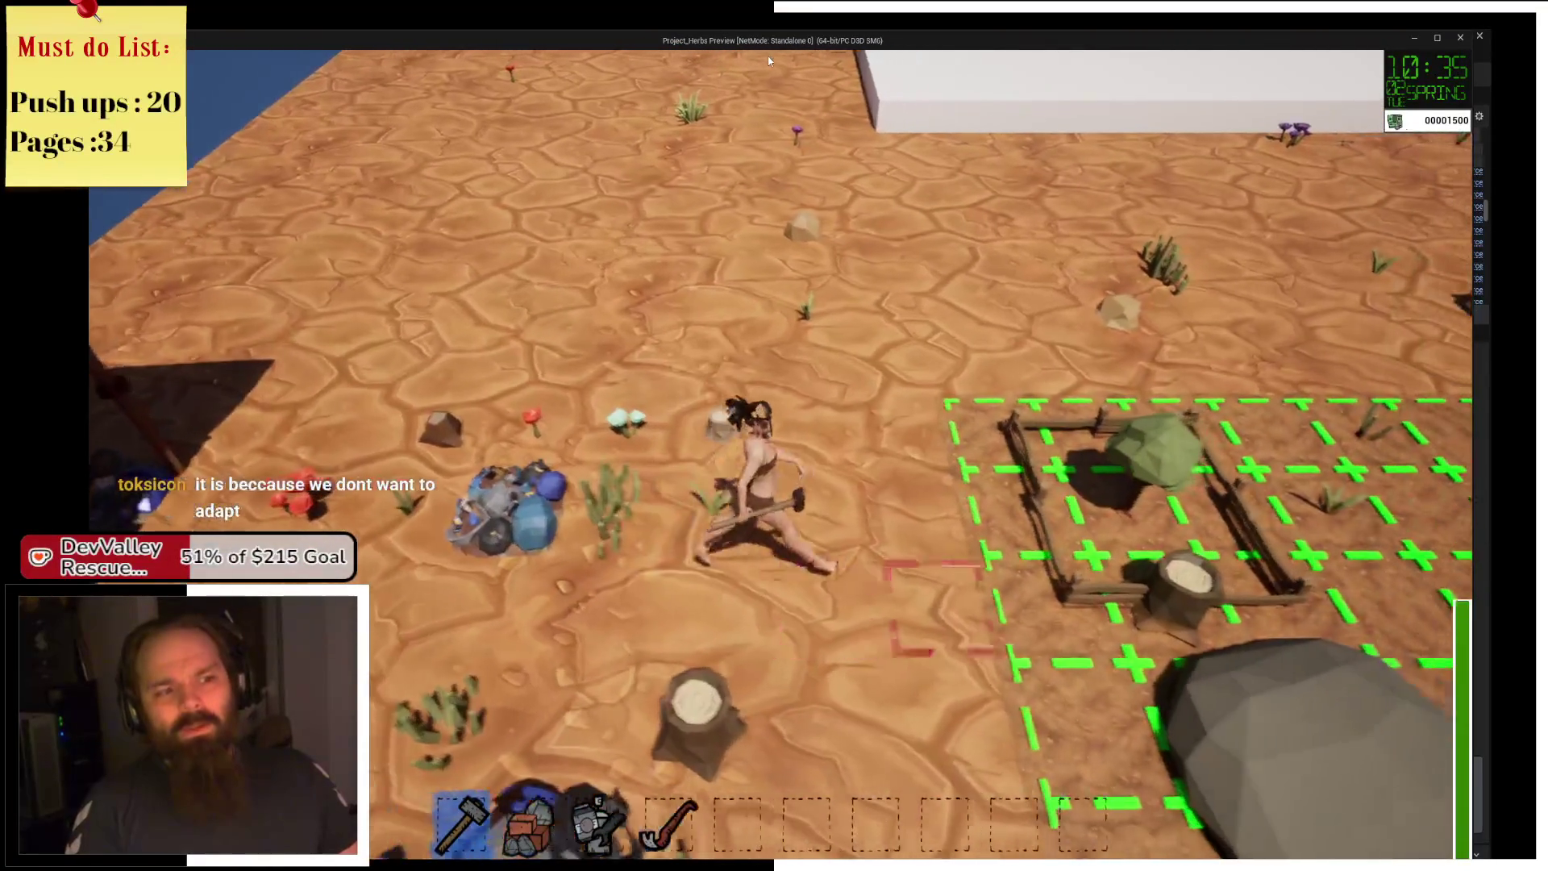
key(a)
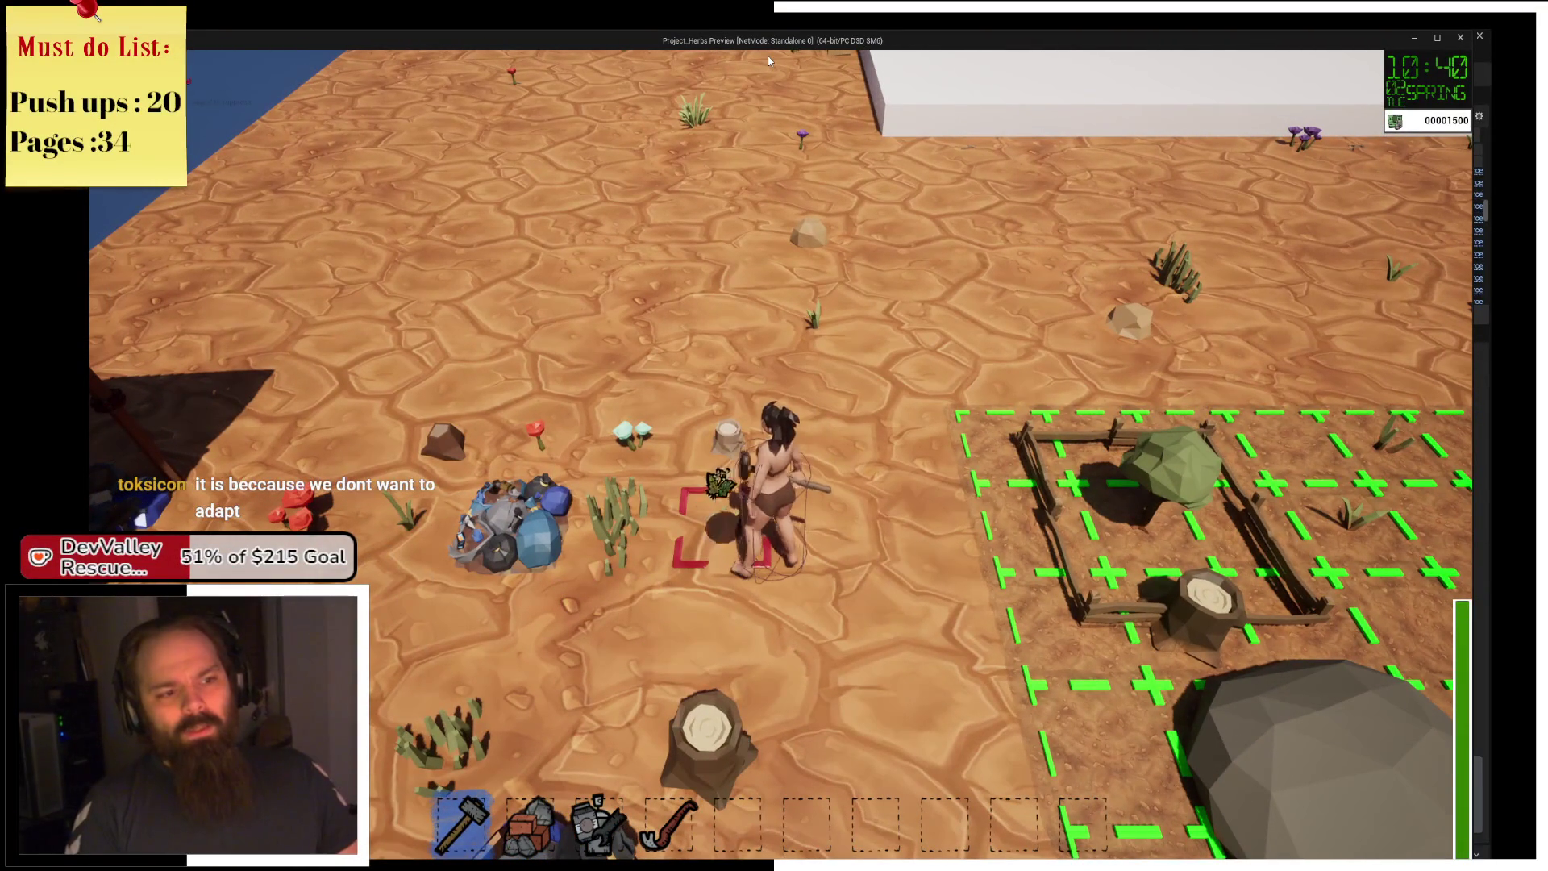
Walk onto the rock pile with hotbar slot 4 ready and harvest it.
key(a)
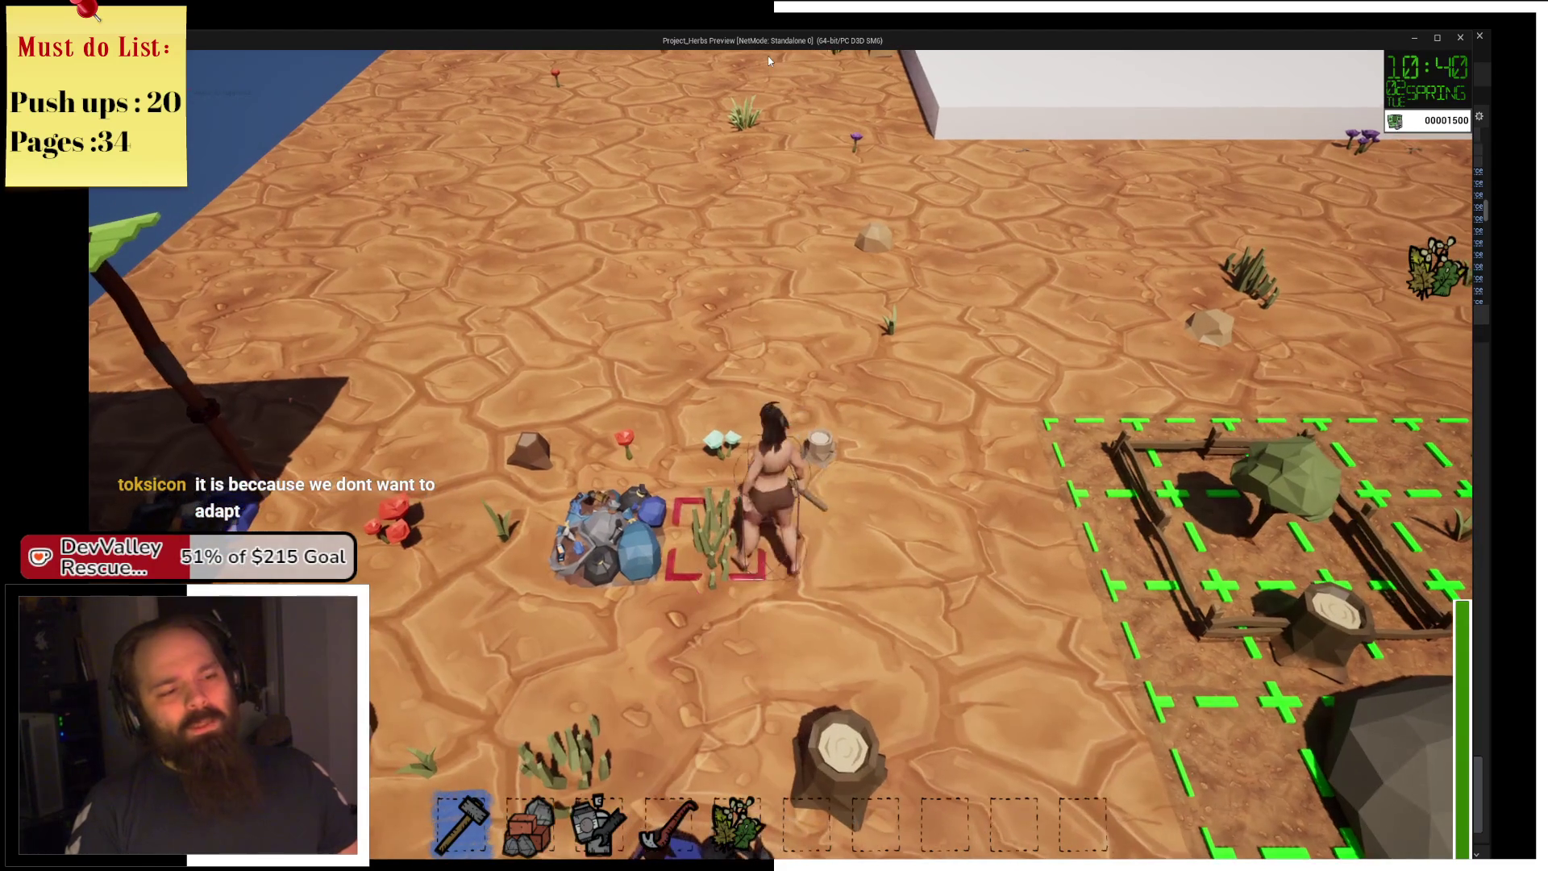
key(a)
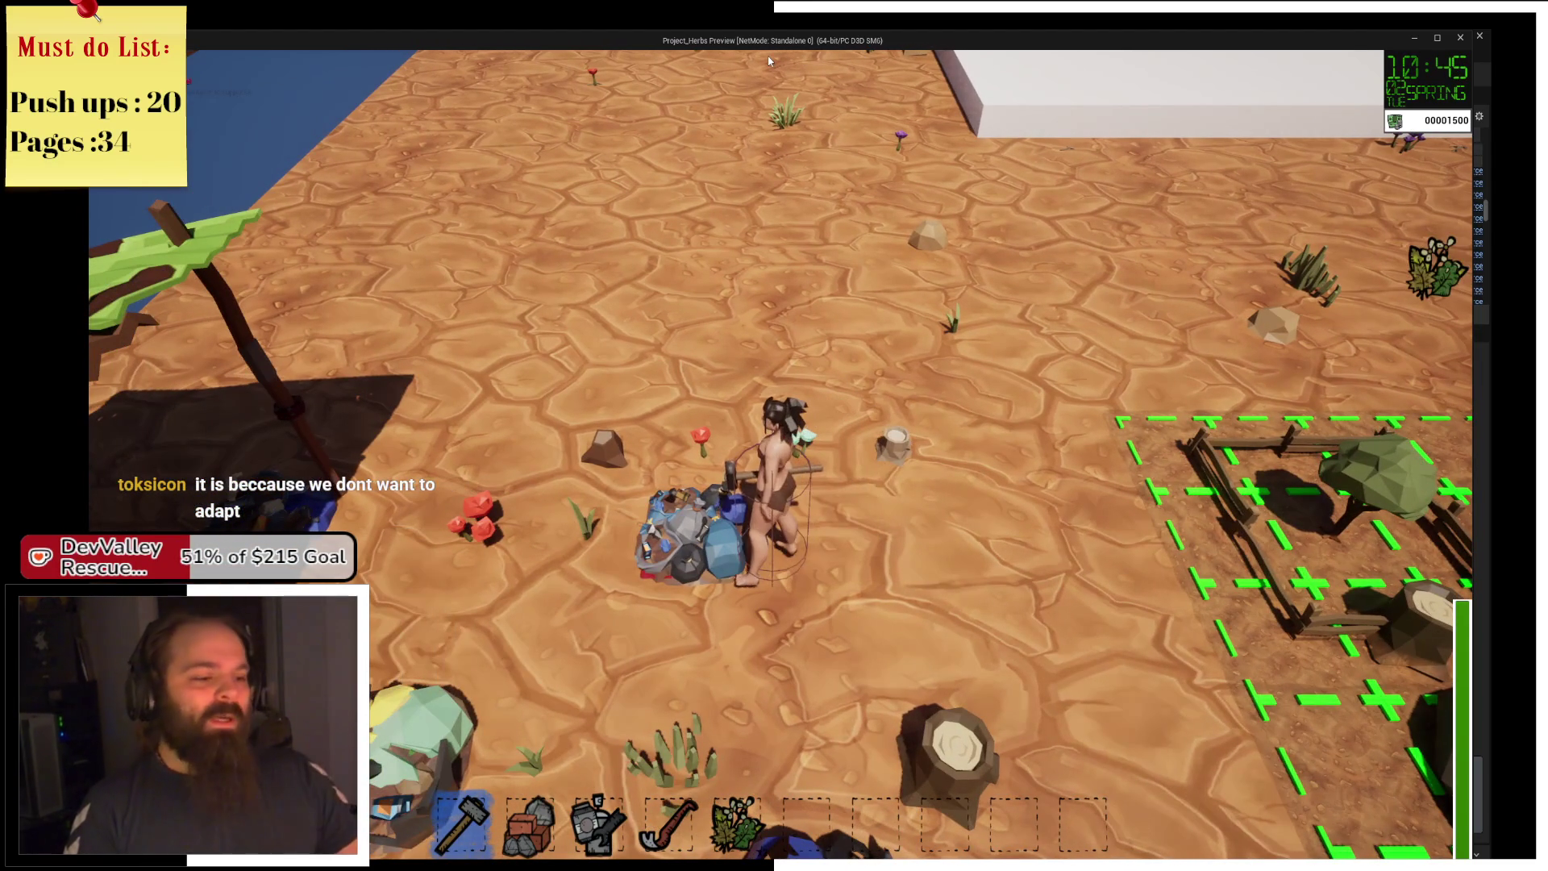
key(4)
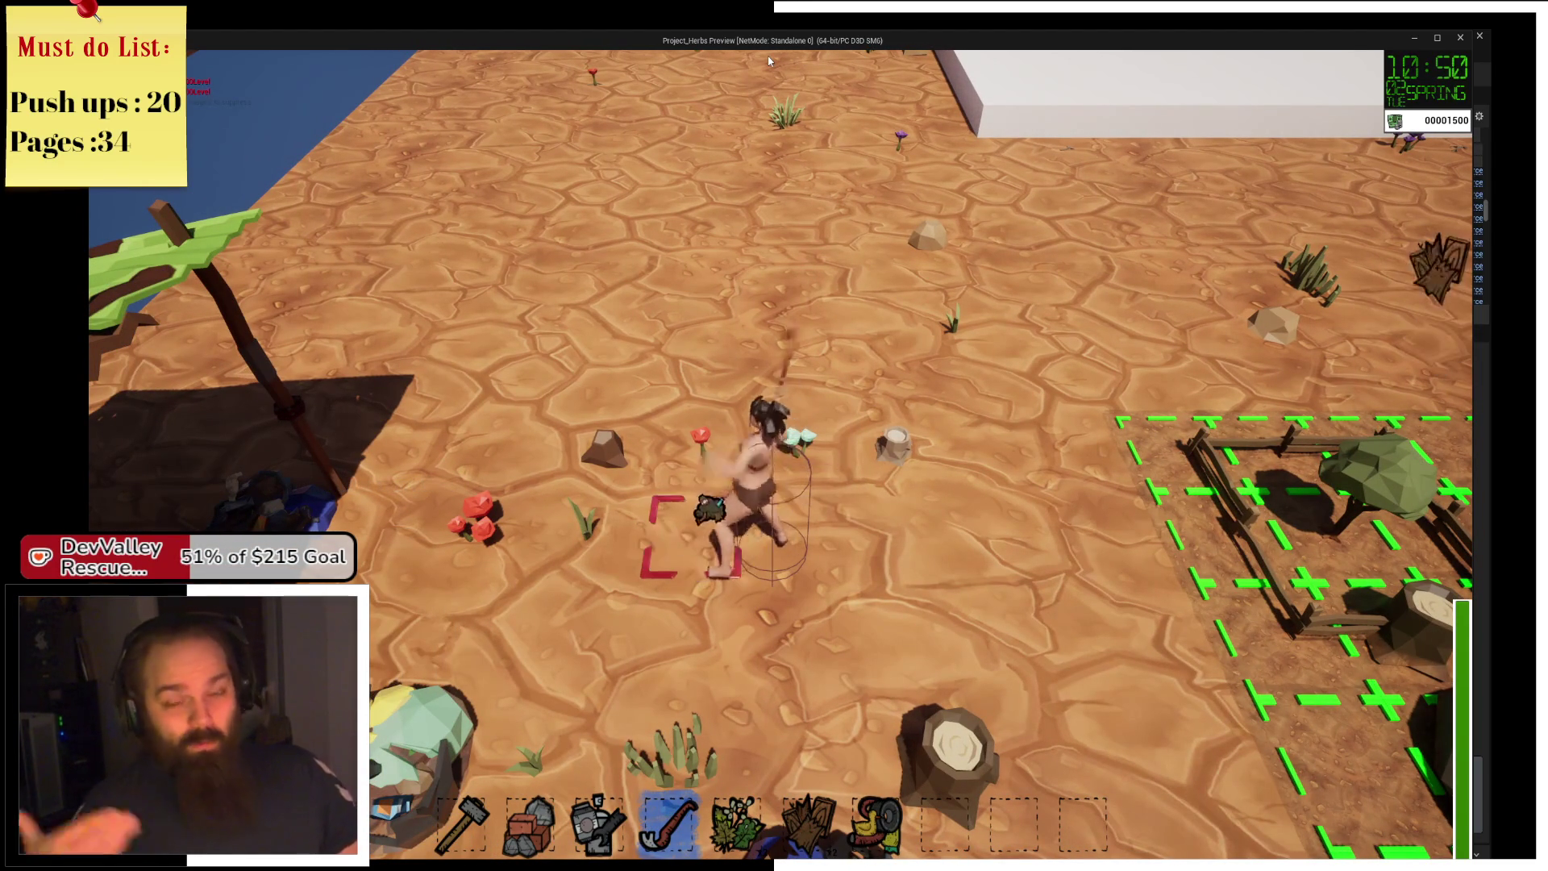
key(a)
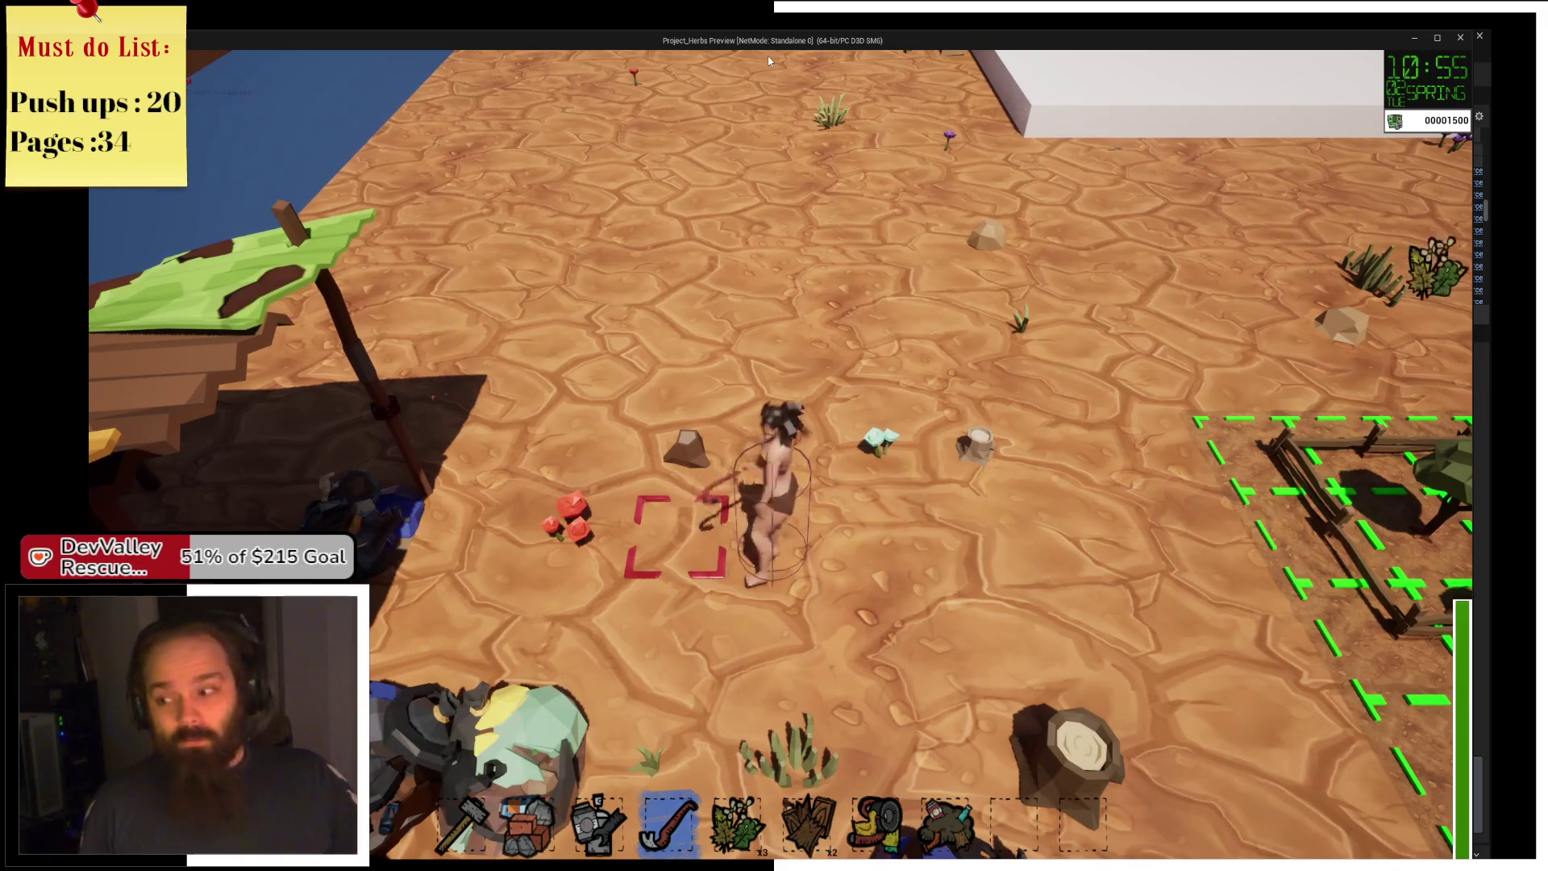
Walk over to the red flowers and harvest them.
key(w)
key(d)
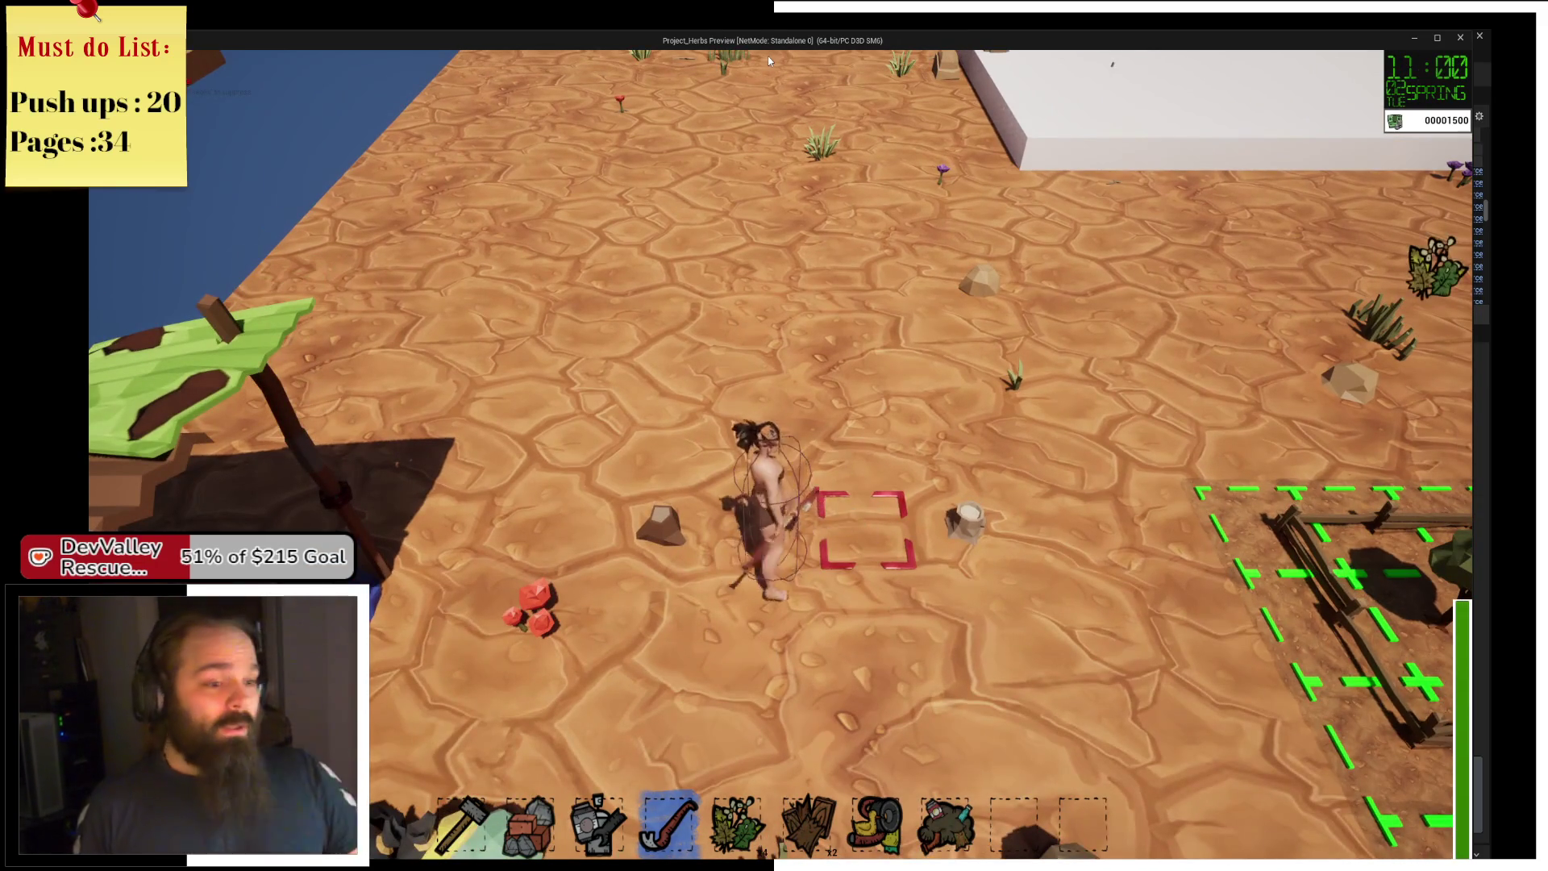
key(a)
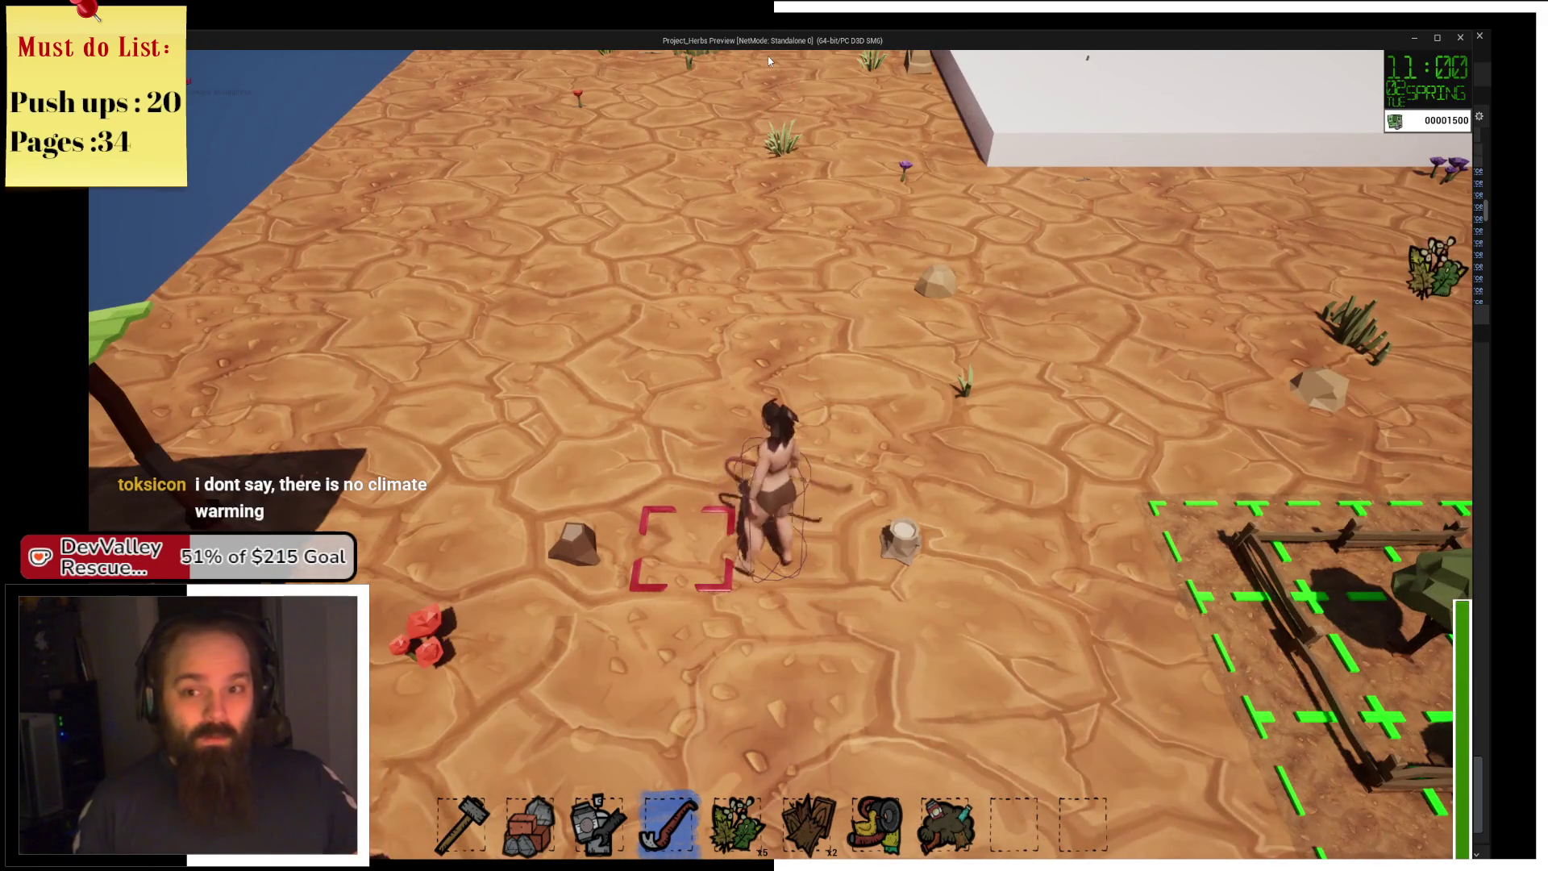
key(a)
key(e)
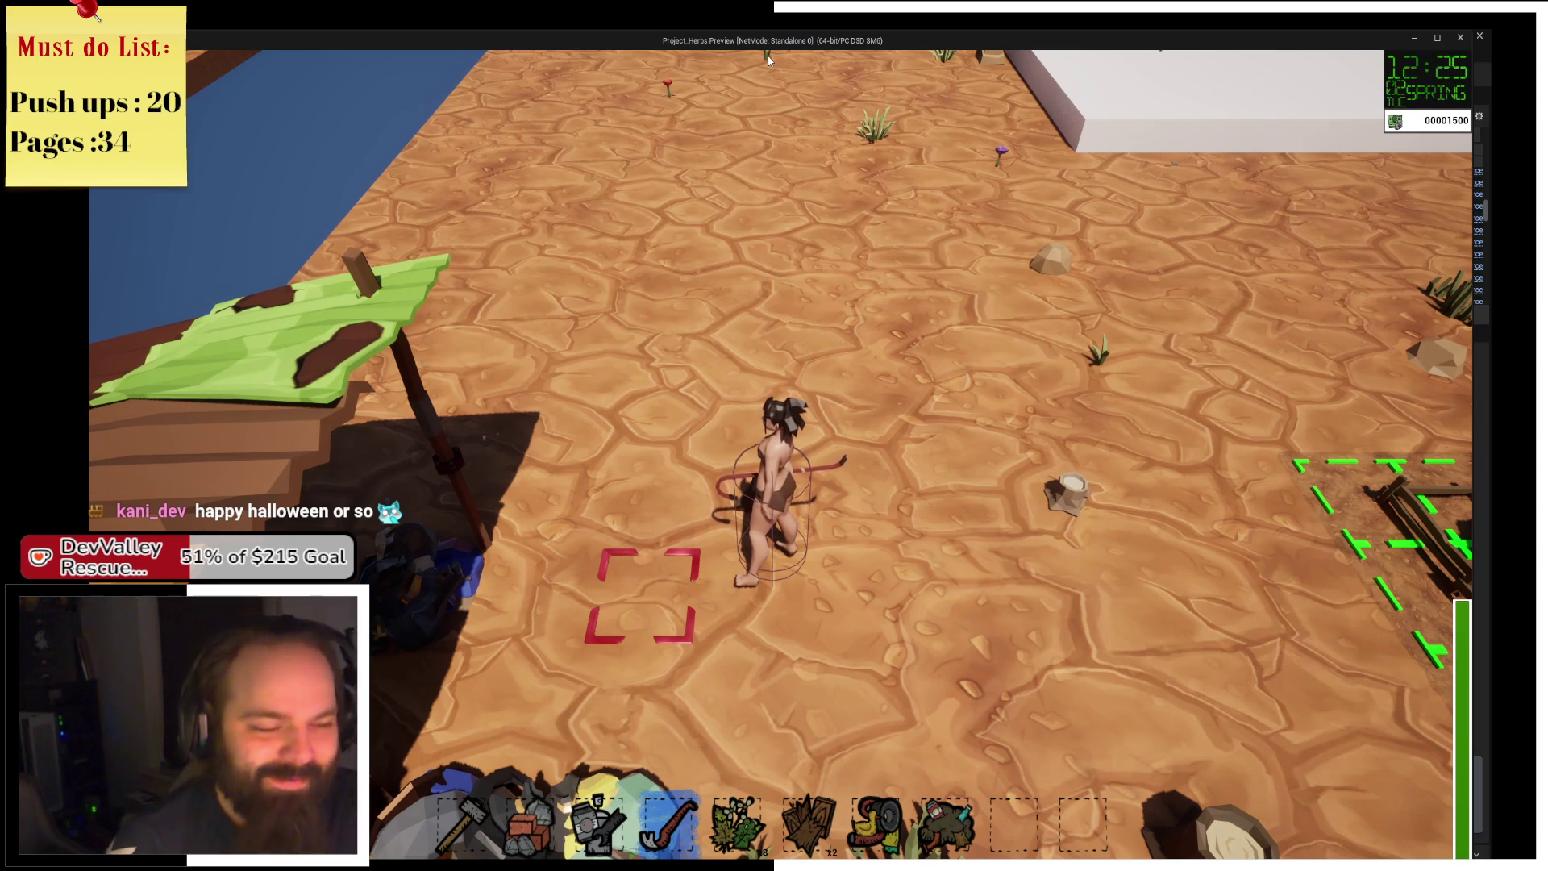
Run the farmer up the map to the white platform and along its edge.
key(w)
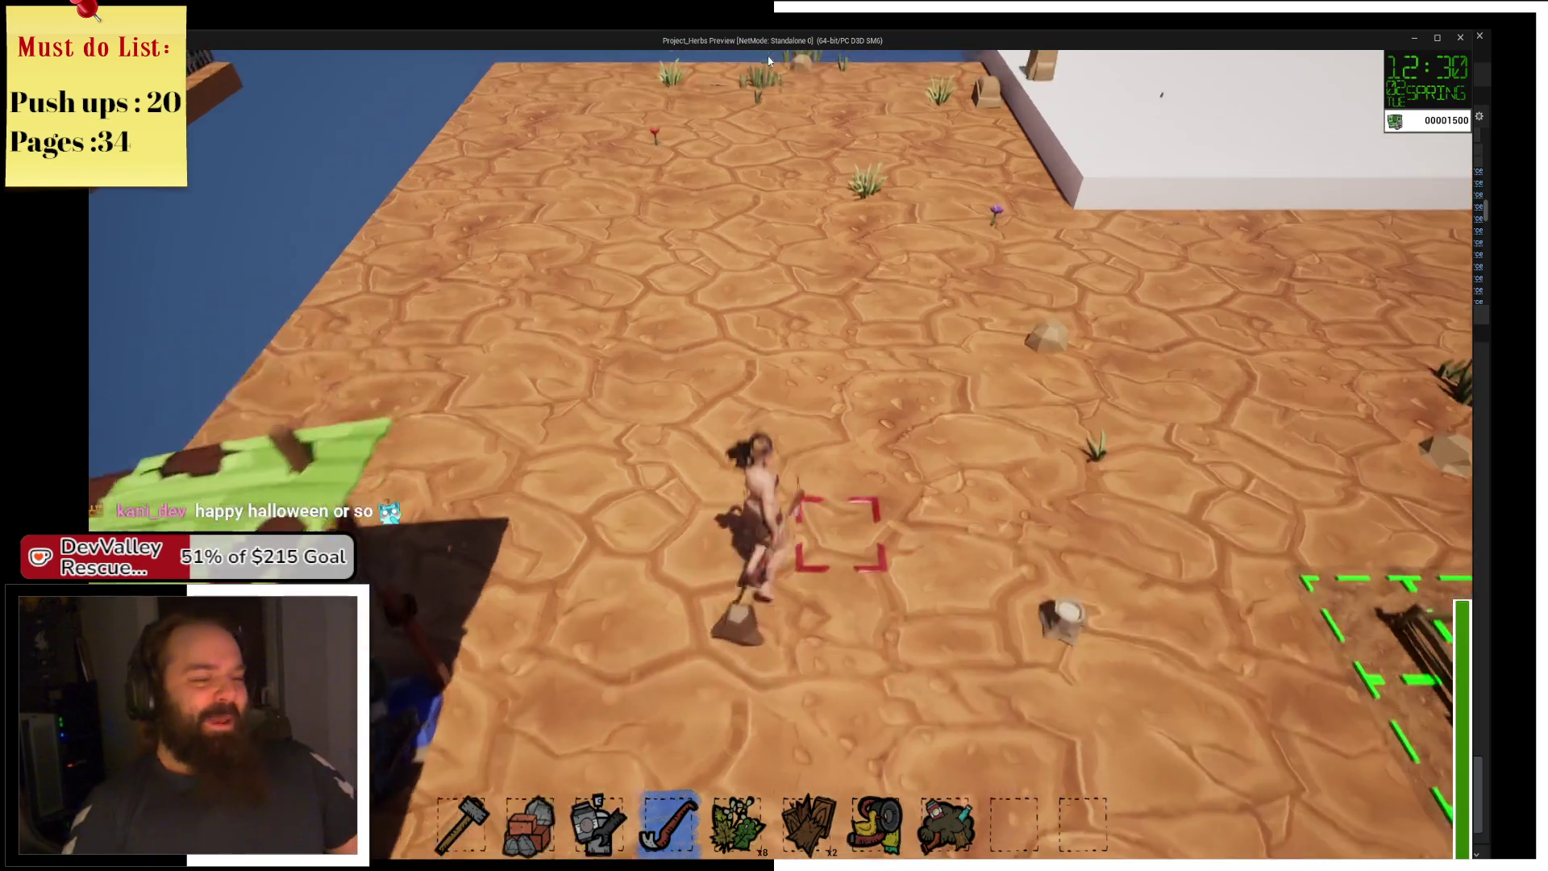
key(d)
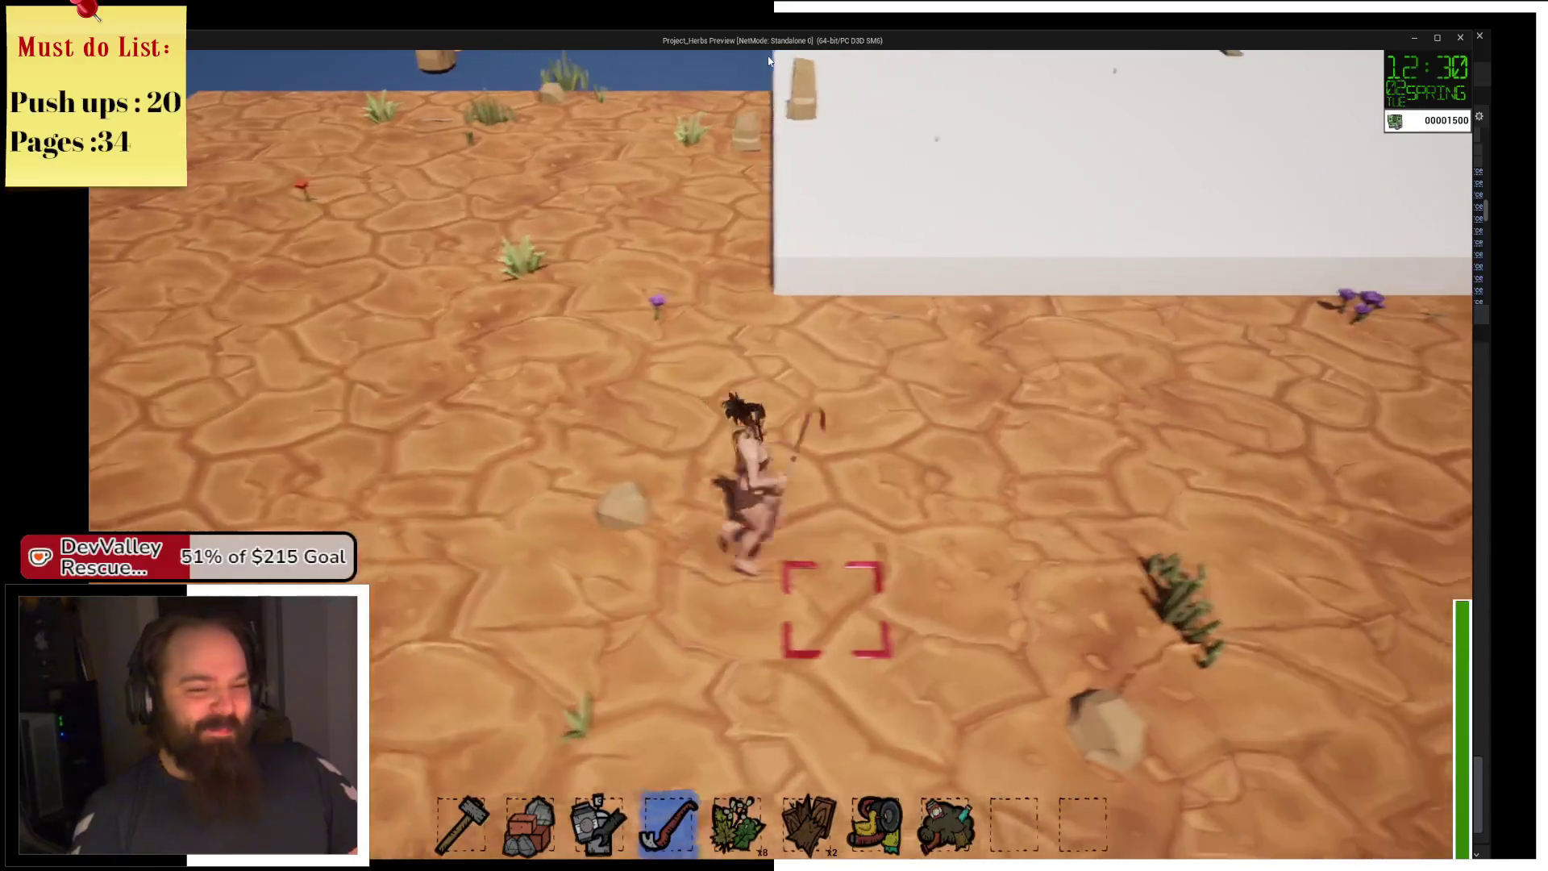
key(w)
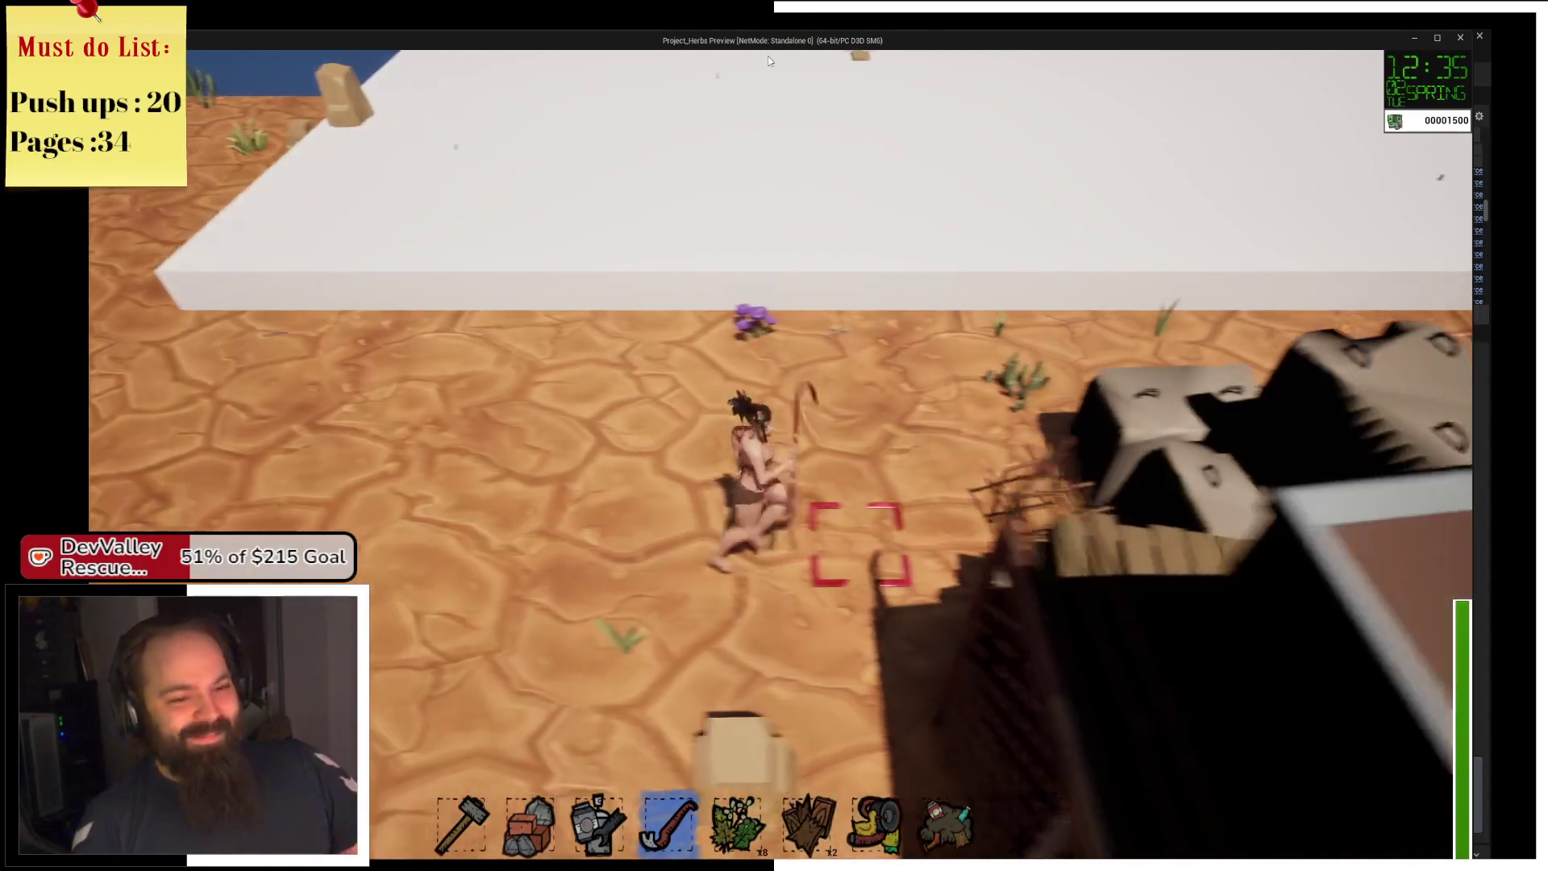
key(d)
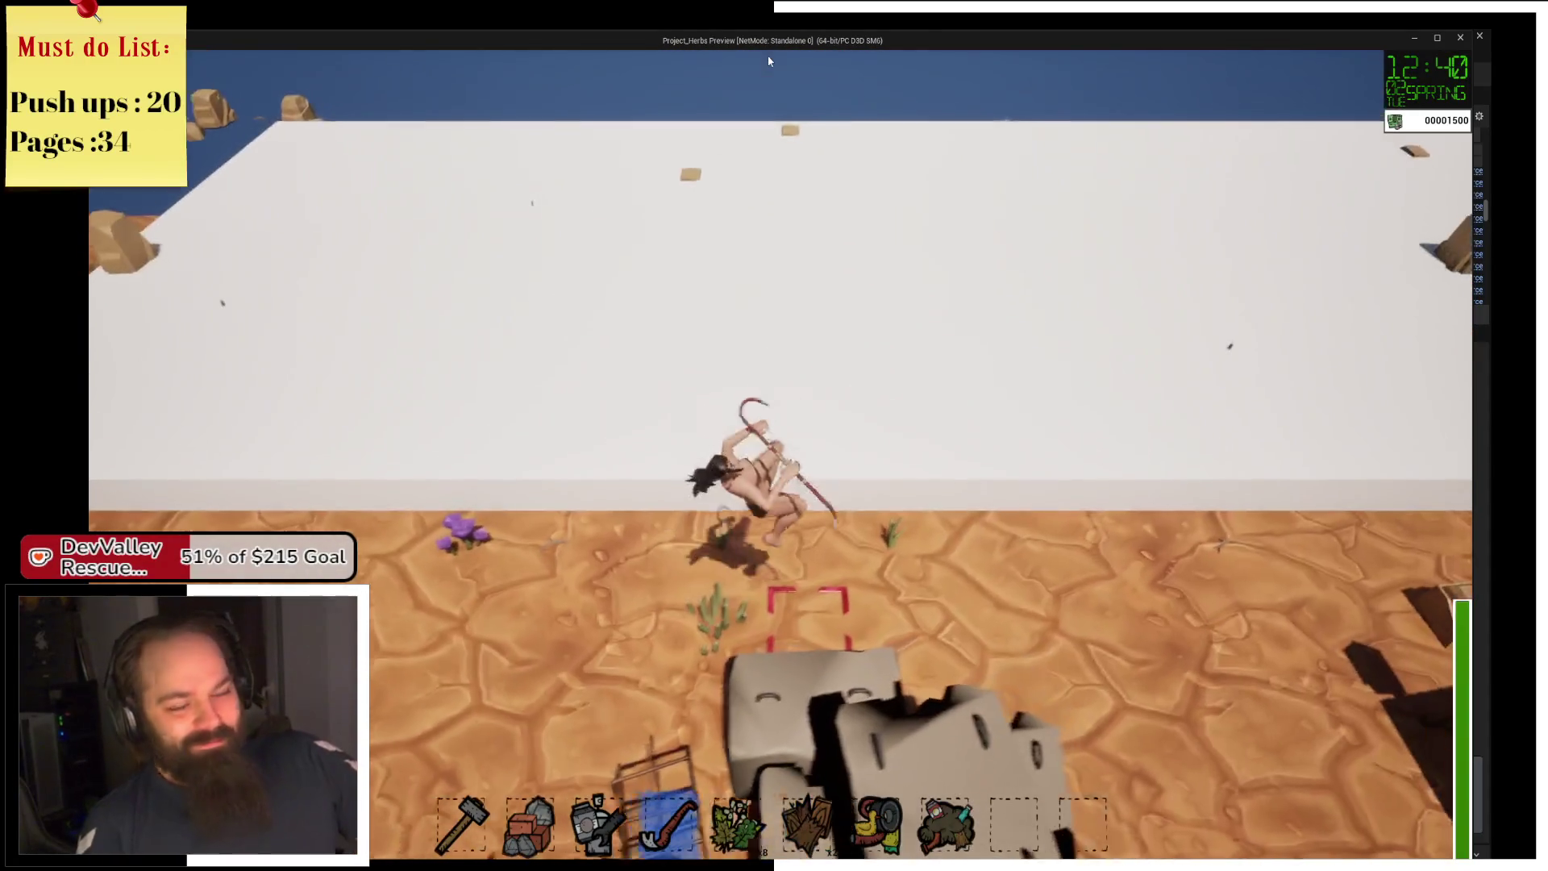
key(s)
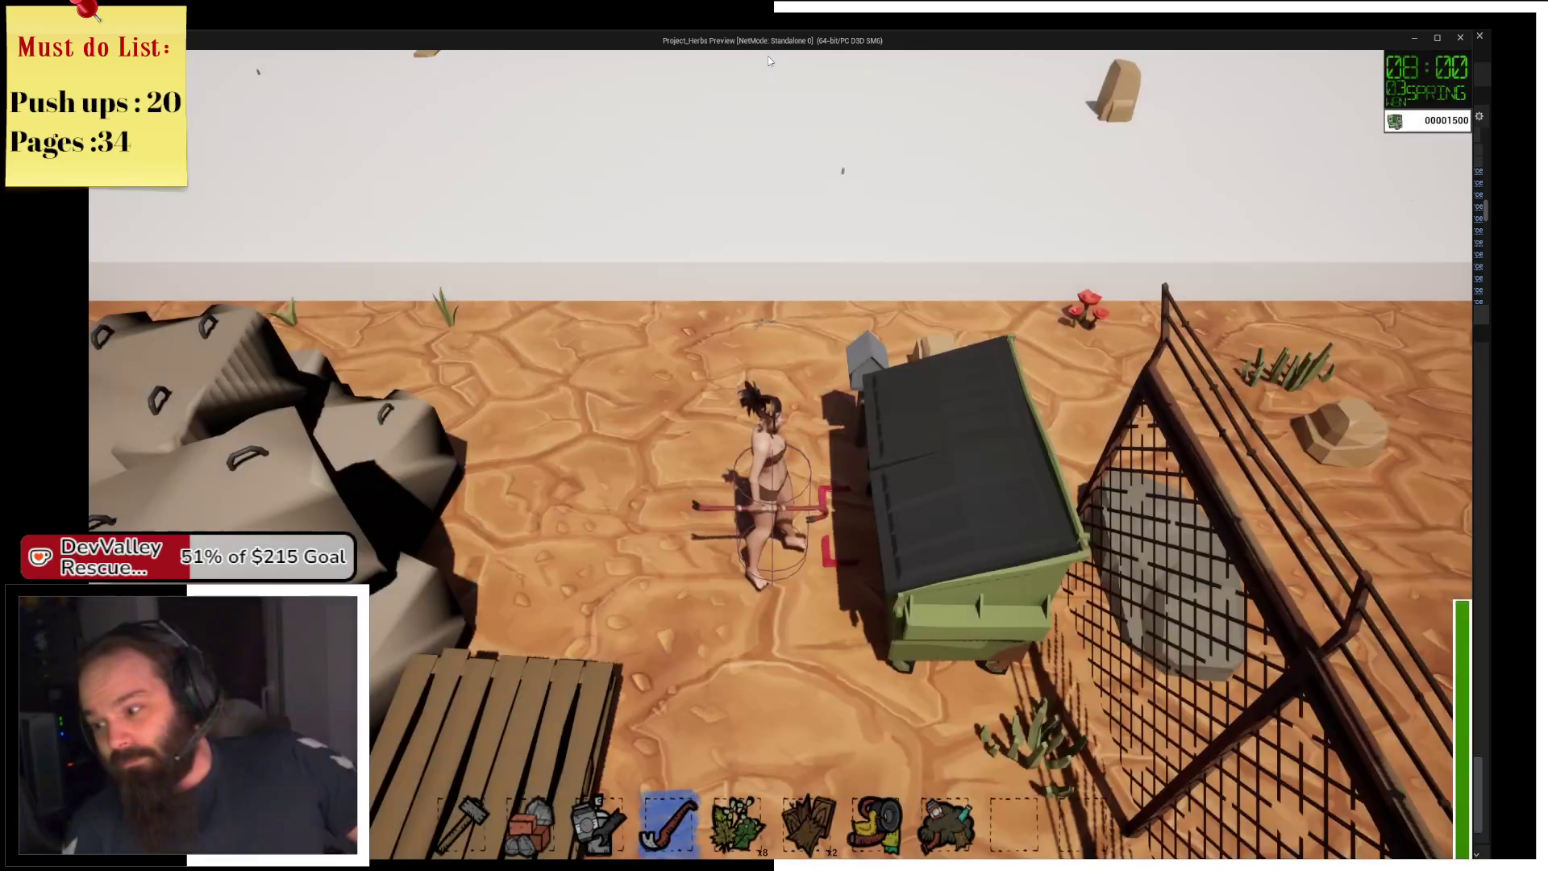
key(w)
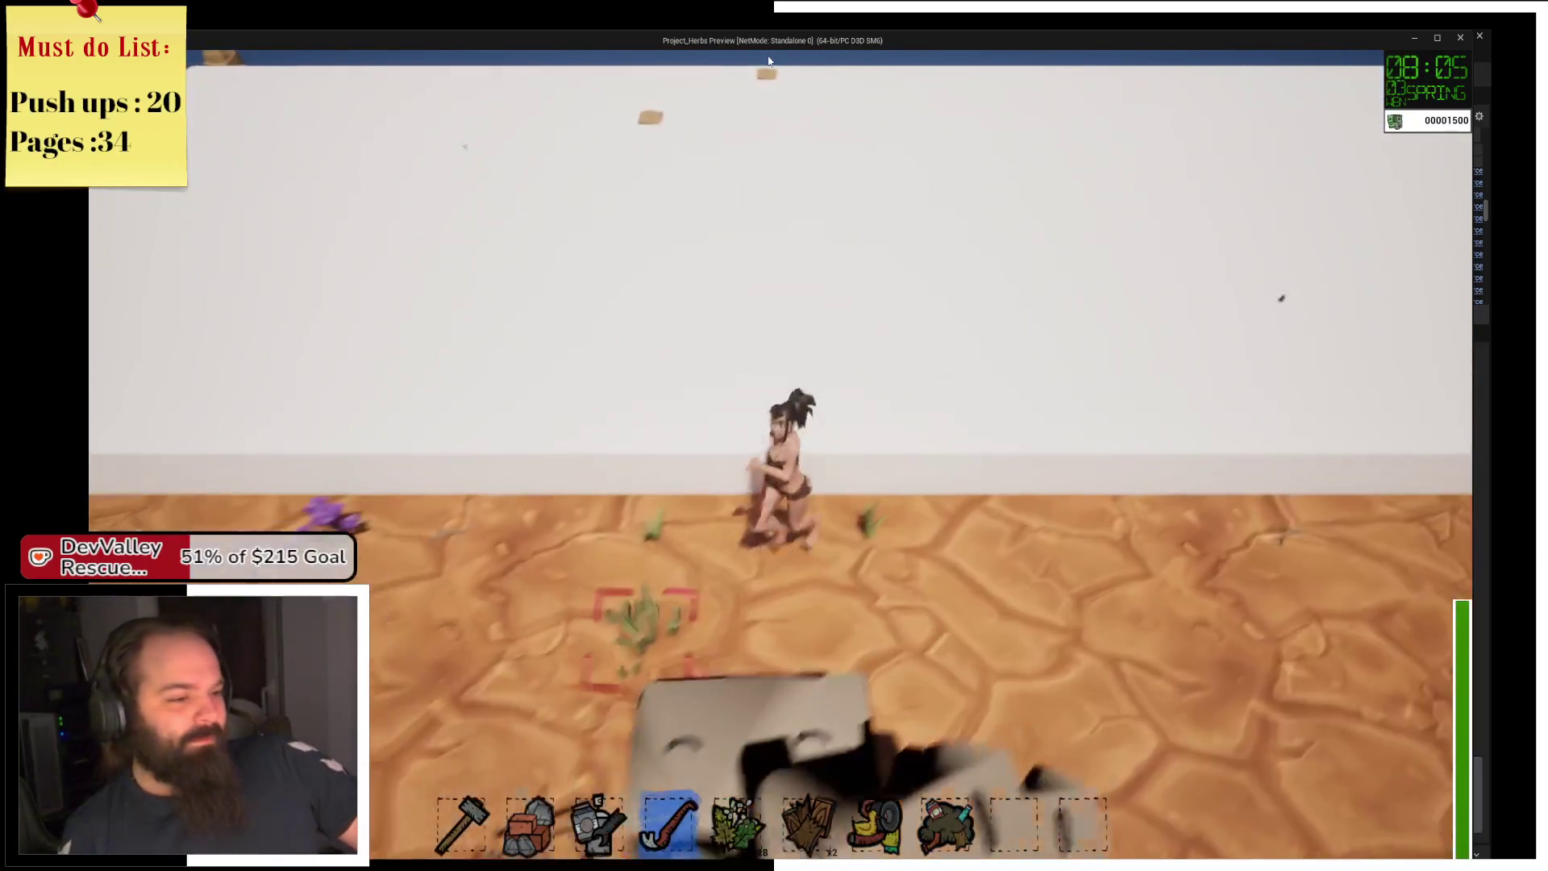
Run down across the farm grid to the storage chest and open the chest storage.
key(s)
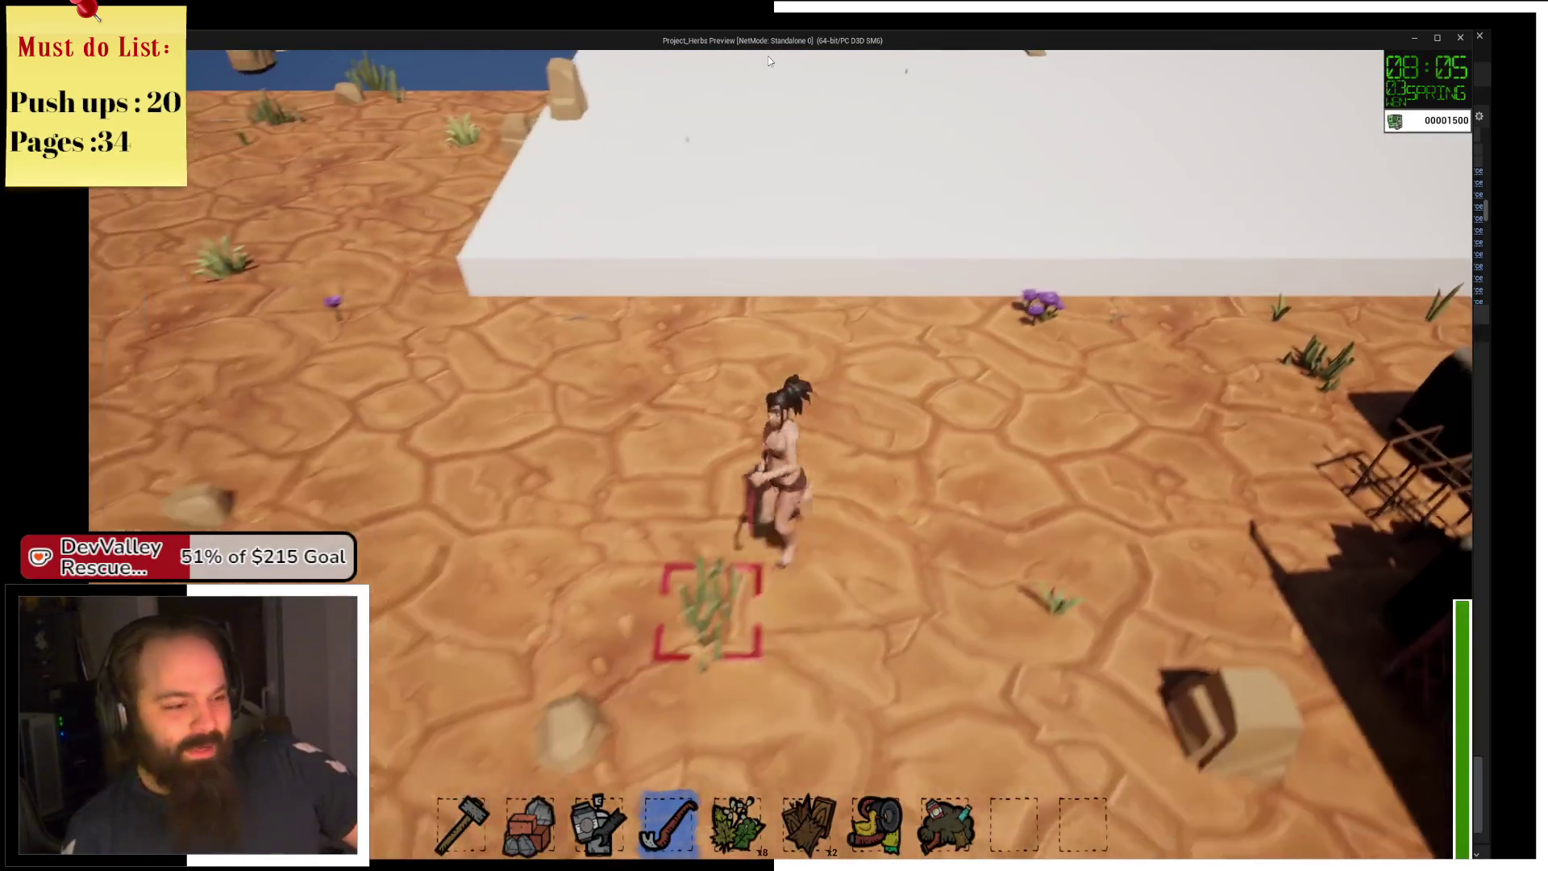
key(s)
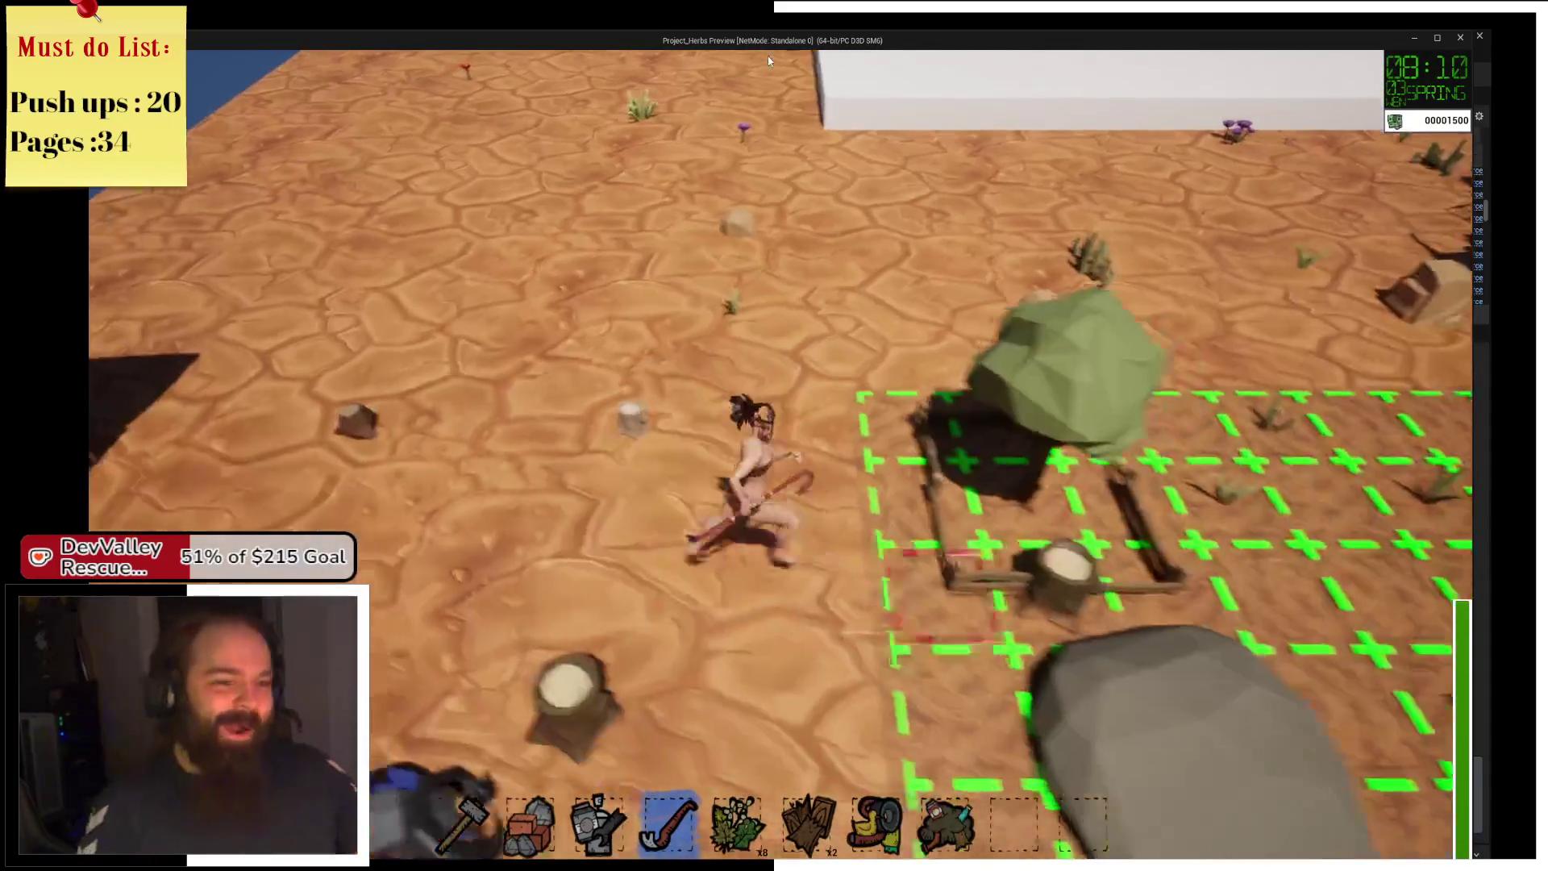
key(s)
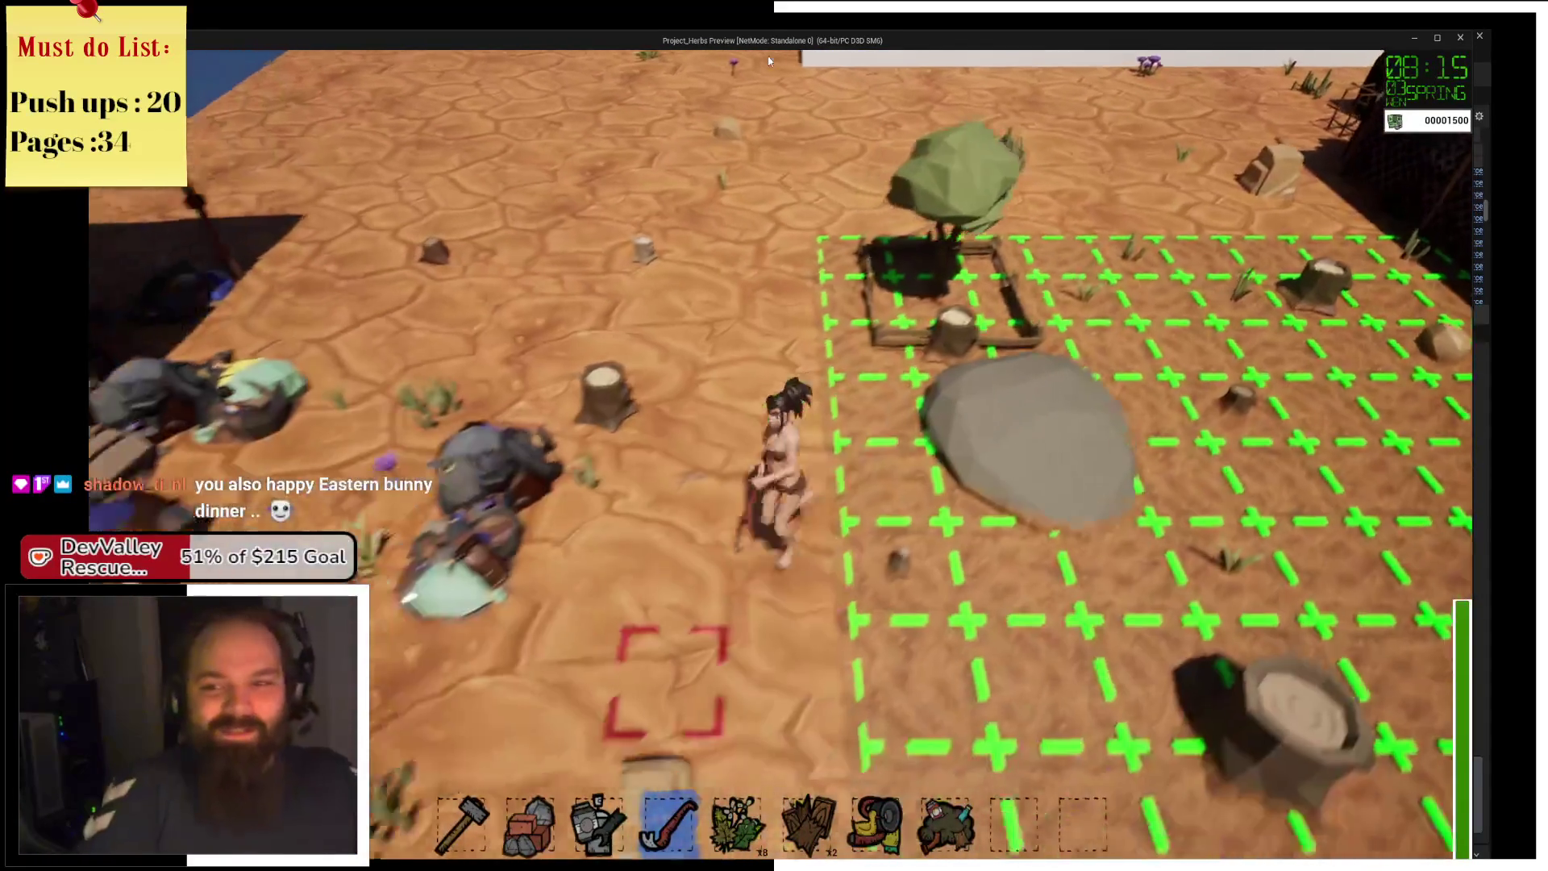
key(d)
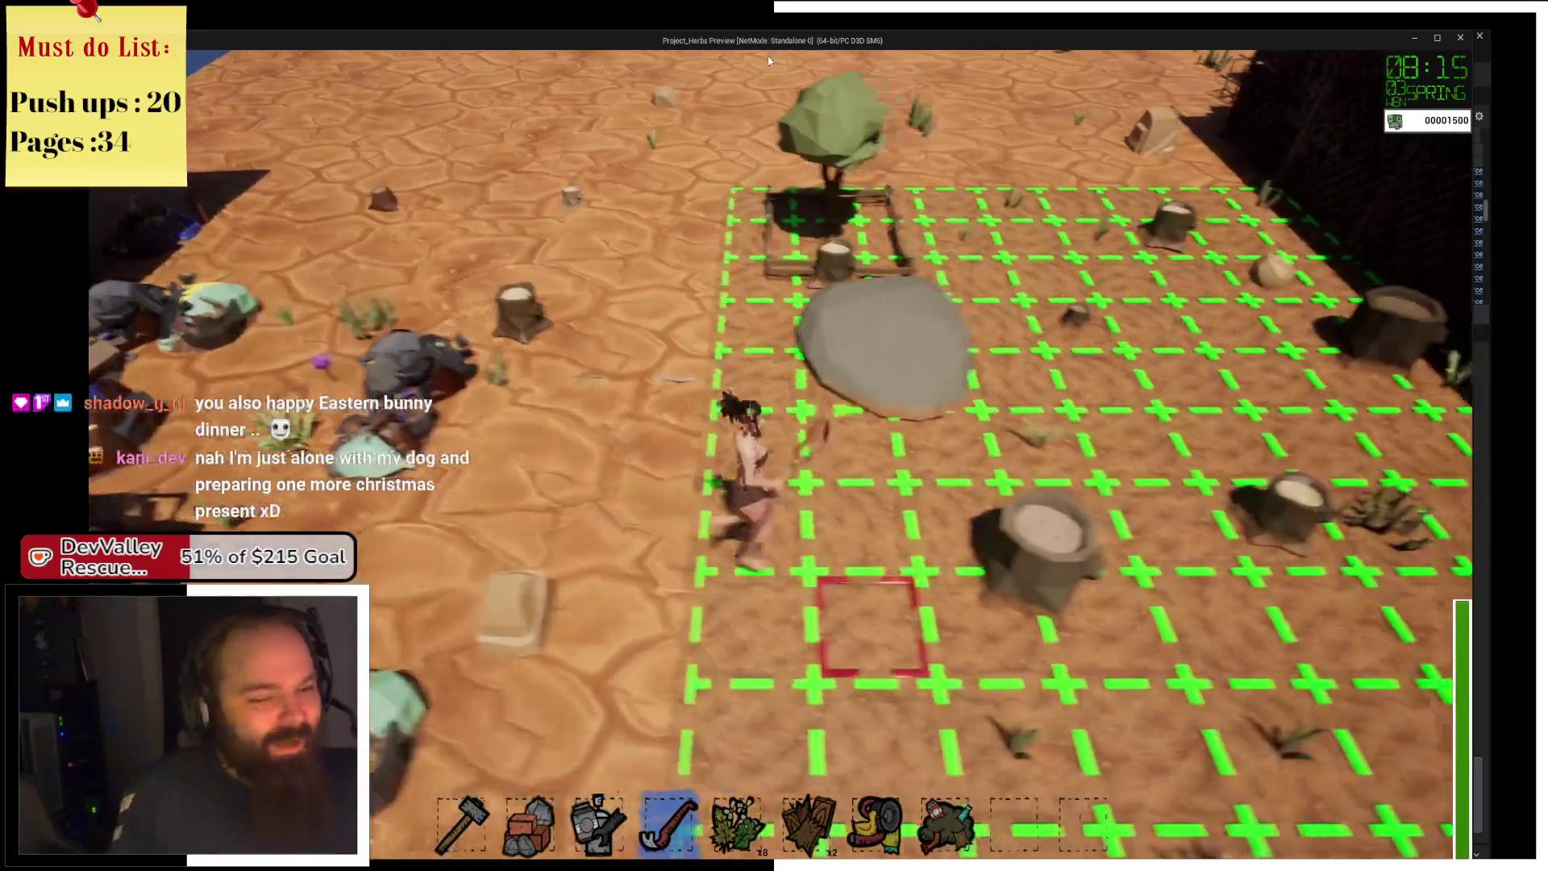
key(s)
key(d)
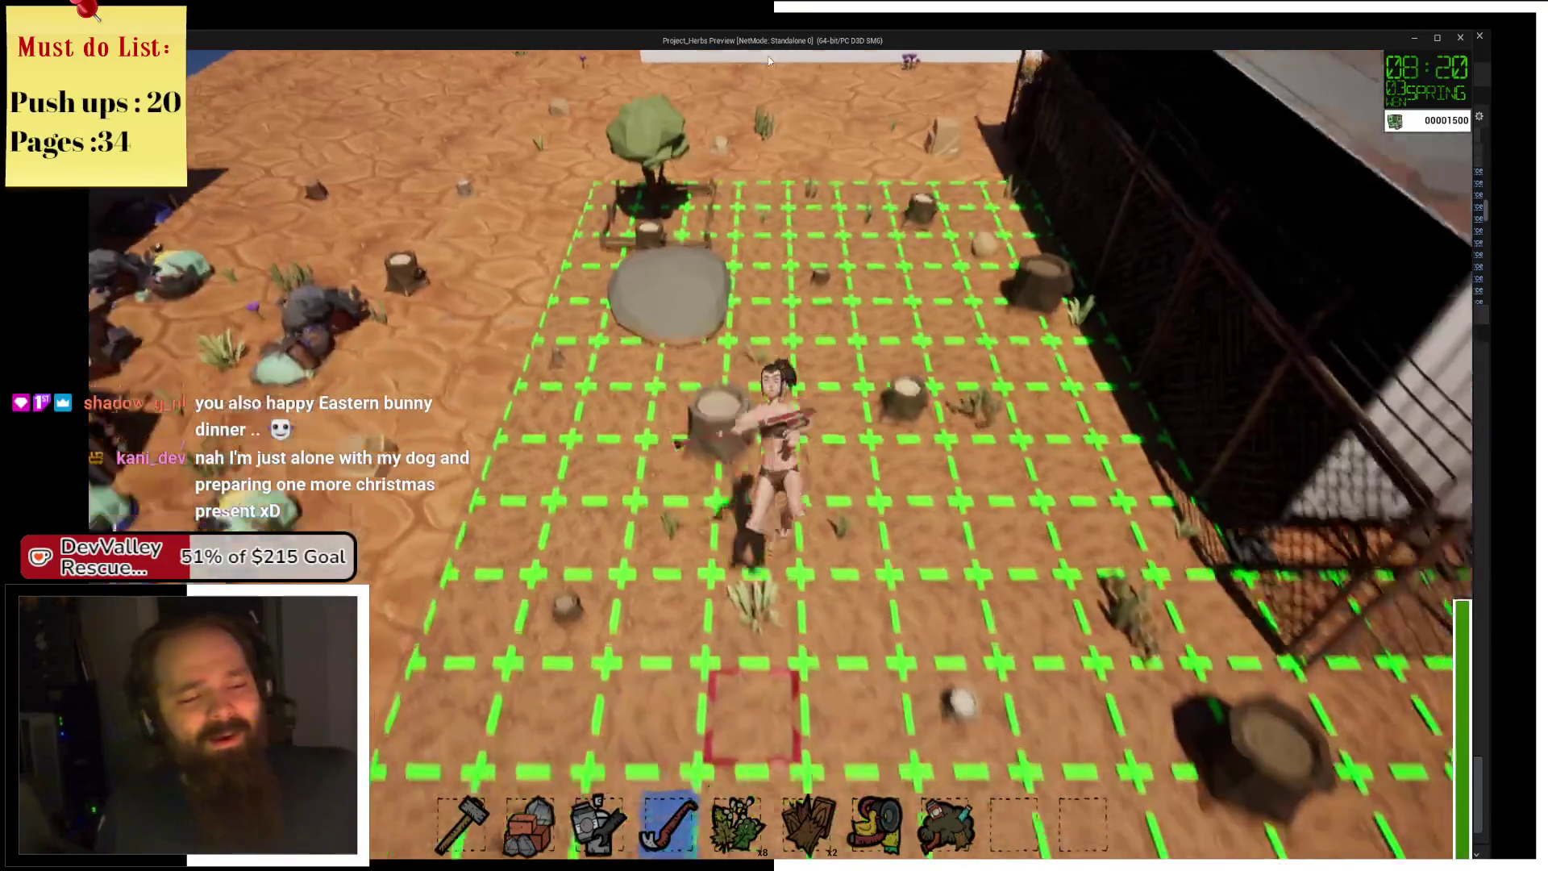
key(a)
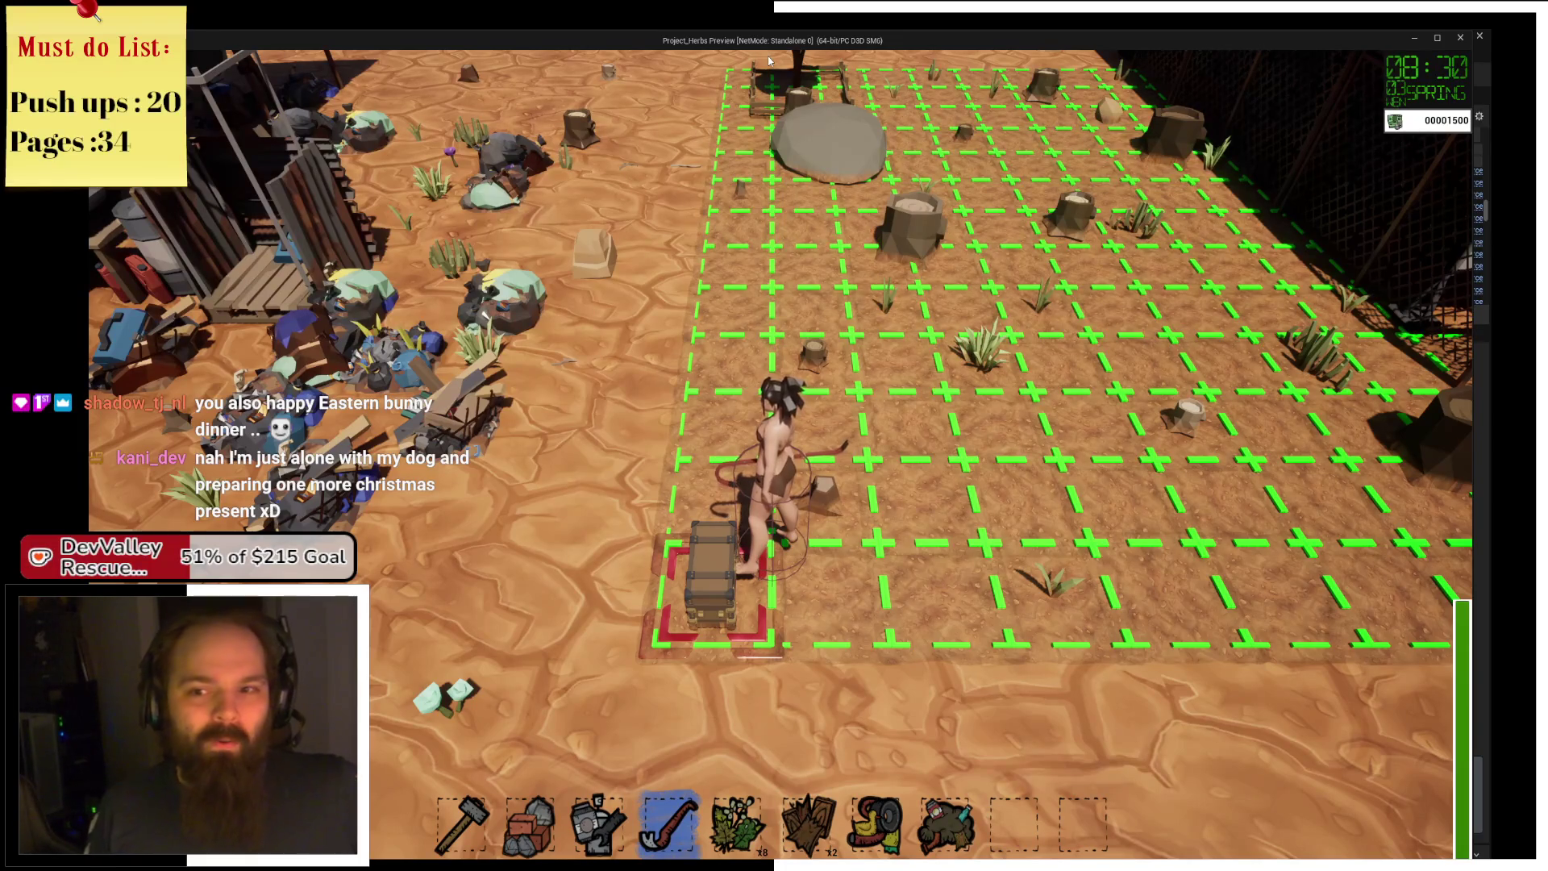
key(e)
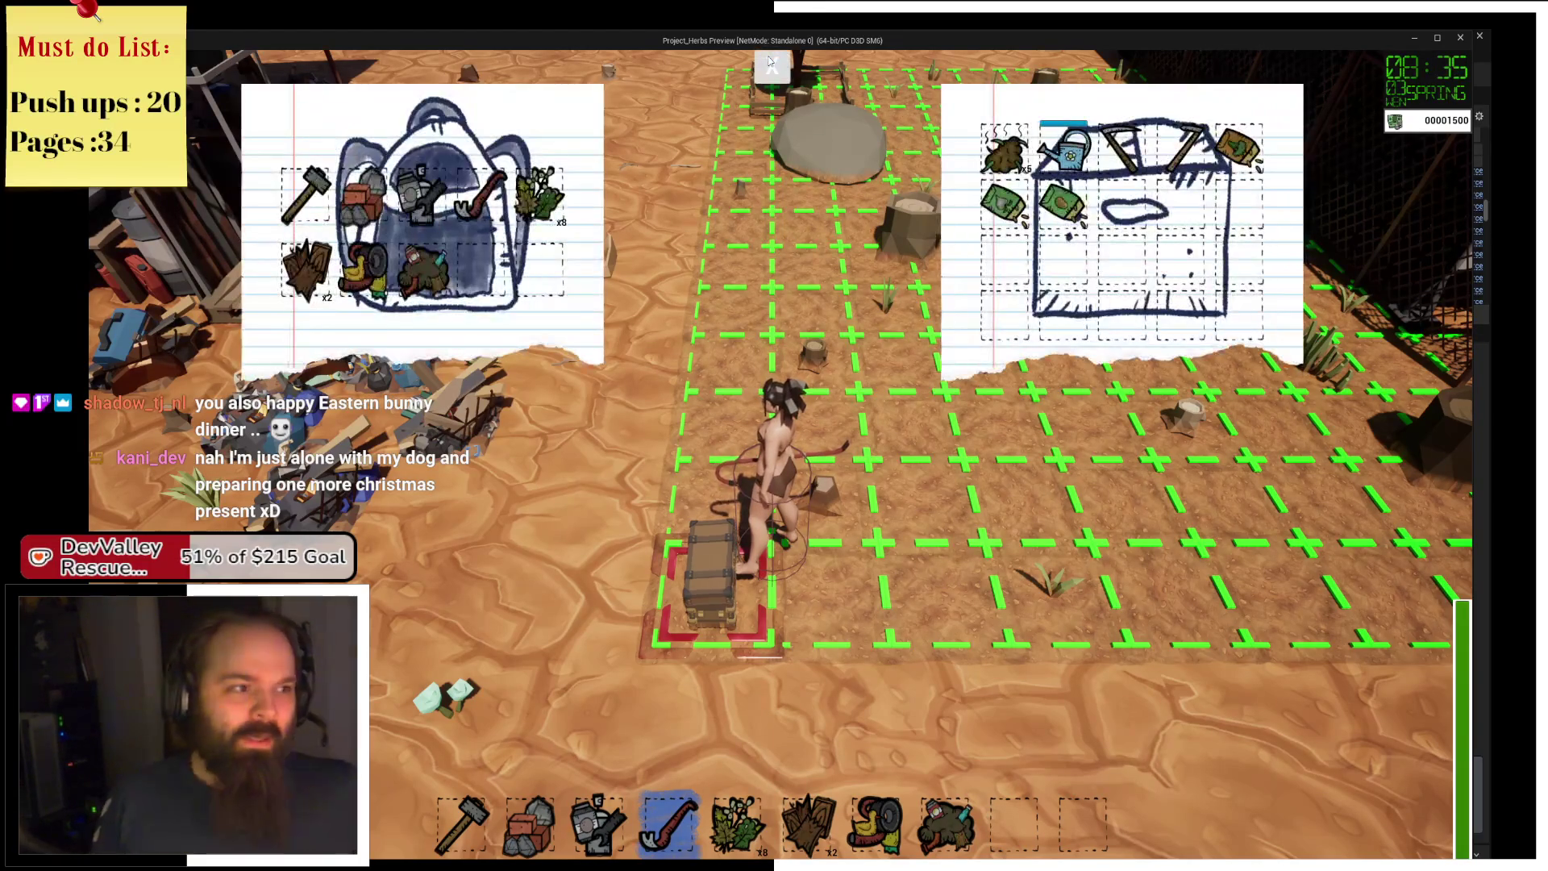
Move the animal, engine, bricks, tape, wood x2 and herbs x8 into the chest.
click(420, 268)
click(419, 193)
click(362, 197)
click(363, 268)
click(306, 268)
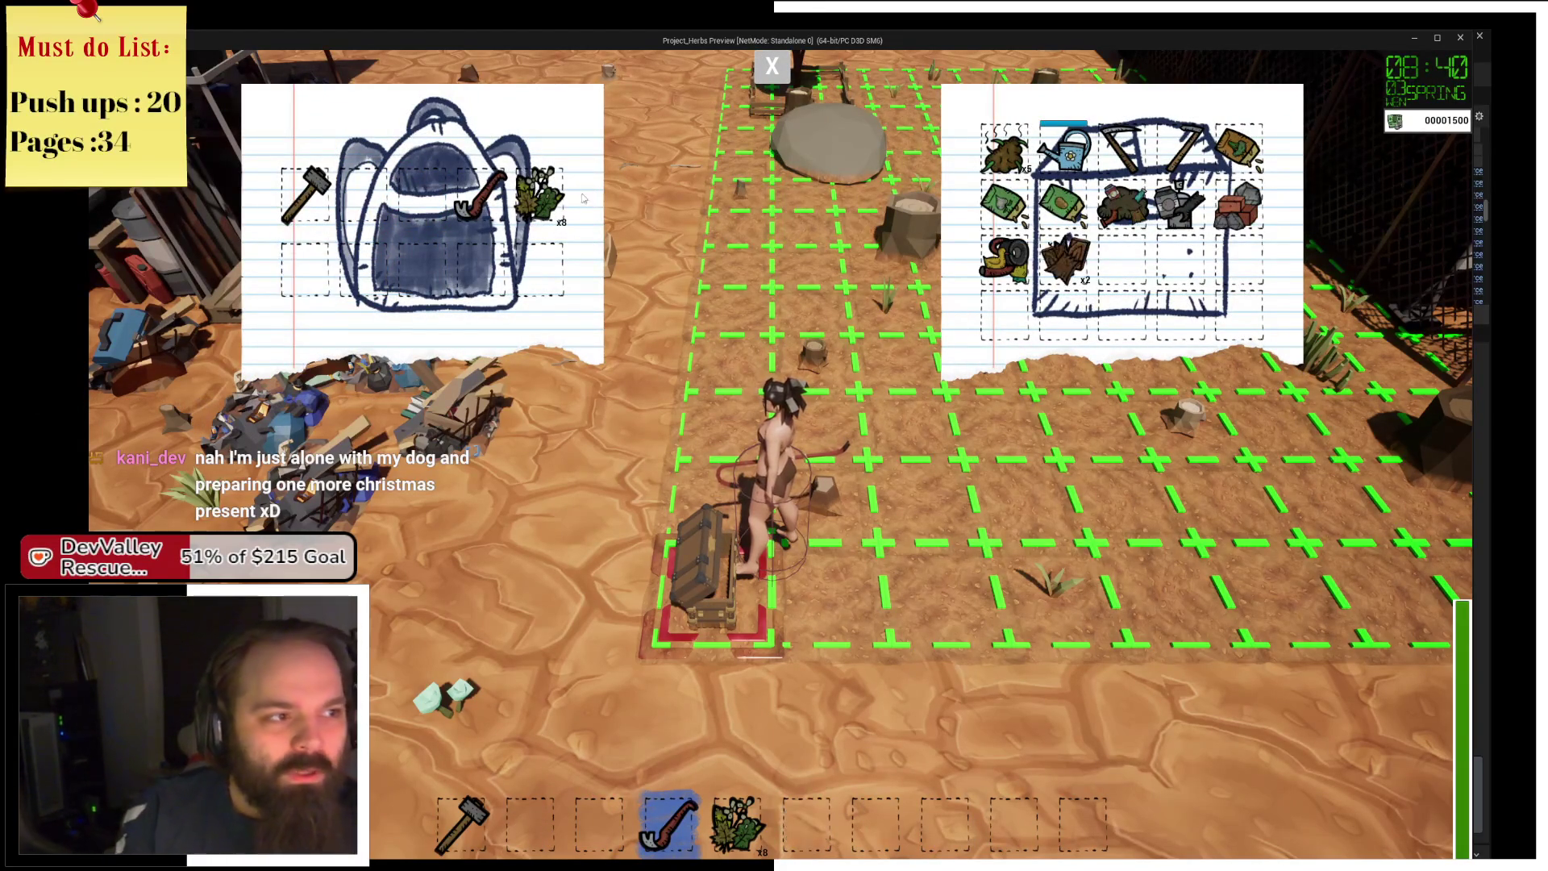
click(539, 194)
Take the pickaxe, scythe, sacks x5 and watering can, close the chest, and ready slot 3.
click(1181, 149)
click(1122, 149)
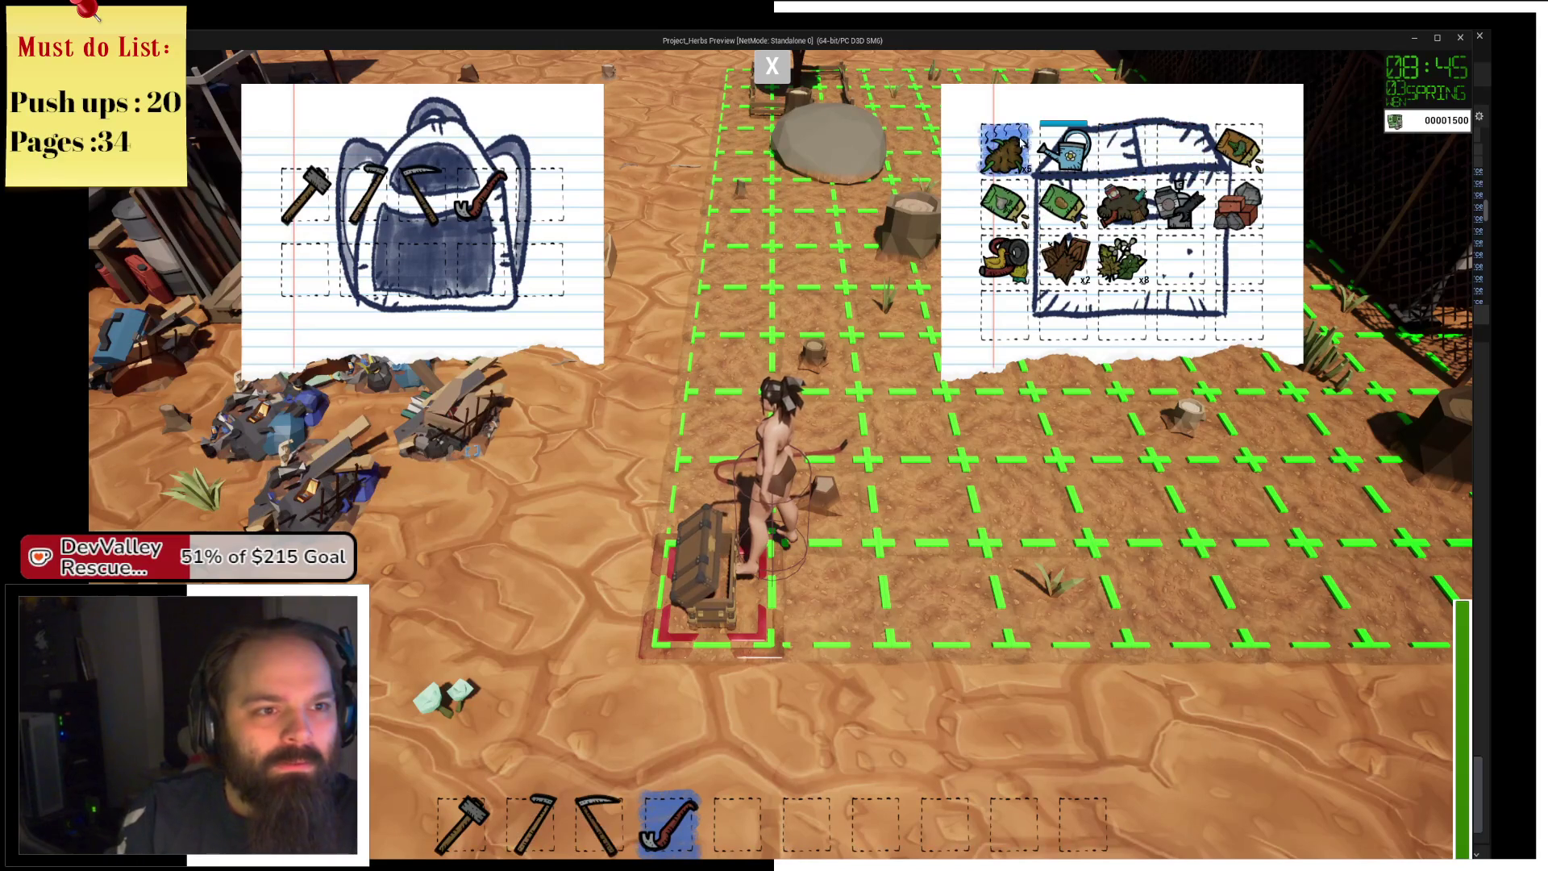
click(1004, 150)
click(1064, 149)
click(772, 69)
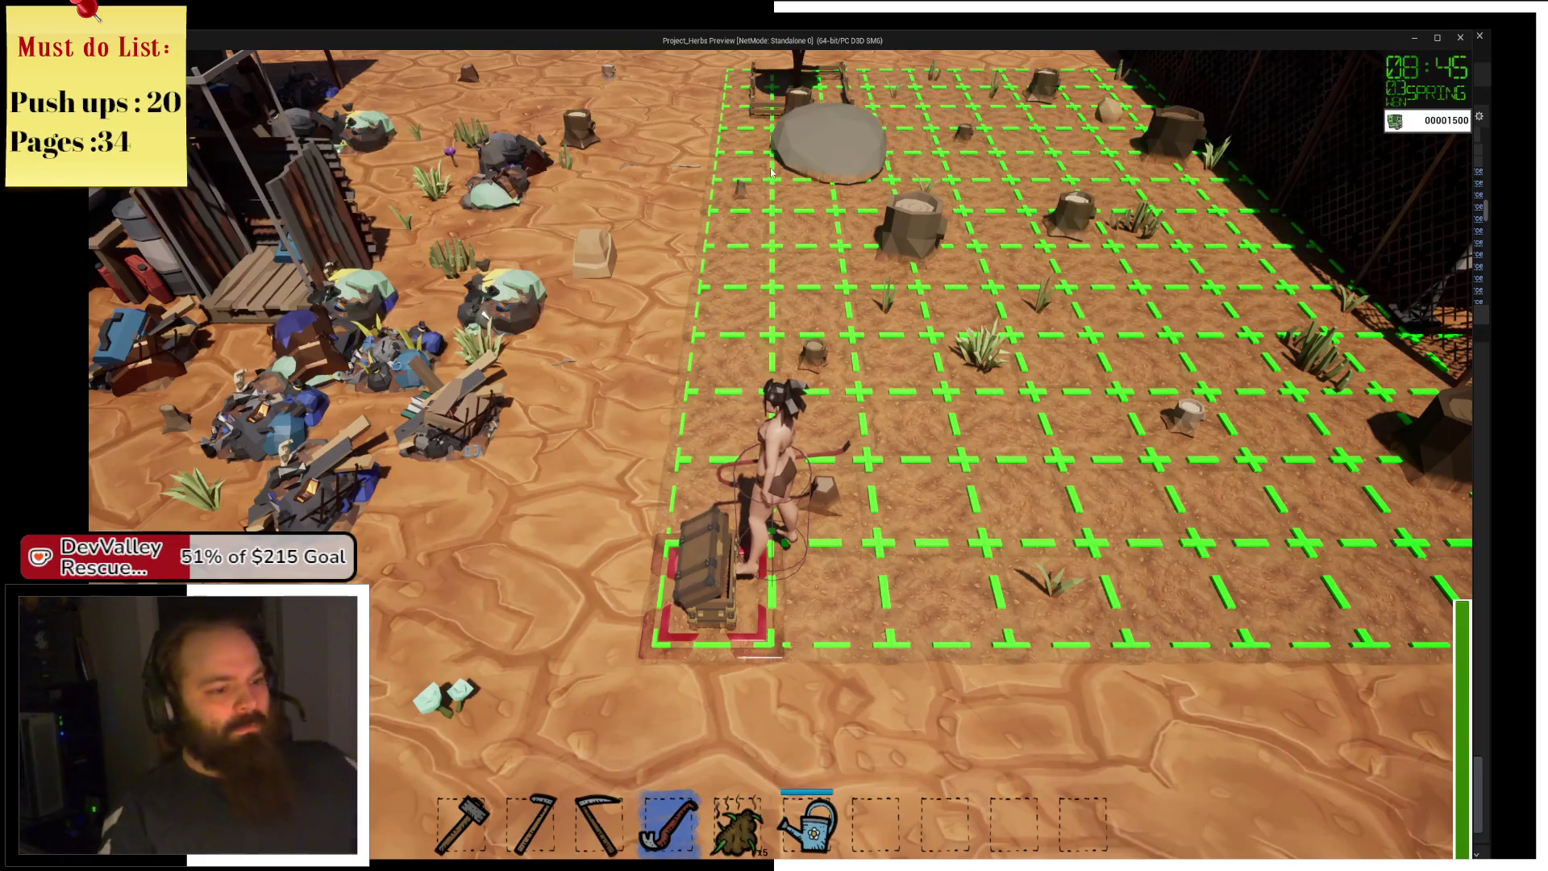
key(w)
key(3)
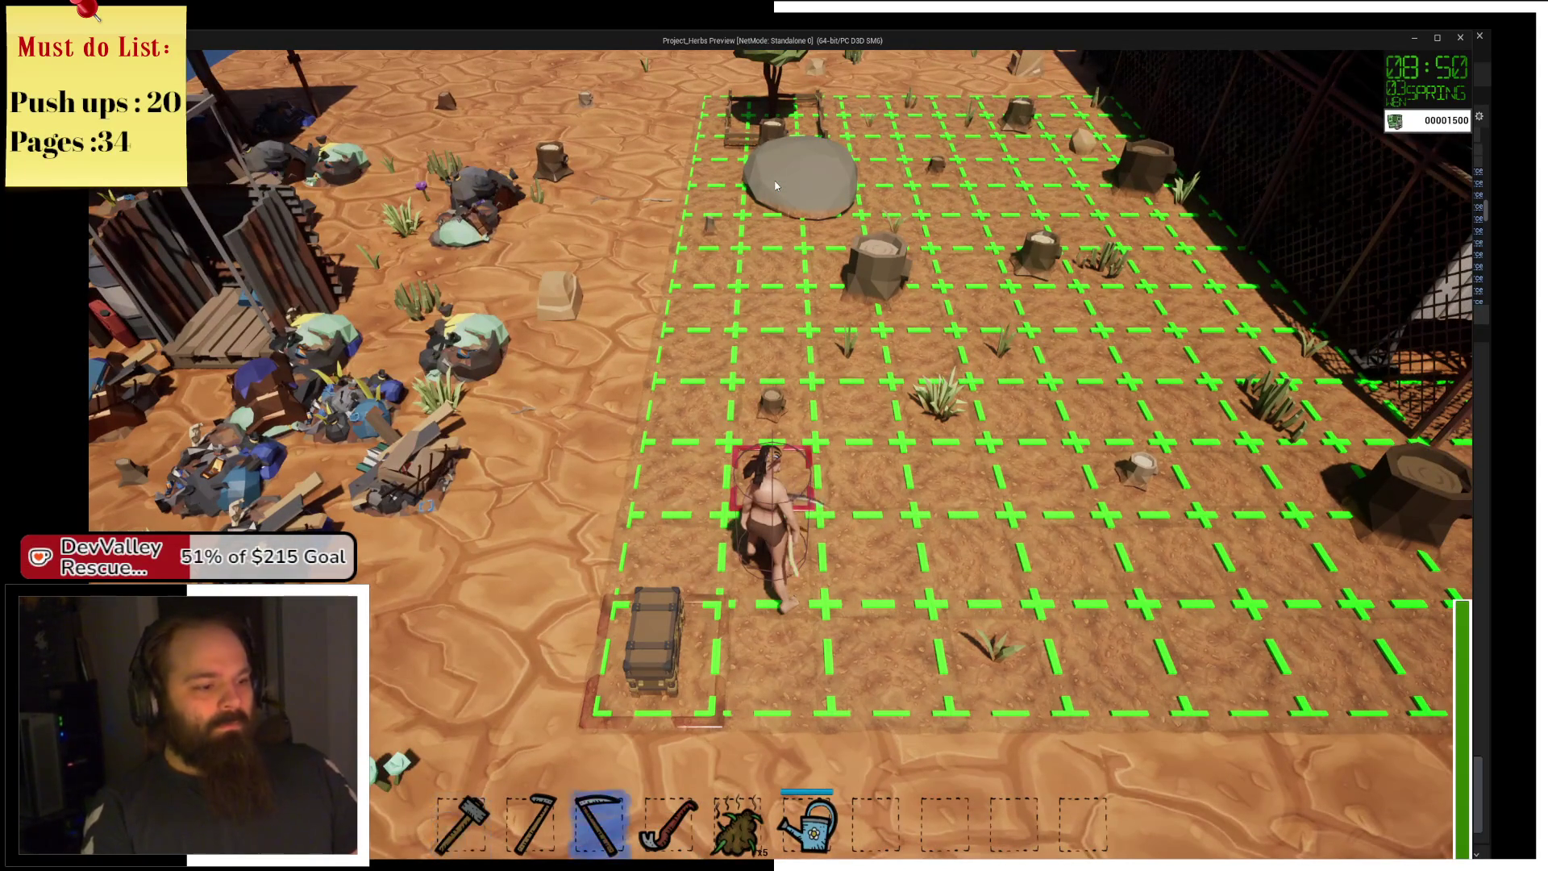
Walk the farmer out of the fenced yard, north across the white platform, onto the desert.
key(w)
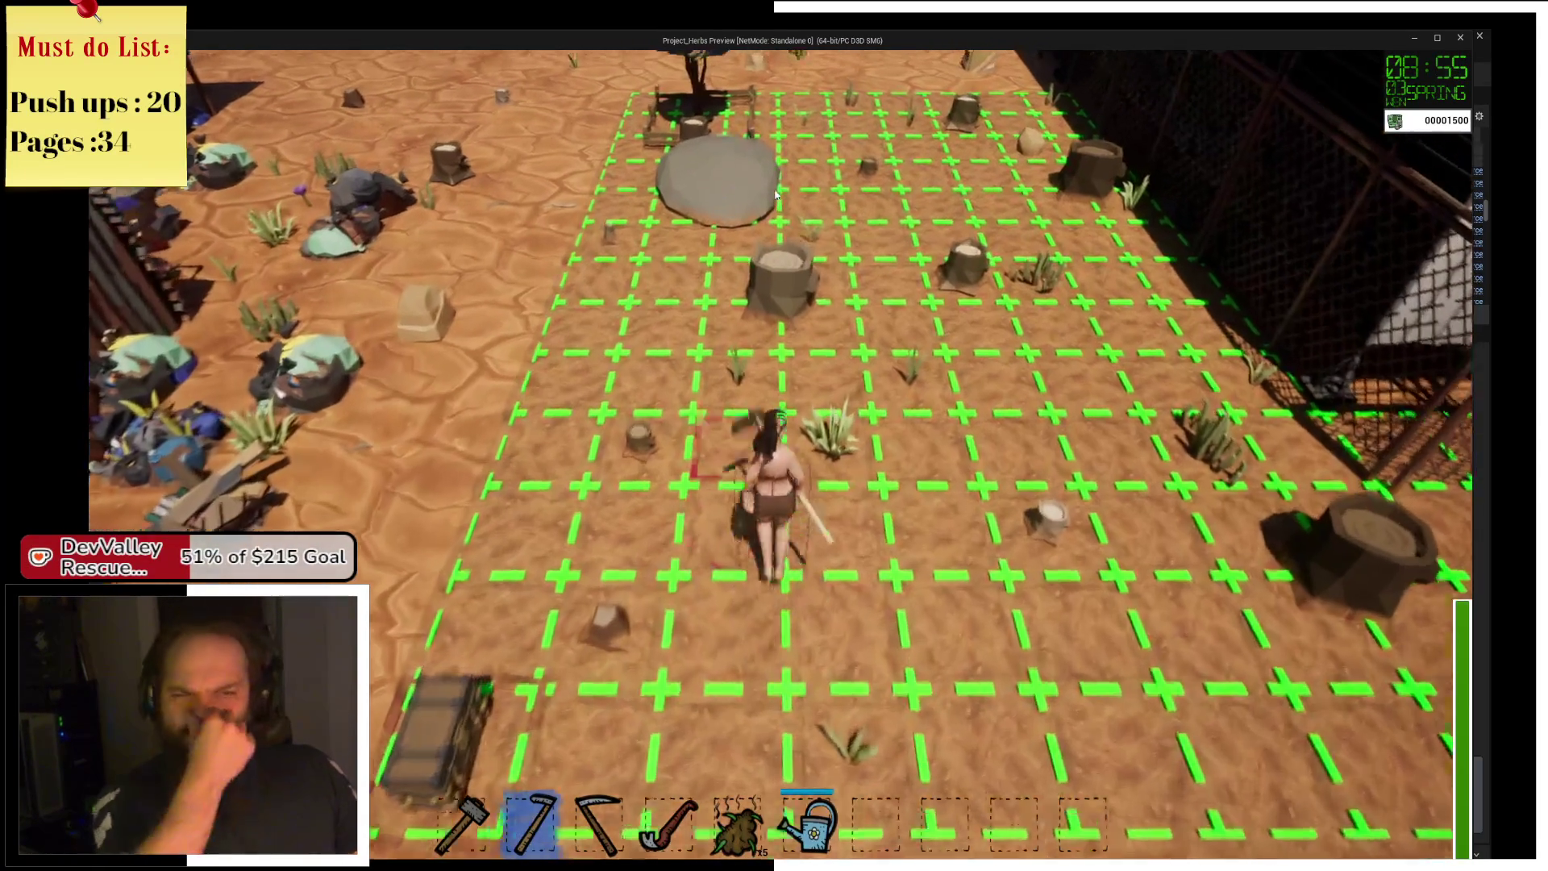
key(w)
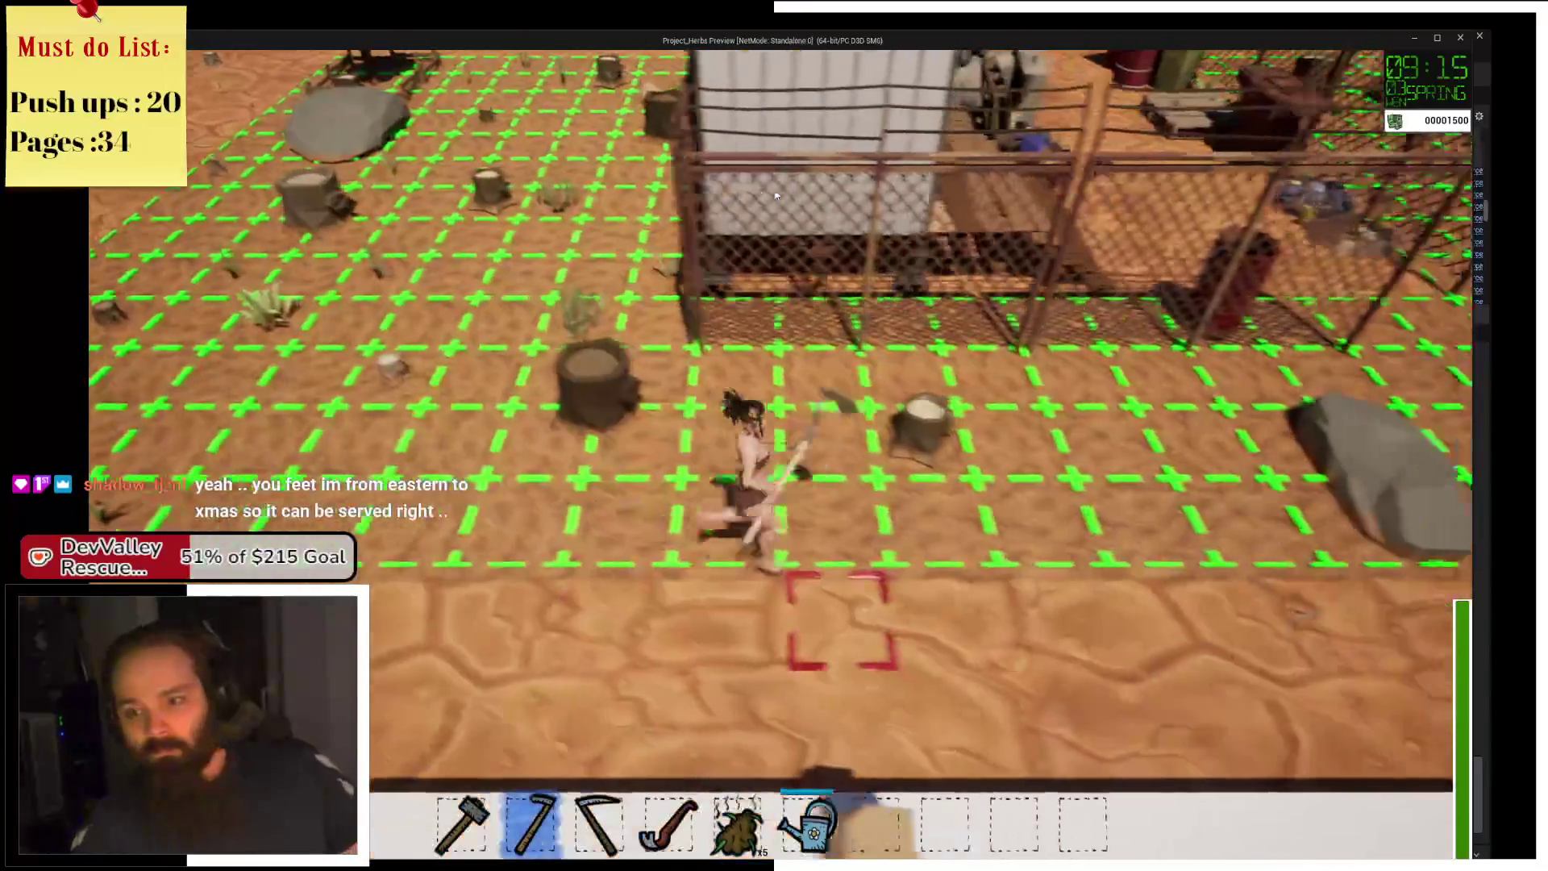
key(d)
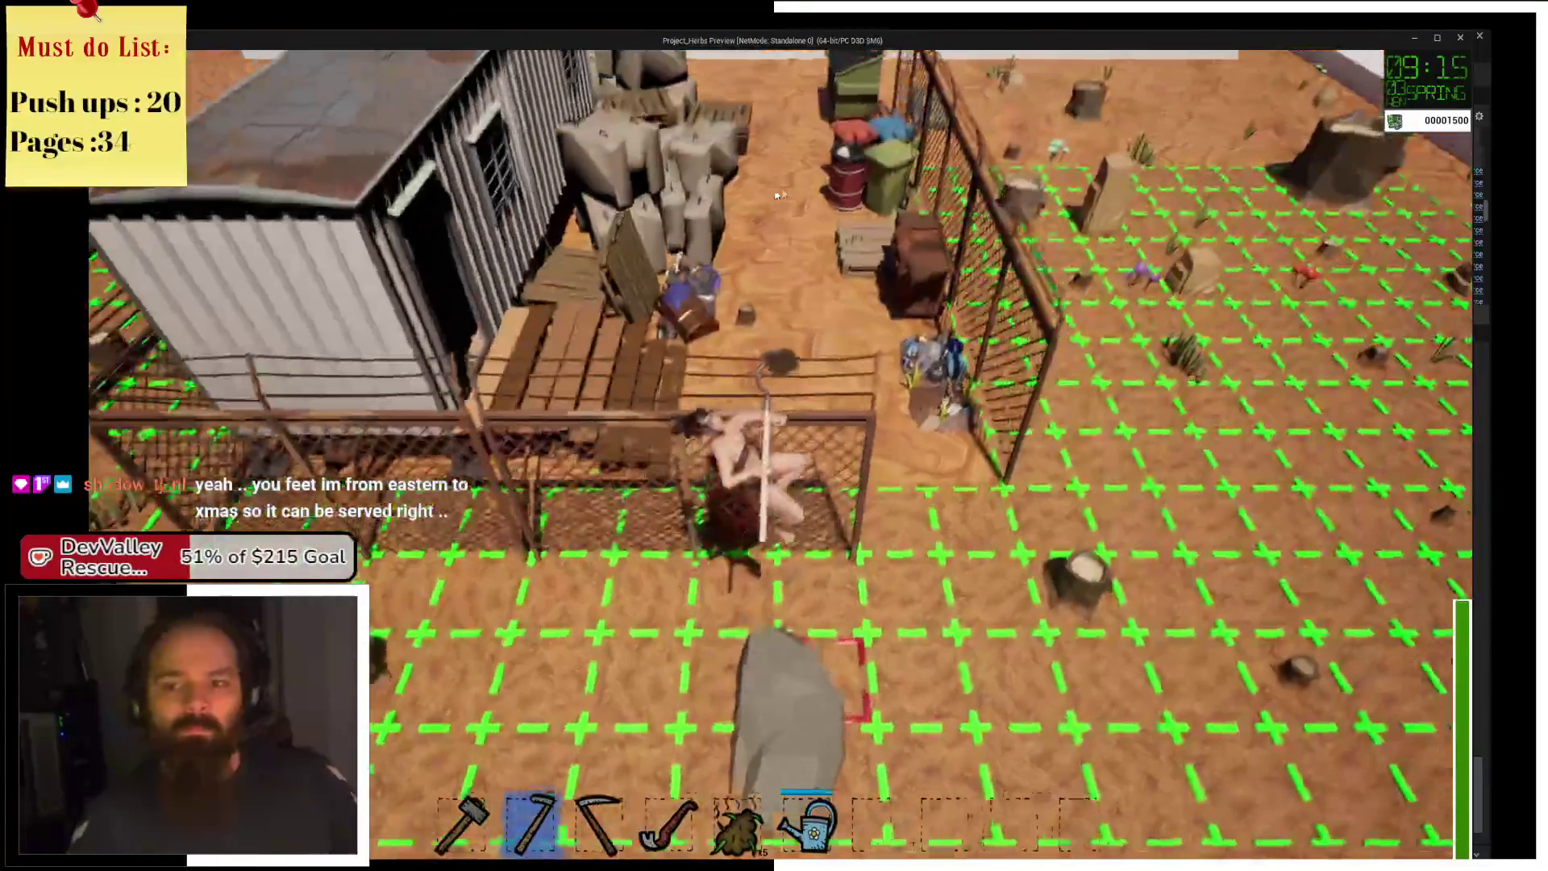
key(w)
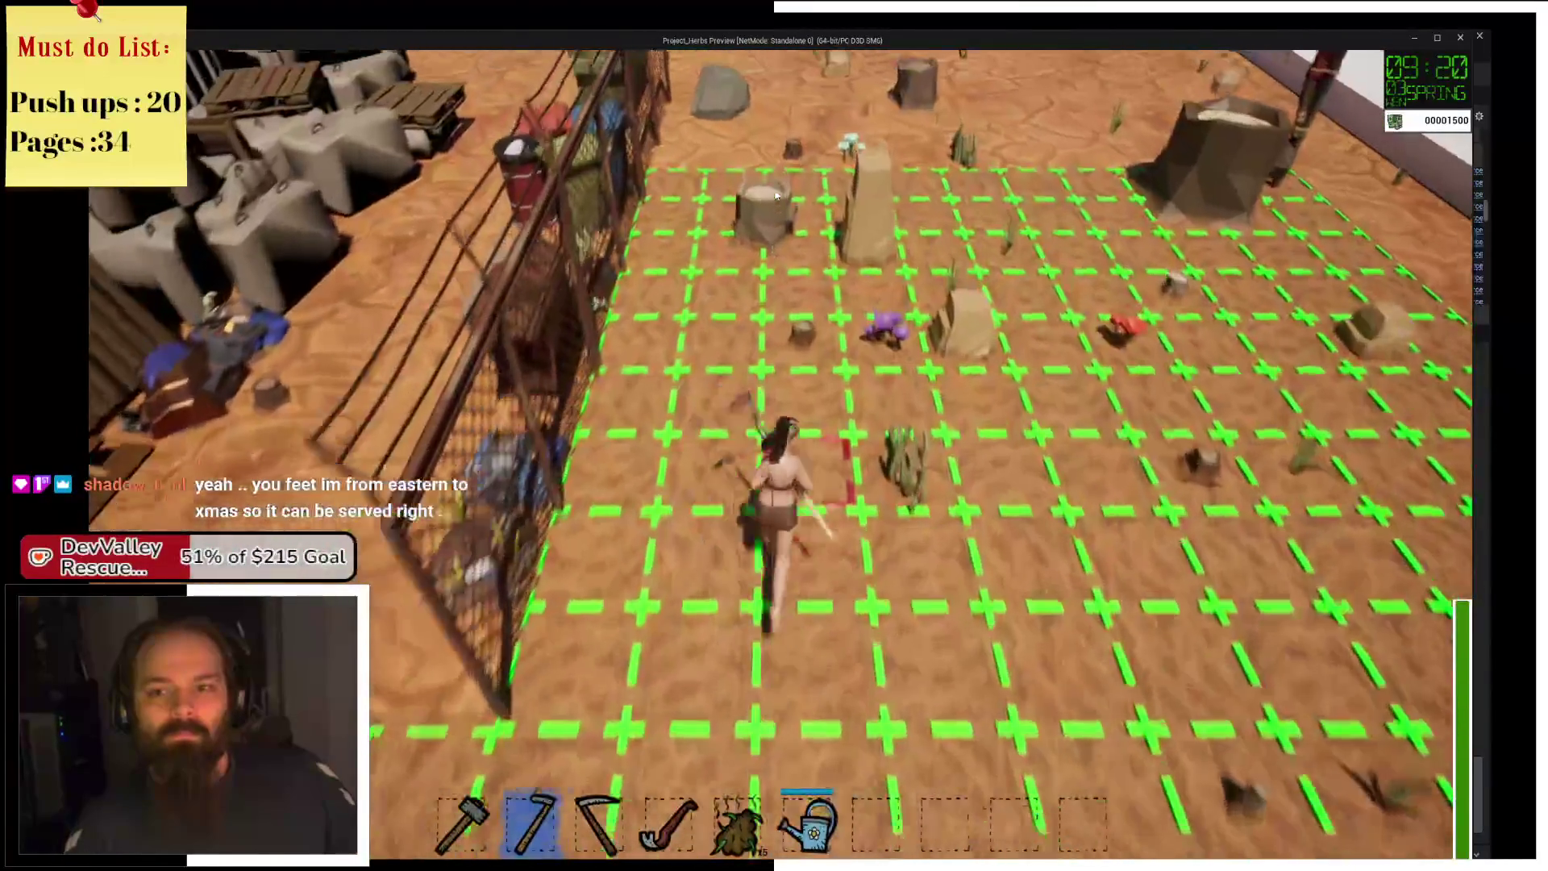
key(w)
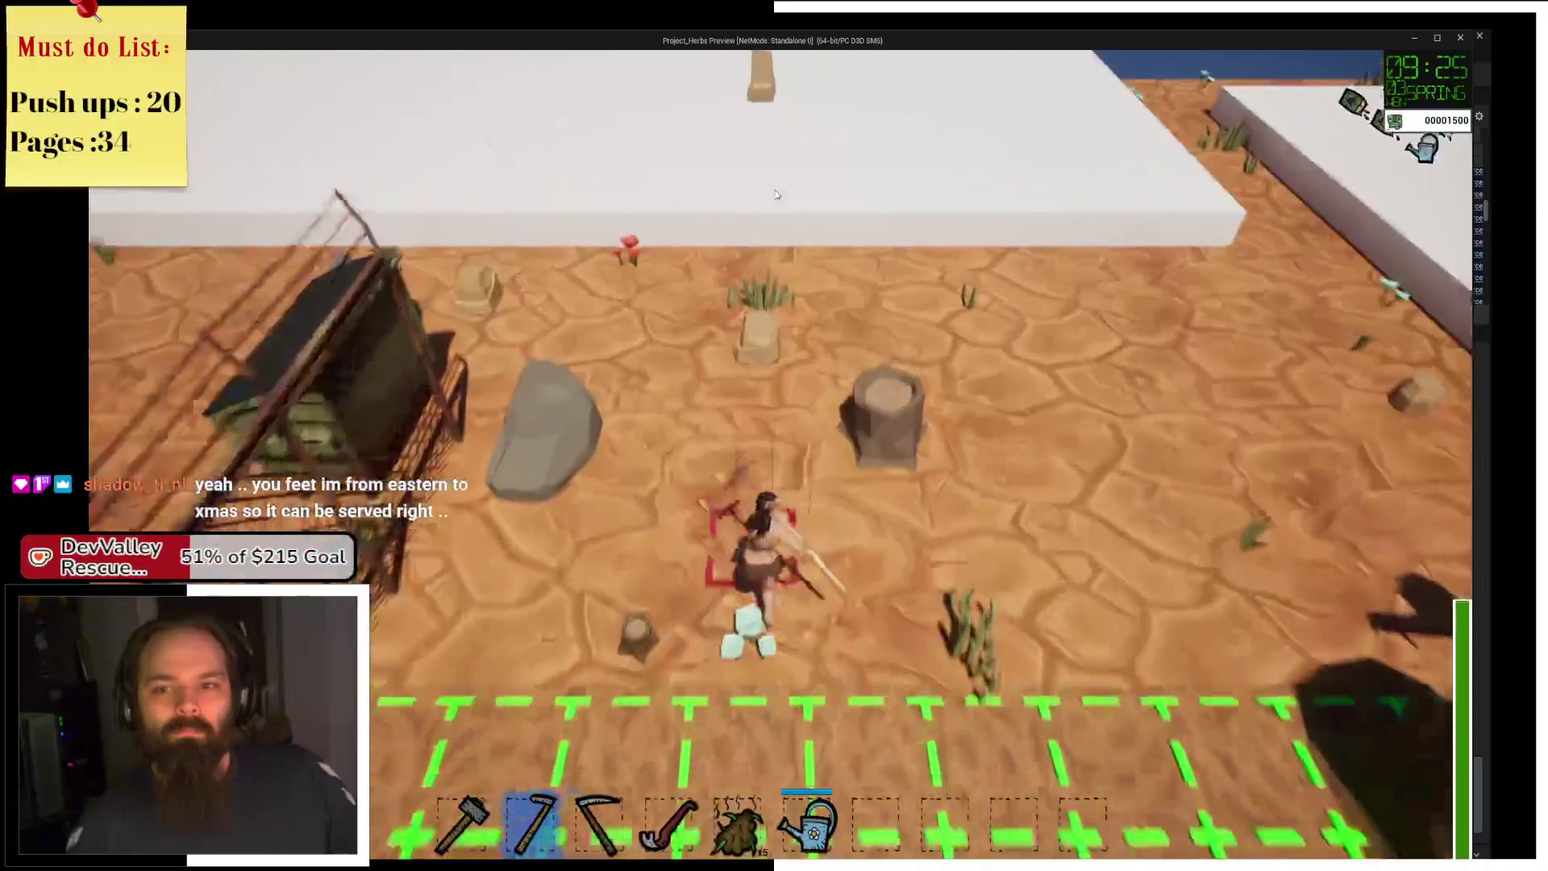
key(w)
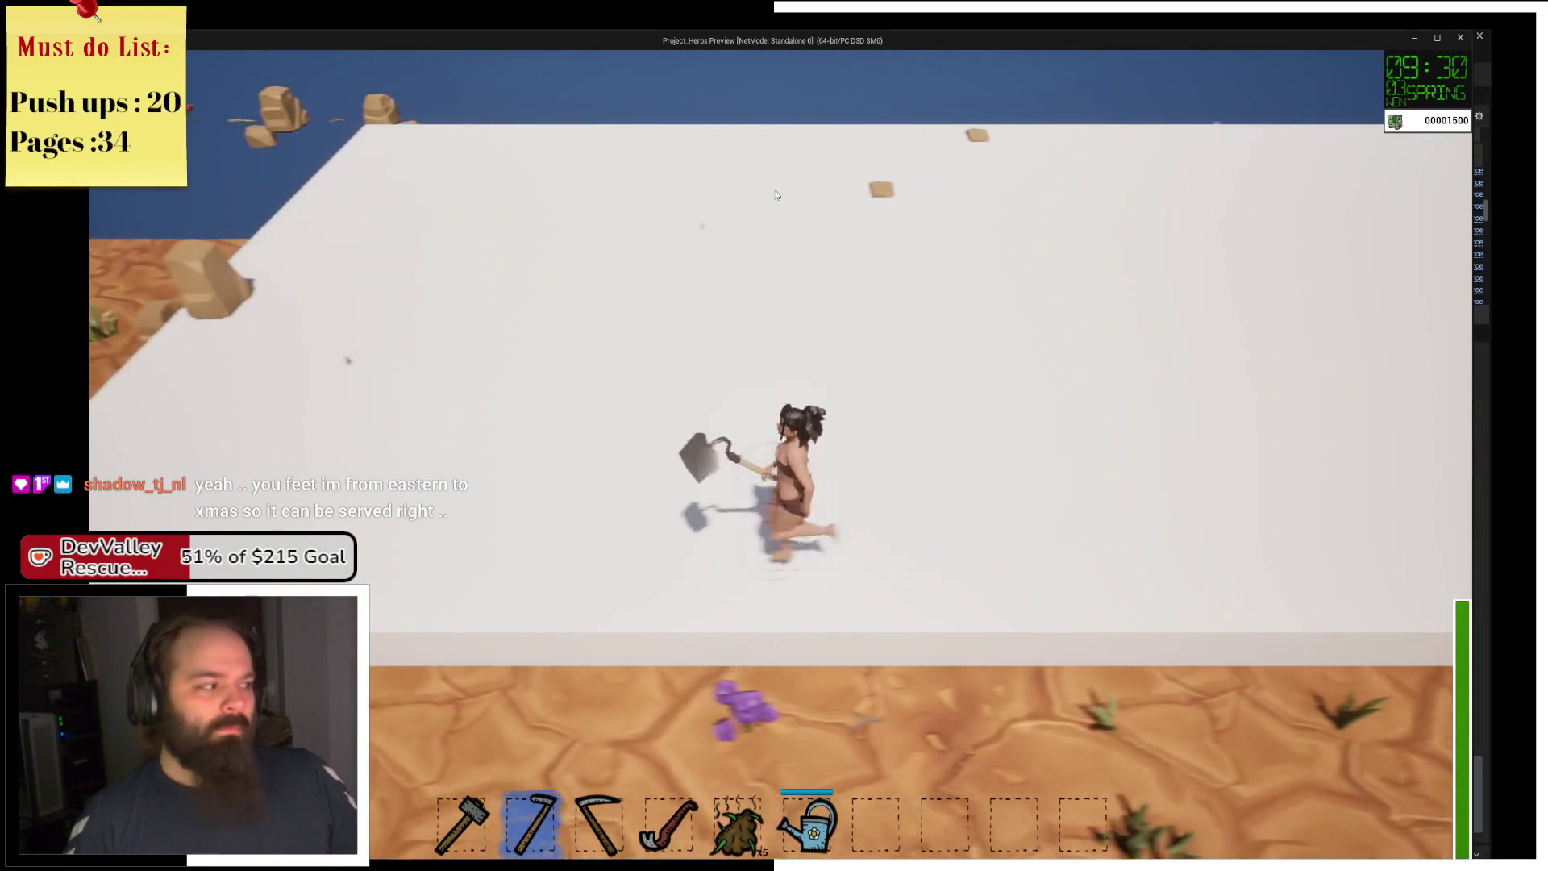
key(s)
key(a)
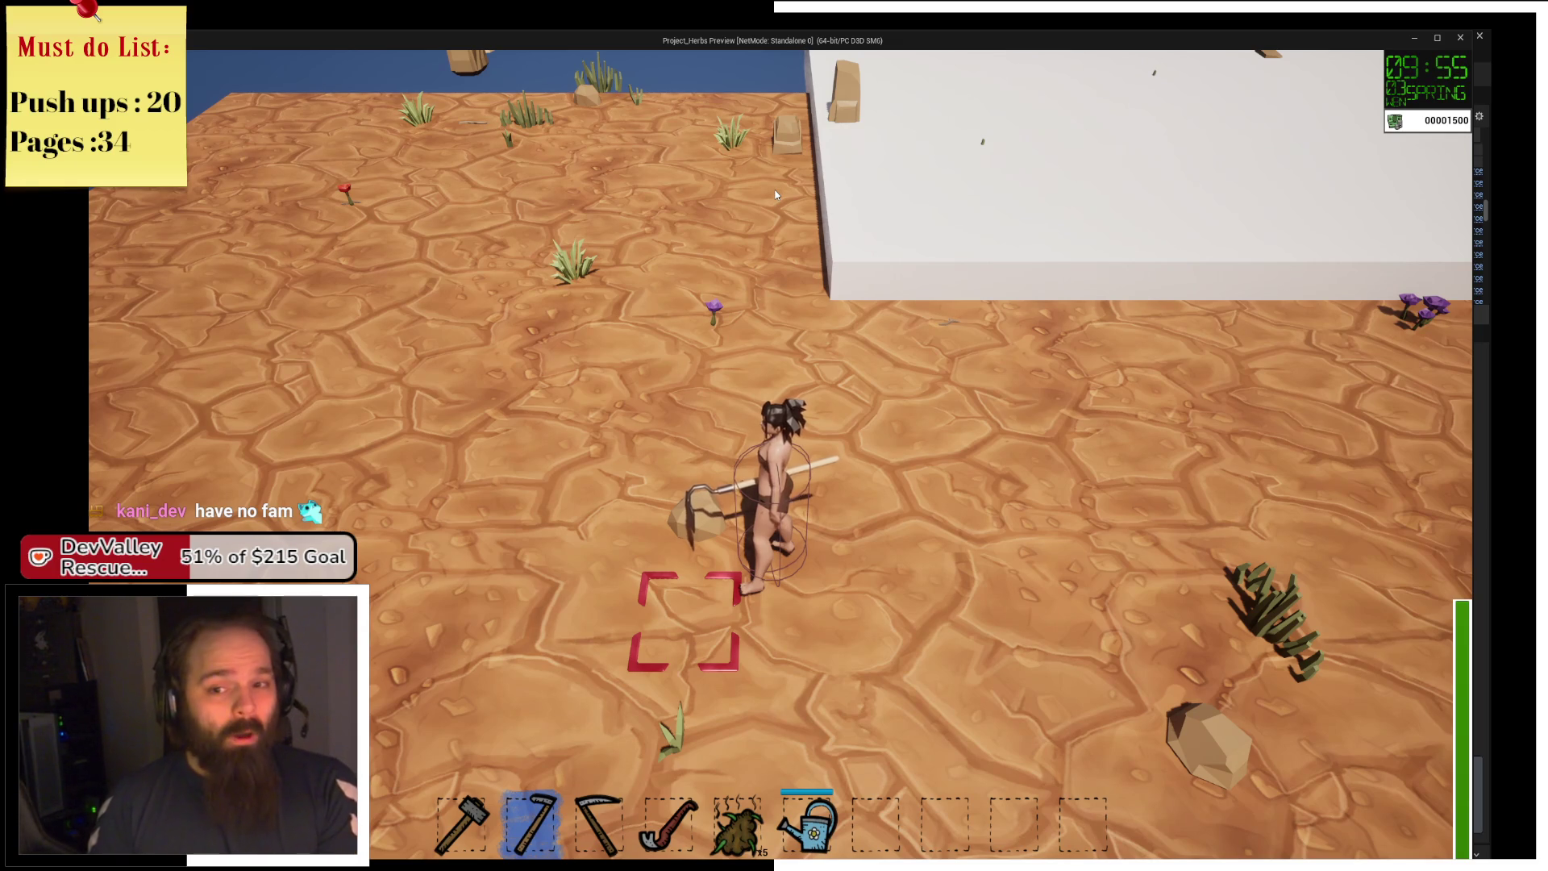
Walk south across the farm field past the rock and stumps, then back north along the wall.
key(s)
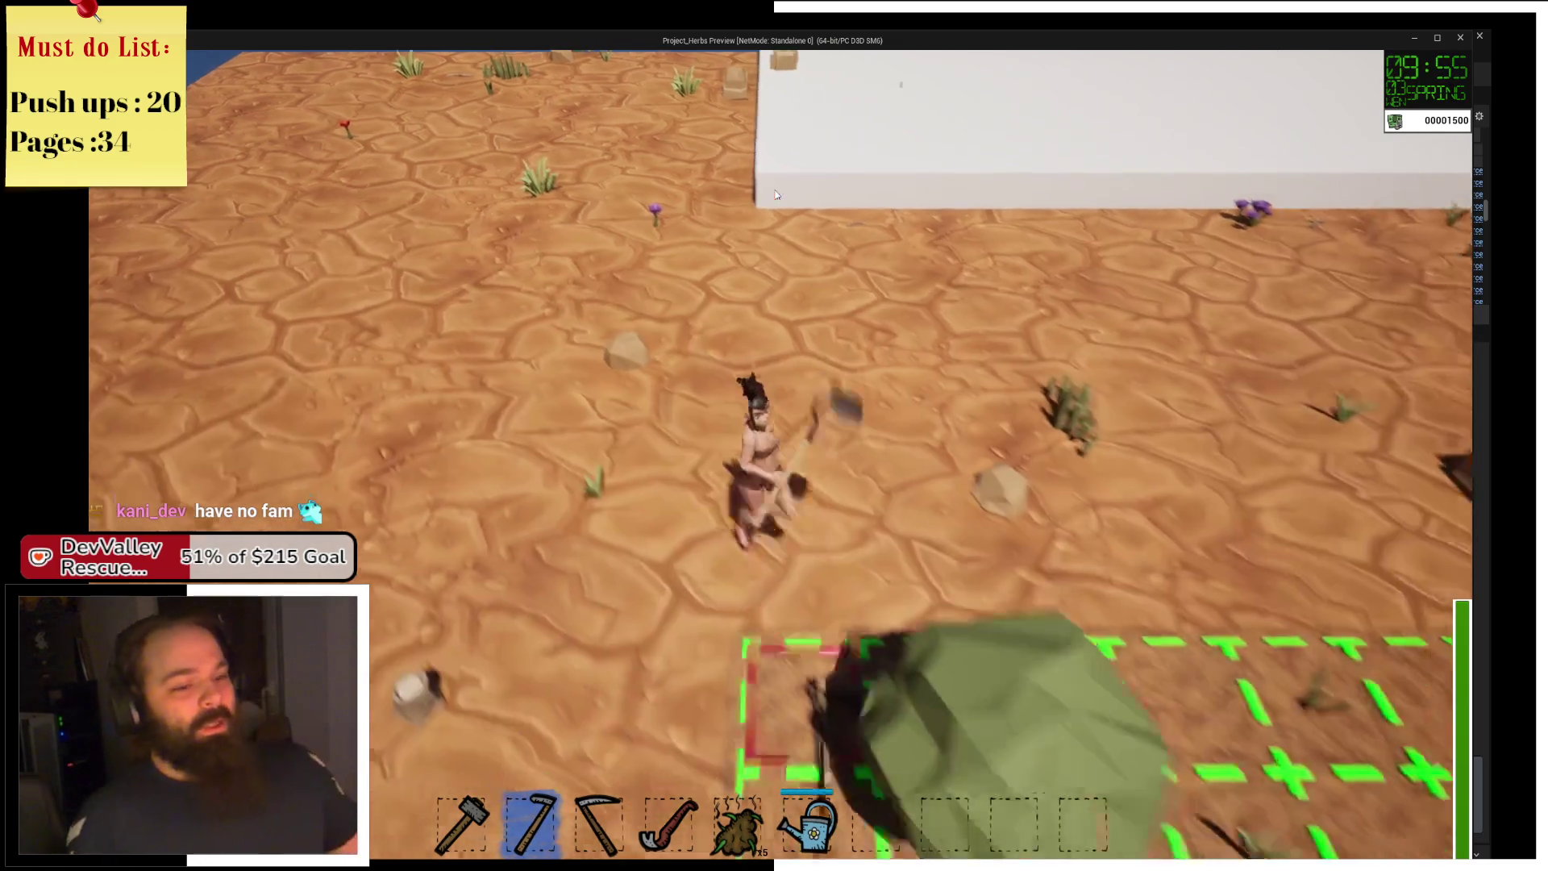
key(w)
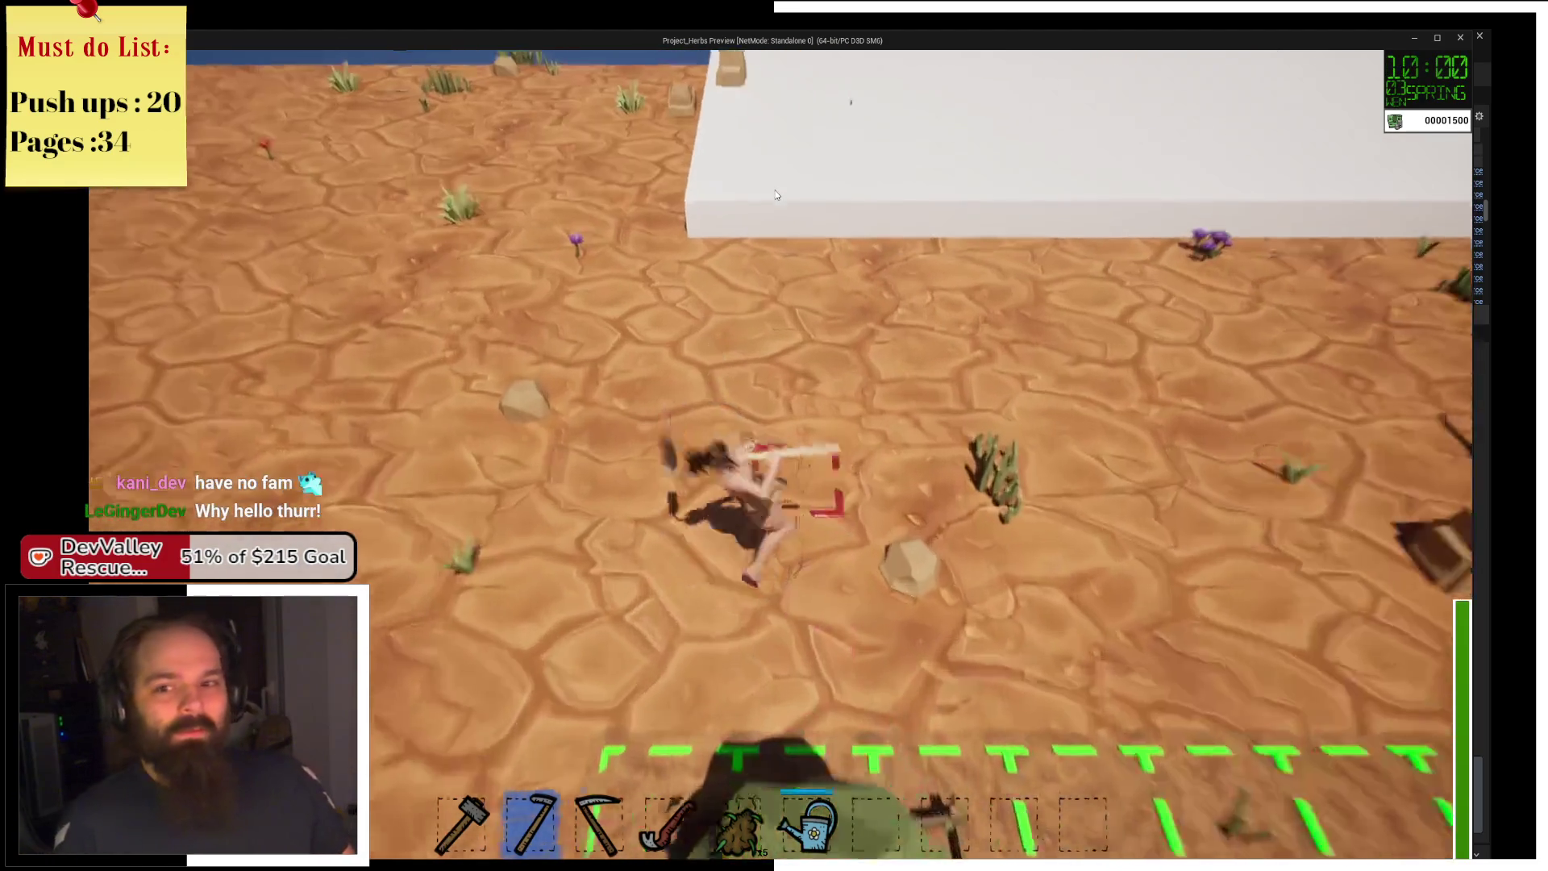
key(s)
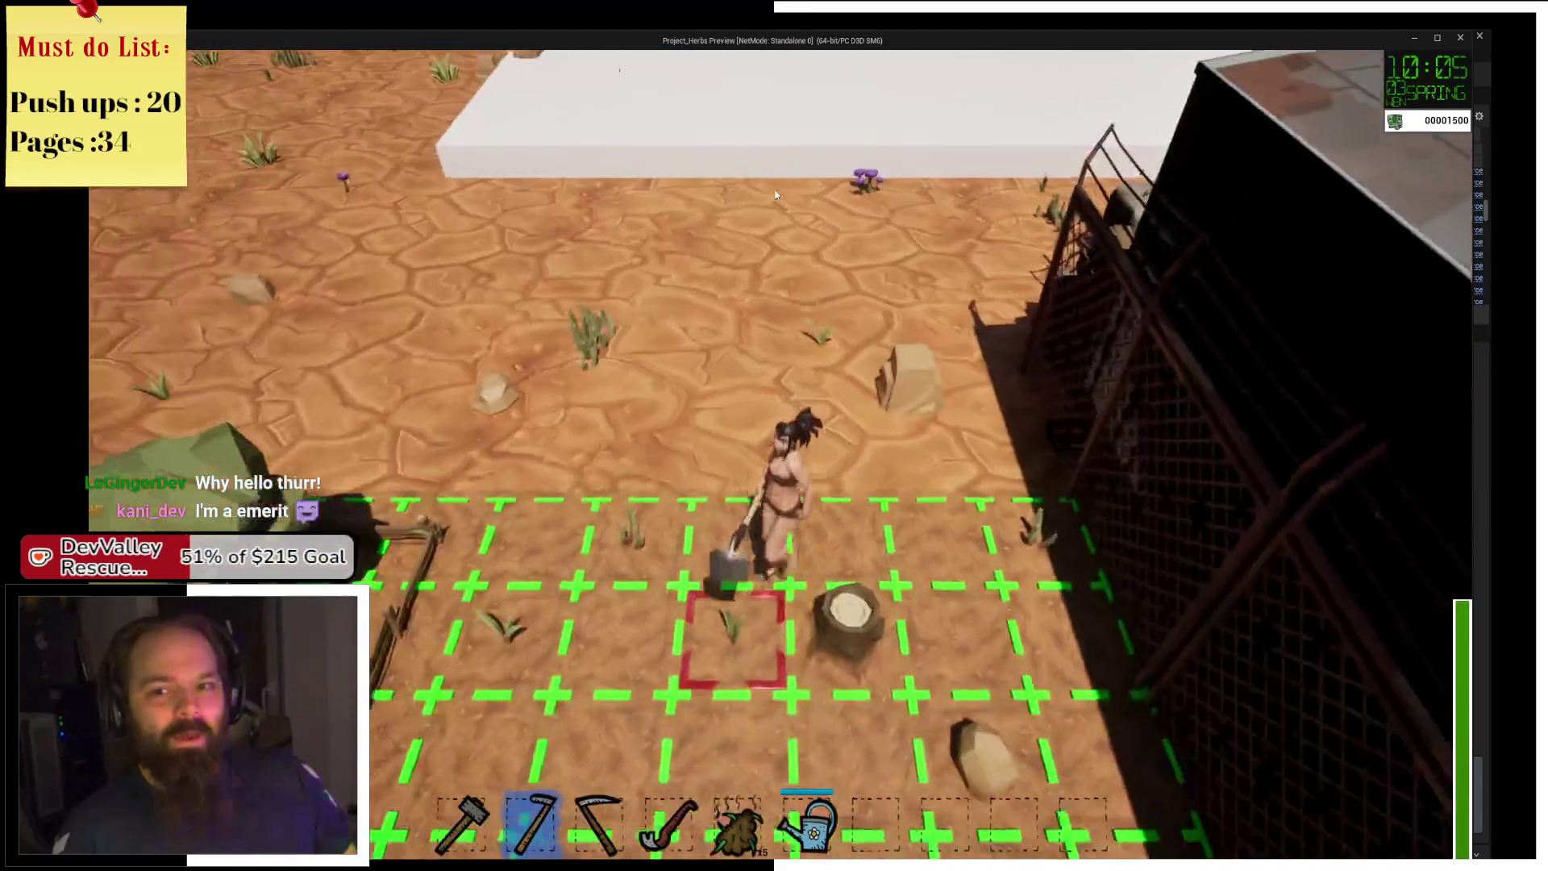
key(s)
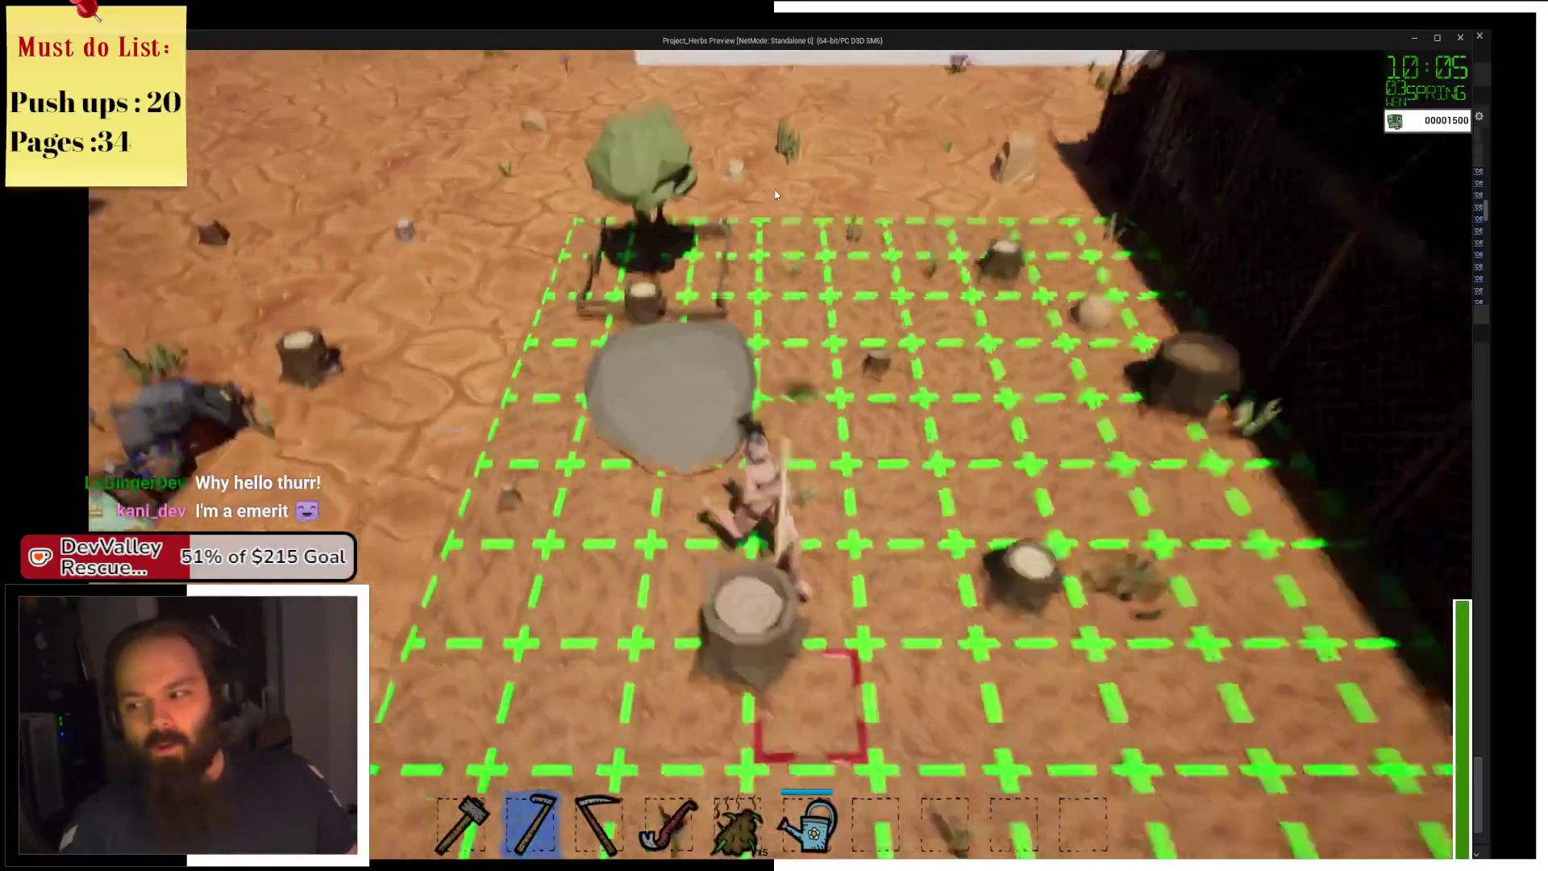
key(s)
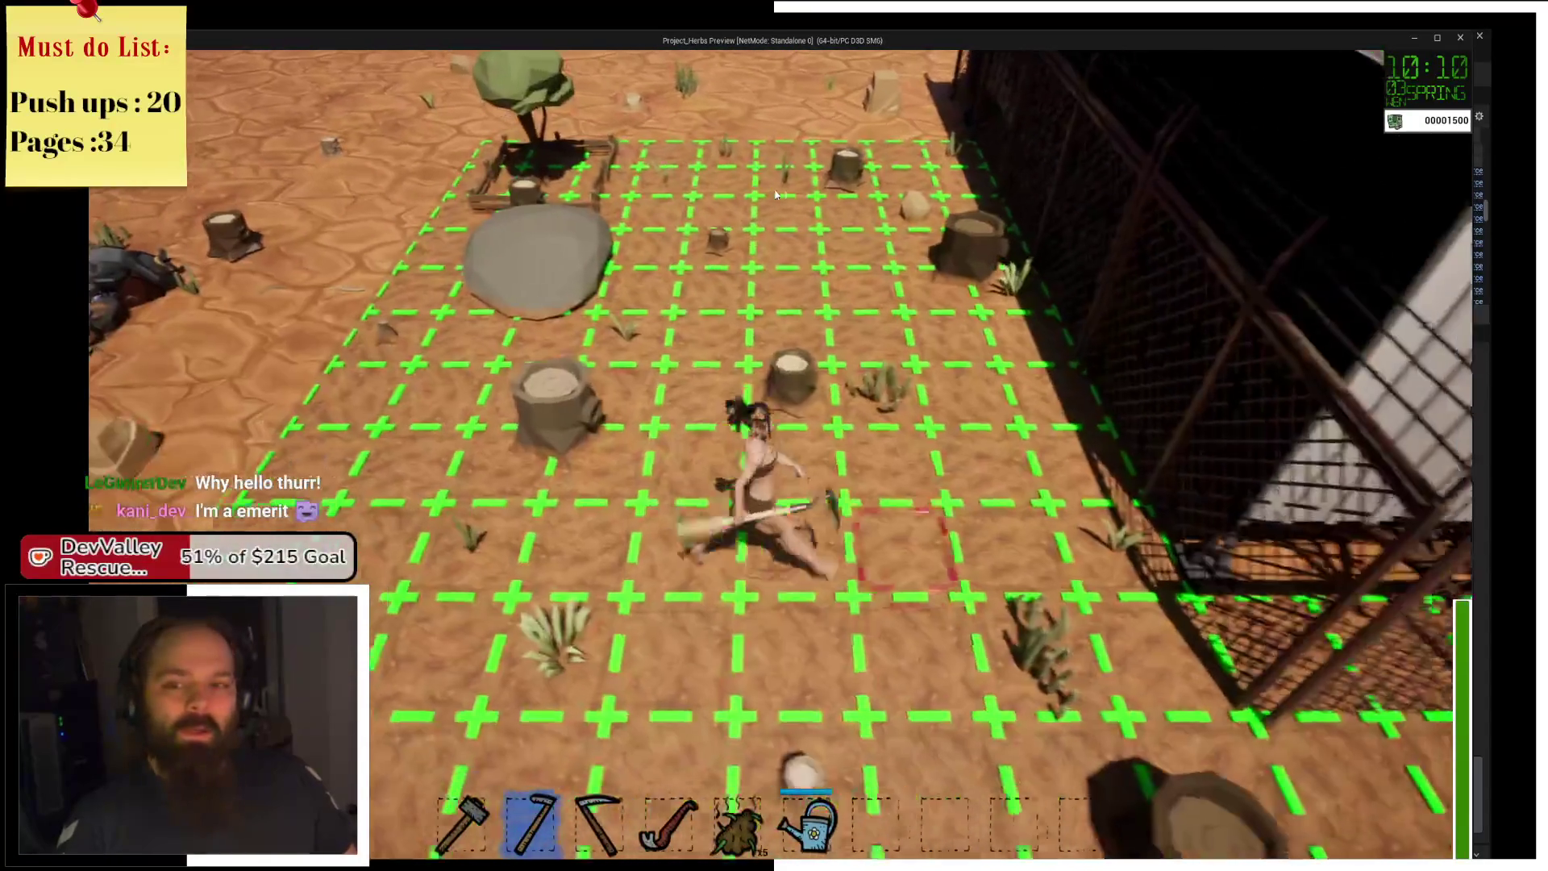
key(s)
key(a)
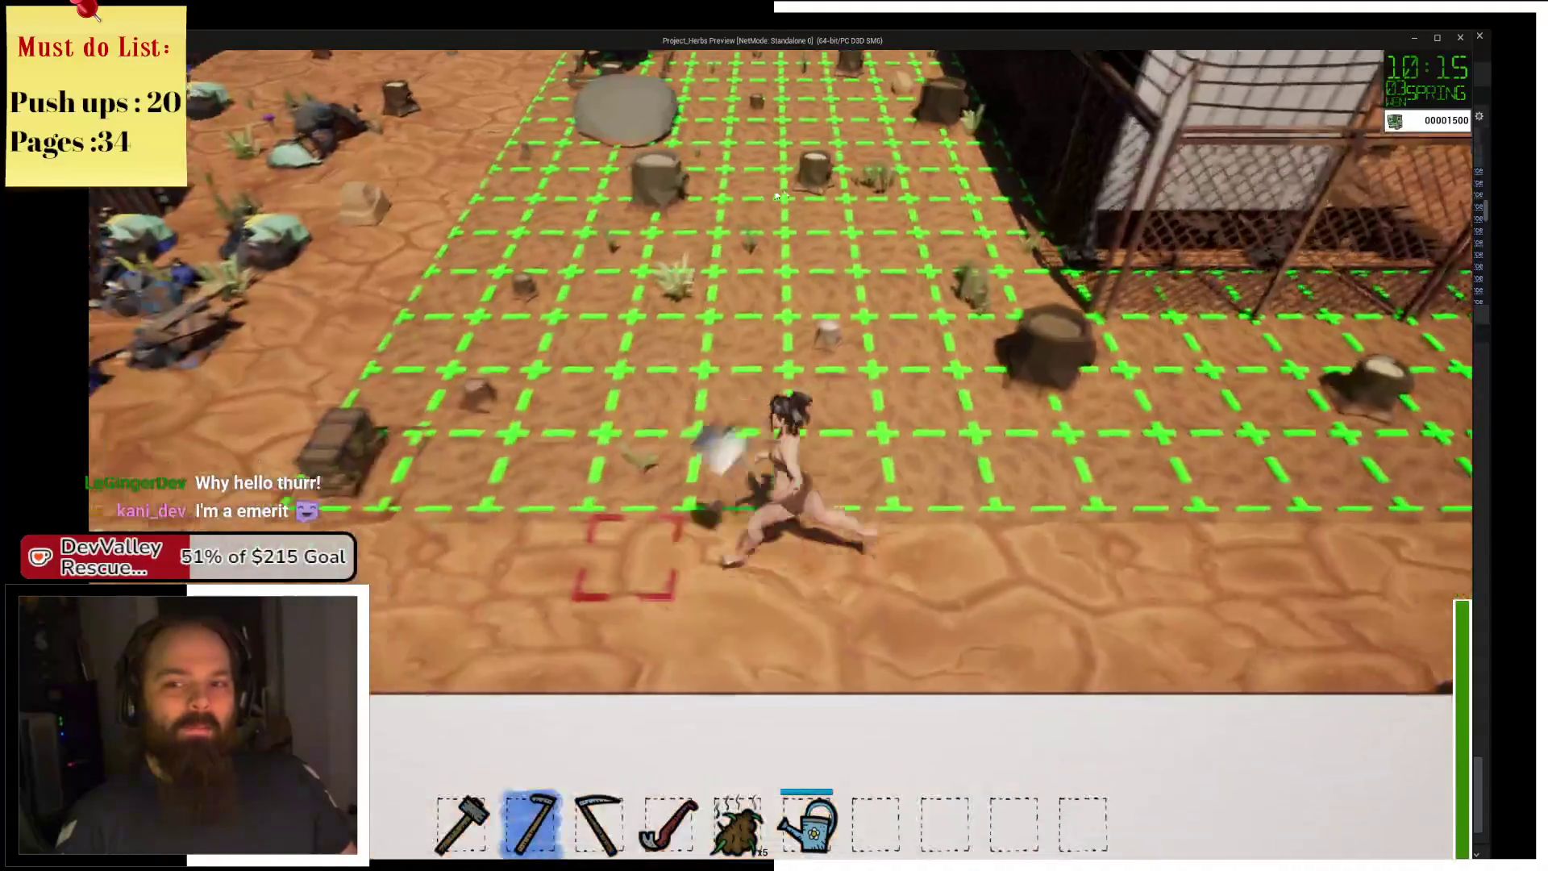
key(w)
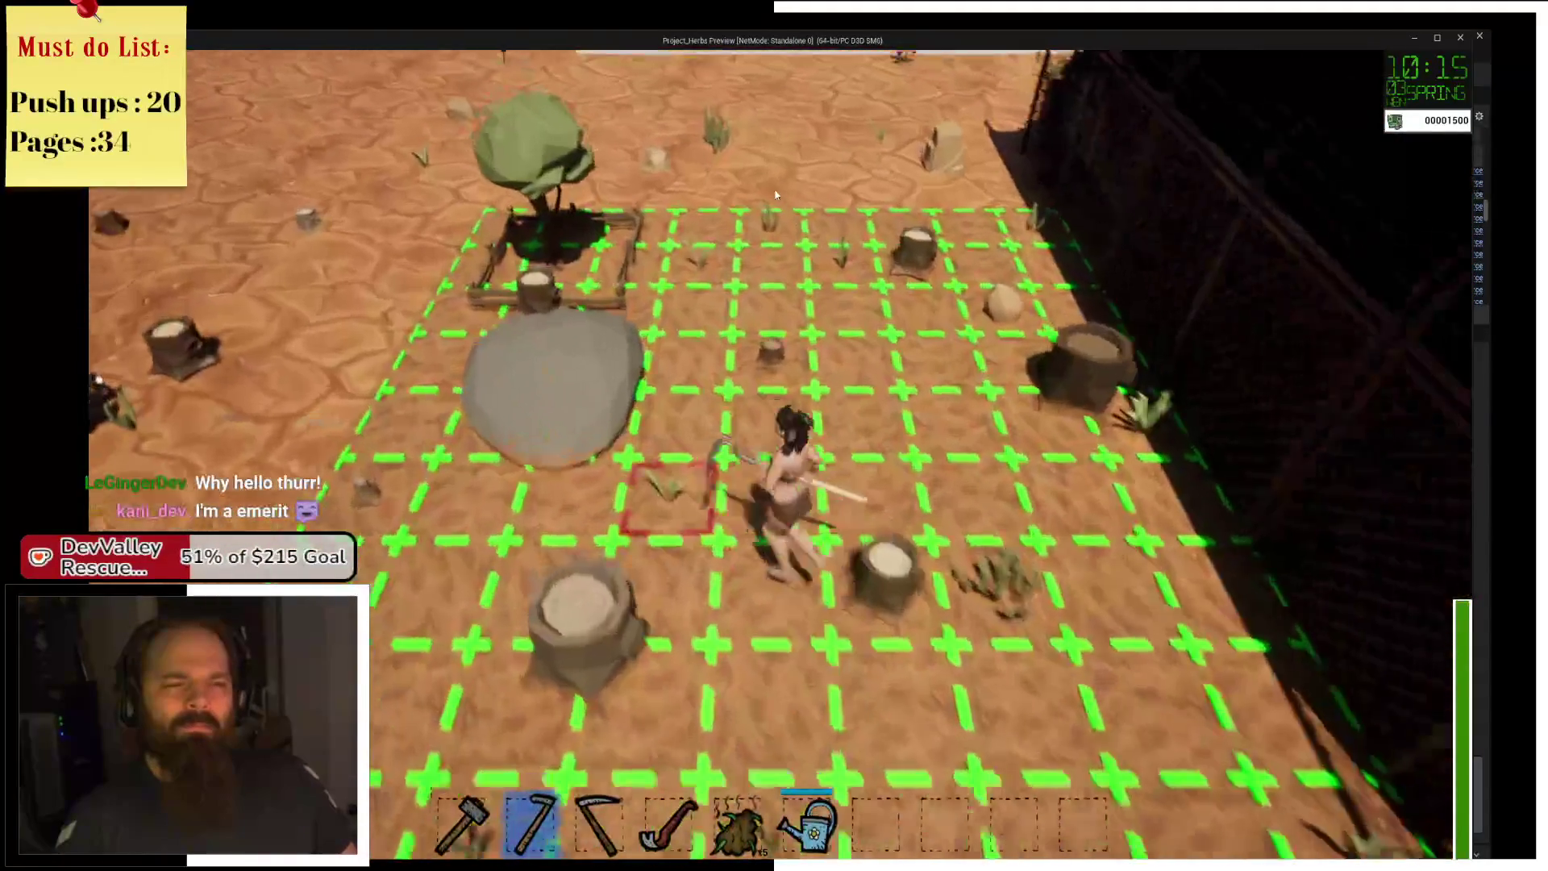
key(w)
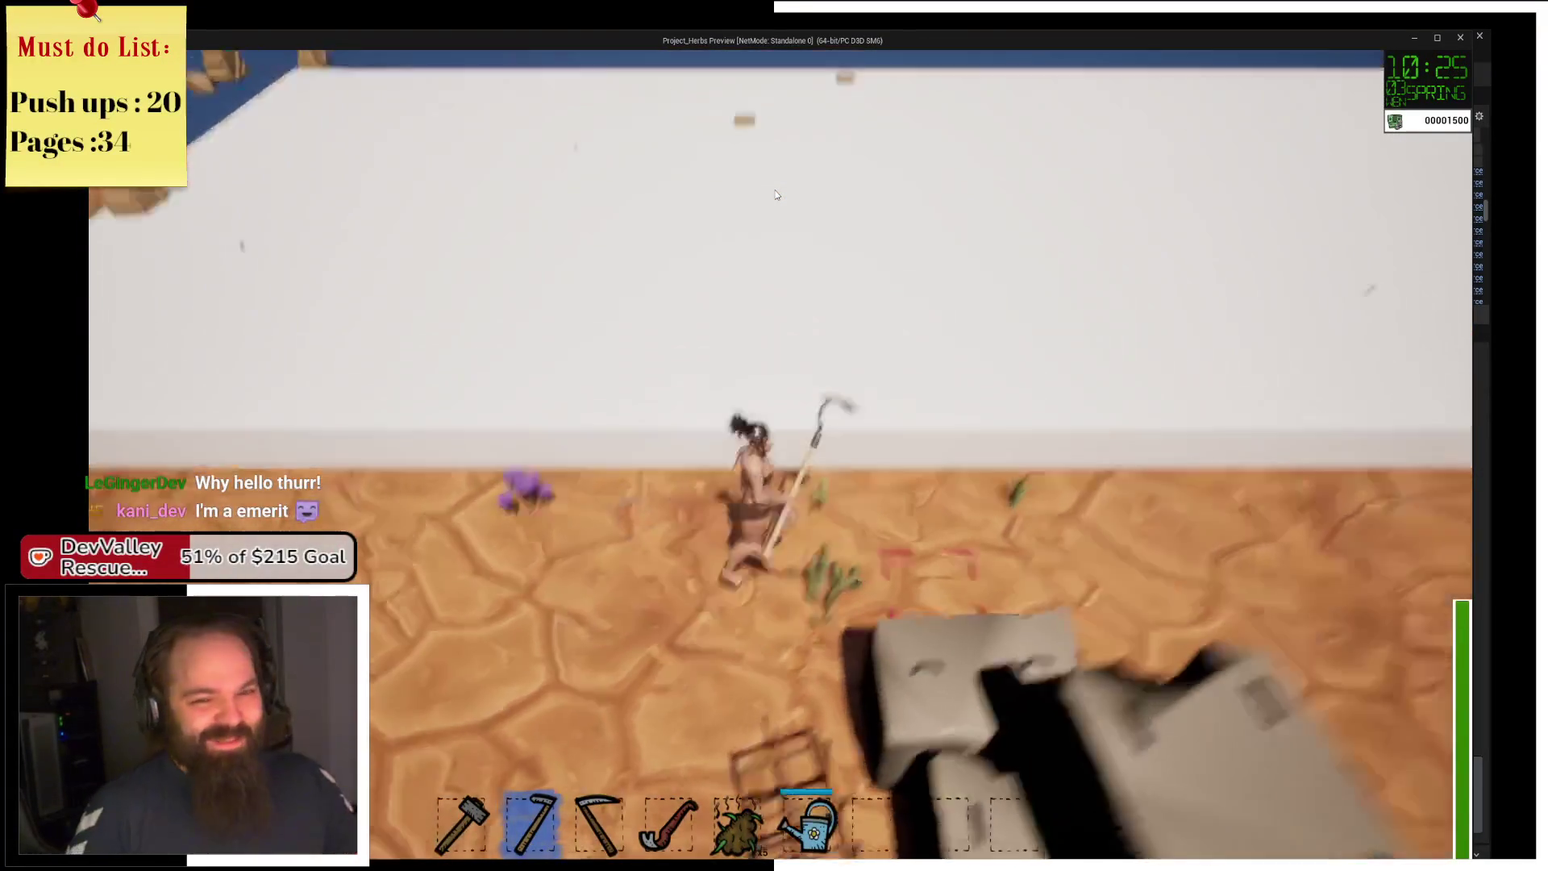
key(a)
key(d)
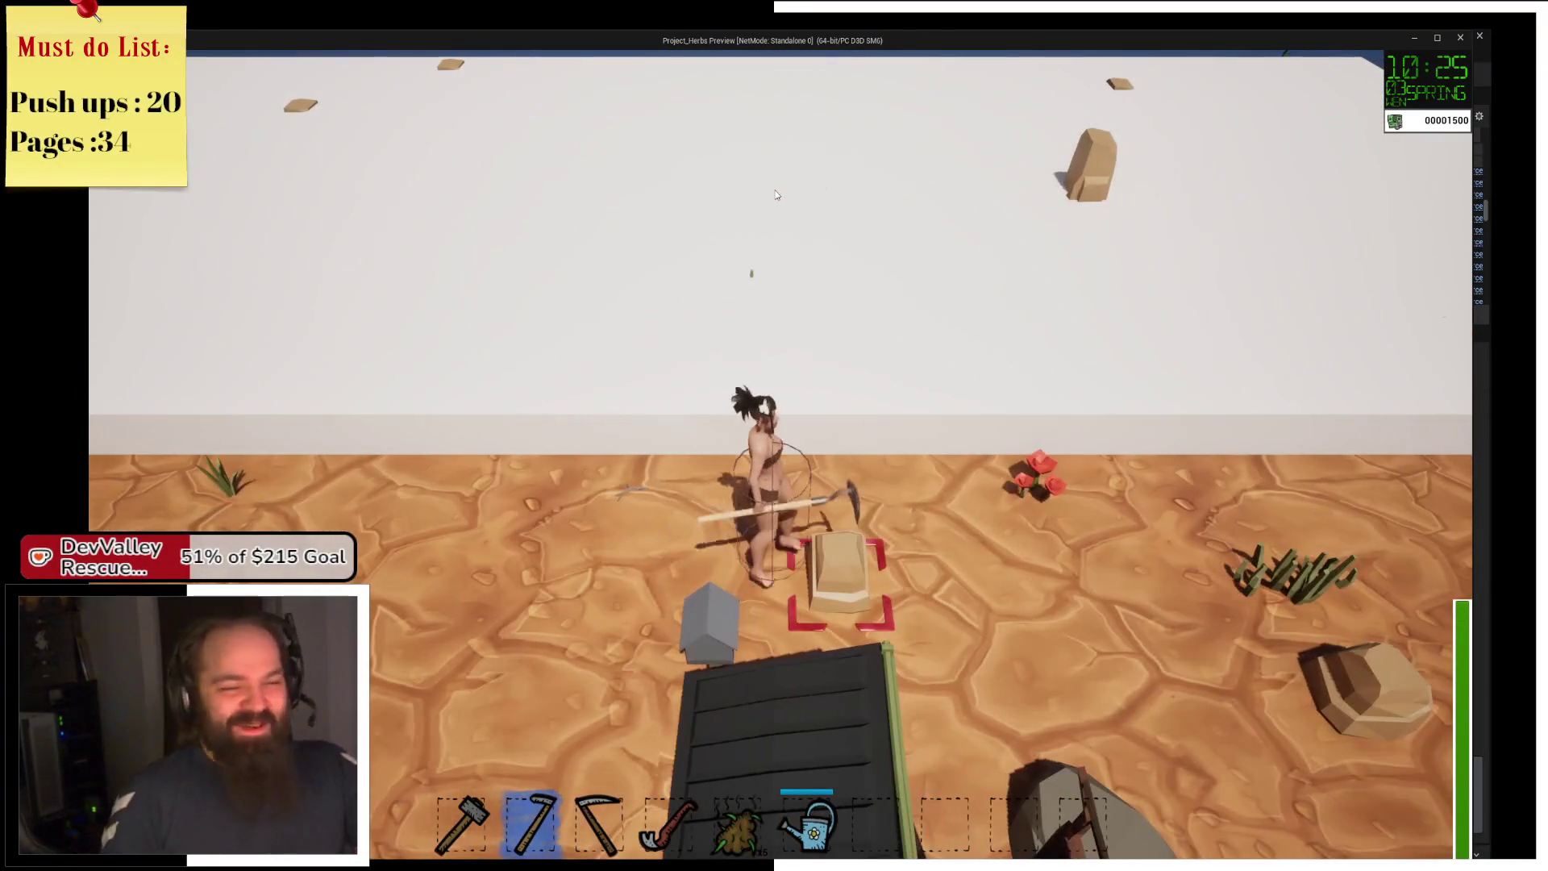
key(s)
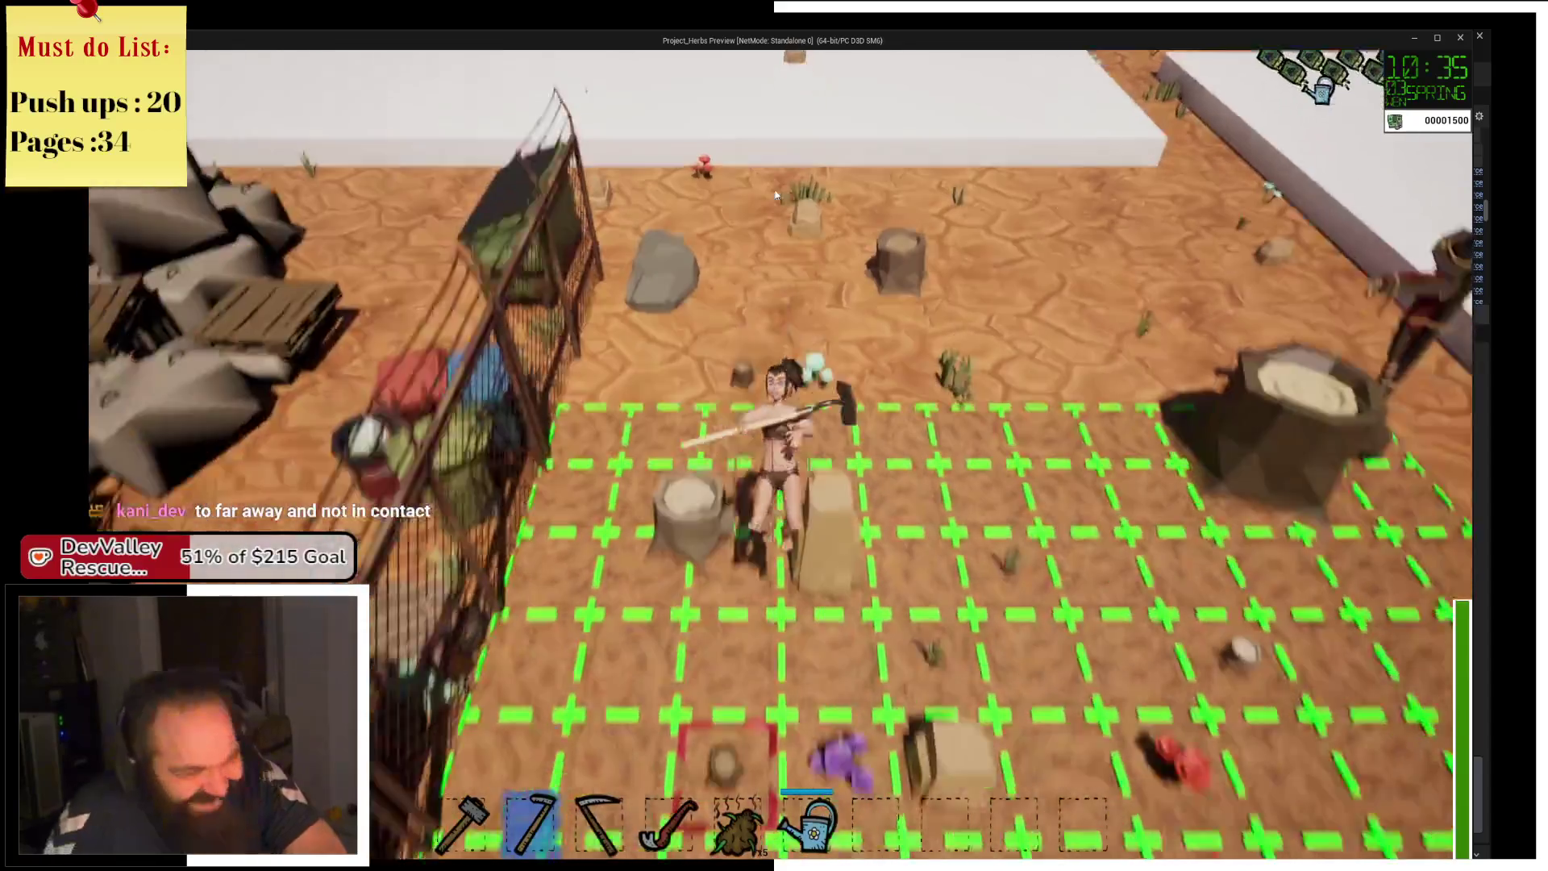
Swing the hoe on the farm field, turning the farmer to face the camera.
click(776, 195)
key(w)
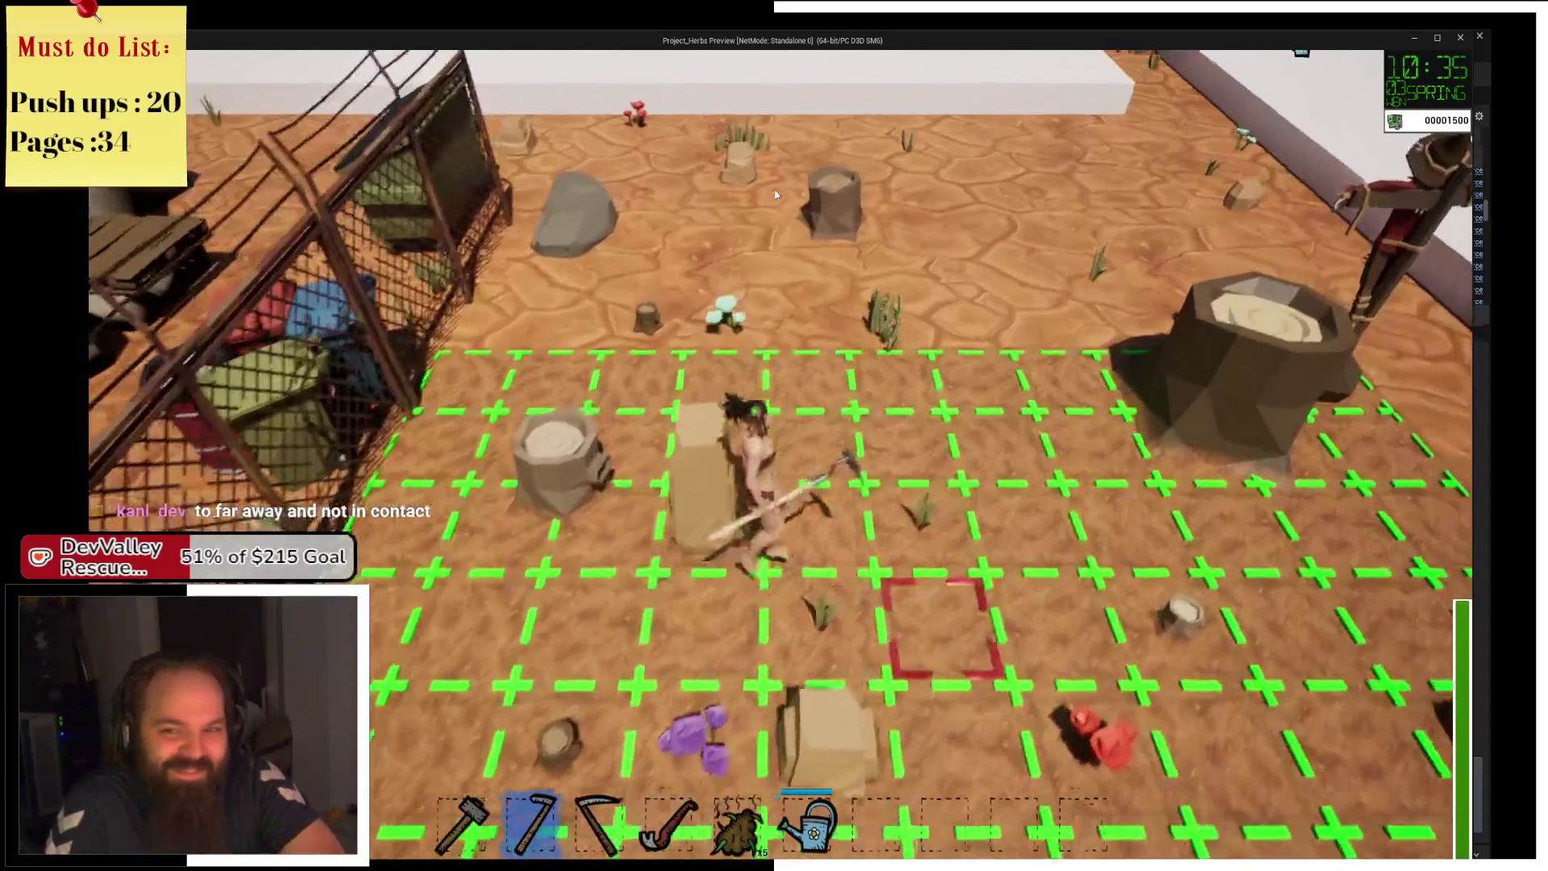
key(s)
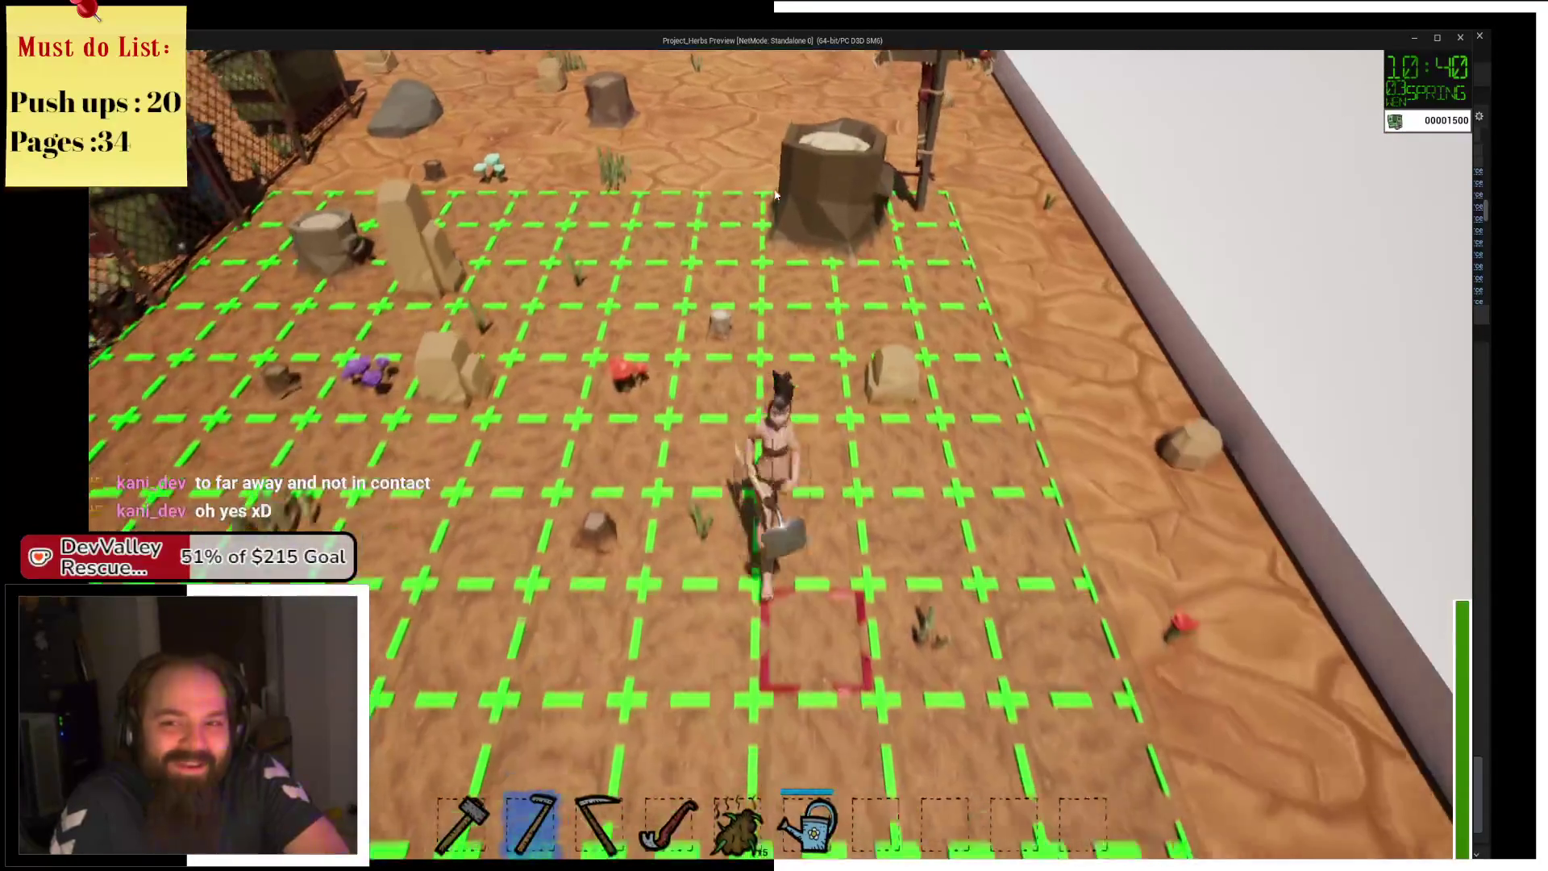
key(s)
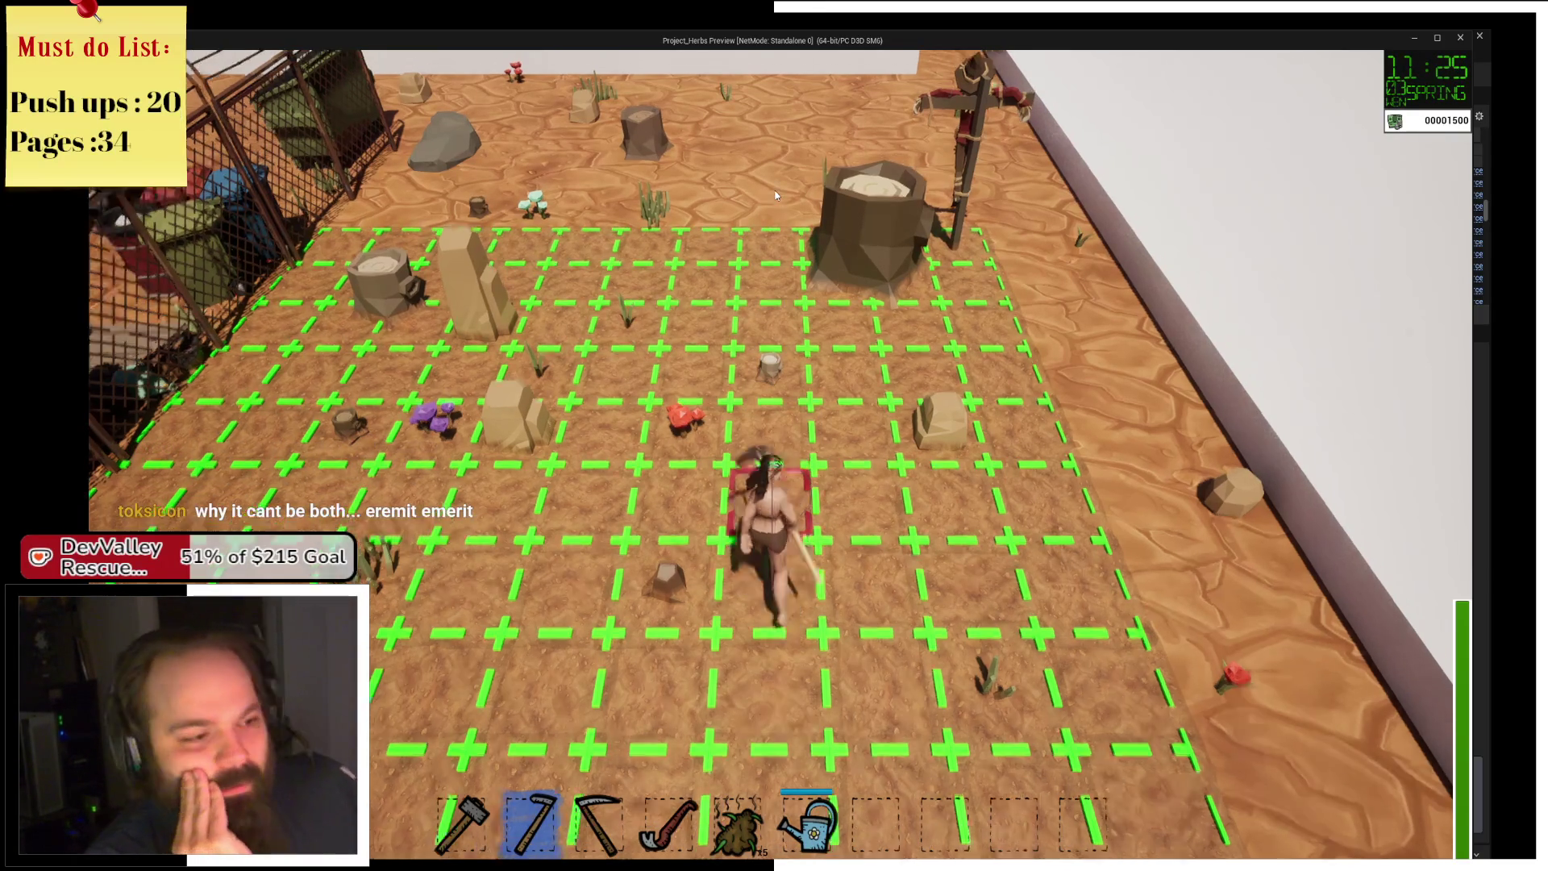
scroll(777, 196, up, 3)
click(777, 195)
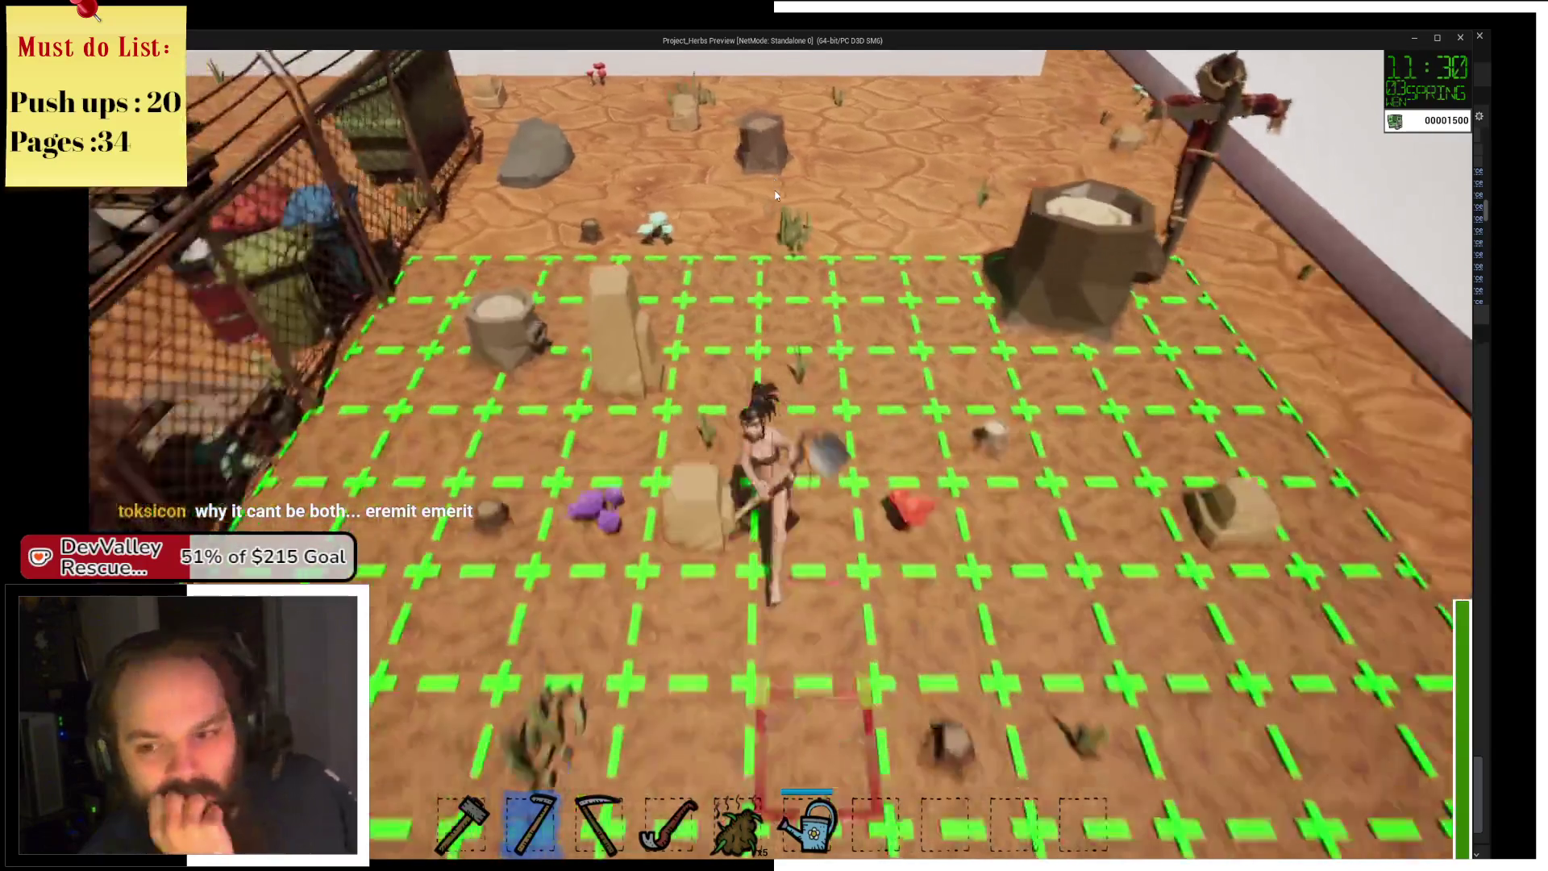
scroll(777, 195, down, 3)
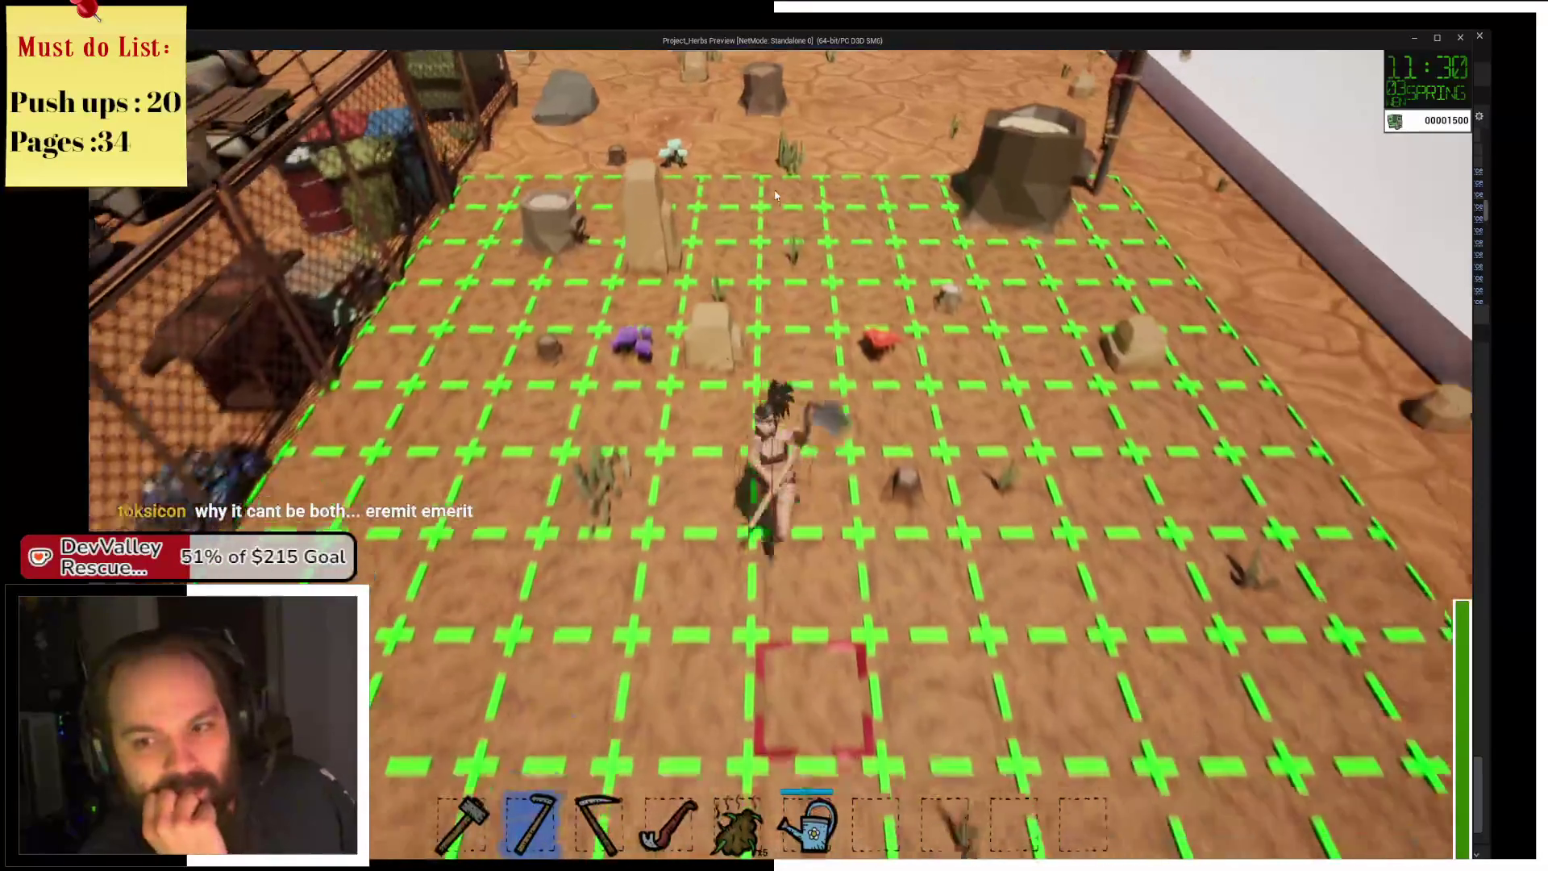
scroll(776, 195, up, 3)
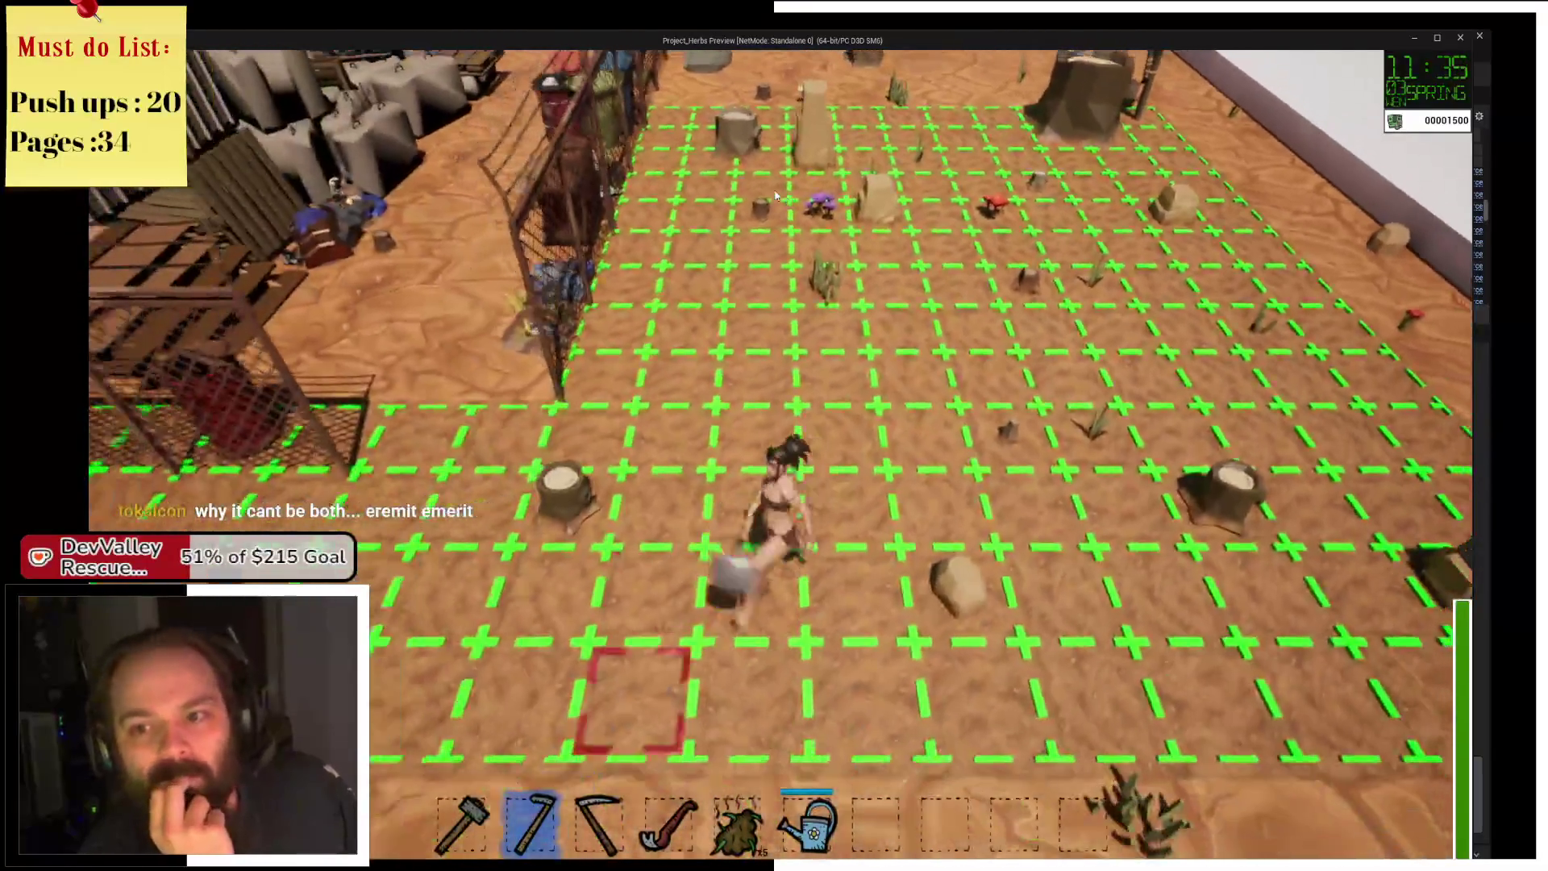
Run across the grid toward the fence, then down-left to the chest and open the inventories.
key(w)
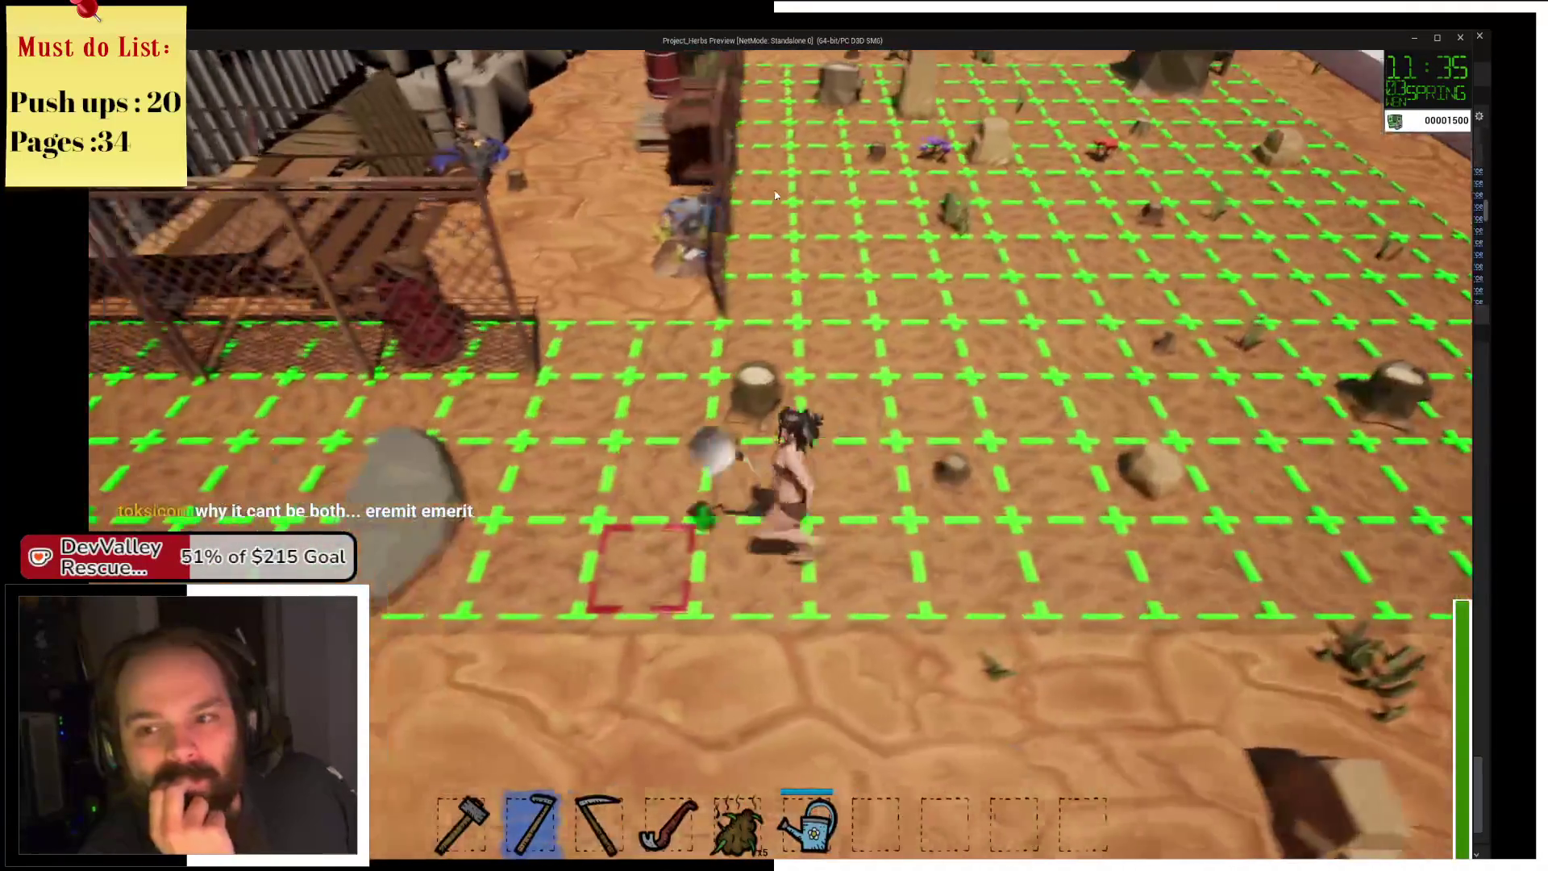
key(d)
key(e)
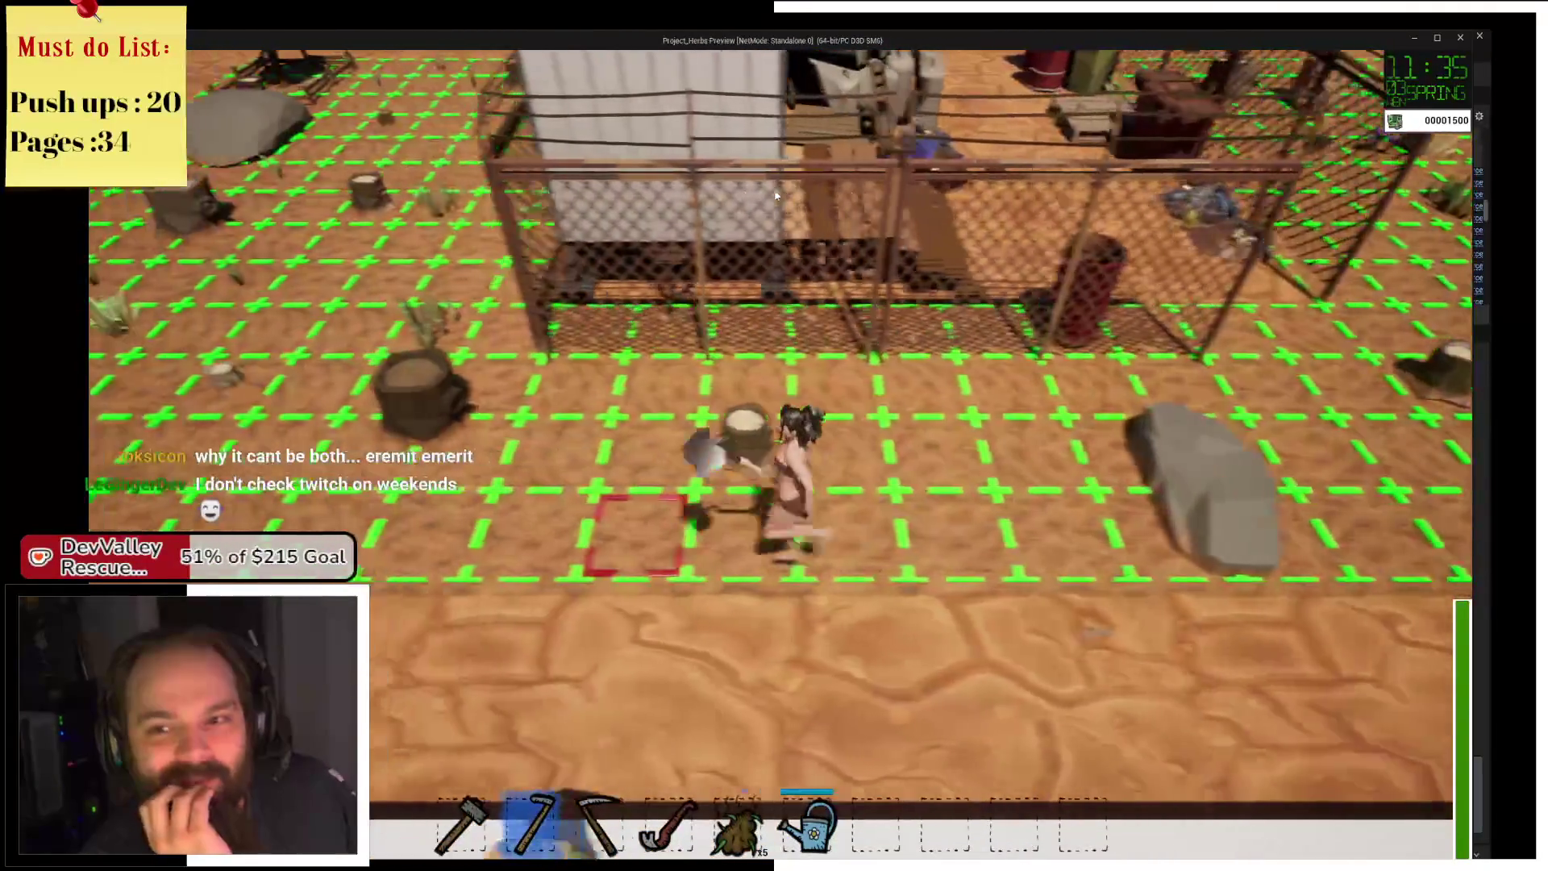
key(a)
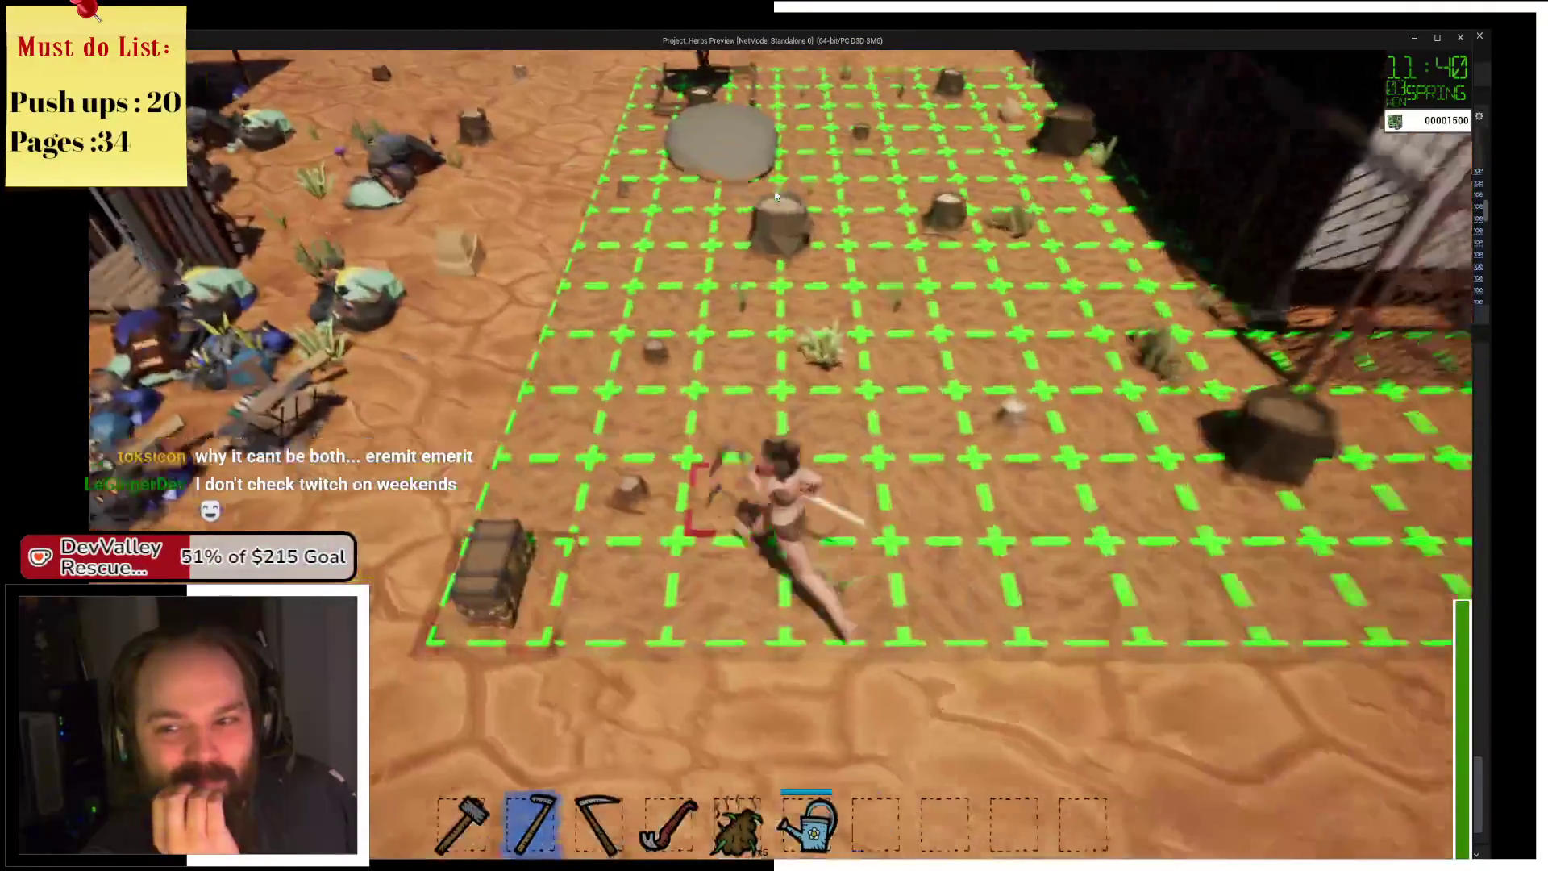
key(w)
key(d)
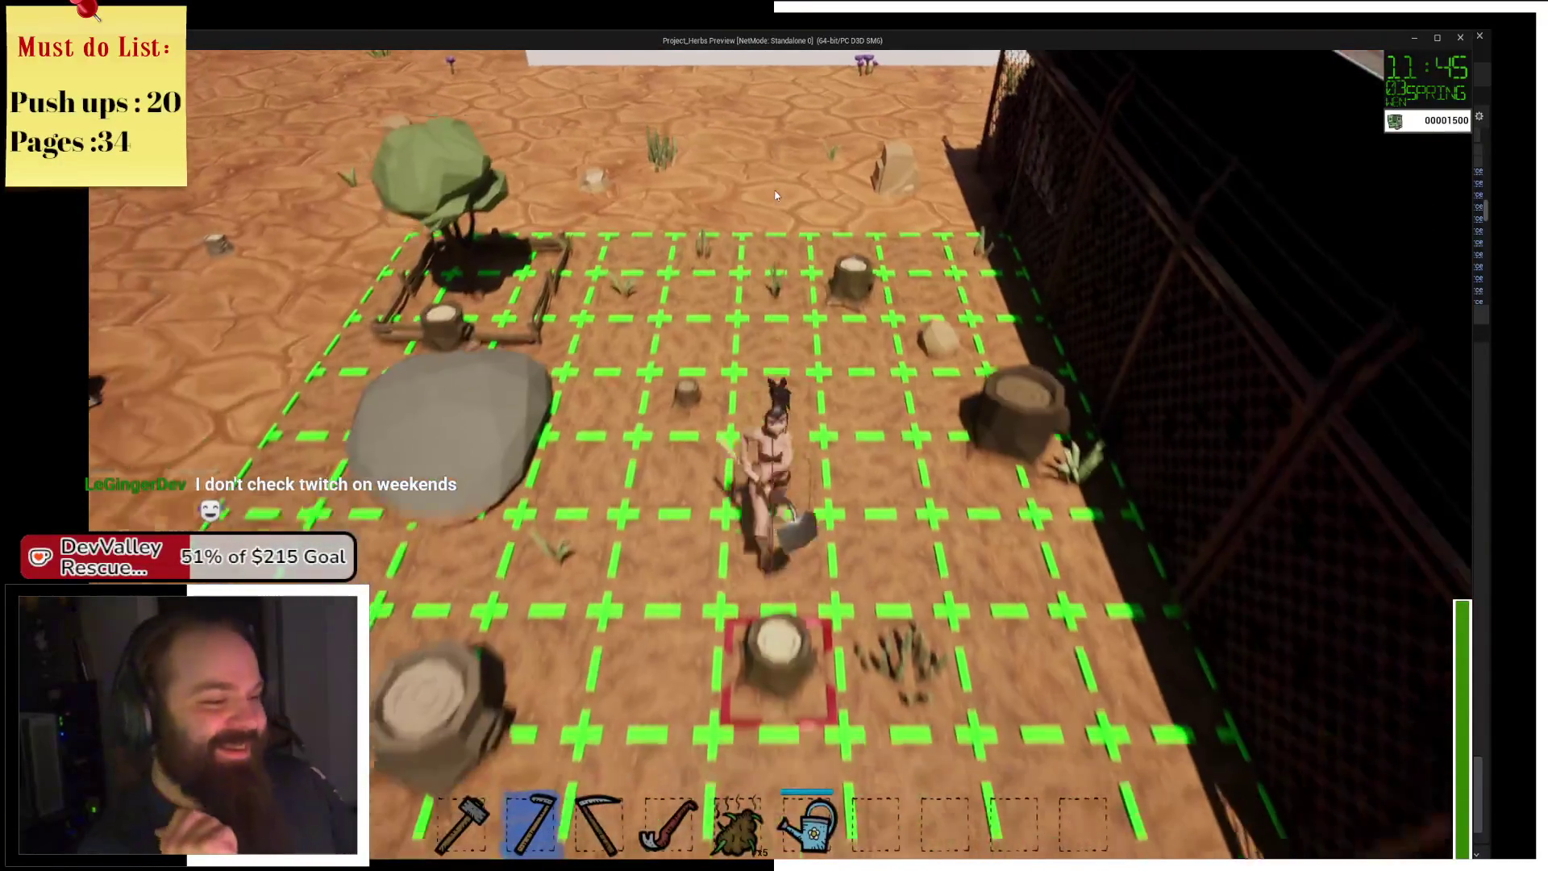
key(a)
key(a)
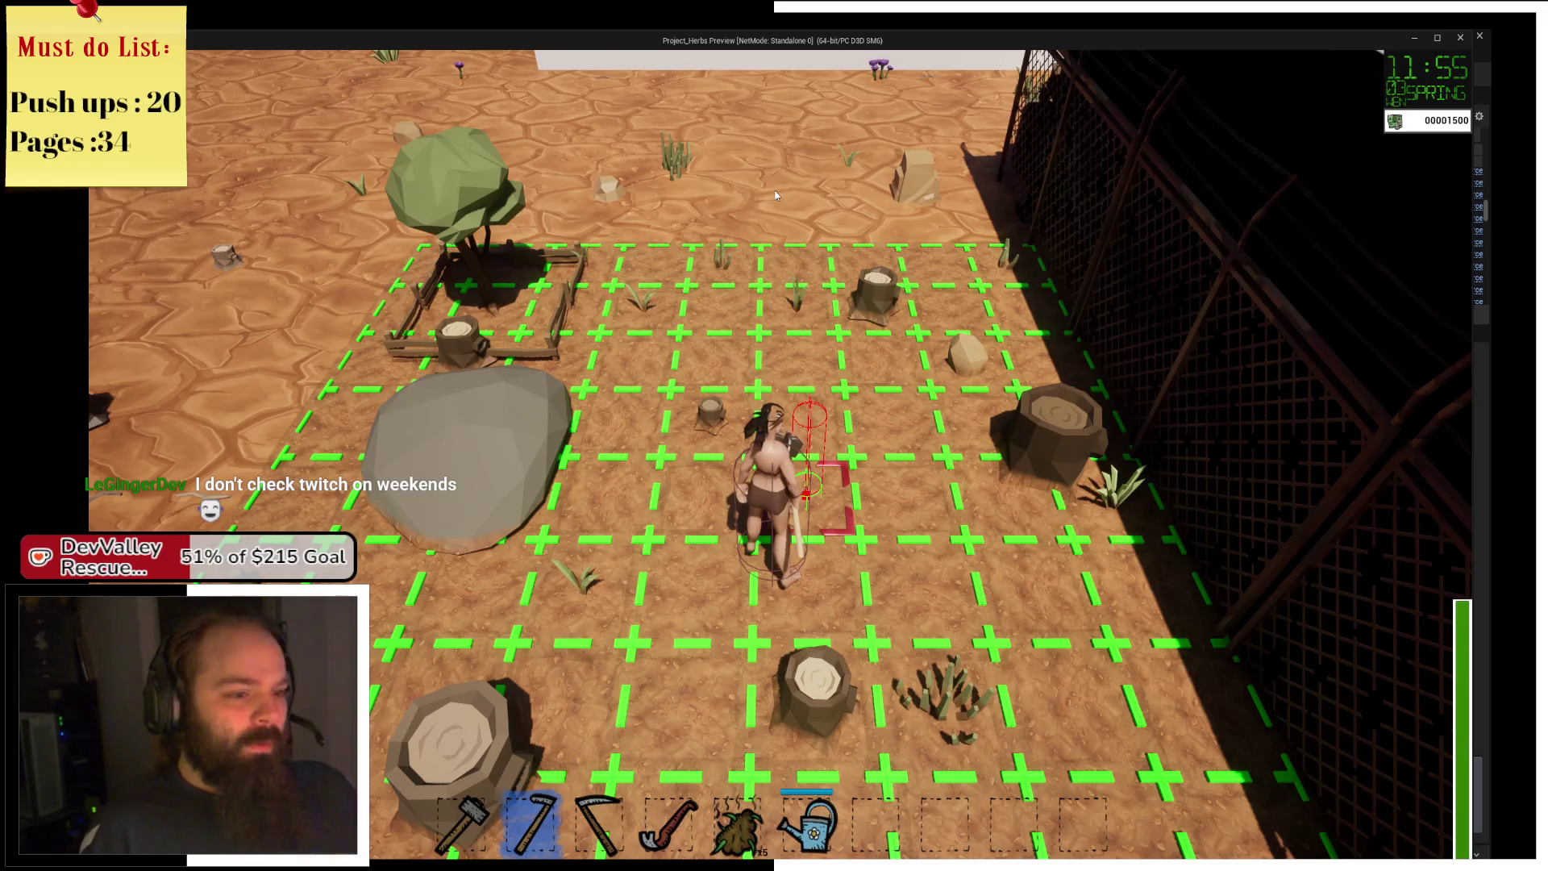
key(a)
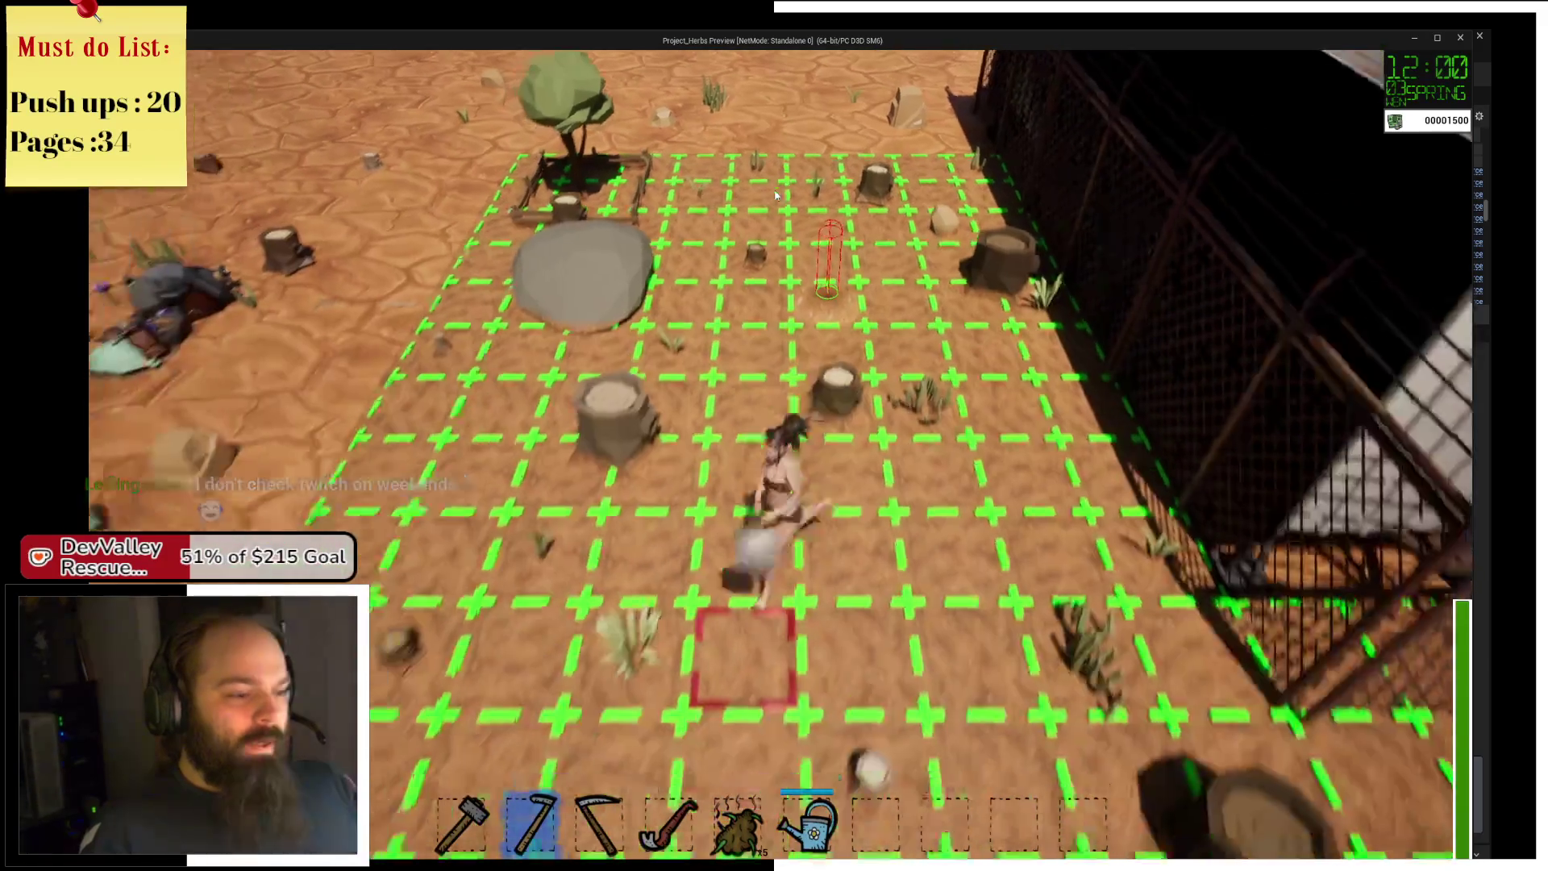
key(e)
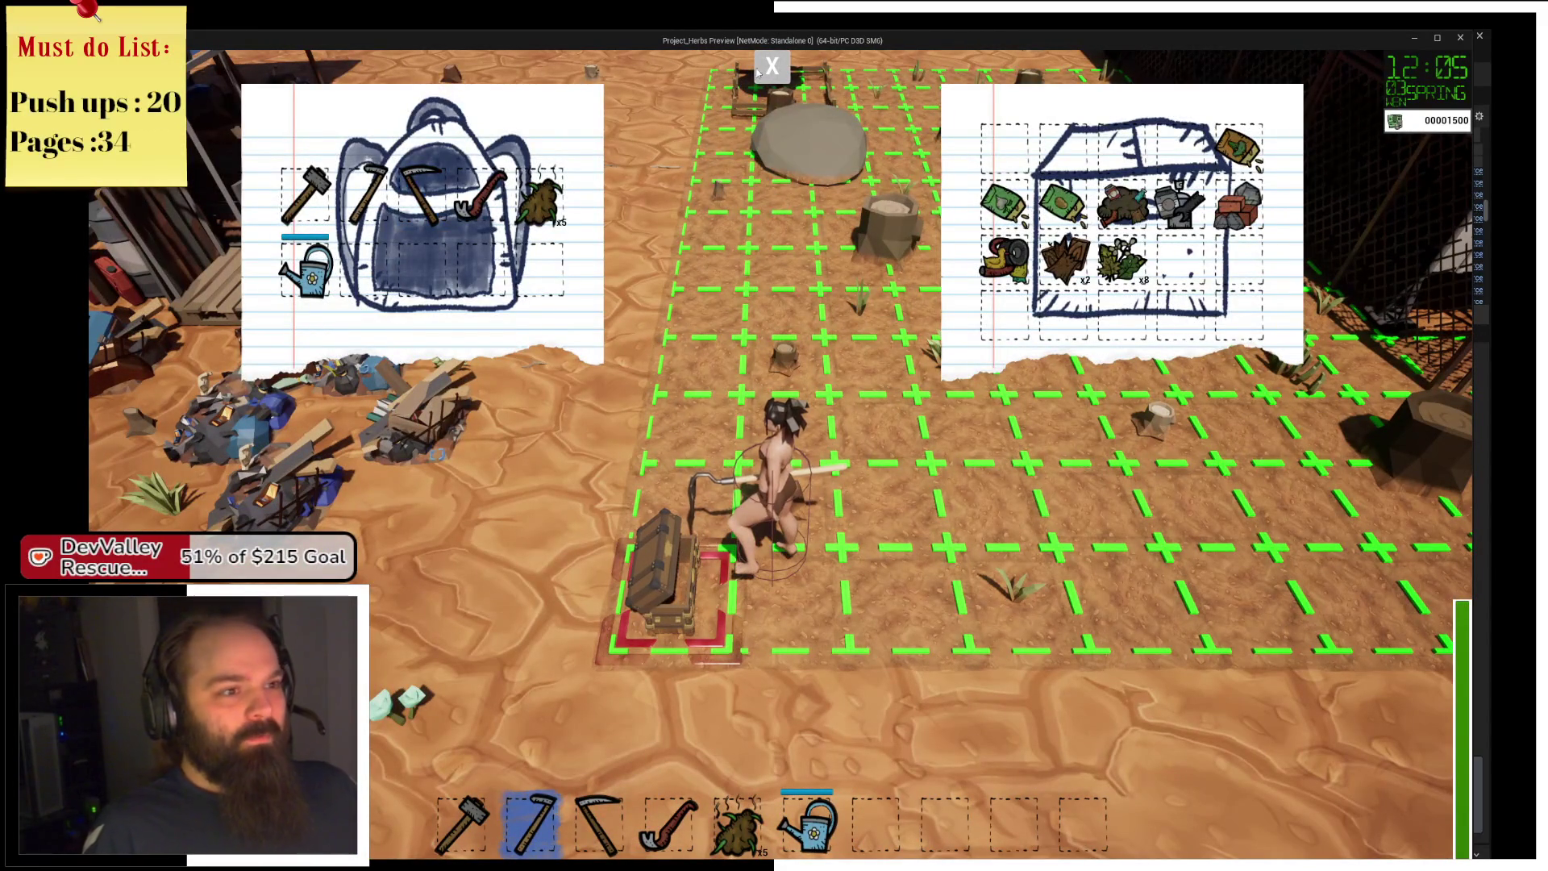
Close the inventories, stop the preview, and focus and orbit onto FarmField_Parent_FarmHouse's roof.
key(e)
click(1459, 38)
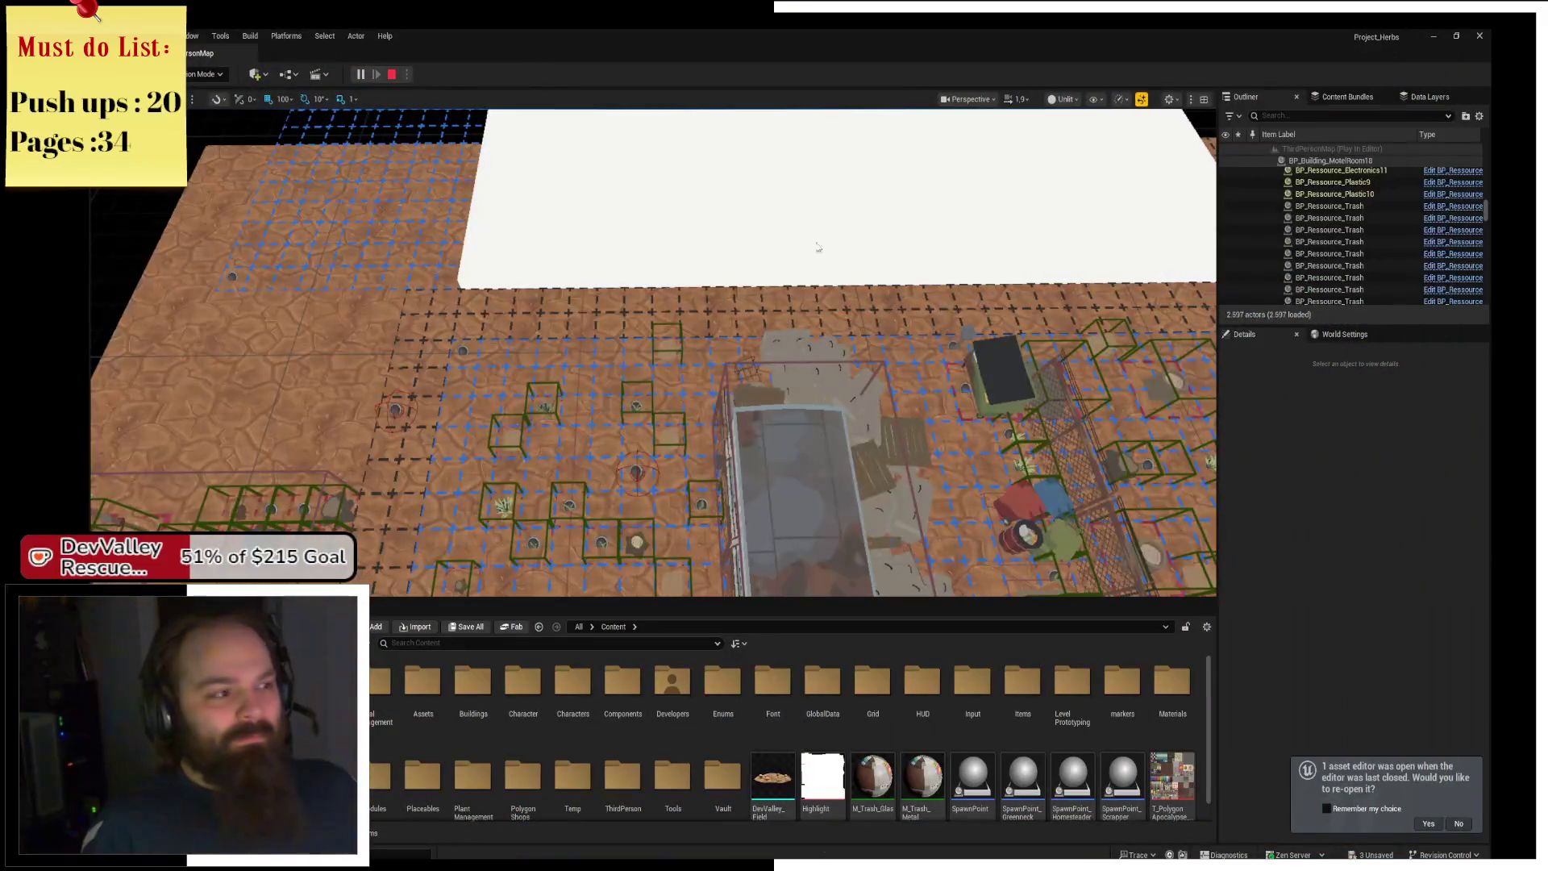
key(f)
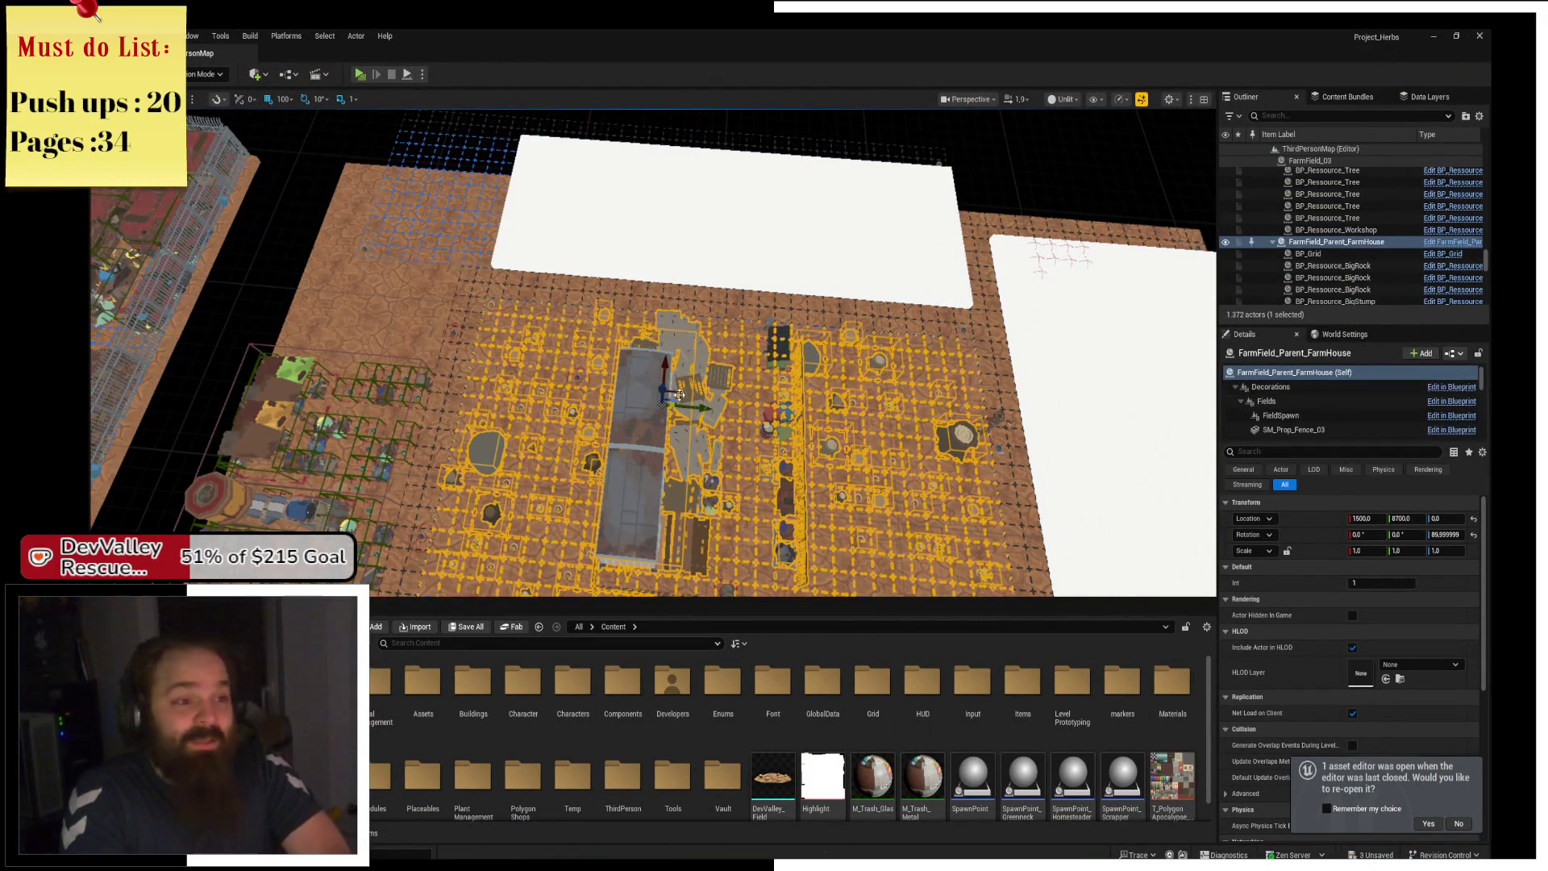
mouse_move(653, 354)
mouse_down()
mouse_move(580, 354)
mouse_move(556, 387)
mouse_up()
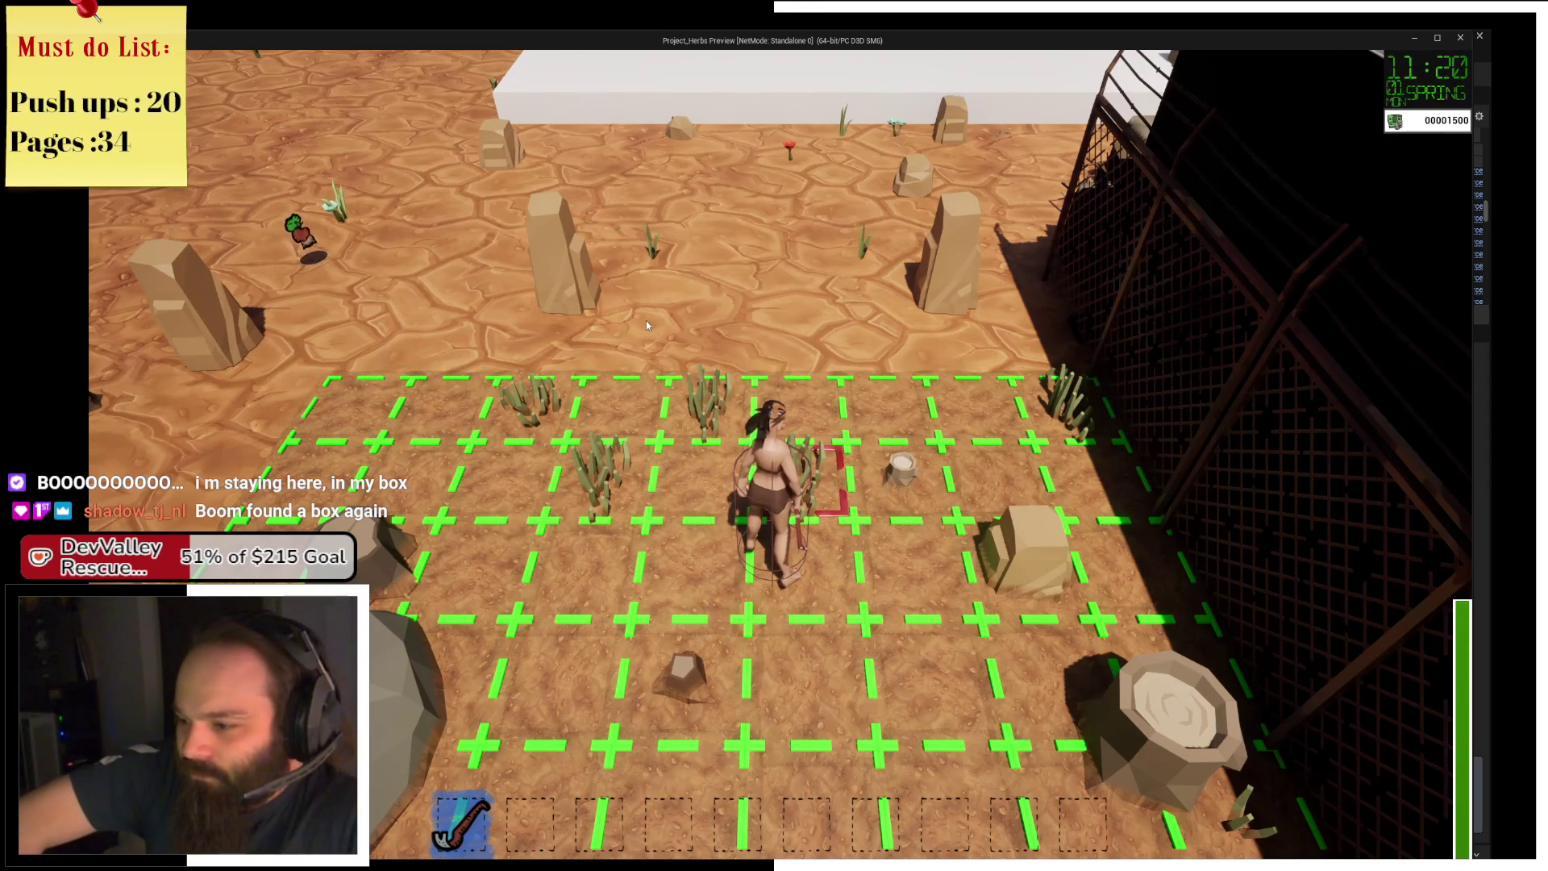
Run to the field corner and harvest the plant there and the marked herb beside it.
key(a)
key(s)
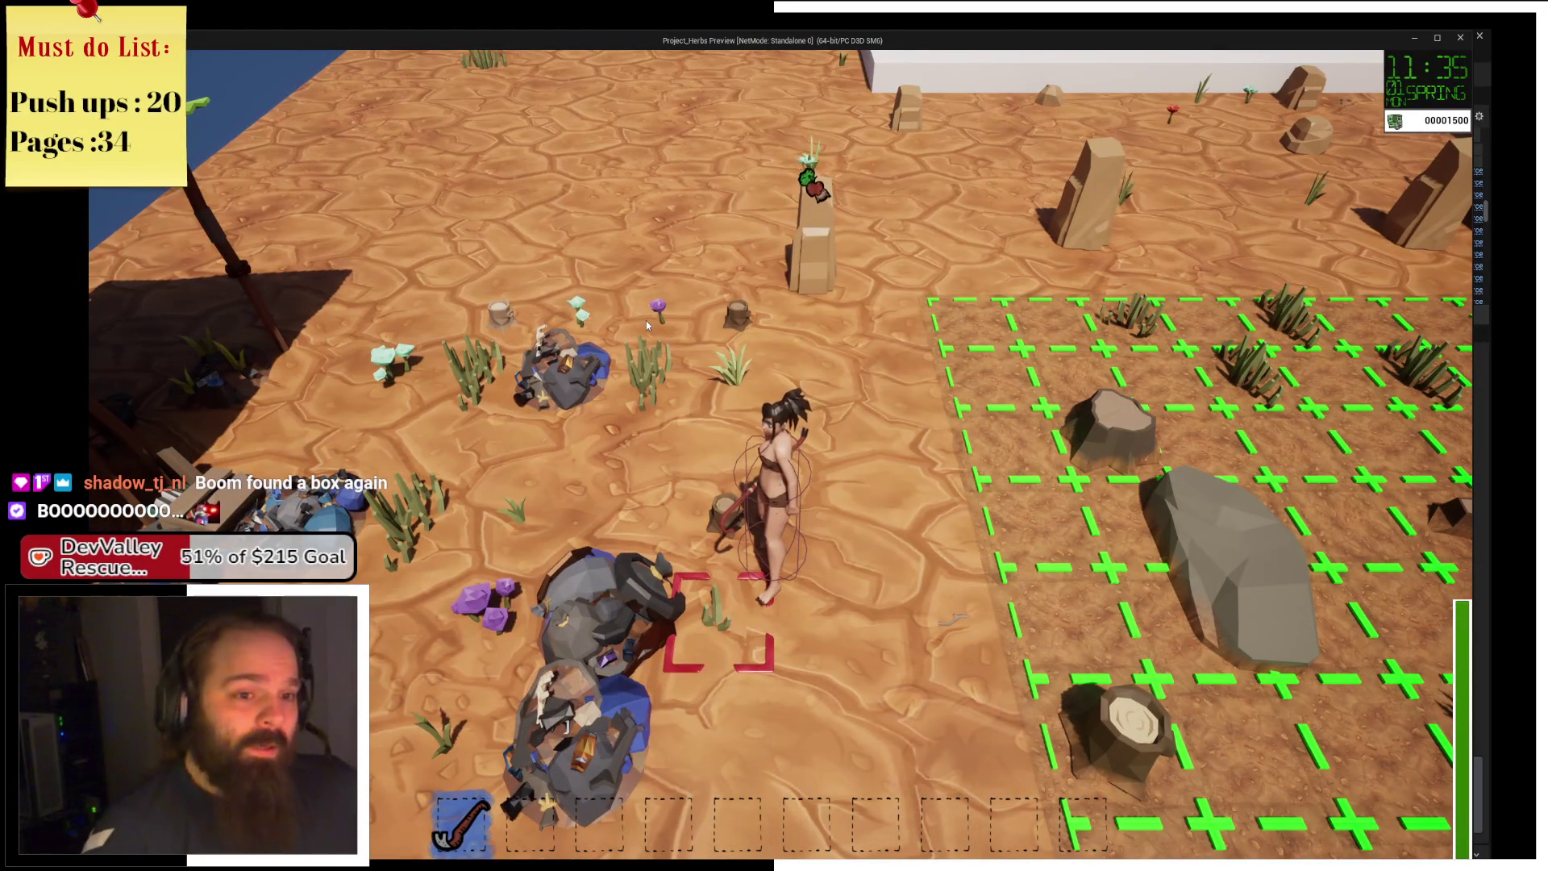
key(d)
key(w)
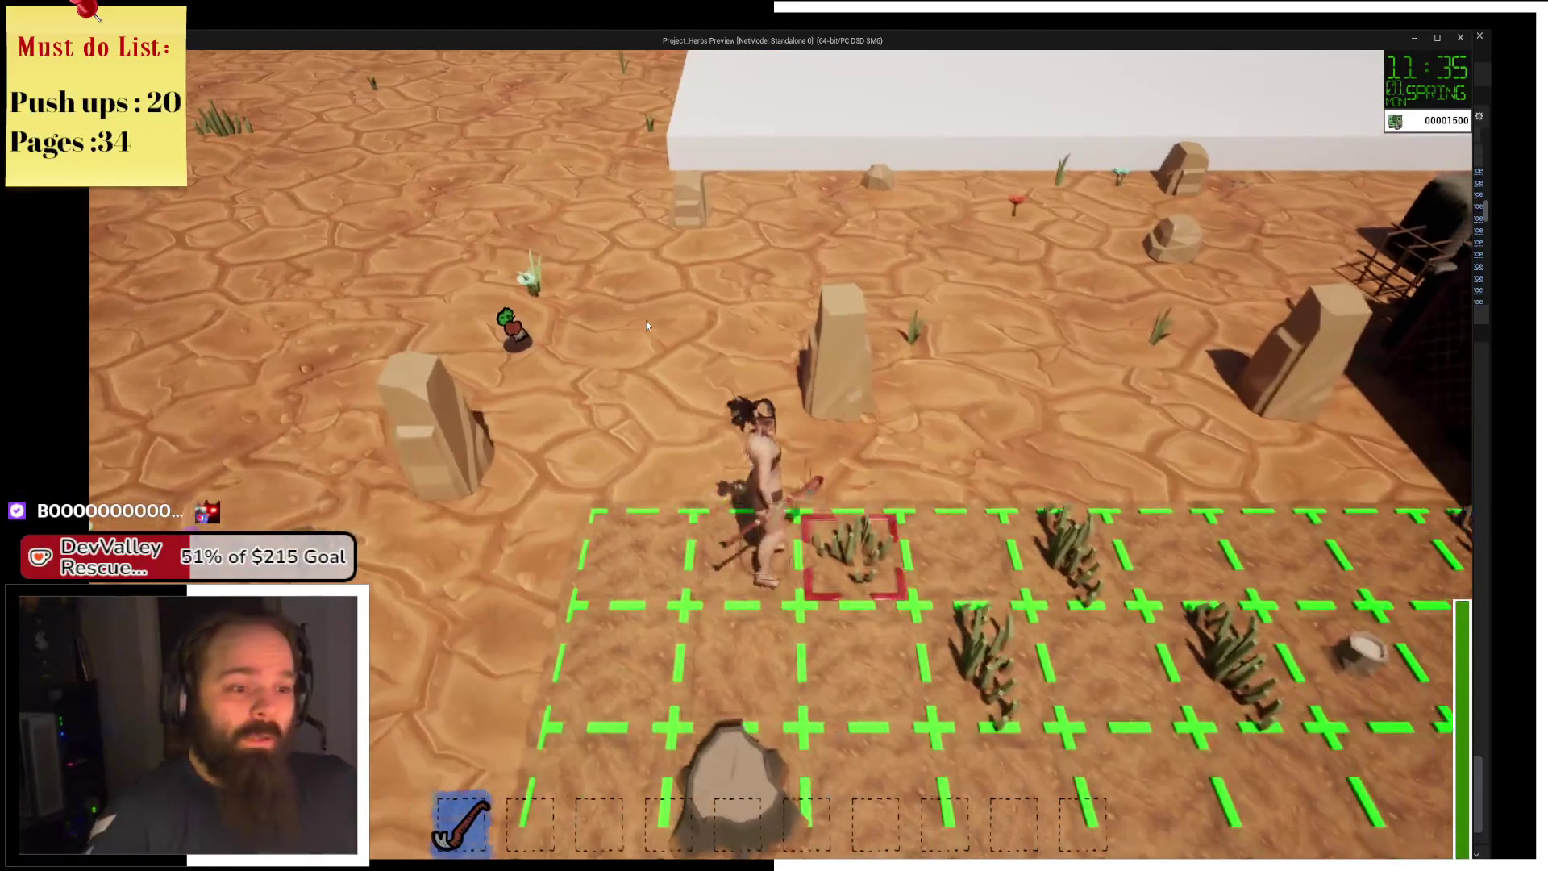
key(e)
key(d)
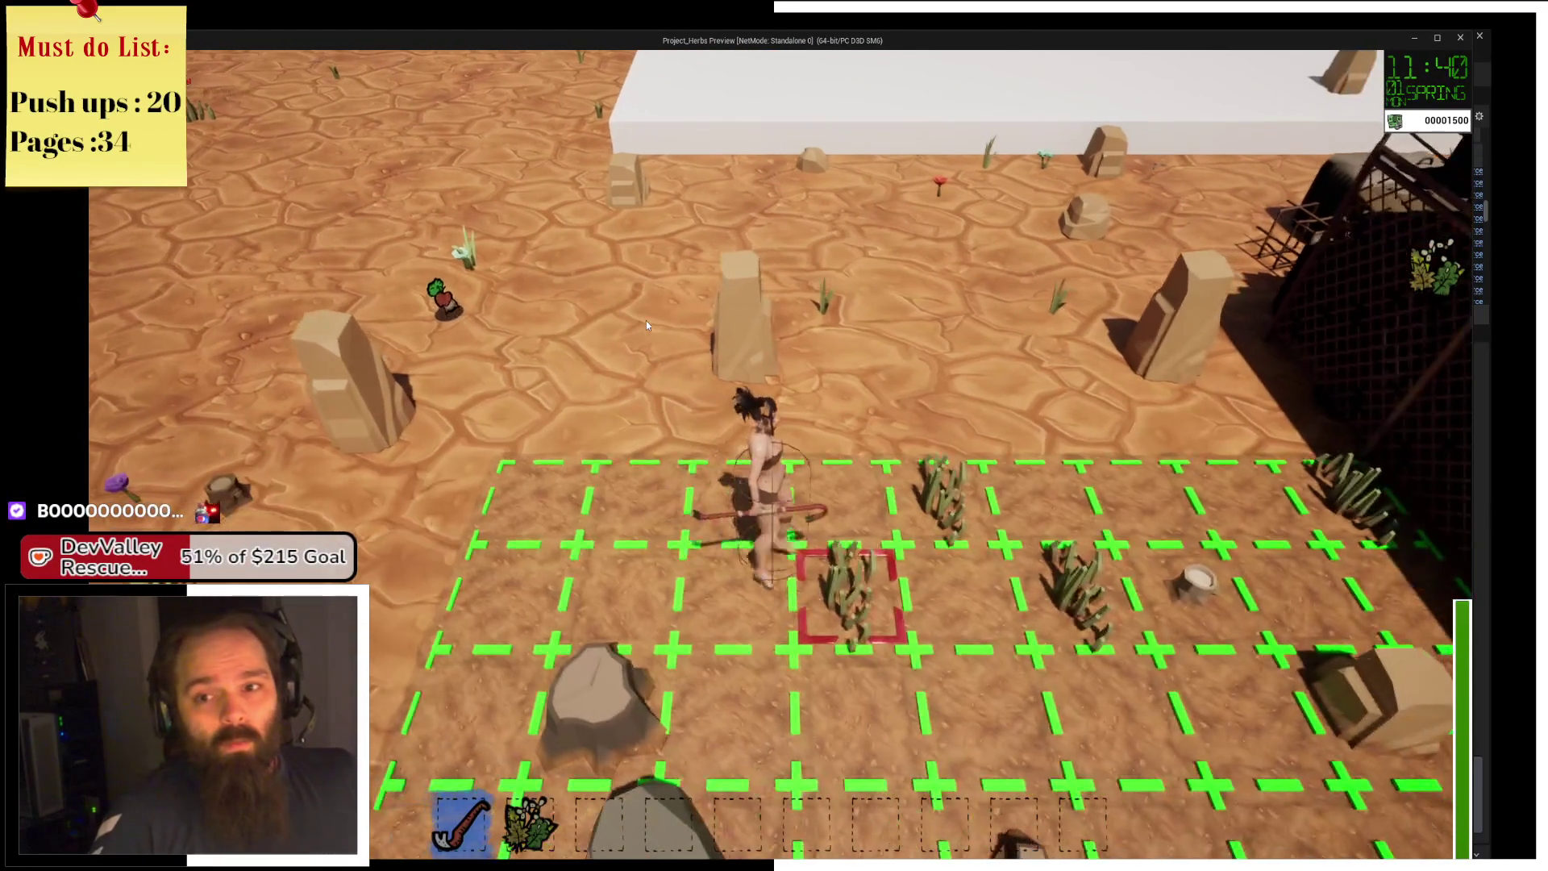
key(d)
key(e)
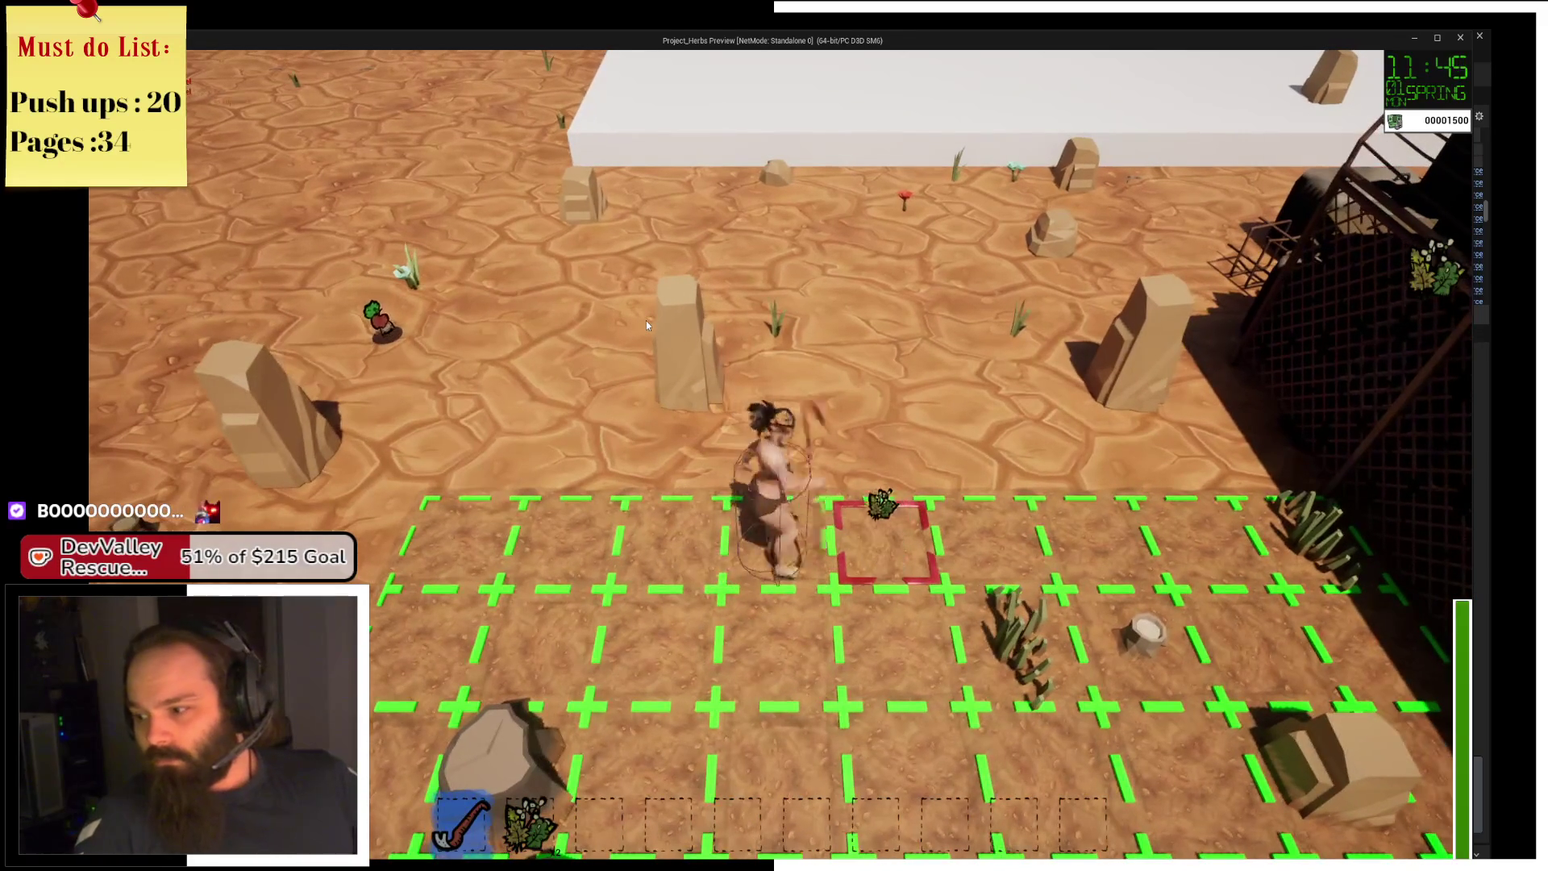
key(w)
Pick up several more herbs into the inventory, then end the standalone preview with Esc.
key(s)
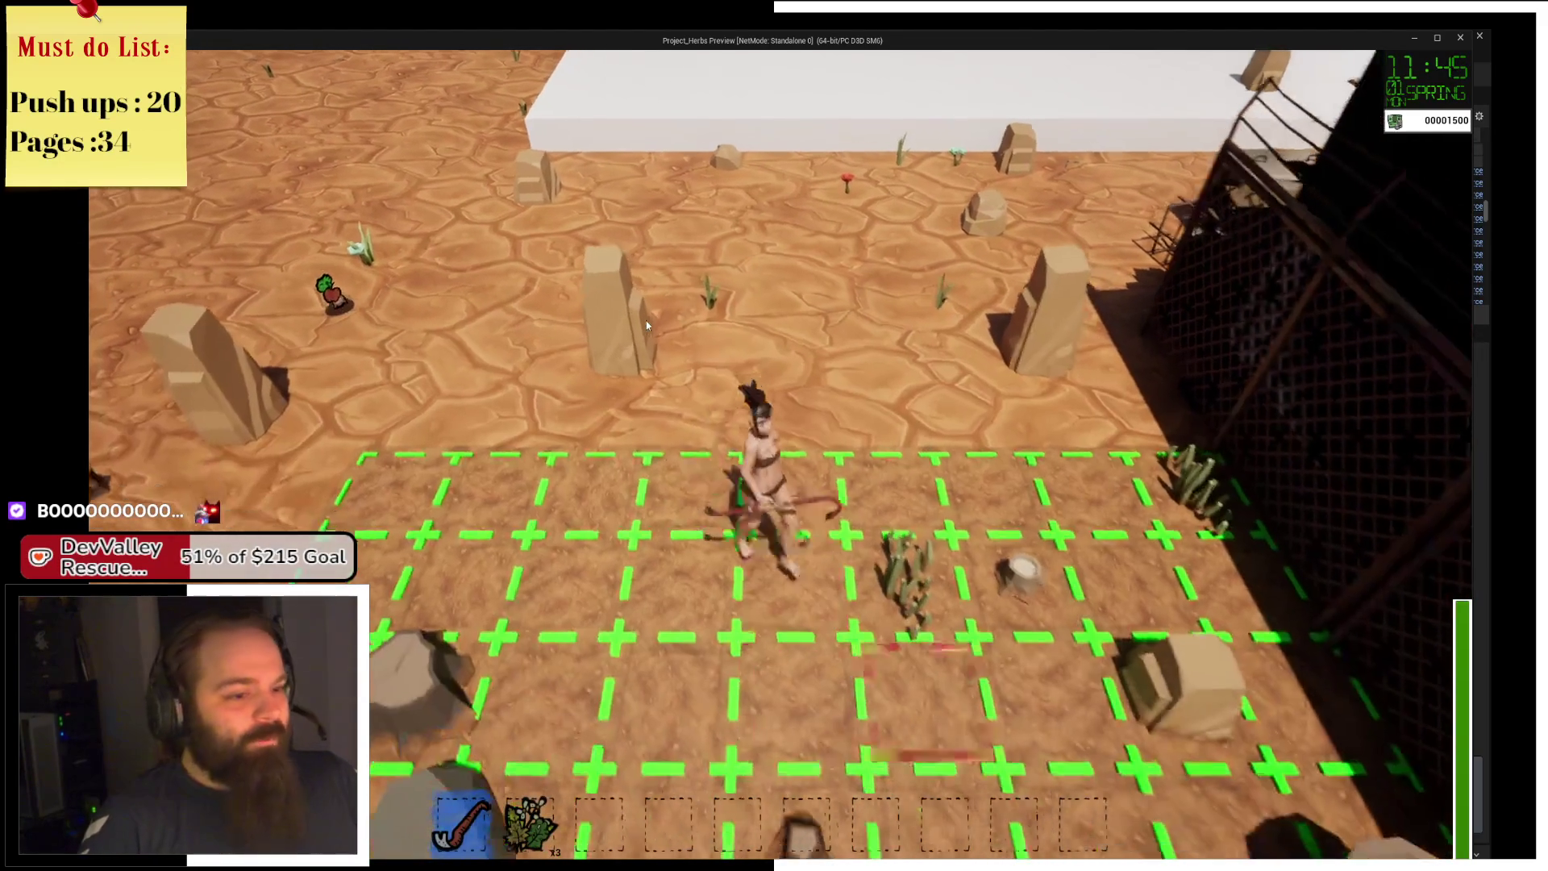
key(d)
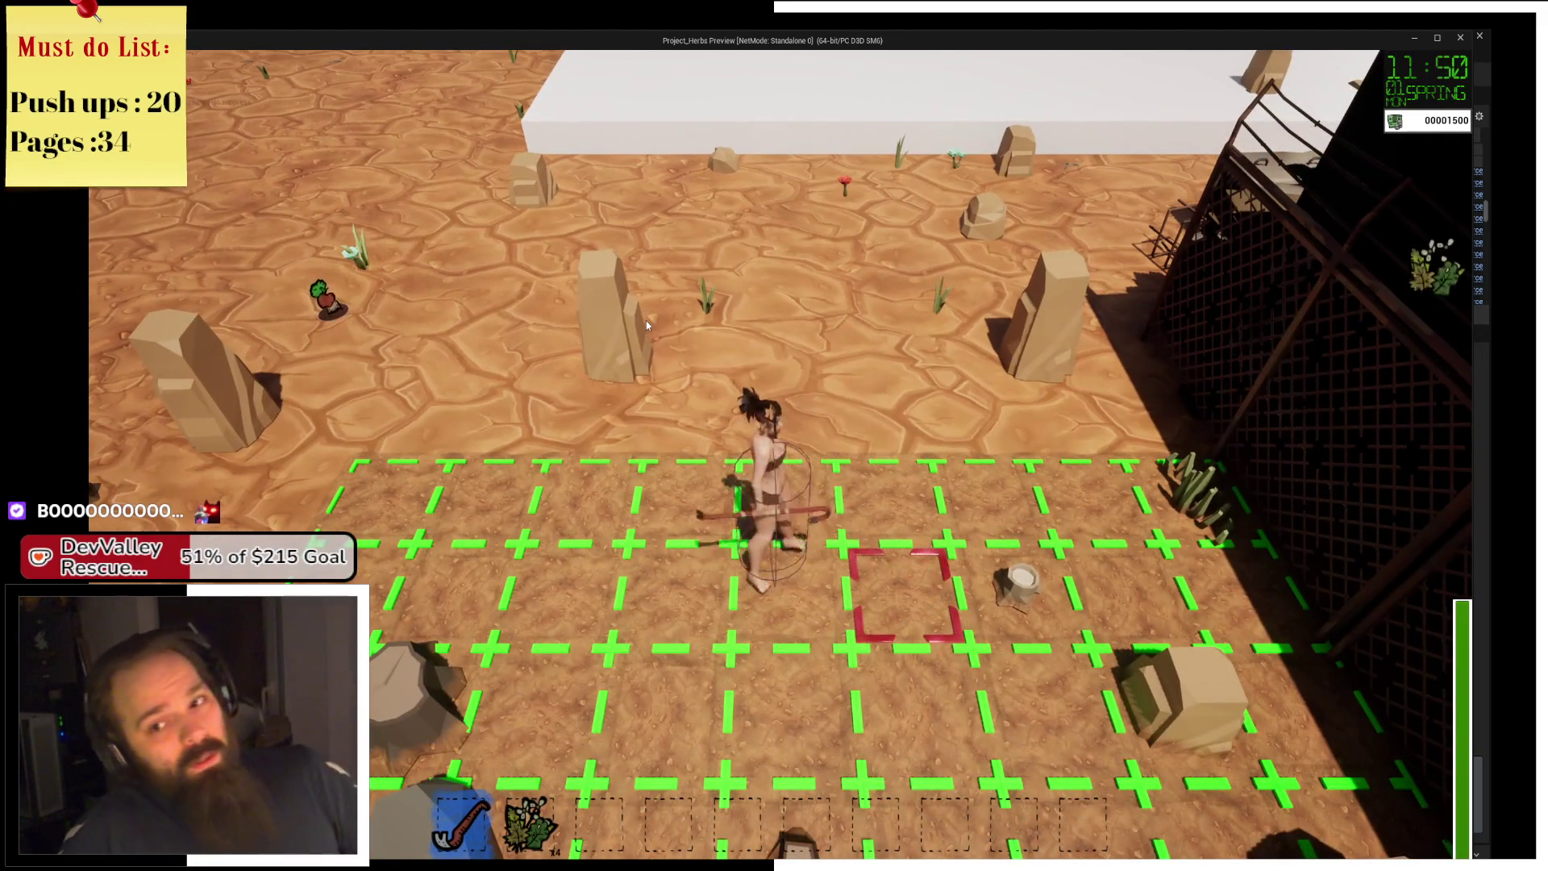
key(a)
key(a)
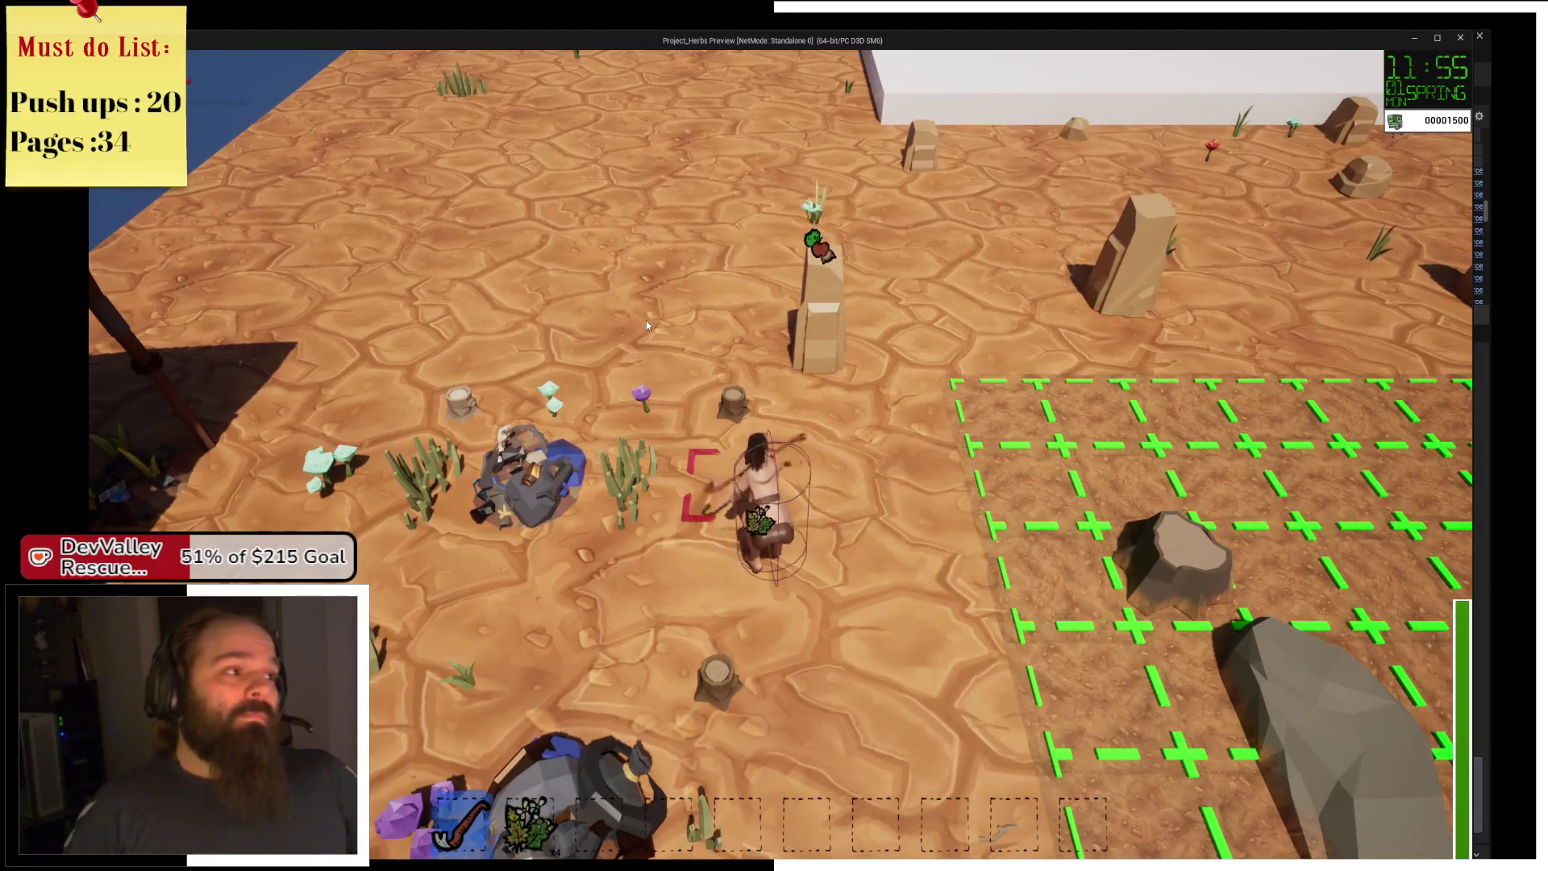
key(e)
key(a)
key(e)
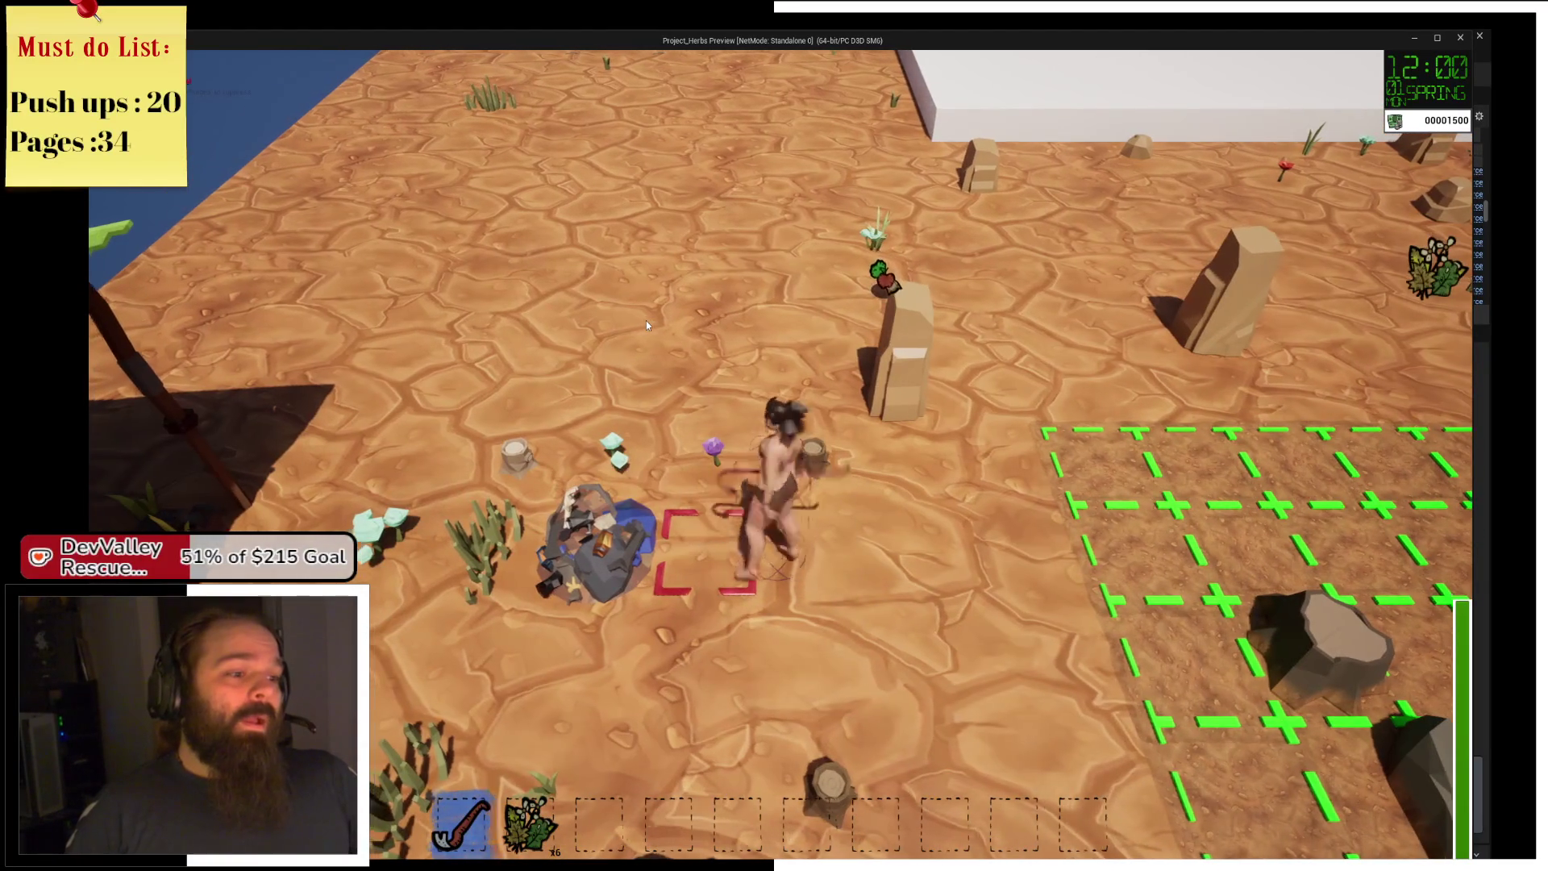
scroll(646, 321, up, 2)
scroll(646, 325, down, 2)
key(e)
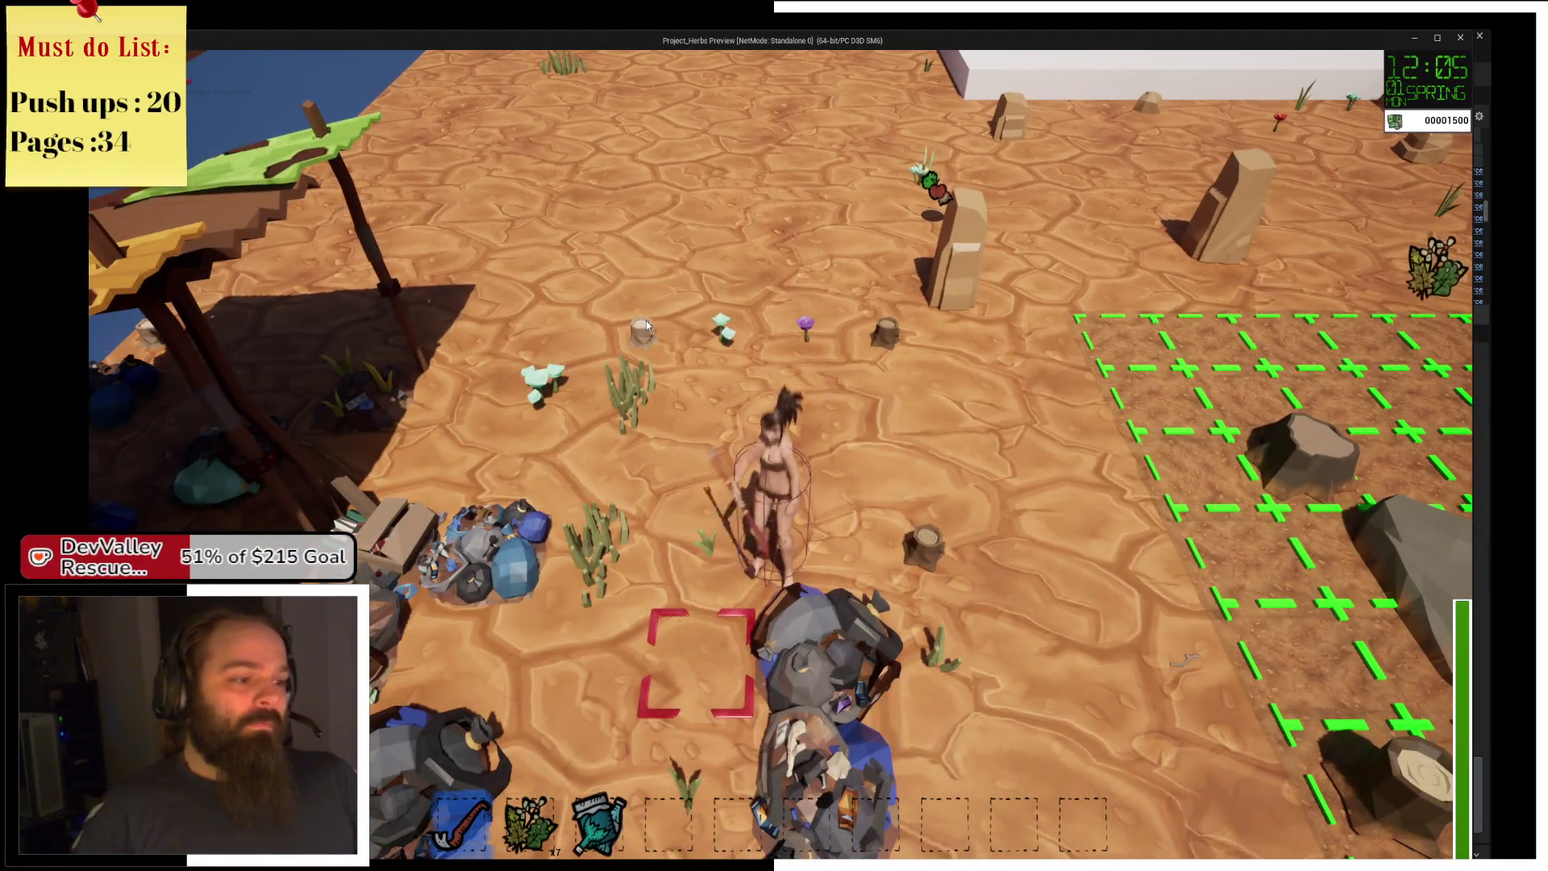
scroll(646, 325, down, 3)
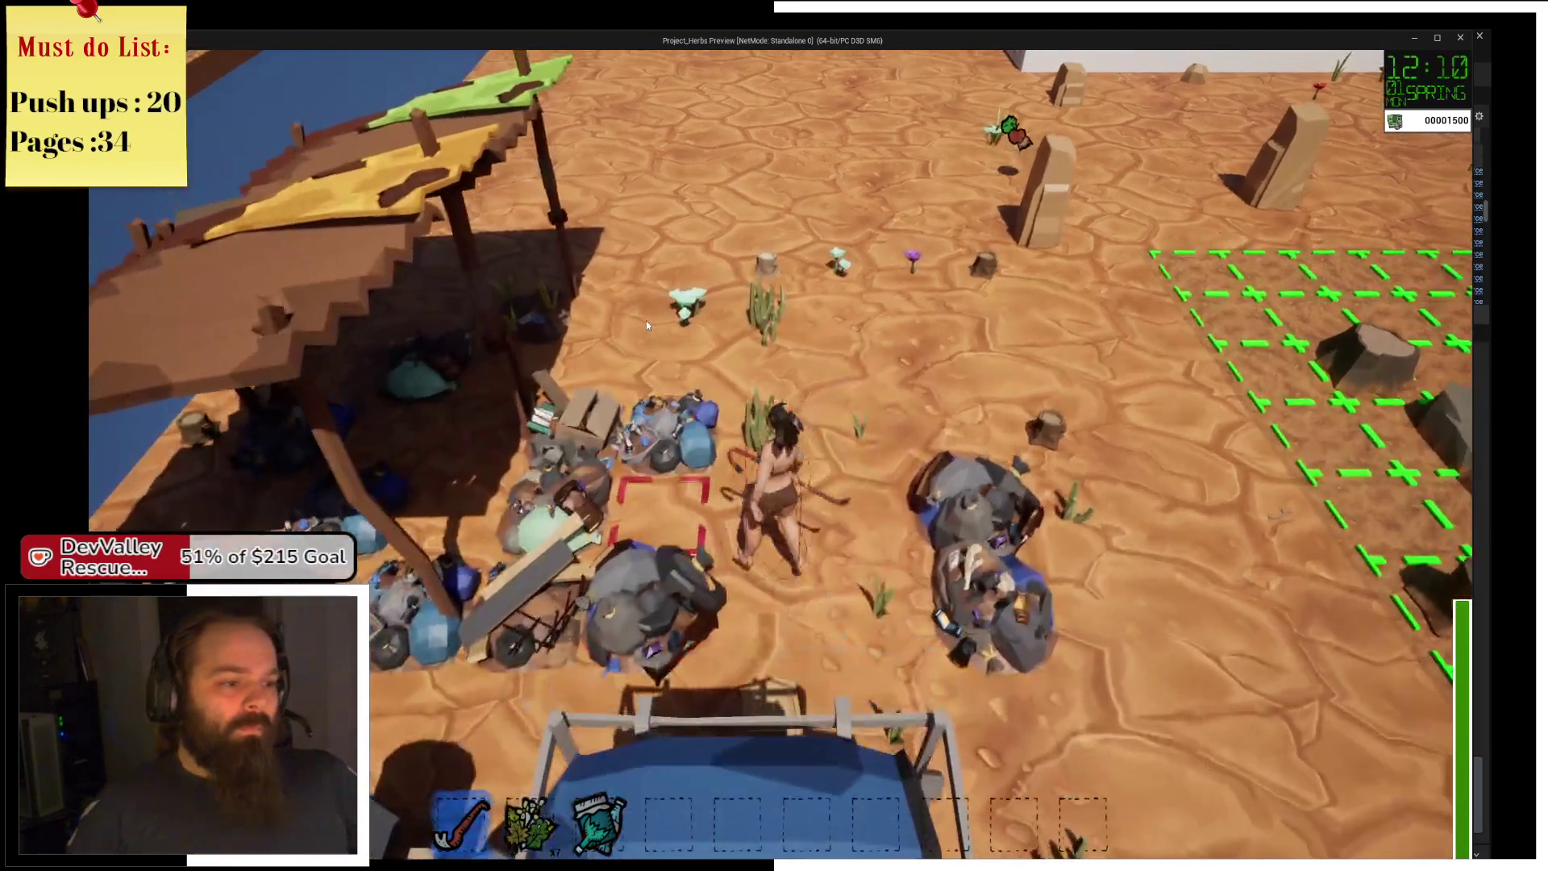
key(Escape)
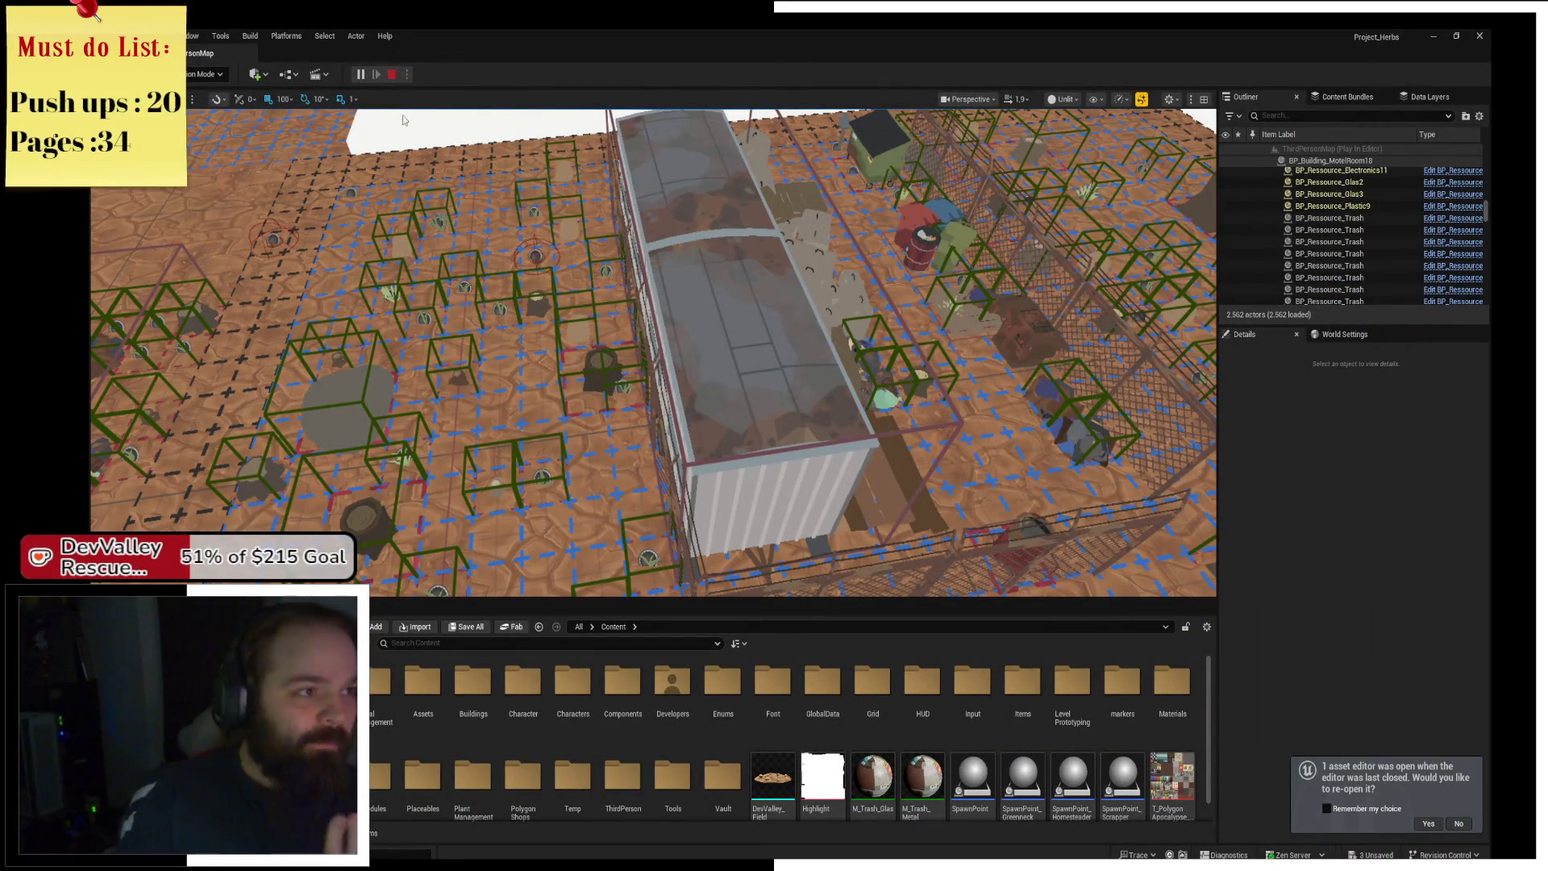
Stop the play session and relaunch the Standalone Game preview with Alt+P.
click(397, 75)
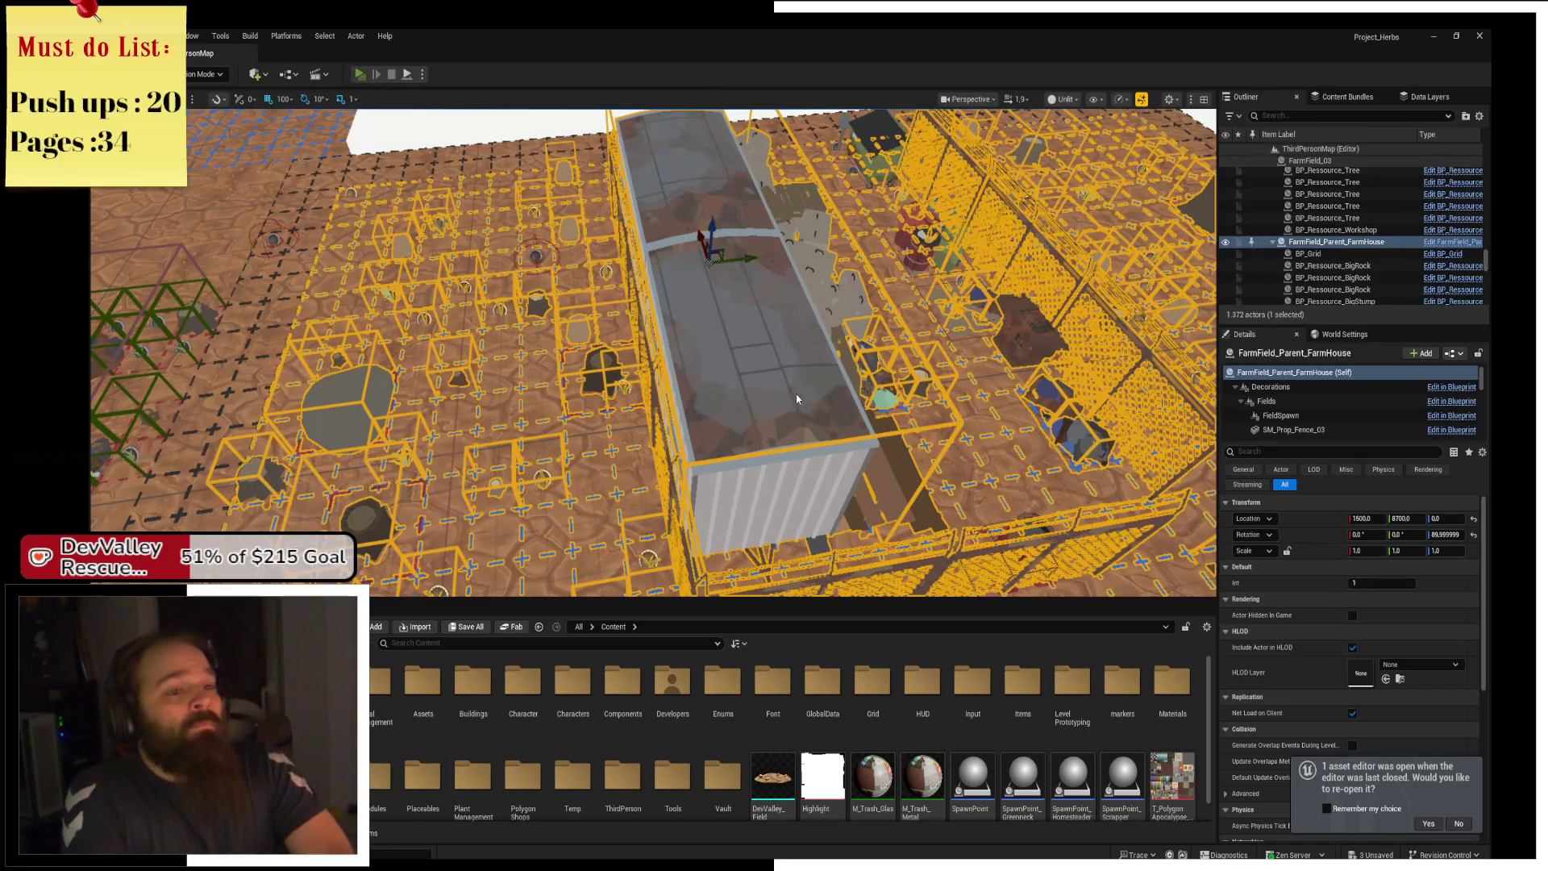
key(alt+p)
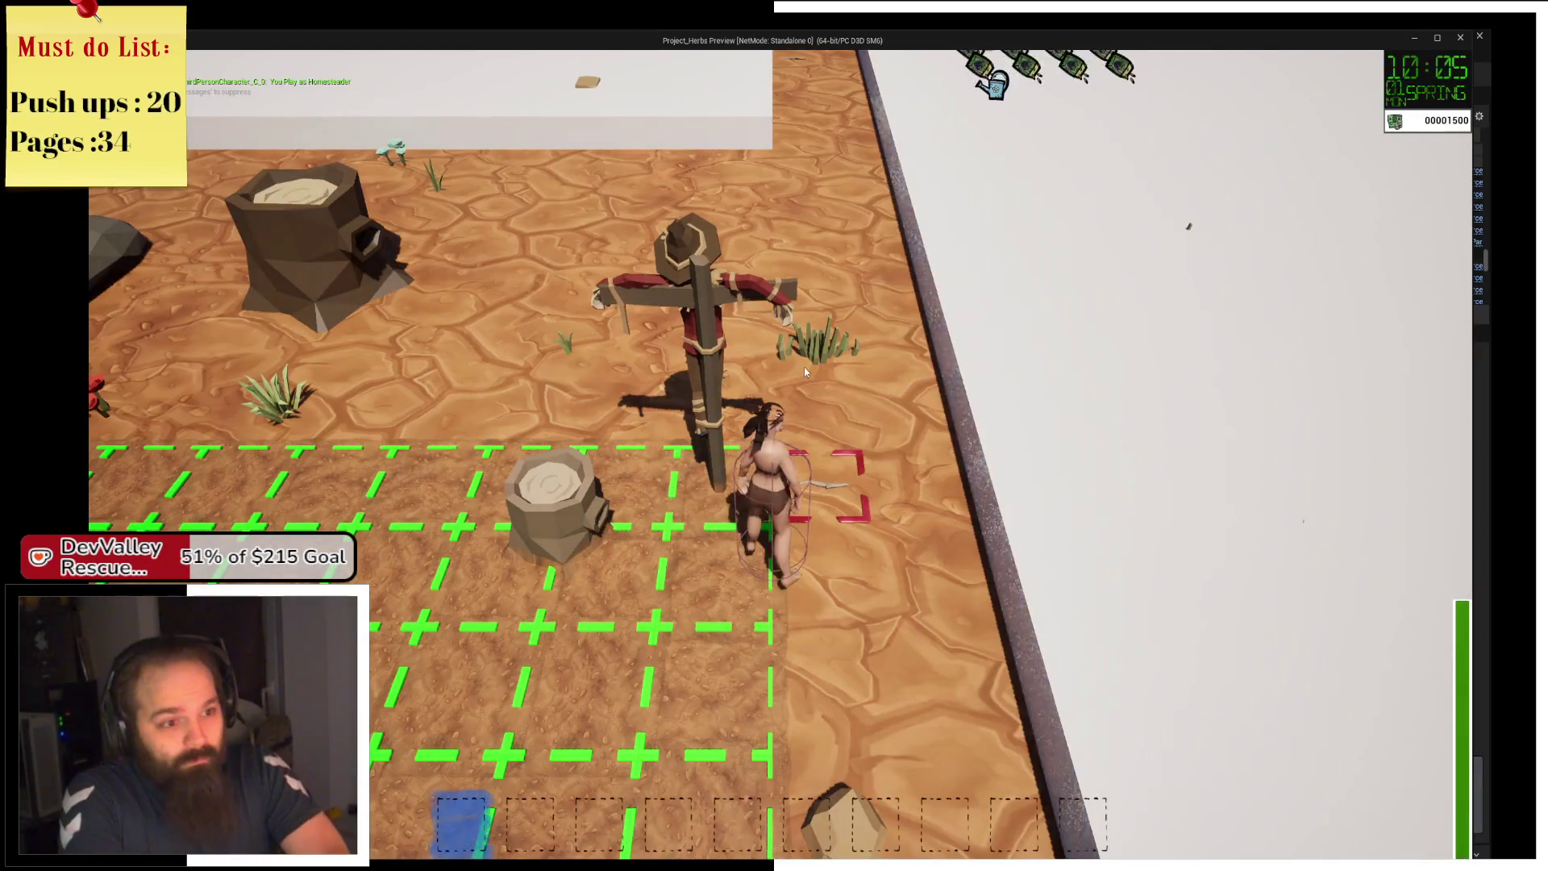
Equip inventory slot 3 and run the farmer left across the grid and past the large rock.
key(3)
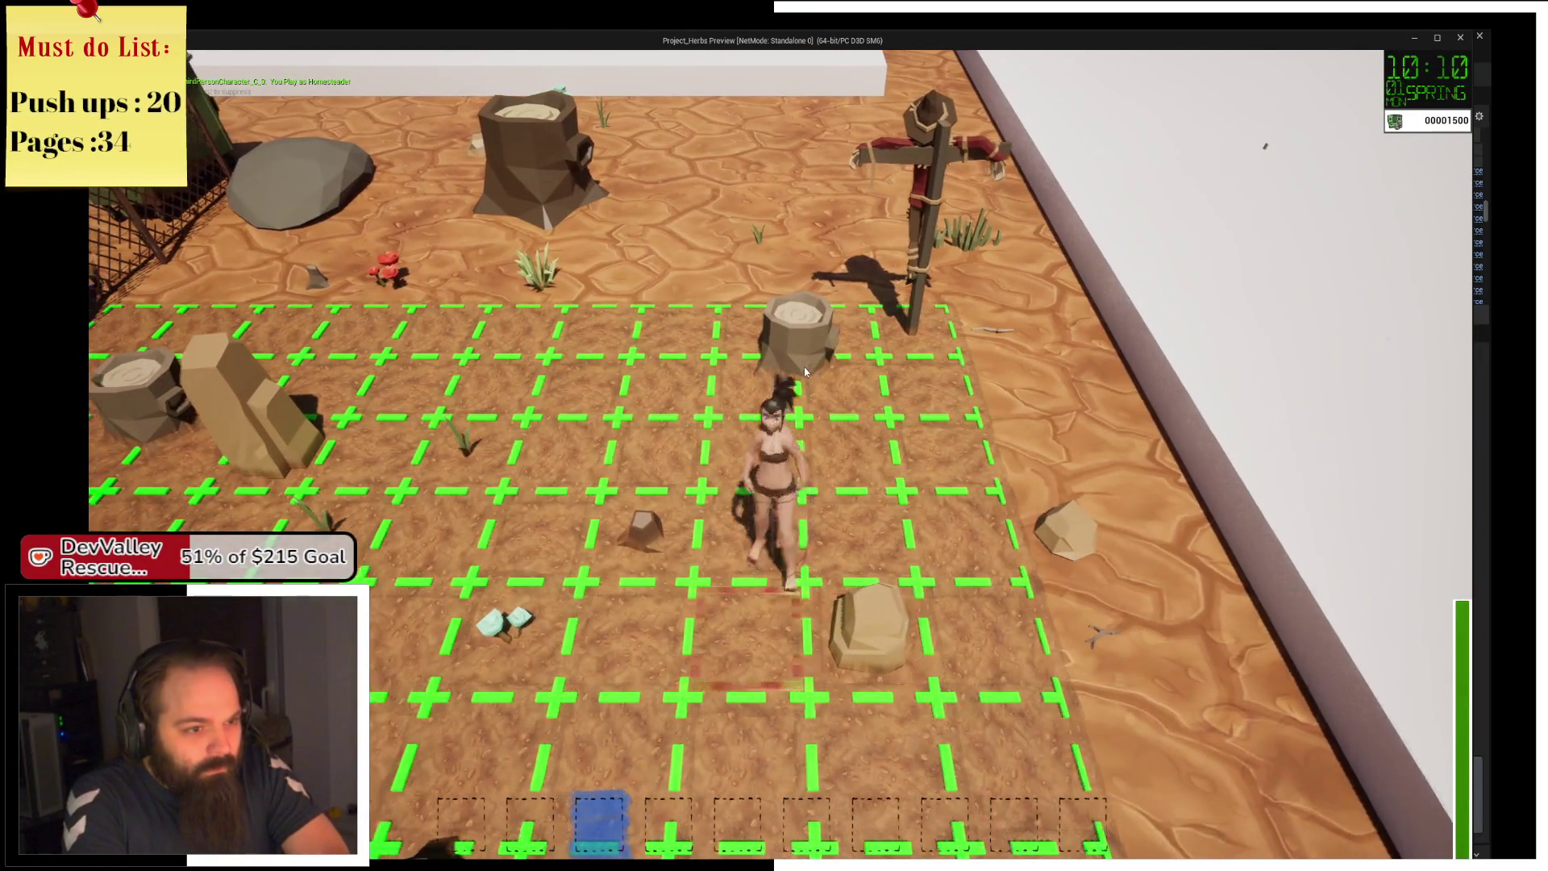
key(a)
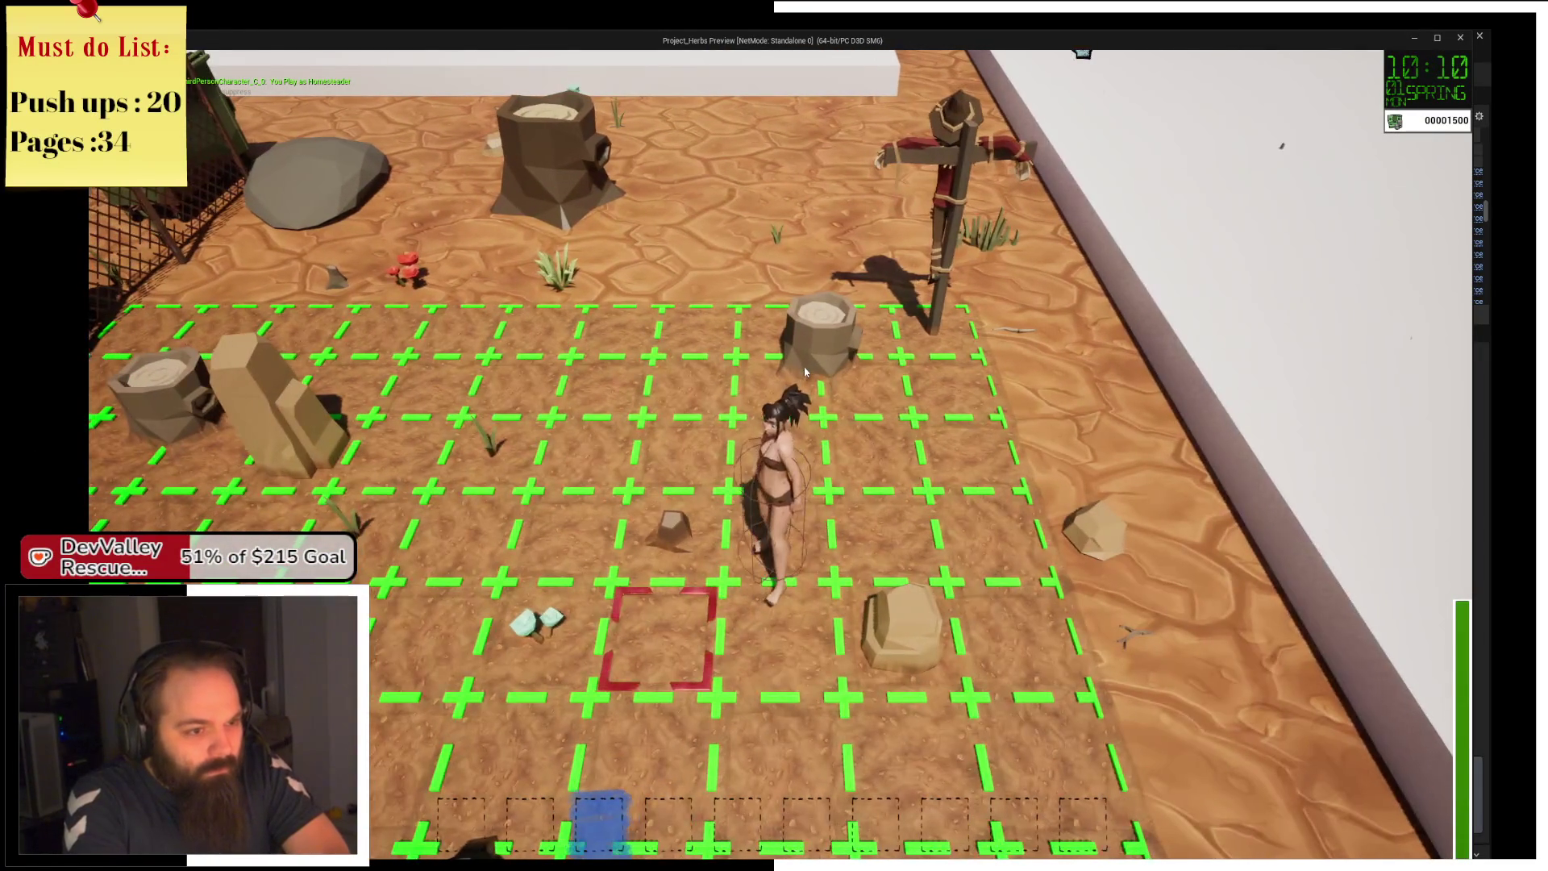
key(a)
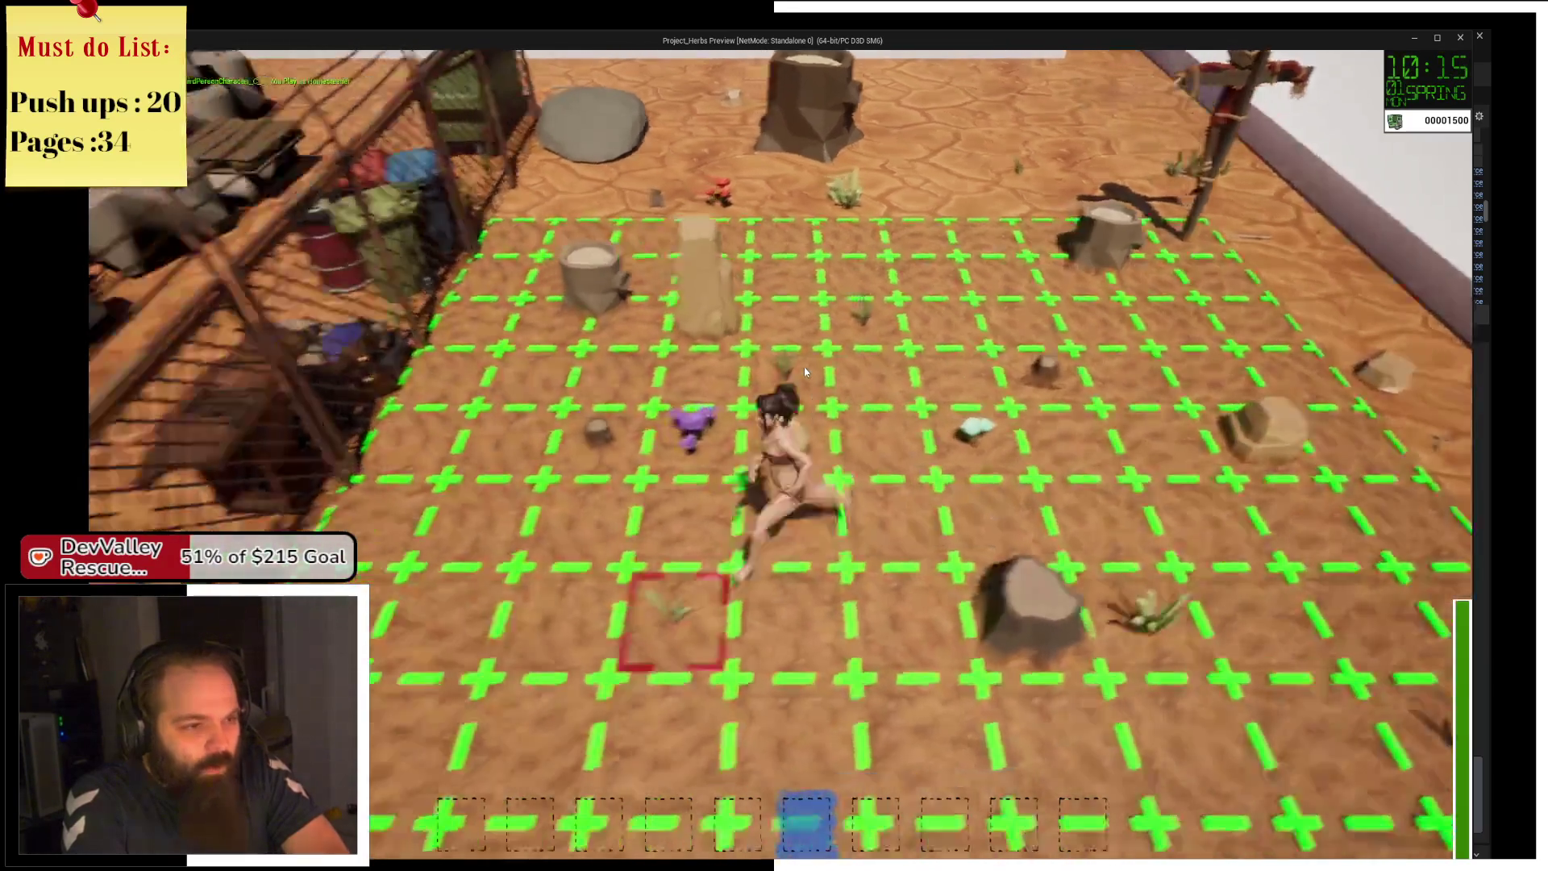
key(s)
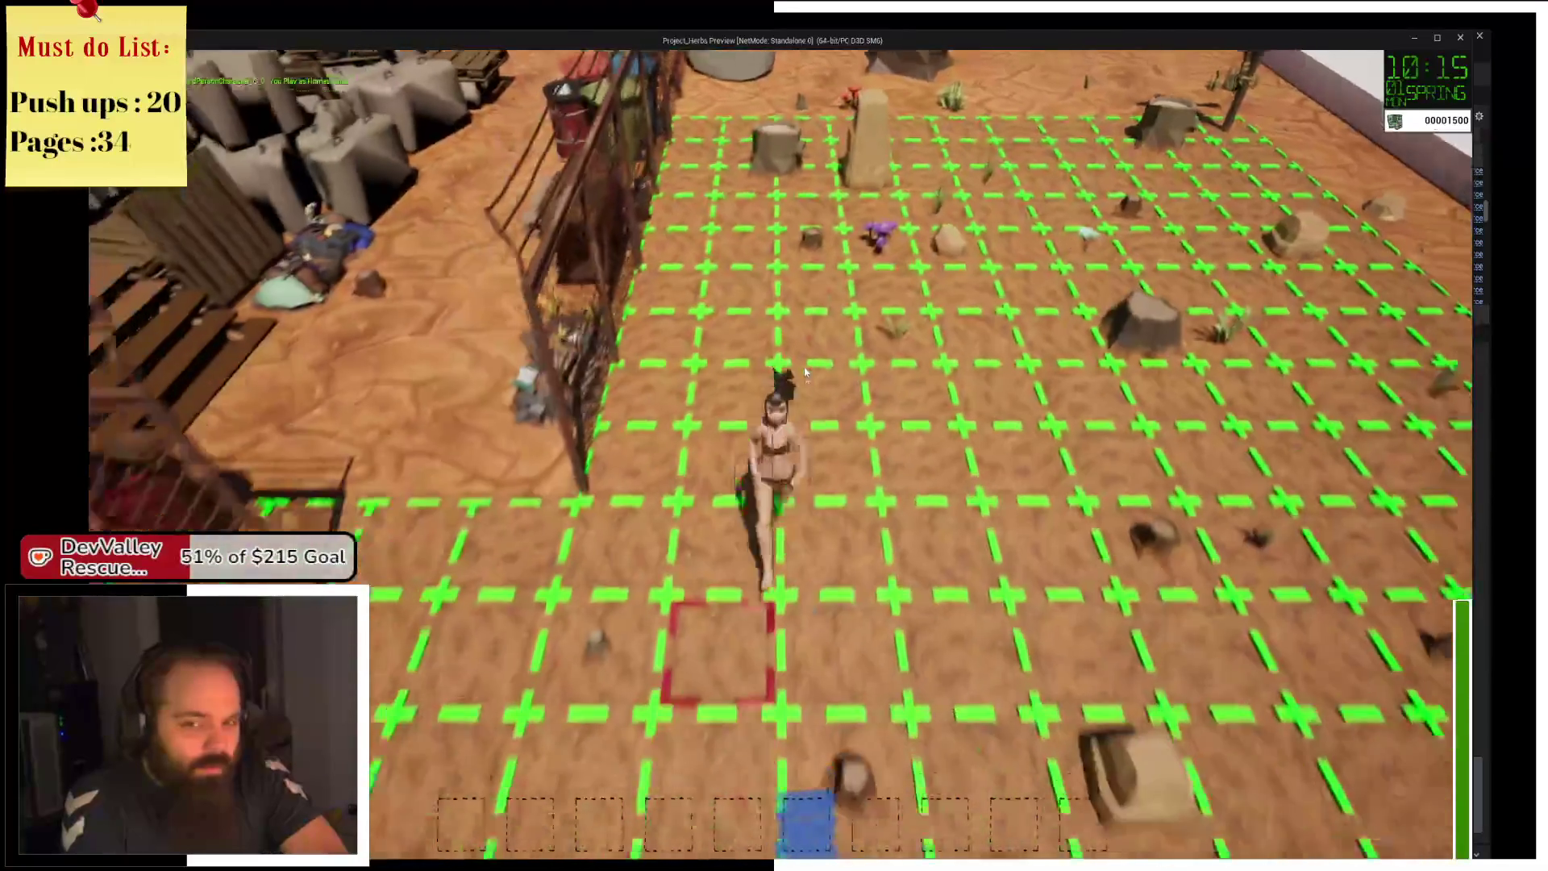
key(a)
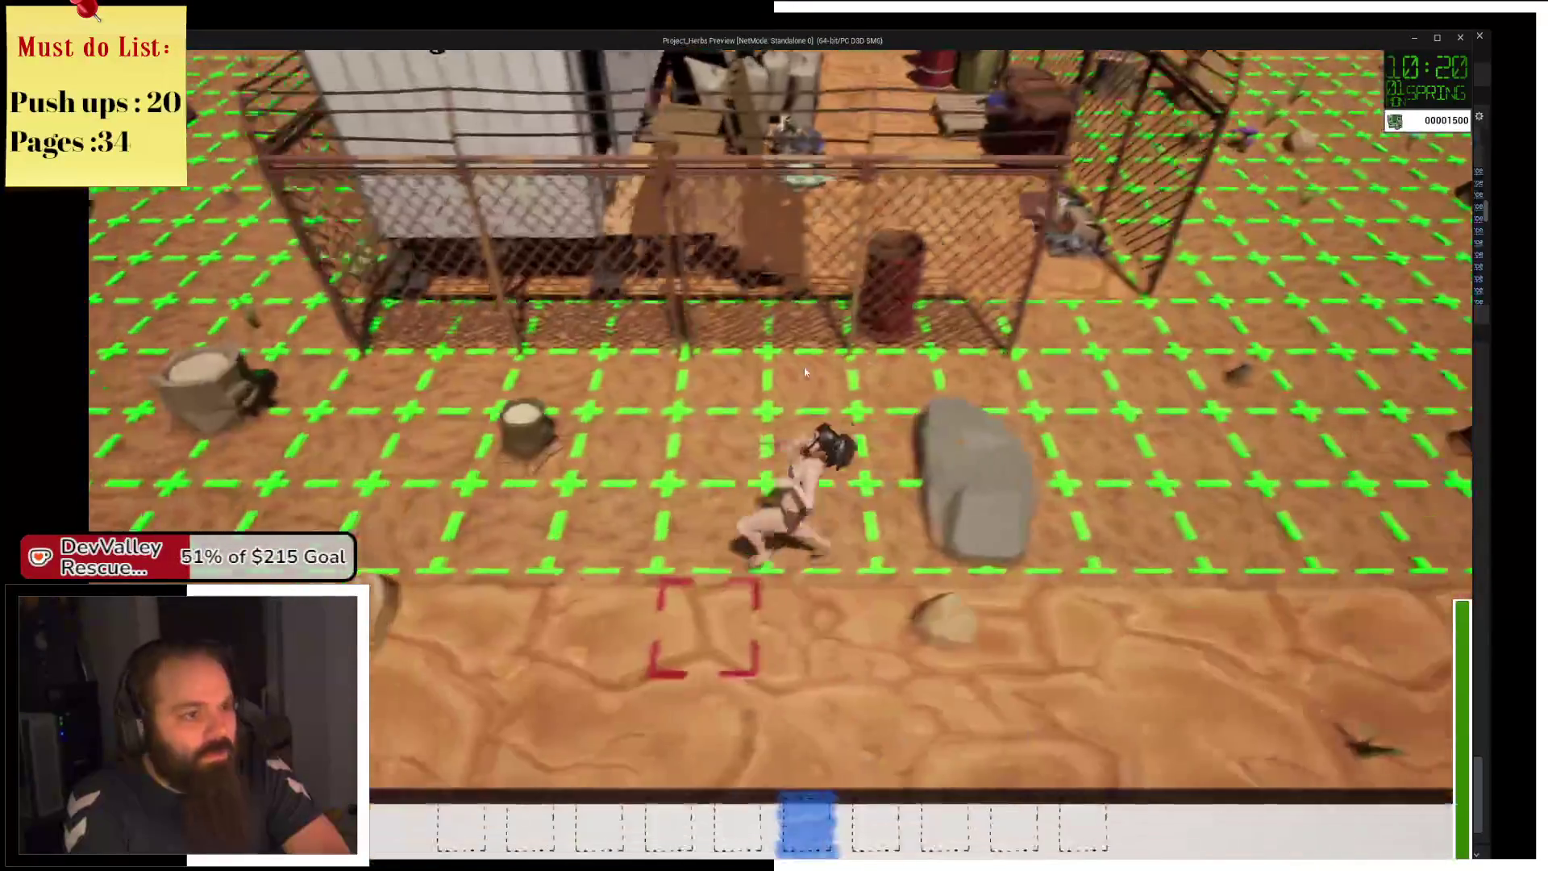
key(a)
key(w)
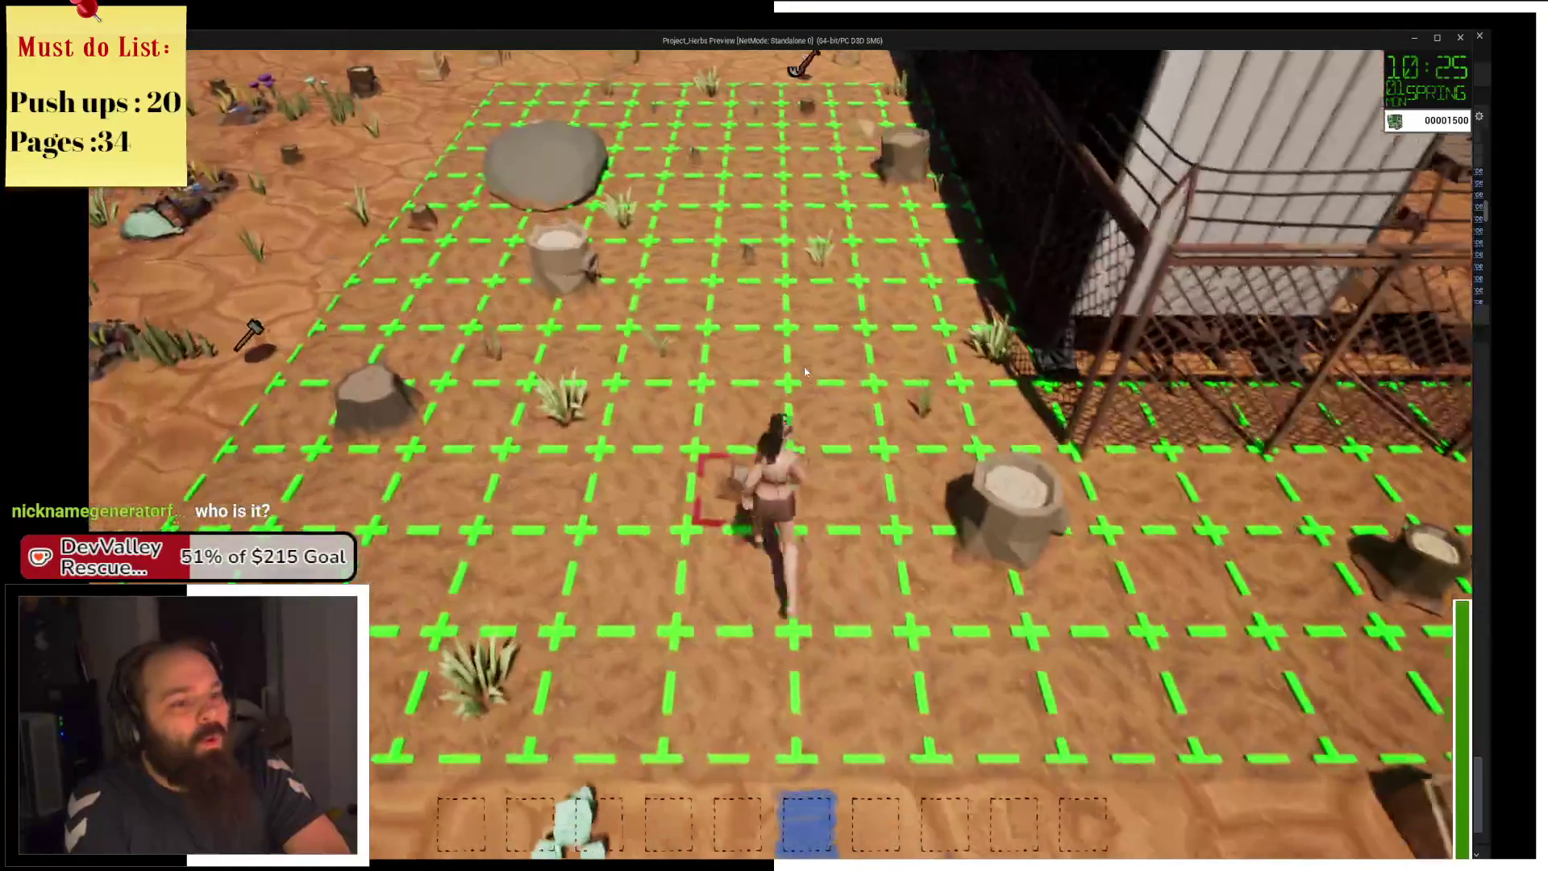
key(w)
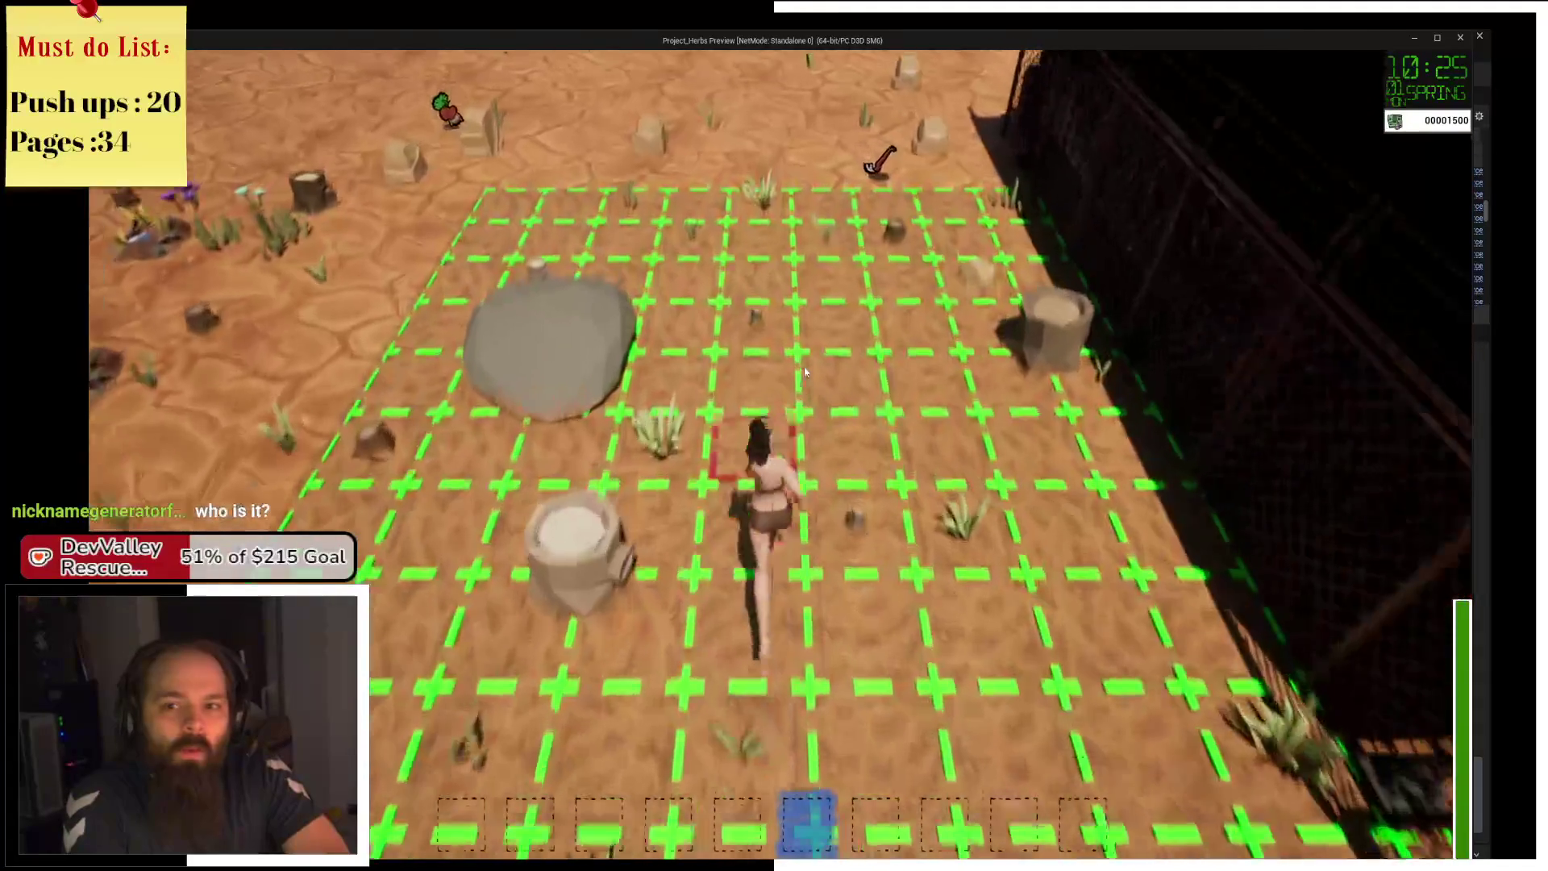
key(s)
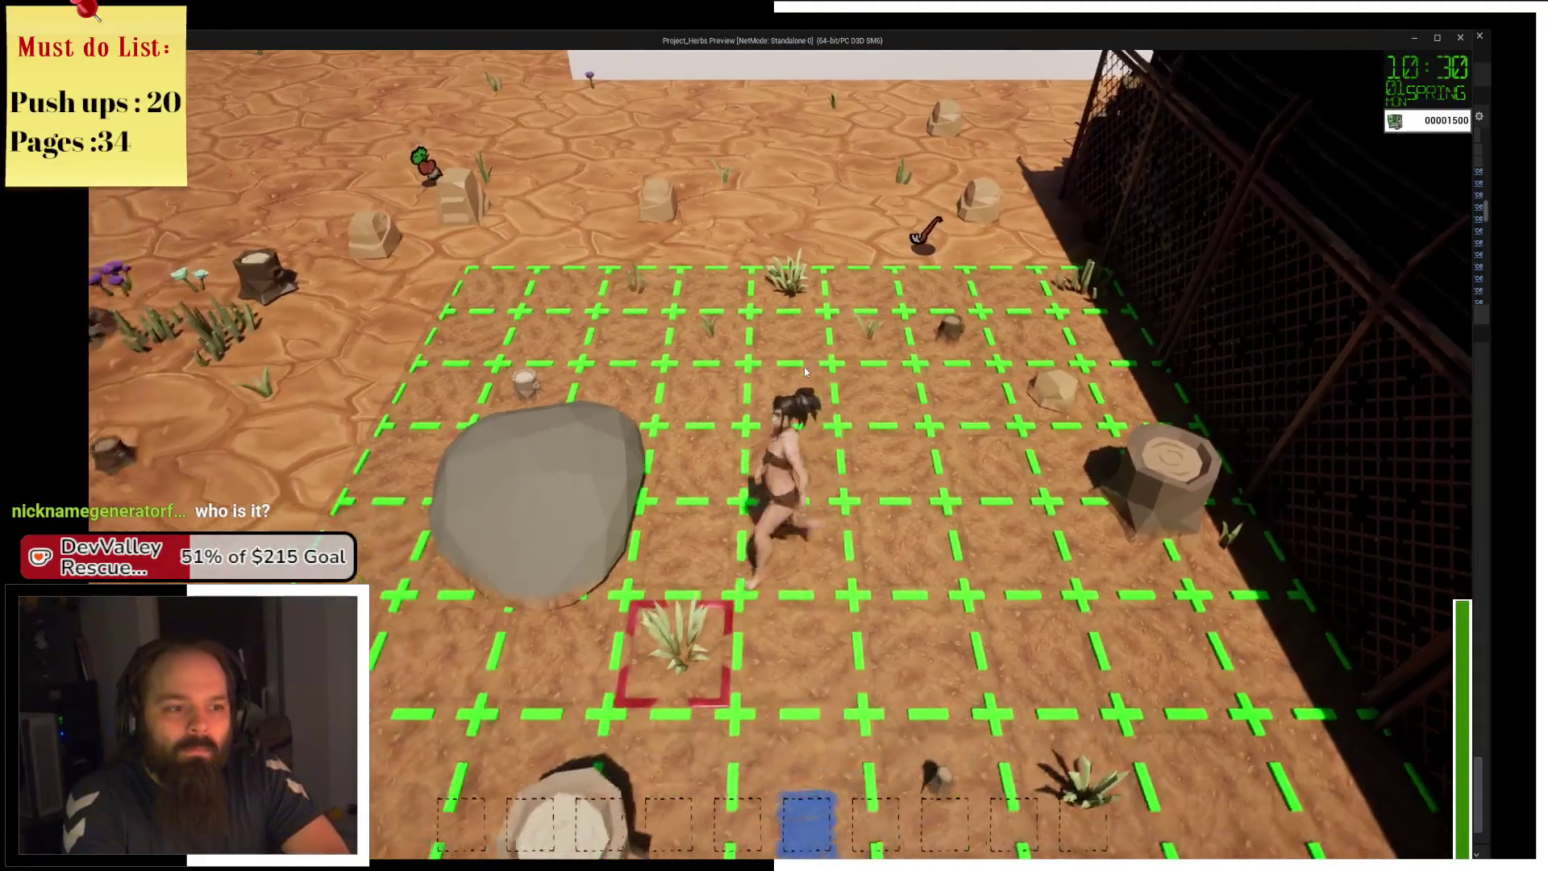
key(a)
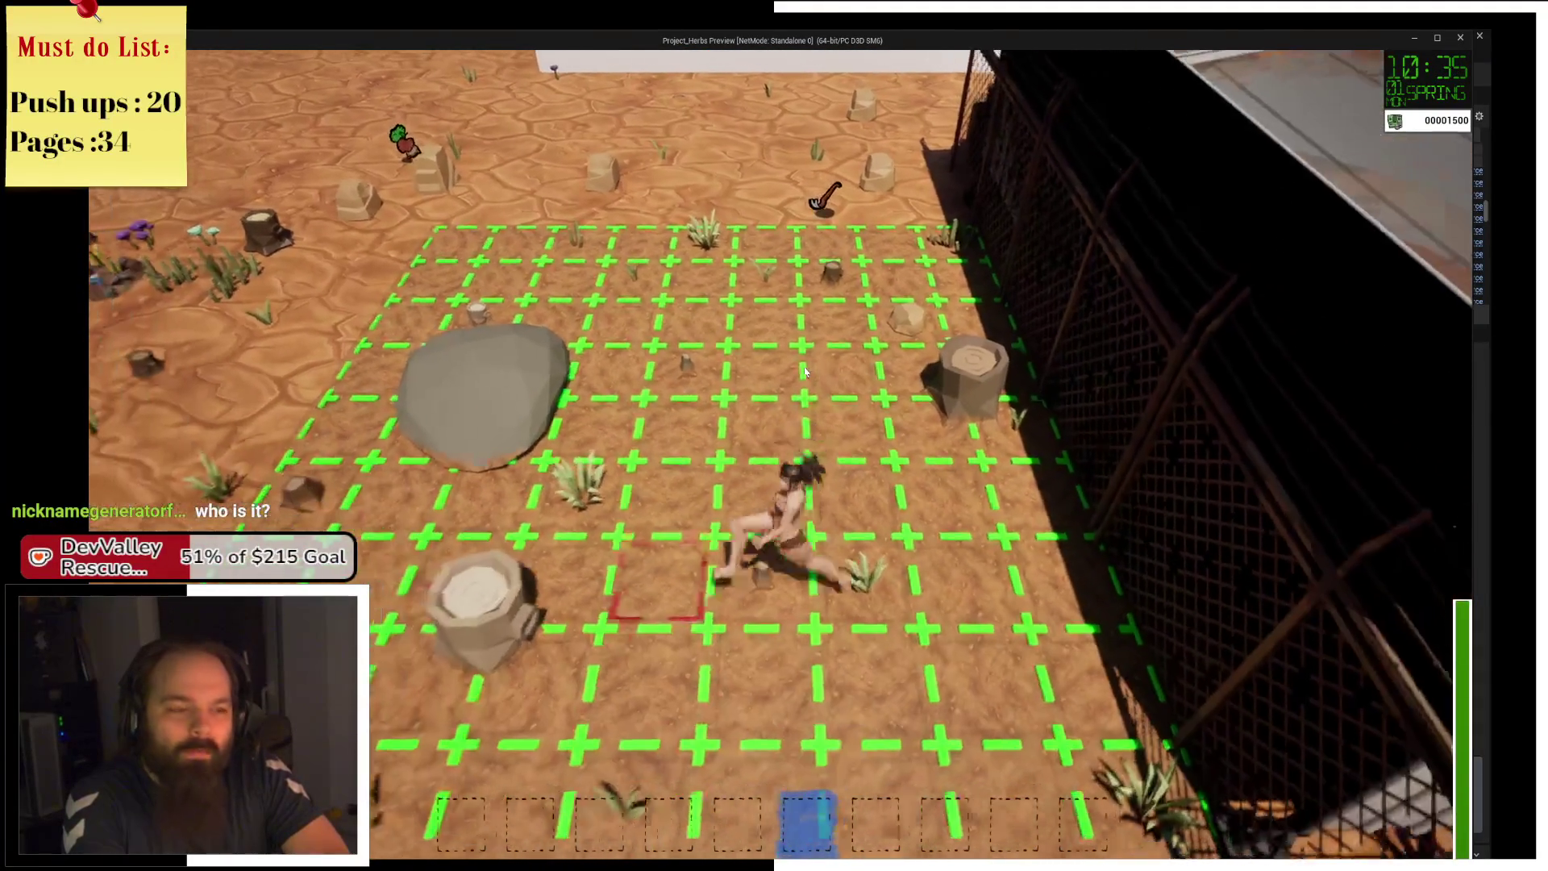
key(a)
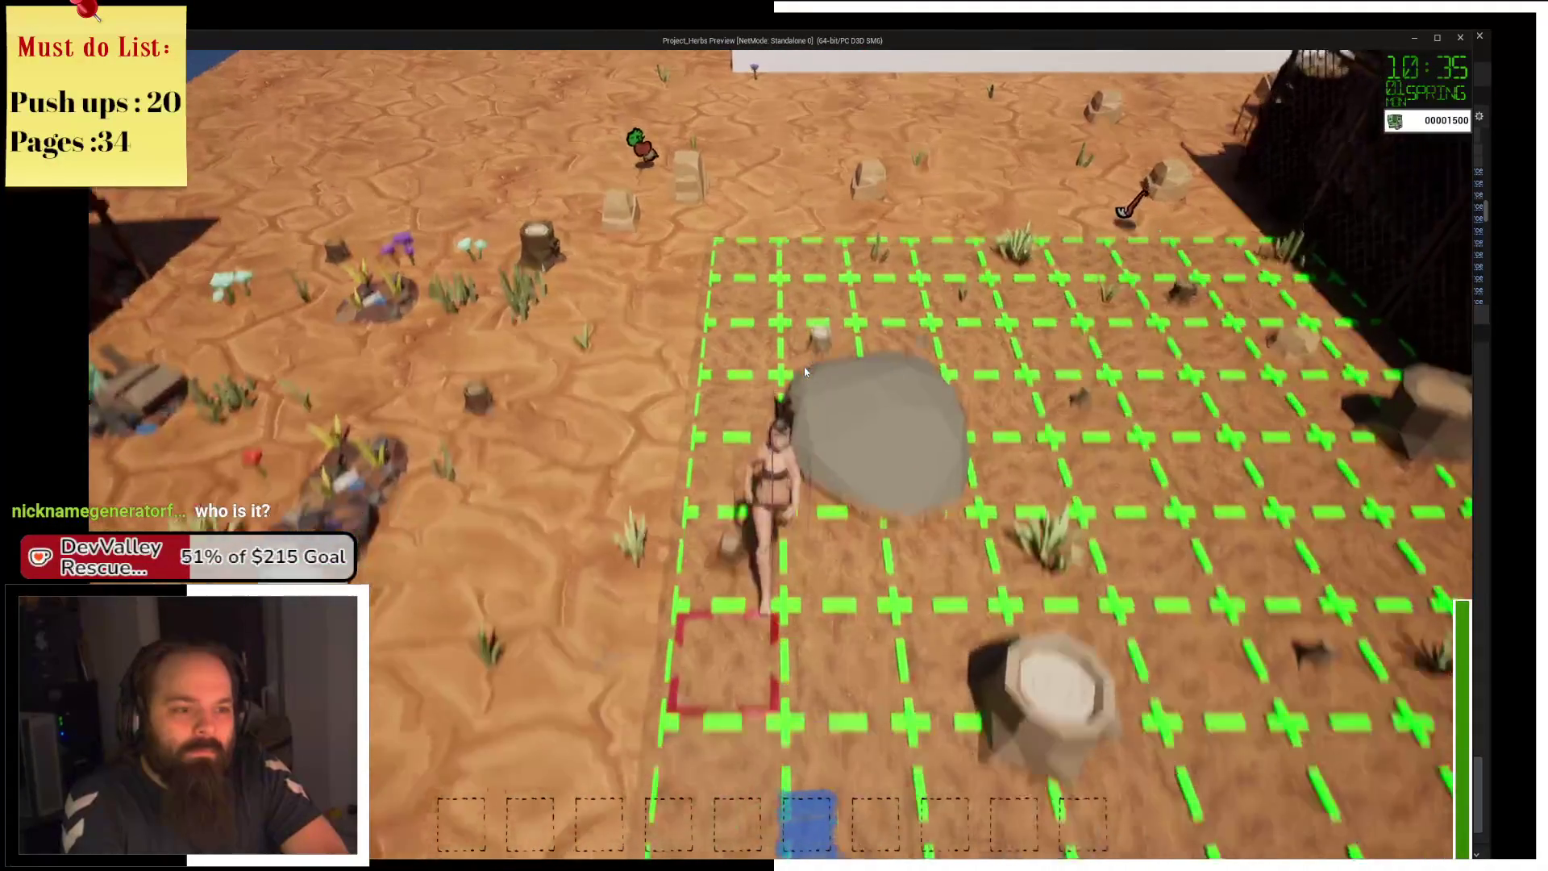
key(w)
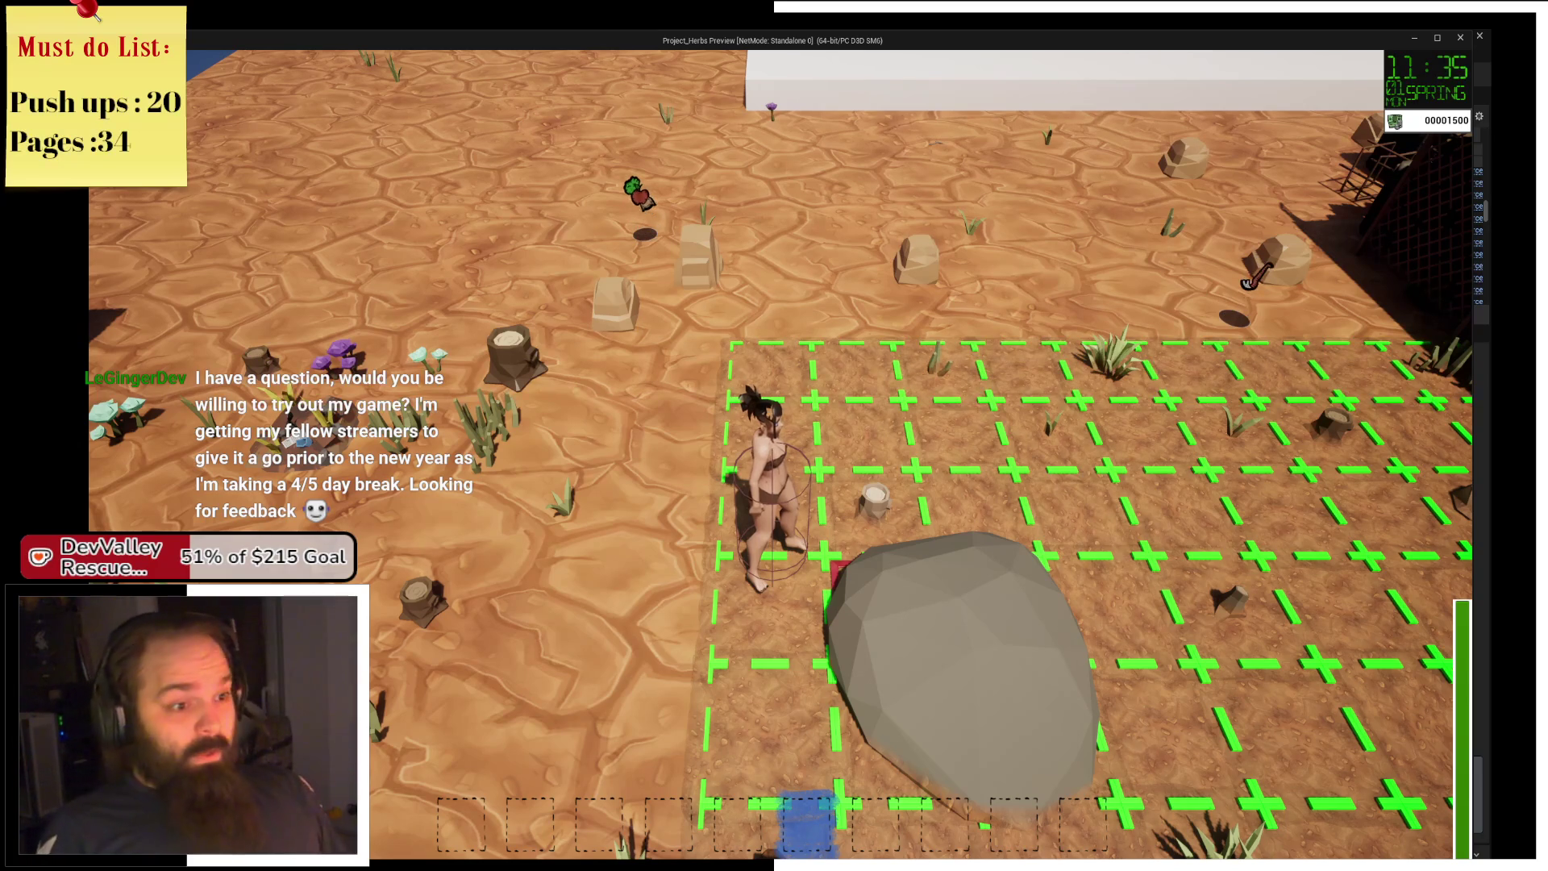
Return to the planting grid, equip slot 1 and preview placing a fenced plot.
key(w)
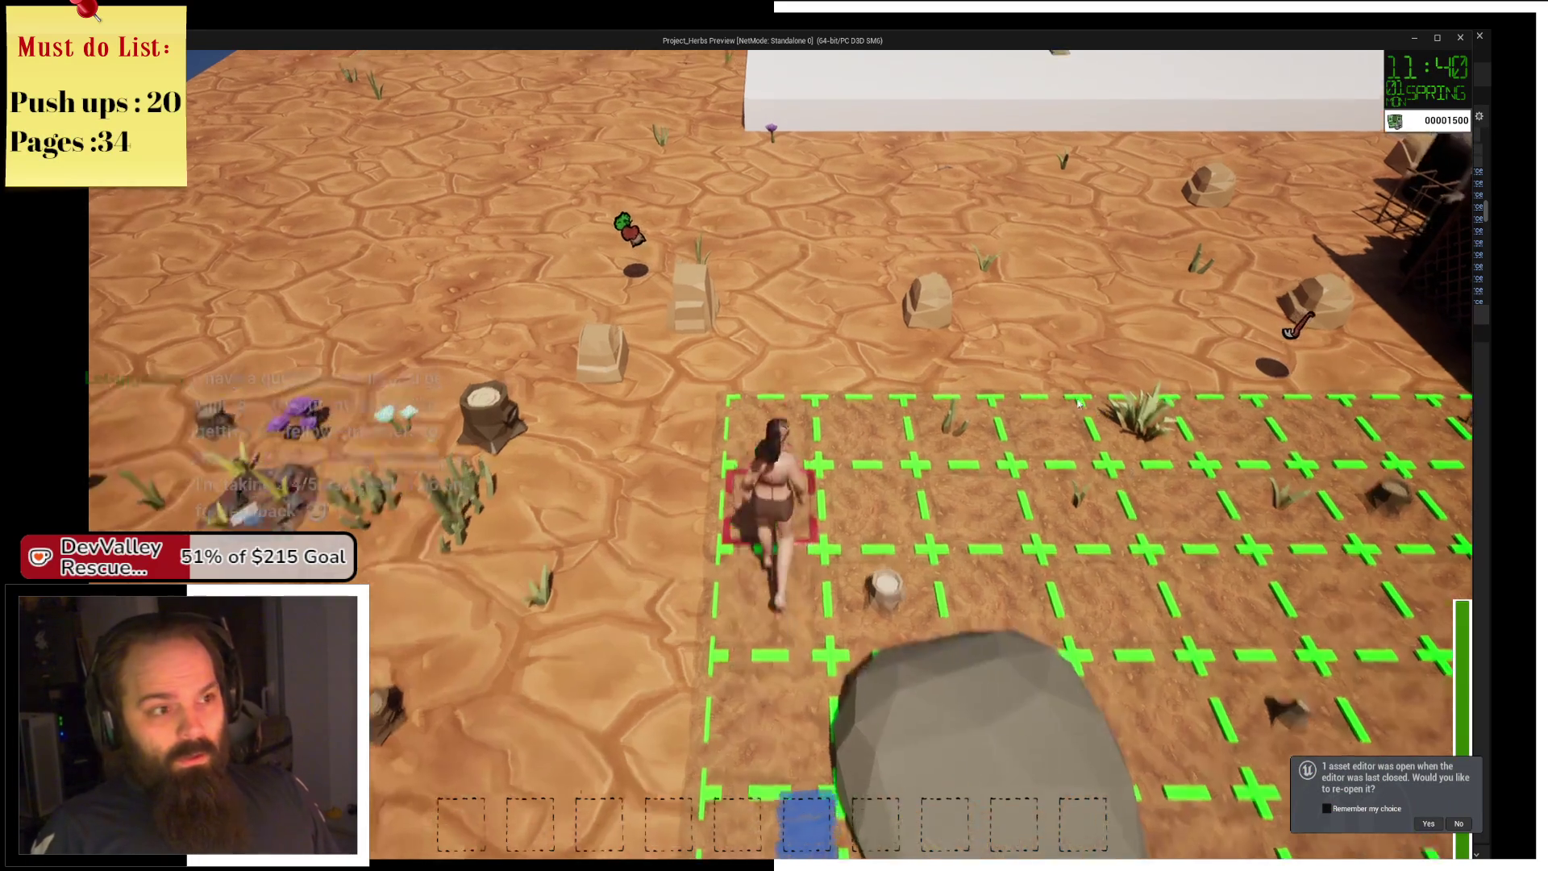
key(s)
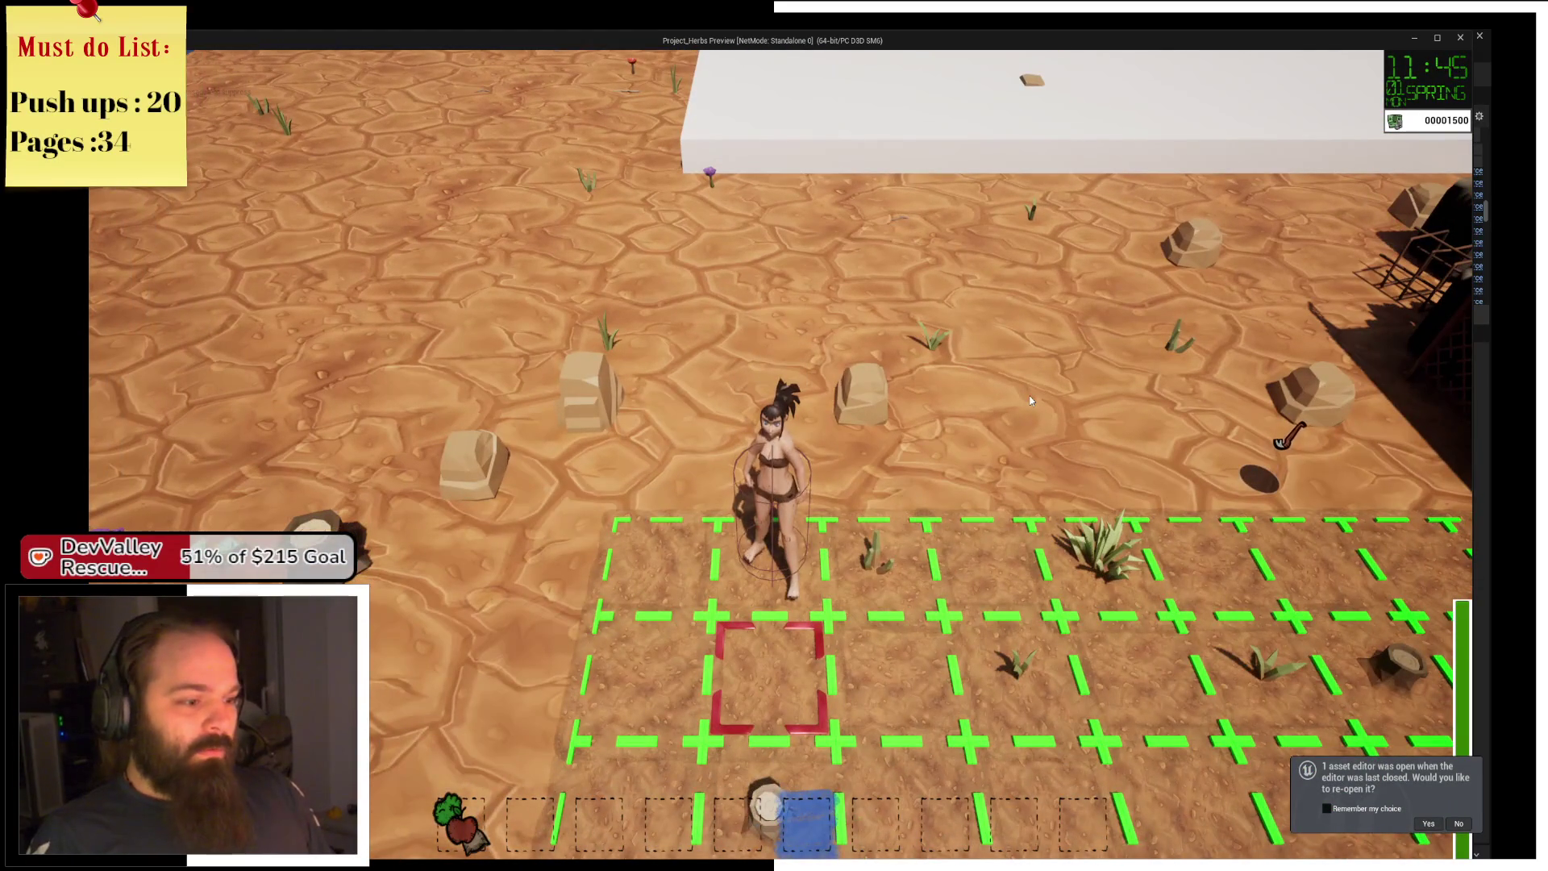
key(1)
click(1030, 400)
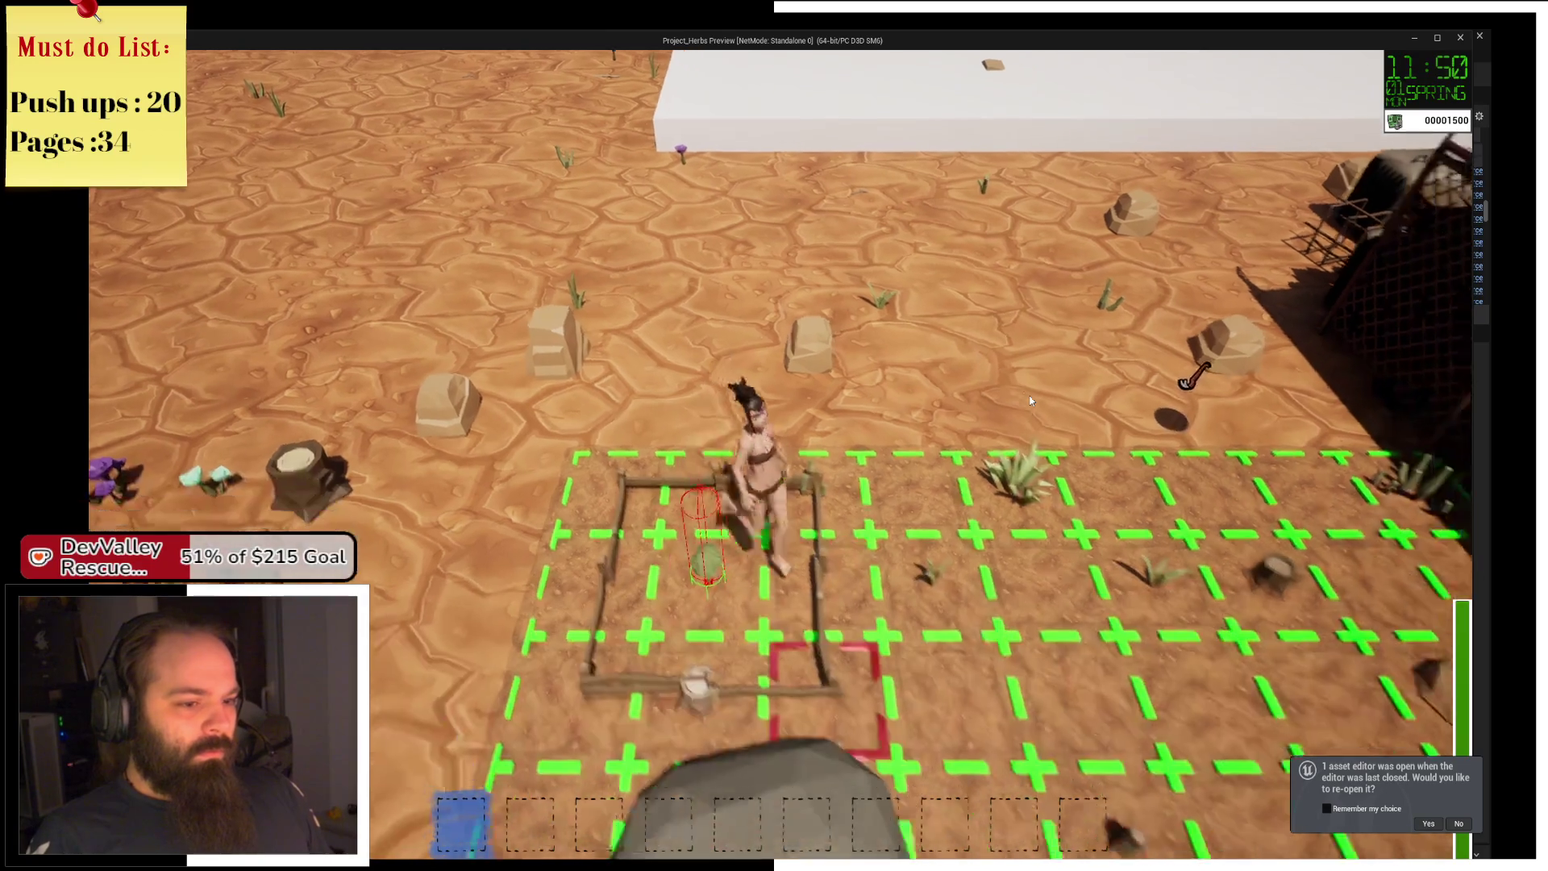
Run the farmer onto the white platform, past the shed and around the farm plot.
key(d)
key(w)
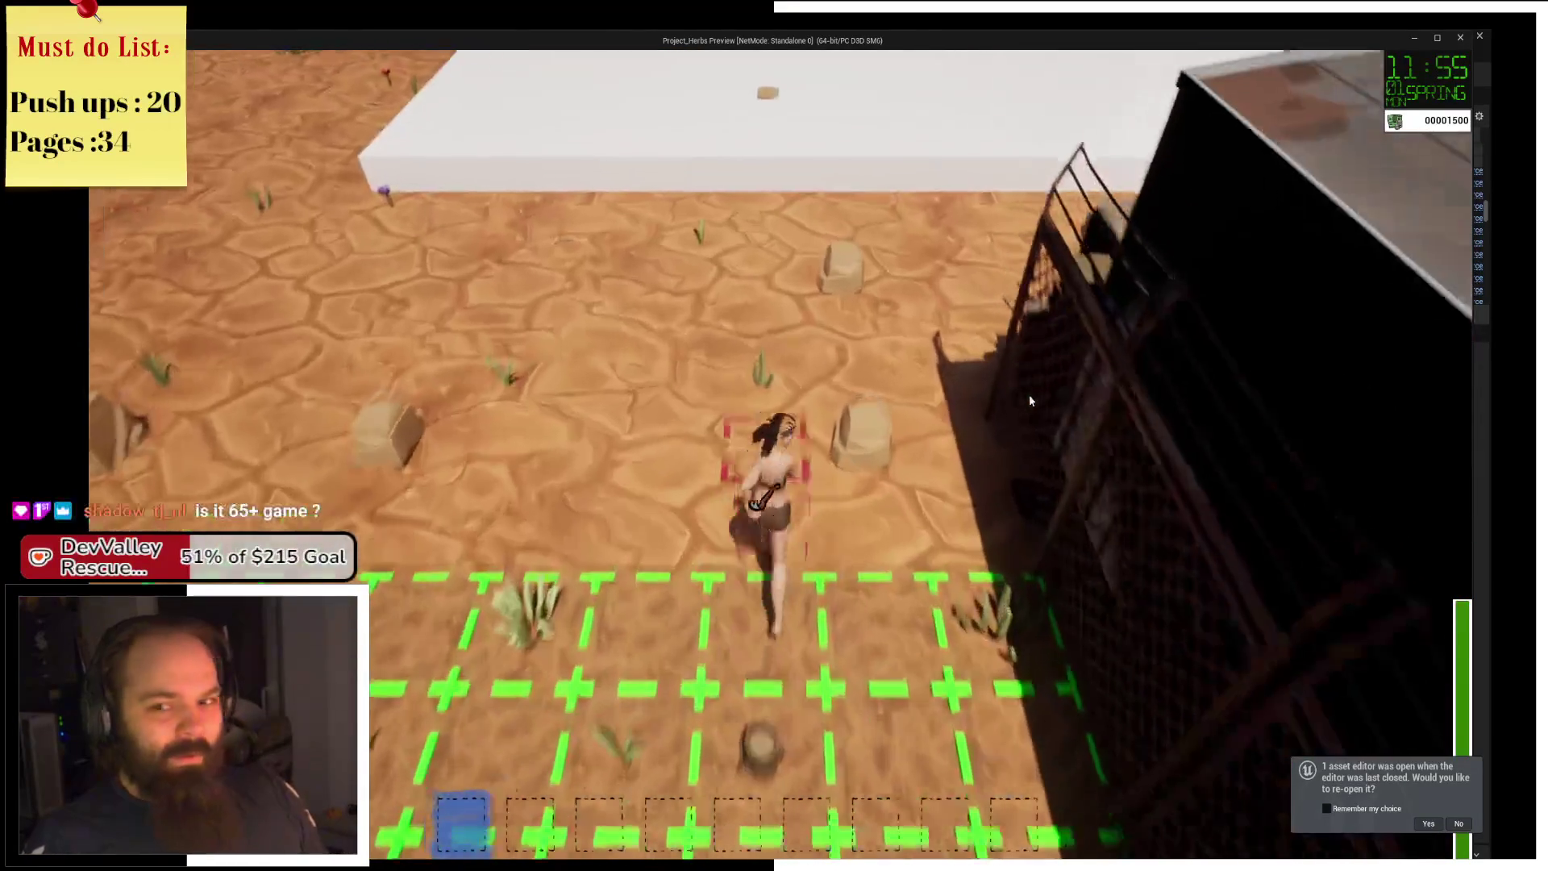
key(w)
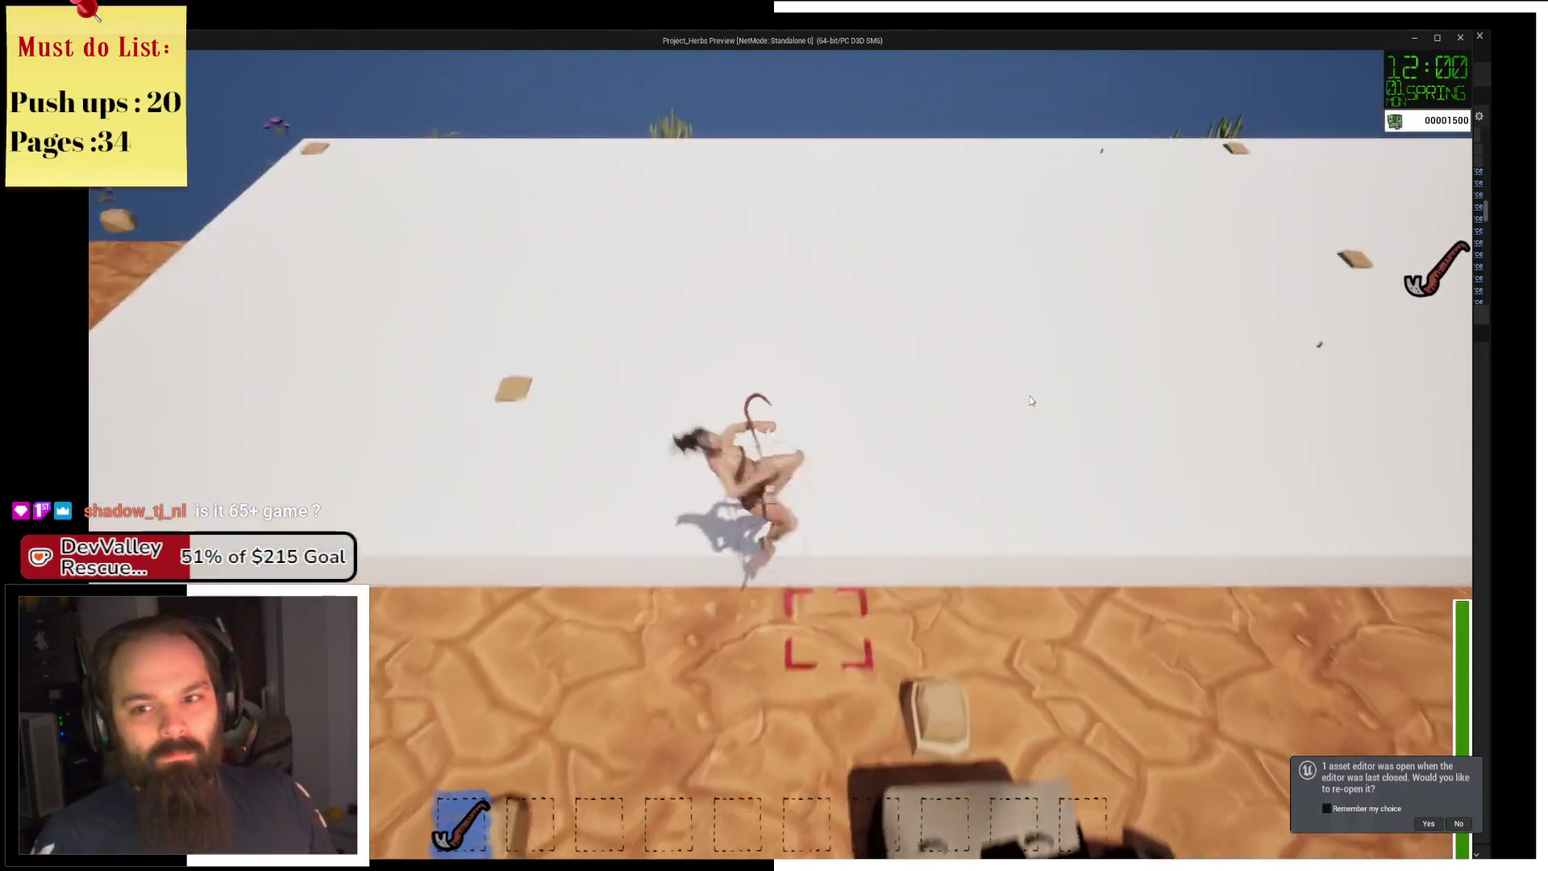
key(s)
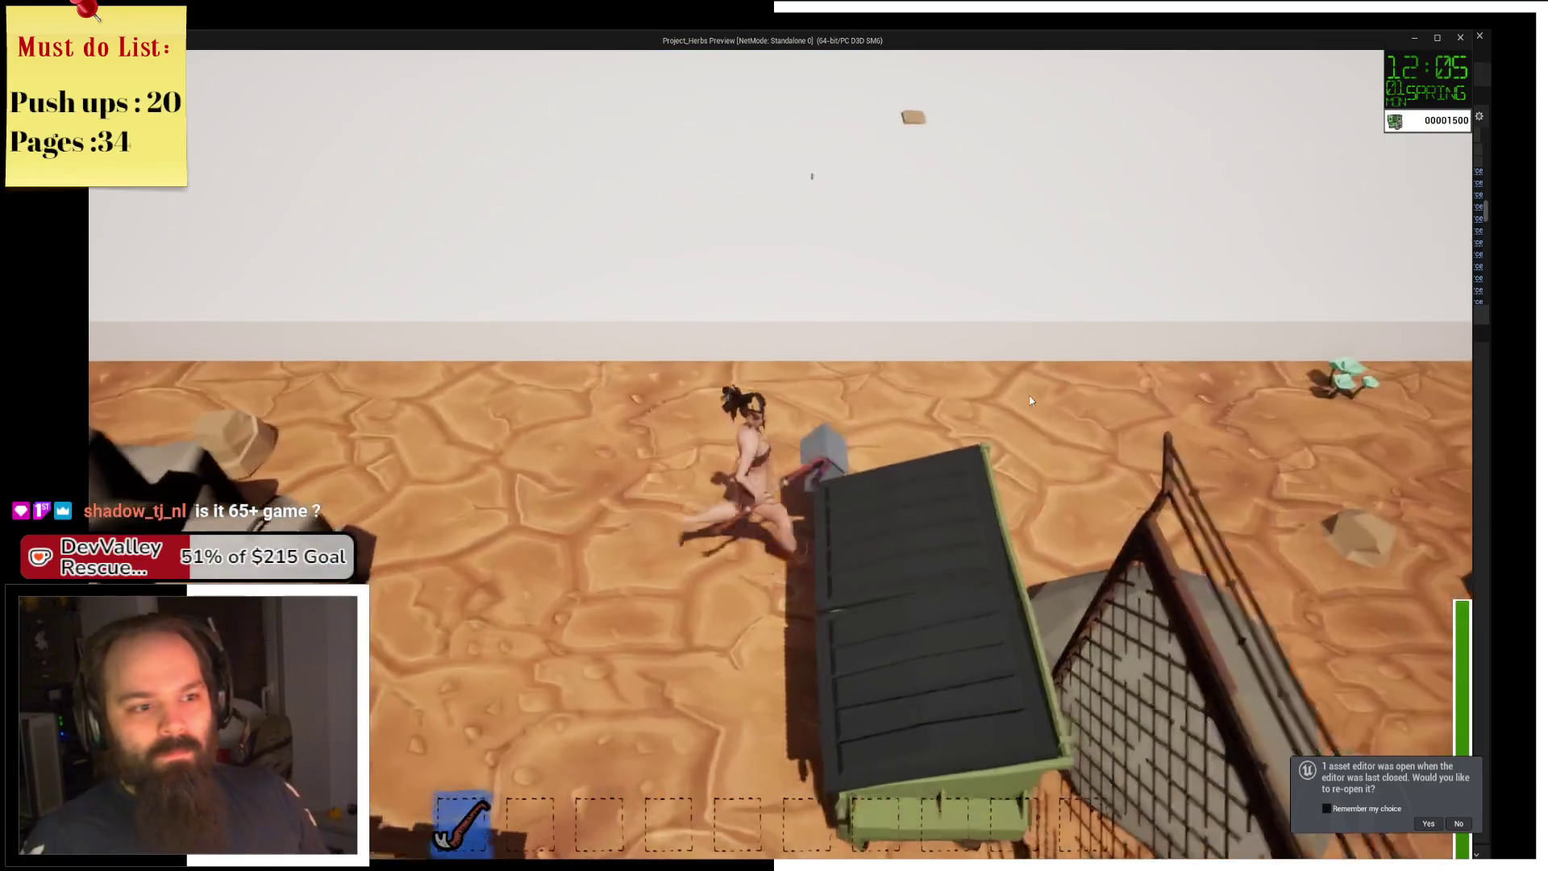
key(d)
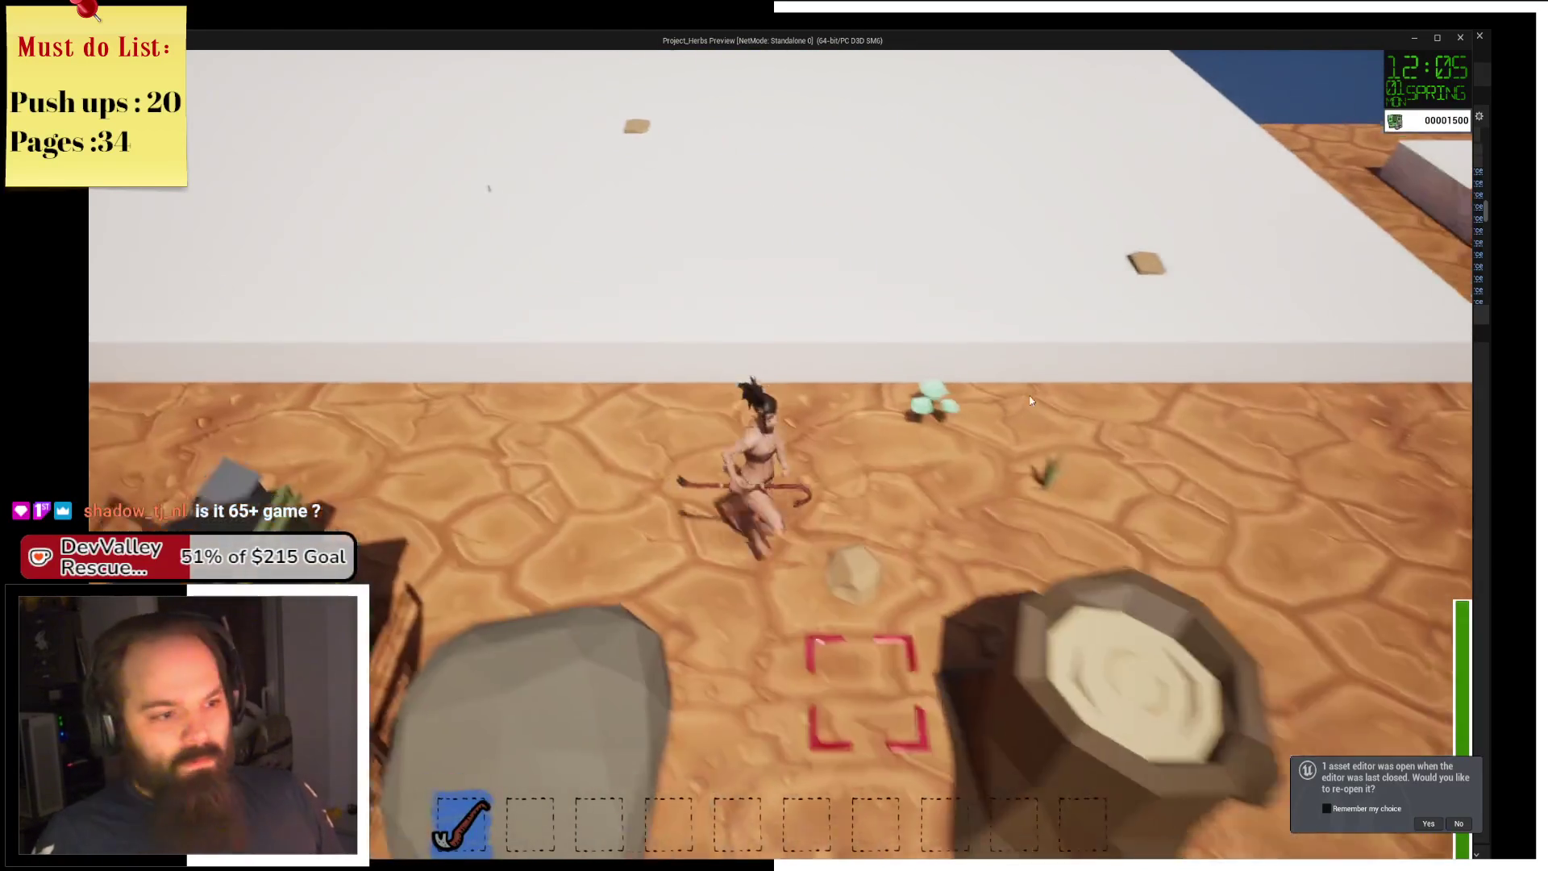
key(s)
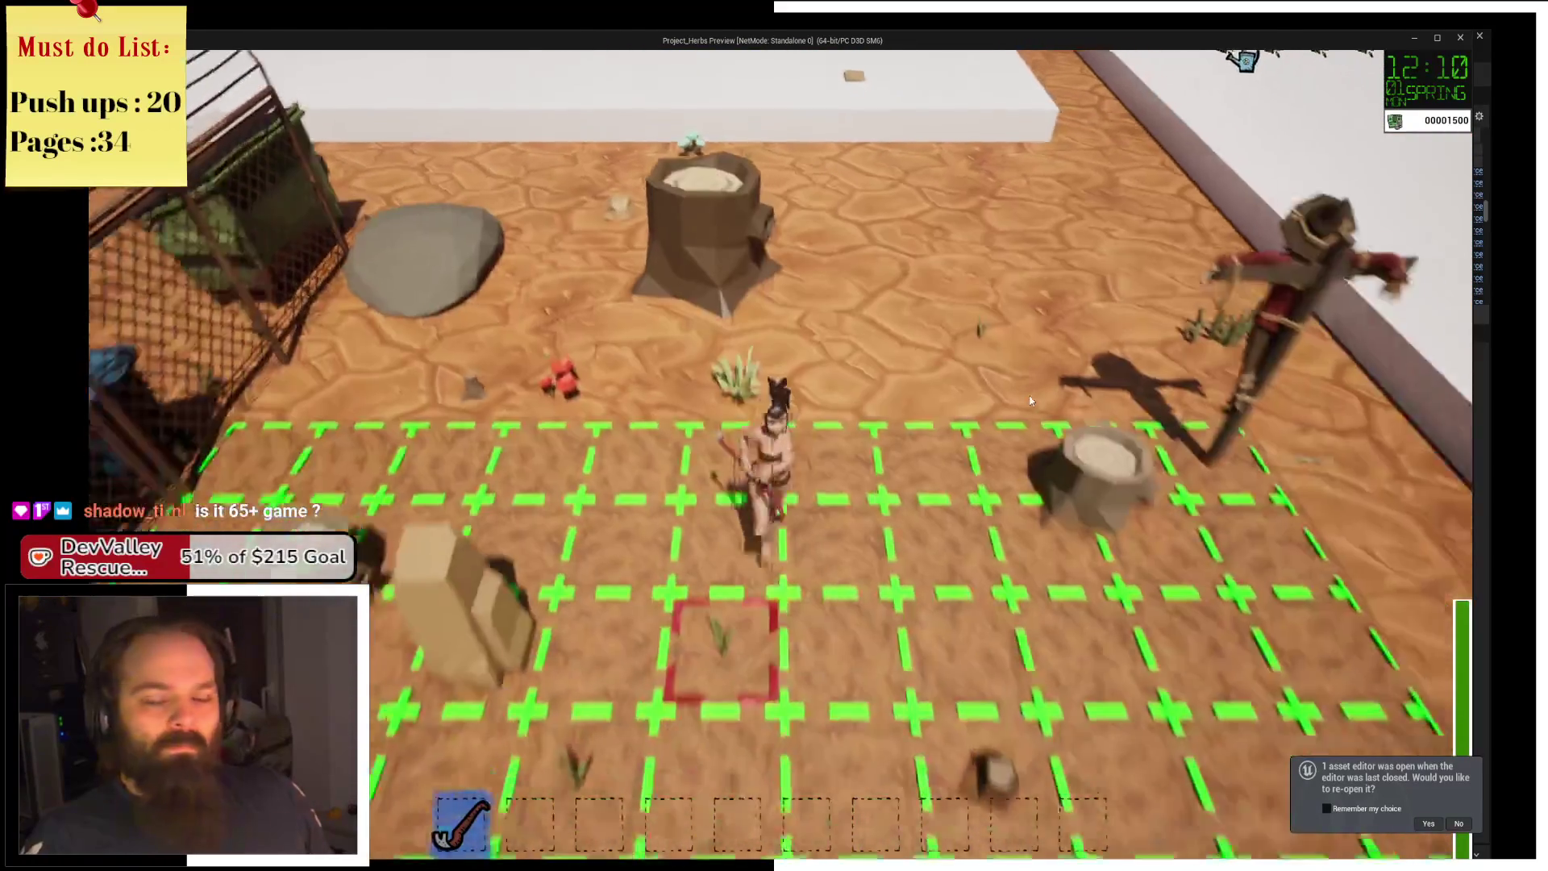
scroll(1030, 401, down, 5)
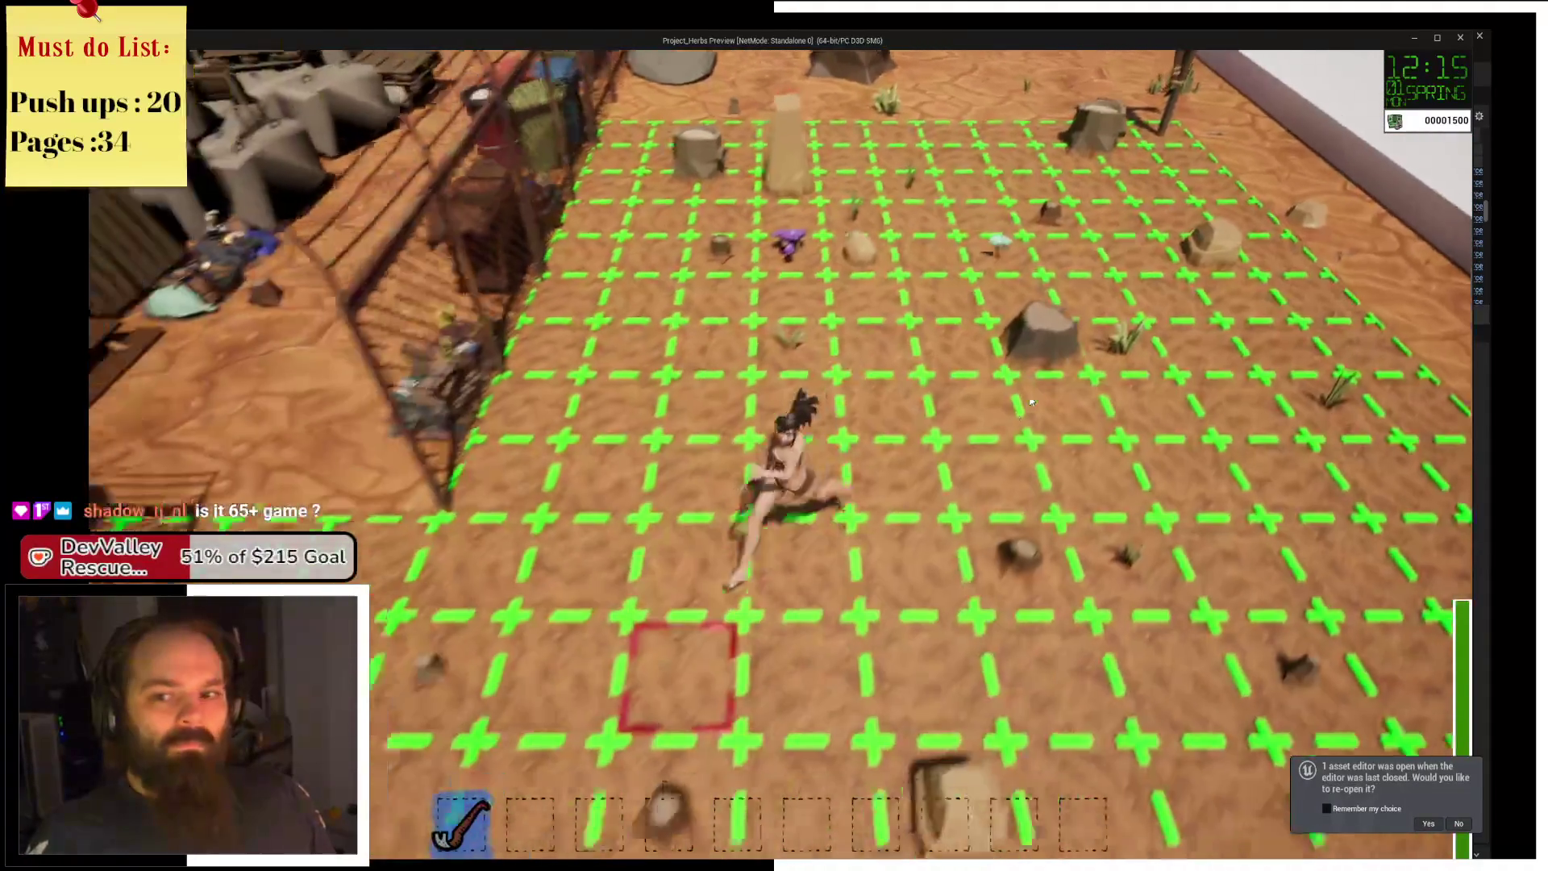
key(w)
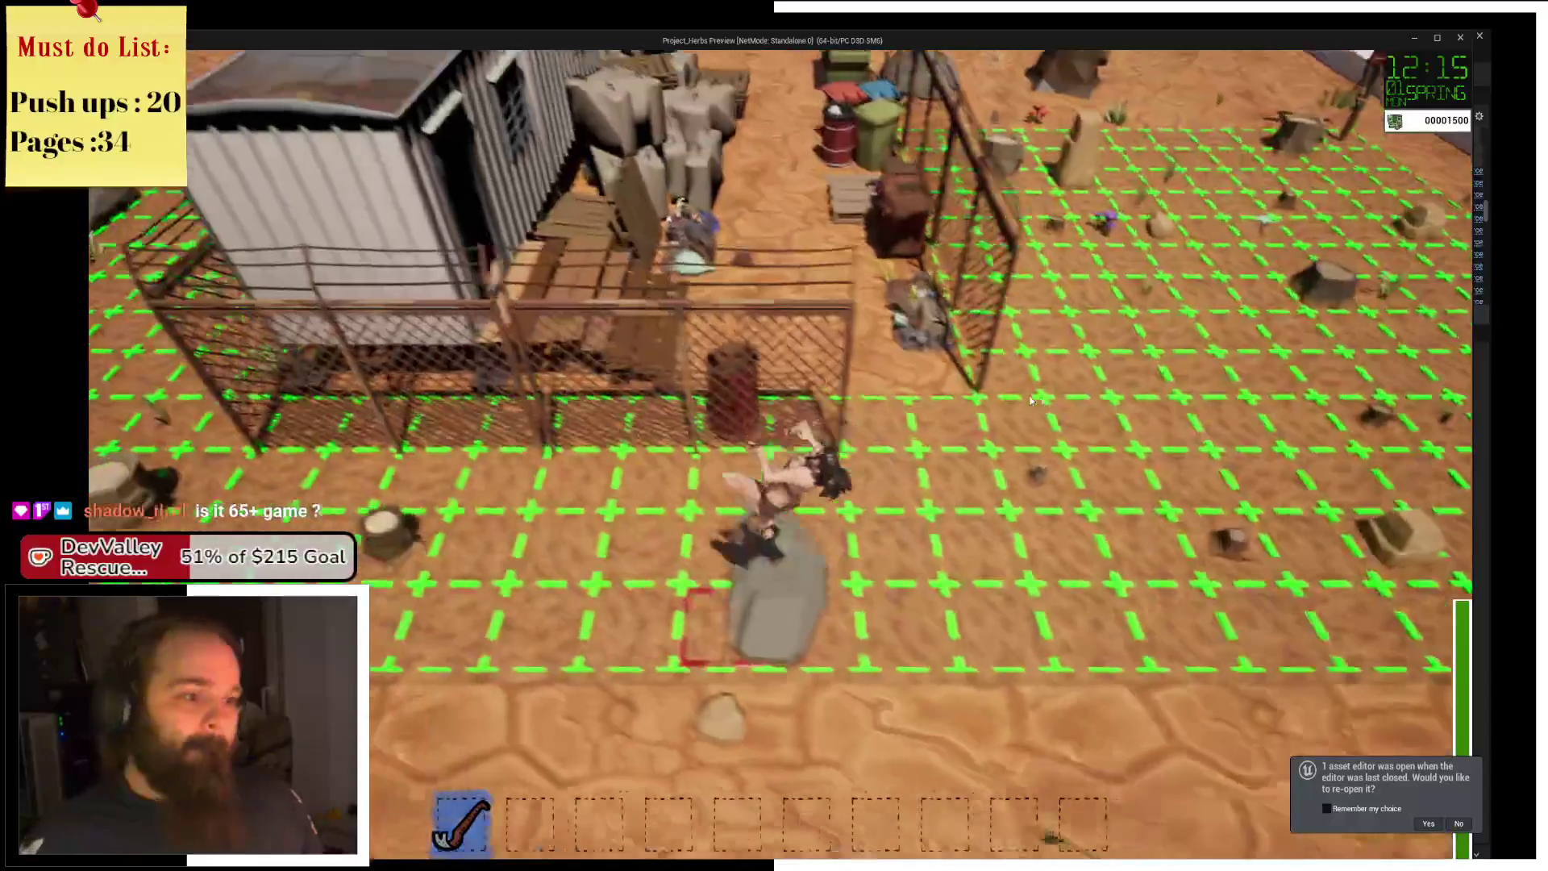
key(a)
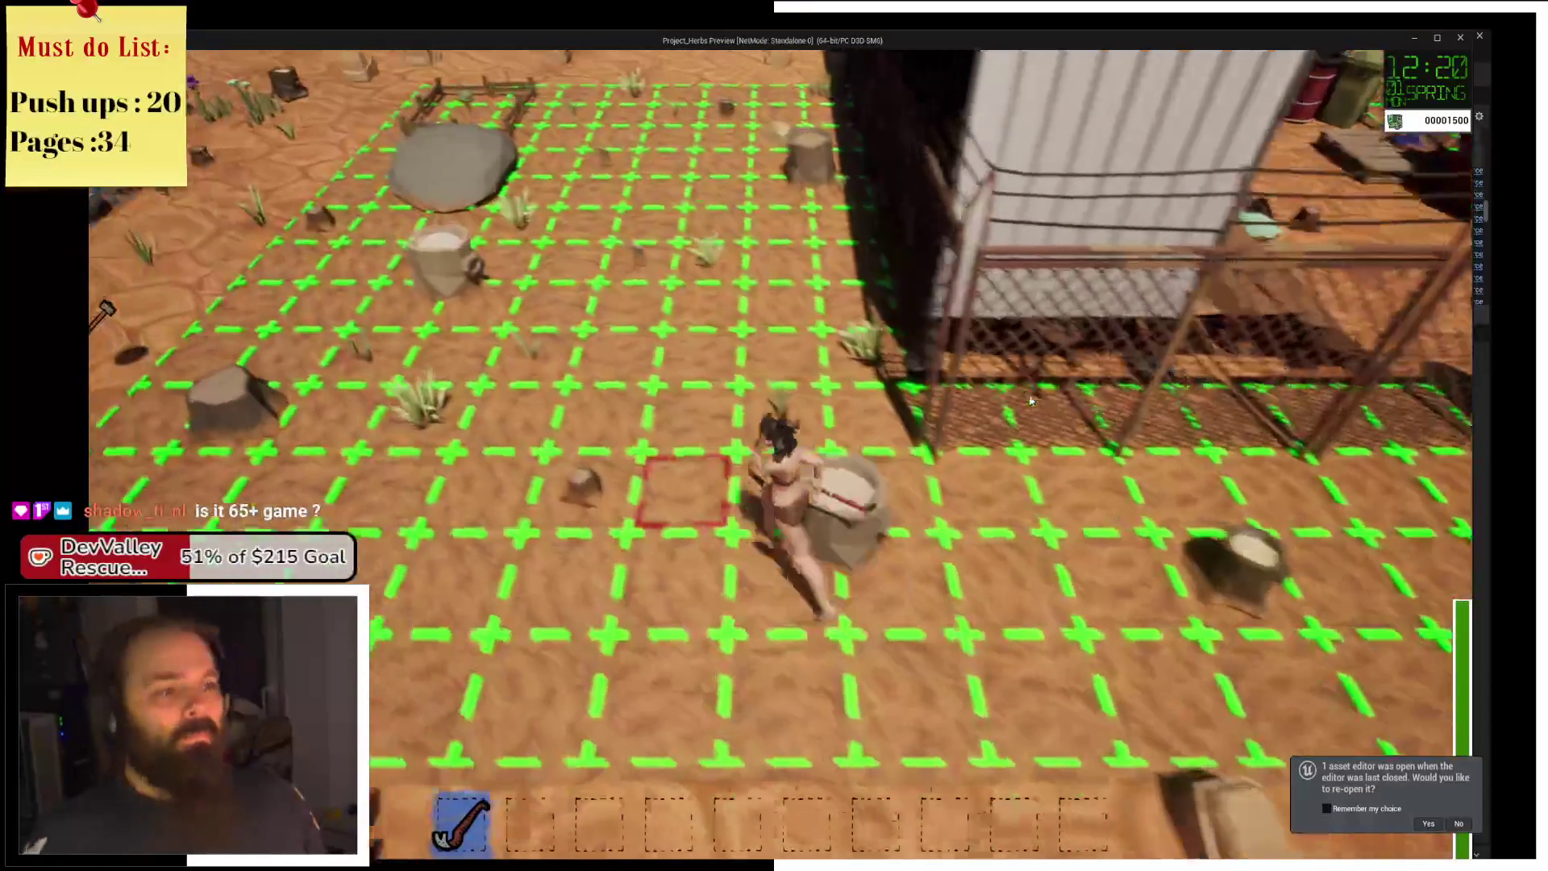
key(s)
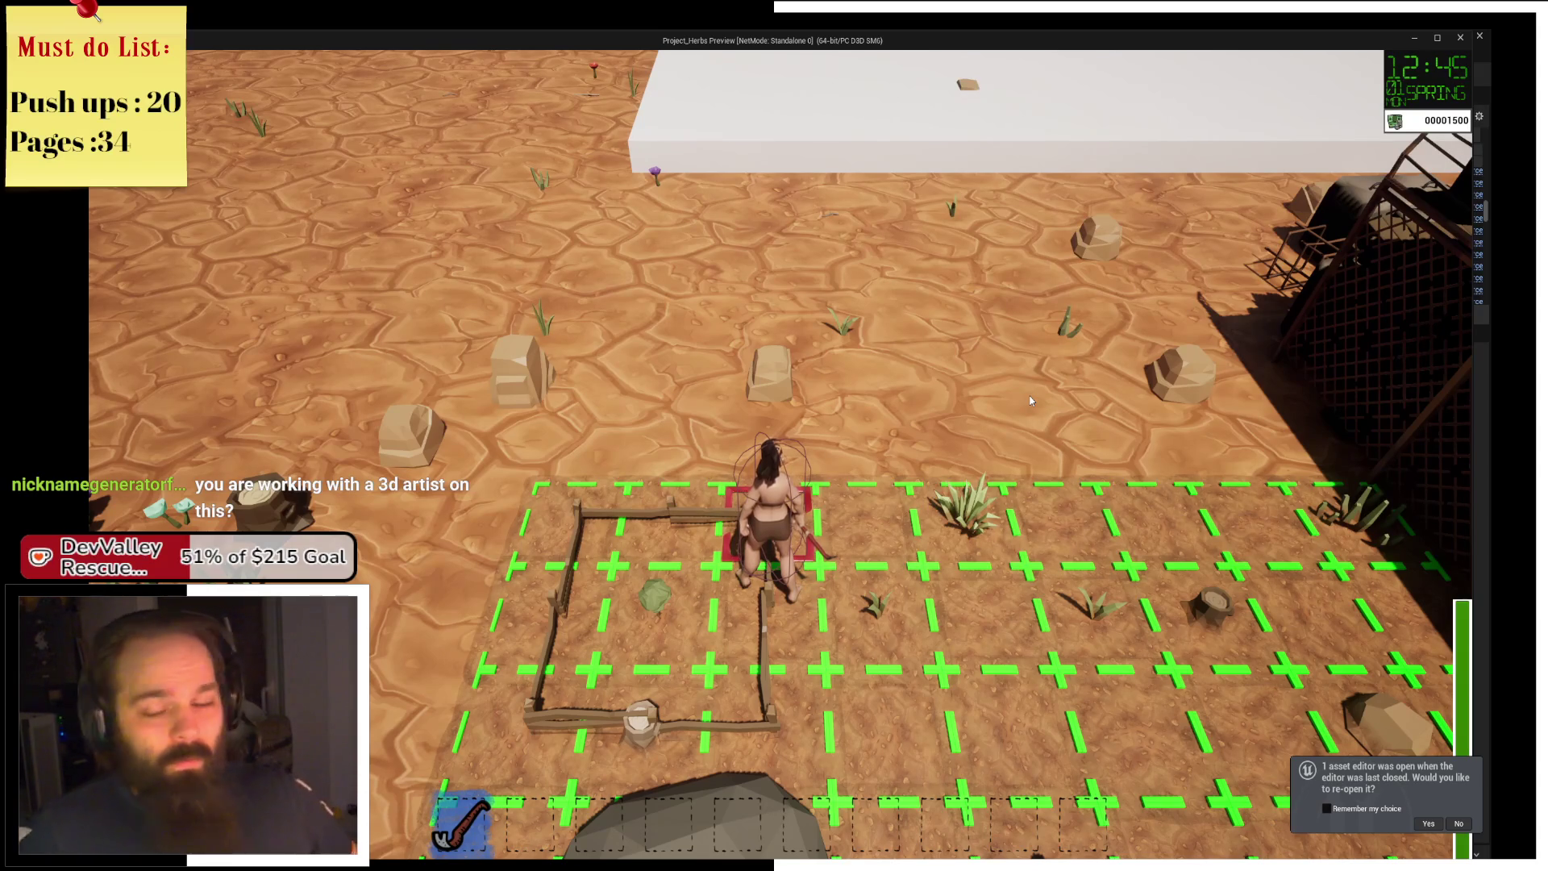
Walk the farmer down the field, right toward the fence, then back left.
key(s)
key(a)
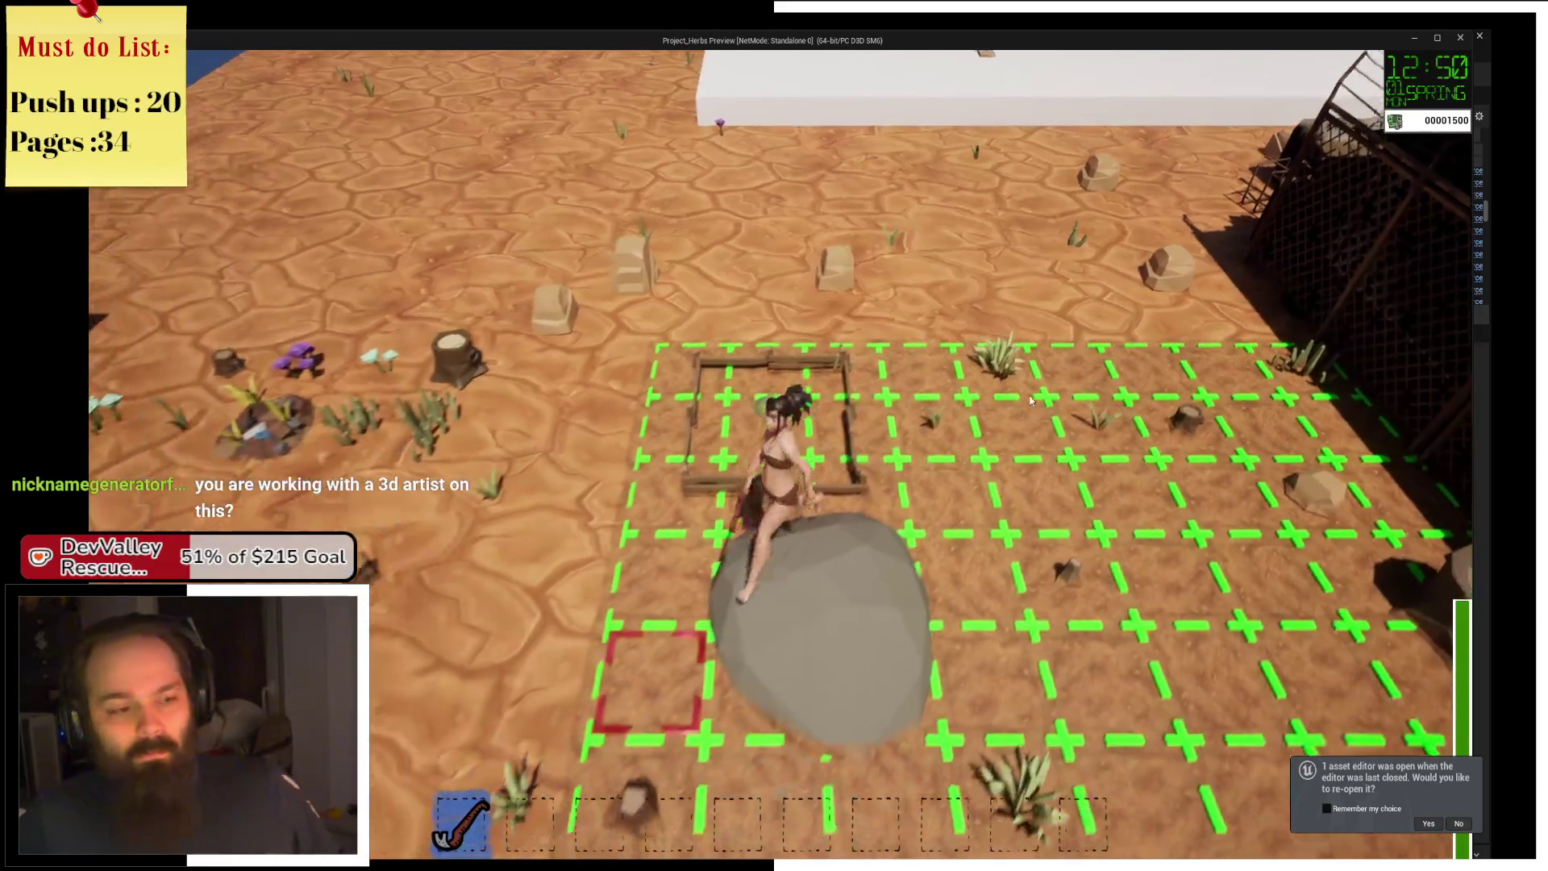
key(d)
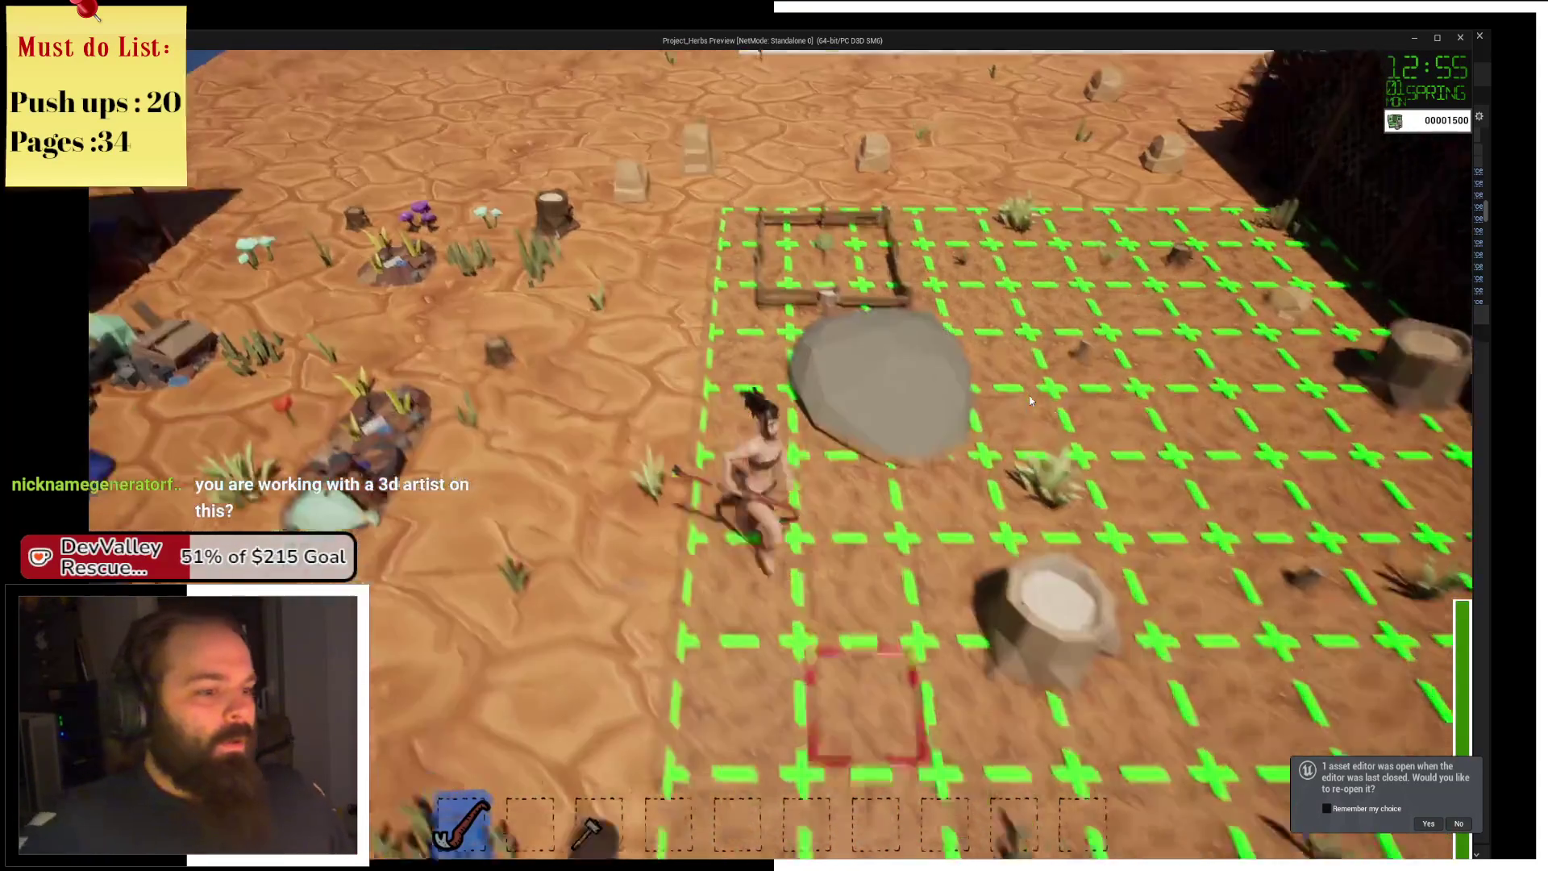
key(d)
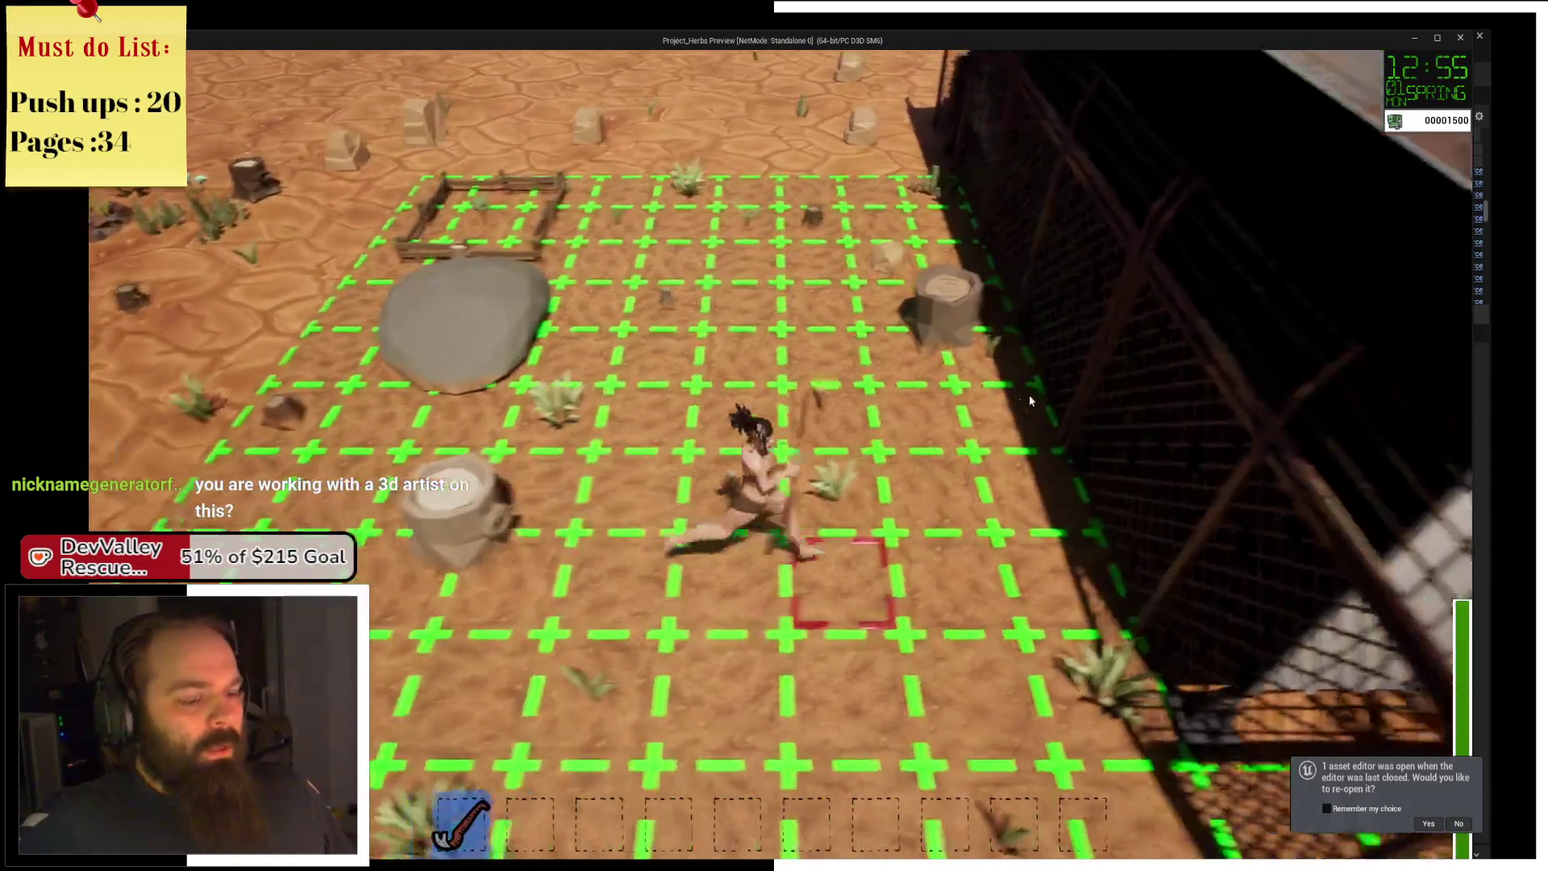
key(a)
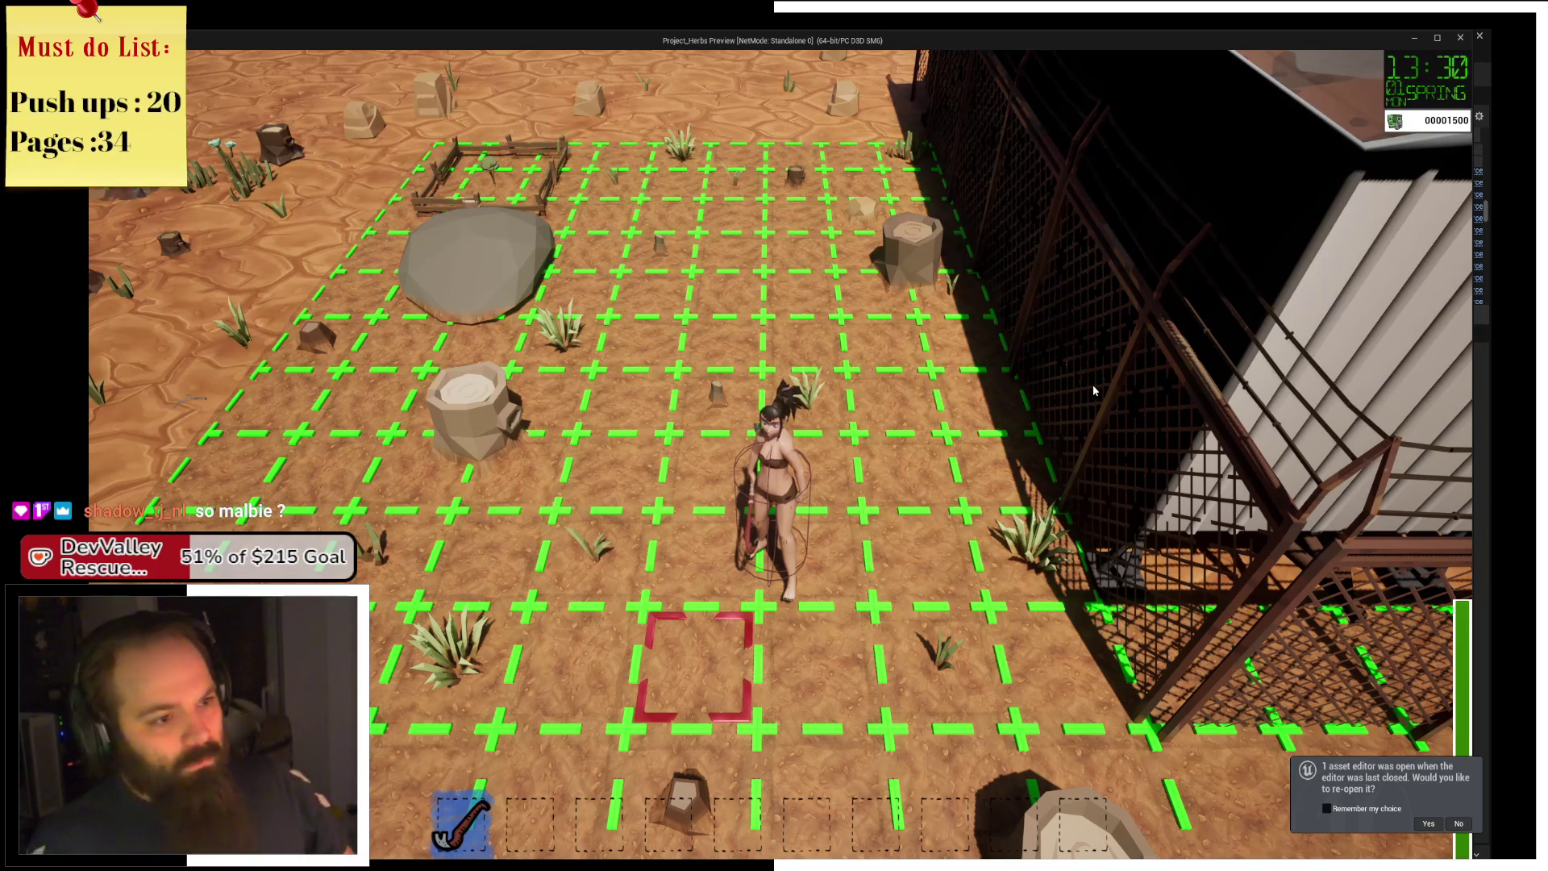
Run the farmer north, south and around the grid near the fenced building.
key(w)
key(w)
key(w)
key(s)
key(s)
key(s)
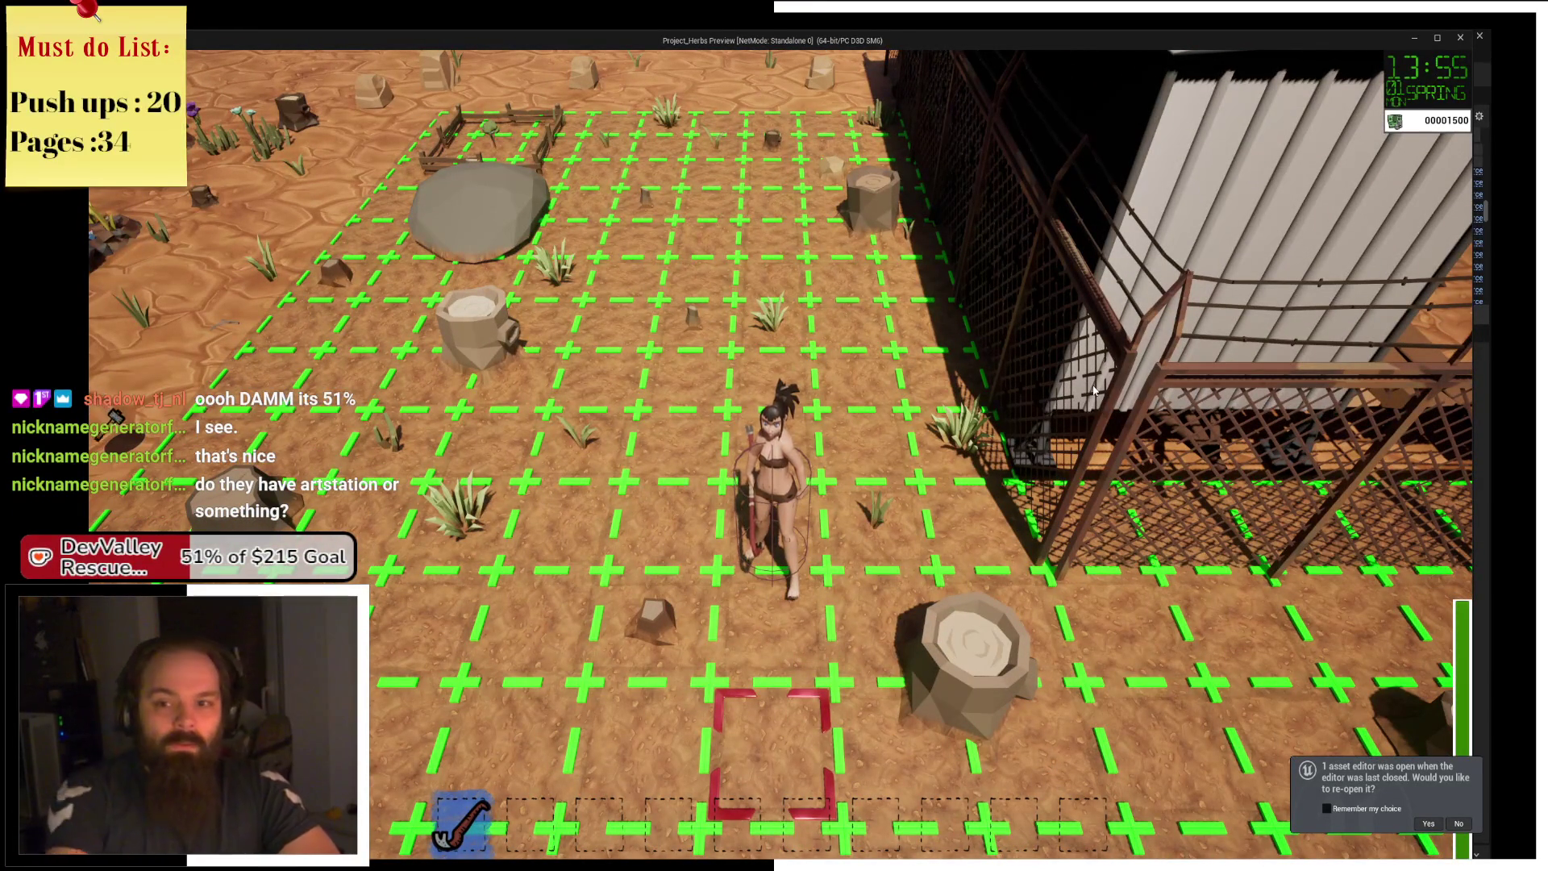
key(a)
key(s)
key(d)
key(w)
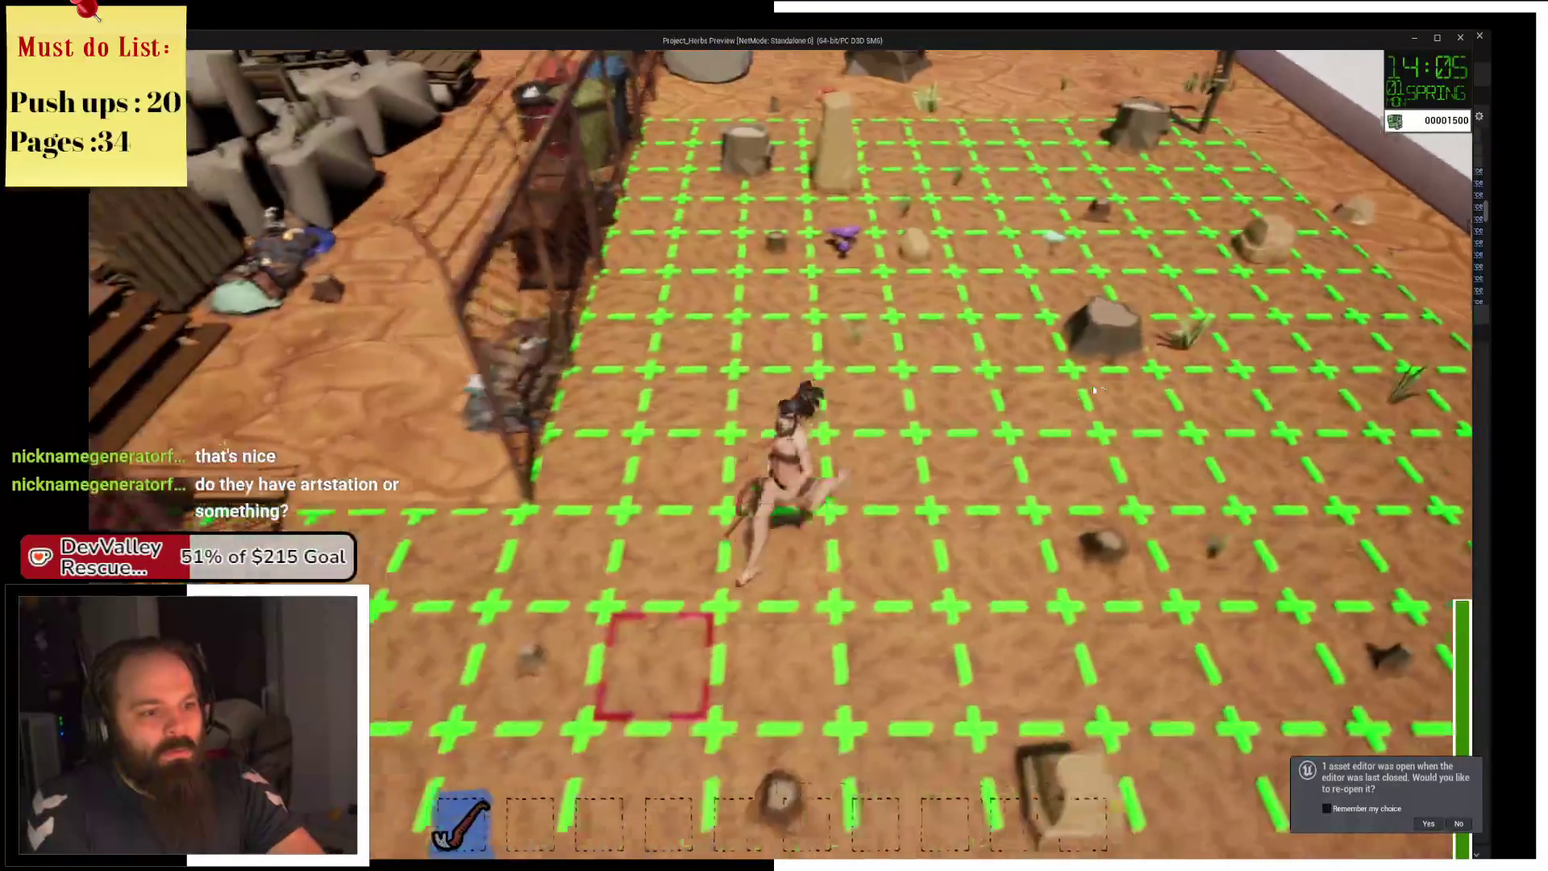
key(a)
key(w)
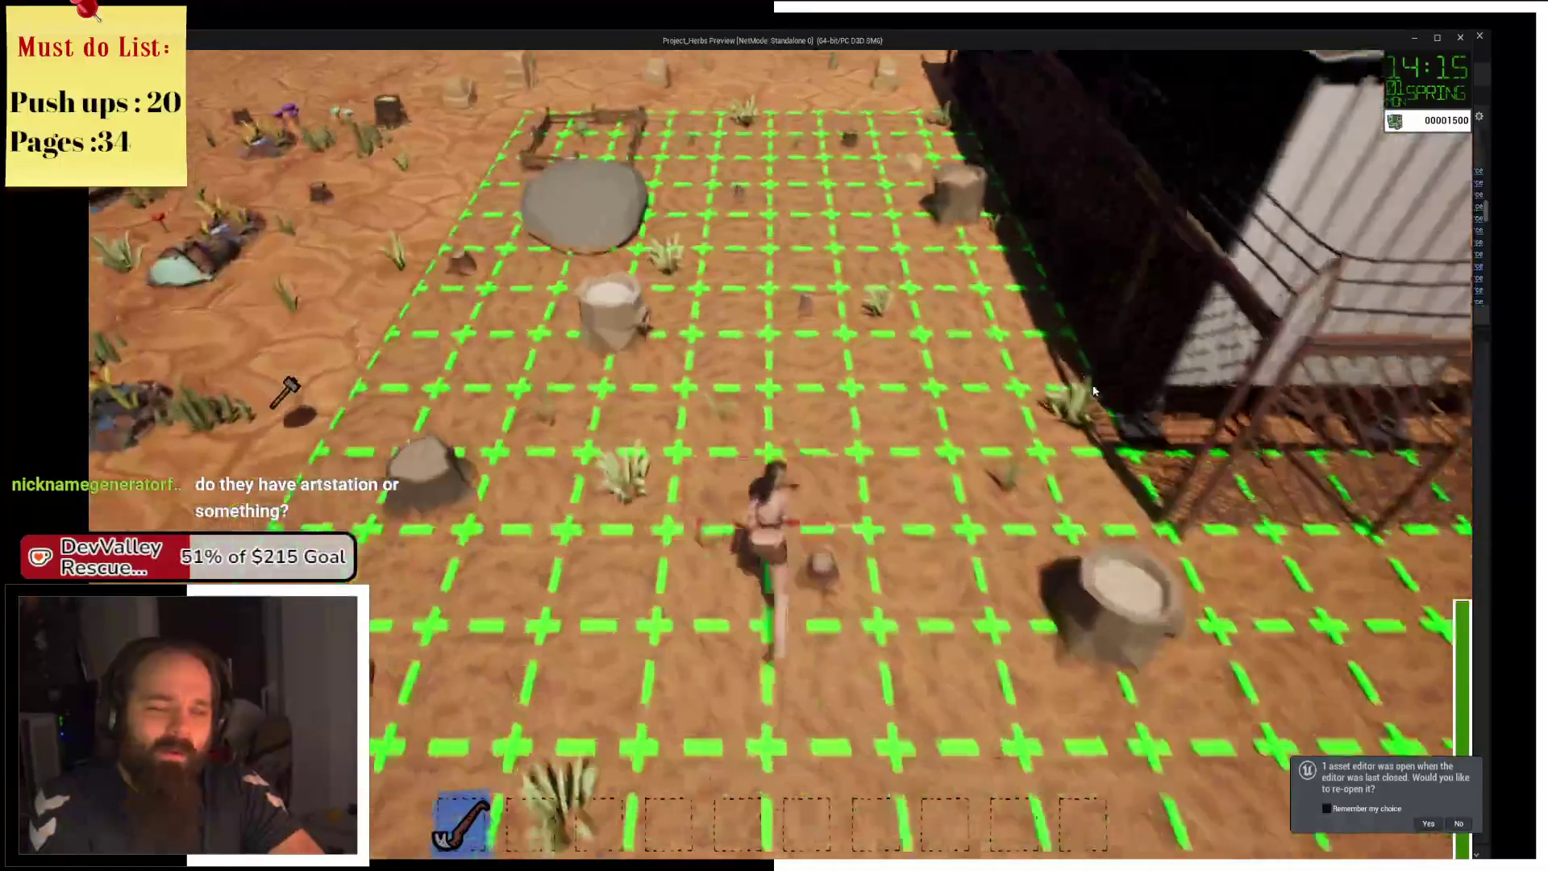
key(s)
key(a)
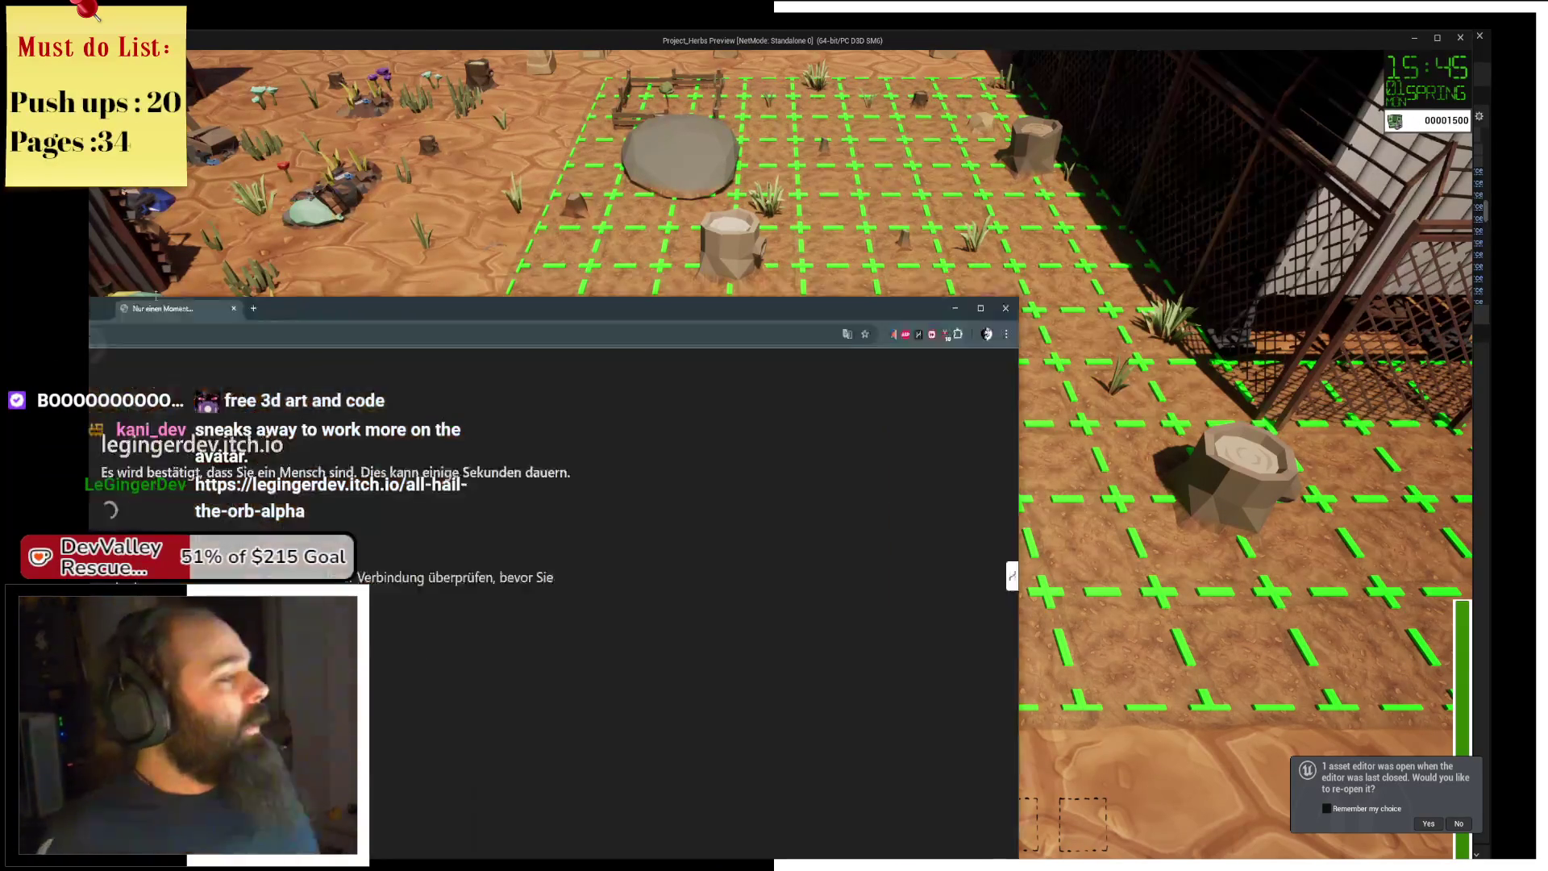
Maximize the Chrome window showing the All Hail the Orb itch.io download page.
drag(210, 308, 210, 45)
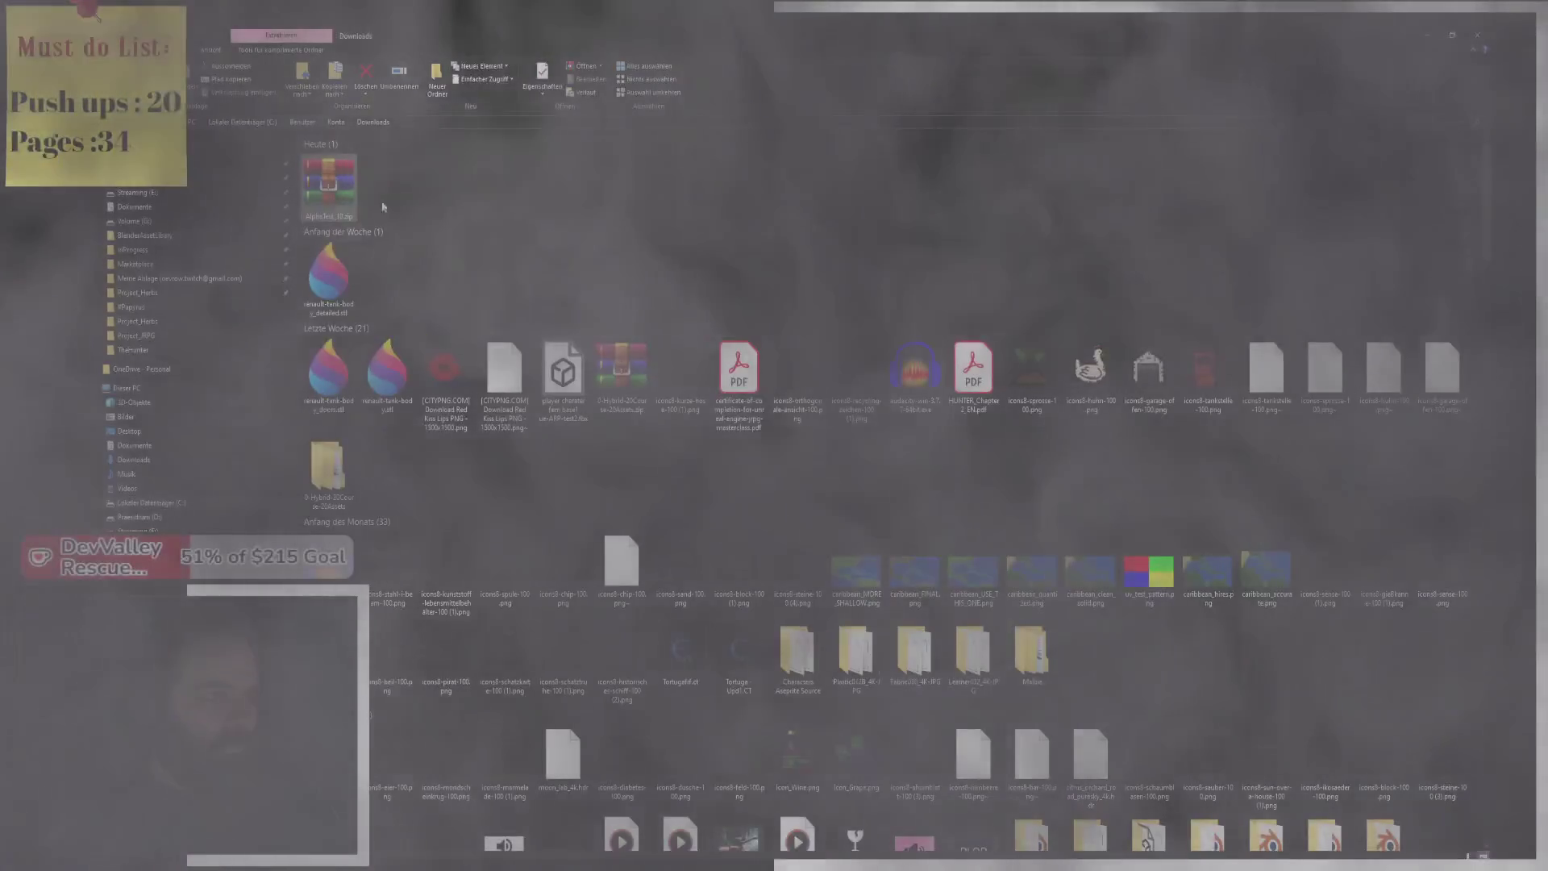
Extract AlphaTest_18.zip in place with Hier entpacken and open the AlphaTest_18 folder.
right_click(326, 181)
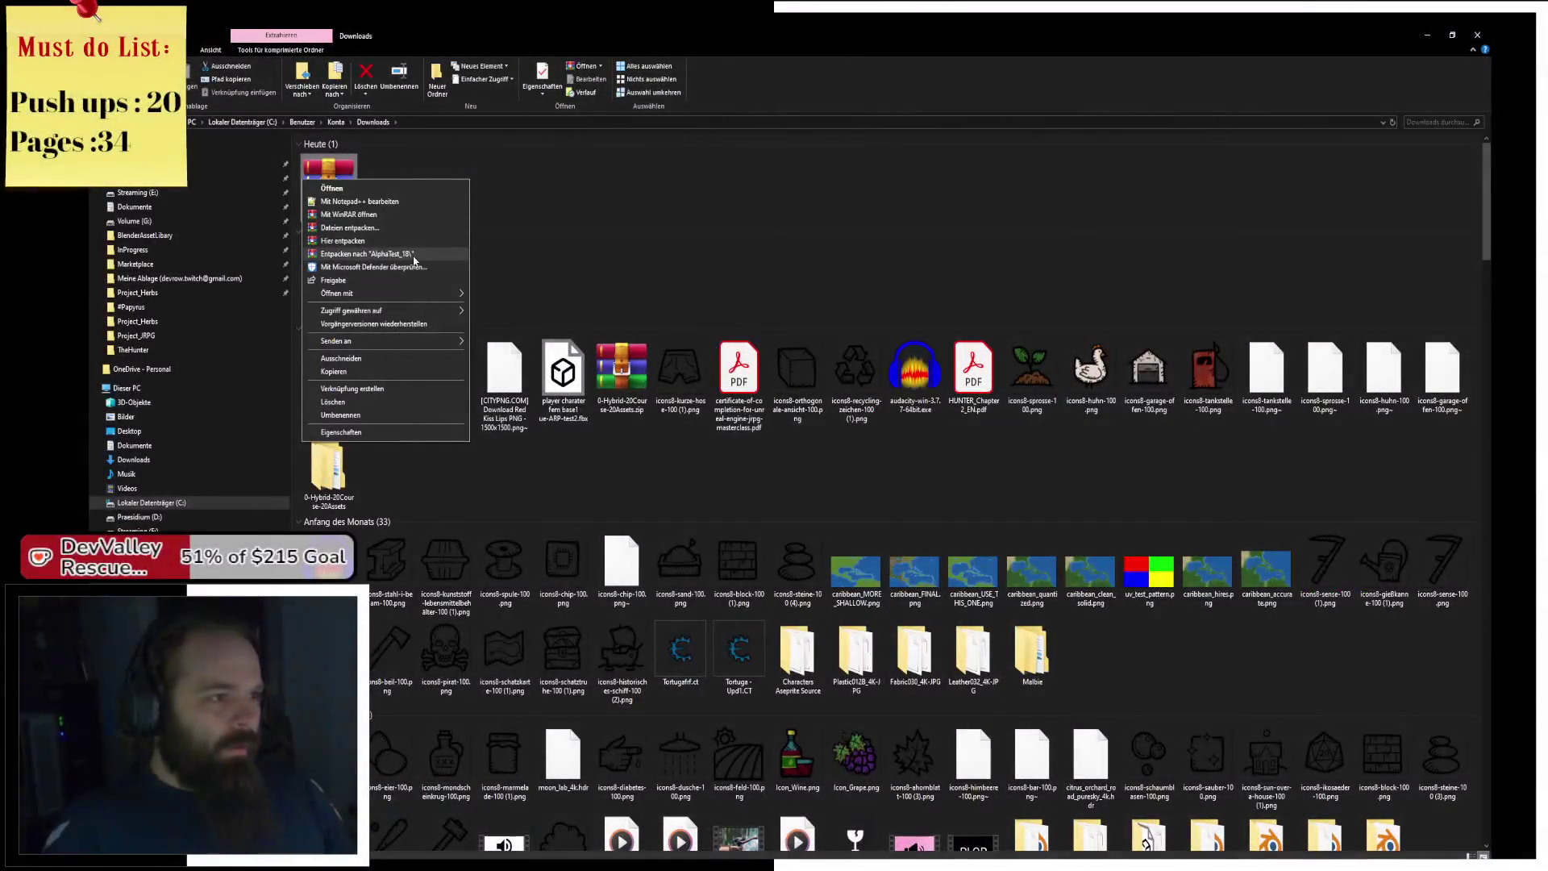
click(415, 257)
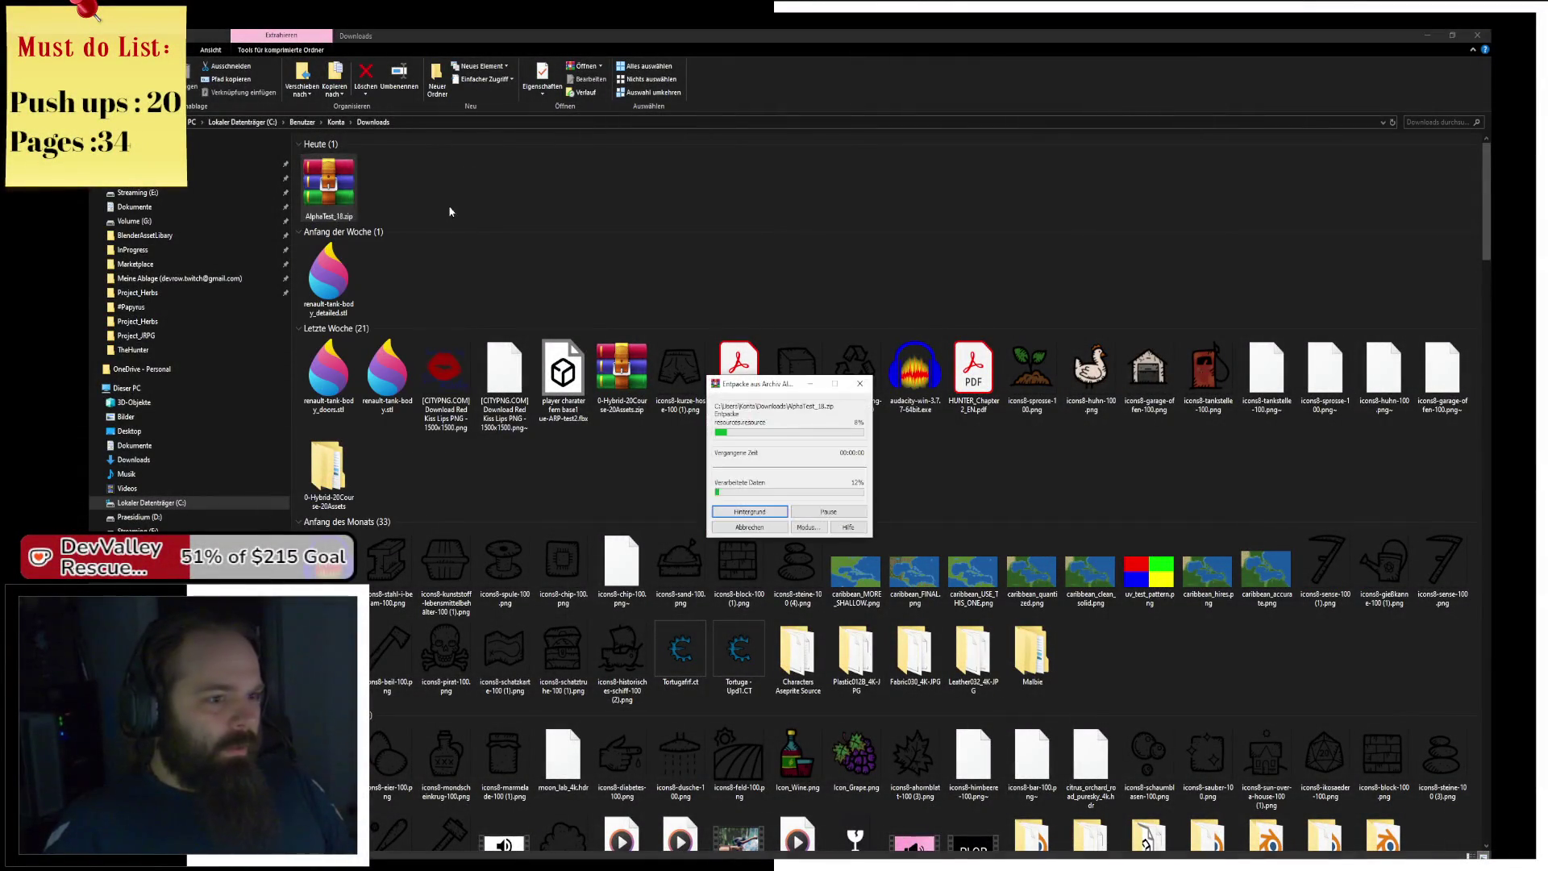
double_click(387, 184)
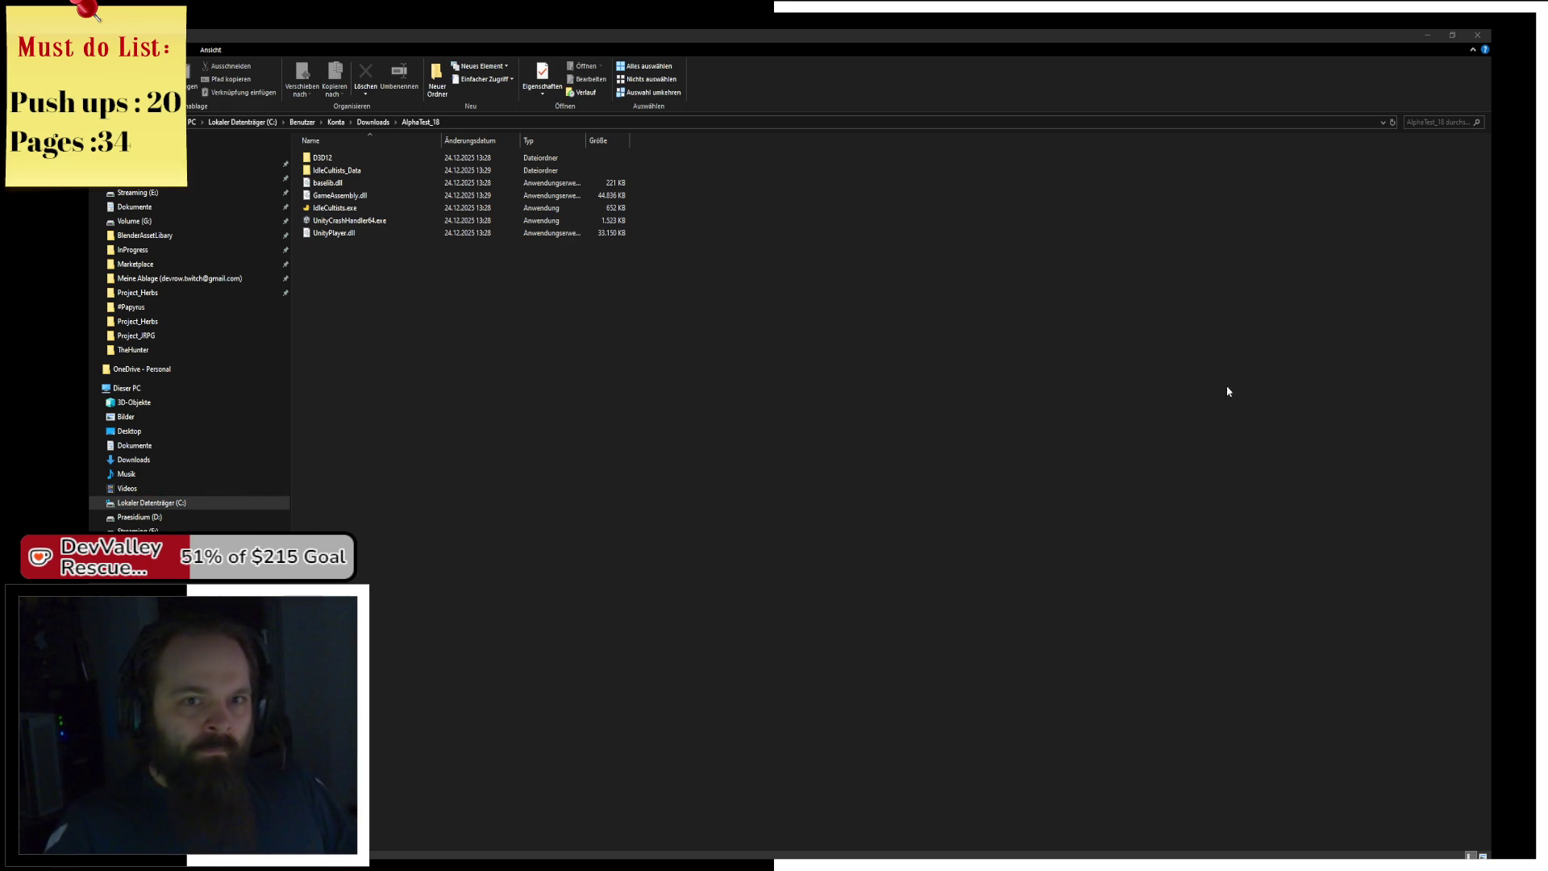
Load the Ko-fi home page in a new Chrome tab and detach it into its own window.
click(1429, 37)
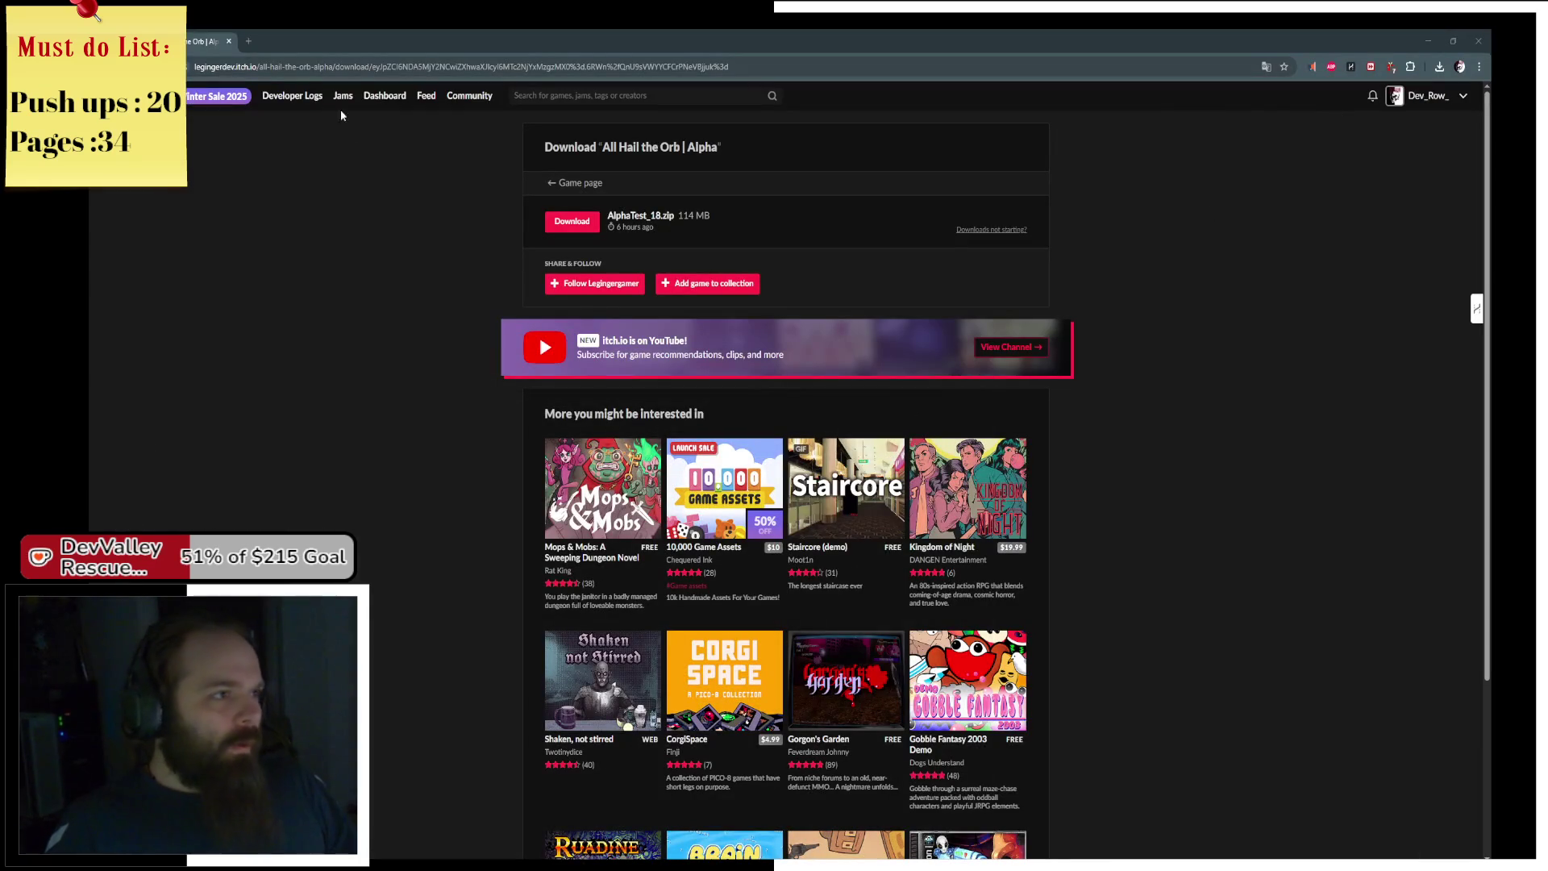
click(246, 41)
text(kofi)
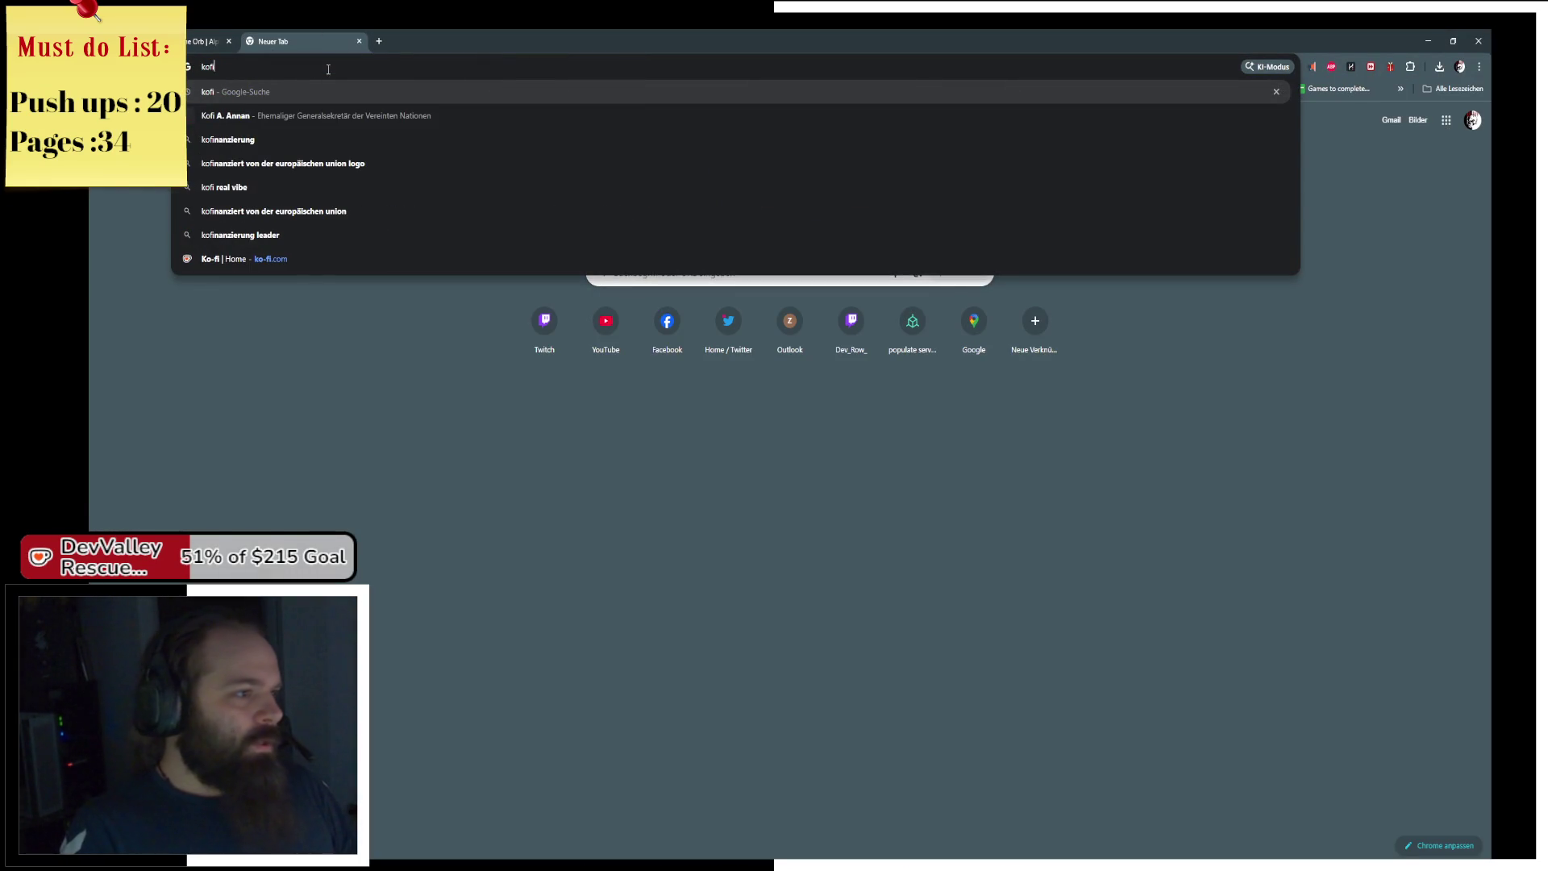
key(Down)
key(Down)
key(Down)
key(Return)
mouse_move(307, 41)
mouse_down()
mouse_move(201, 379)
mouse_move(201, 323)
mouse_move(24, 306)
mouse_up()
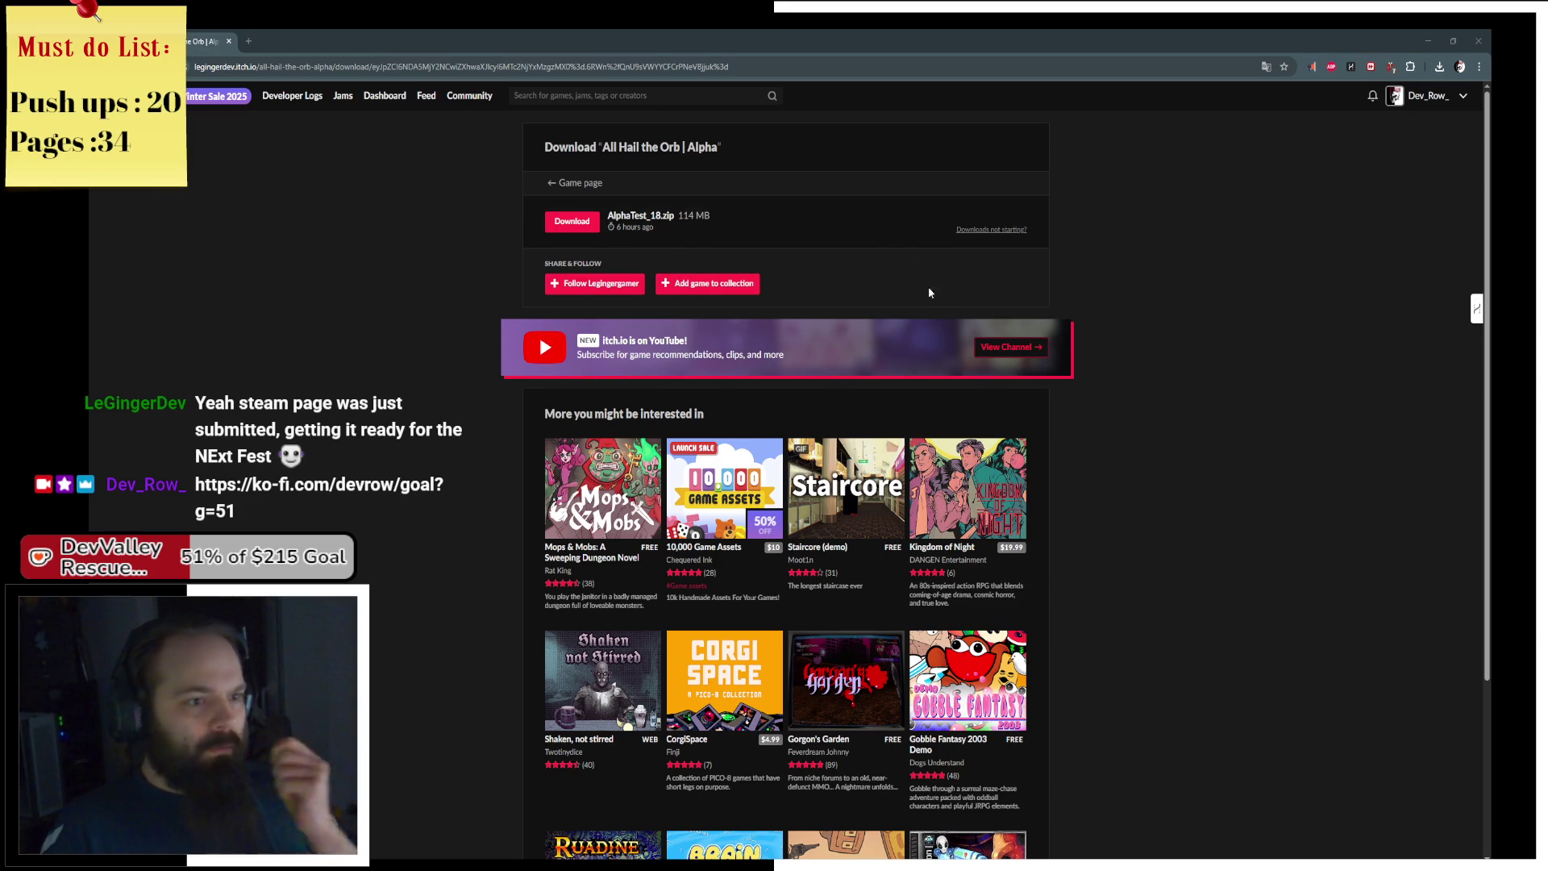
click(1430, 39)
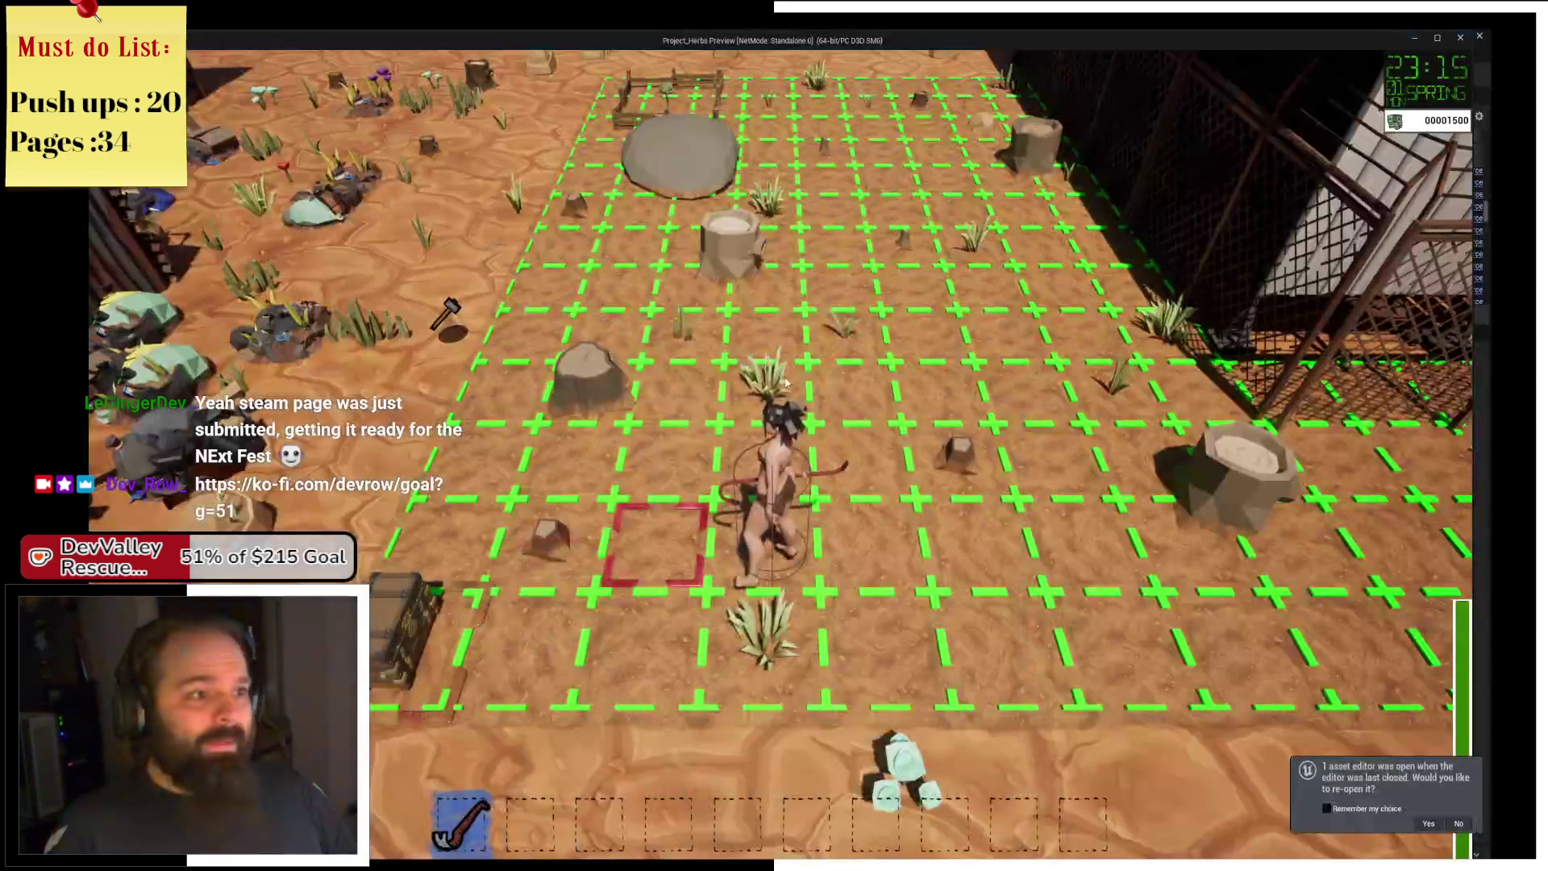
Close the standalone preview, minimize Unreal Editor, and launch IdleCultists.exe from AlphaTest_18.
click(1459, 39)
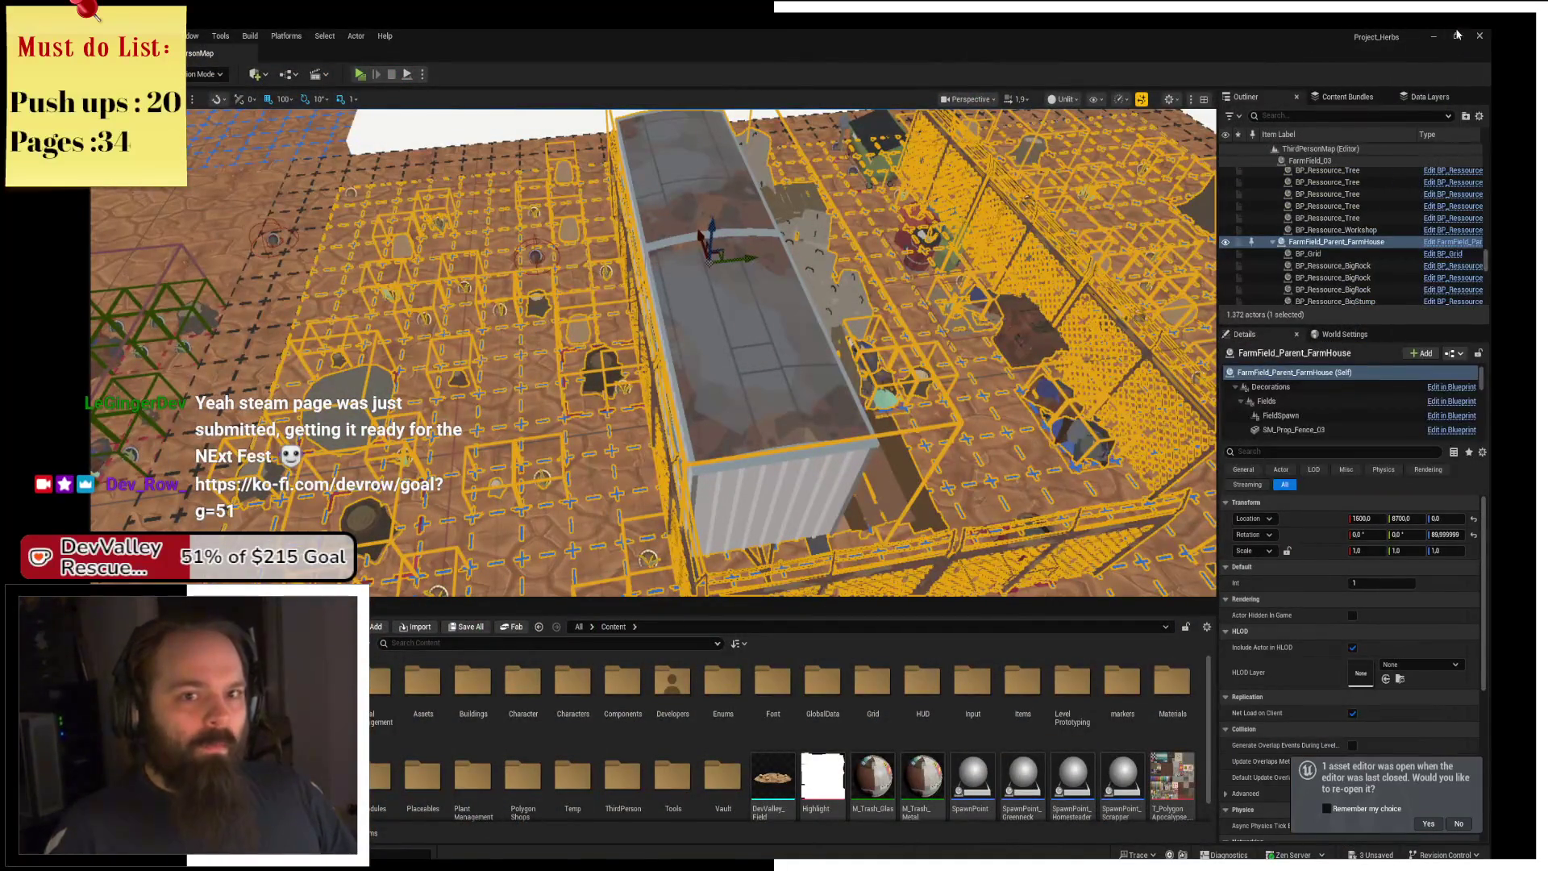
click(1433, 36)
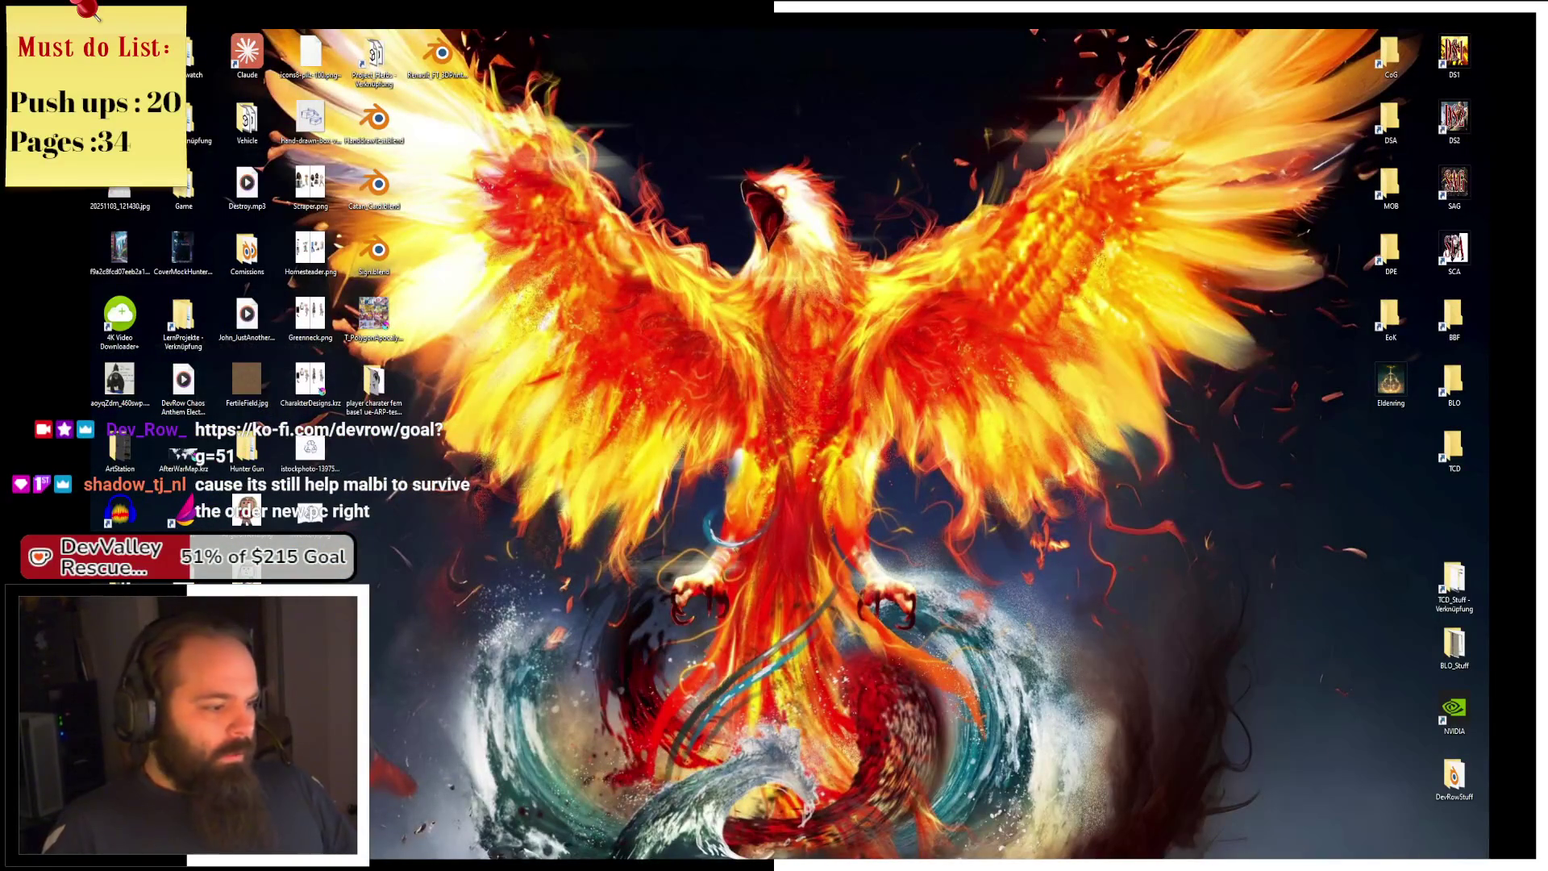
key(alt+Tab)
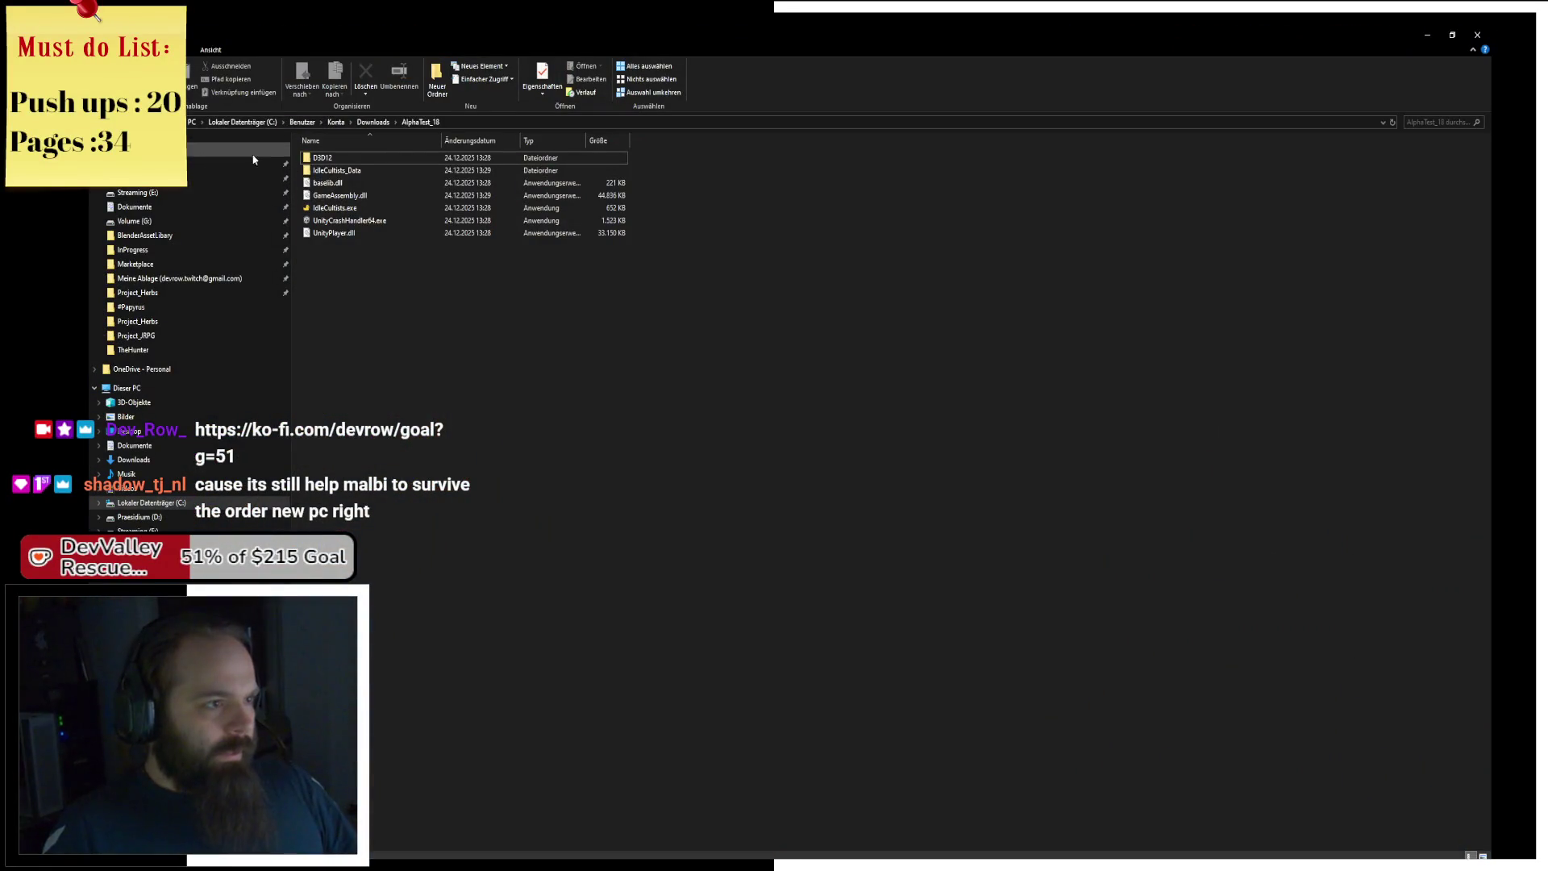
double_click(395, 211)
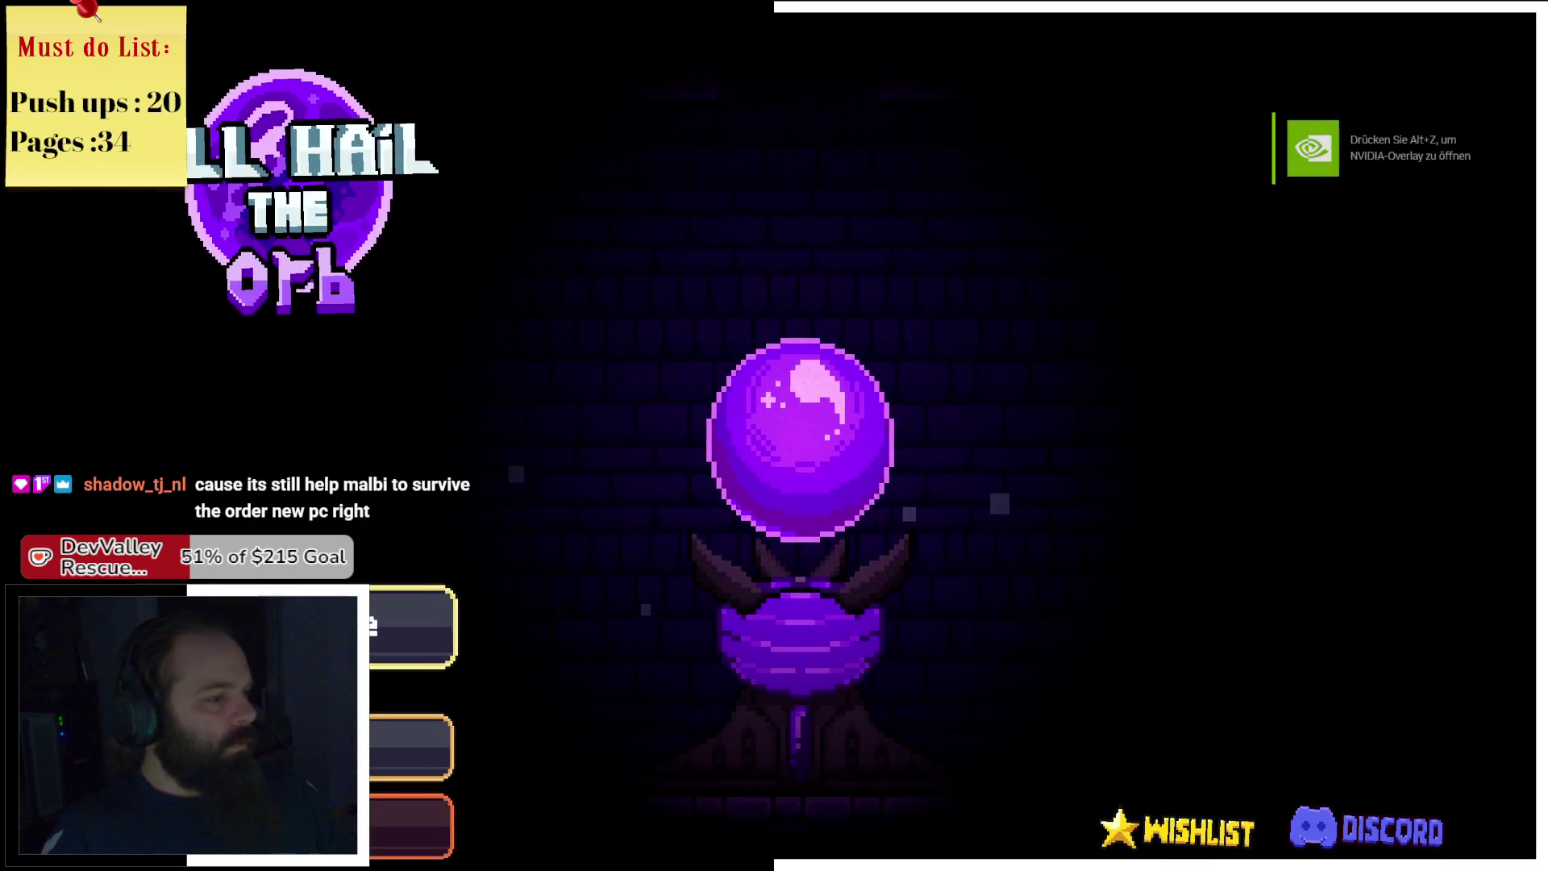
Check the game's settings (fullscreen 2560 x 1440 @ 160Hz), return, and start playing.
click(442, 730)
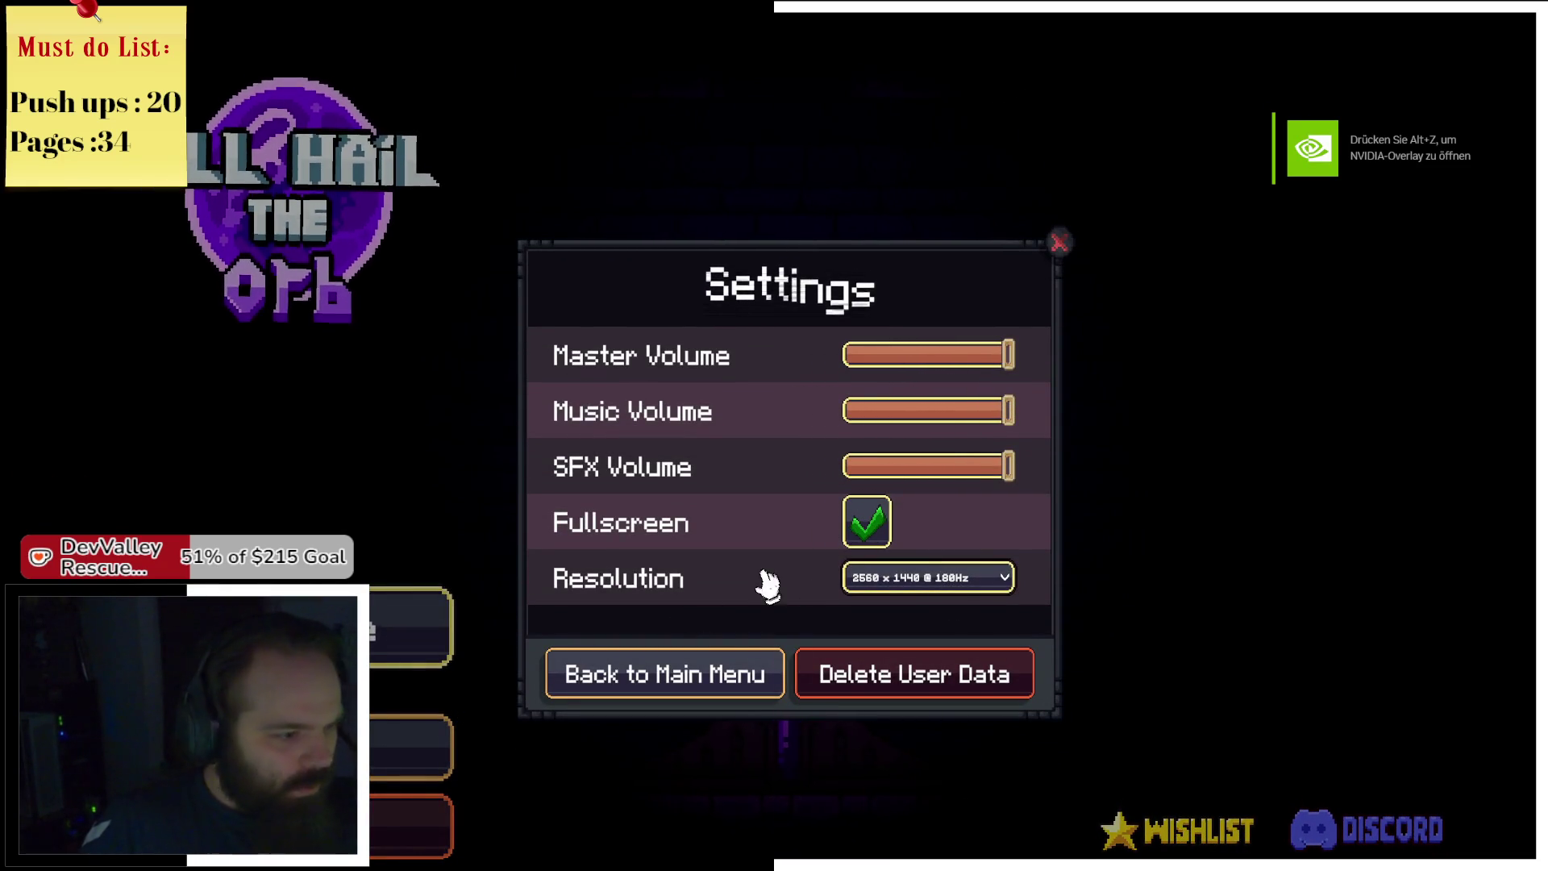
click(702, 674)
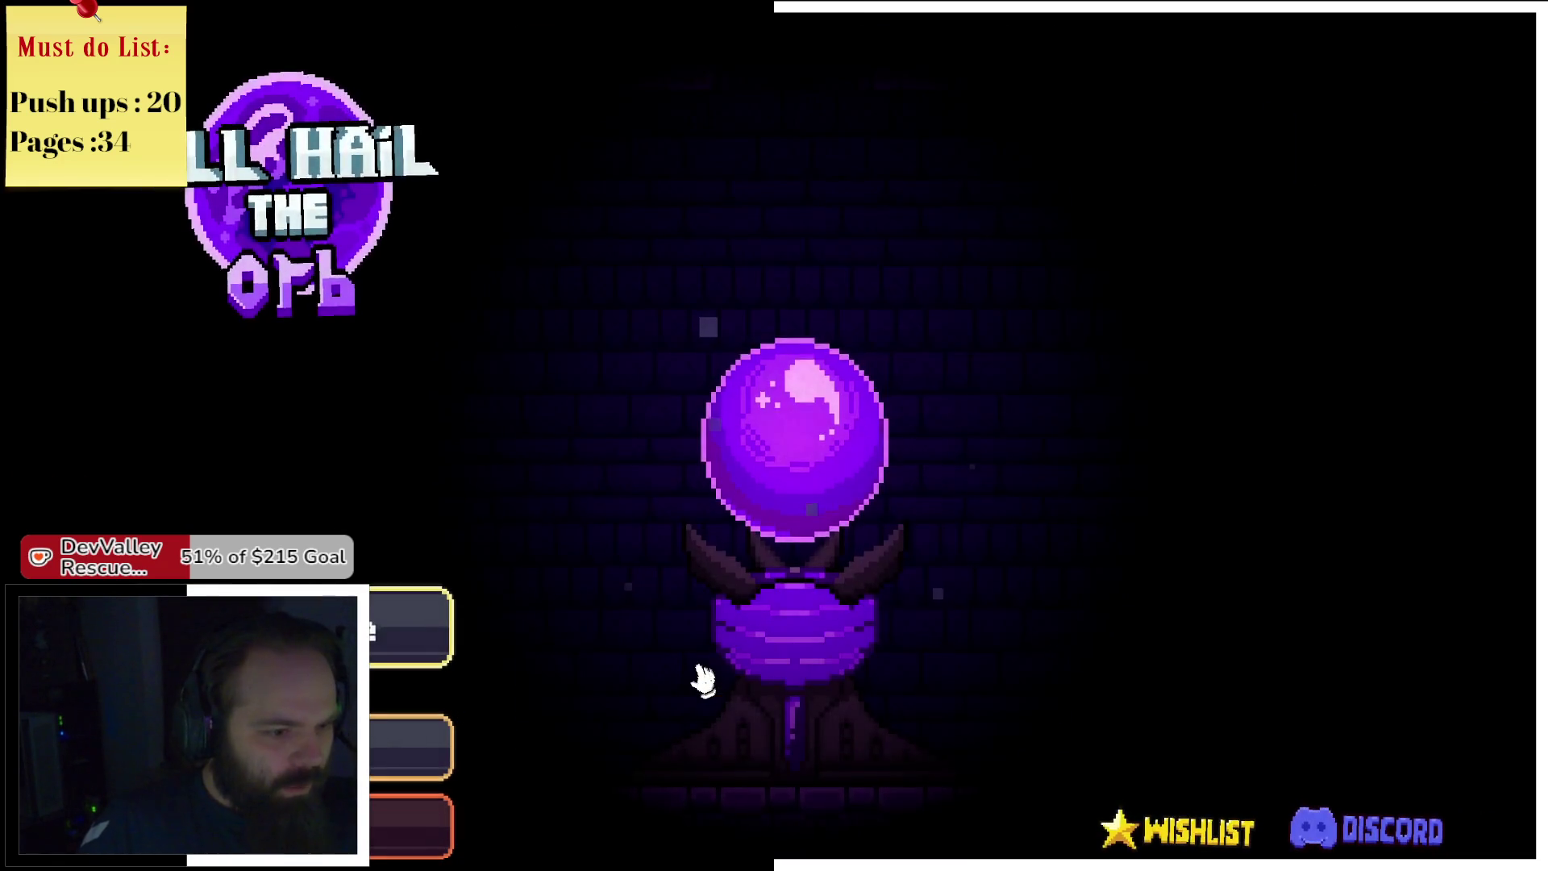
click(377, 644)
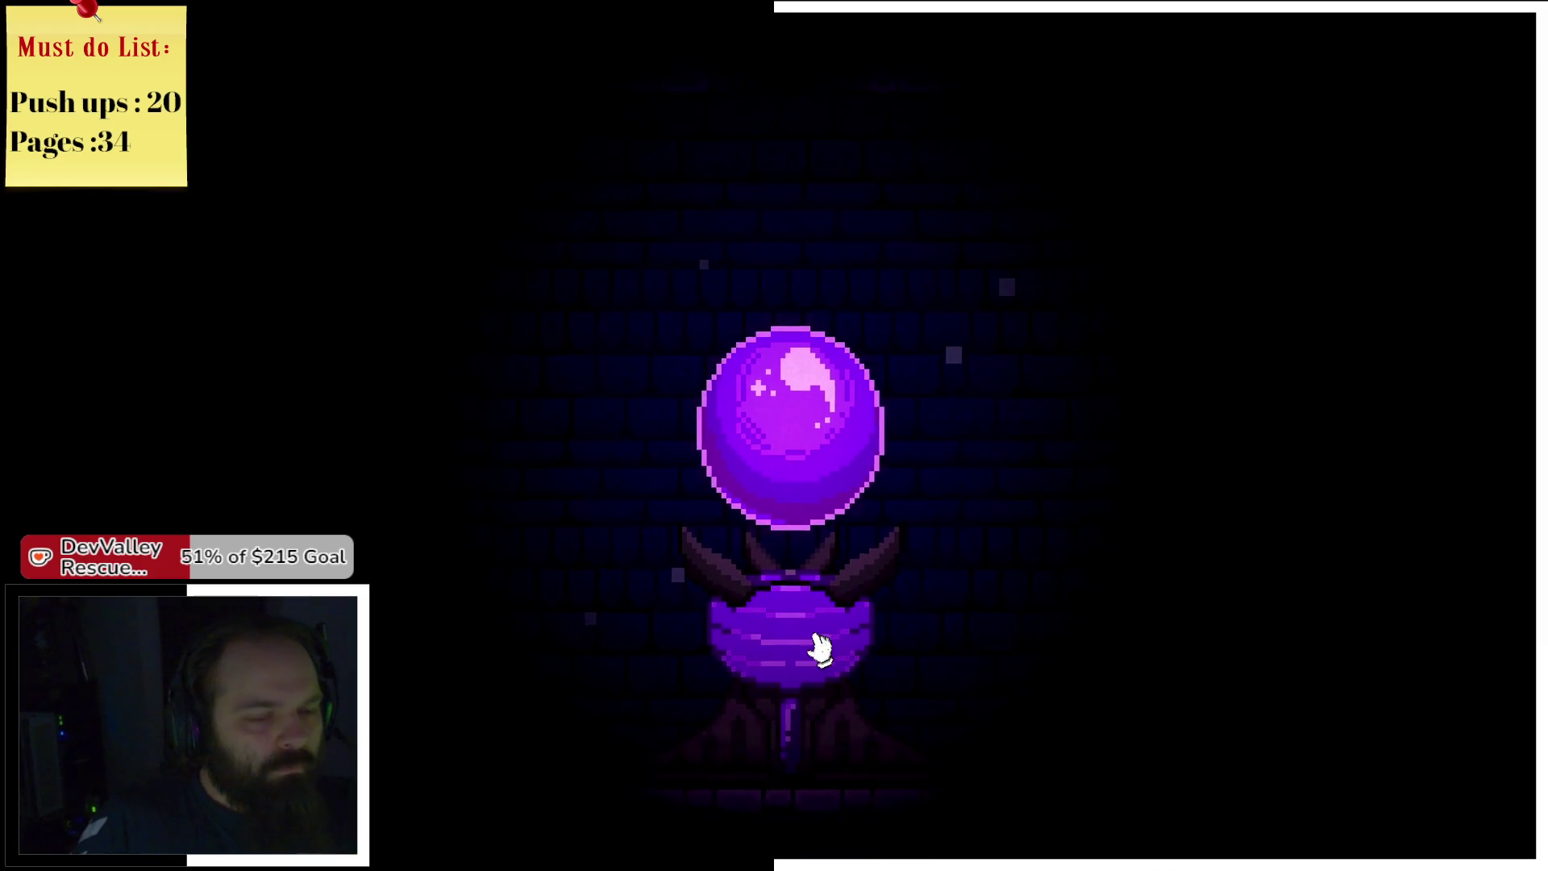
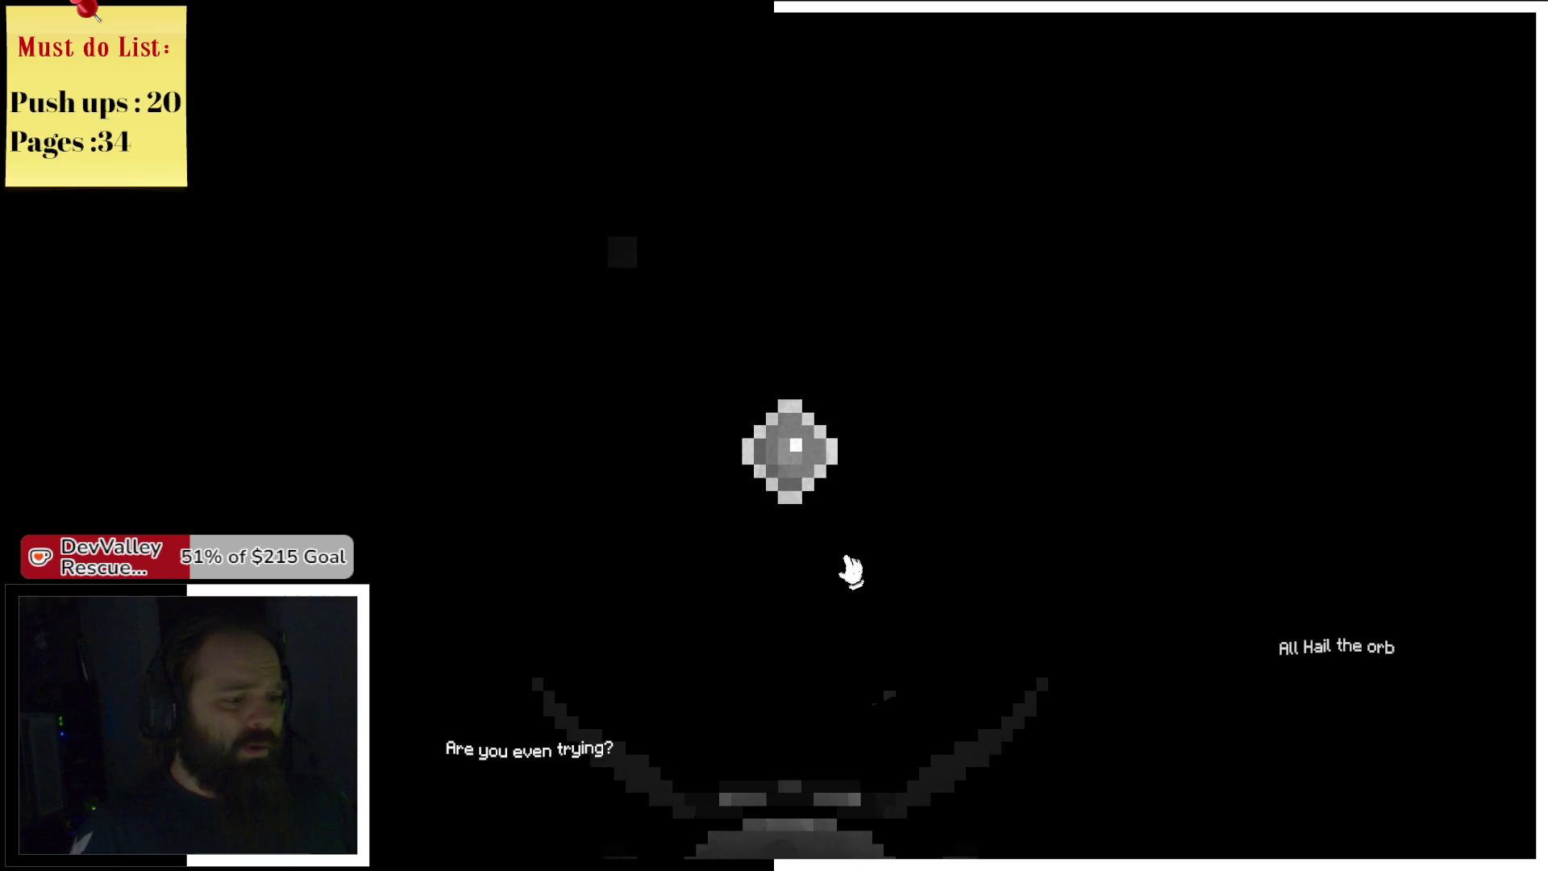
Hit the grey orb a dozen times until it breaks apart and the freed creature complains of the cold.
click(808, 448)
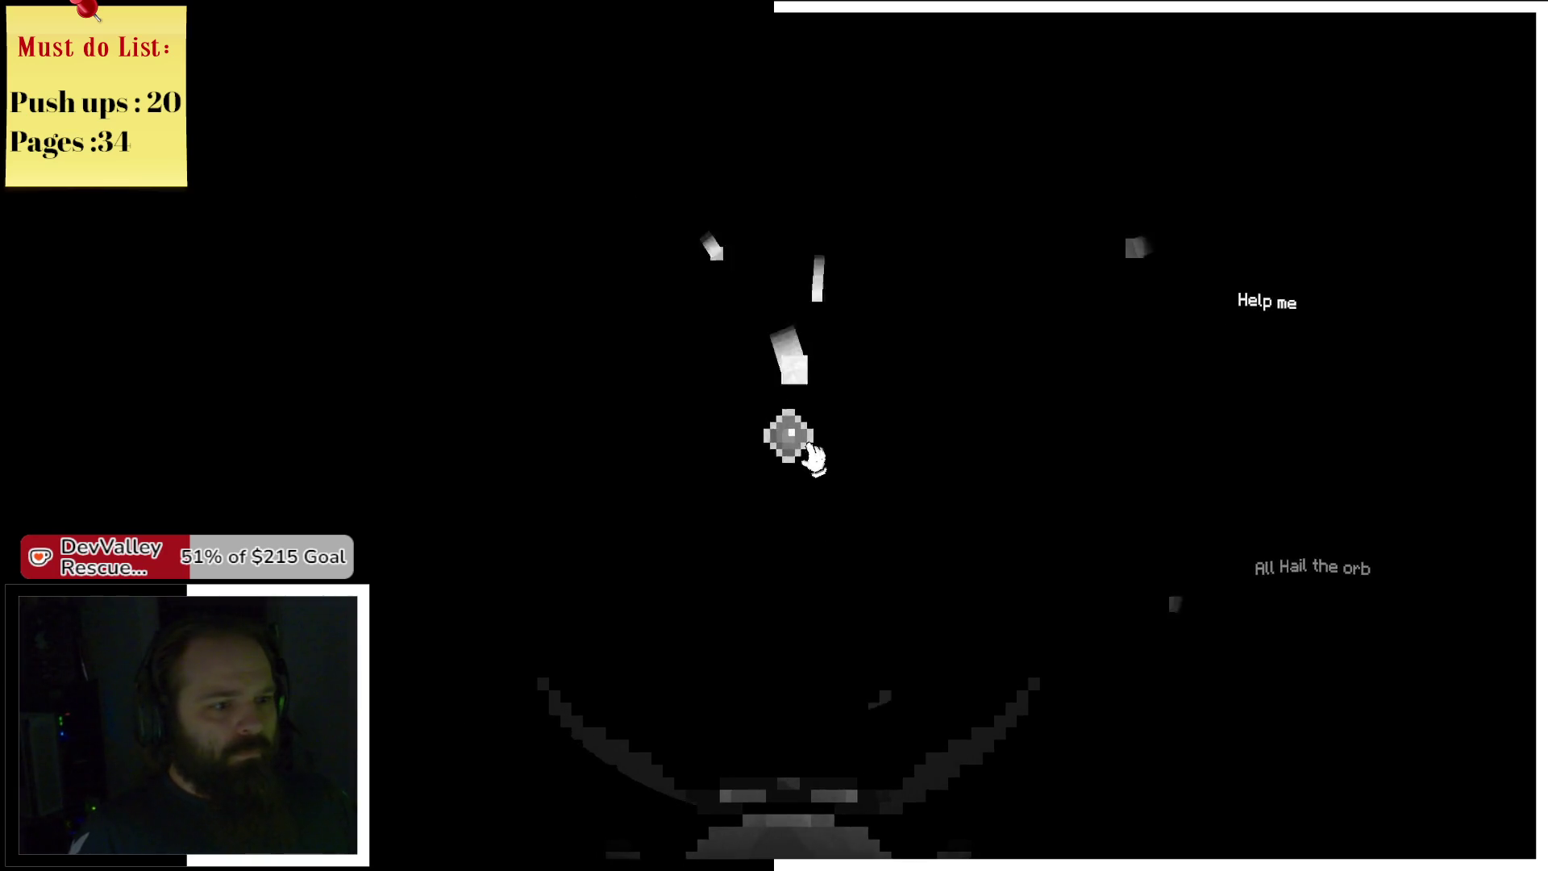
click(813, 461)
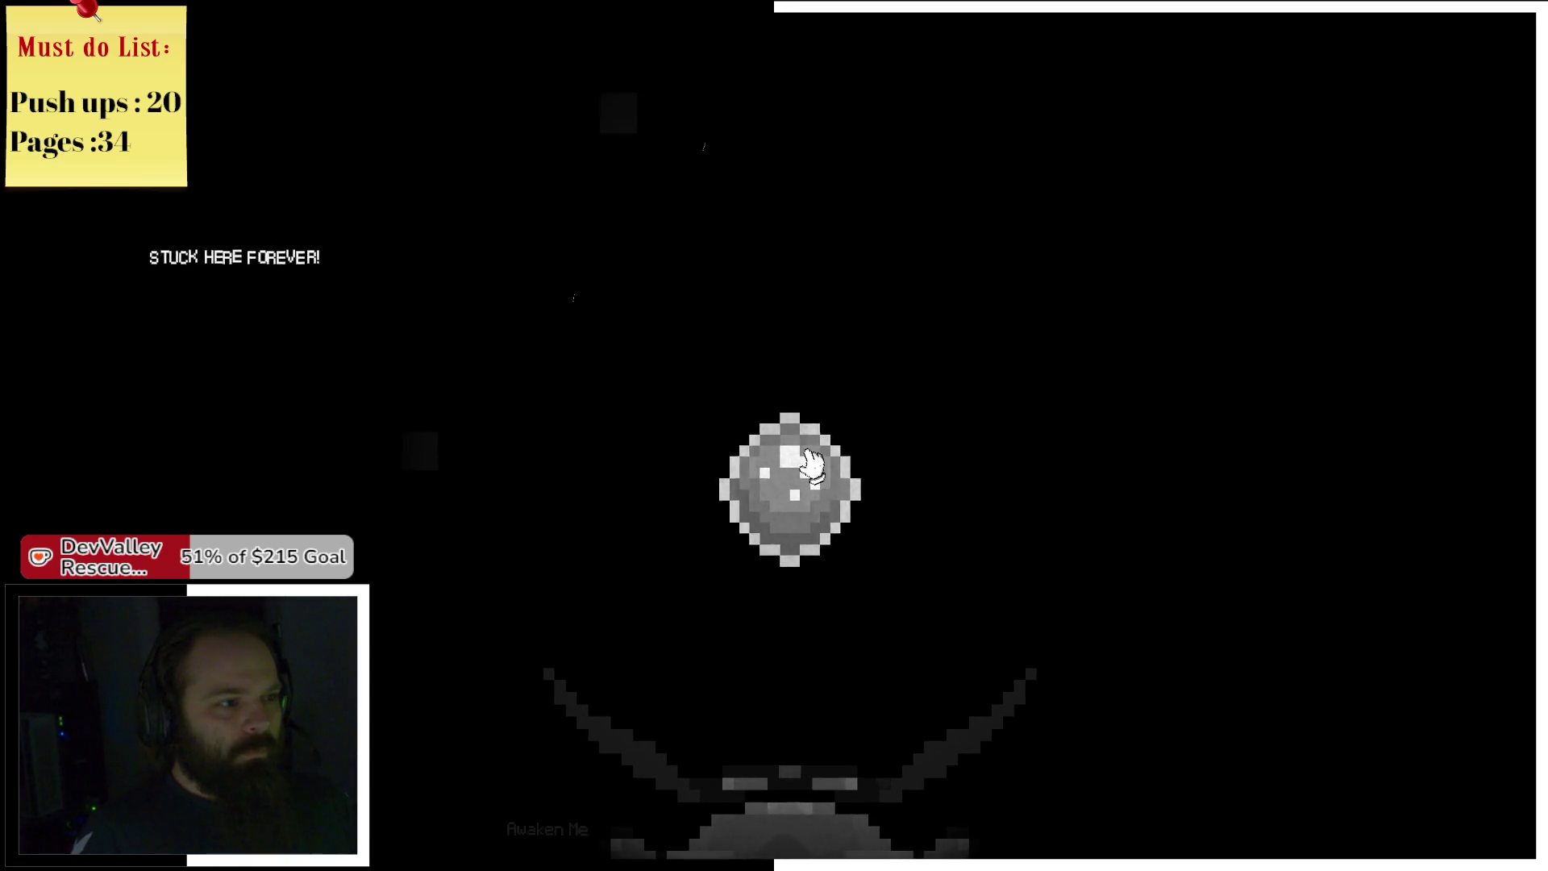
click(810, 487)
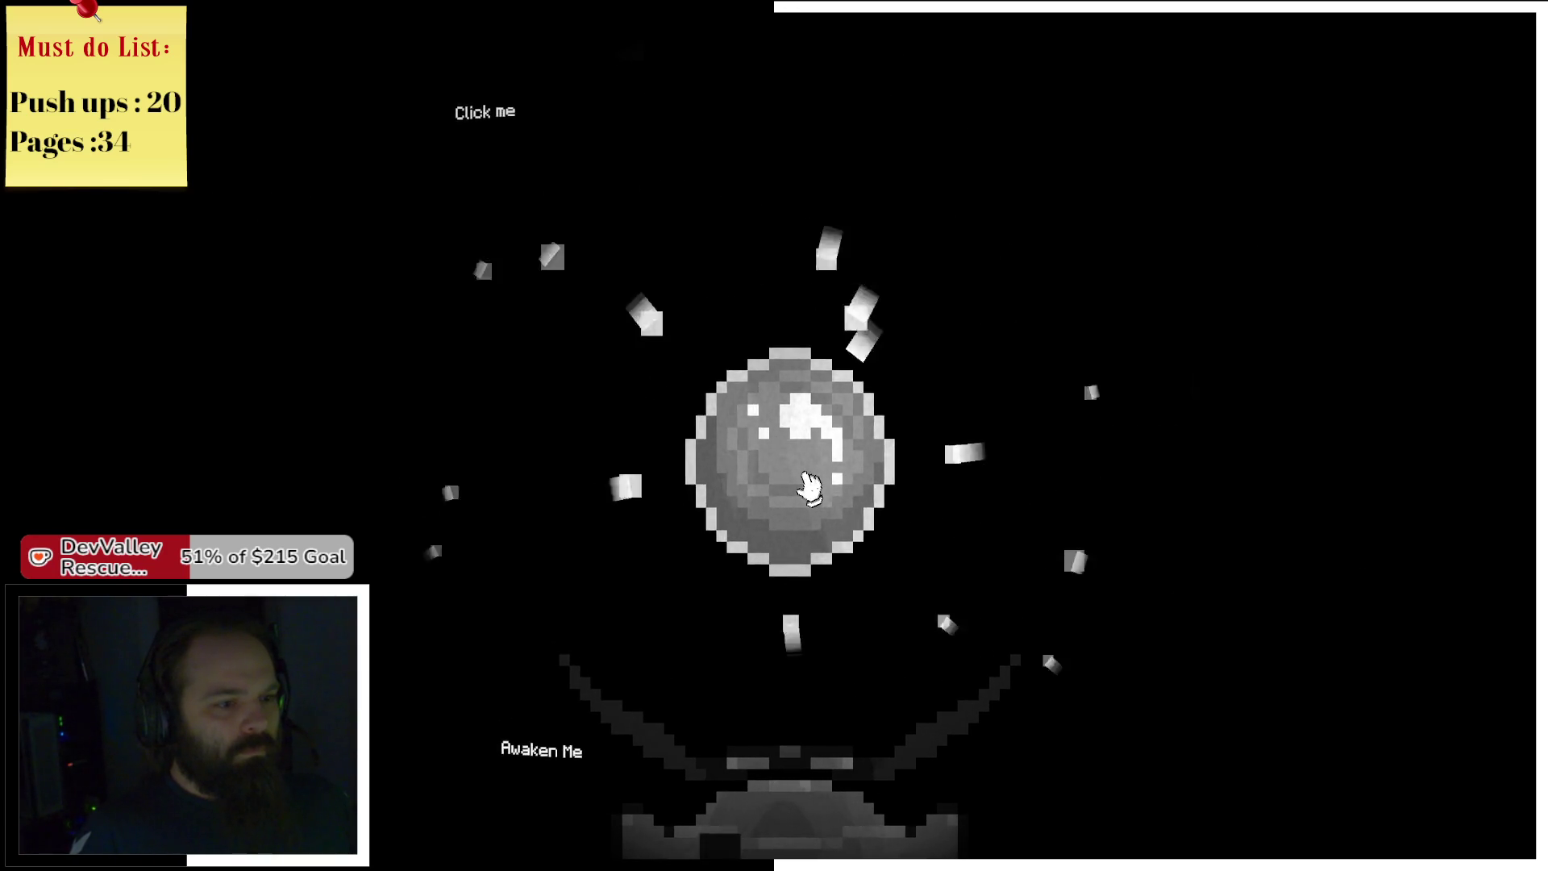
click(810, 487)
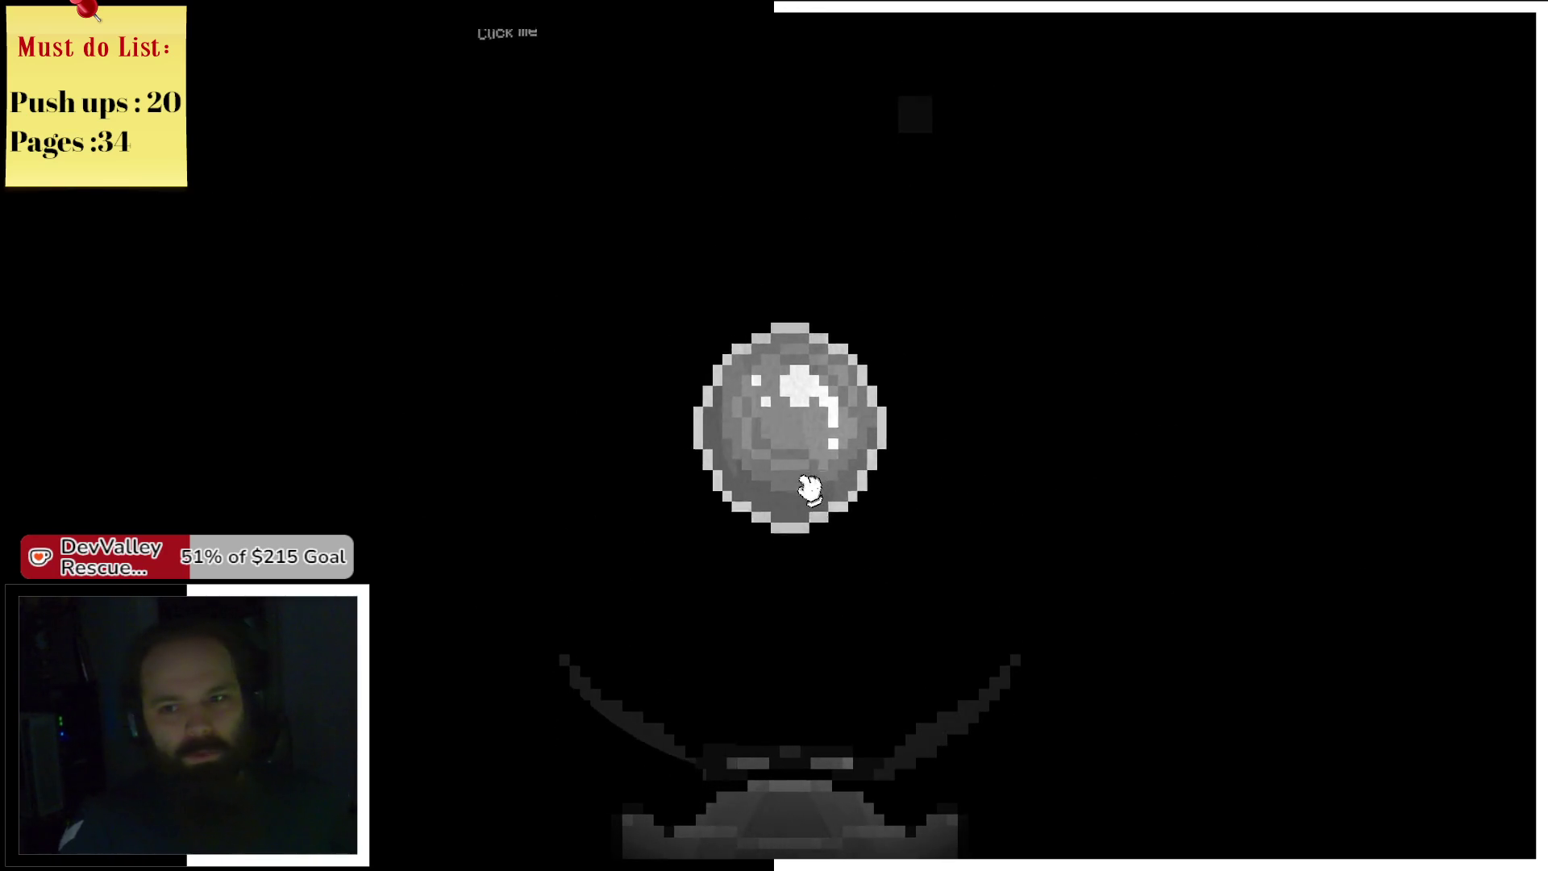
click(809, 488)
click(816, 488)
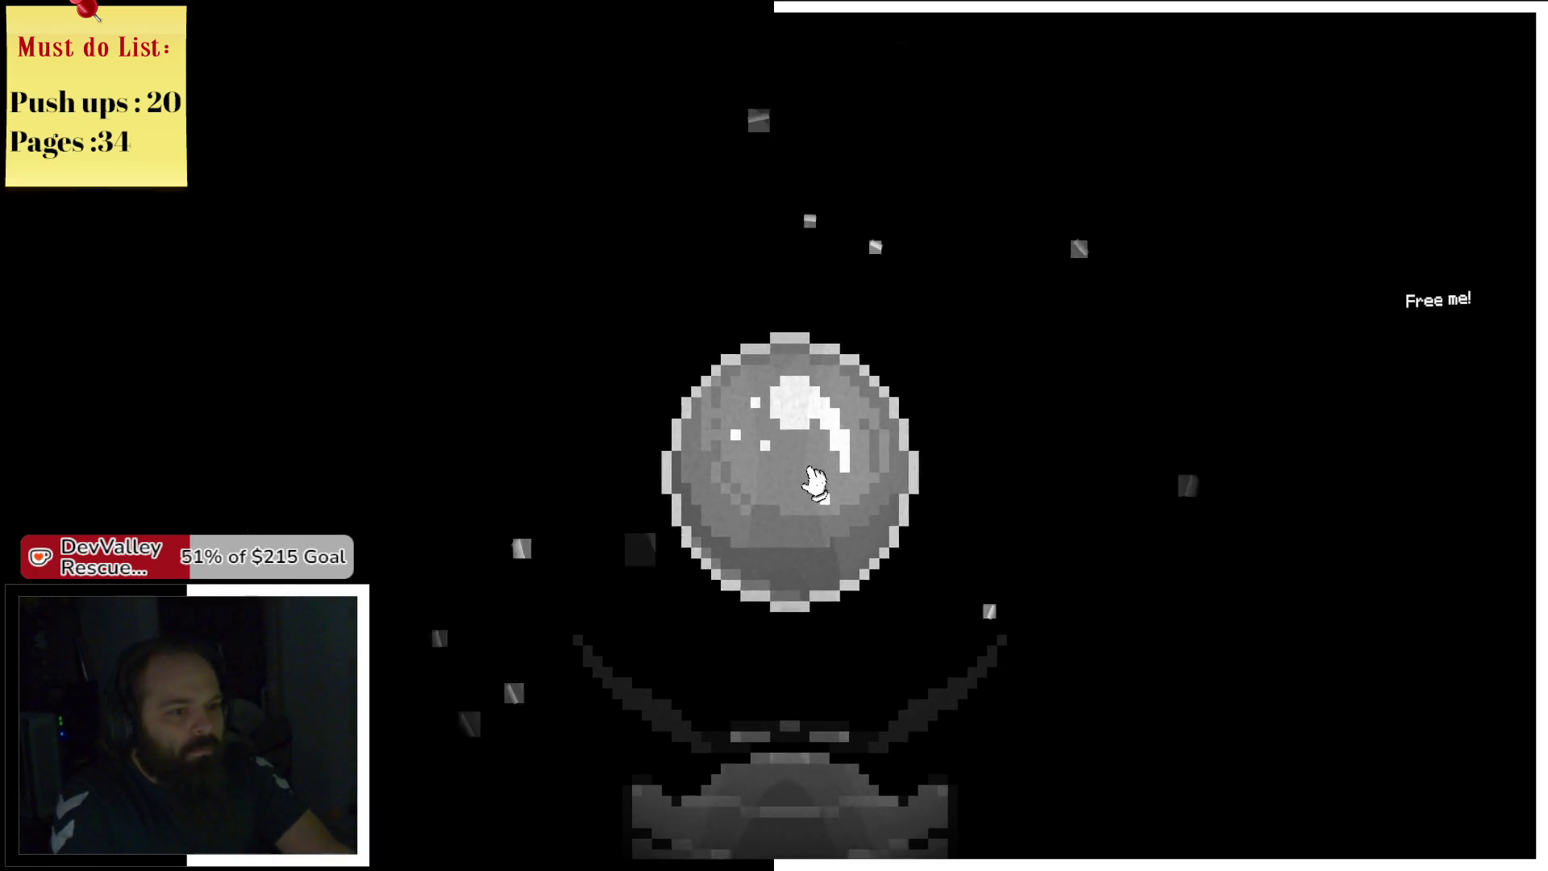
click(814, 482)
click(814, 482)
click(812, 483)
click(802, 475)
click(801, 458)
click(802, 457)
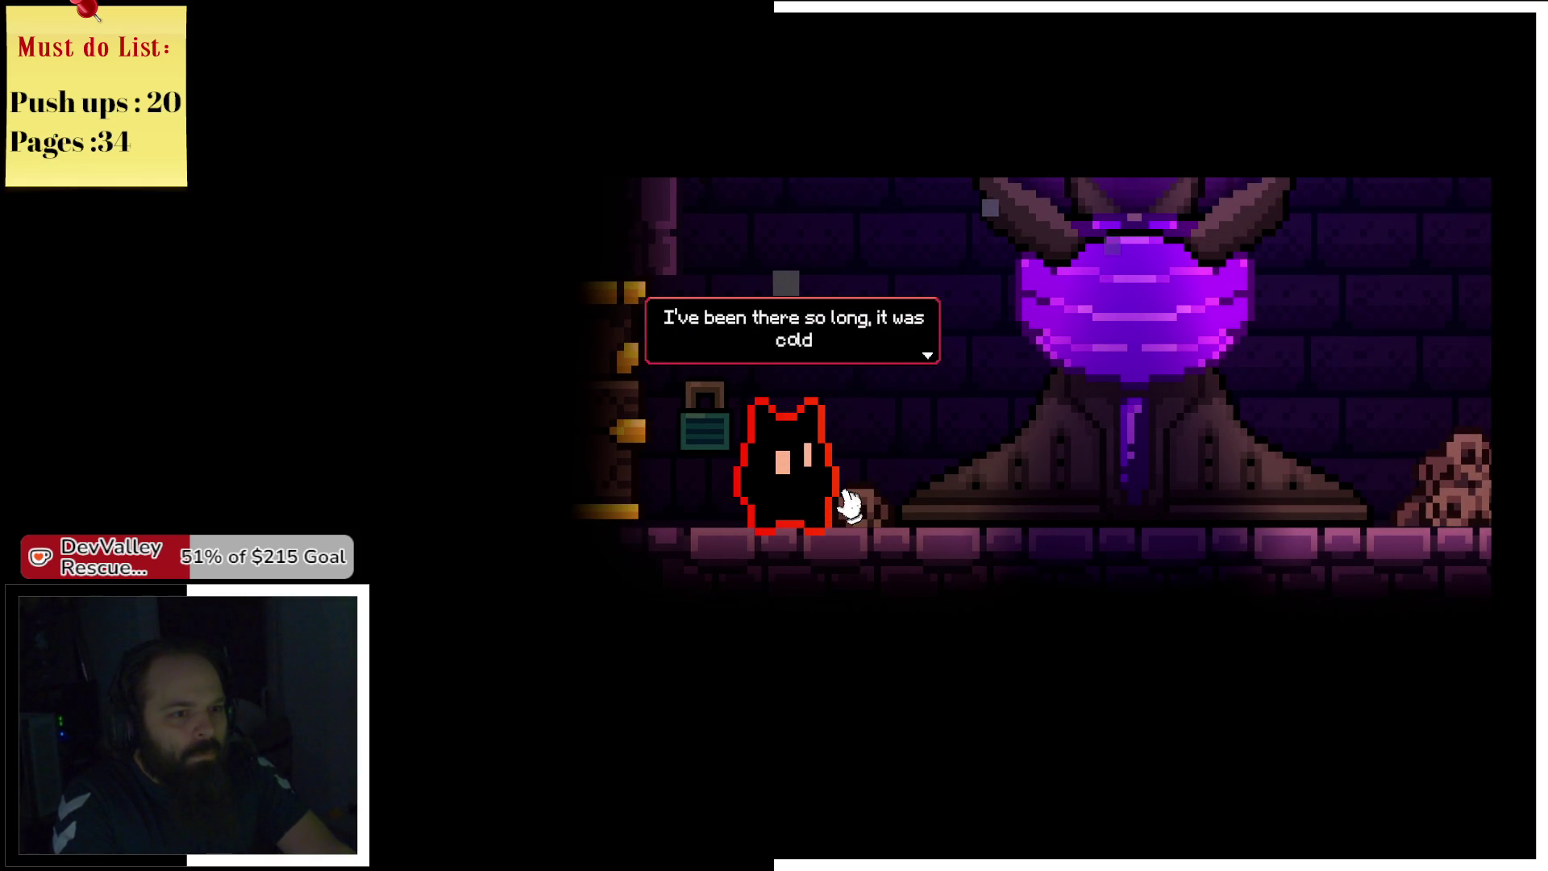
Read through the cat's lines about others still trapped until the purple orb chamber (0/2) appears.
click(842, 496)
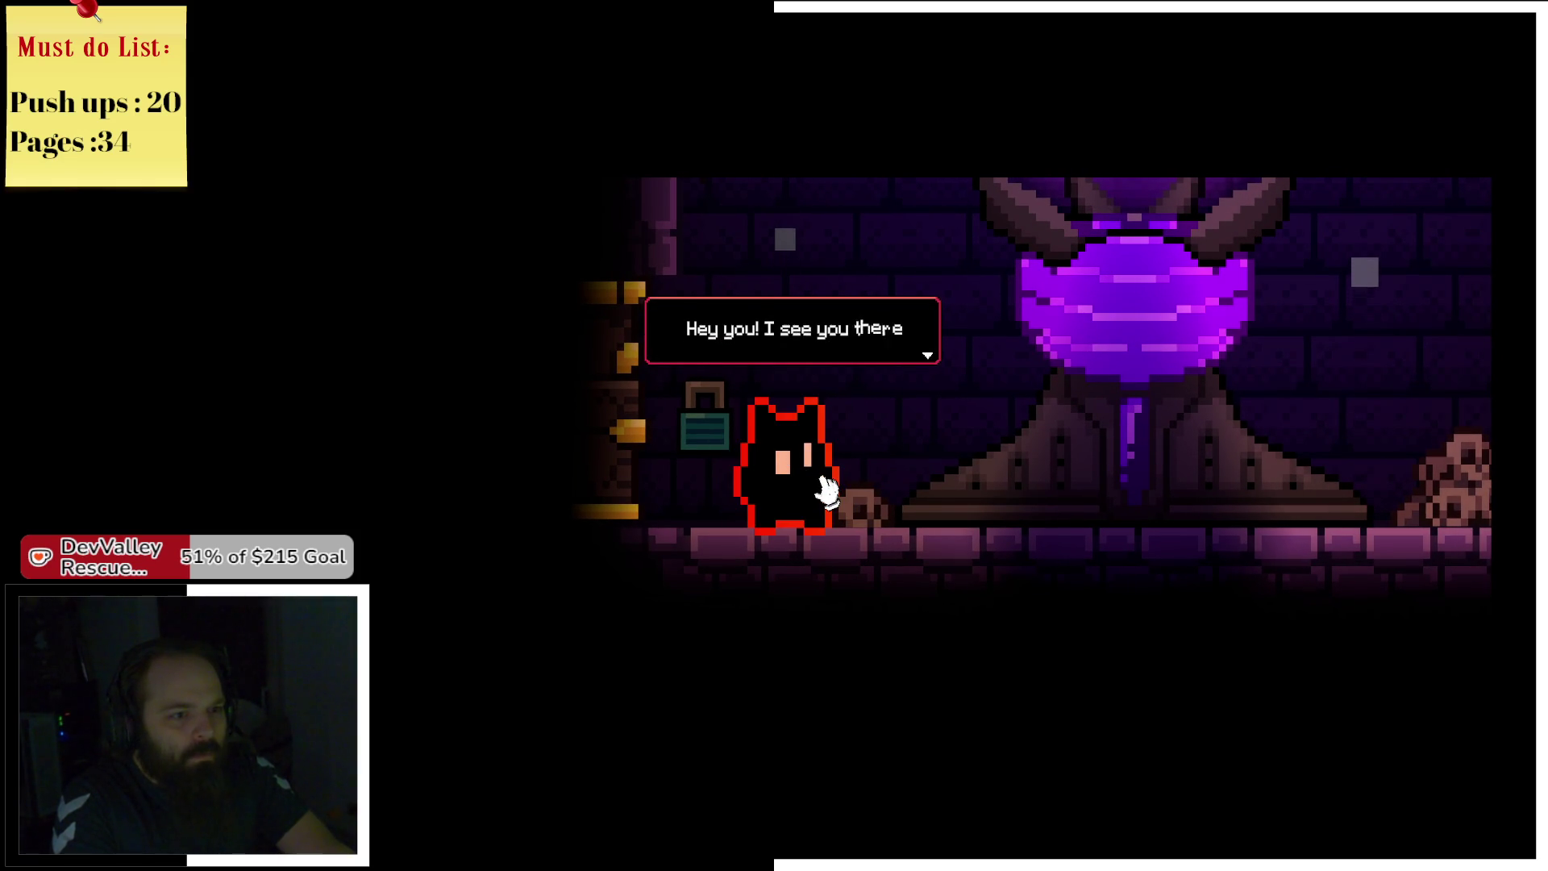
click(819, 492)
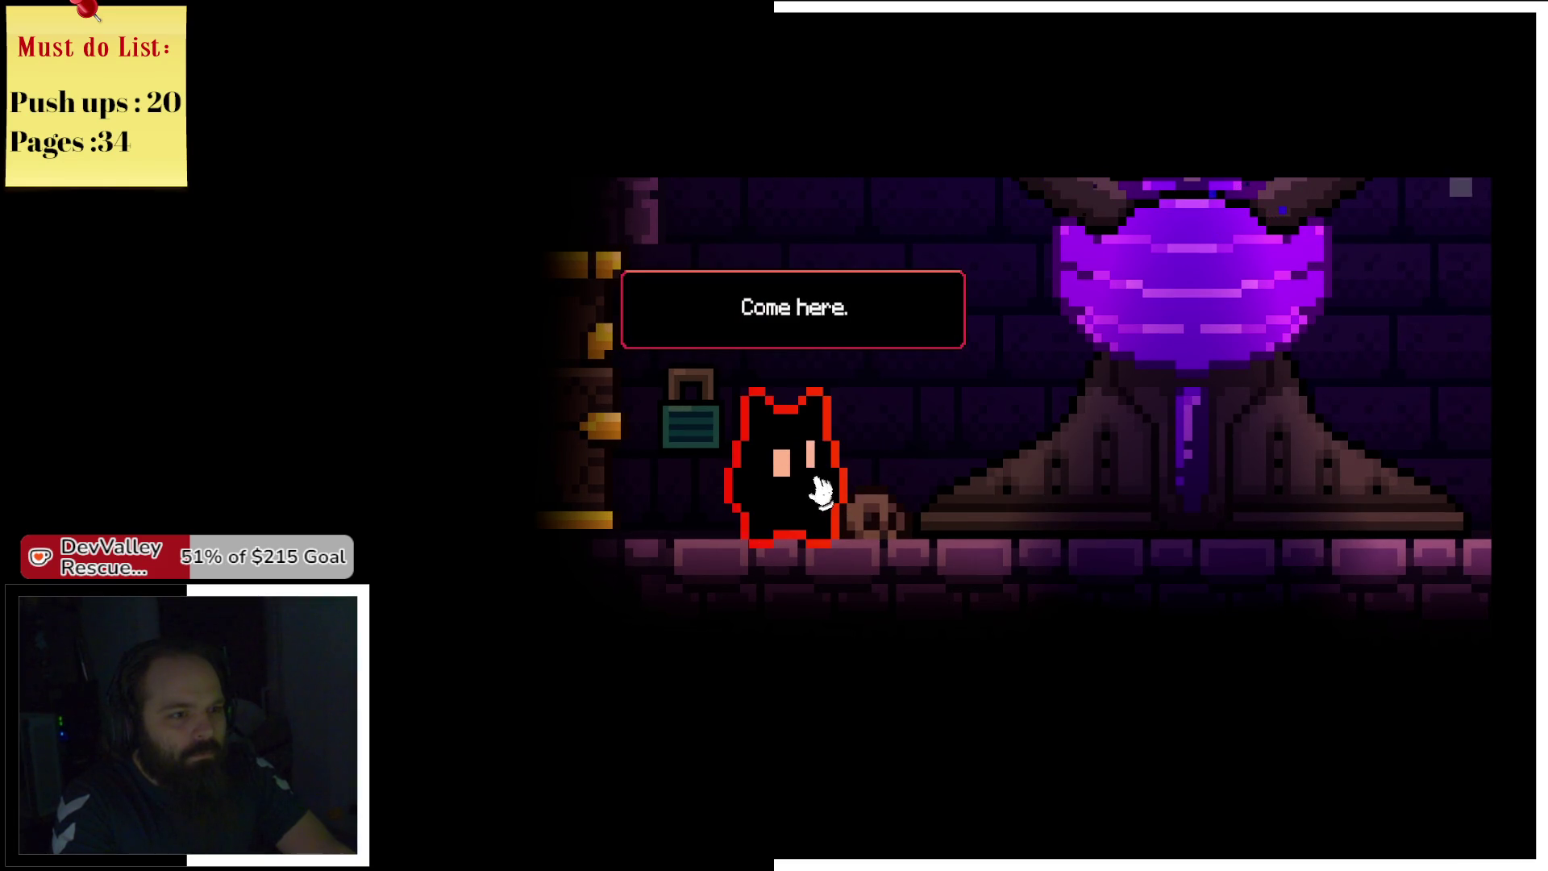
click(821, 490)
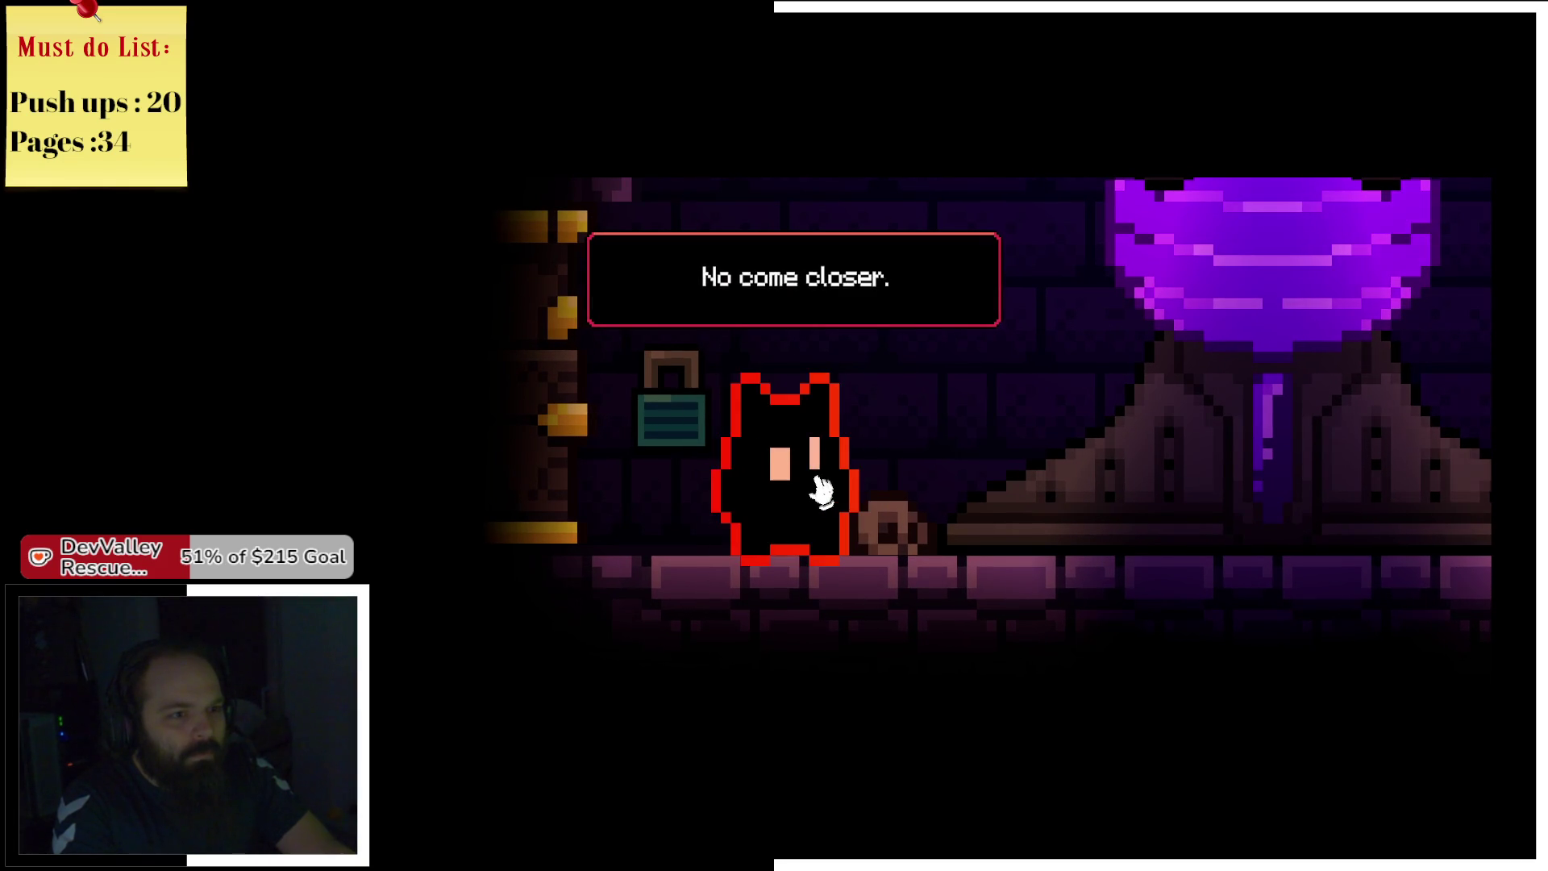
click(820, 490)
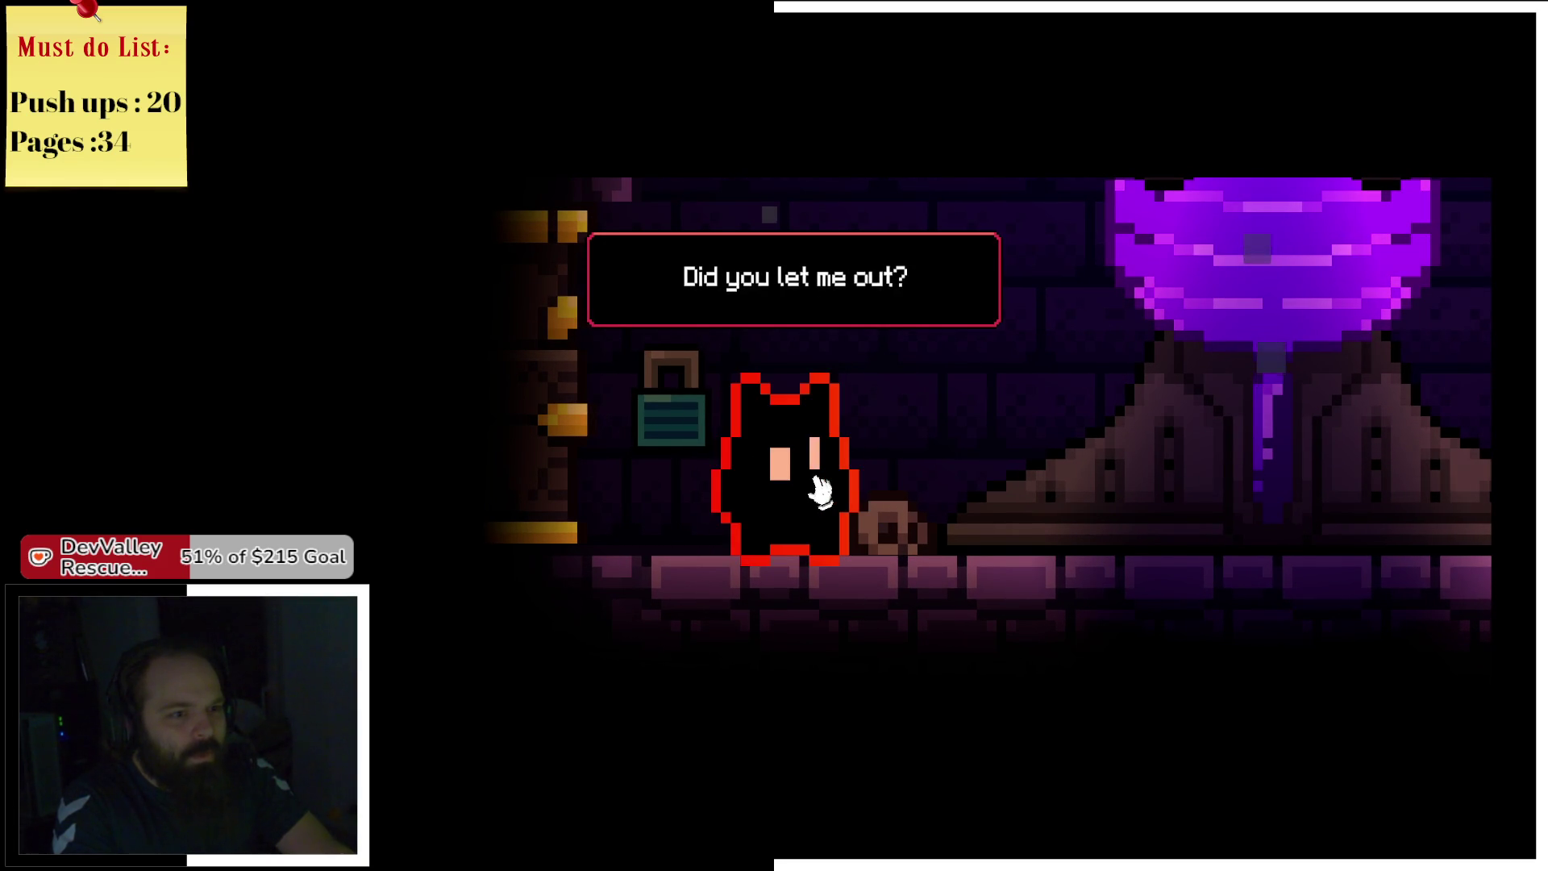
click(821, 490)
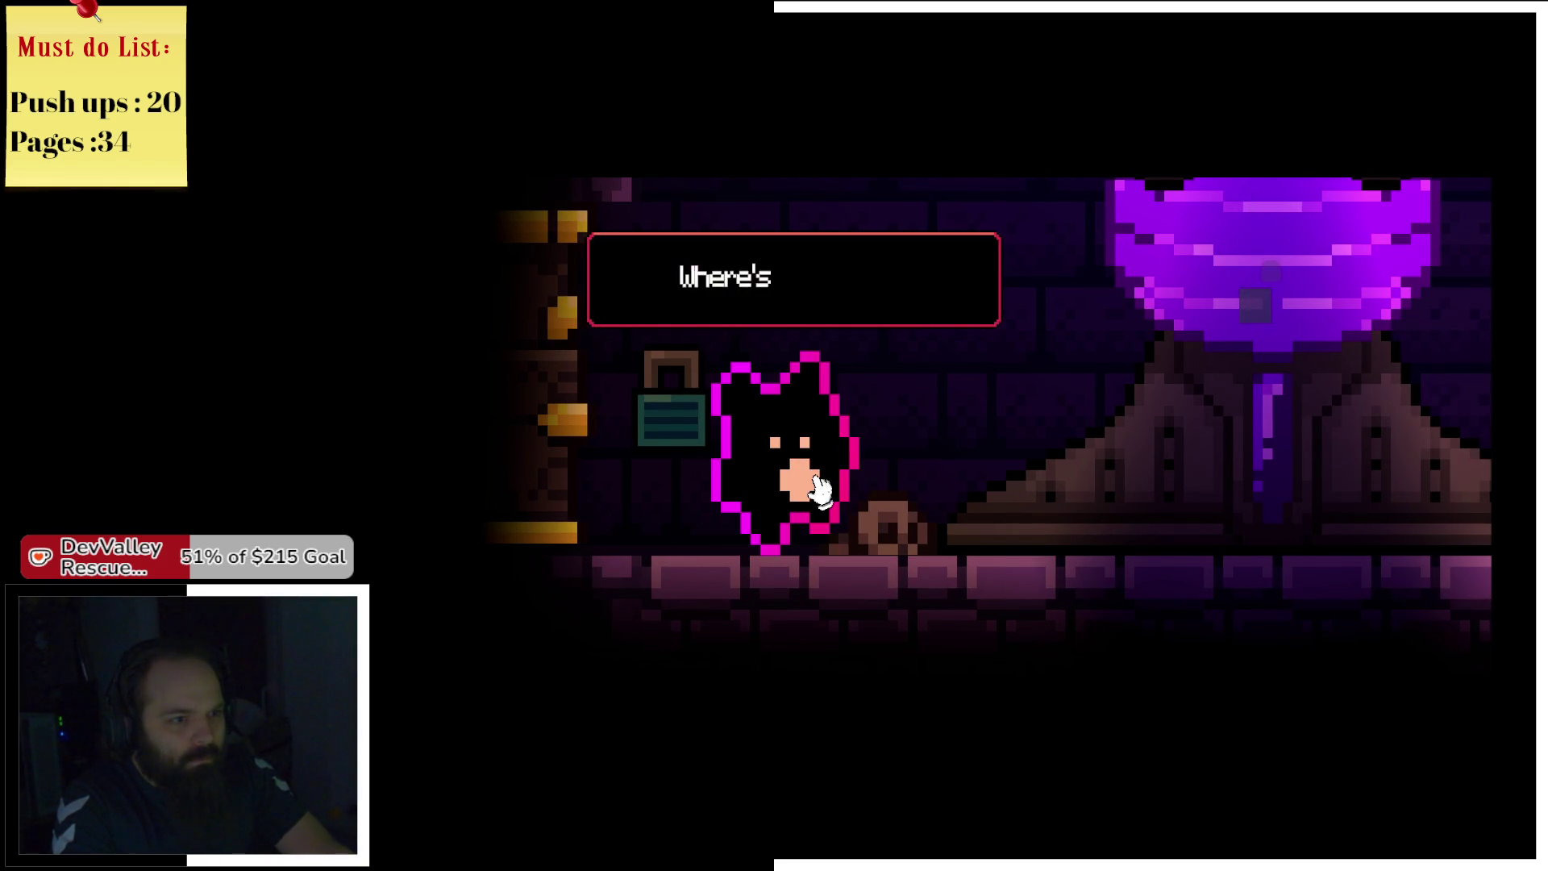
click(821, 490)
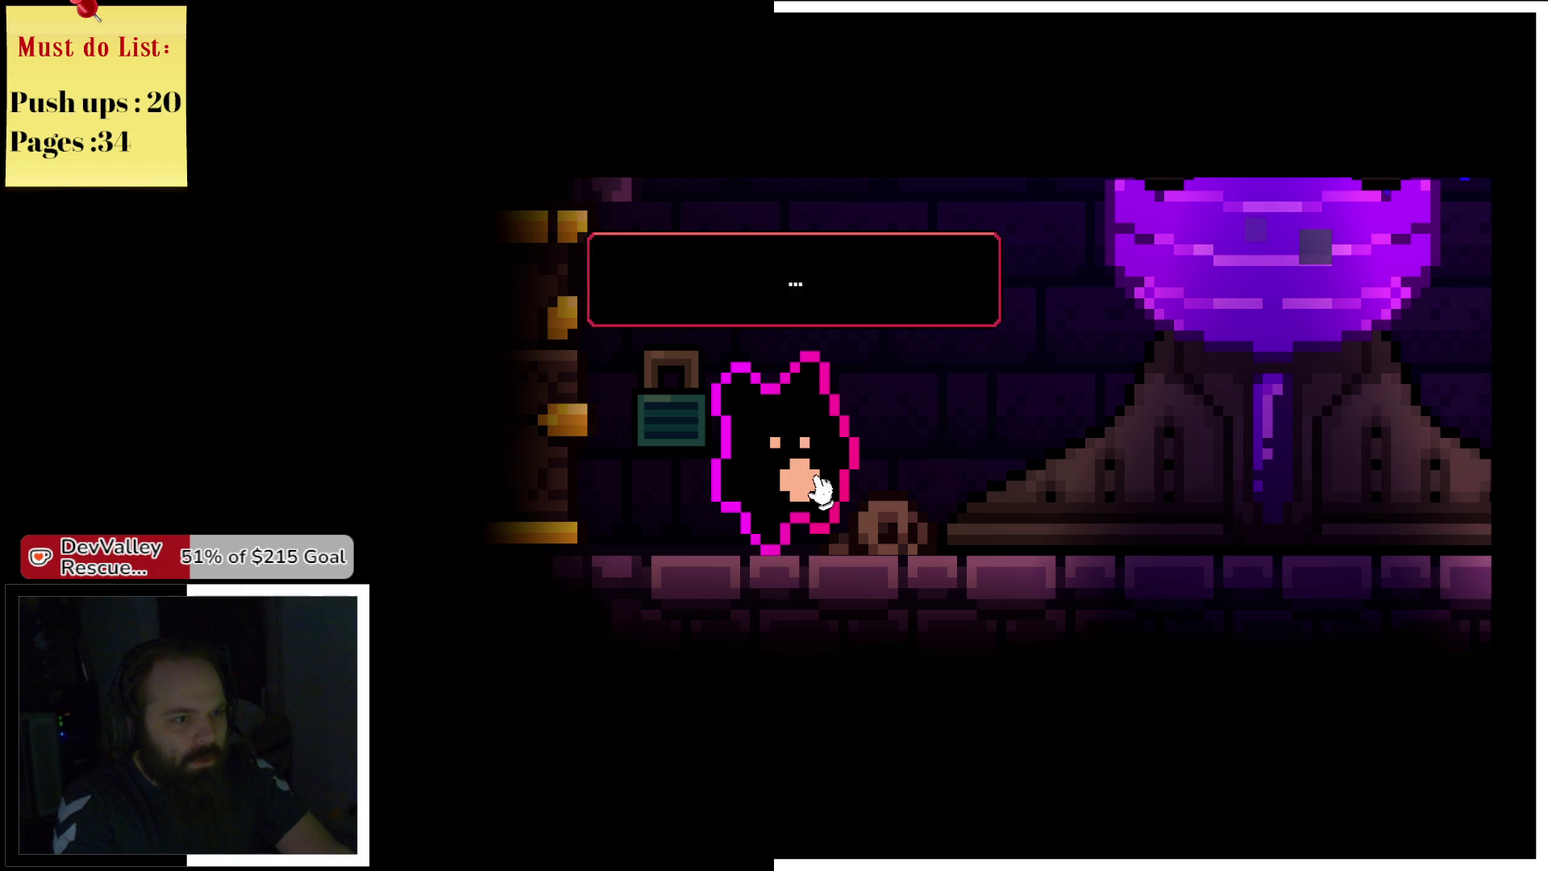
click(831, 512)
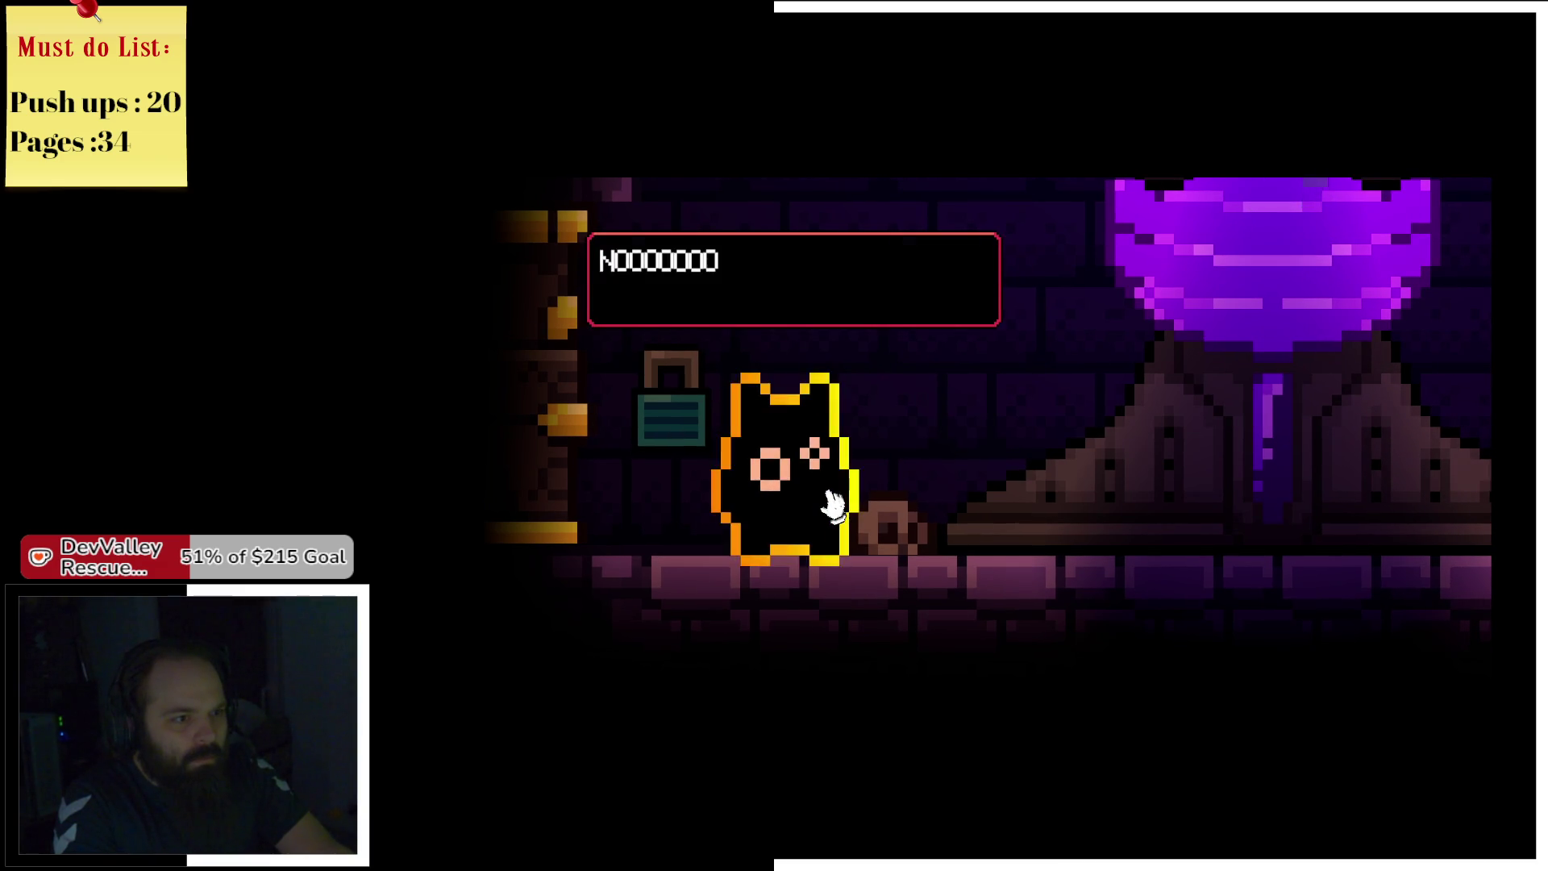
click(841, 476)
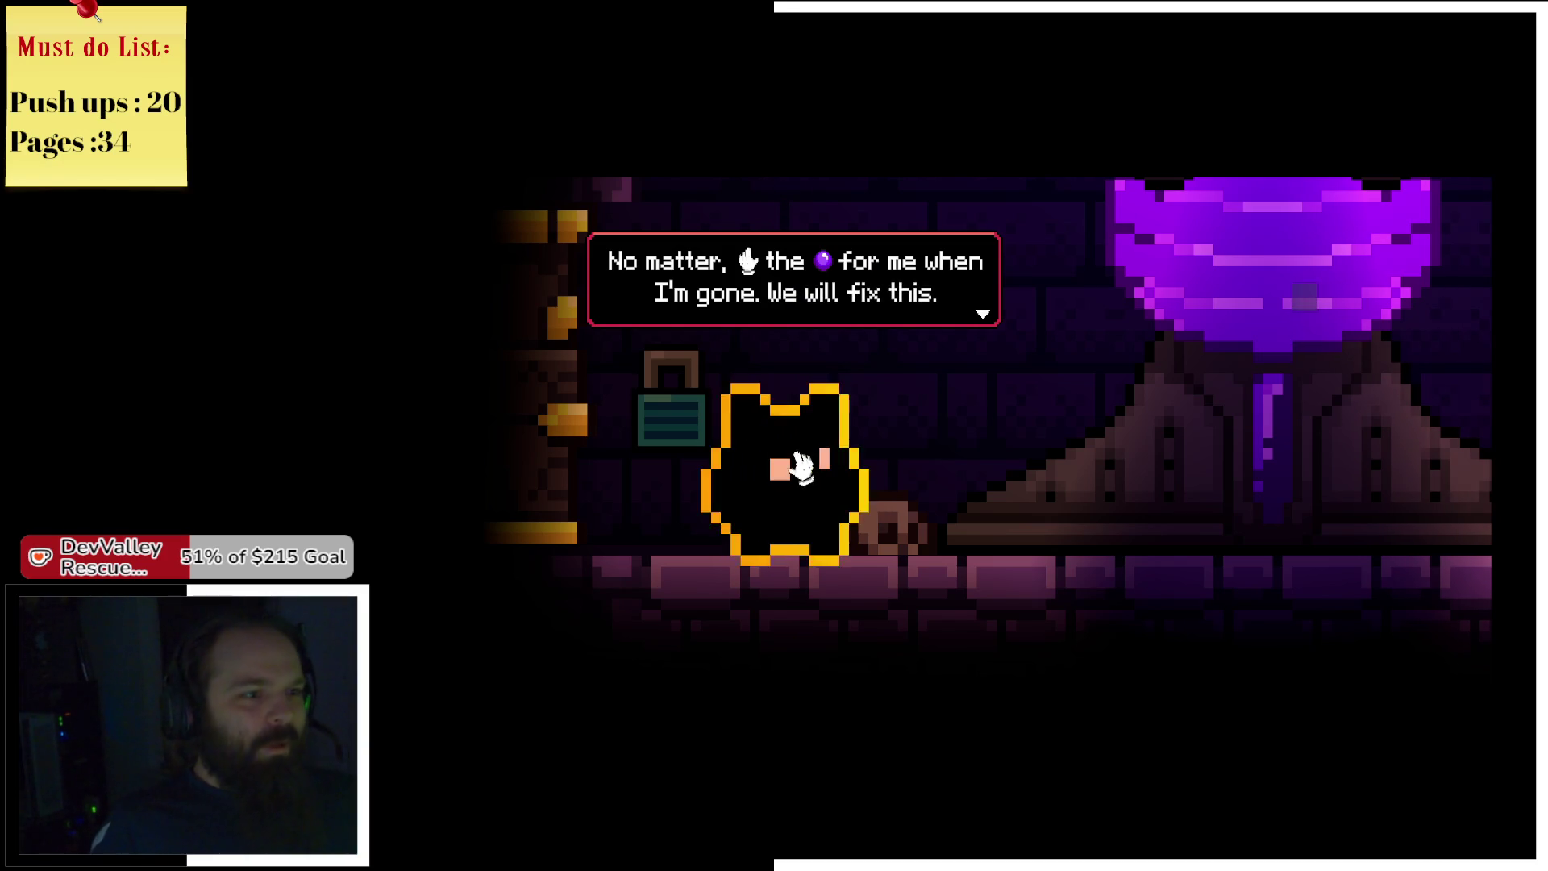
click(810, 465)
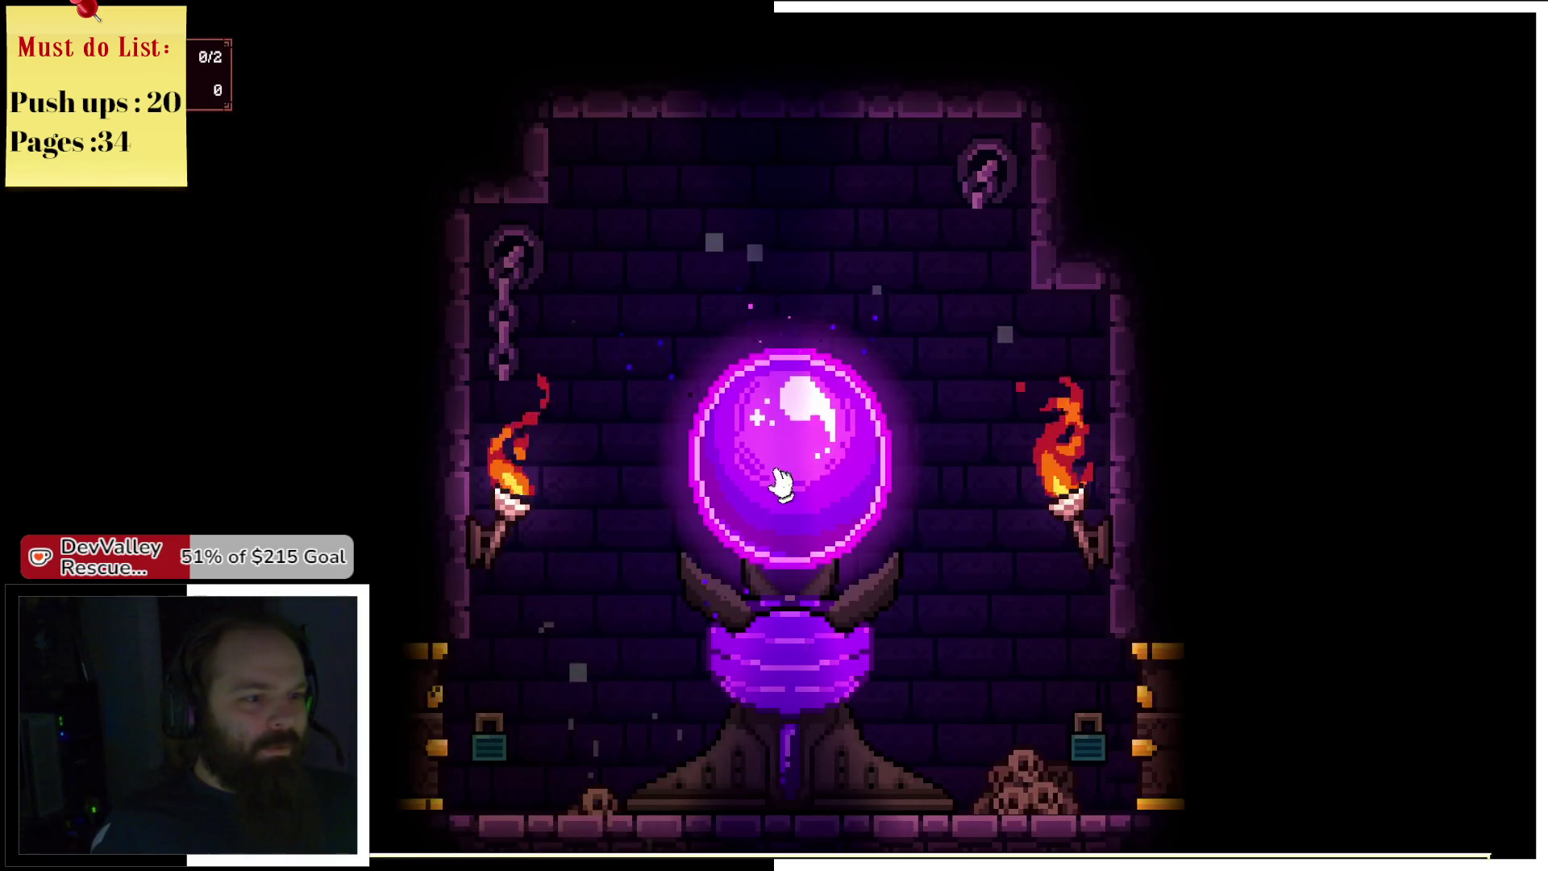
Tap the purple orb about twenty times to bank the first devotion.
click(779, 482)
click(779, 482)
click(780, 484)
click(783, 485)
click(786, 488)
click(788, 486)
click(790, 486)
click(792, 486)
click(794, 484)
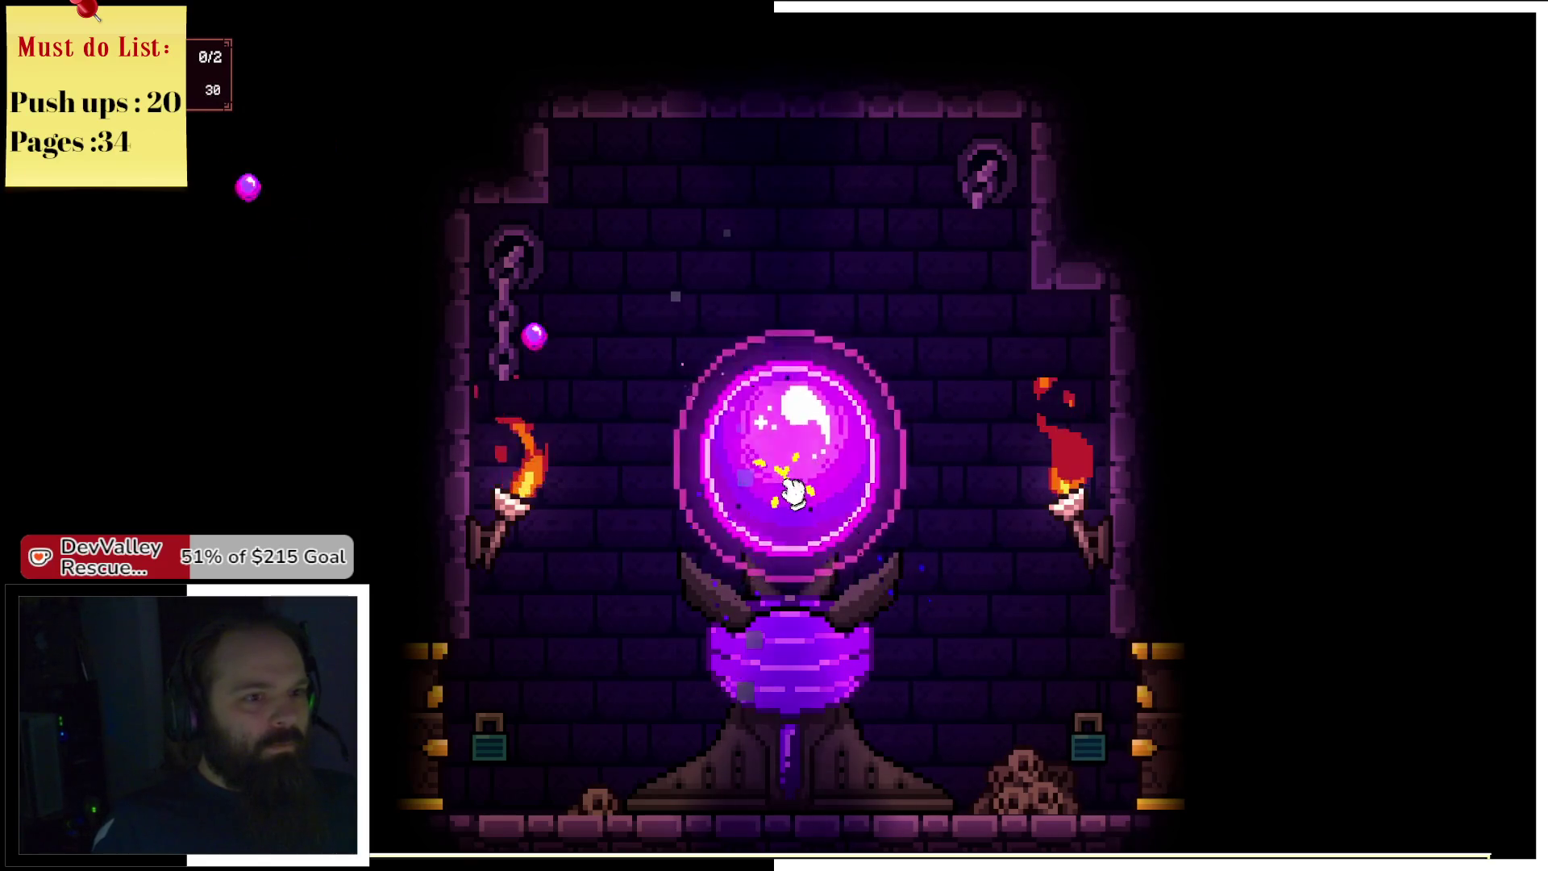
click(798, 492)
click(798, 492)
click(798, 492)
click(798, 491)
click(798, 490)
click(798, 490)
click(798, 490)
click(798, 490)
click(798, 490)
click(798, 490)
click(798, 490)
click(798, 490)
click(800, 492)
click(800, 492)
click(806, 493)
click(806, 493)
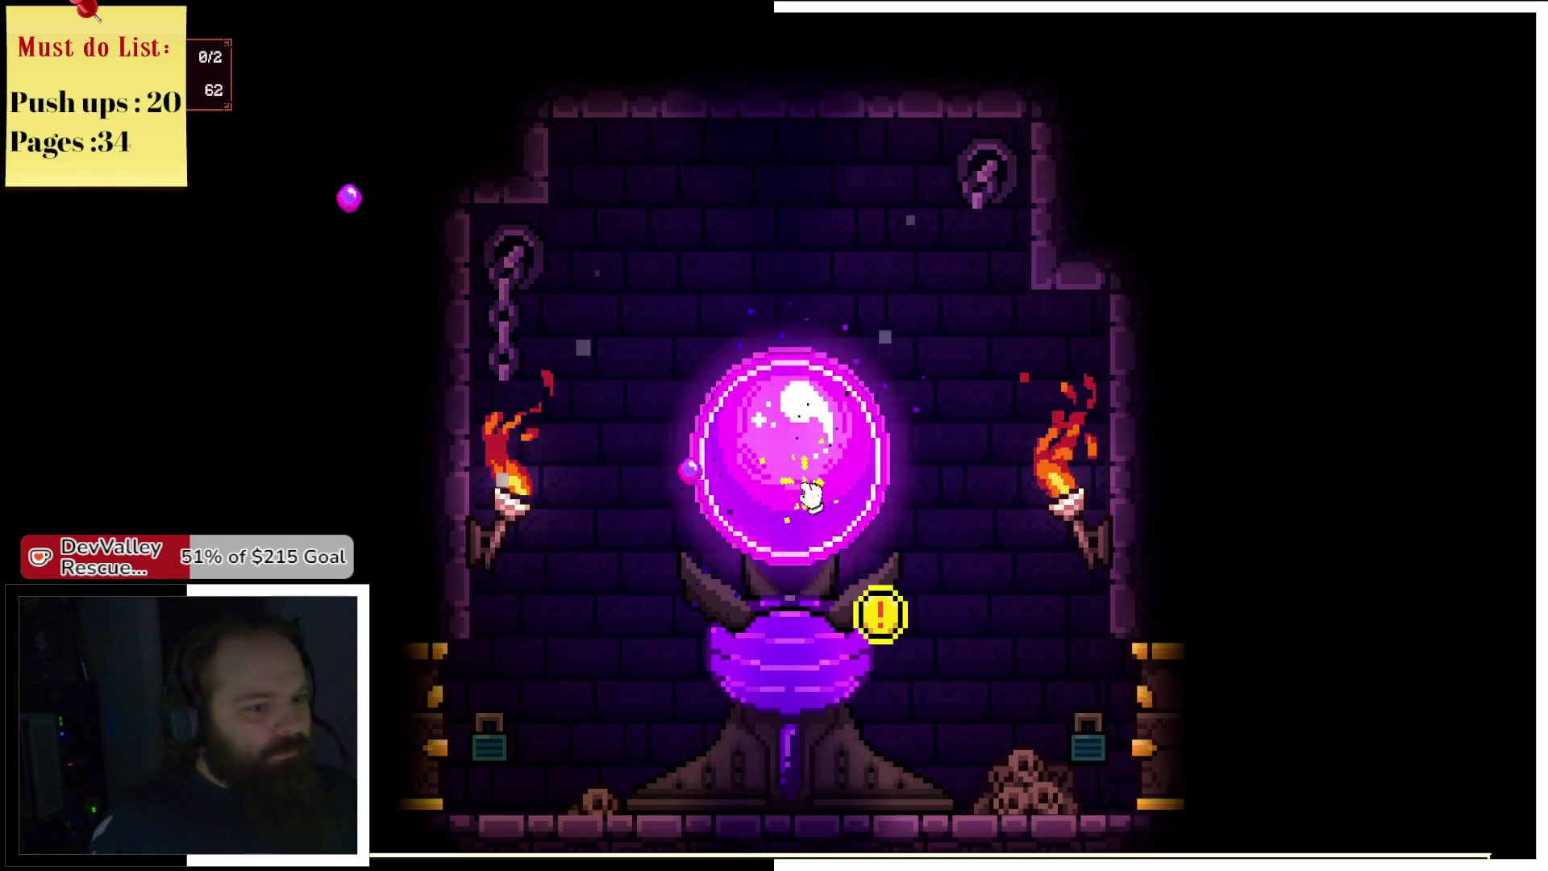
click(806, 494)
In the altar panel, buy Devotion Power I and raise it to level 2.
click(880, 618)
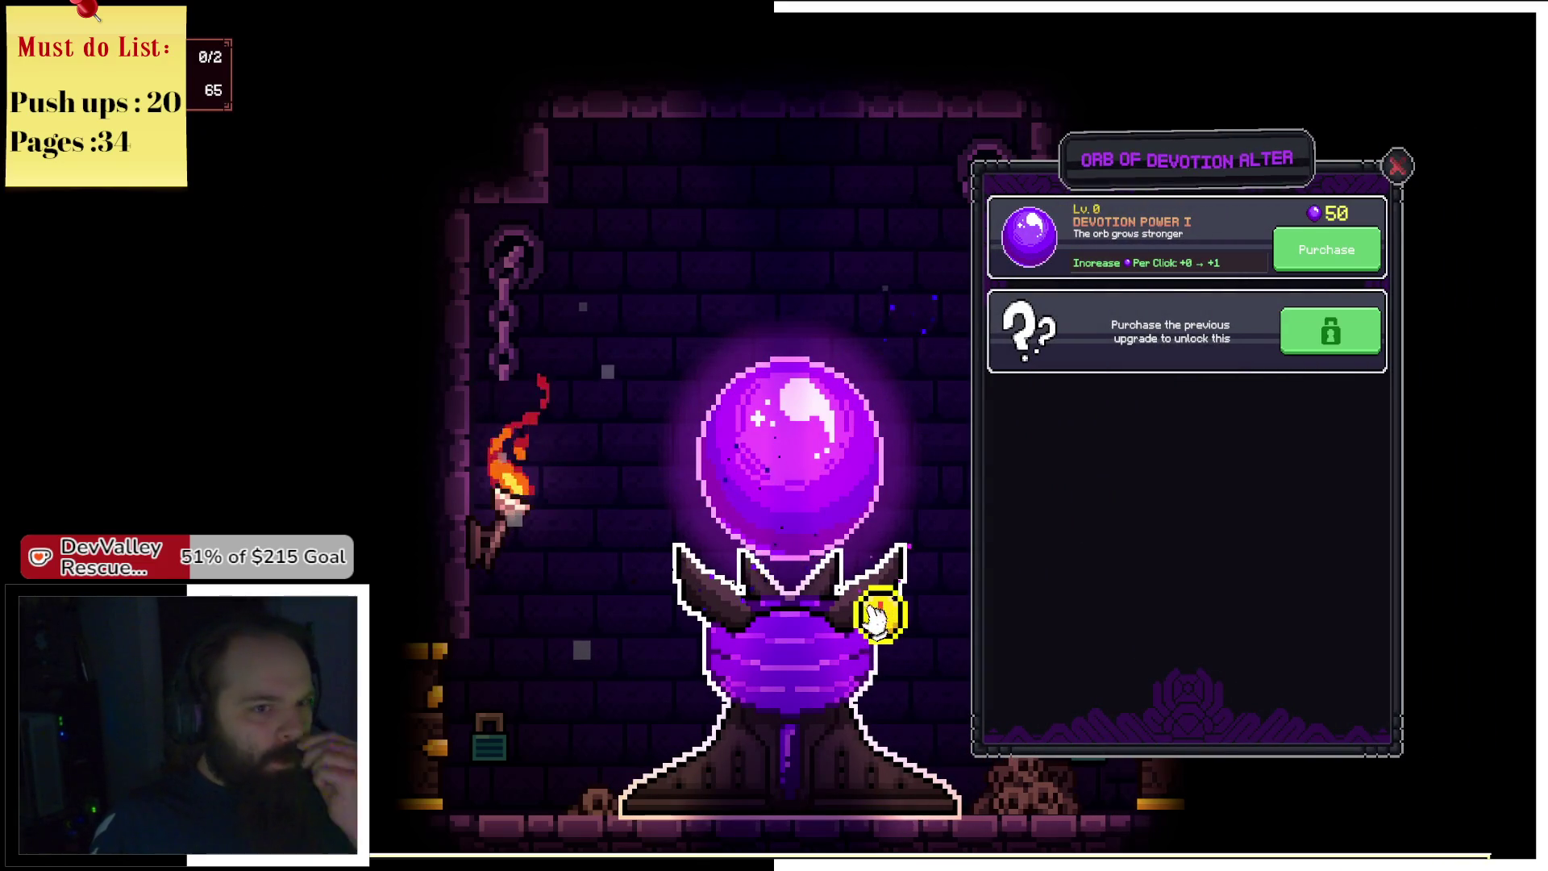
click(1298, 250)
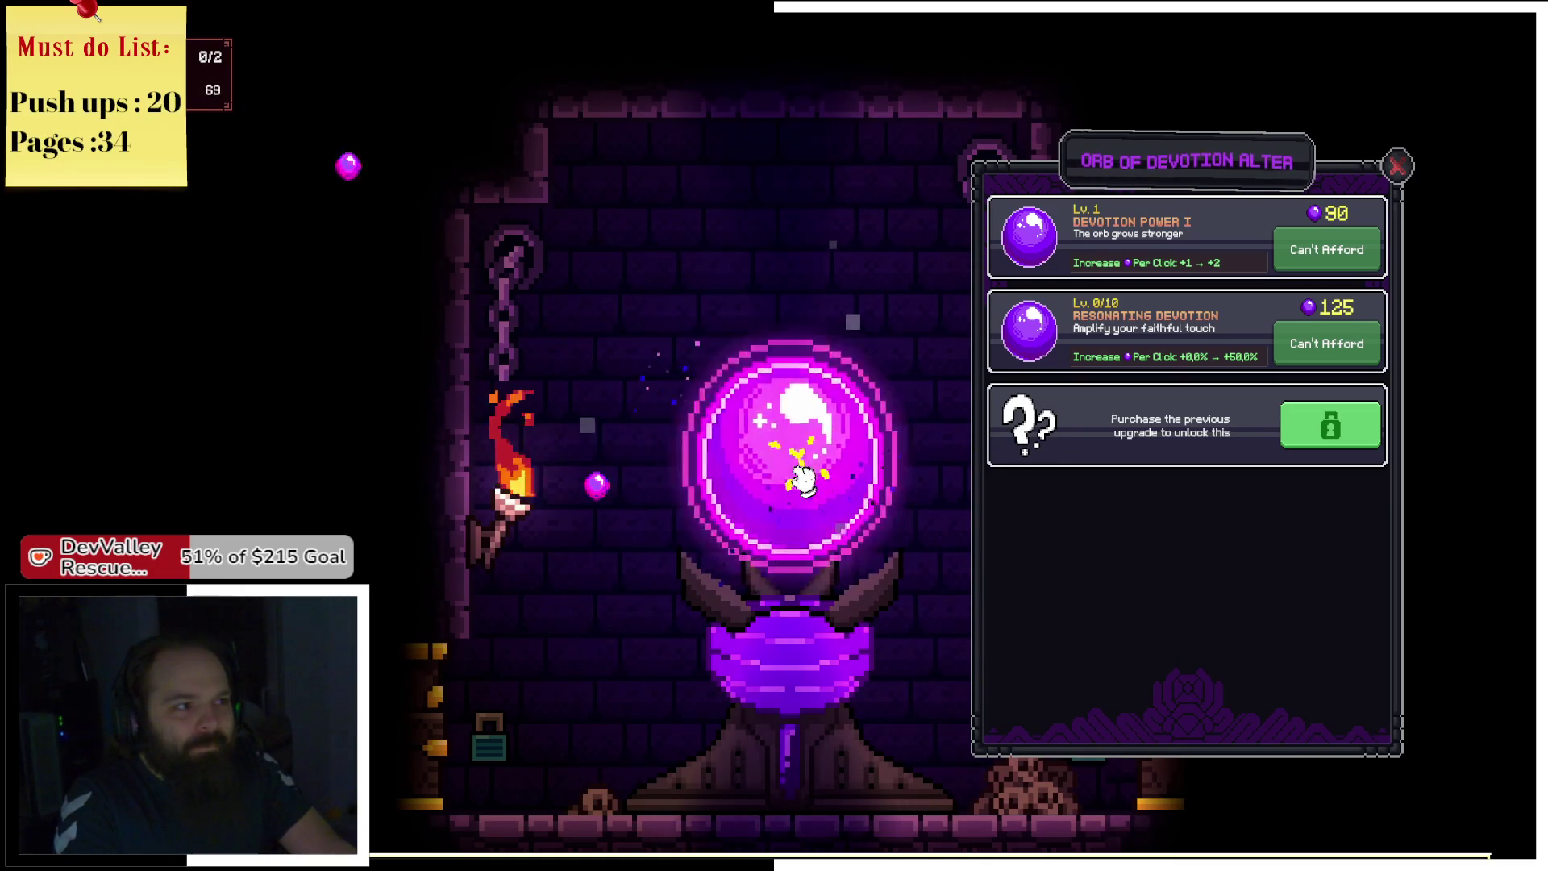
click(804, 477)
click(798, 473)
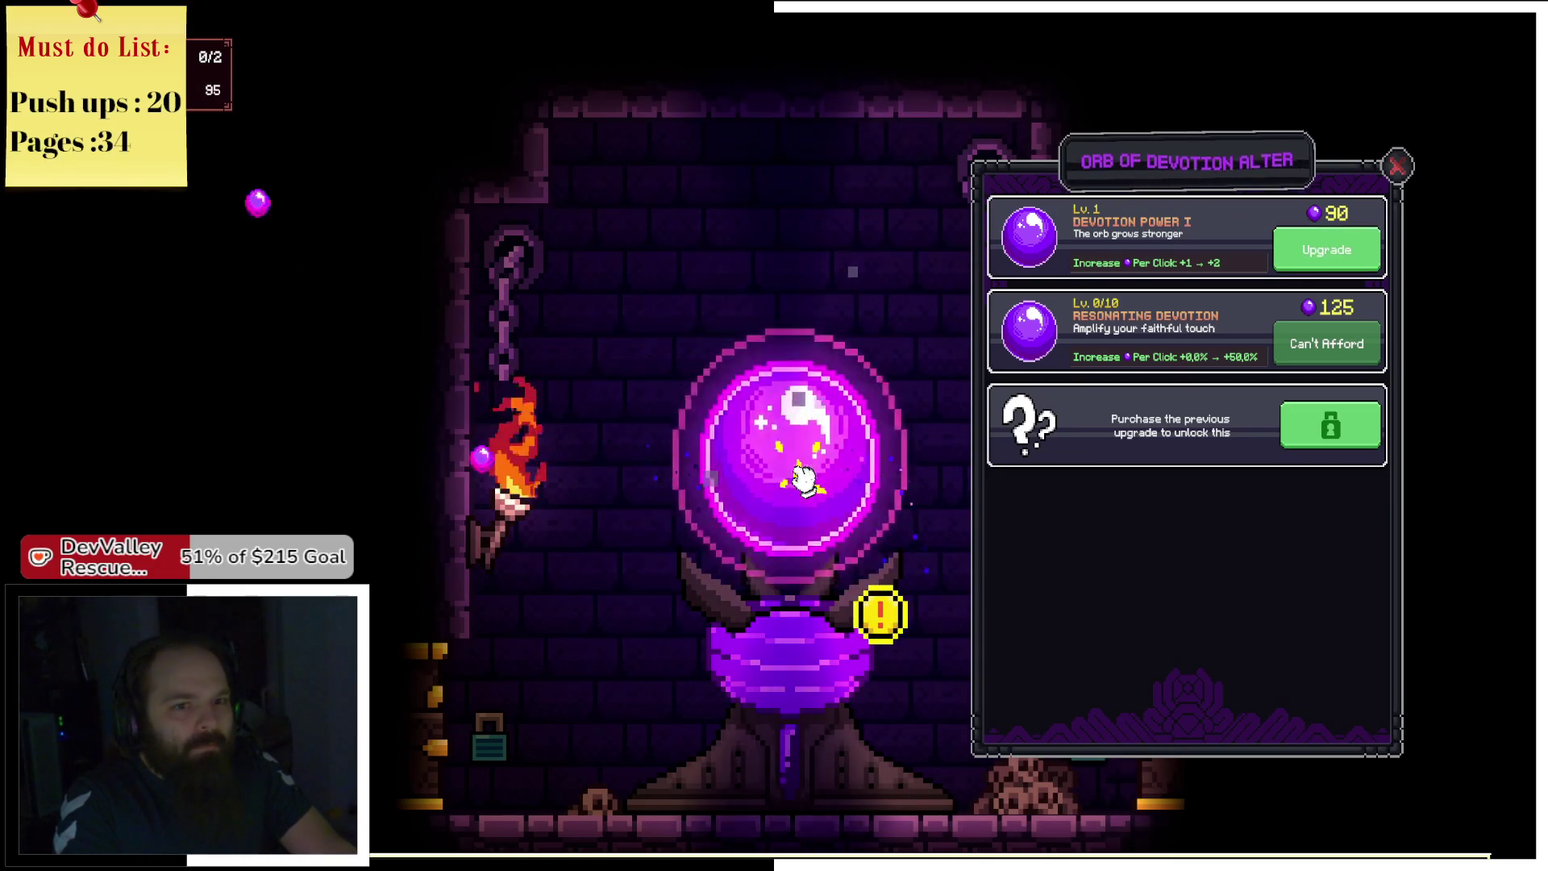
click(1329, 255)
Keep tapping the orb to reach 166 devotion and unlock the 100-devotion achievement.
click(824, 447)
click(823, 447)
click(823, 448)
click(824, 448)
click(824, 448)
click(824, 448)
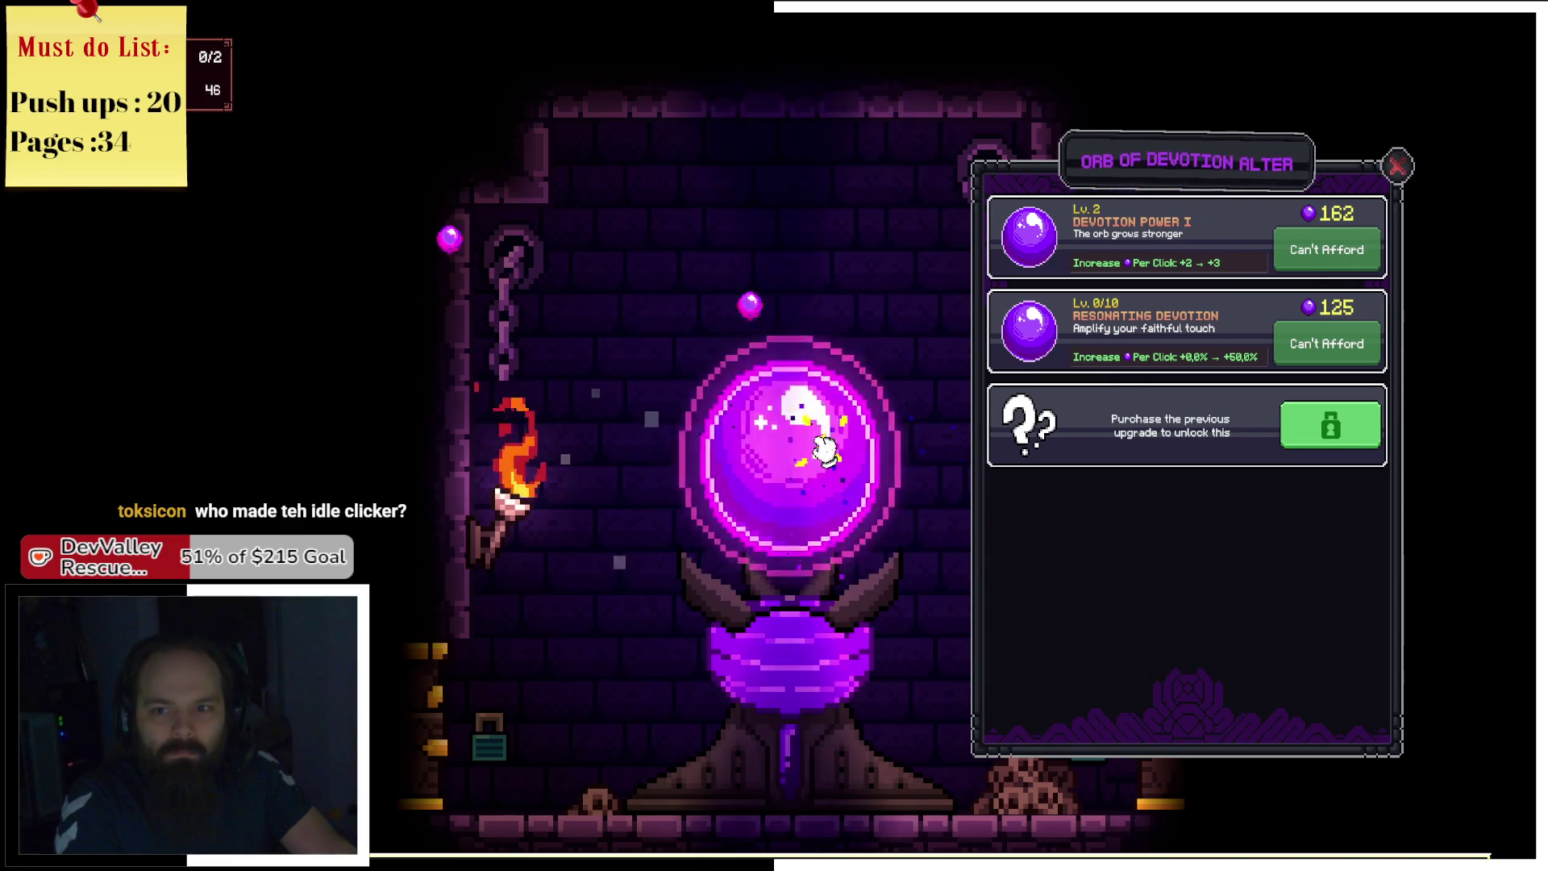
click(818, 449)
click(814, 451)
click(808, 451)
click(803, 452)
click(798, 454)
click(794, 454)
click(790, 457)
click(786, 457)
click(786, 457)
click(784, 458)
click(782, 458)
click(781, 458)
click(778, 460)
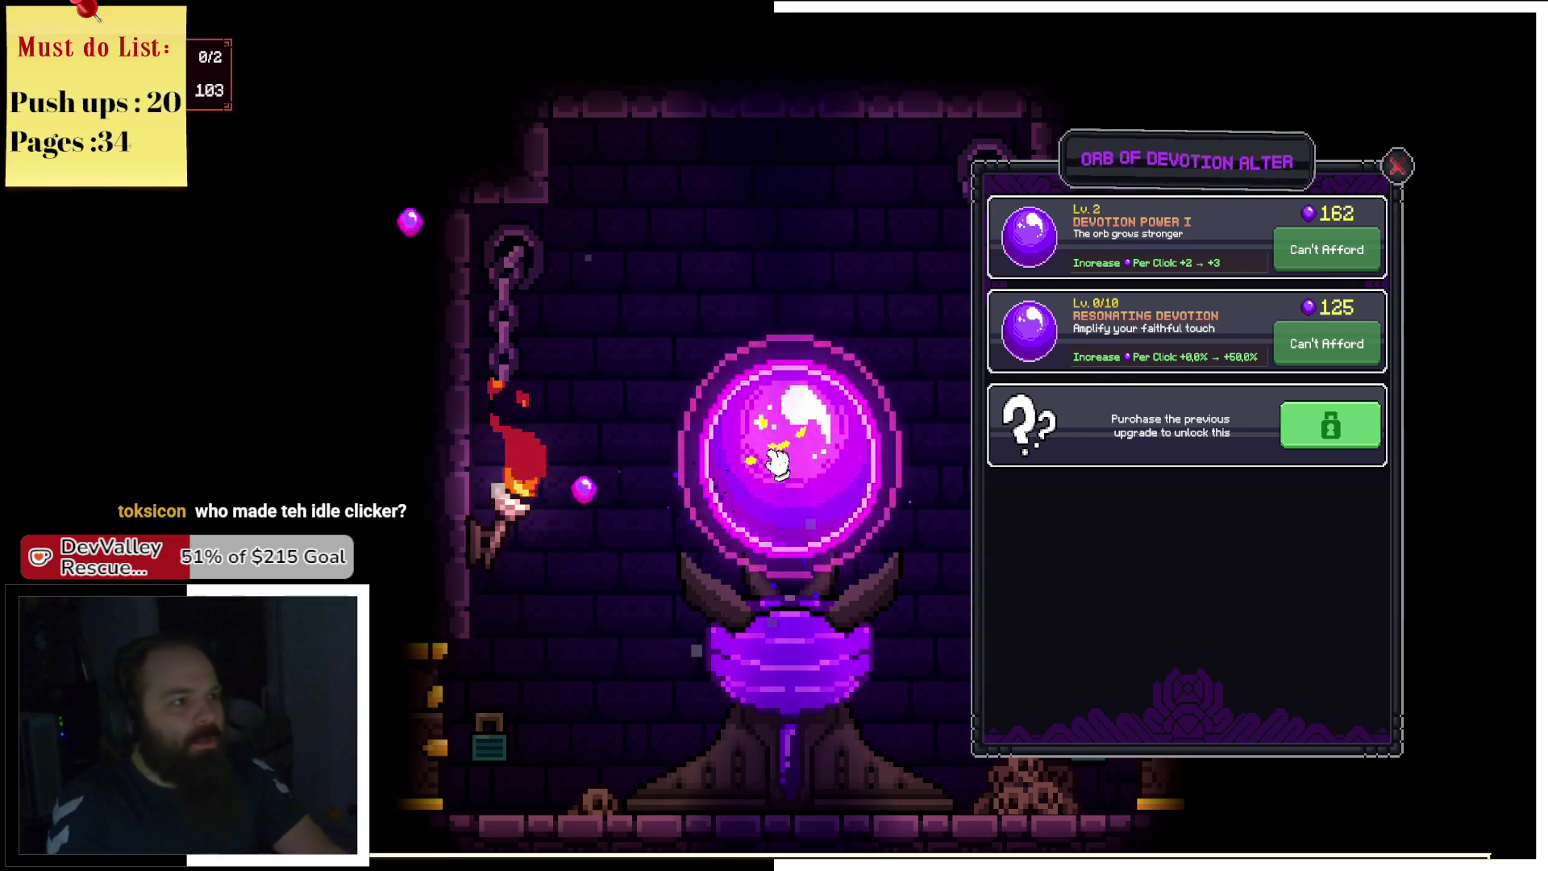
click(778, 461)
click(776, 460)
click(774, 461)
click(776, 461)
click(775, 461)
click(774, 461)
click(774, 462)
click(774, 463)
click(773, 462)
click(773, 463)
click(772, 463)
click(772, 465)
click(772, 465)
click(772, 465)
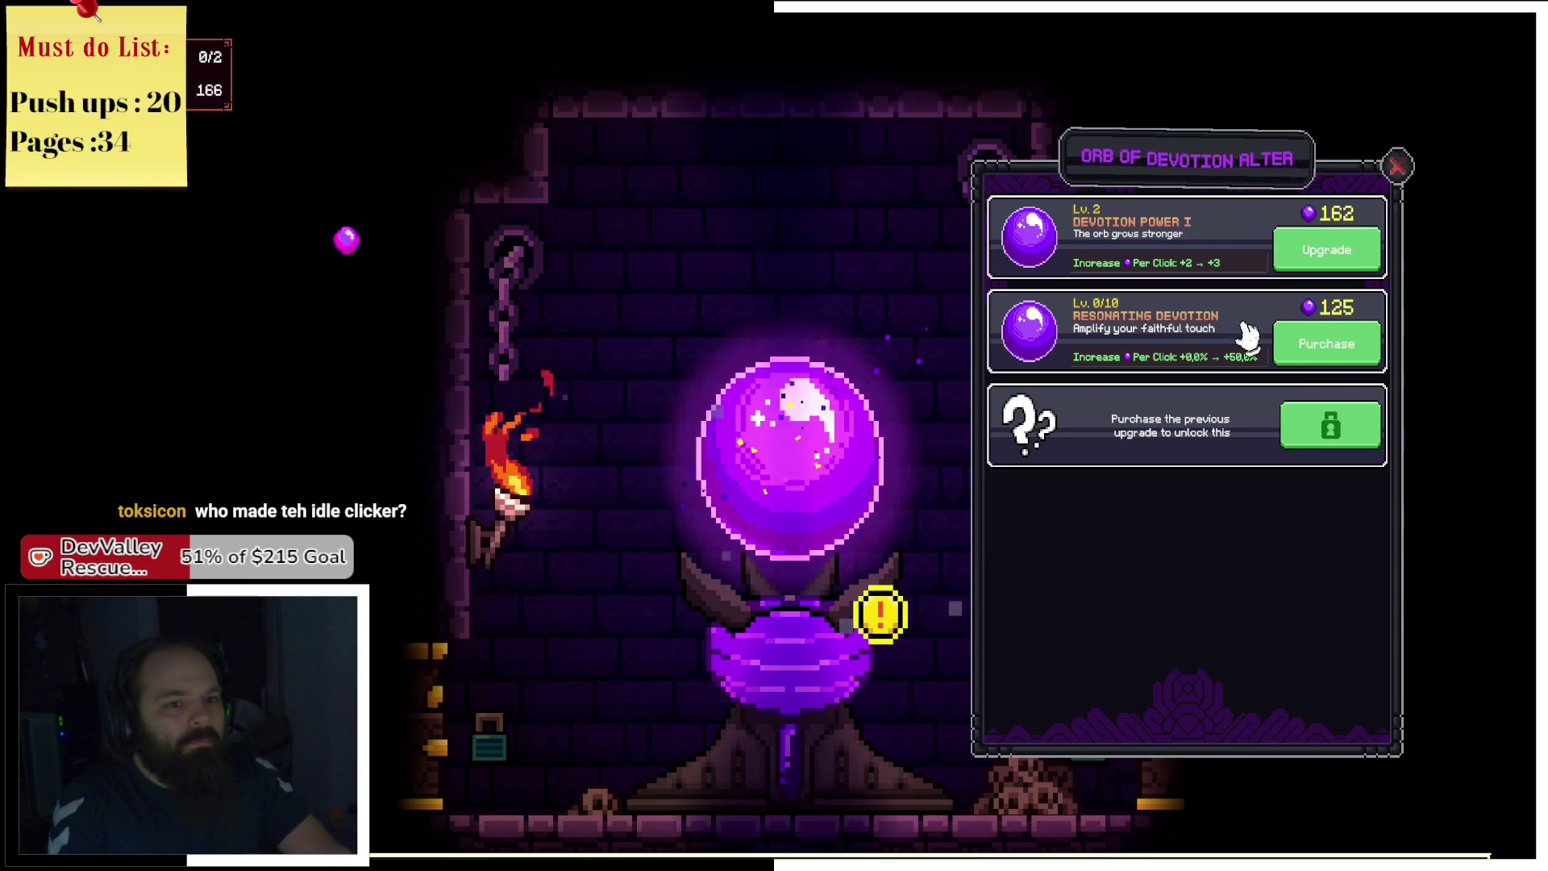
Buy the Resonating Devotion upgrade and tap the orb to rebuild devotion.
click(1324, 347)
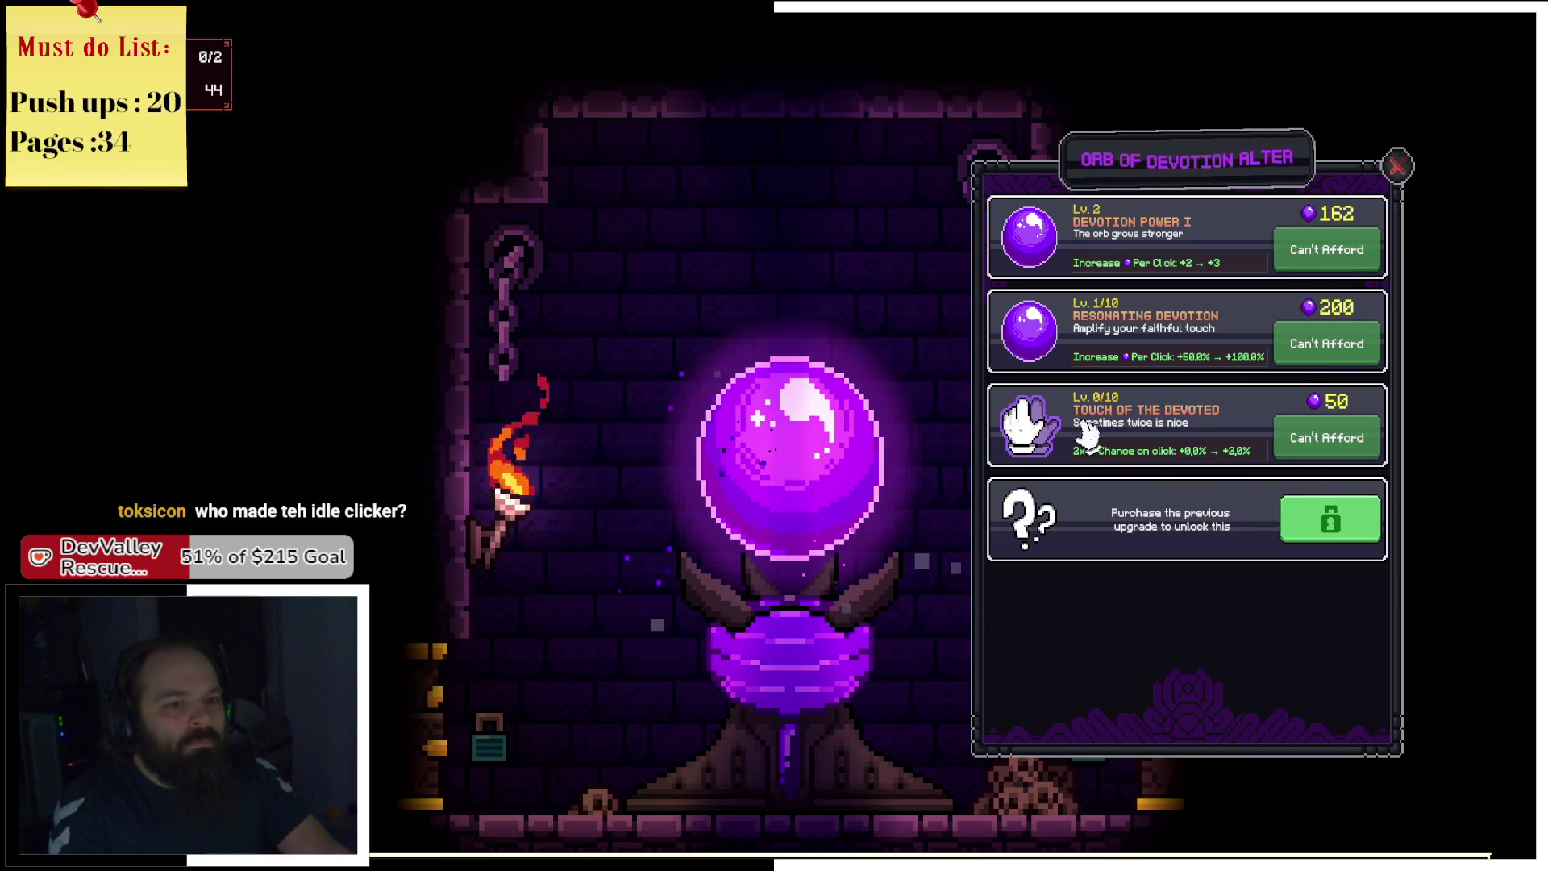
click(808, 458)
click(808, 458)
click(807, 460)
click(807, 459)
click(808, 461)
click(809, 462)
click(811, 463)
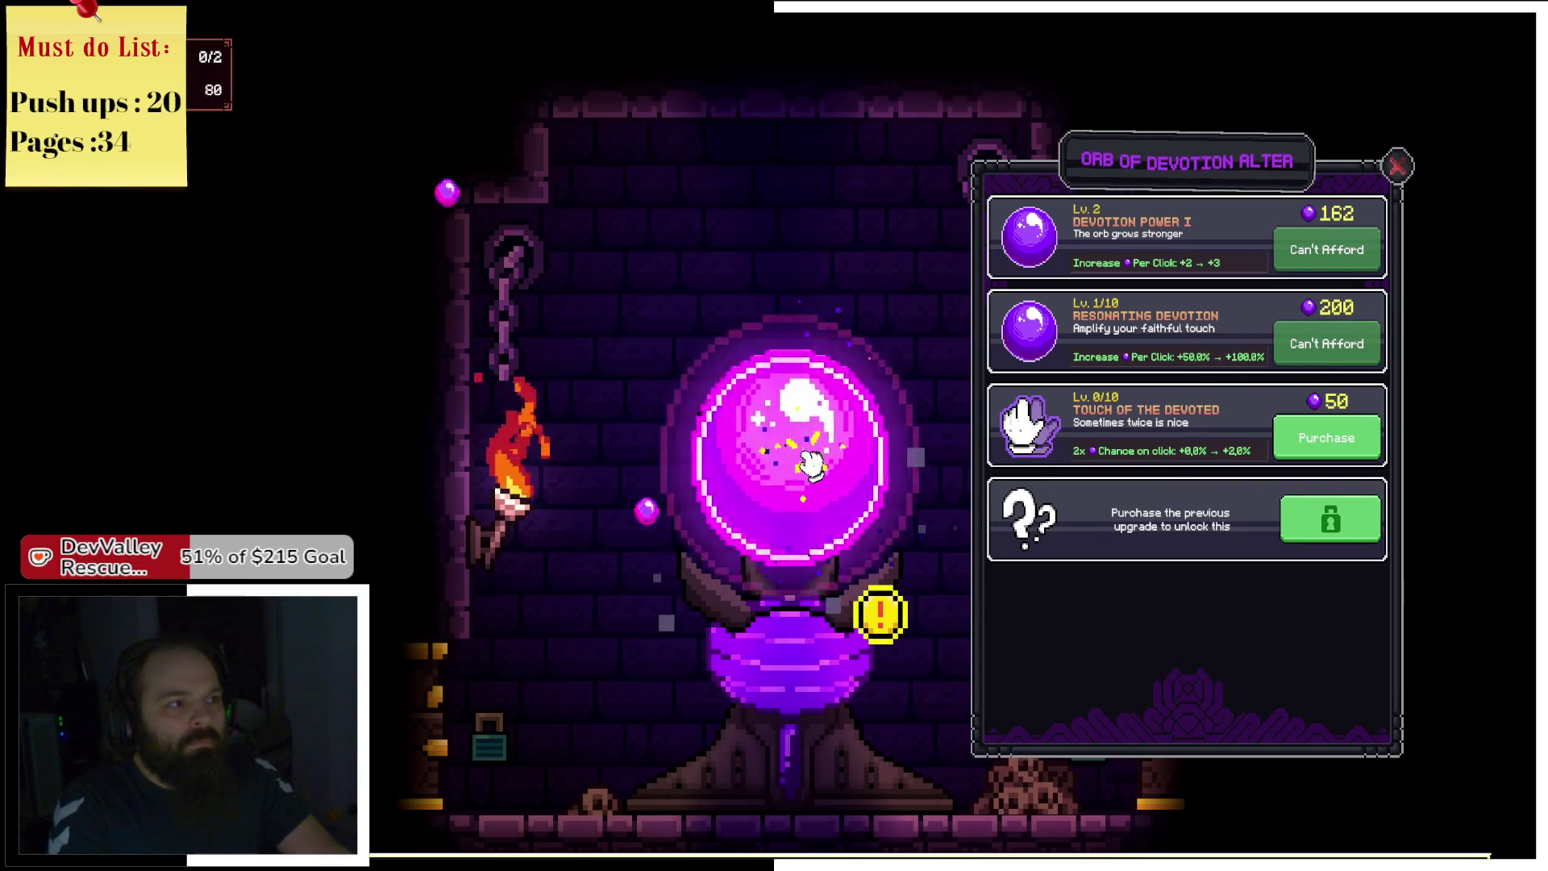
click(809, 460)
click(810, 462)
click(812, 464)
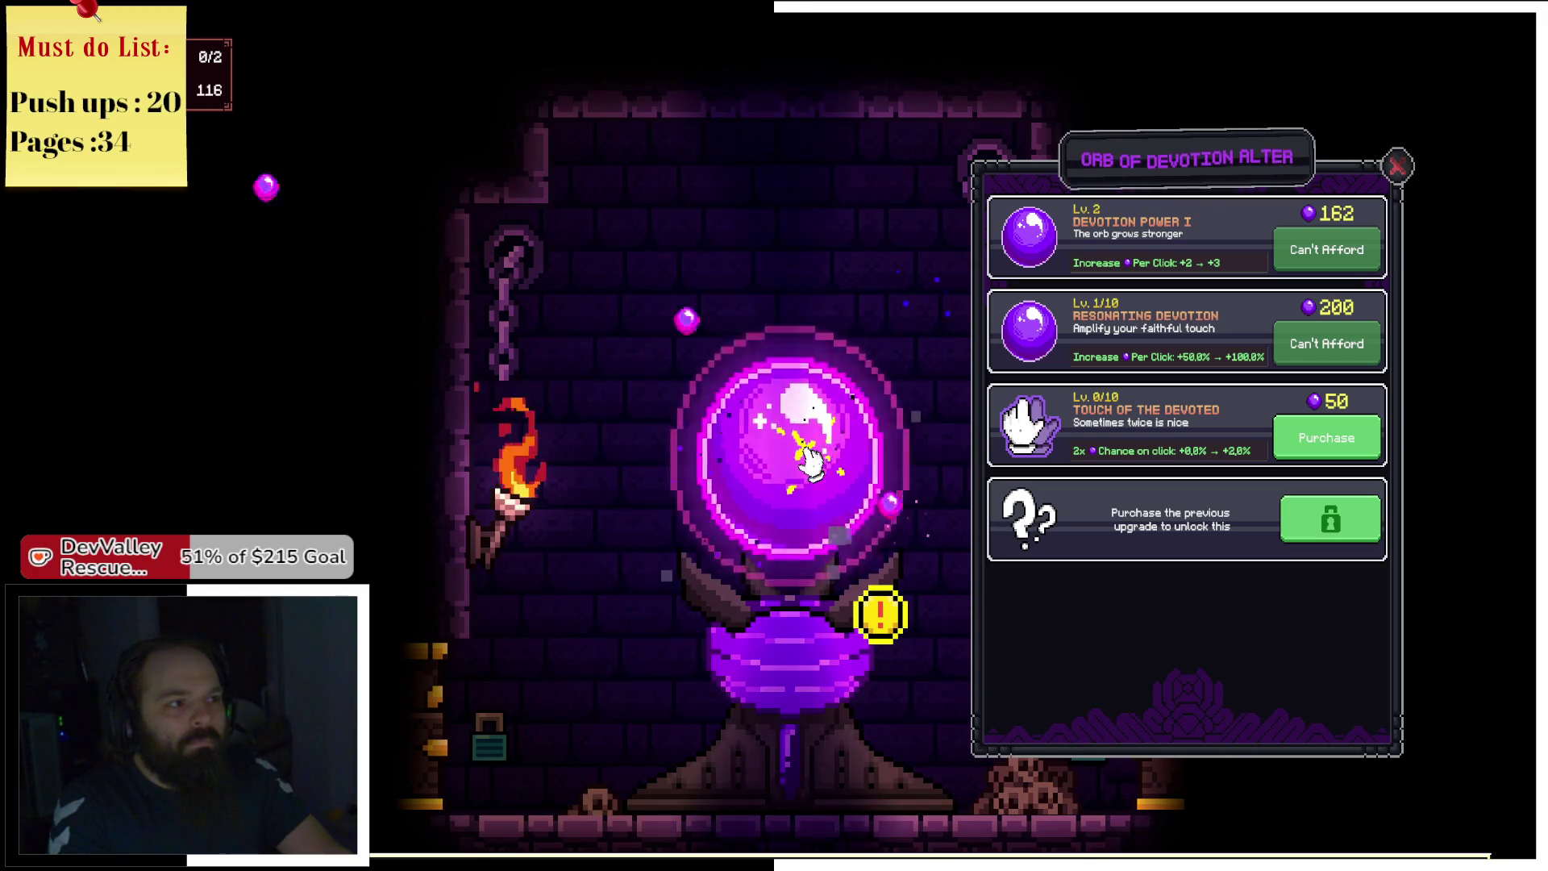
click(810, 464)
click(810, 463)
click(809, 462)
click(810, 462)
click(809, 462)
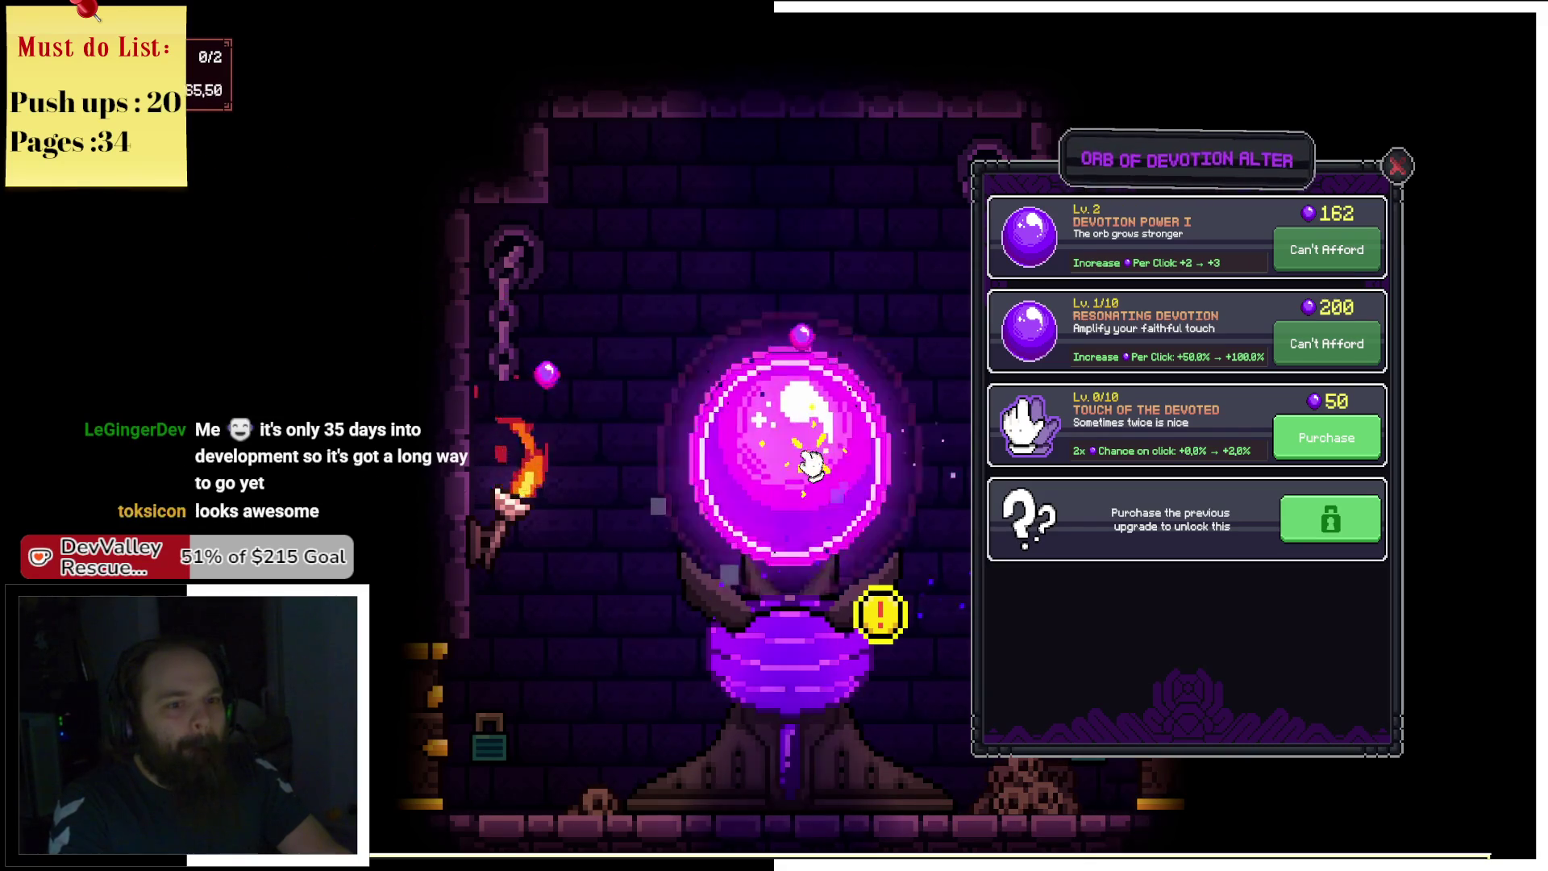
click(808, 461)
click(808, 461)
click(808, 461)
Buy two levels of Touch of the Devoted, then tap the orb for more devotion.
click(1306, 438)
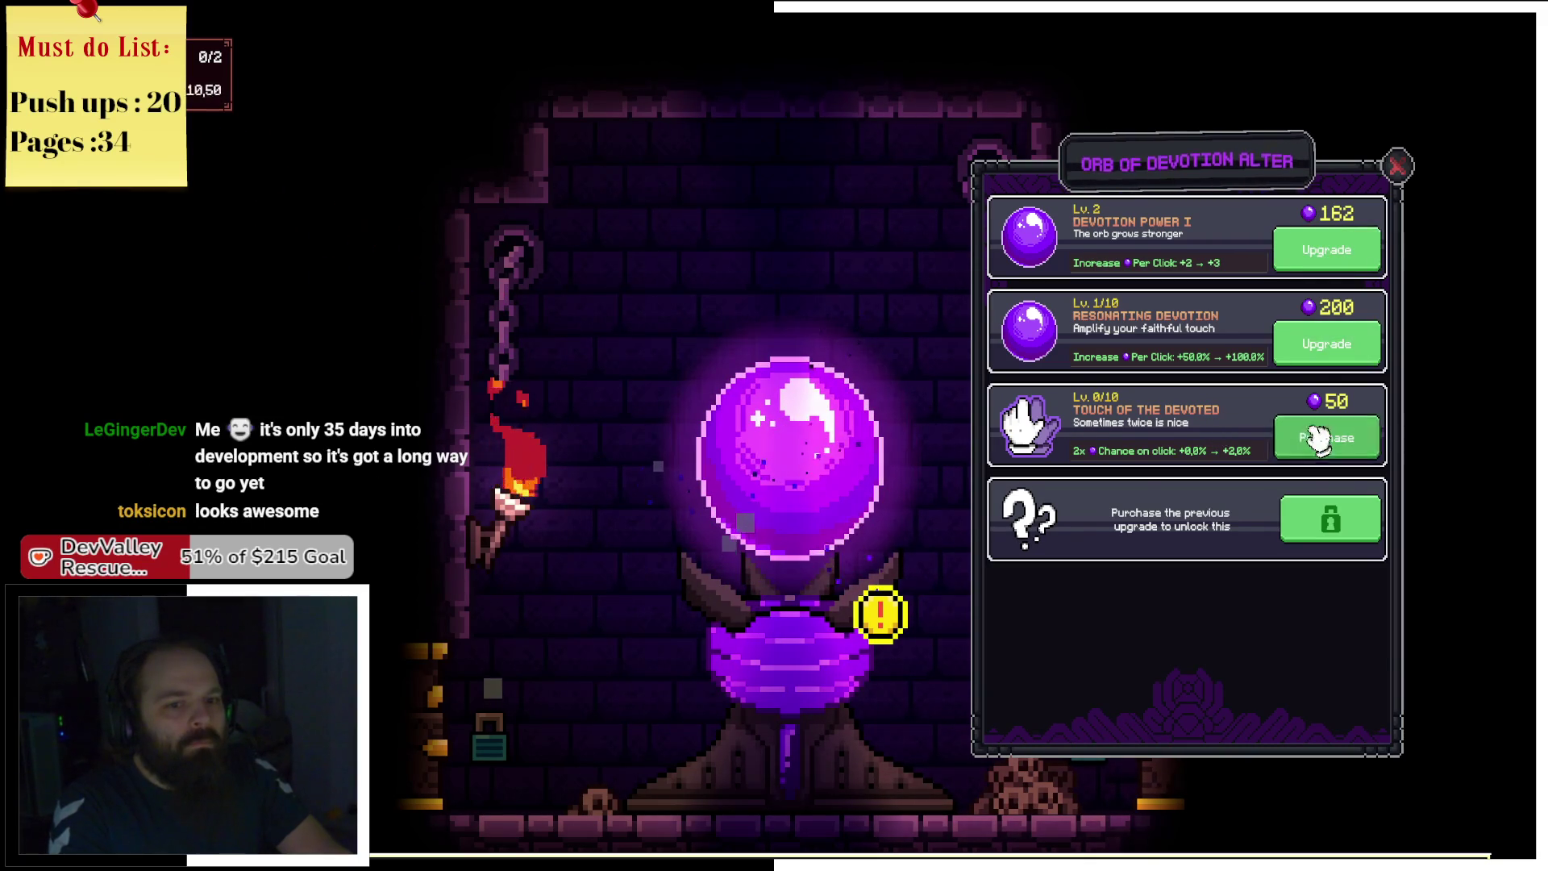
click(1289, 440)
click(854, 491)
click(854, 490)
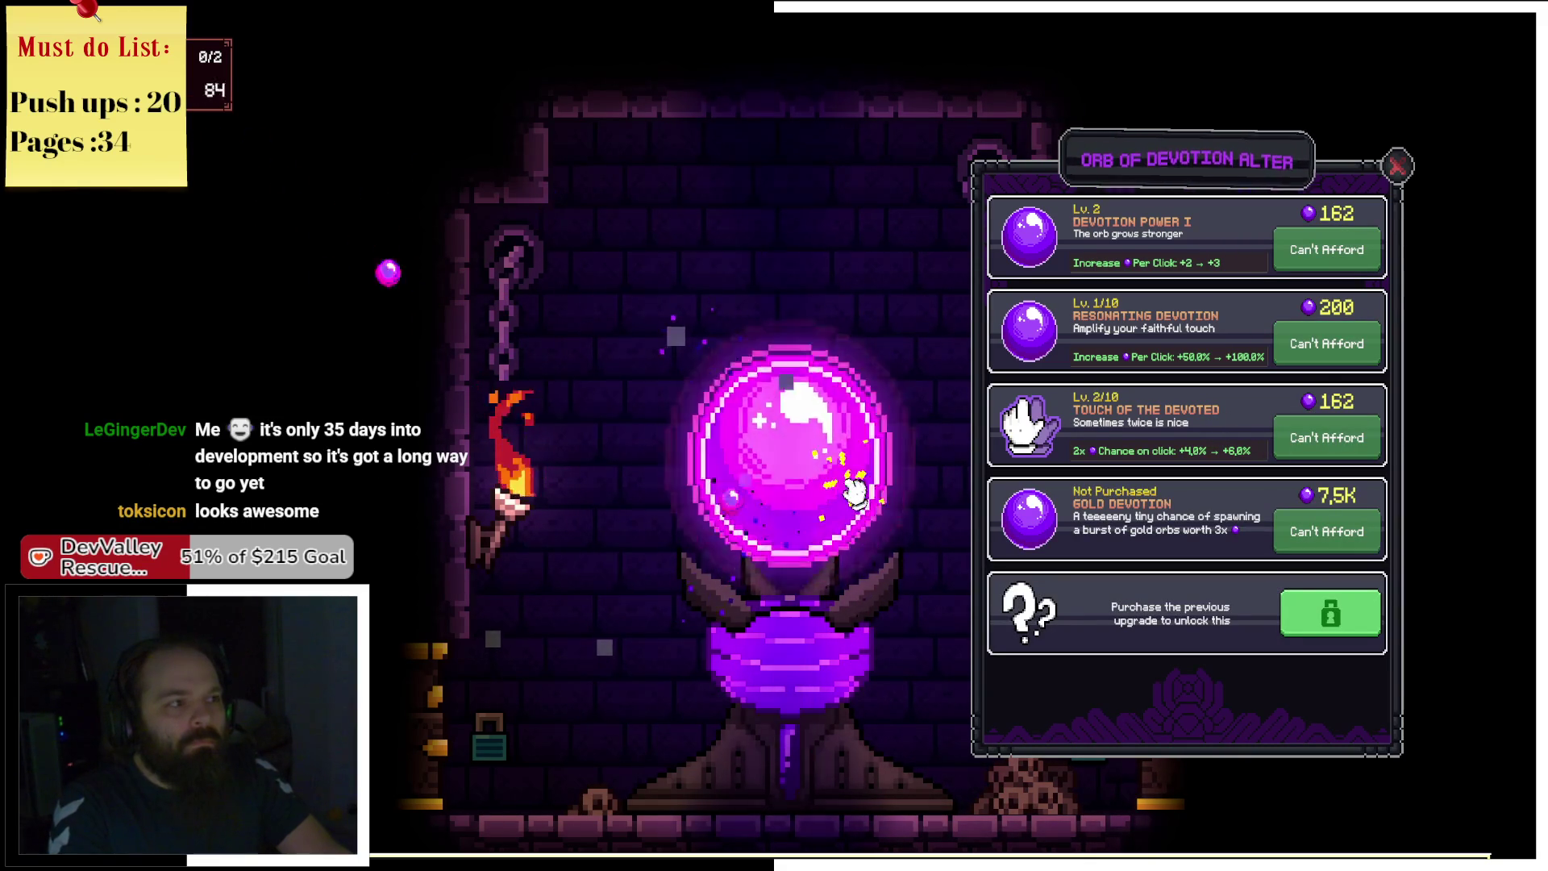
click(853, 490)
click(853, 490)
click(853, 489)
click(852, 489)
click(853, 488)
click(853, 488)
click(851, 487)
click(849, 488)
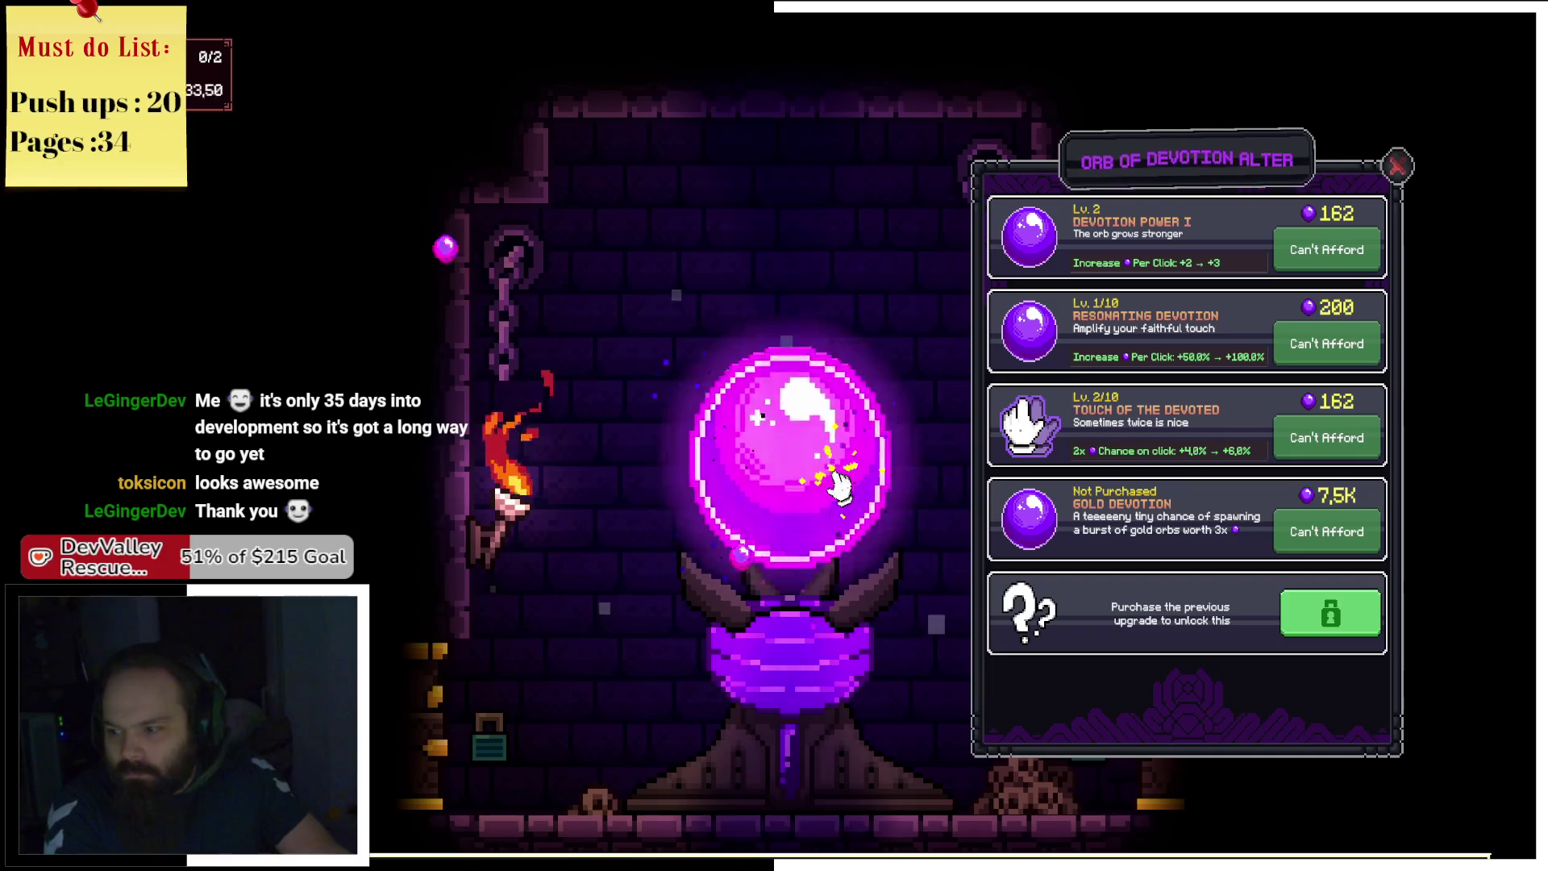
click(847, 487)
click(845, 487)
click(843, 487)
click(841, 487)
click(840, 486)
click(838, 486)
click(838, 486)
click(837, 486)
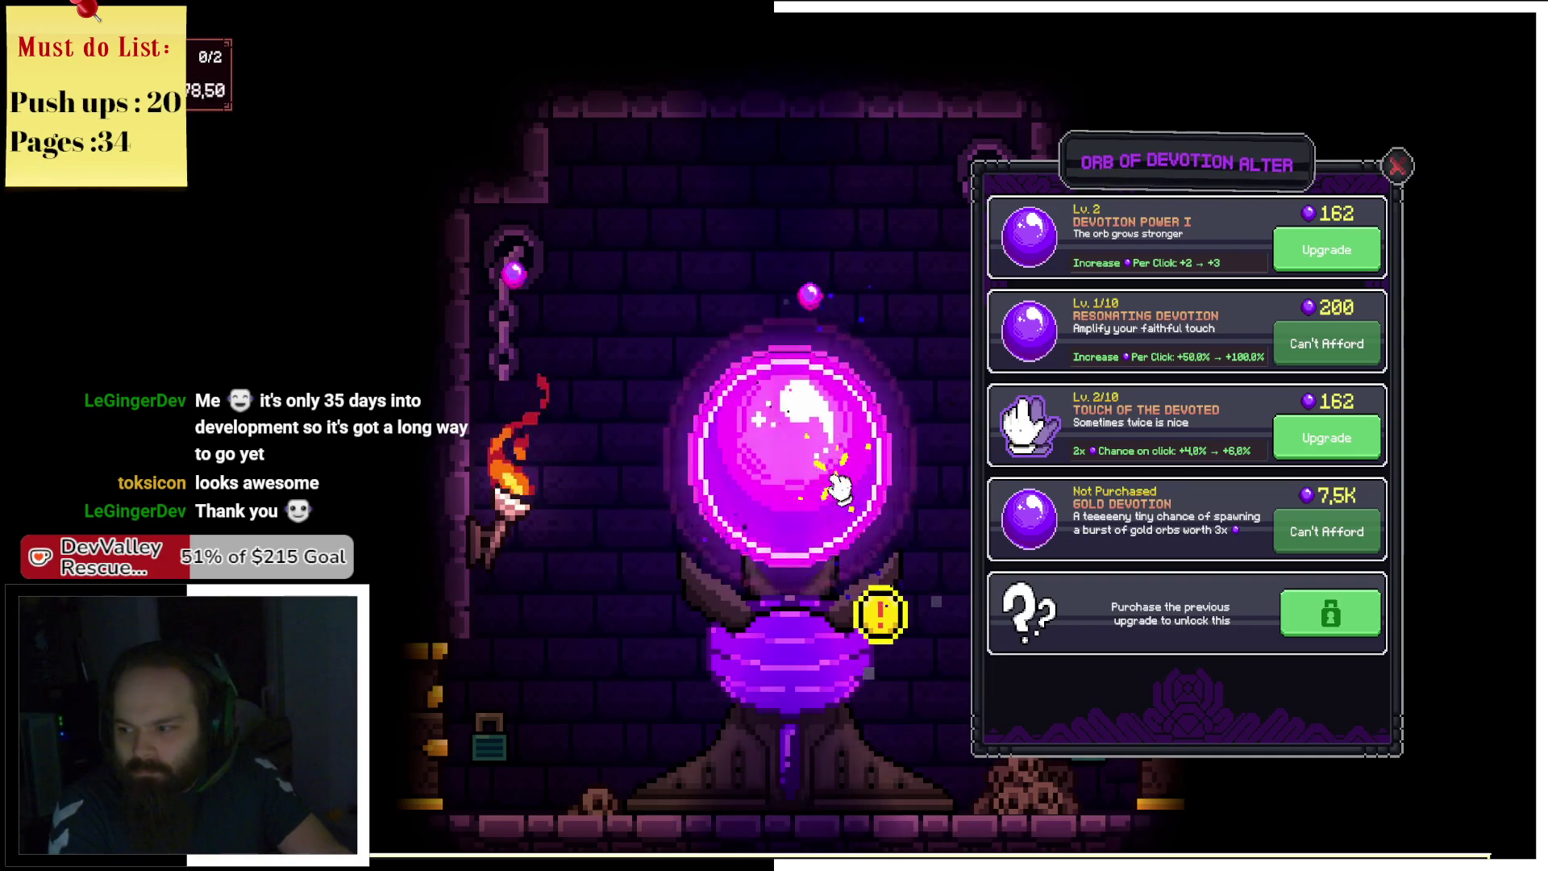
click(836, 485)
click(834, 485)
click(833, 485)
click(832, 486)
click(830, 486)
click(828, 486)
click(827, 487)
Keep tapping the orb, then raise Devotion Power I to level 4 for +4 per click.
click(825, 488)
click(824, 488)
click(824, 489)
click(825, 489)
click(824, 489)
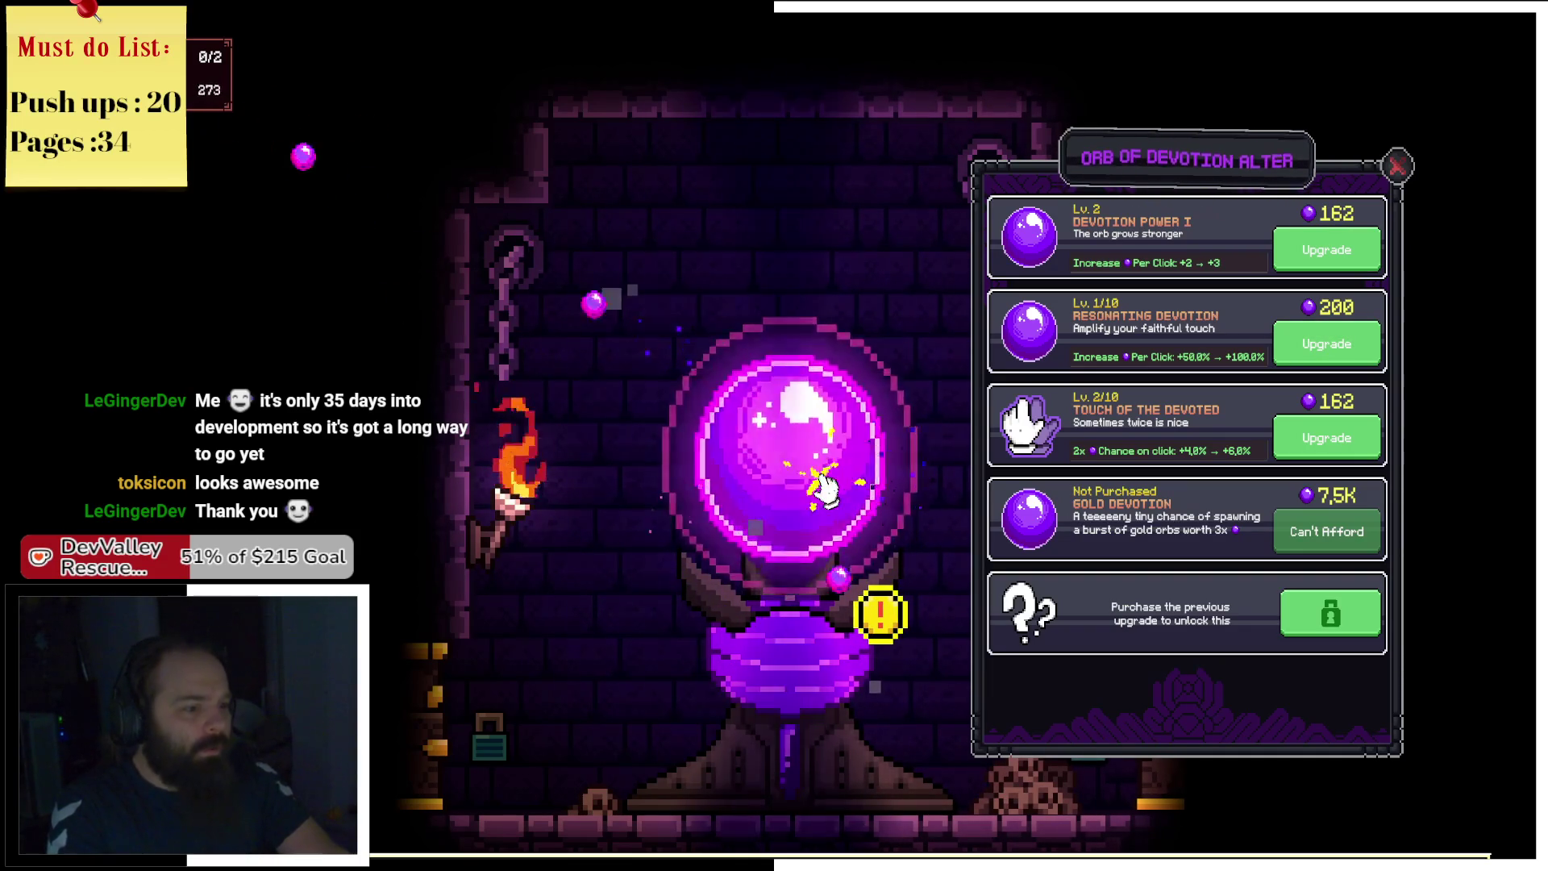
click(821, 484)
click(820, 484)
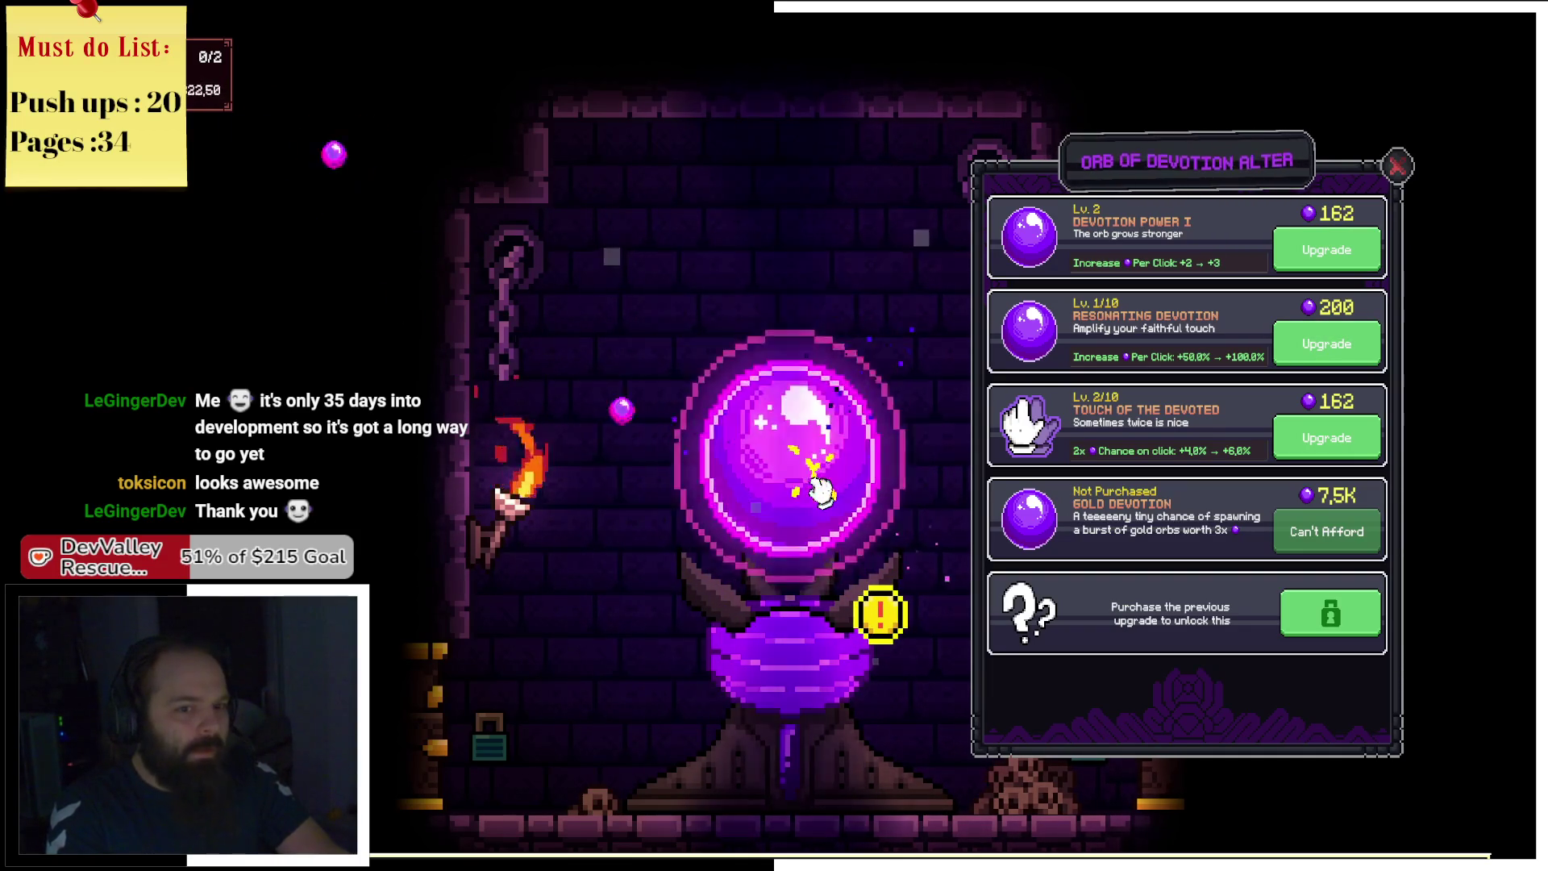
click(819, 484)
click(818, 484)
click(817, 485)
click(816, 486)
click(814, 487)
click(812, 488)
click(814, 487)
click(814, 488)
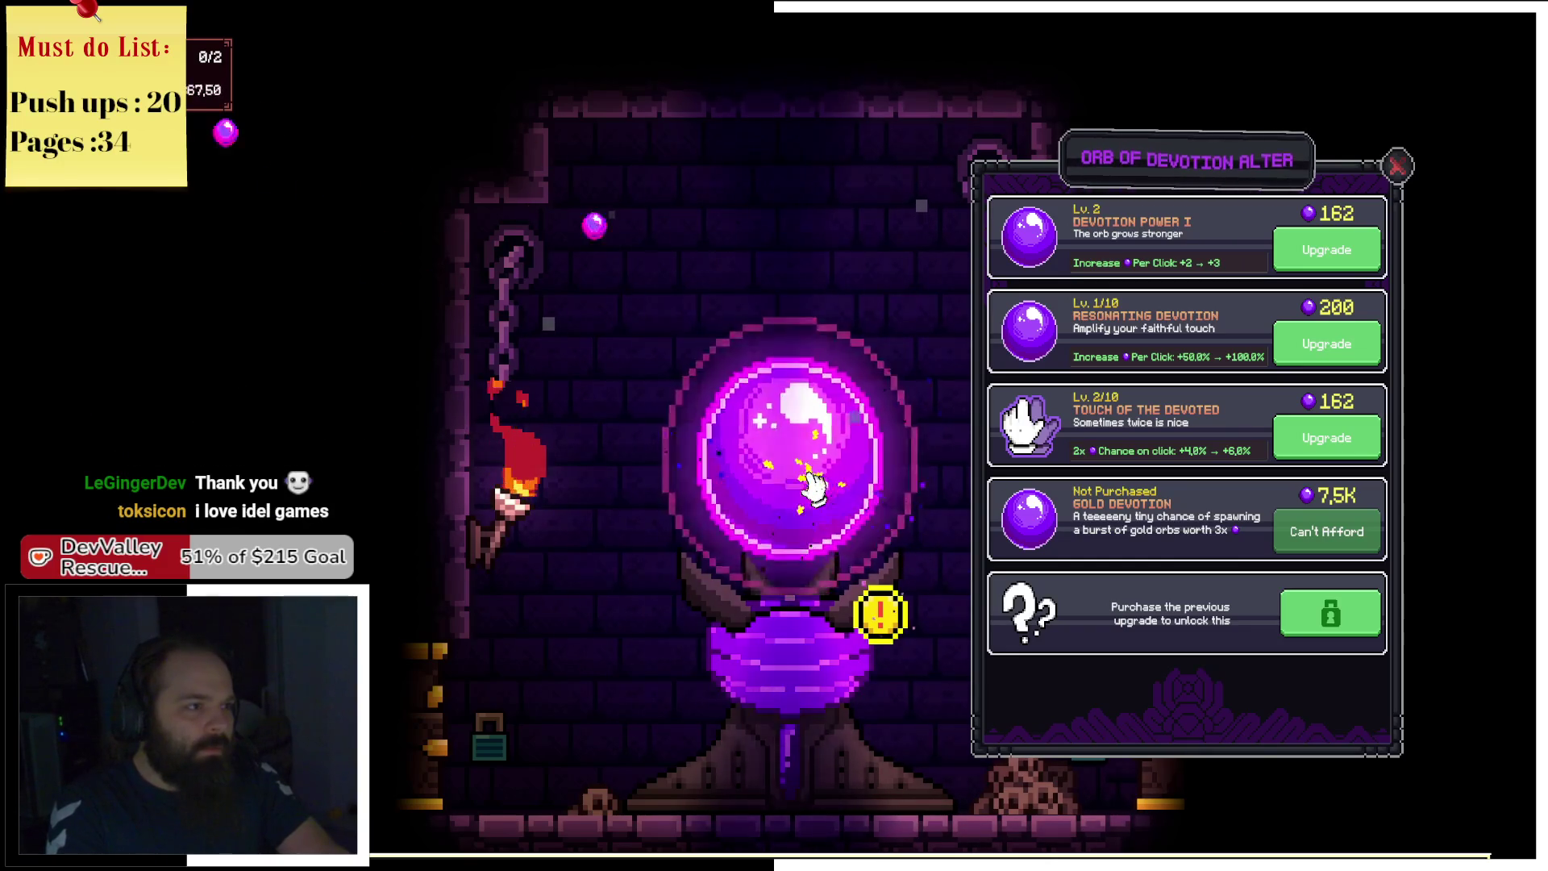
click(814, 488)
click(814, 487)
click(814, 486)
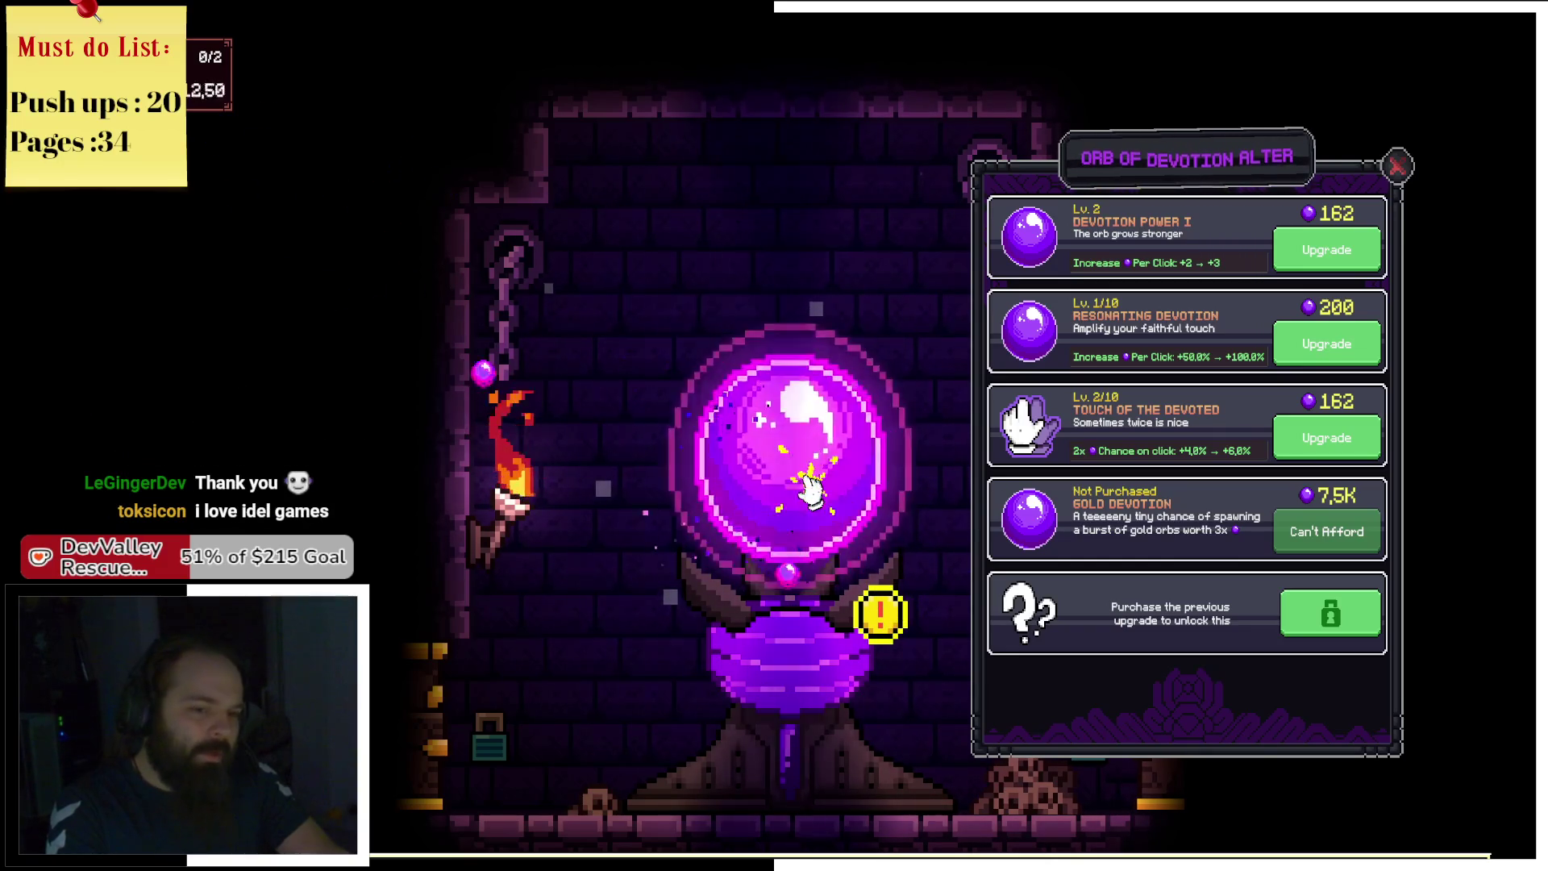
click(806, 490)
click(806, 490)
click(806, 490)
click(805, 490)
click(804, 490)
click(803, 490)
click(803, 490)
click(802, 490)
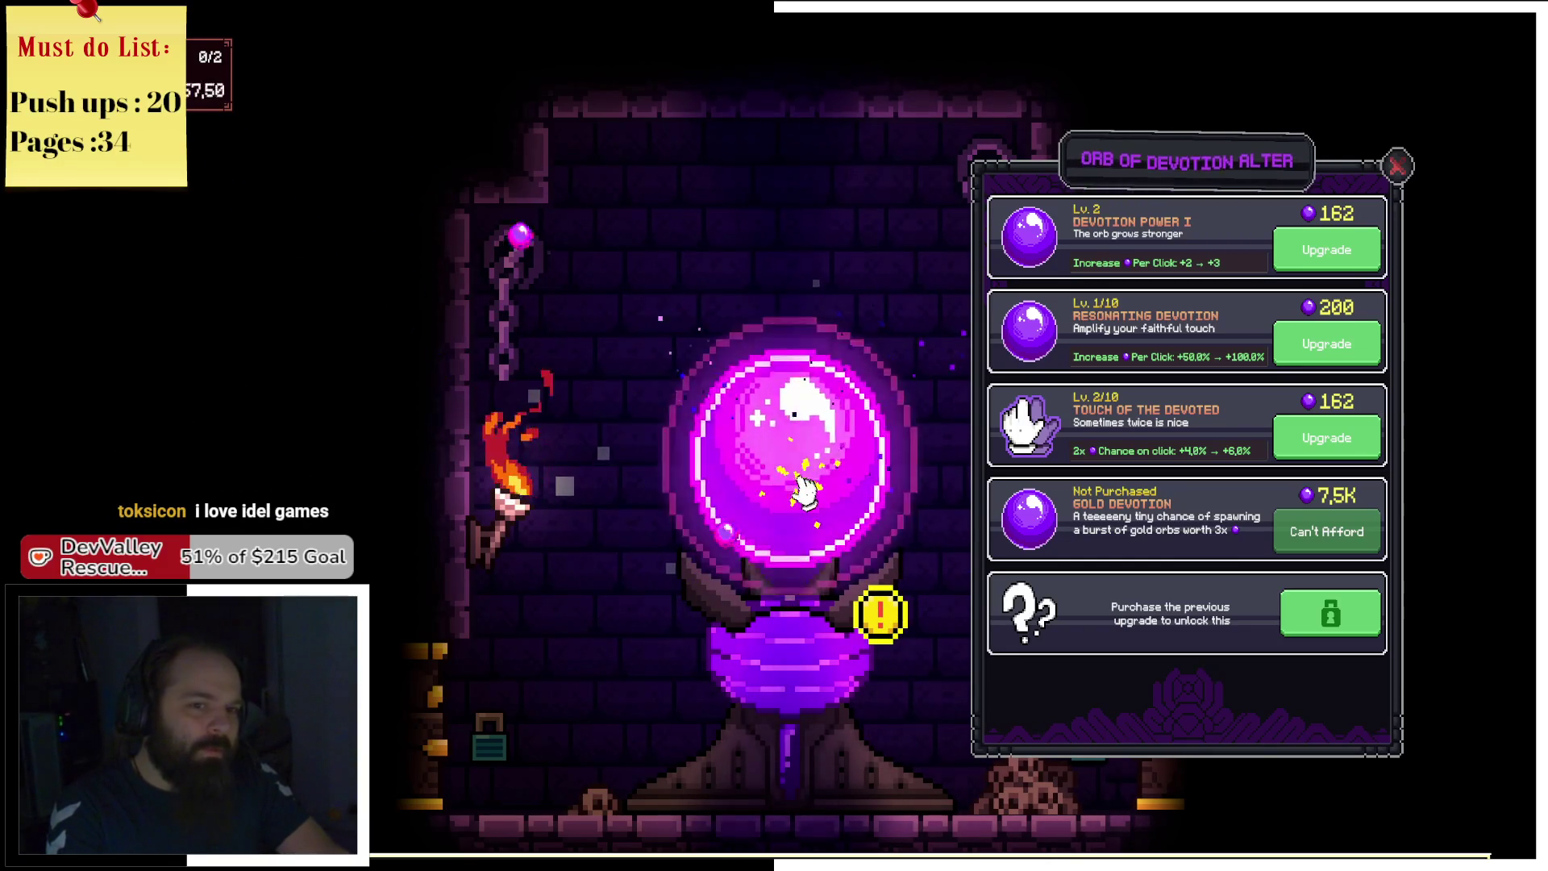
click(1290, 256)
click(1299, 249)
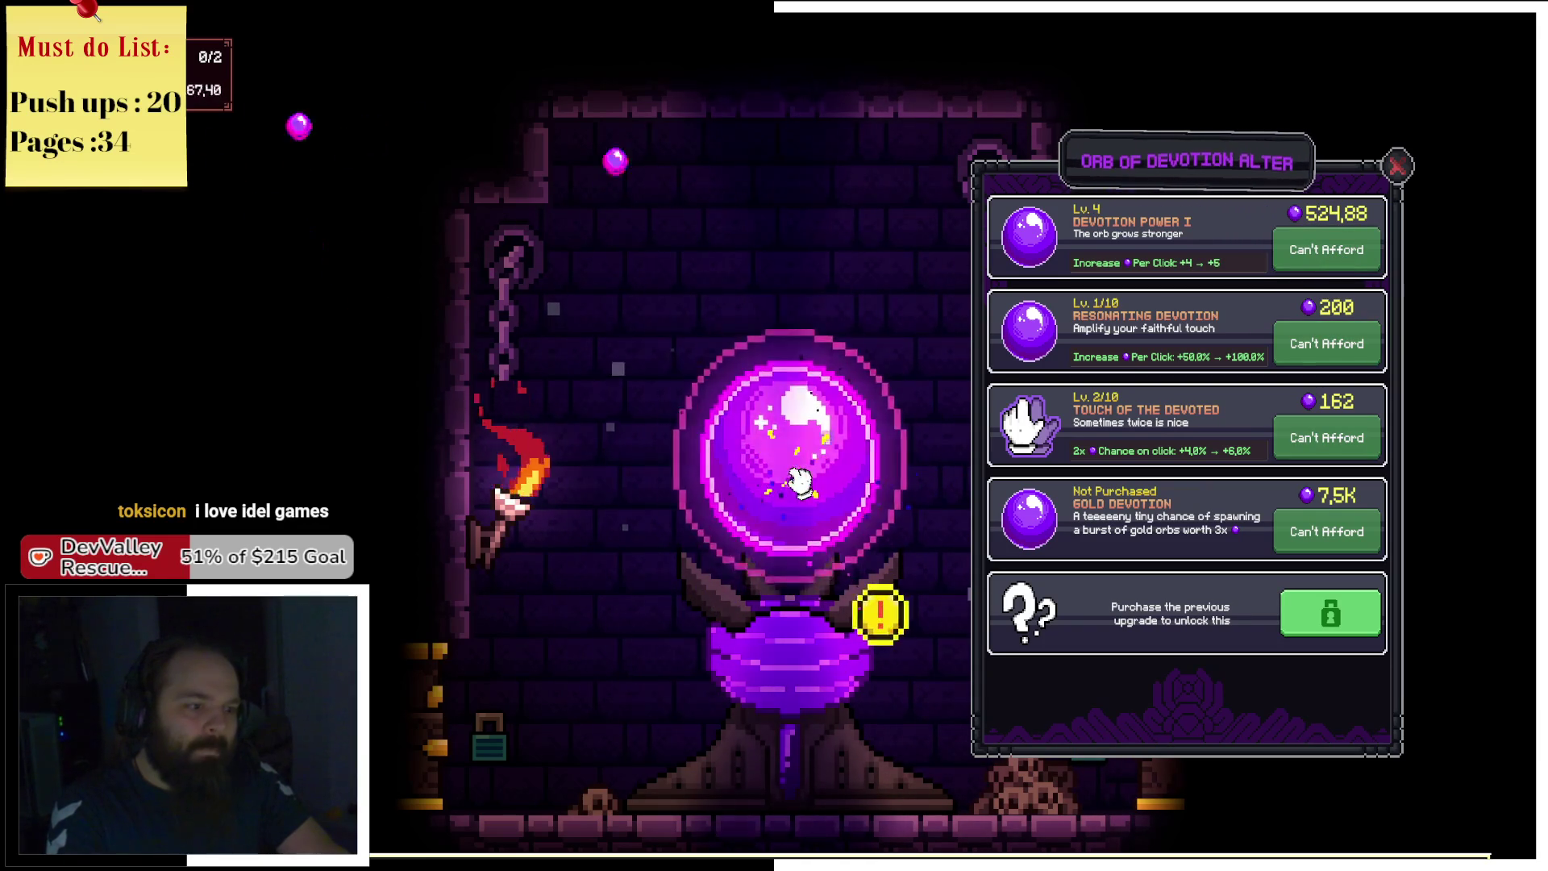
Tap the orb for devotion and raise Touch of the Devoted to level 3/10.
click(798, 482)
click(798, 482)
click(798, 482)
click(798, 482)
click(798, 482)
click(798, 482)
click(798, 482)
click(798, 482)
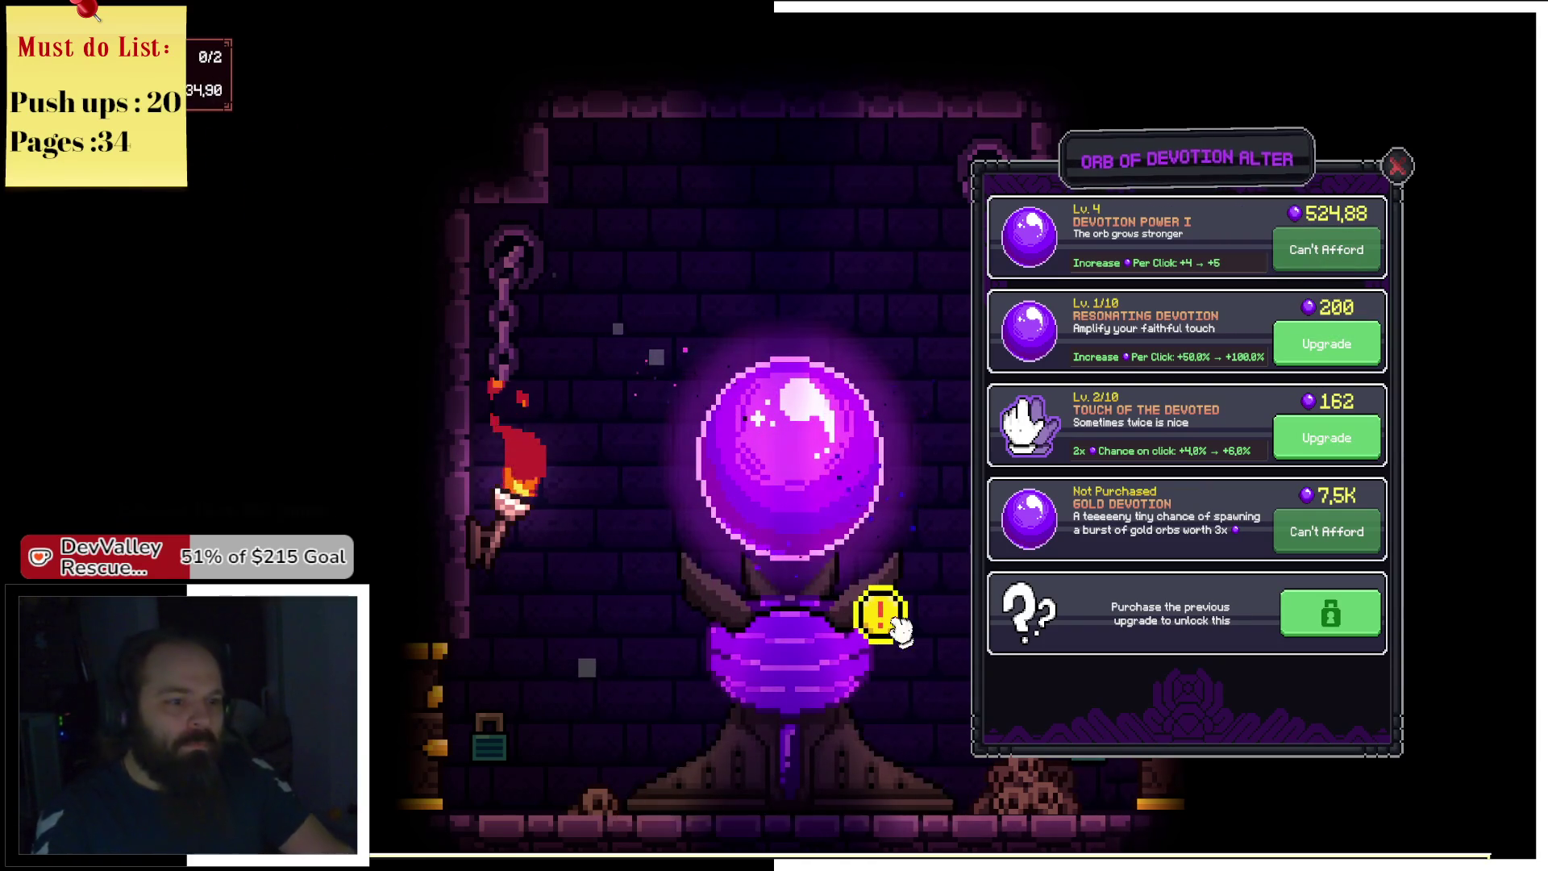
click(879, 618)
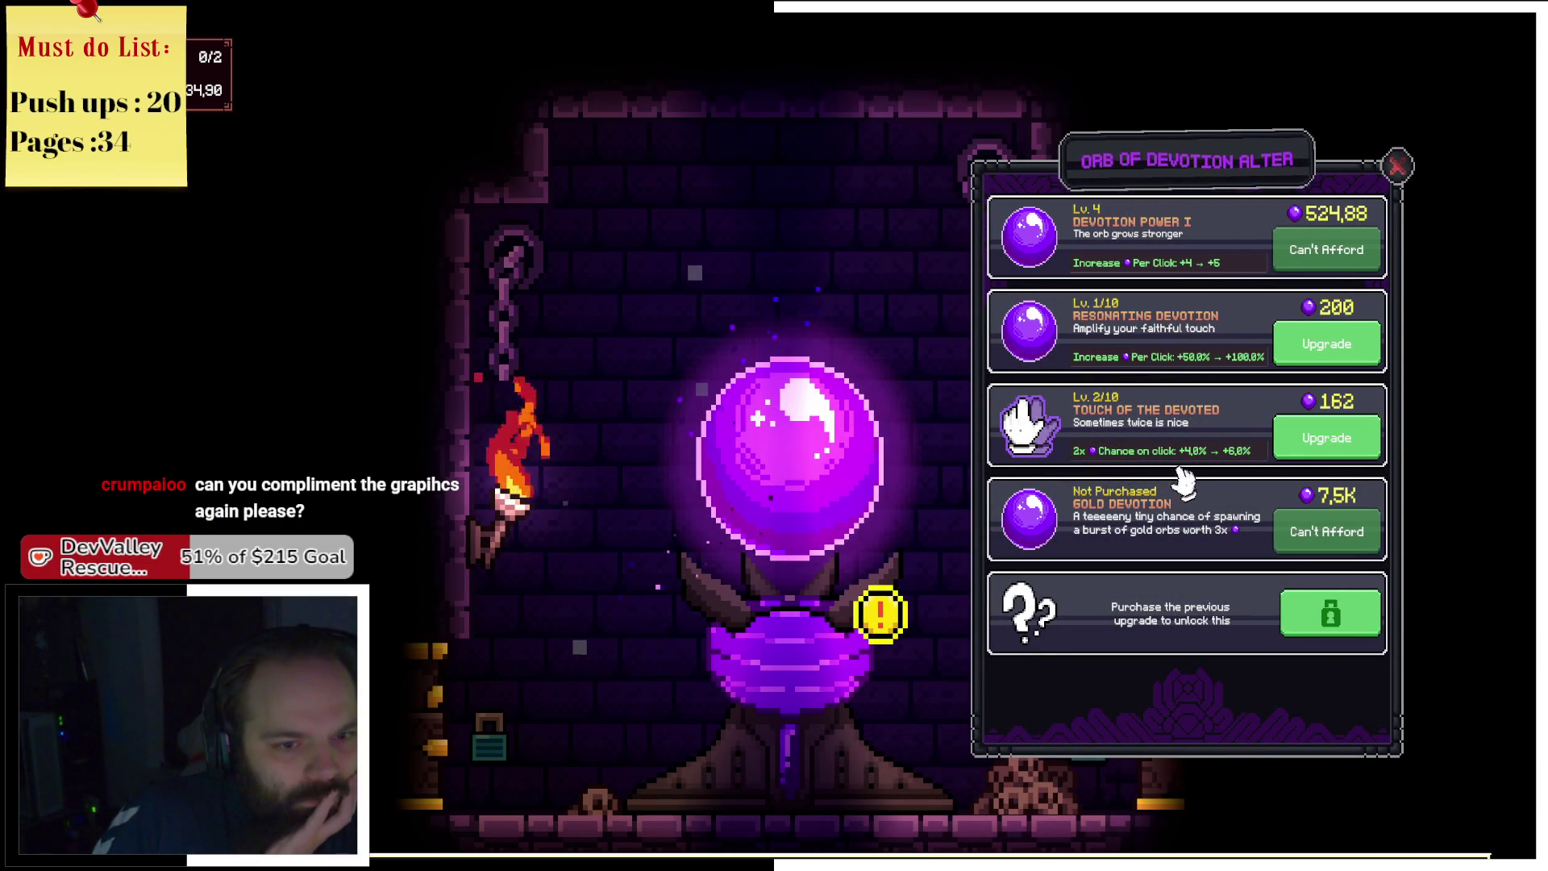
click(1330, 444)
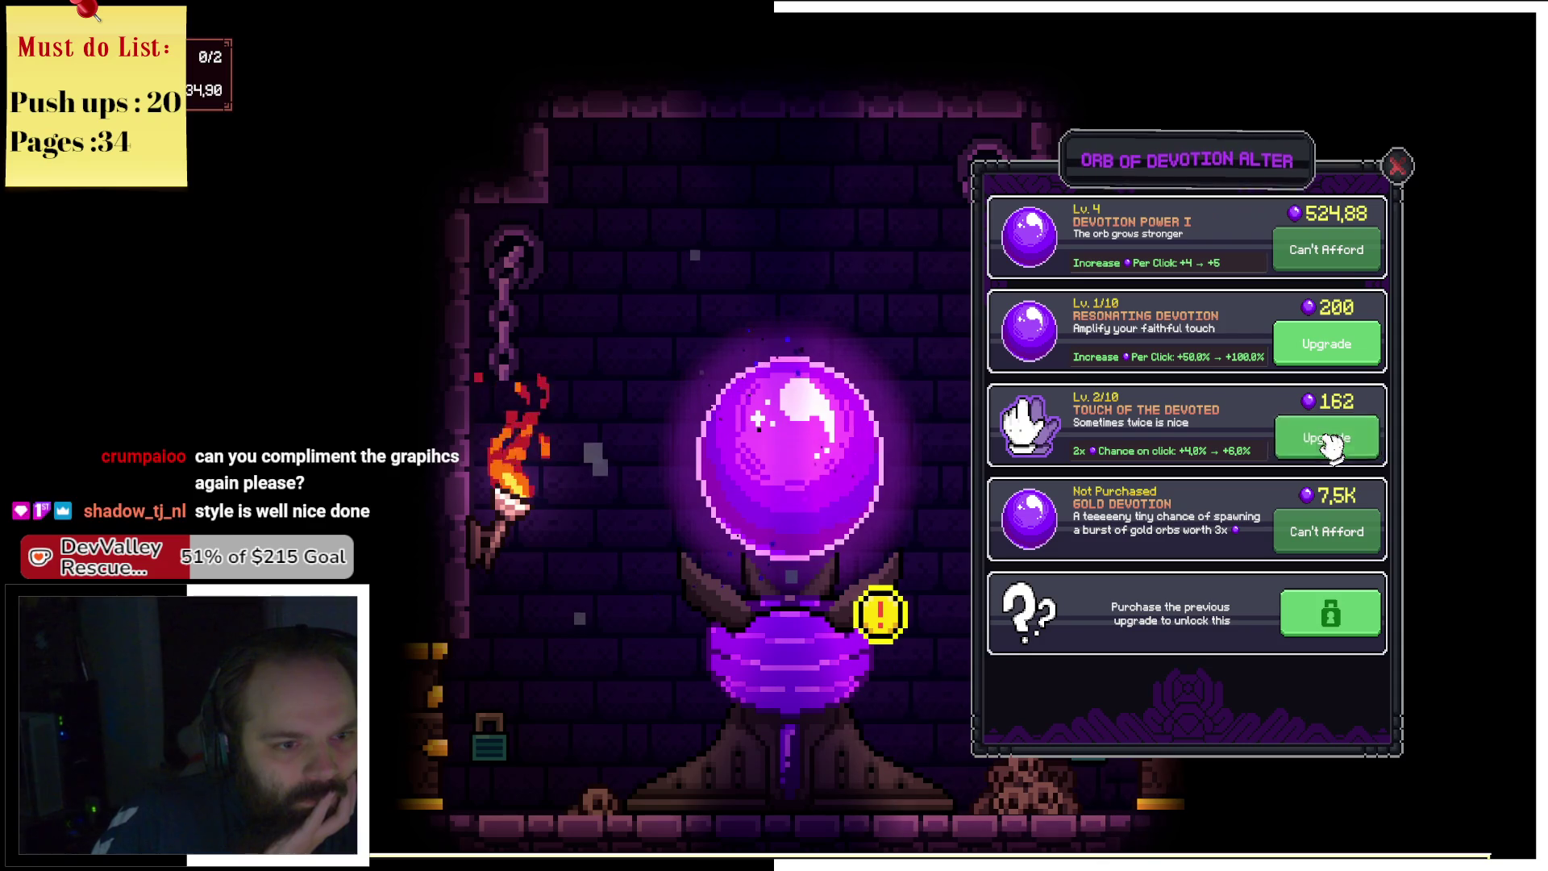
Farm devotion from the orb, then raise Devotion Power I to level 5 and Resonating Devotion to 2.
click(798, 492)
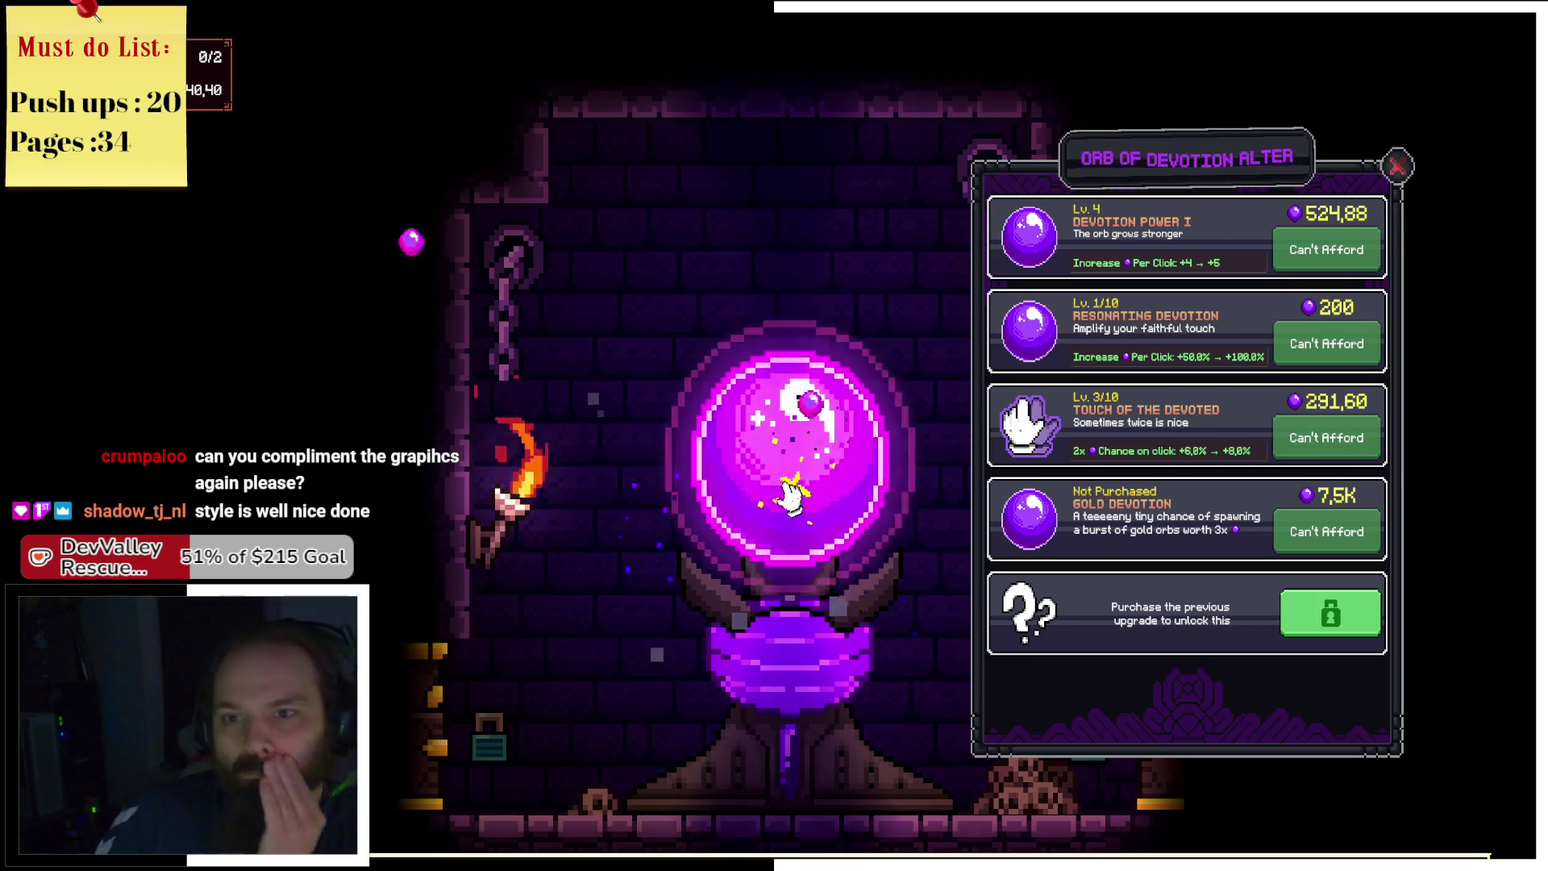
click(776, 494)
click(770, 491)
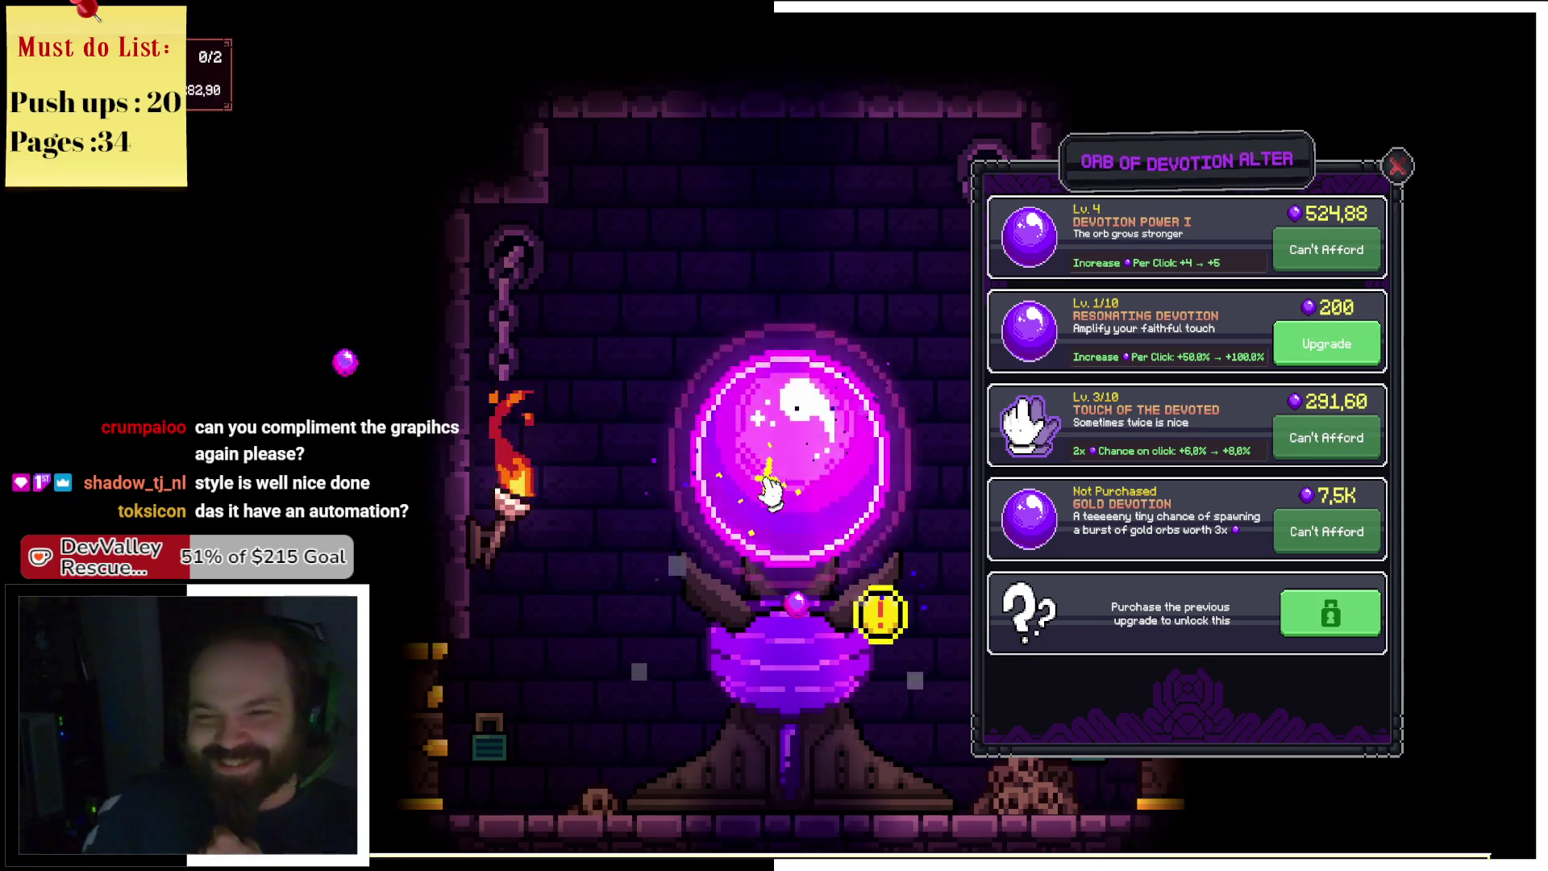
click(771, 492)
click(770, 493)
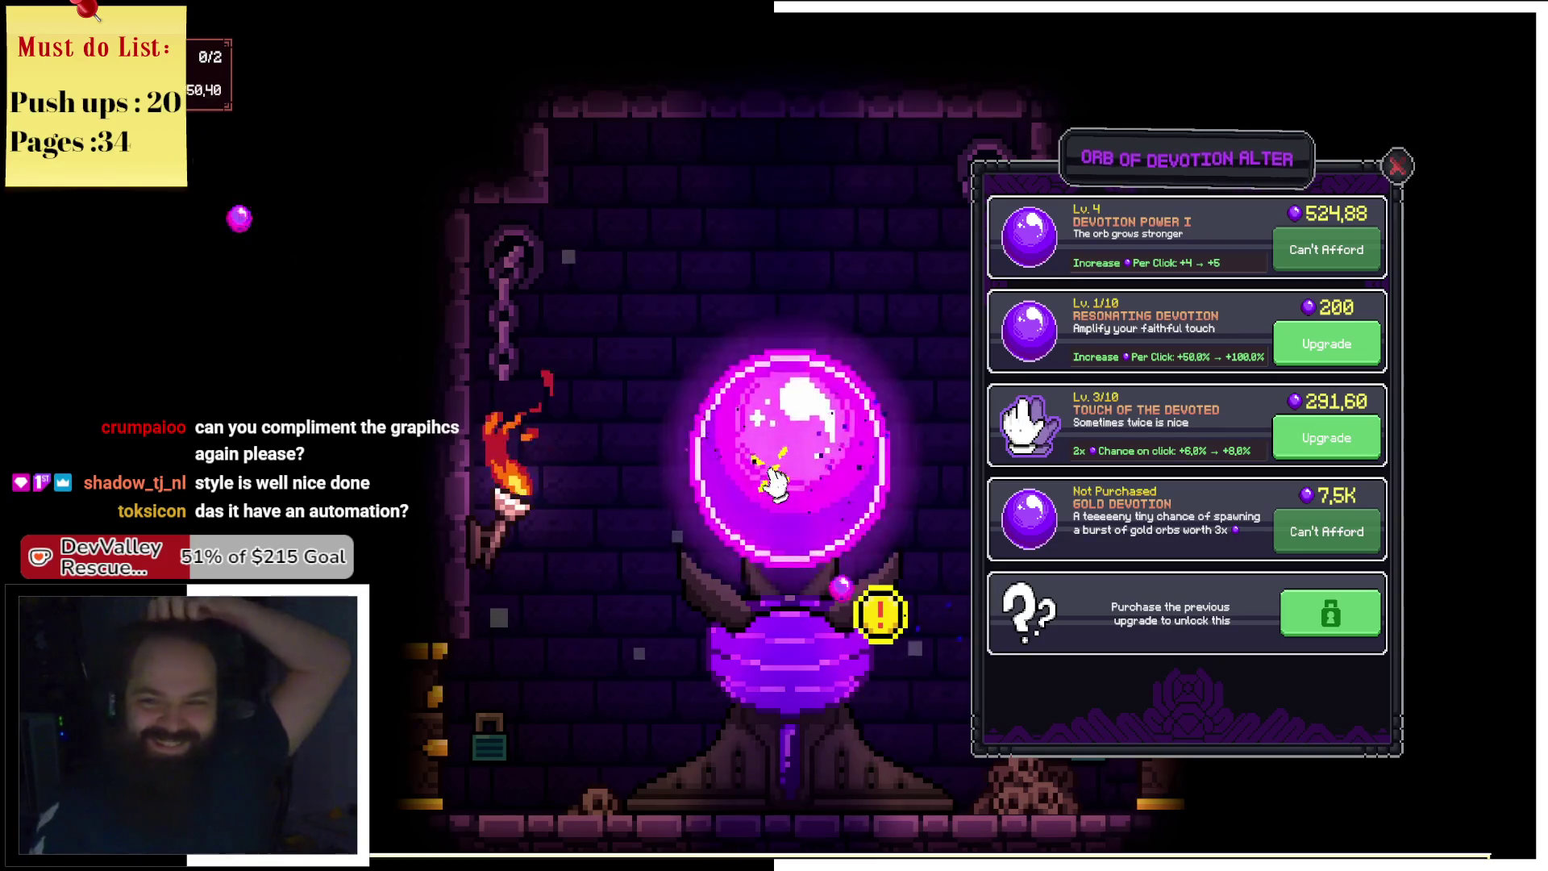
click(773, 493)
click(786, 494)
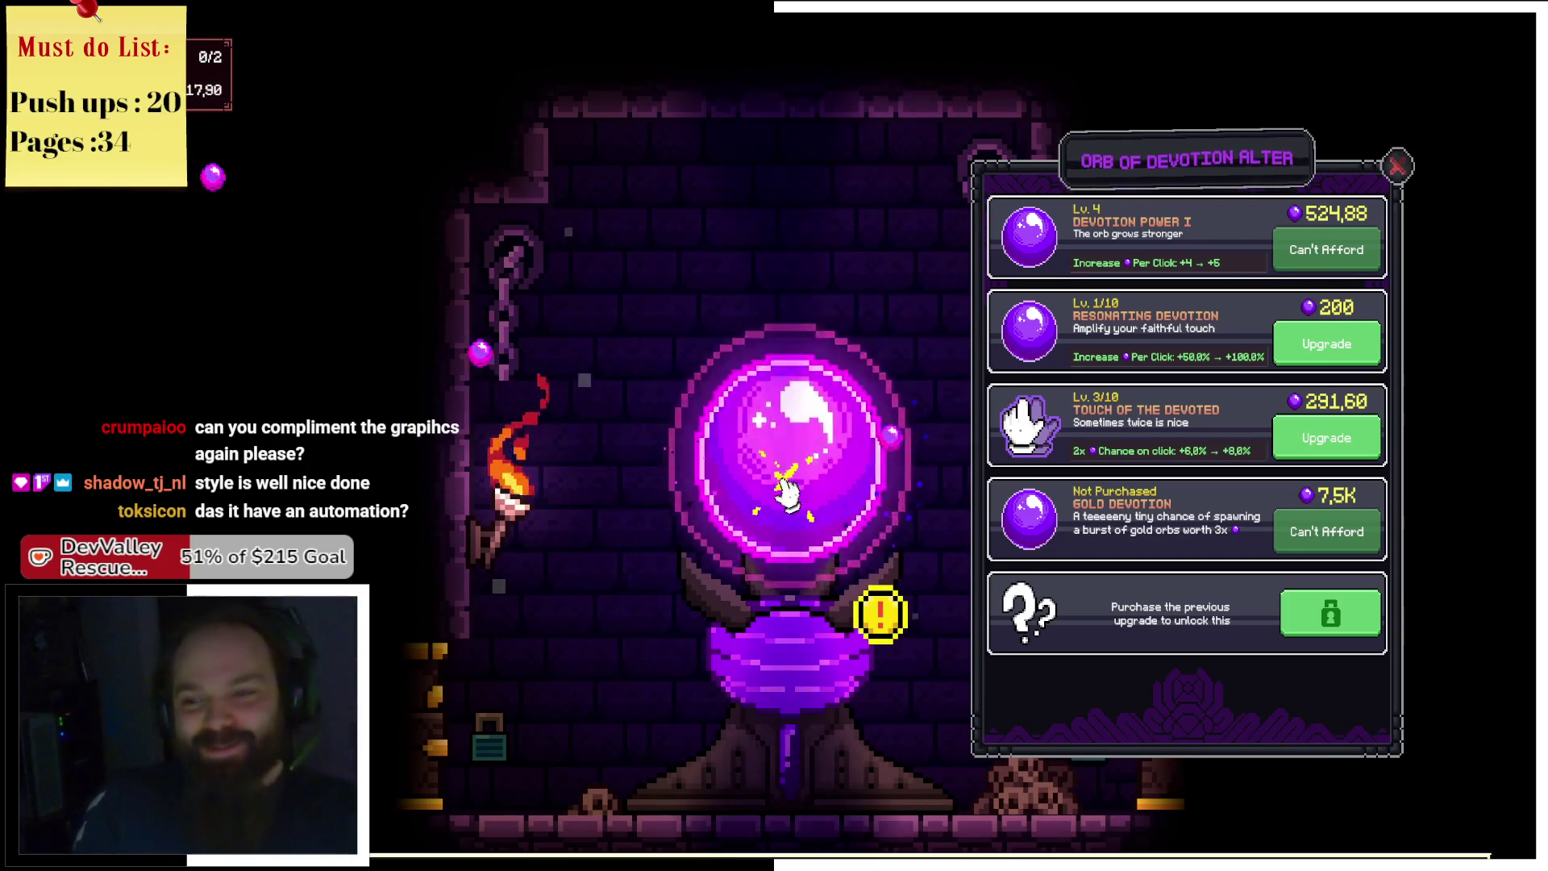
click(800, 496)
click(802, 496)
click(800, 492)
click(801, 493)
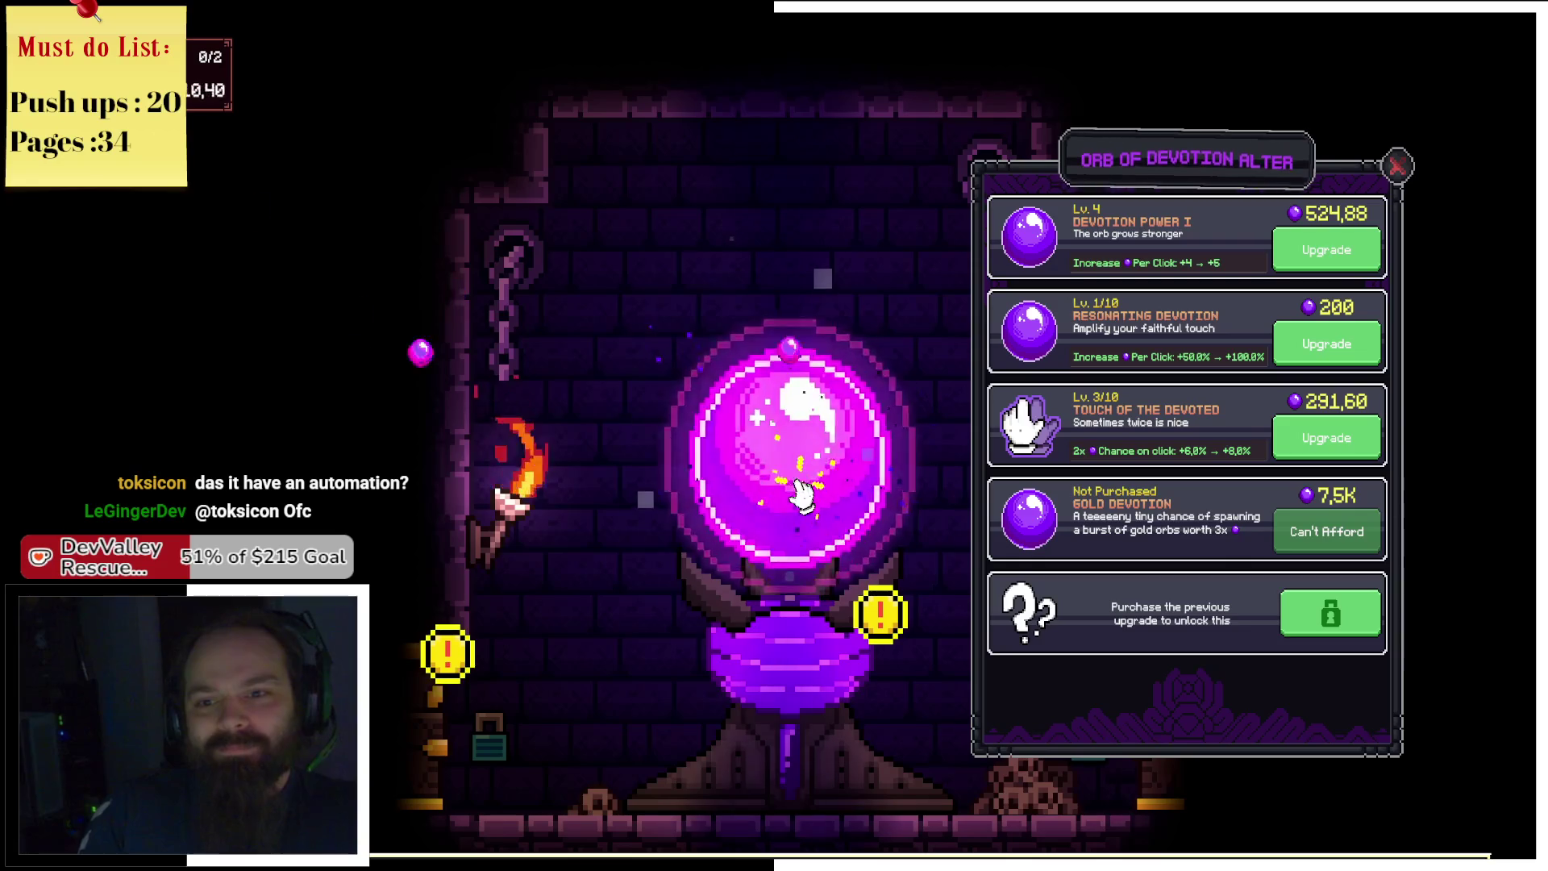
click(801, 494)
click(802, 496)
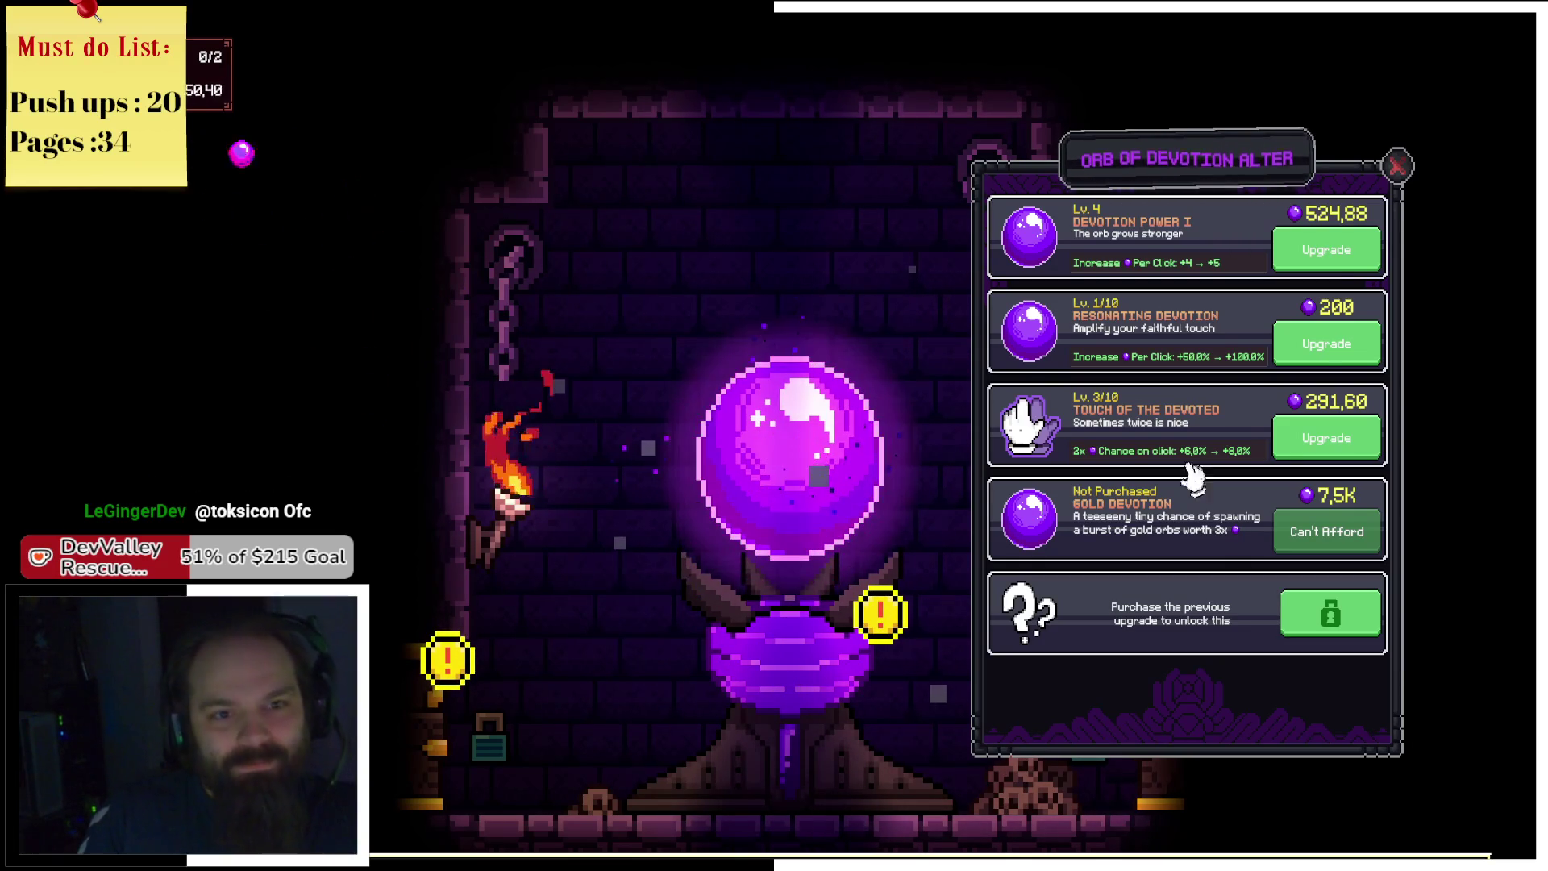
click(1342, 252)
click(1351, 353)
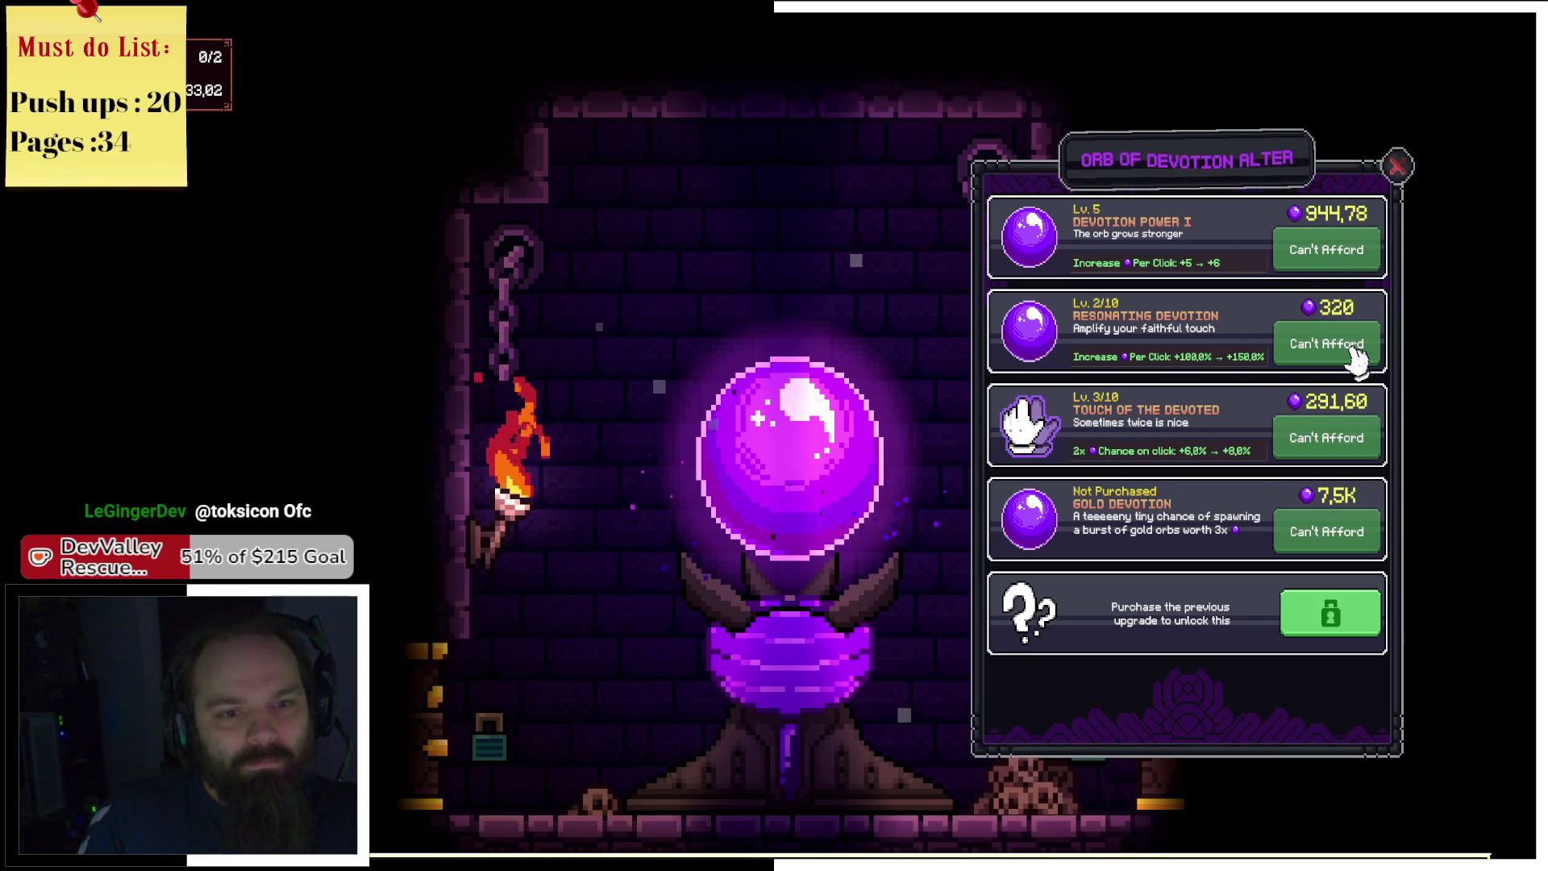
Tap the orb a few more times and bring up the Summoning Chamber unlock offer for 500.
click(808, 491)
click(809, 492)
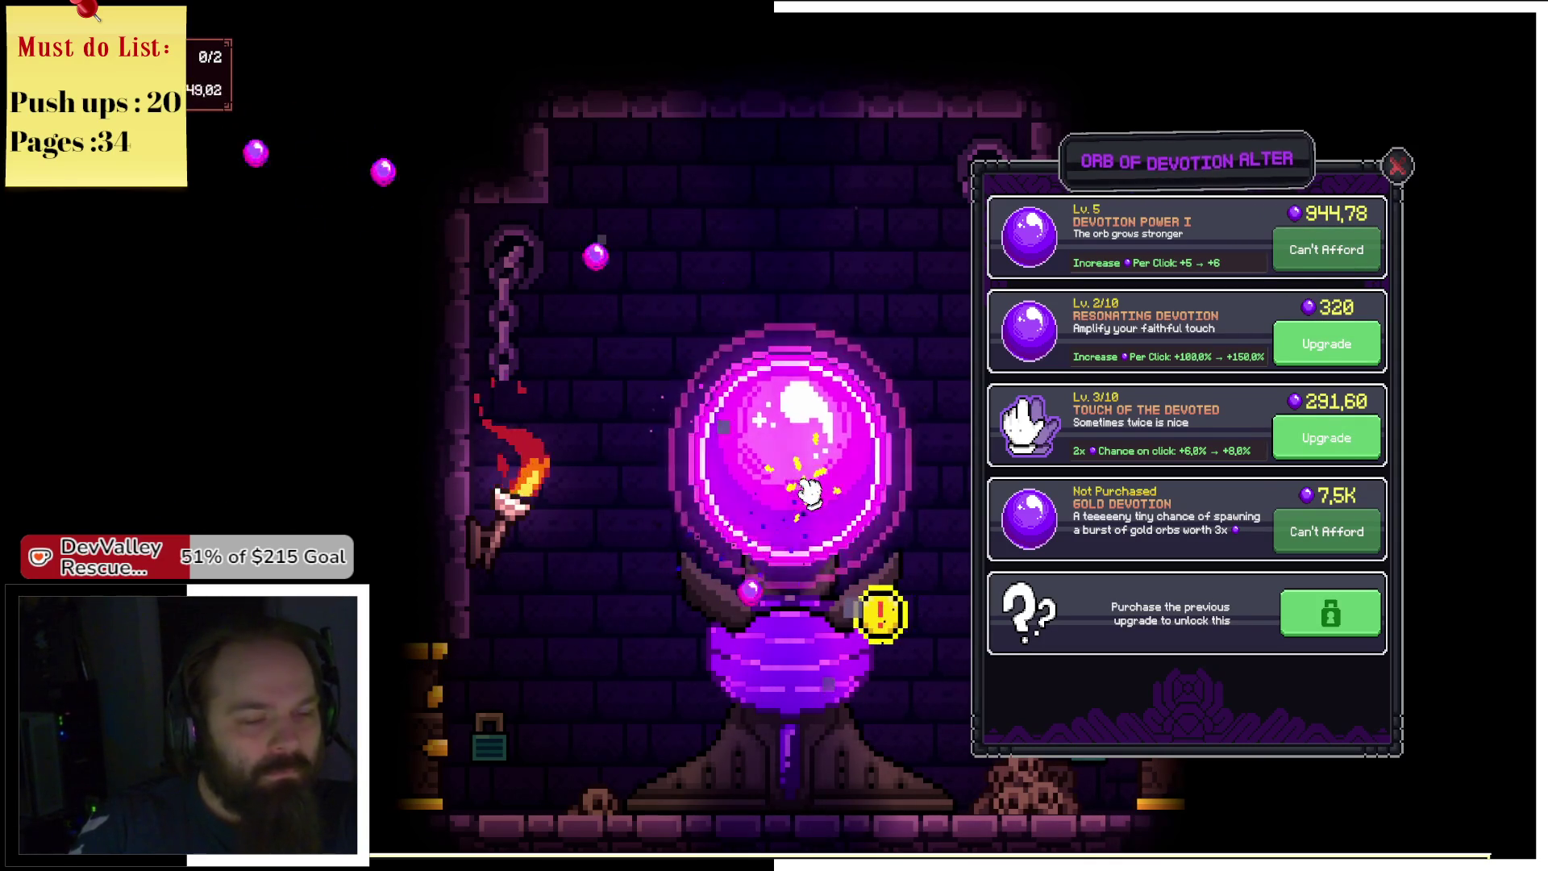
click(808, 490)
click(808, 492)
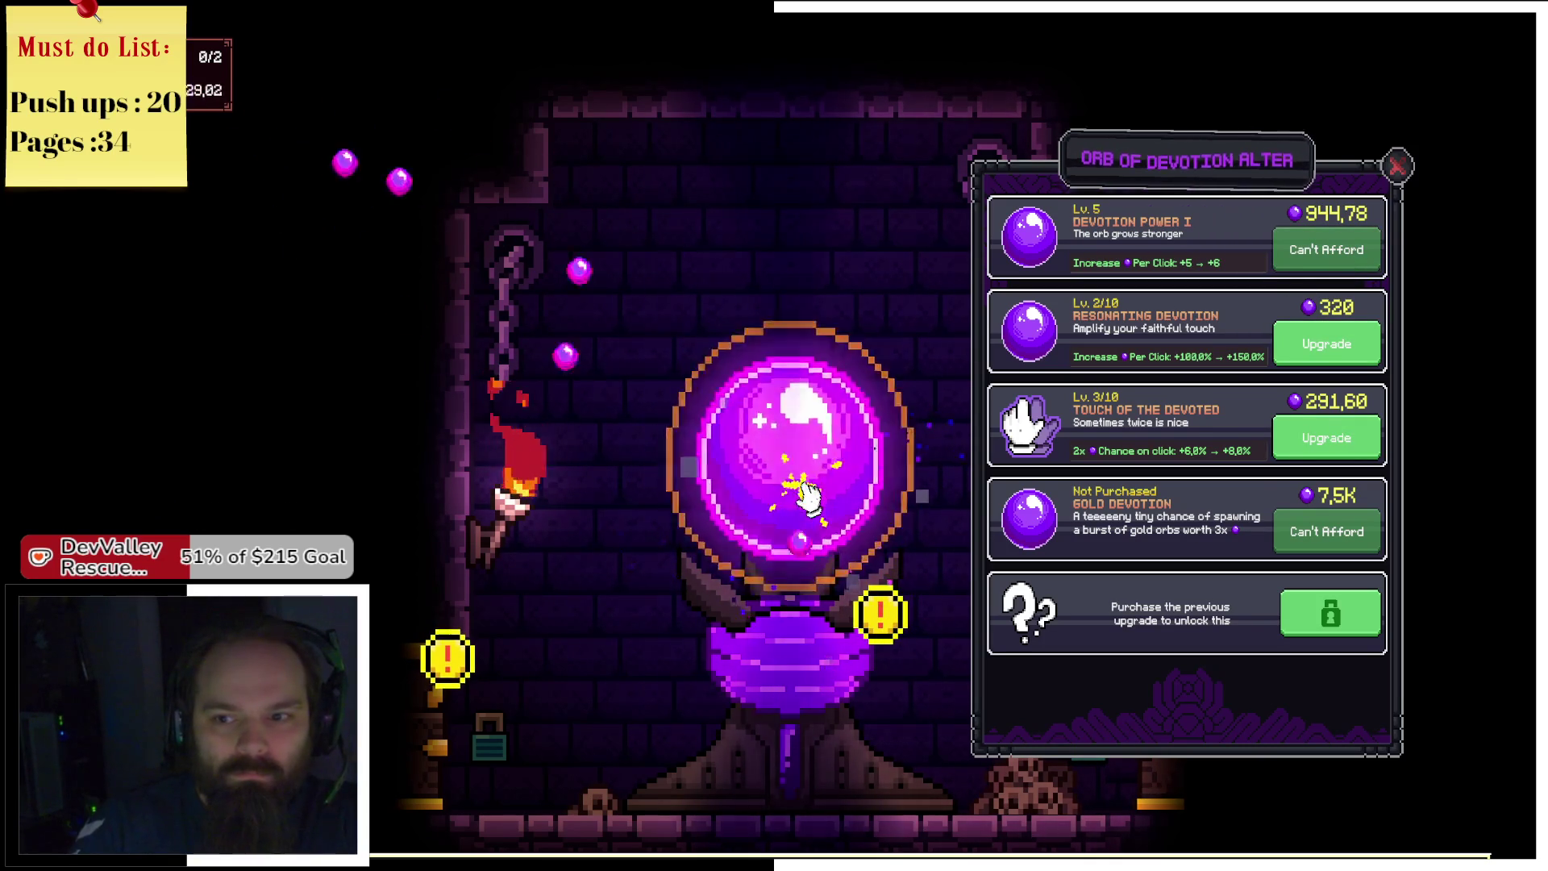
click(766, 506)
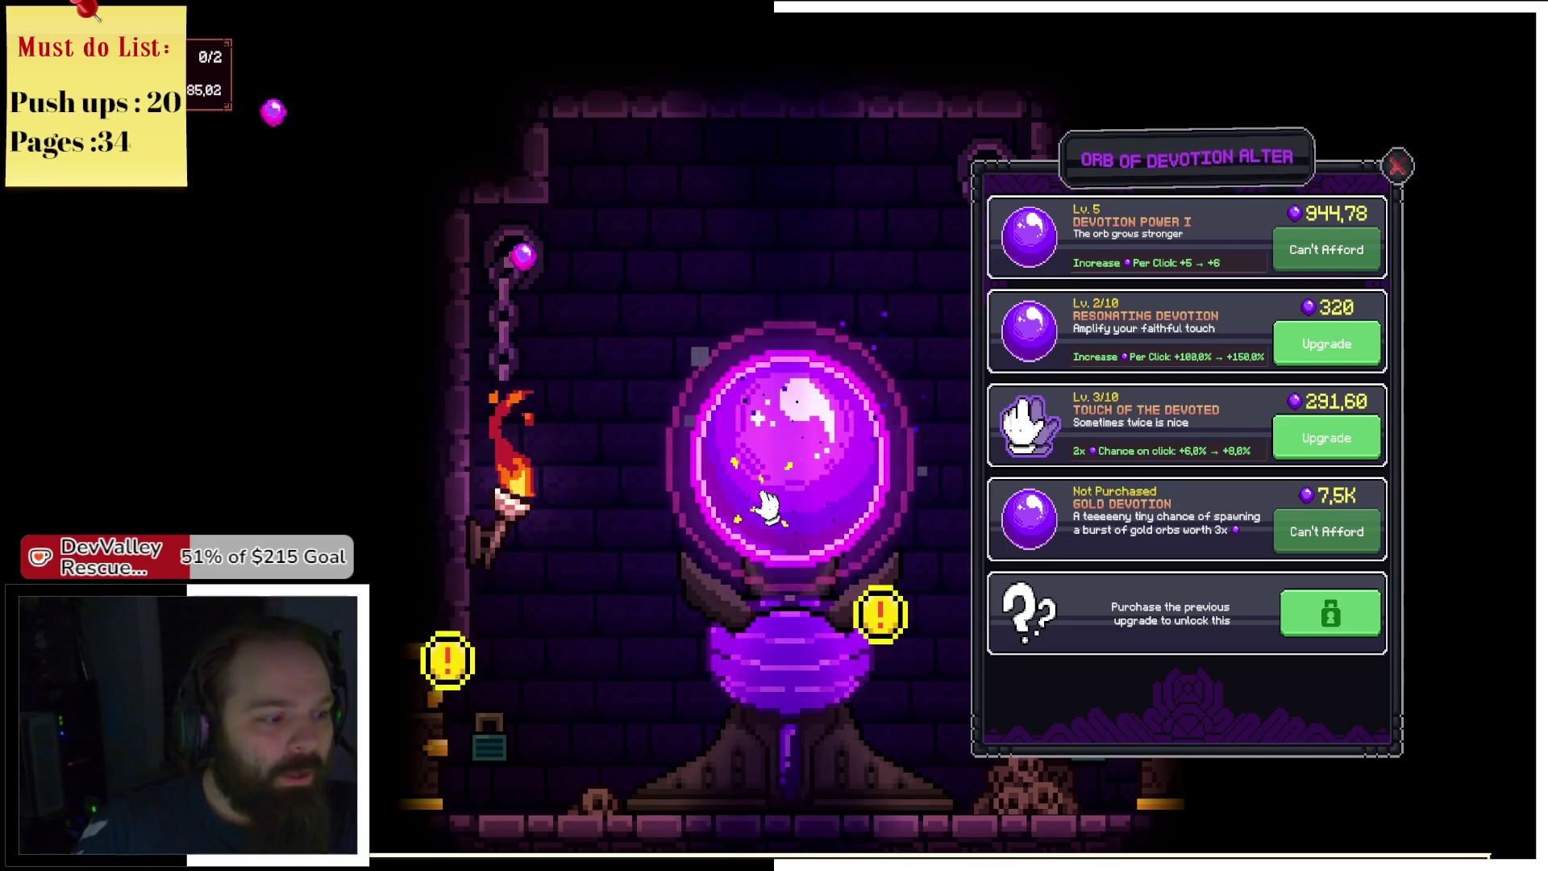
click(508, 719)
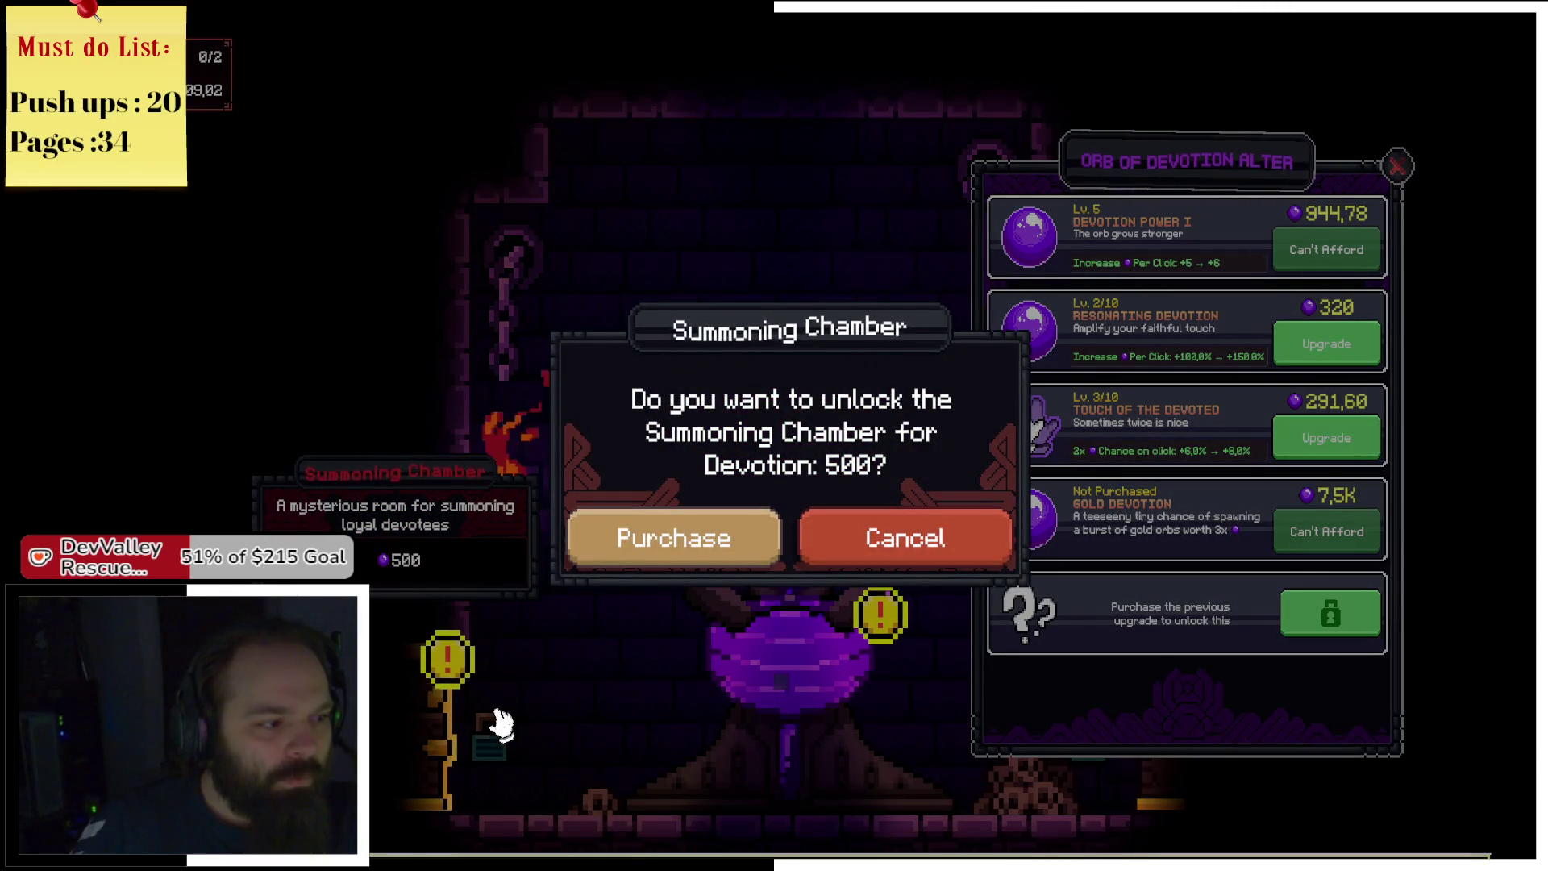
Buy the Summoning Chamber for 500 devotion, view its Tome of Summoning, and pan back to the orb room.
click(666, 552)
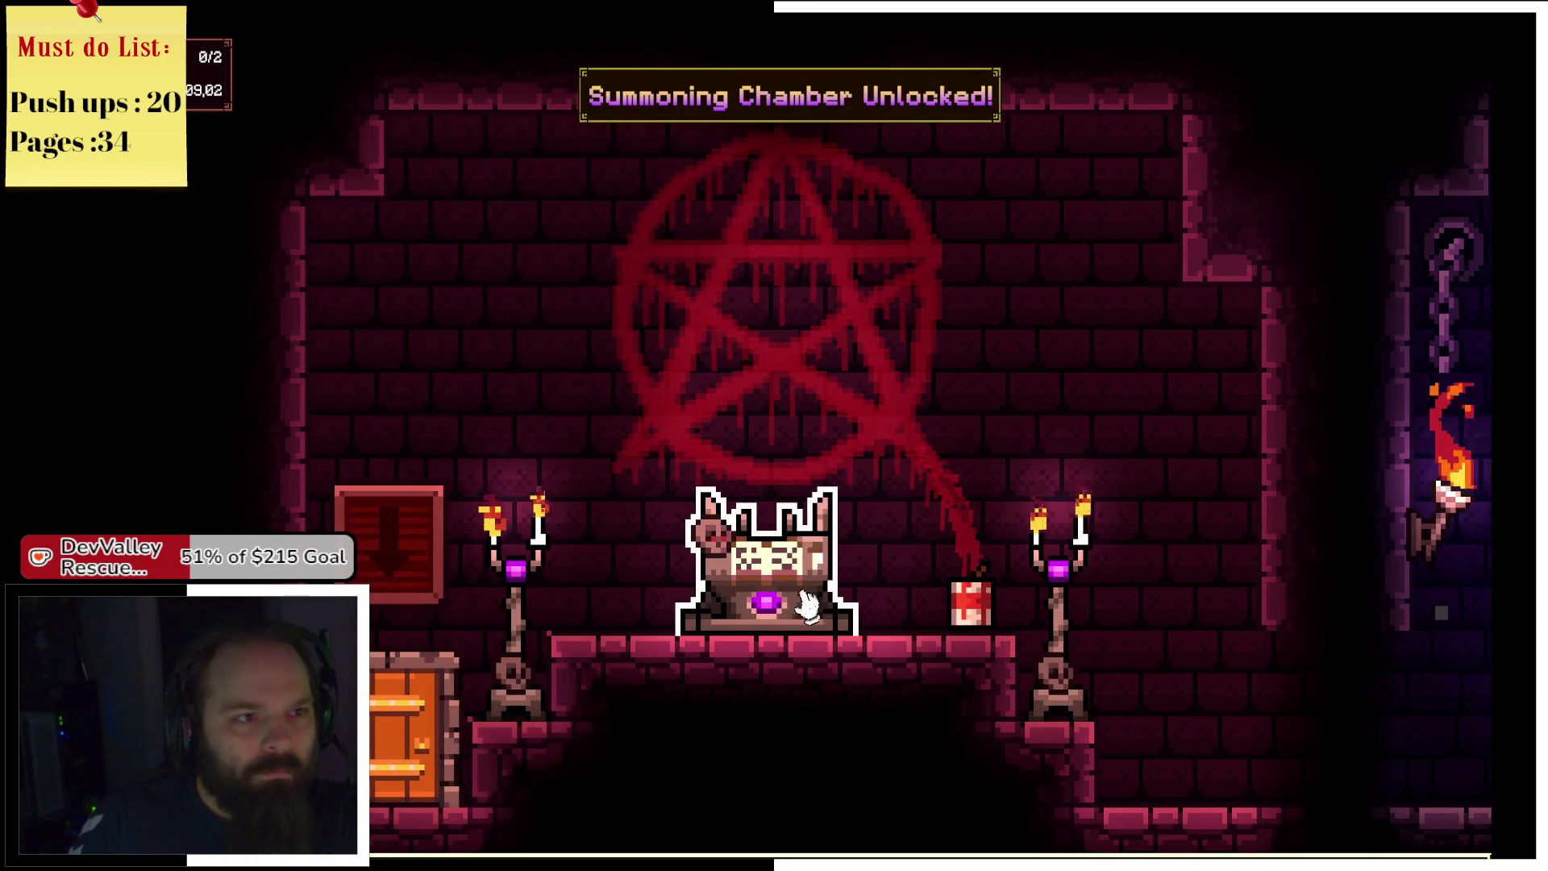
click(754, 584)
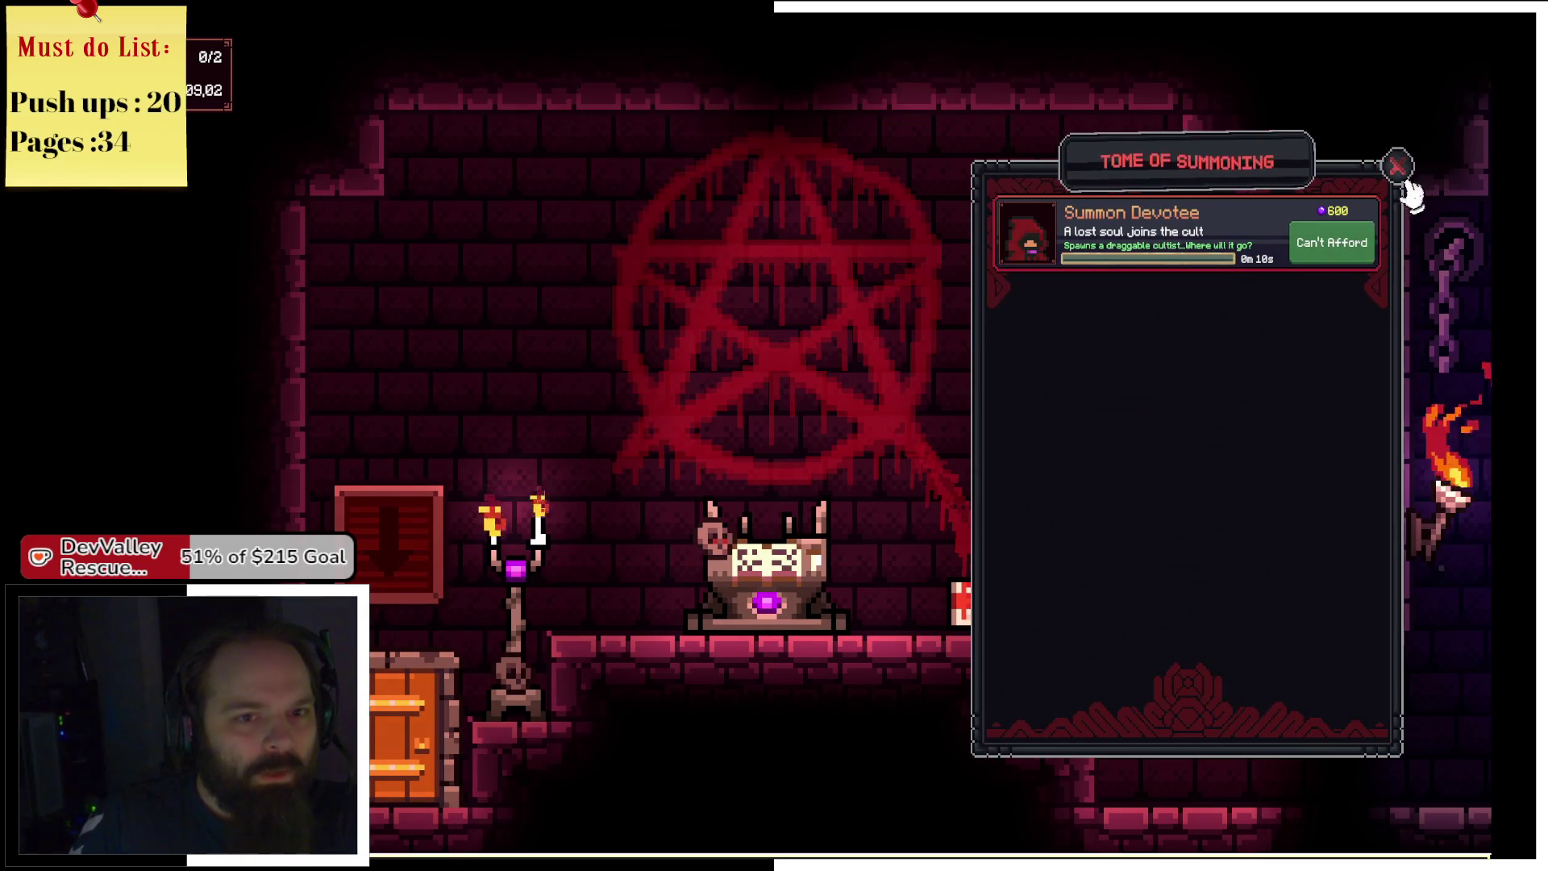
click(1397, 166)
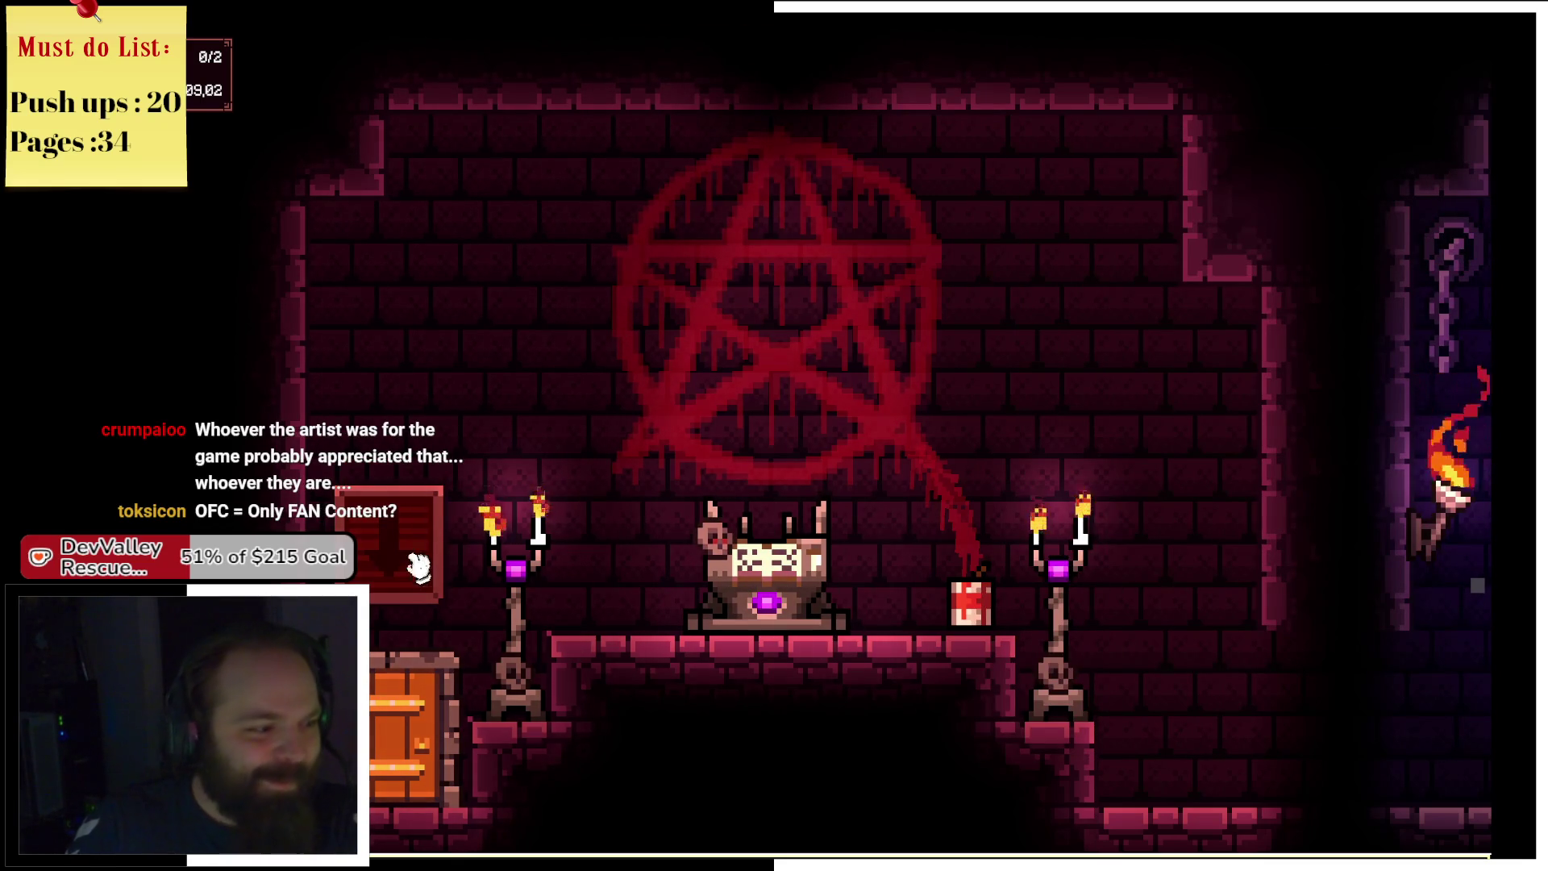
mouse_move(390, 732)
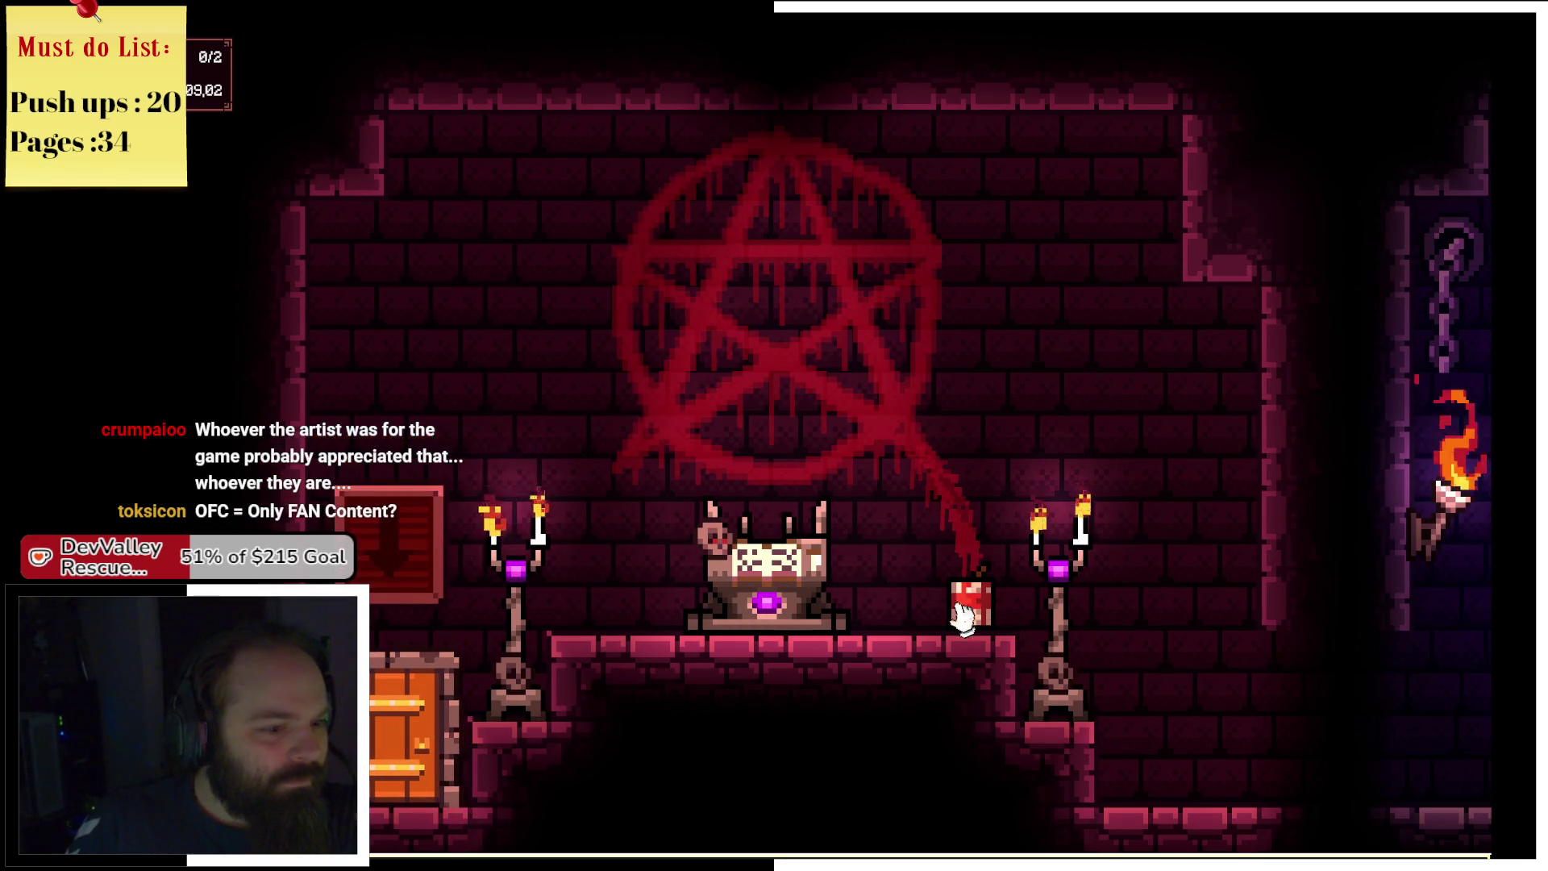
mouse_move(1423, 705)
mouse_down()
mouse_move(1341, 663)
mouse_move(1226, 660)
mouse_move(834, 520)
mouse_up()
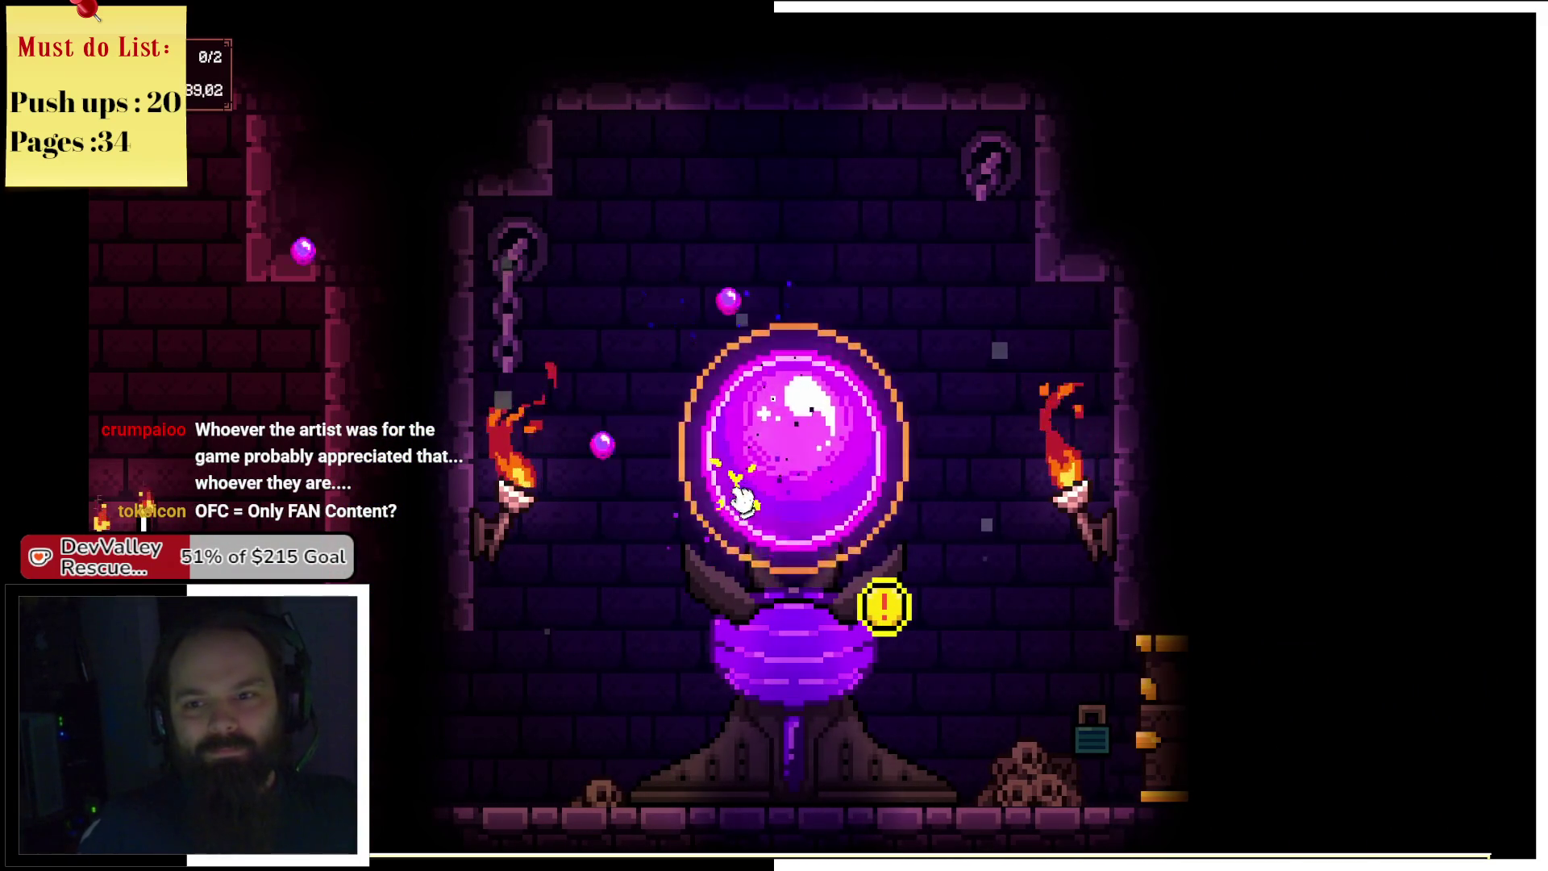
Tap the orb past 1K devotion and start summoning a devotee from the tome.
click(740, 500)
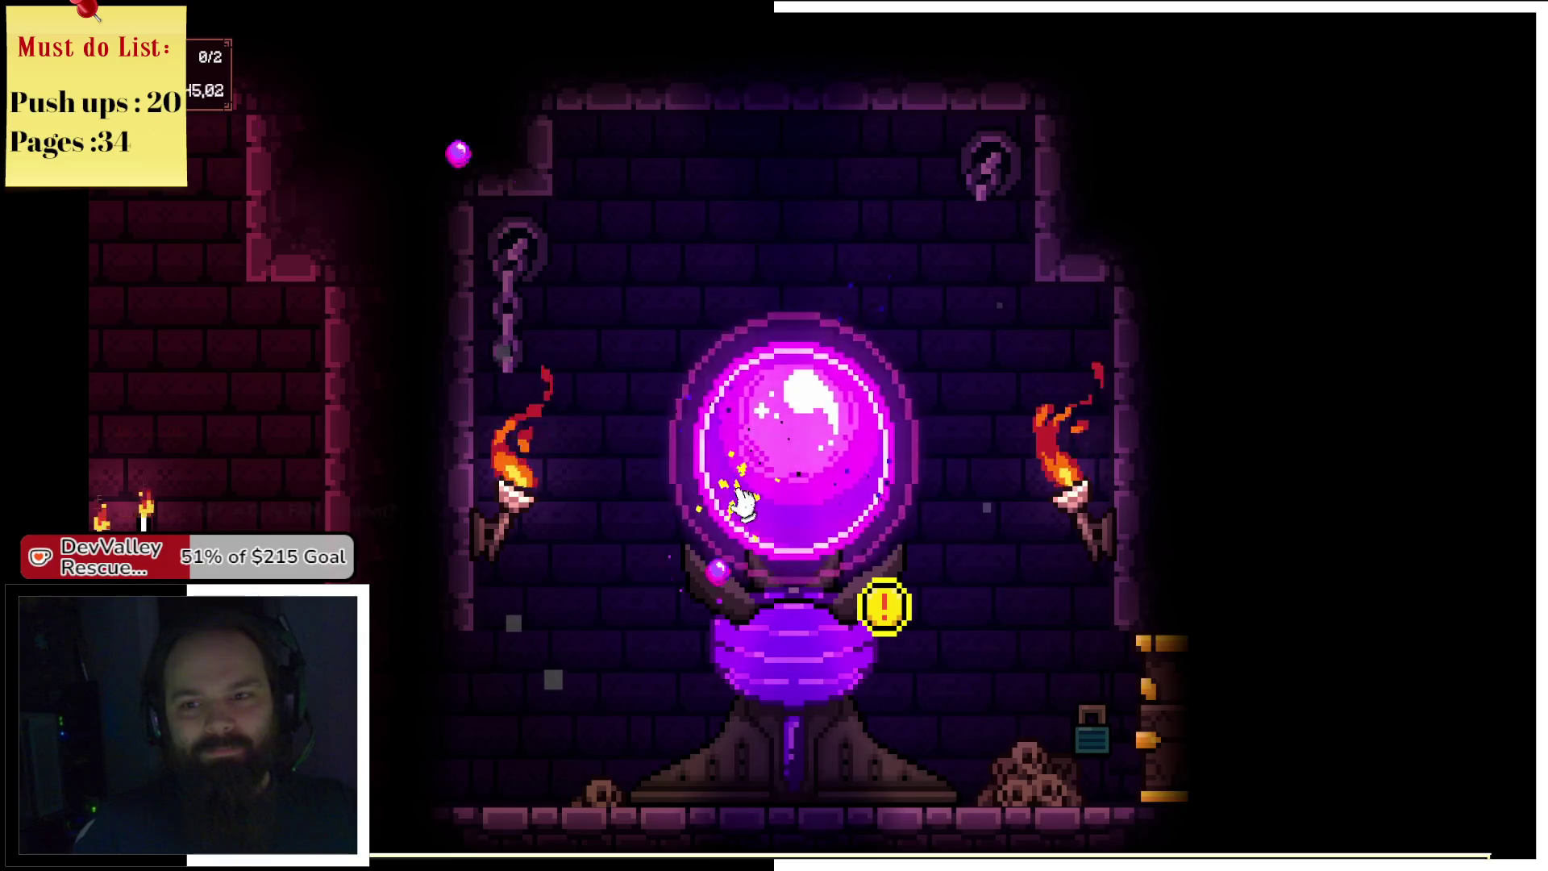
click(741, 504)
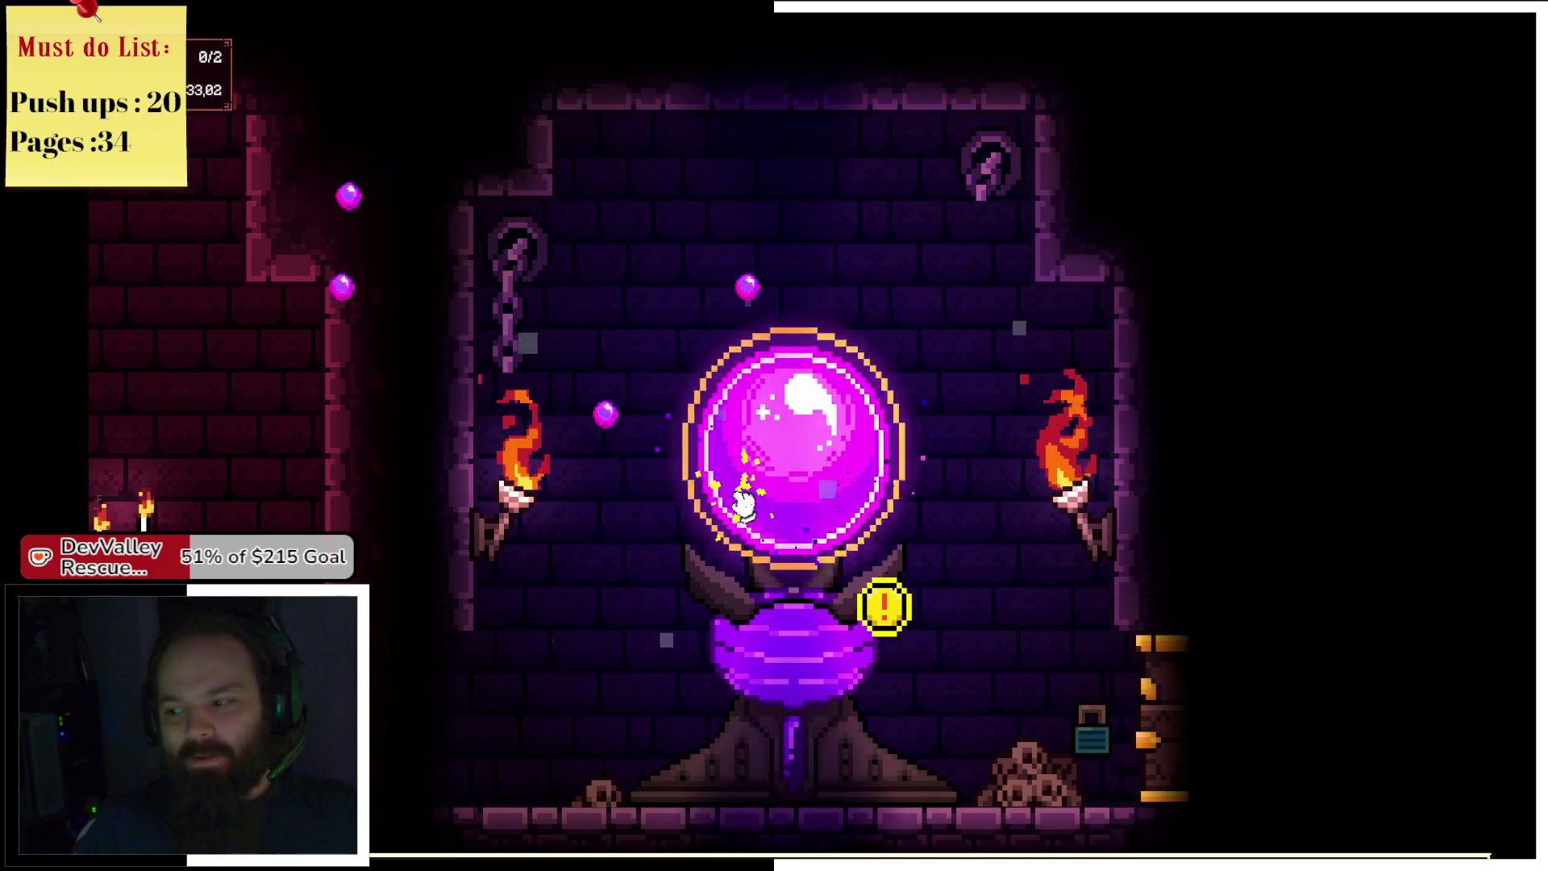
click(741, 502)
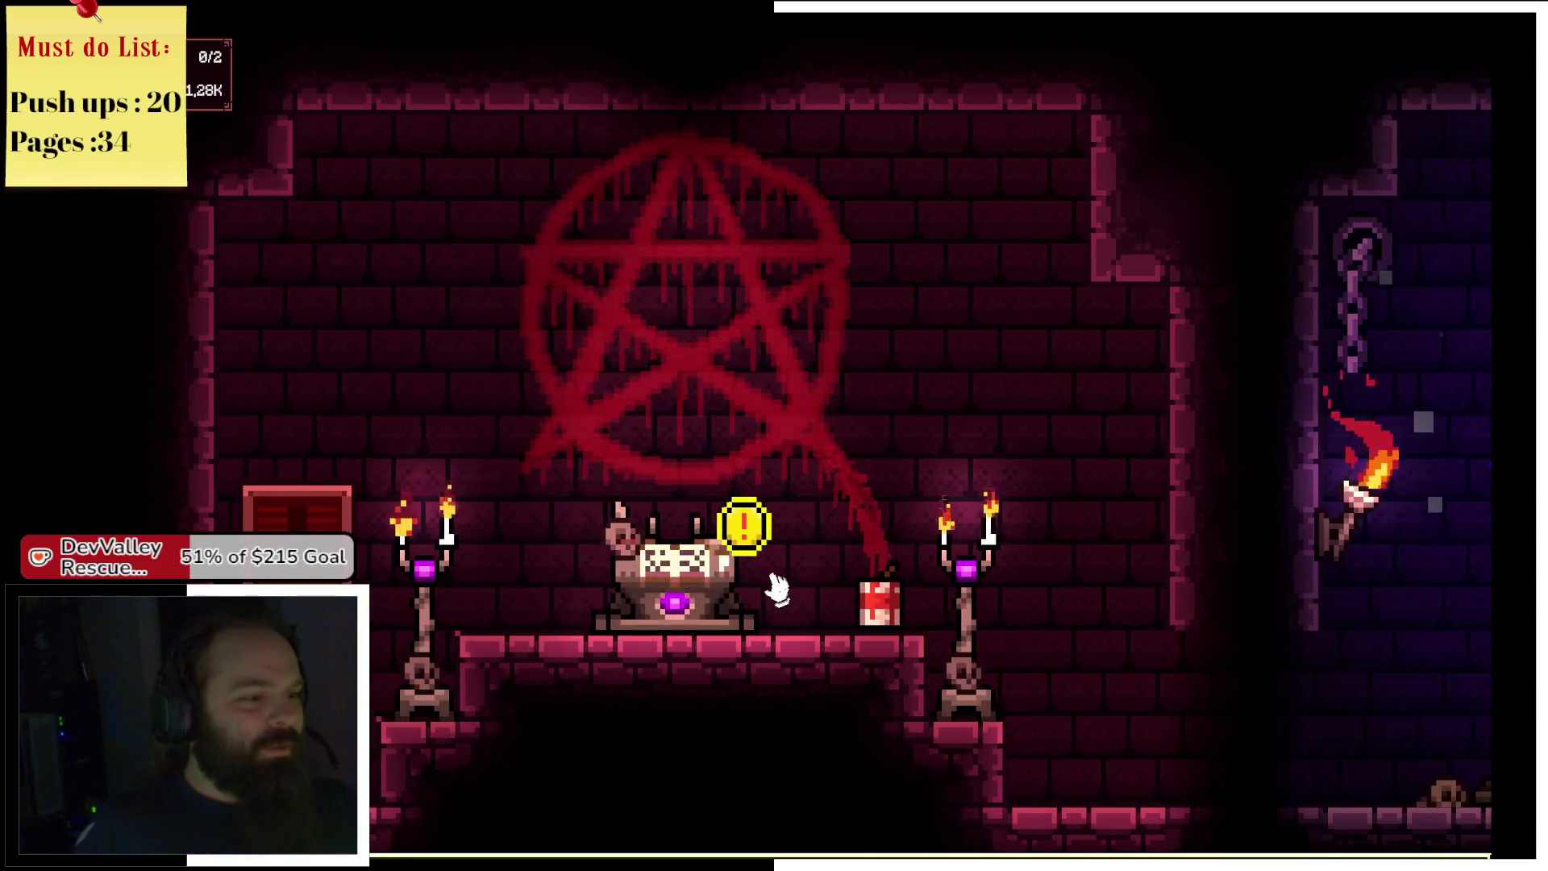
click(726, 564)
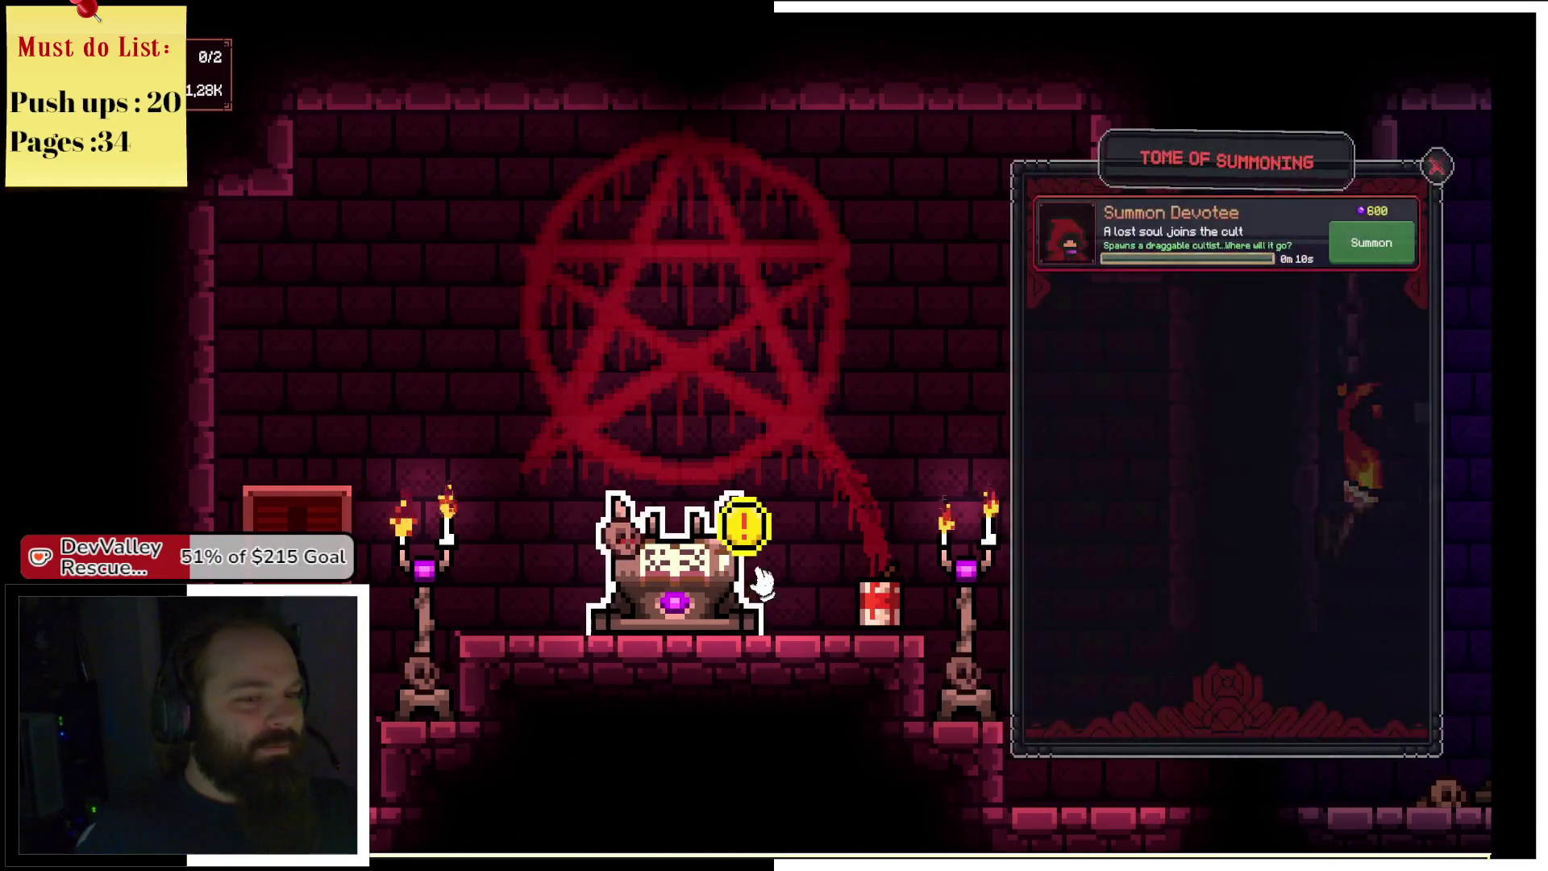
click(1338, 252)
click(1397, 168)
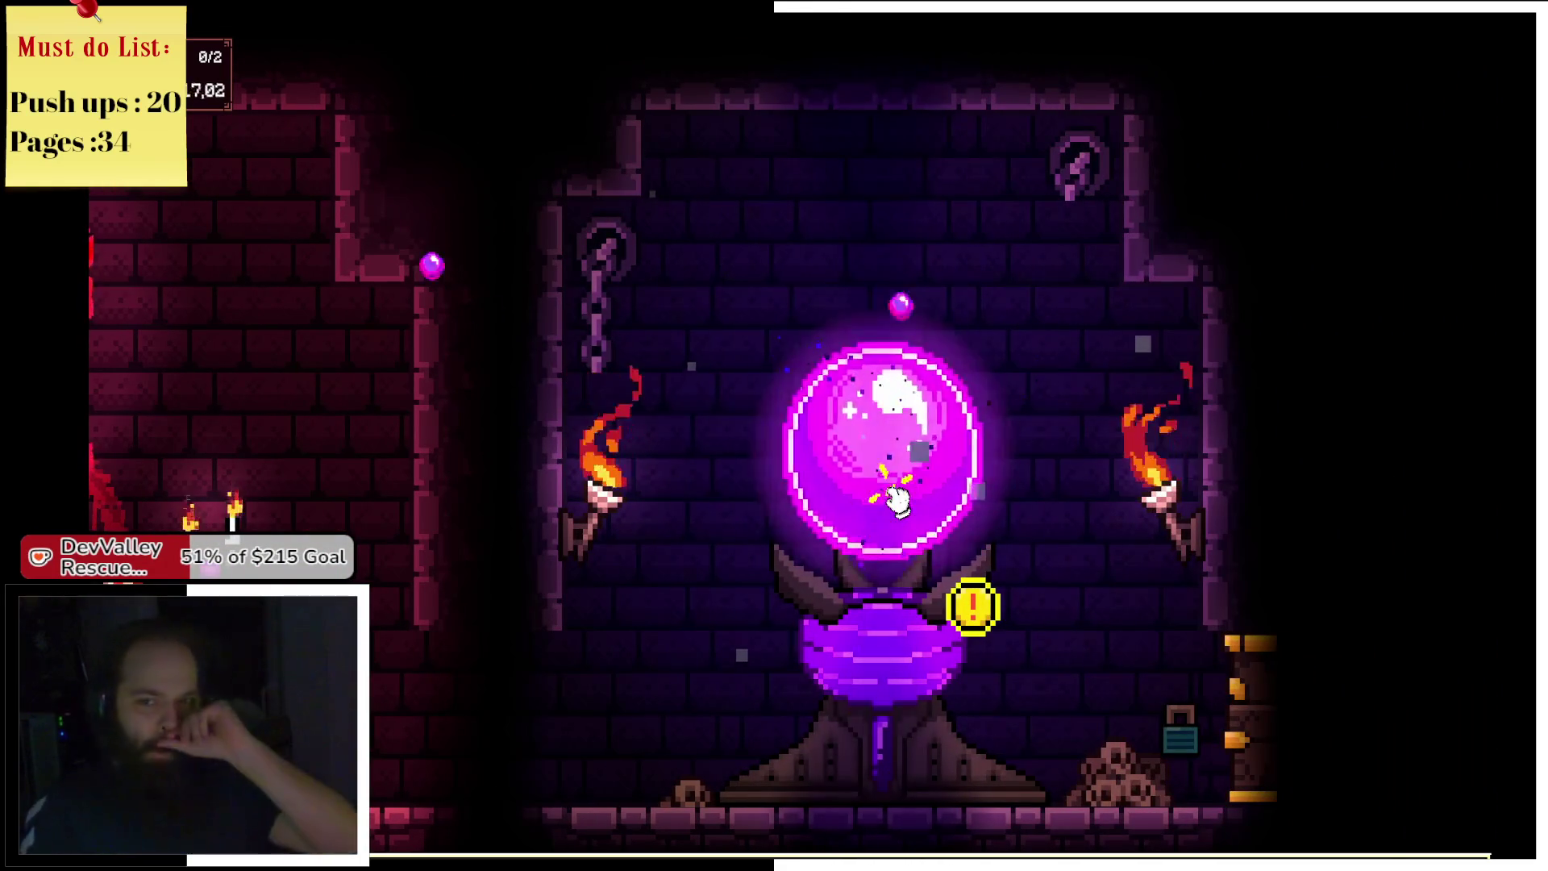
Gather more devotion from the orb and pan left to the pentagram room.
click(896, 500)
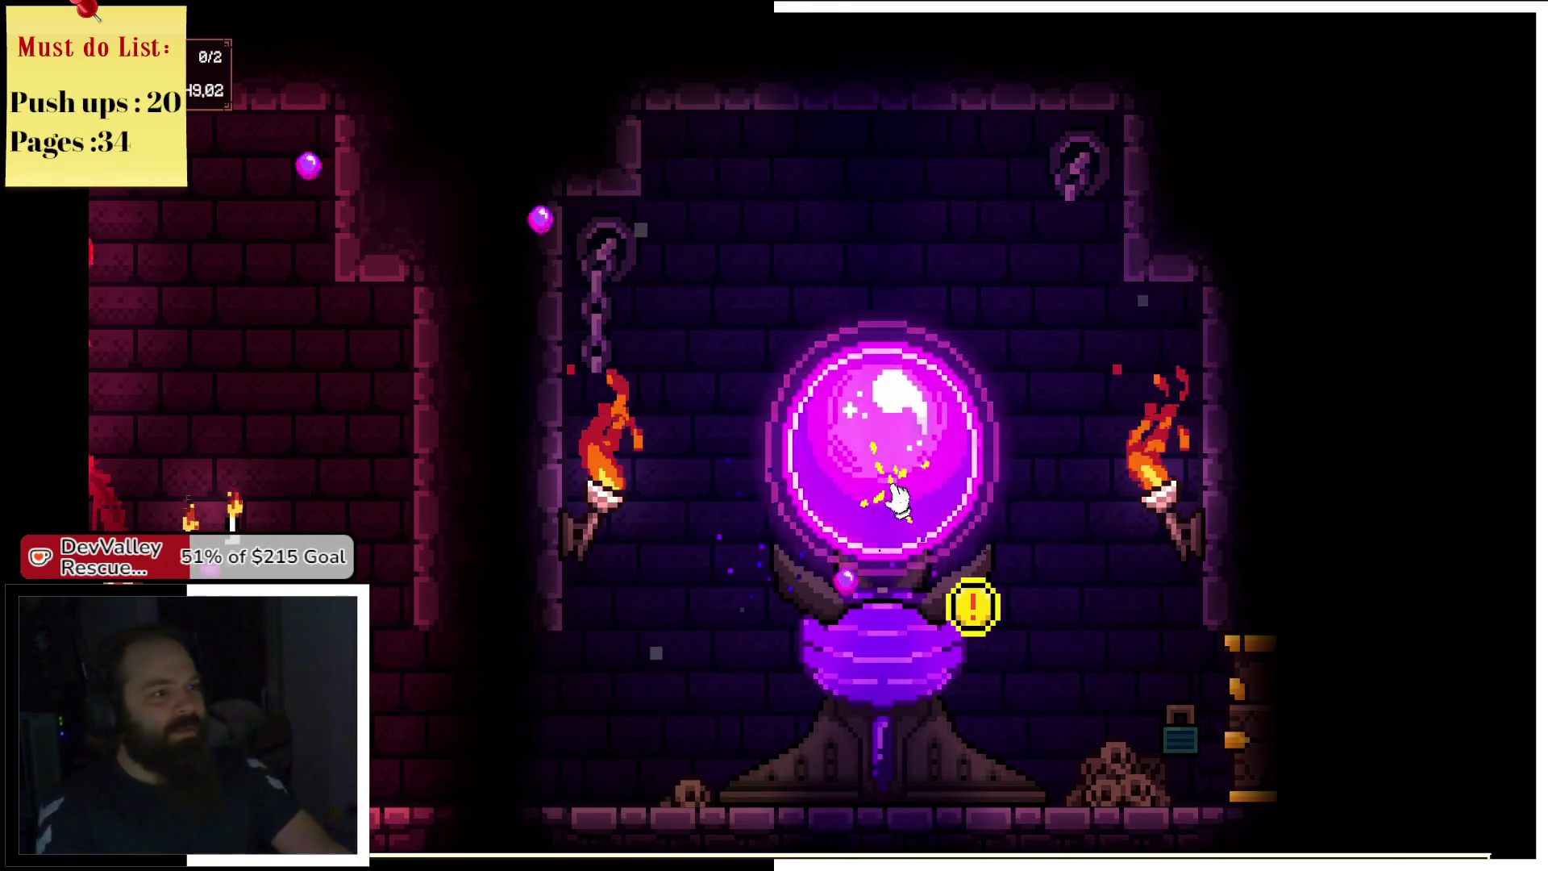
click(896, 500)
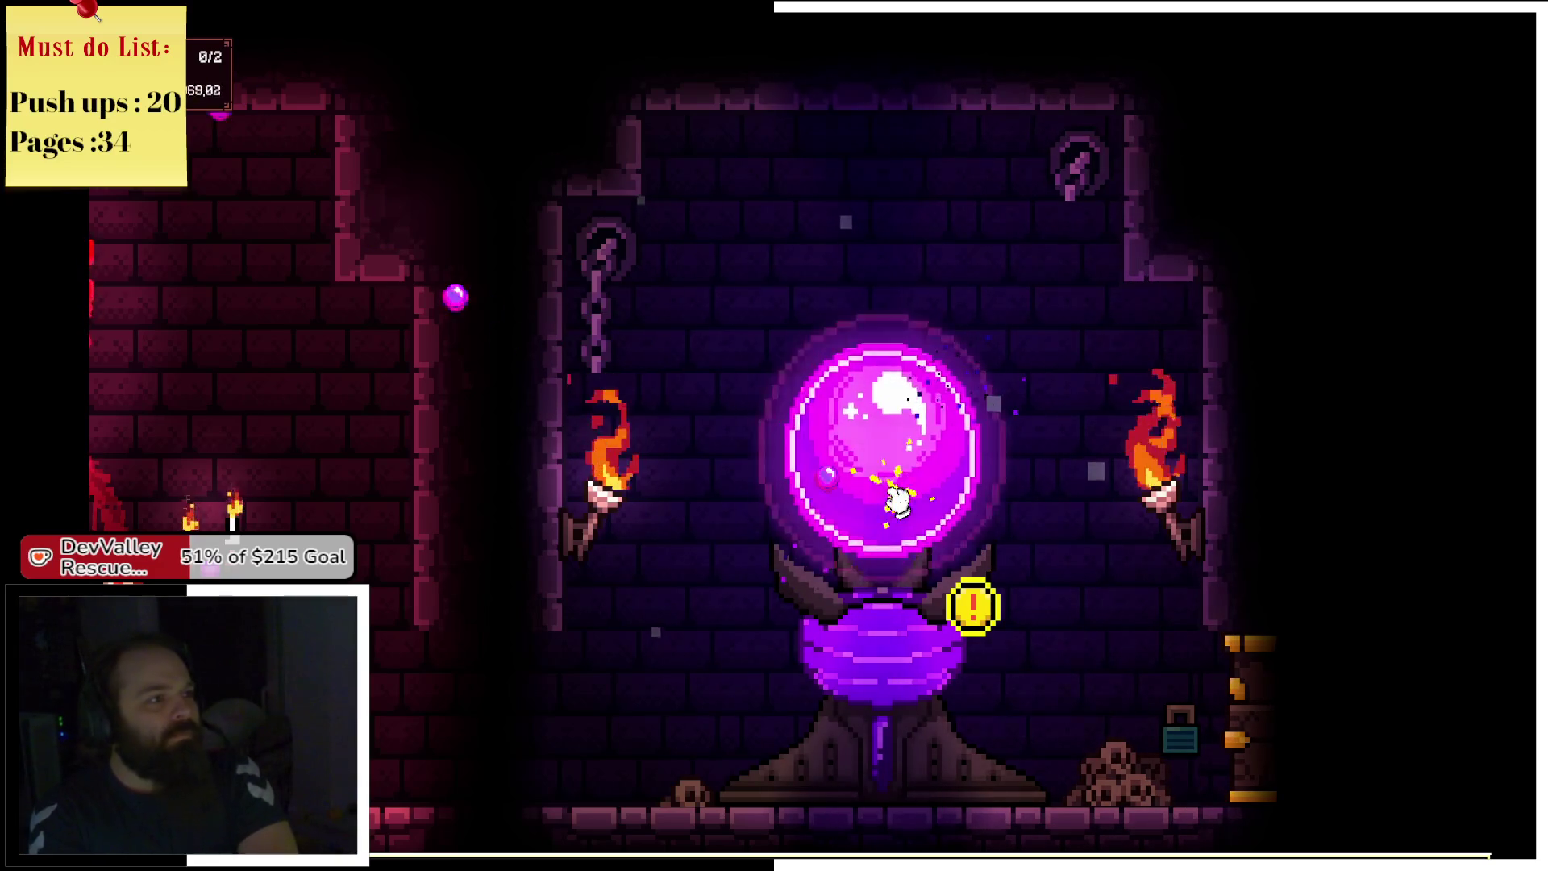
click(897, 499)
key(a)
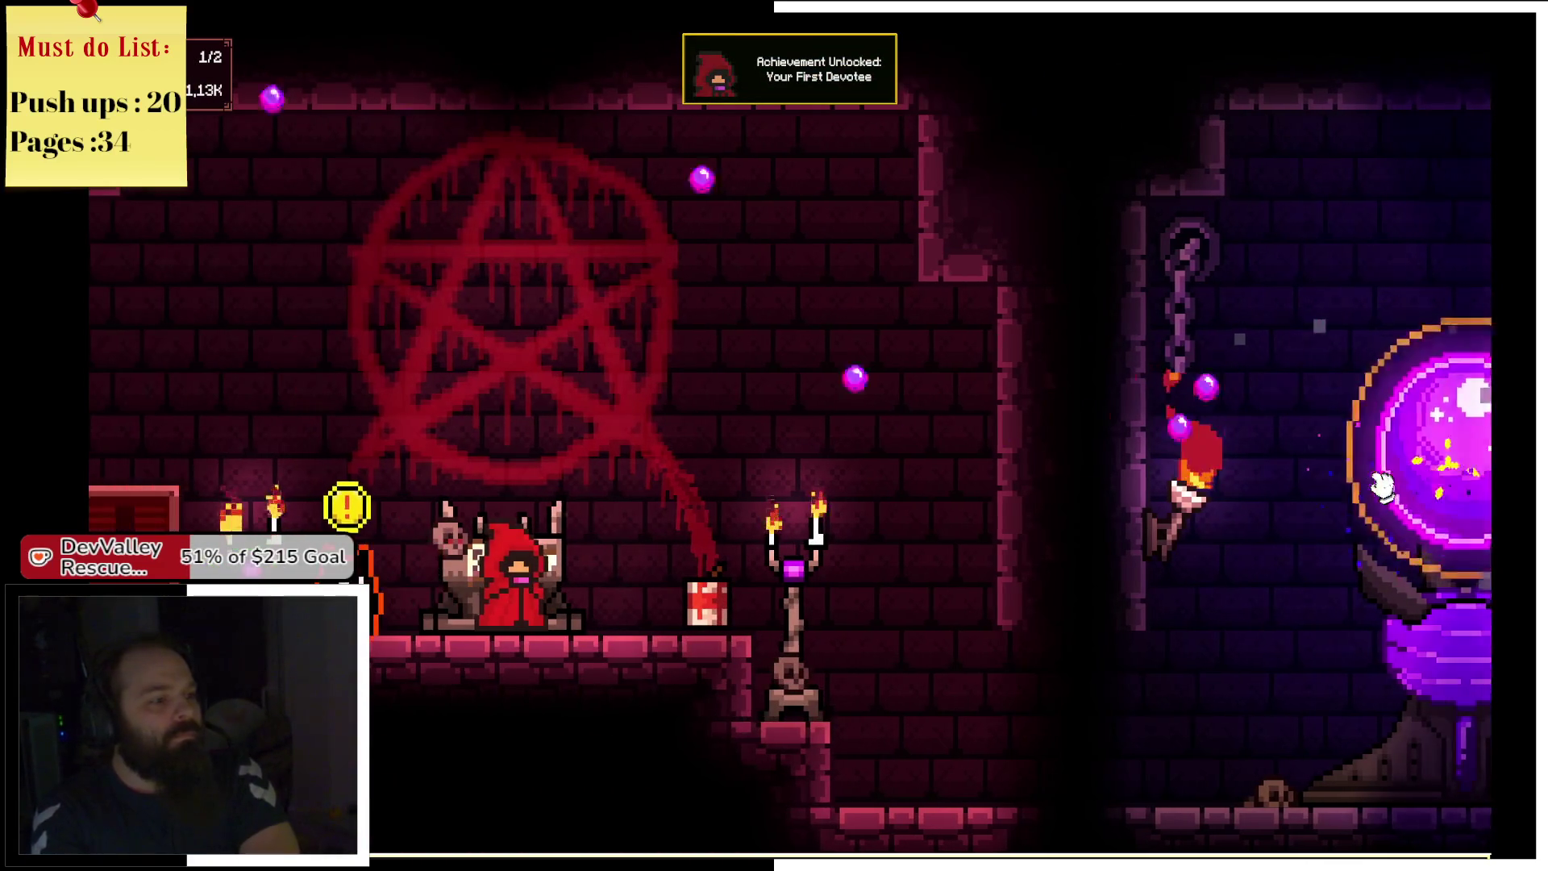
Claim the first devotee at the pentagram altar and advance the cat's dialogue to its end.
click(1449, 483)
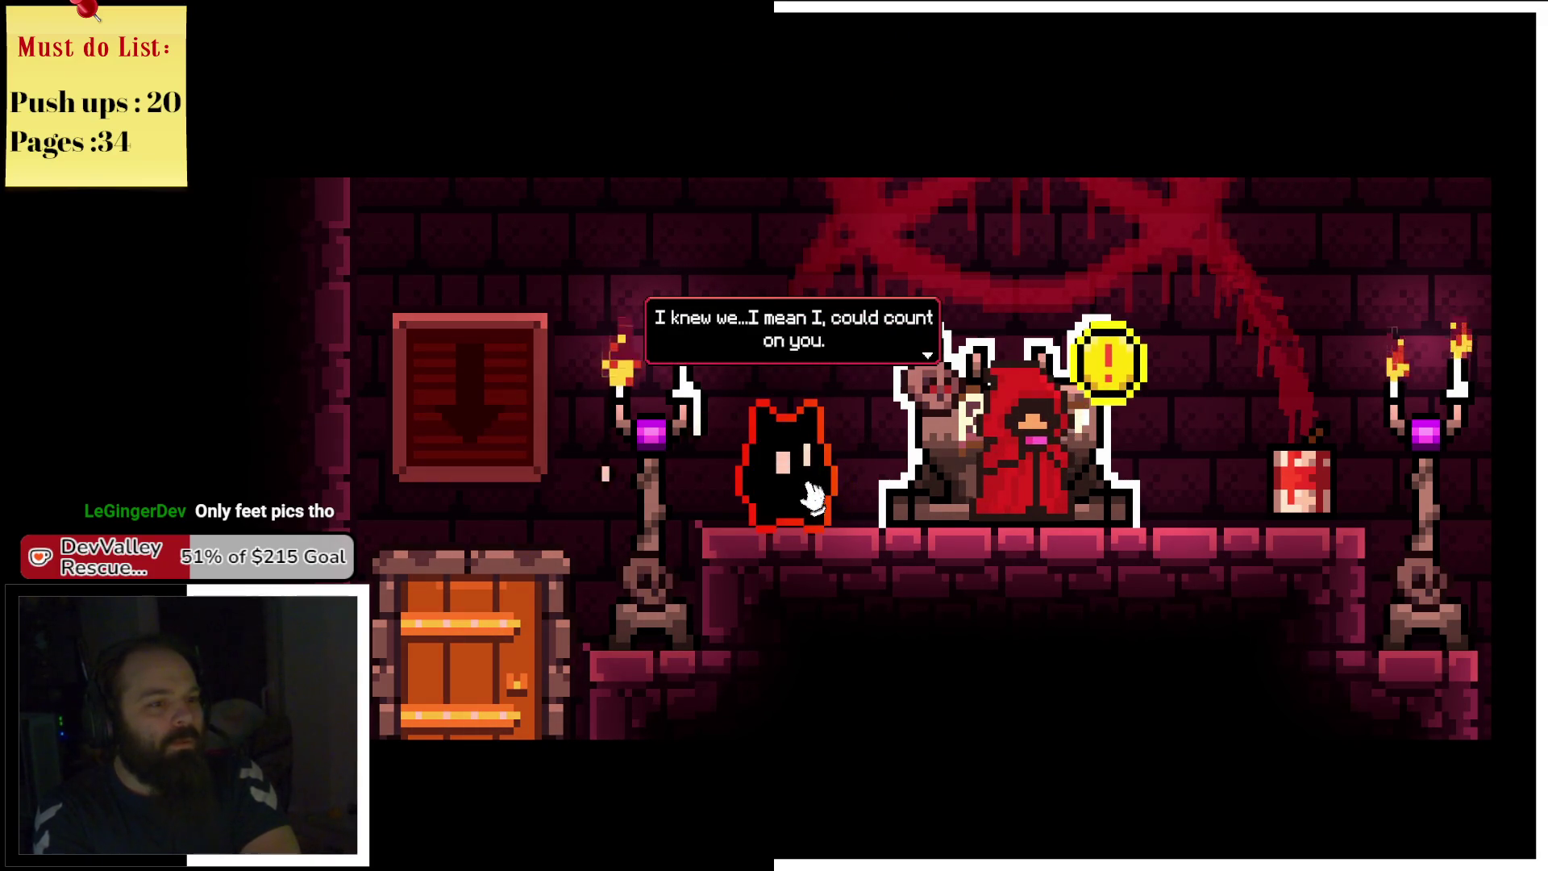
click(814, 493)
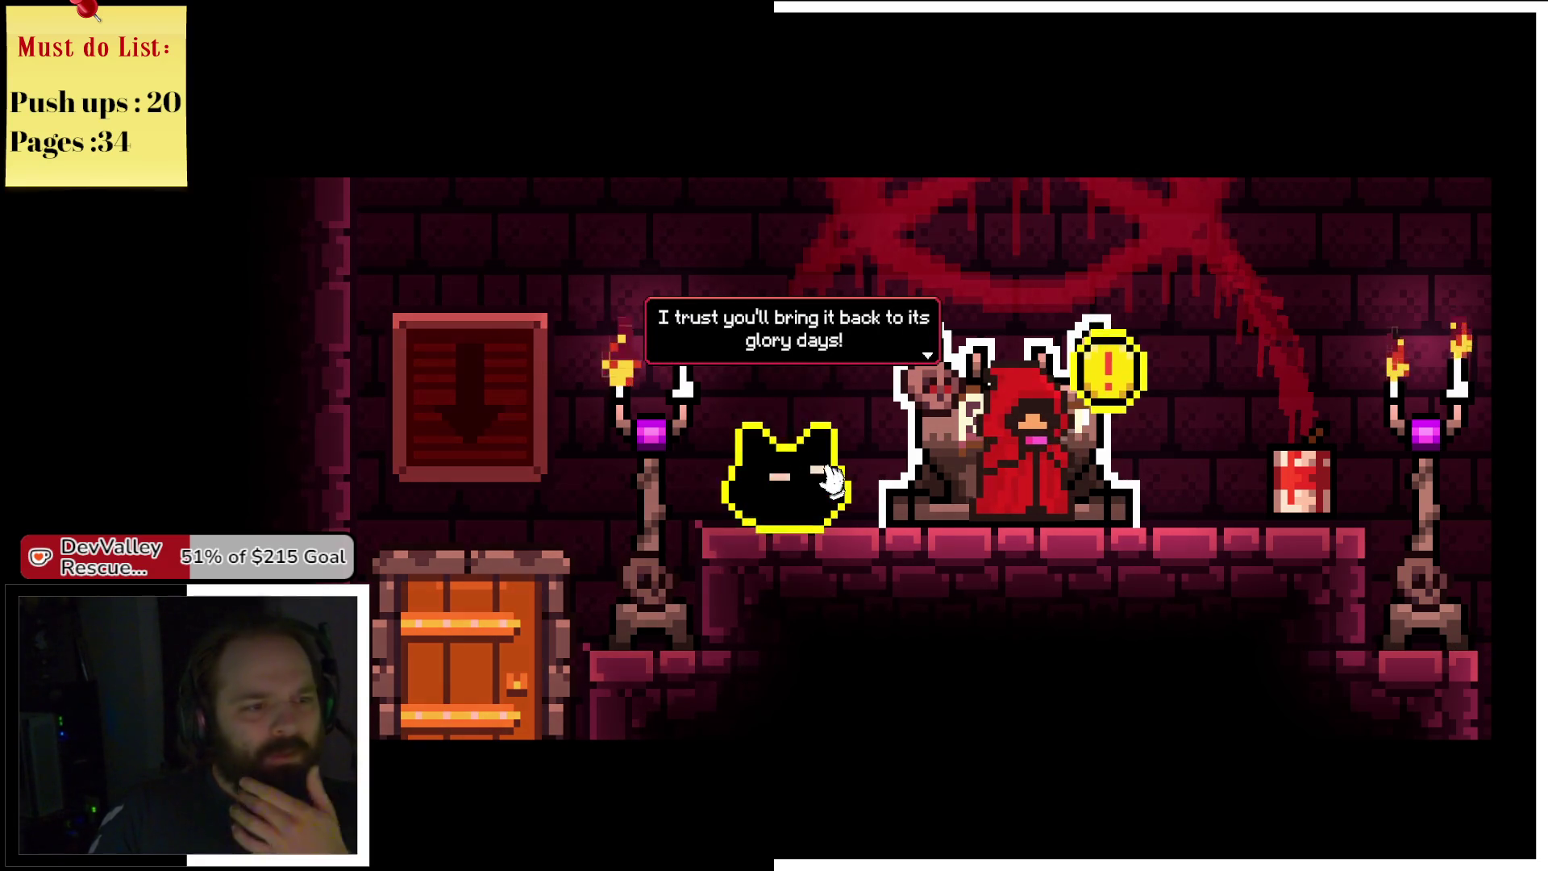
click(833, 480)
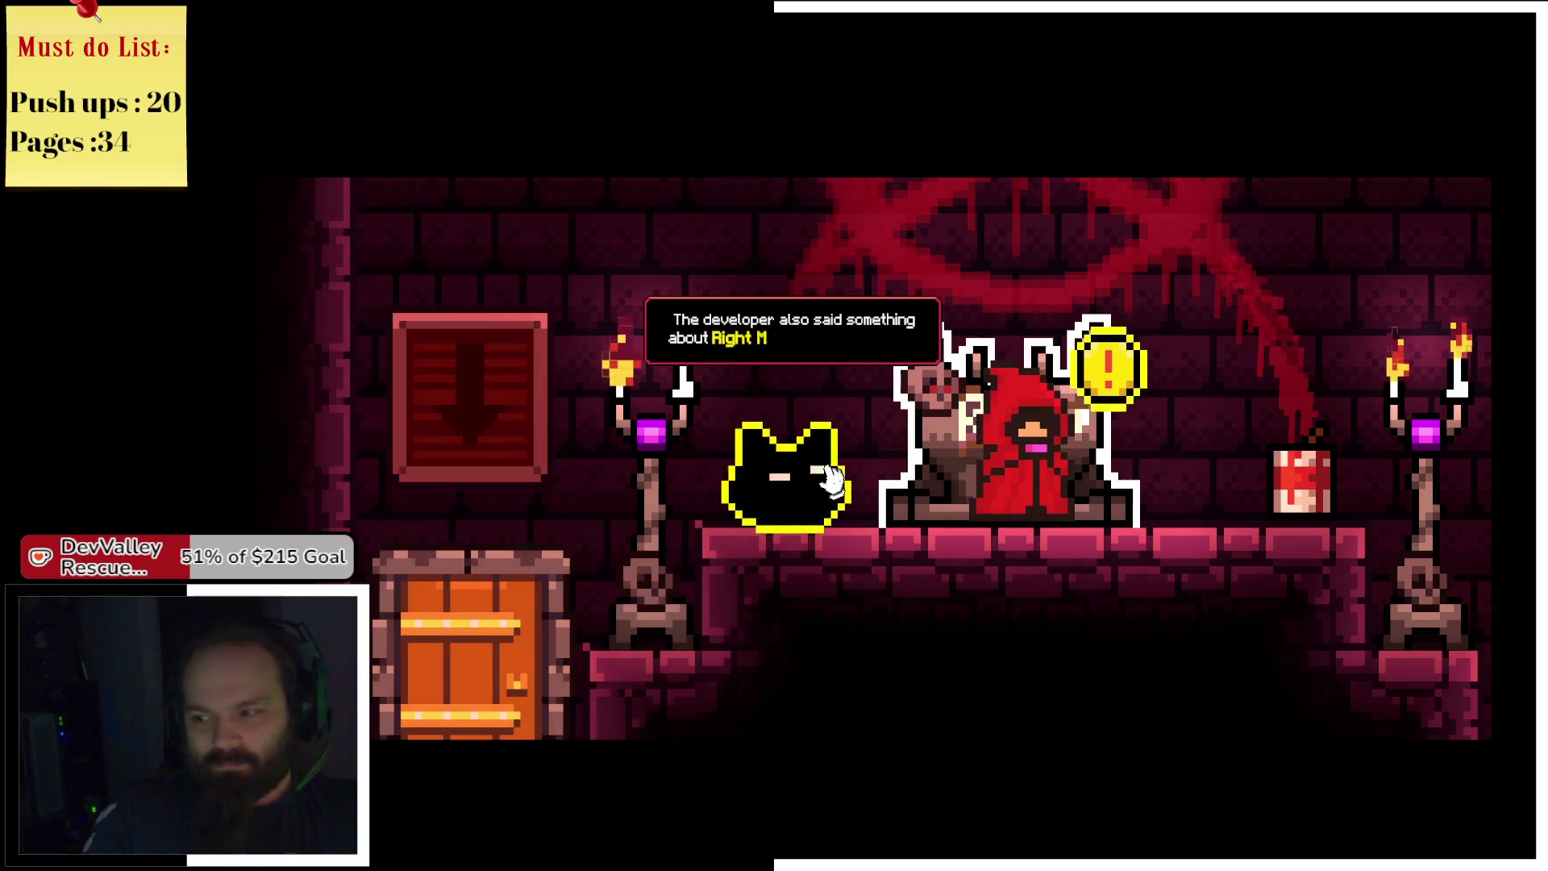
click(833, 480)
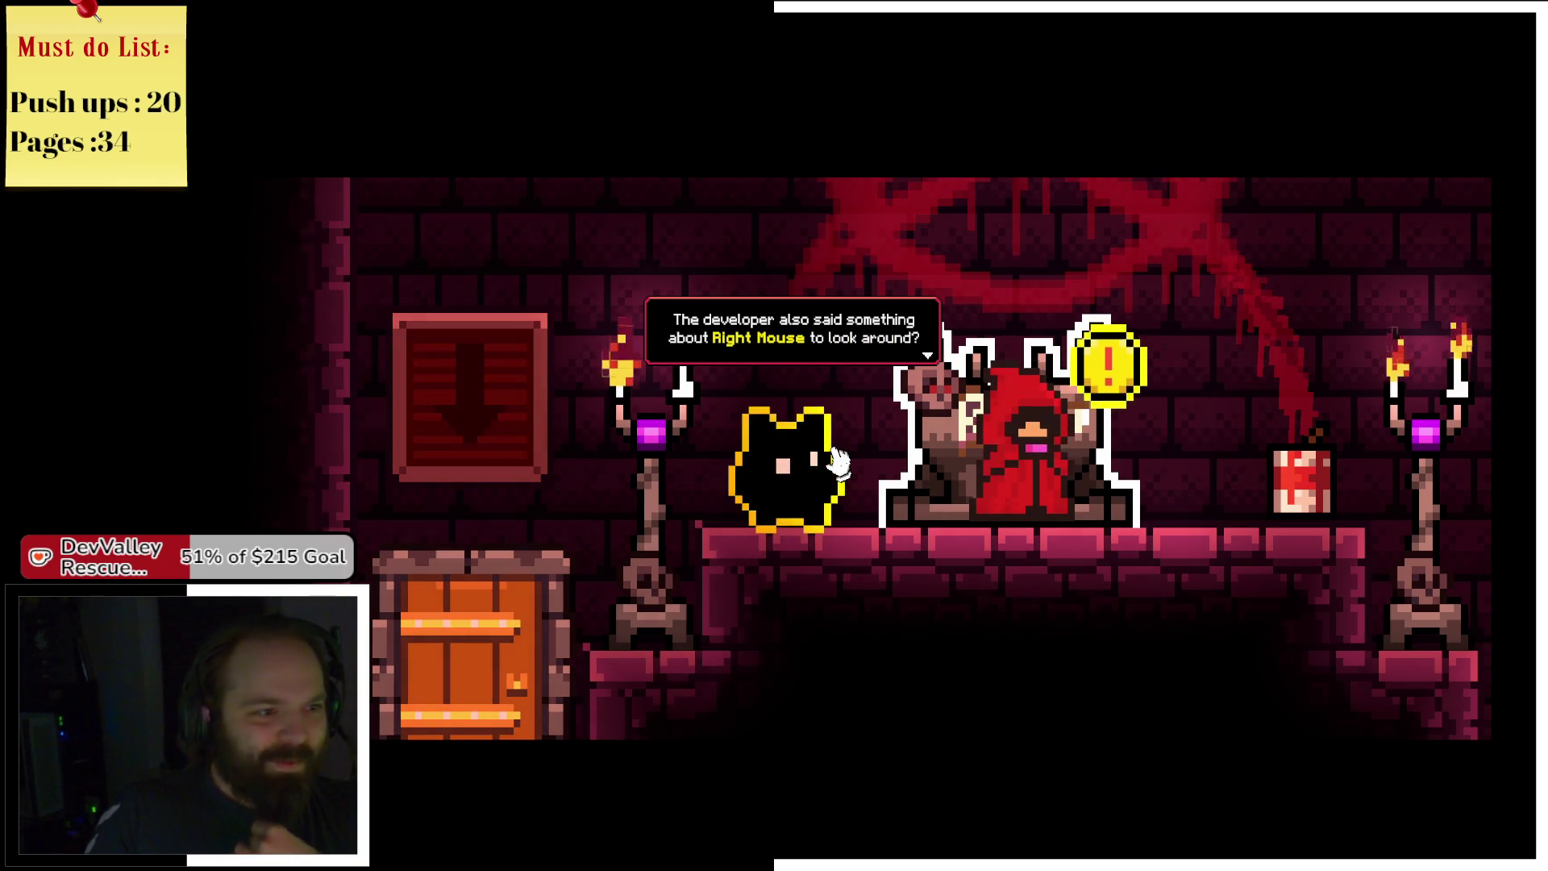
click(714, 496)
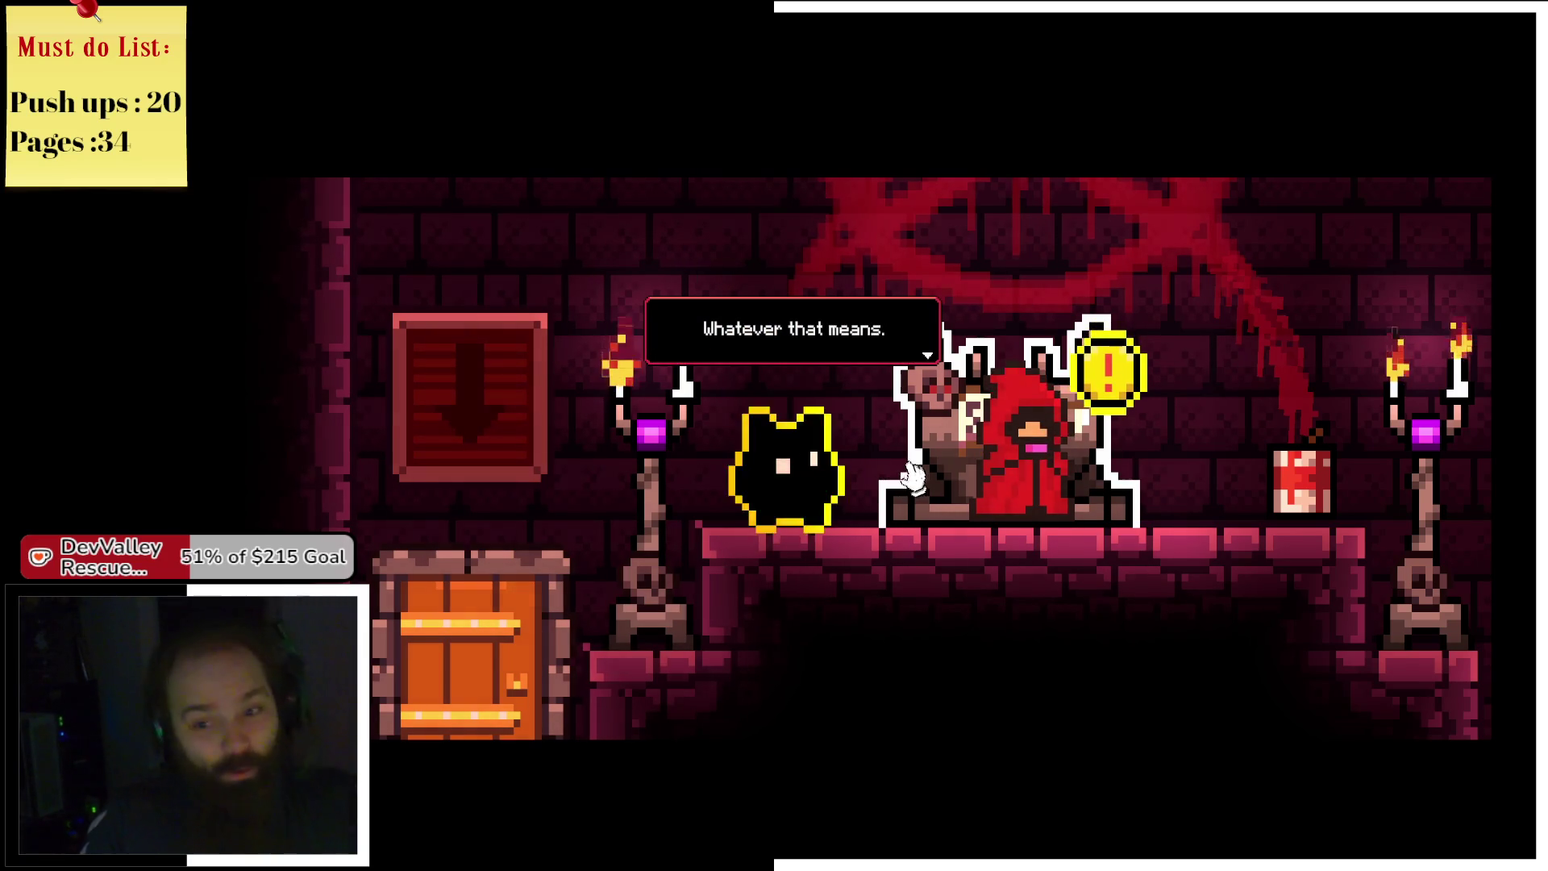
click(1020, 512)
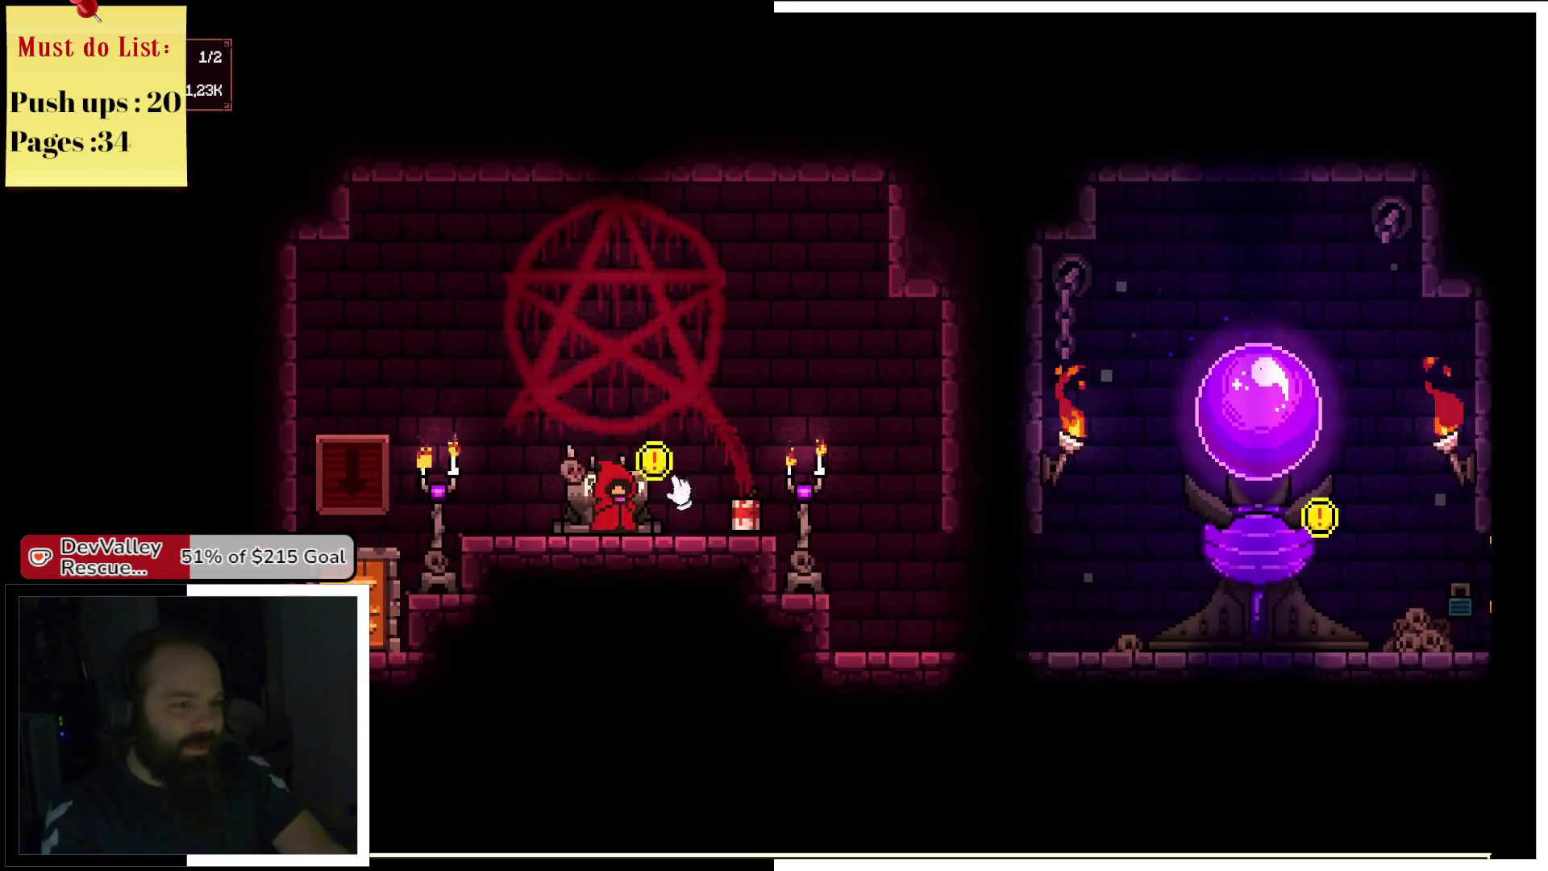
Move the red cultist from the altar into the orb shrine.
mouse_move(677, 488)
mouse_down()
mouse_move(617, 484)
mouse_move(1306, 435)
mouse_up()
drag(1251, 601, 1258, 619)
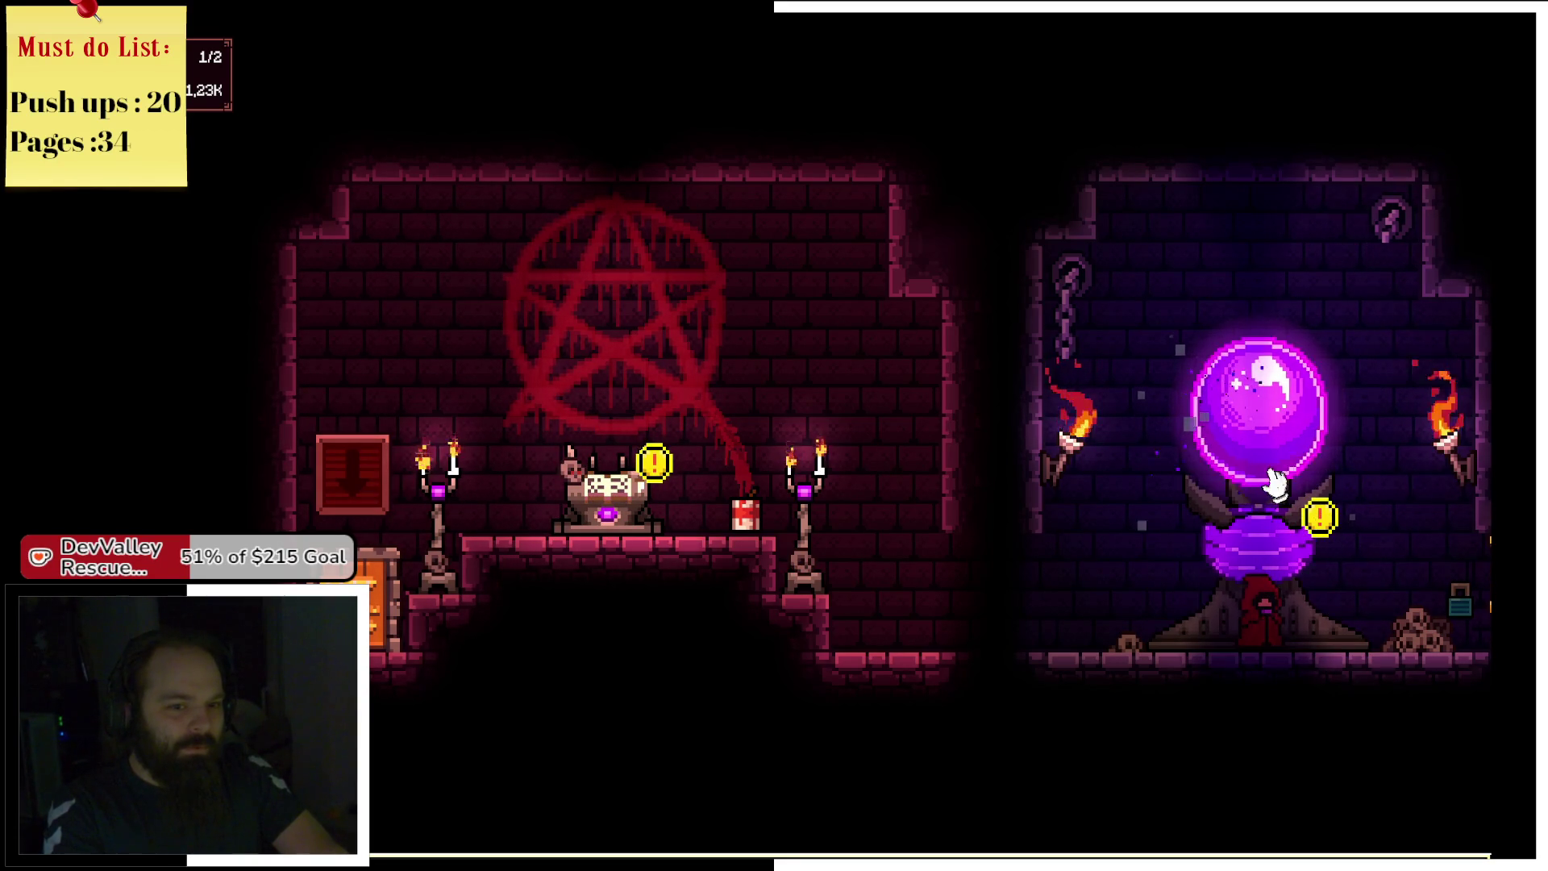
mouse_move(1244, 630)
mouse_down()
mouse_move(1223, 556)
mouse_move(1277, 637)
mouse_up()
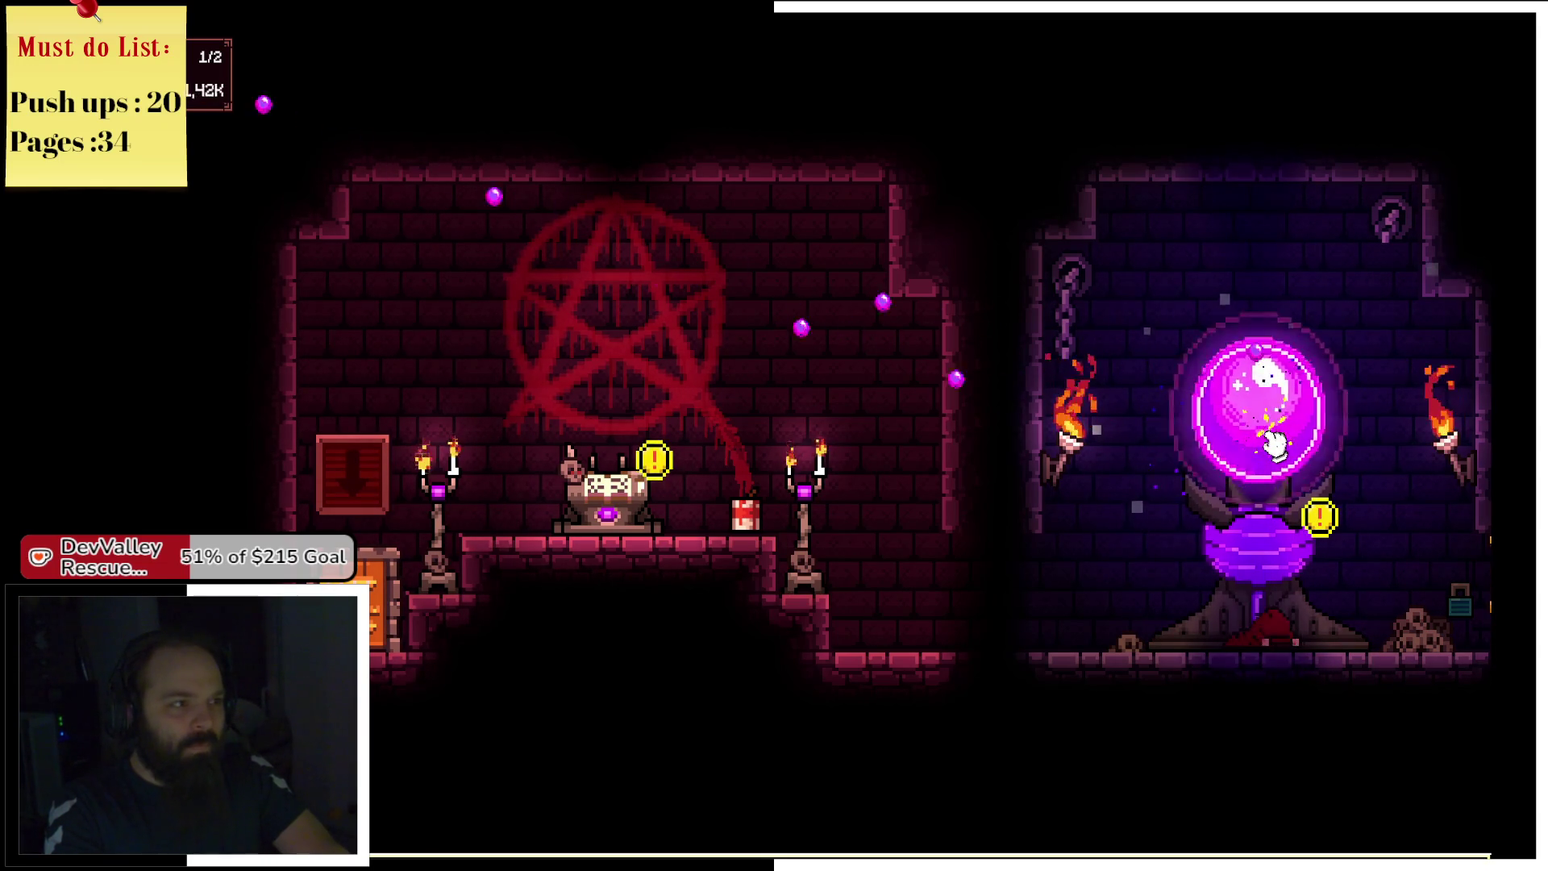
Summon a second devotee, tapping the orb while it charges, and bring it to the altar for 2/2.
click(1248, 442)
click(1330, 241)
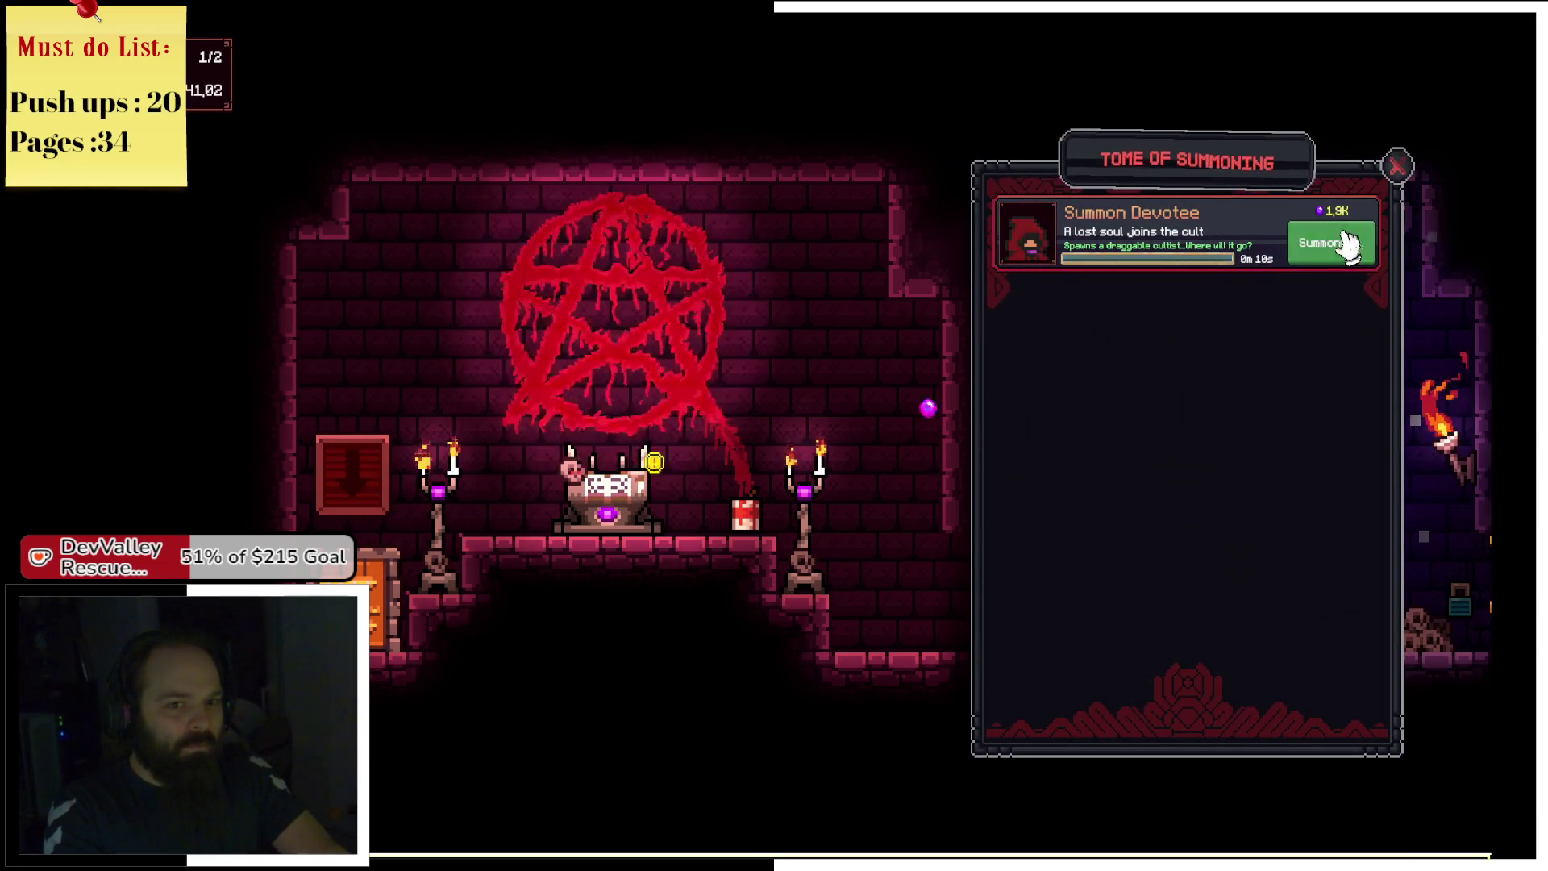
click(1395, 166)
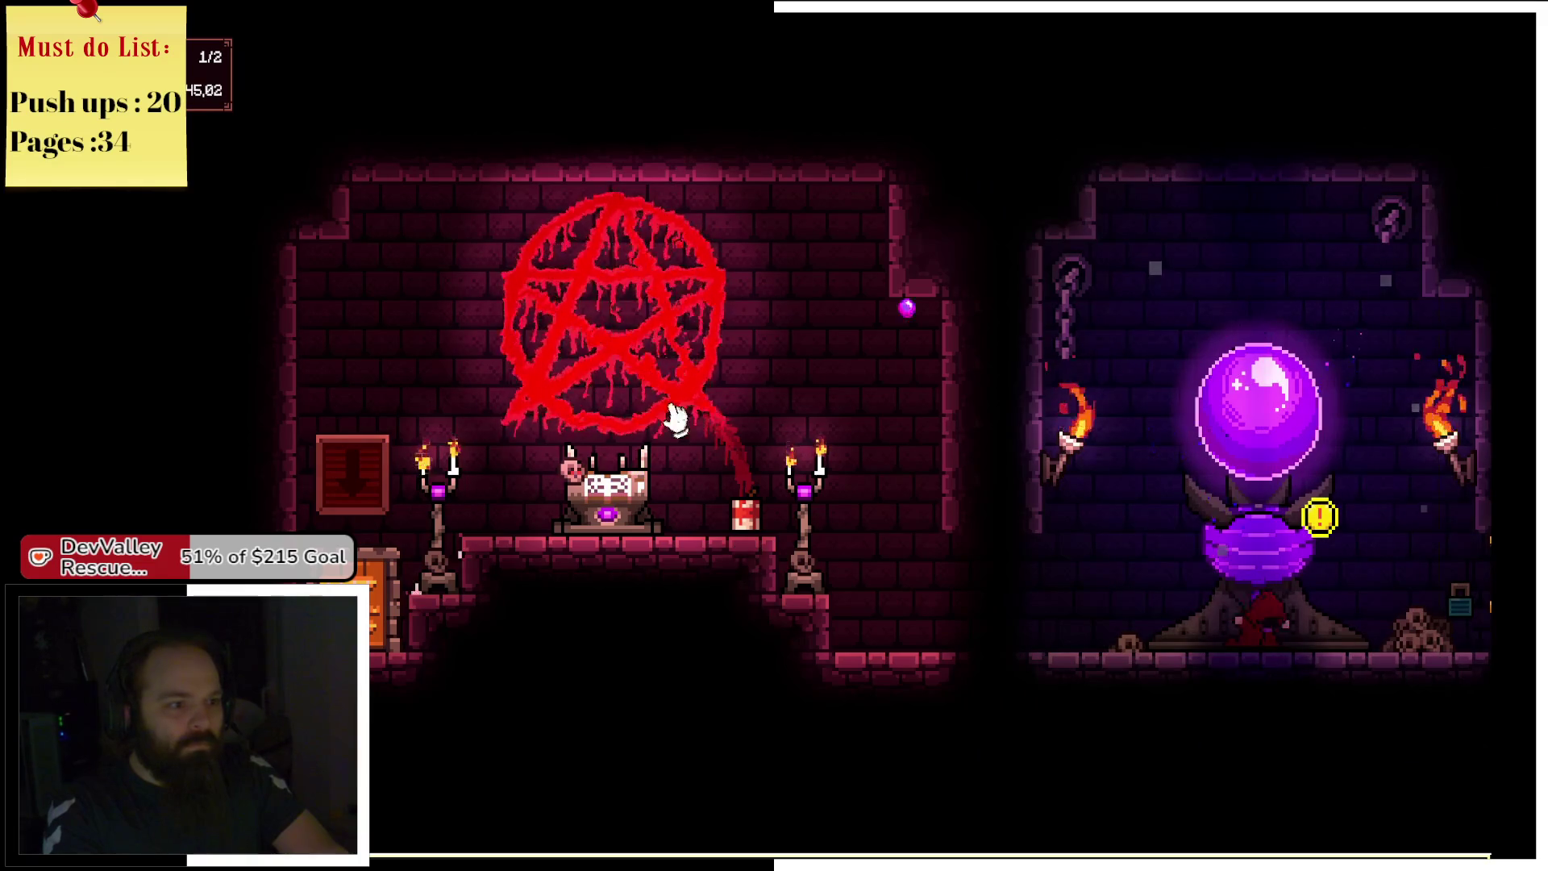
click(1262, 451)
click(1264, 464)
click(1264, 464)
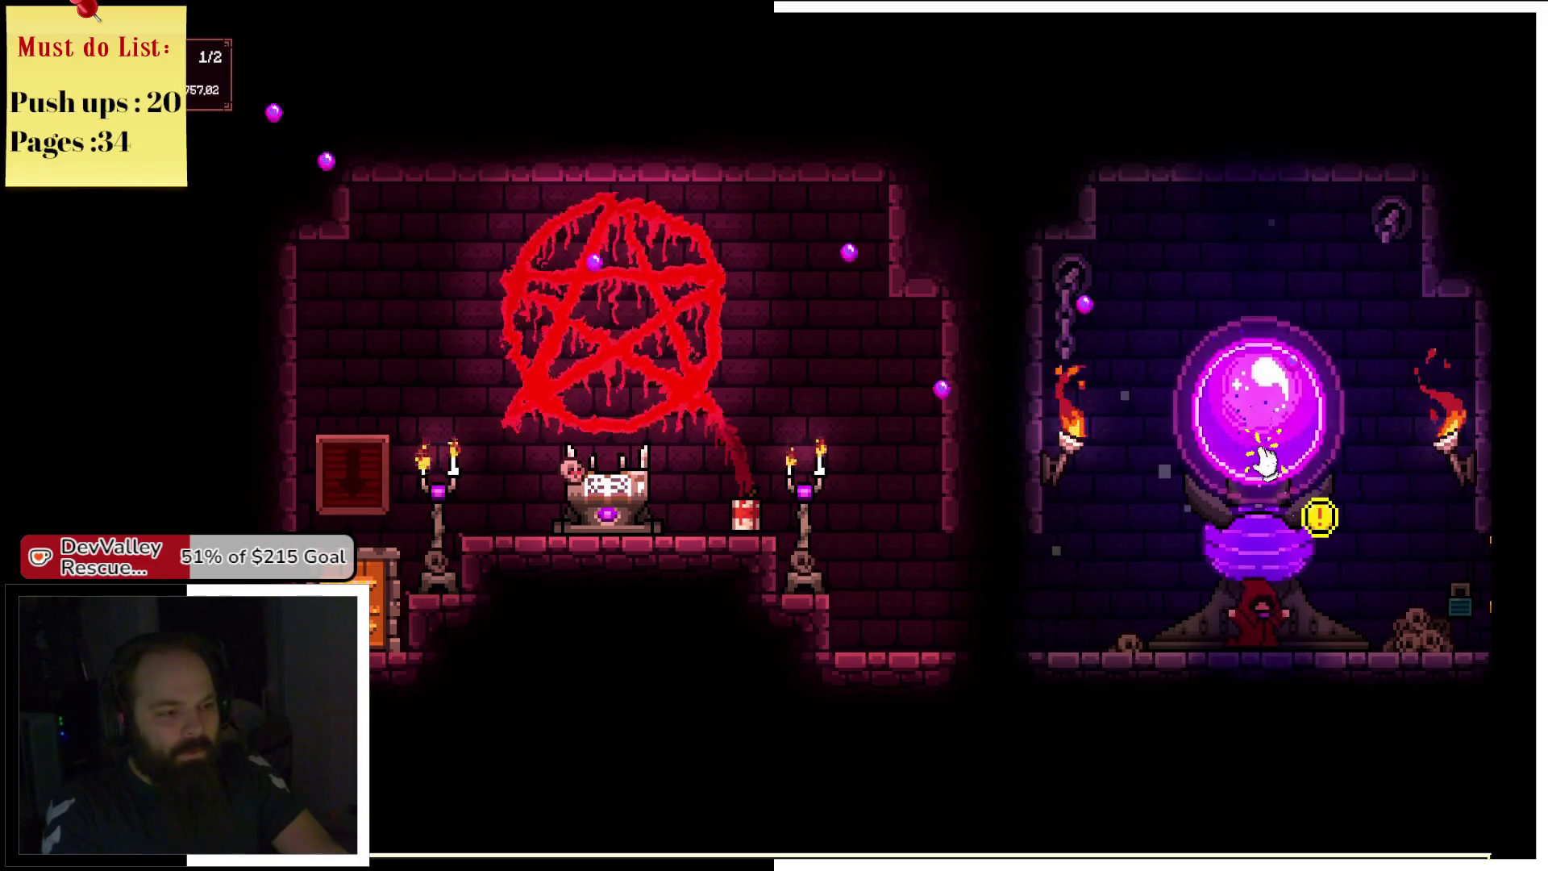
click(573, 484)
click(1326, 246)
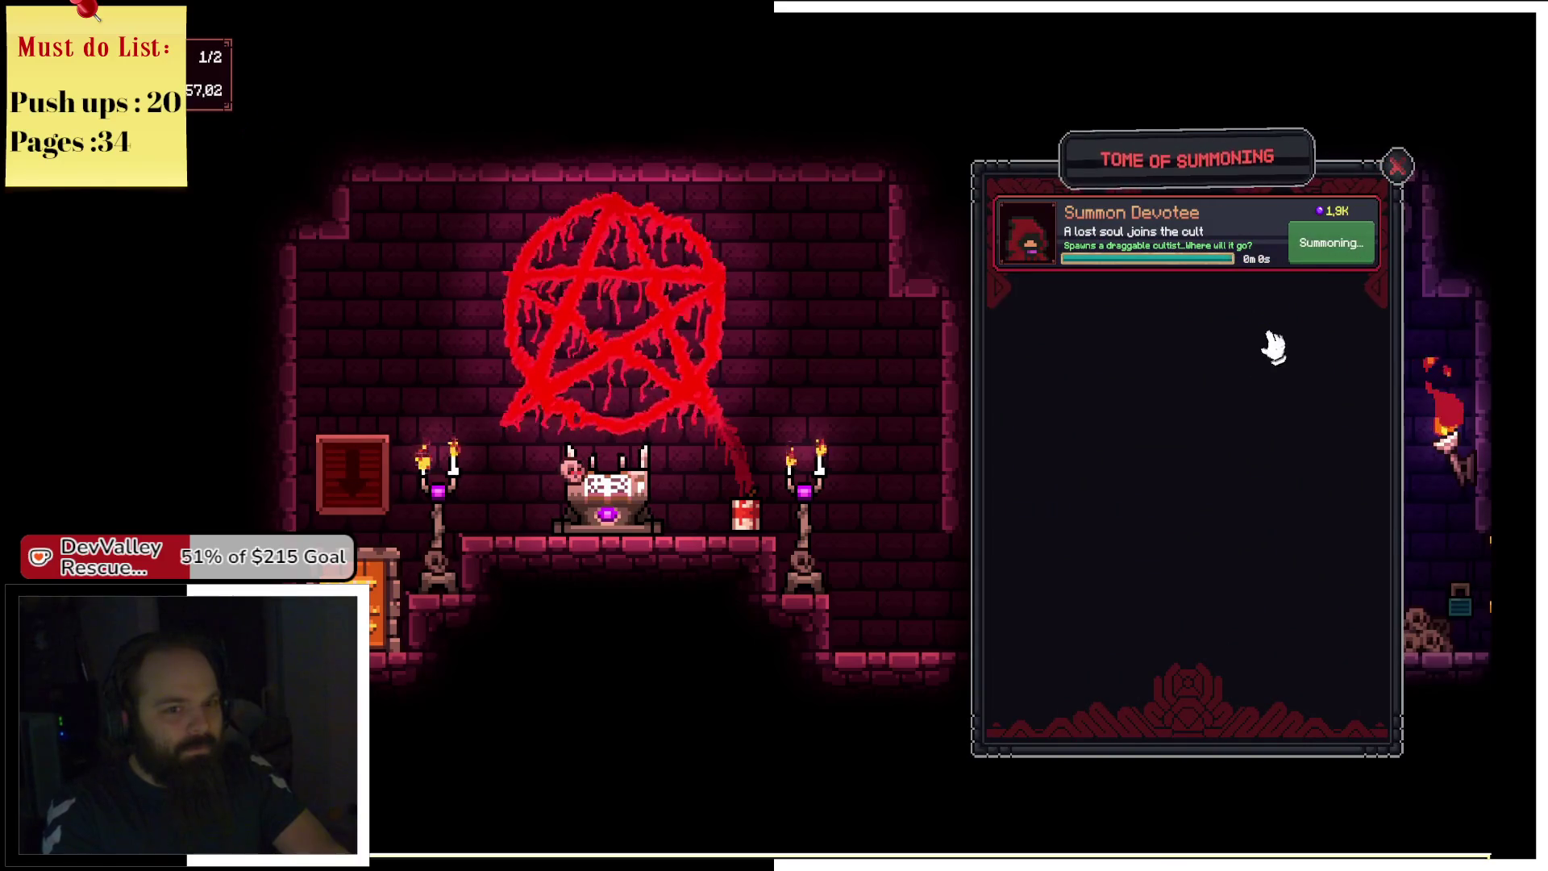
mouse_move(656, 501)
mouse_down()
mouse_move(637, 506)
mouse_move(754, 528)
mouse_up()
click(1397, 166)
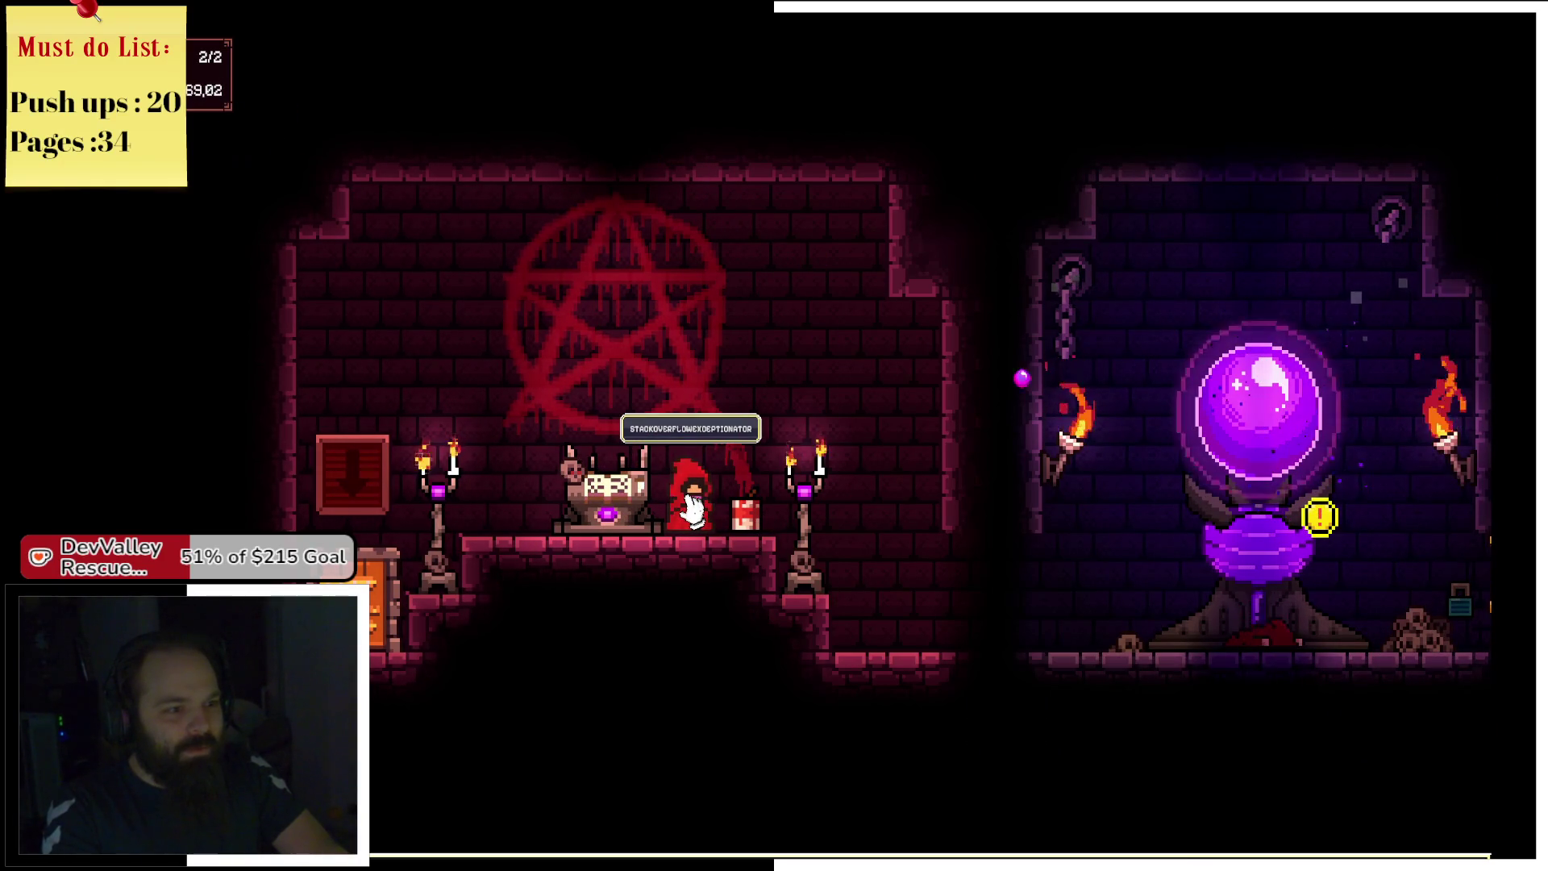
Assign the second devotee to pray at the orb pedestal and tap the orb.
drag(691, 508, 1340, 415)
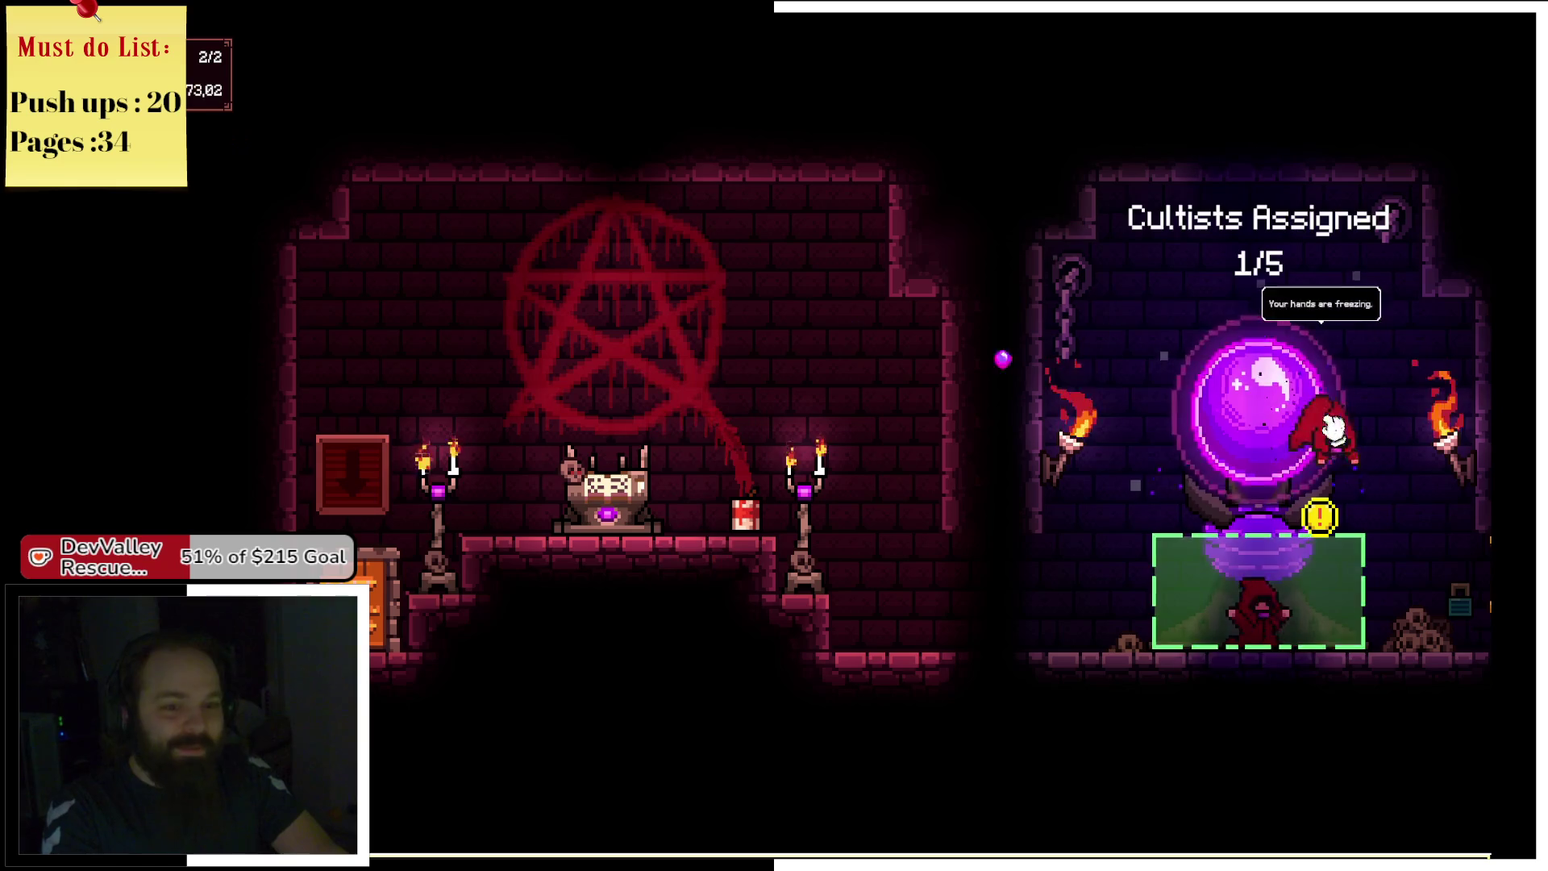
drag(1259, 570, 1272, 574)
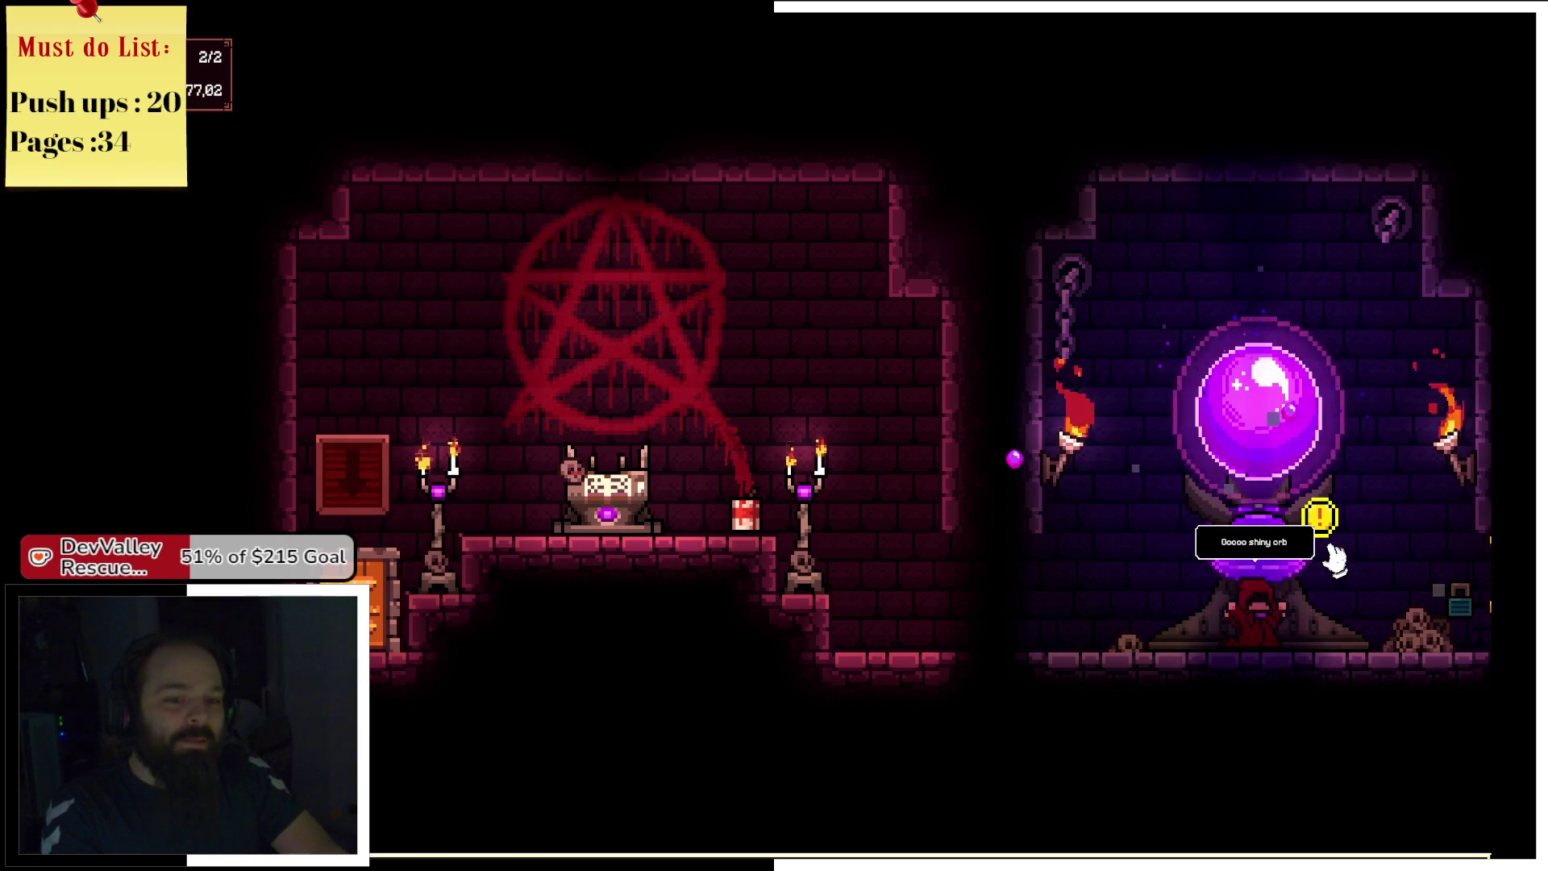
click(1298, 440)
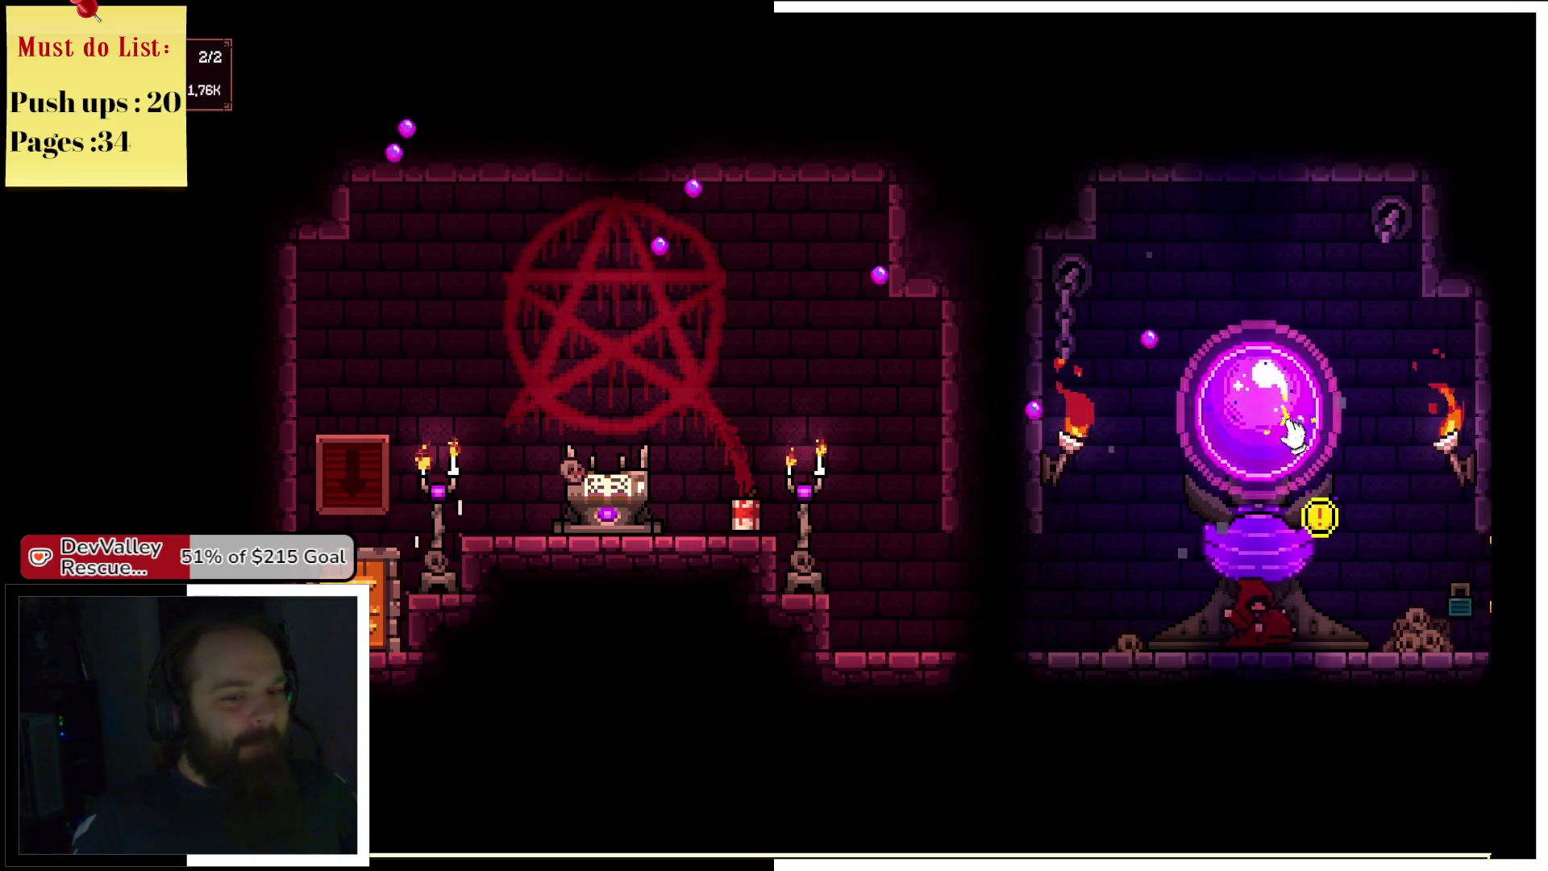
Gather devotion past 2.5K and bring up the Cultist Quarters offer for 2.500K.
click(606, 482)
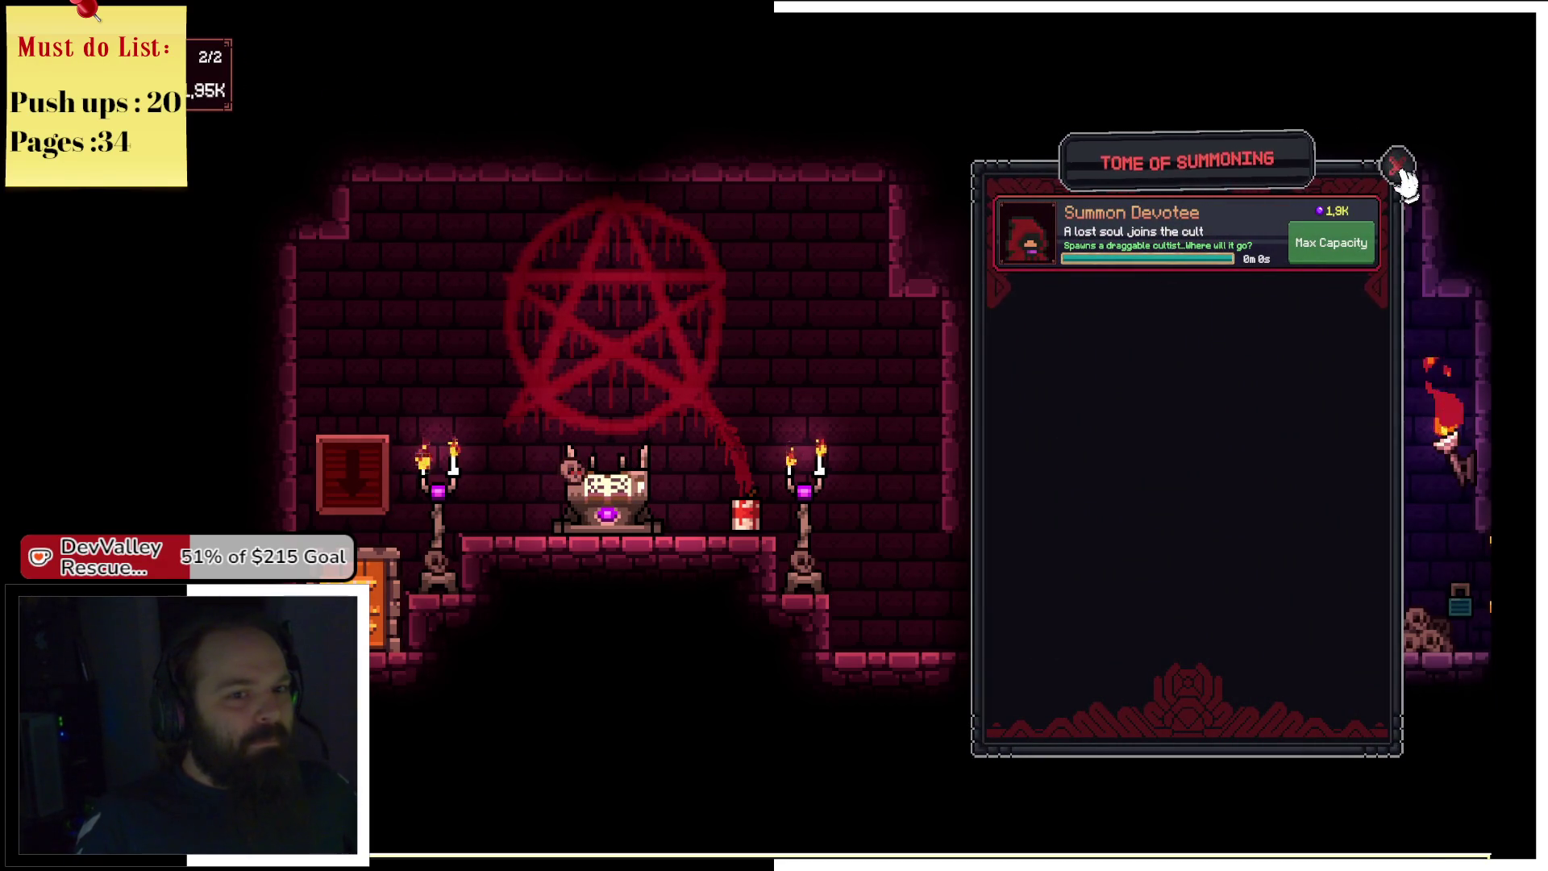
click(1399, 167)
mouse_move(383, 597)
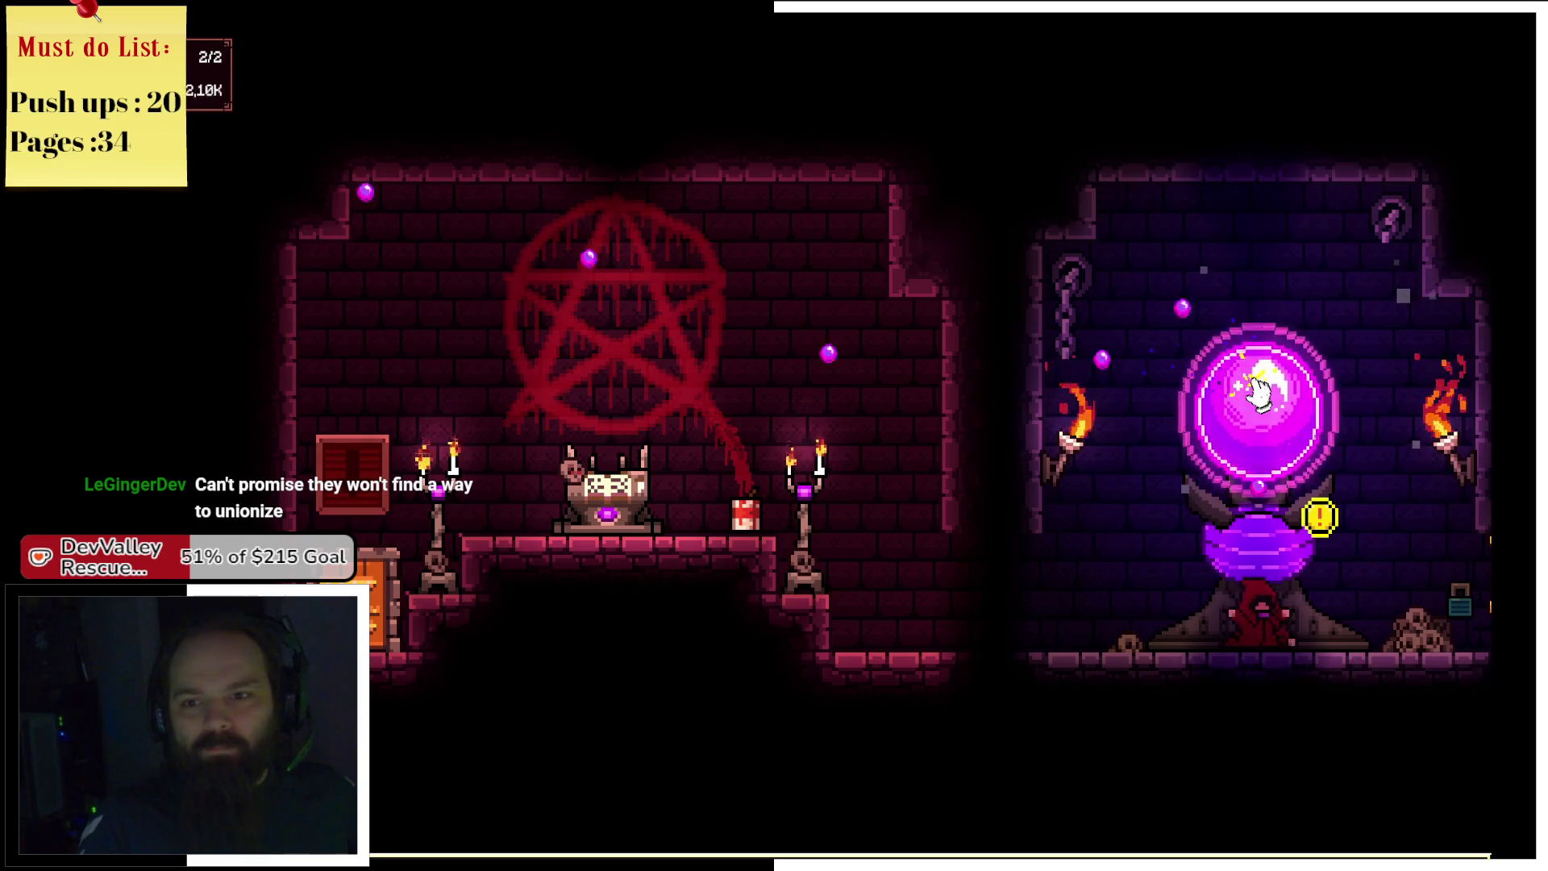
click(1258, 396)
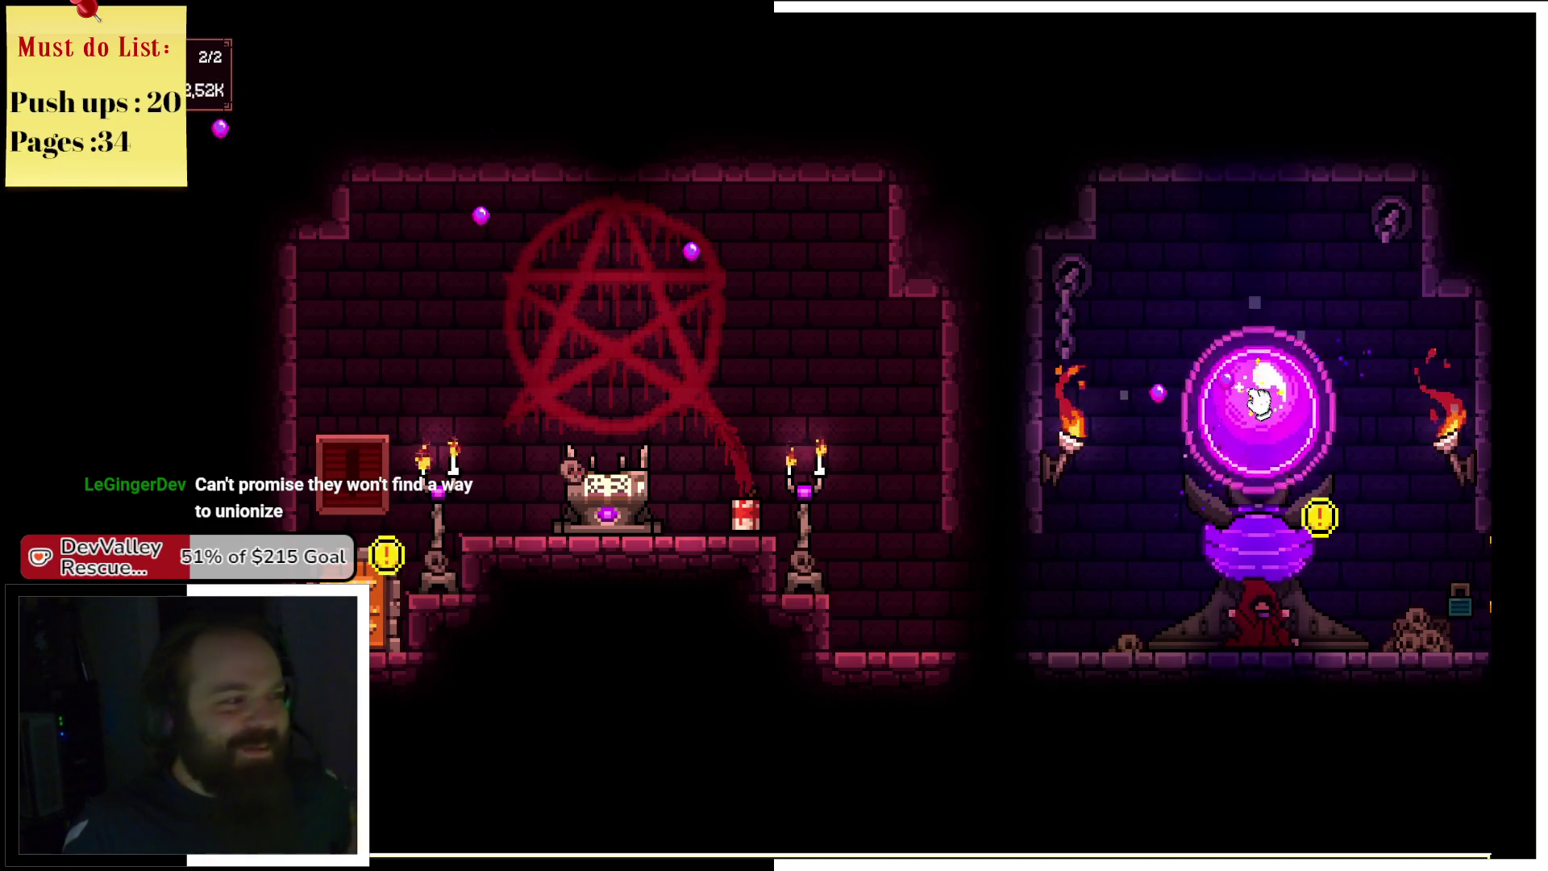
click(609, 488)
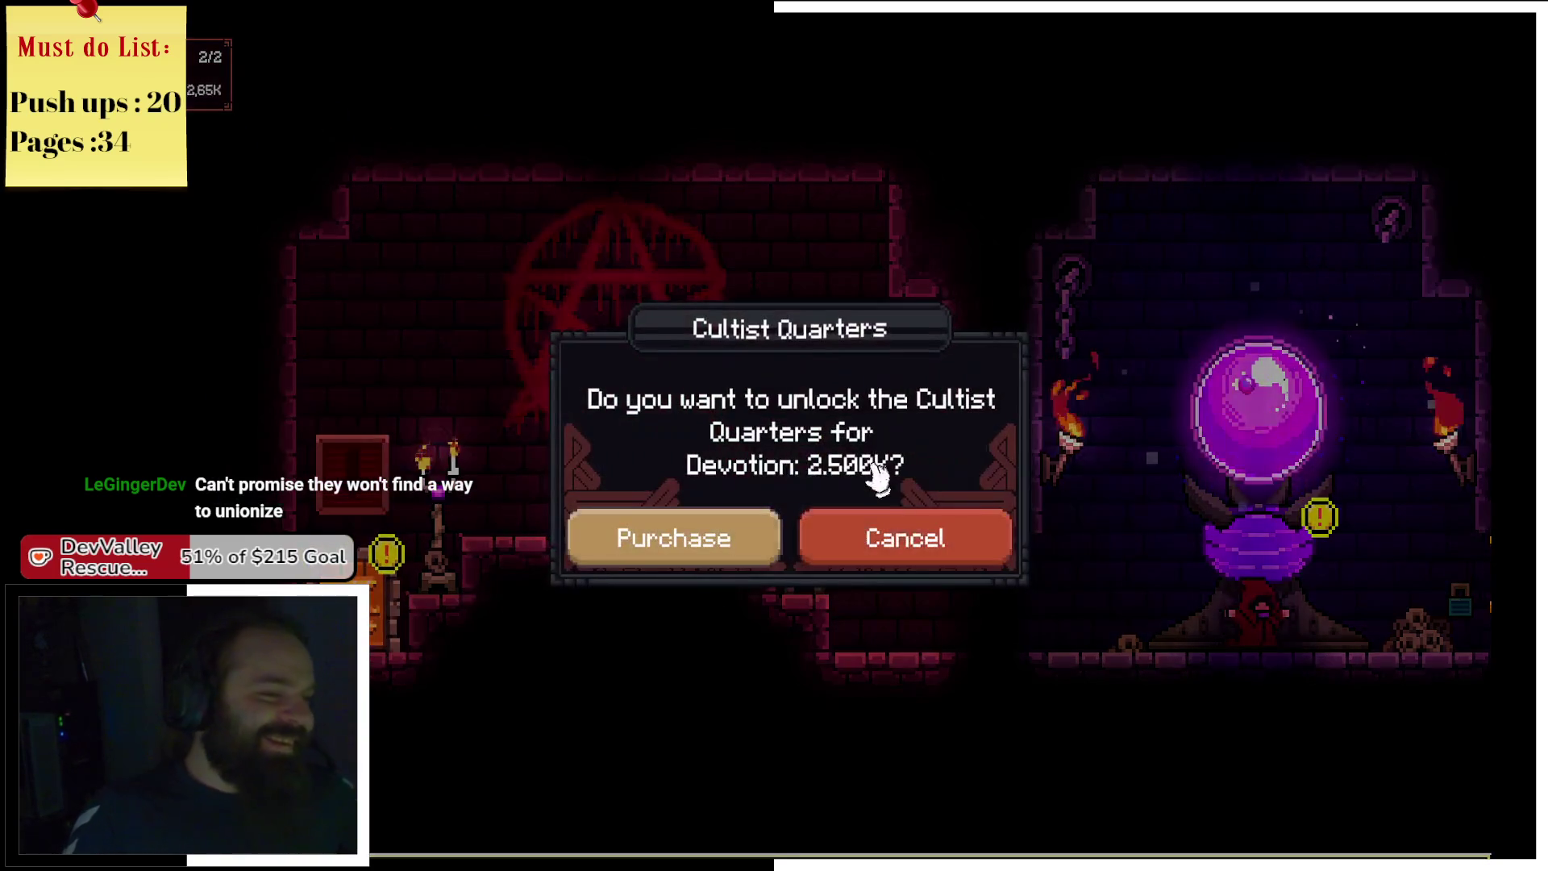
Buy the Cultist Quarters for 2.500K, check its Cultist Devotion Growth upgrade (250), and zoom out.
click(673, 570)
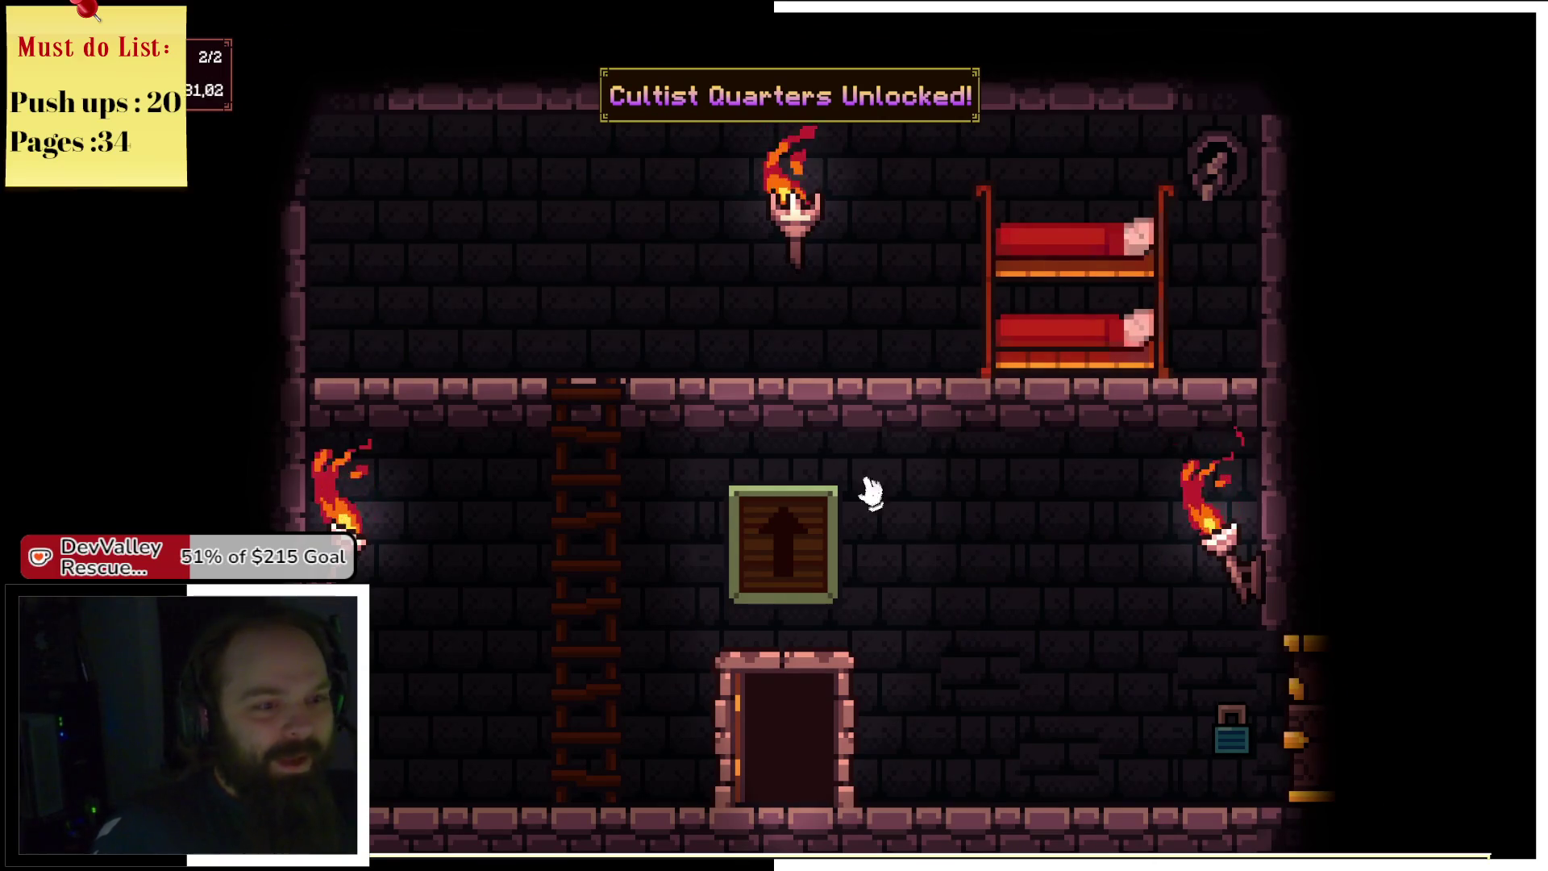
click(1012, 304)
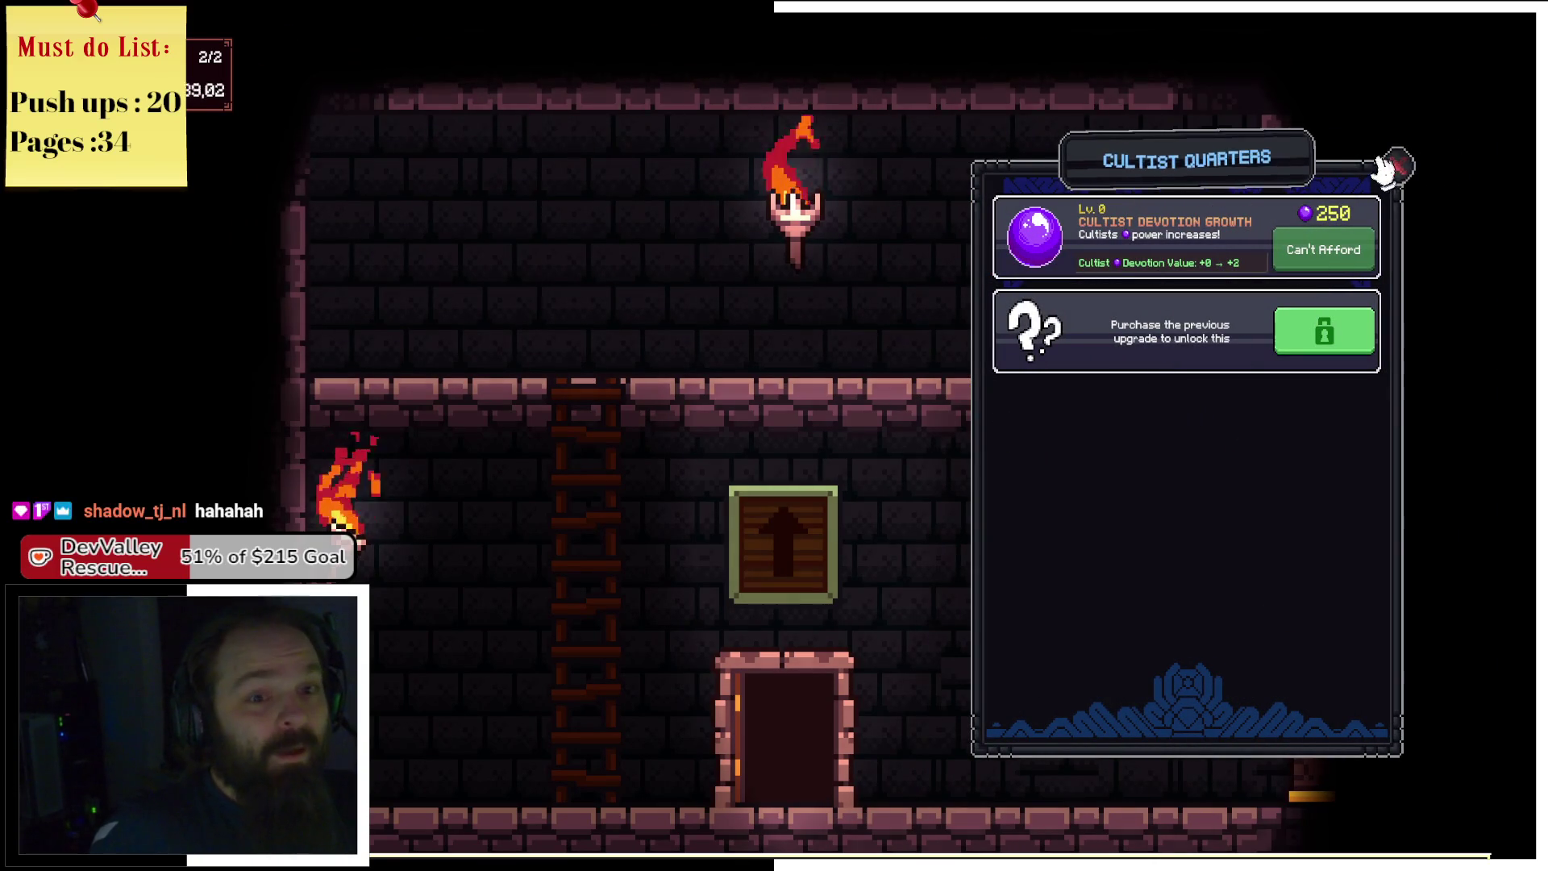
click(1390, 164)
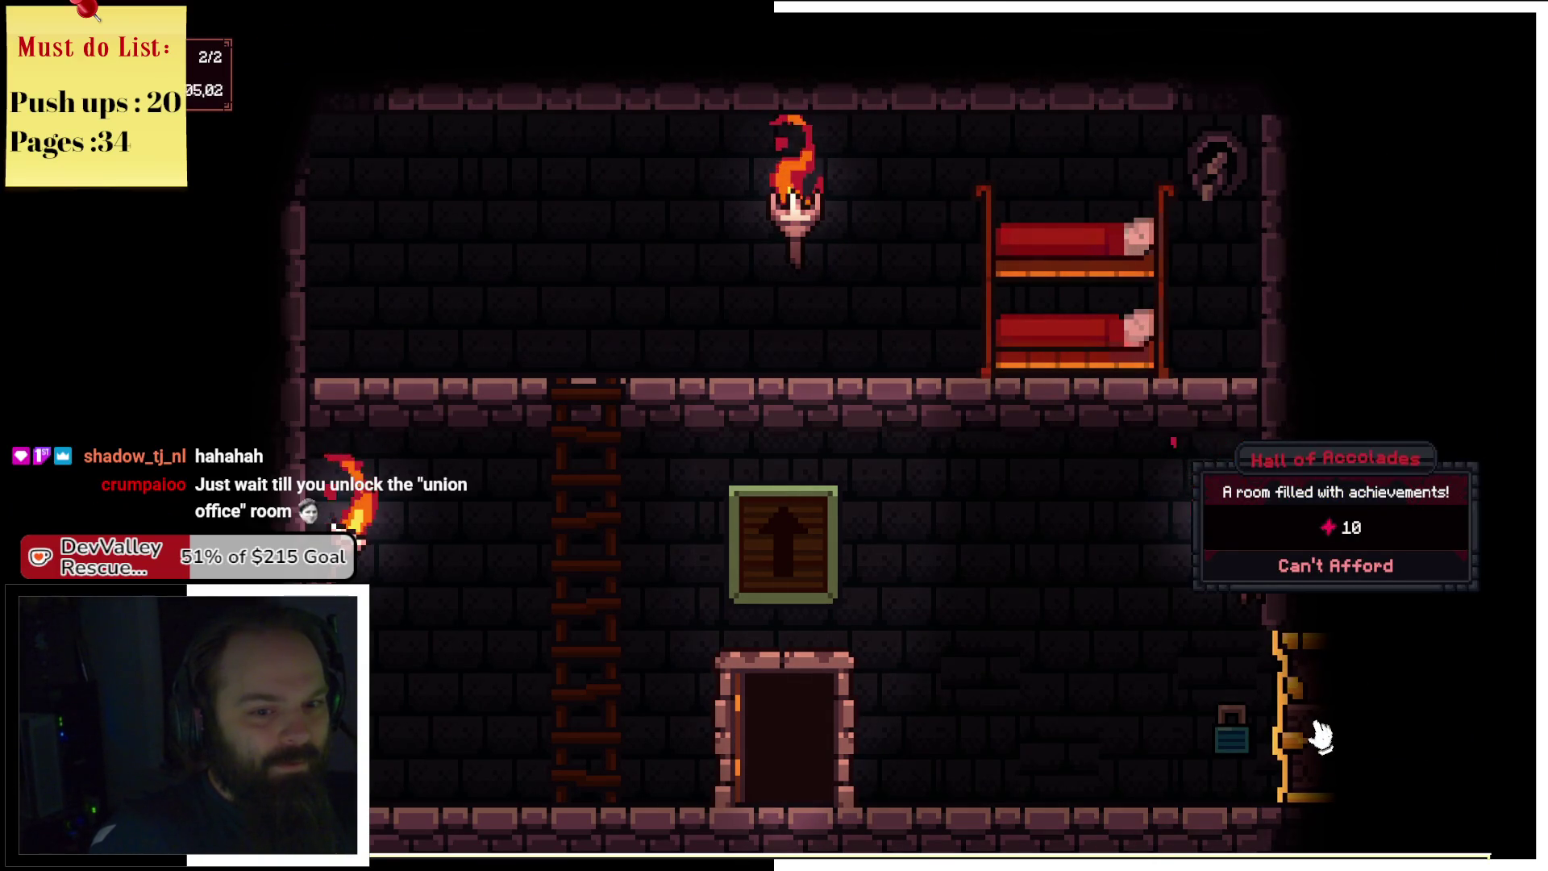
scroll(1316, 736, down, 3)
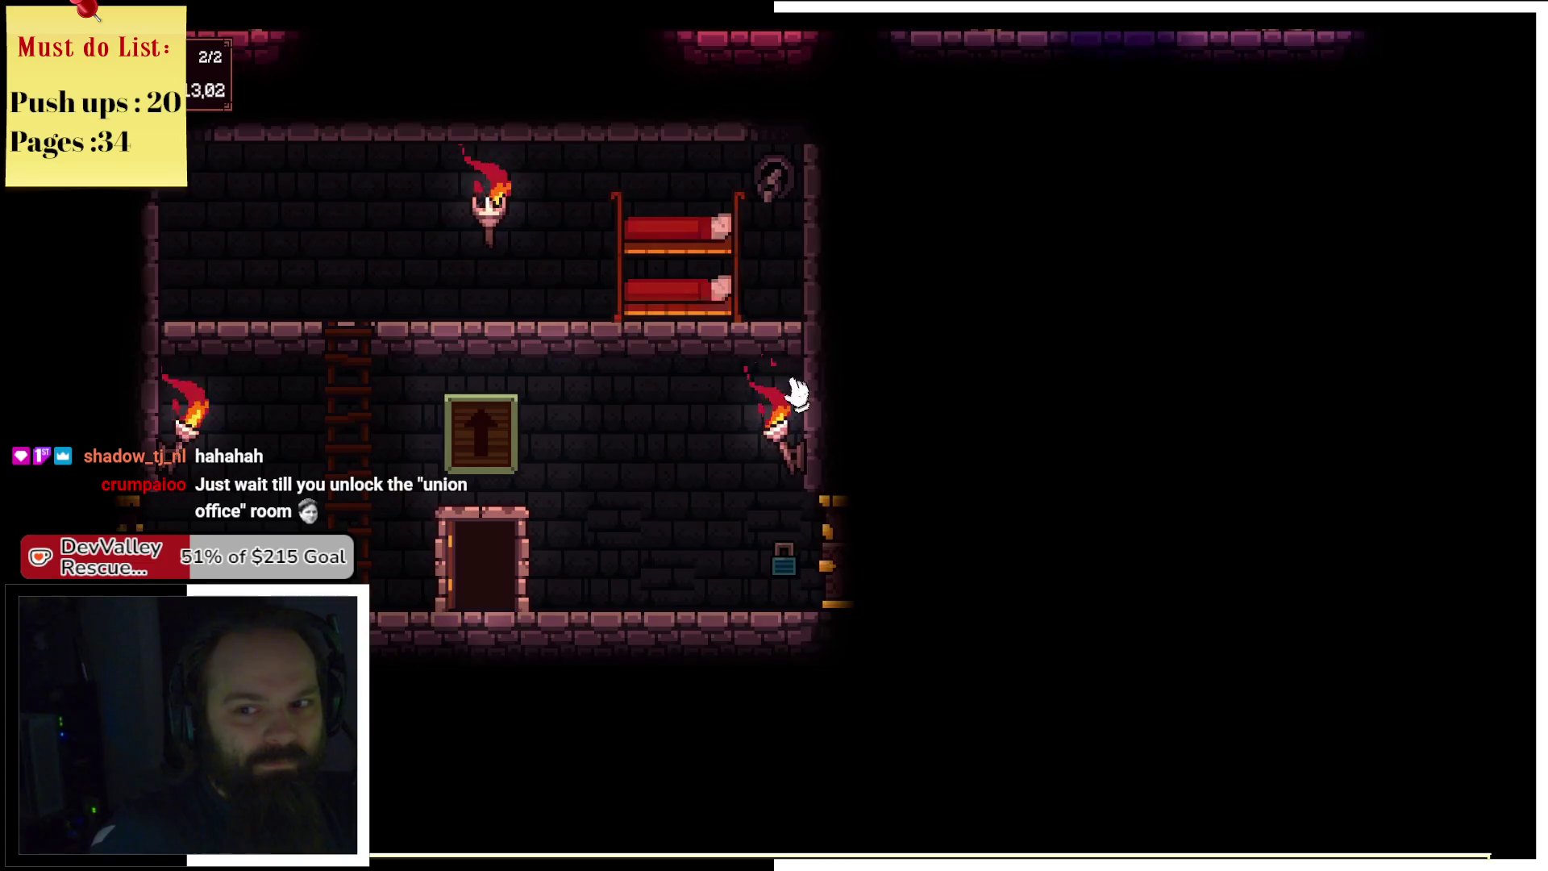
drag(669, 487, 632, 688)
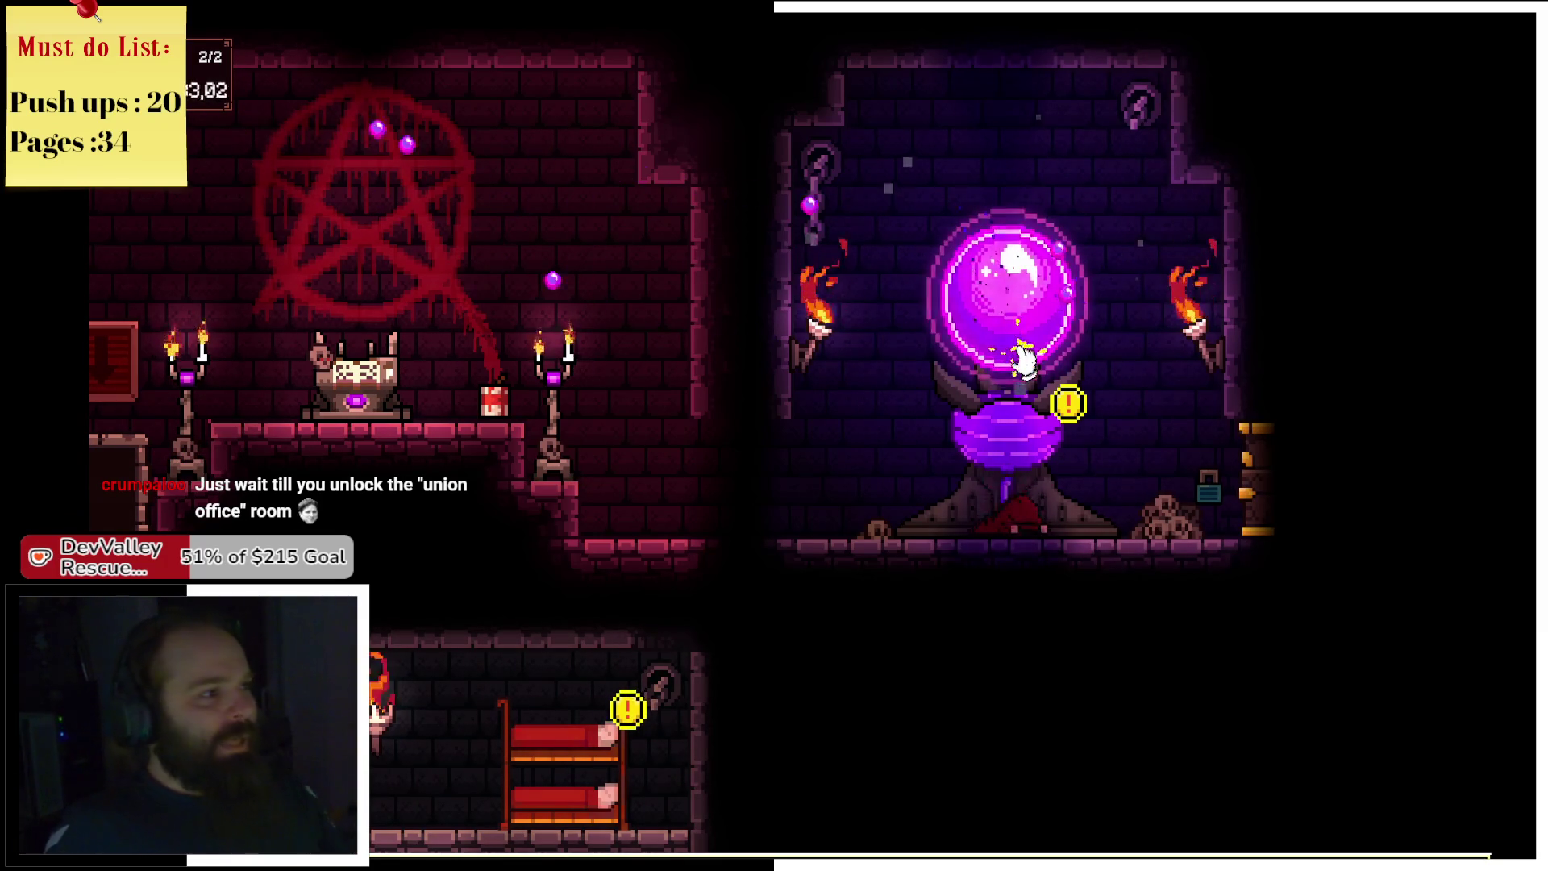
Tap the orb for devotion, then buy Cultist Devotion Growth and Extra Leg Room level 1.
click(1024, 360)
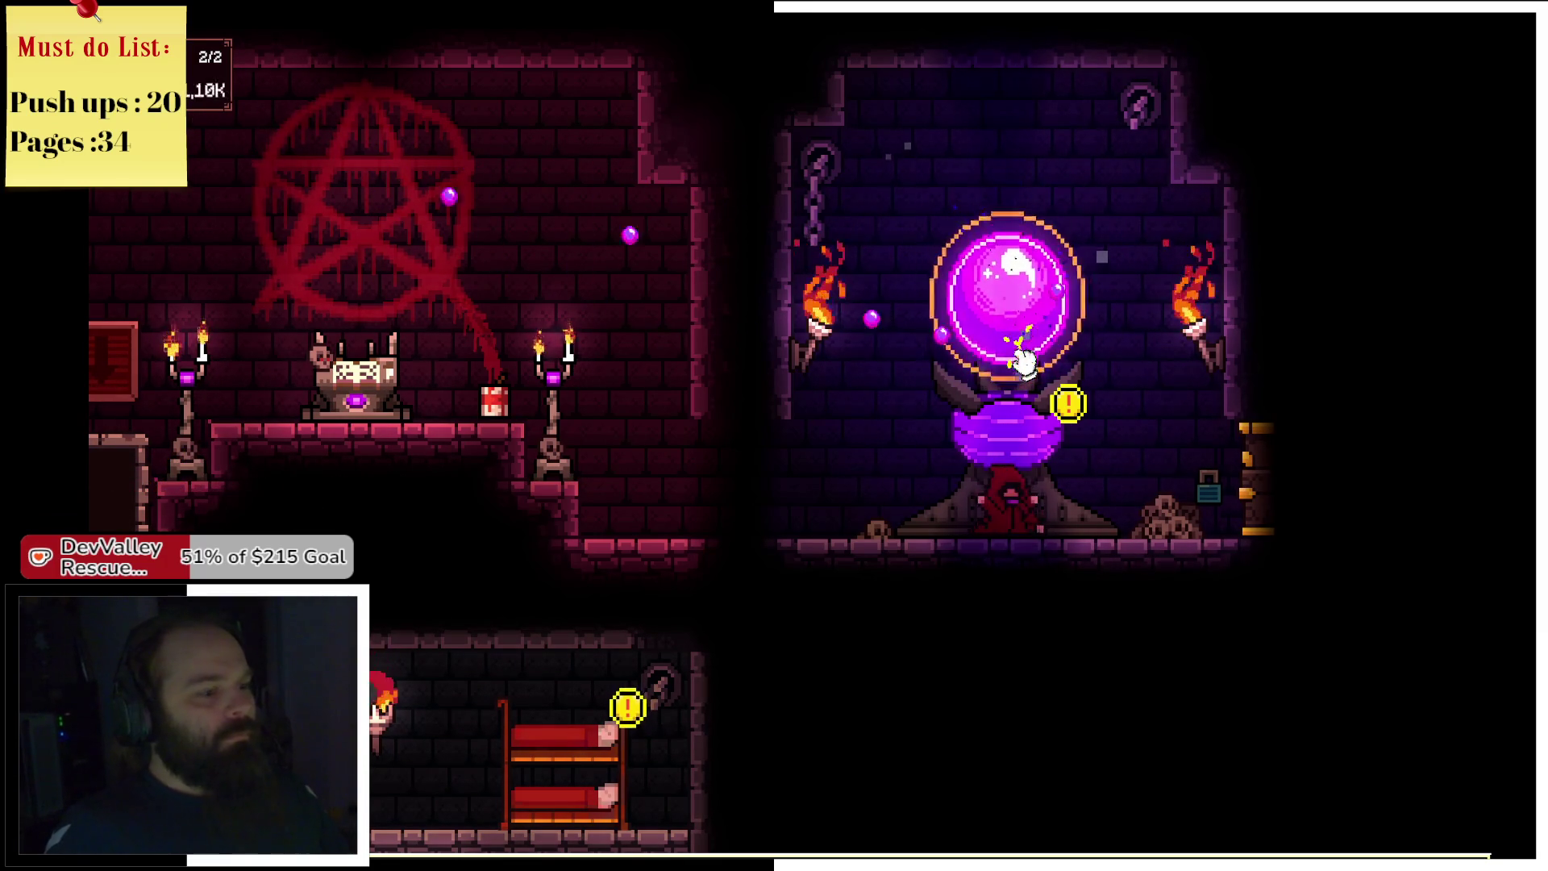
click(1024, 360)
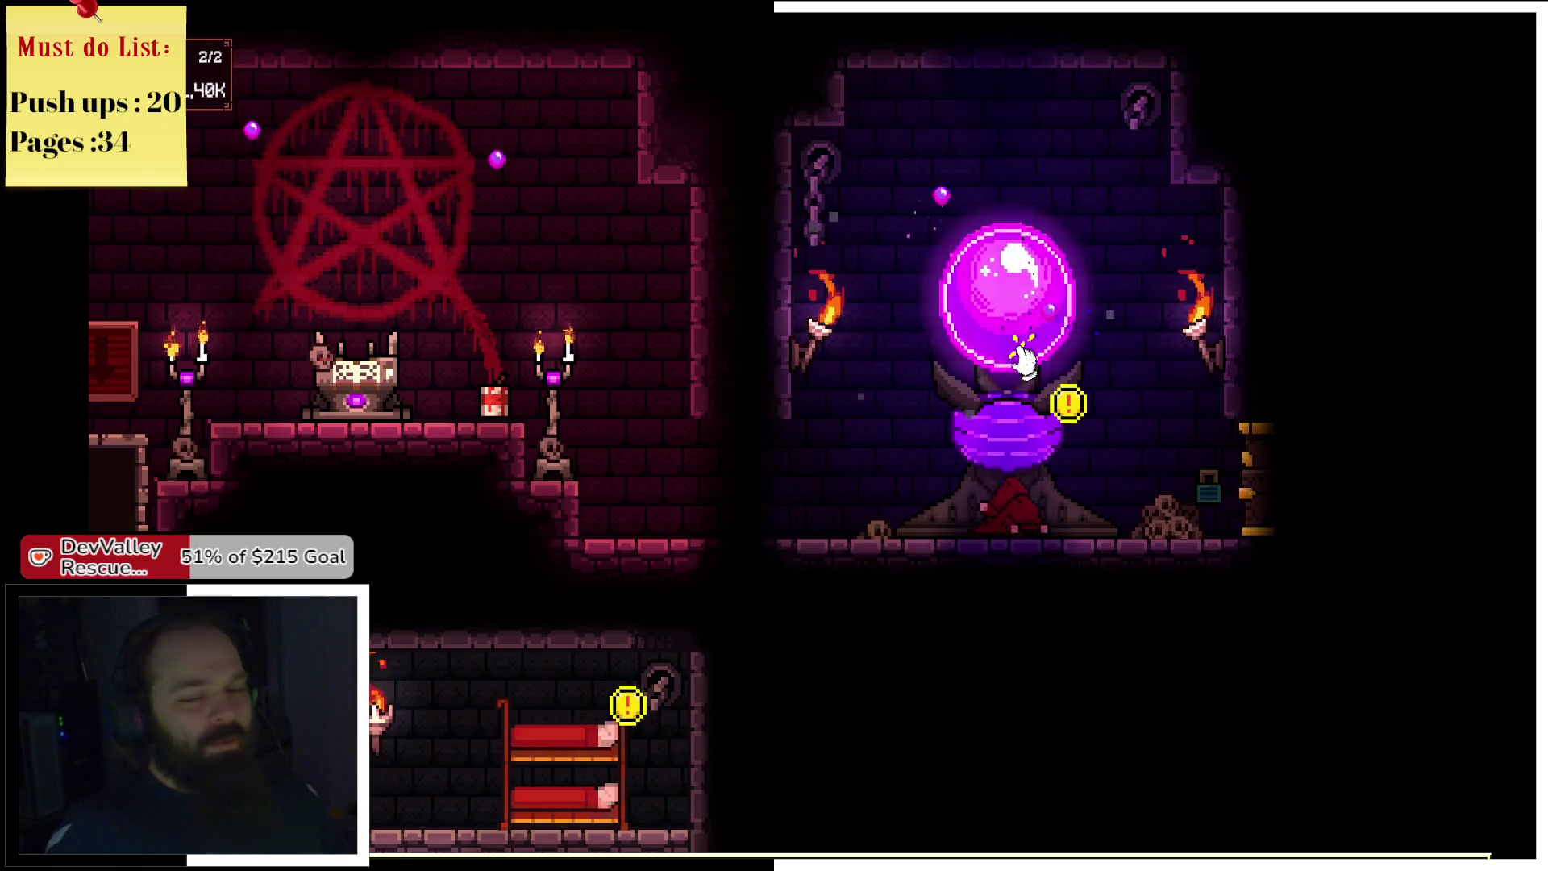
click(1024, 361)
click(564, 758)
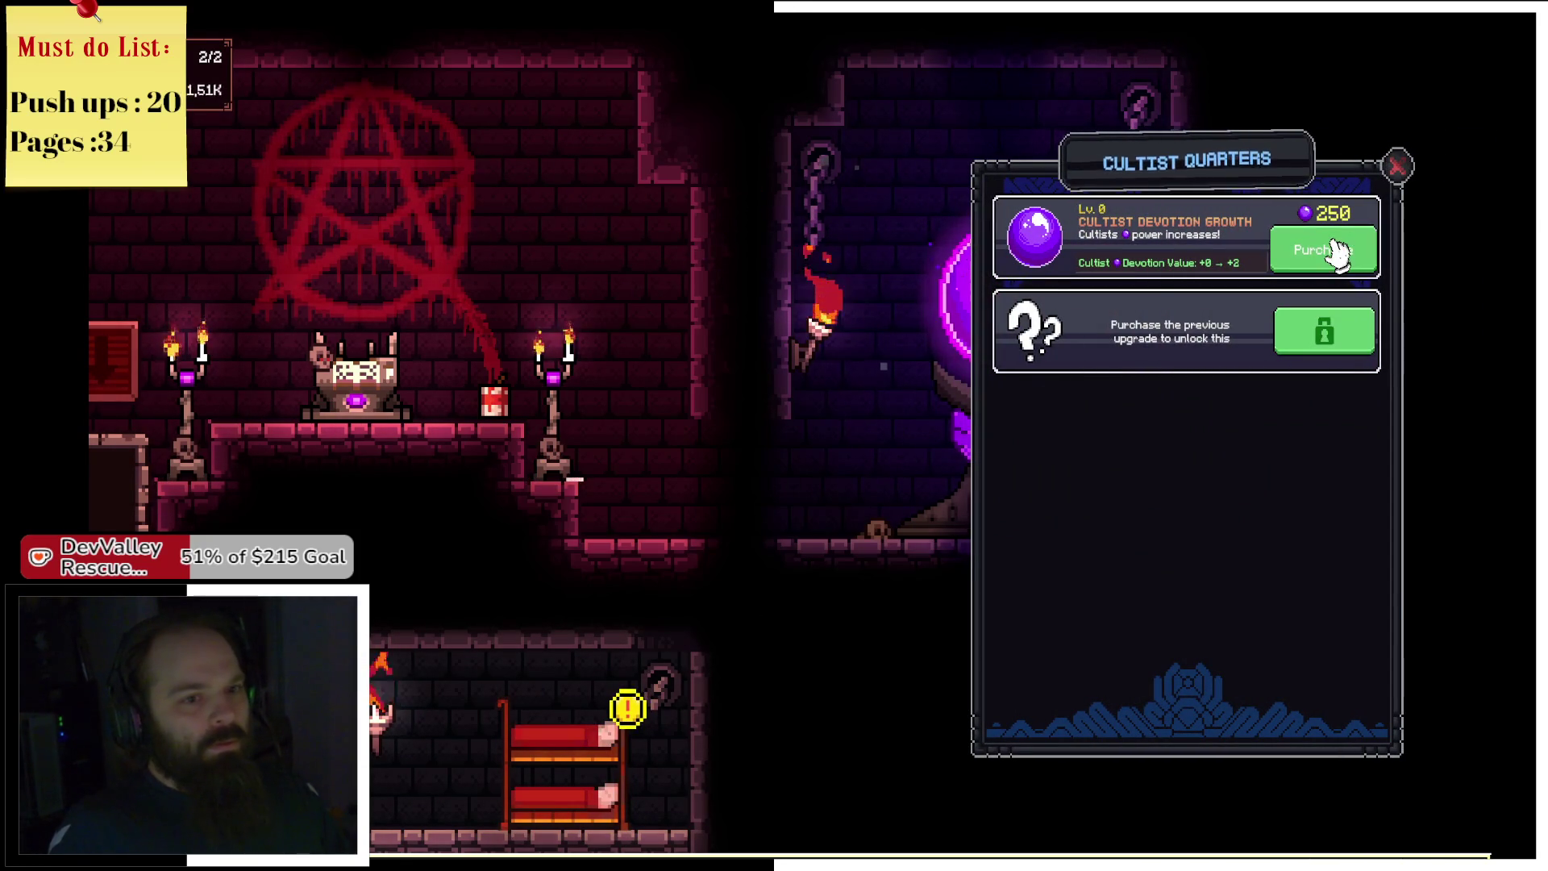
click(1341, 255)
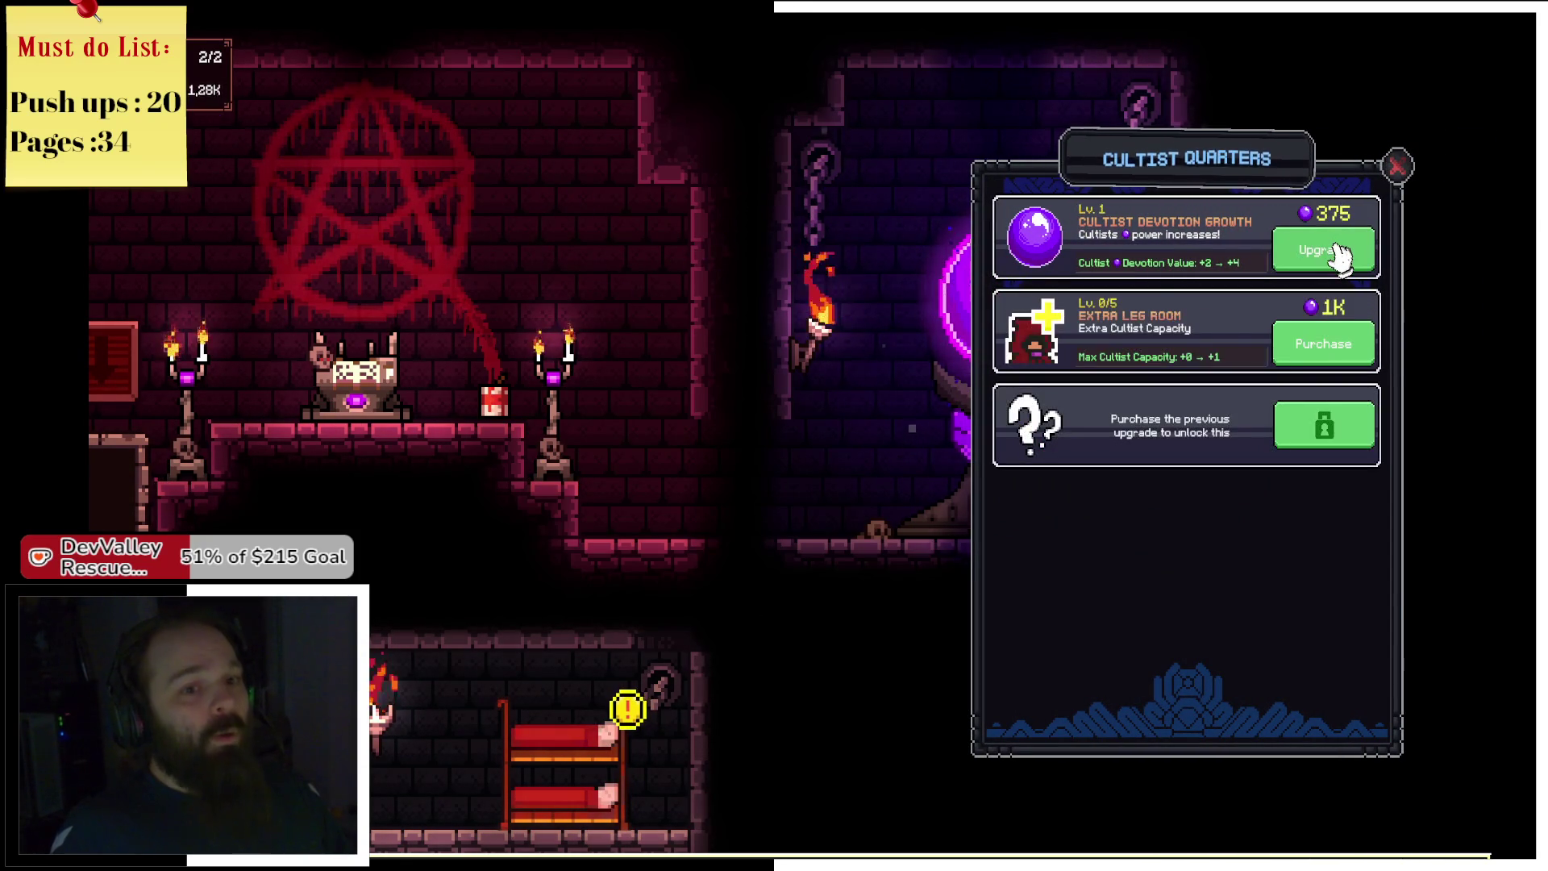
click(1330, 353)
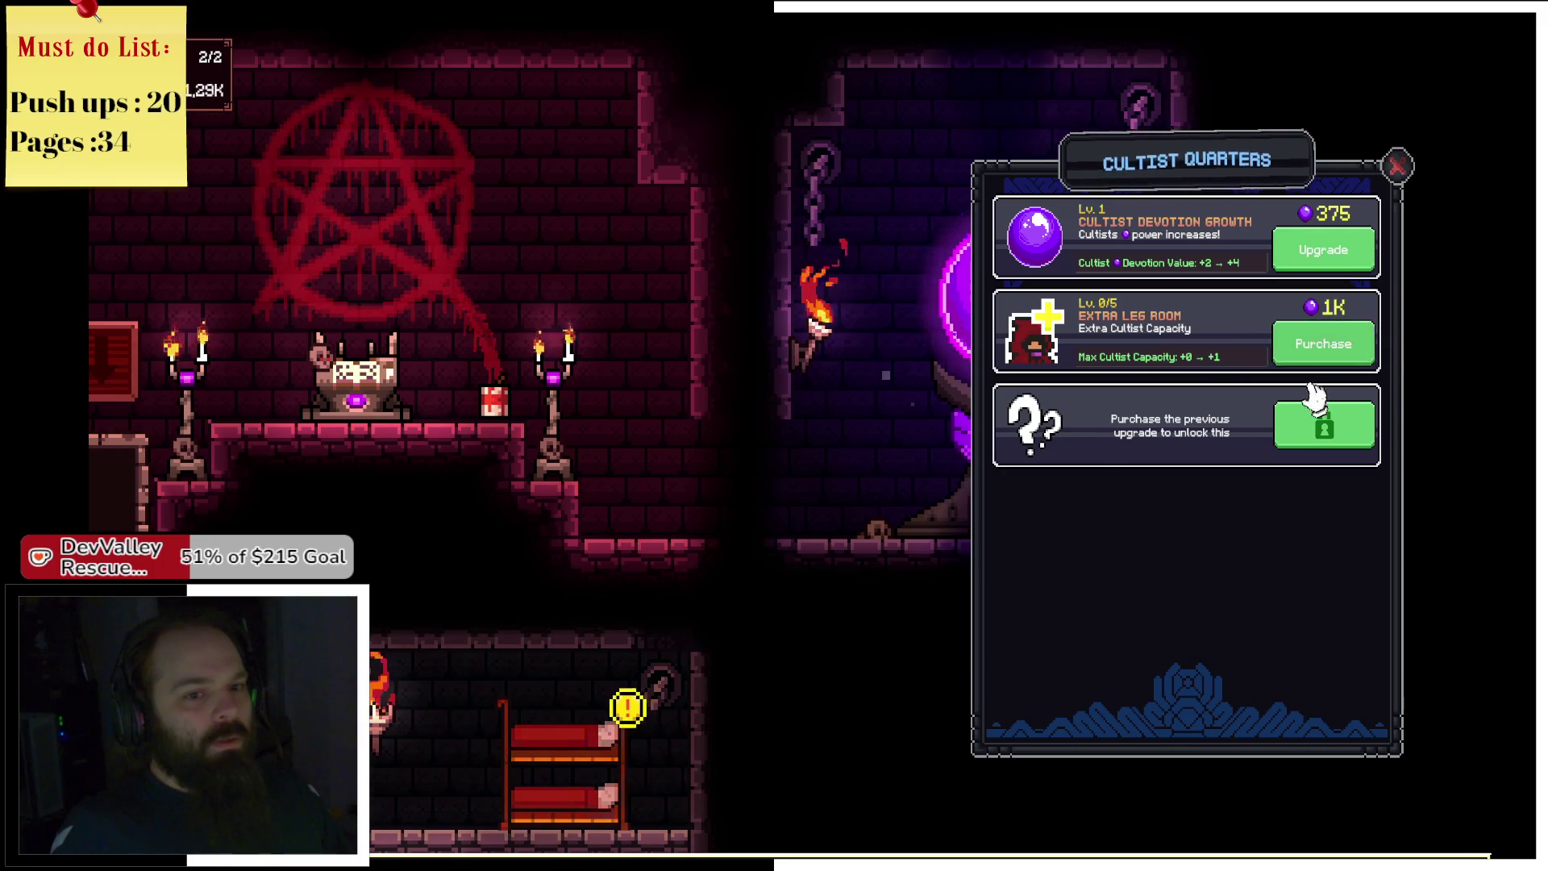
click(1397, 169)
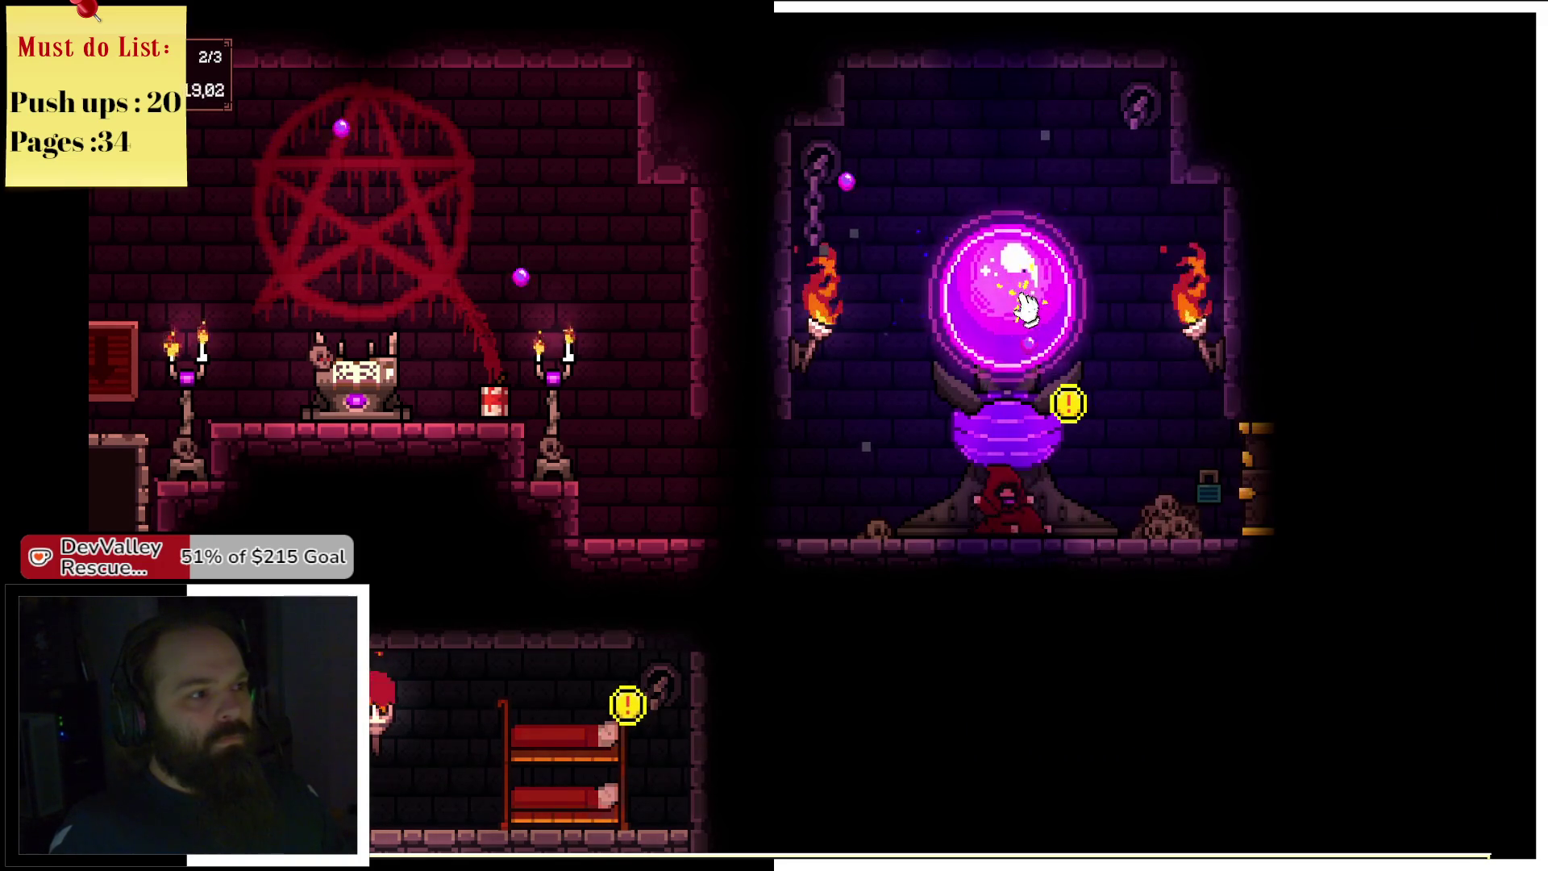
Look over the Cultist Quarters panel, now revealing Moar Orbs, then open the orb altar's upgrades.
click(617, 750)
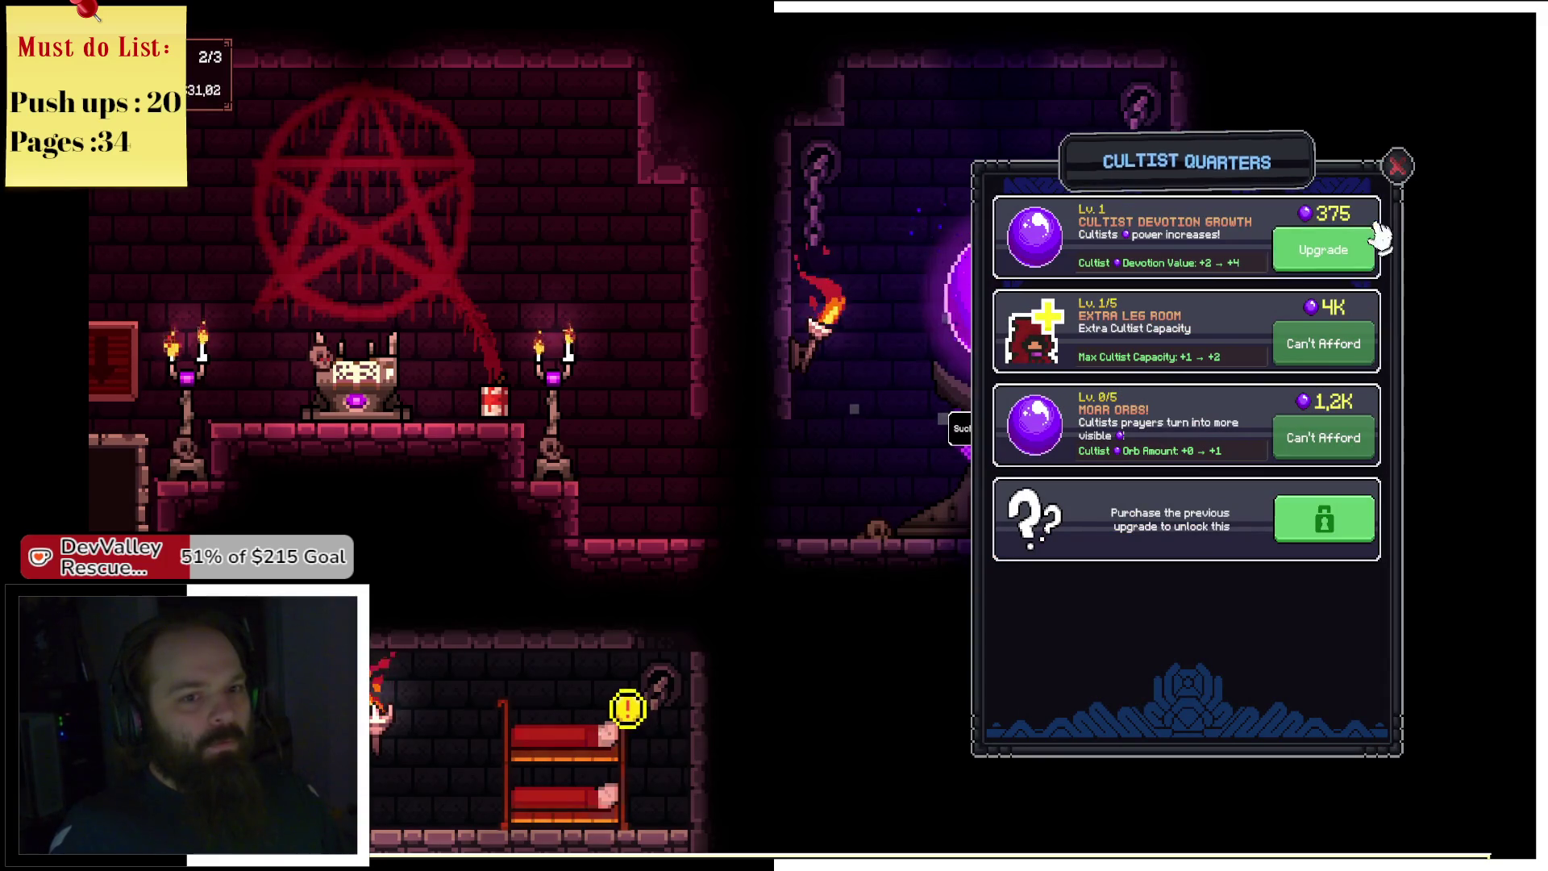
click(1397, 167)
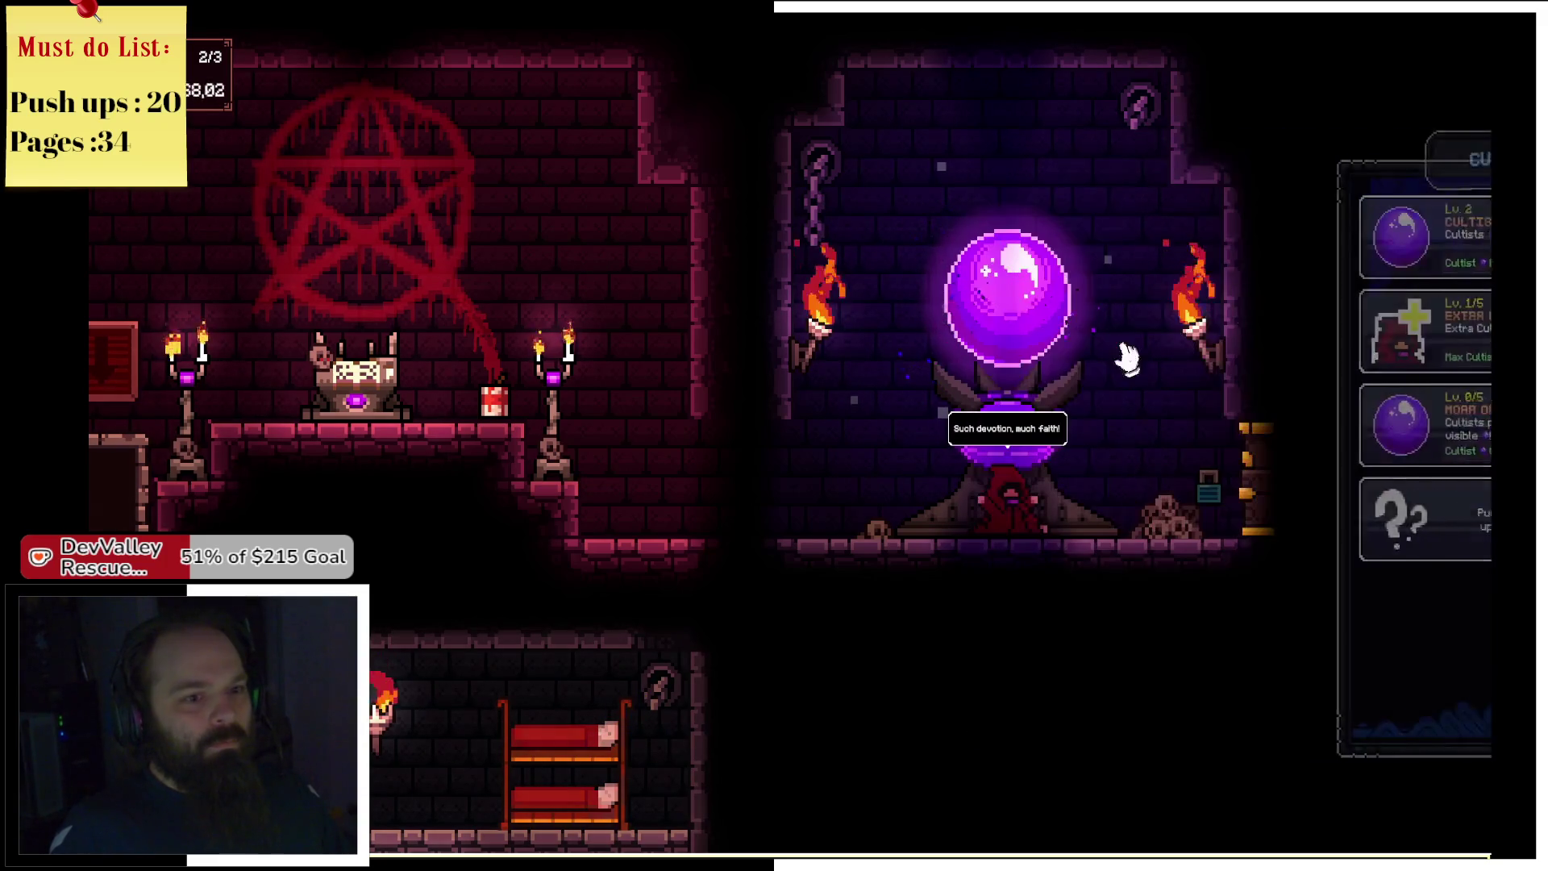
click(1035, 349)
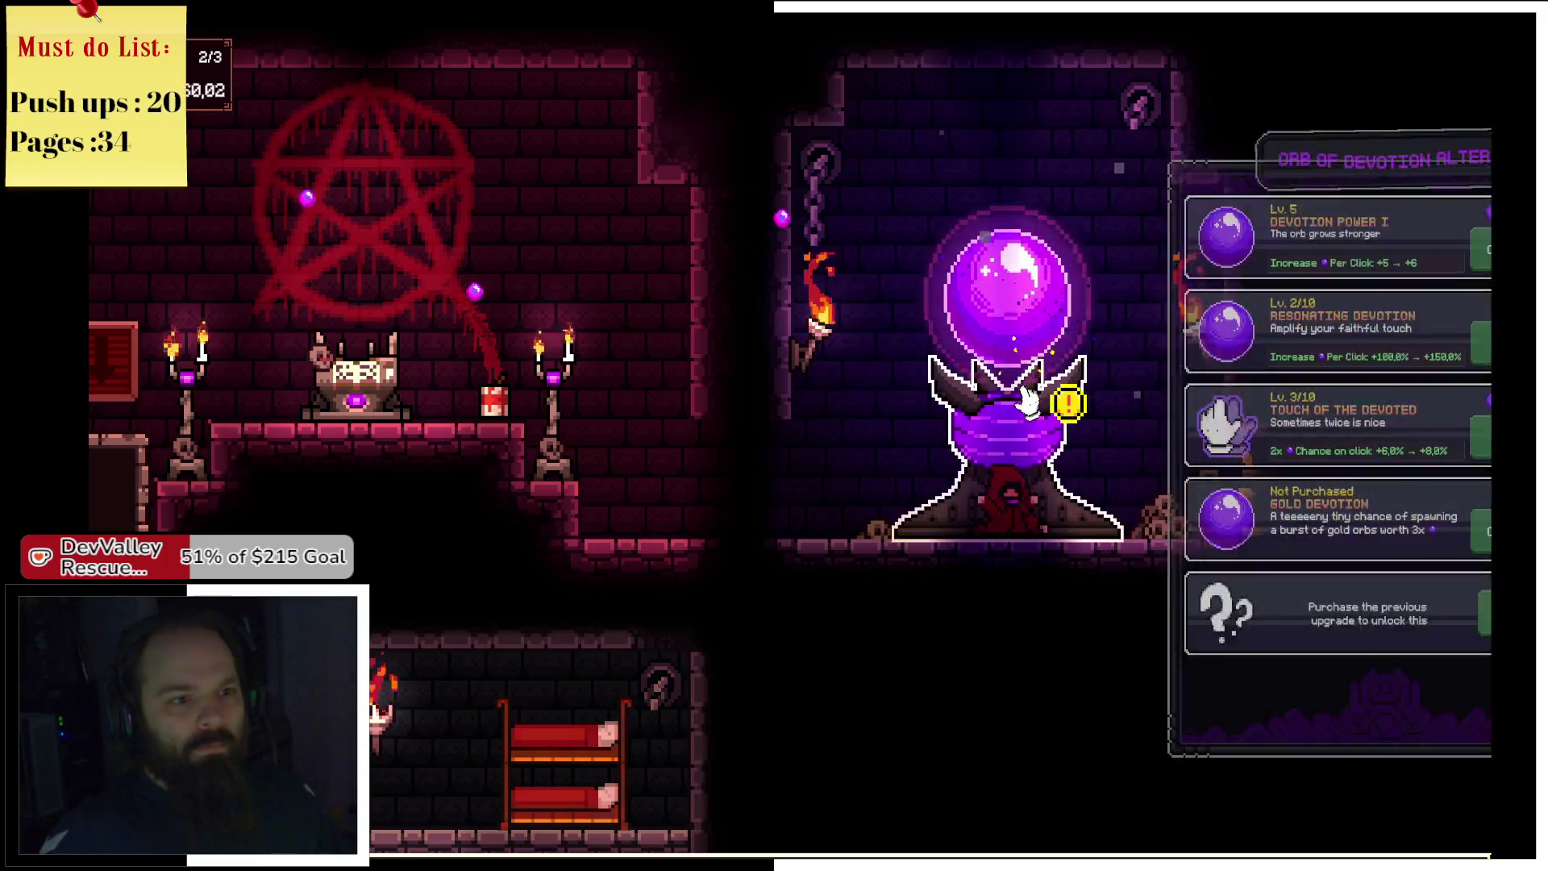
Tap the orb six times to generate devotion orbs, then close the open panel.
click(955, 307)
click(955, 306)
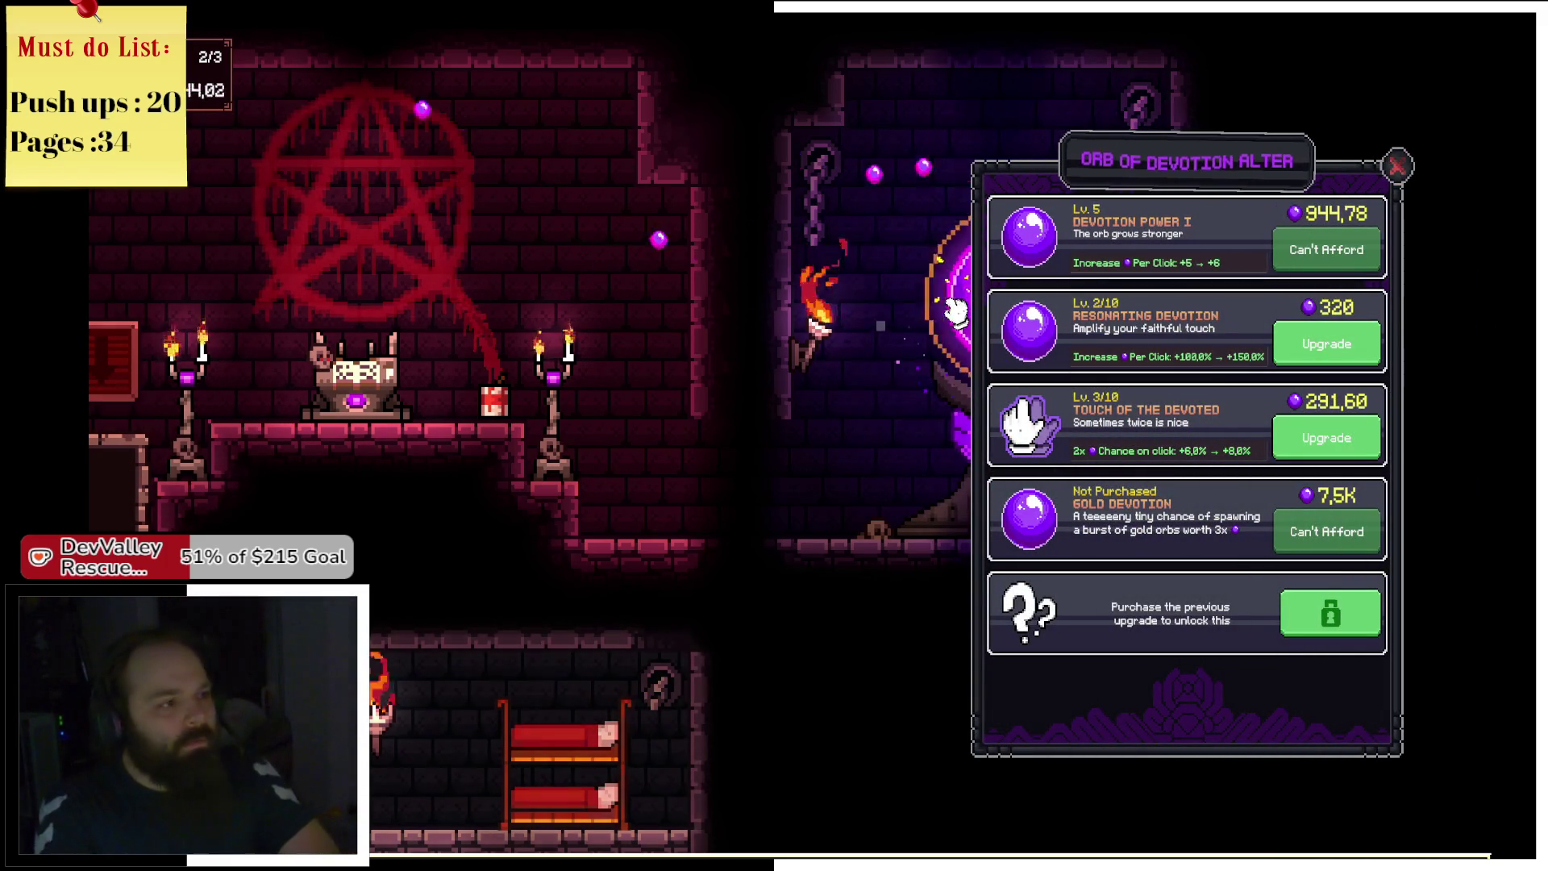
click(955, 307)
click(955, 308)
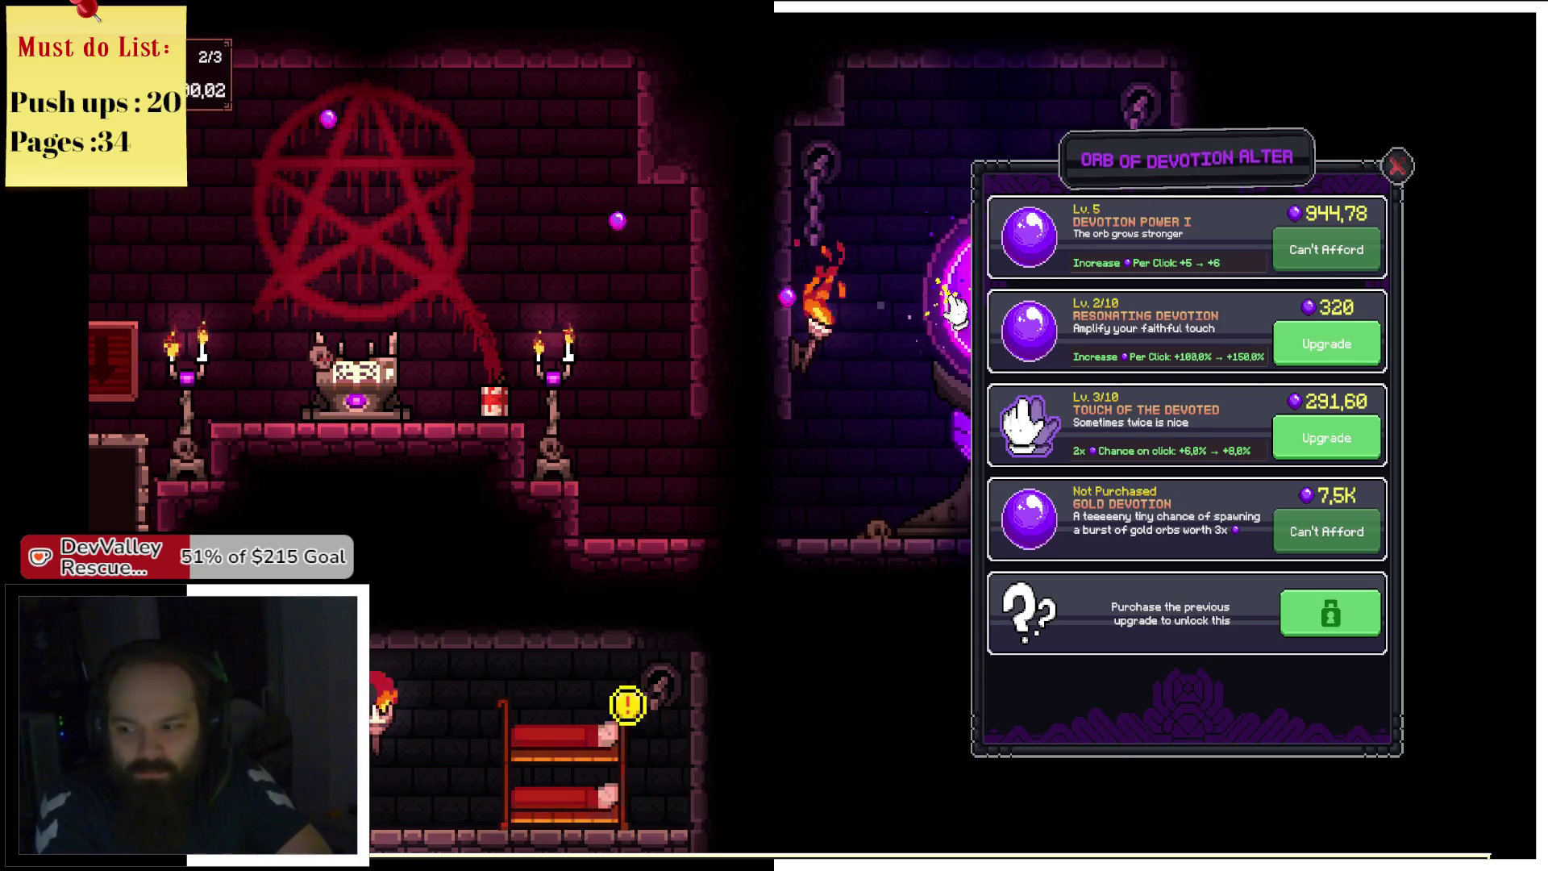
click(956, 308)
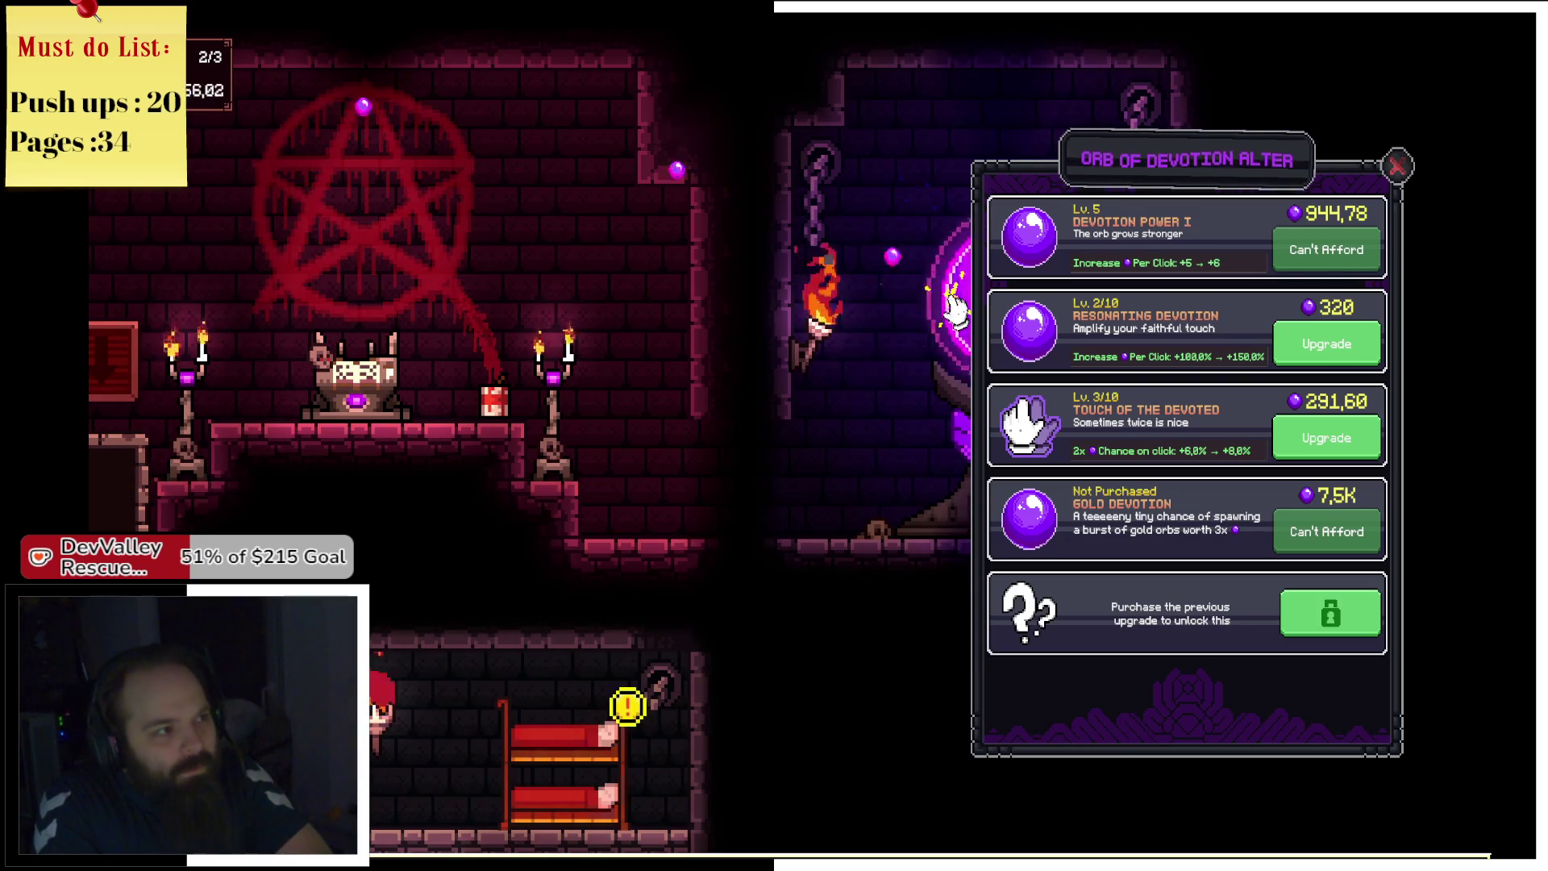
click(955, 309)
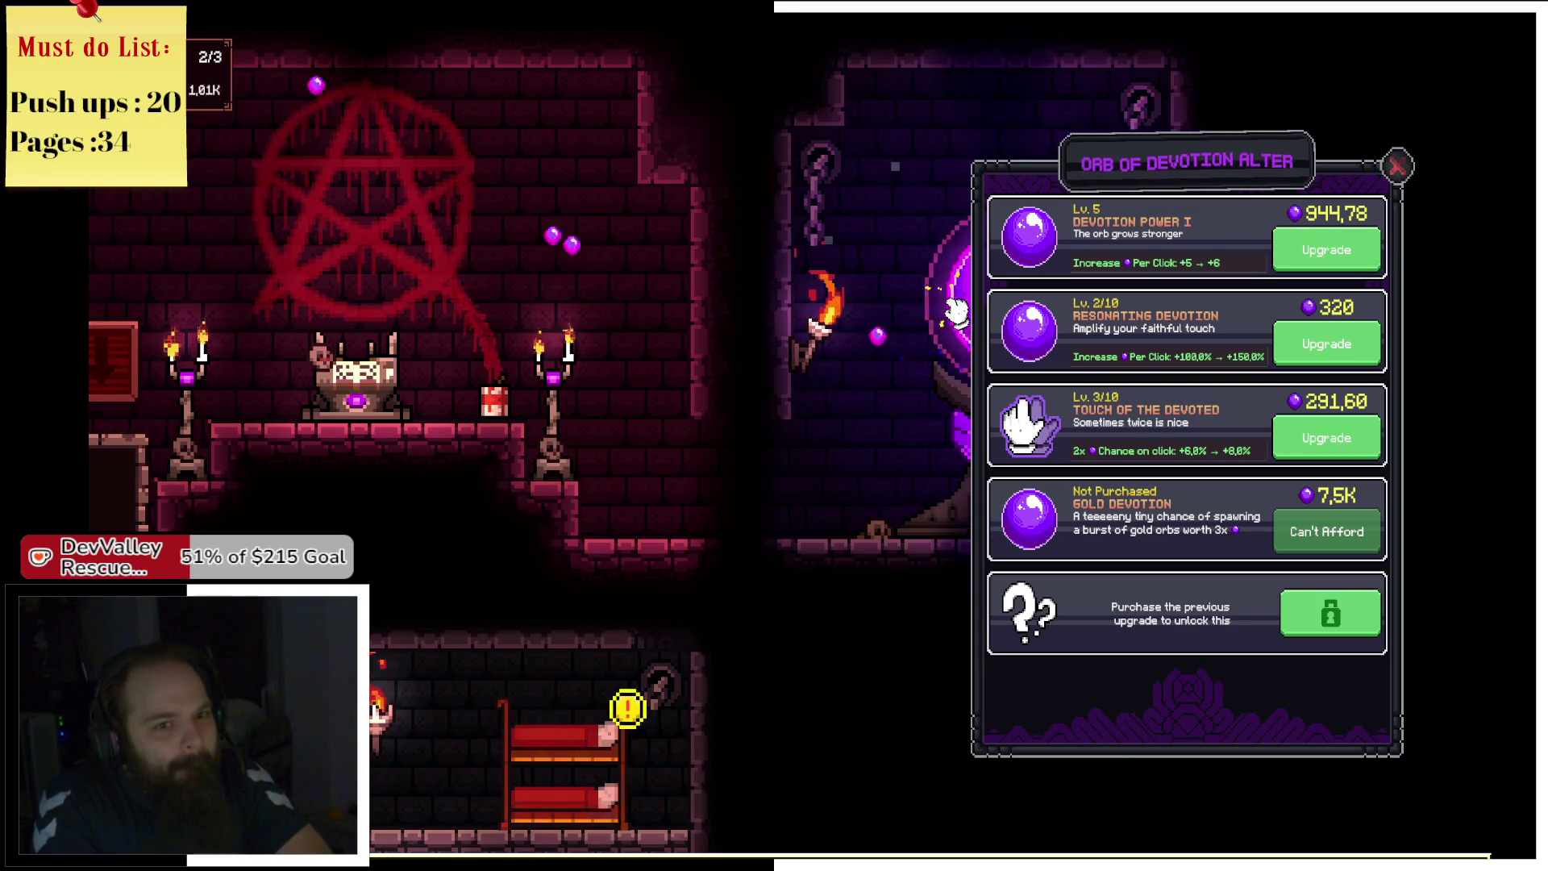
click(1403, 167)
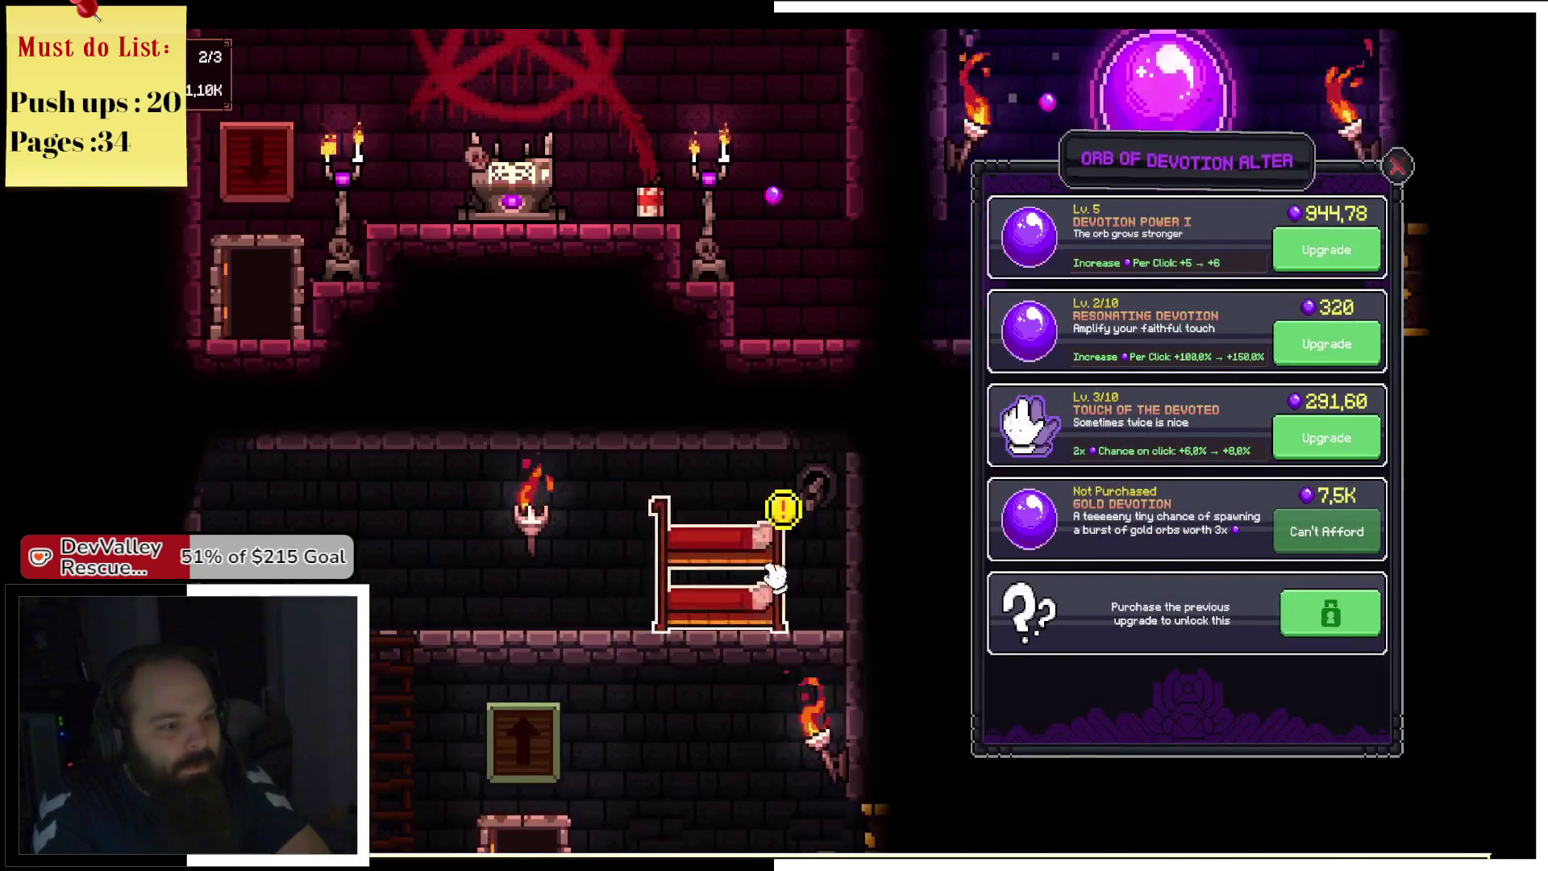
Raise Cultist Devotion Growth to level 3 in the Cultist Quarters.
click(774, 575)
click(1316, 252)
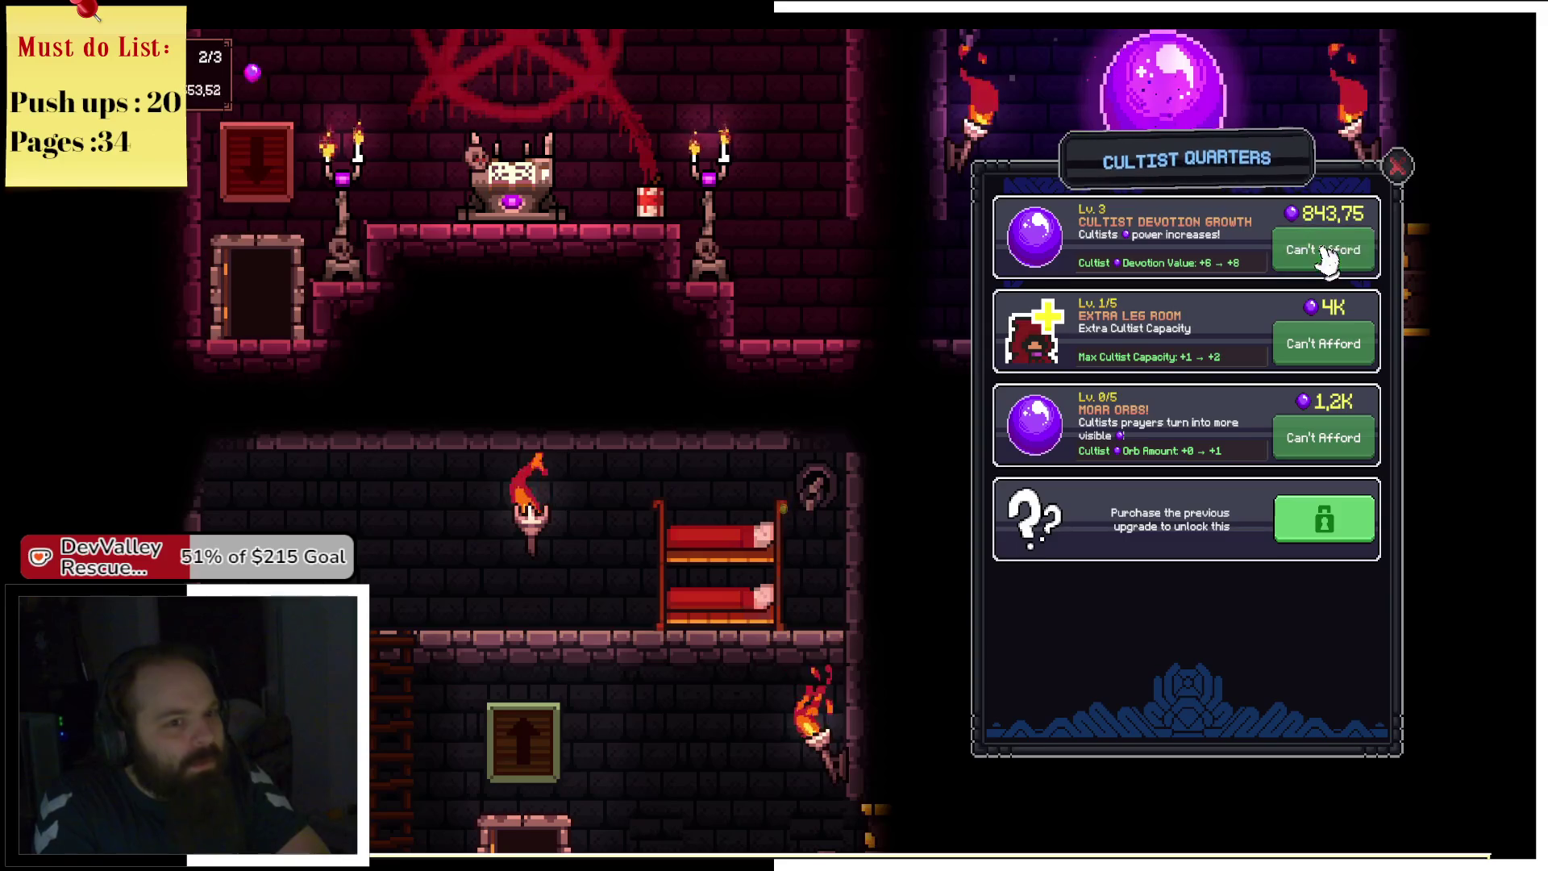
click(1395, 164)
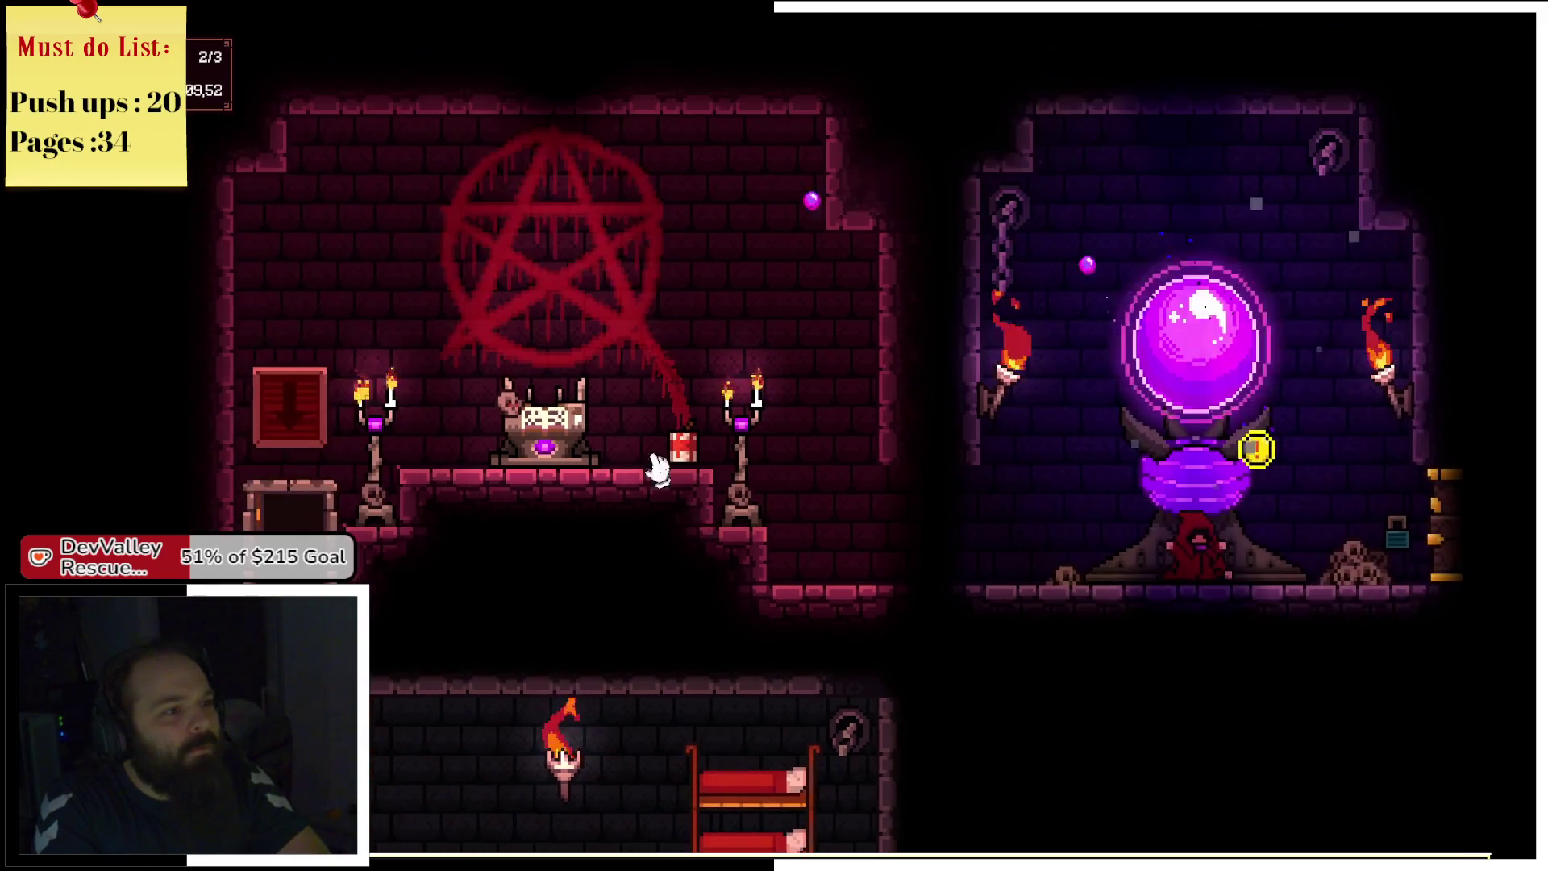
click(644, 451)
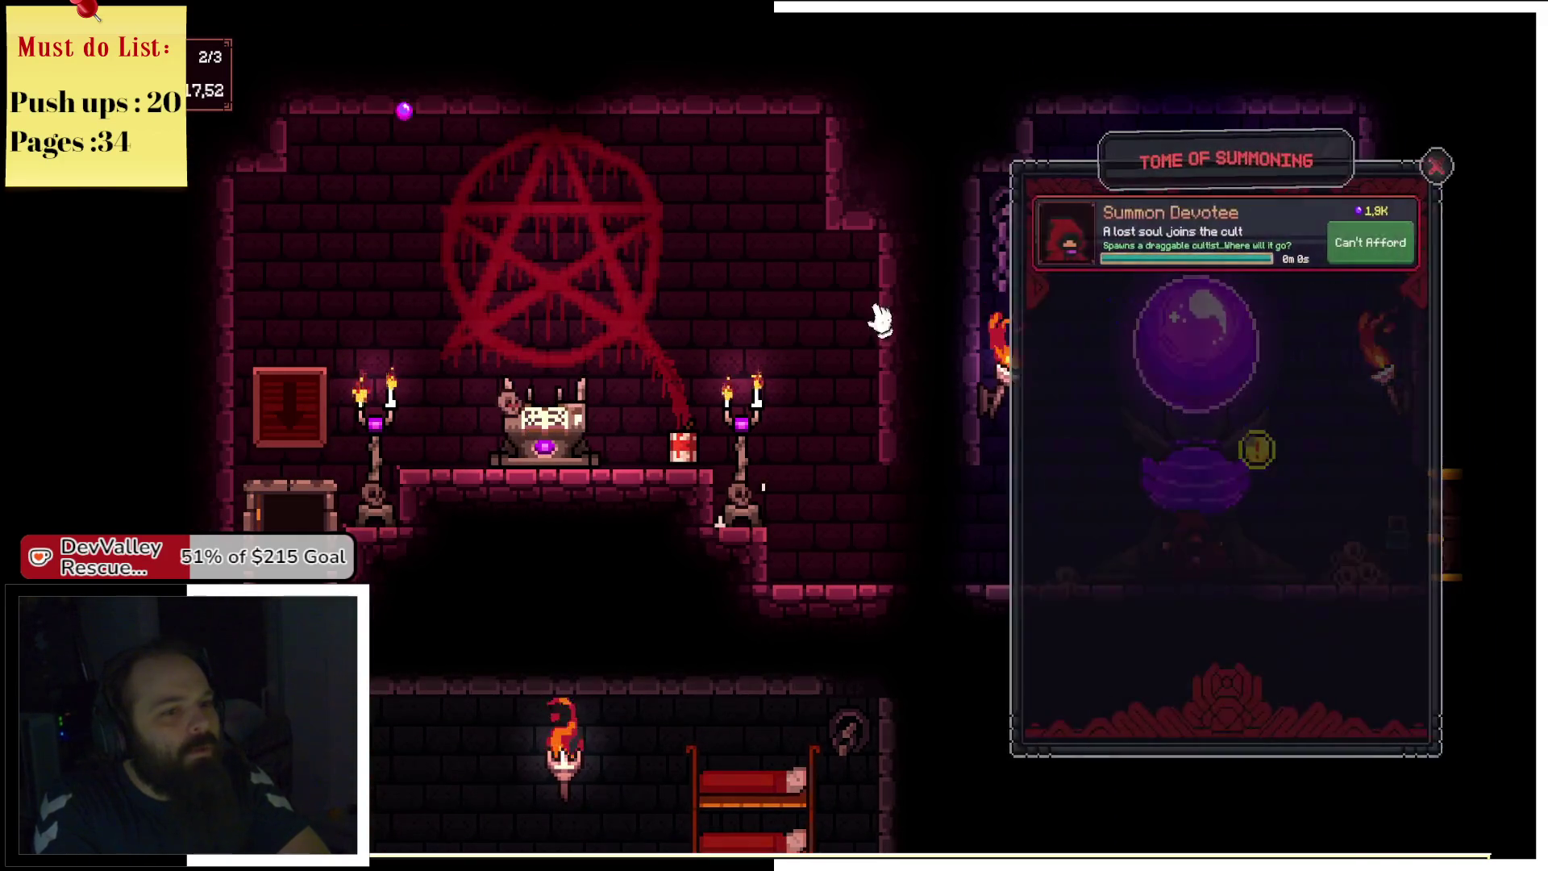
Close the tome and tap the orb four times for more devotion.
click(1395, 167)
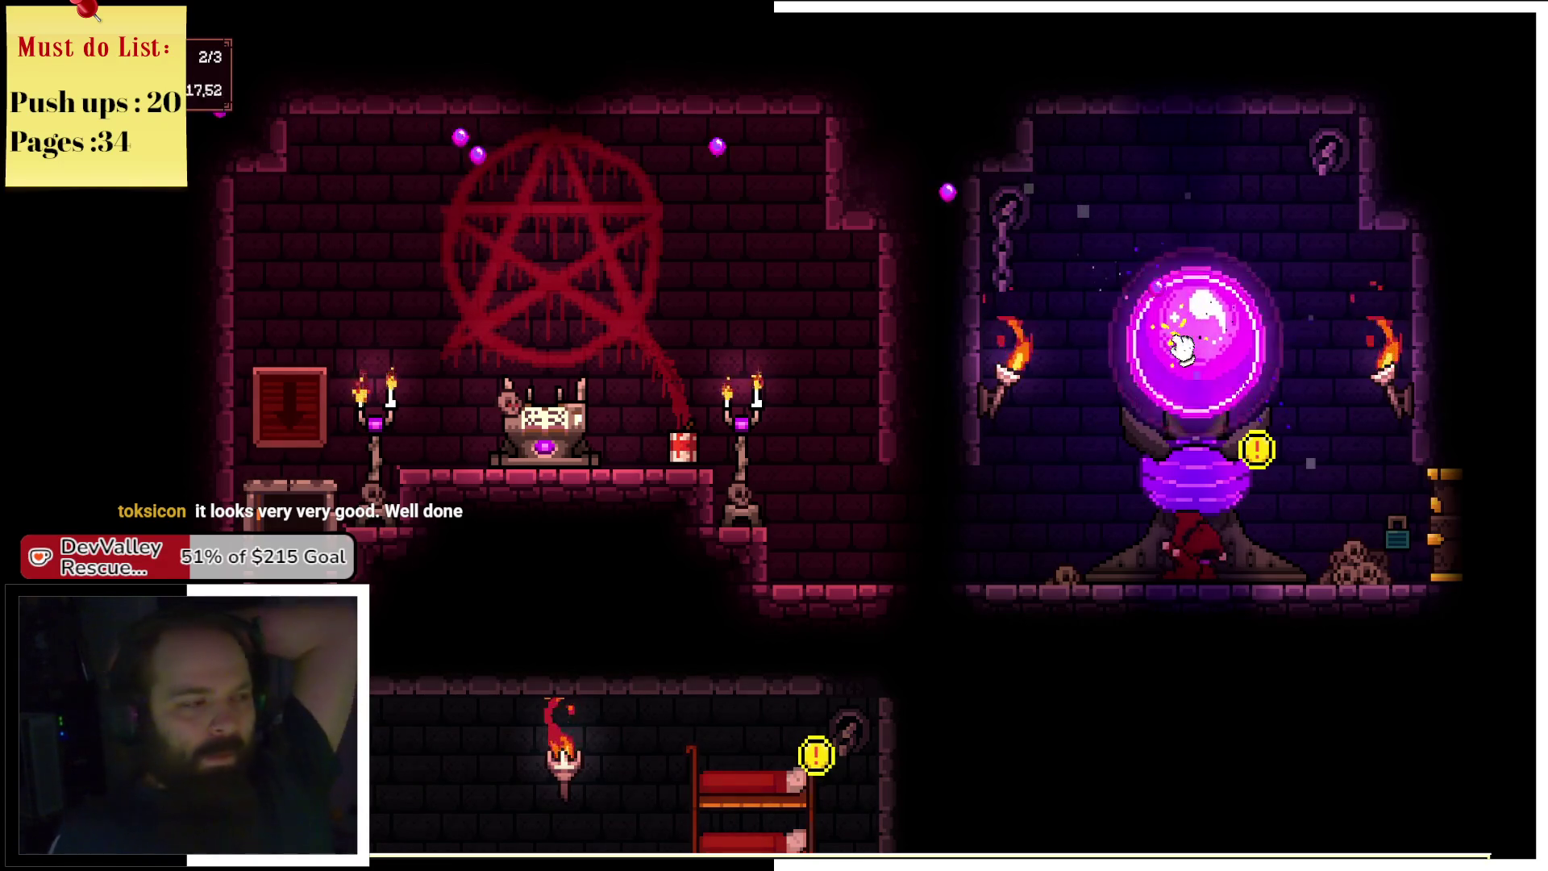
click(1181, 347)
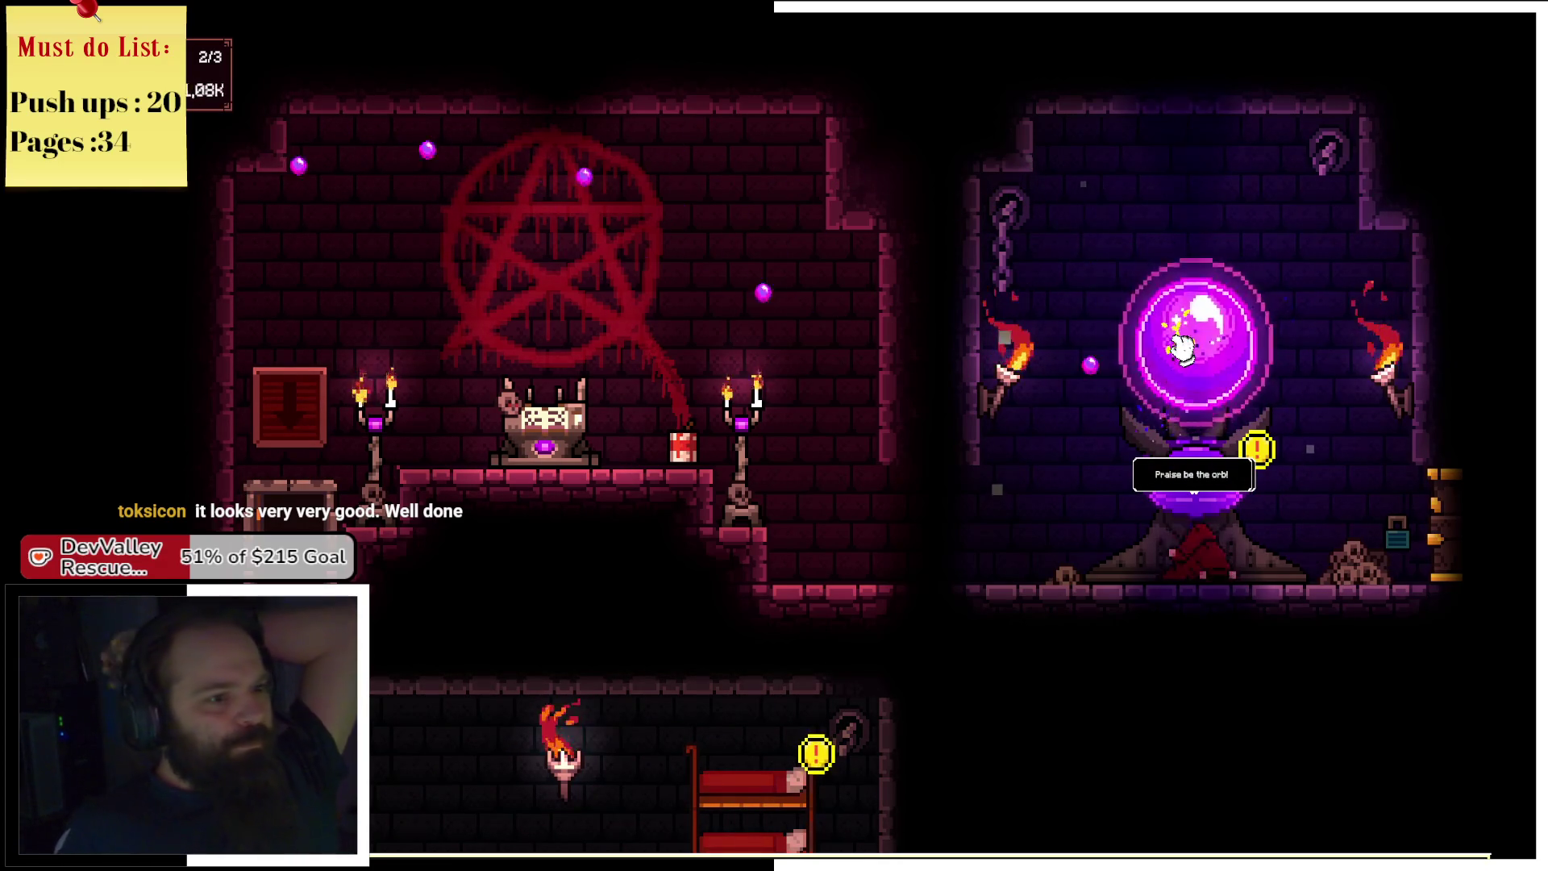
click(1181, 346)
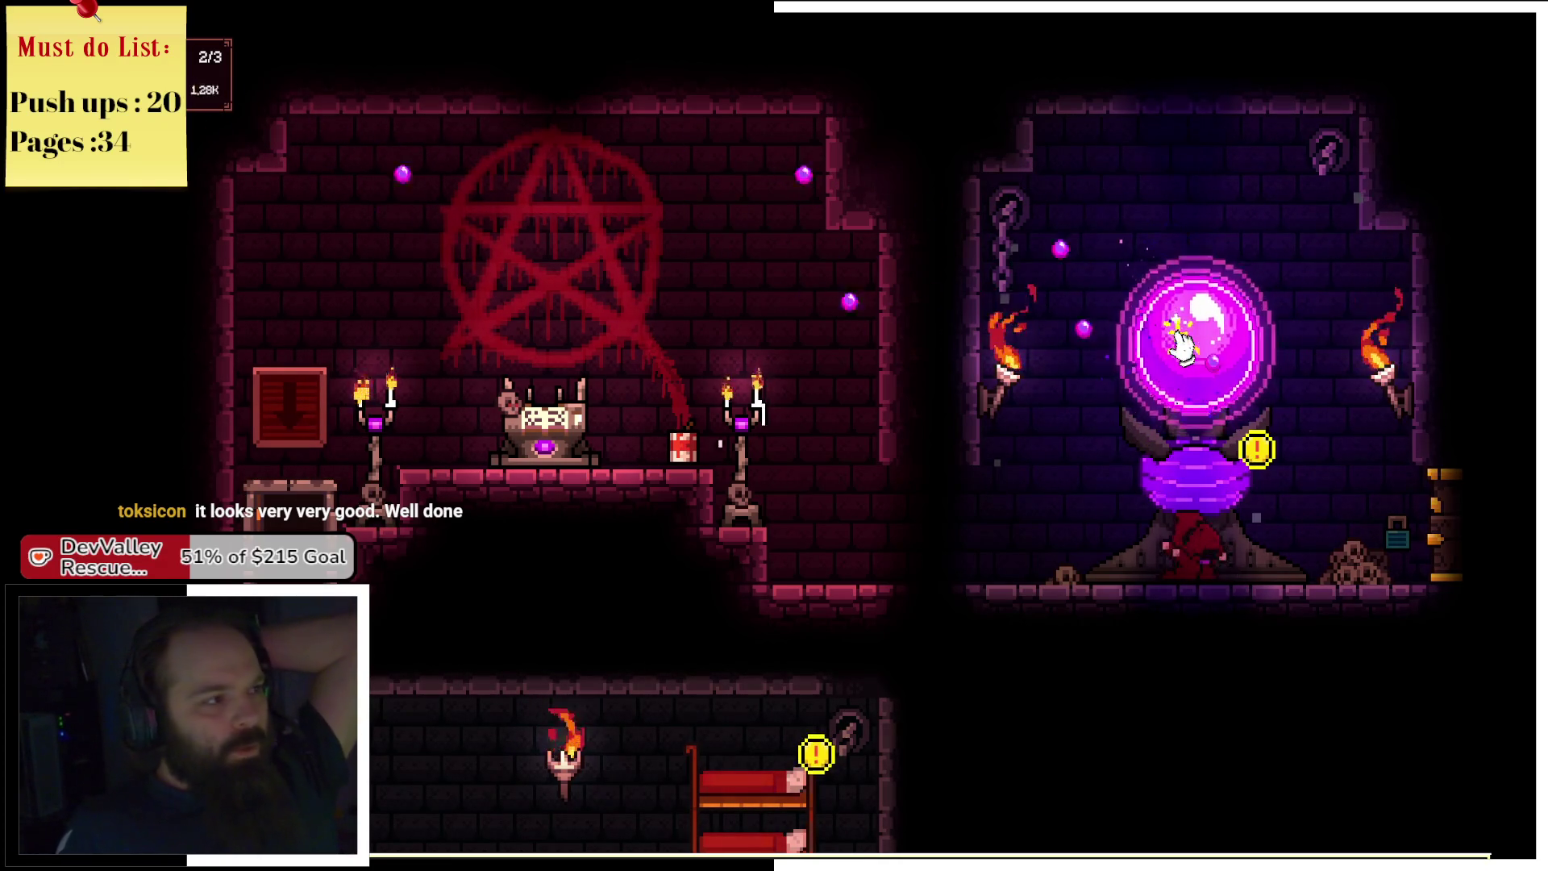
click(1181, 347)
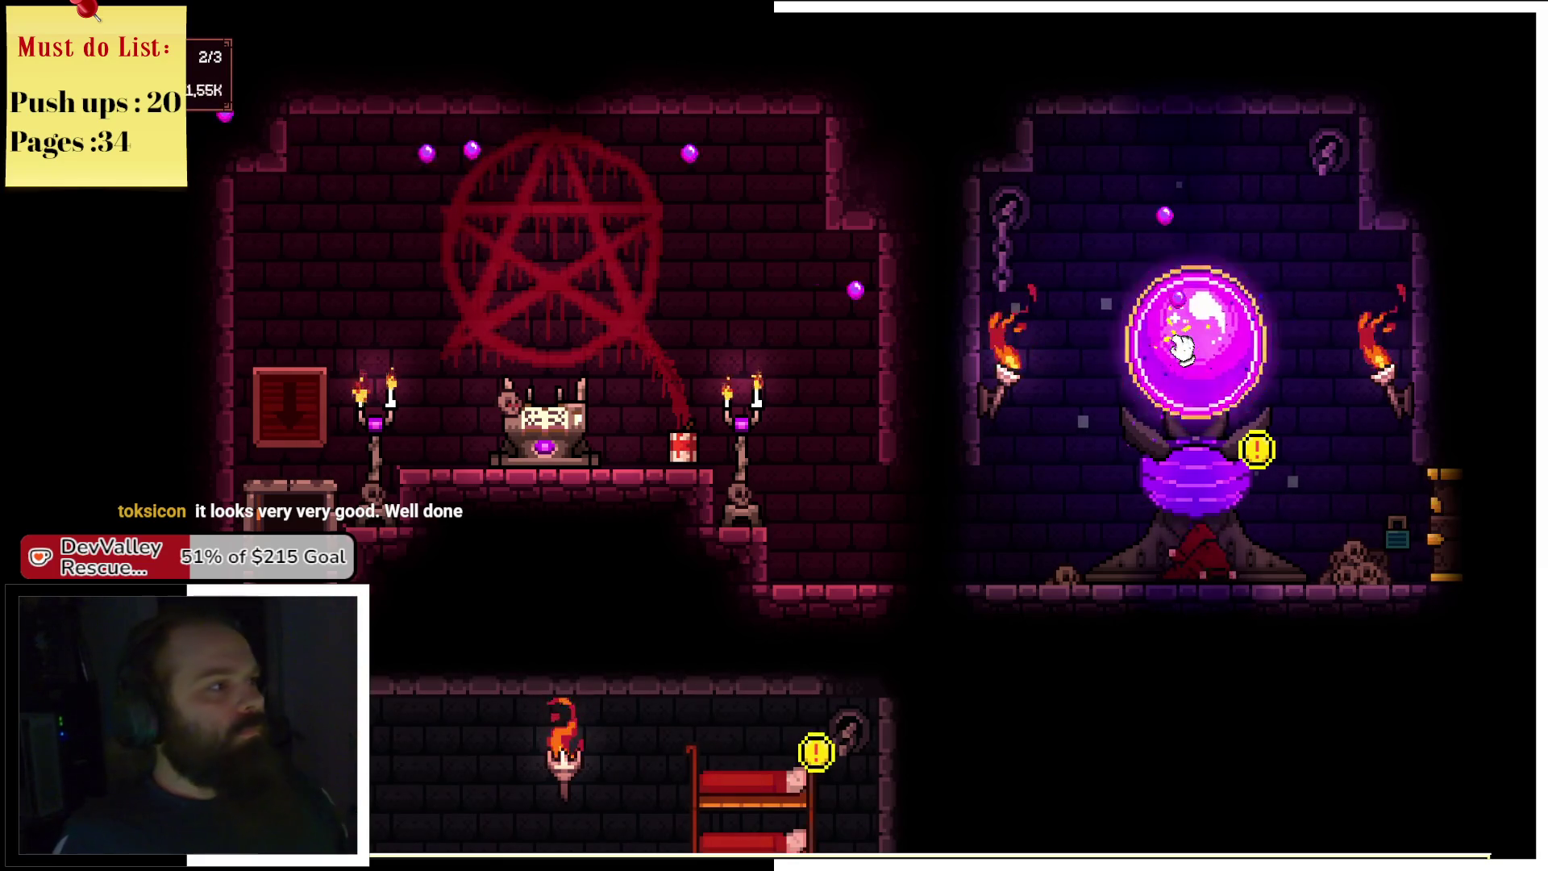
click(1181, 346)
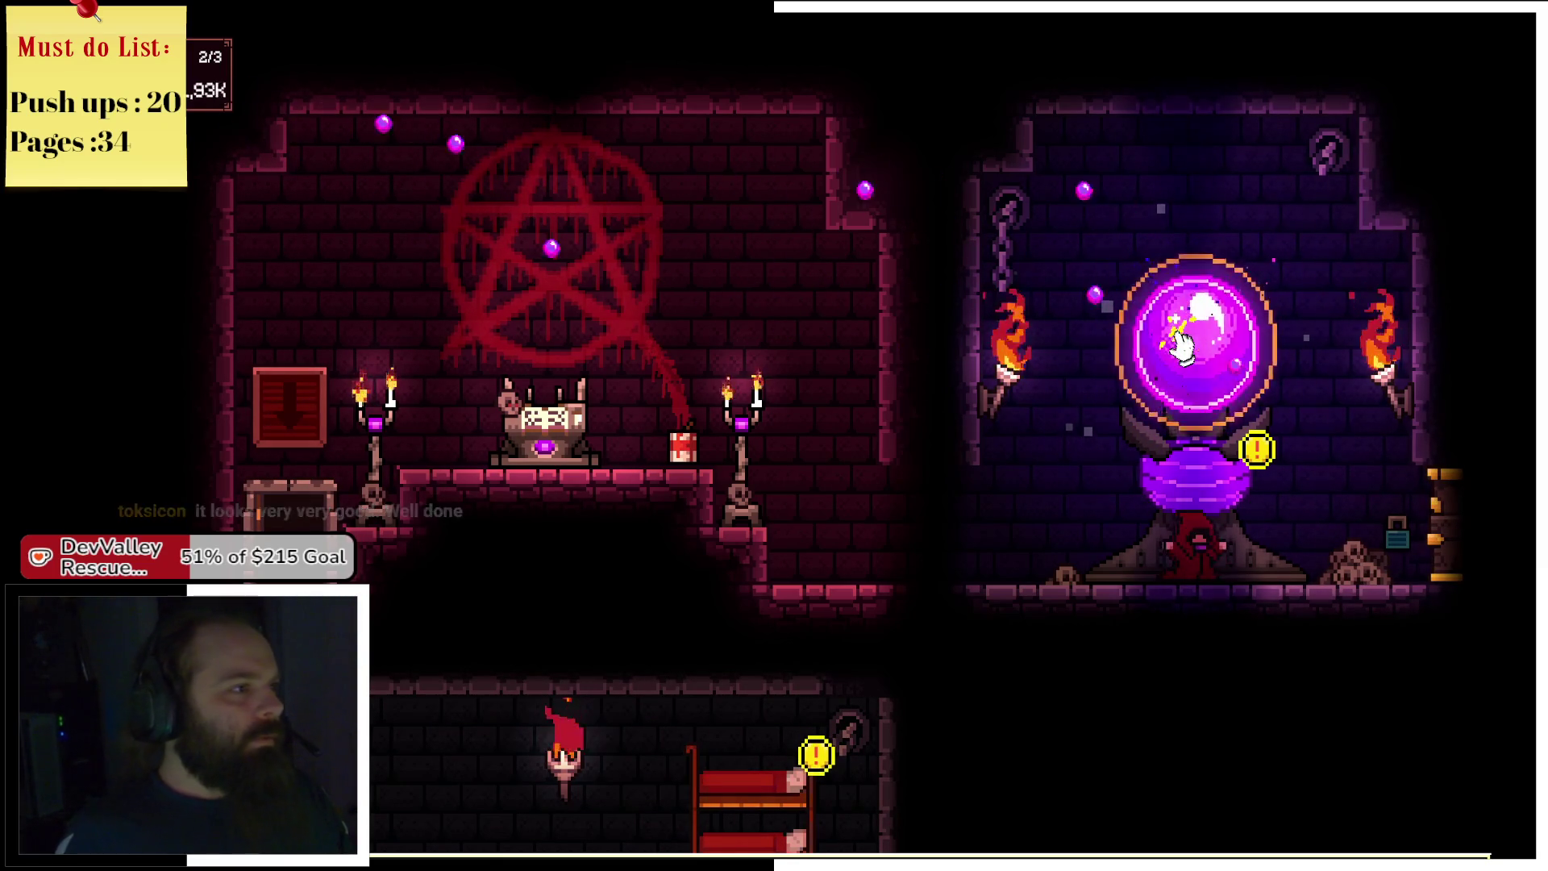
Summon a third devotee and drag it to pray at the orb, filling capacity to 3/3.
click(542, 415)
click(1330, 242)
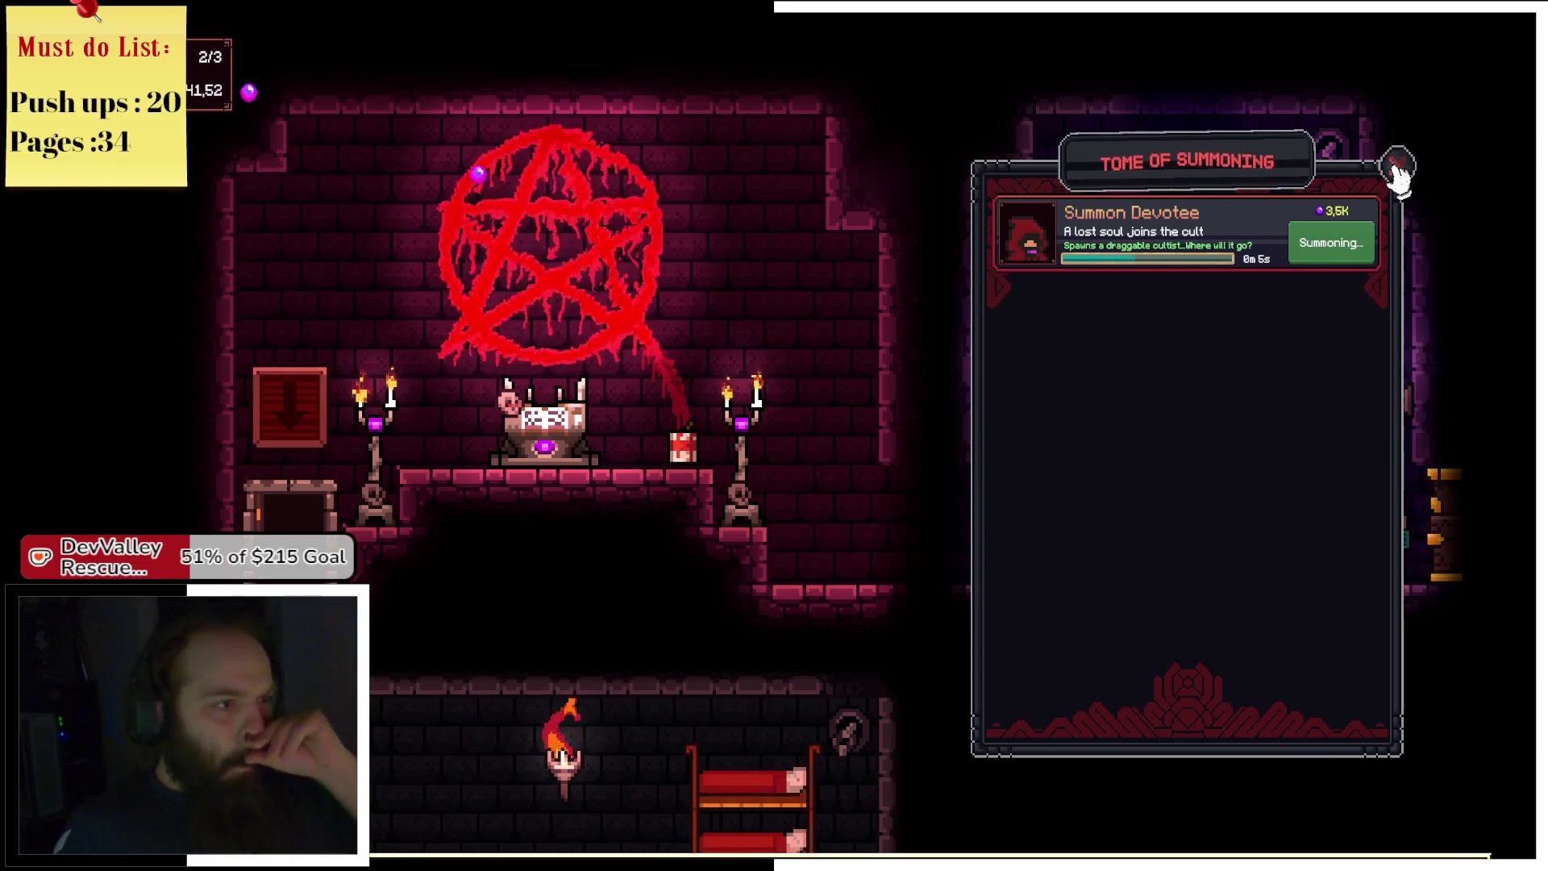
click(1397, 168)
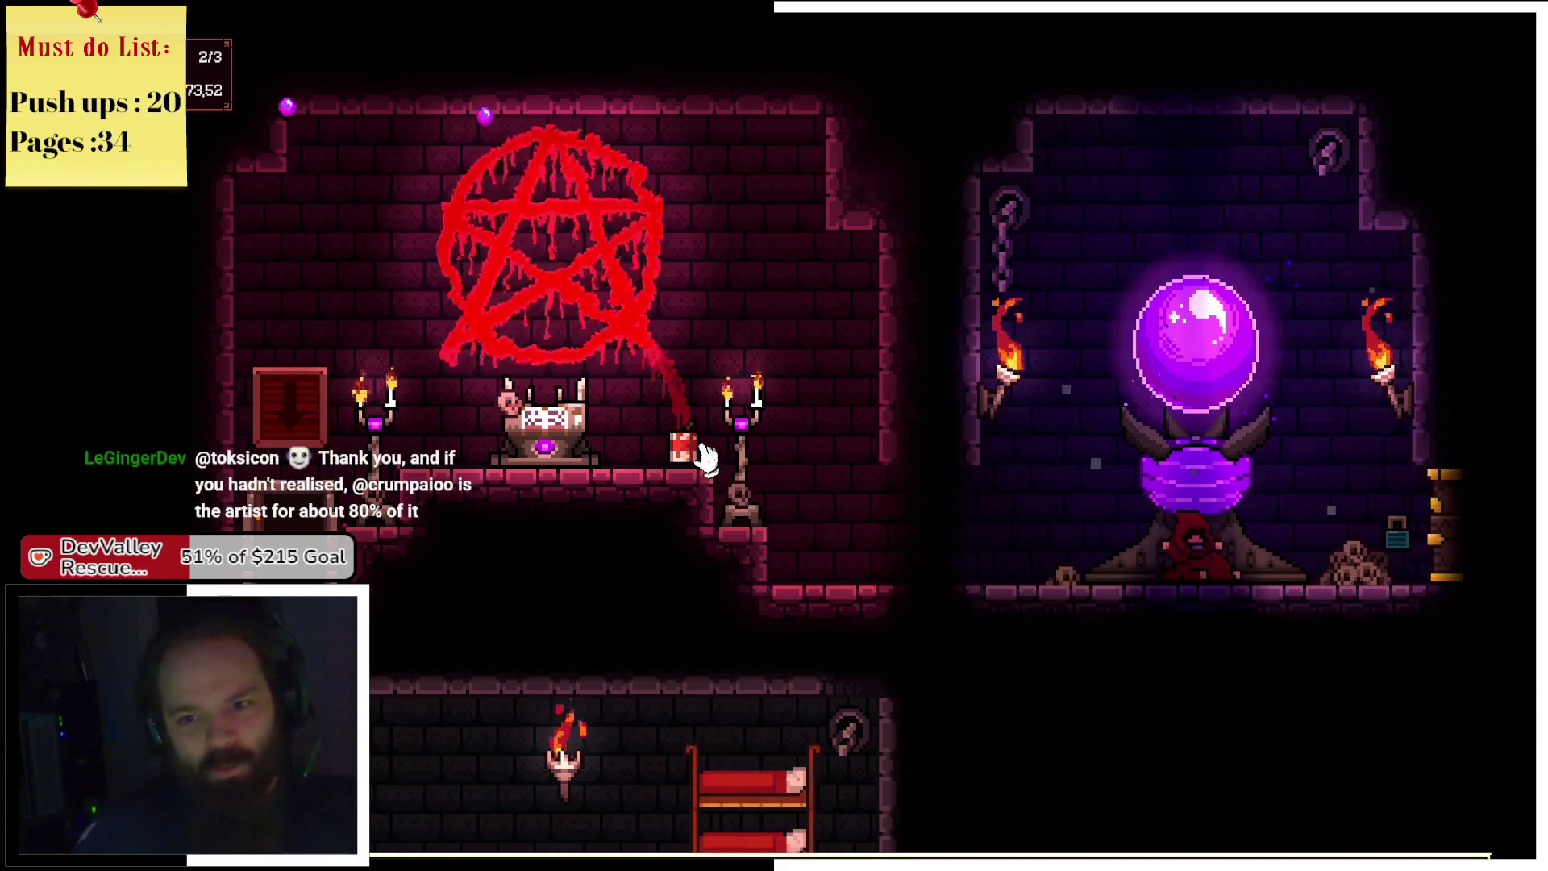
click(627, 462)
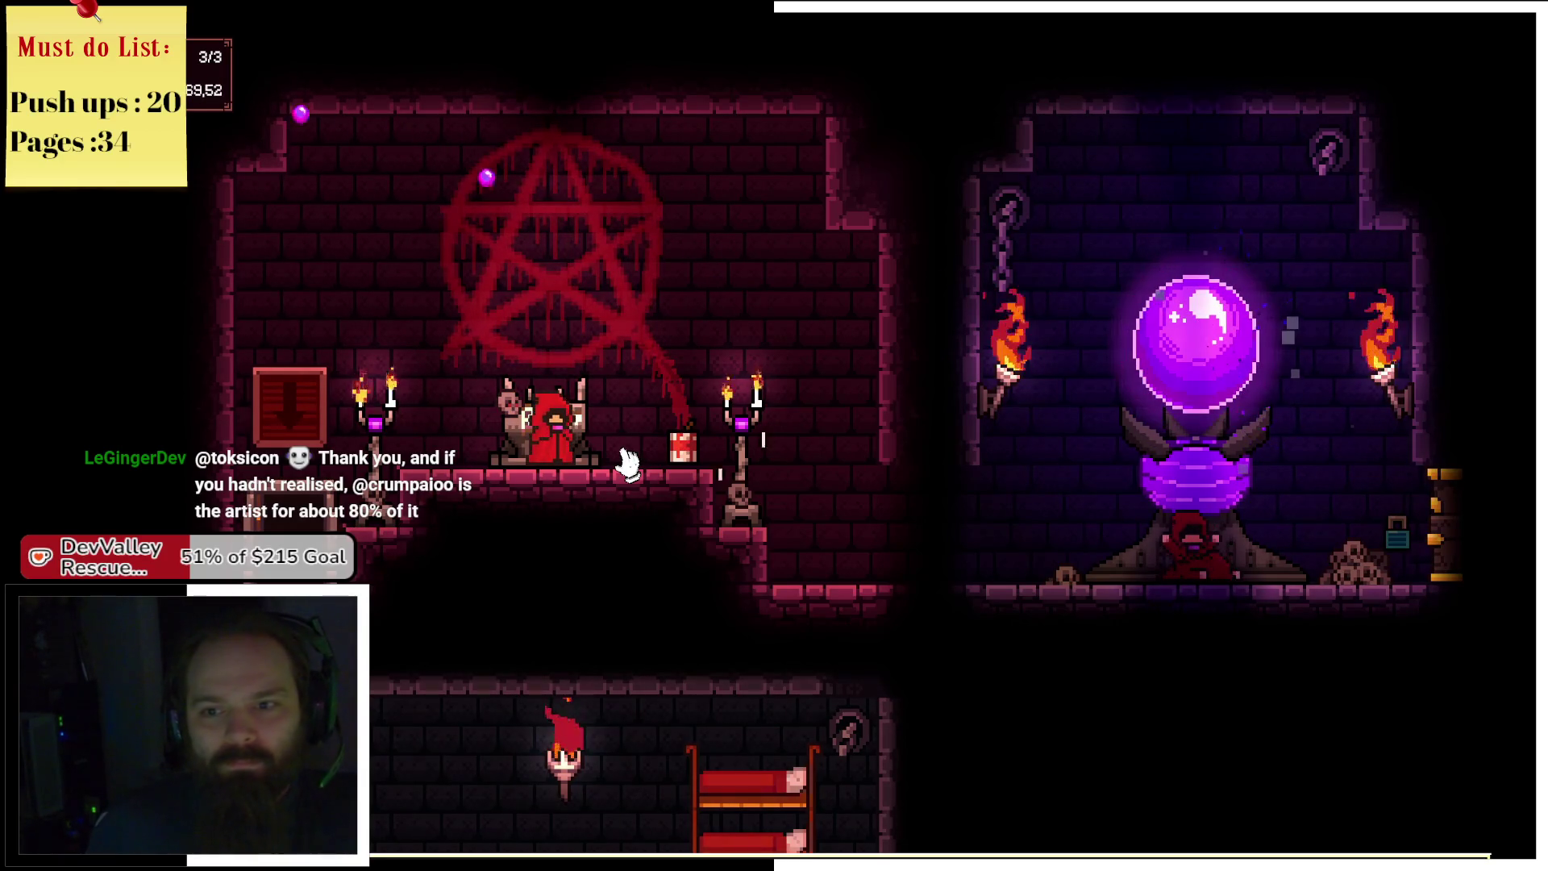
mouse_move(550, 423)
mouse_down()
mouse_move(870, 395)
mouse_move(1141, 427)
mouse_move(1145, 536)
mouse_up()
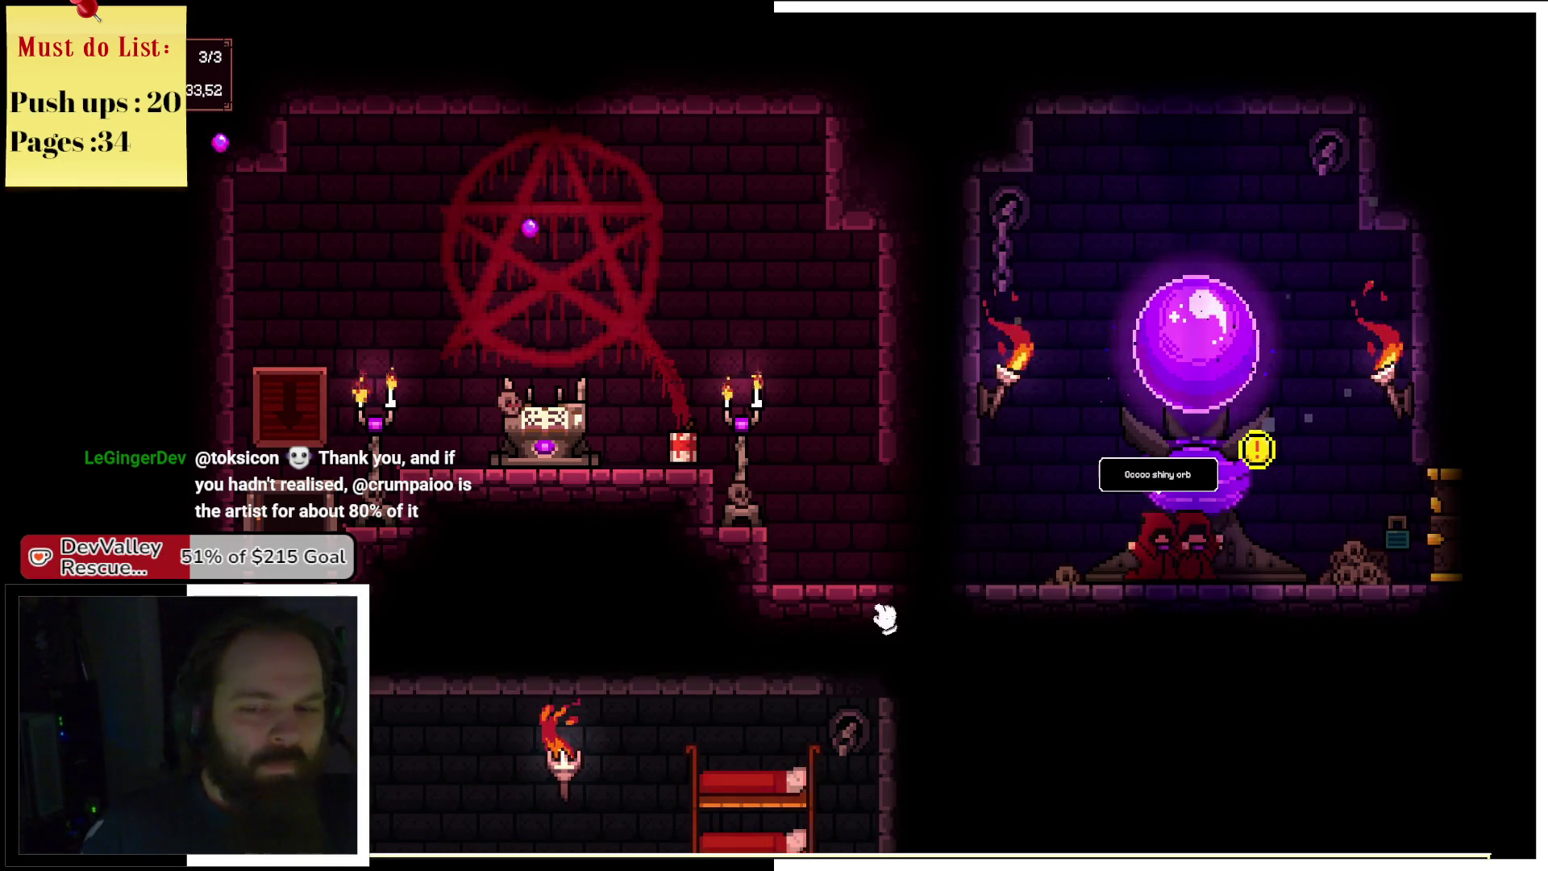
Return from the cultists' bunk room to the orb room and start tapping the orb.
key(s)
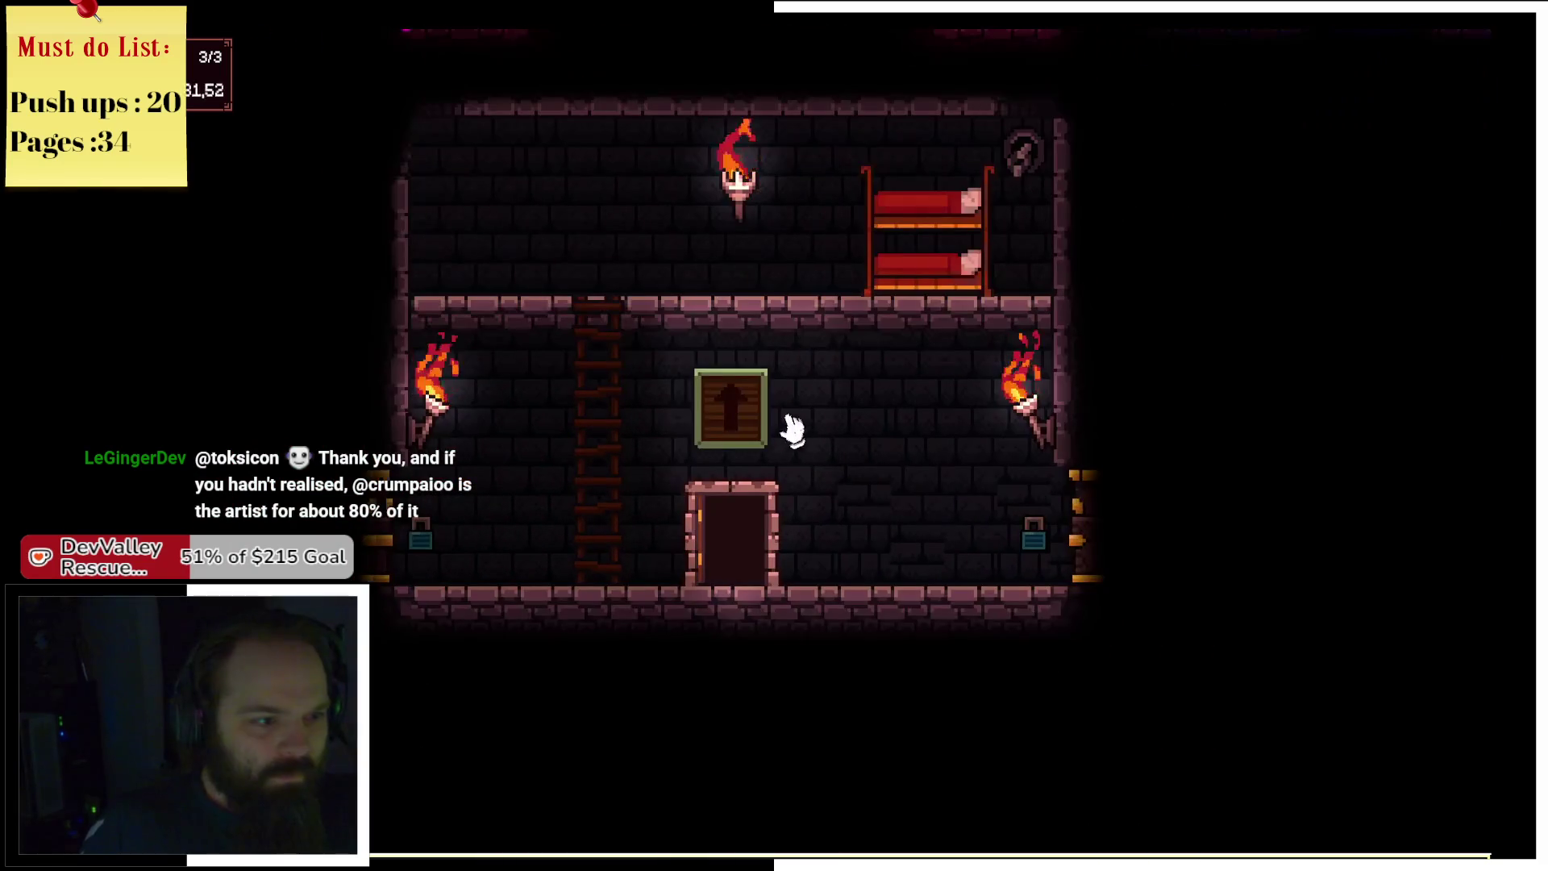
scroll(854, 390, up, 2)
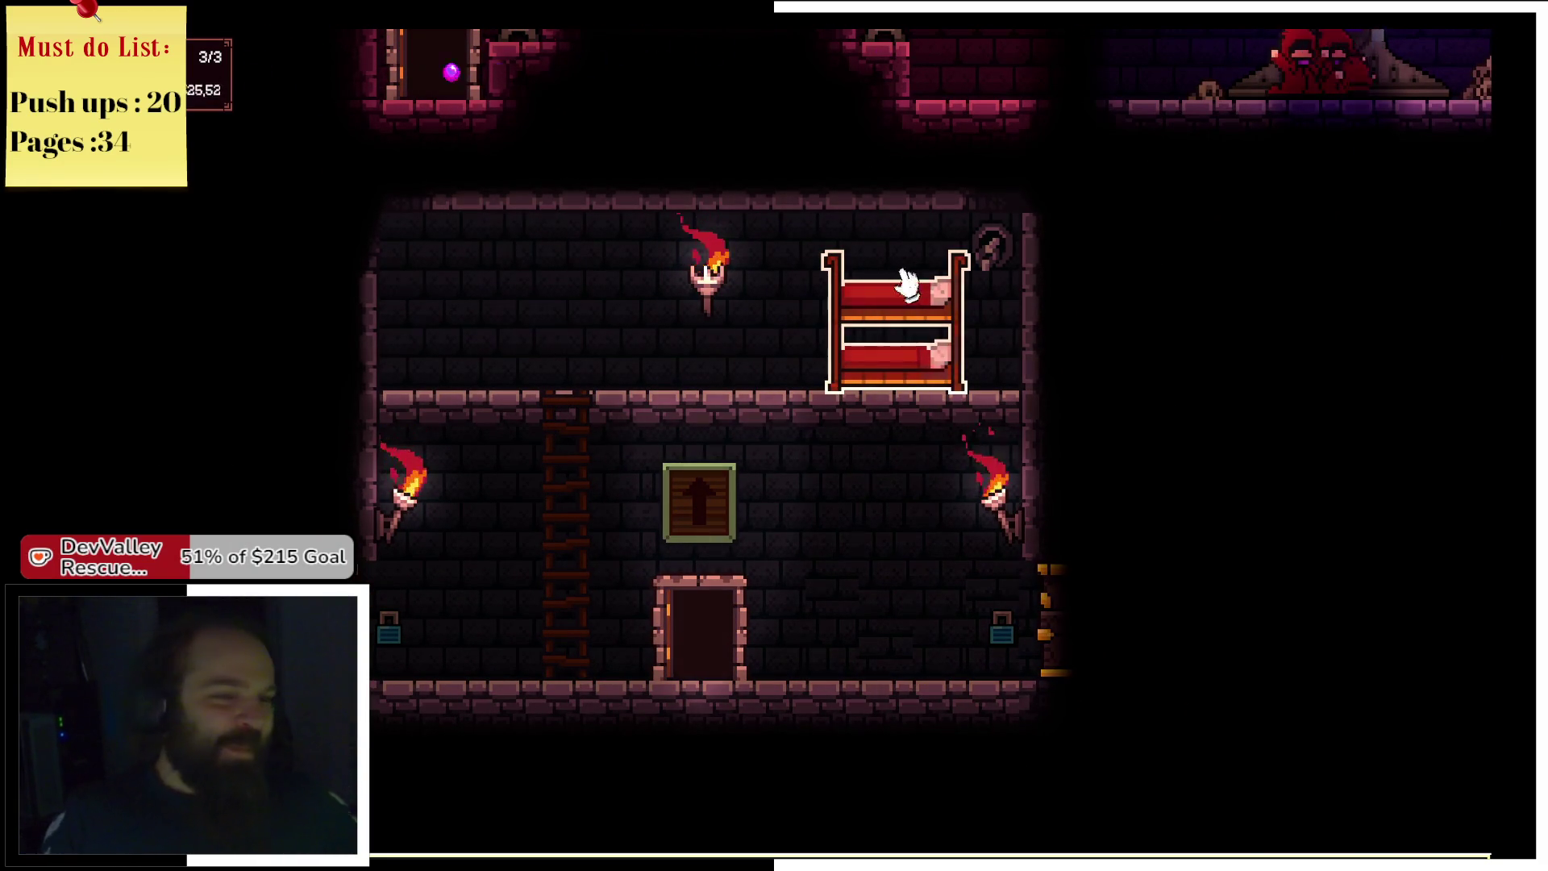
click(700, 530)
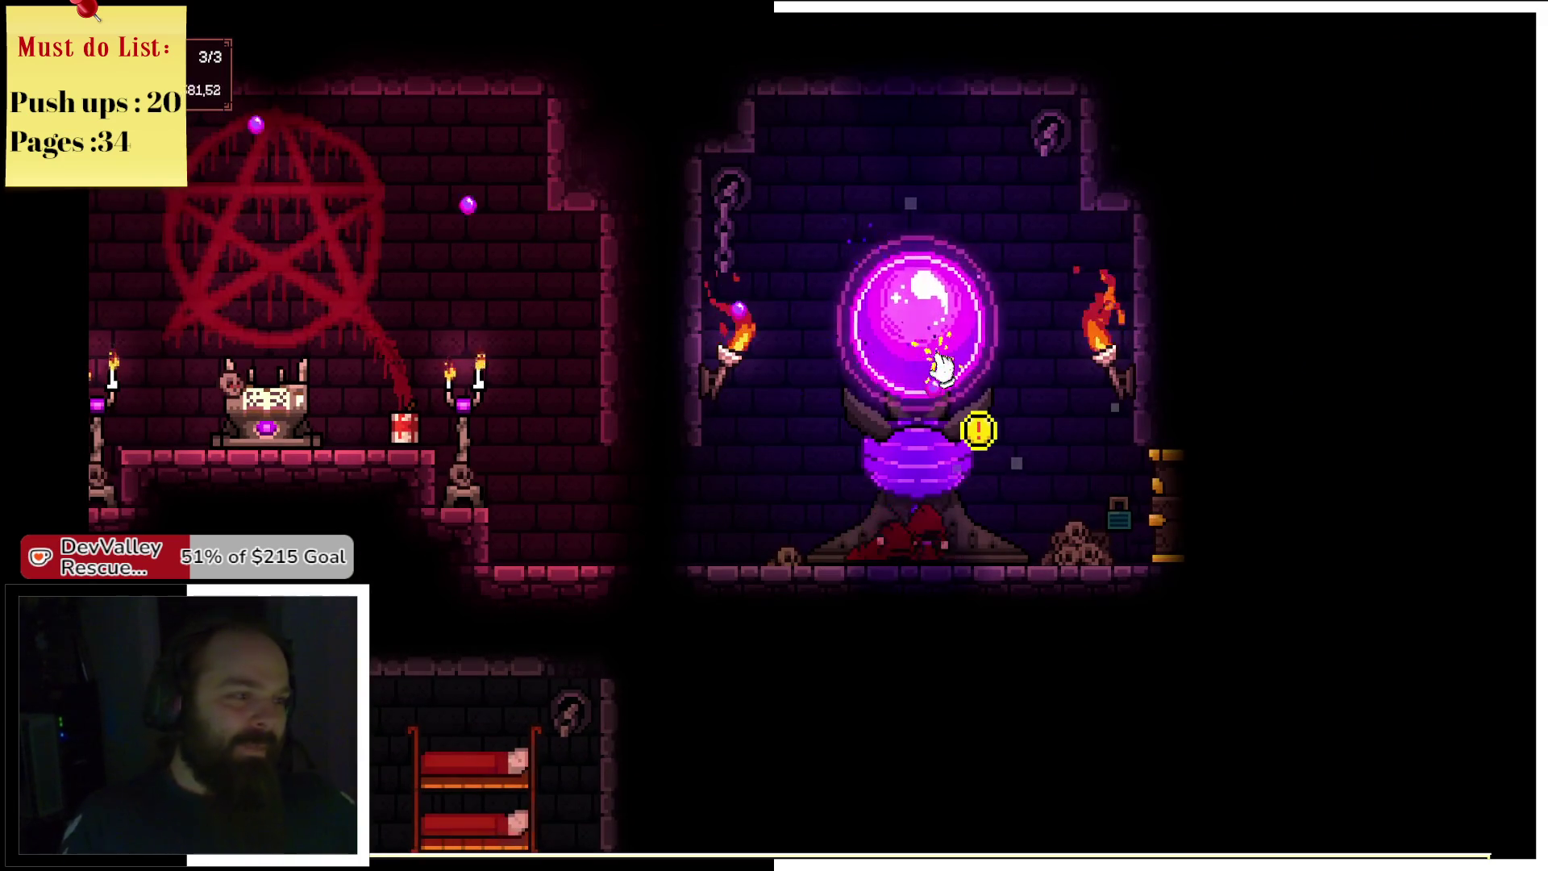
click(940, 372)
click(942, 369)
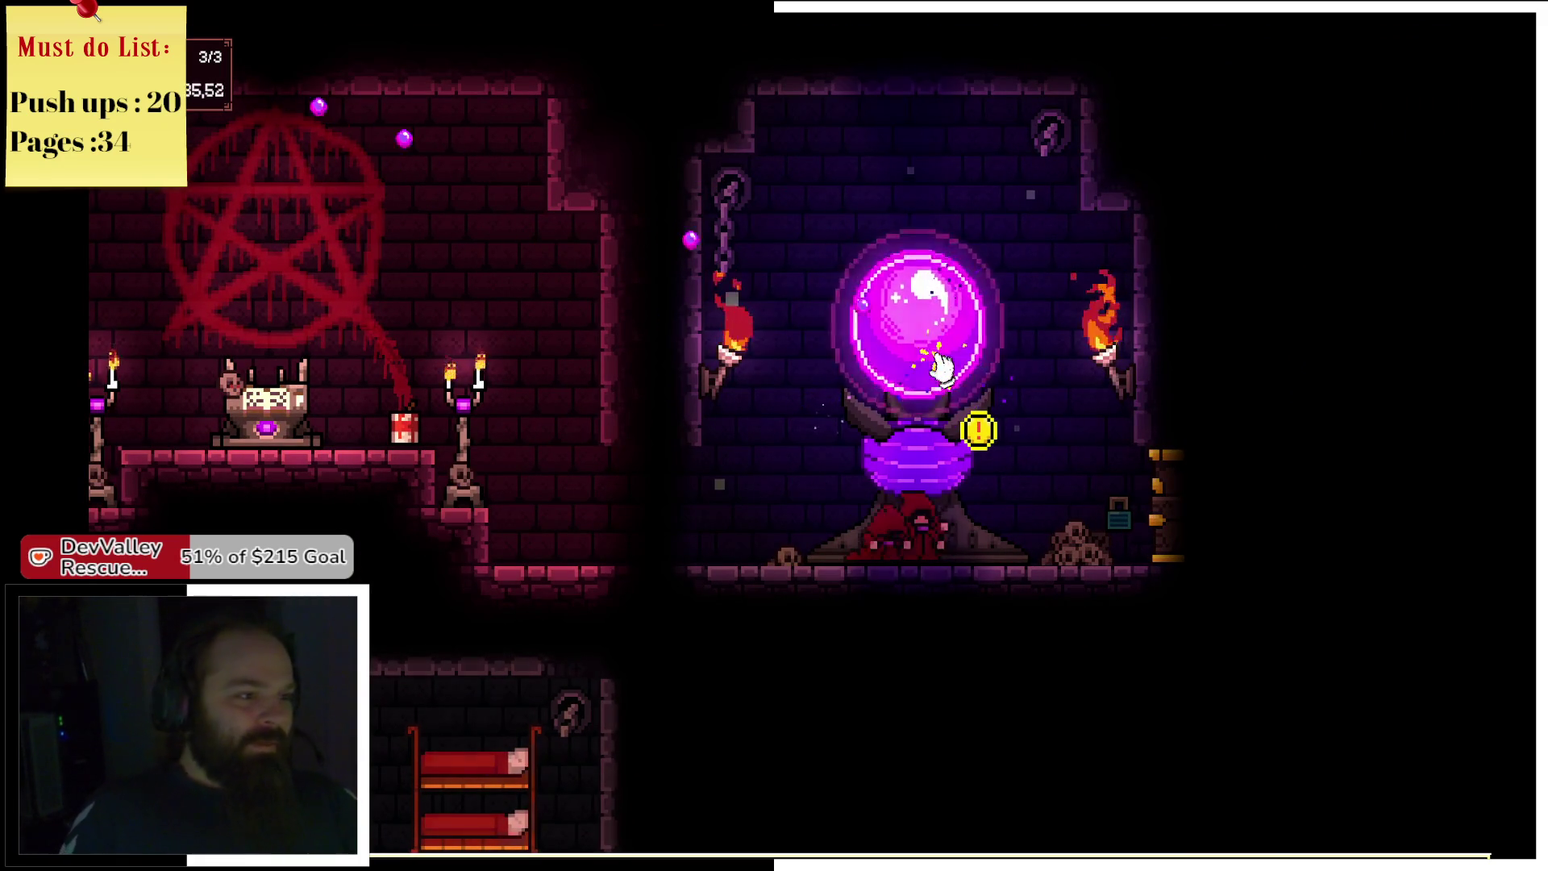
click(939, 367)
click(942, 370)
click(942, 371)
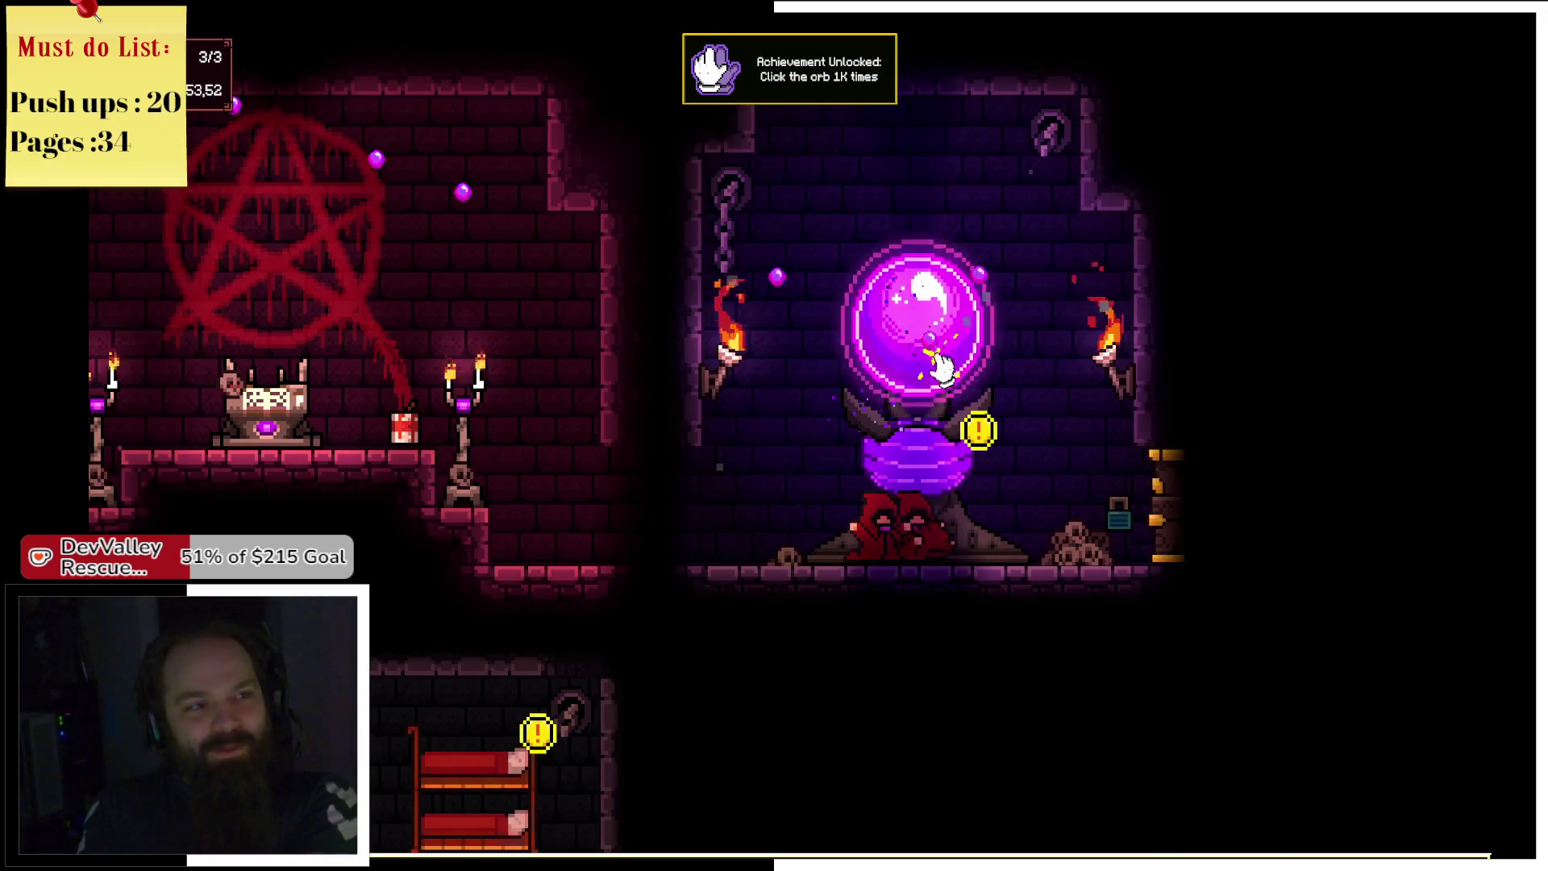
click(942, 369)
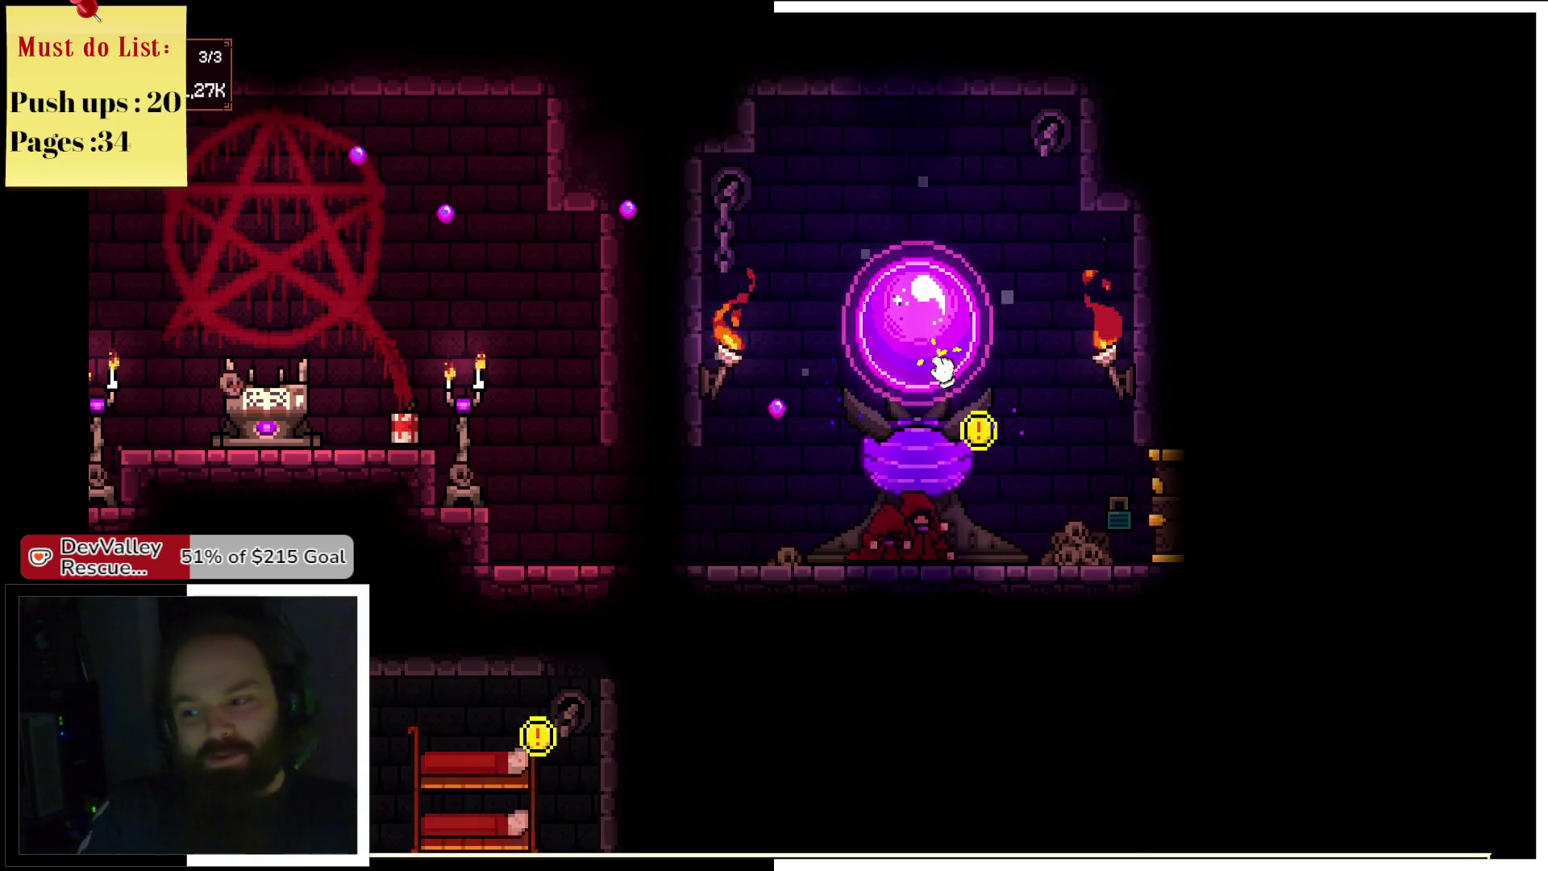
Keep tapping the orb for the 1K clicks achievement, then open the Cultist Quarters upgrades.
click(941, 369)
click(929, 342)
click(928, 347)
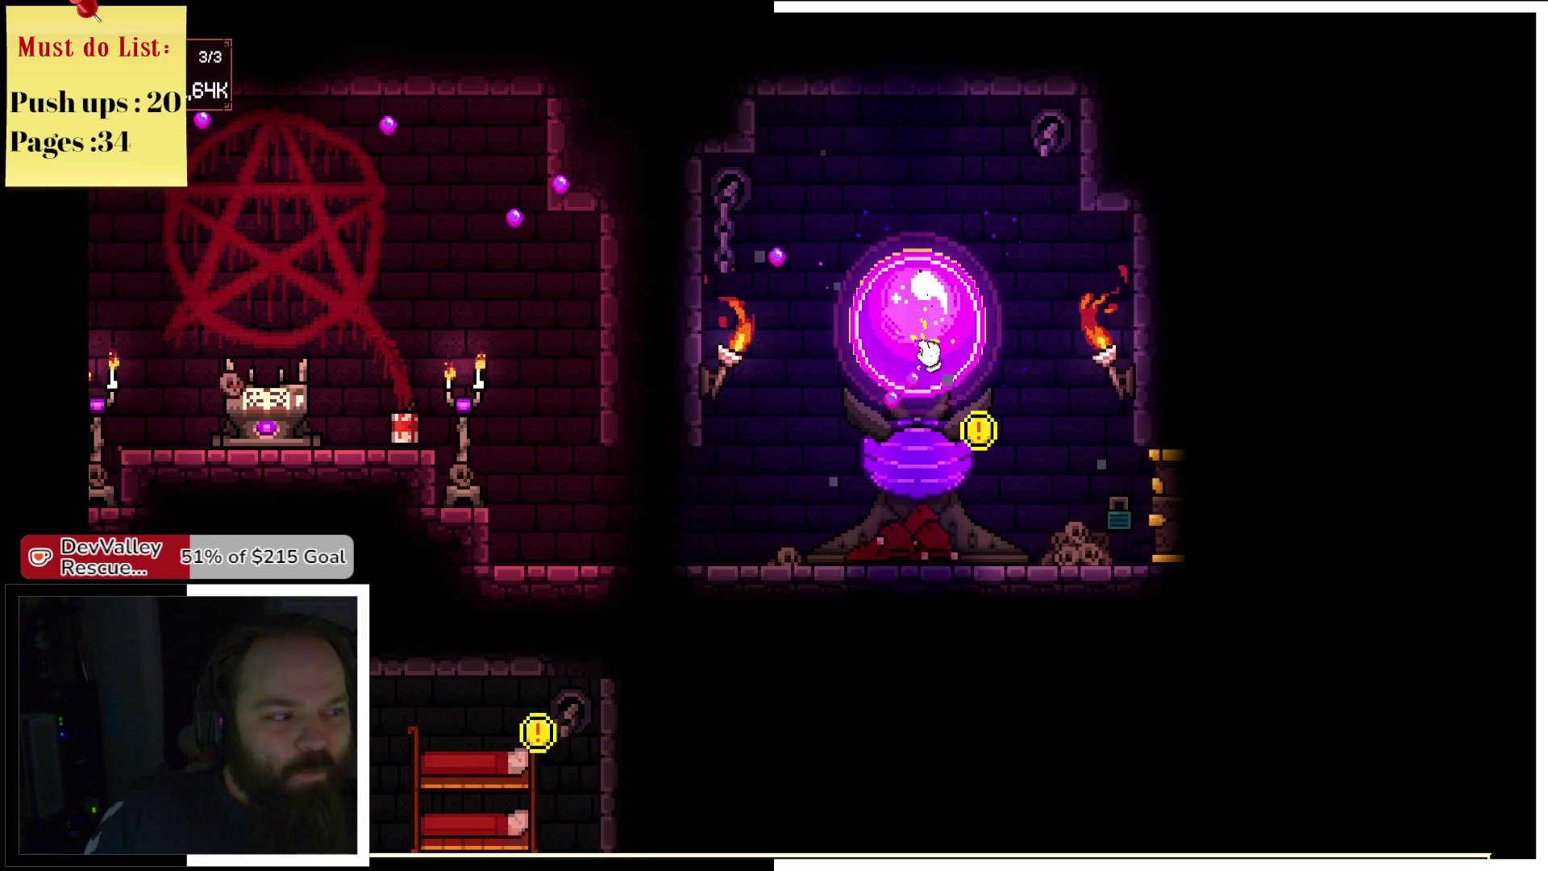
click(927, 348)
click(927, 355)
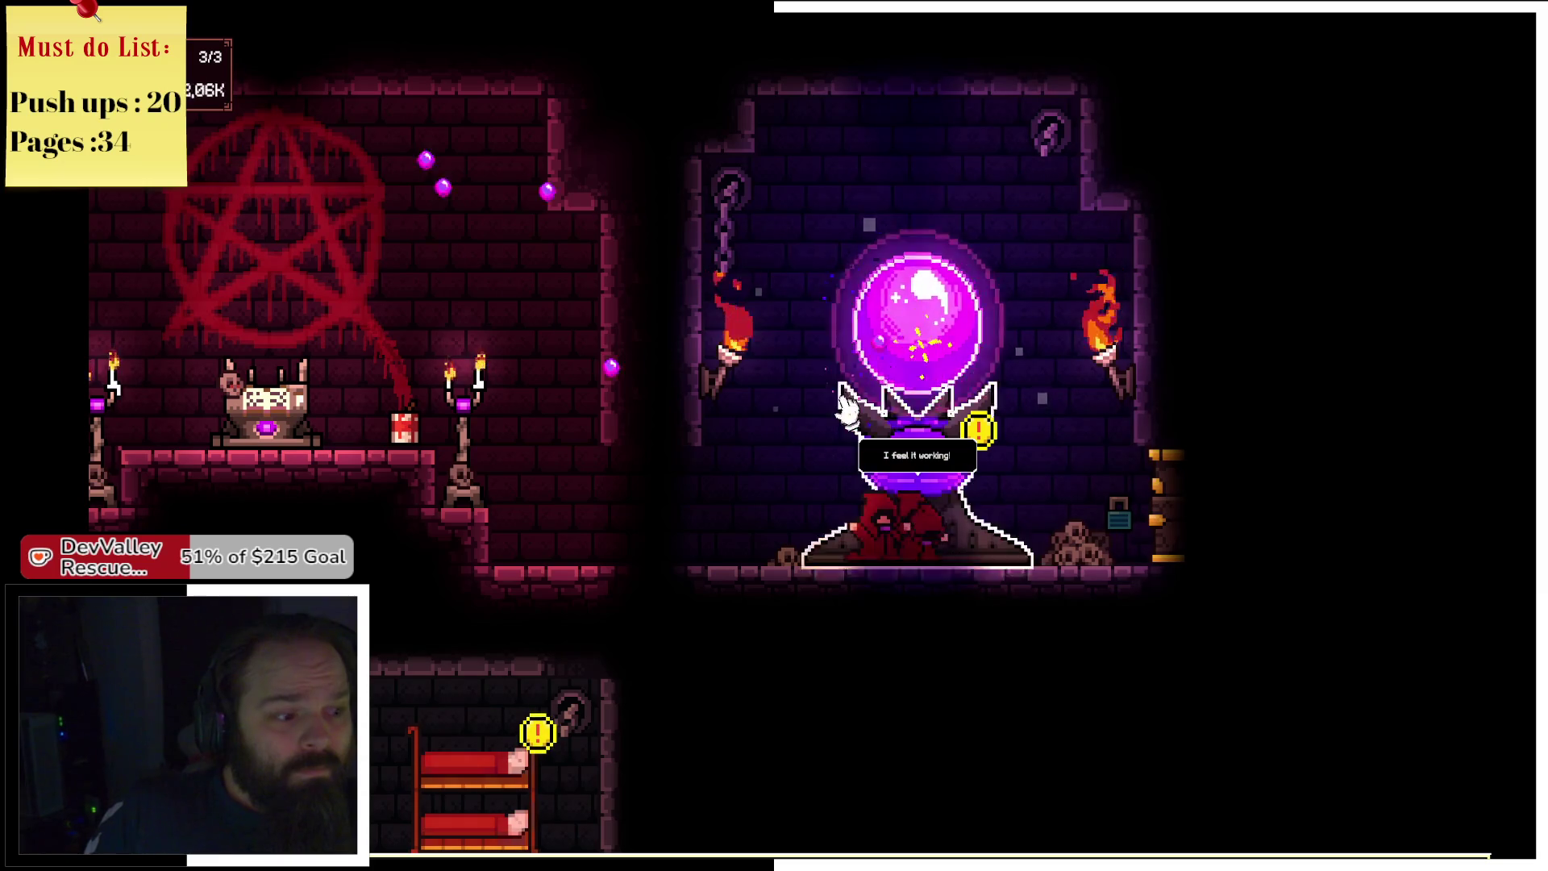
click(476, 774)
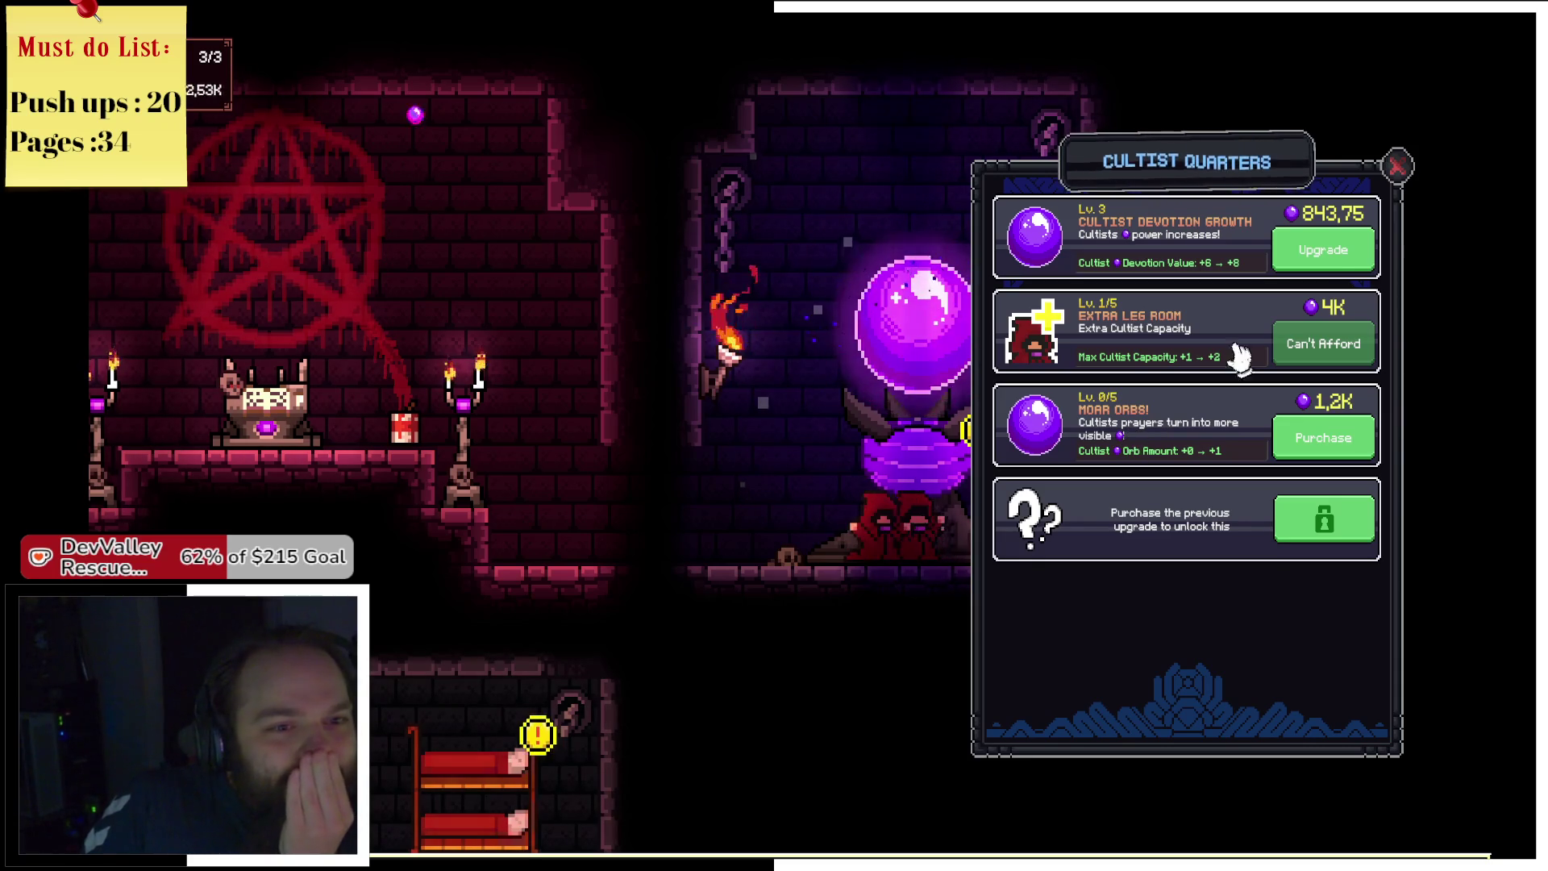
Raise Cultist Devotion Growth to level 5 and close the Cultist Quarters panel.
click(1322, 250)
click(1314, 250)
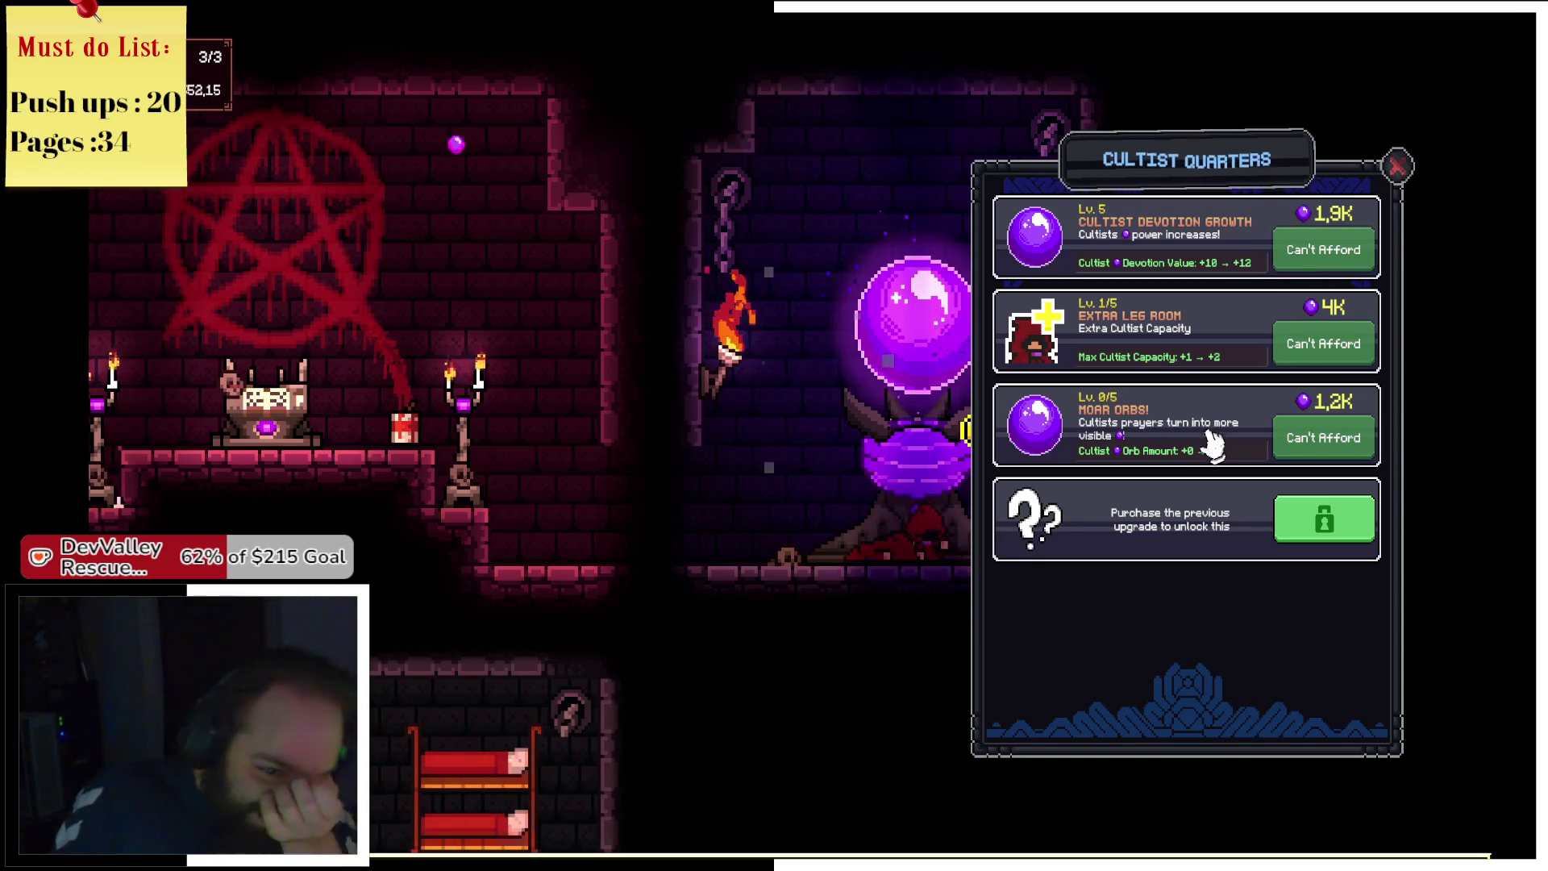
click(1399, 169)
Tap the orb repeatedly to gather devotion.
click(948, 371)
click(948, 358)
click(949, 358)
click(952, 358)
click(954, 359)
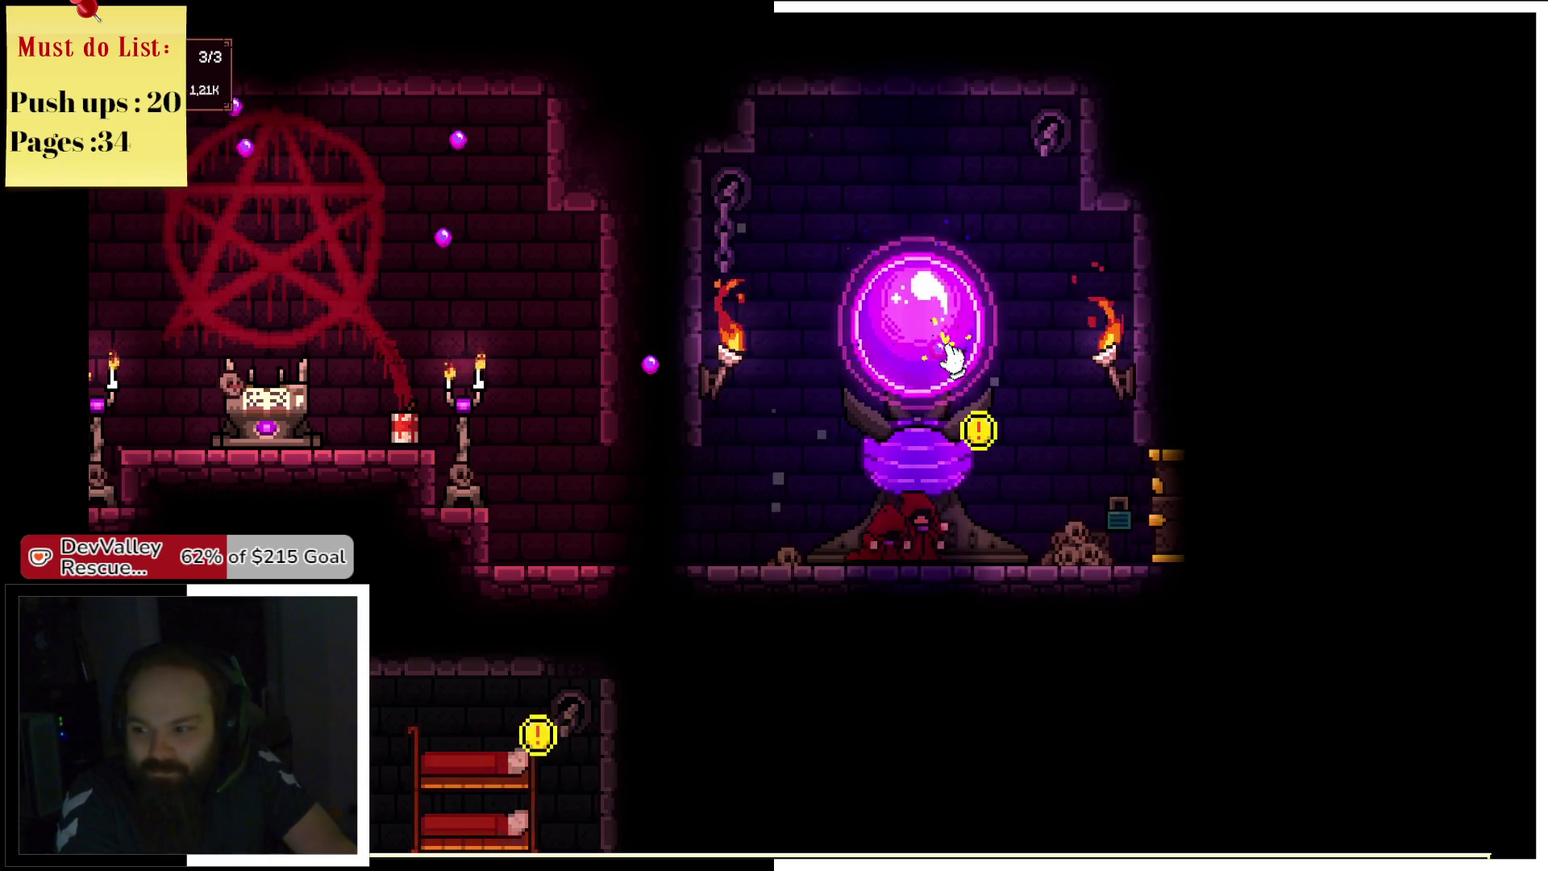
click(950, 357)
click(951, 358)
click(951, 358)
click(952, 358)
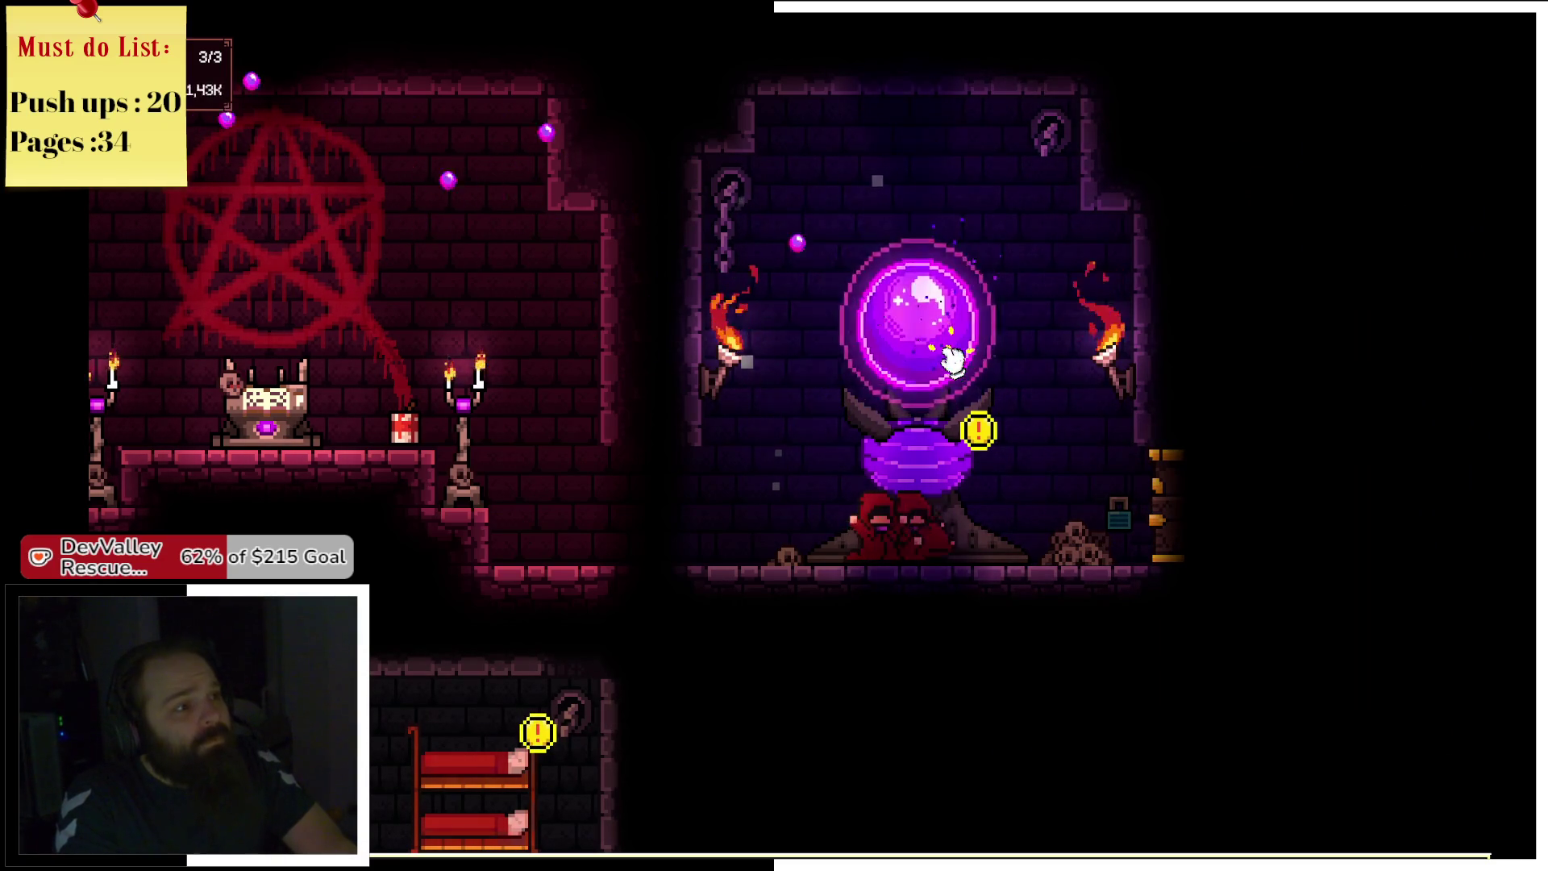
click(951, 359)
click(952, 355)
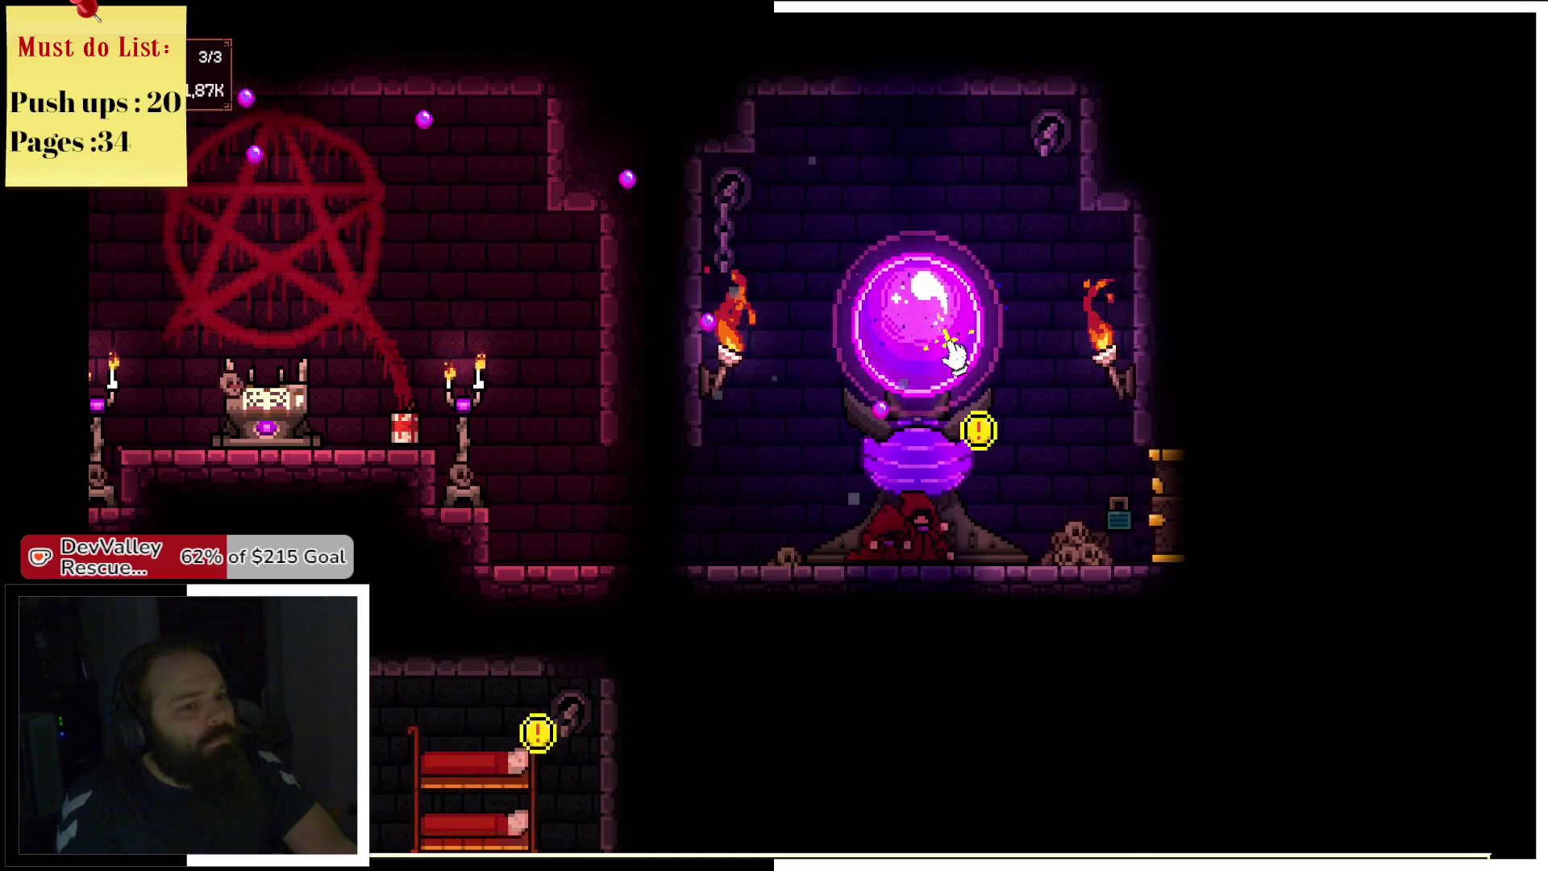
Keep tapping the orb until devotion nears 3.41K, then reopen the Cultist Quarters upgrades.
click(953, 357)
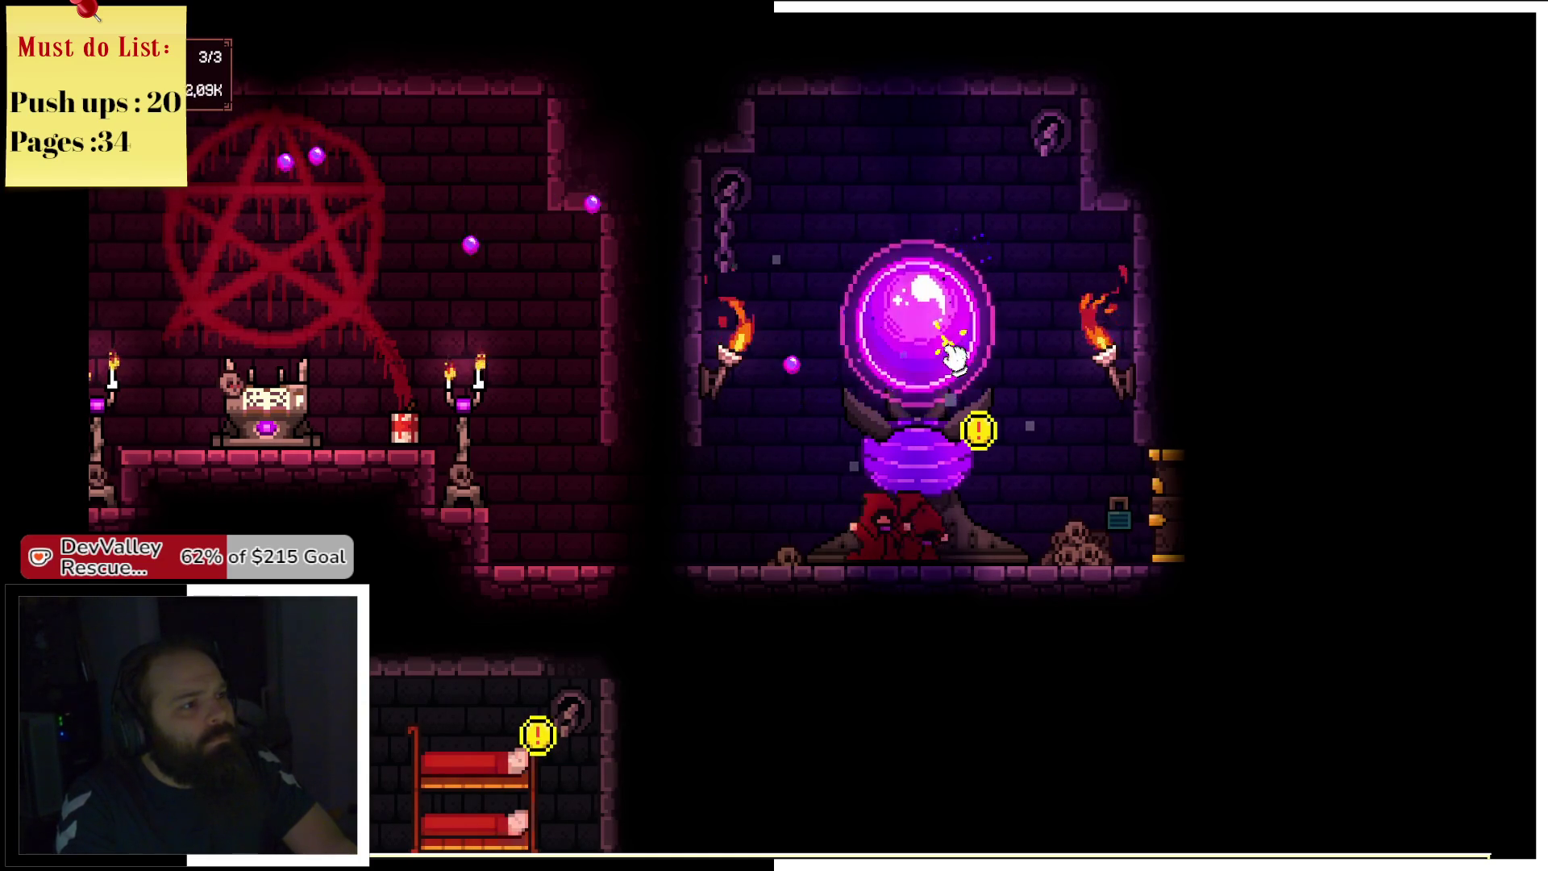
click(955, 355)
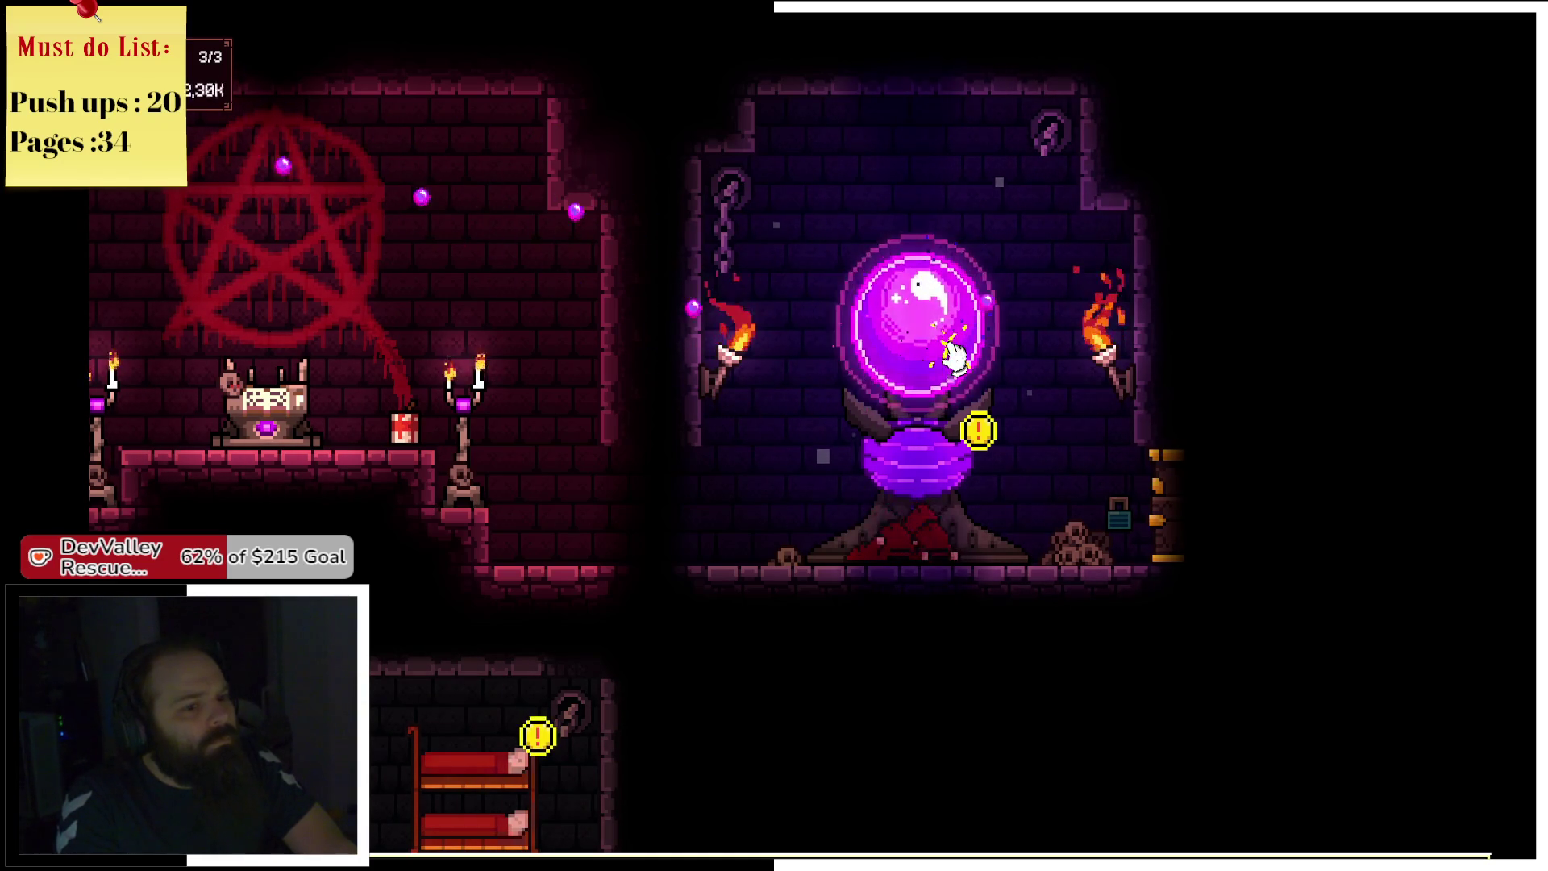
click(954, 356)
click(947, 357)
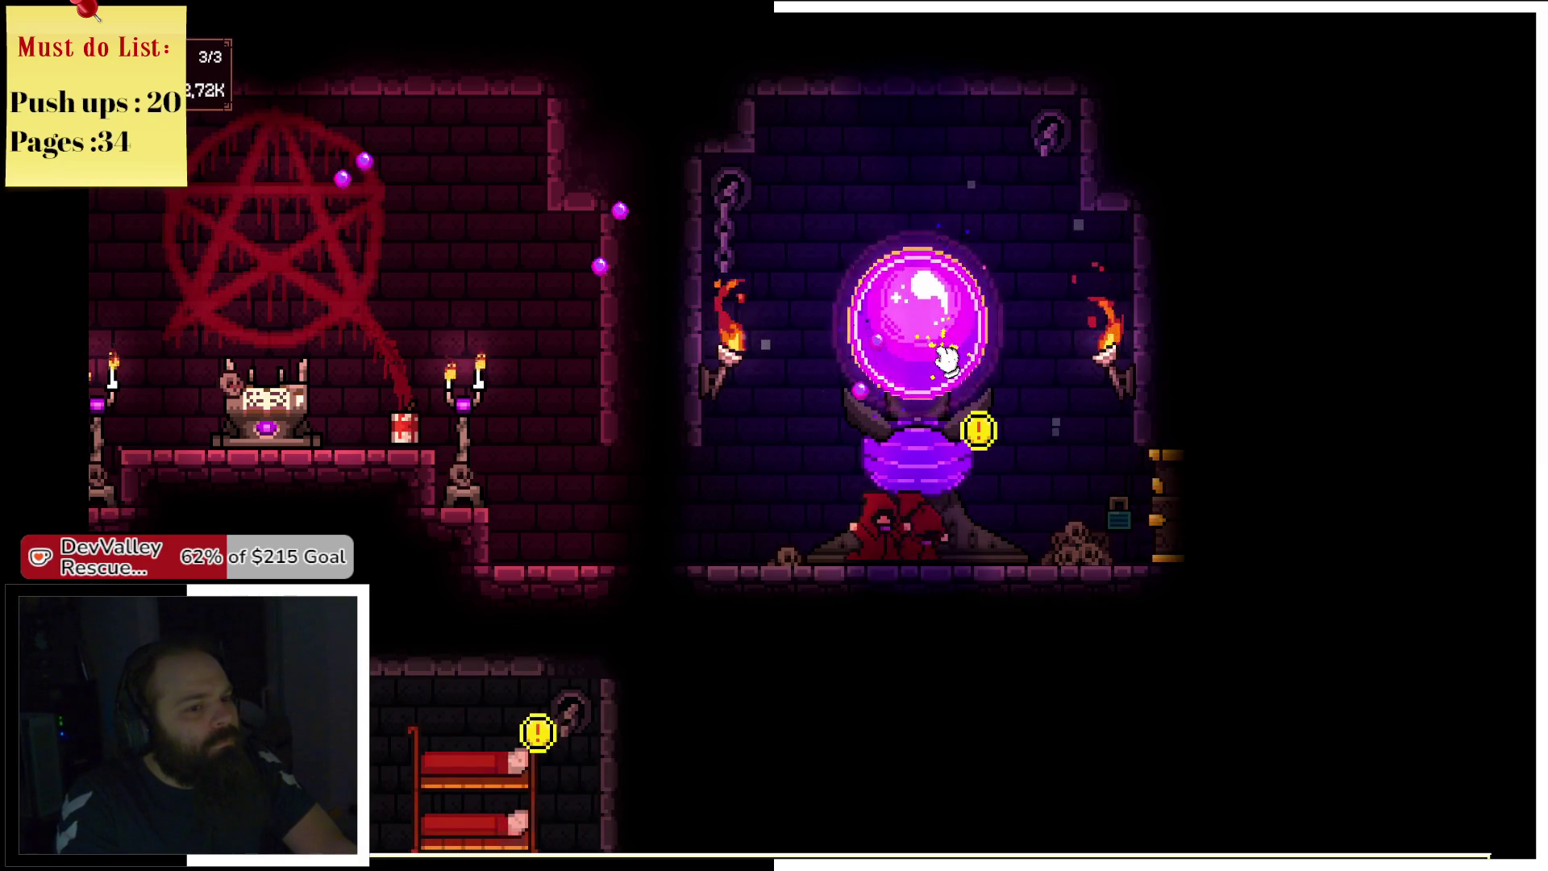
click(946, 358)
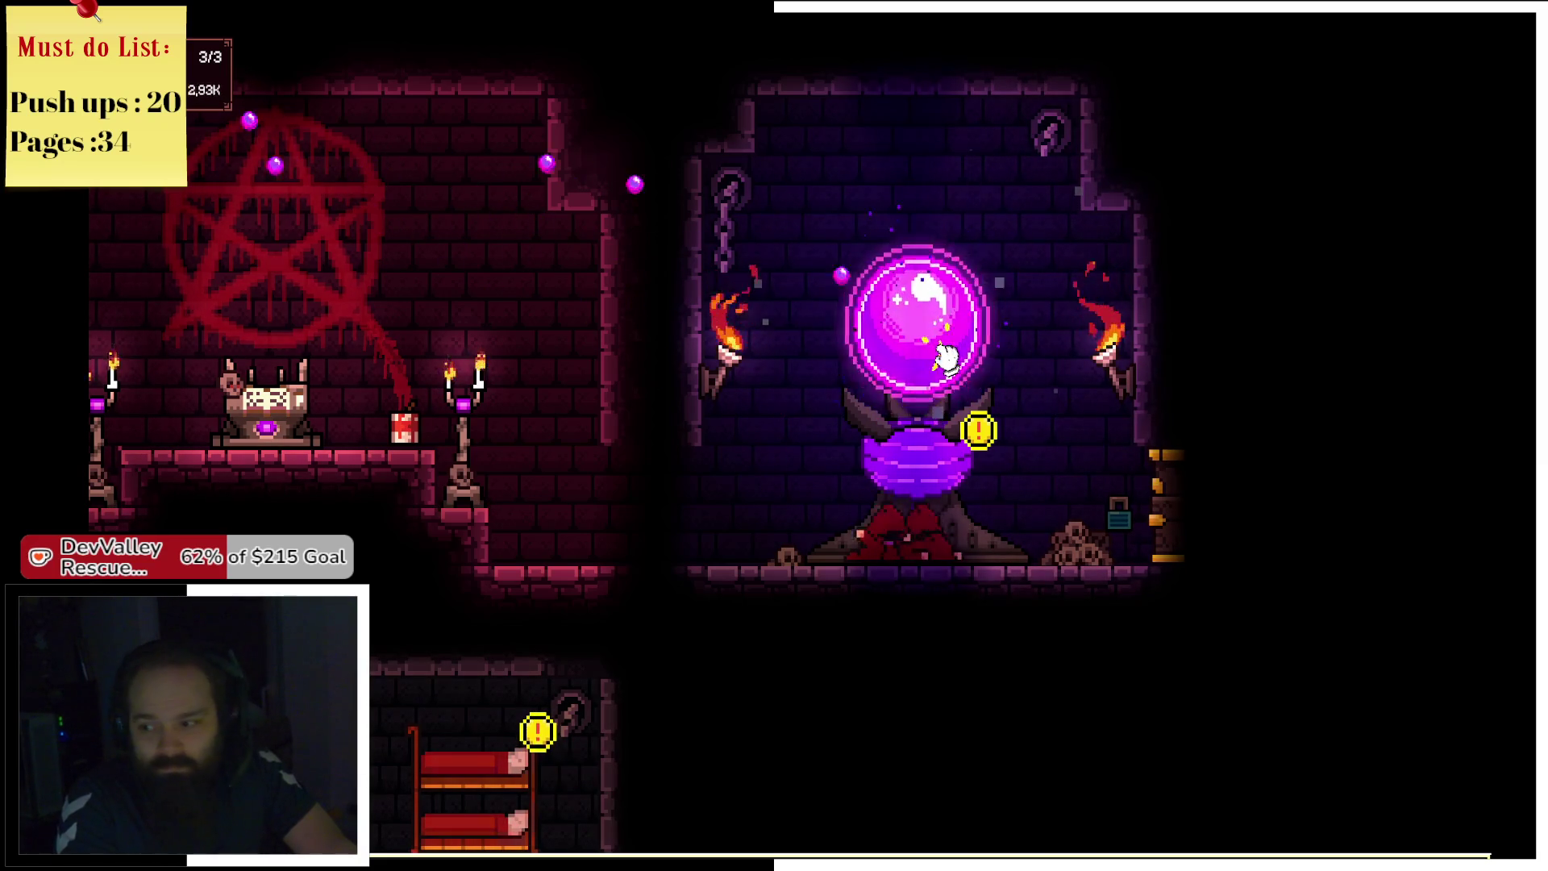
click(940, 355)
click(935, 342)
click(932, 349)
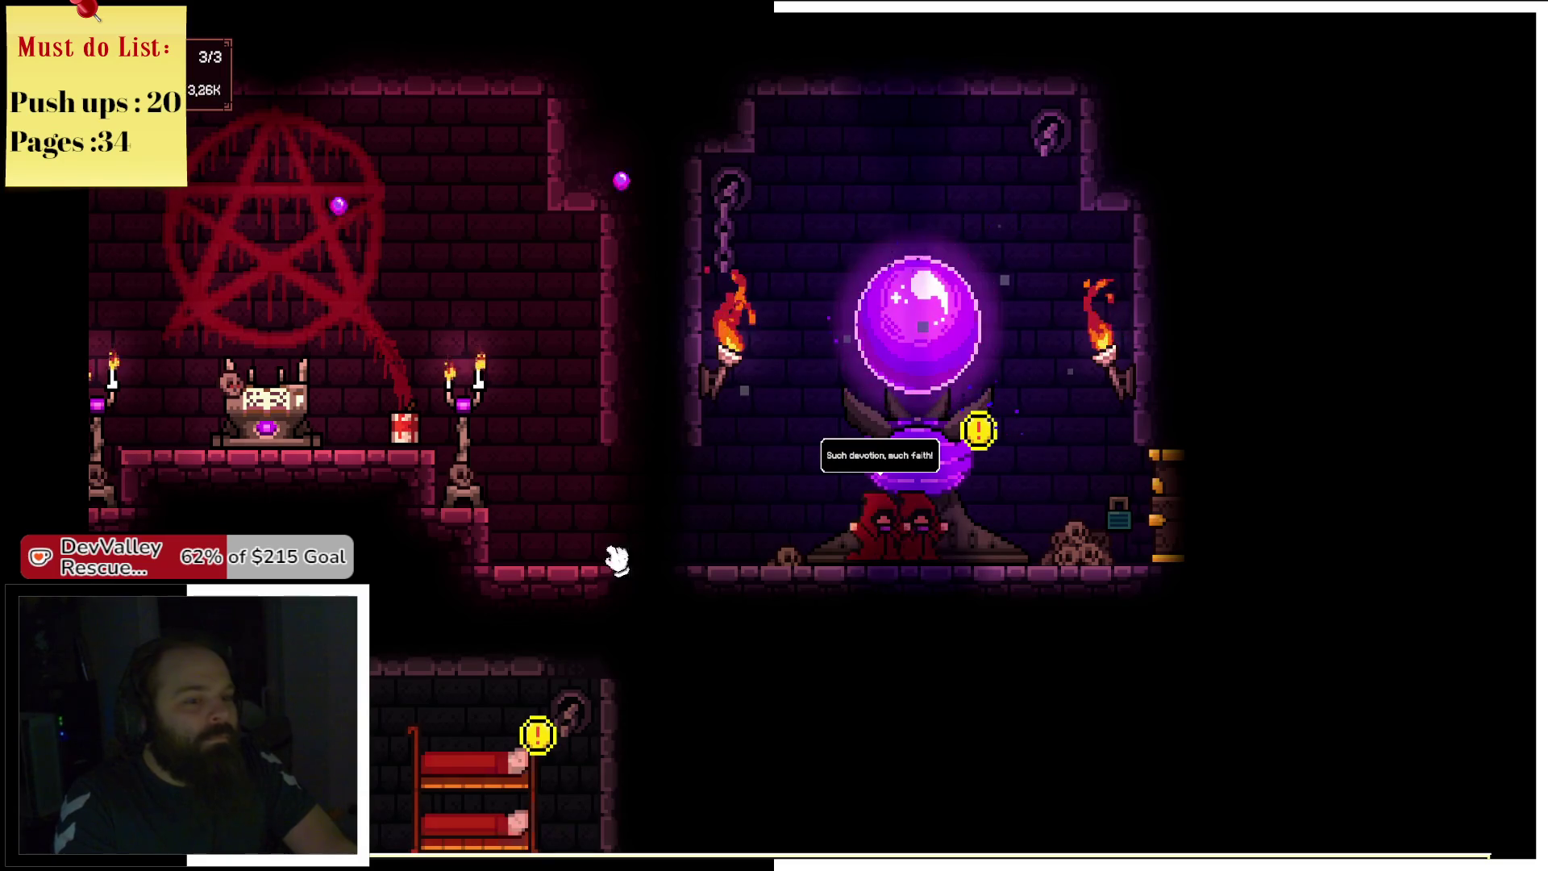
scroll(518, 621, down, 2)
click(575, 614)
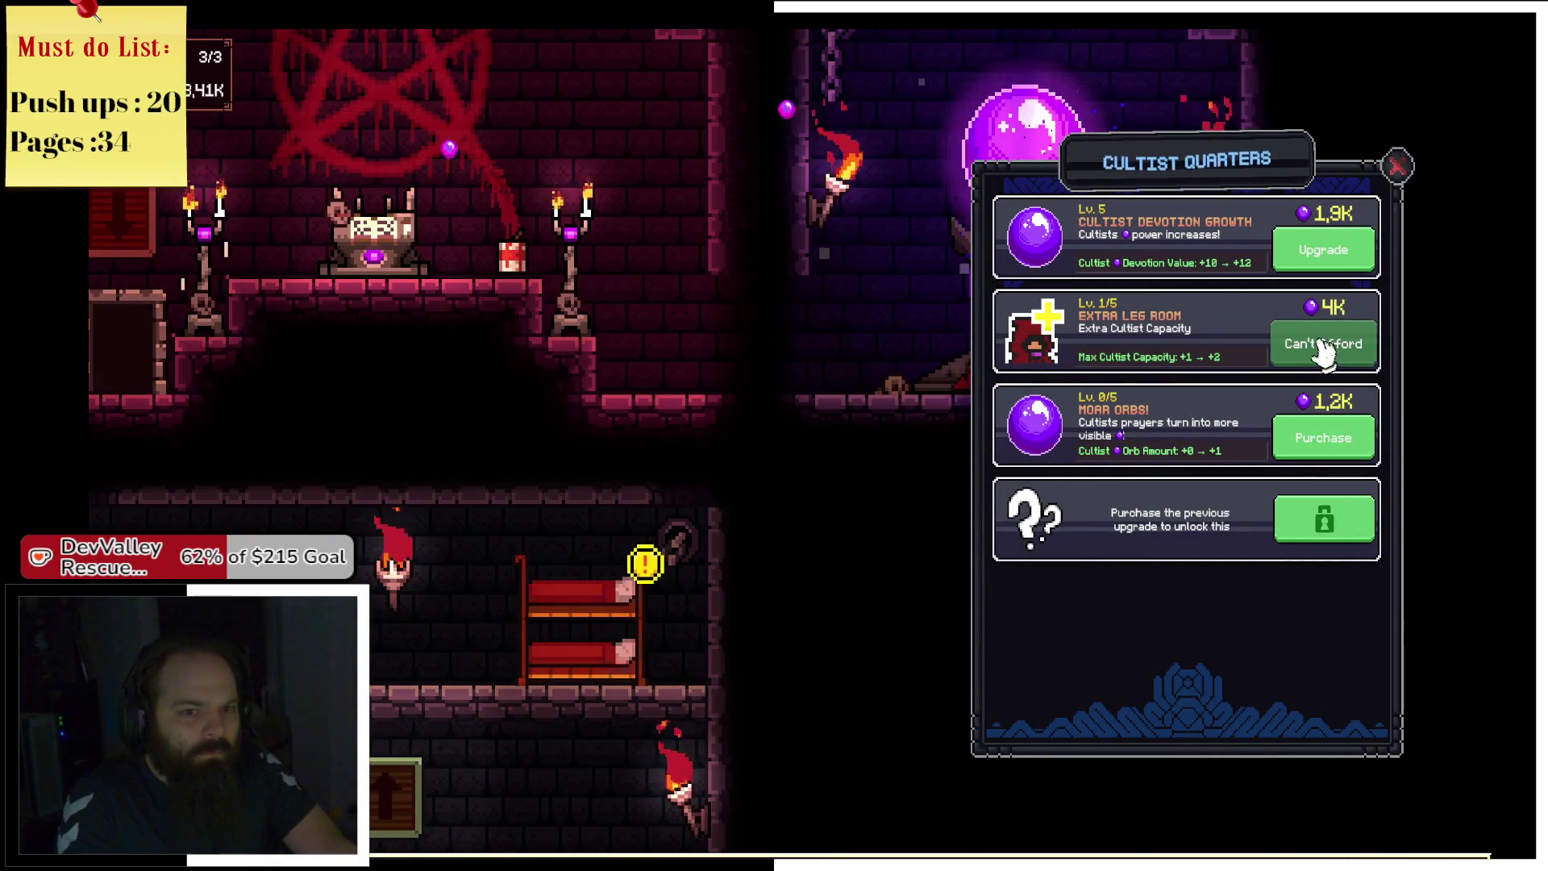
Close the Cultist Quarters and tap the orb to gather more devotion.
click(1396, 166)
click(1031, 236)
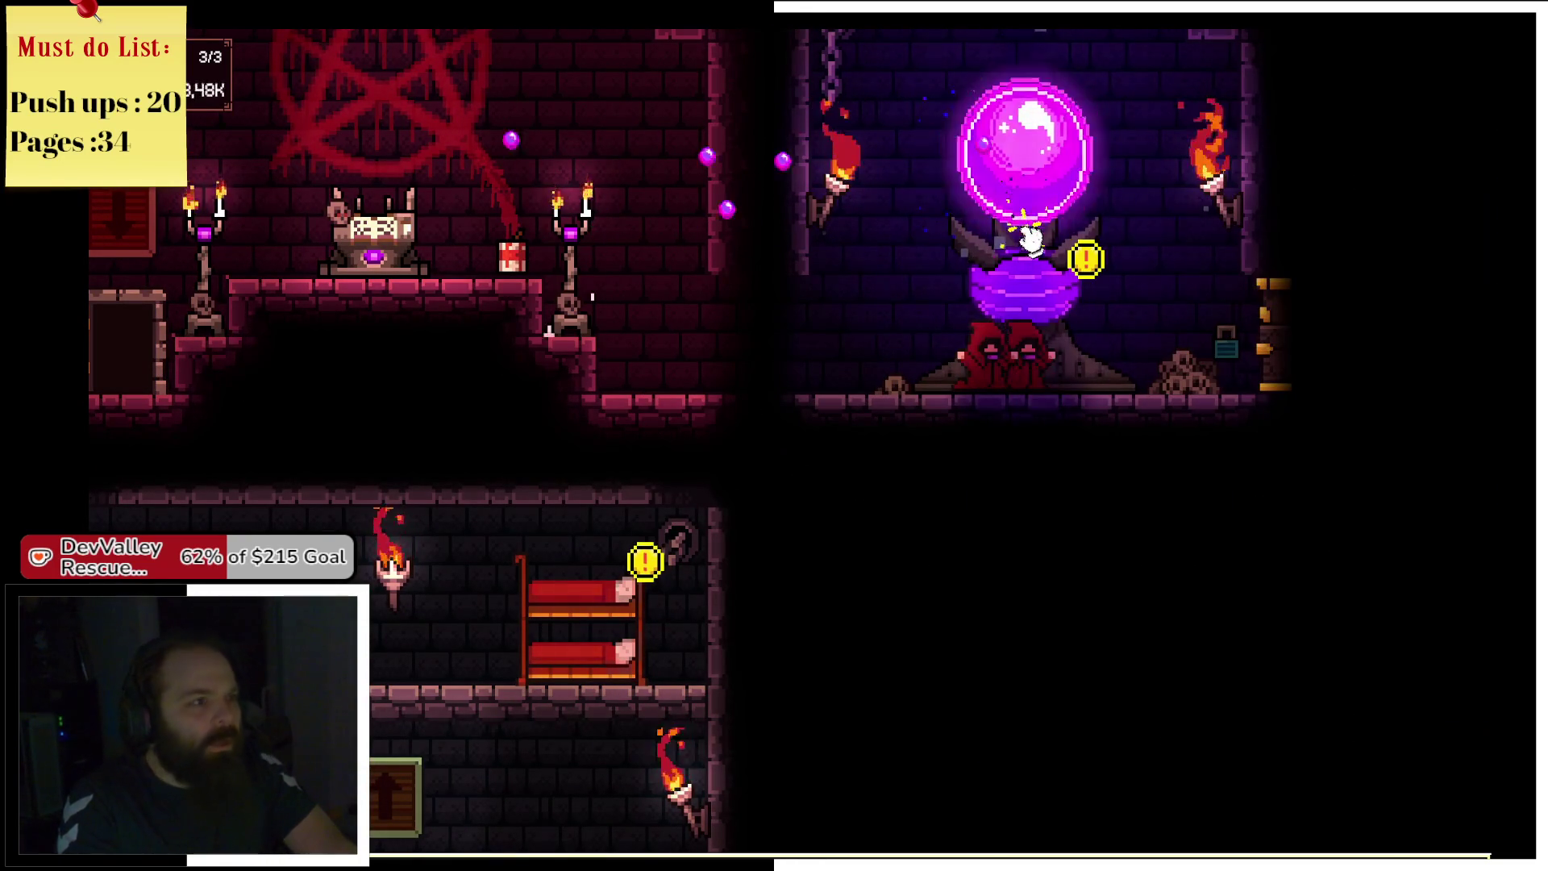
click(1031, 235)
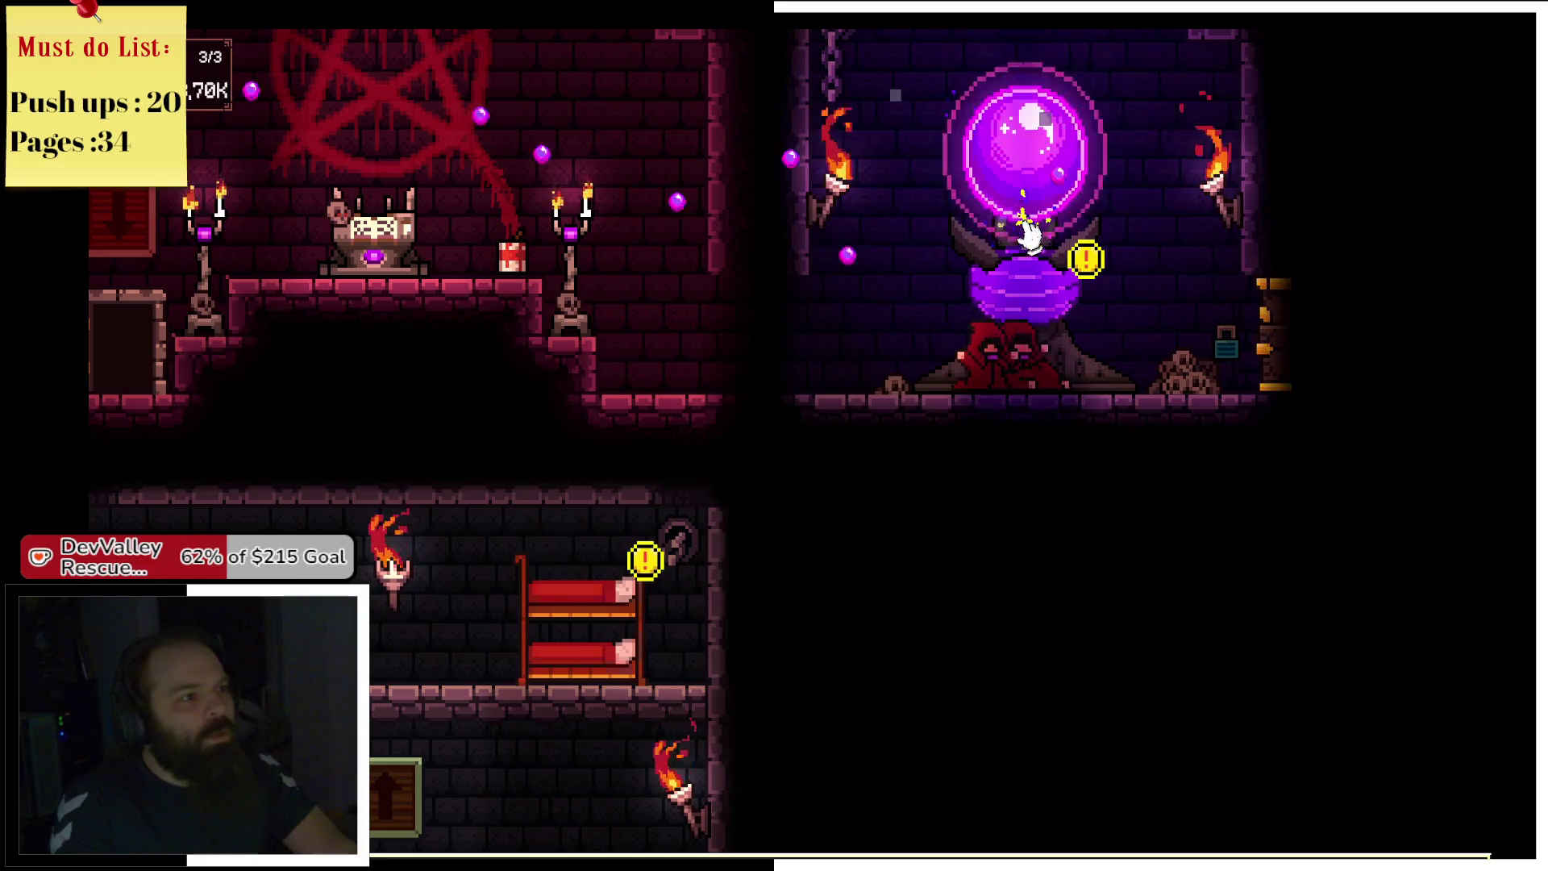
click(1030, 236)
click(1030, 236)
click(1031, 235)
click(1030, 235)
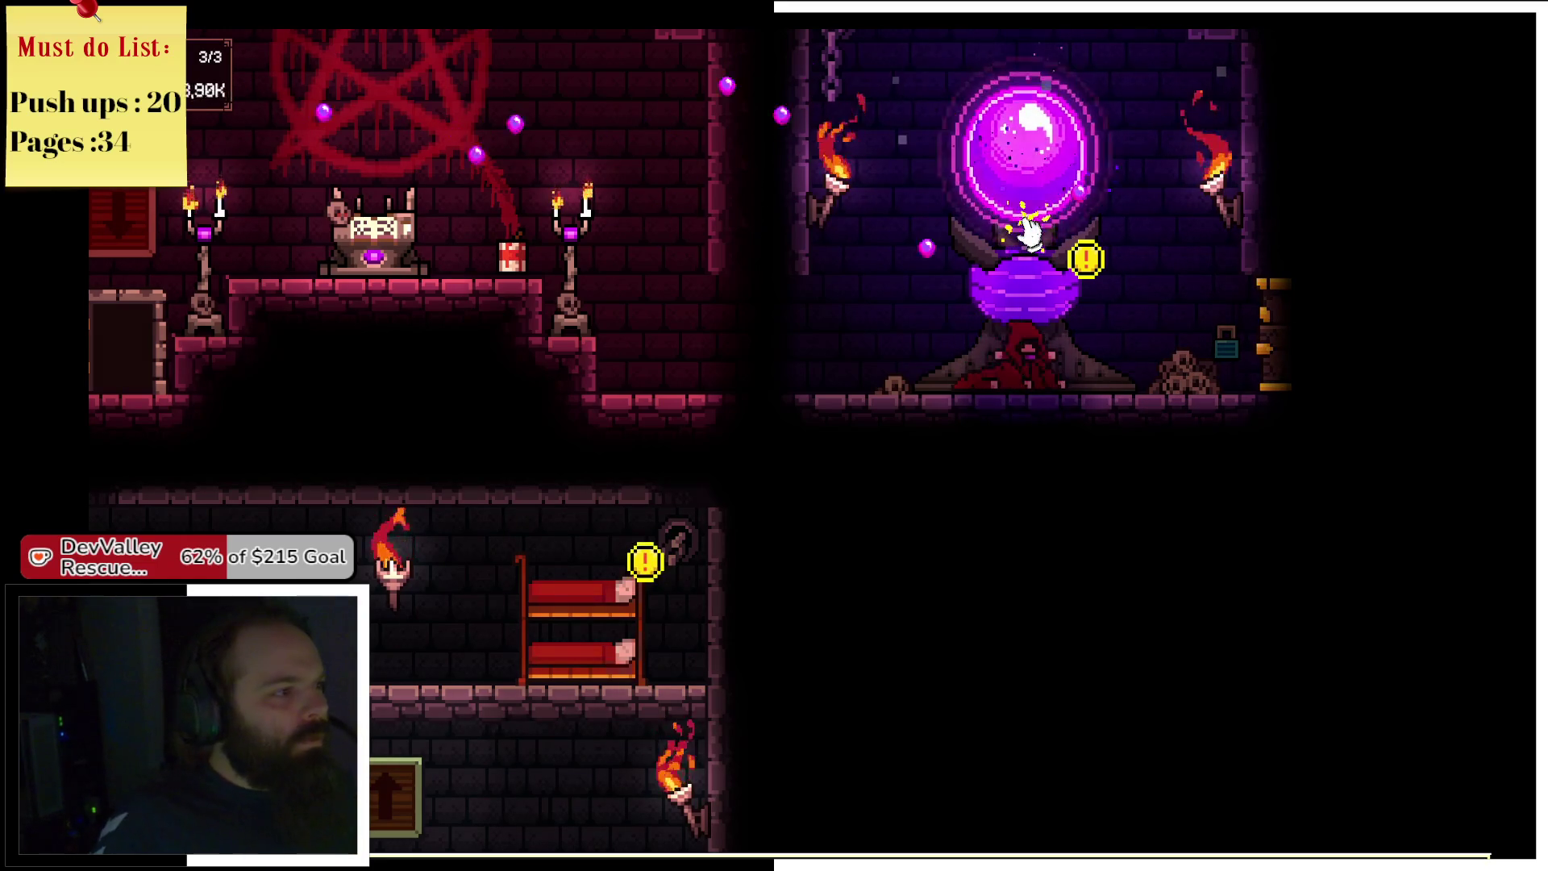
click(1030, 234)
Buy Extra Leg Room, raising cultist capacity to 4, and check the Tome of Summoning.
click(649, 629)
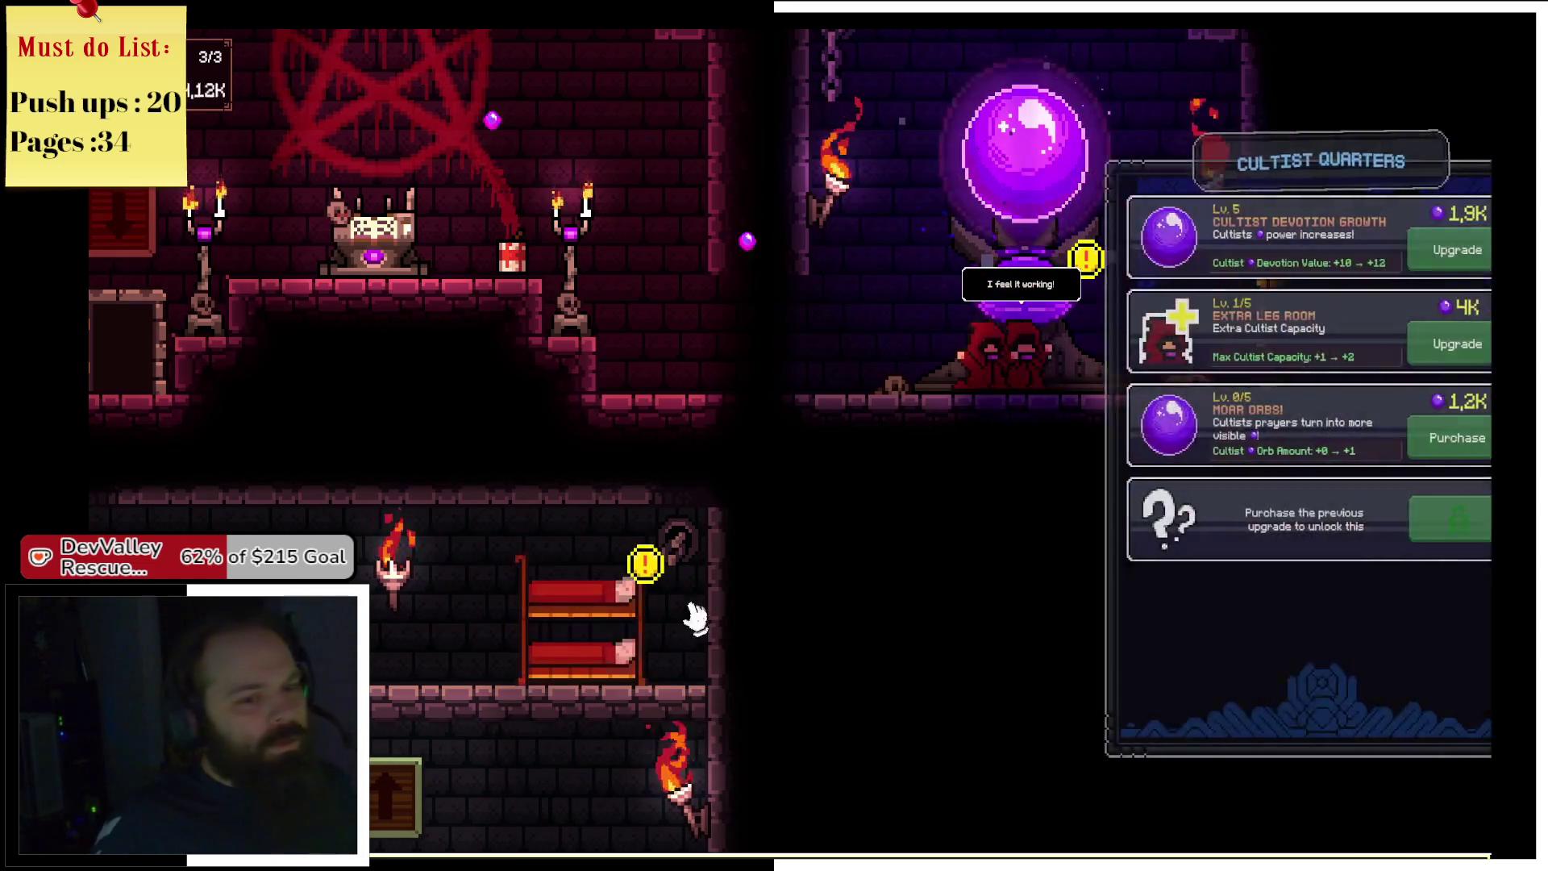
click(1322, 345)
click(1397, 166)
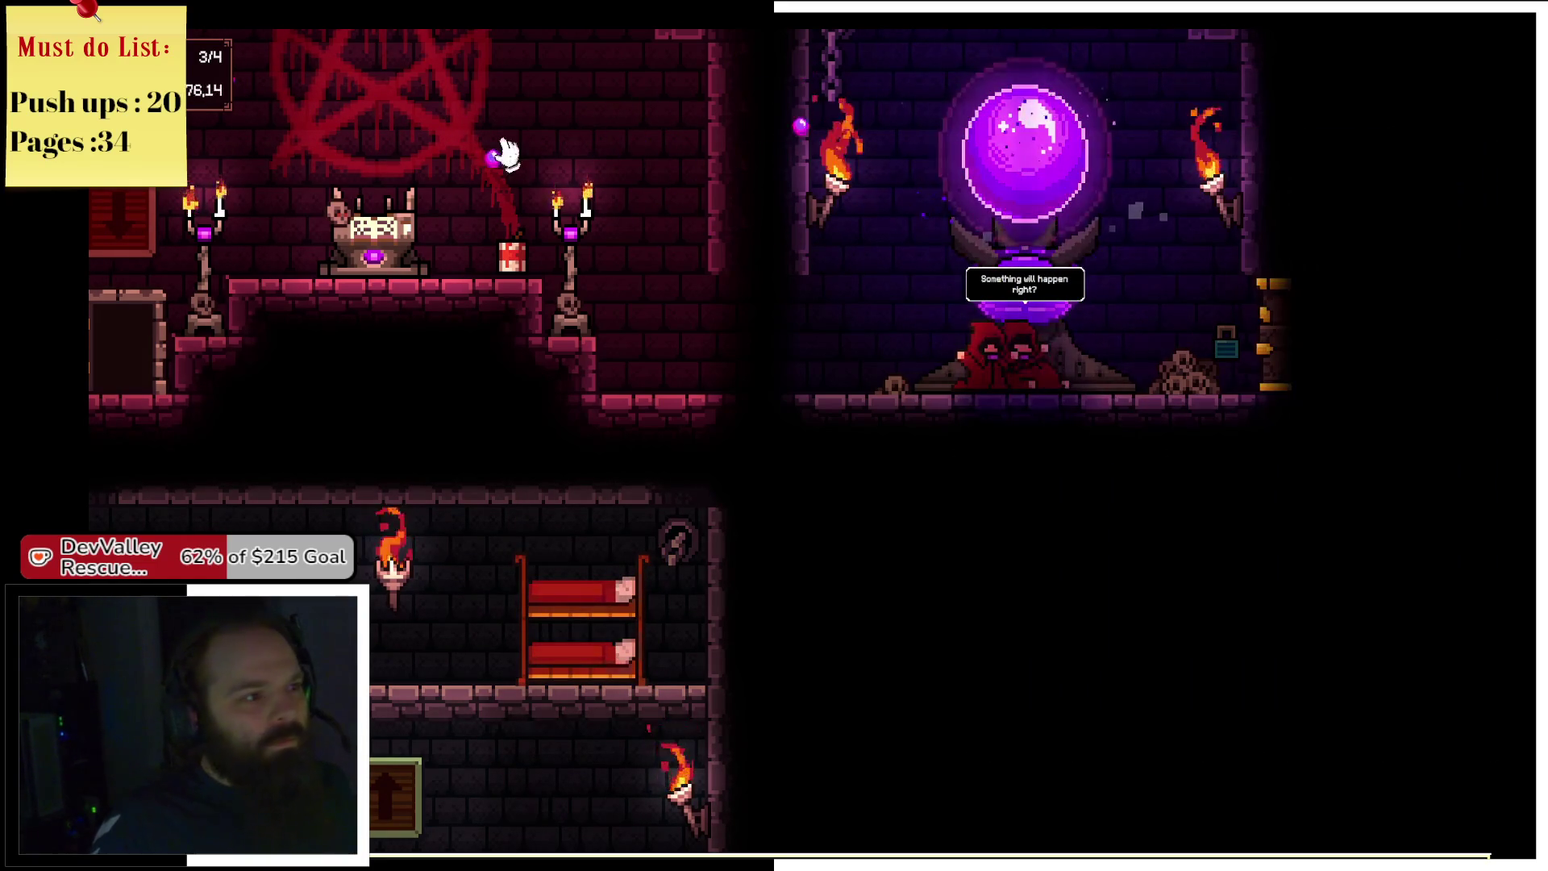
click(379, 232)
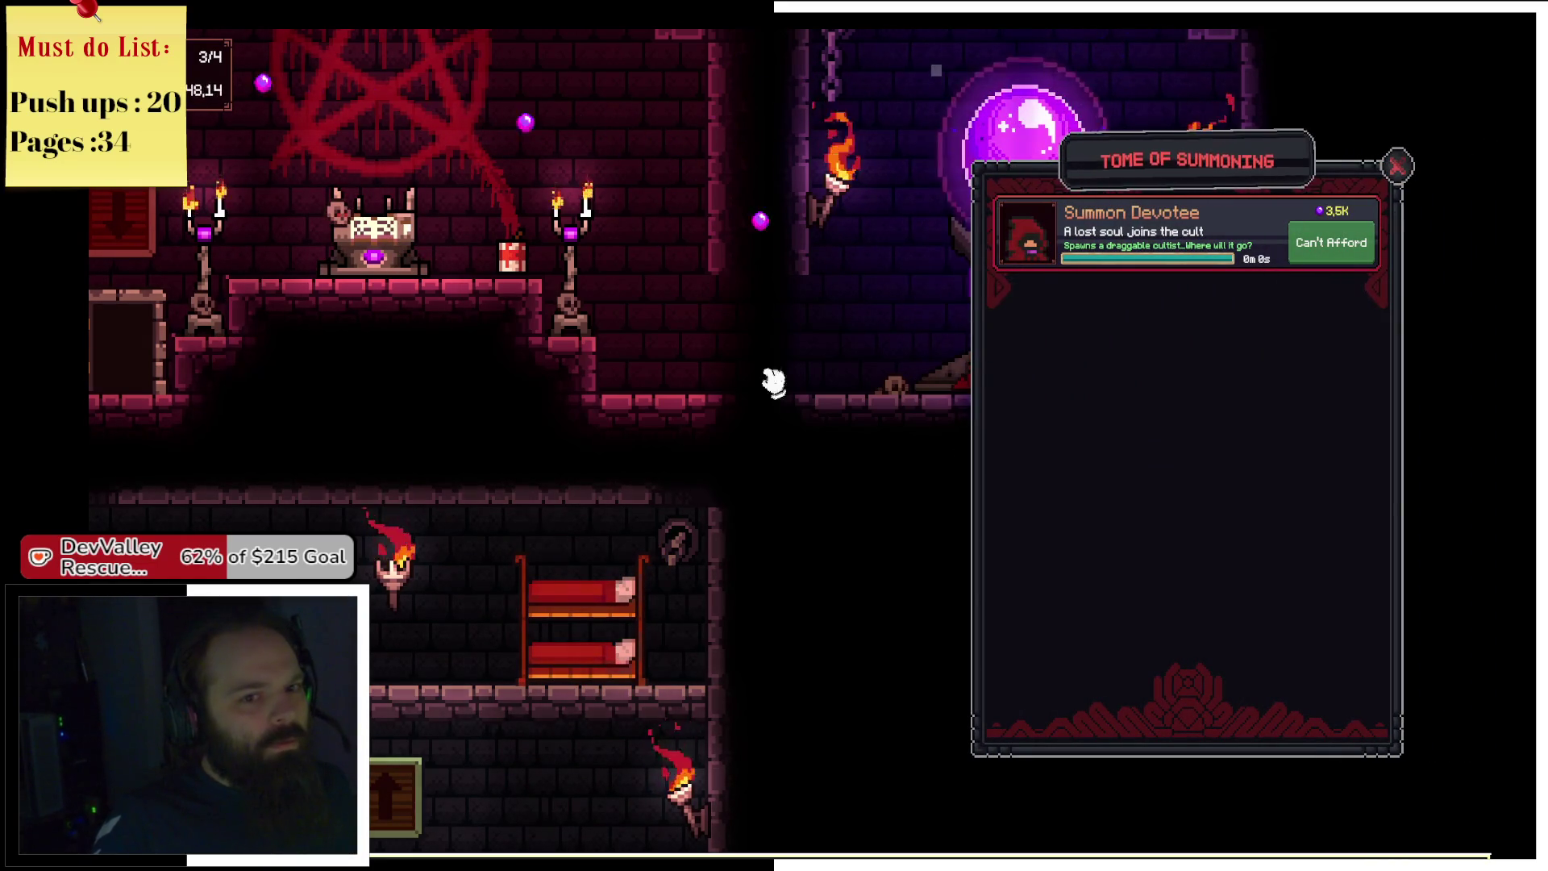
click(1397, 166)
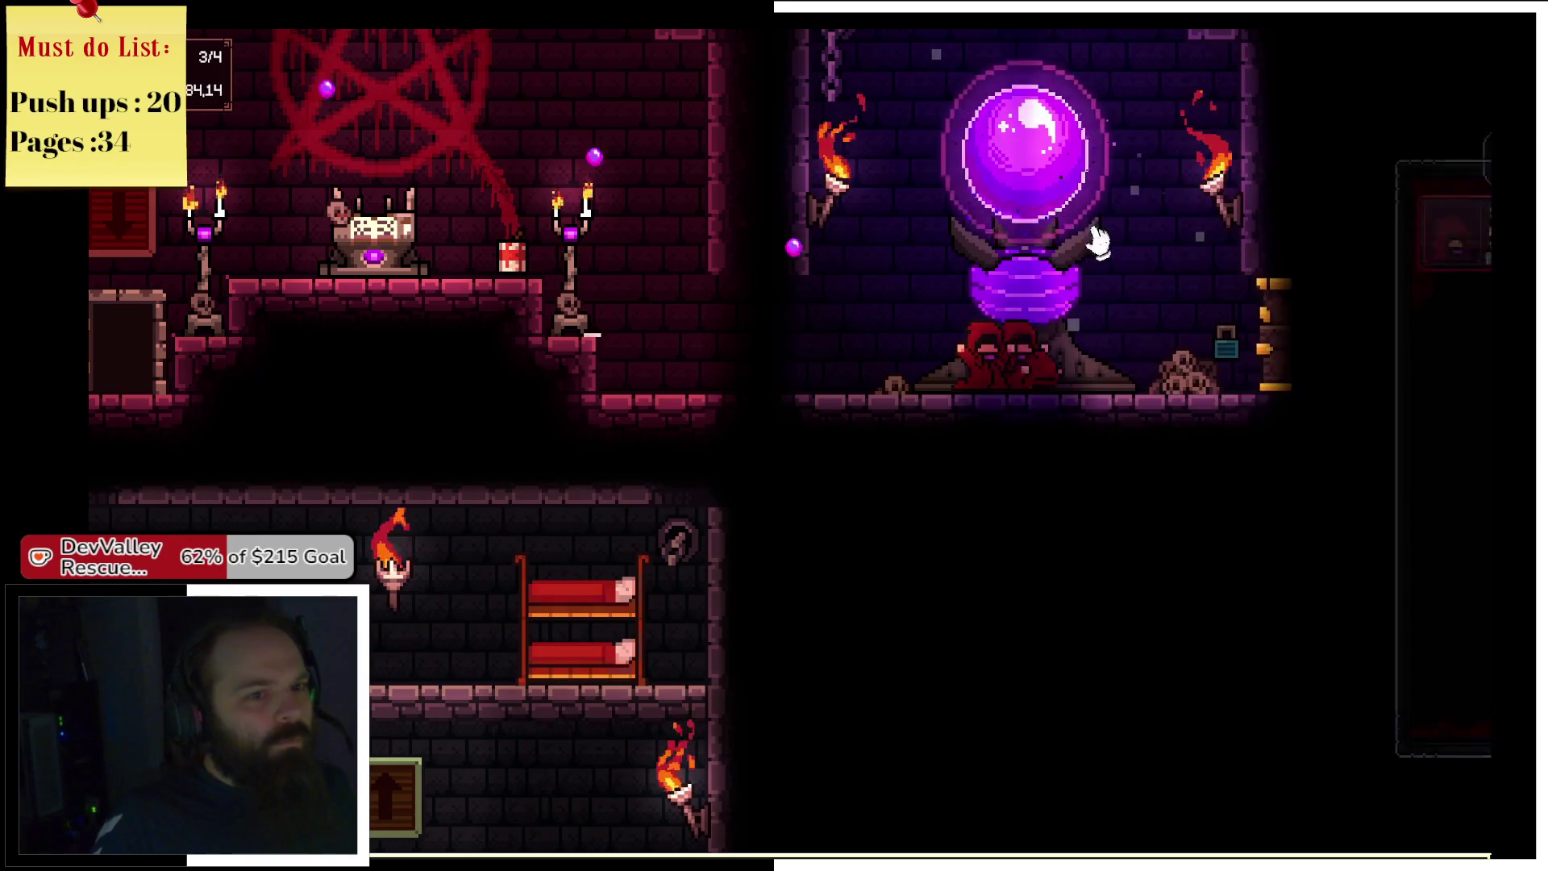
Tap the orb a few more times, then bring up the Orb of Devotion Alter upgrades.
click(1067, 171)
click(1067, 172)
click(1068, 172)
click(1070, 172)
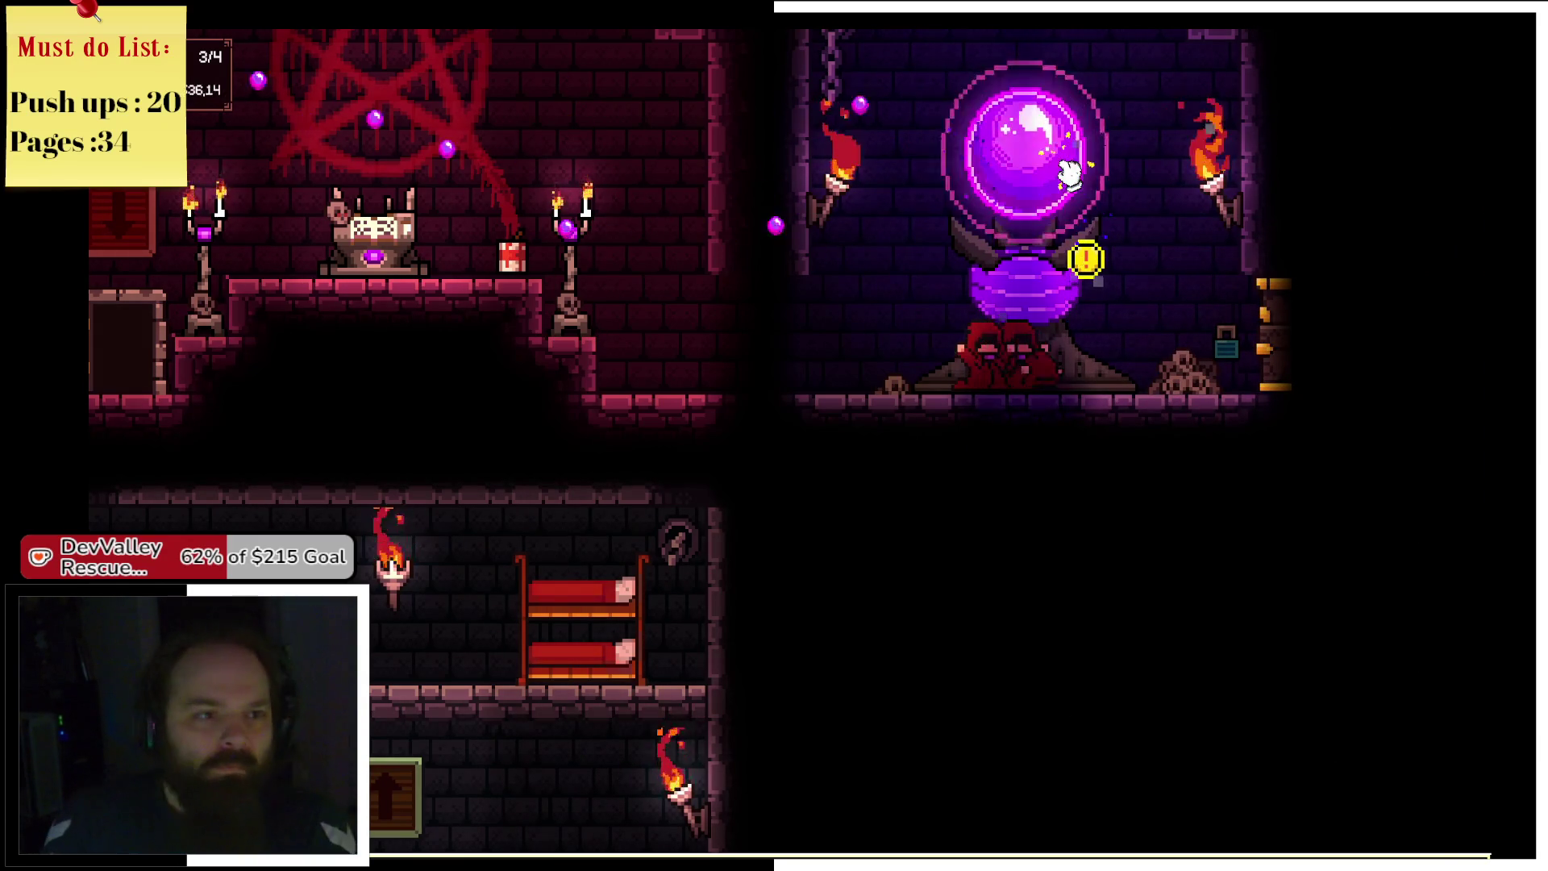
mouse_move(1280, 348)
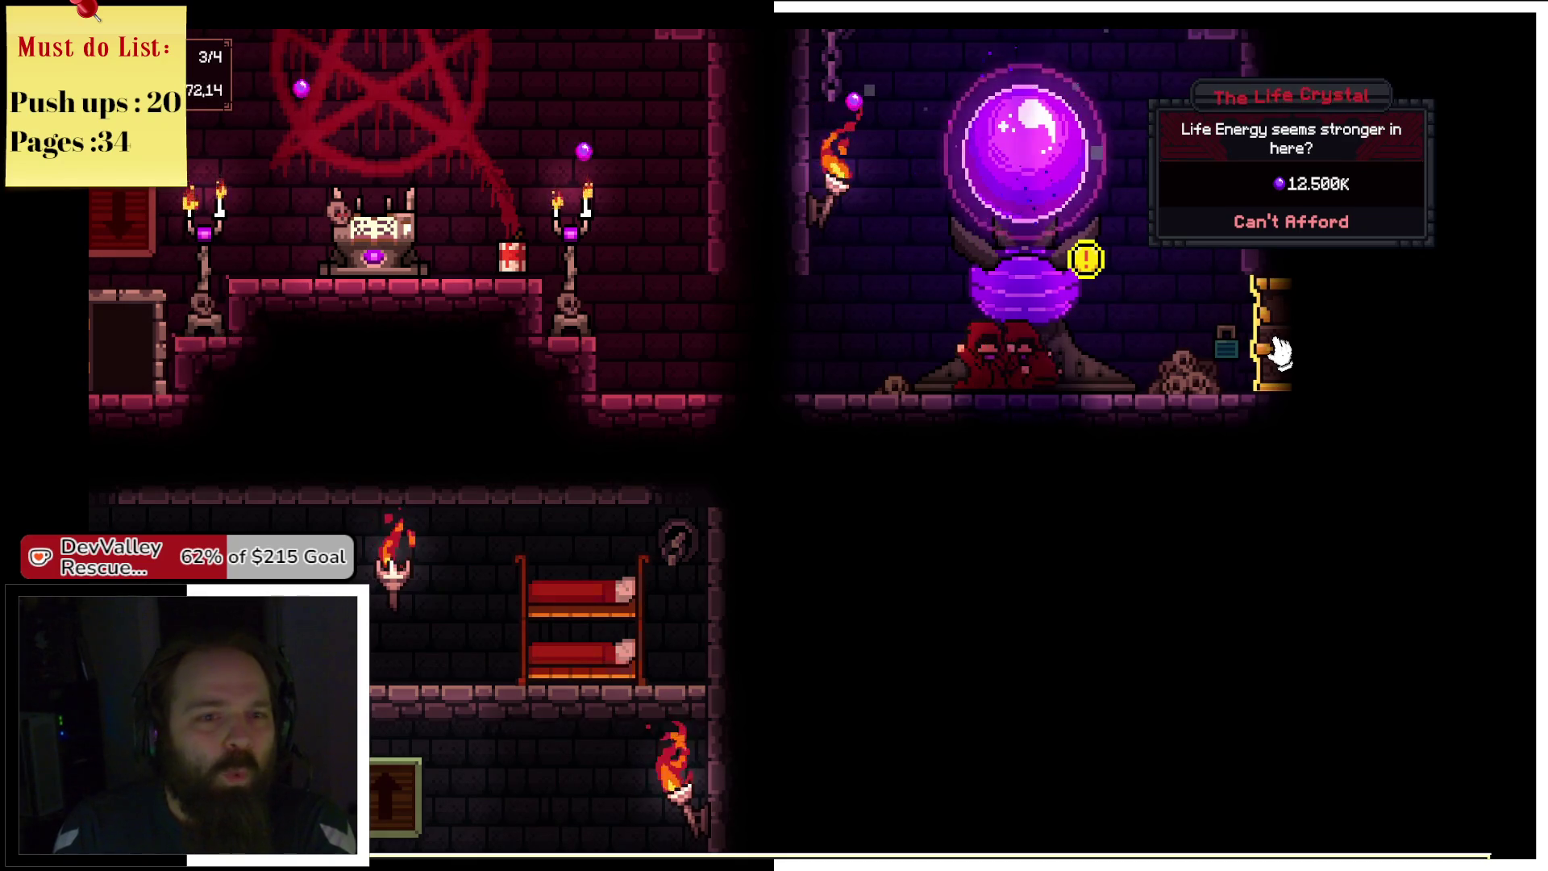
scroll(822, 625, up, 3)
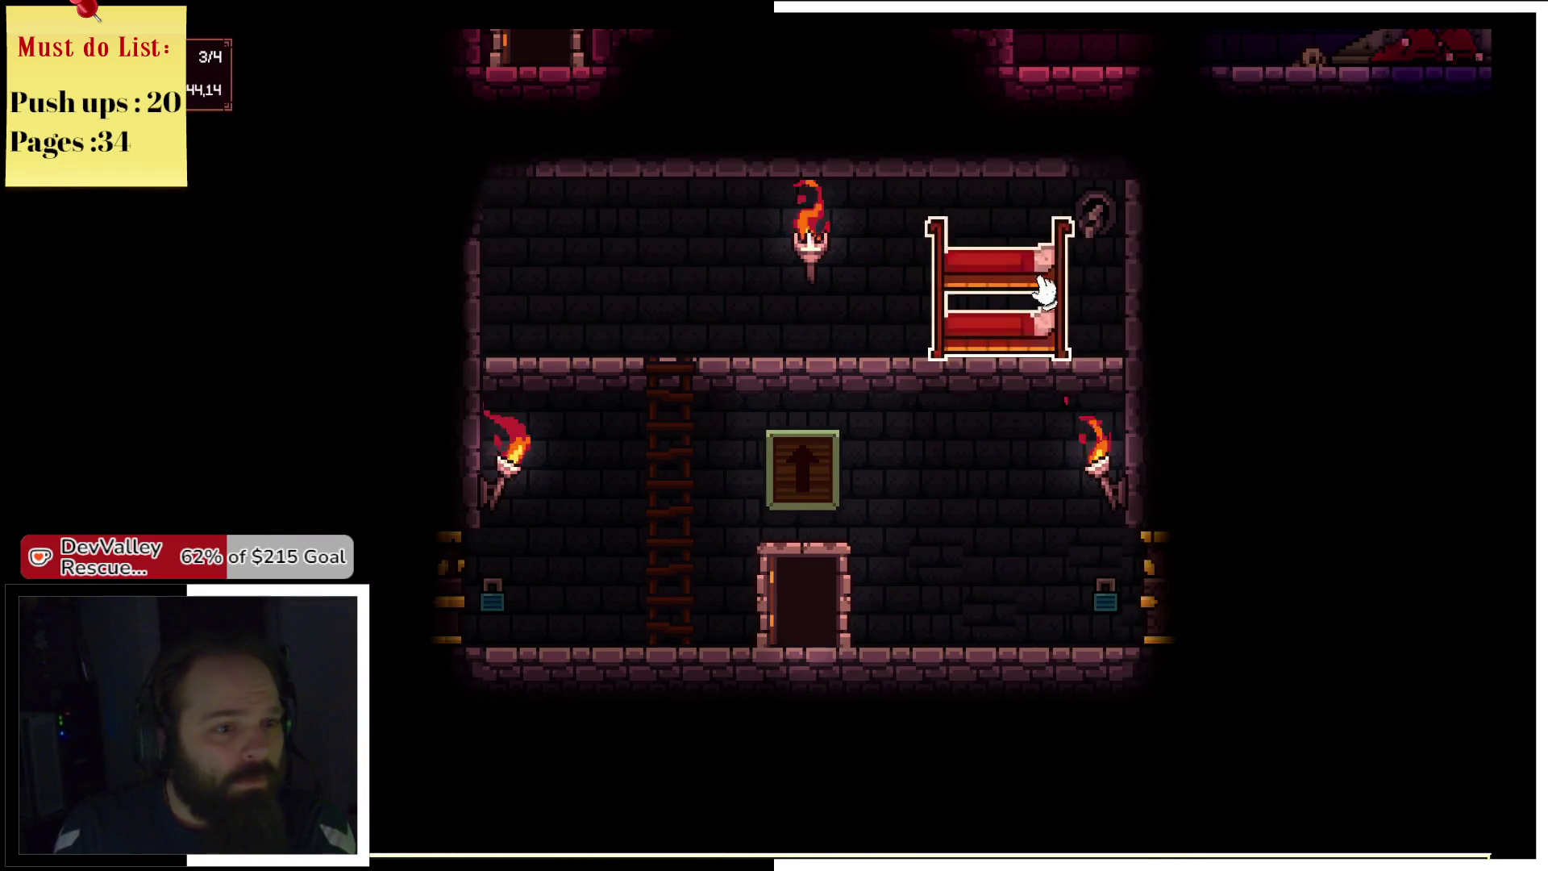
click(1042, 294)
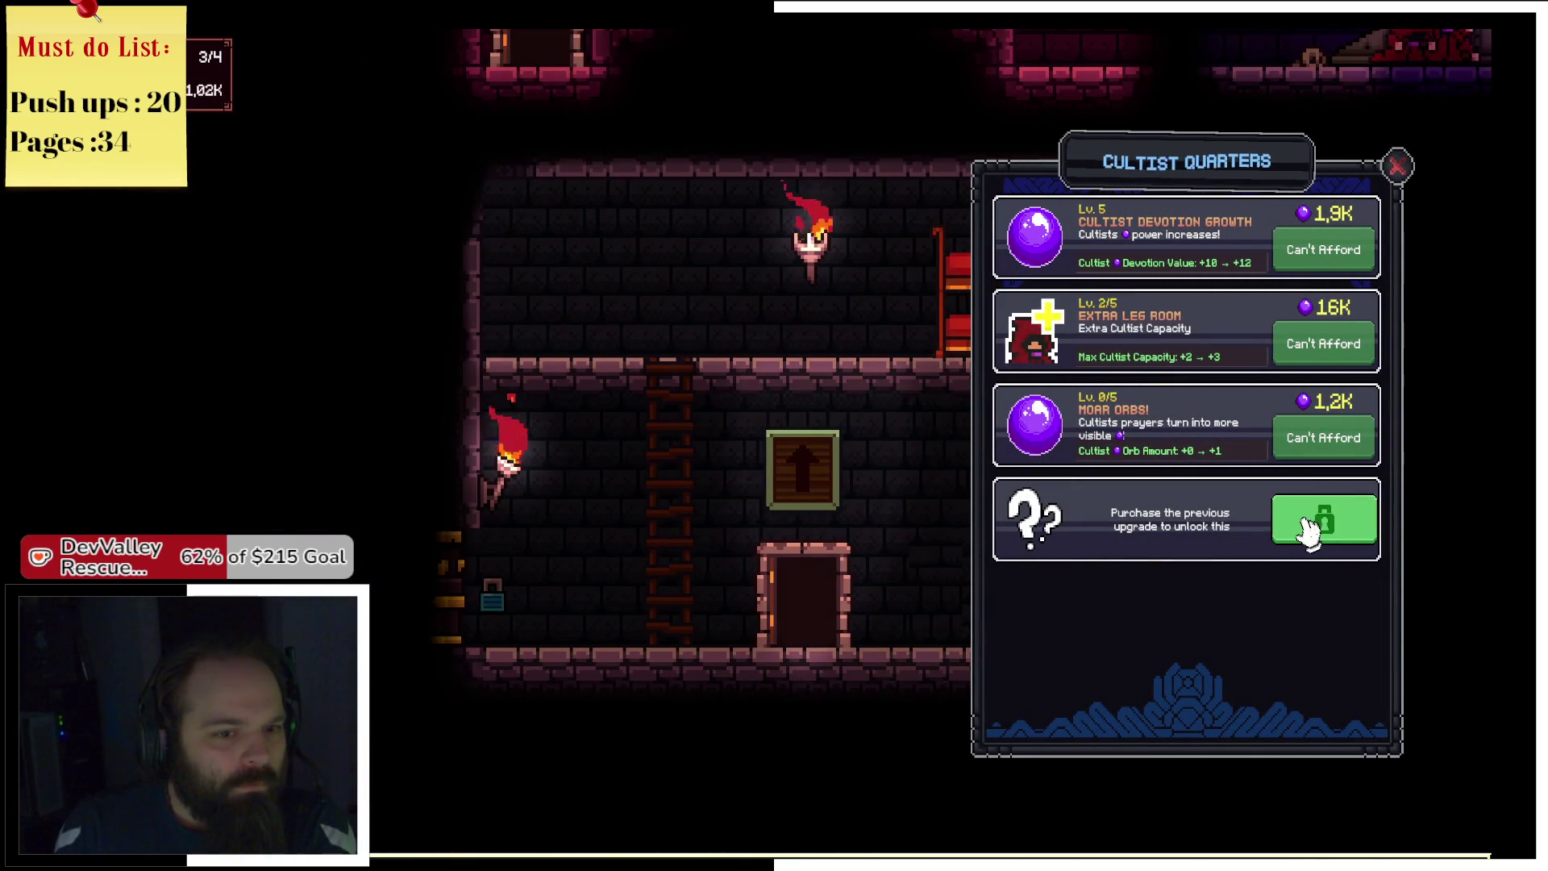
key(w)
key(d)
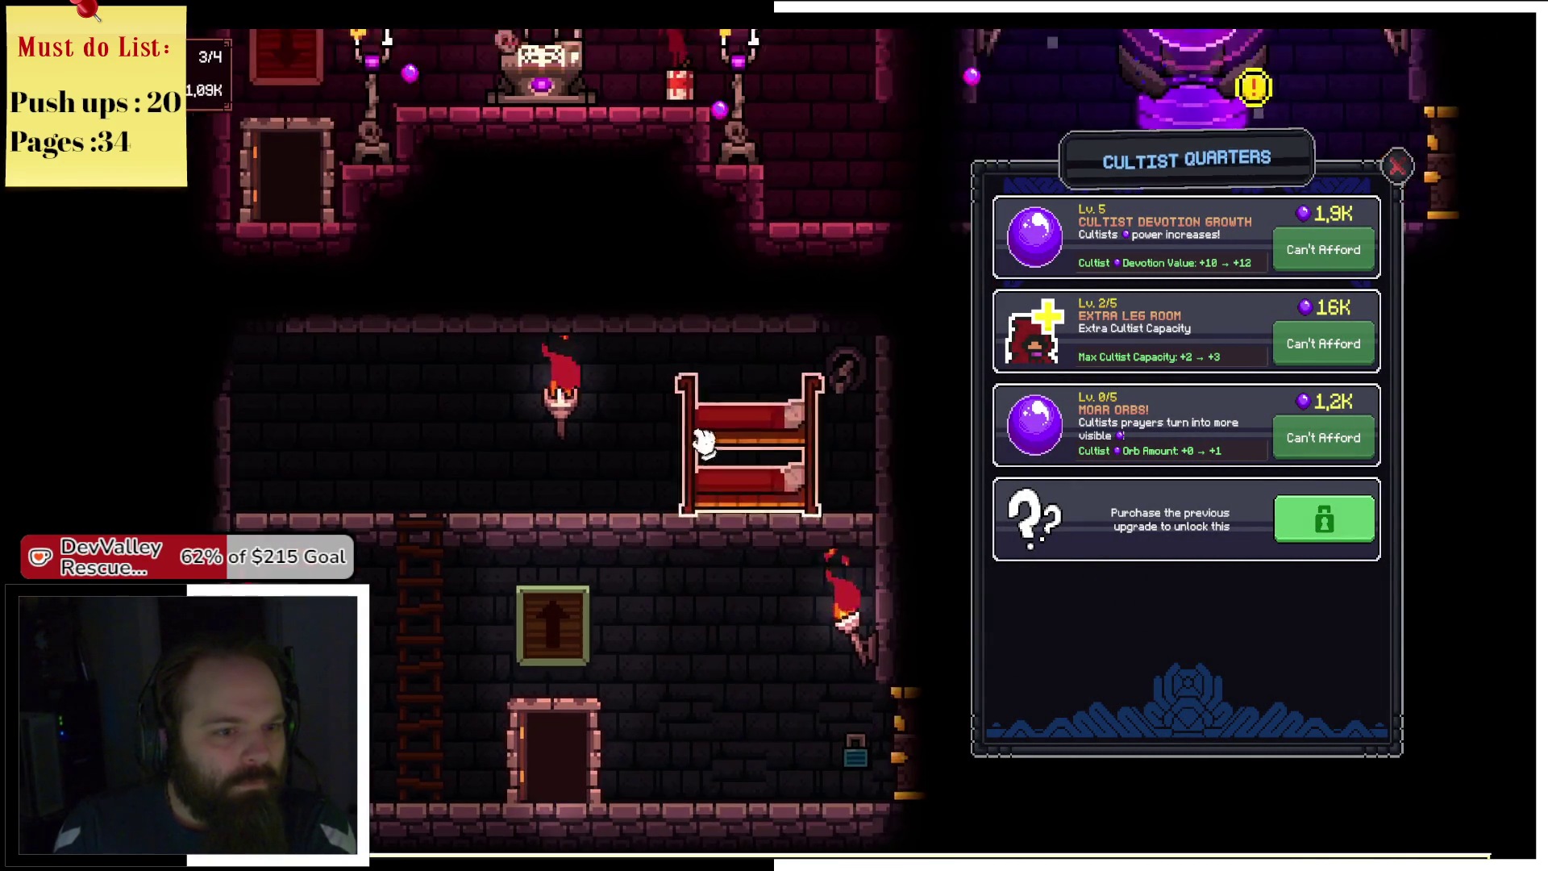
scroll(736, 418, down, 1)
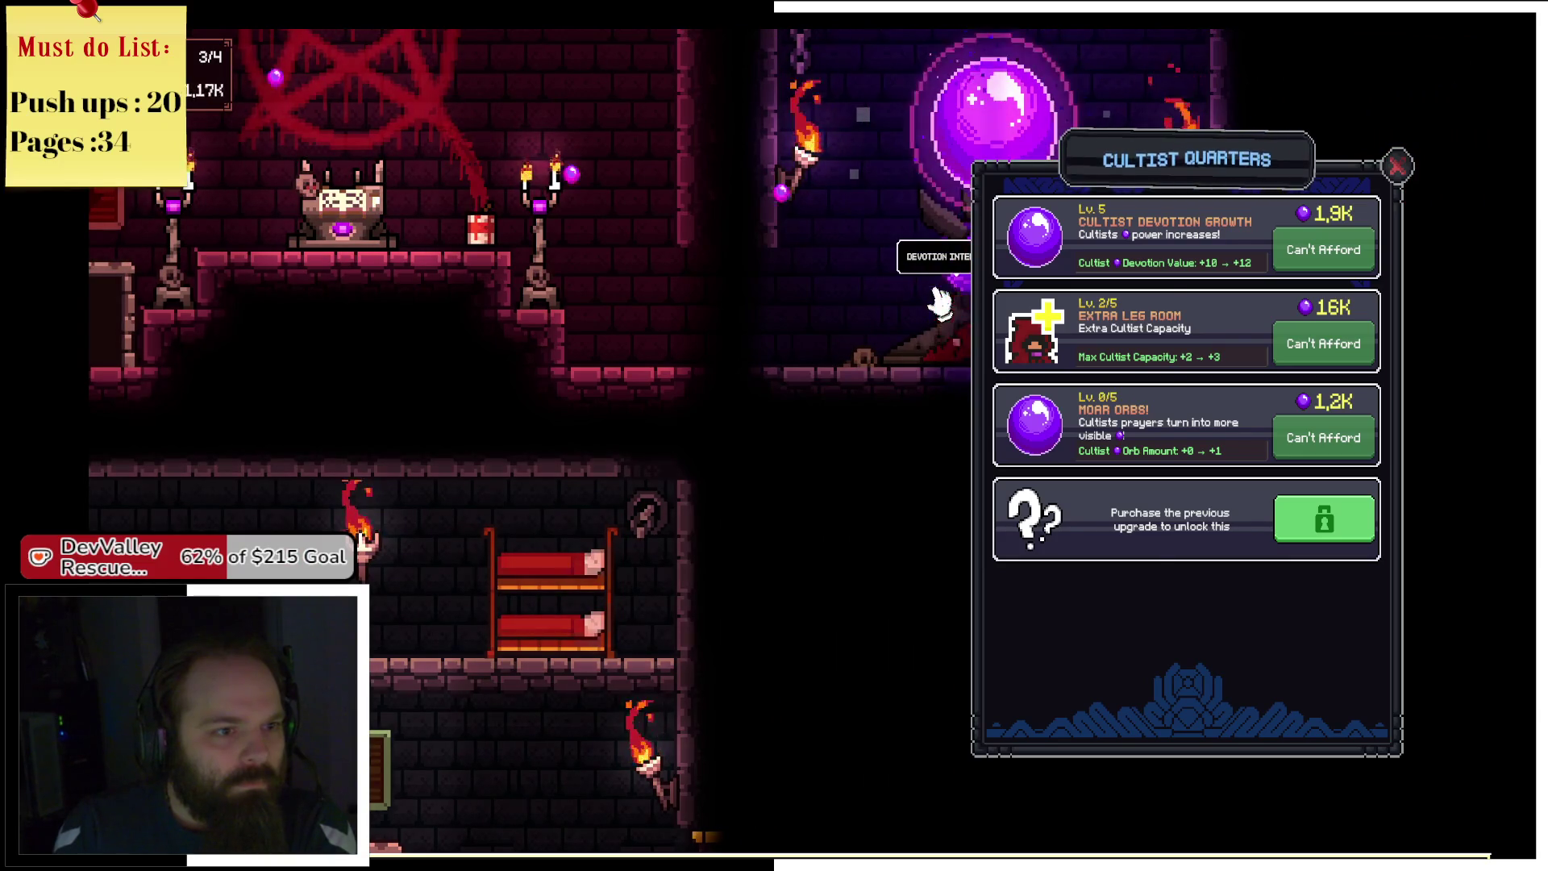
click(939, 303)
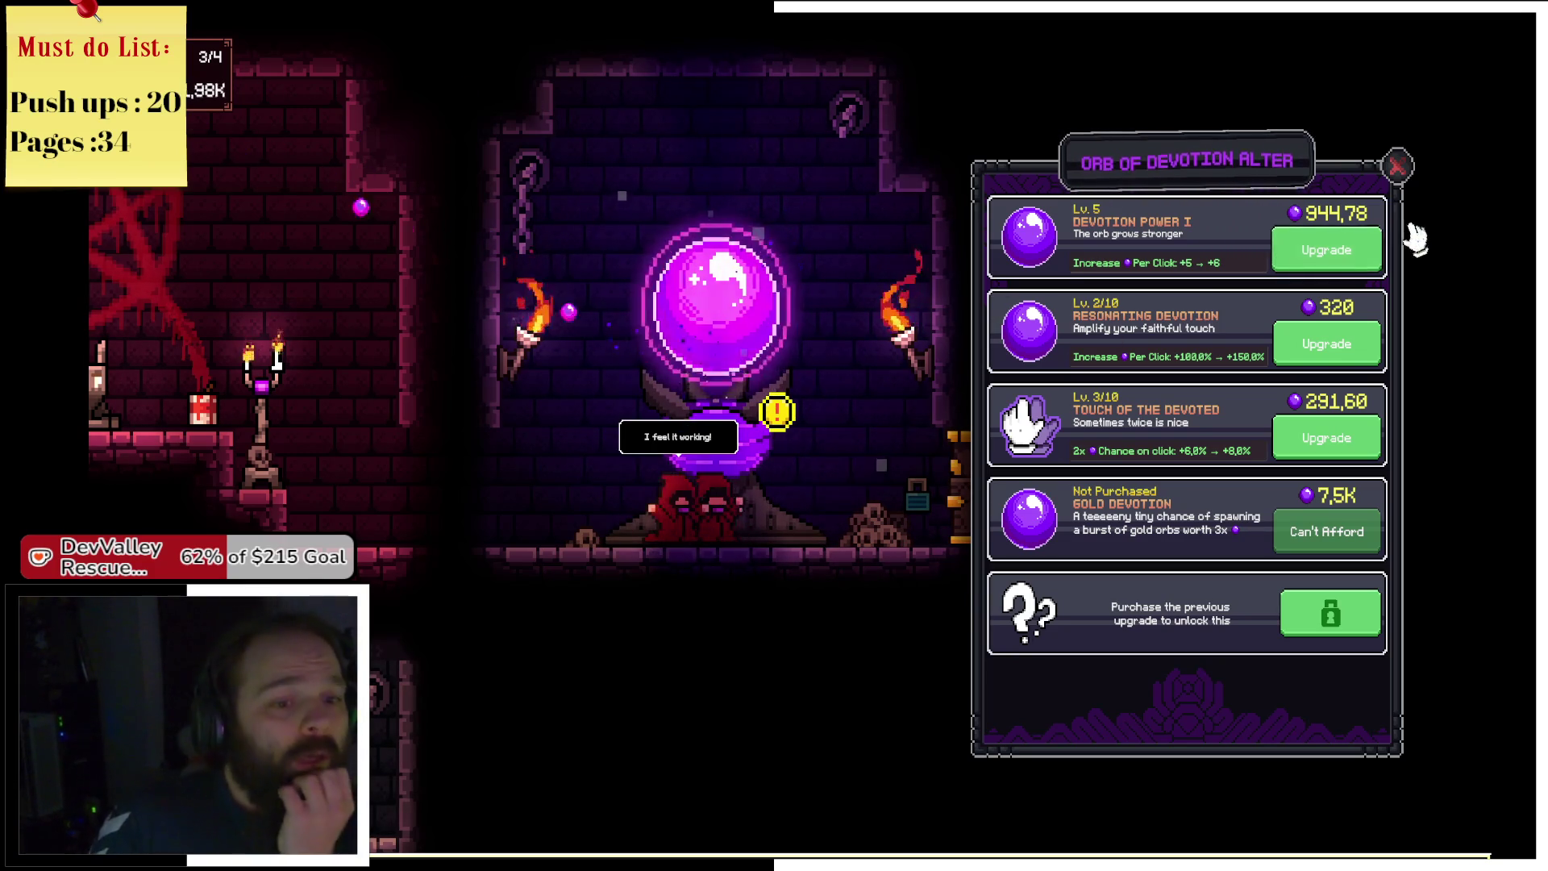
Close the altar panel and tap the orb until devotion climbs back to about 4.16K.
click(1387, 167)
click(720, 348)
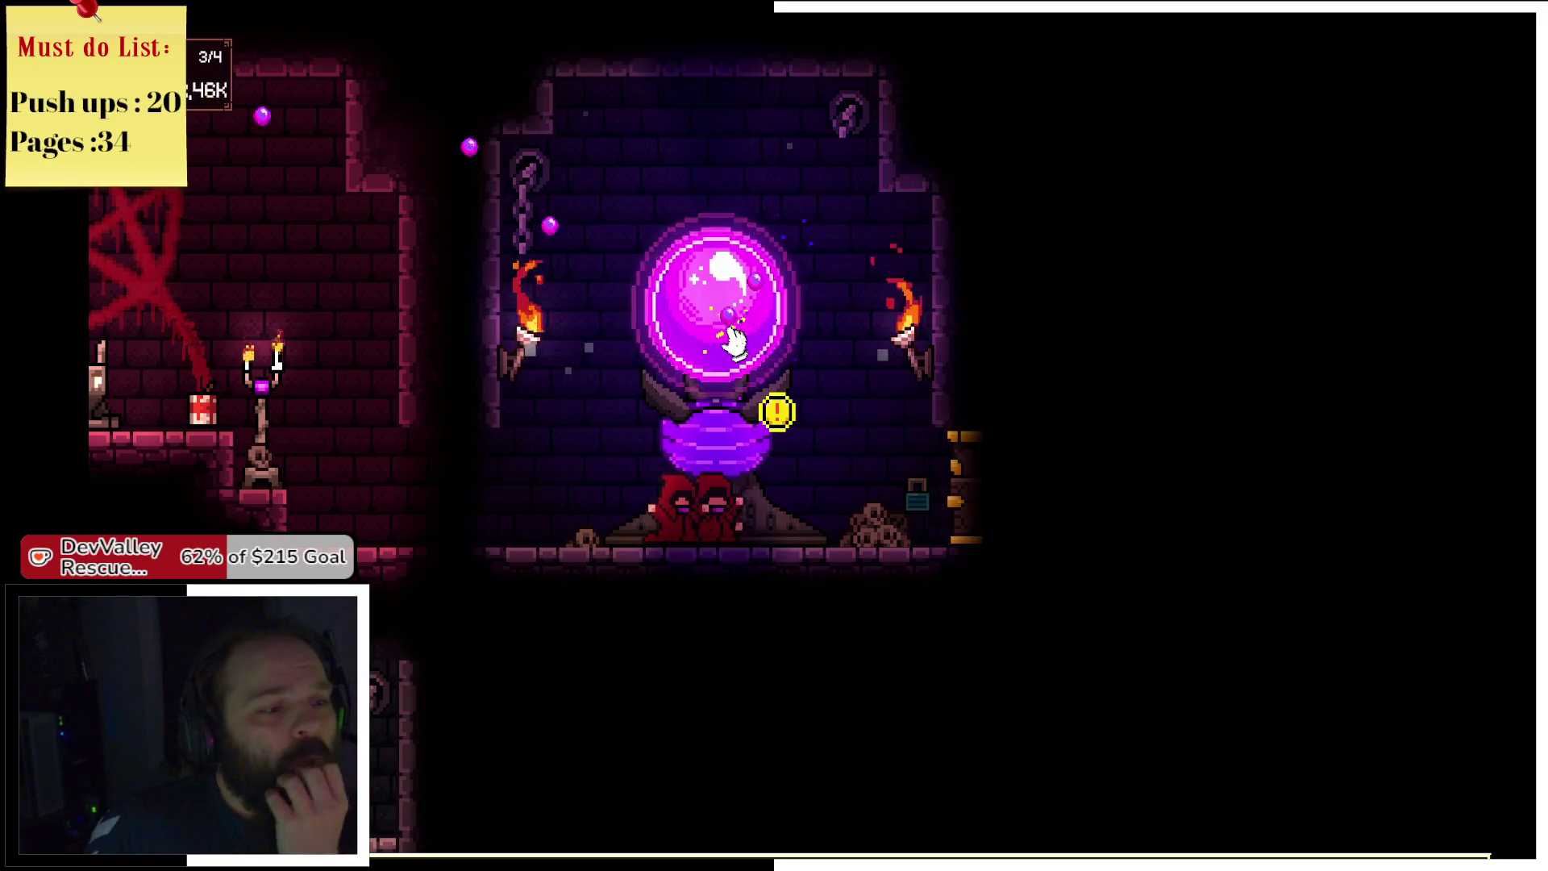
click(729, 335)
click(730, 337)
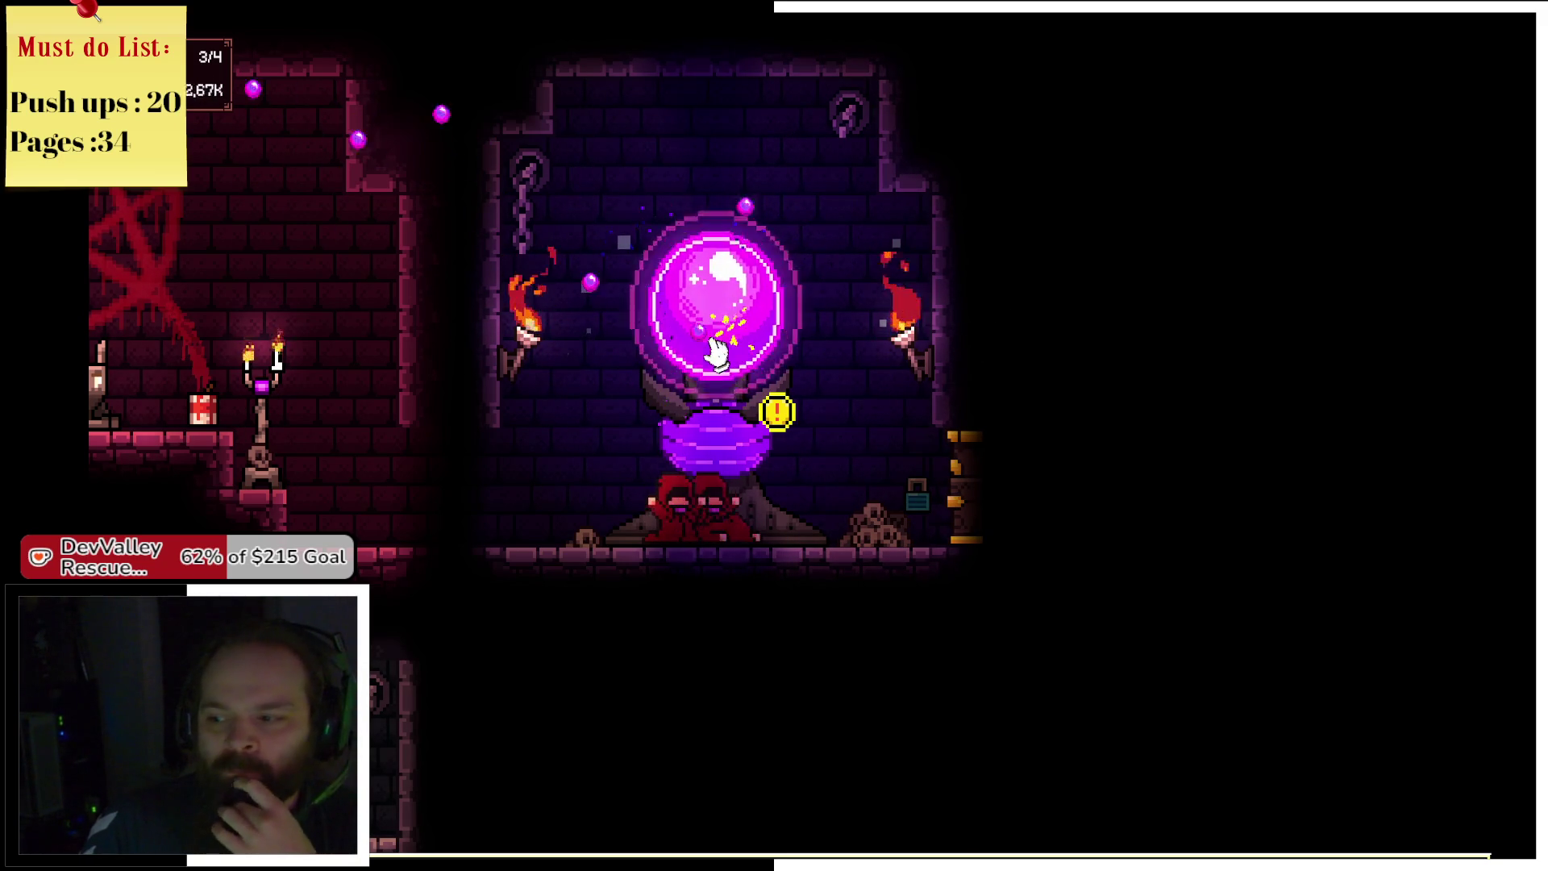
click(723, 351)
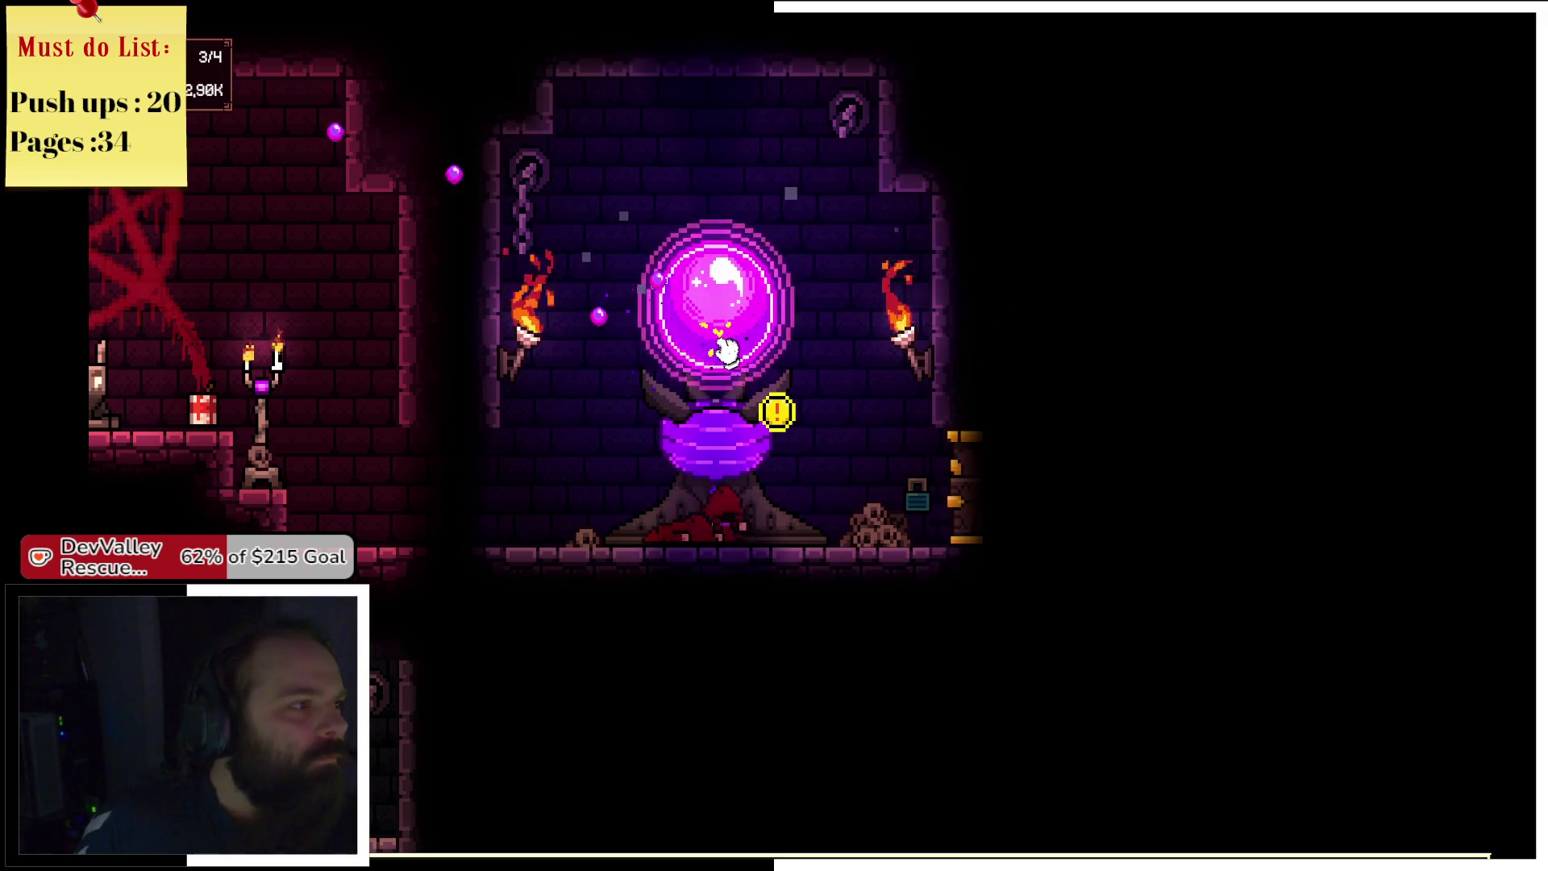
click(728, 347)
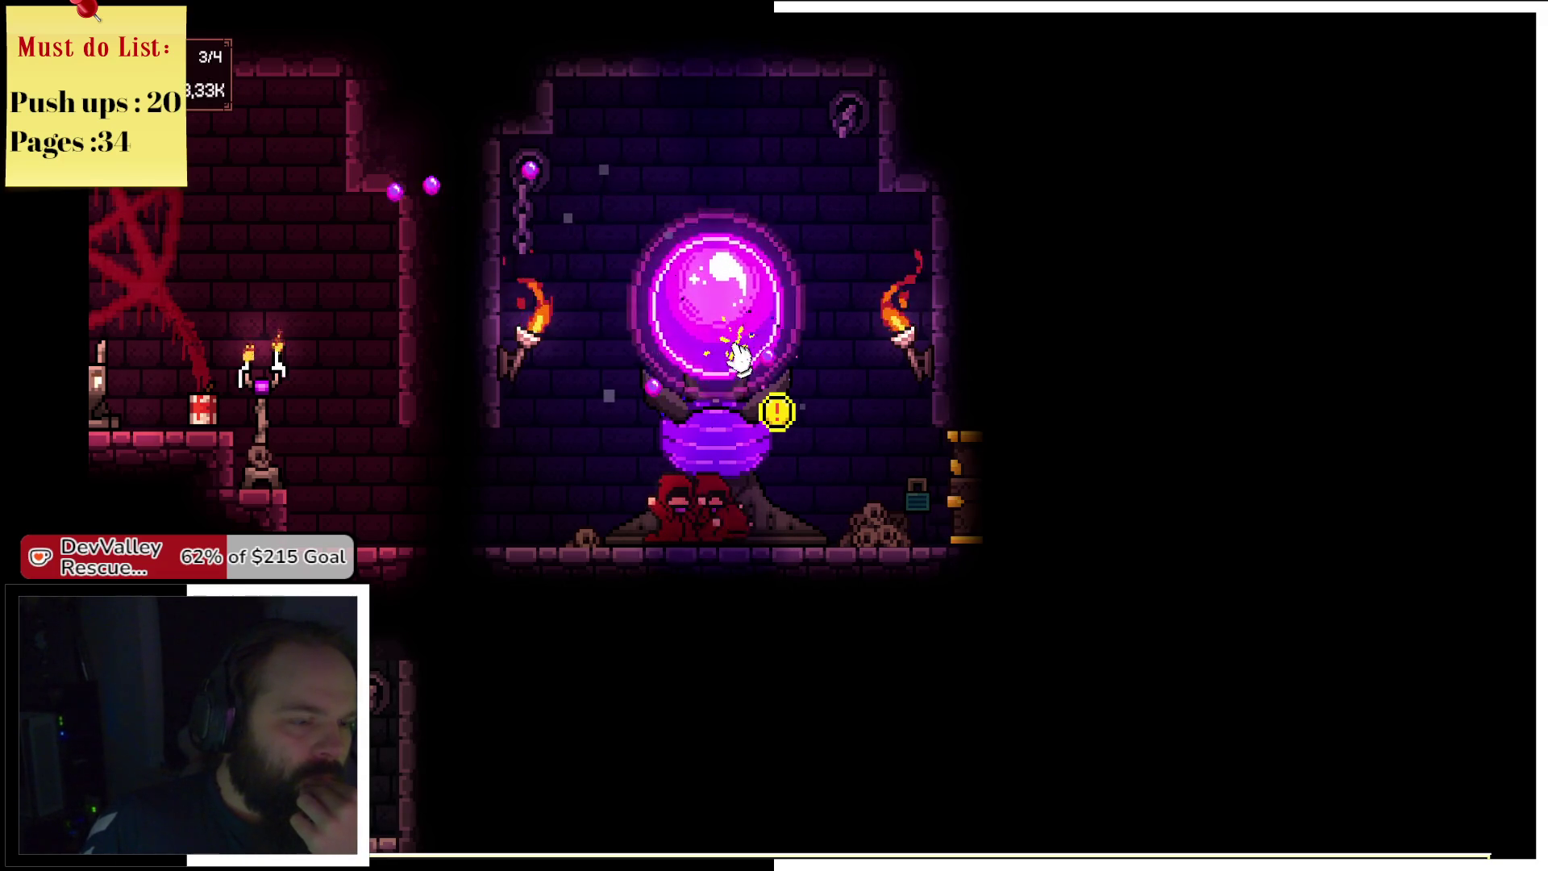
click(739, 355)
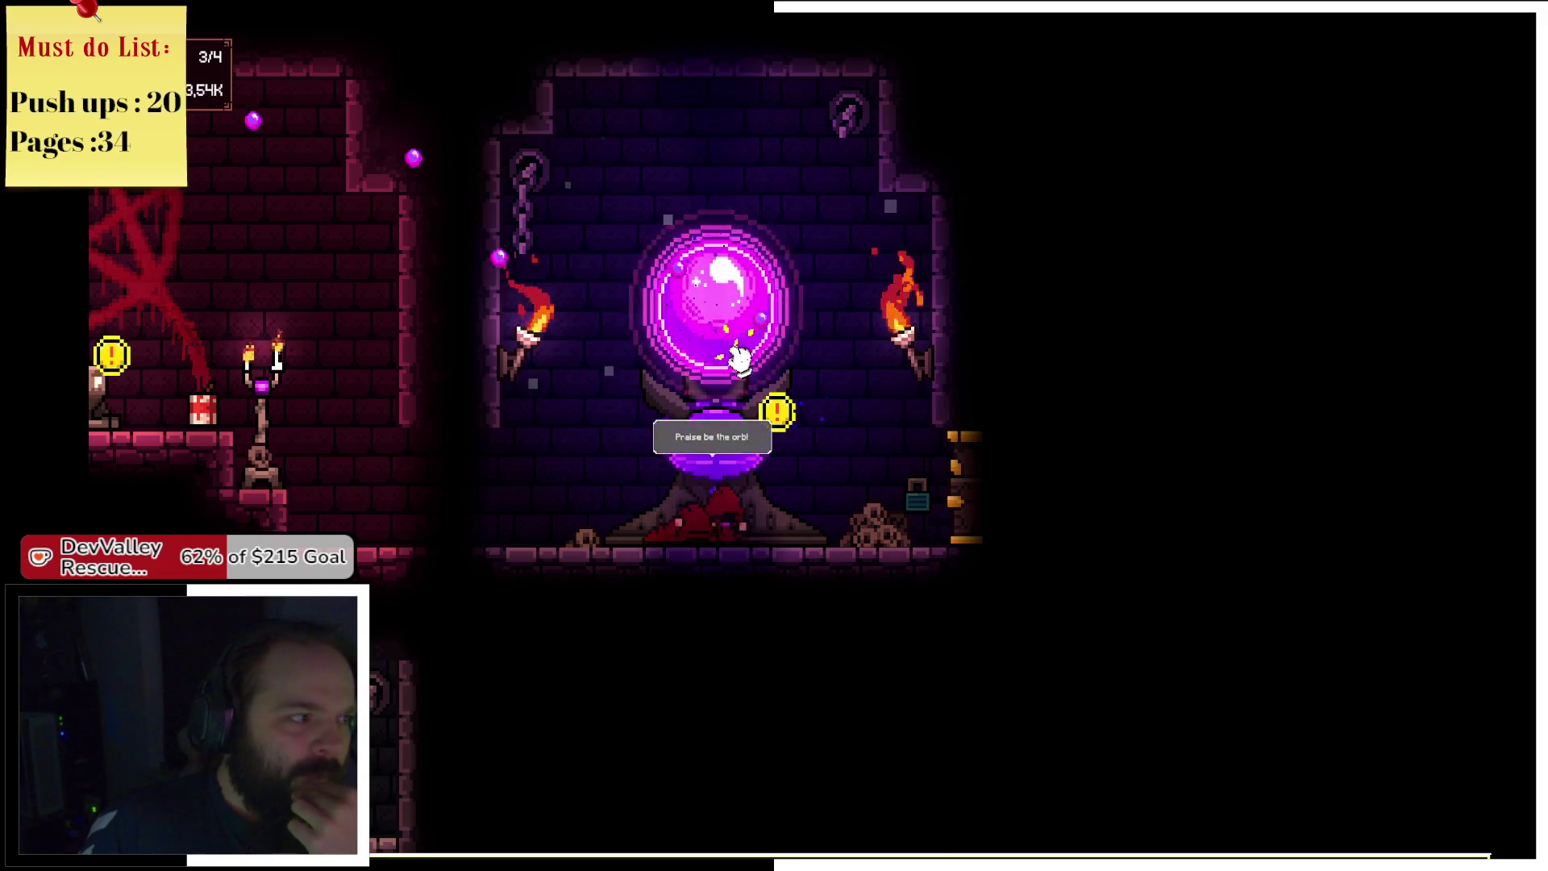
click(738, 360)
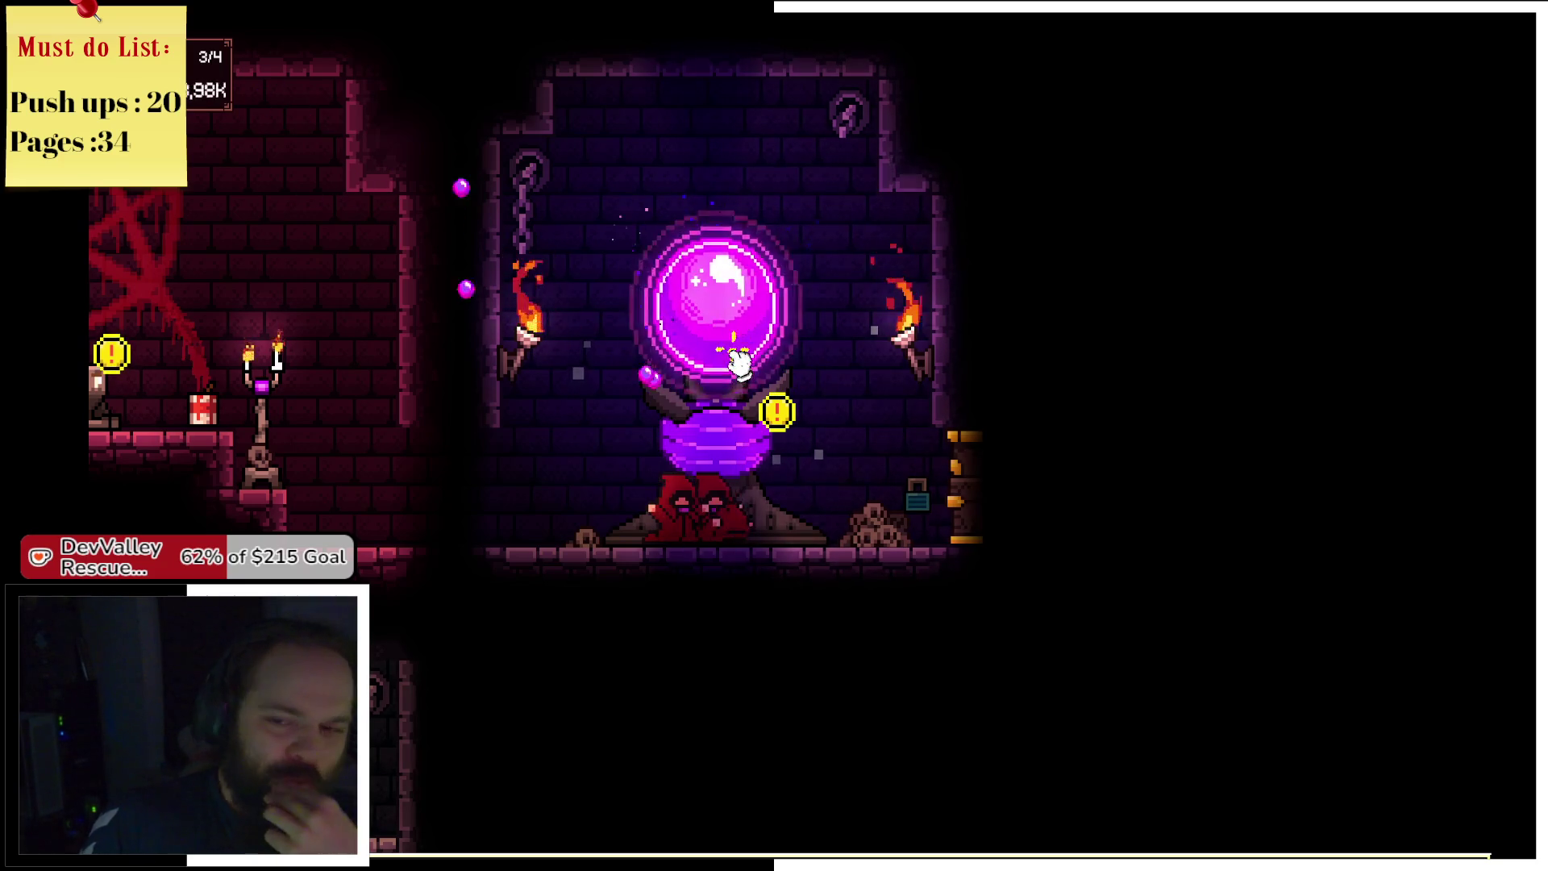
click(736, 363)
click(735, 362)
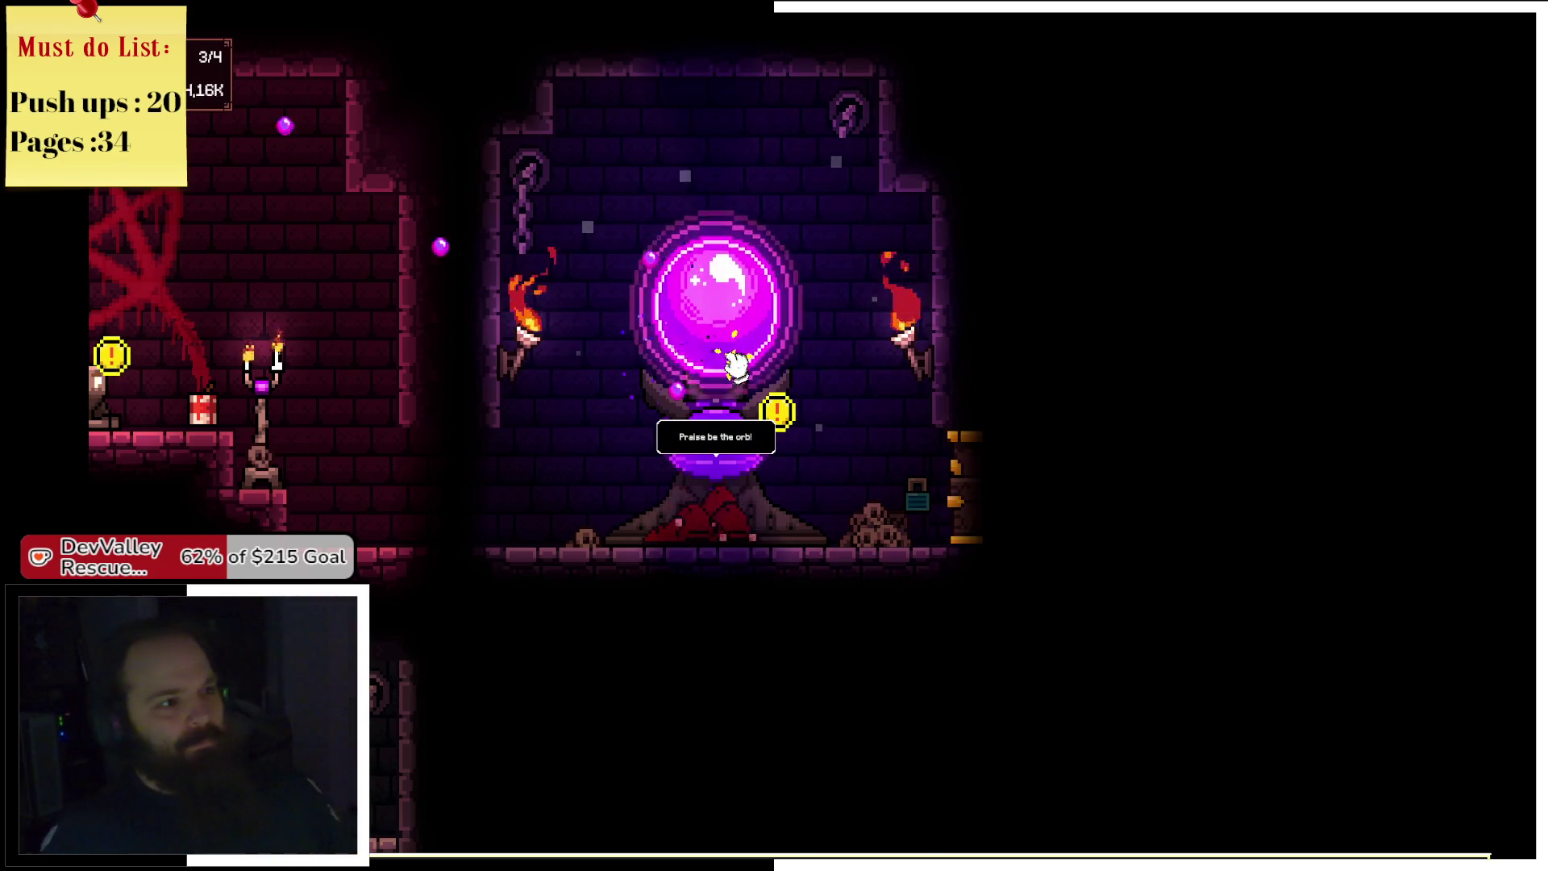
click(735, 363)
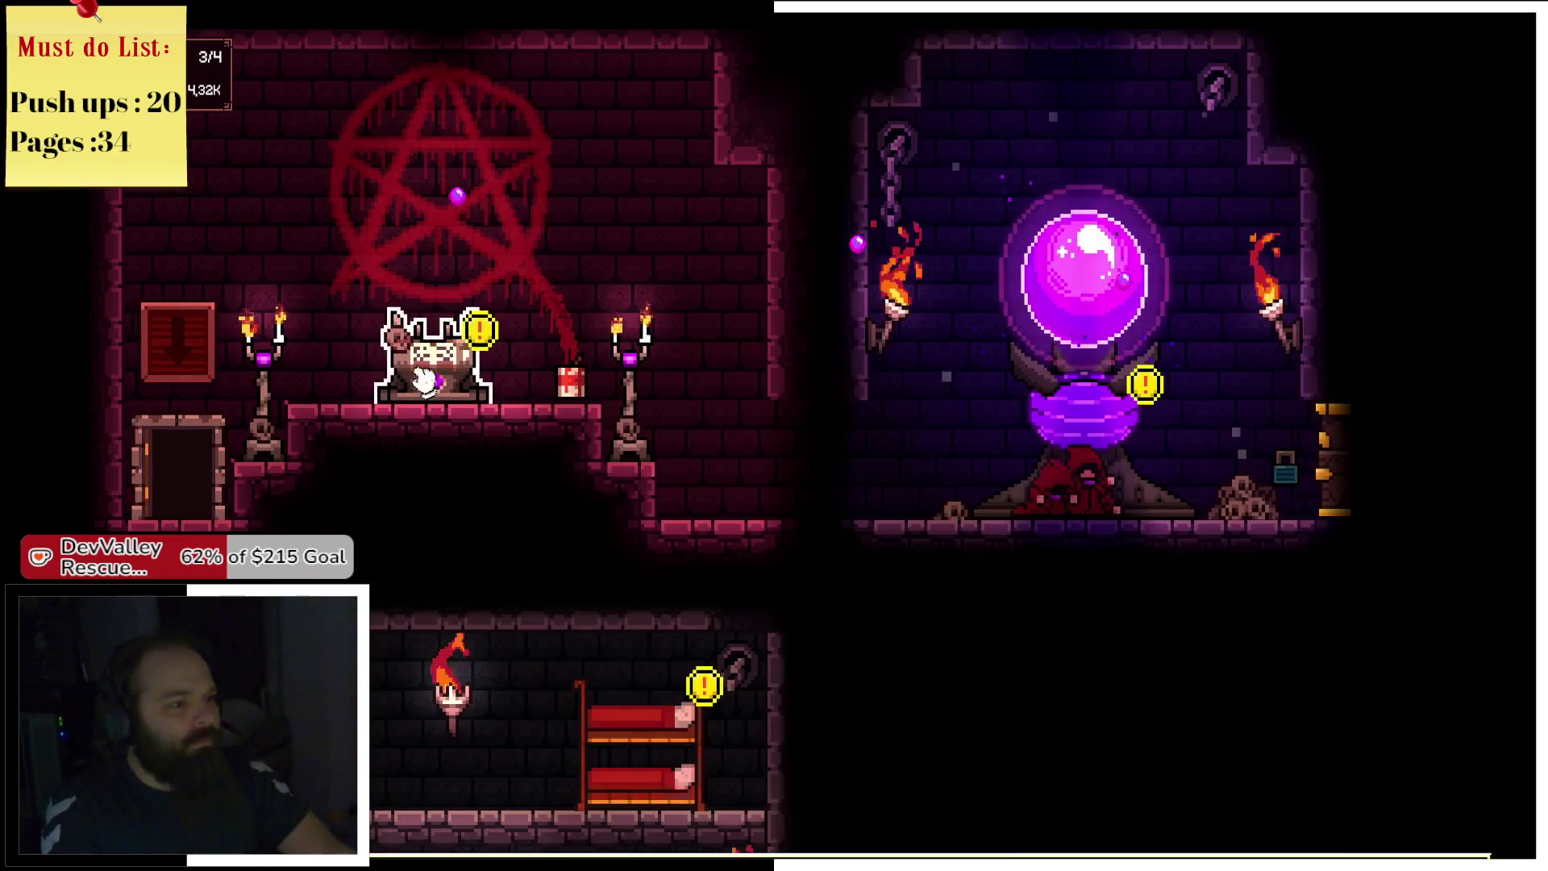
Summon a fourth cultist from the Tome of Summoning and tap the orb for devotion.
click(439, 342)
click(1326, 246)
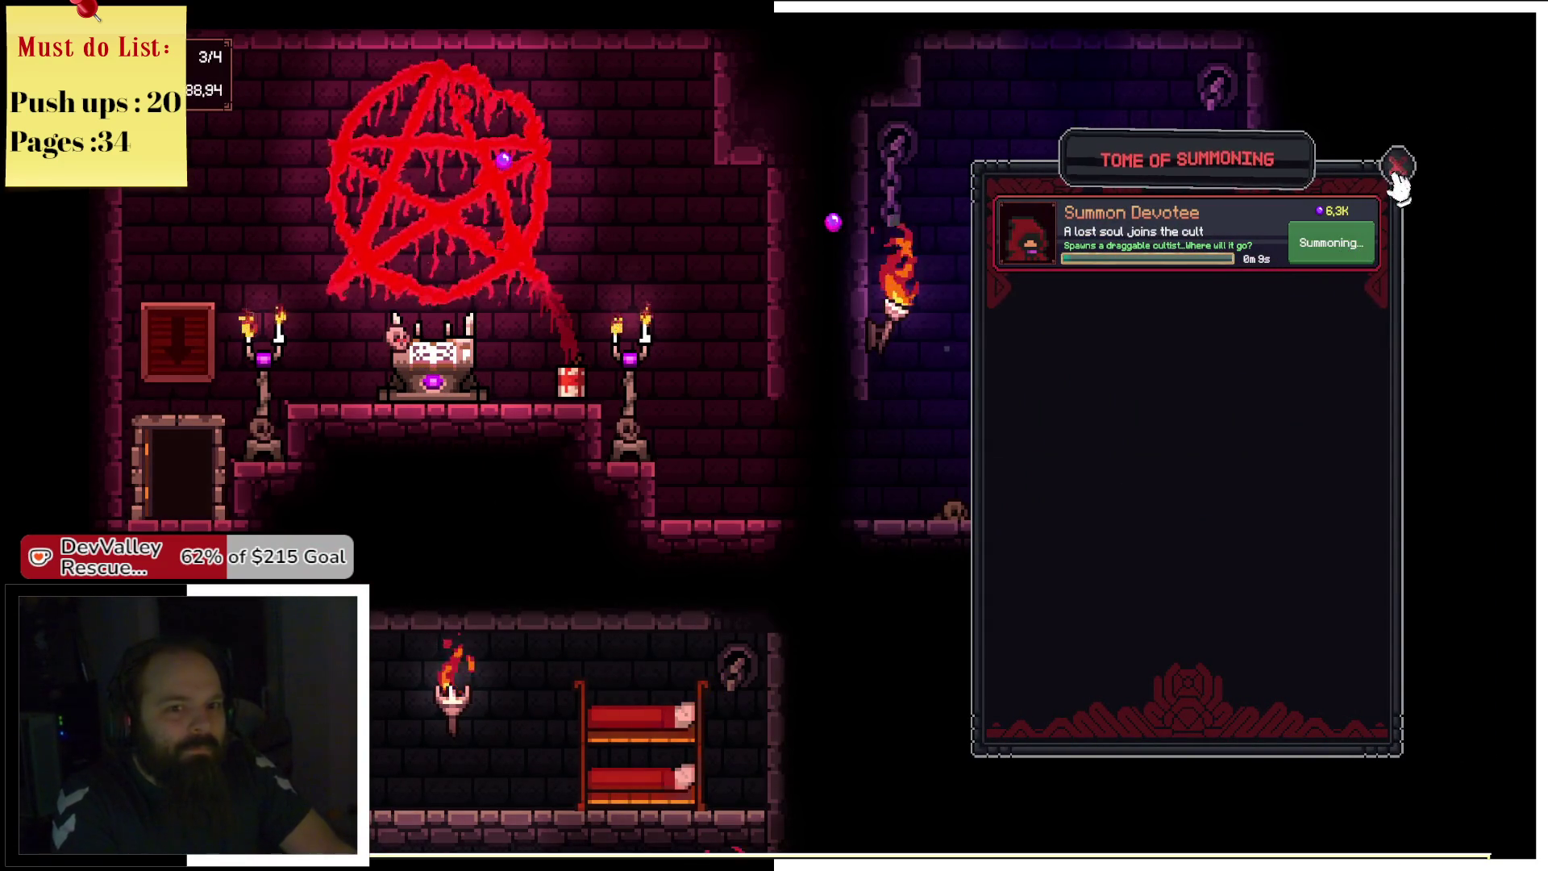
click(1396, 168)
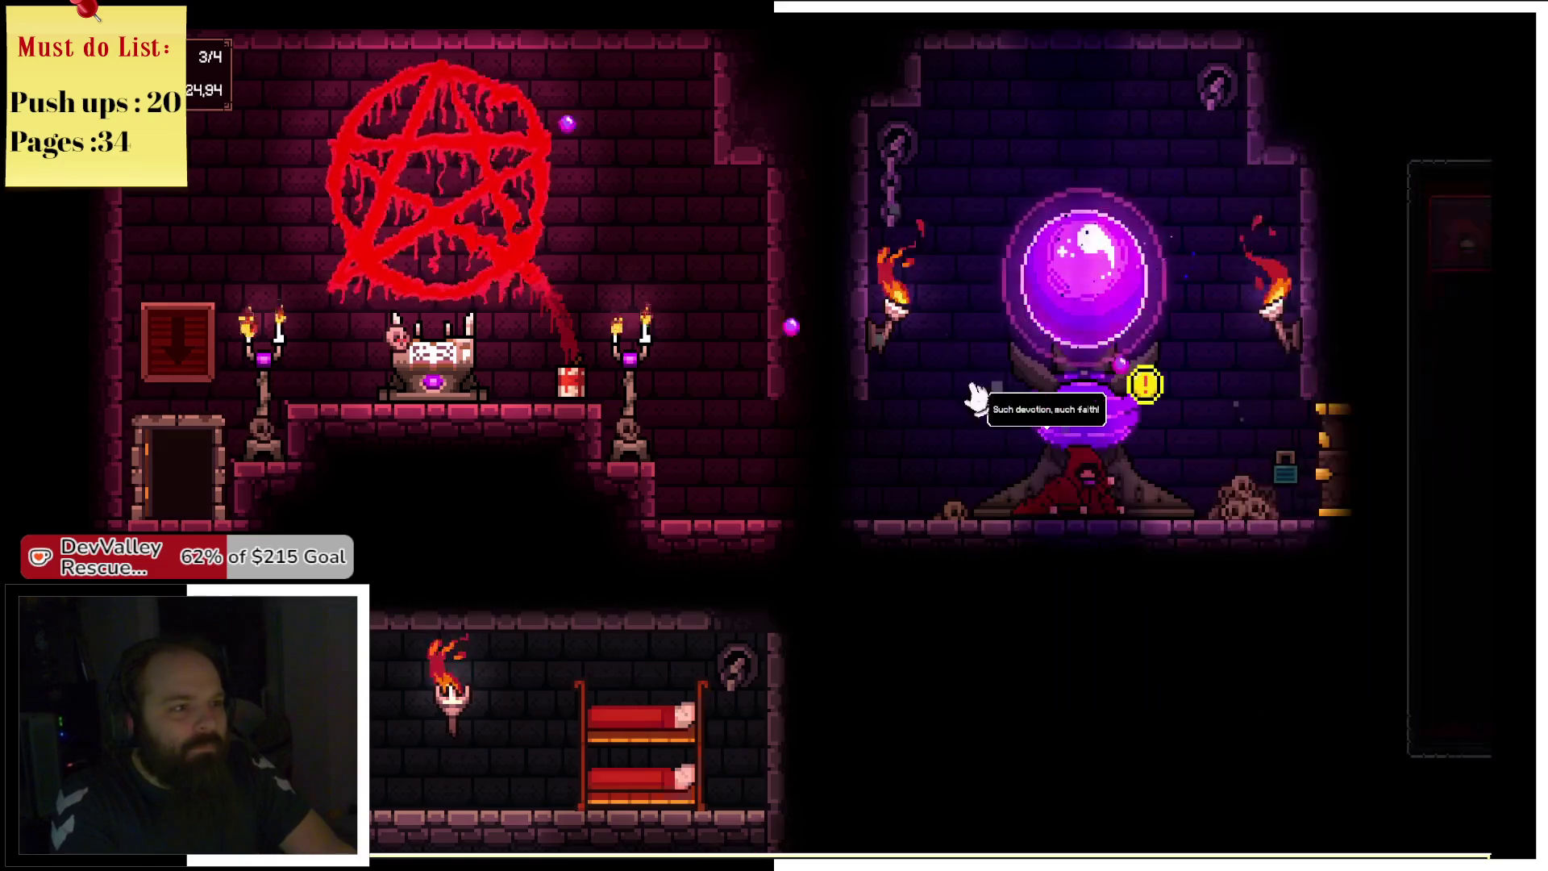
click(1090, 319)
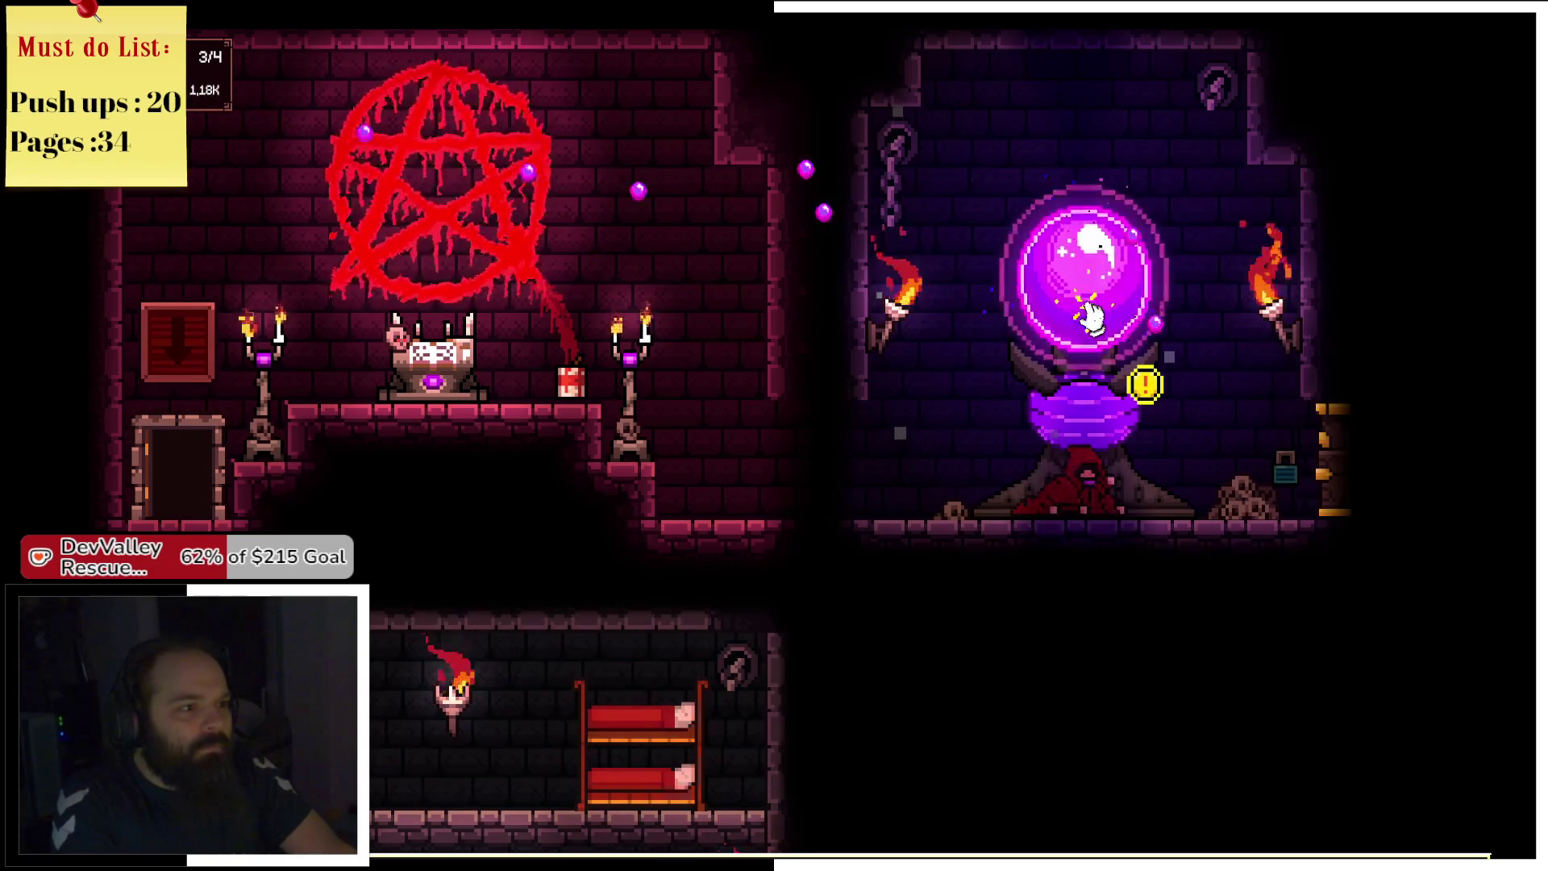
click(1090, 318)
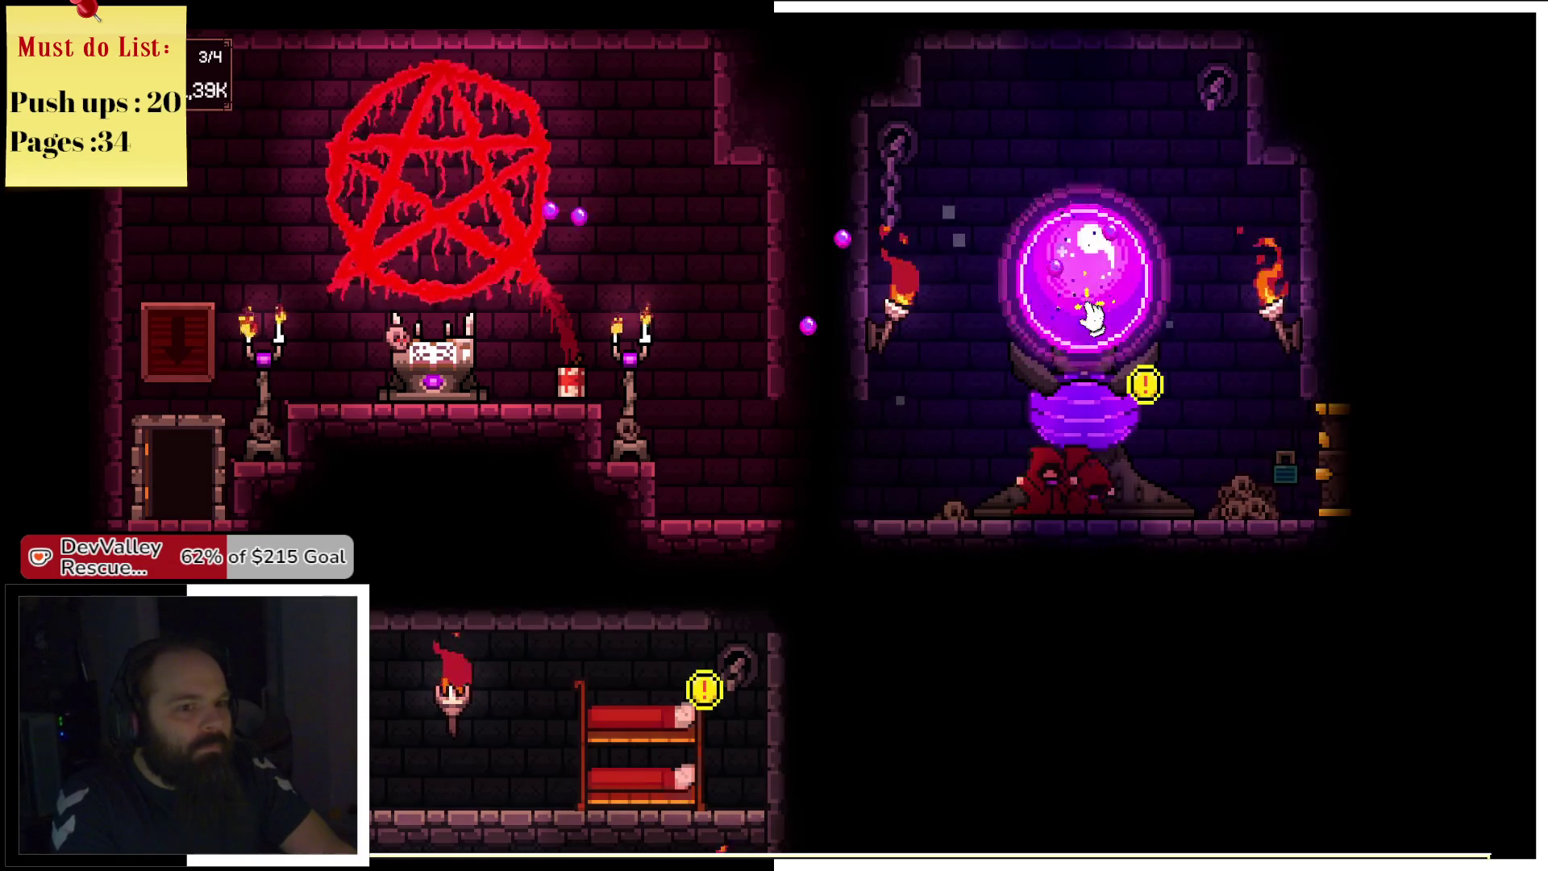
click(1093, 318)
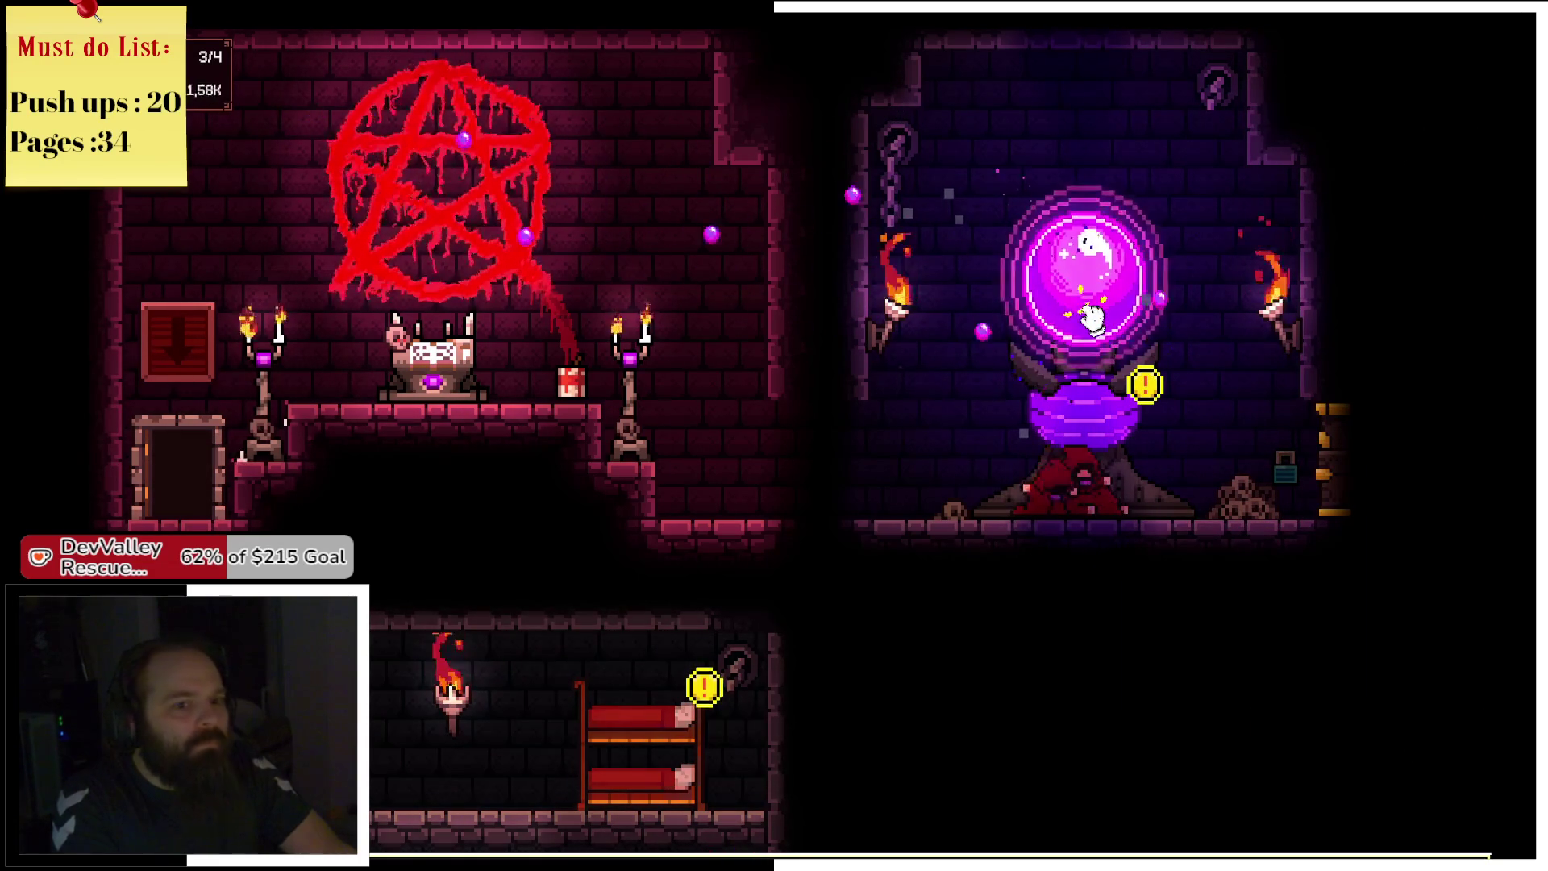
click(1093, 319)
click(1092, 316)
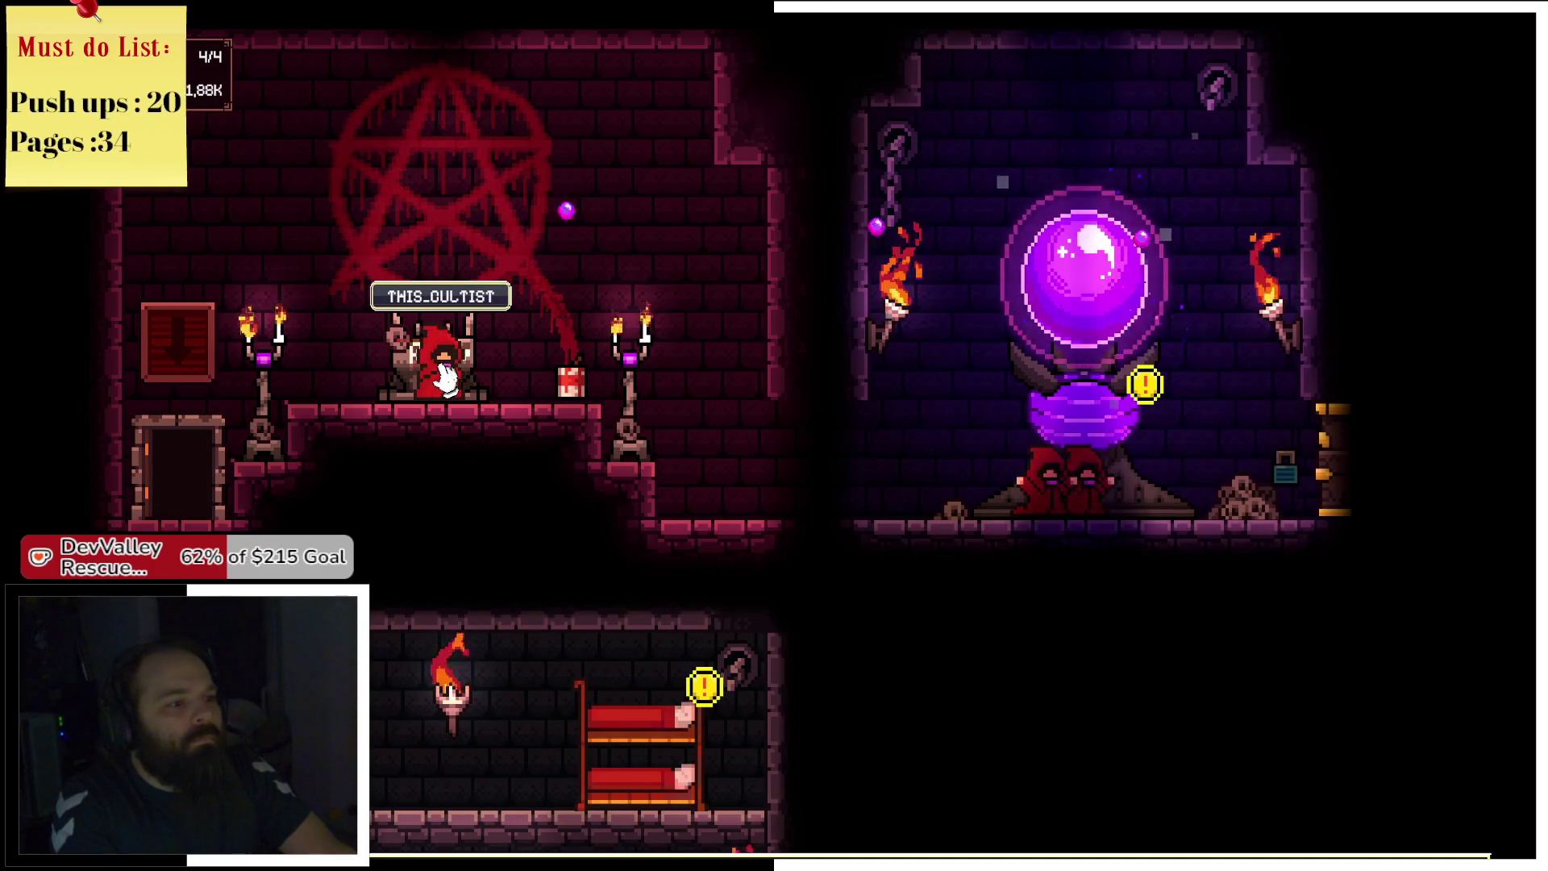
Drag the new cultist onto the orb so all 4/4 pray, then open the Cultist Quarters.
mouse_move(443, 377)
mouse_down()
mouse_move(535, 355)
mouse_move(1038, 431)
mouse_up()
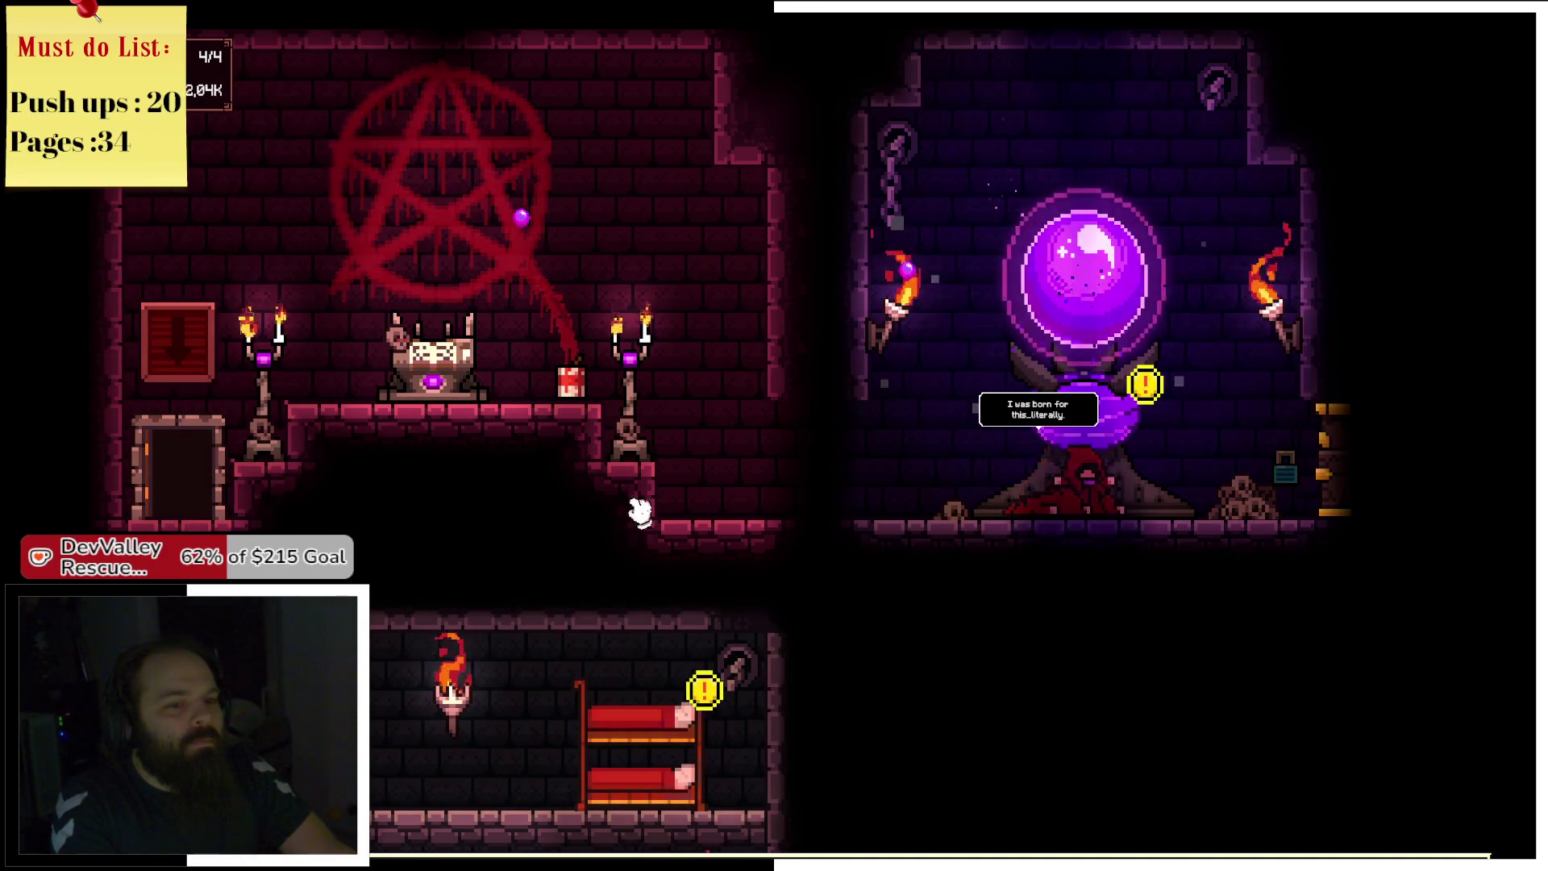
key(a)
key(s)
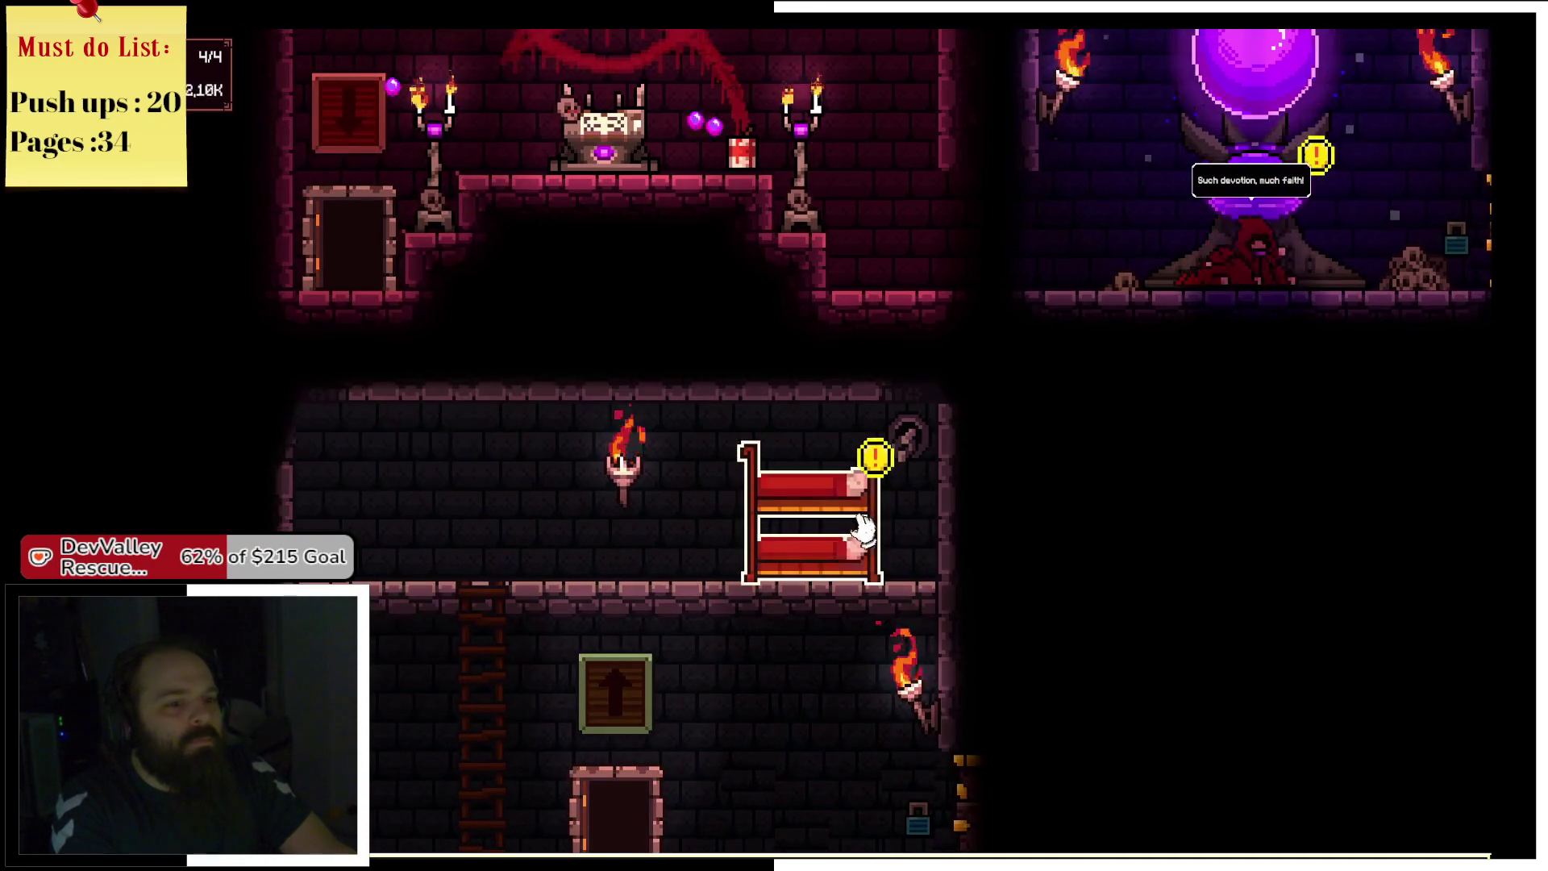
click(822, 500)
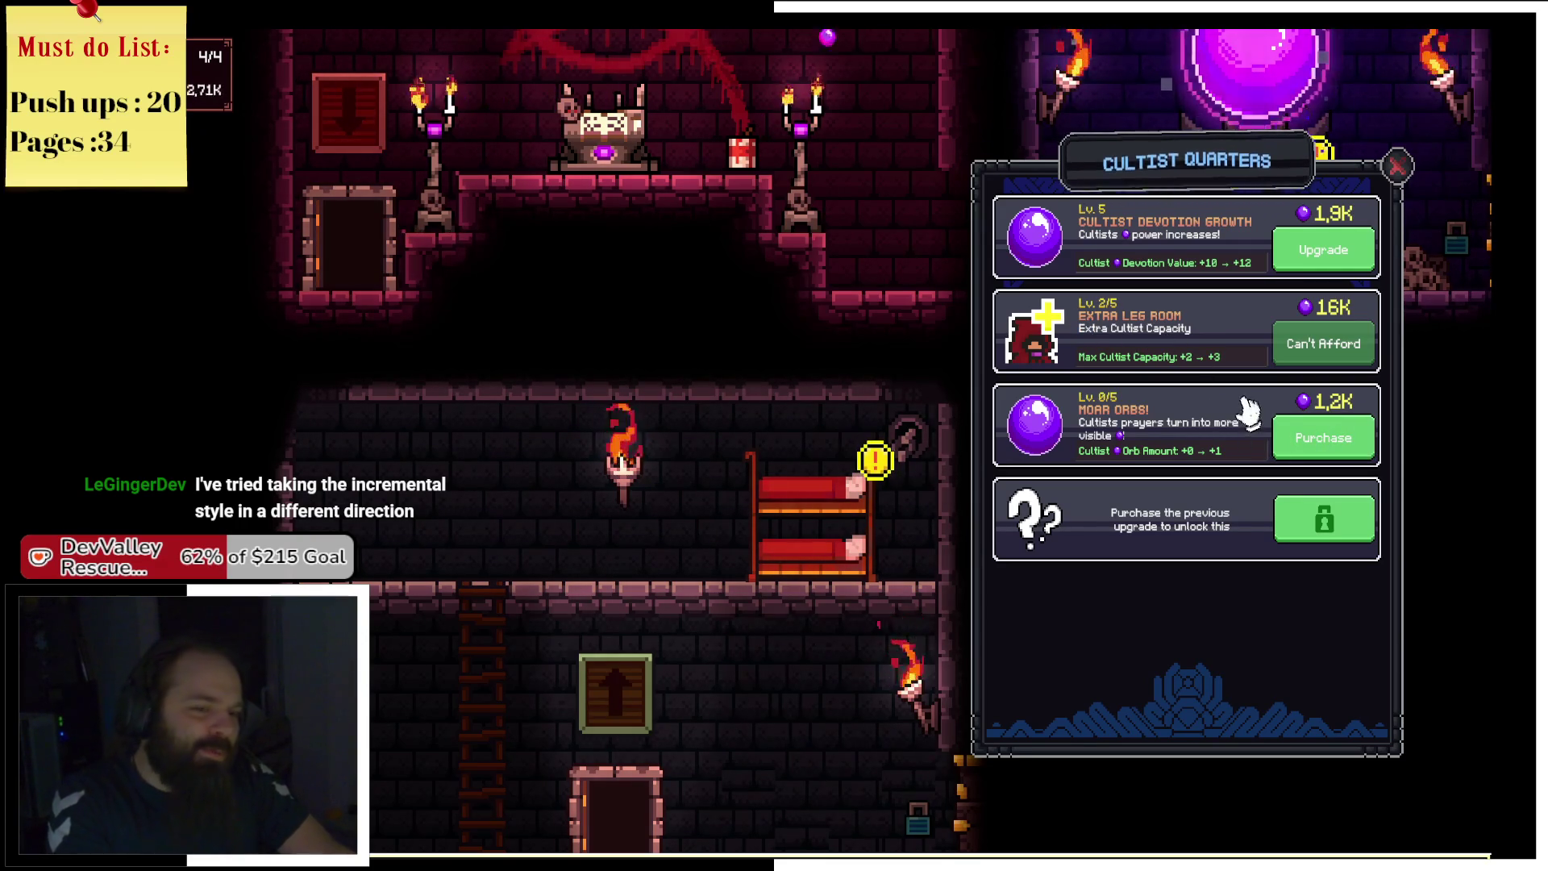
Buy Moar Orbs level 1, tap the orb, and reopen the Cultist Quarters upgrades.
click(1310, 456)
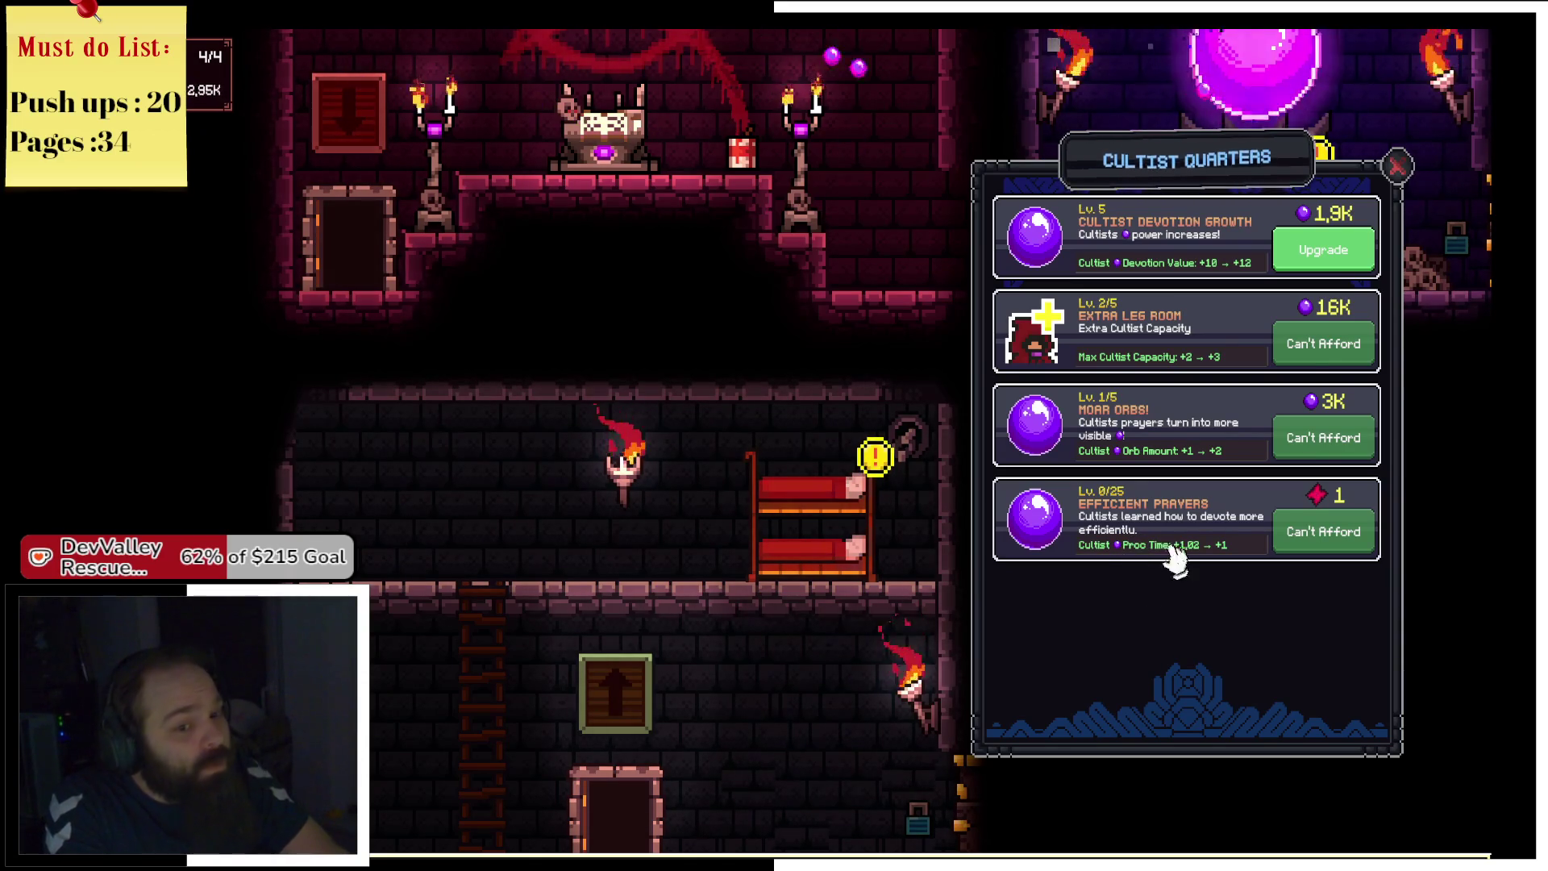
click(1395, 166)
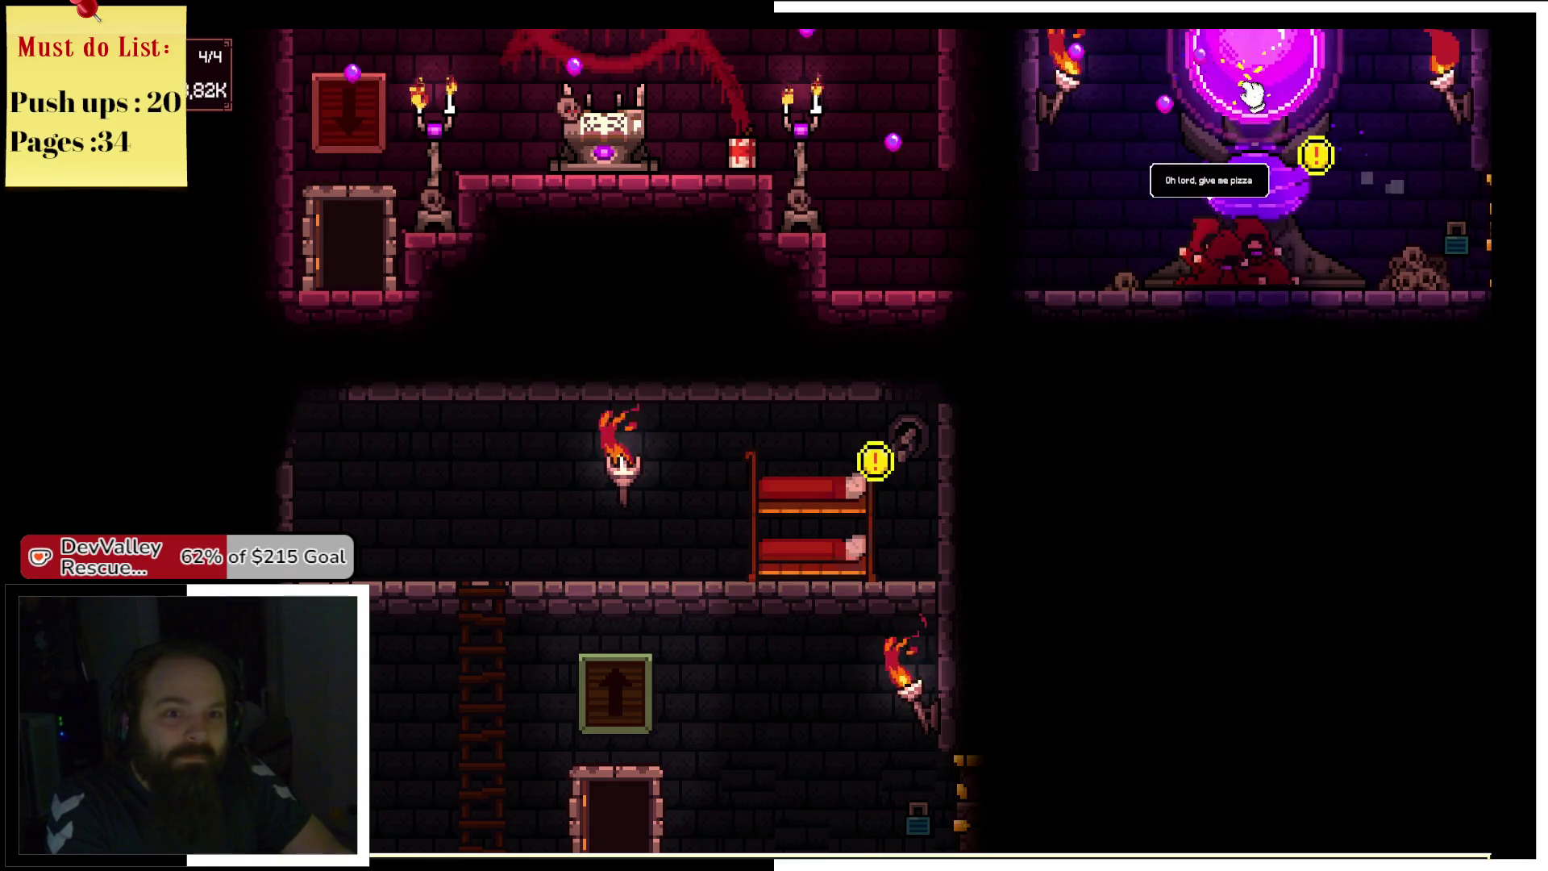
click(1248, 90)
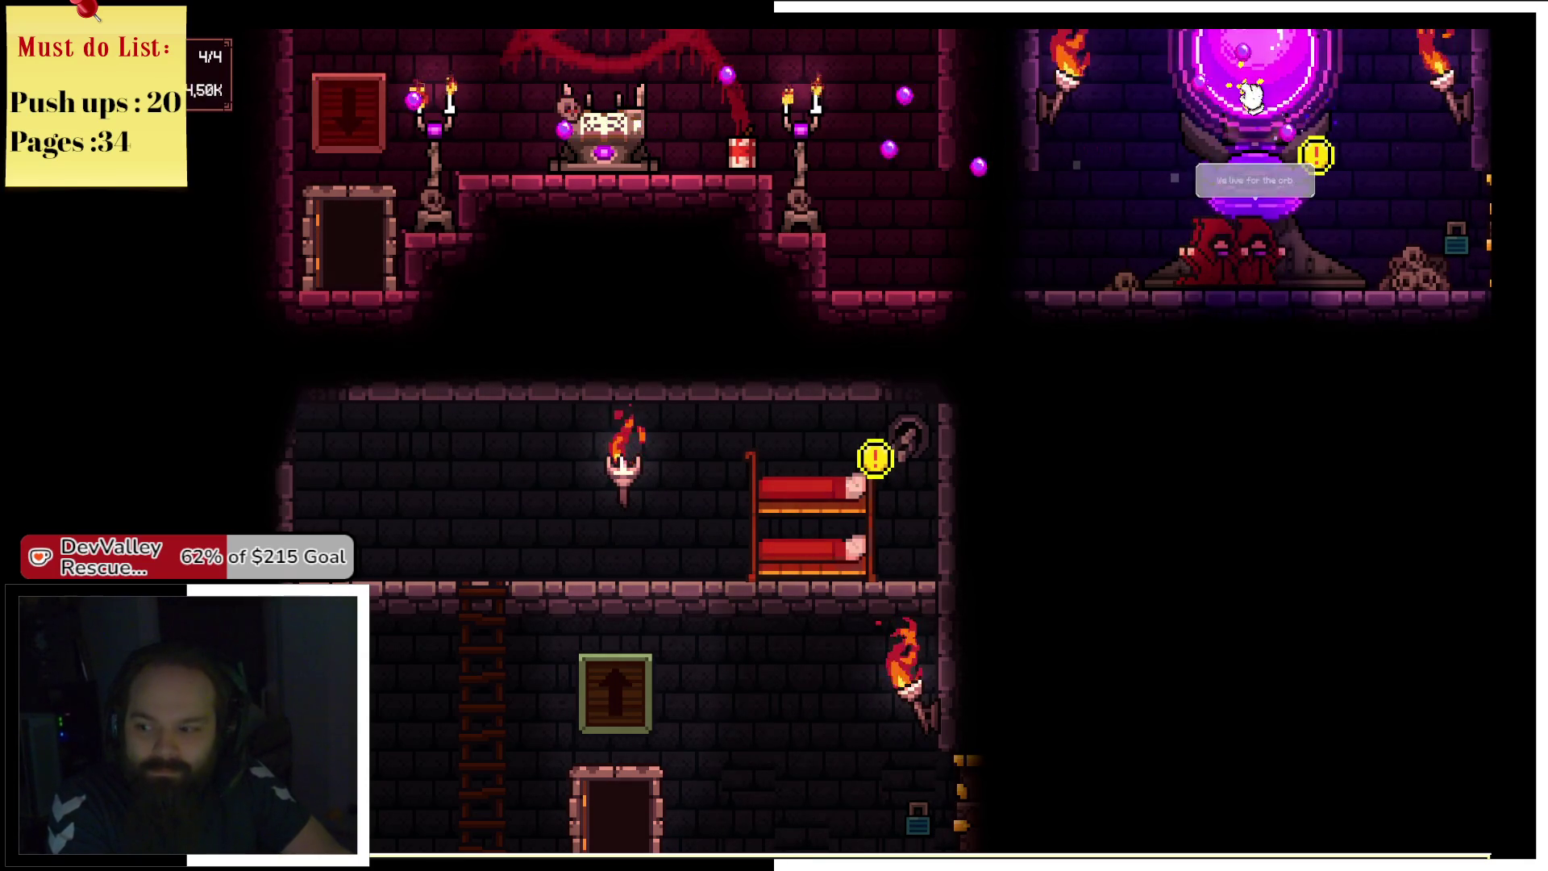
click(816, 528)
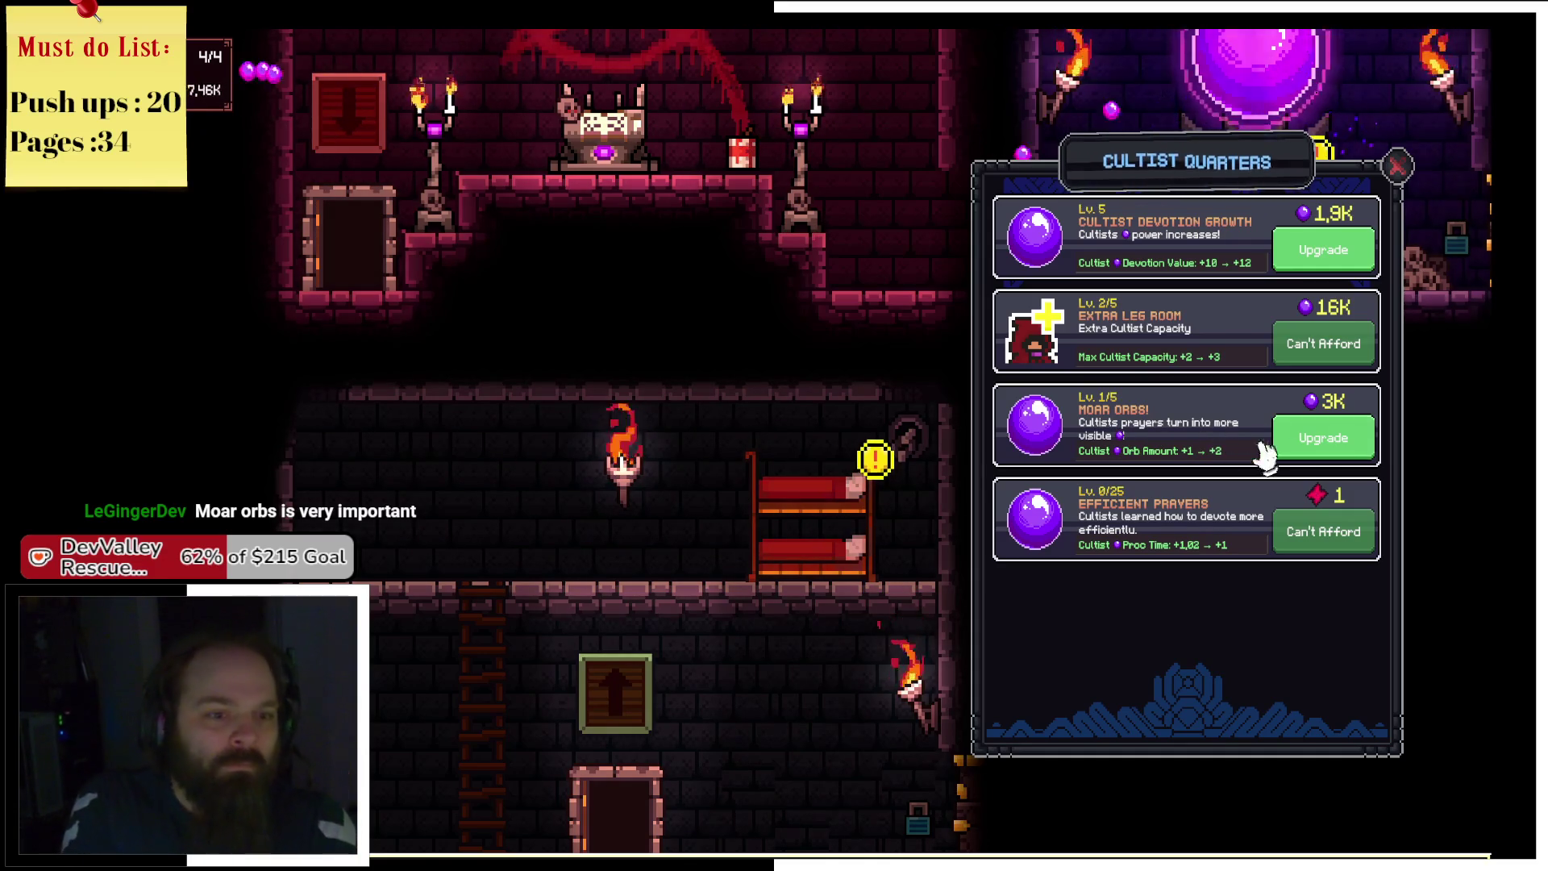
Upgrade Moar Orbs to level 2 and tap the orb for more devotion.
click(1310, 443)
click(1395, 165)
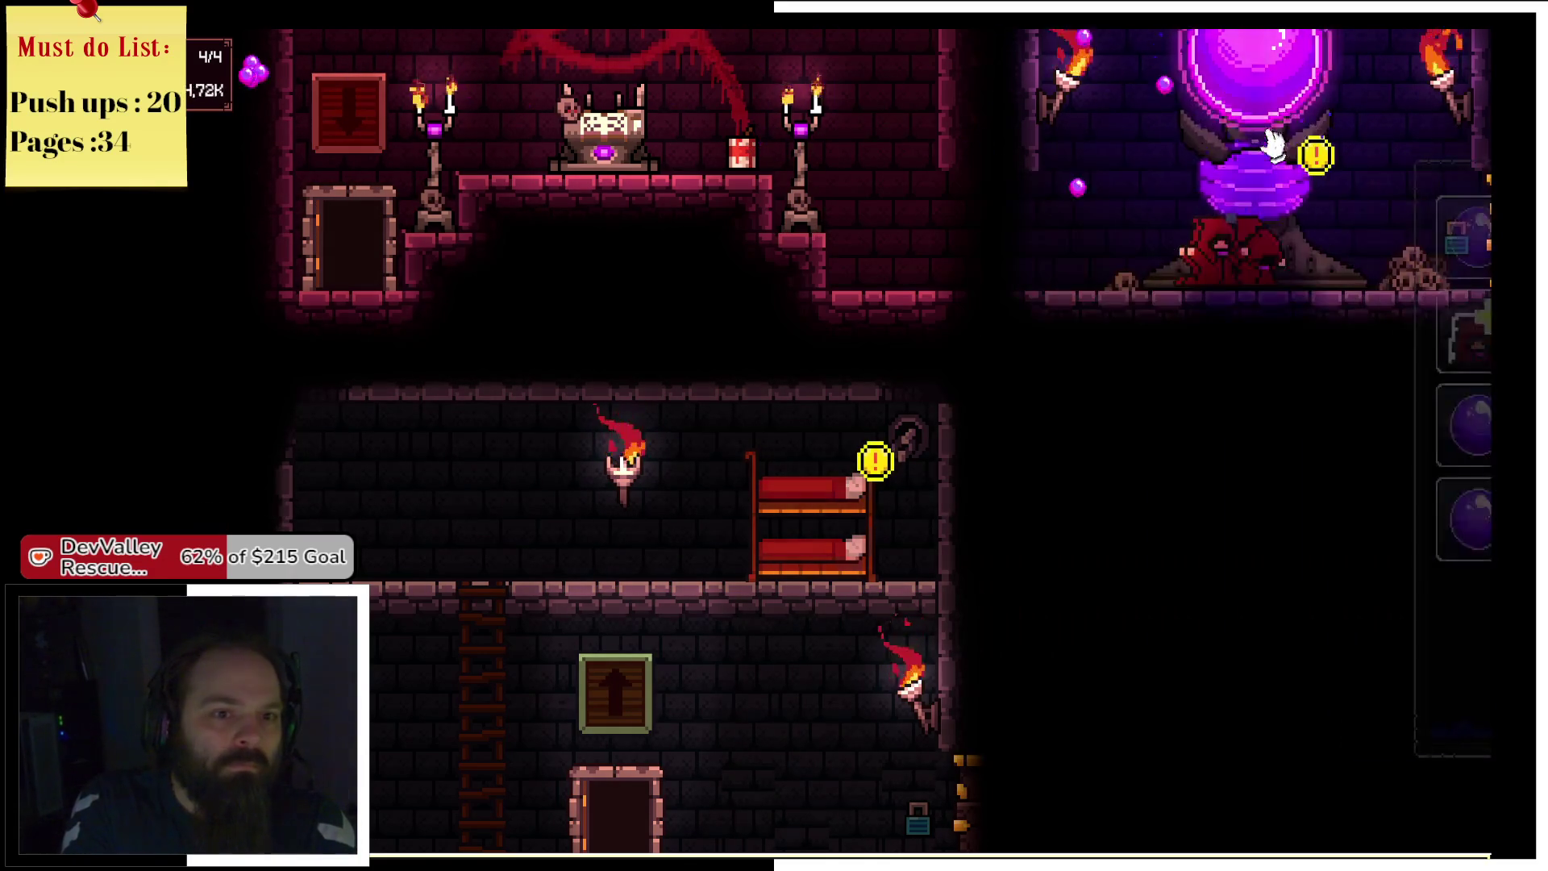
click(1288, 113)
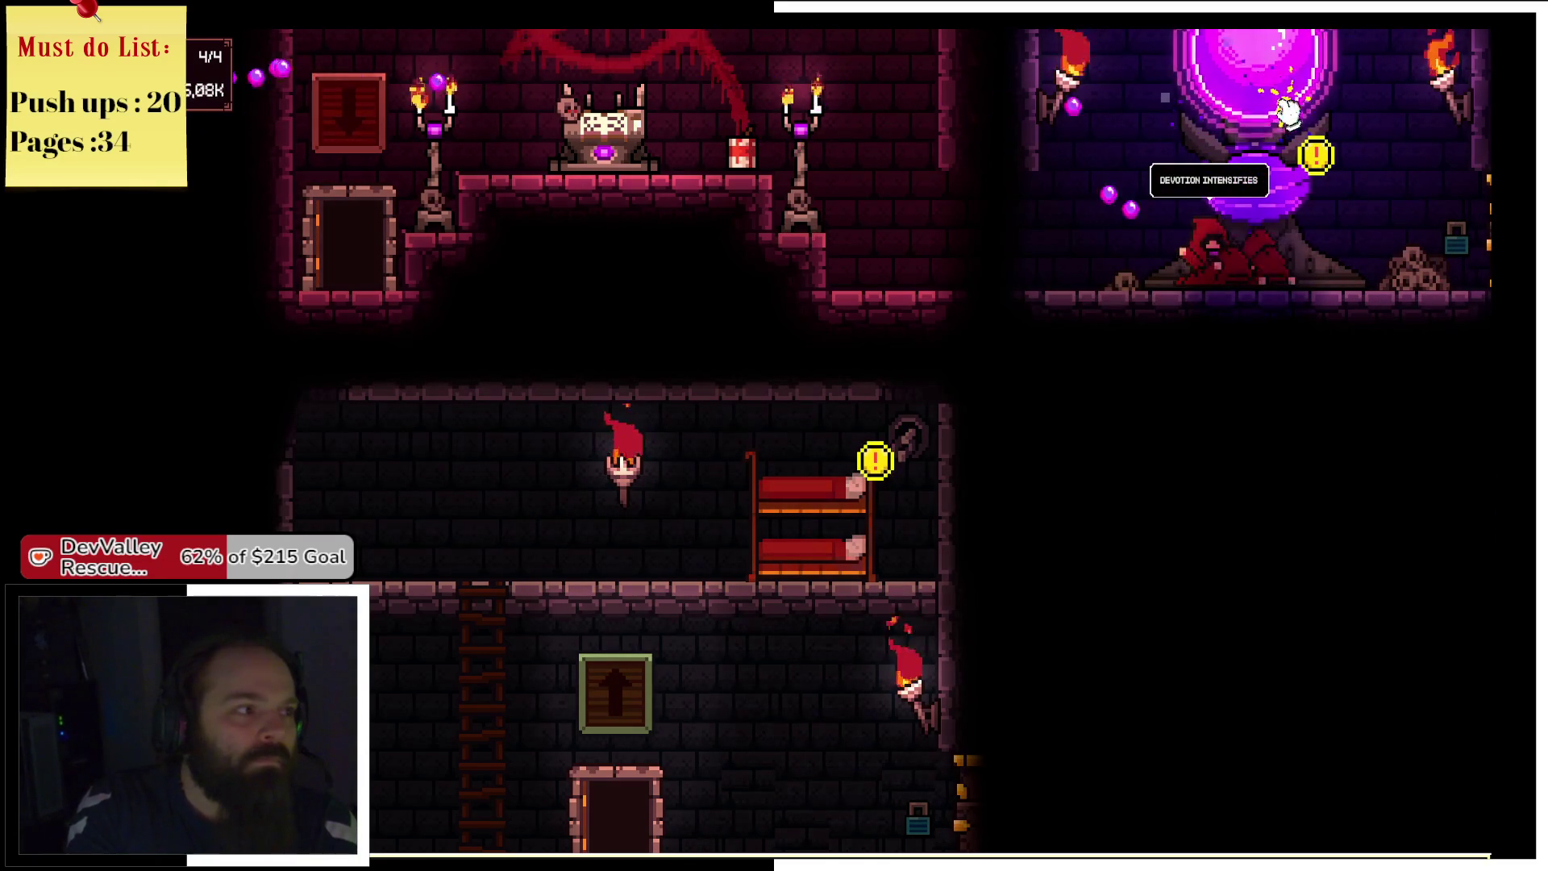
click(1288, 112)
click(1289, 112)
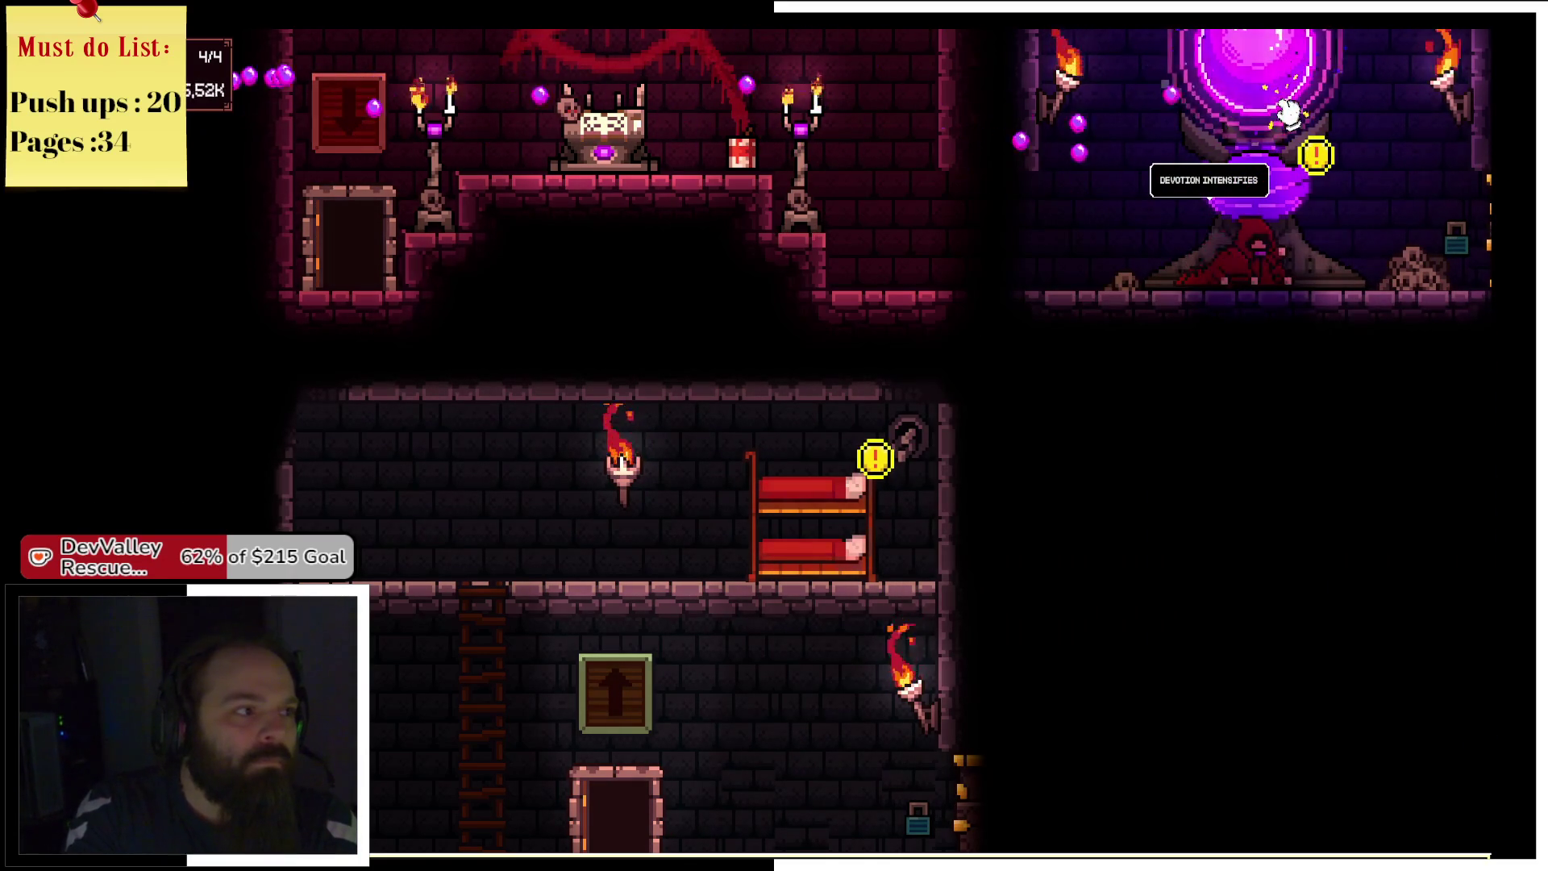
click(1288, 113)
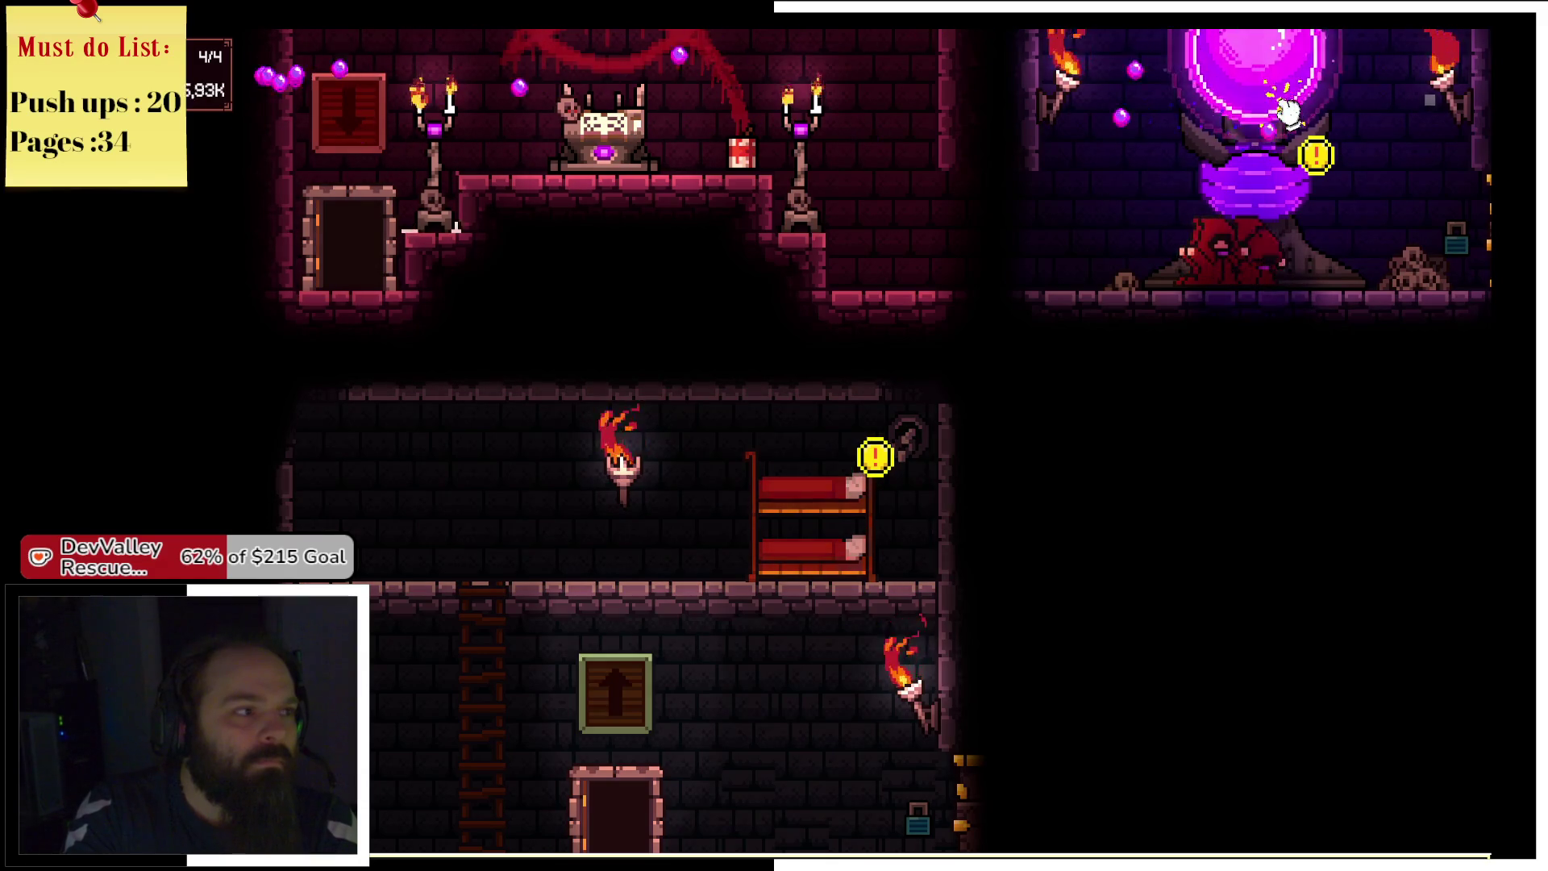
Raise Cultist Devotion Growth from level 5 to level 7 in the Cultist Quarters.
click(810, 520)
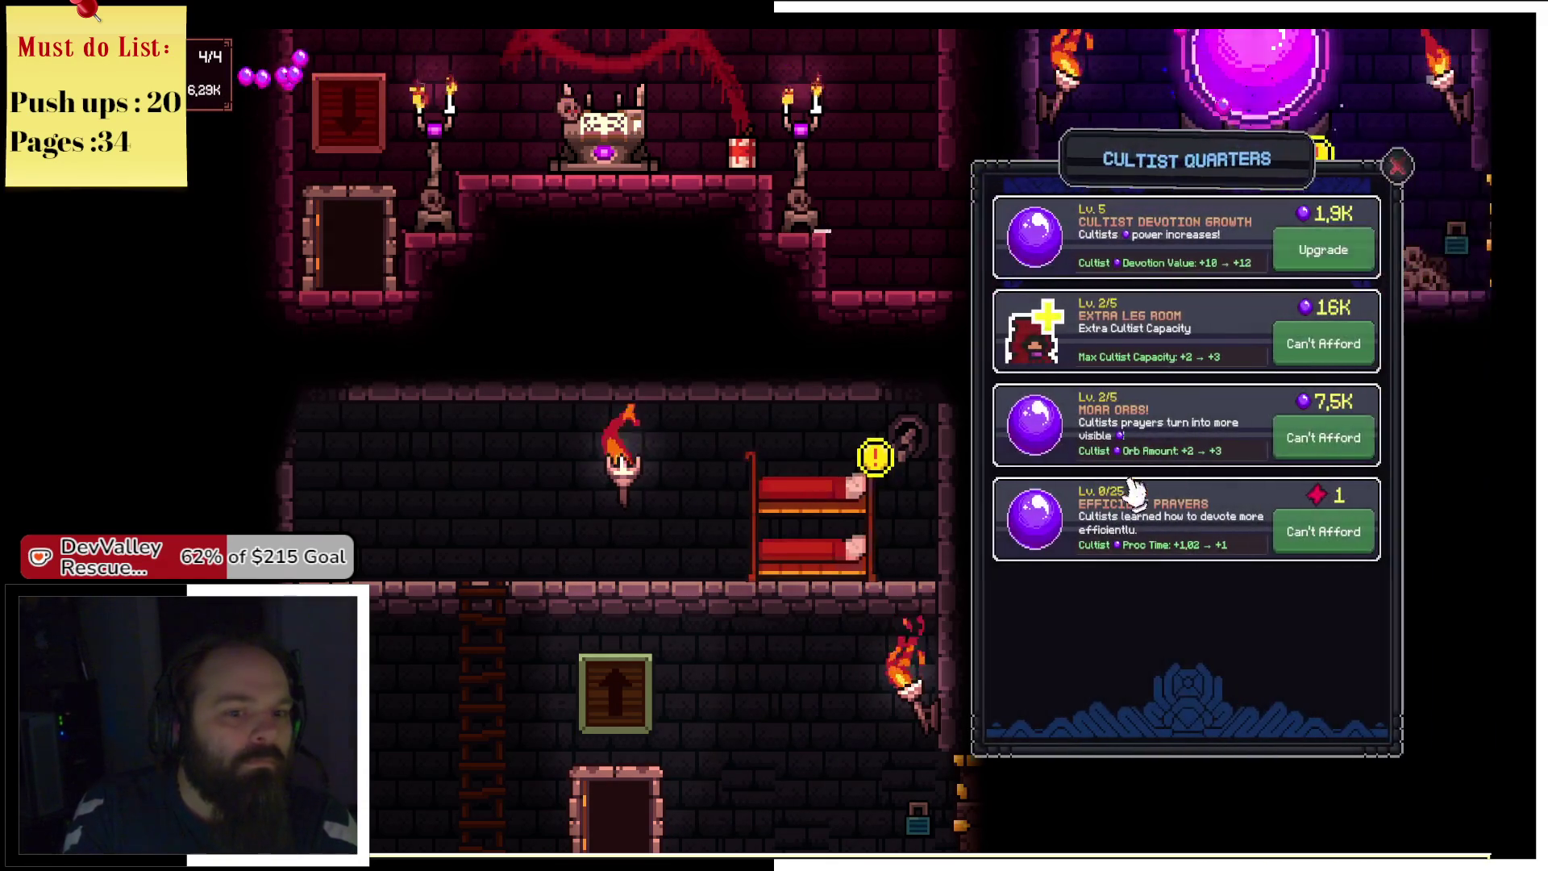
click(1322, 250)
click(1359, 257)
click(1396, 165)
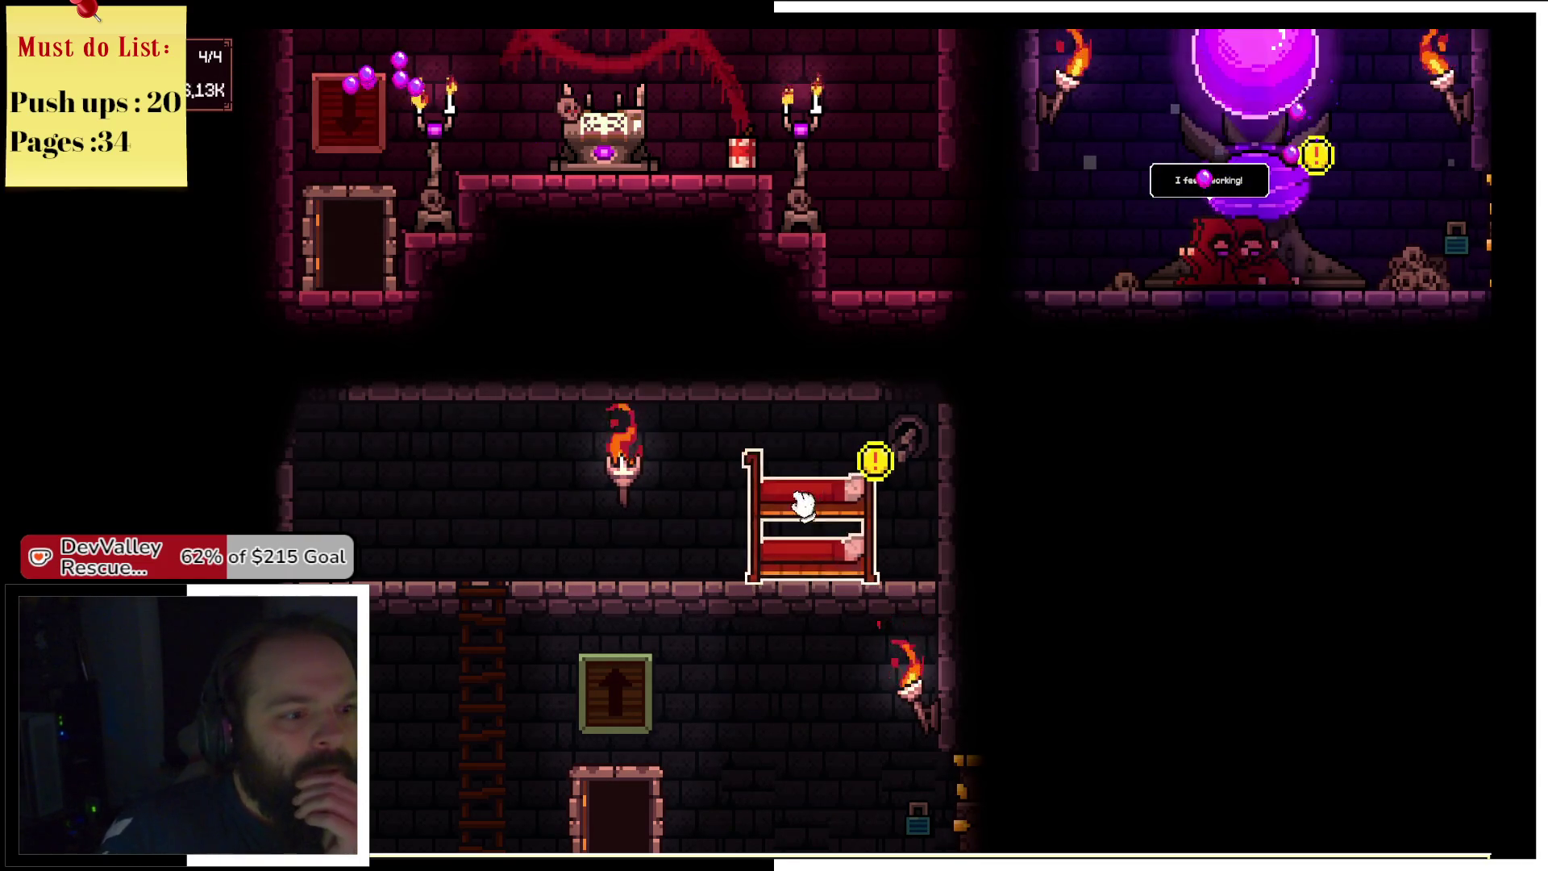
Tap the orb until affordable, then upgrade Moar Orbs to level 3 and close the panel.
click(873, 511)
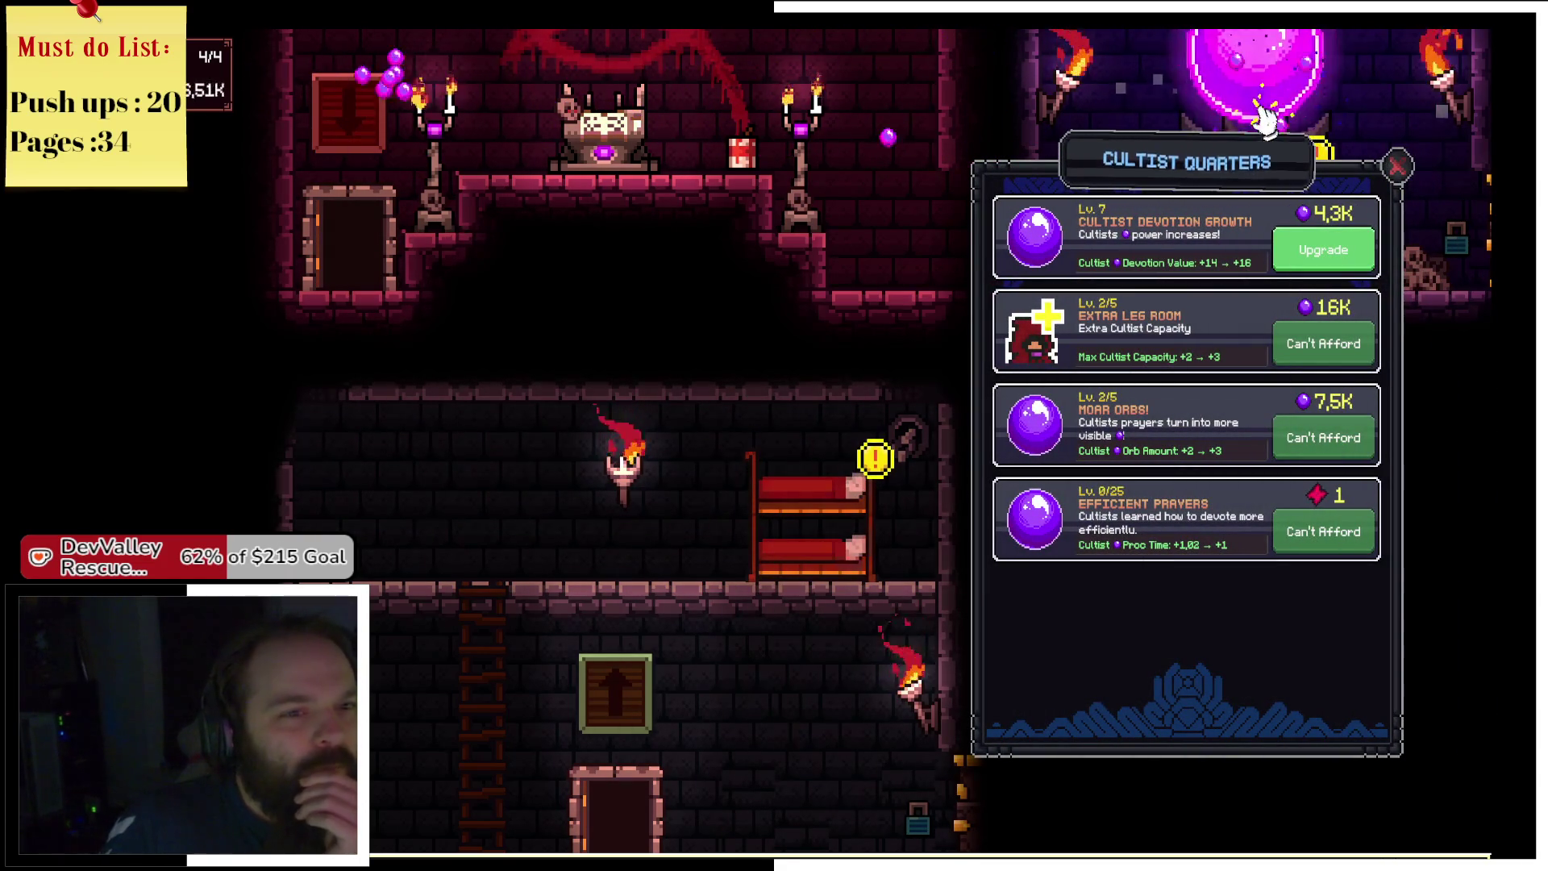
click(1260, 67)
click(1262, 68)
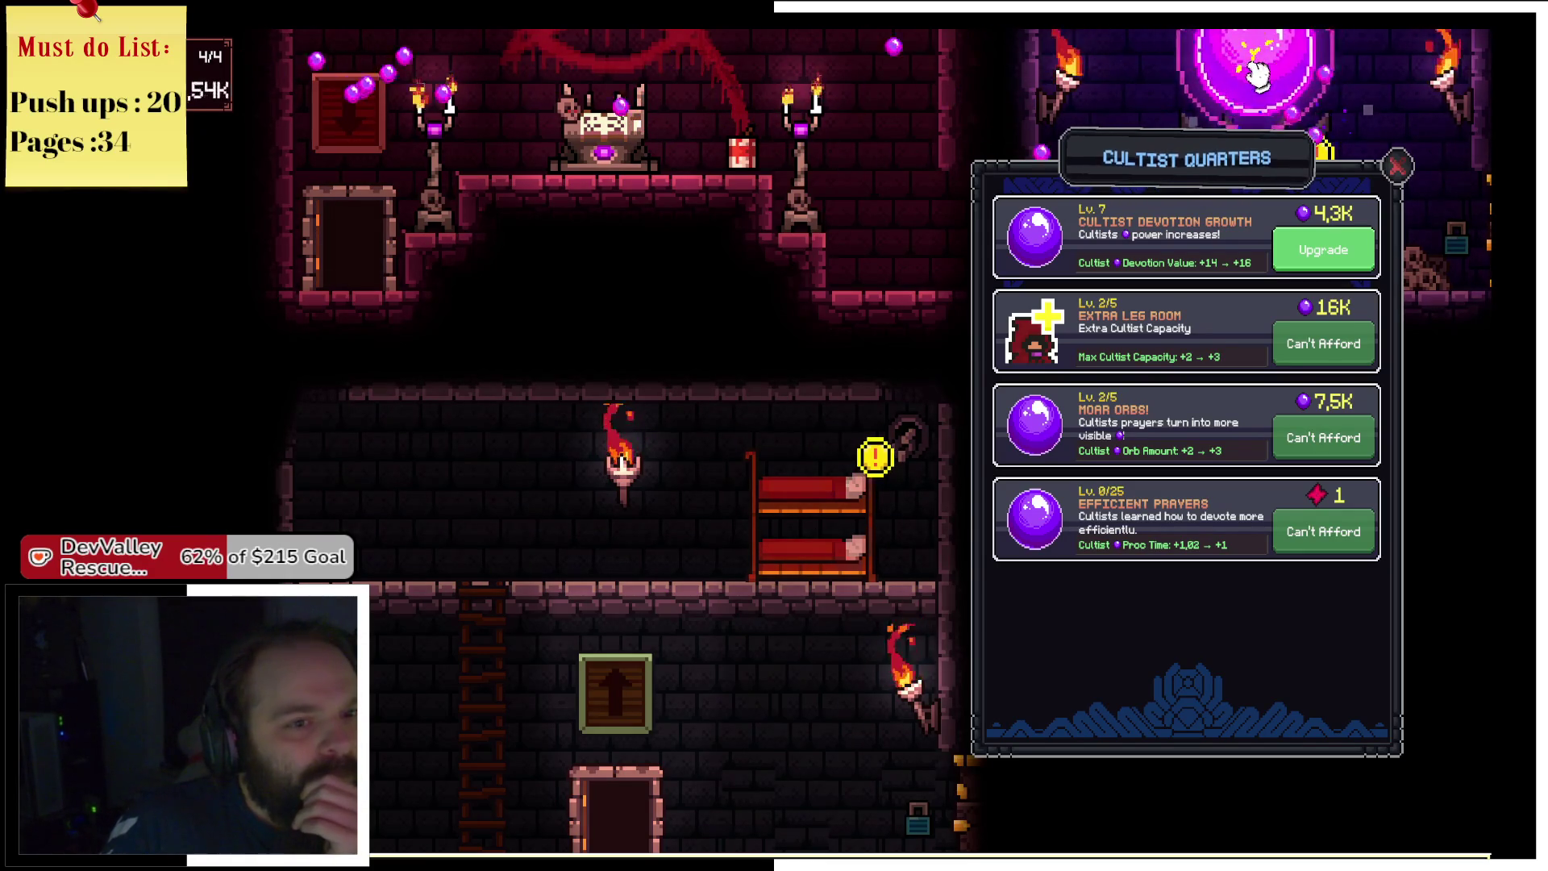
click(1256, 69)
click(1323, 438)
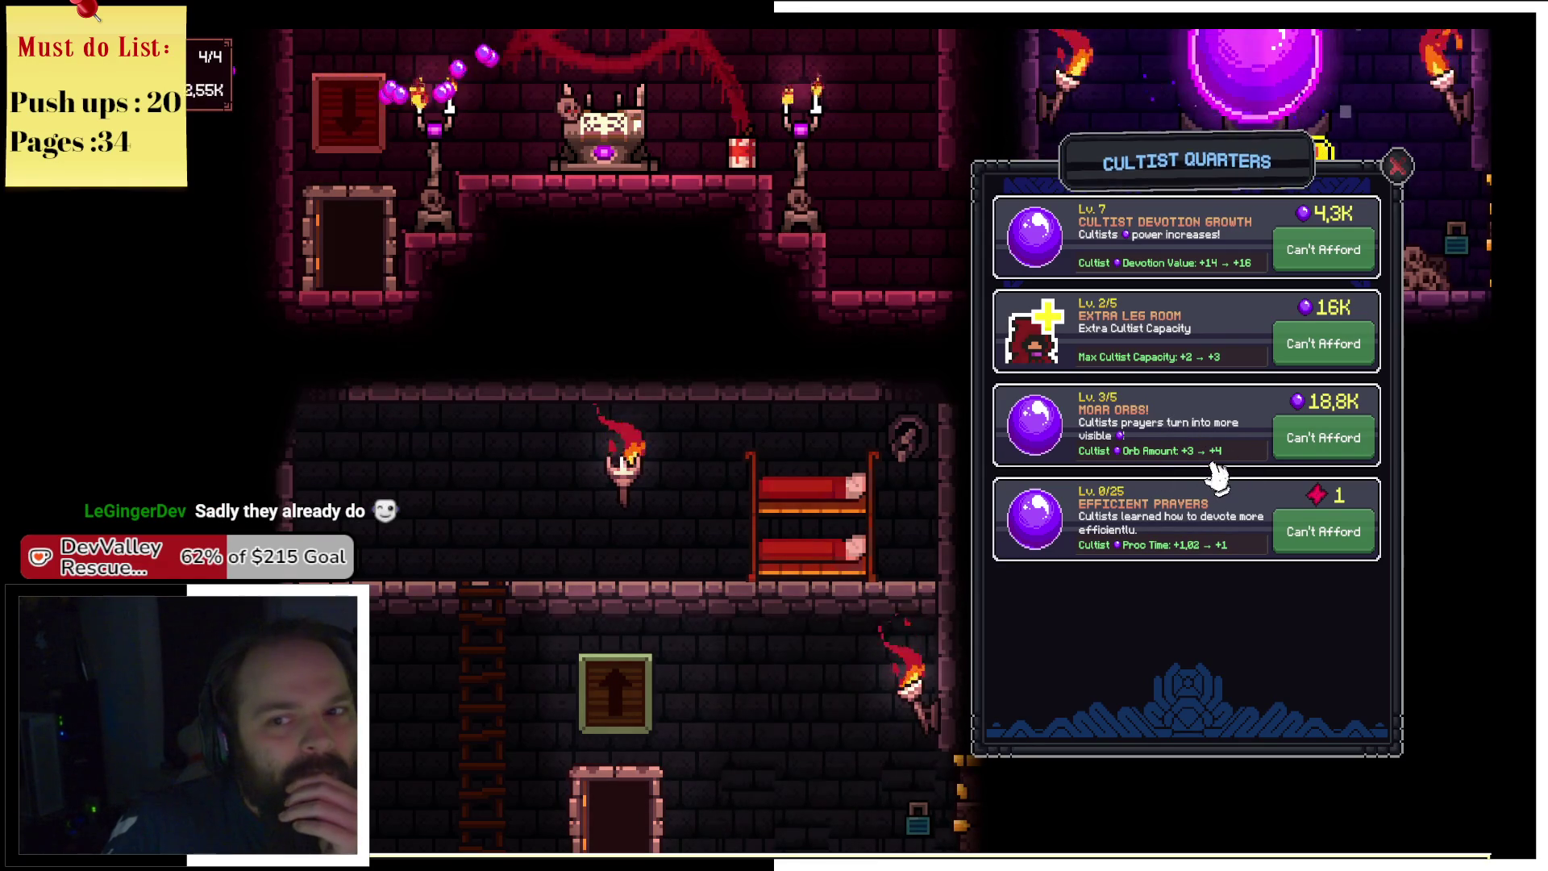
click(1393, 167)
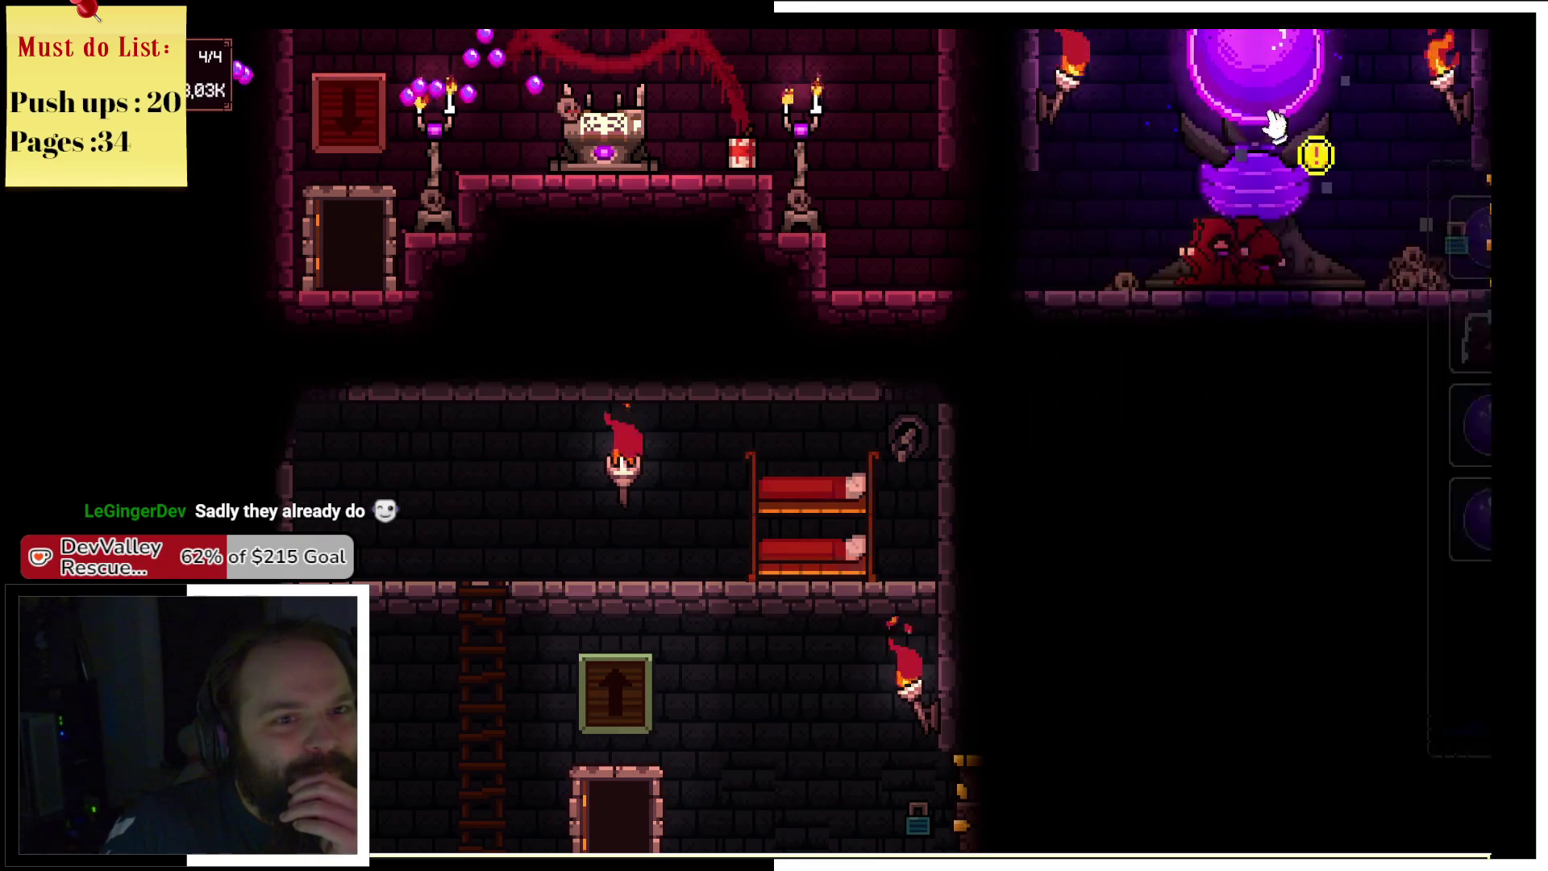
Tap the orb repeatedly to rebuild devotion.
click(1280, 127)
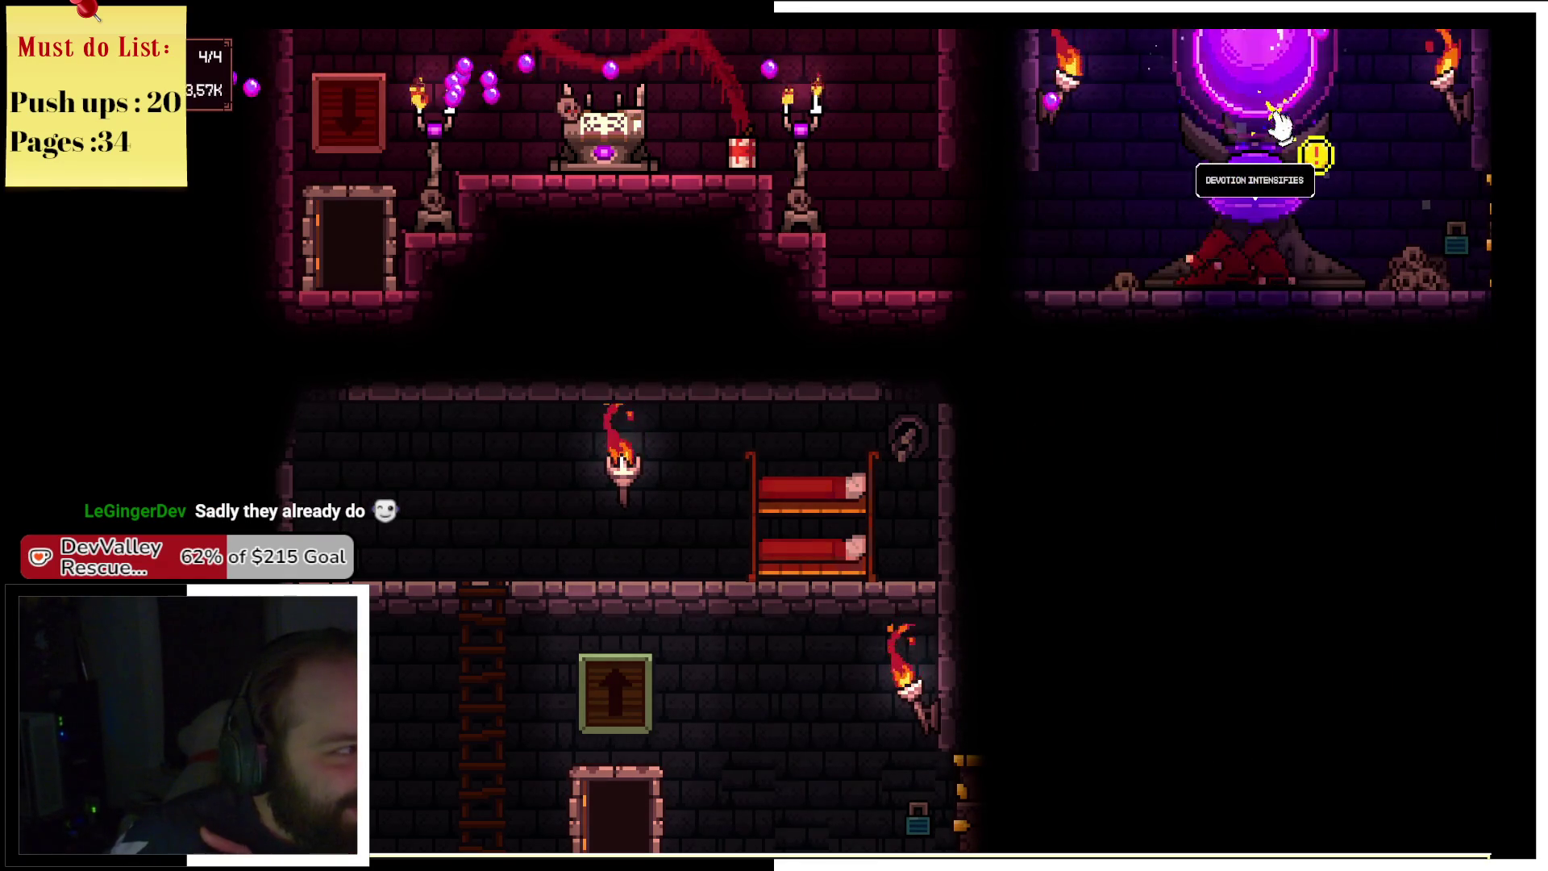
click(1280, 130)
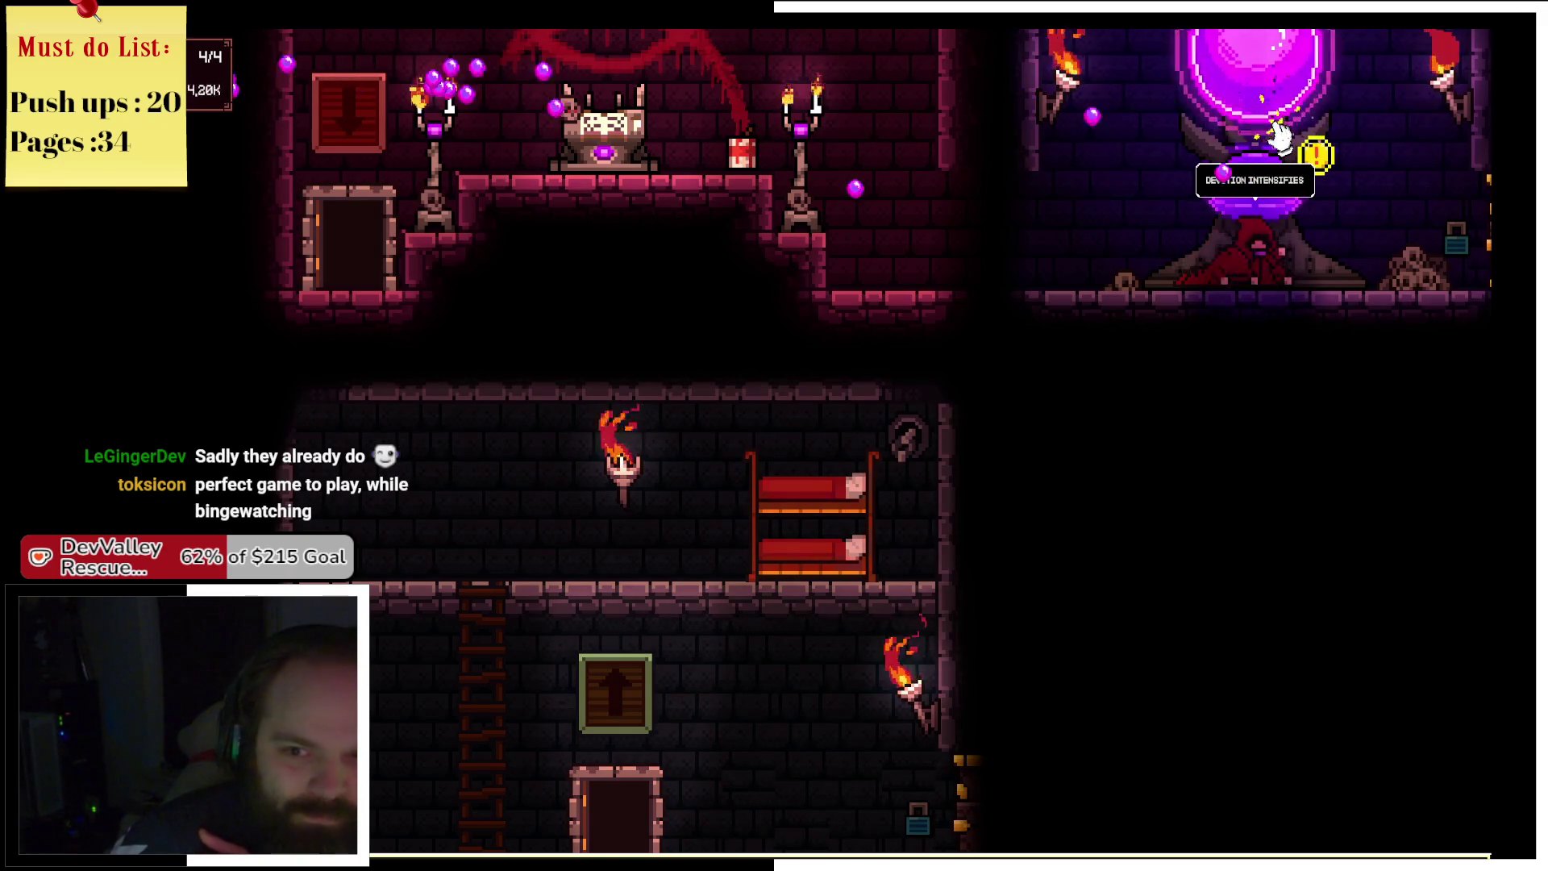
click(1280, 134)
click(1280, 135)
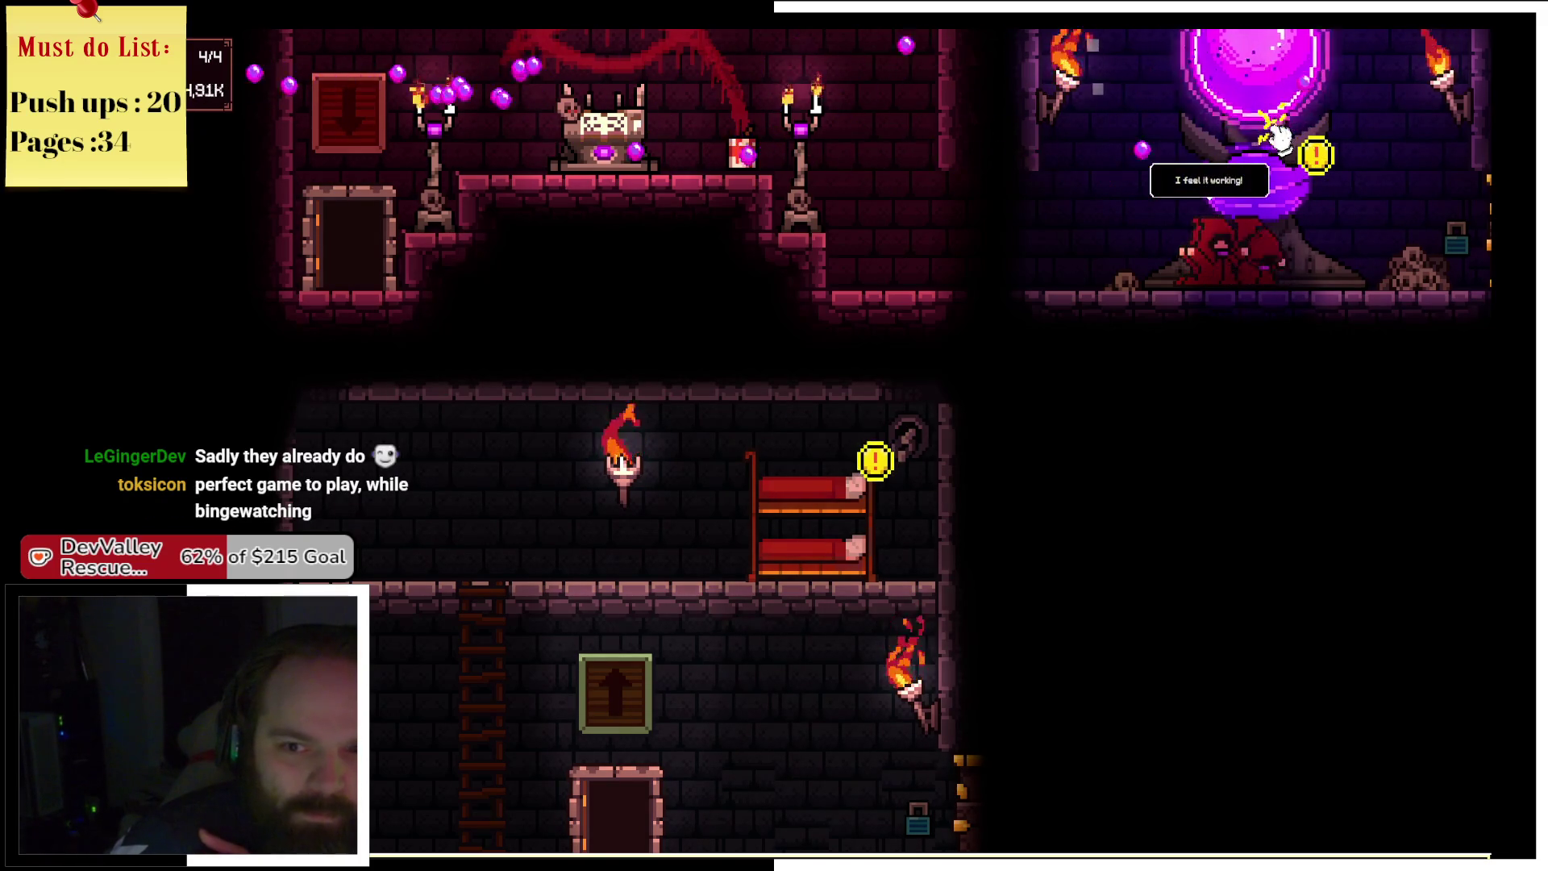
click(1283, 136)
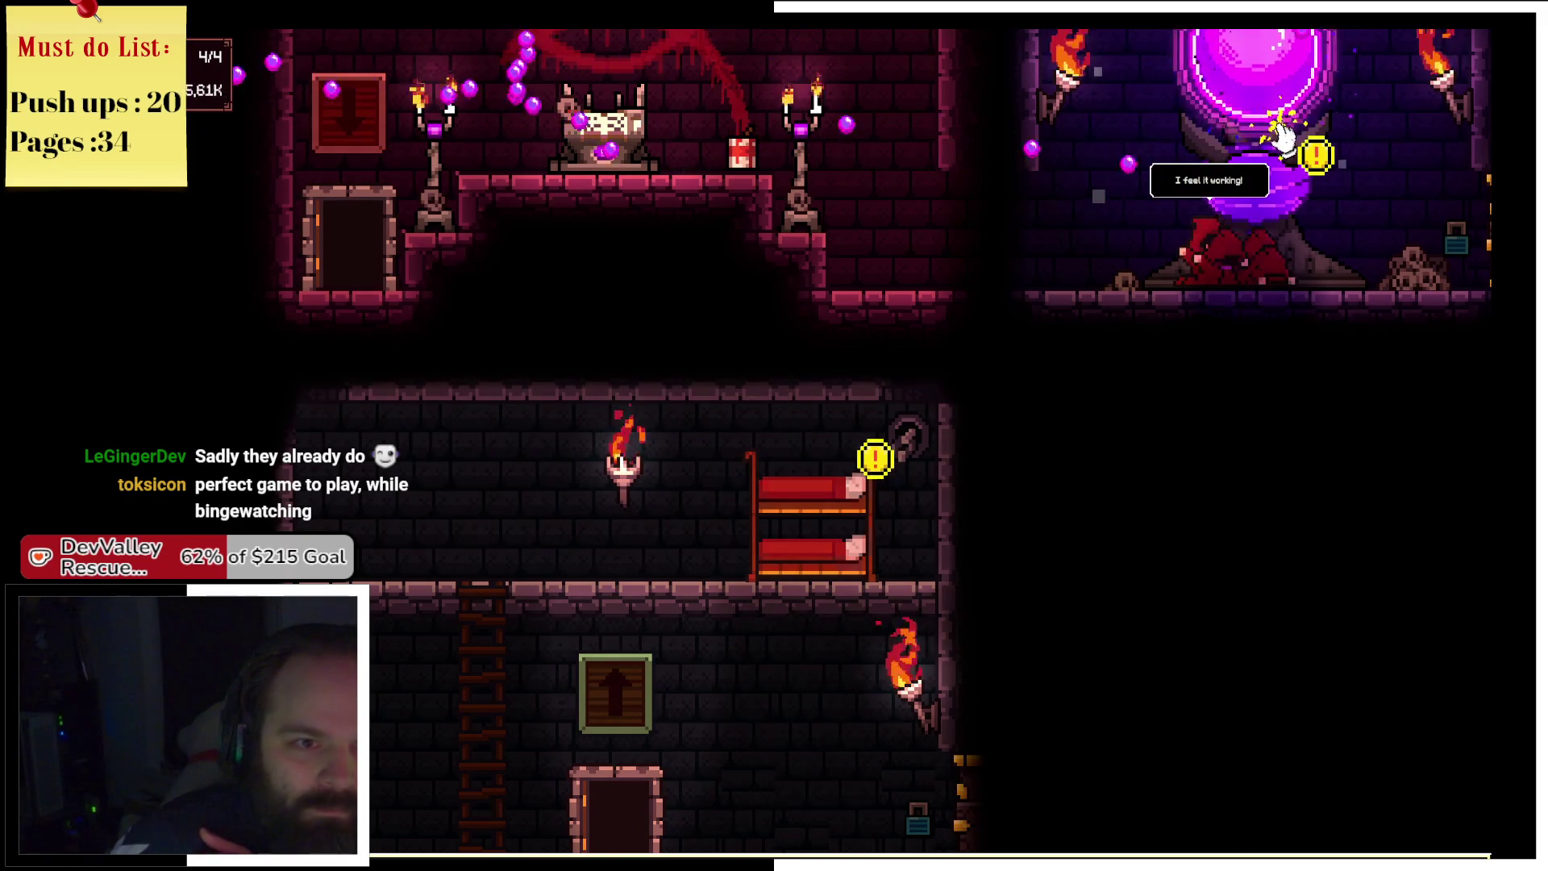
click(1226, 96)
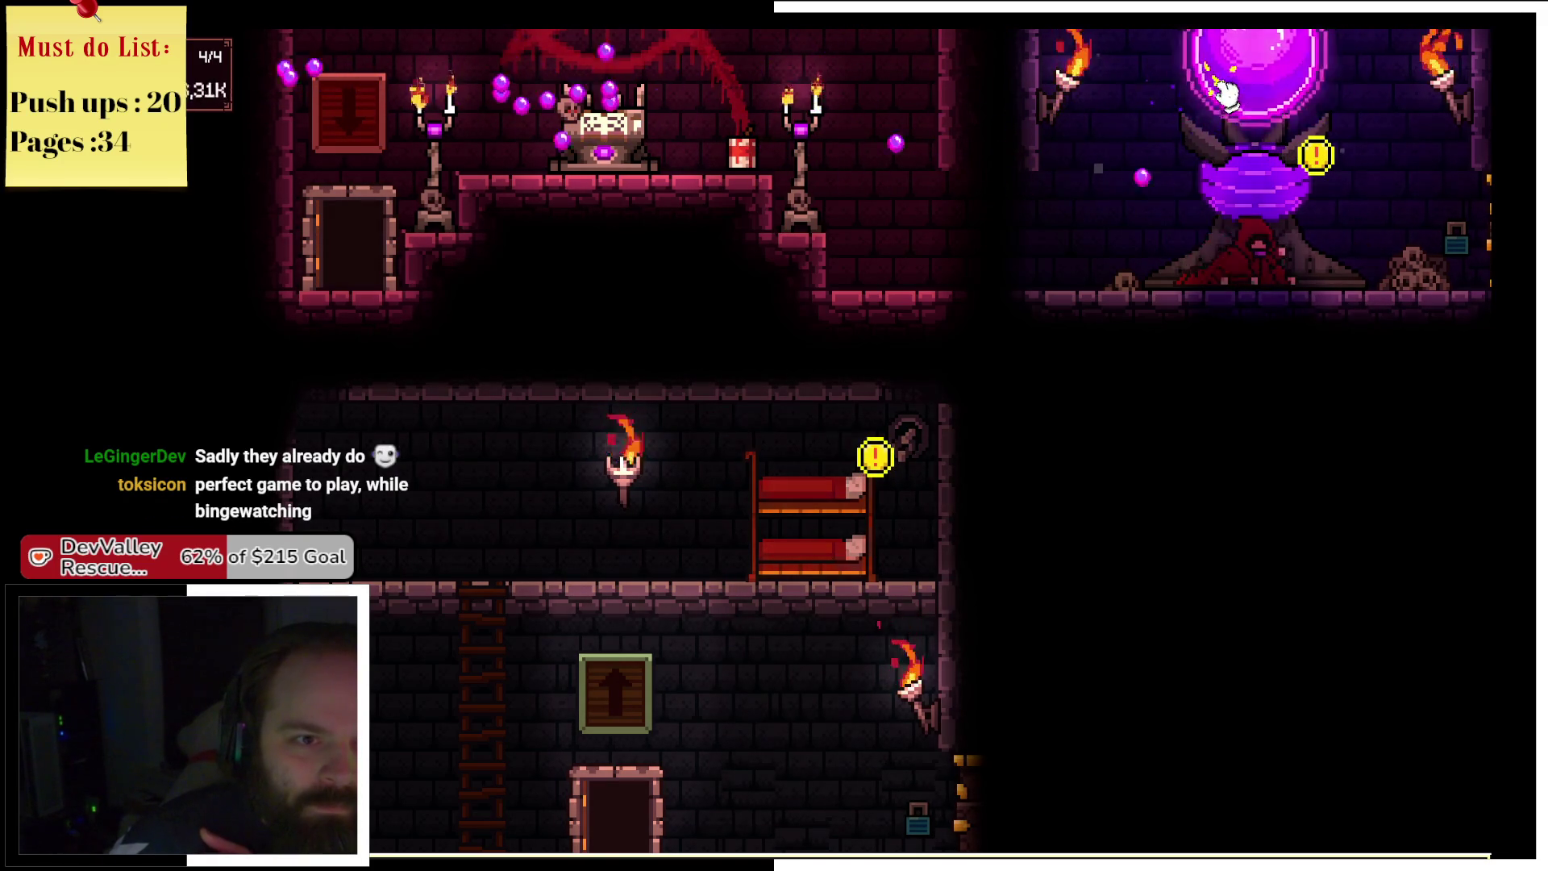
click(1236, 73)
click(1232, 77)
click(1230, 82)
click(1226, 87)
Keep tapping the orb until devotion climbs to about 8.95K.
click(1230, 86)
click(1234, 88)
click(1237, 88)
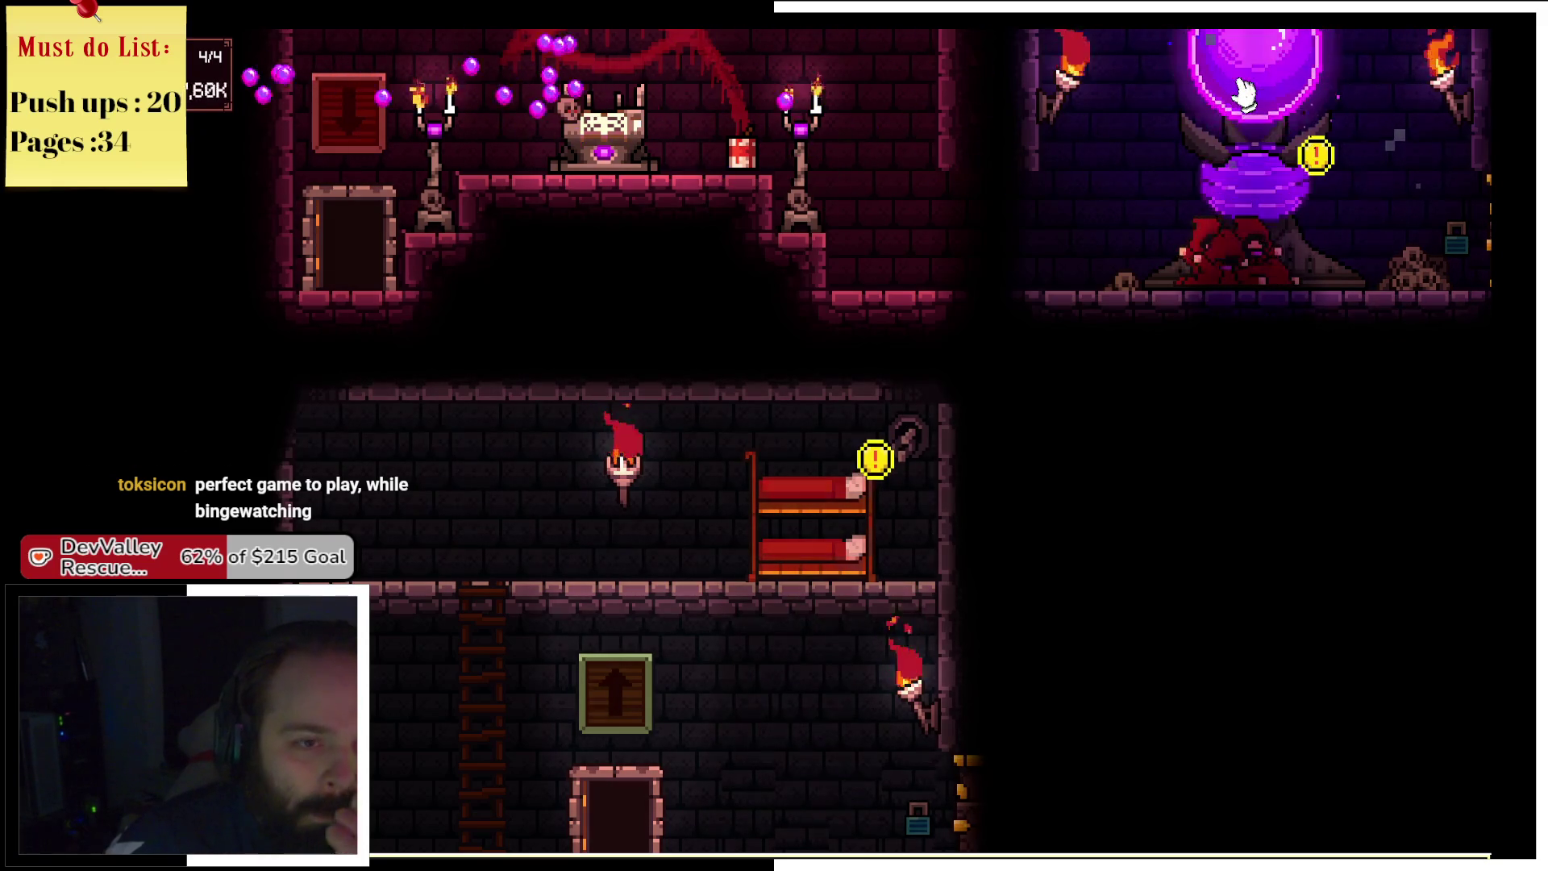
click(1241, 89)
click(1245, 91)
click(1249, 93)
click(1254, 96)
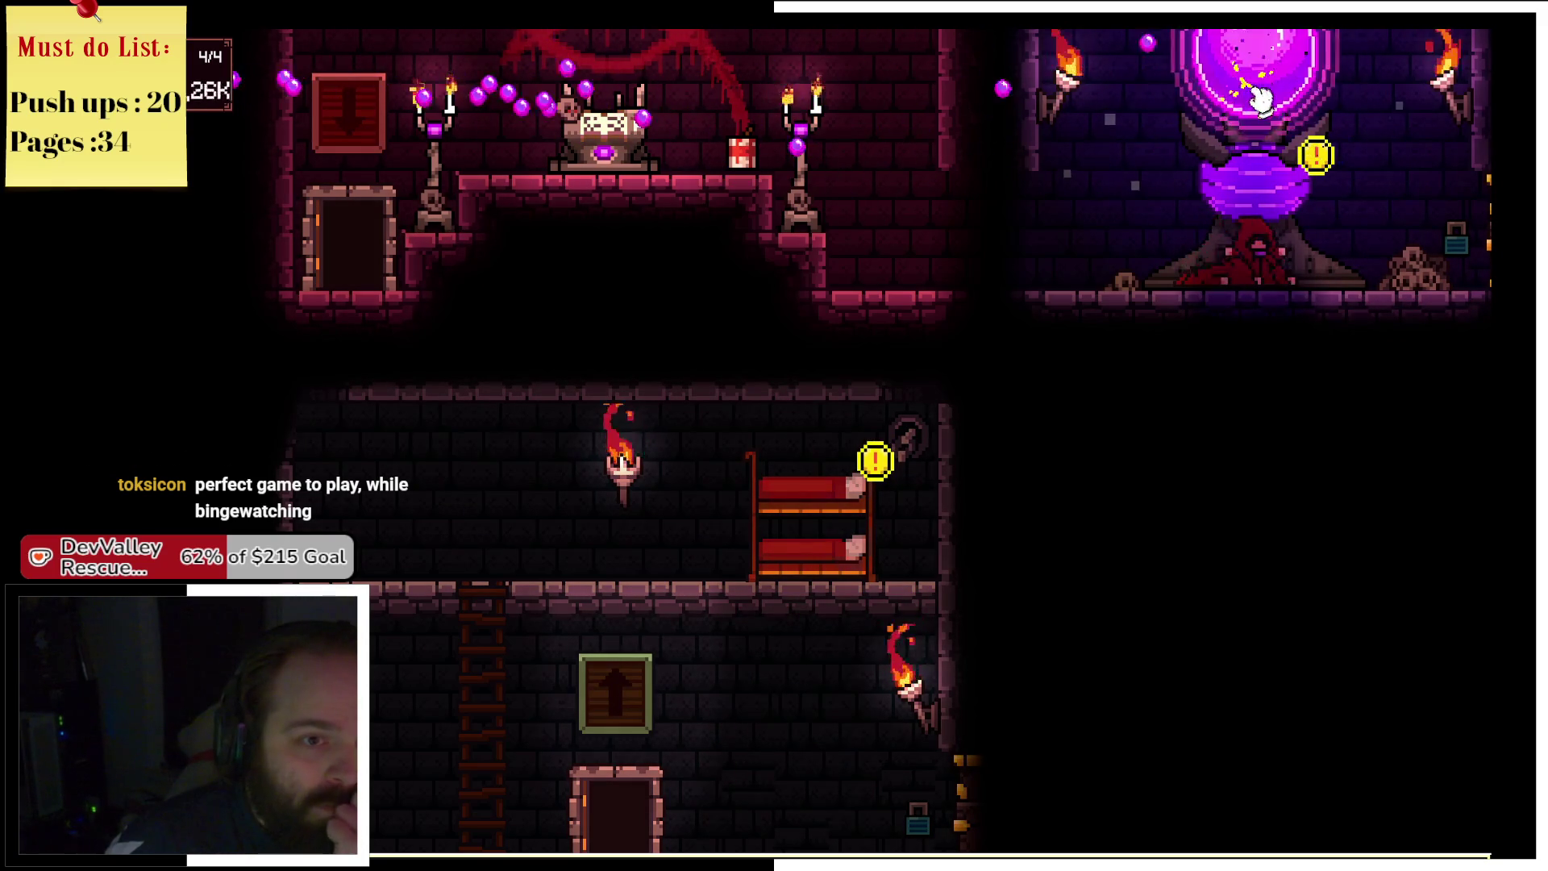
click(1274, 99)
click(1279, 104)
click(1285, 108)
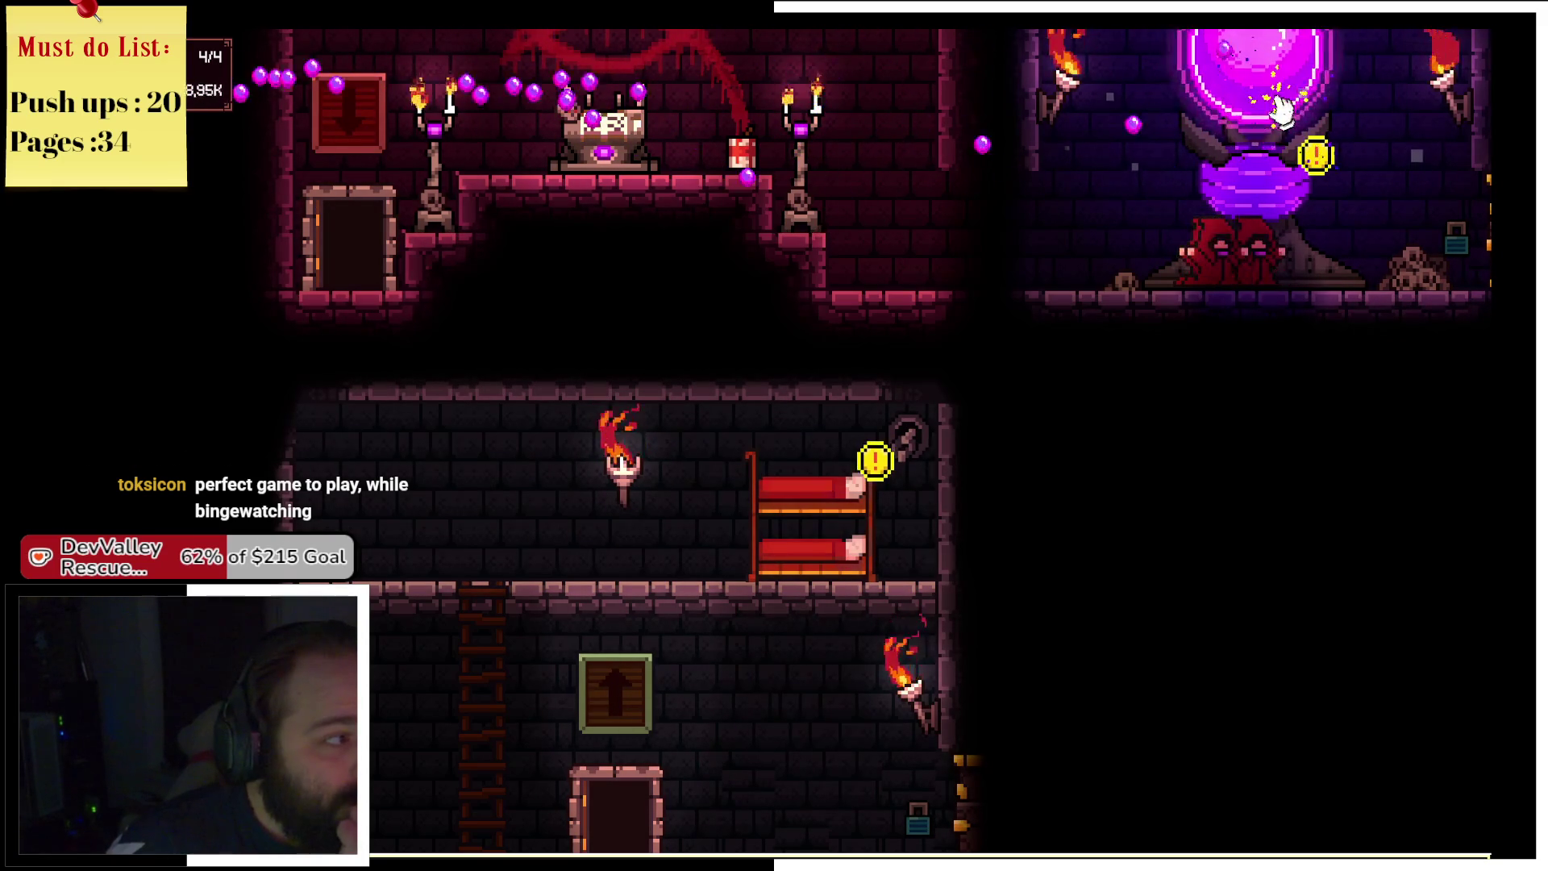